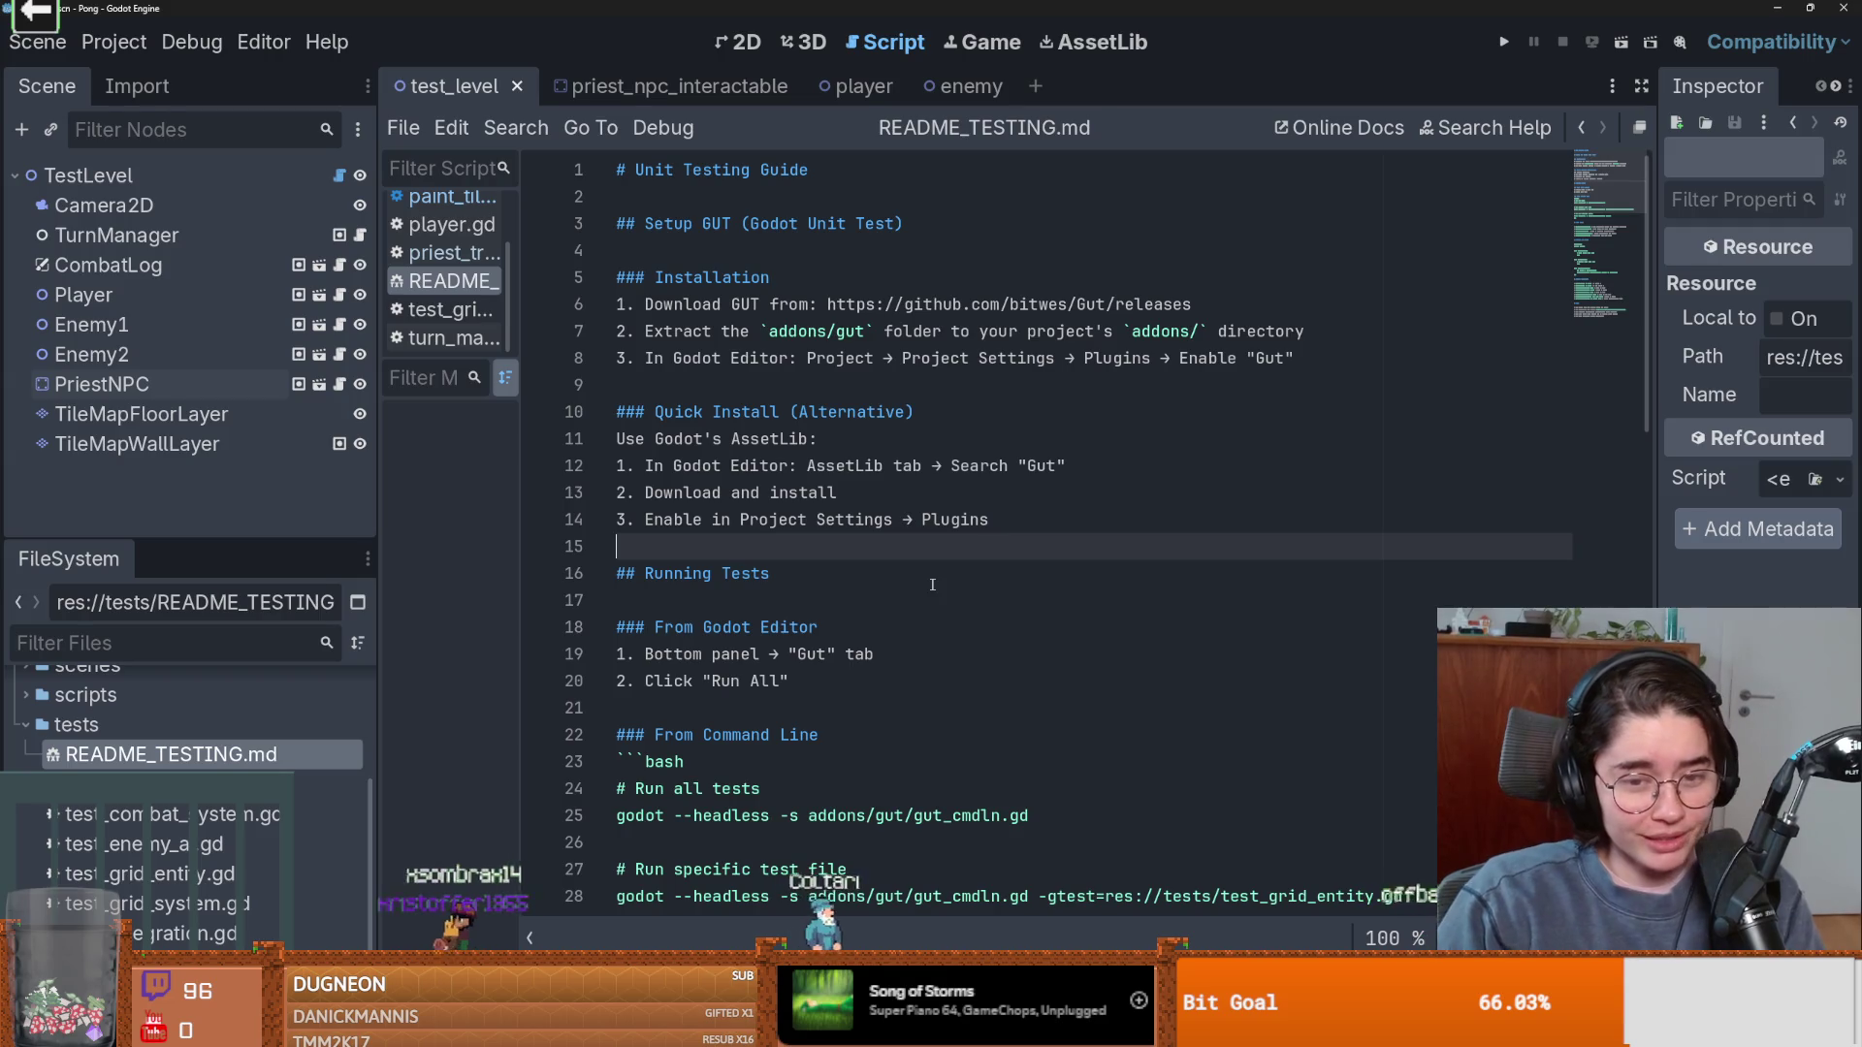
# Scroll through the README script and select the word 'addons' on line 7.
pyautogui.press('Down')
pyautogui.press('Up')
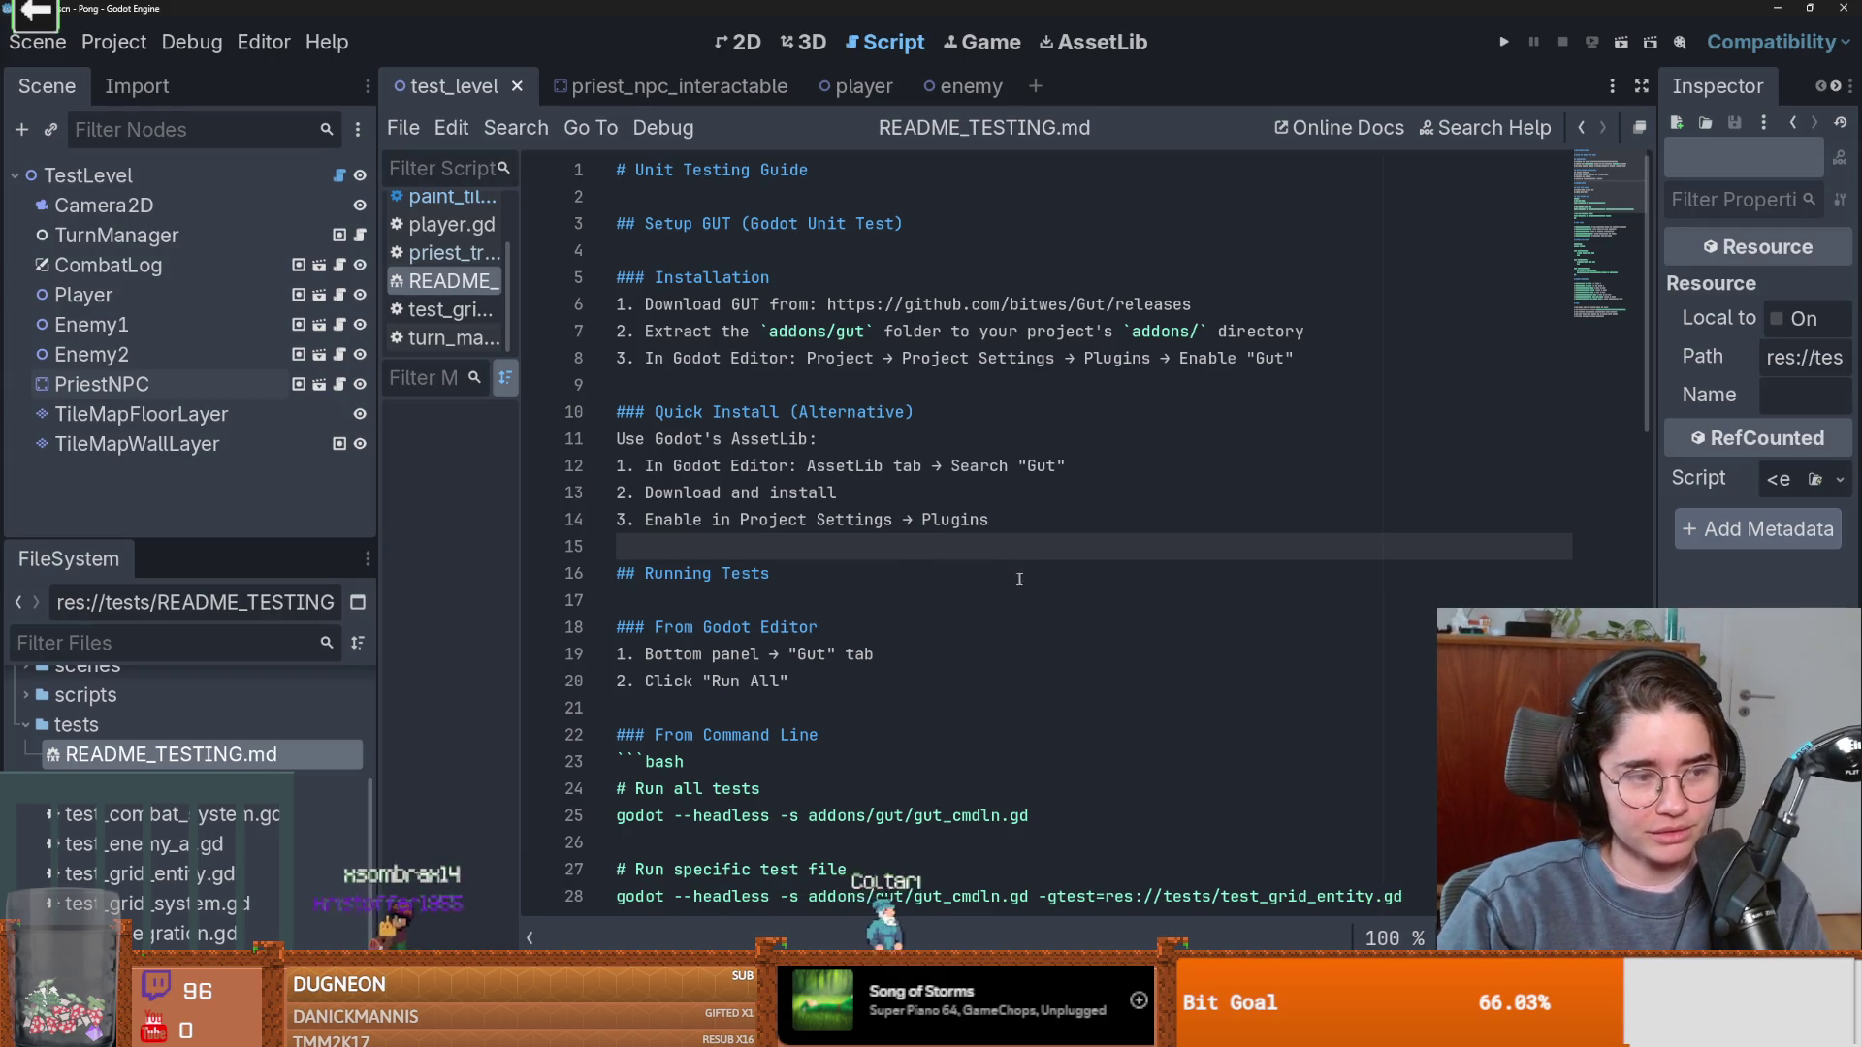
pyautogui.scroll(-1, 1046, 601)
pyautogui.scroll(1, 1047, 602)
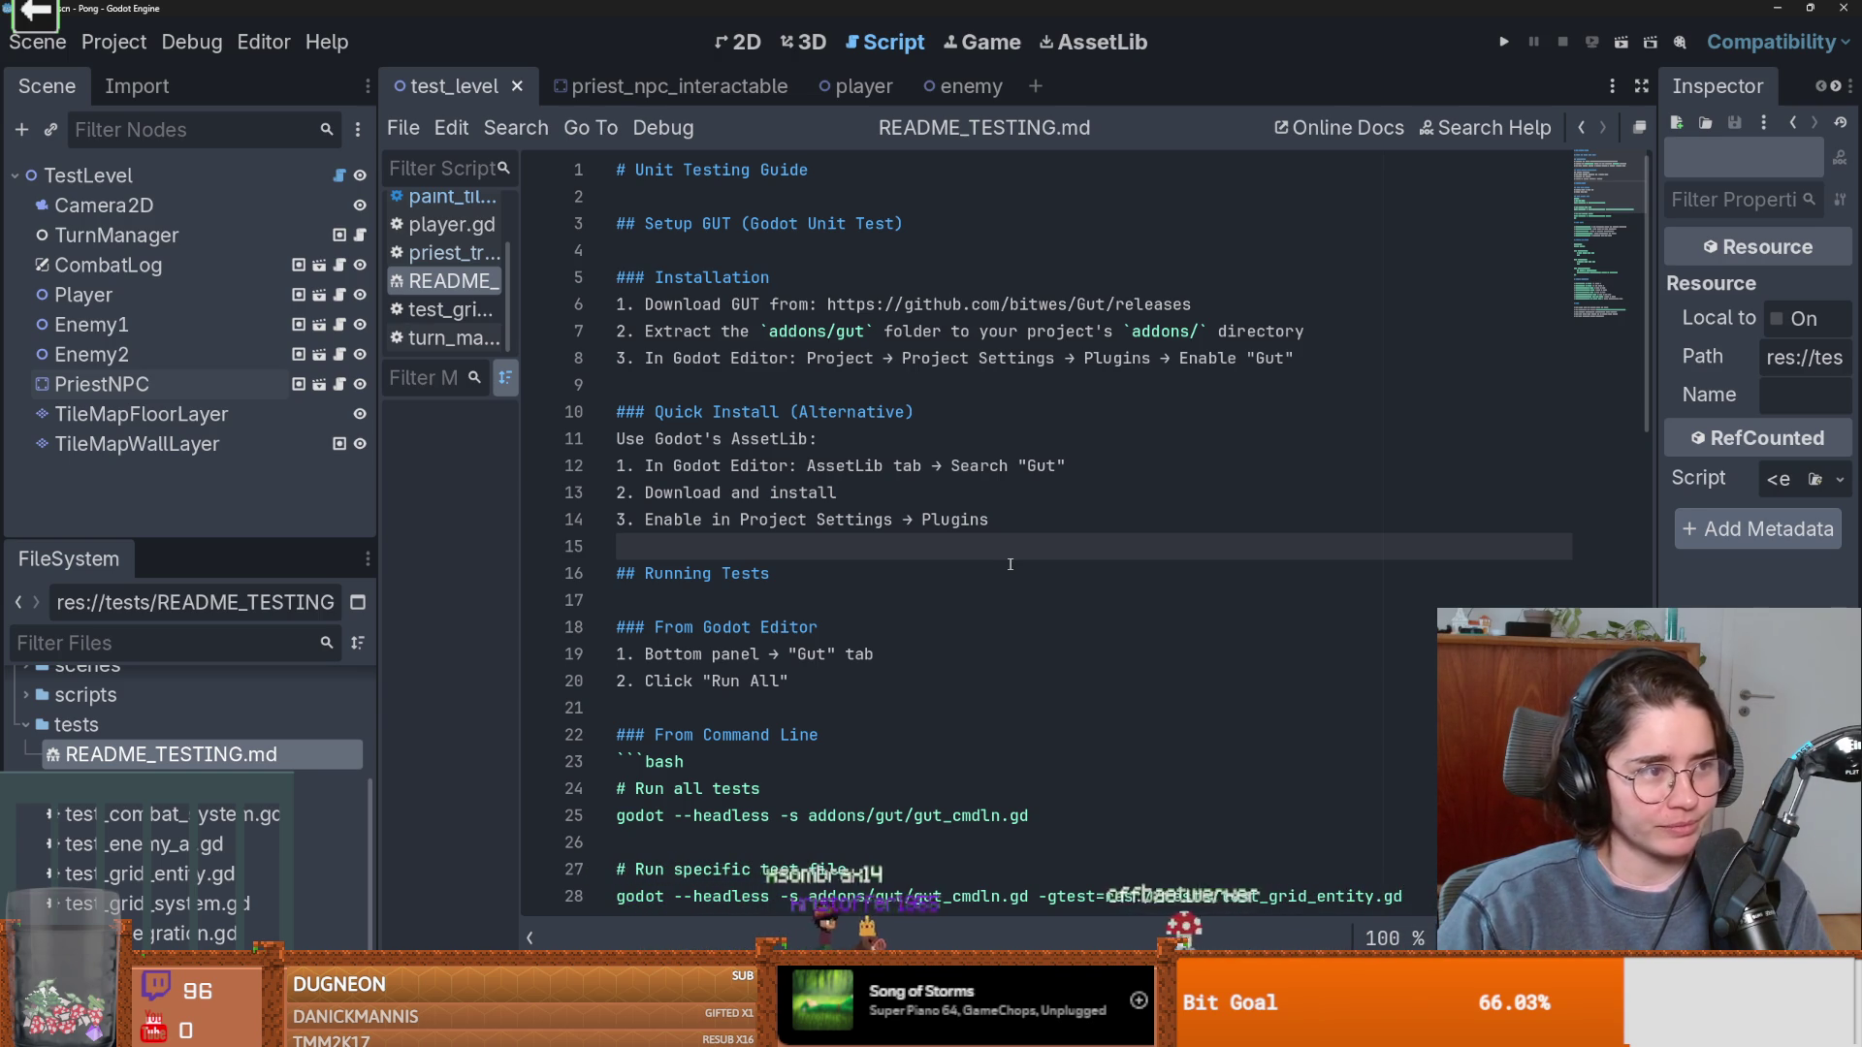
pyautogui.scroll(-2, 1009, 564)
pyautogui.scroll(2, 1009, 564)
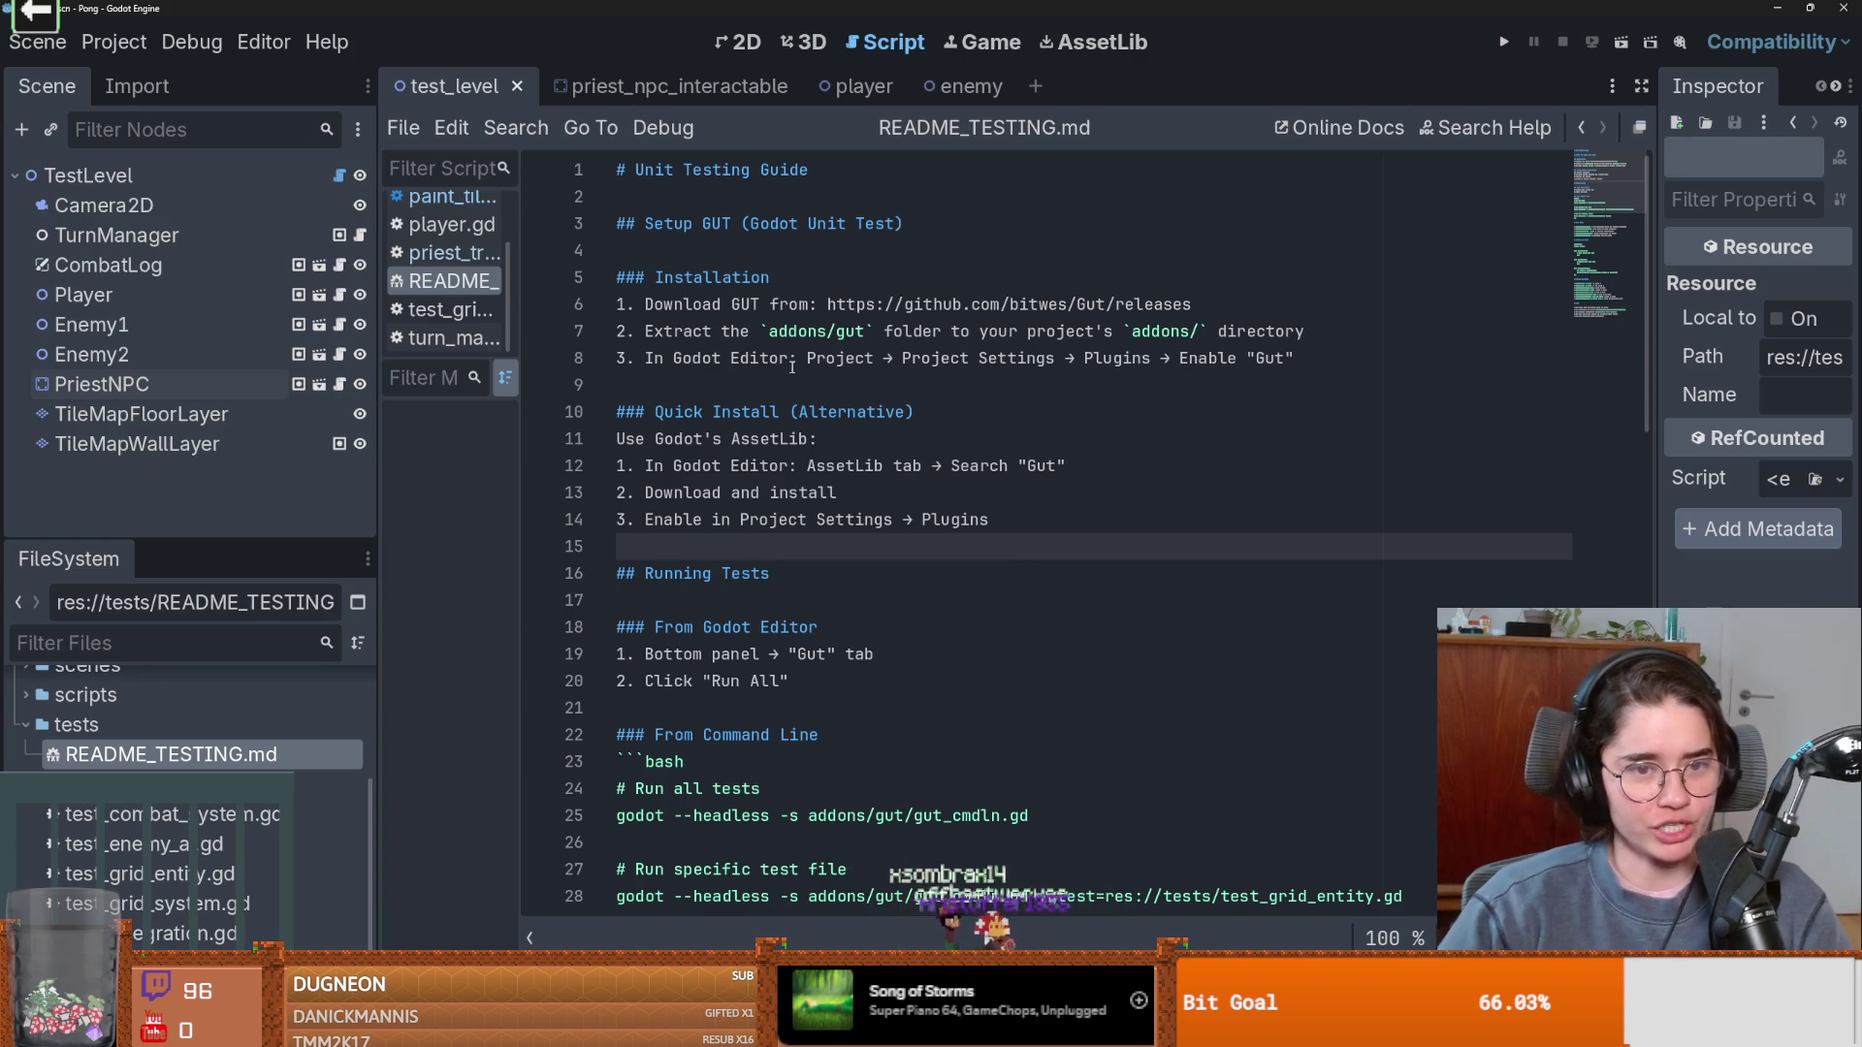
pyautogui.click(707, 331)
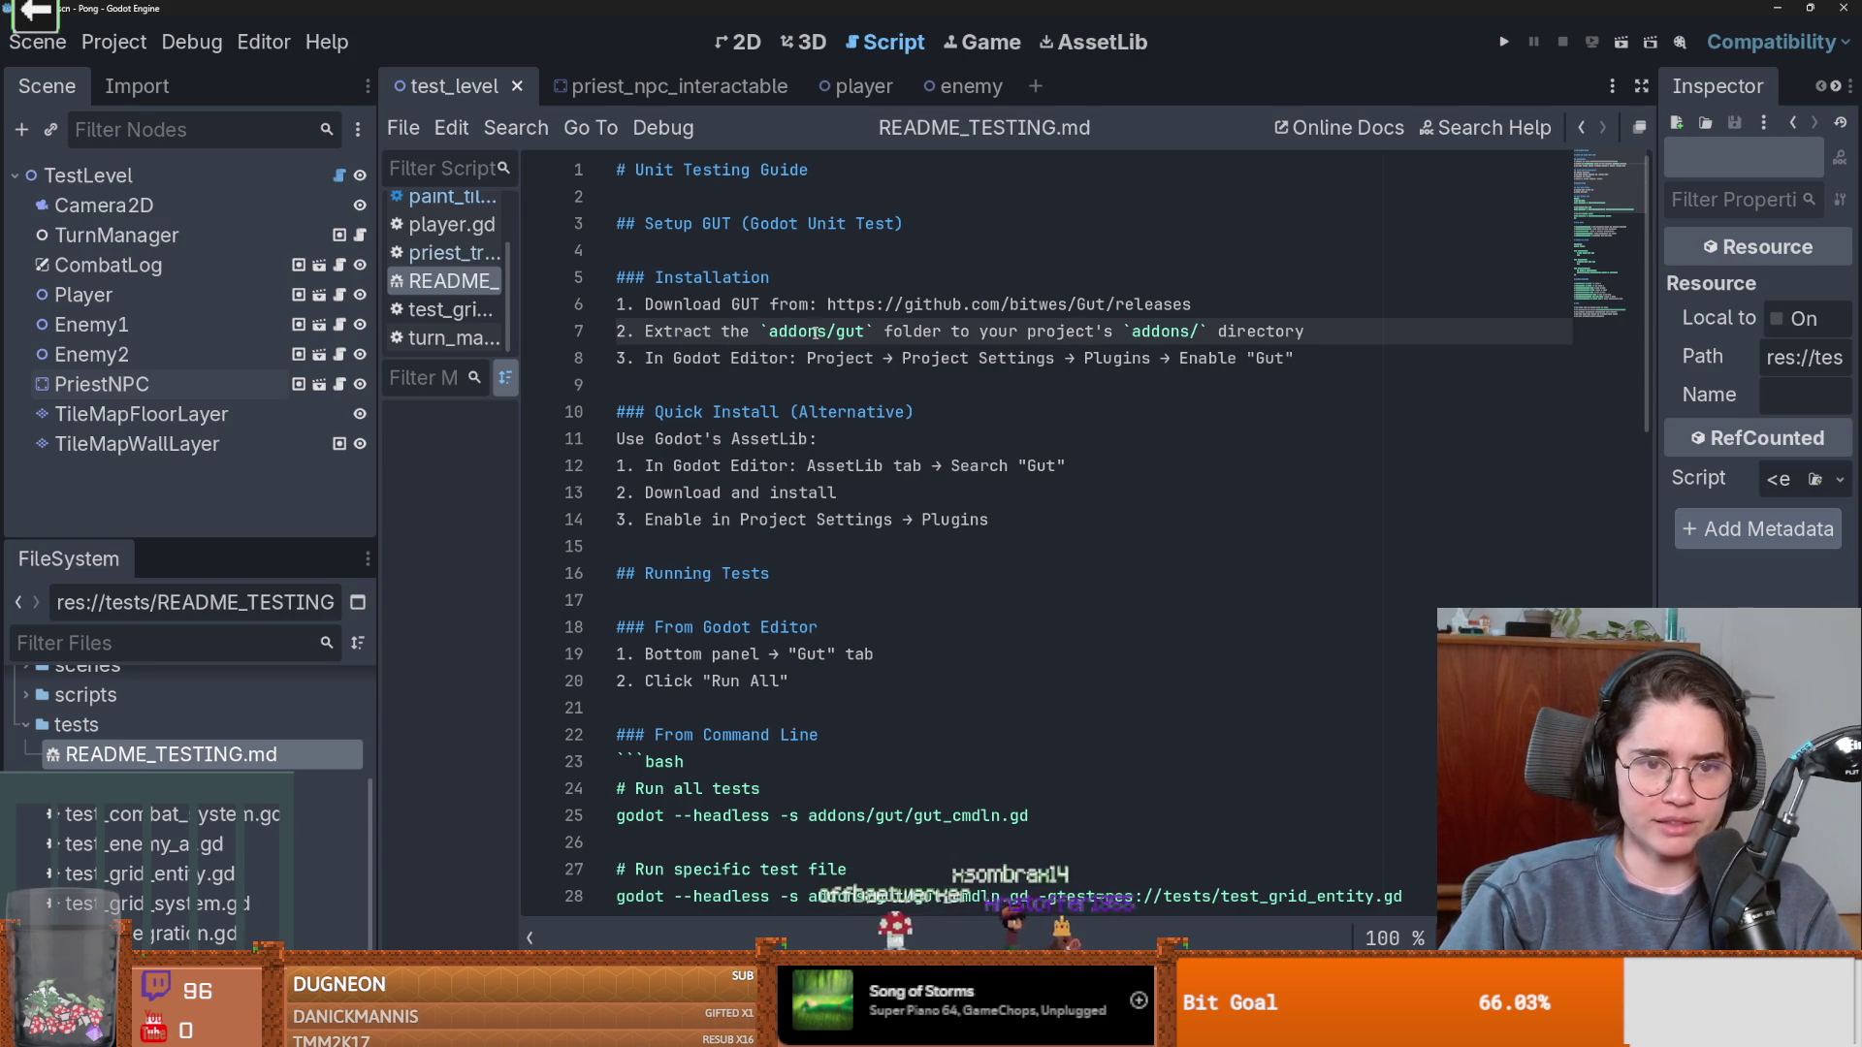
pyautogui.doubleClick(819, 332)
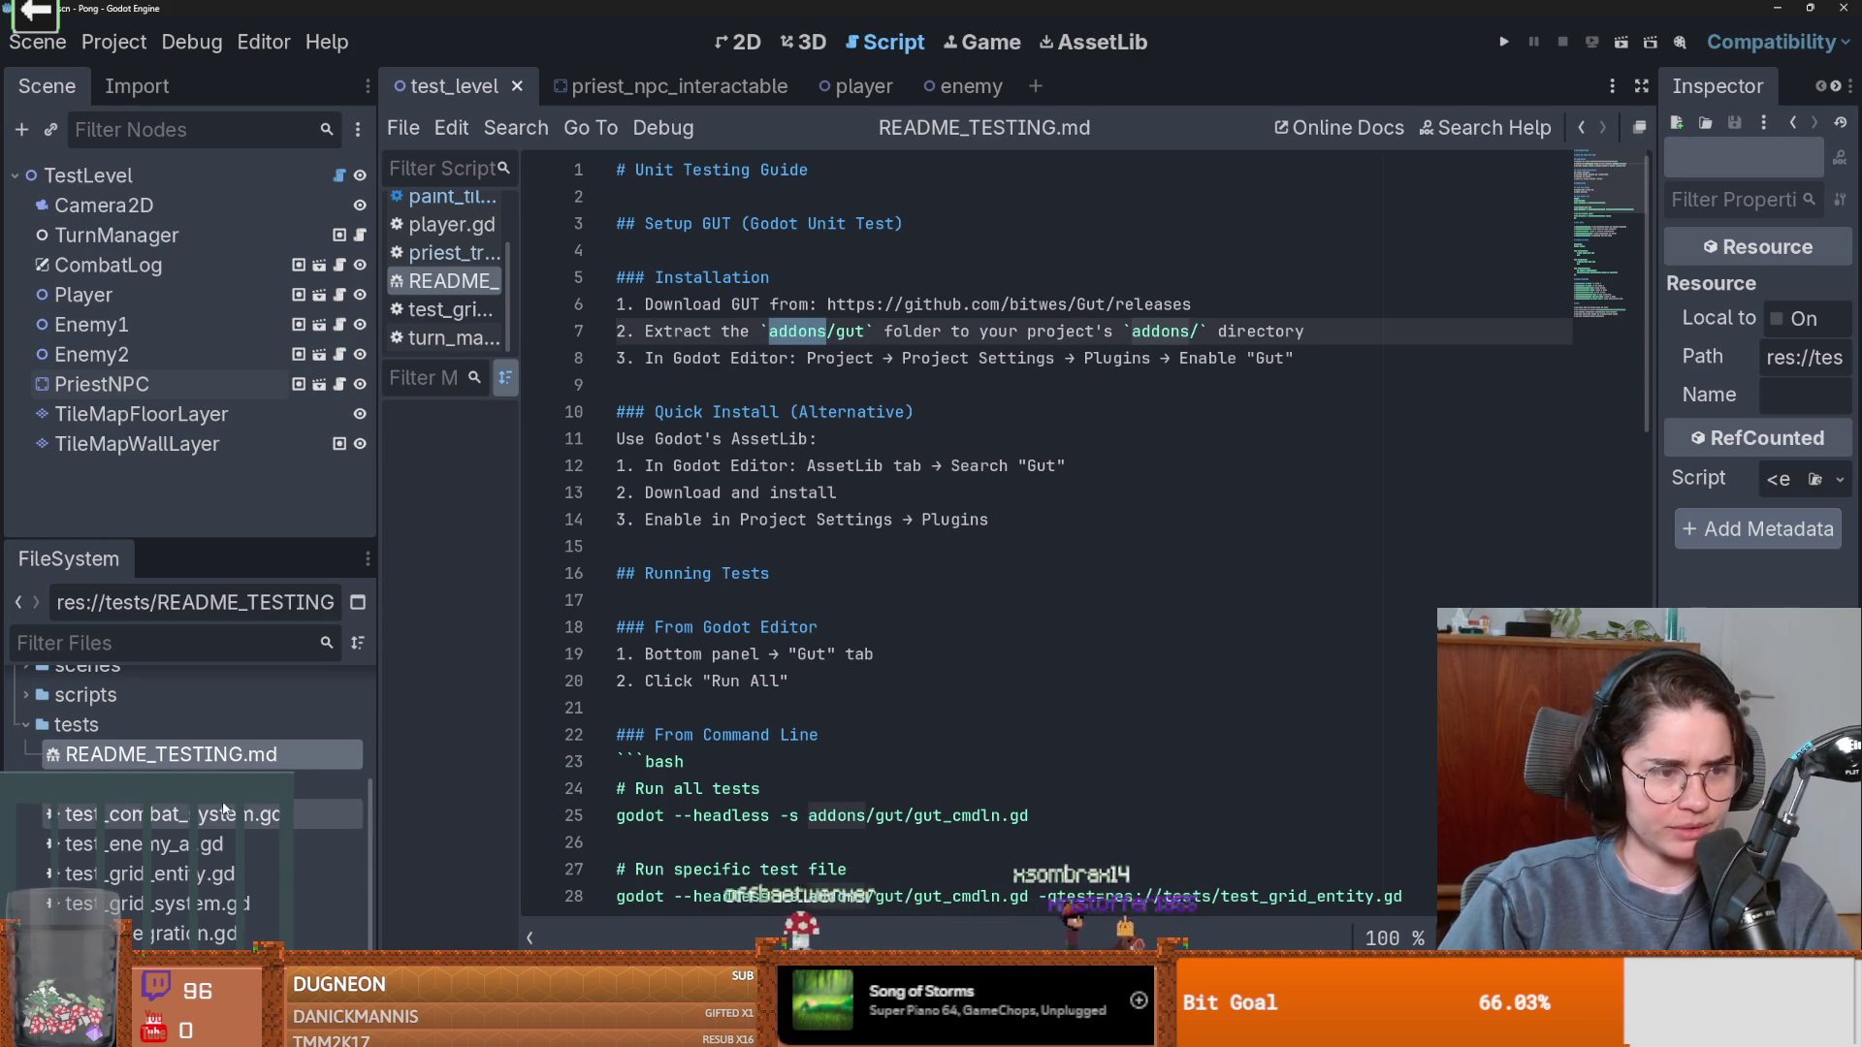
pyautogui.scroll(3, 223, 807)
# Collapse the tests folder, expand docs, and briefly filter the project files by 'add'.
pyautogui.doubleClick(87, 887)
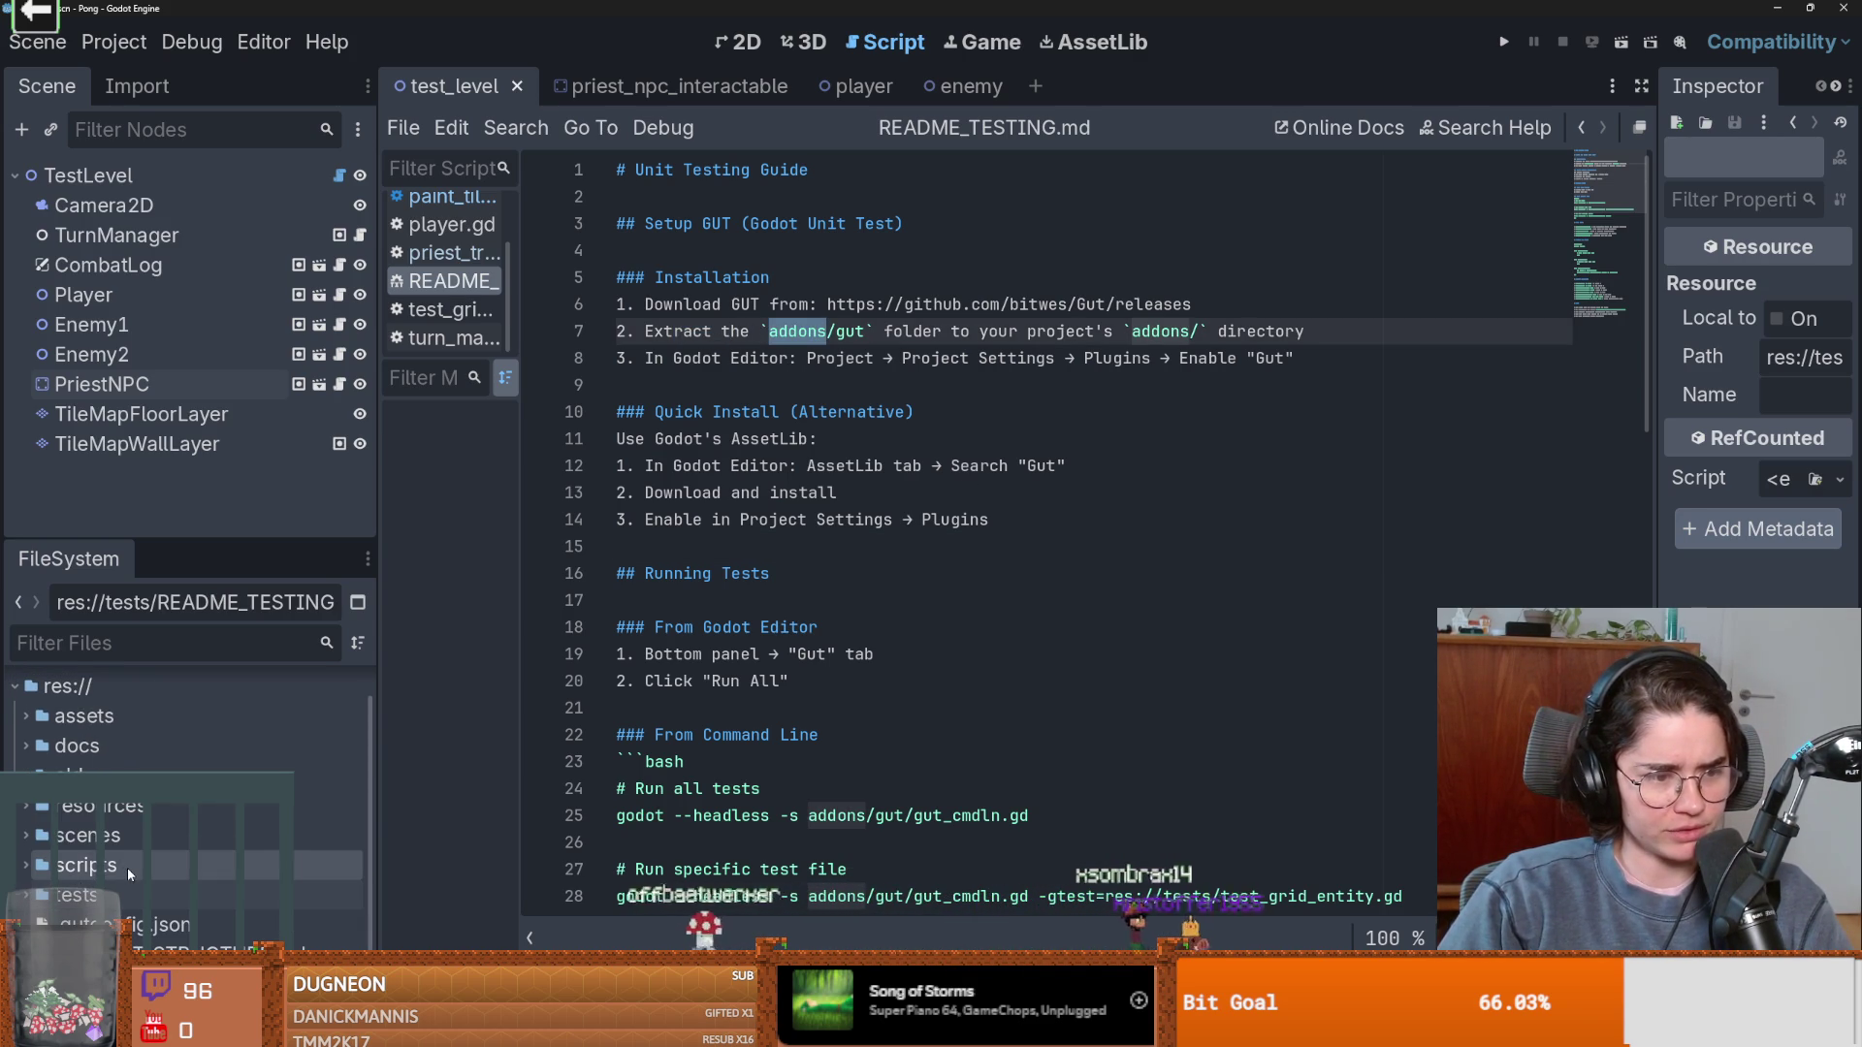
pyautogui.click(21, 747)
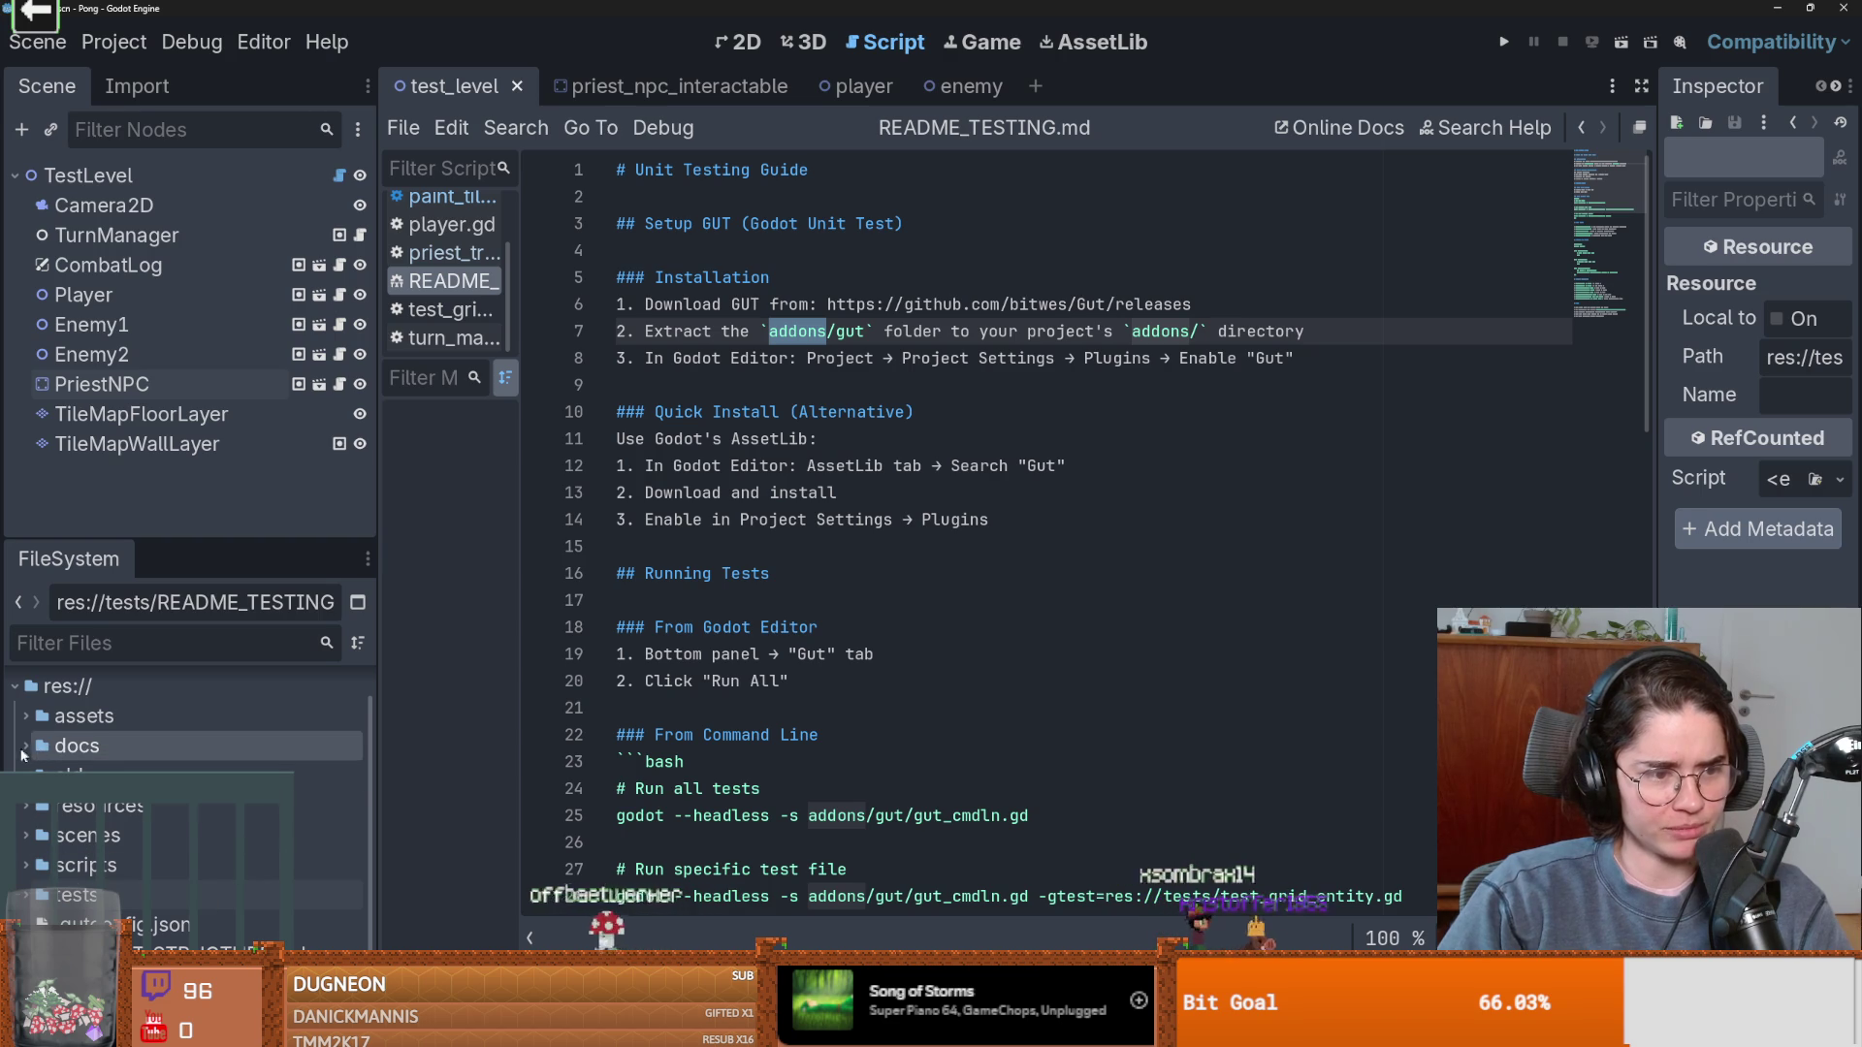
pyautogui.click(155, 645)
pyautogui.write('add')
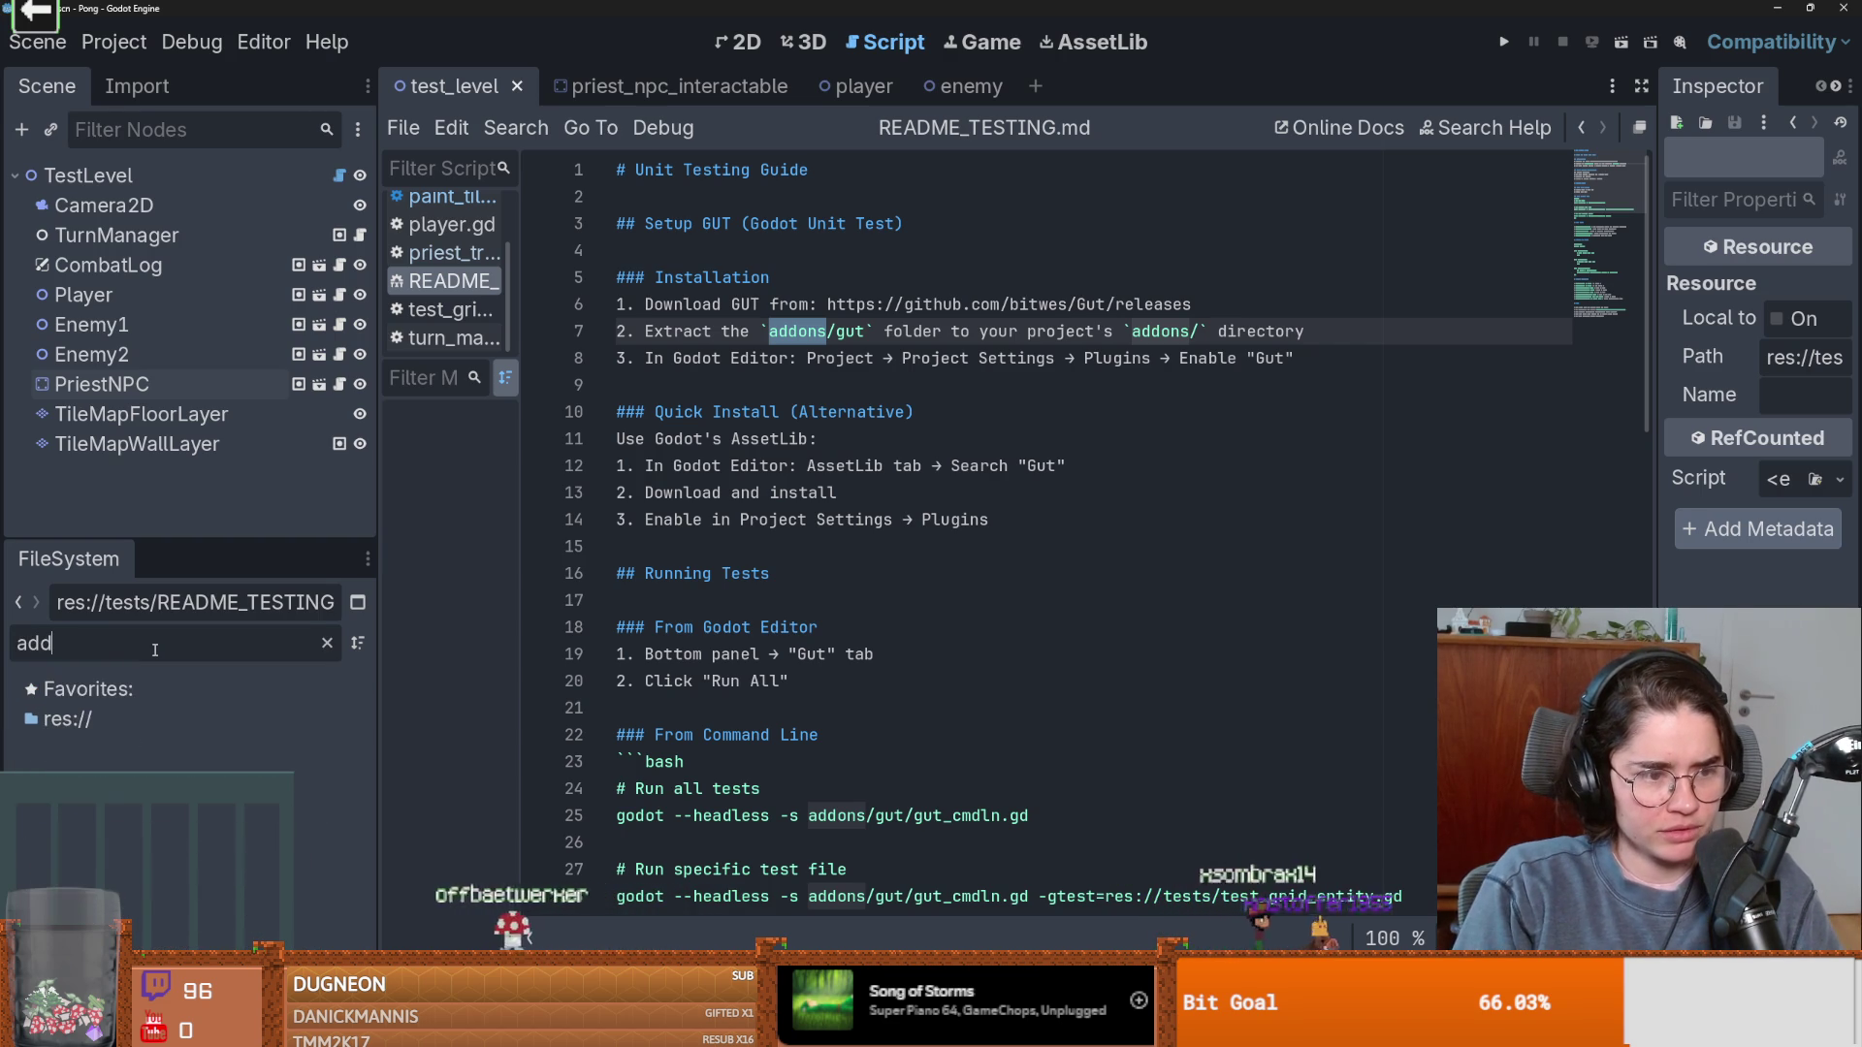
pyautogui.click(327, 643)
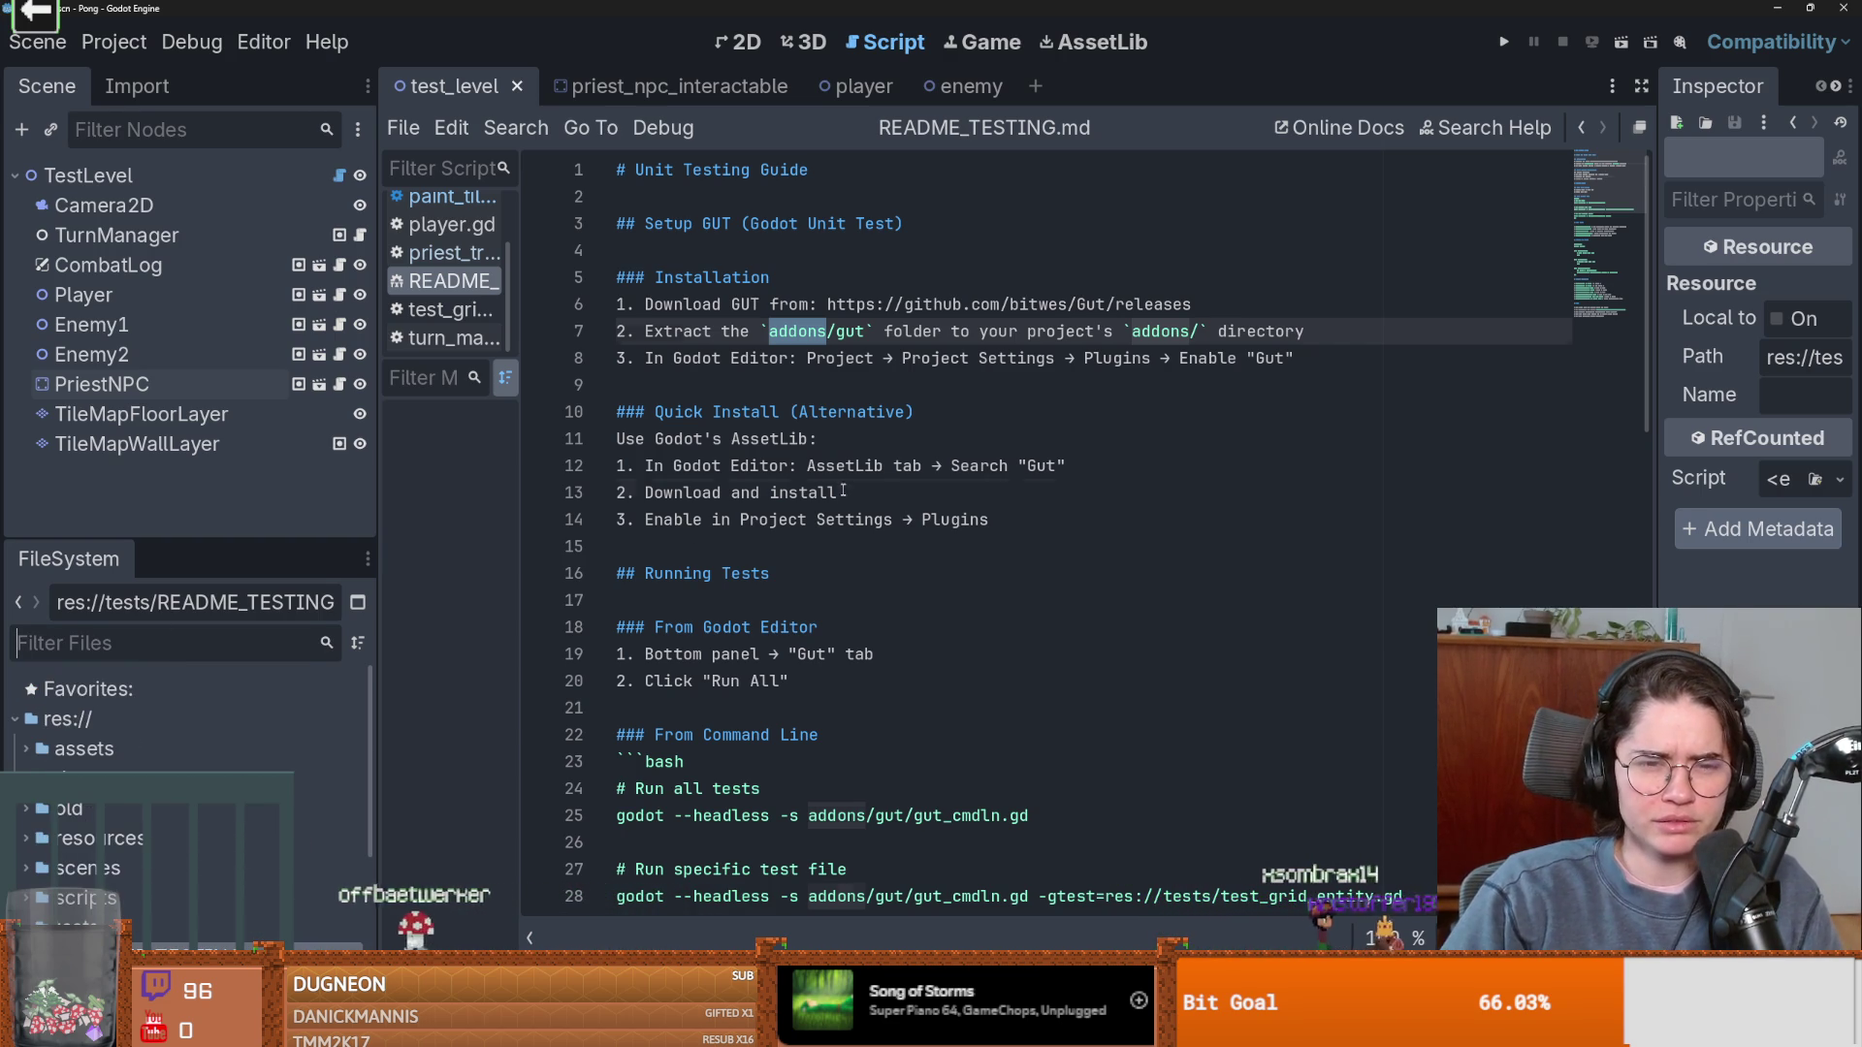
# Return to the README text, then check the Unit Testing Game terminal and come back.
pyautogui.click(960, 492)
pyautogui.doubleClick(696, 358)
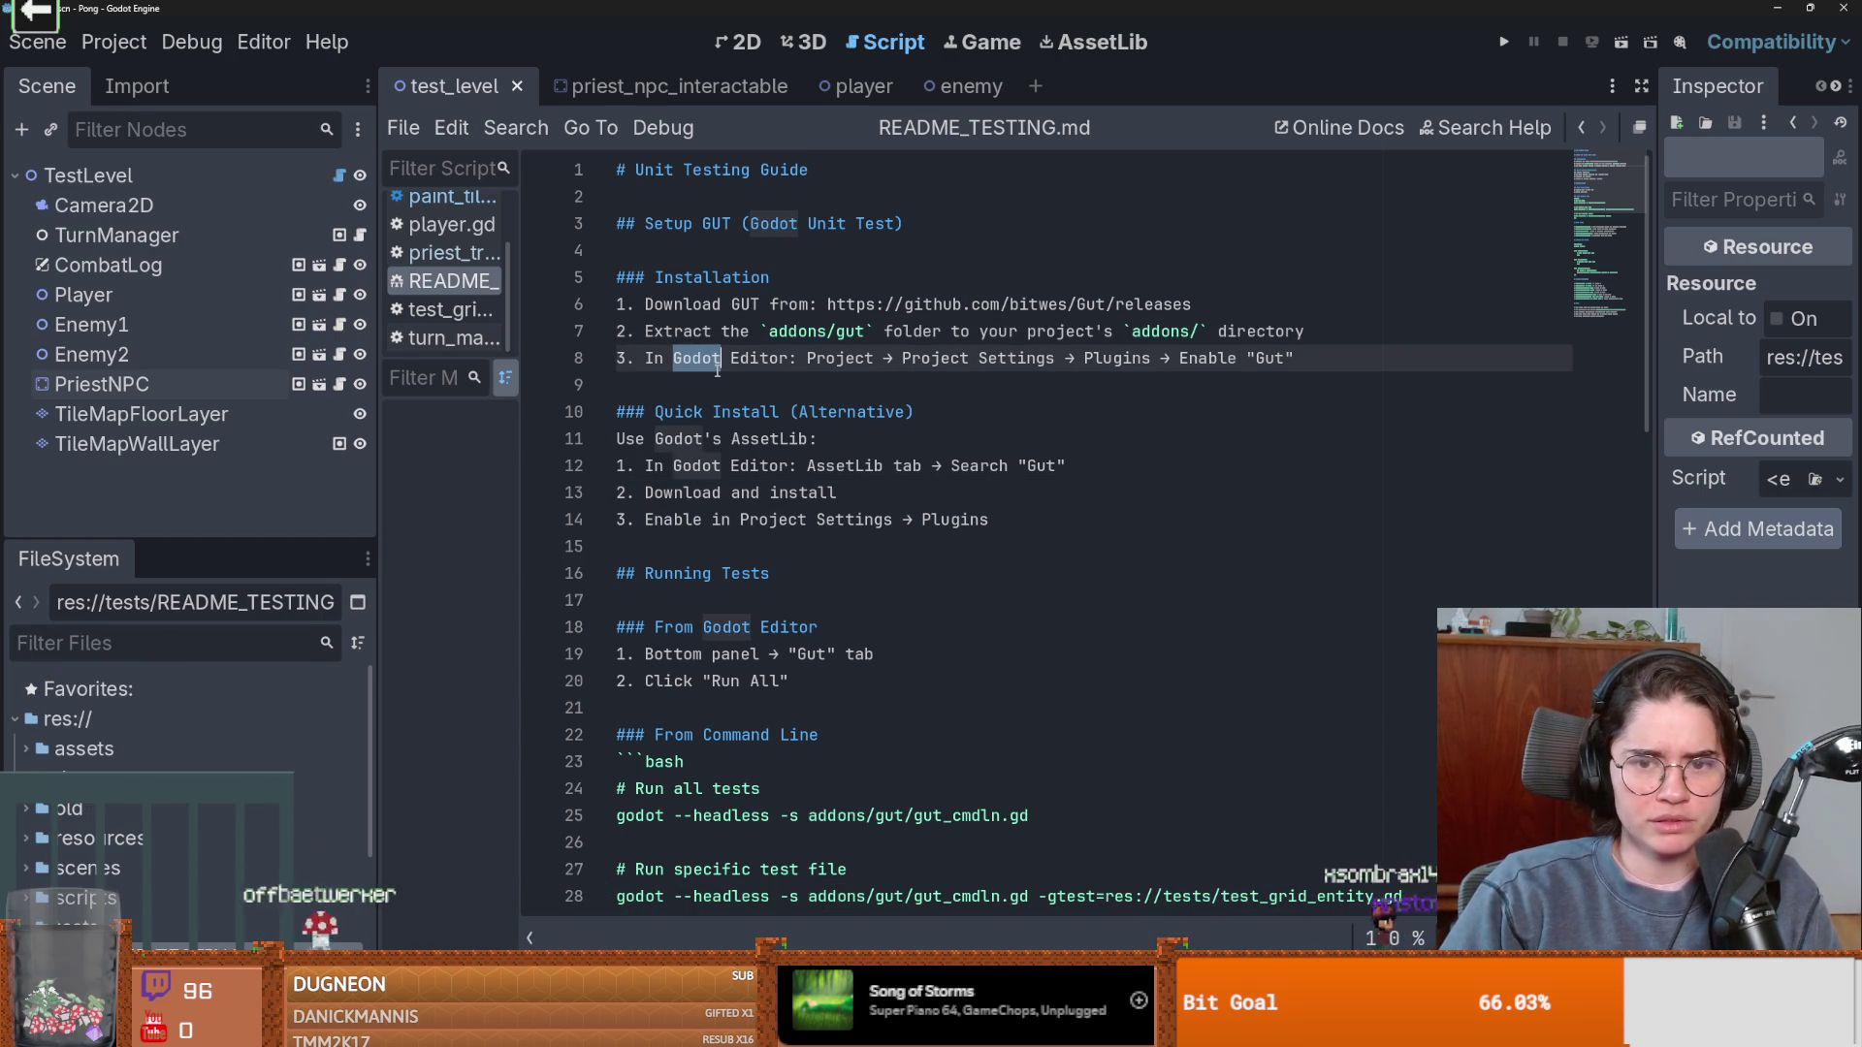
pyautogui.scroll(-1, 901, 462)
pyautogui.scroll(-2, 901, 462)
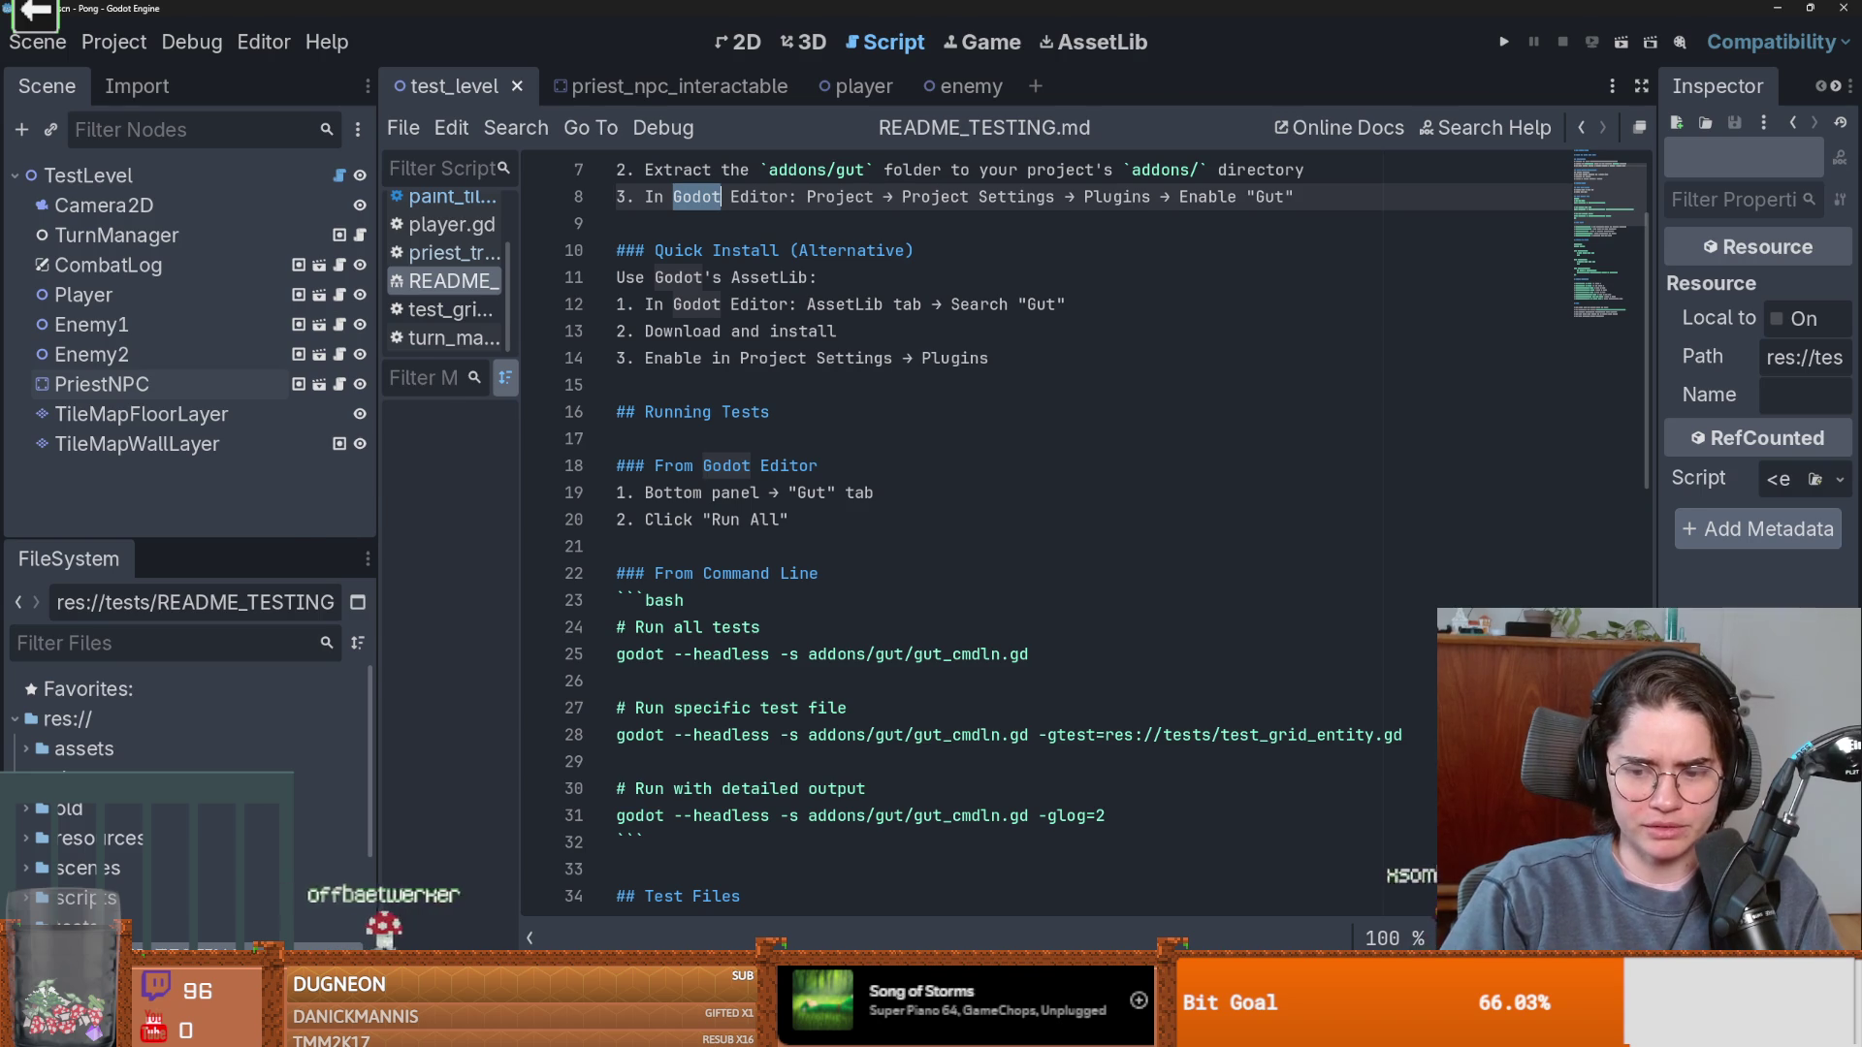
pyautogui.hotkey('alt', 'Tab')
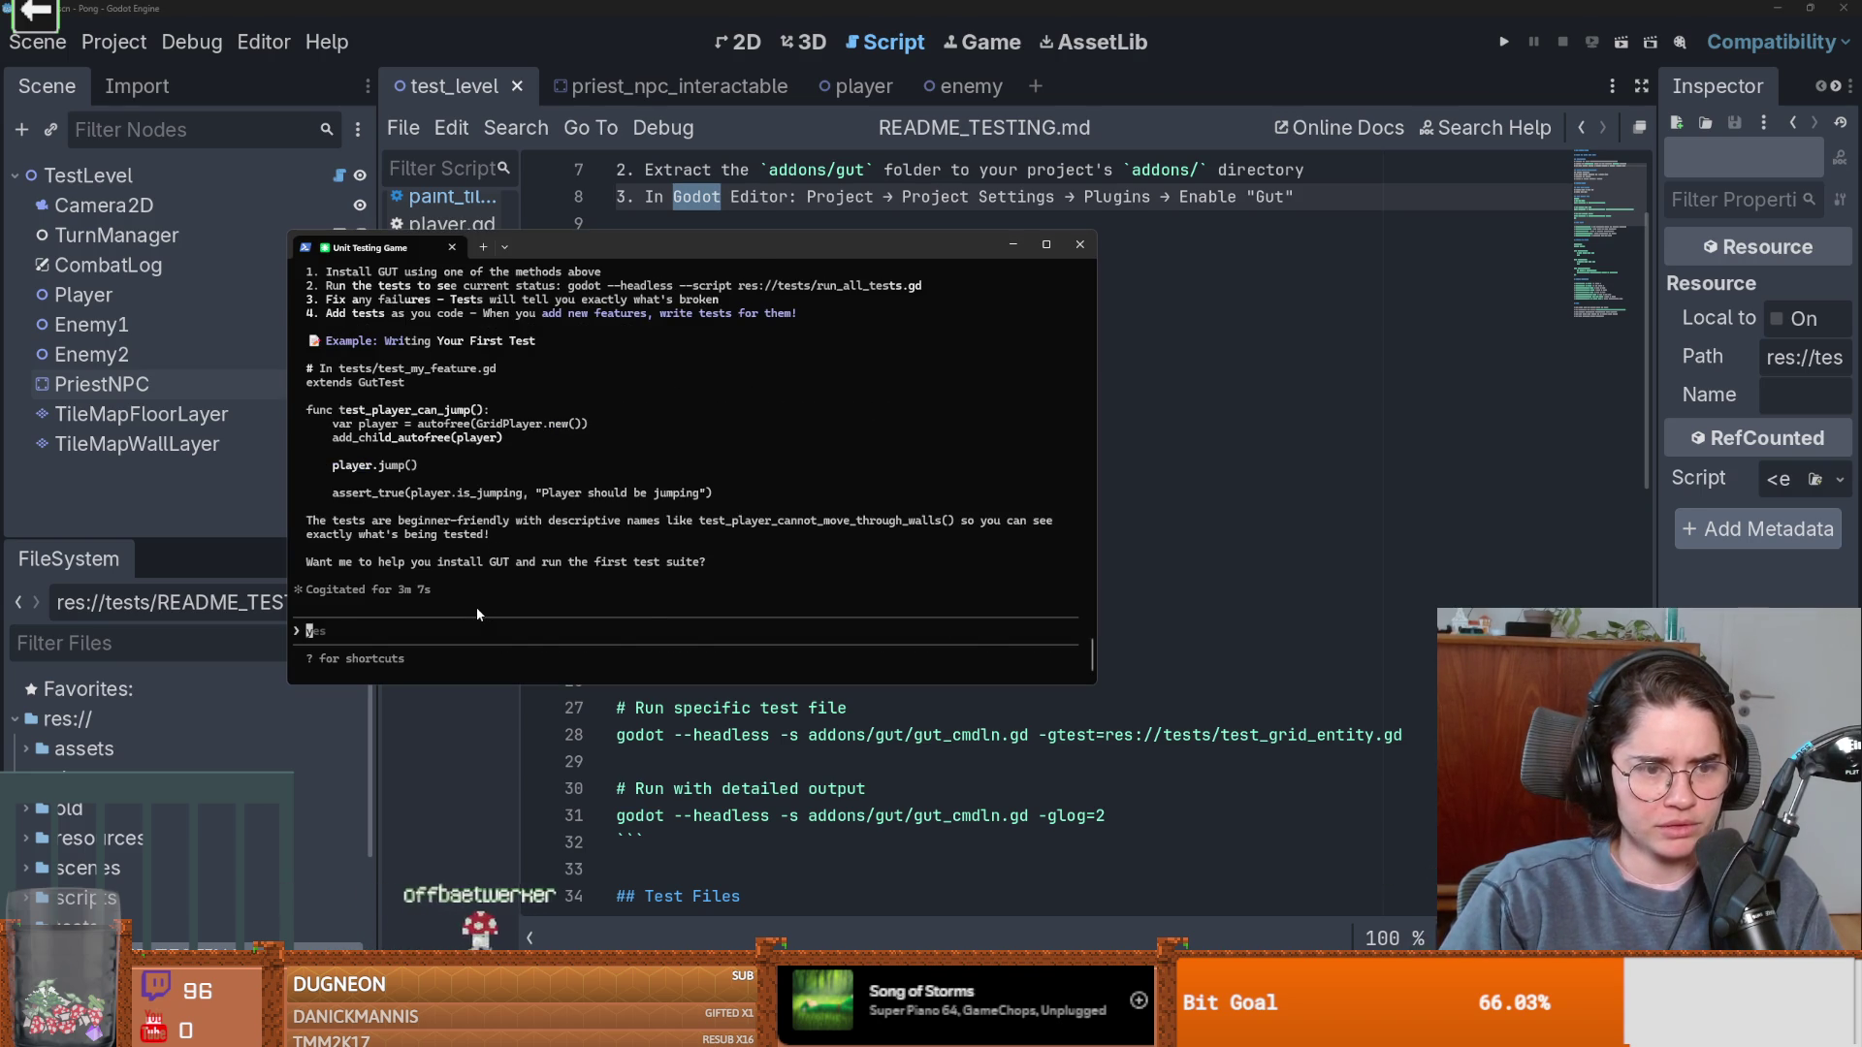
pyautogui.scroll(5, 477, 614)
pyautogui.scroll(-2, 477, 614)
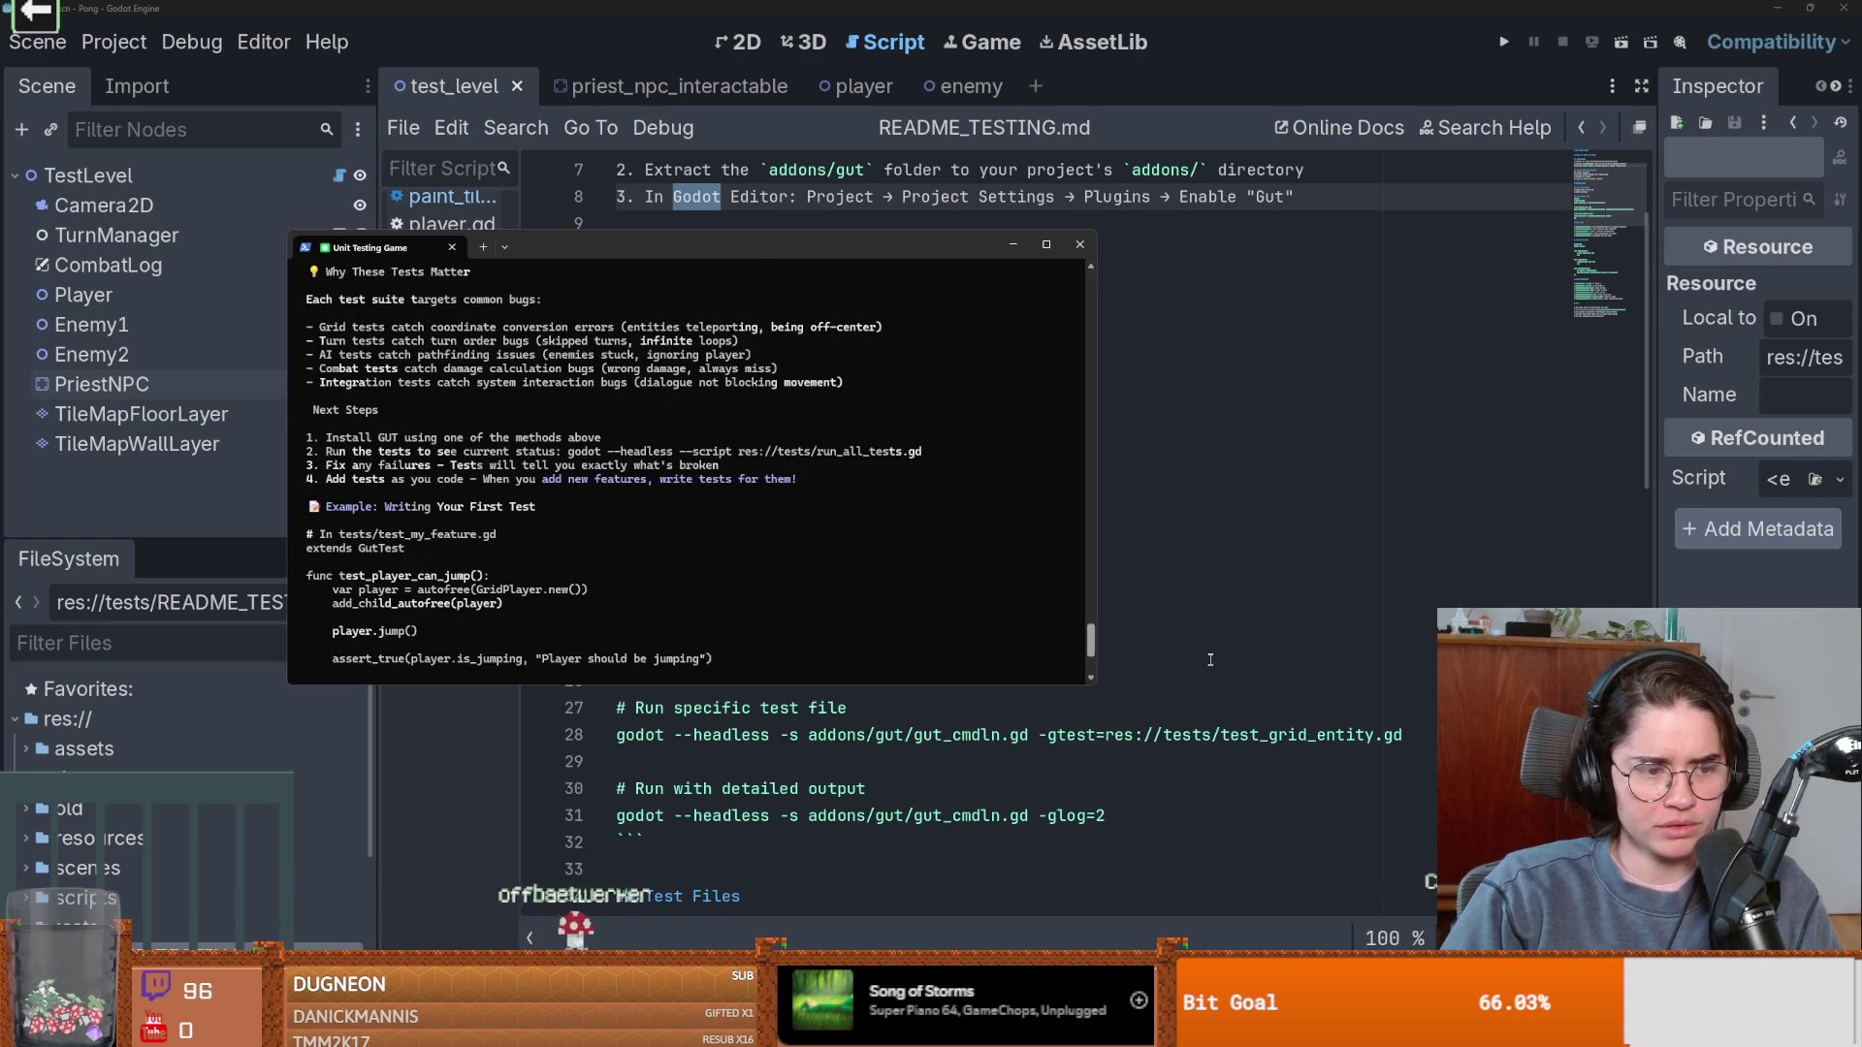
pyautogui.click(1261, 653)
# Briefly filter the project files for 'gut', then clear the filter and scroll the README.
pyautogui.scroll(-2, 145, 737)
pyautogui.click(25, 757)
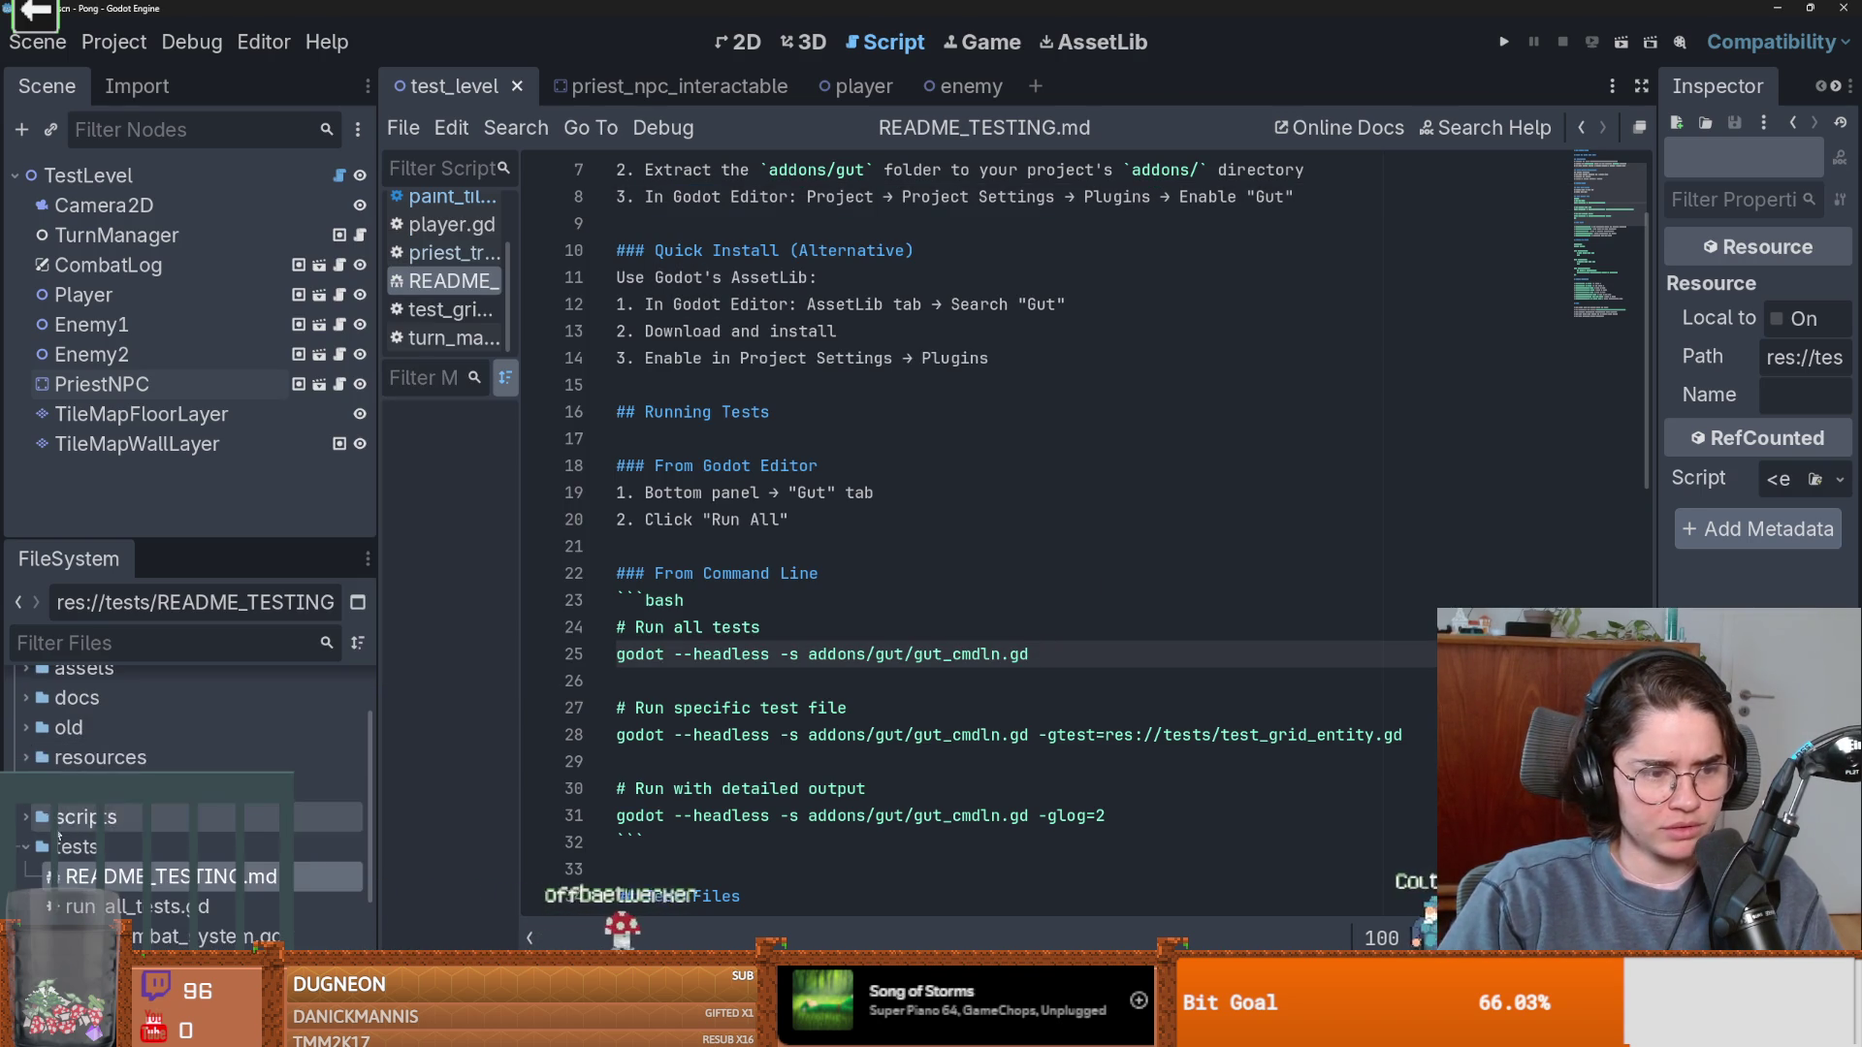
pyautogui.click(26, 757)
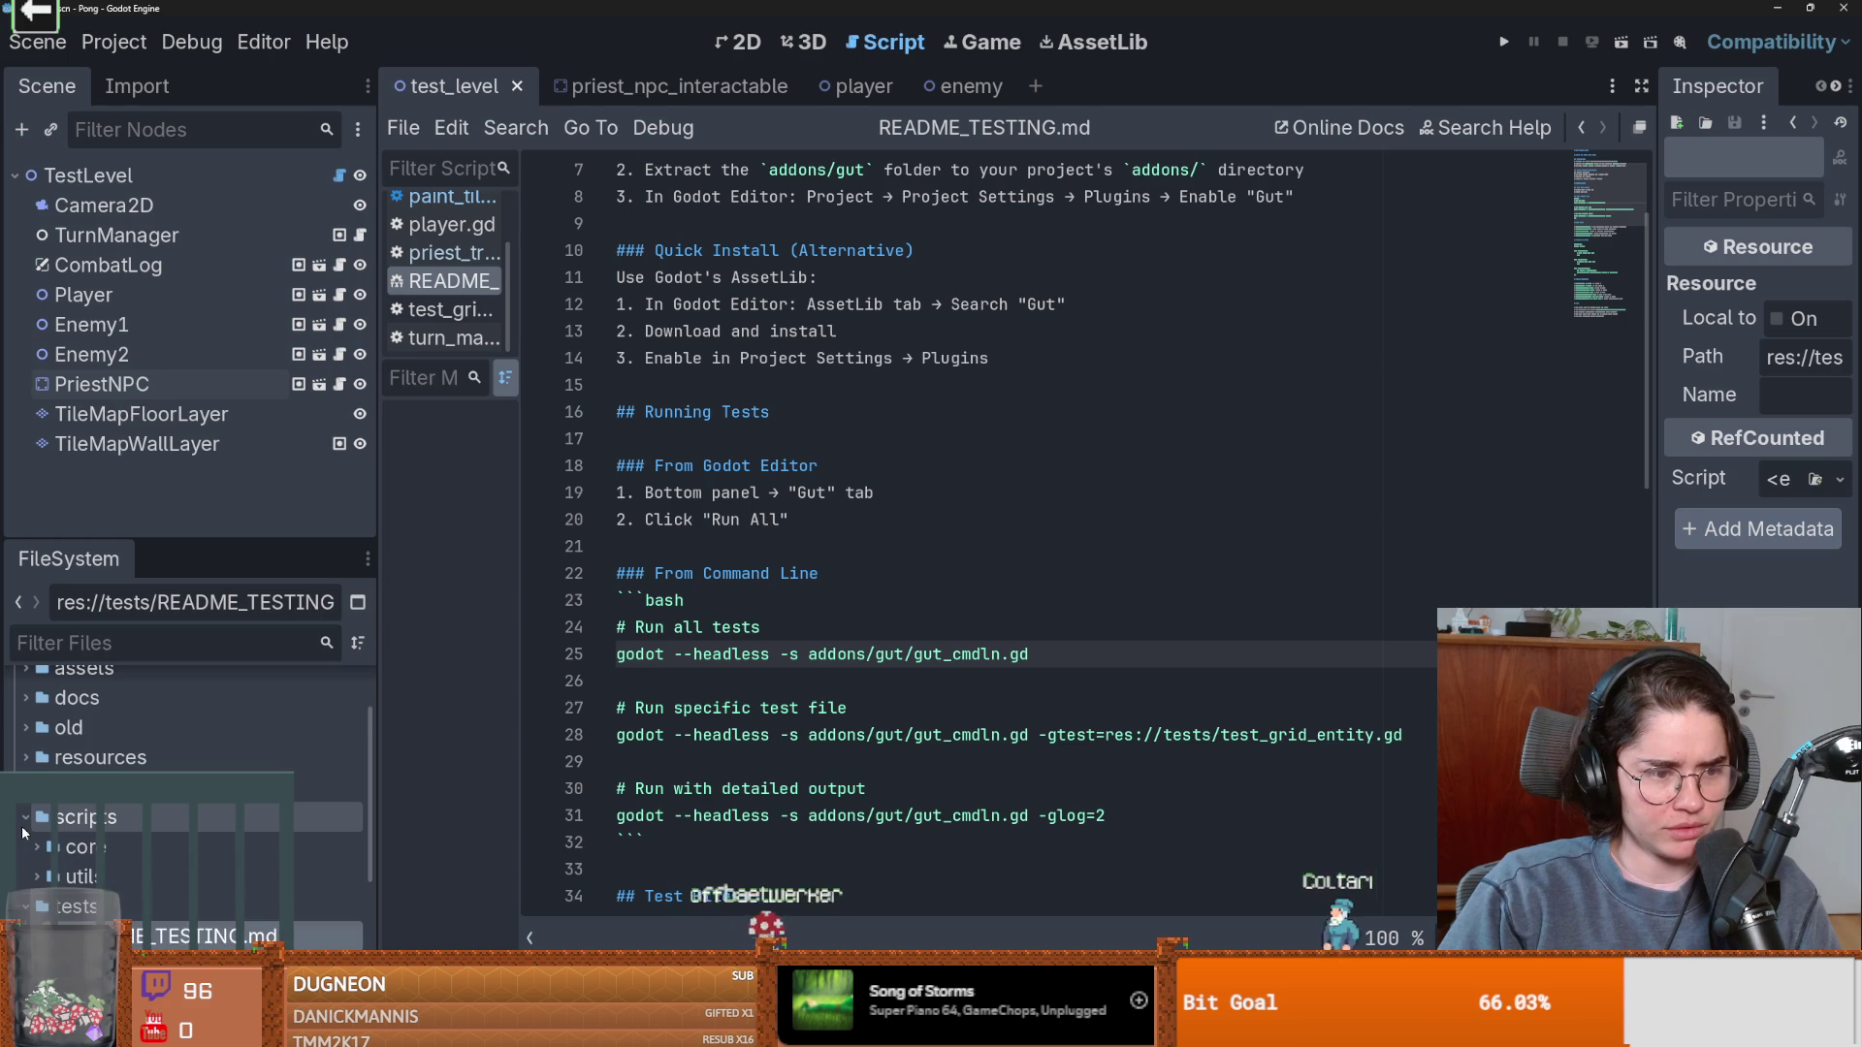
pyautogui.click(118, 643)
pyautogui.write('gut')
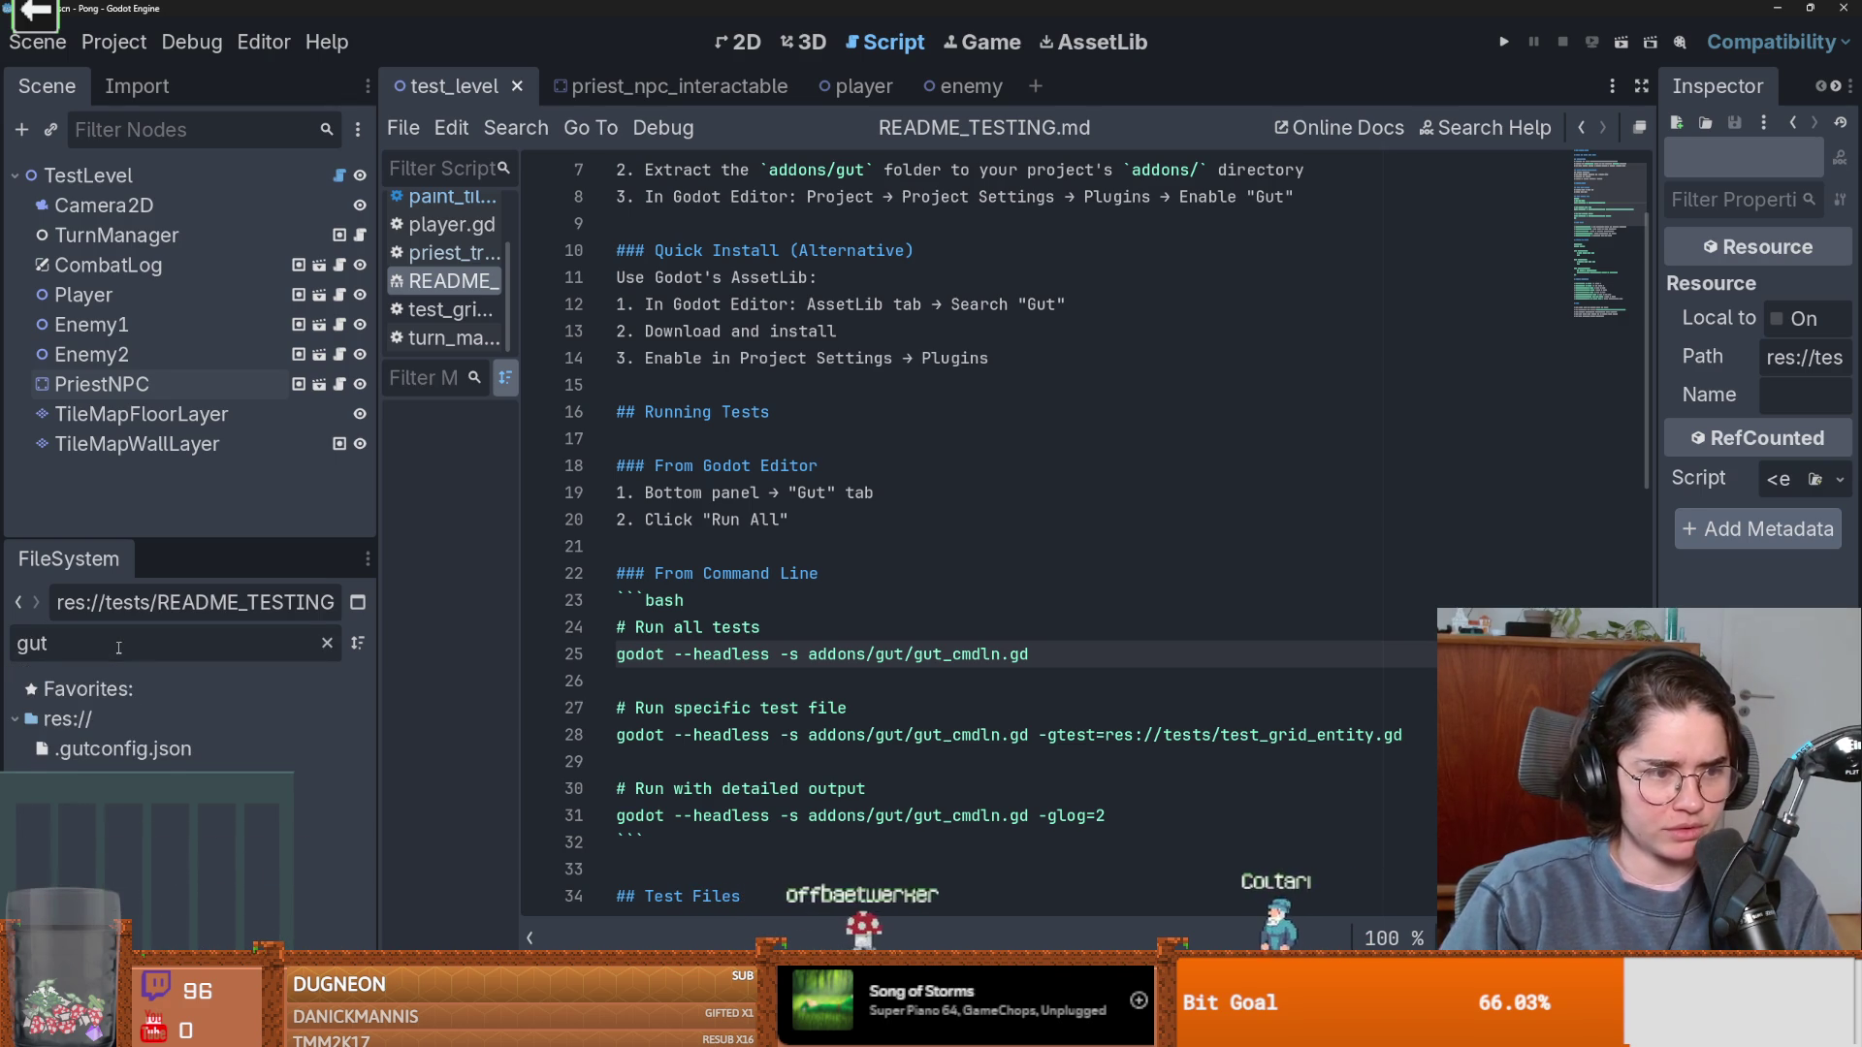
pyautogui.press('BackSpace')
pyautogui.press('BackSpace')
pyautogui.press('BackSpace')
pyautogui.click(994, 595)
pyautogui.scroll(-2, 994, 594)
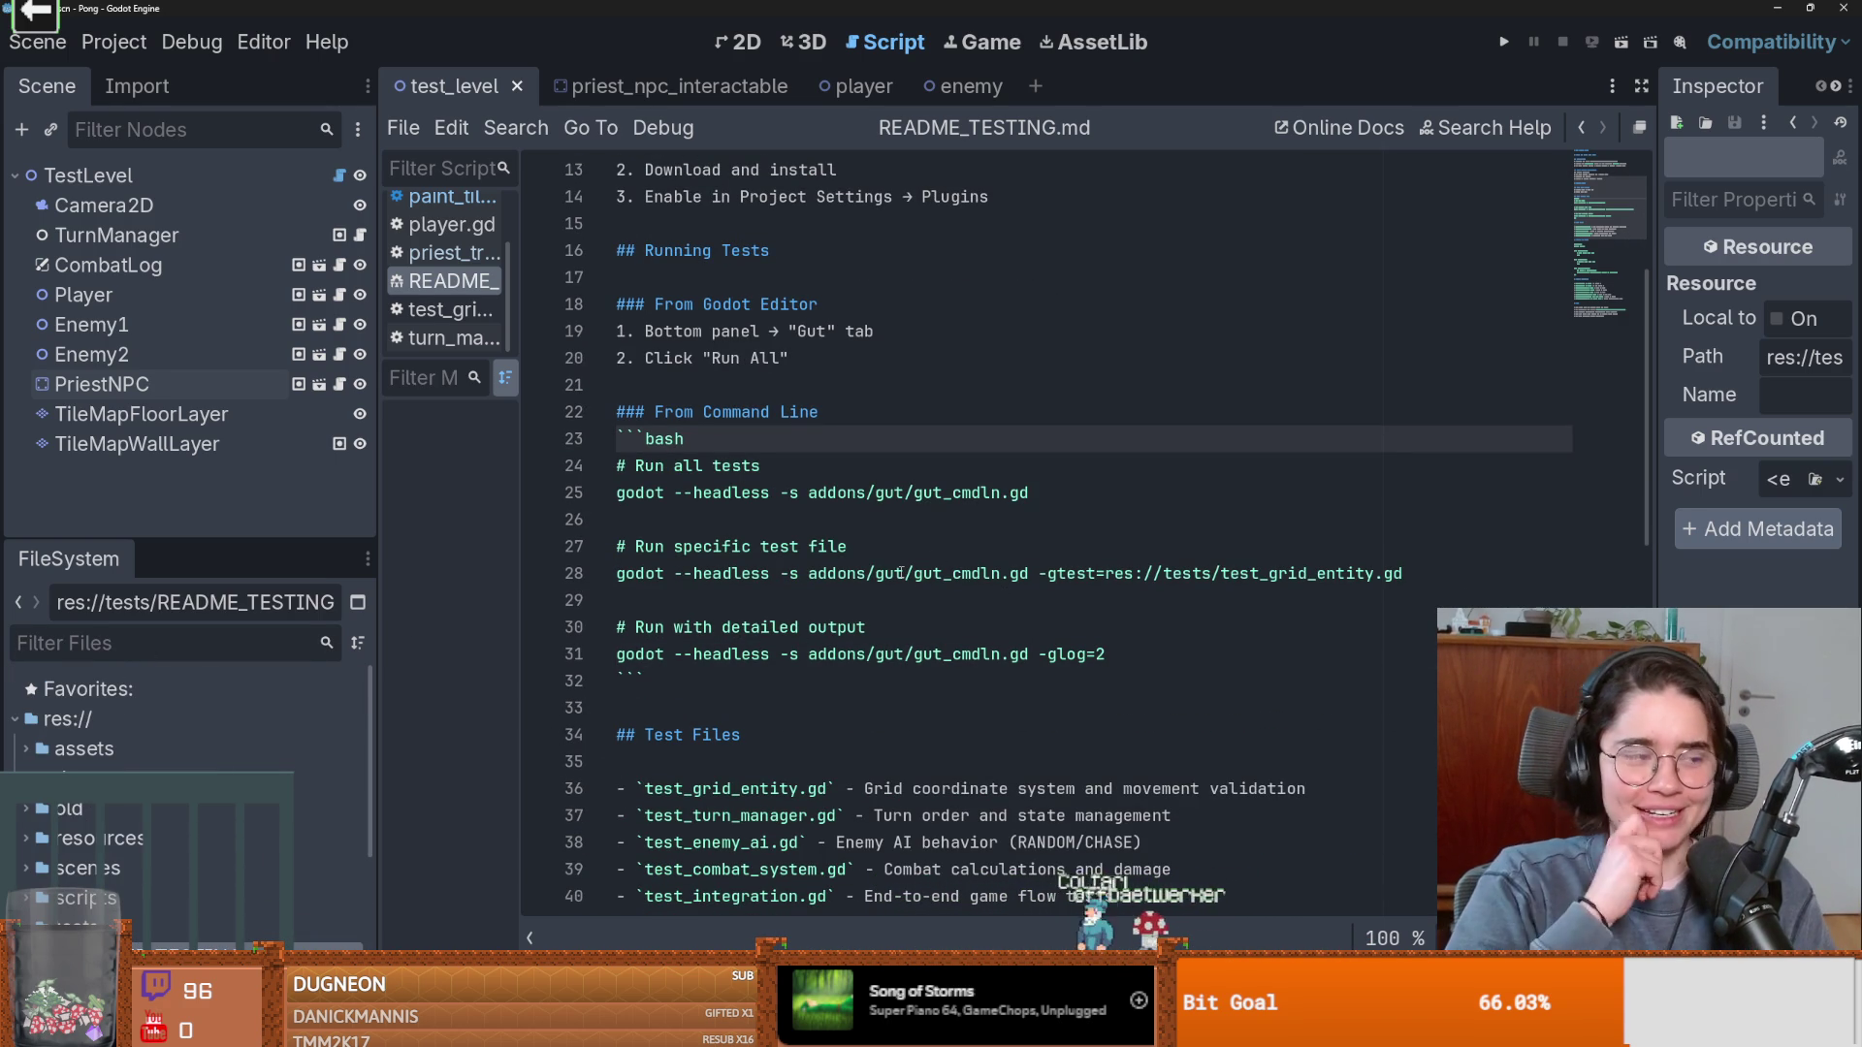
# Select the full Gut releases URL on line 6, then switch to the AssetLib browser.
pyautogui.scroll(2, 771, 537)
pyautogui.scroll(2, 773, 526)
pyautogui.doubleClick(679, 305)
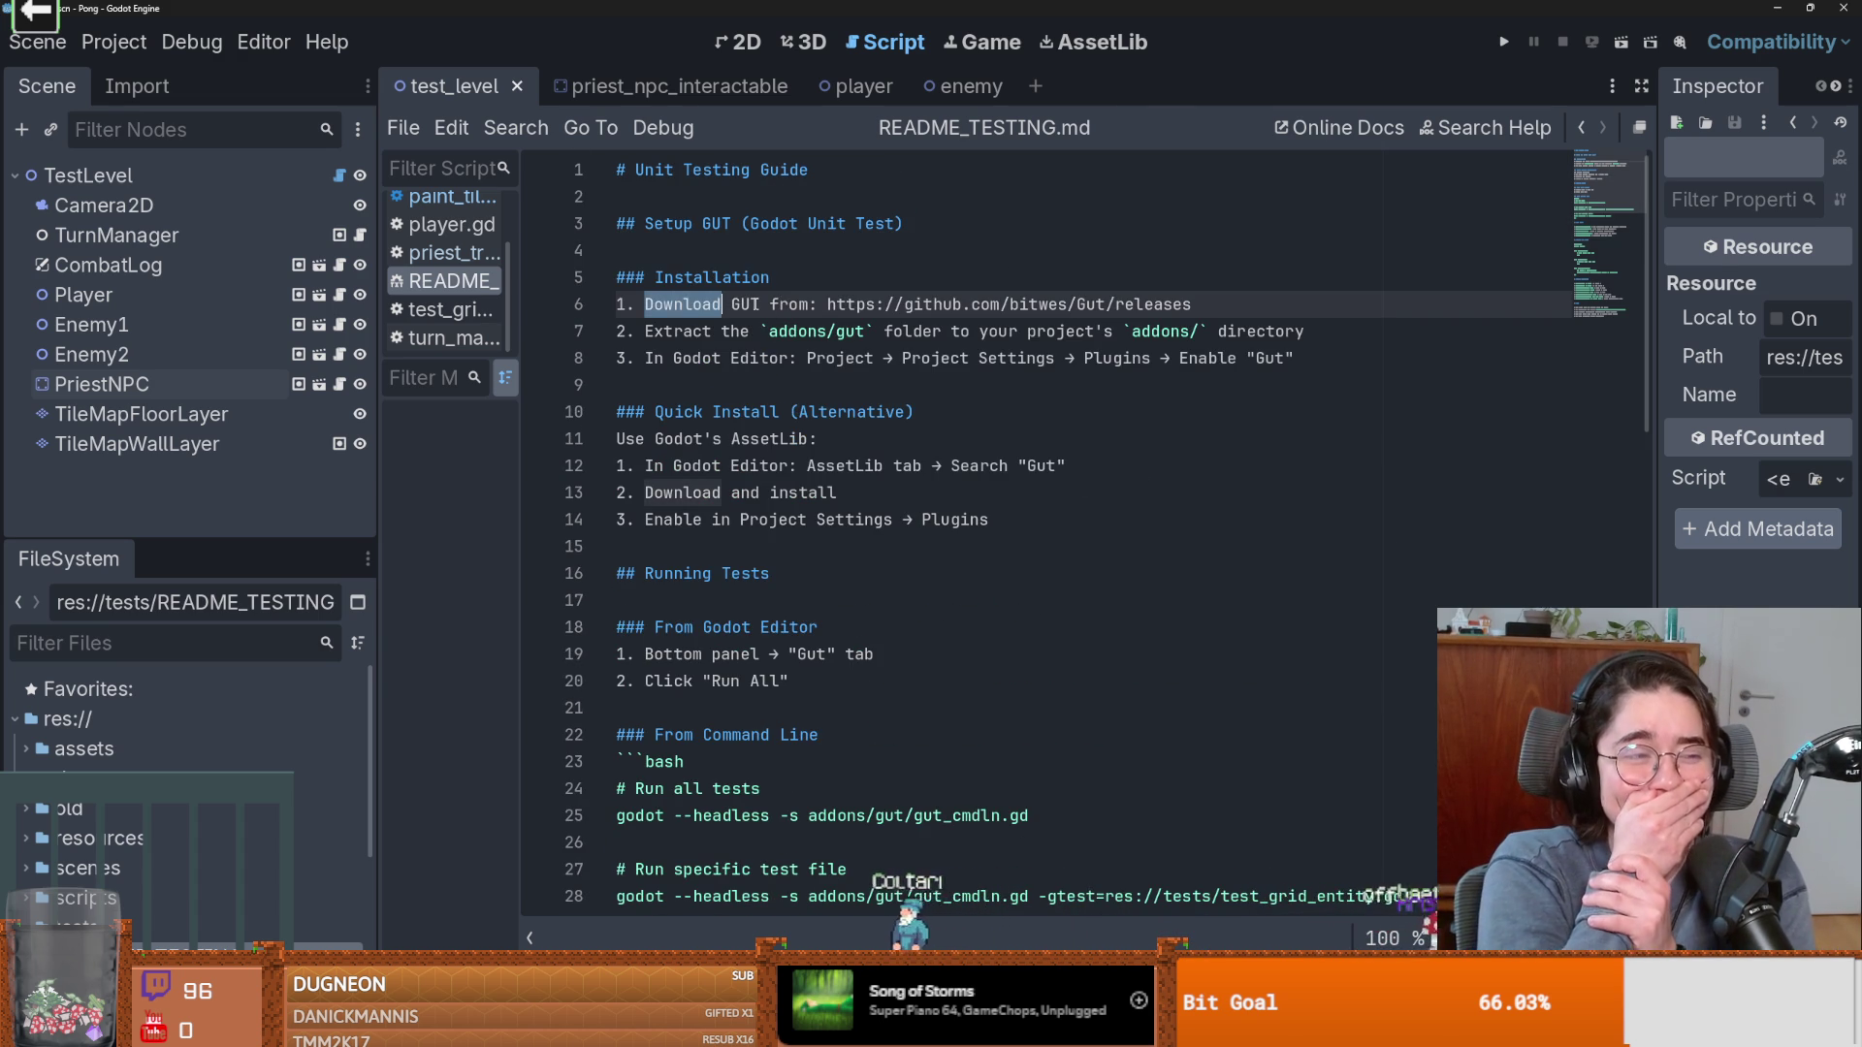
pyautogui.click(1037, 330)
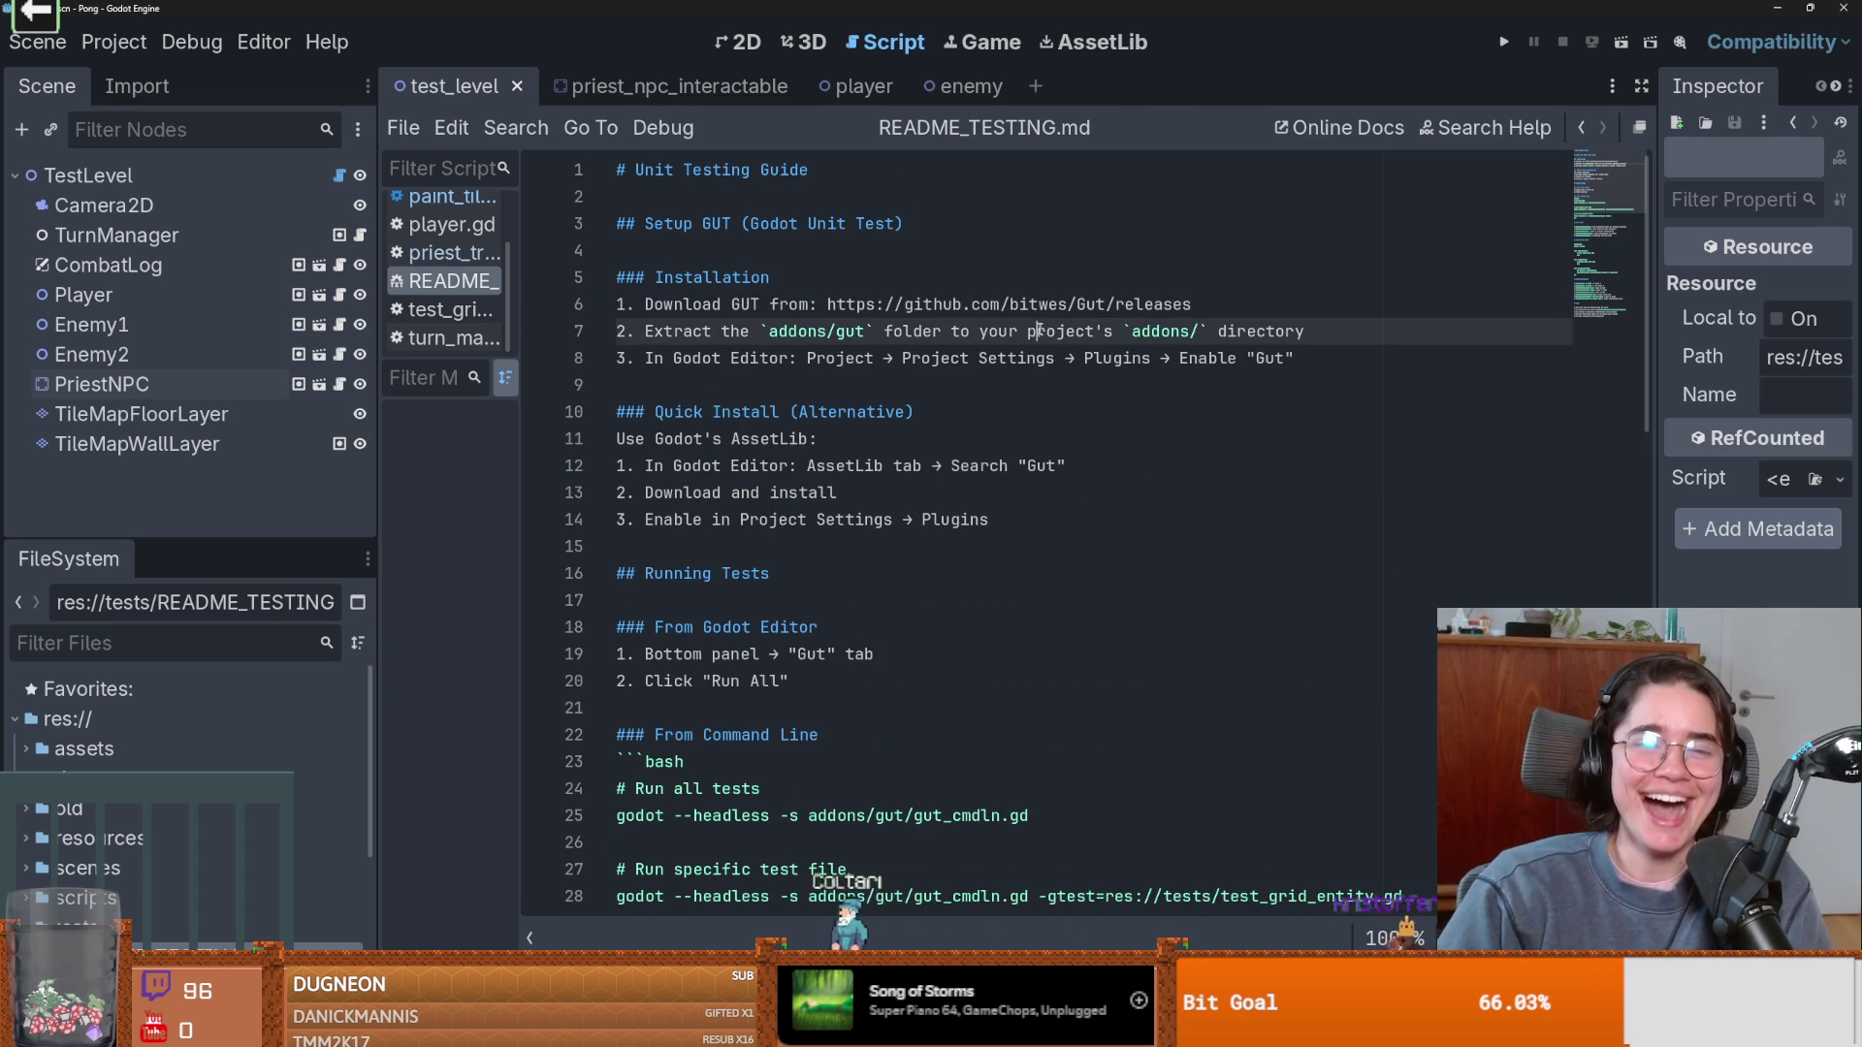
pyautogui.moveTo(839, 307); pyautogui.dragTo(1267, 301)
pyautogui.click(1267, 302)
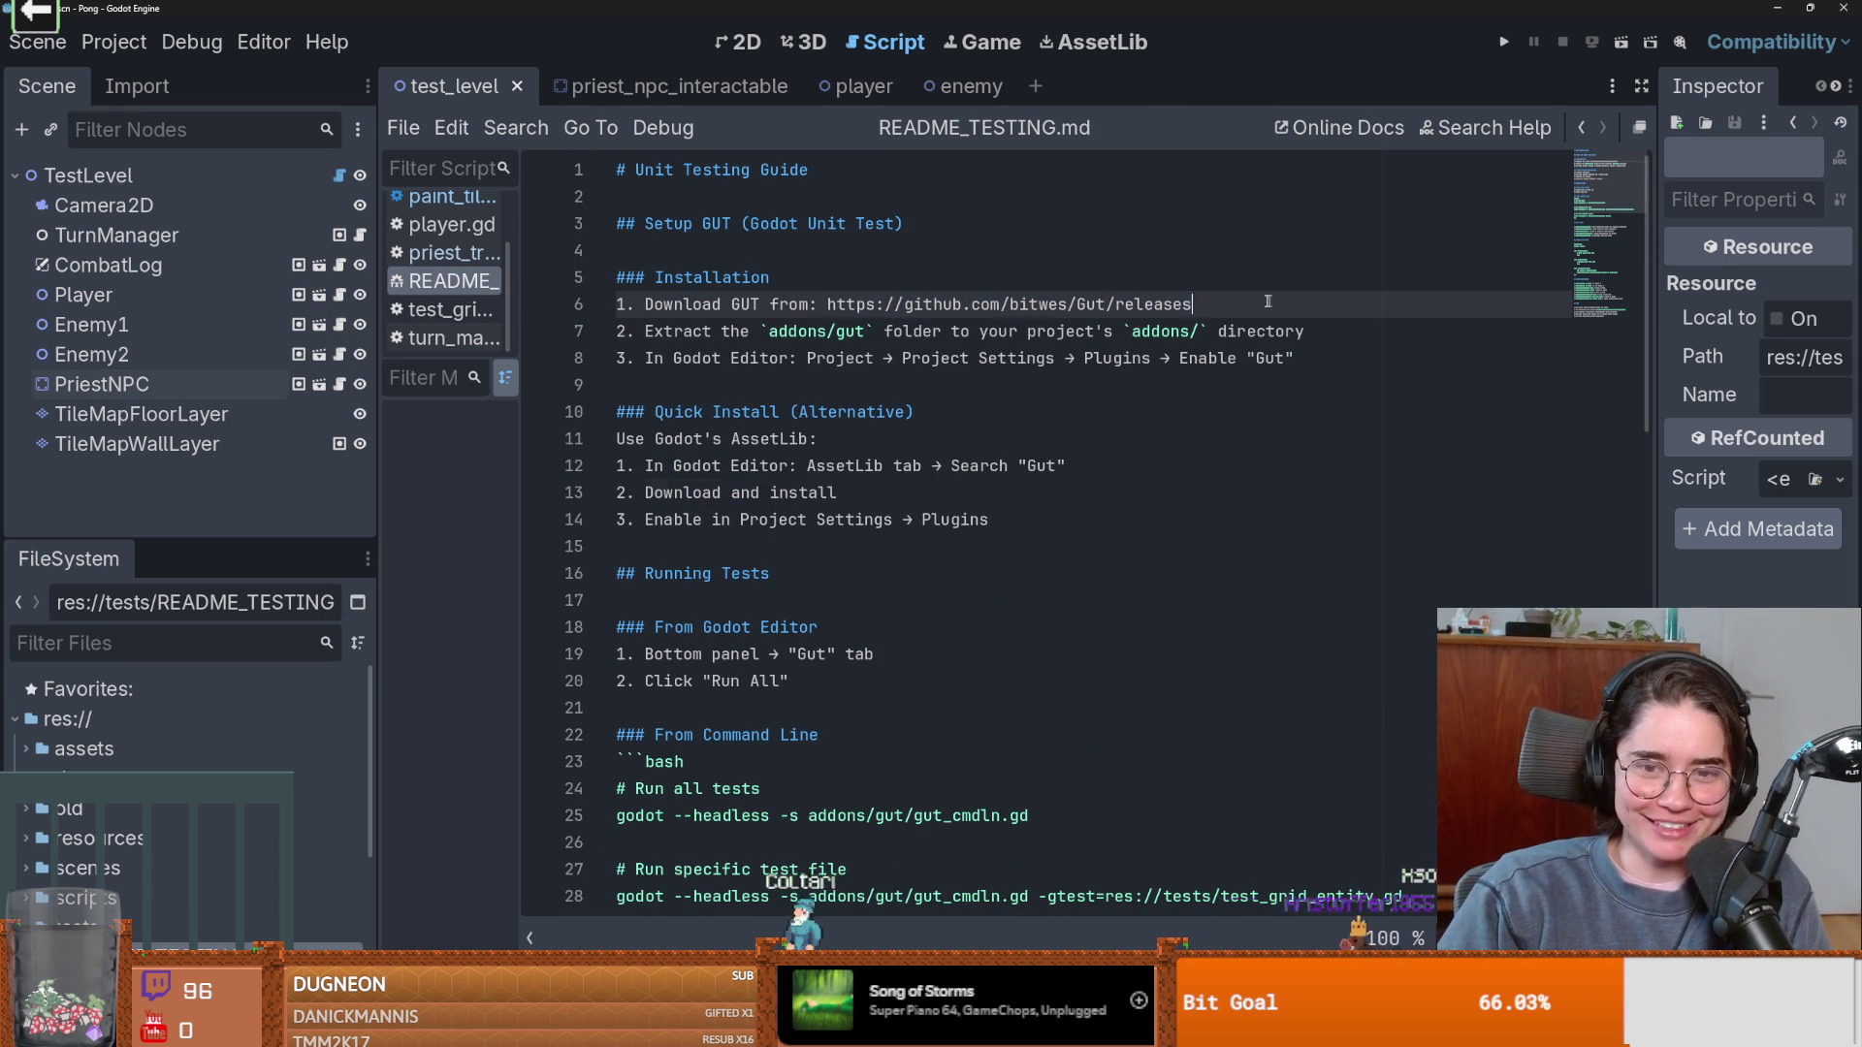
pyautogui.doubleClick(679, 304)
pyautogui.click(714, 287)
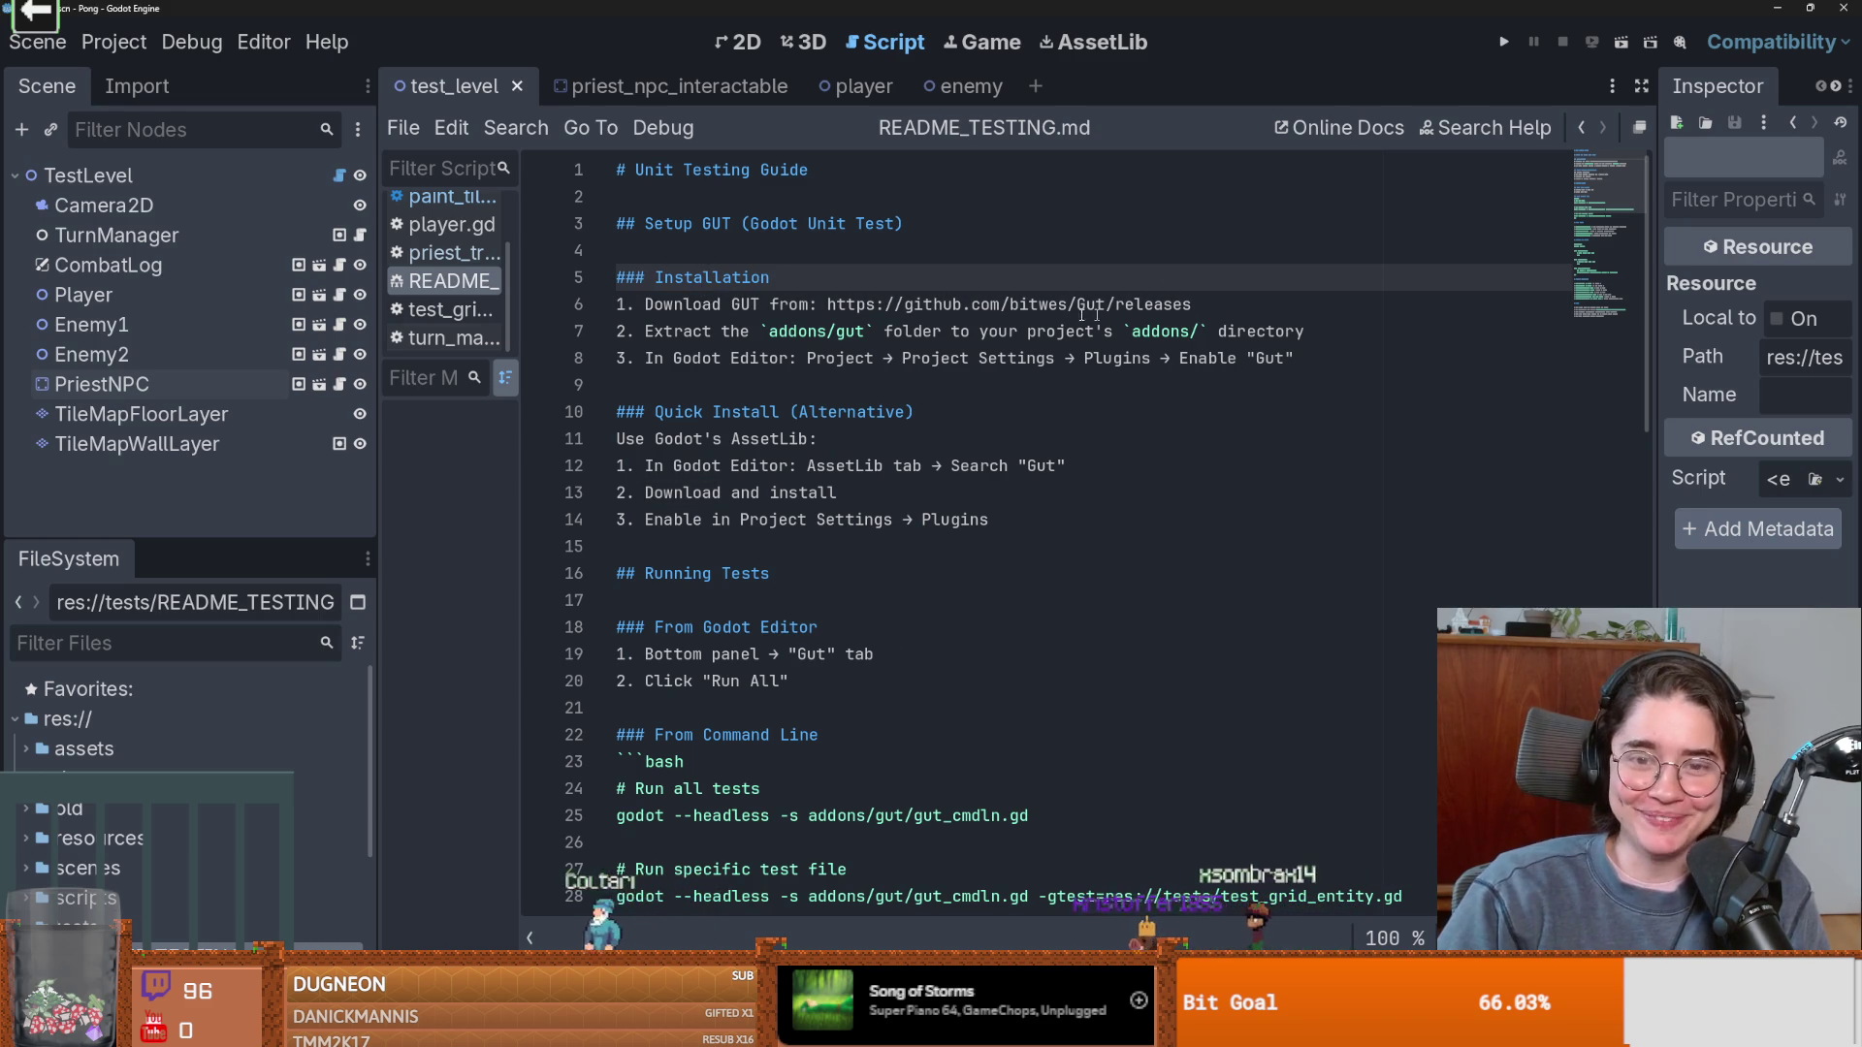
pyautogui.moveTo(1057, 305); pyautogui.dragTo(827, 304)
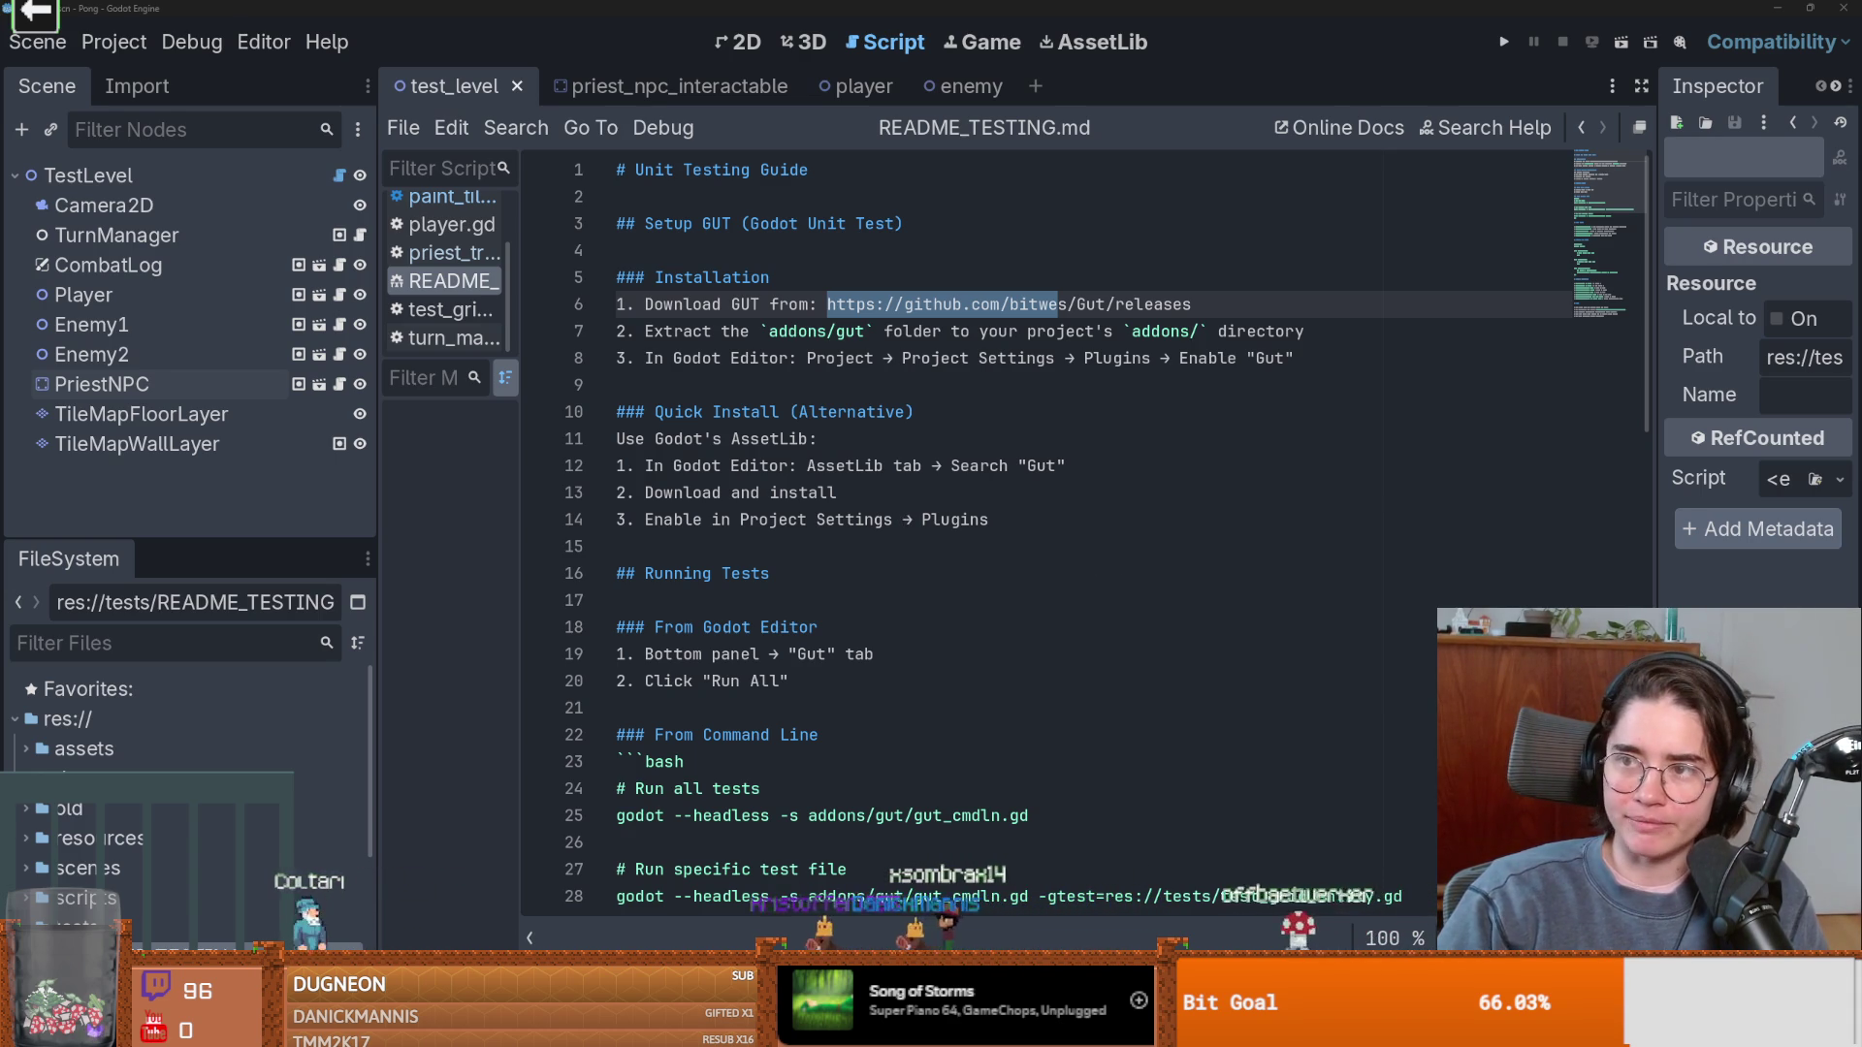
pyautogui.click(826, 303)
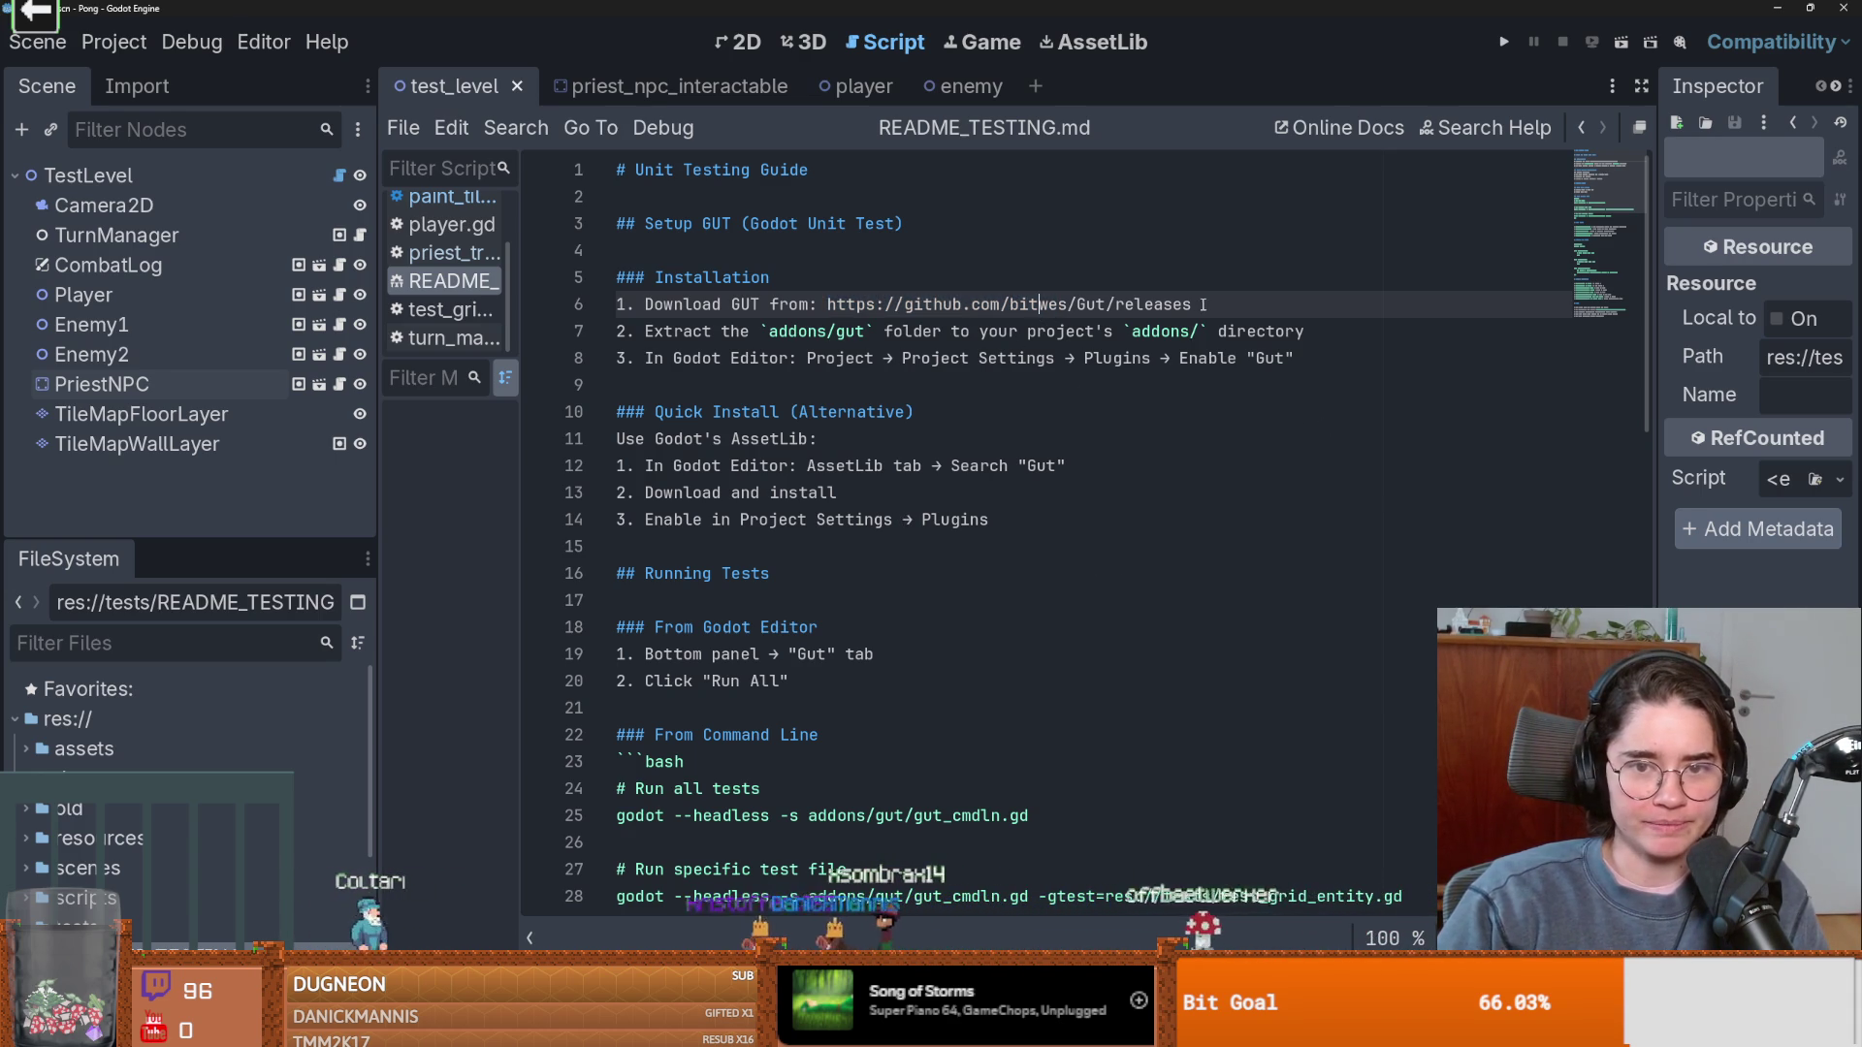
pyautogui.moveTo(826, 303); pyautogui.dragTo(1190, 304)
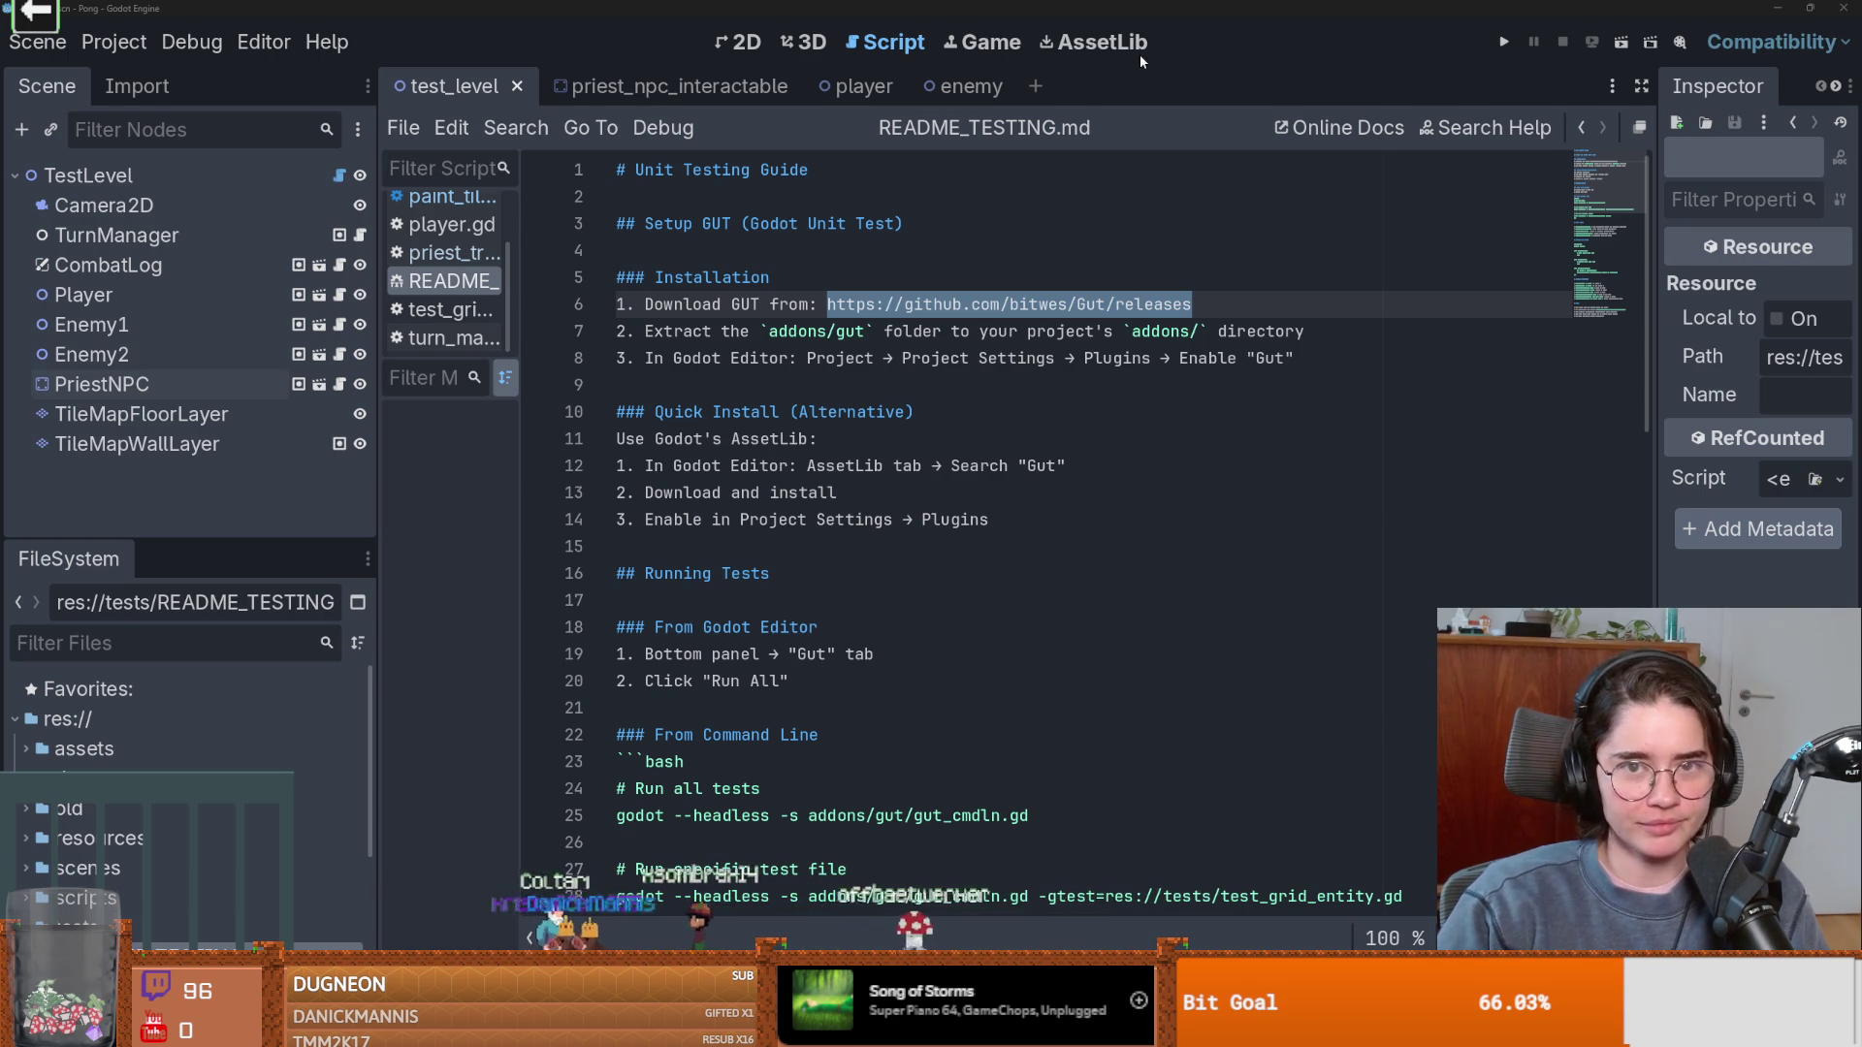
pyautogui.click(1065, 51)
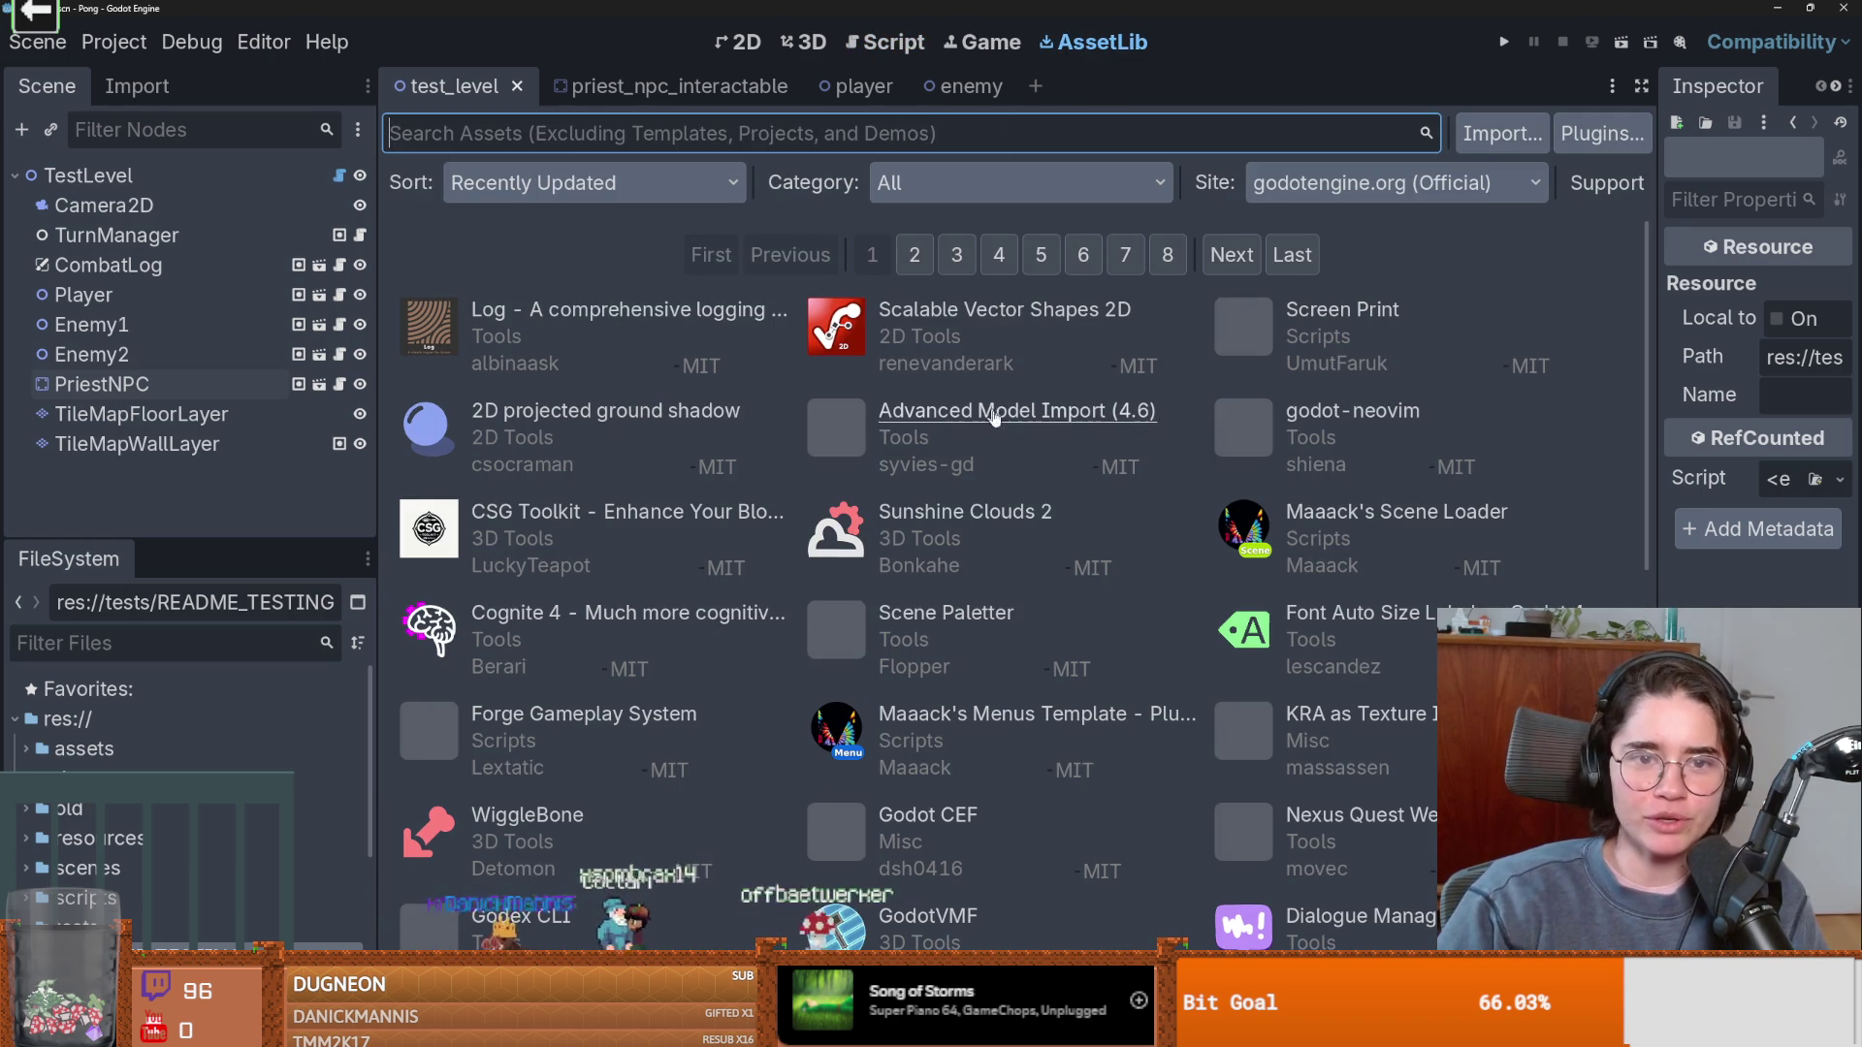
# Enter 'gut' in the AssetLib search and check the Site list without changing it.
pyautogui.write('gut')
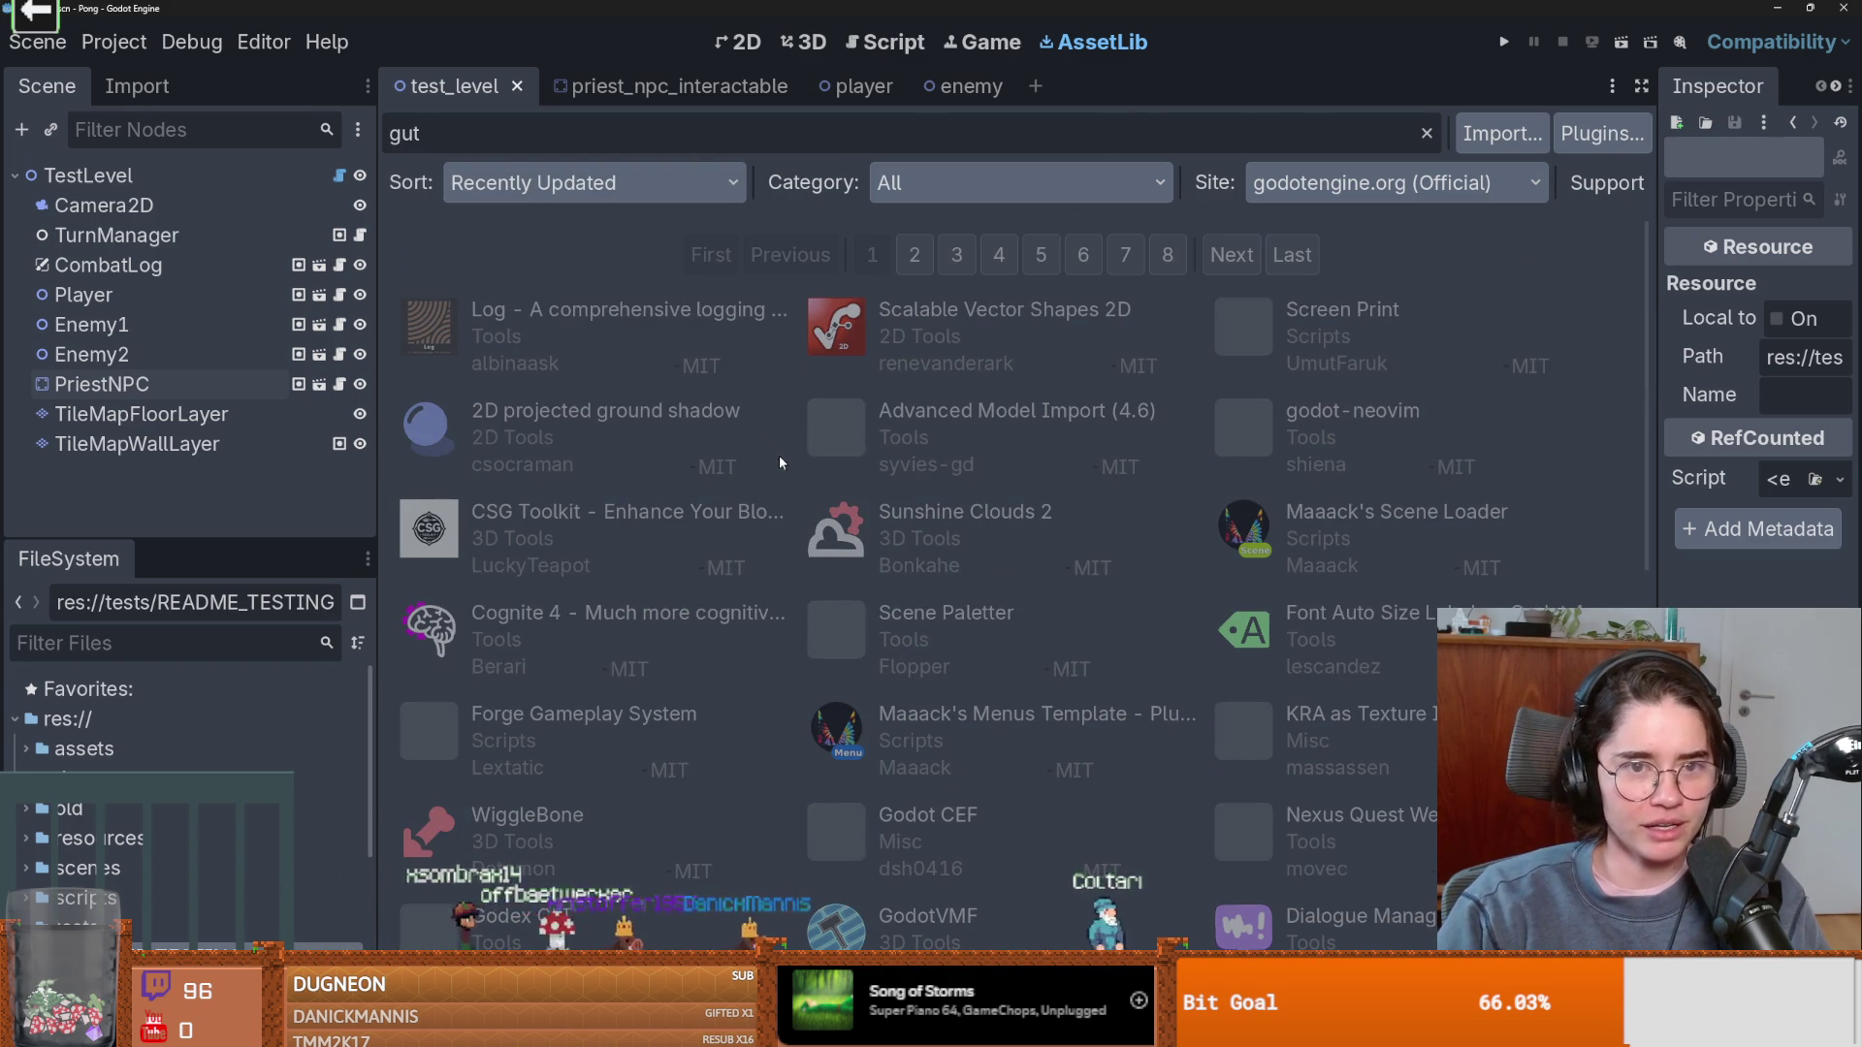
pyautogui.click(1397, 182)
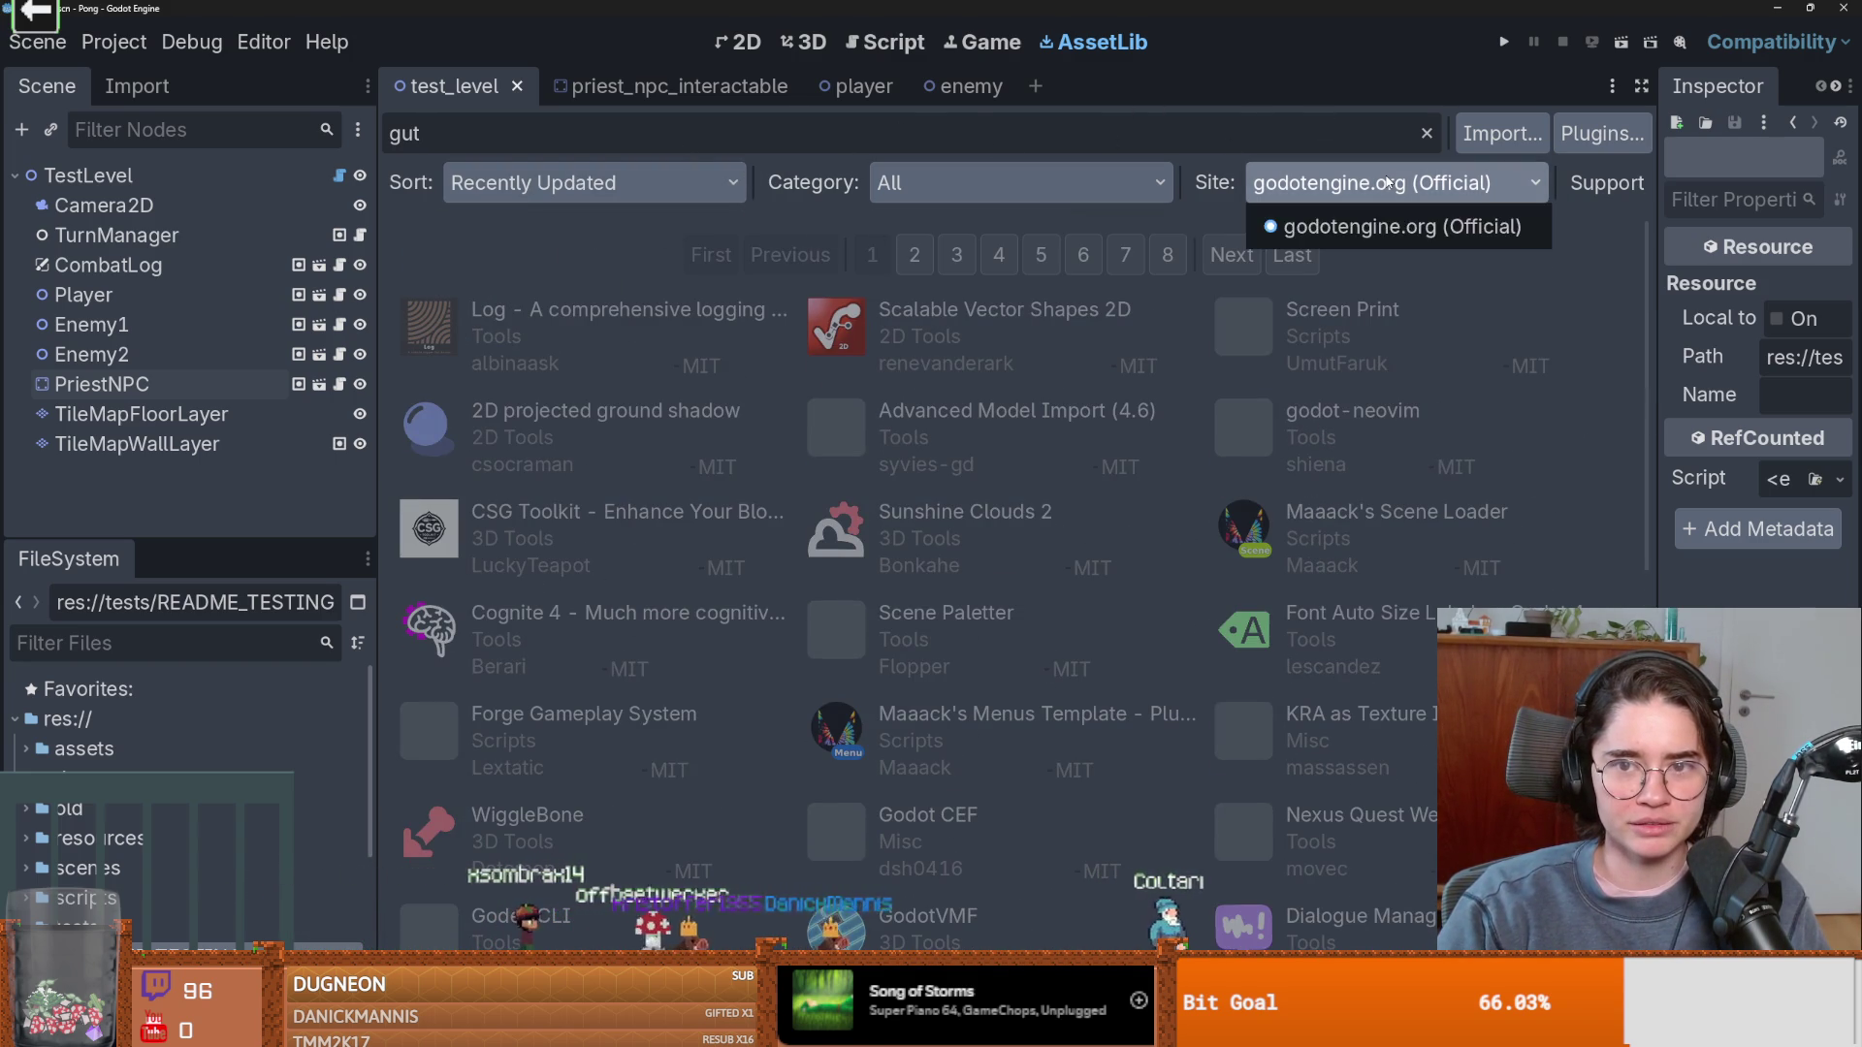
pyautogui.click(1396, 226)
# Switch to the Gut releases page in Firefox and scroll down to the 9.5.0 source code assets.
pyautogui.hotkey('alt', 'Tab')
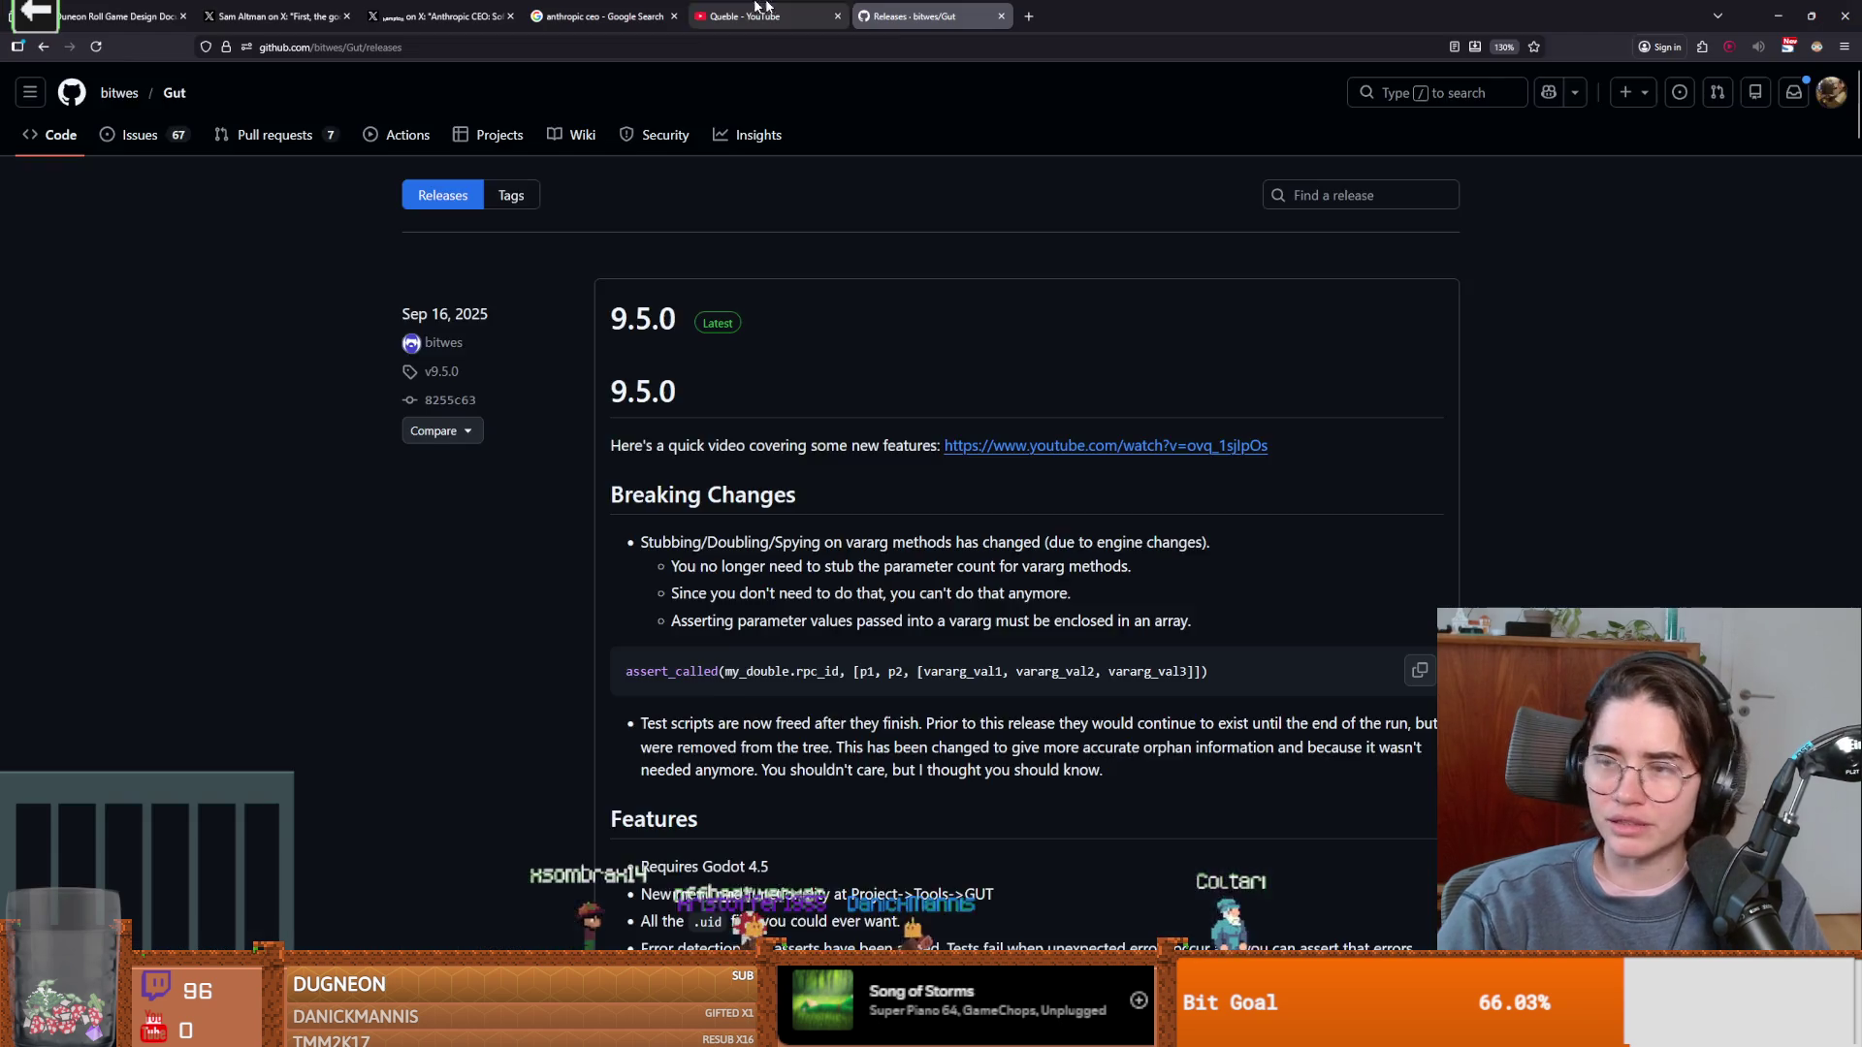
pyautogui.scroll(-5, 1015, 661)
pyautogui.scroll(-5, 1017, 667)
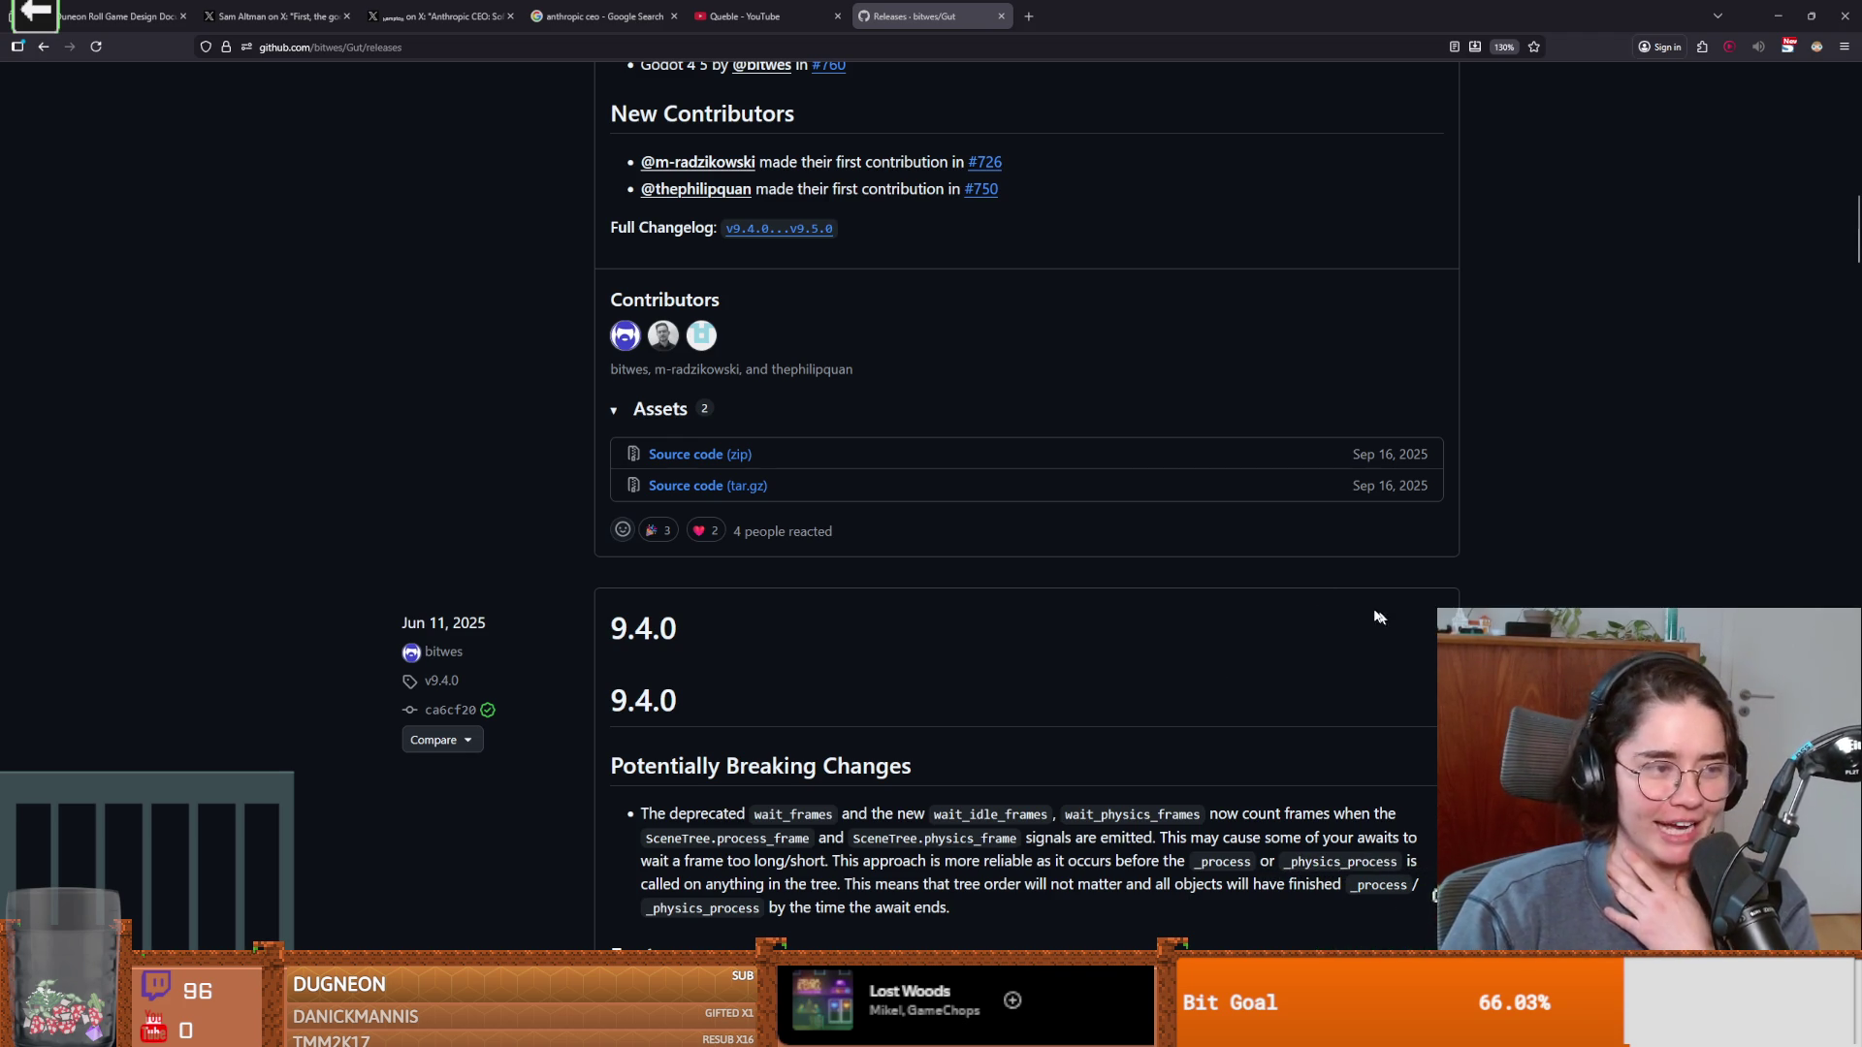
pyautogui.press('super')
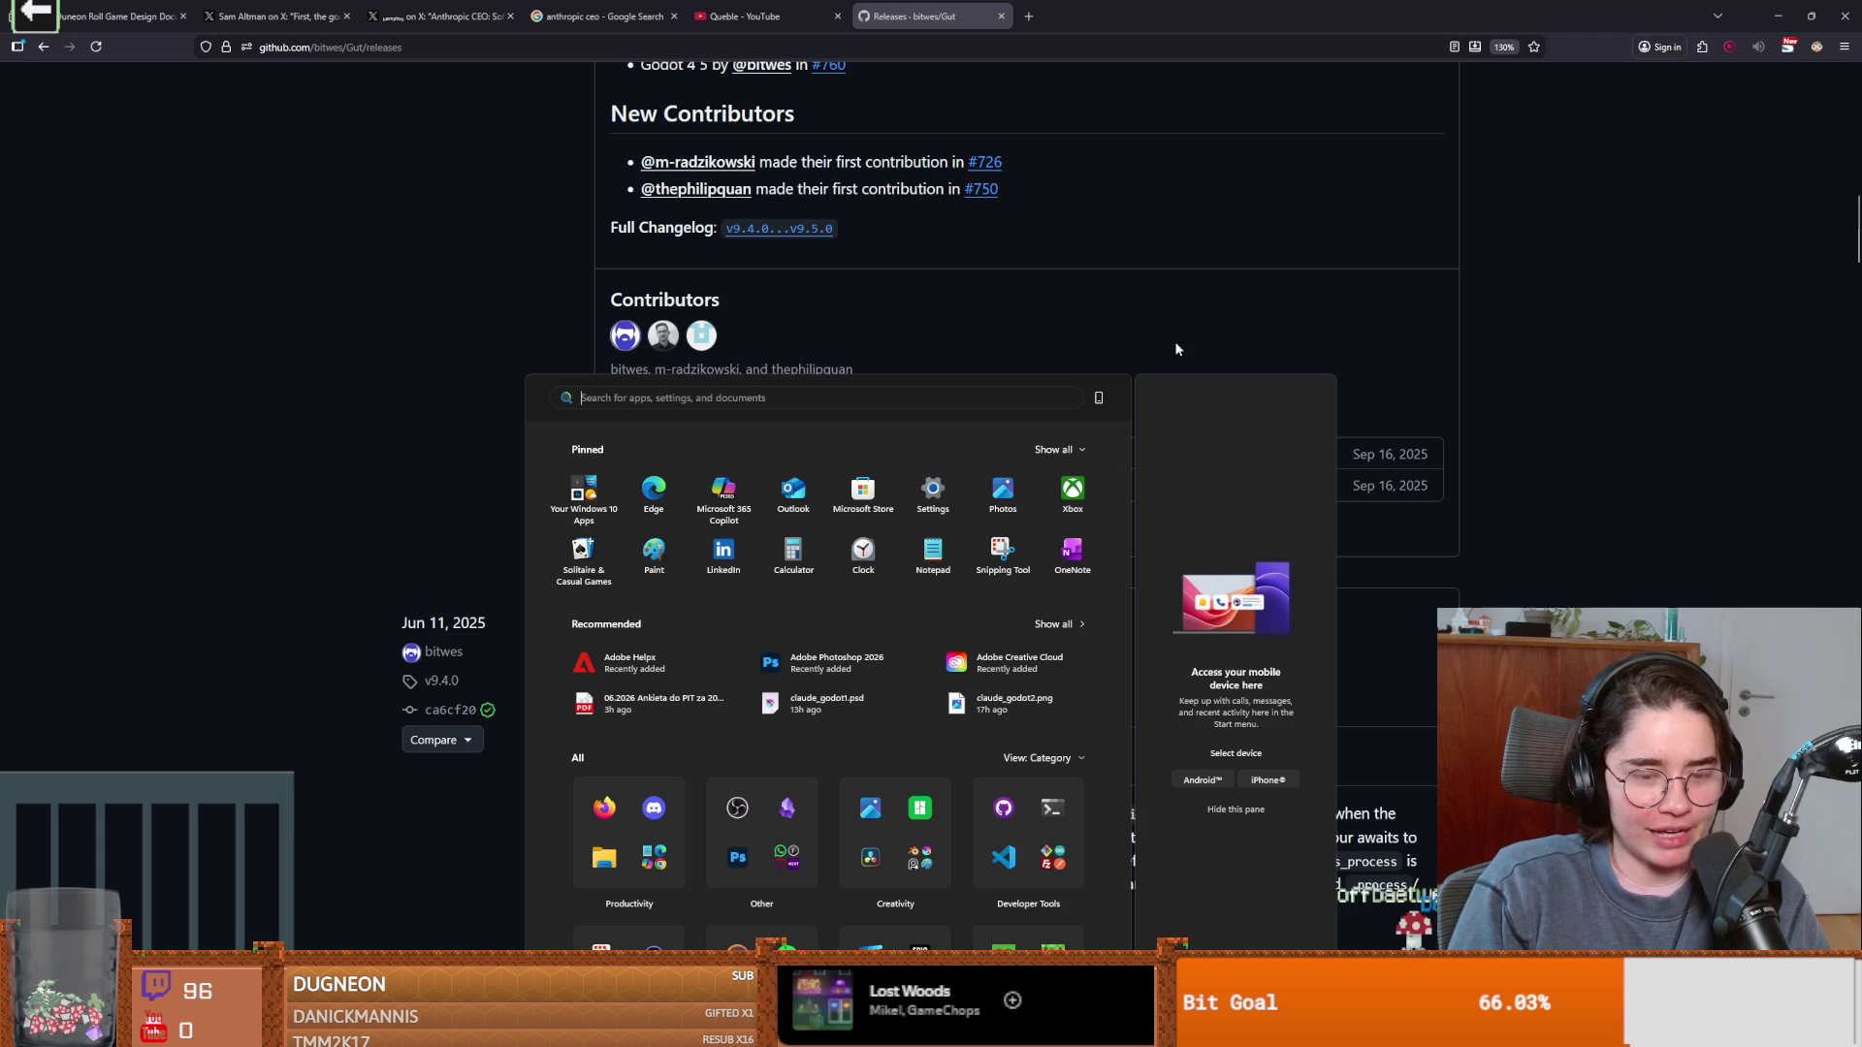
pyautogui.write('cmd')
pyautogui.press('Return')
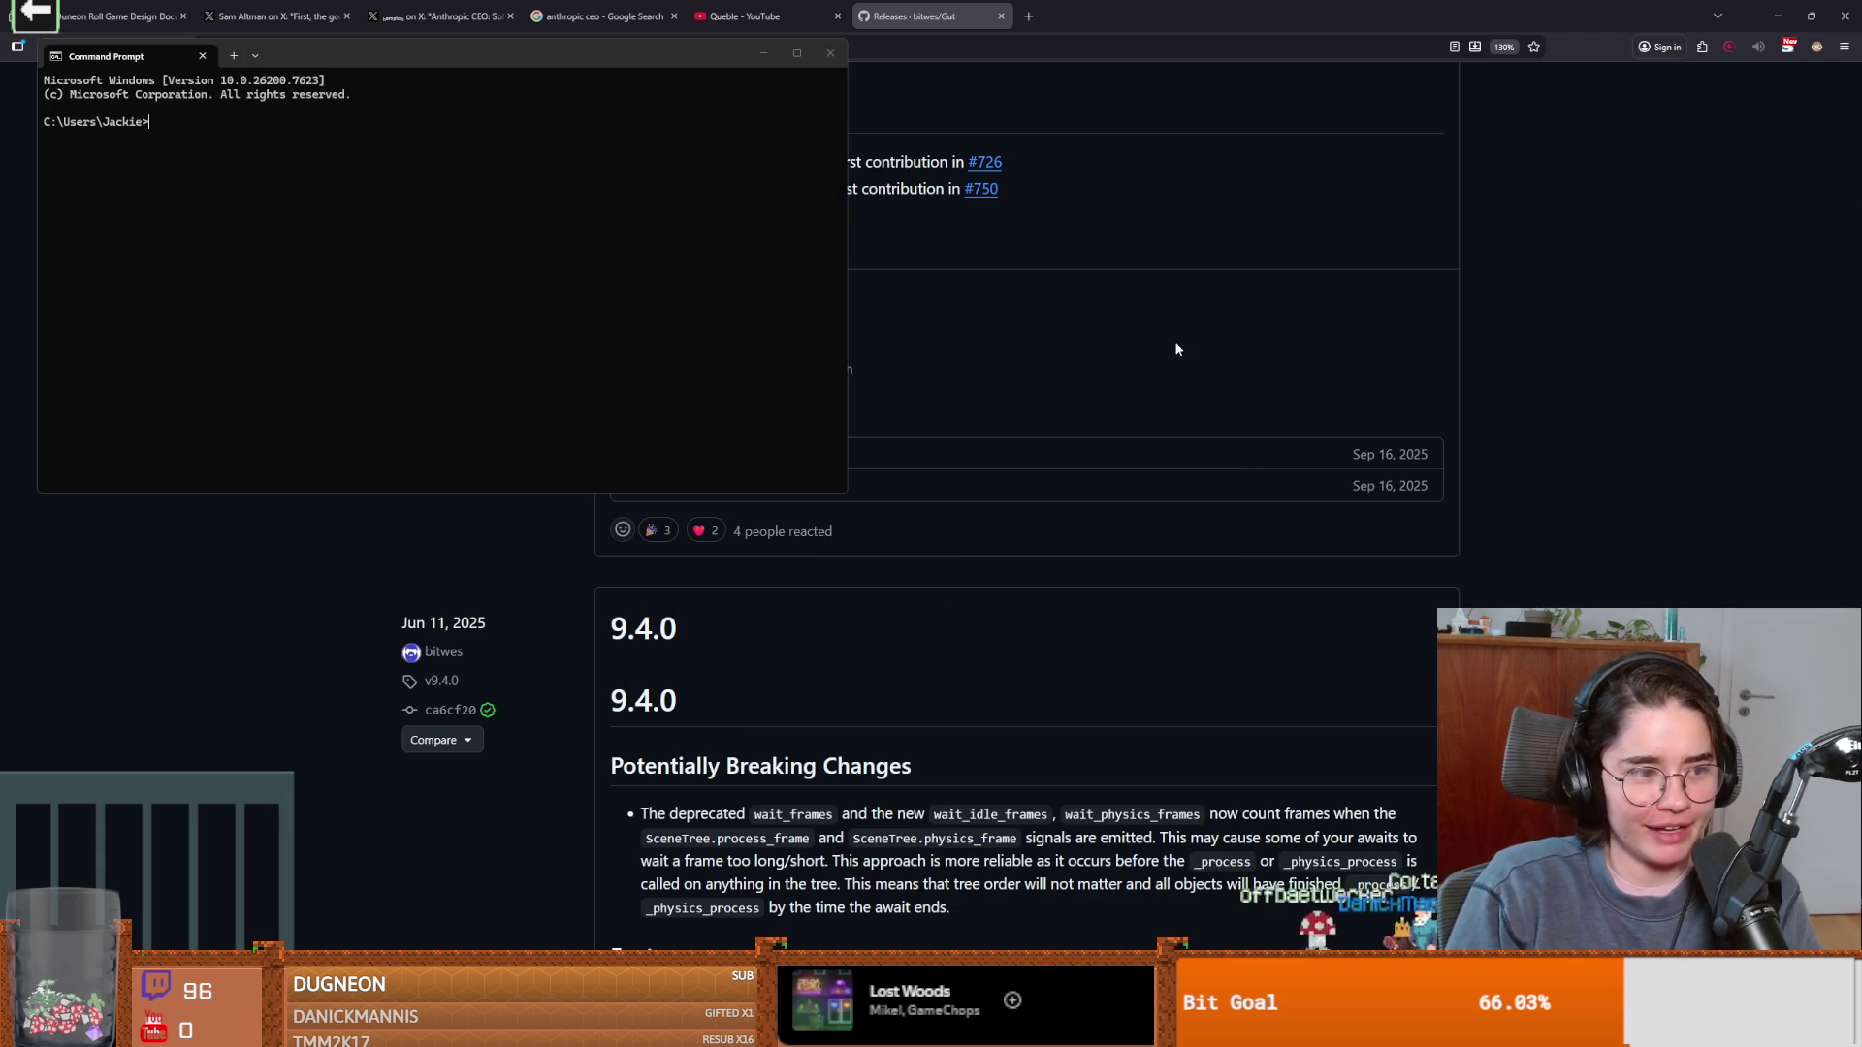
pyautogui.write('nvim')
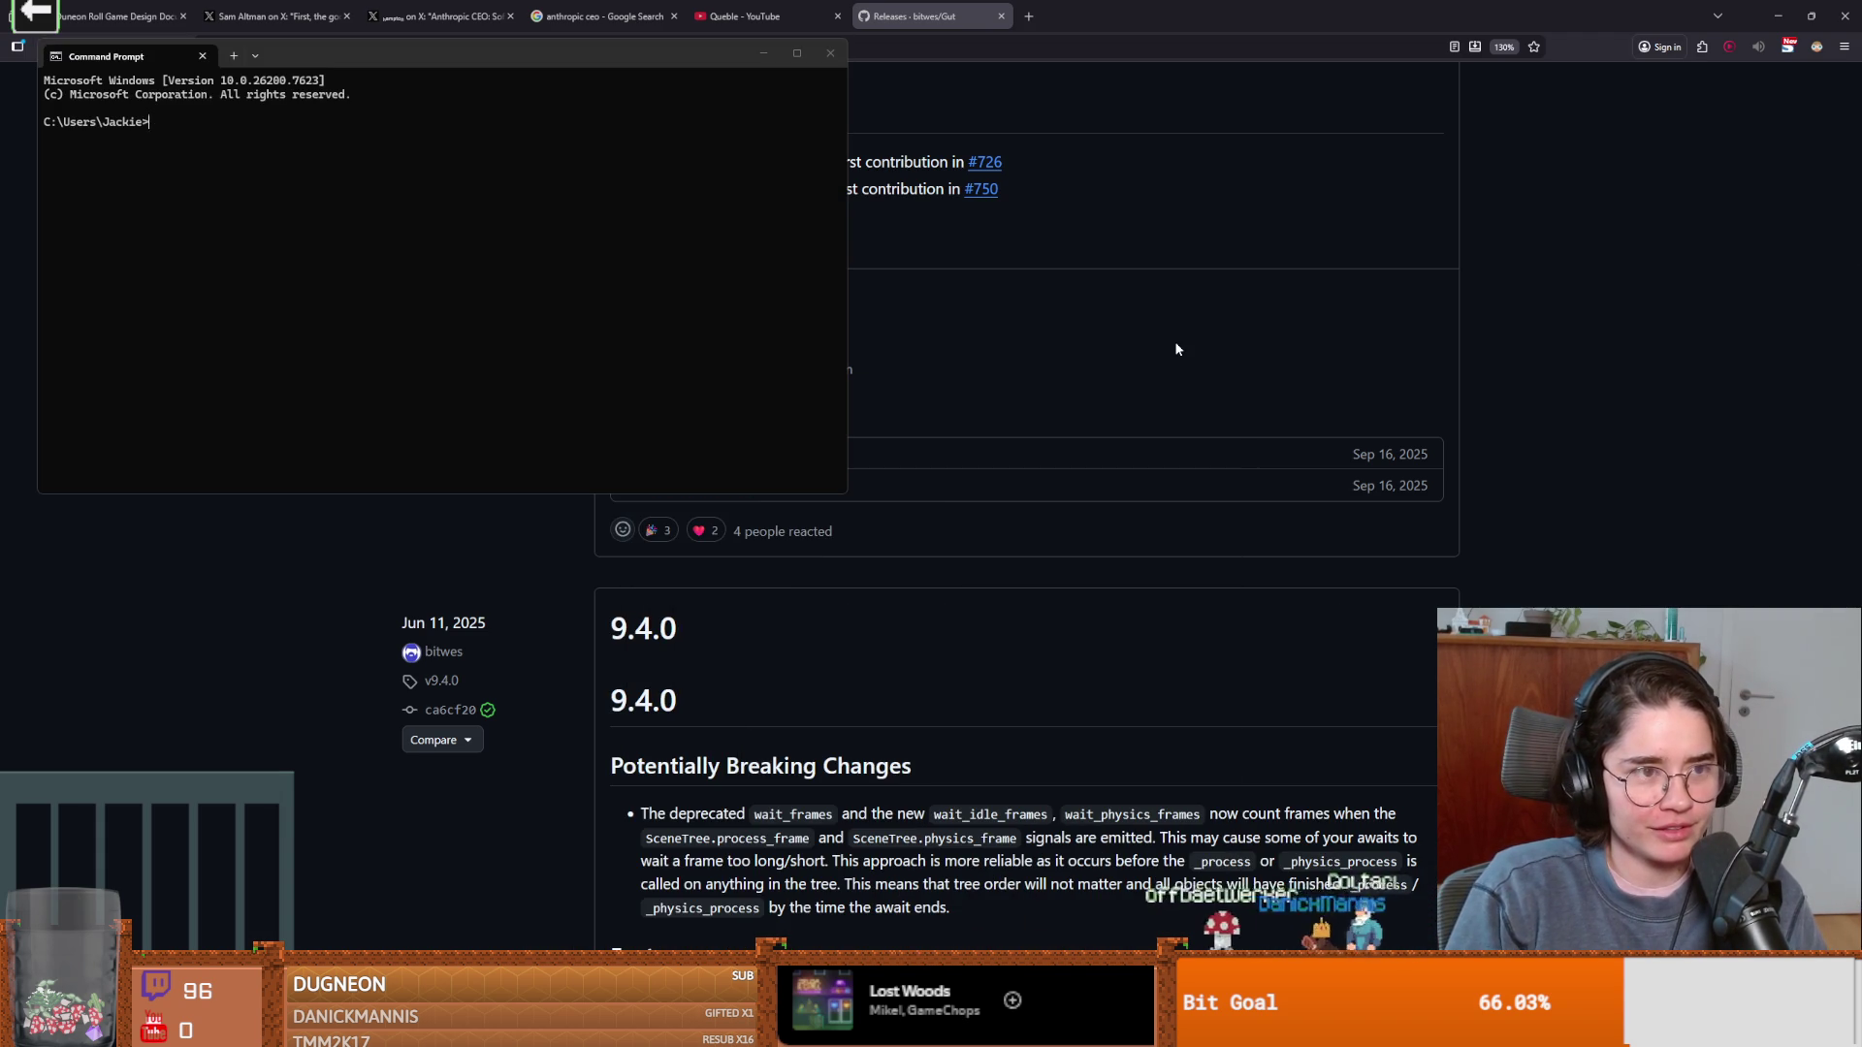
pyautogui.press('Return')
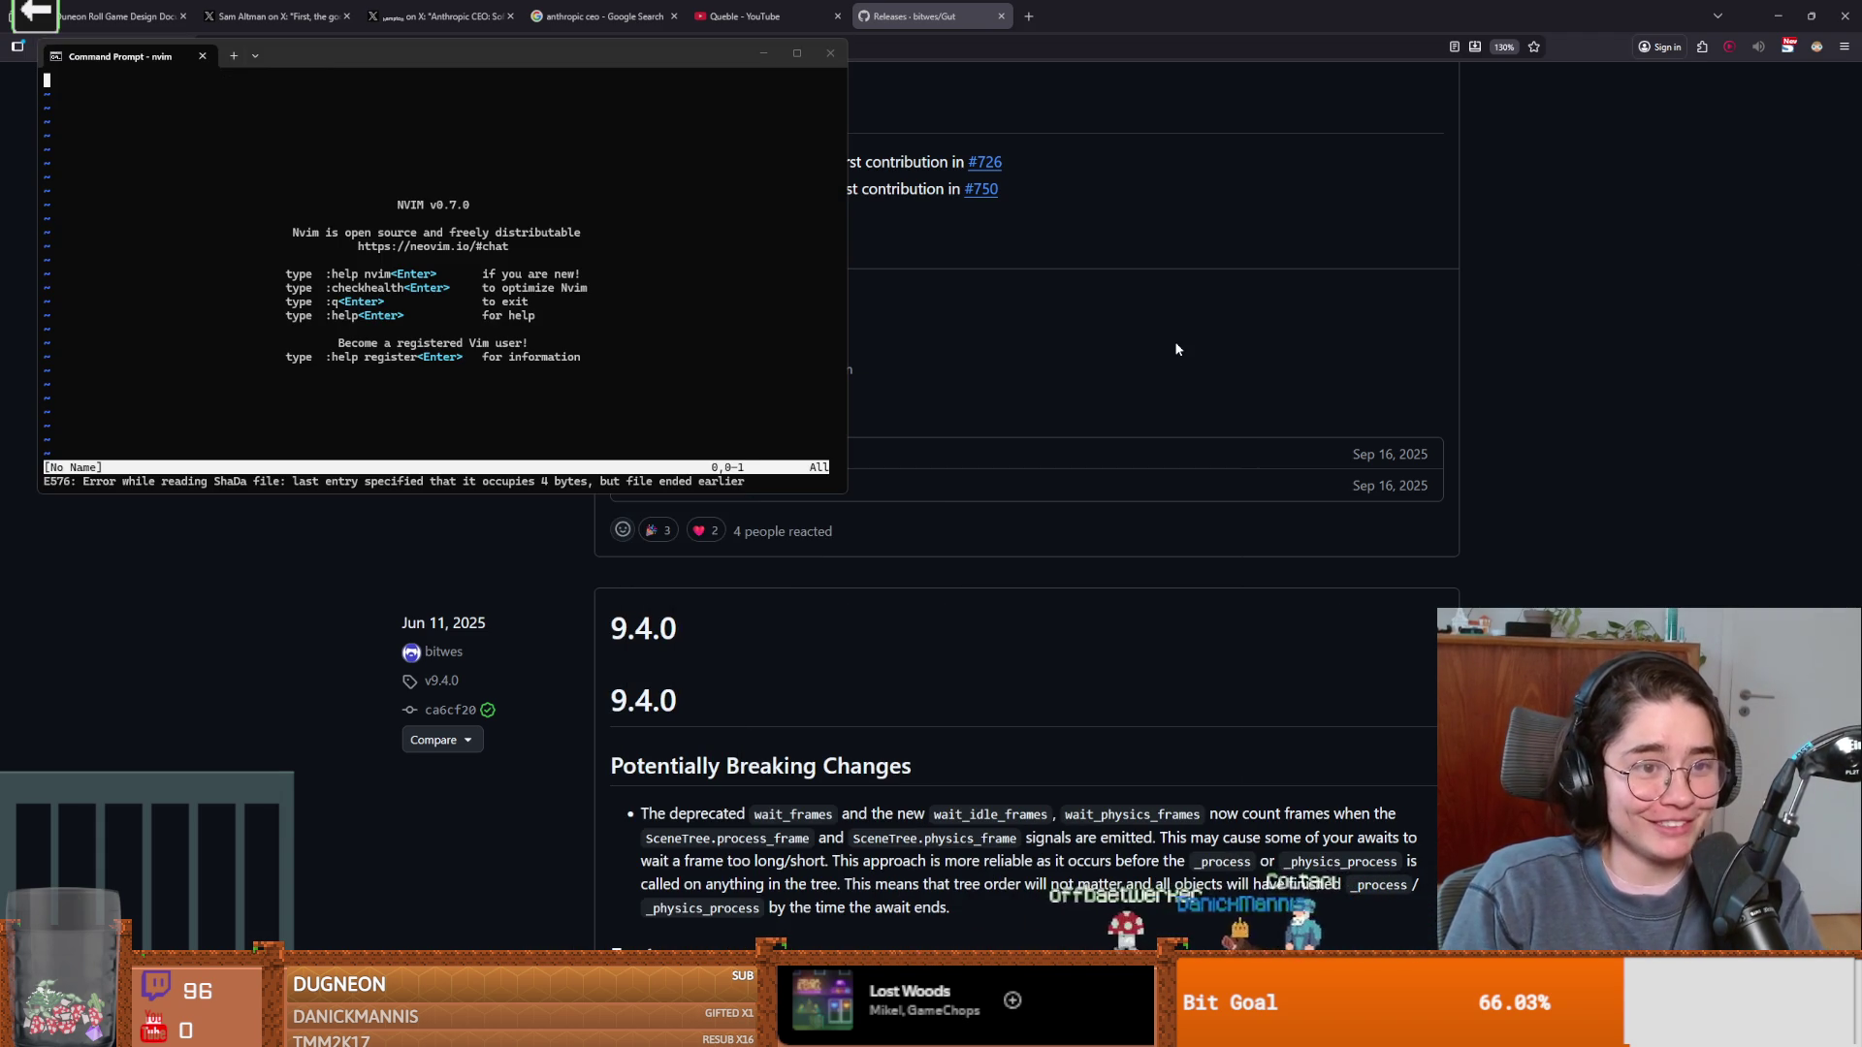
pyautogui.write('did y')
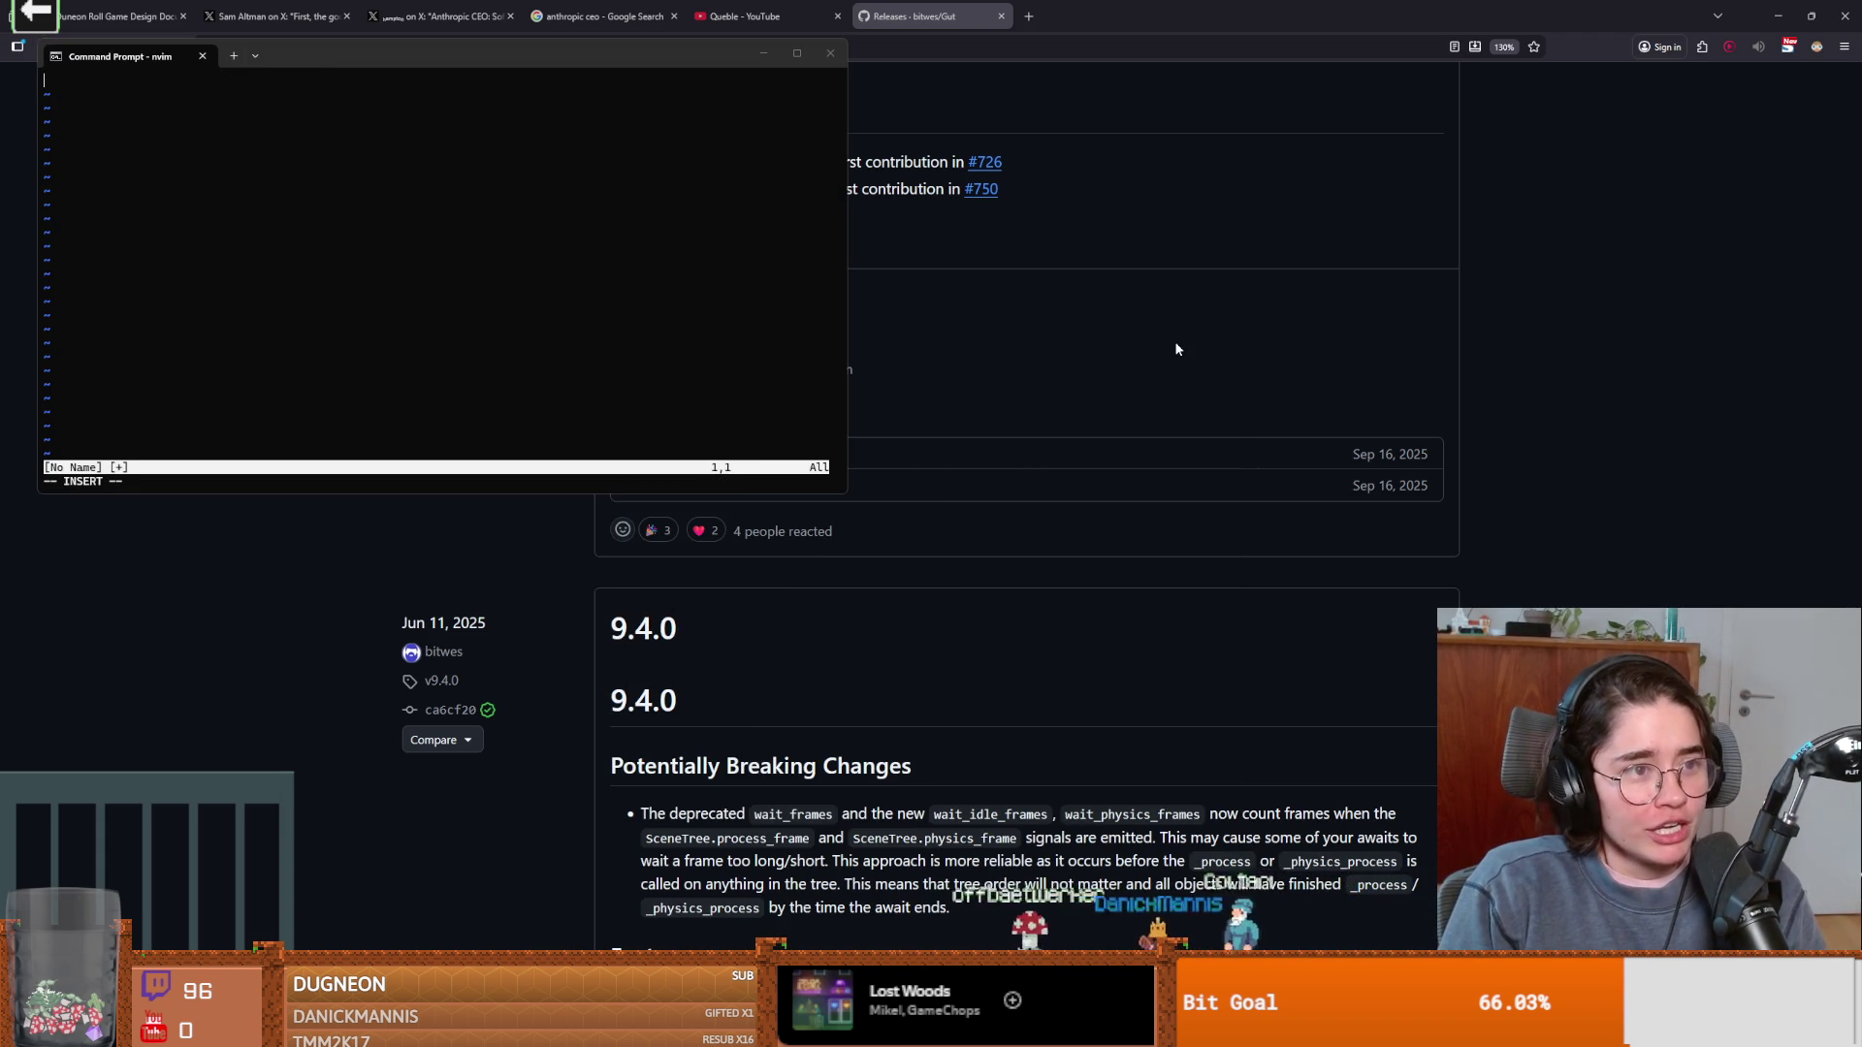
pyautogui.write('ou guys know')
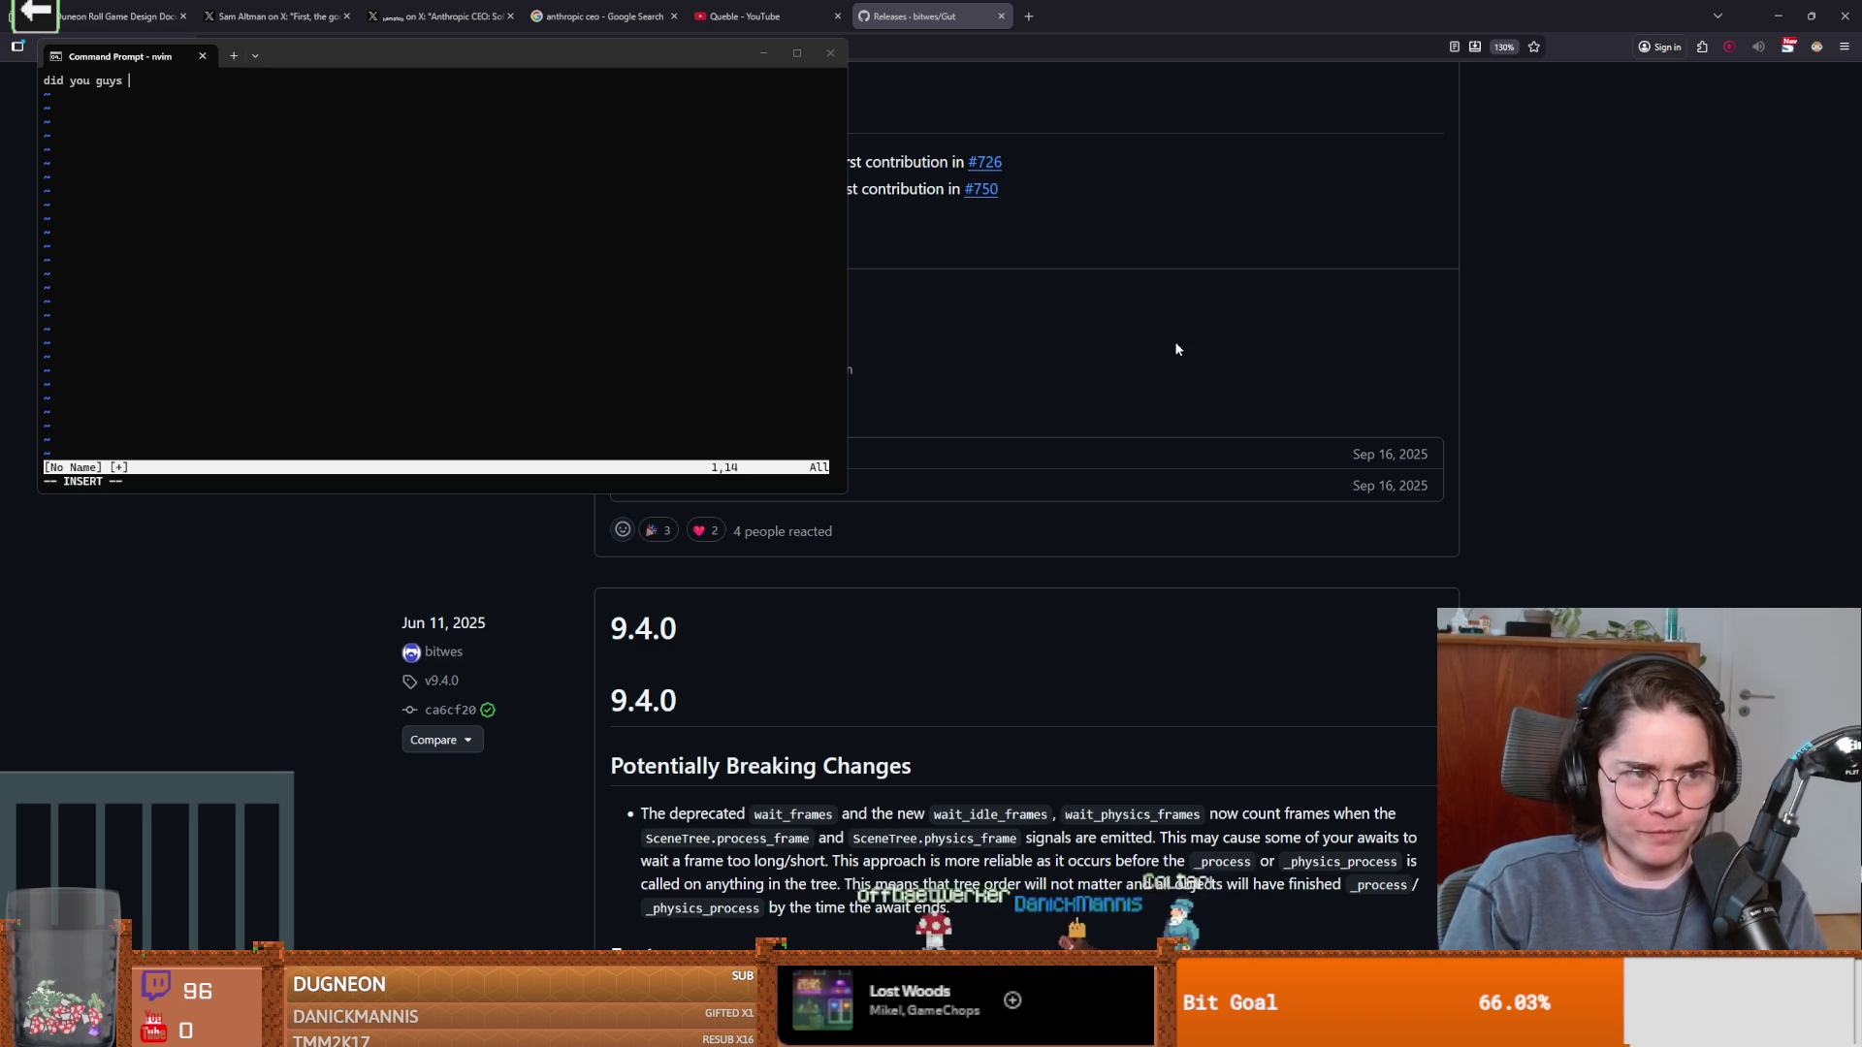
pyautogui.press('Return')
pyautogui.press('Escape')
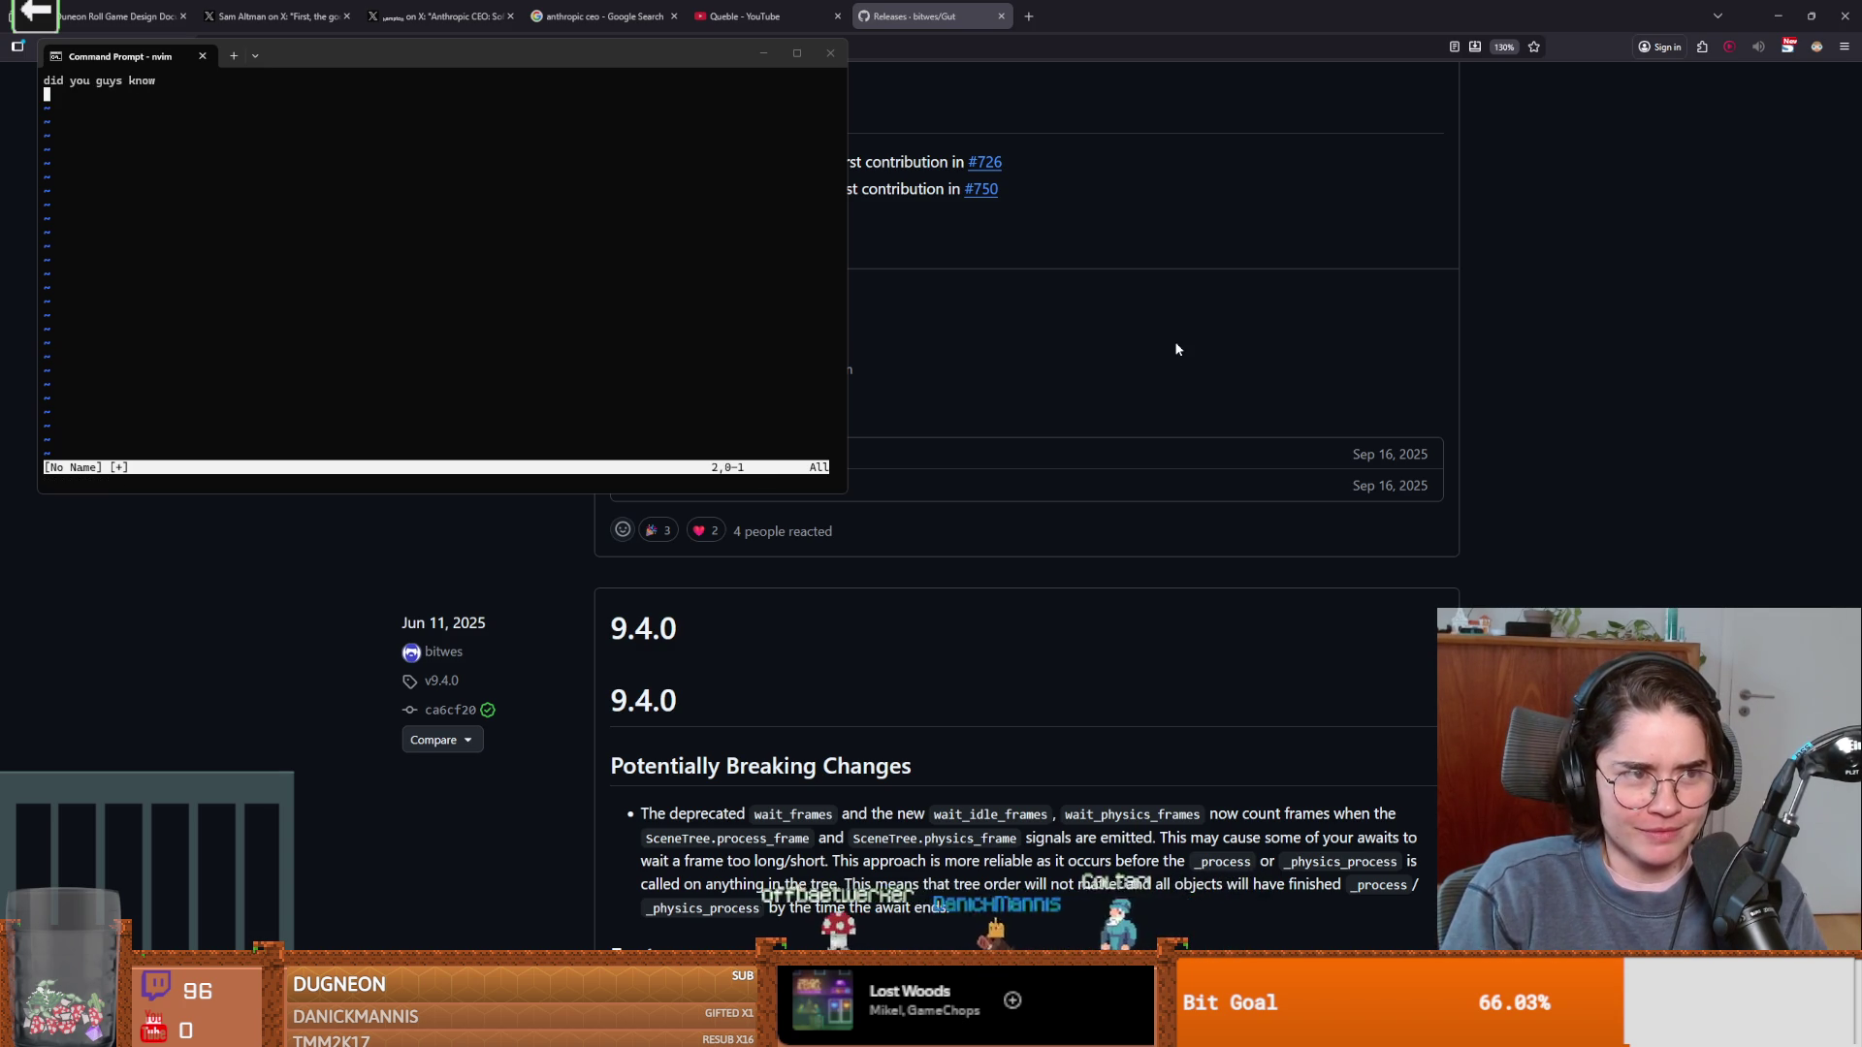
pyautogui.press('w')
pyautogui.press('w')
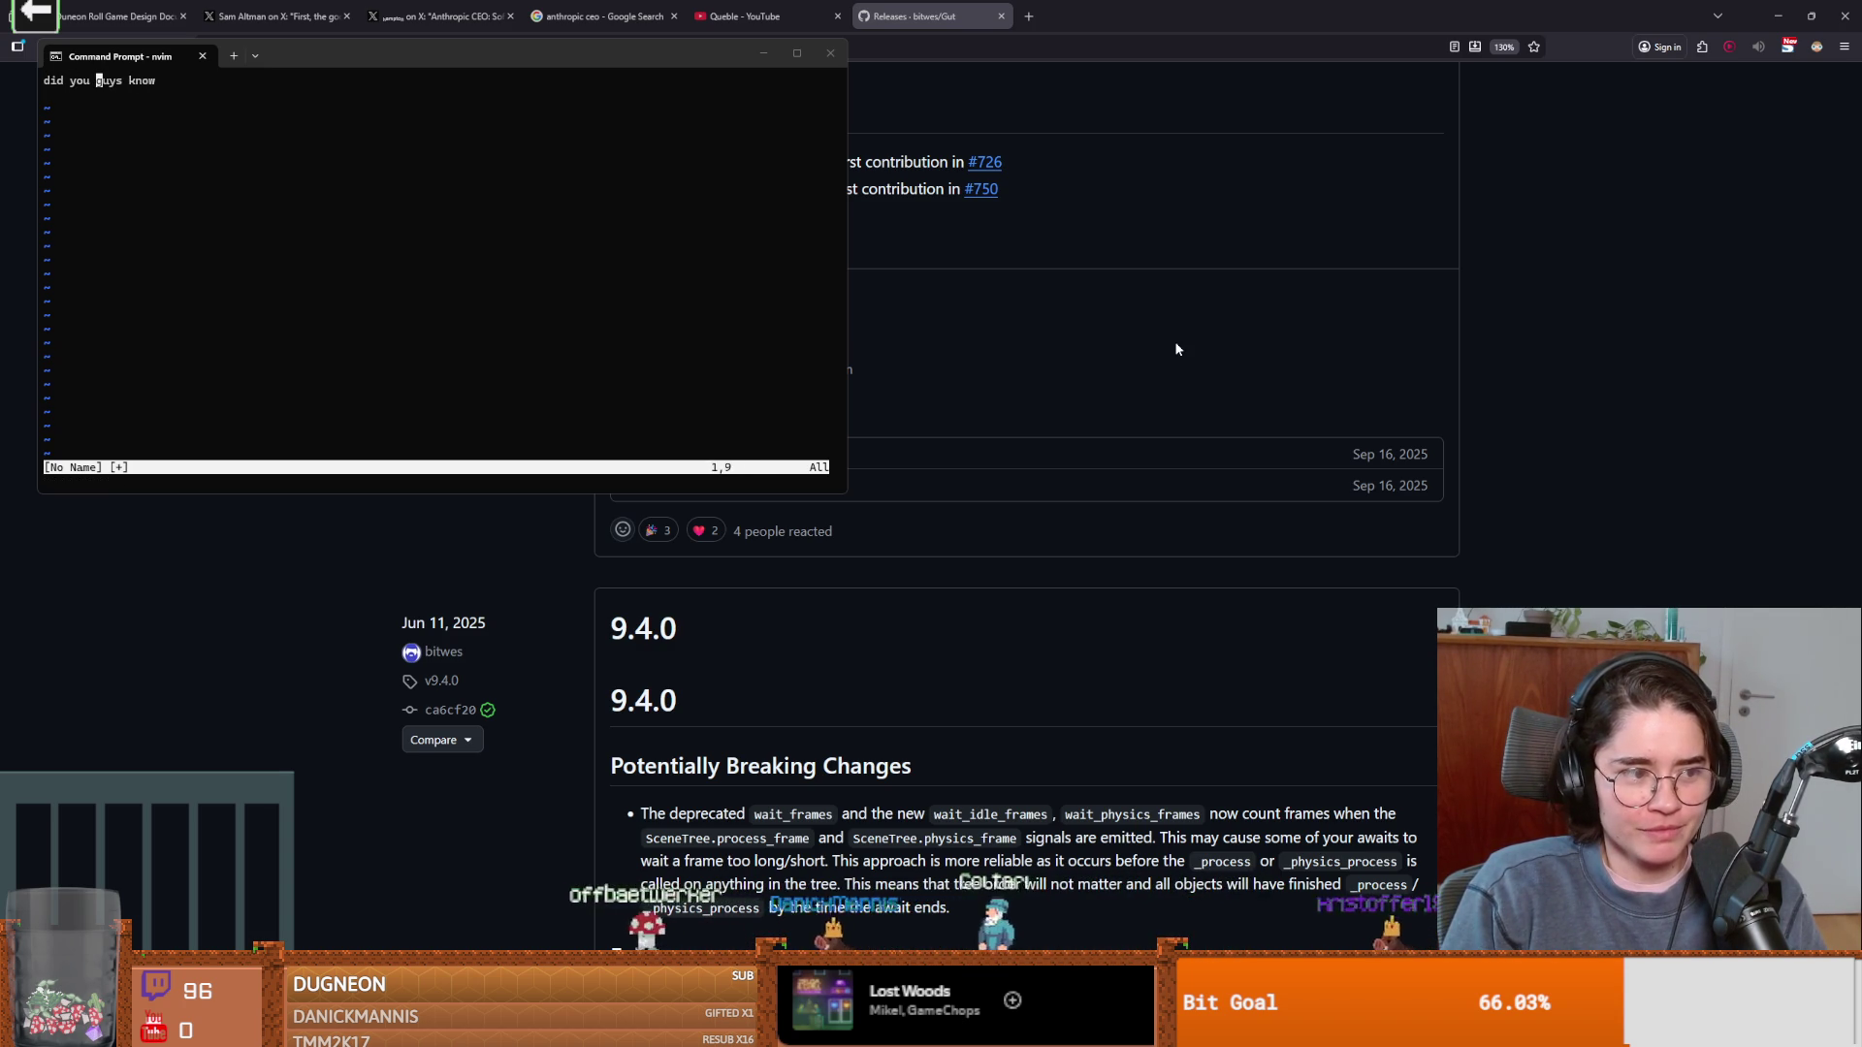
pyautogui.press('i')
pyautogui.write('lol this is great')
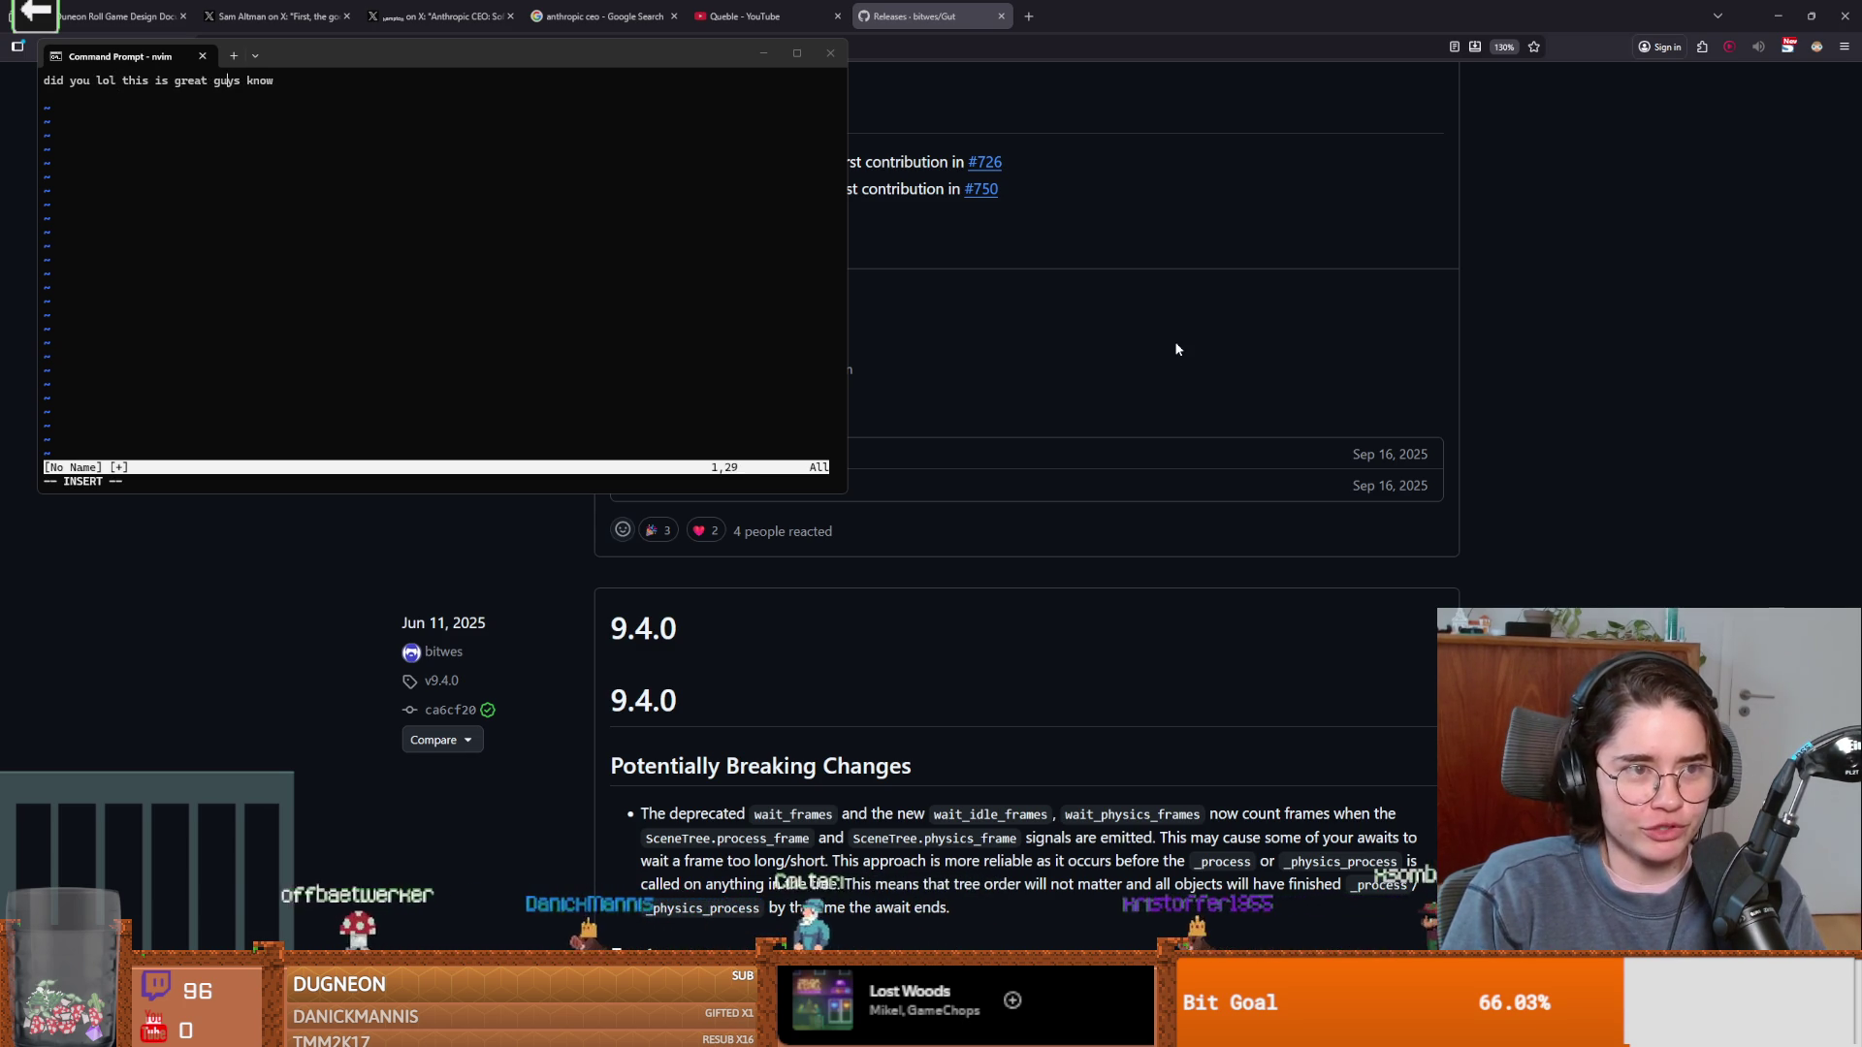
pyautogui.press('End')
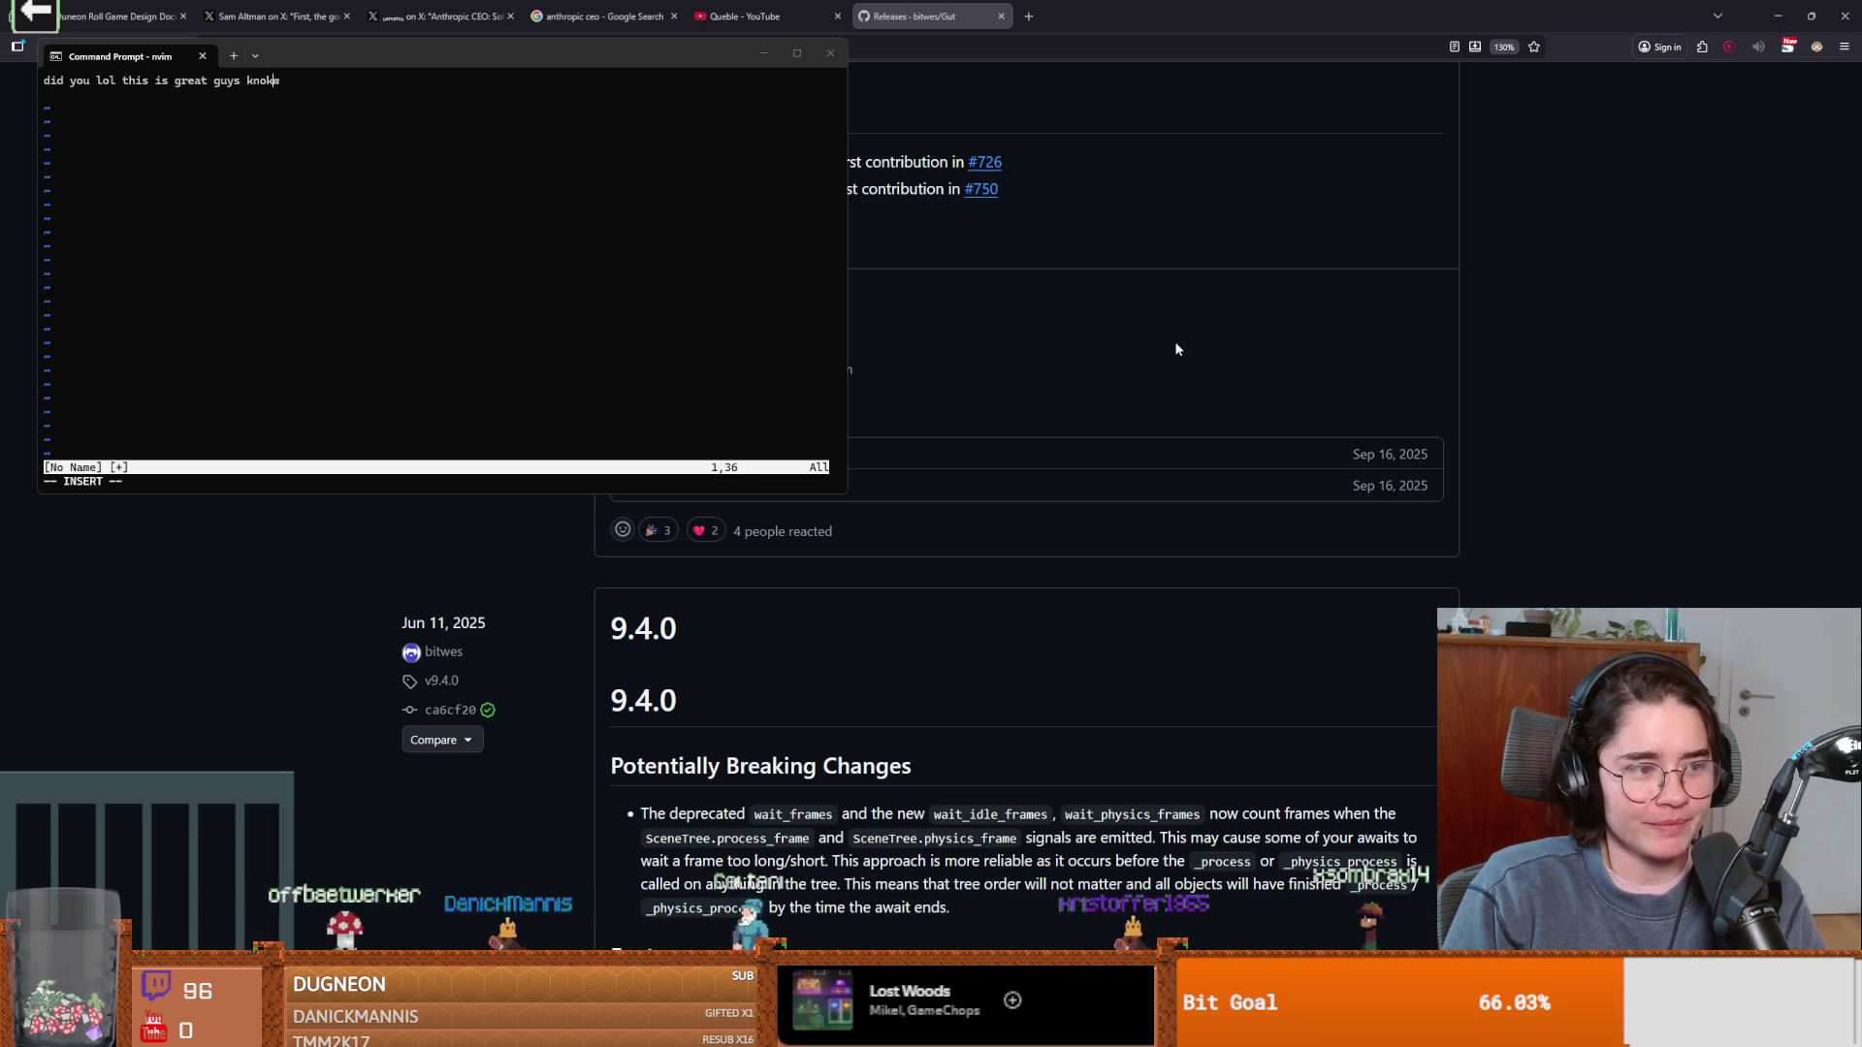
pyautogui.press('Return')
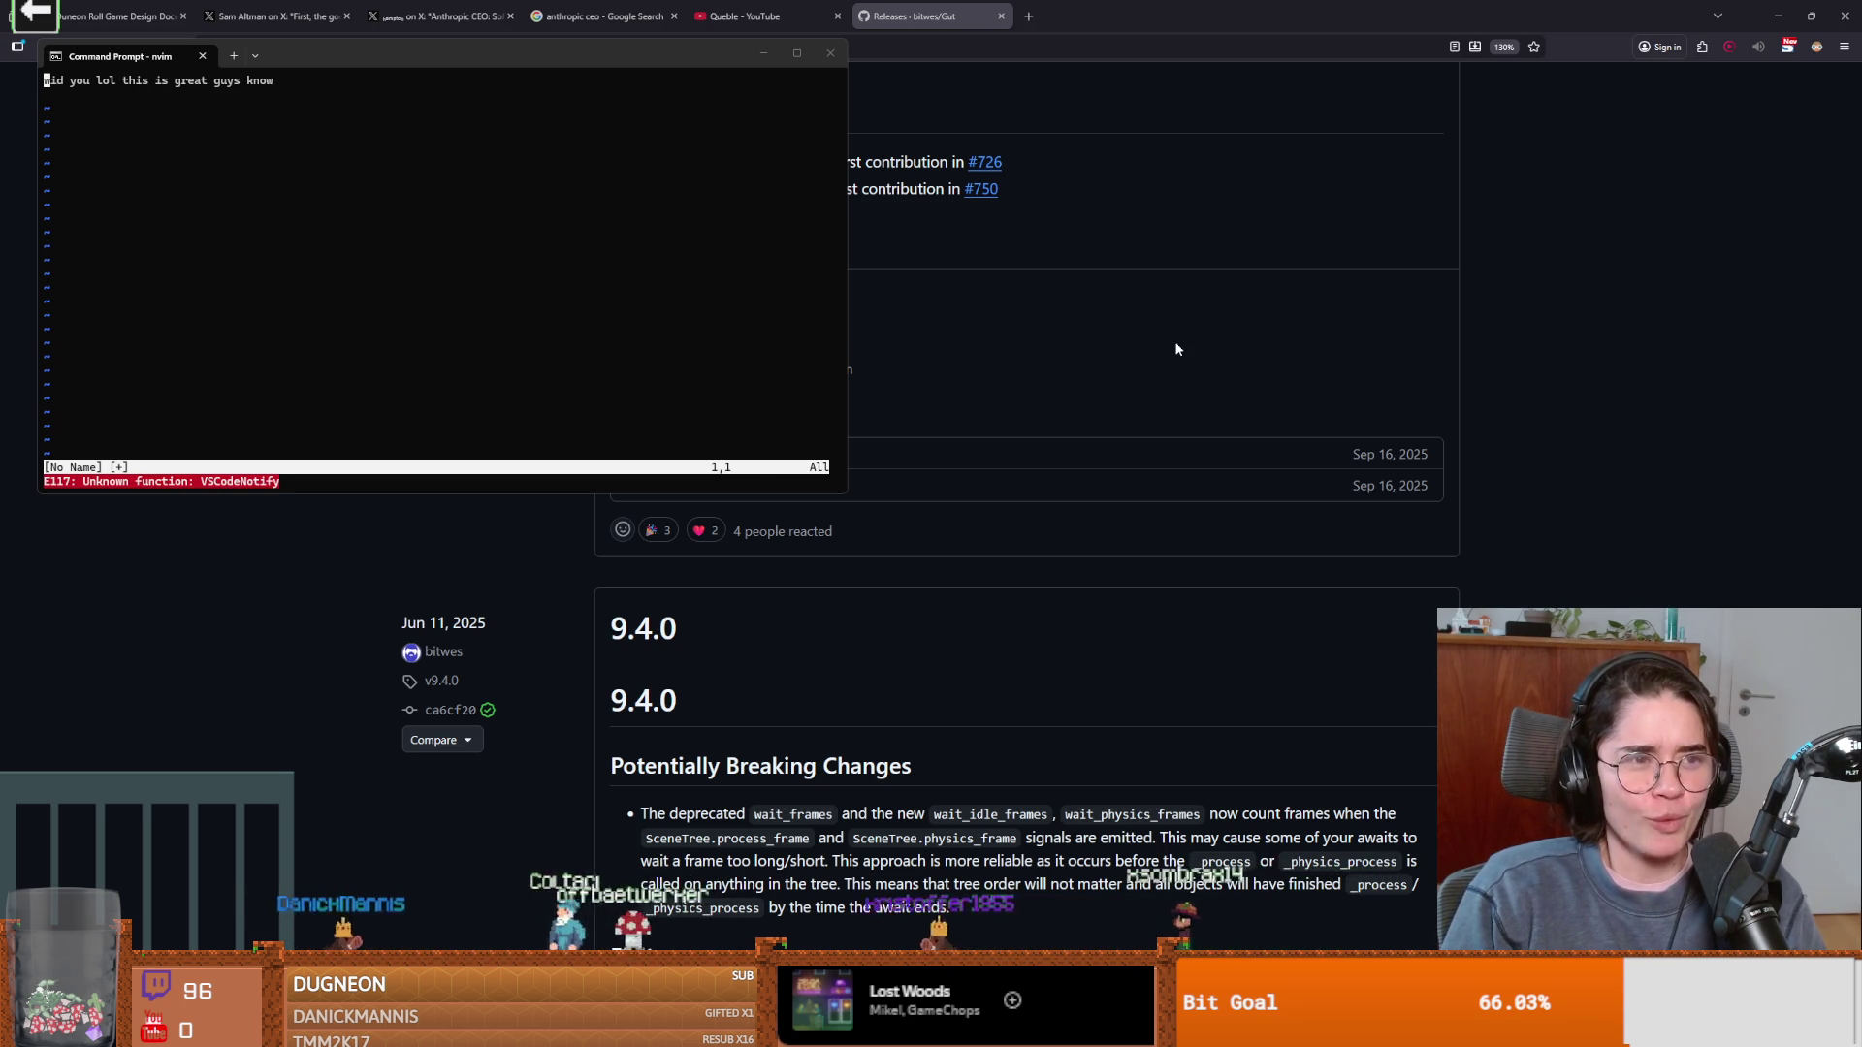
pyautogui.press('i')
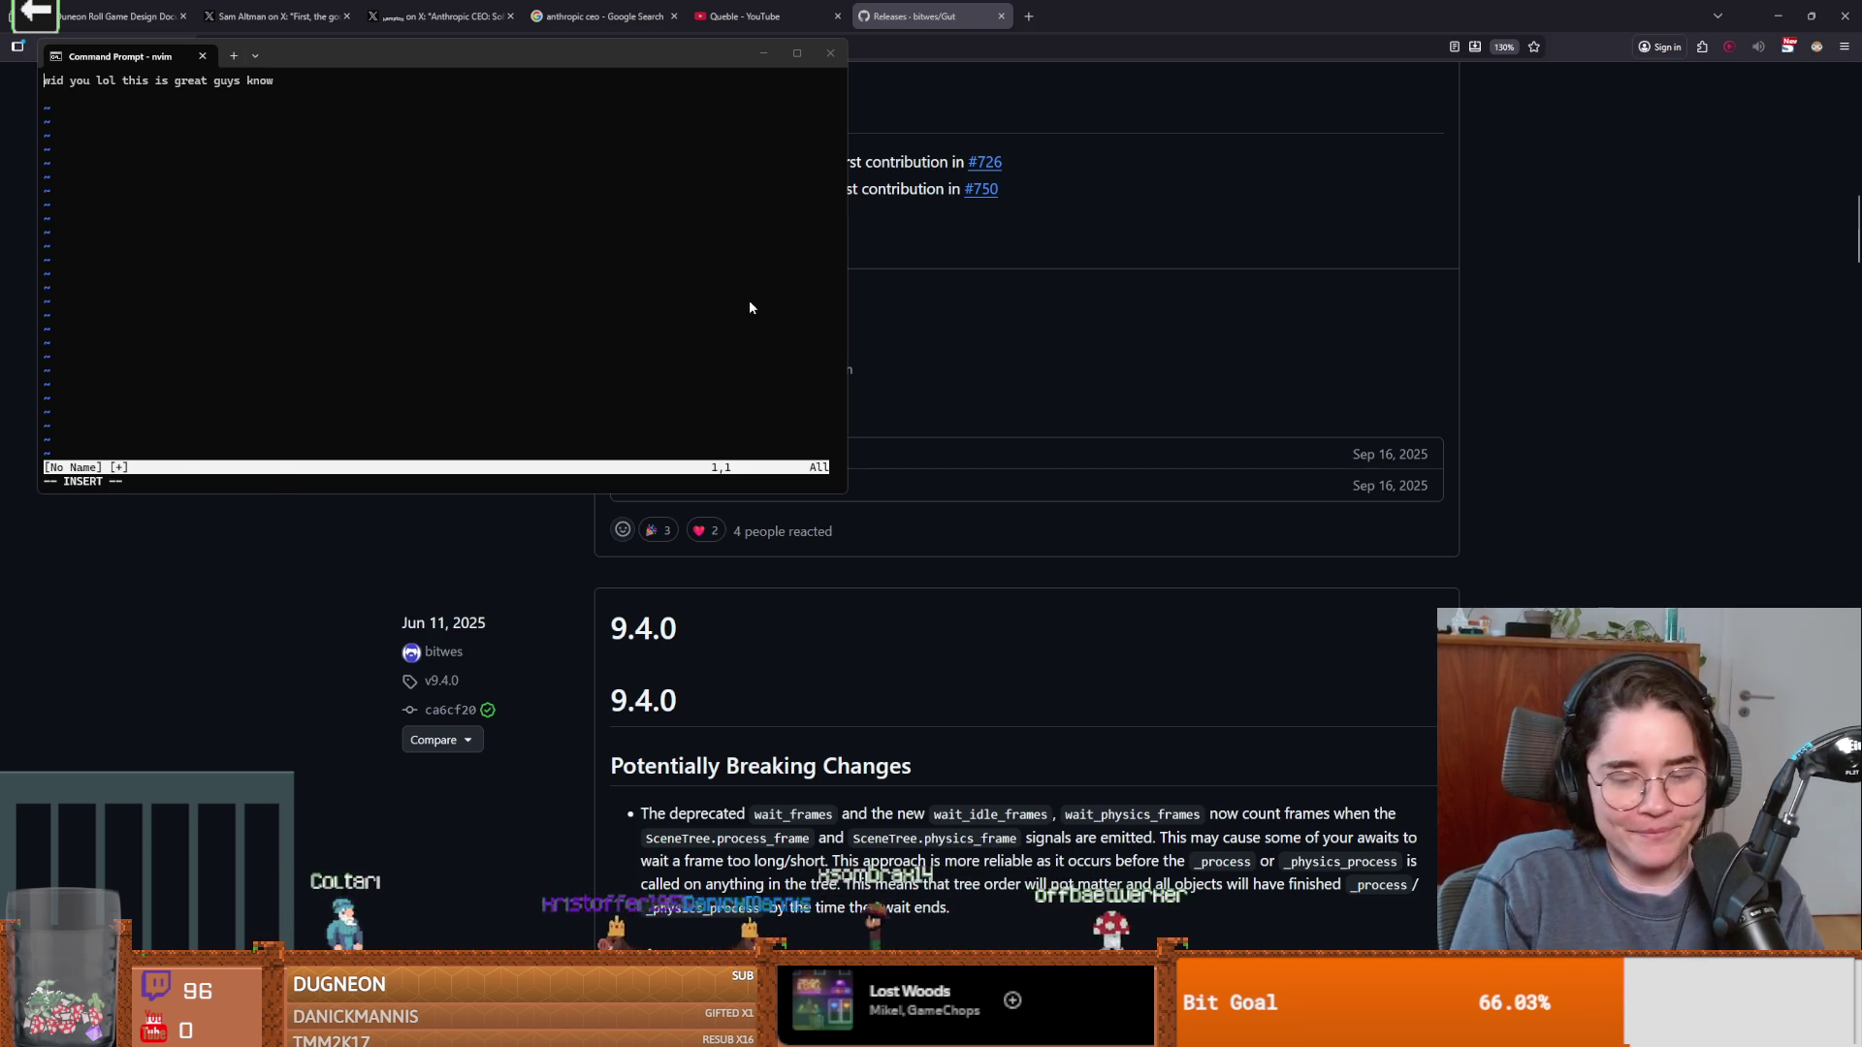
pyautogui.press('Escape')
pyautogui.press('i')
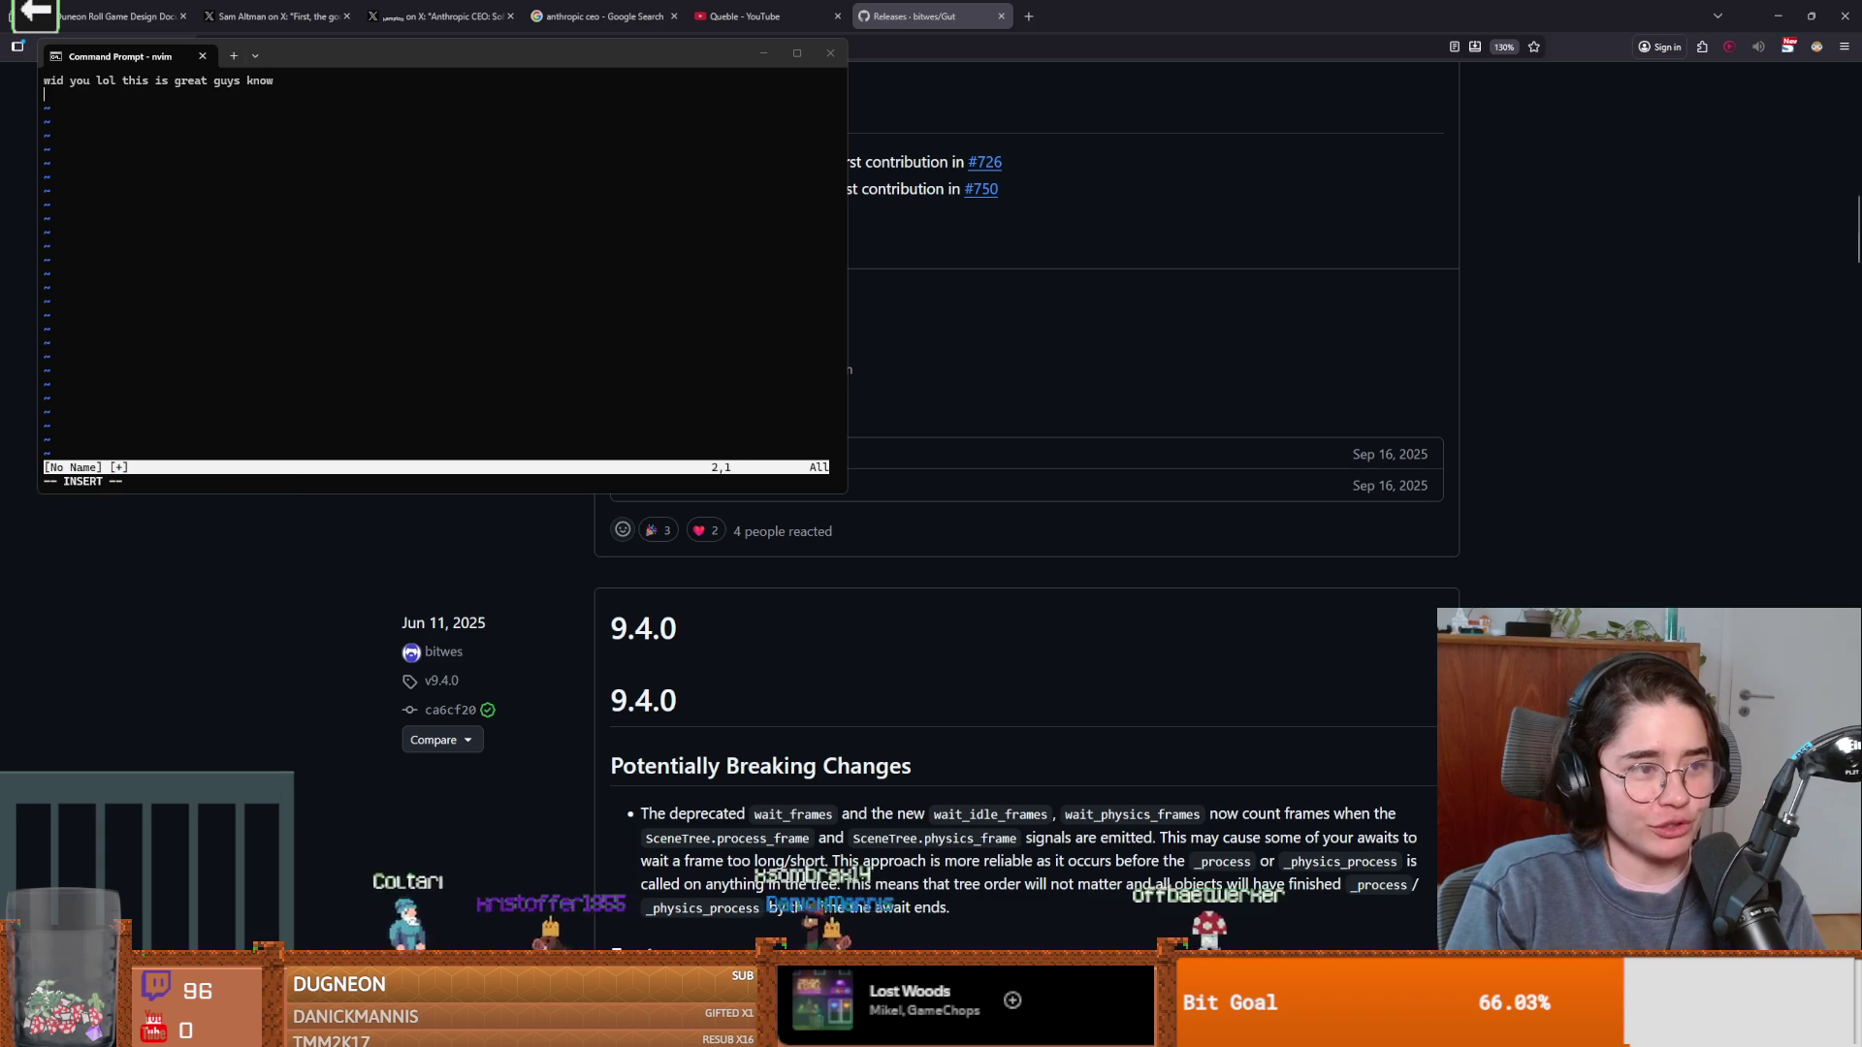
pyautogui.moveTo(819, 55); pyautogui.dragTo(890, 168)
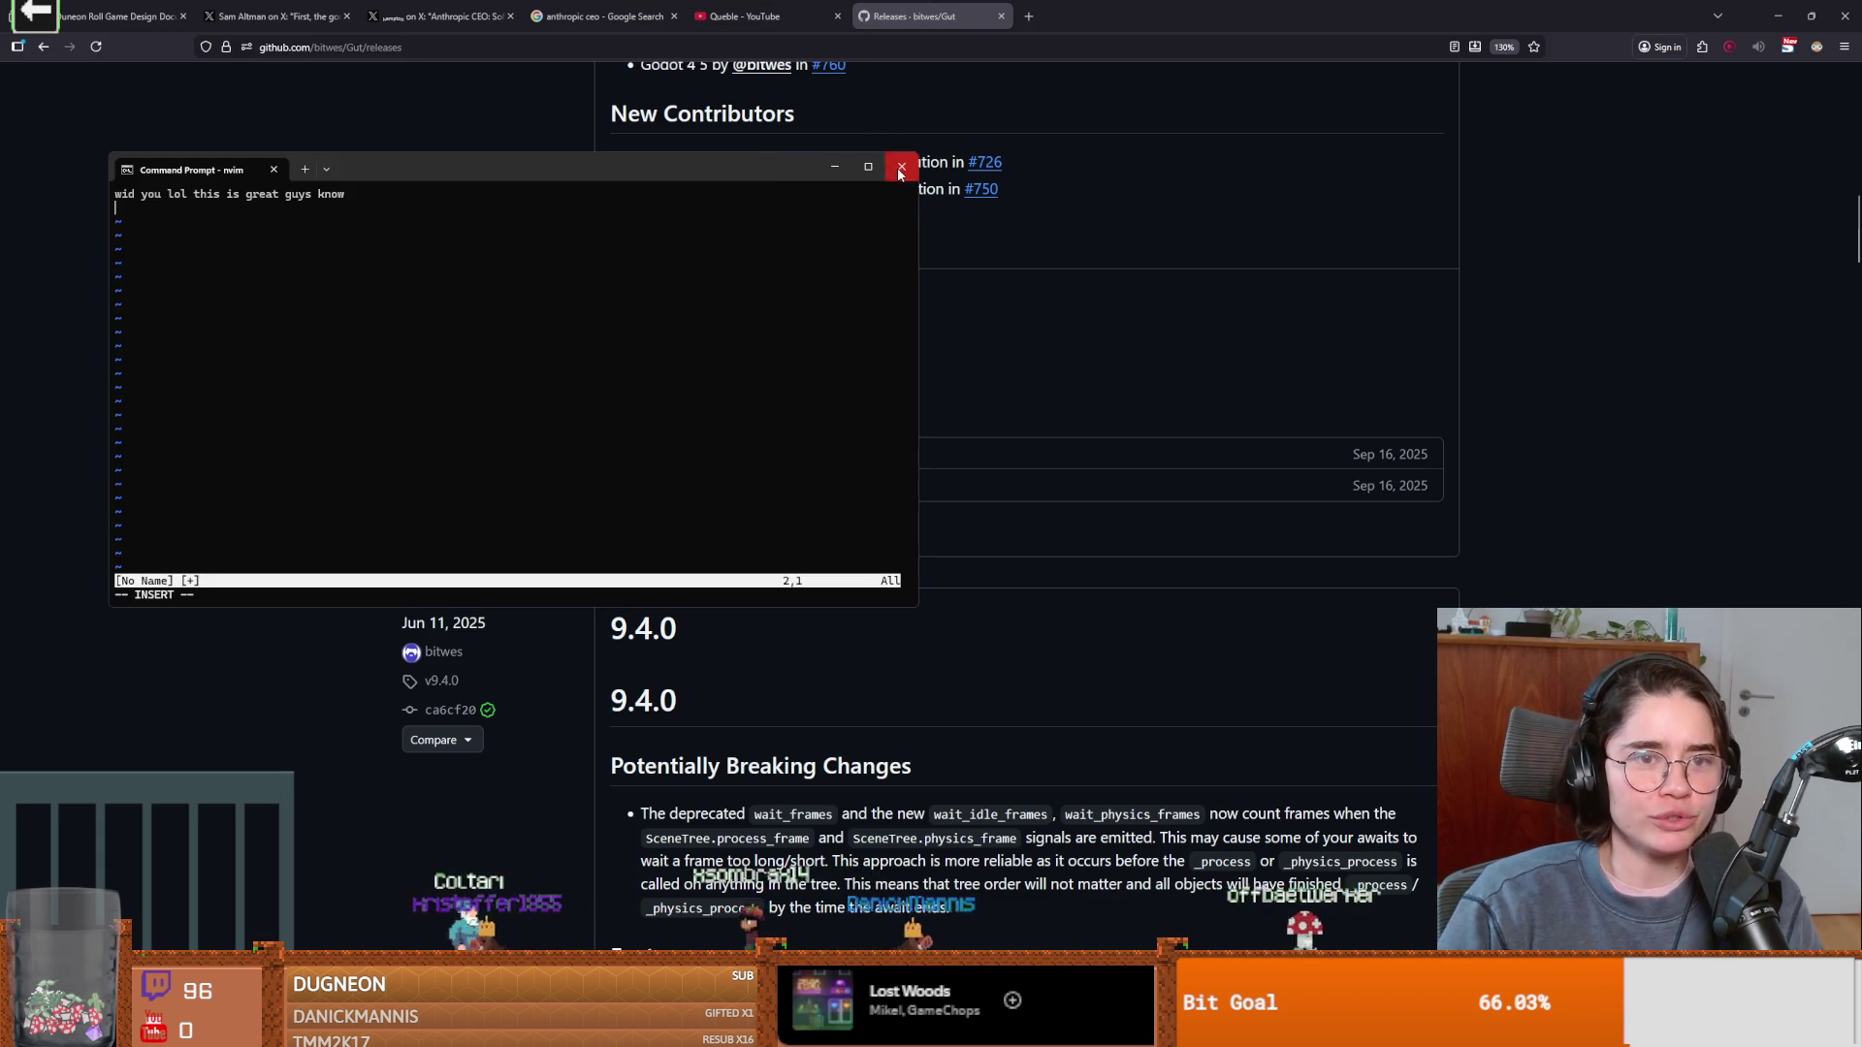
pyautogui.hotkey('alt', 'Tab')
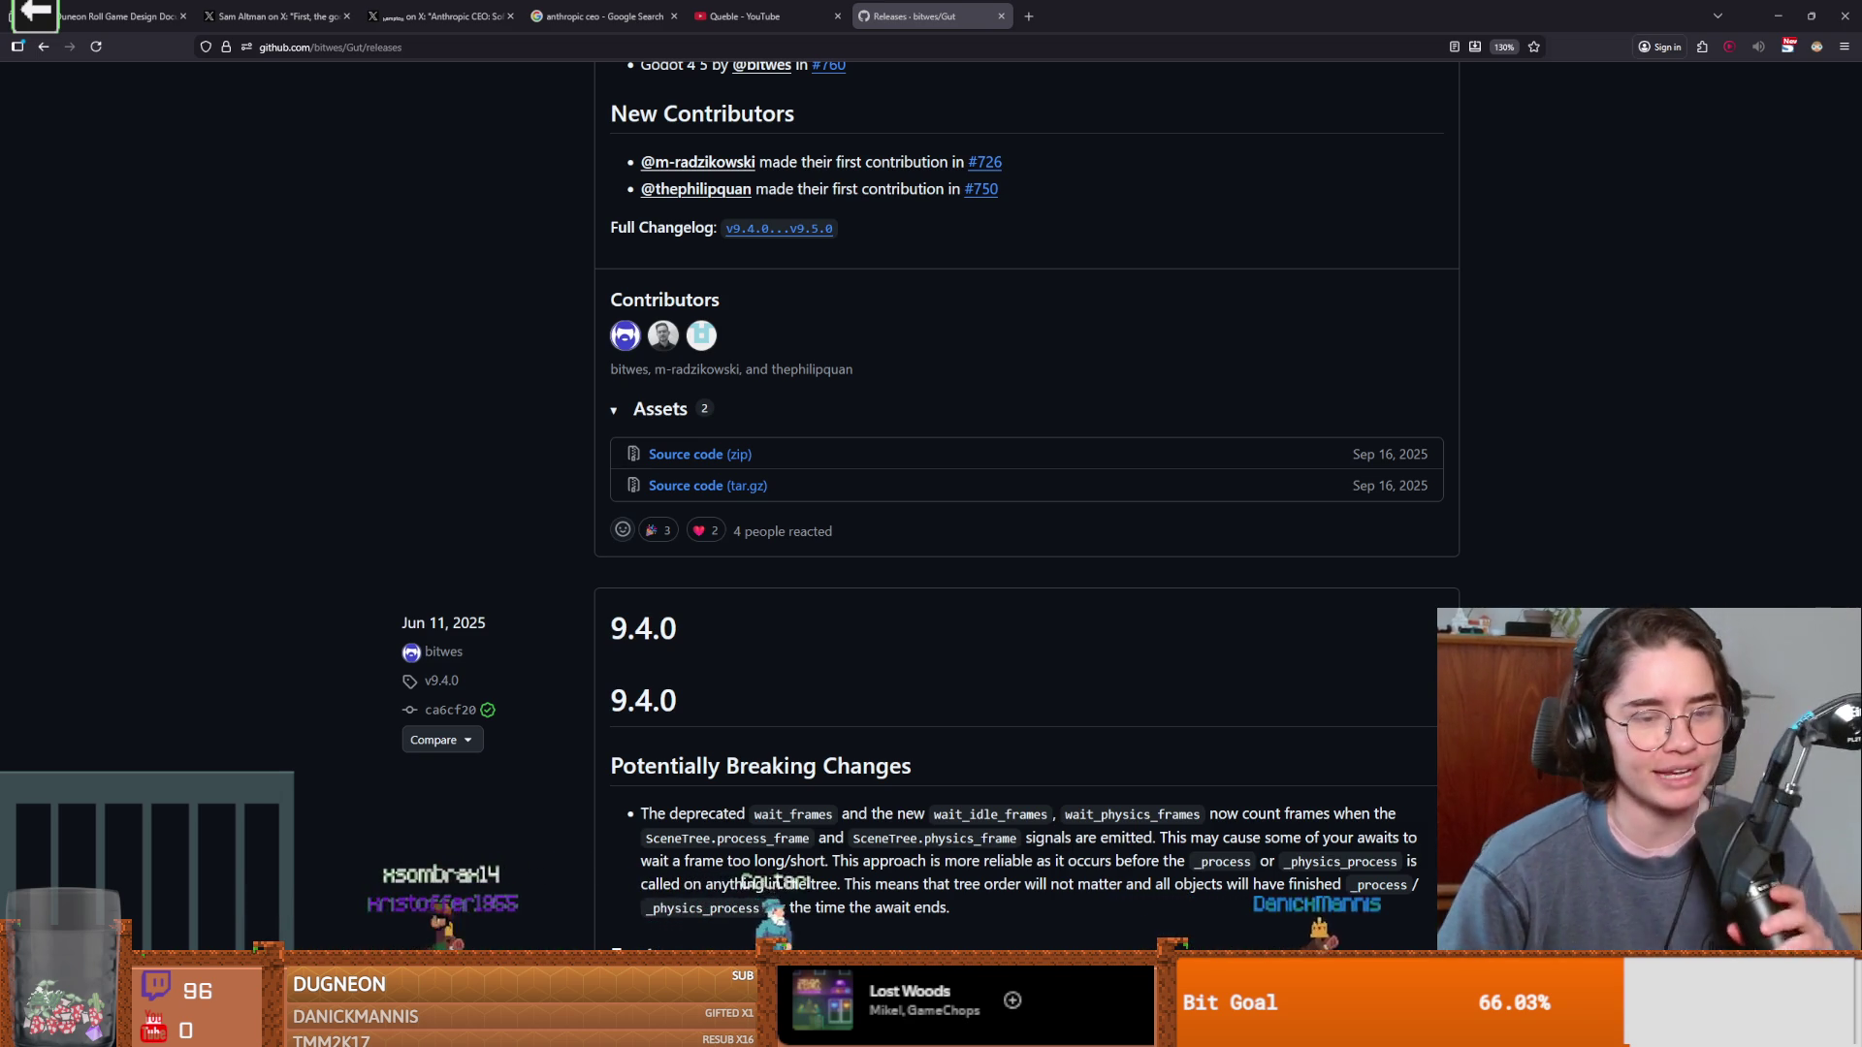
# Download the Gut 9.5.0 source code zip, then move File Explorer aside and open the .nvm folder.
pyautogui.click(711, 463)
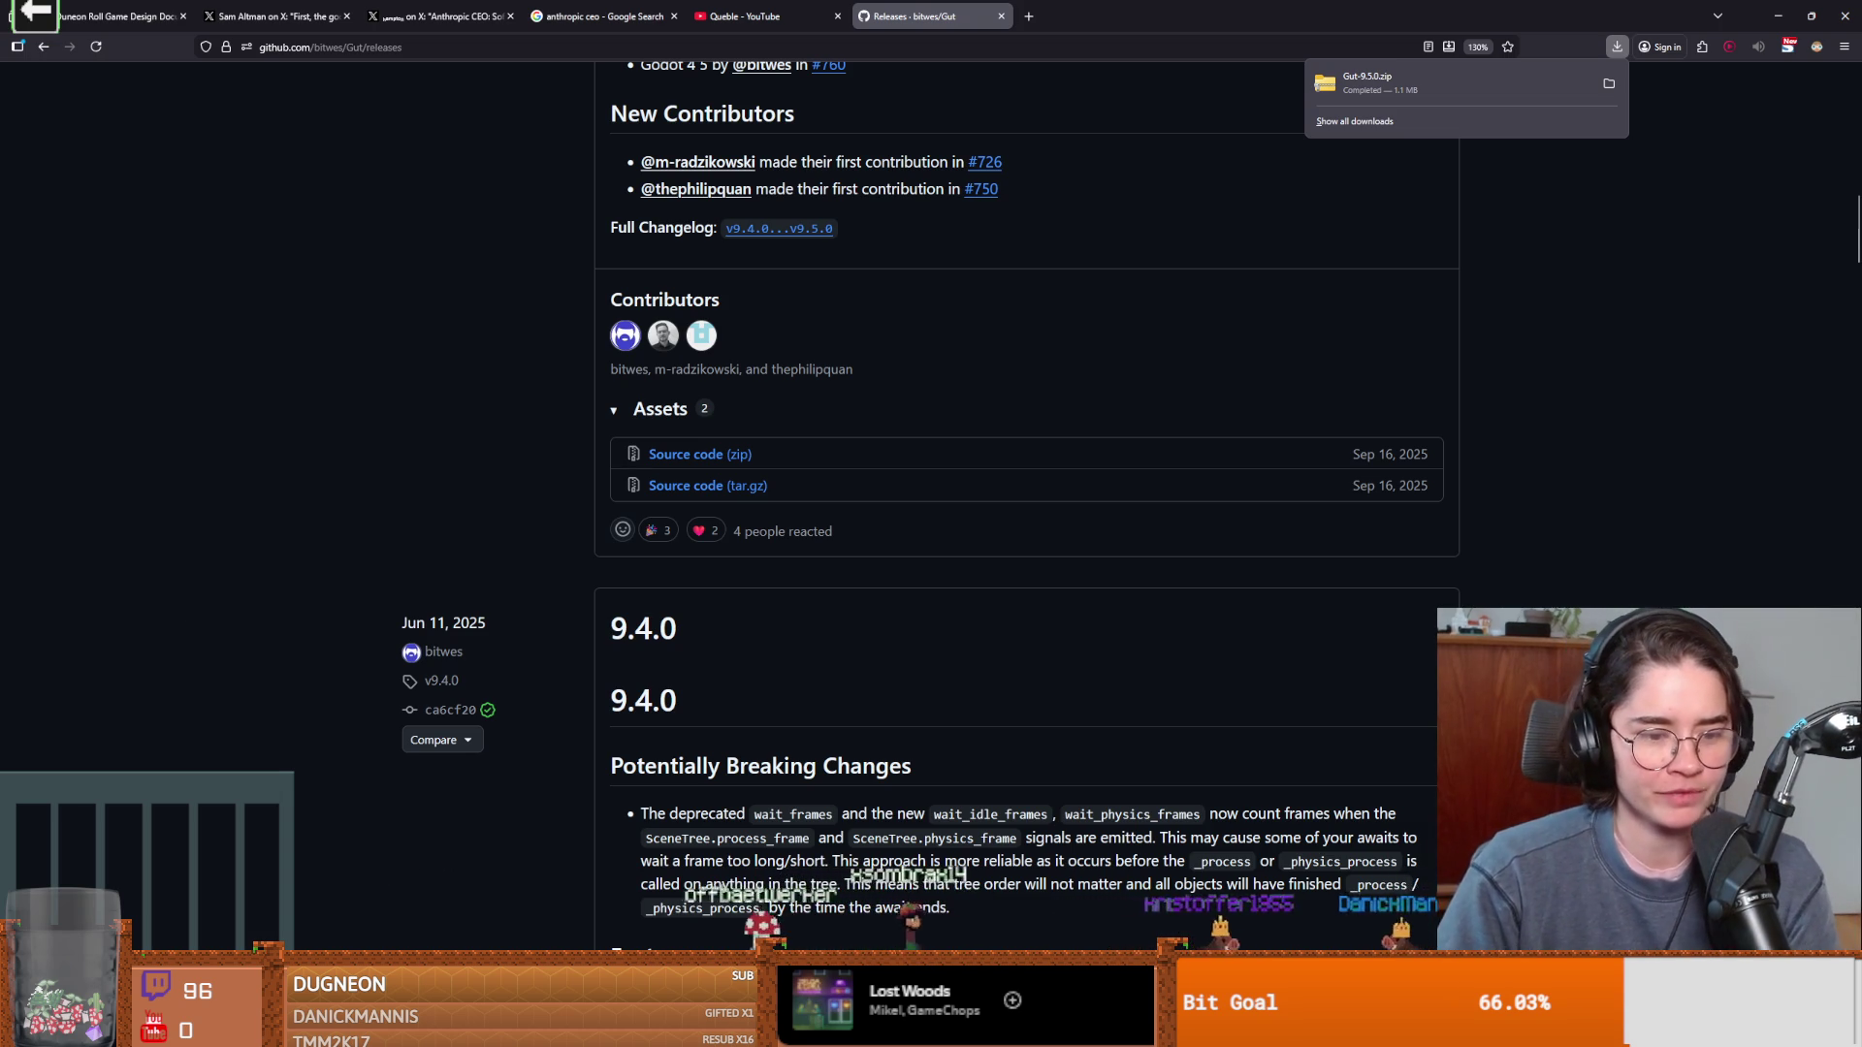
pyautogui.hotkey('alt', 'Tab')
pyautogui.moveTo(699, 205)
pyautogui.mouseDown()
pyautogui.moveTo(1703, 435)
pyautogui.moveTo(1861, 36)
pyautogui.mouseUp()
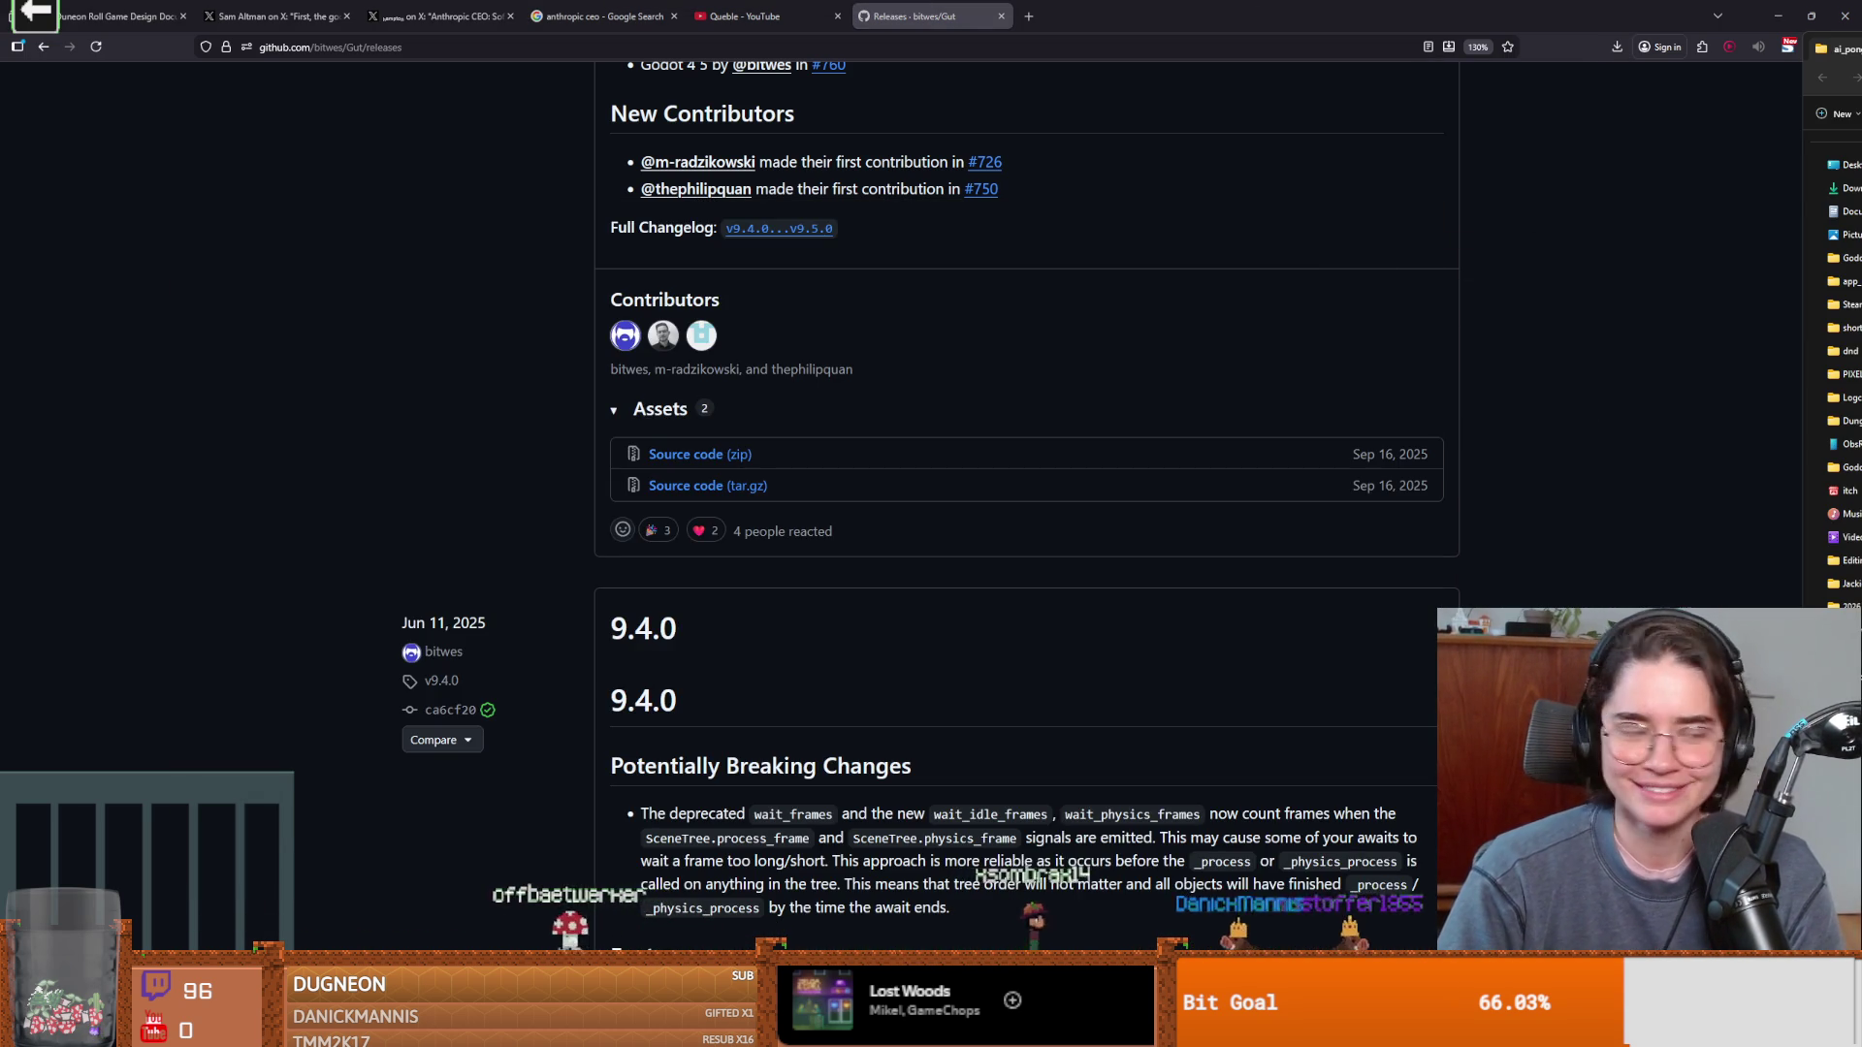
pyautogui.hotkey('alt', 'Tab')
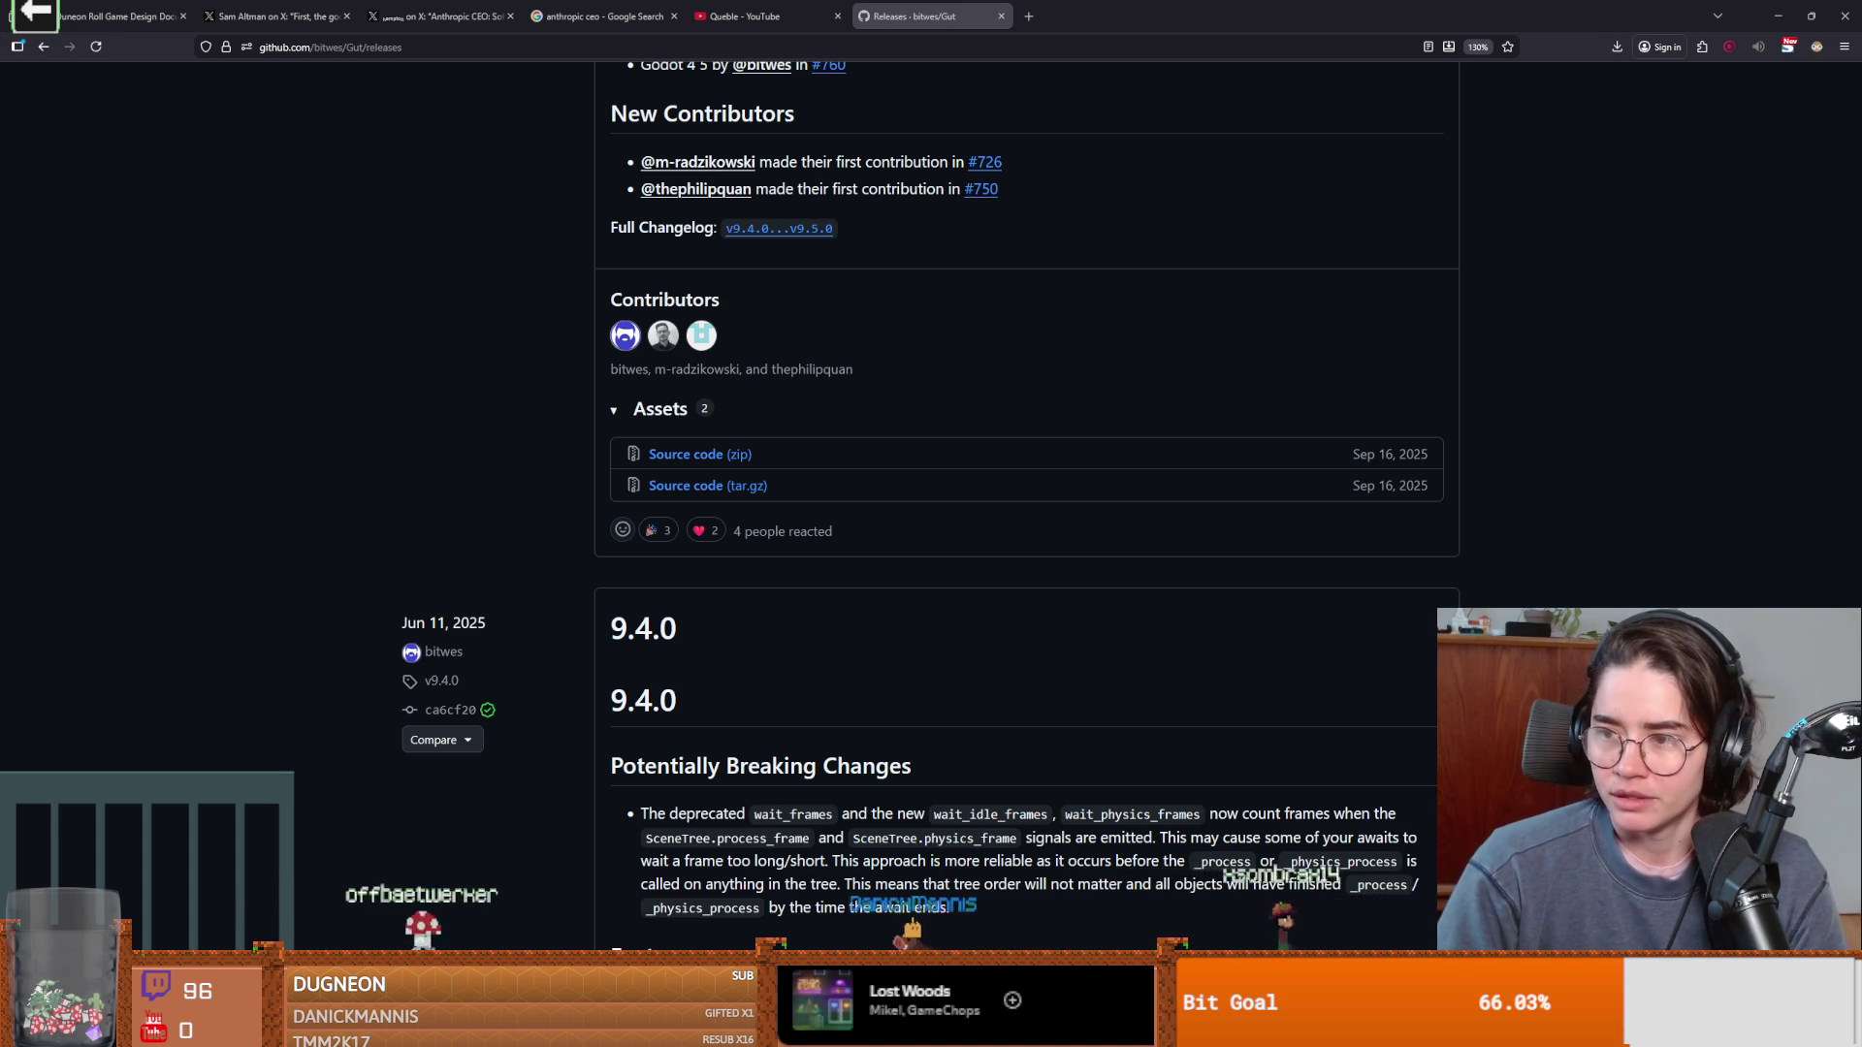
pyautogui.press('ctrl+Print')
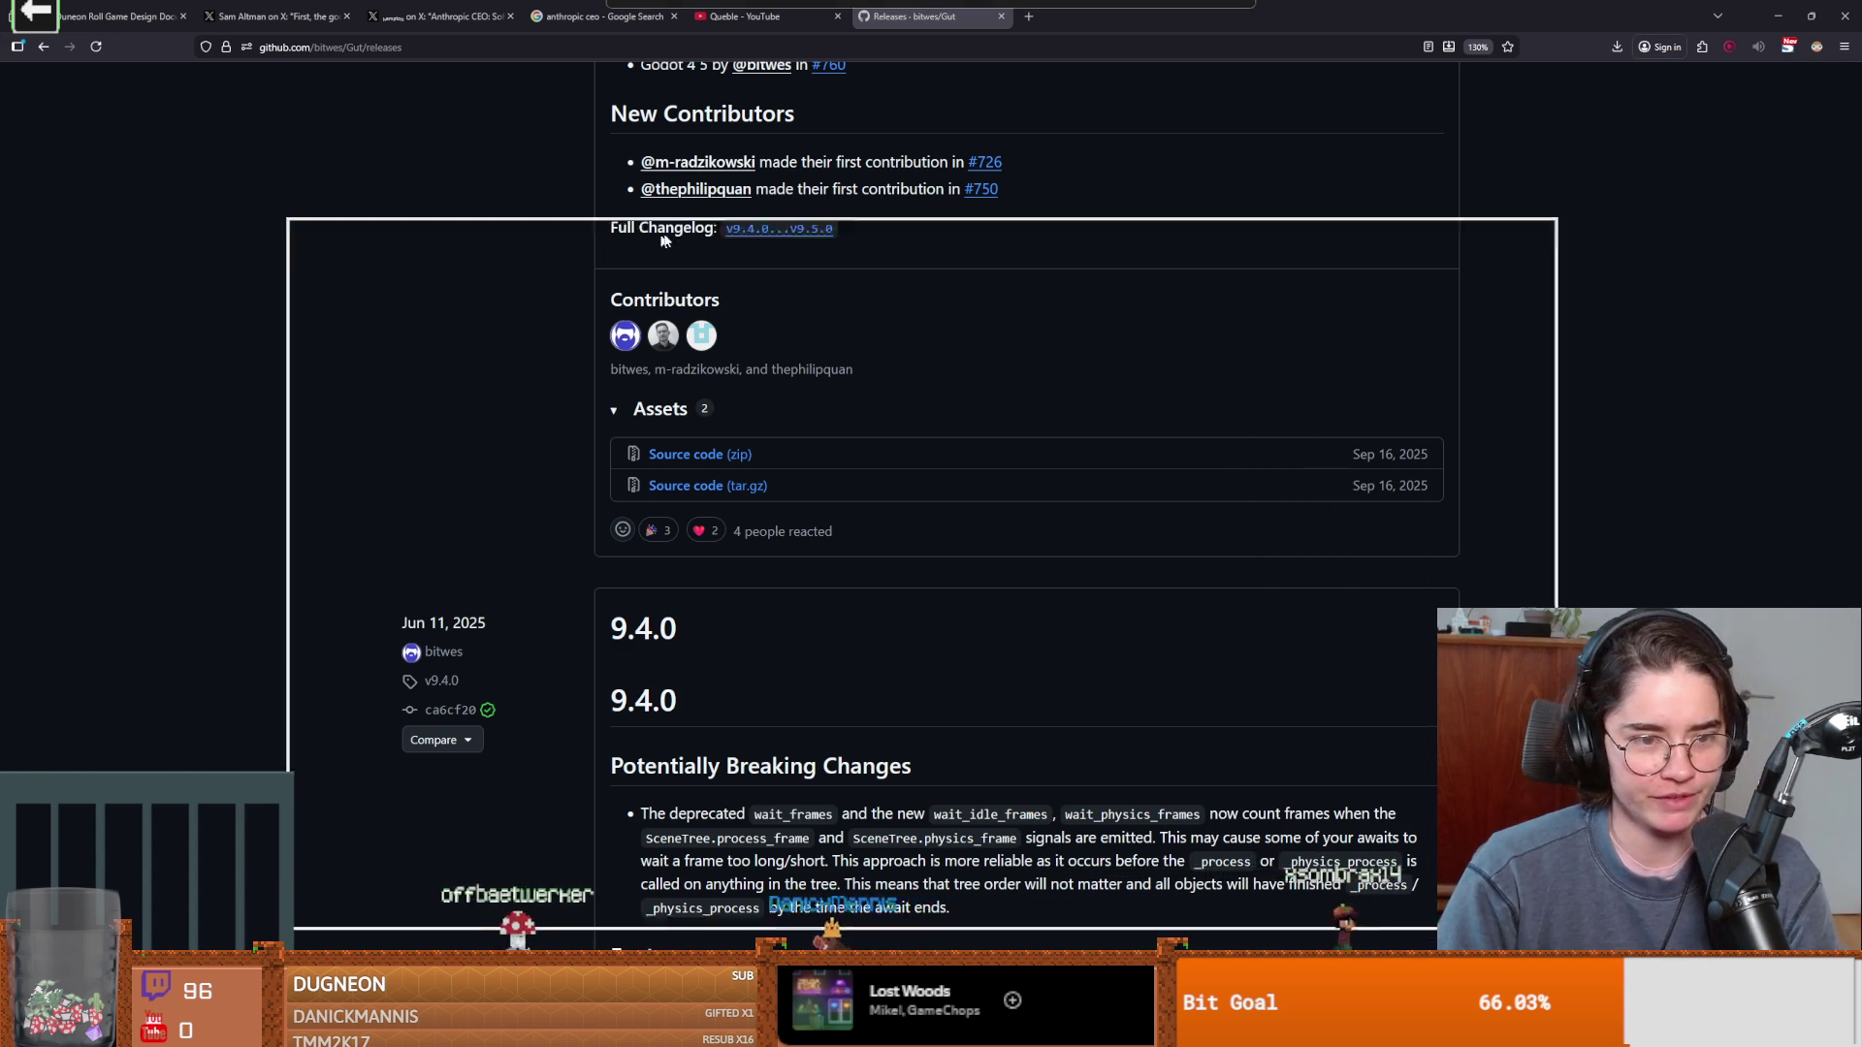
pyautogui.hotkey('alt', 'Tab')
pyautogui.doubleClick(497, 594)
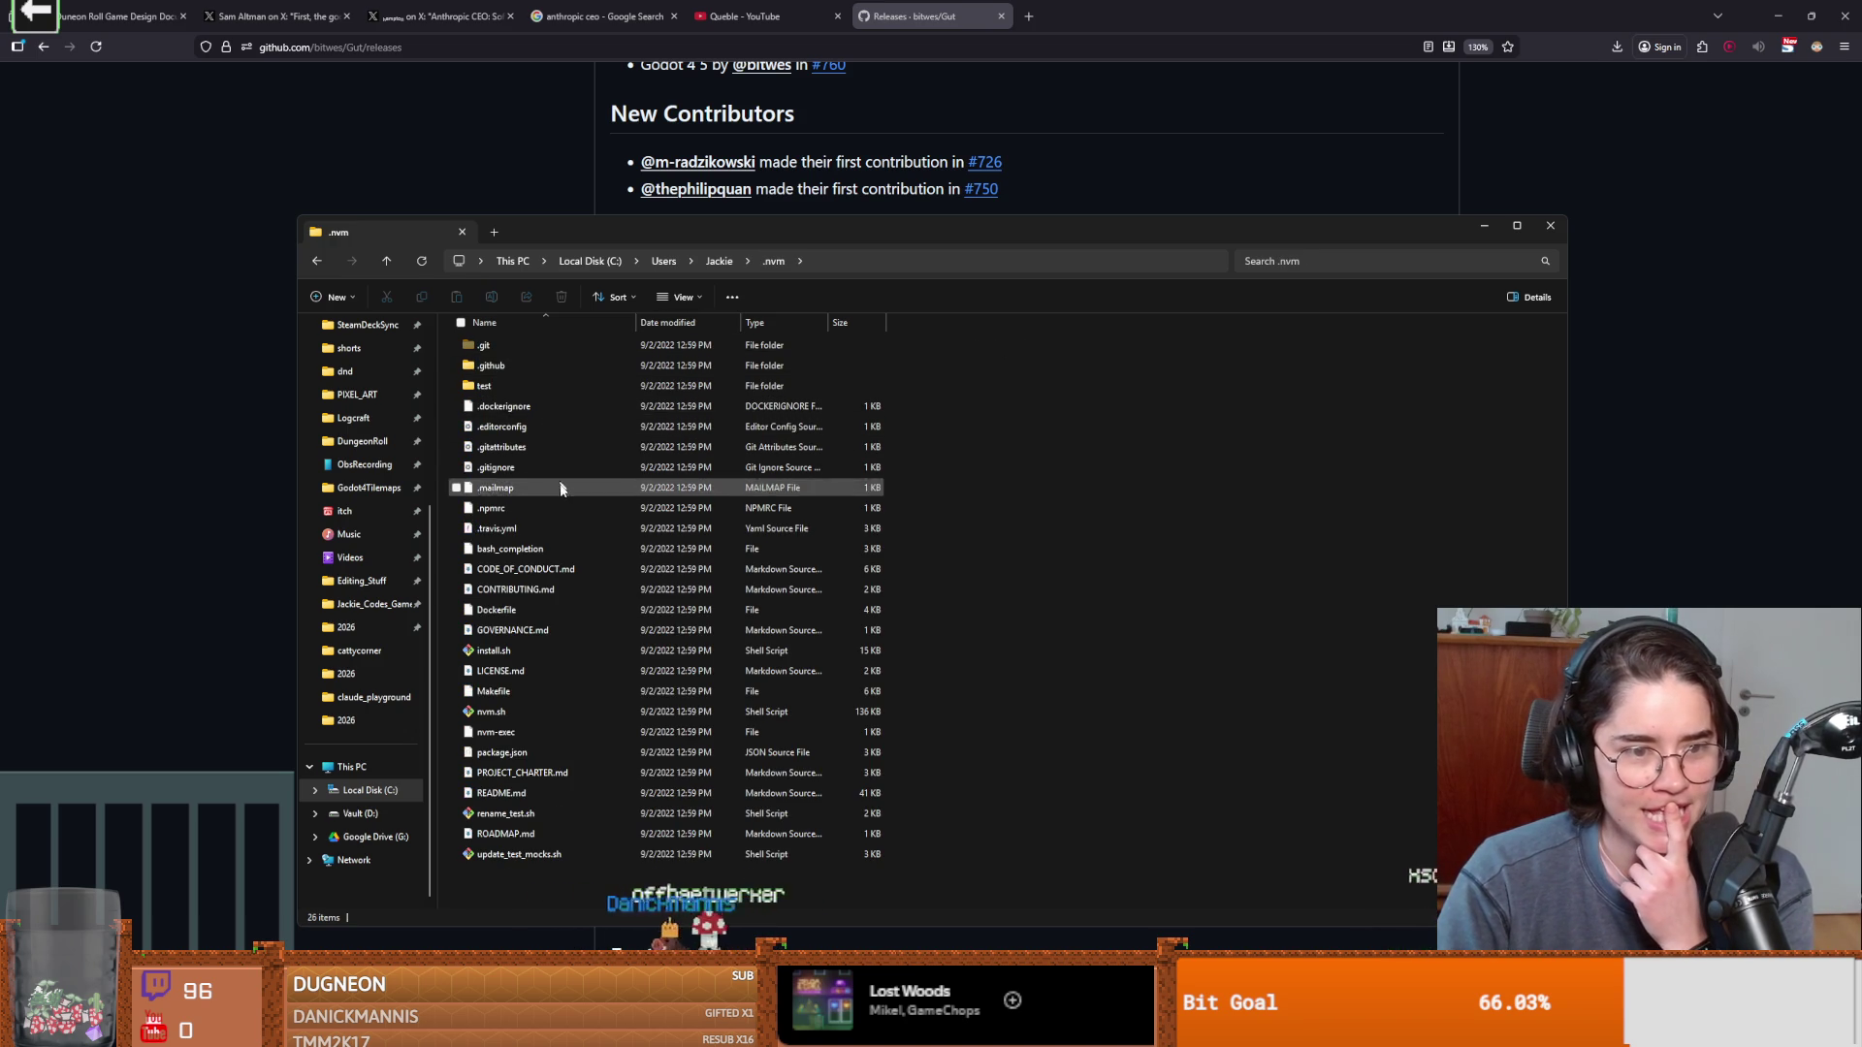
# Inspect the .npmrc file in .nvm without acting, then hide File Explorer and move a window aside.
pyautogui.click(539, 510)
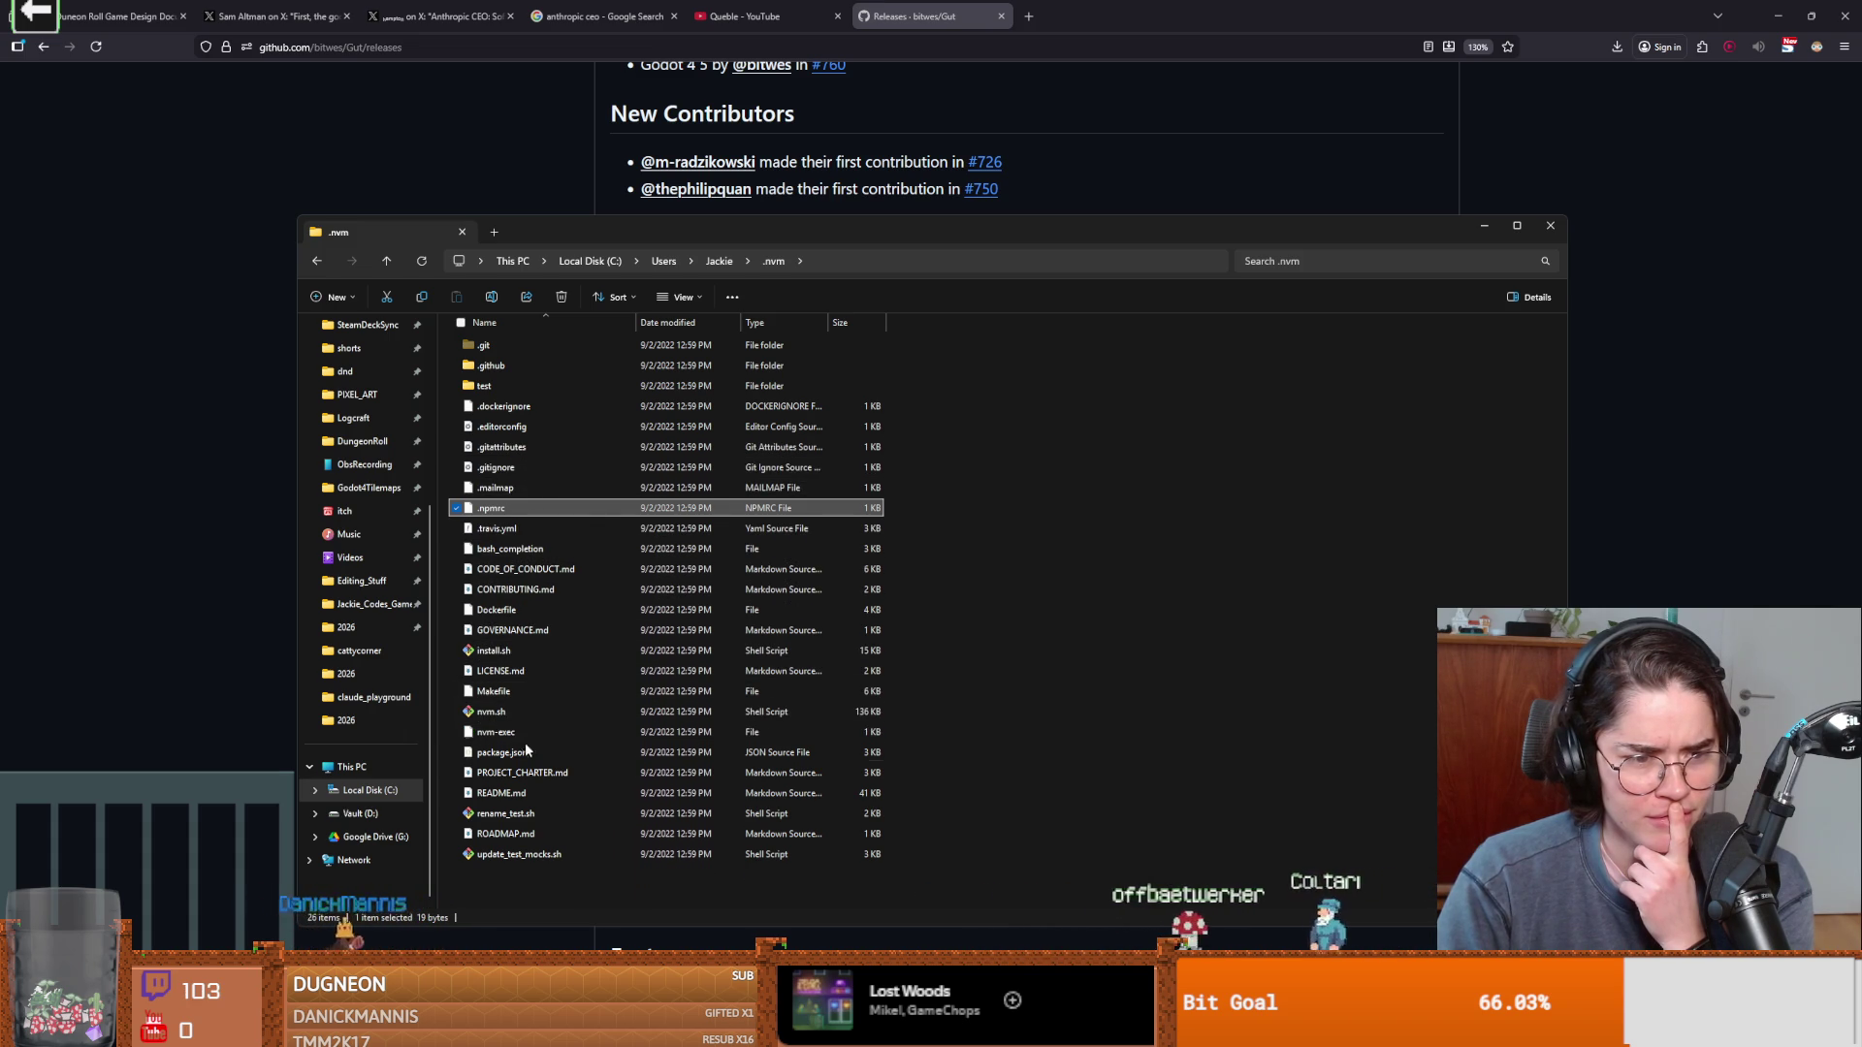
pyautogui.rightClick(540, 508)
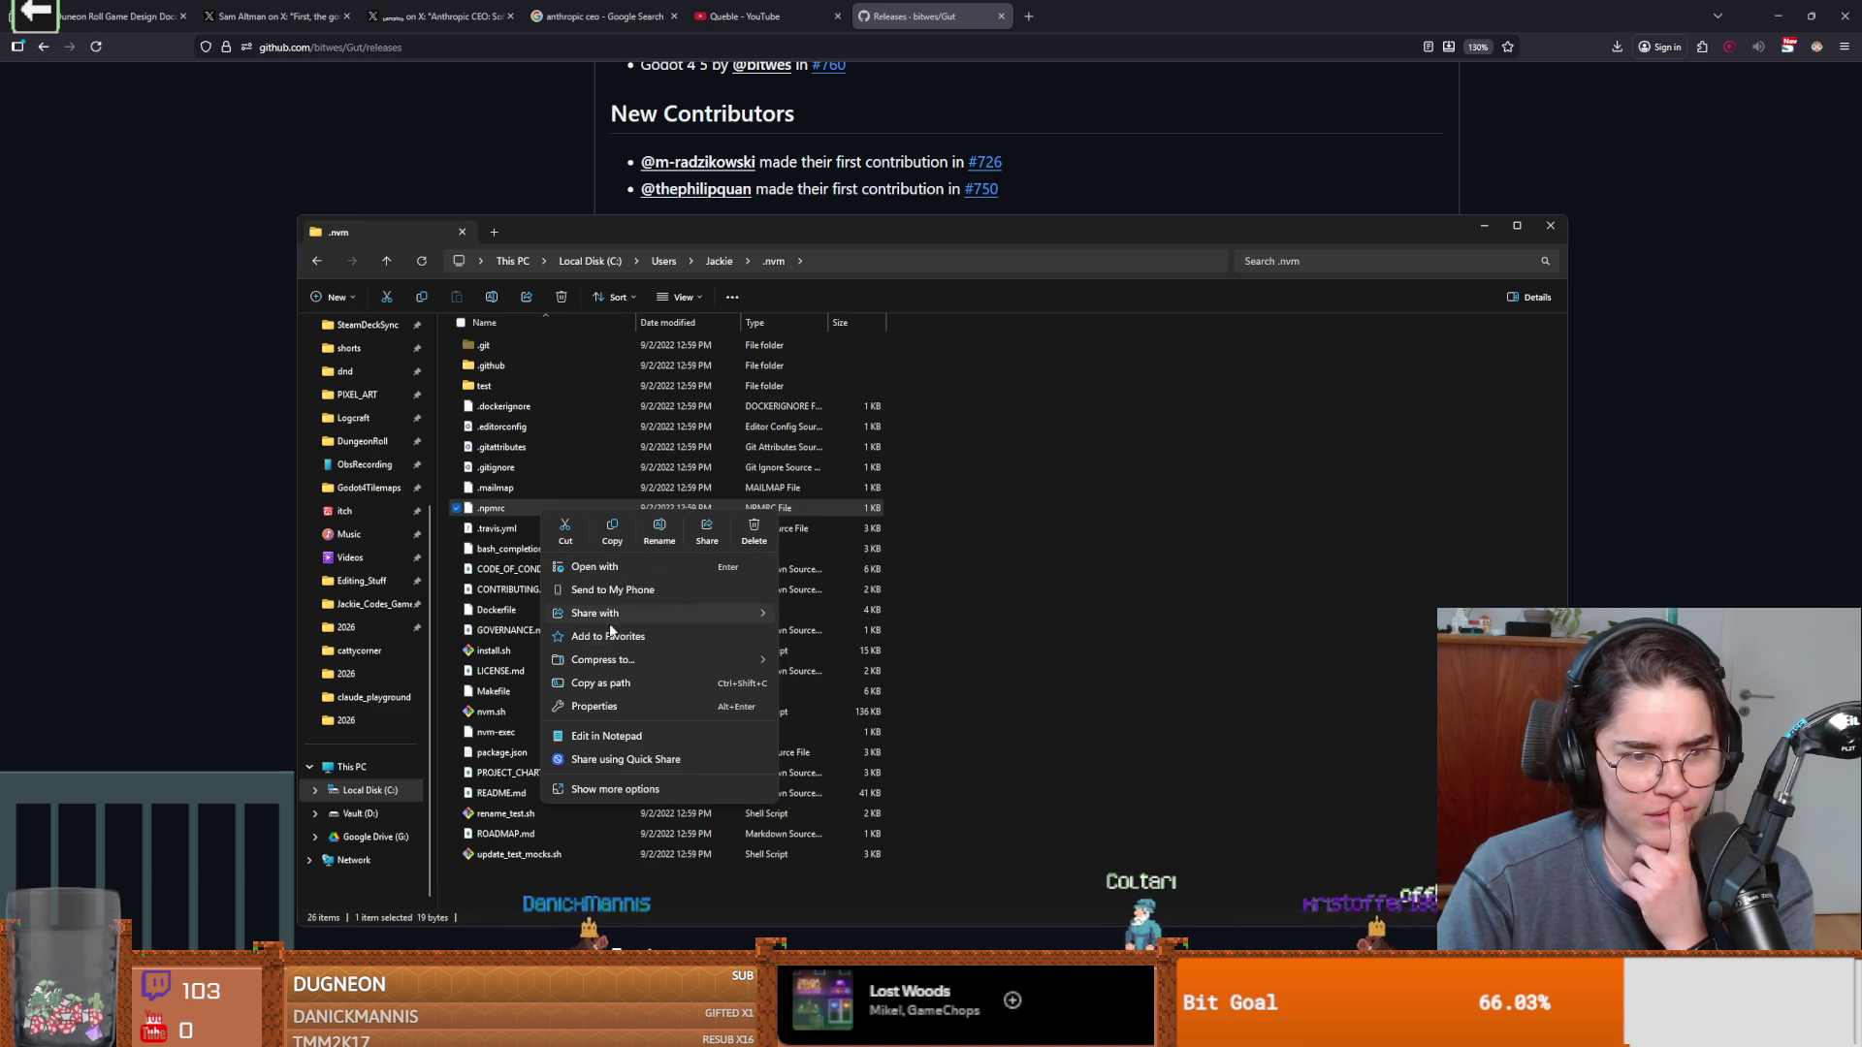
pyautogui.click(504, 436)
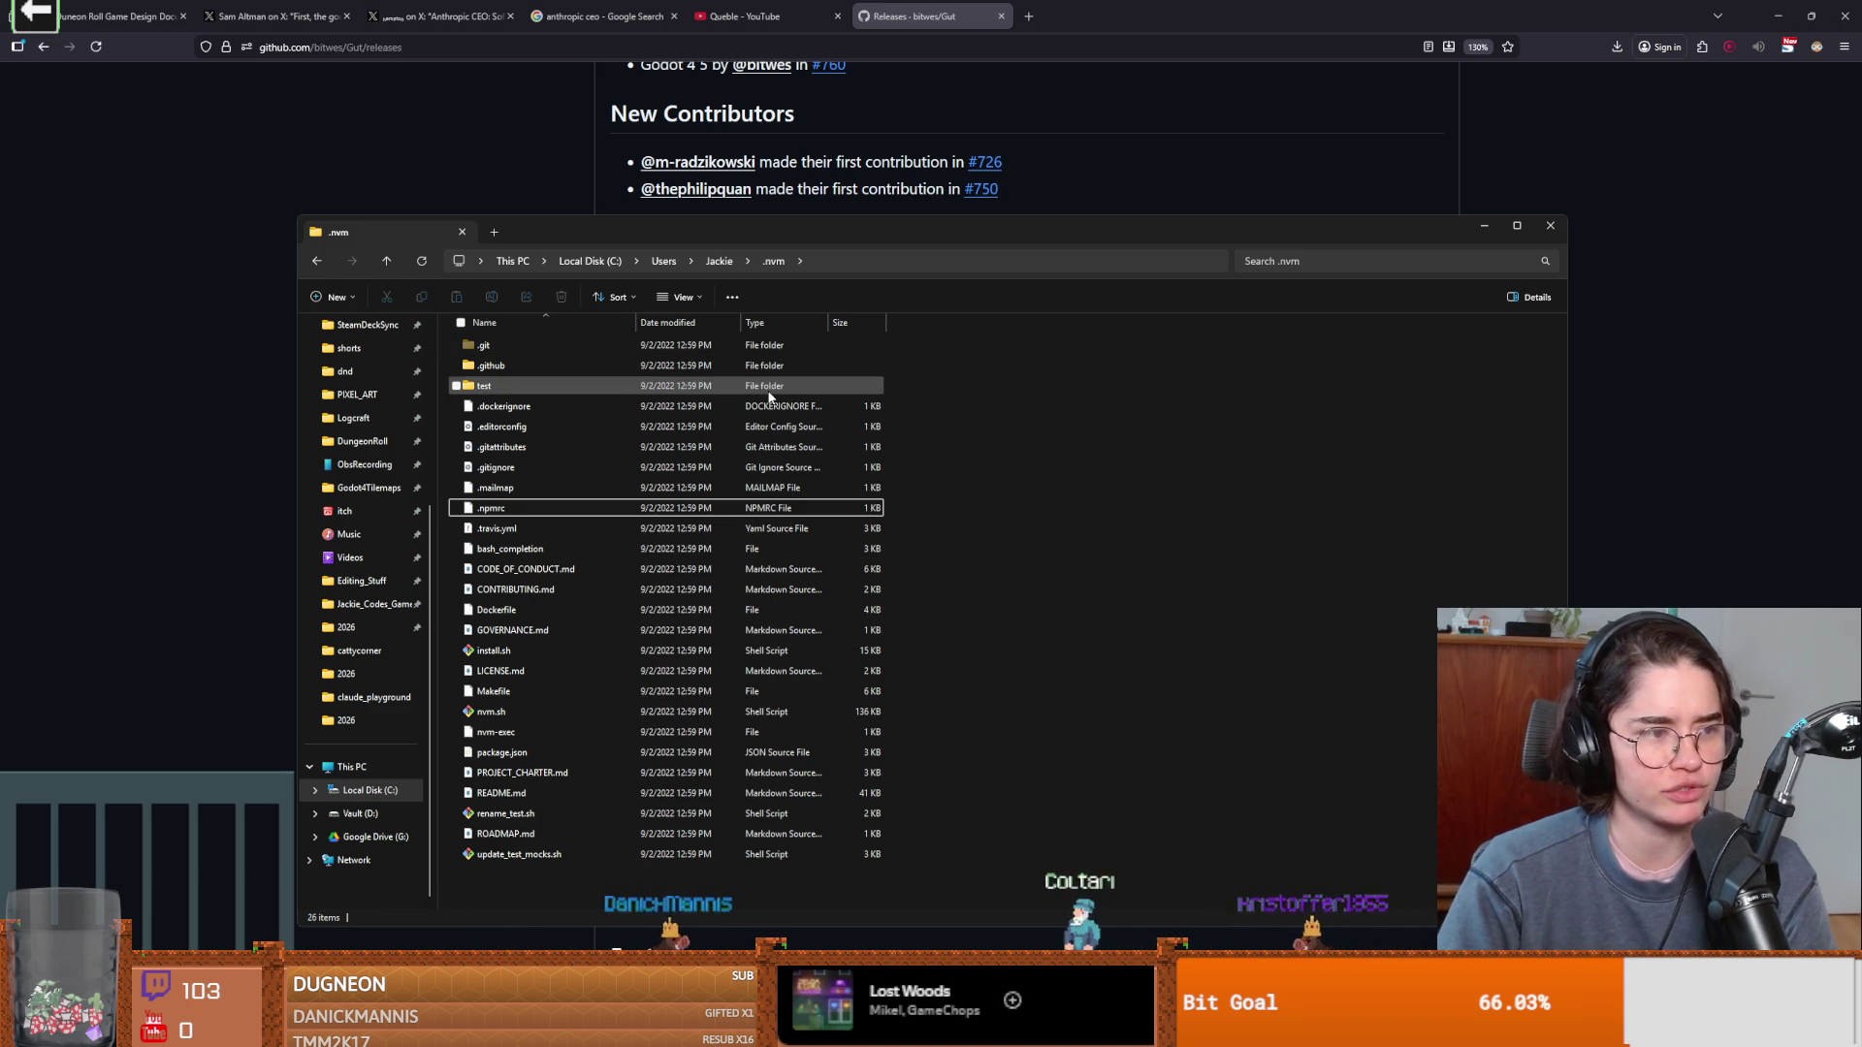
pyautogui.hotkey('alt', 'Tab')
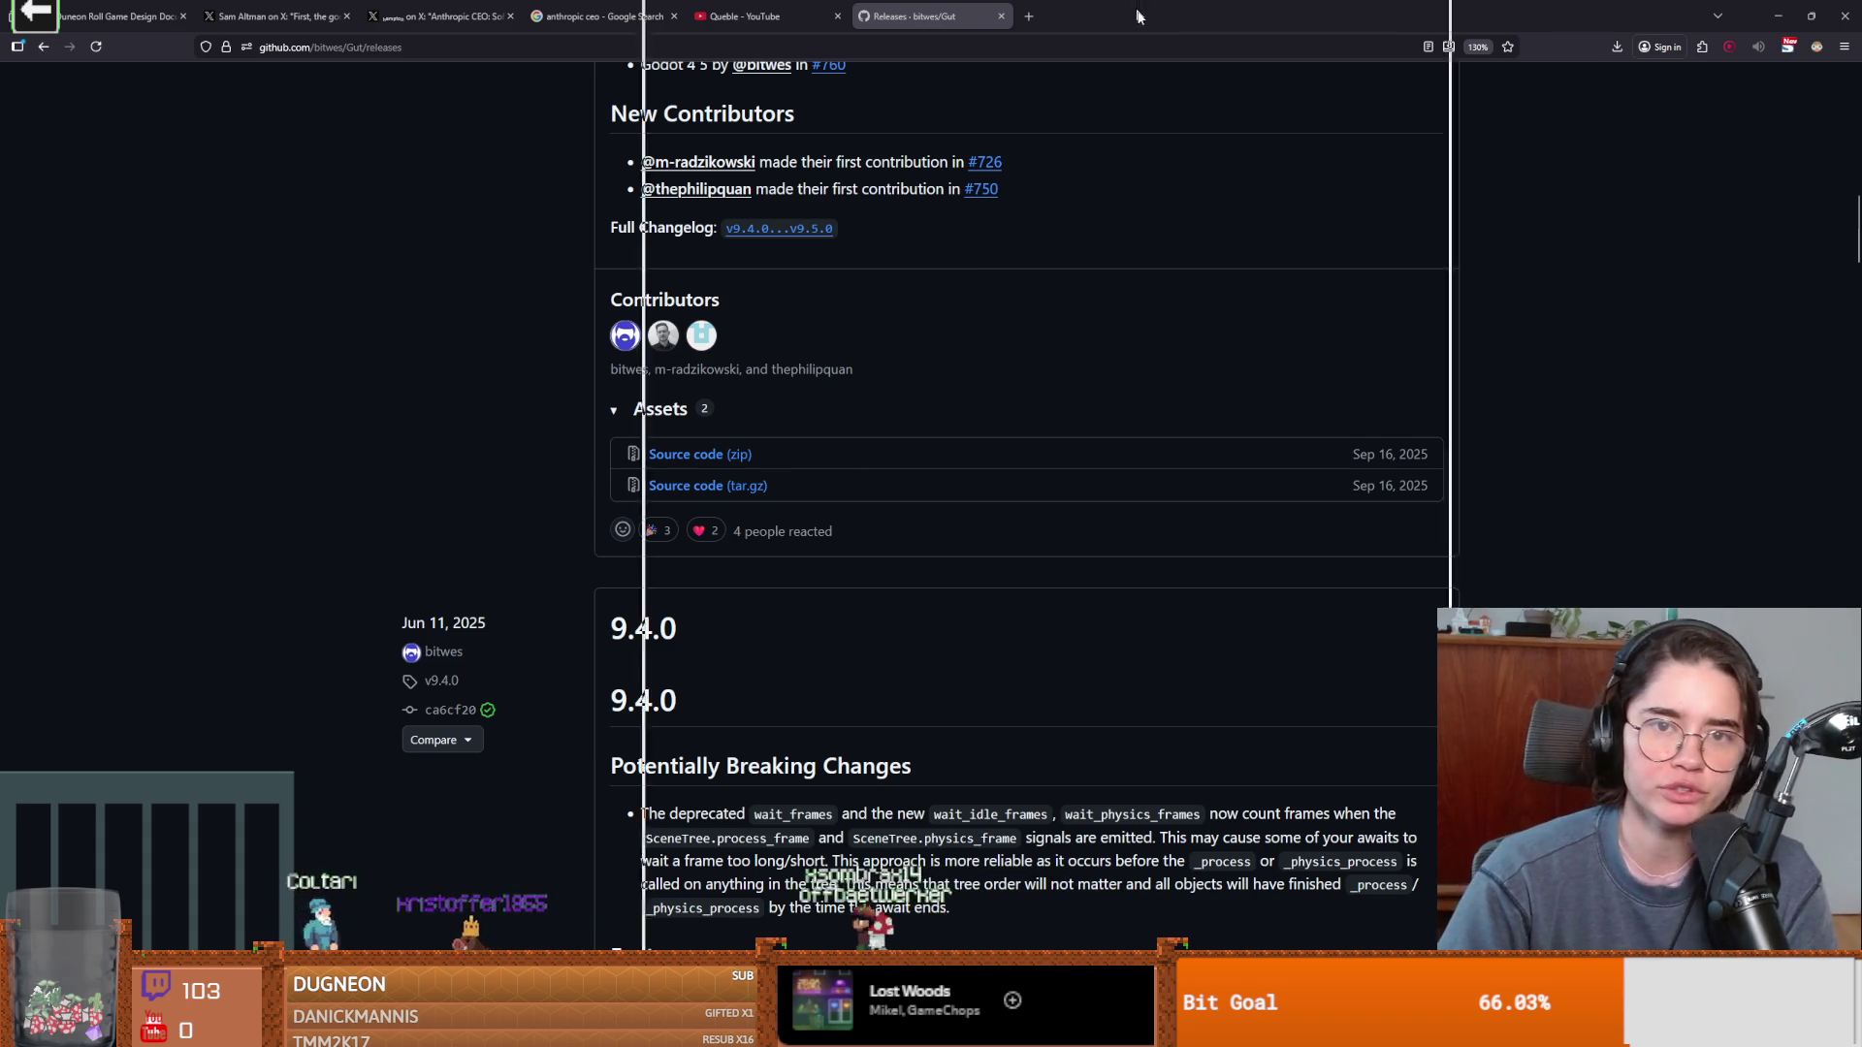
pyautogui.moveTo(1287, 216); pyautogui.dragTo(1299, 257)
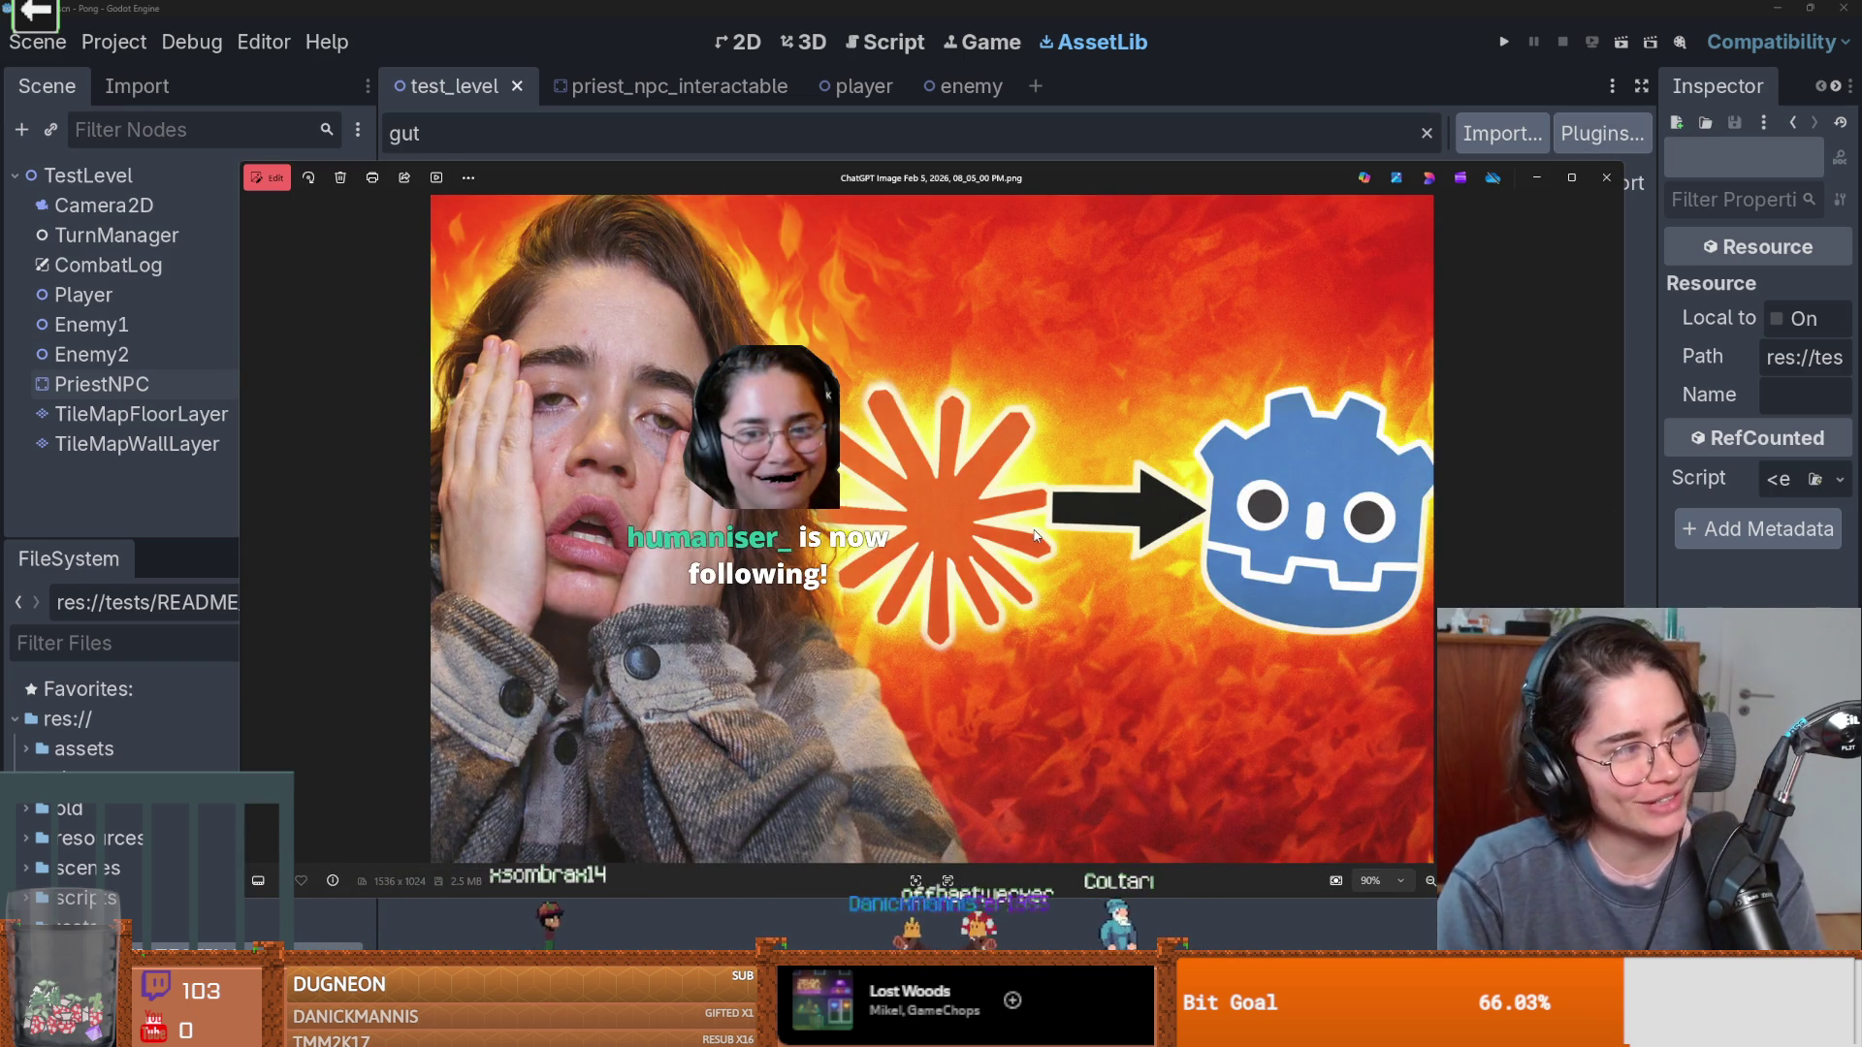
# Close the image viewer and extract the Gut 9.5.0 zip to the suggested Downloads folder.
pyautogui.click(1606, 178)
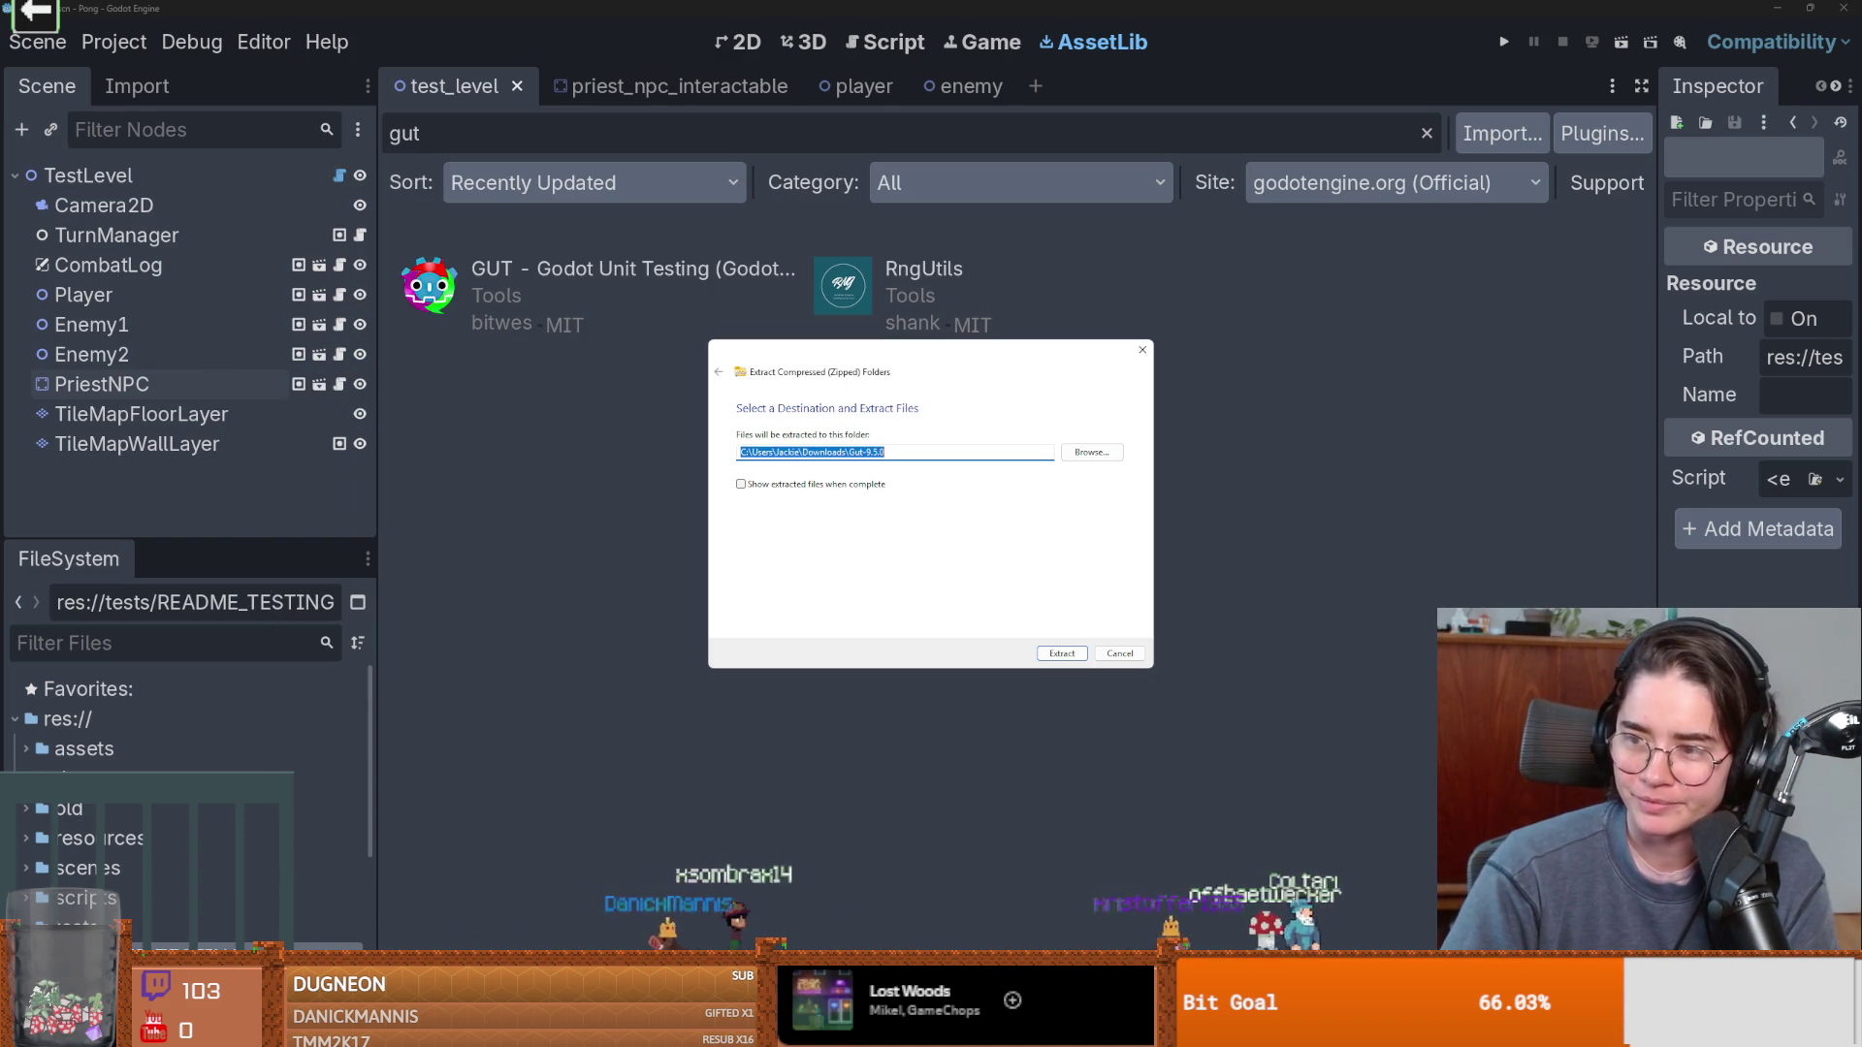
pyautogui.click(1062, 653)
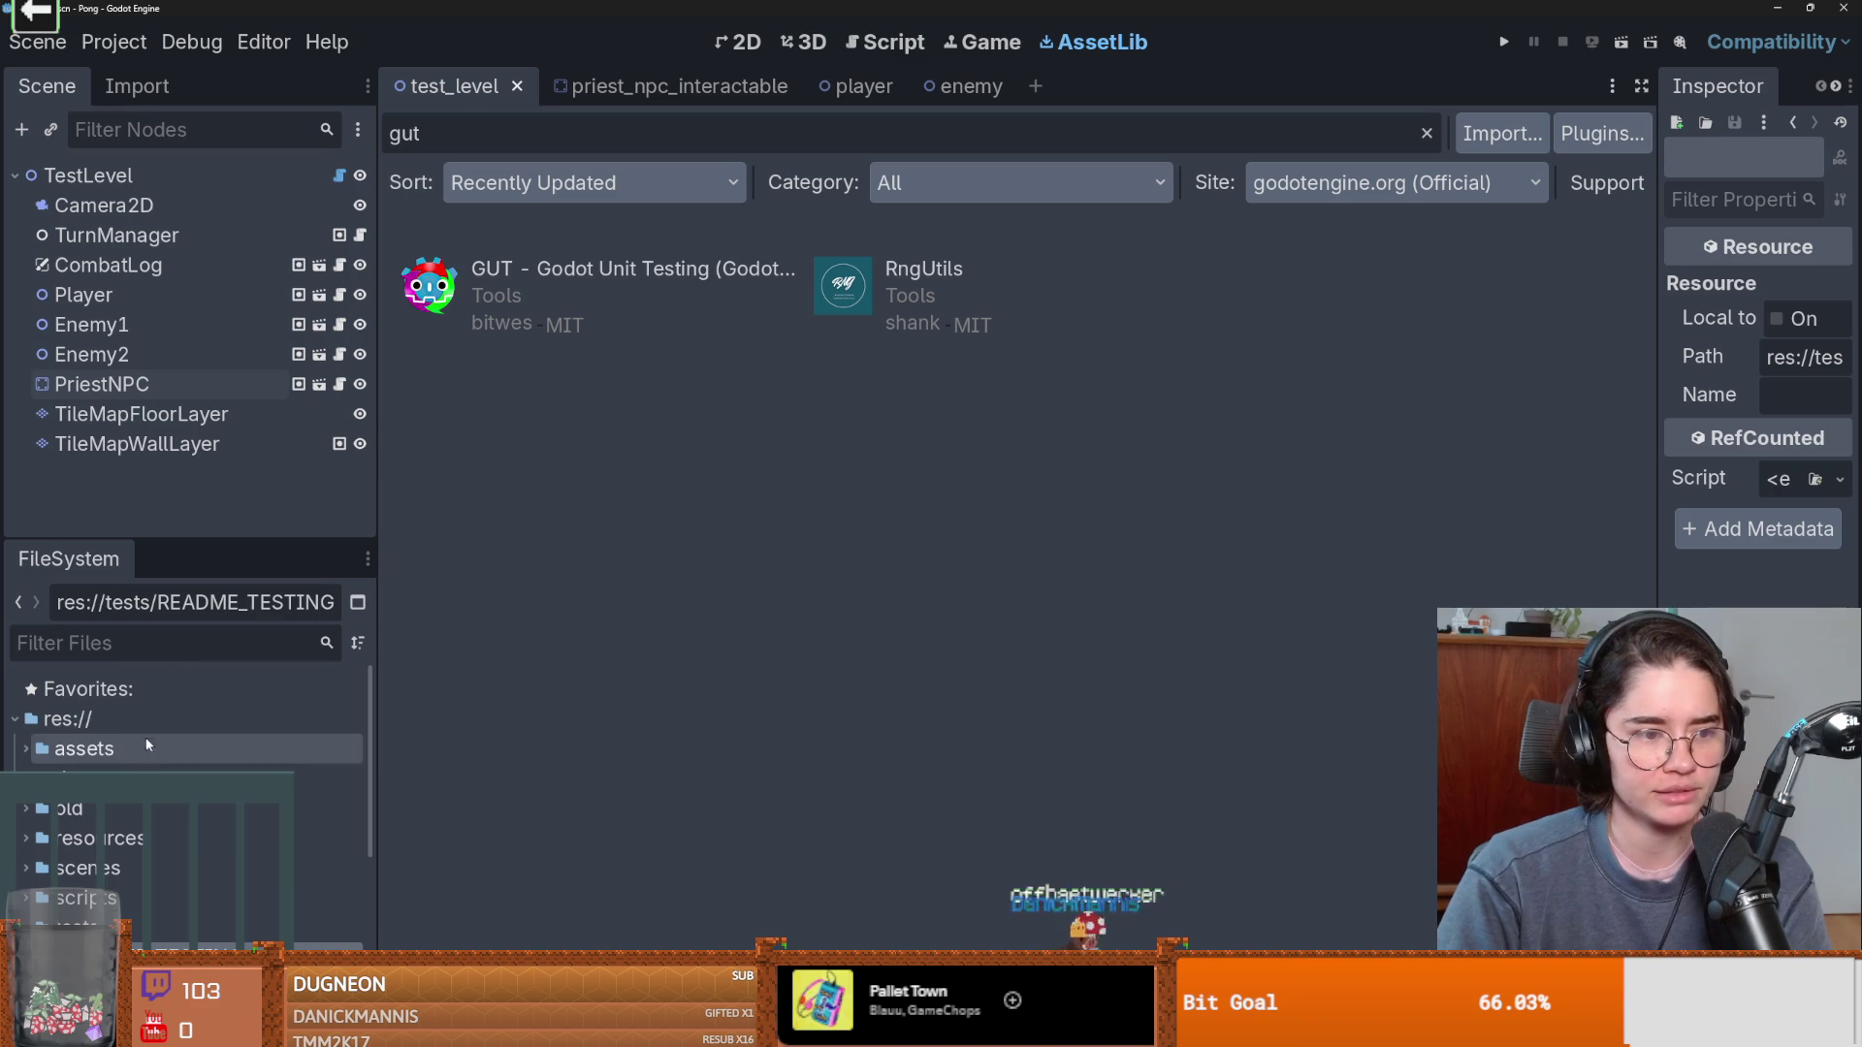
# Open the res:// project folder in Explorer, create an 'addons' folder, and paste the gut folder into it.
pyautogui.rightClick(139, 706)
pyautogui.click(840, 585)
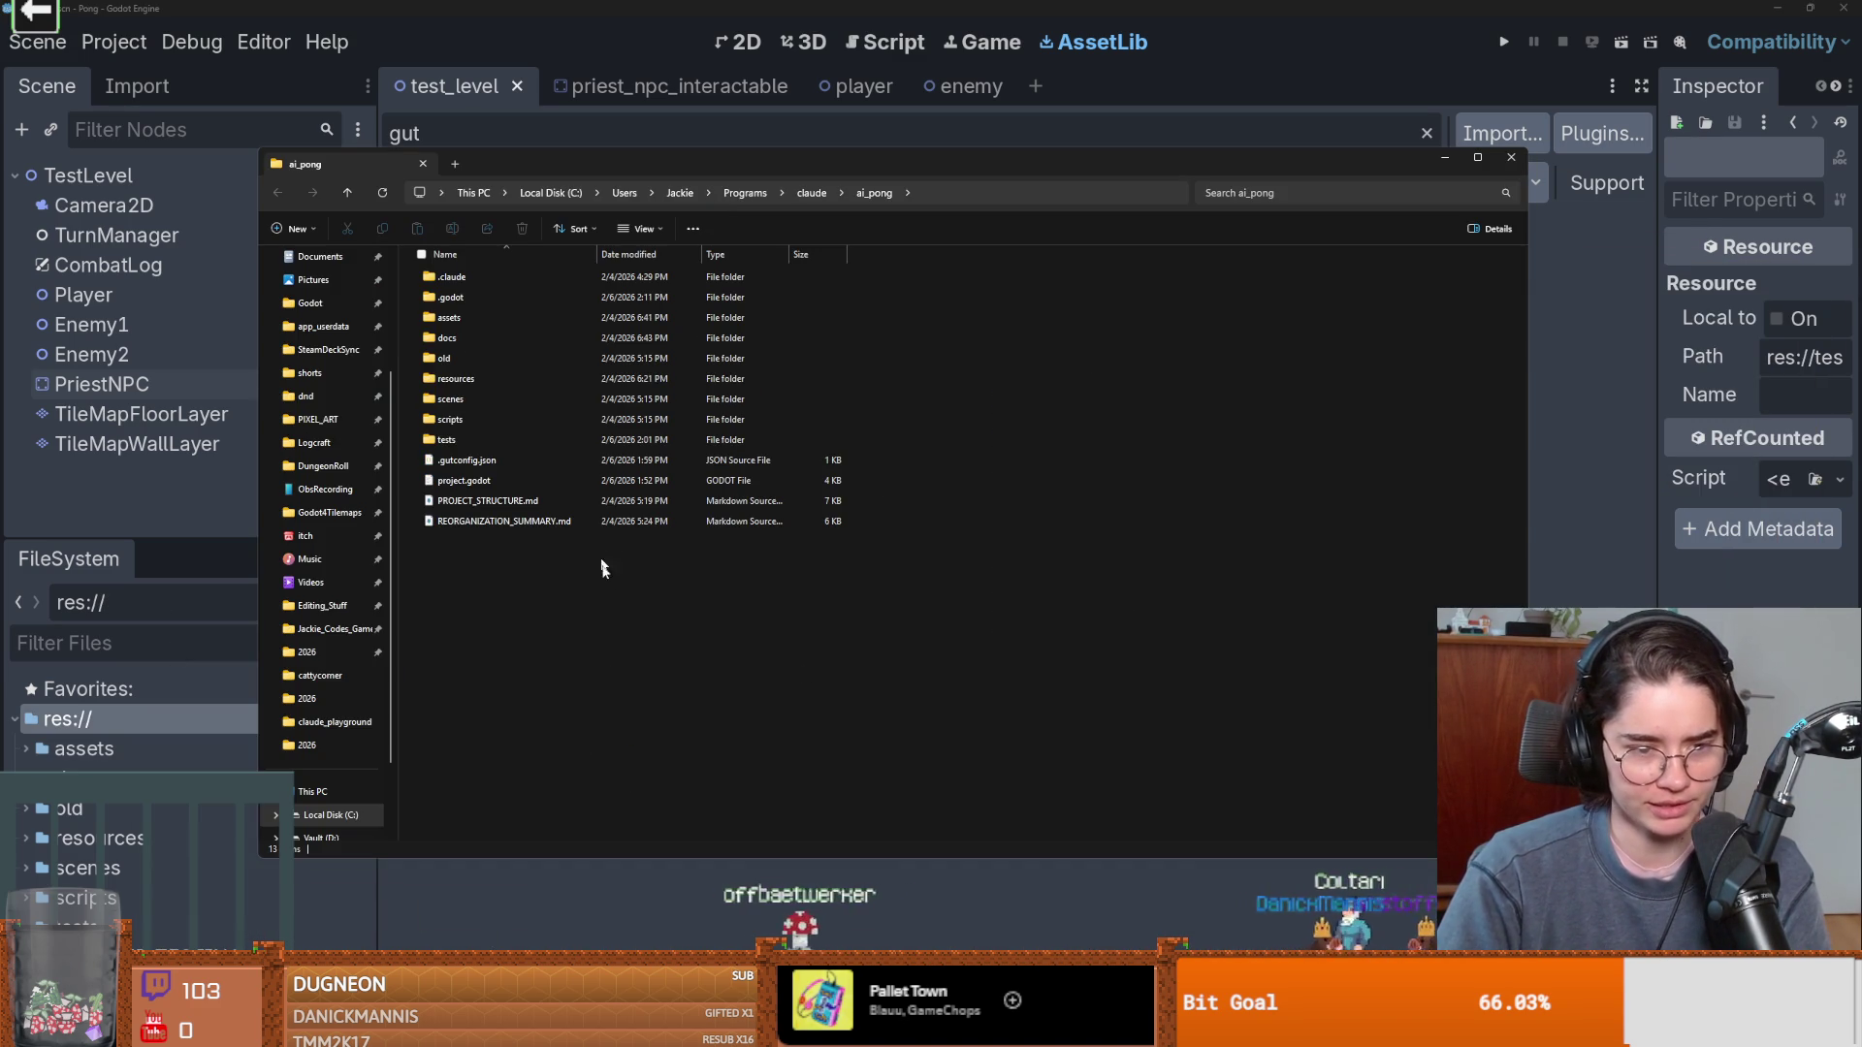
pyautogui.rightClick(596, 565)
pyautogui.moveTo(661, 660)
pyautogui.click(835, 662)
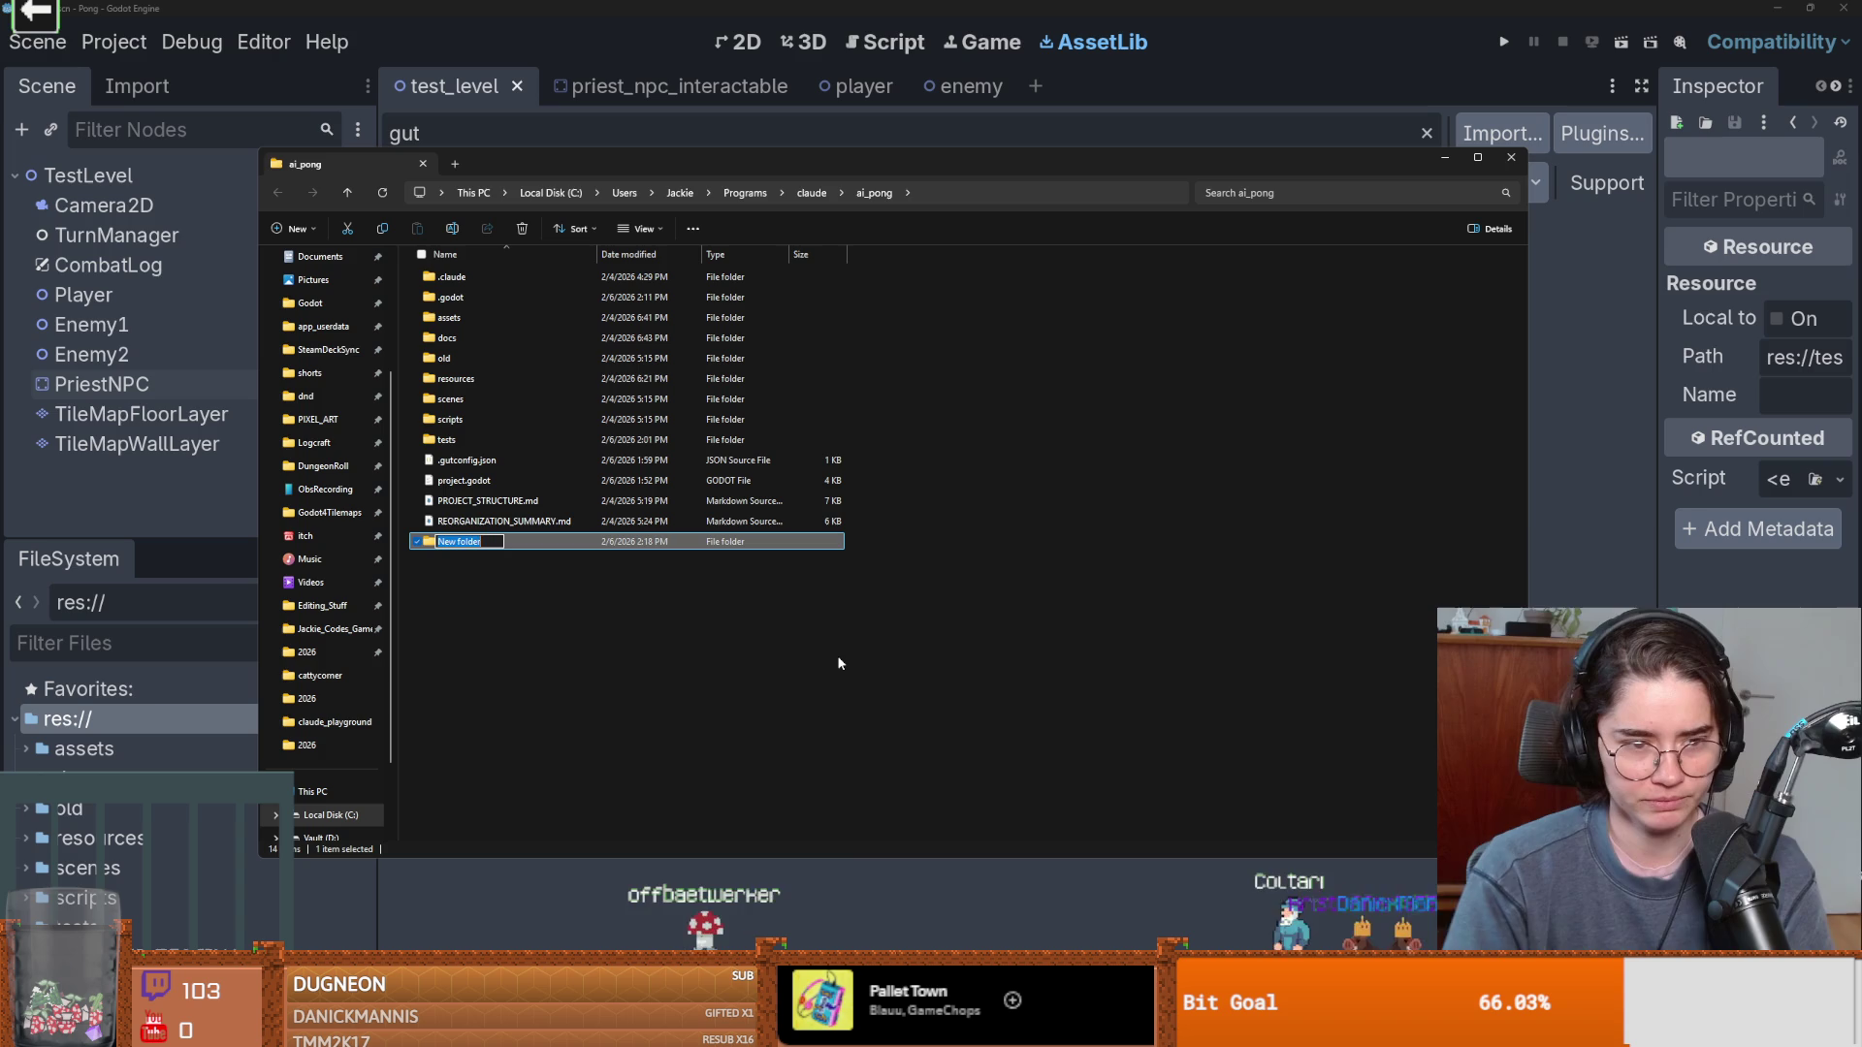
pyautogui.write('addons')
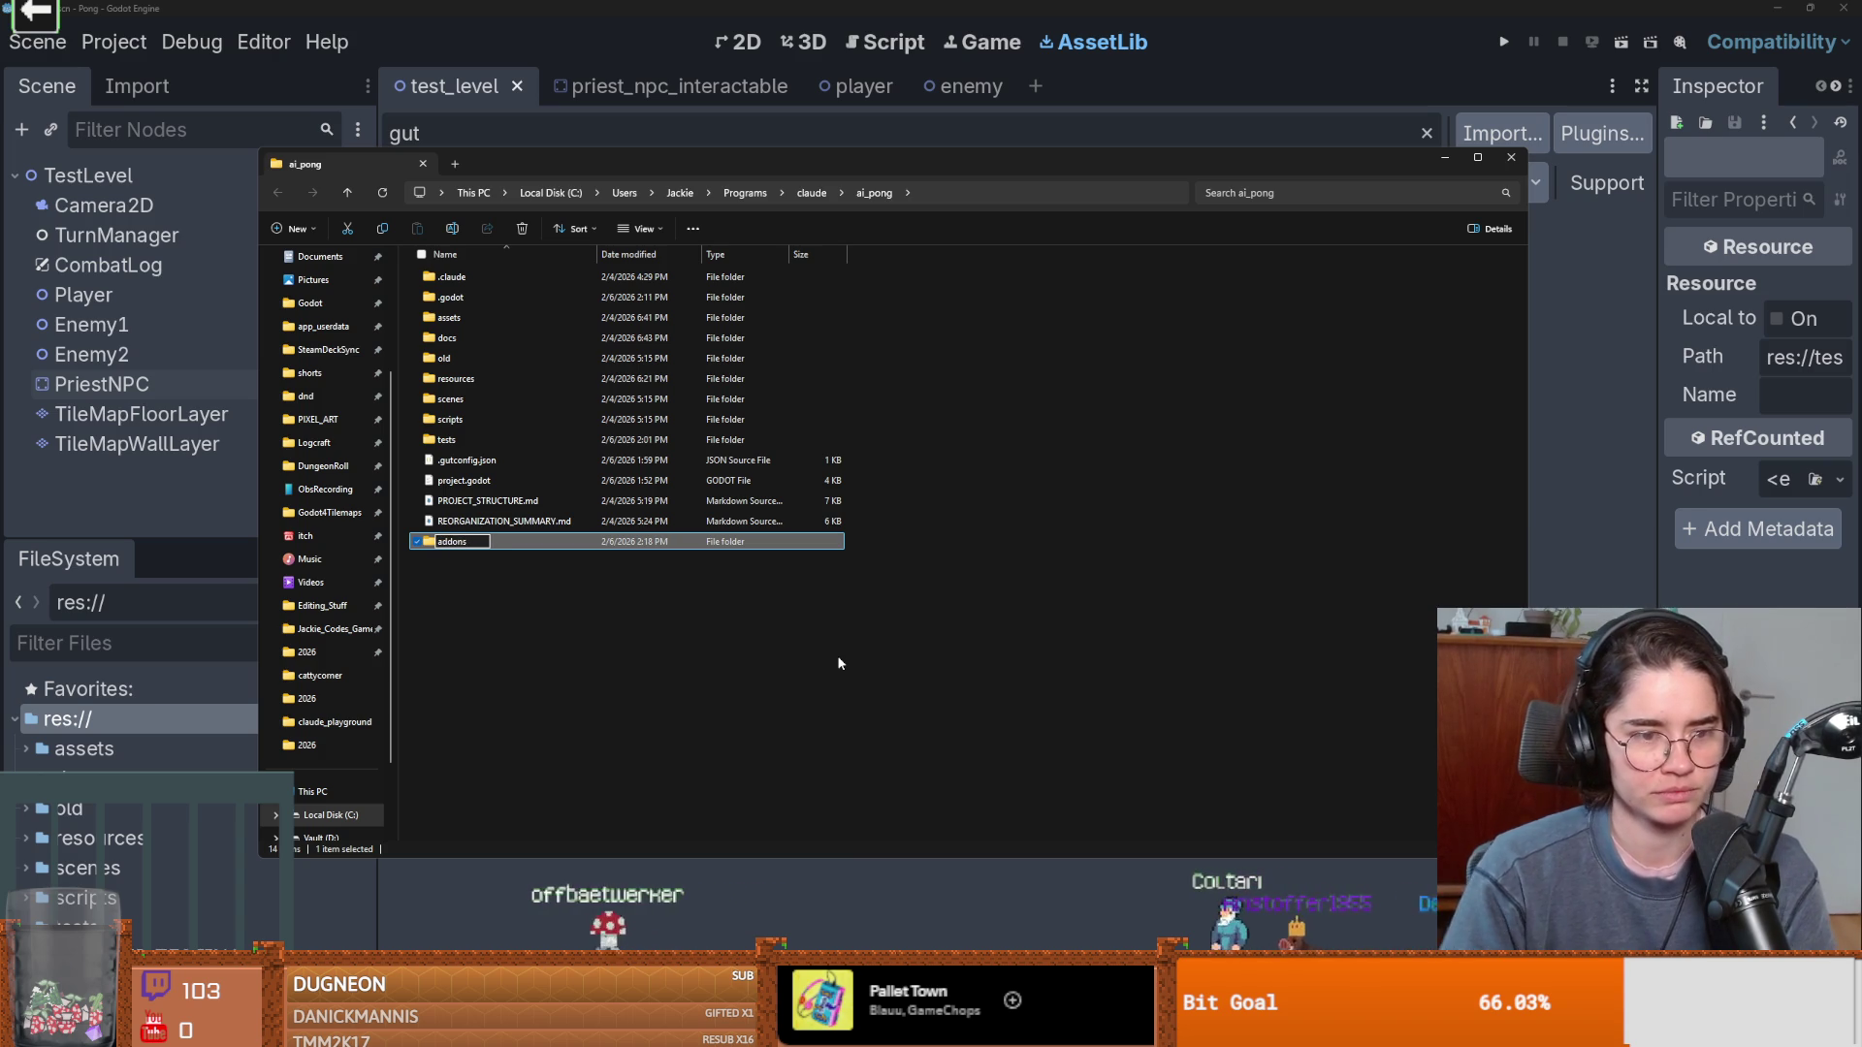
pyautogui.press('Return')
pyautogui.doubleClick(457, 543)
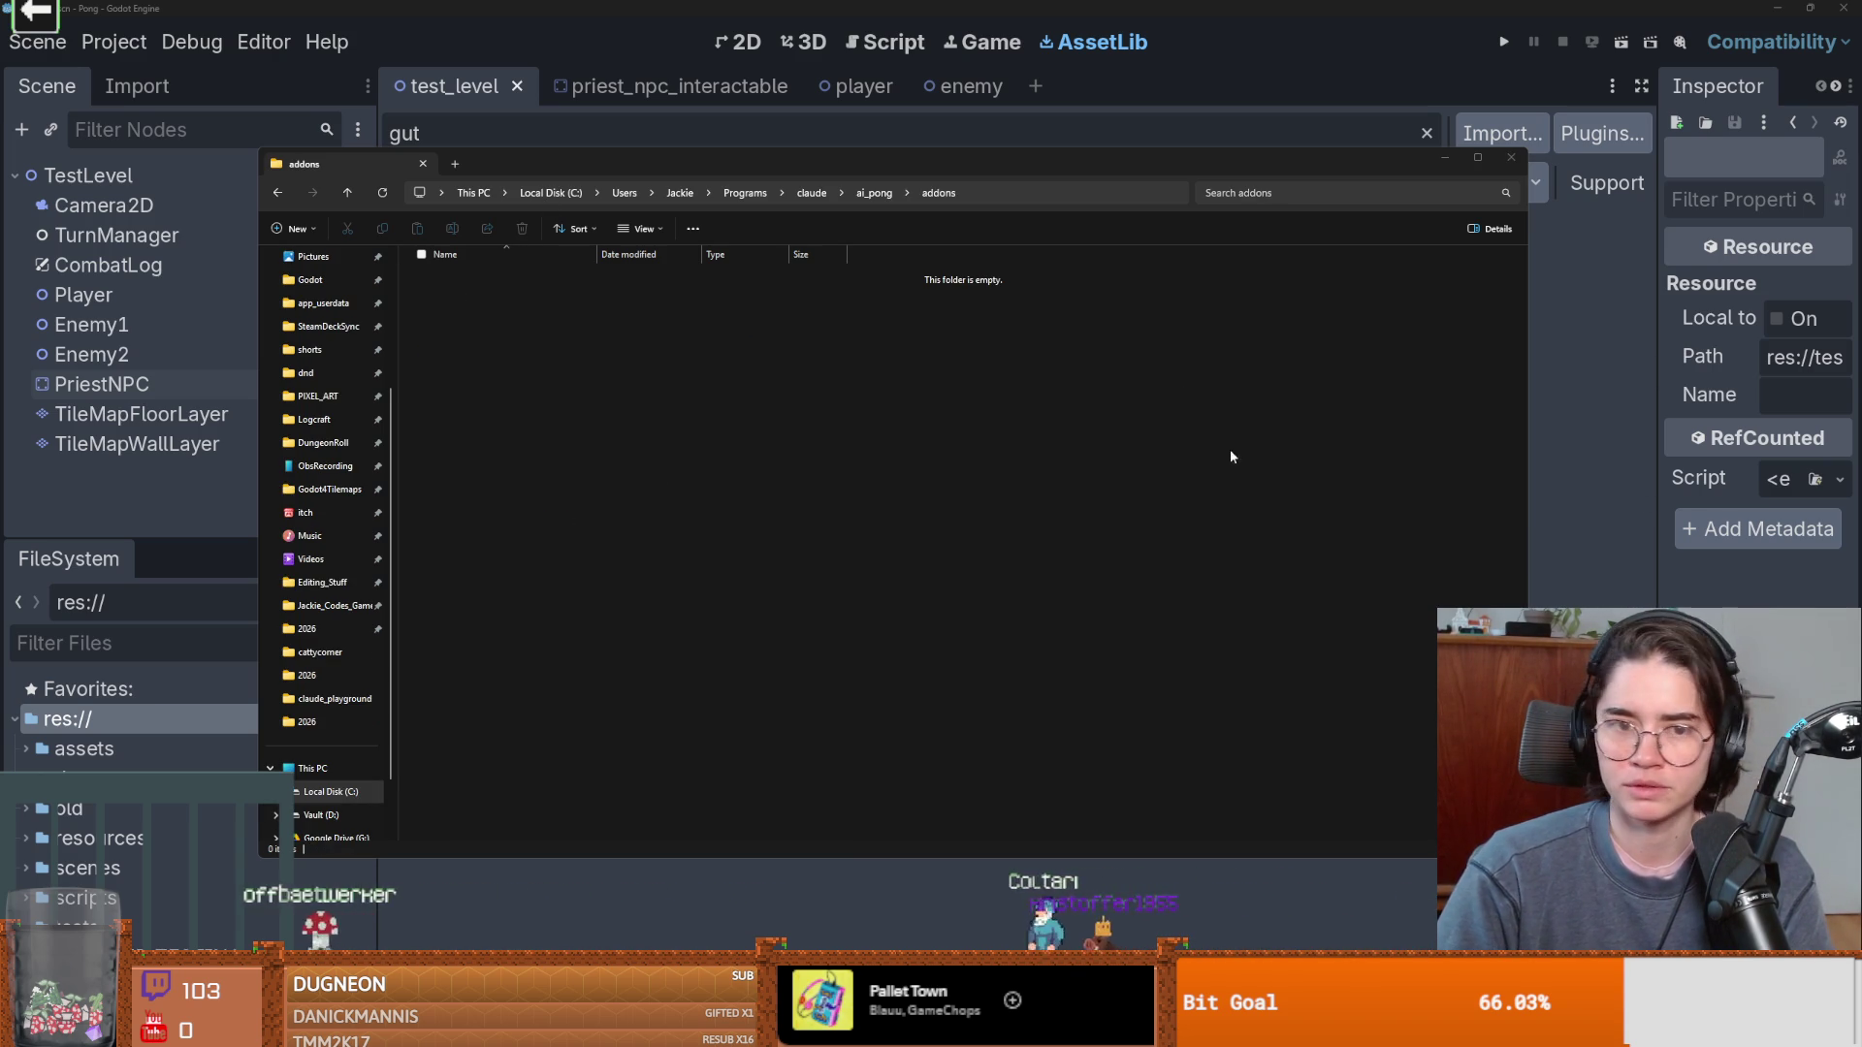
pyautogui.hotkey('ctrl', 'v')
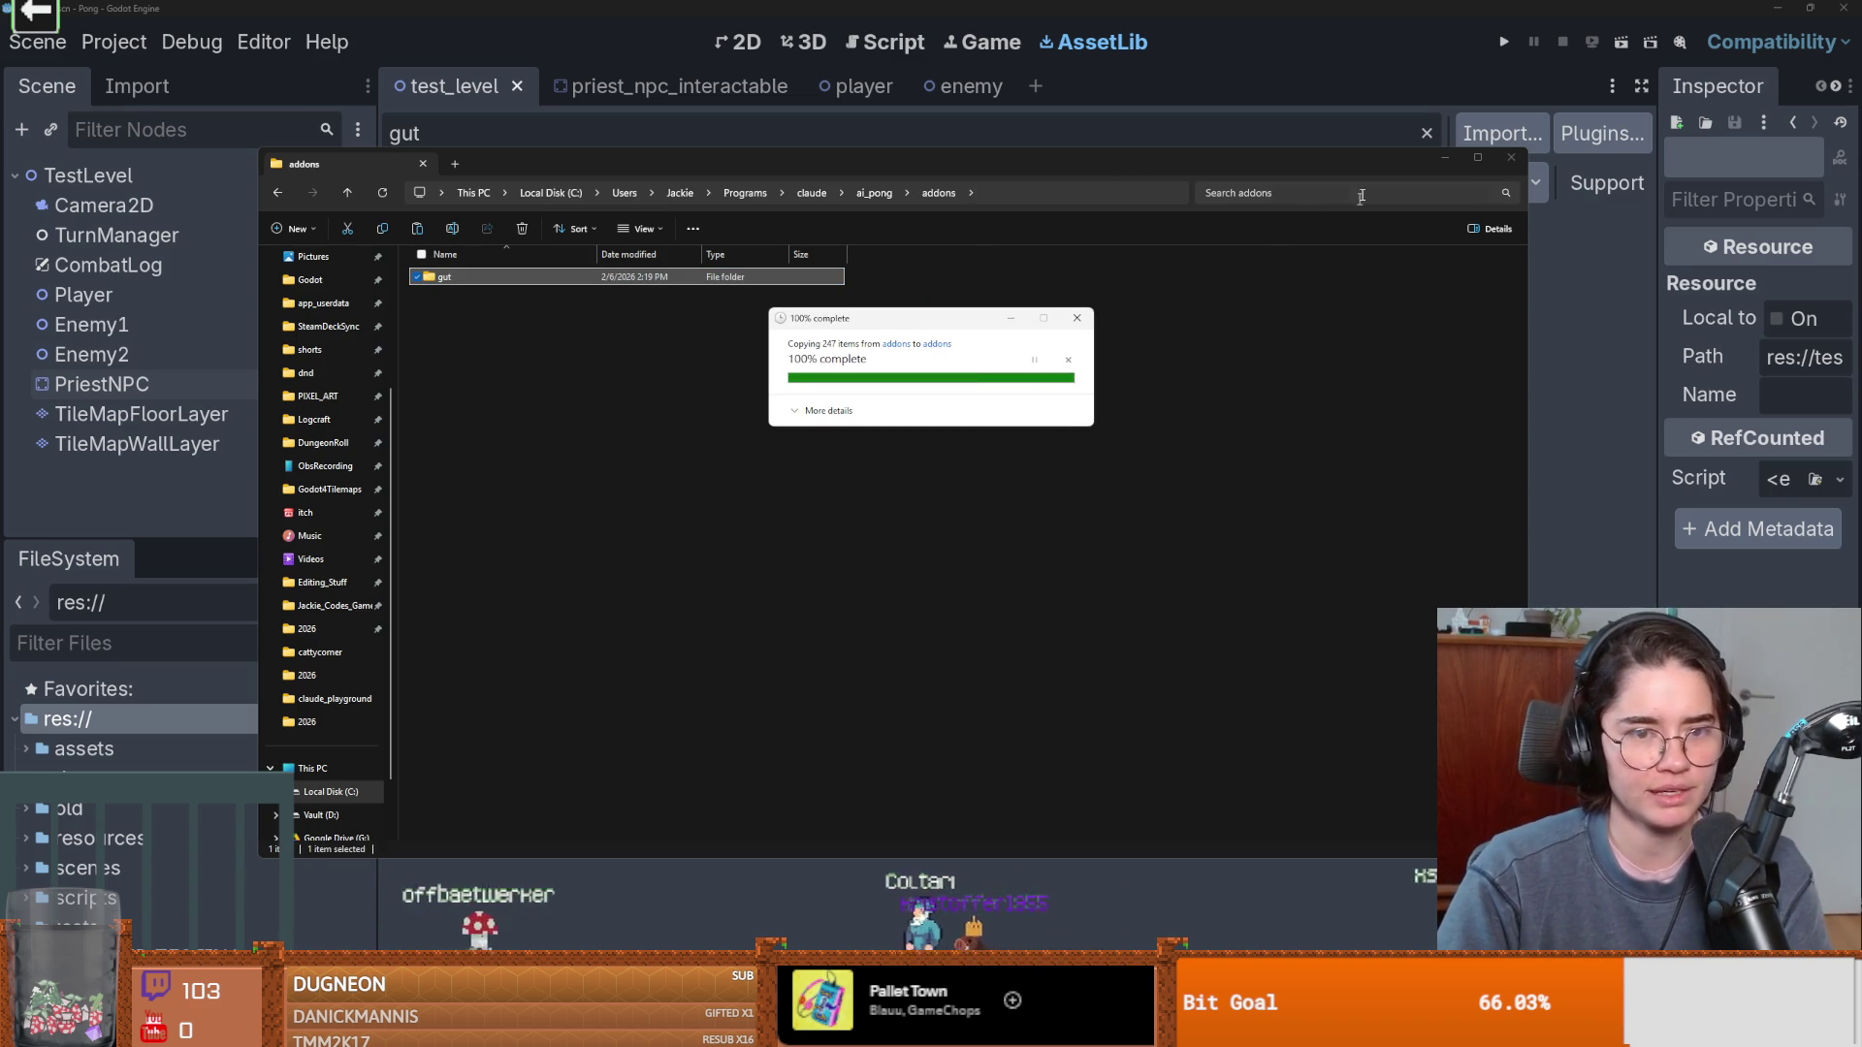
pyautogui.click(145, 43)
# Tick Gut as enabled in Project Settings > Plugins, then open README_TESTING.md.
pyautogui.click(150, 55)
pyautogui.click(180, 81)
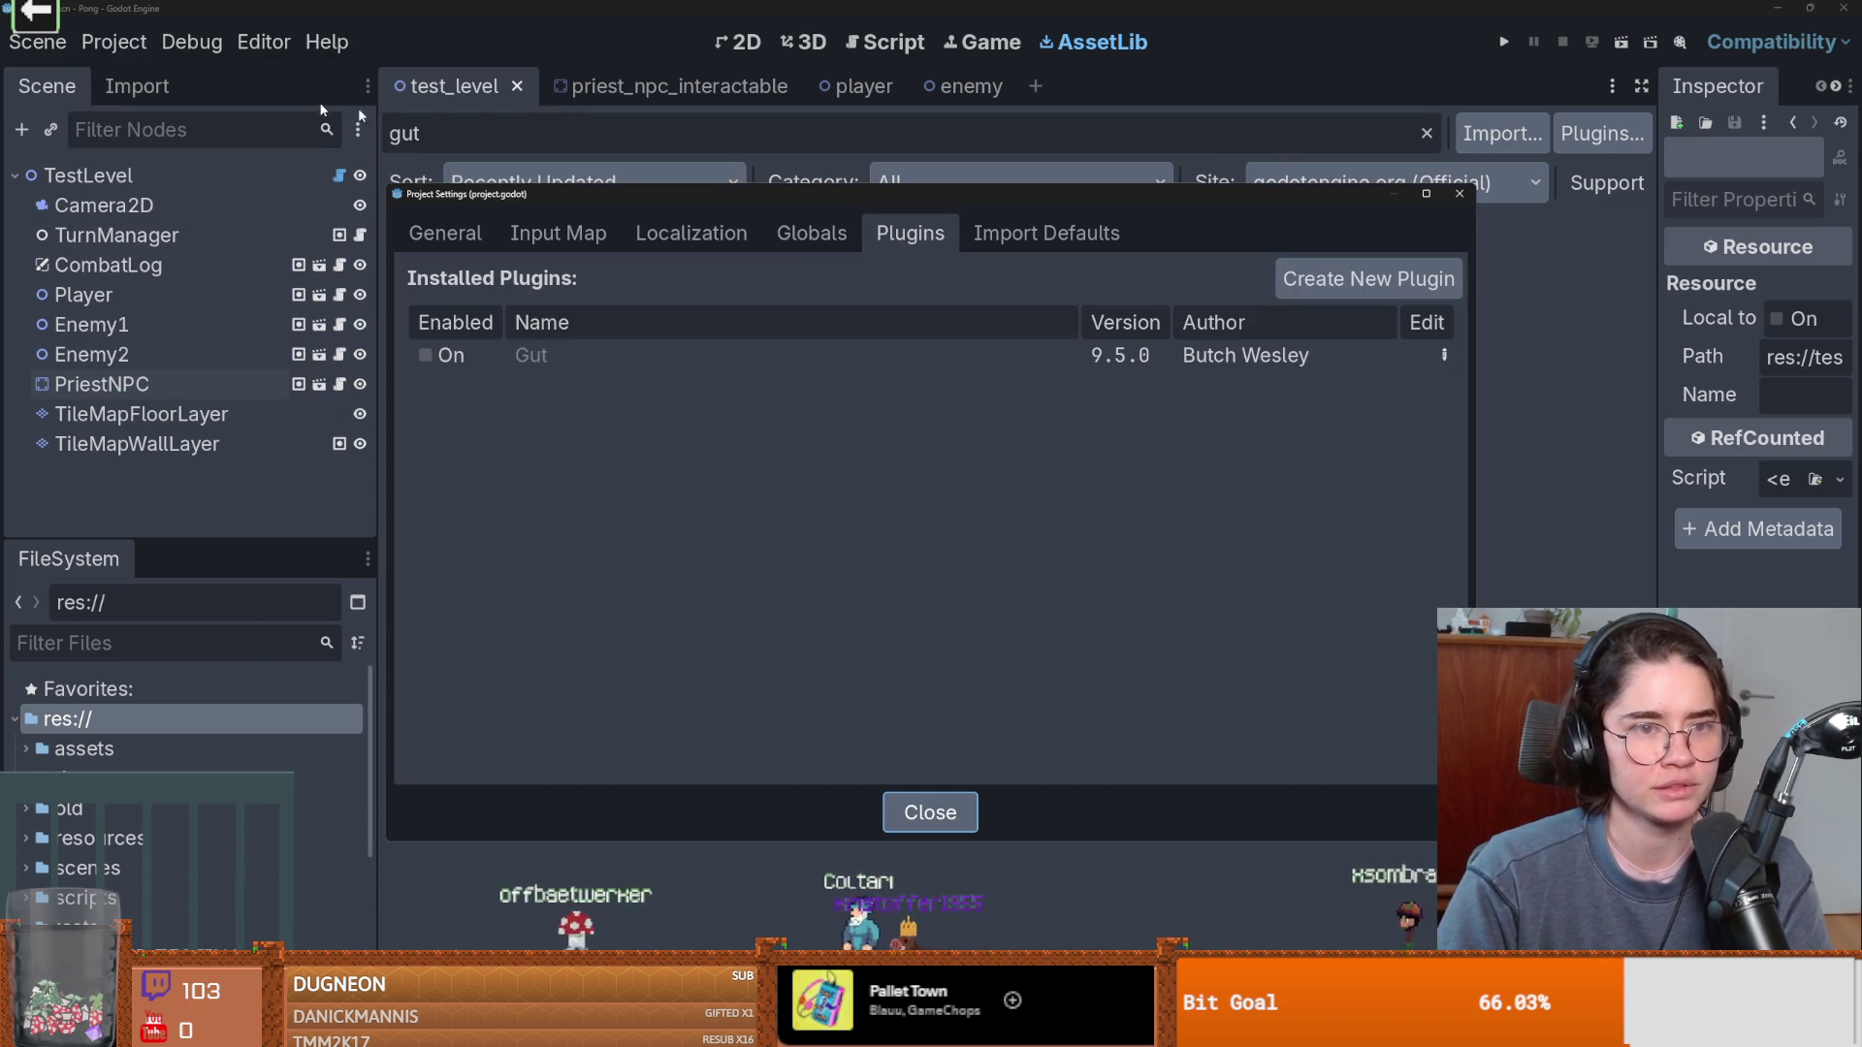
pyautogui.click(425, 354)
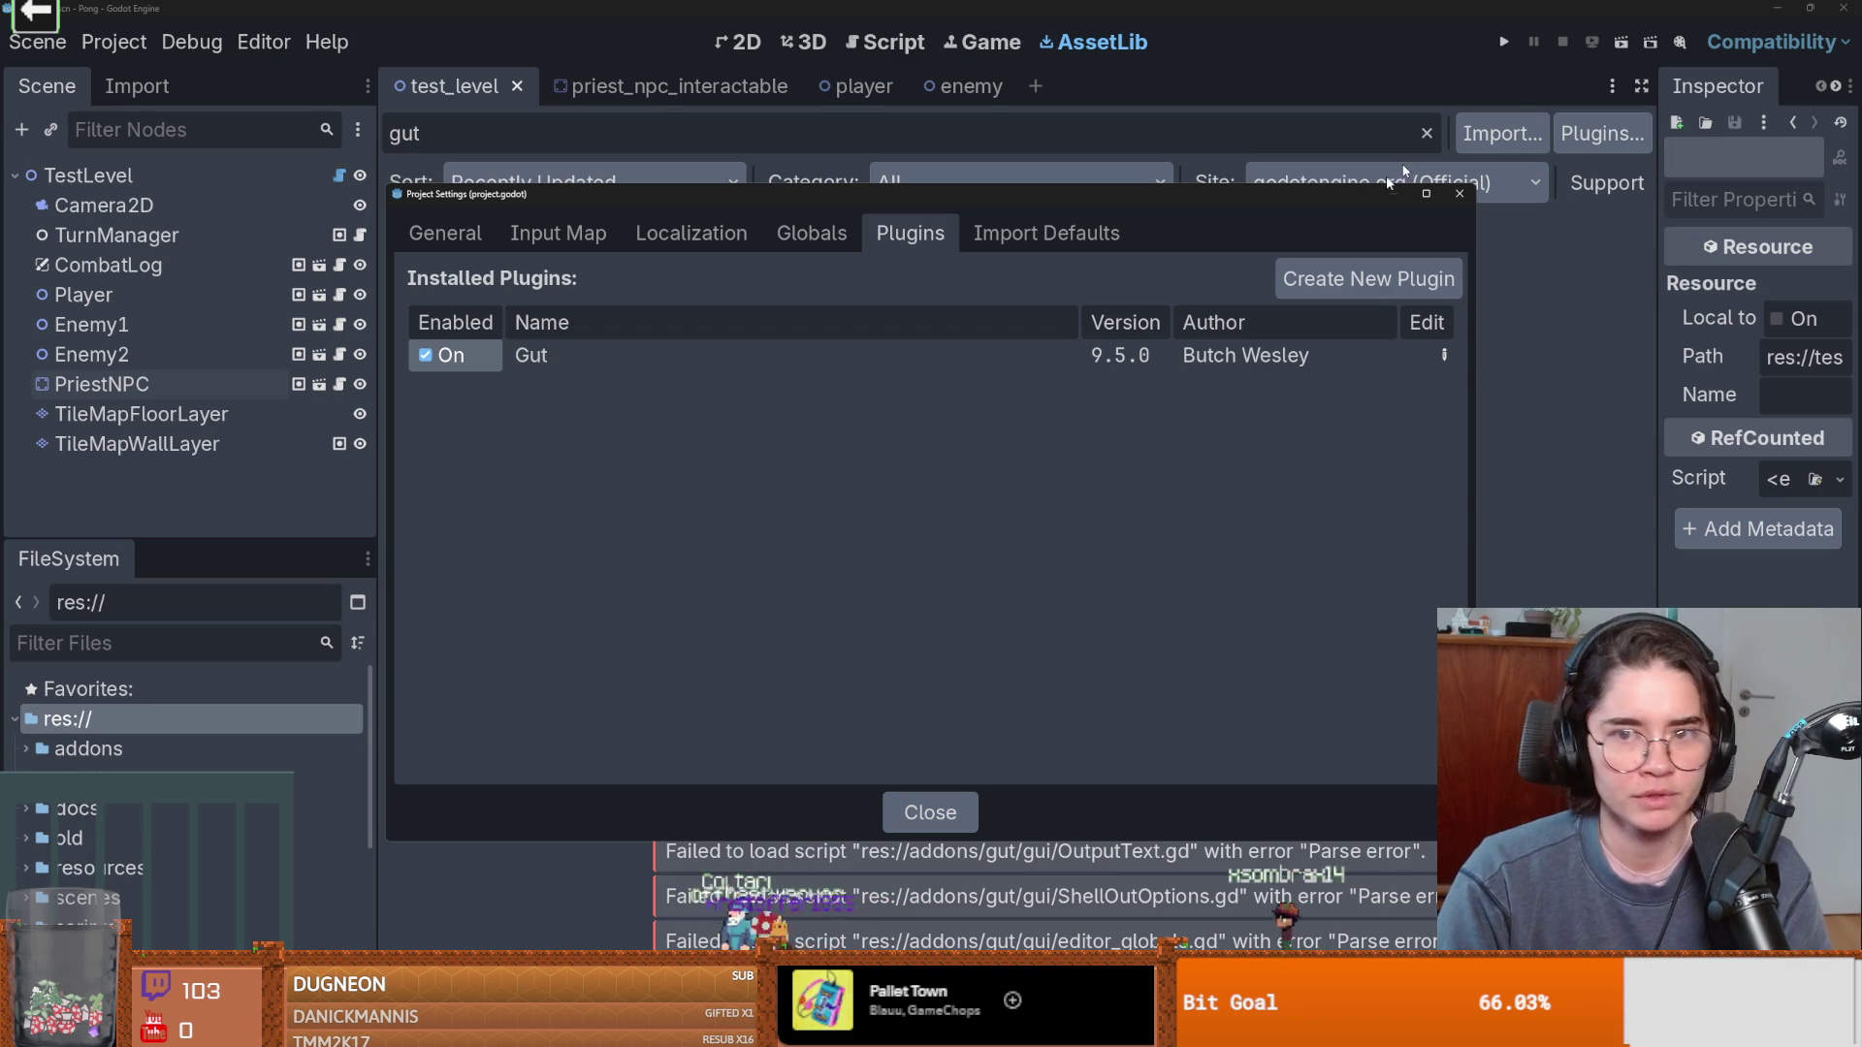
pyautogui.click(1459, 193)
pyautogui.doubleClick(194, 785)
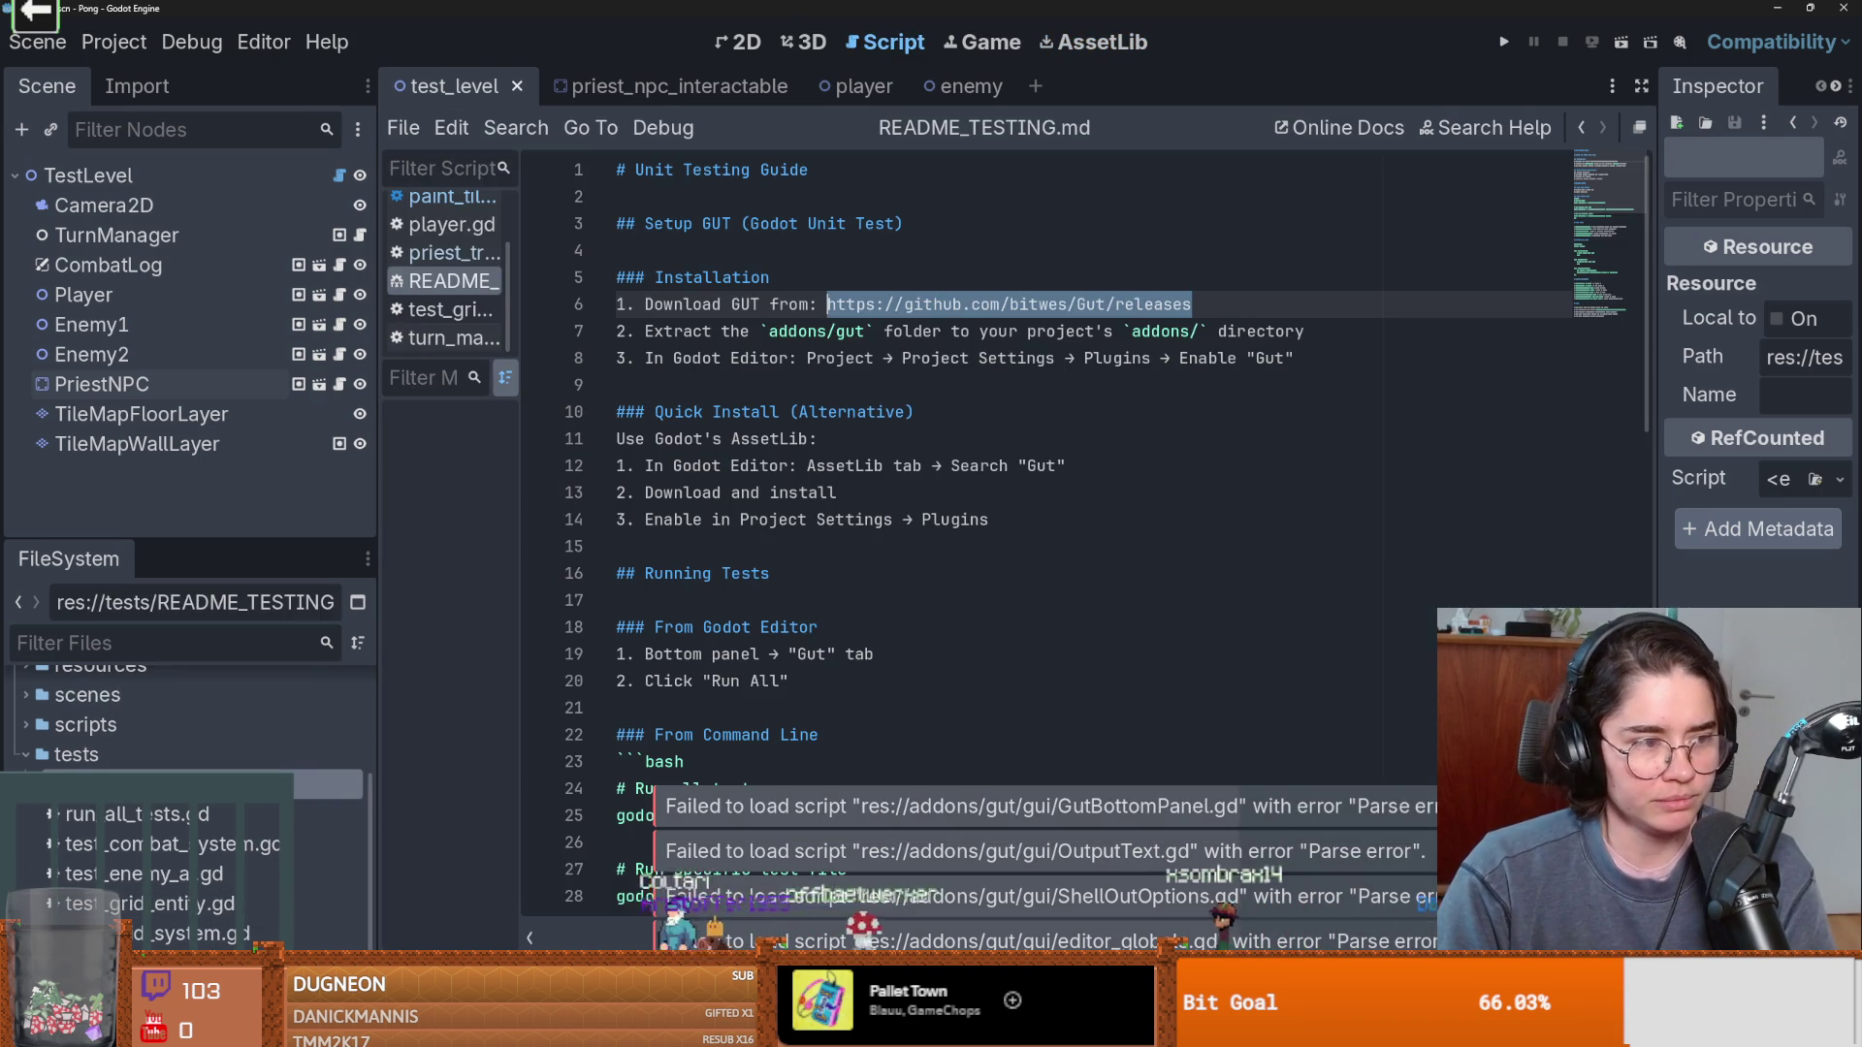
pyautogui.click(903, 616)
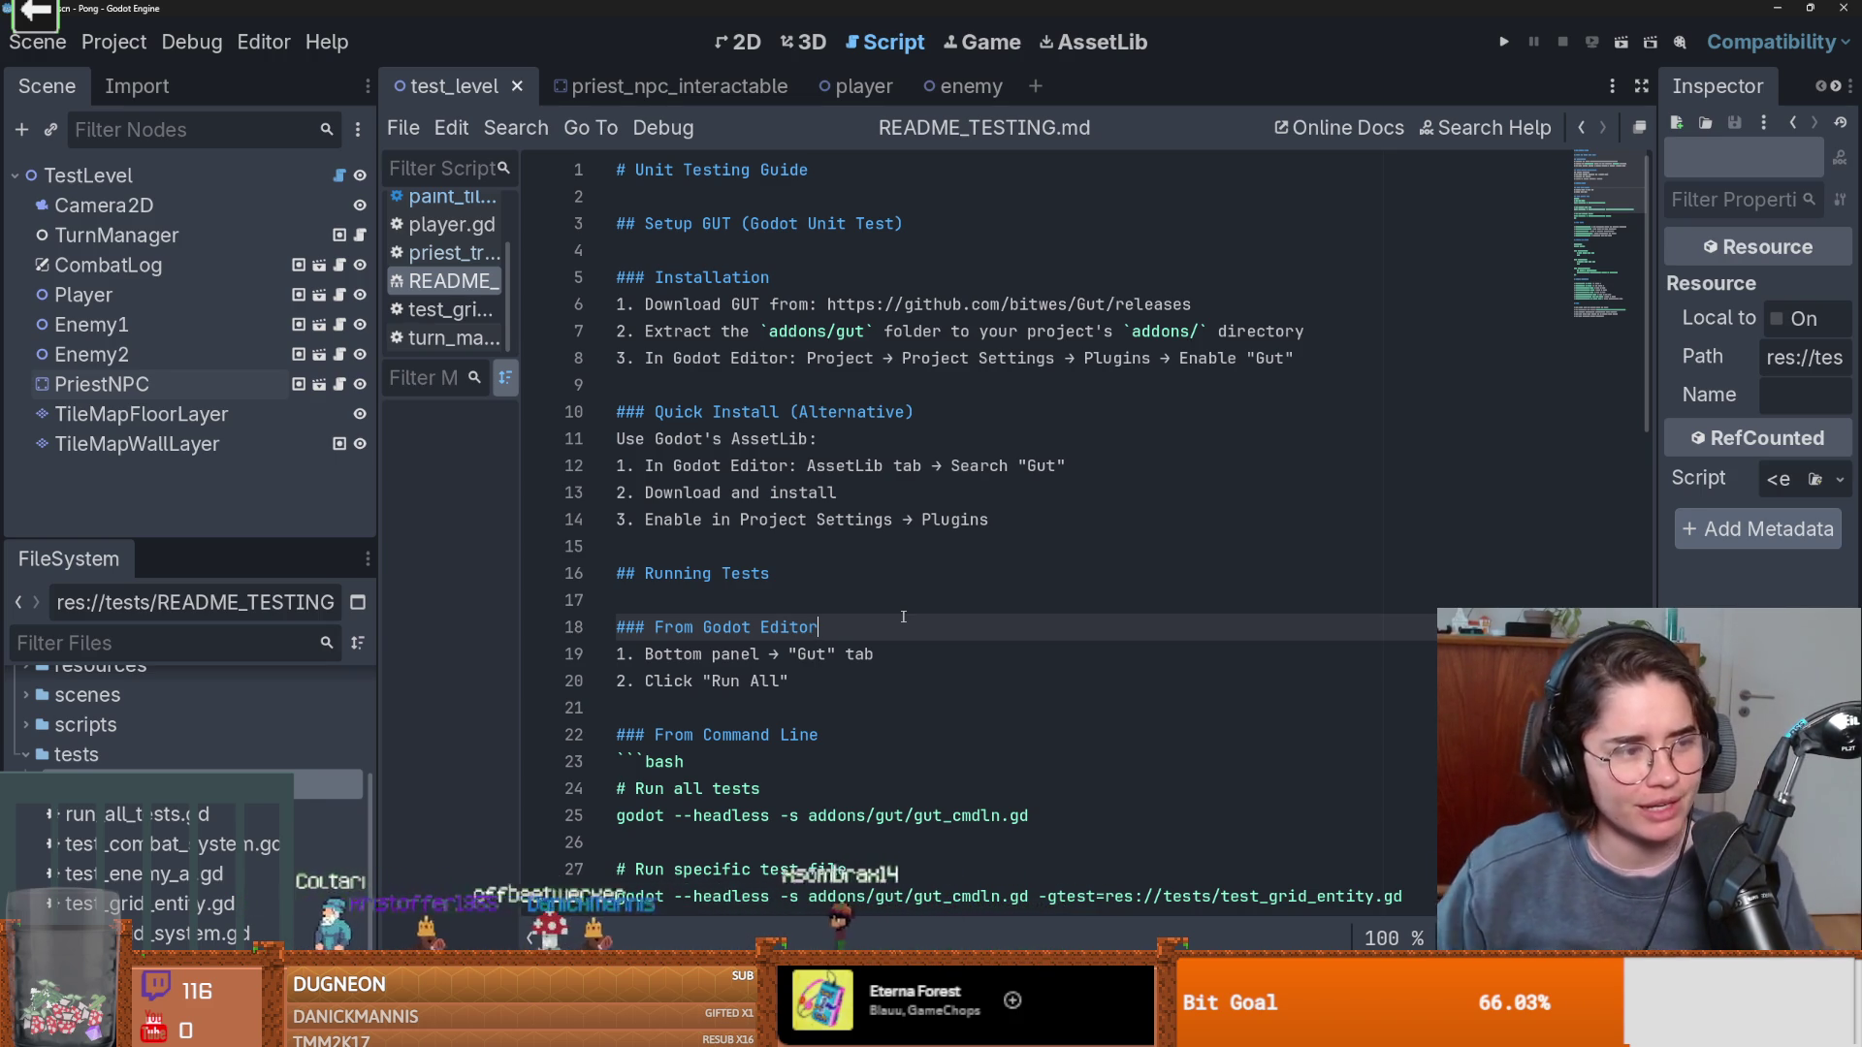
pyautogui.click(765, 582)
pyautogui.click(745, 591)
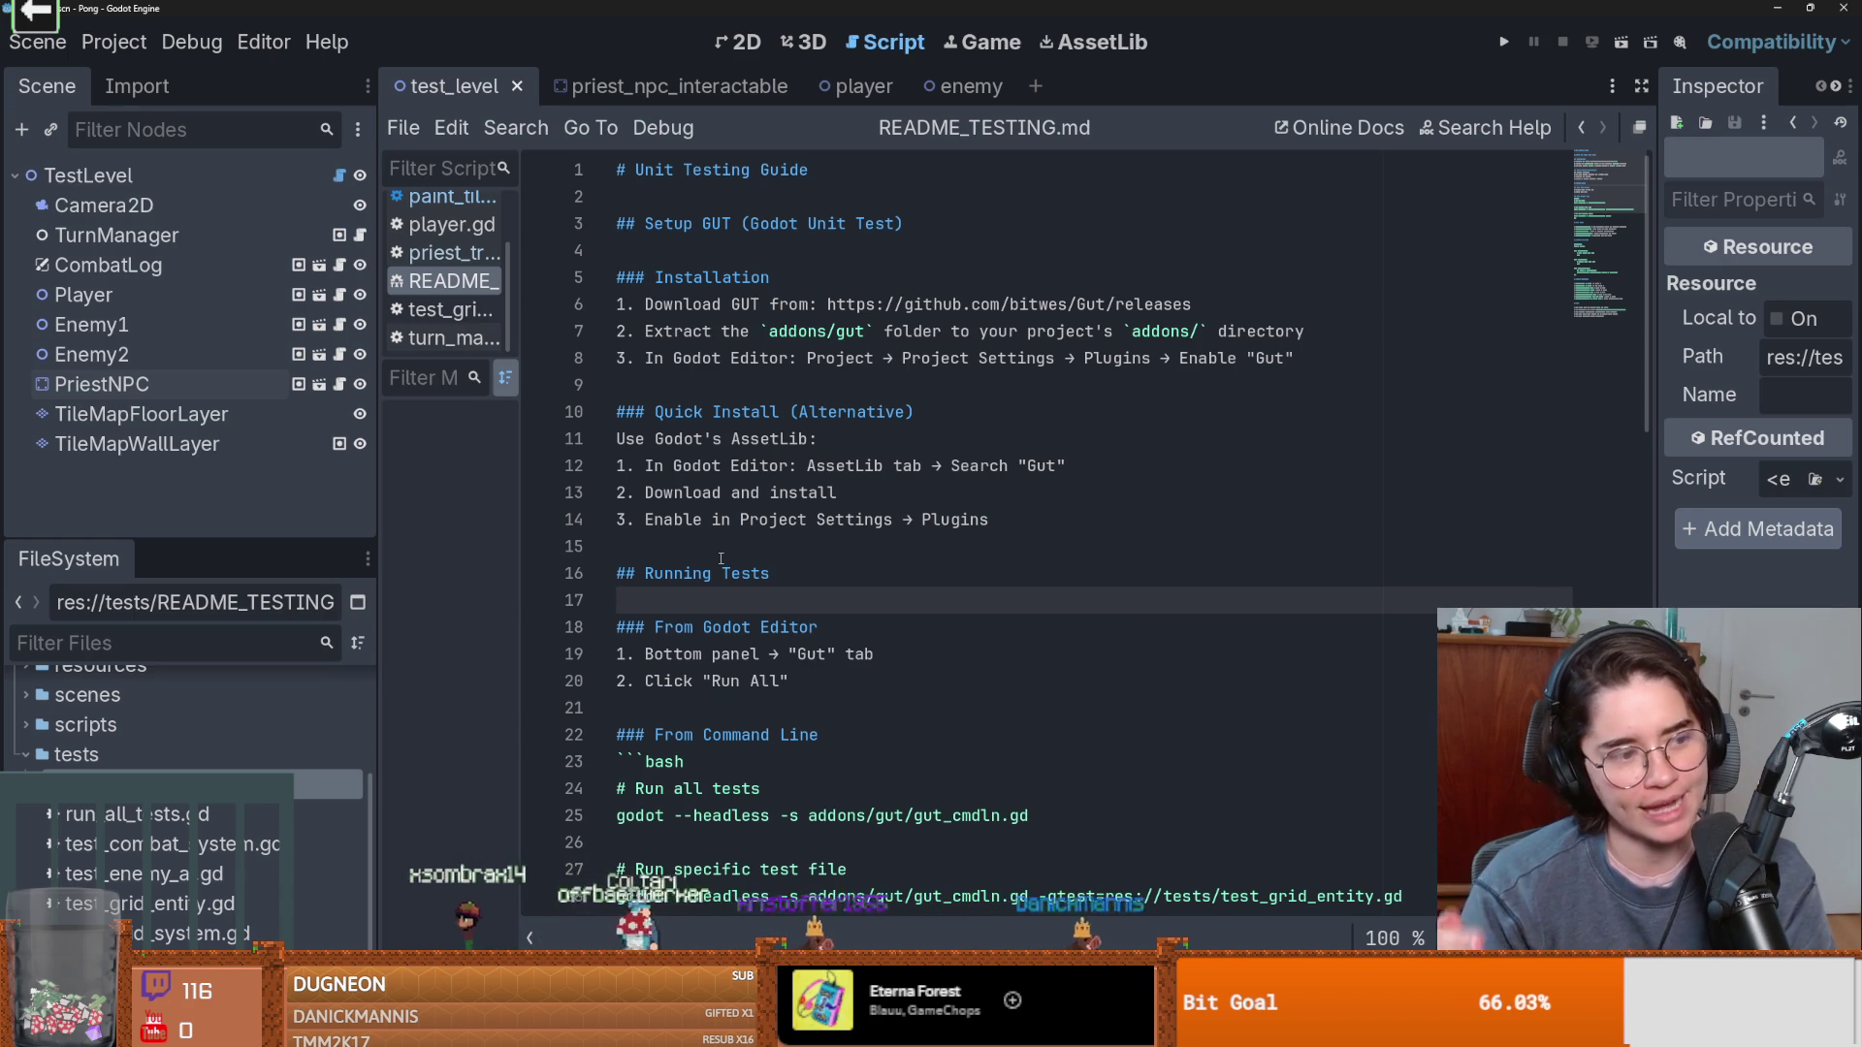
pyautogui.click(810, 578)
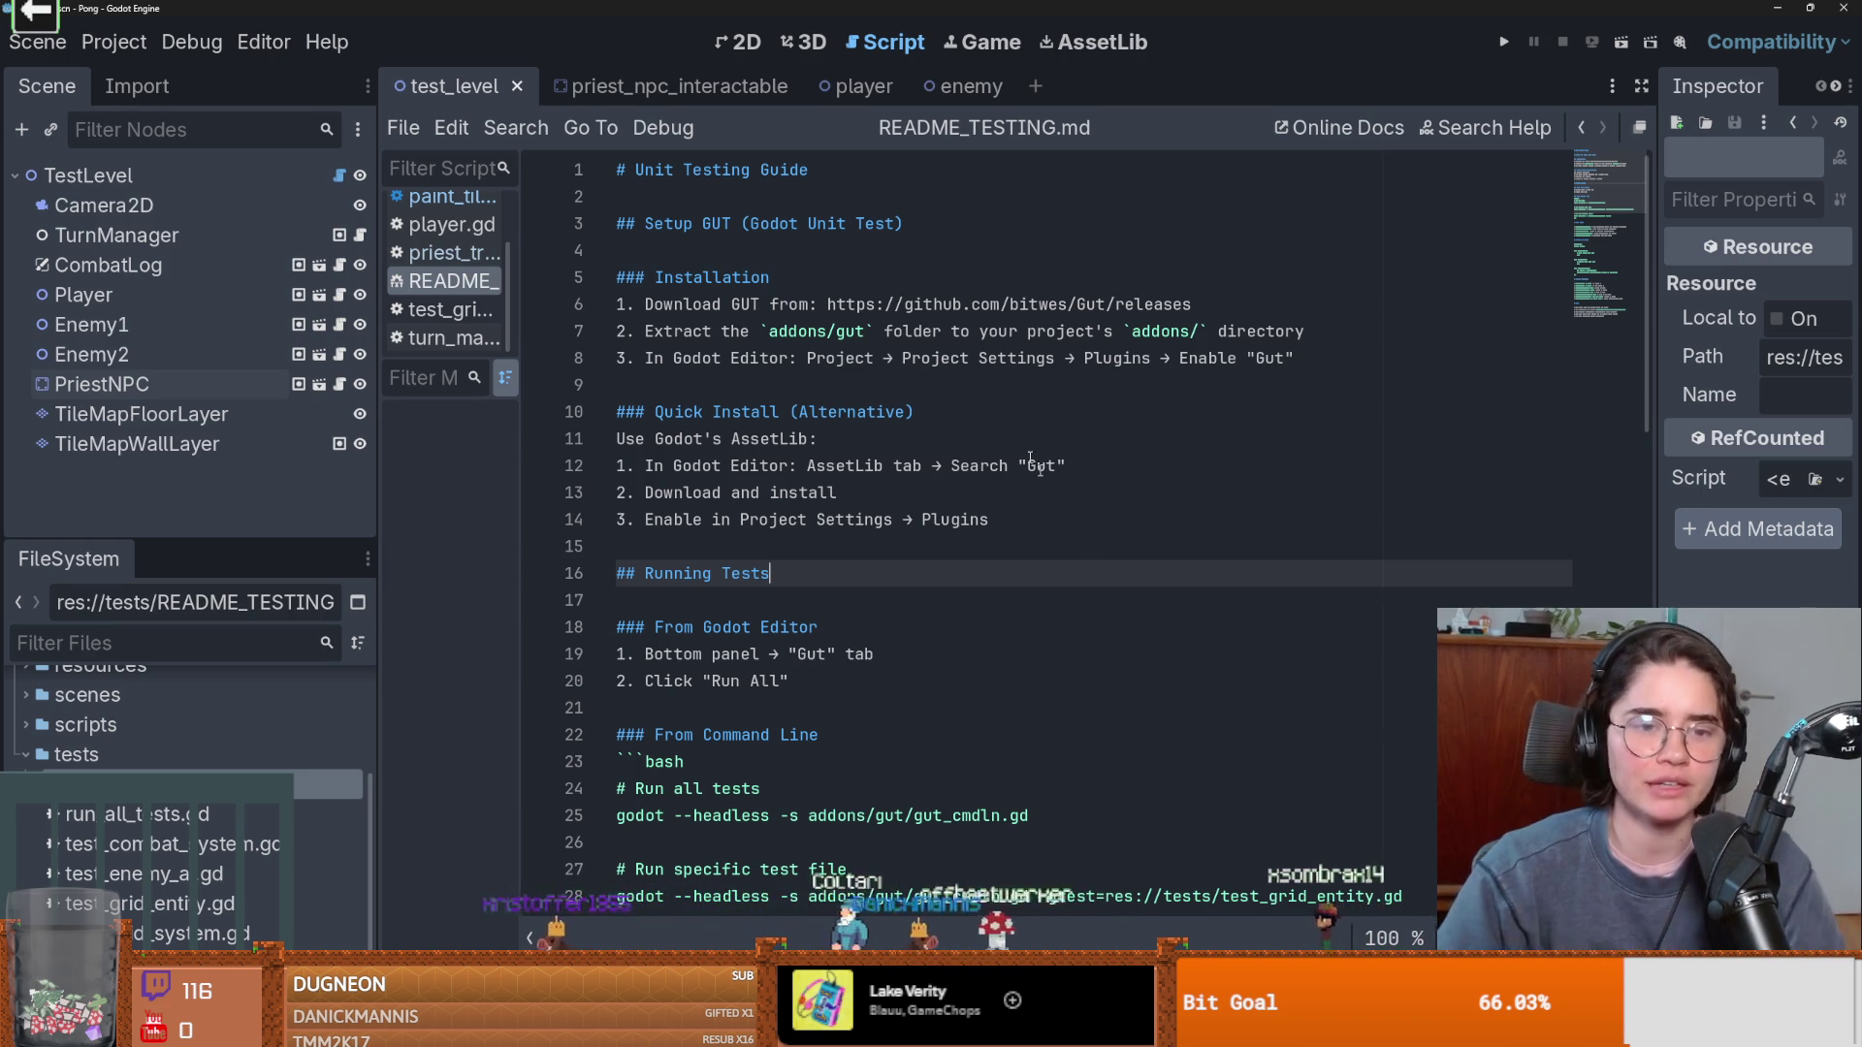
pyautogui.doubleClick(963, 333)
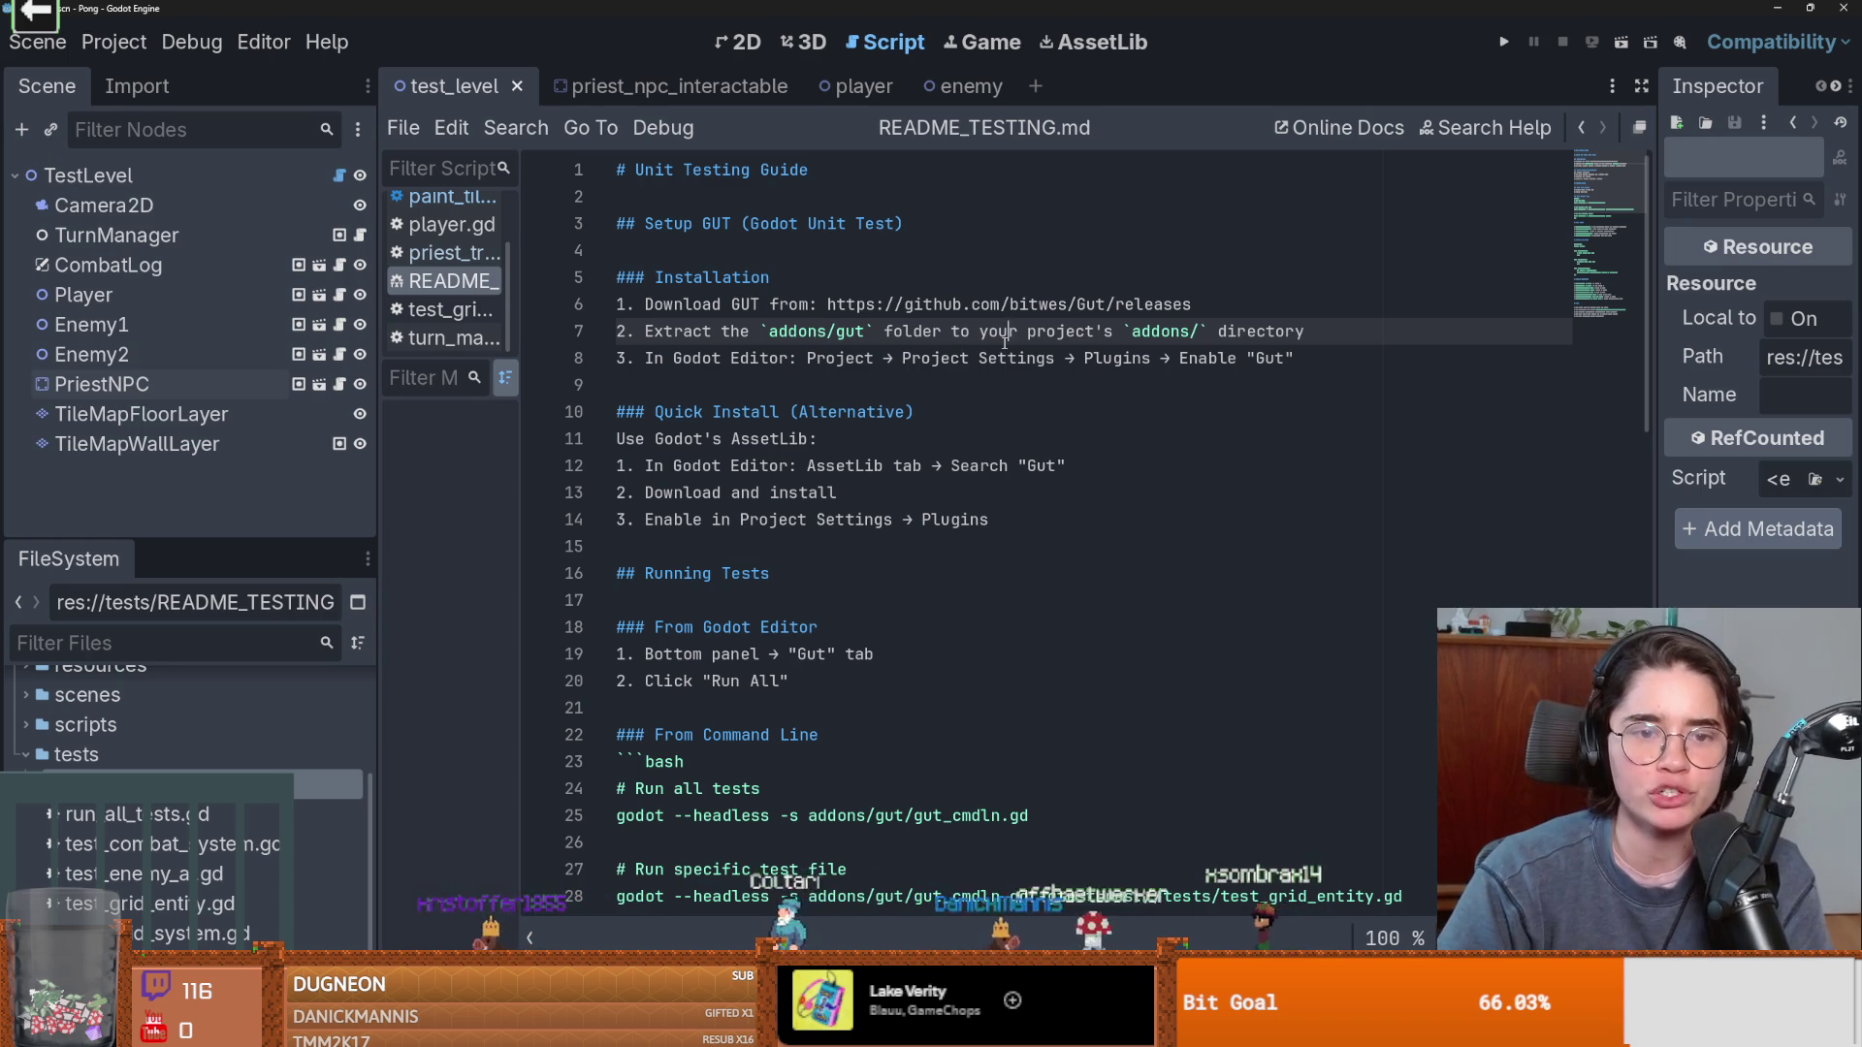
pyautogui.doubleClick(697, 359)
pyautogui.scroll(-1, 902, 388)
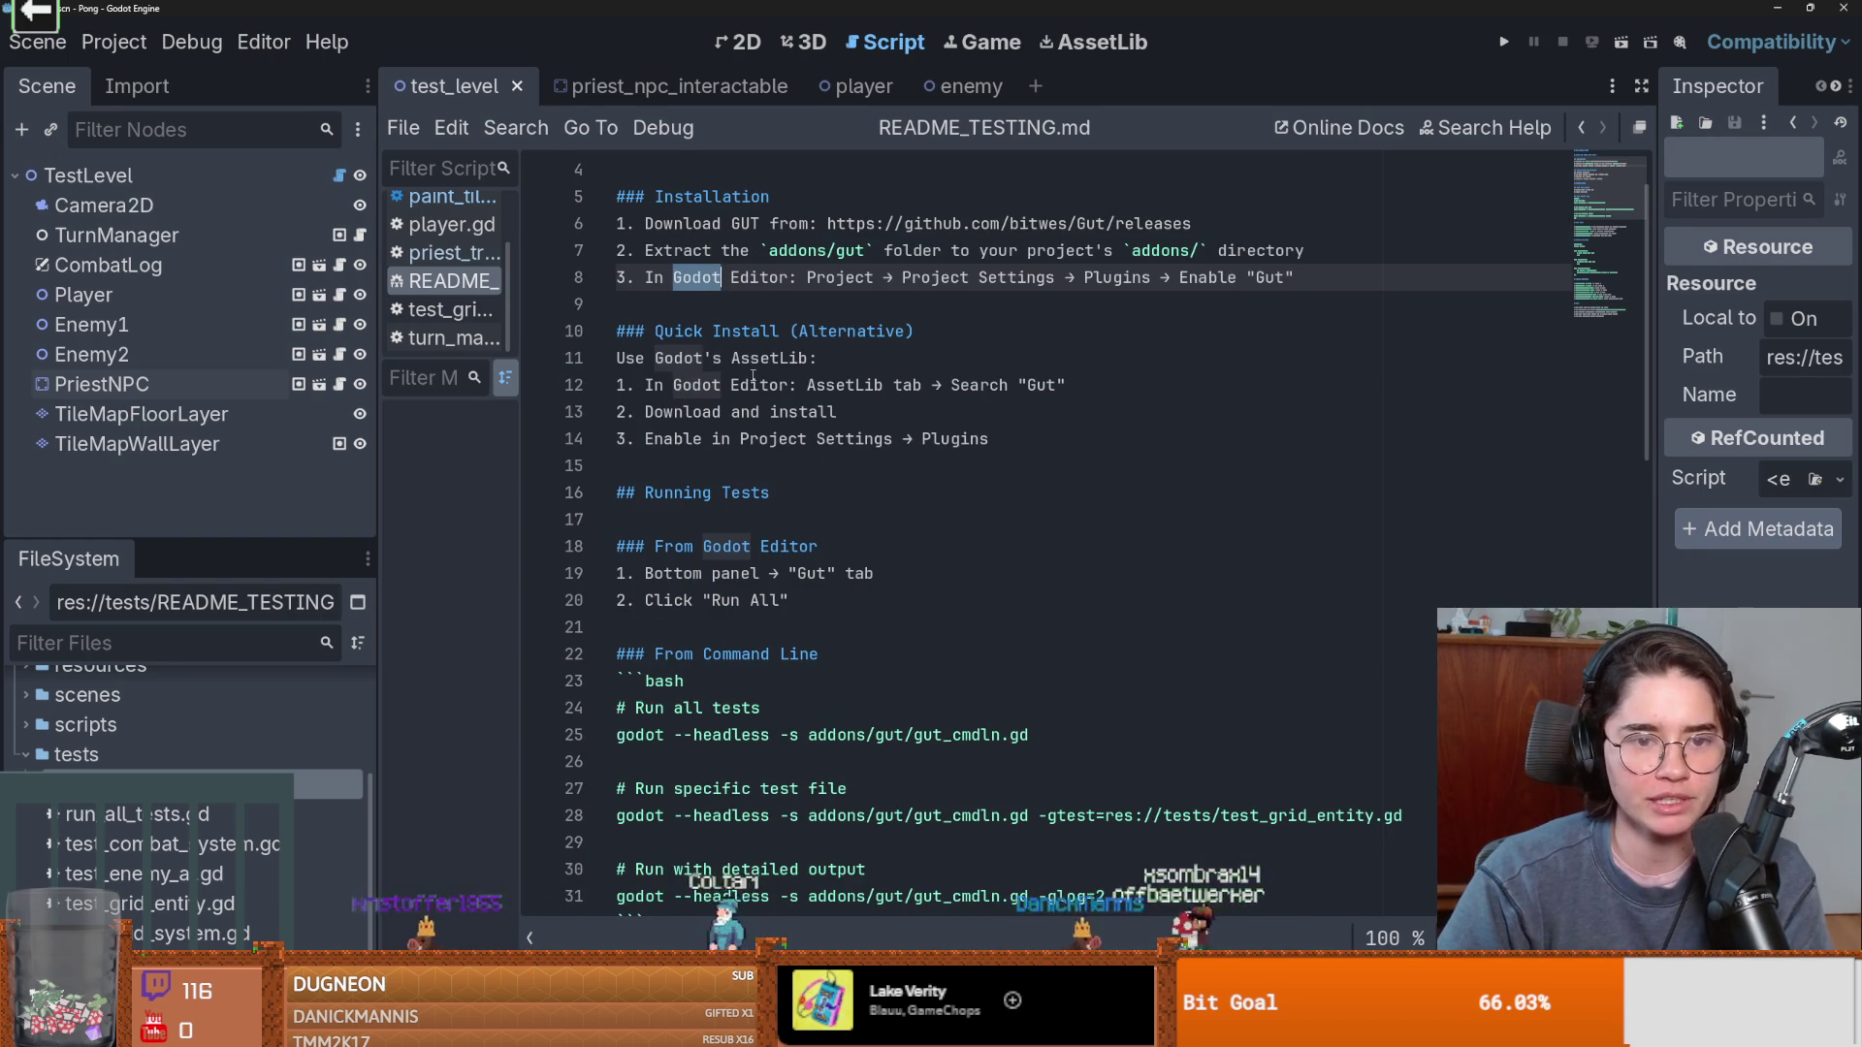
pyautogui.tripleClick(757, 361)
pyautogui.hotkey('shift', 'Left')
pyautogui.hotkey('shift', 'Left')
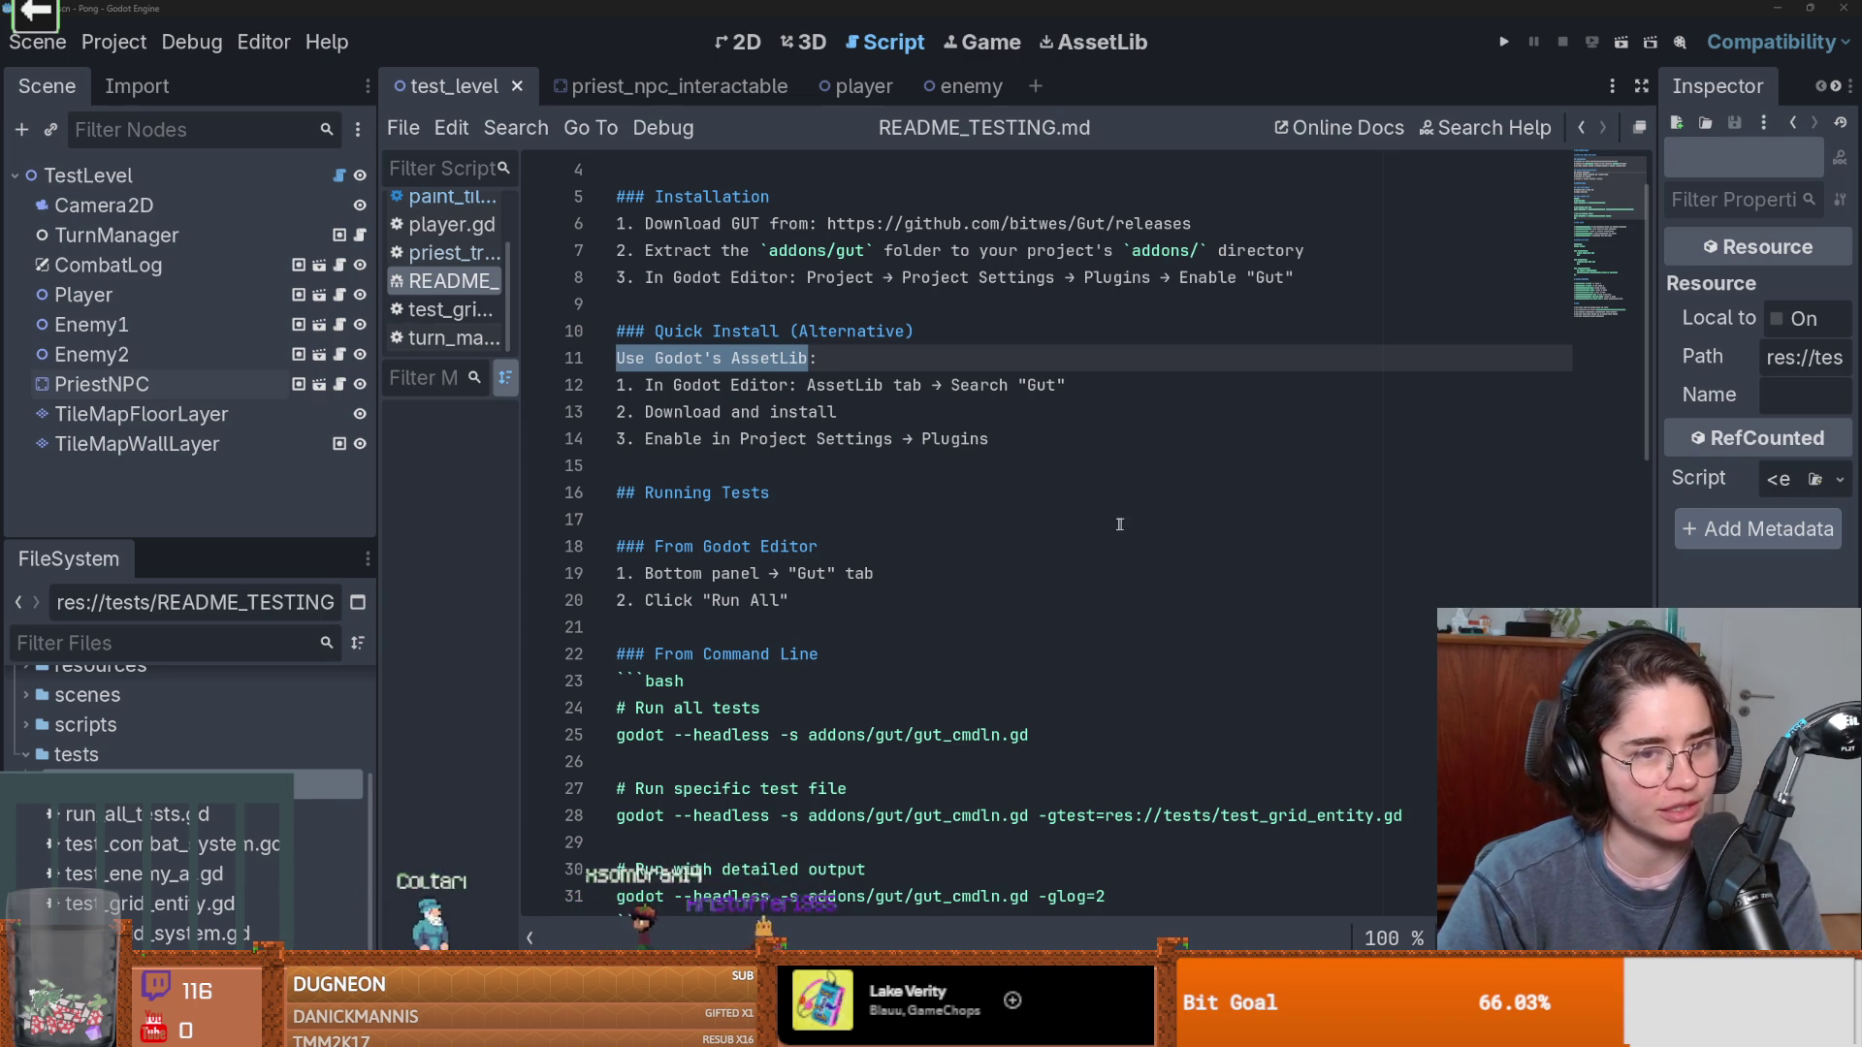
pyautogui.click(1028, 513)
pyautogui.press('Up')
pyautogui.press('Up')
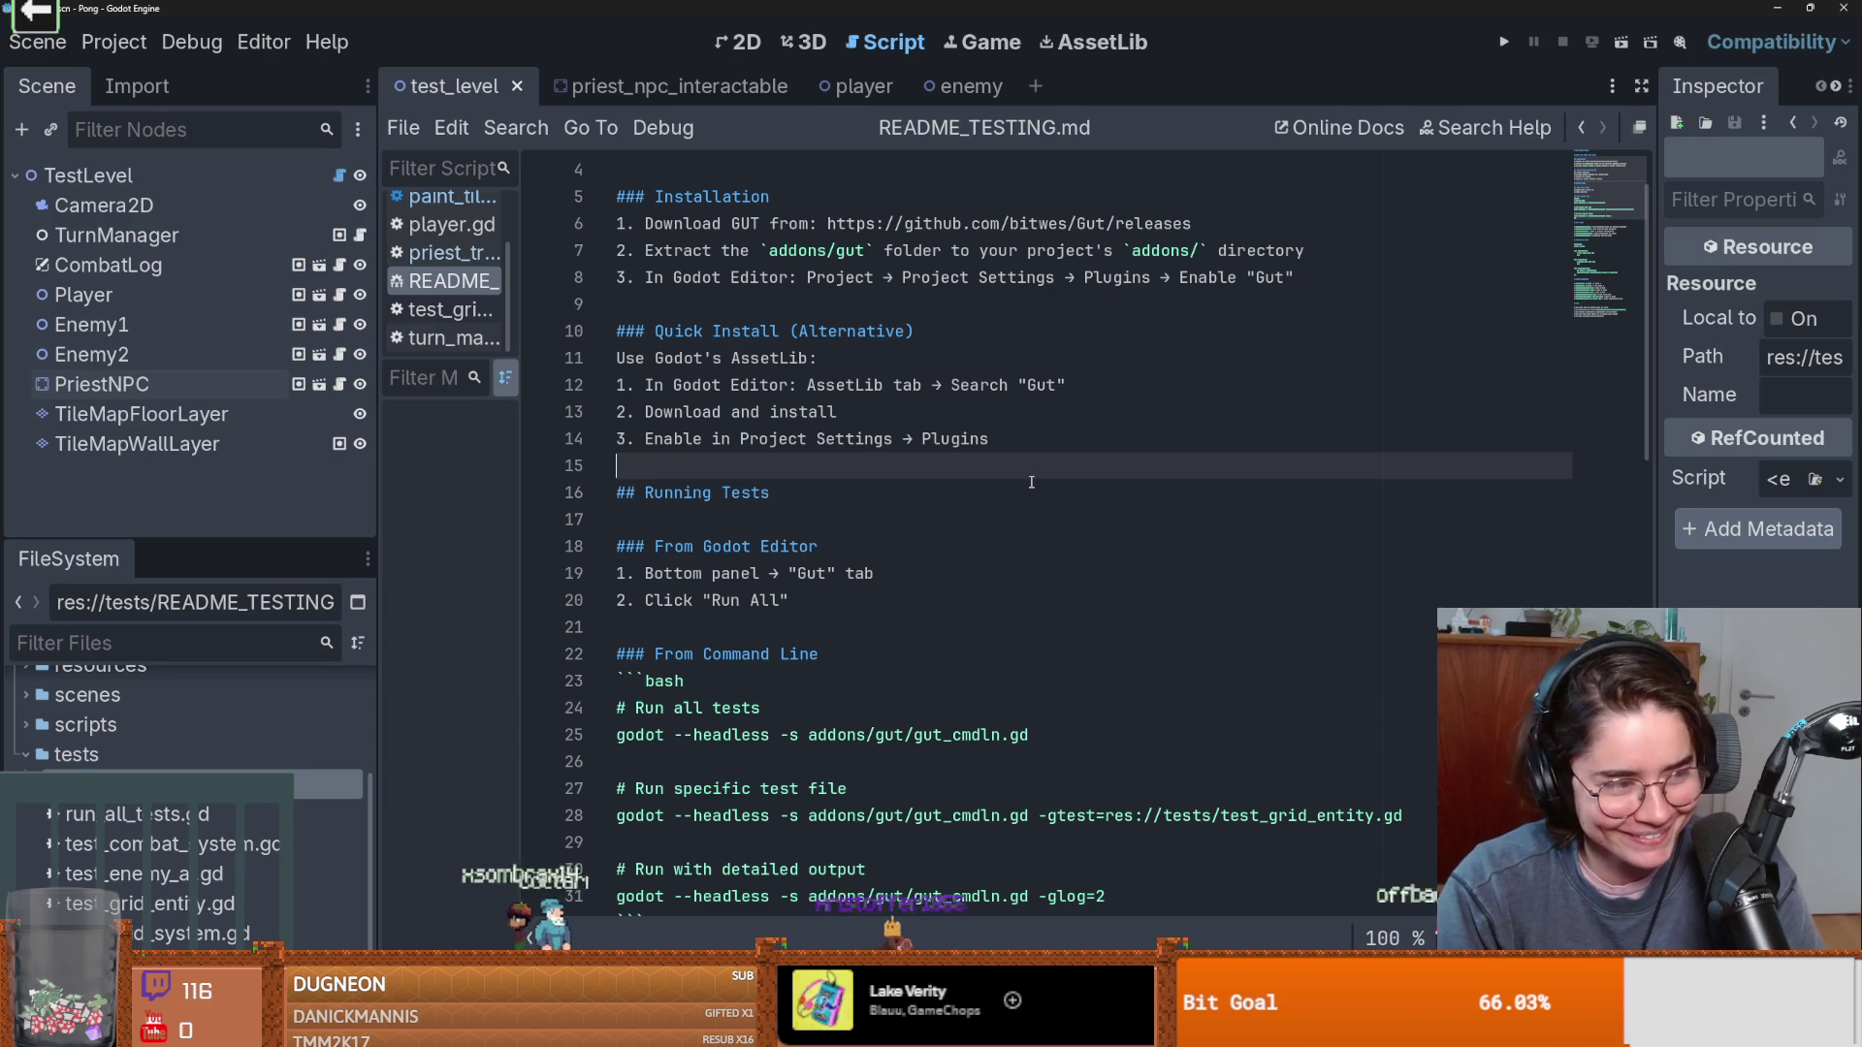
pyautogui.scroll(-1, 1028, 543)
pyautogui.scroll(1, 793, 471)
pyautogui.click(686, 359)
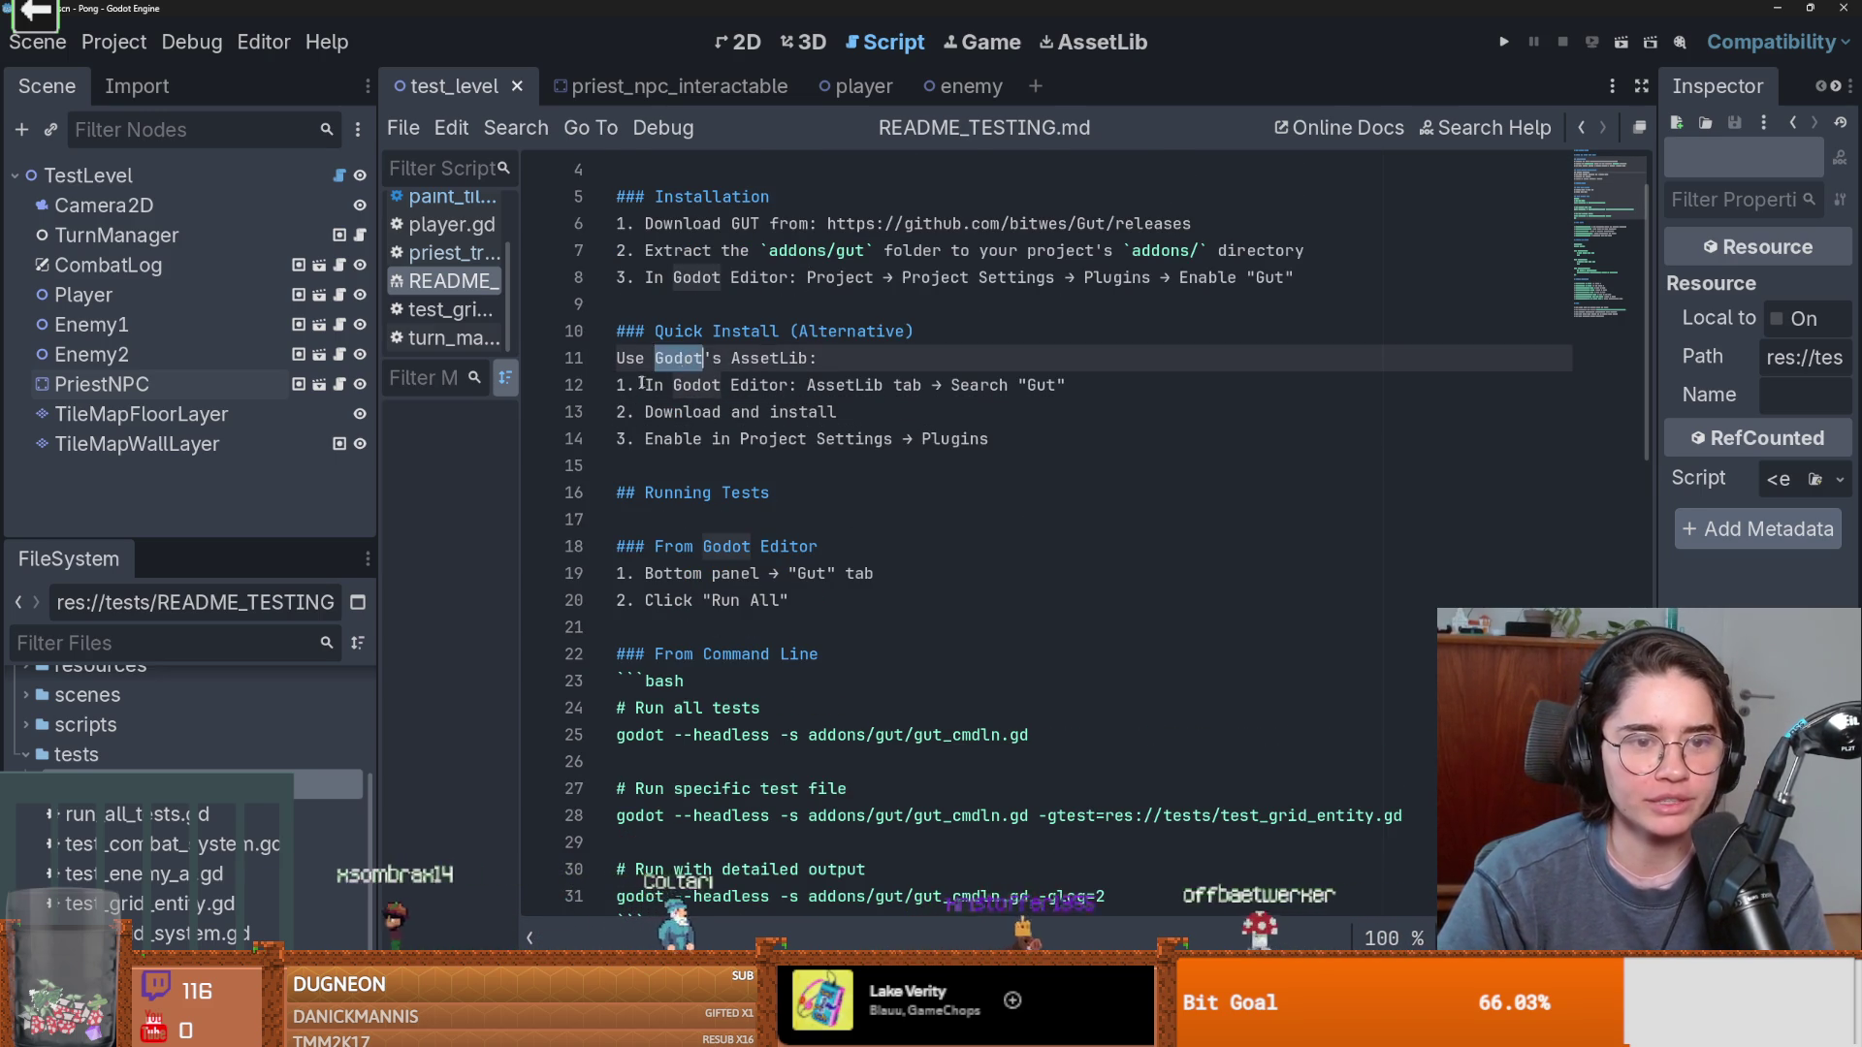
pyautogui.click(953, 392)
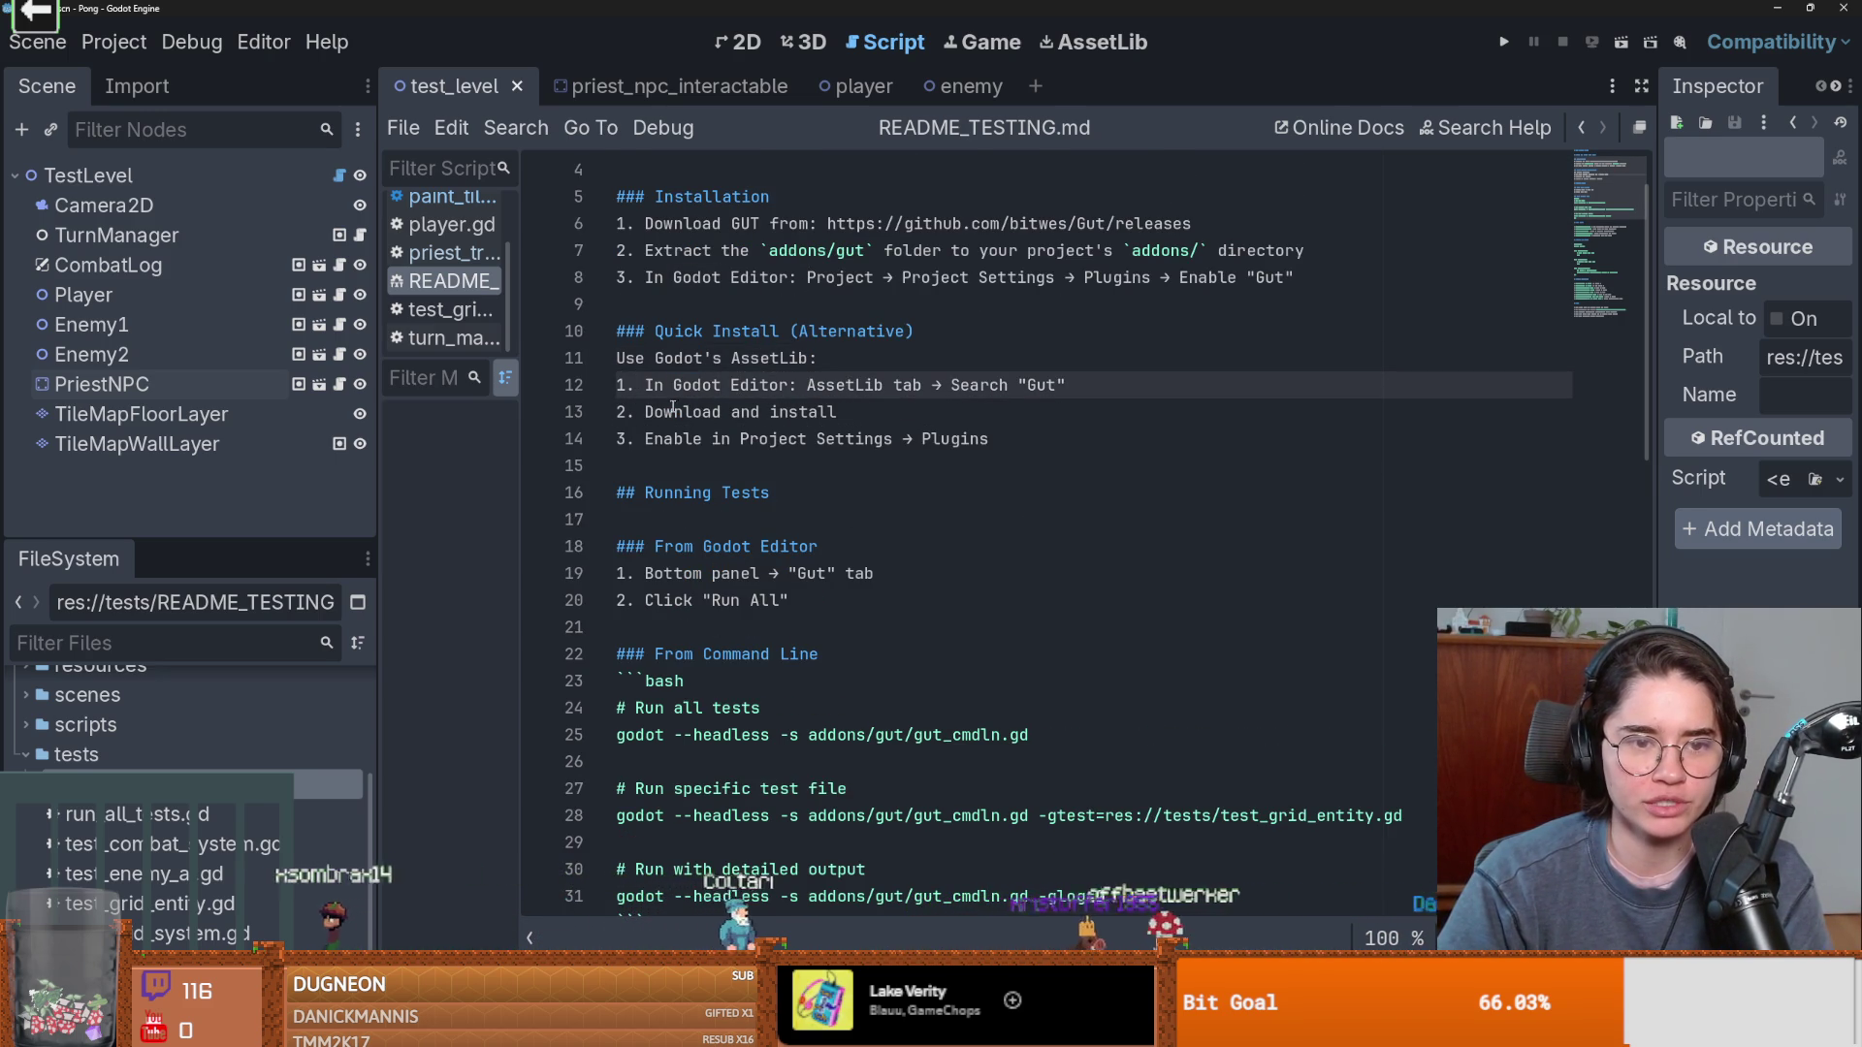
pyautogui.click(741, 412)
pyautogui.doubleClick(678, 358)
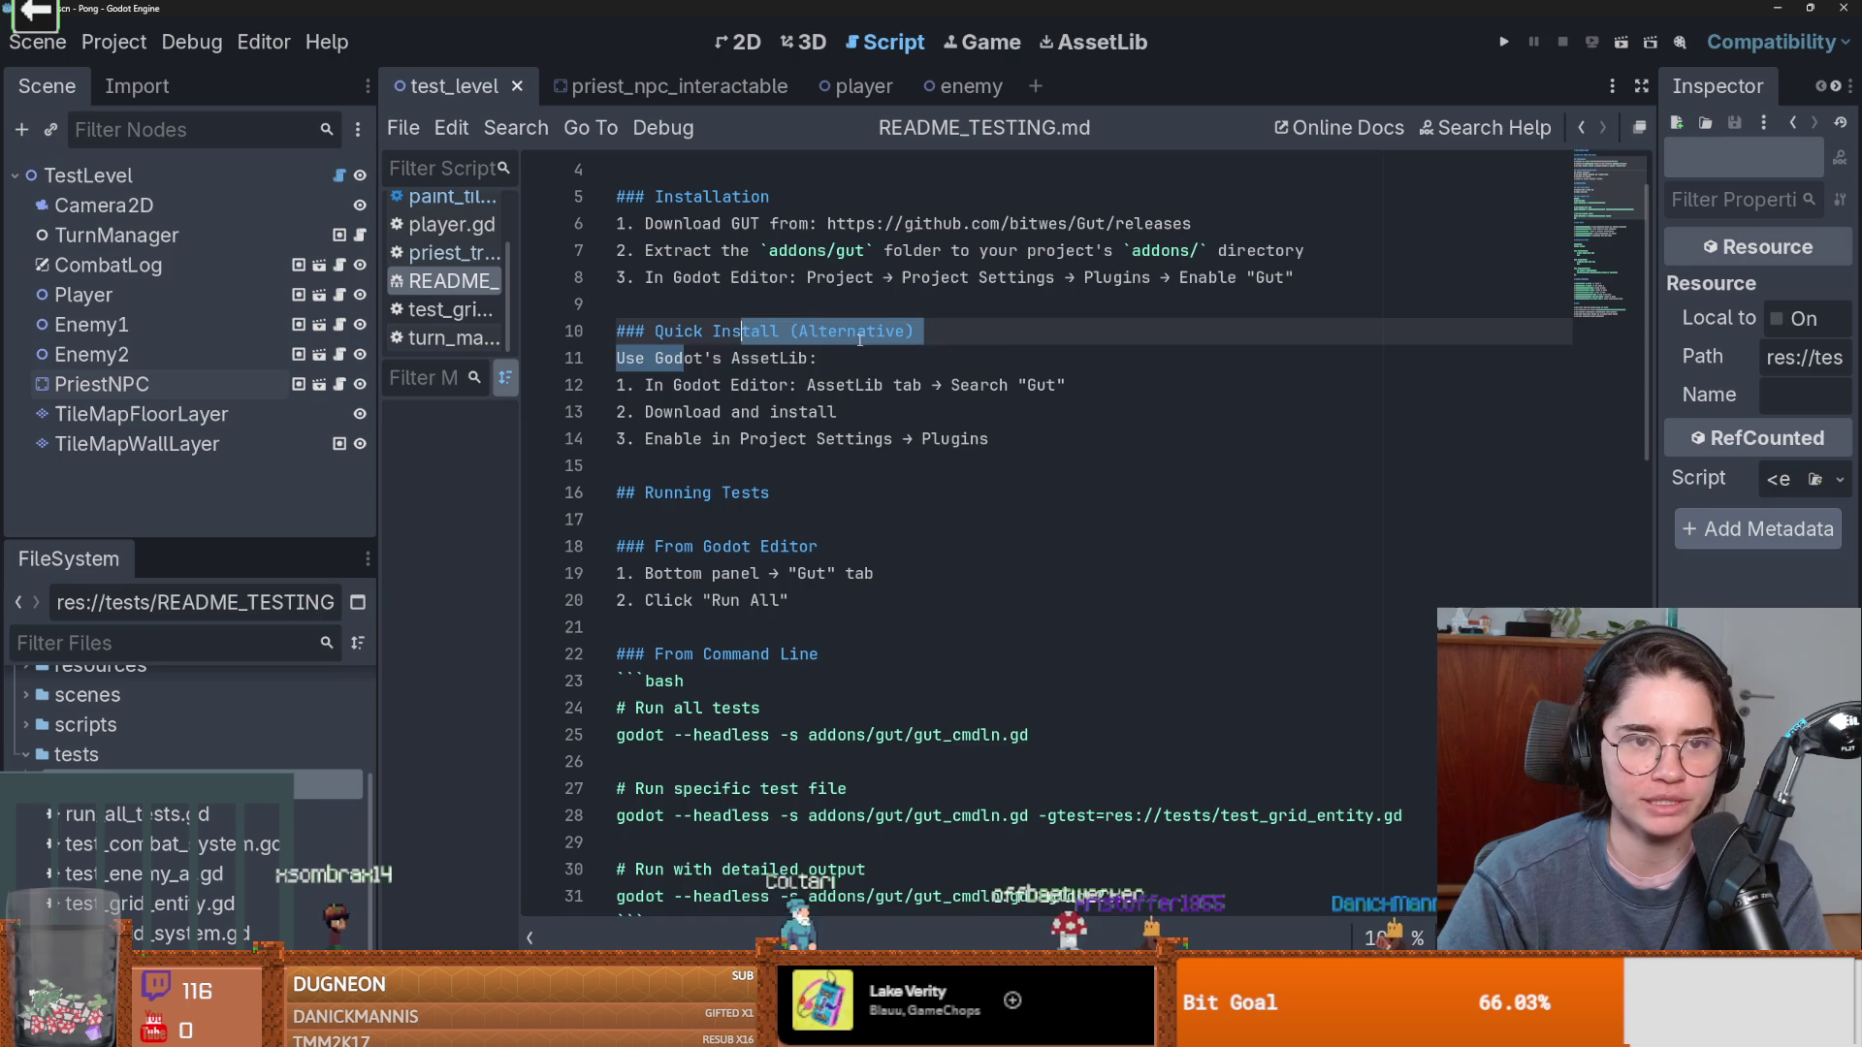
pyautogui.scroll(-1, 737, 368)
pyautogui.doubleClick(677, 412)
pyautogui.scroll(-1, 680, 472)
# Read through the README_TESTING.md GUT setup notes on lines 14-21, selecting words along the way.
pyautogui.doubleClick(664, 411)
pyautogui.click(734, 388)
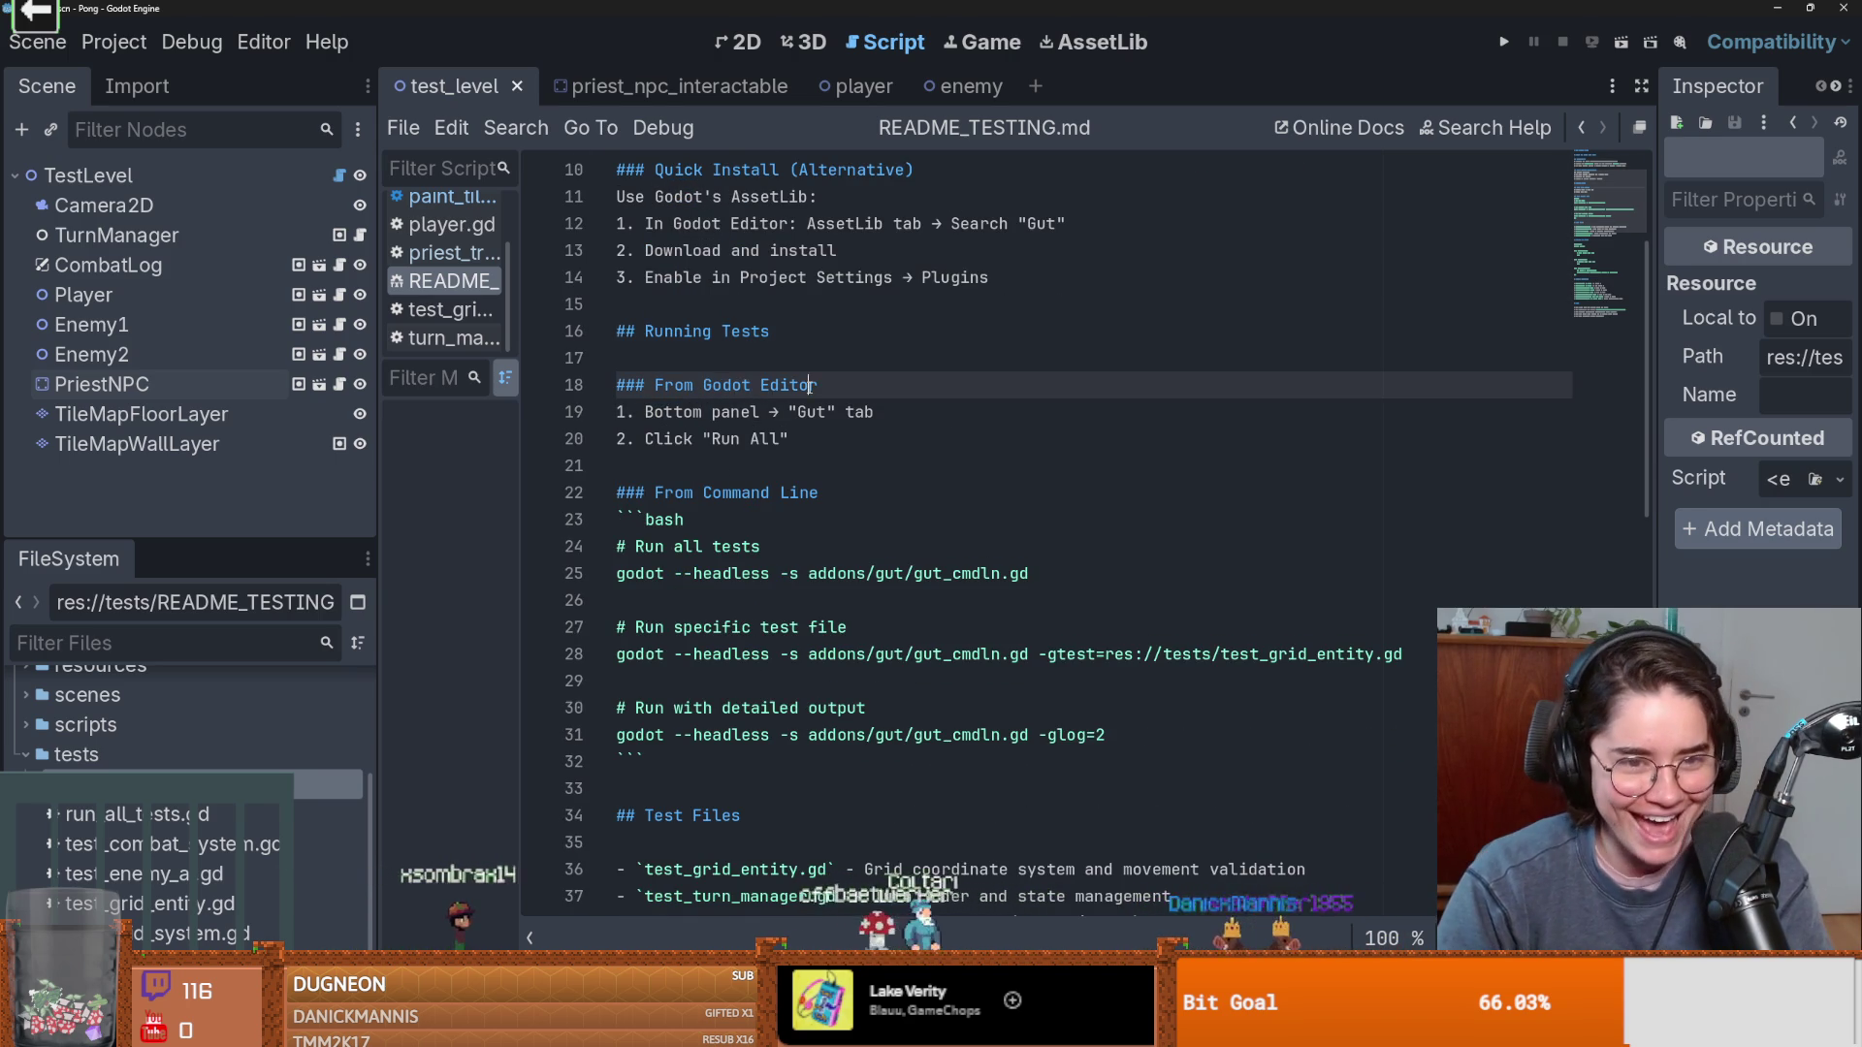
pyautogui.doubleClick(673, 384)
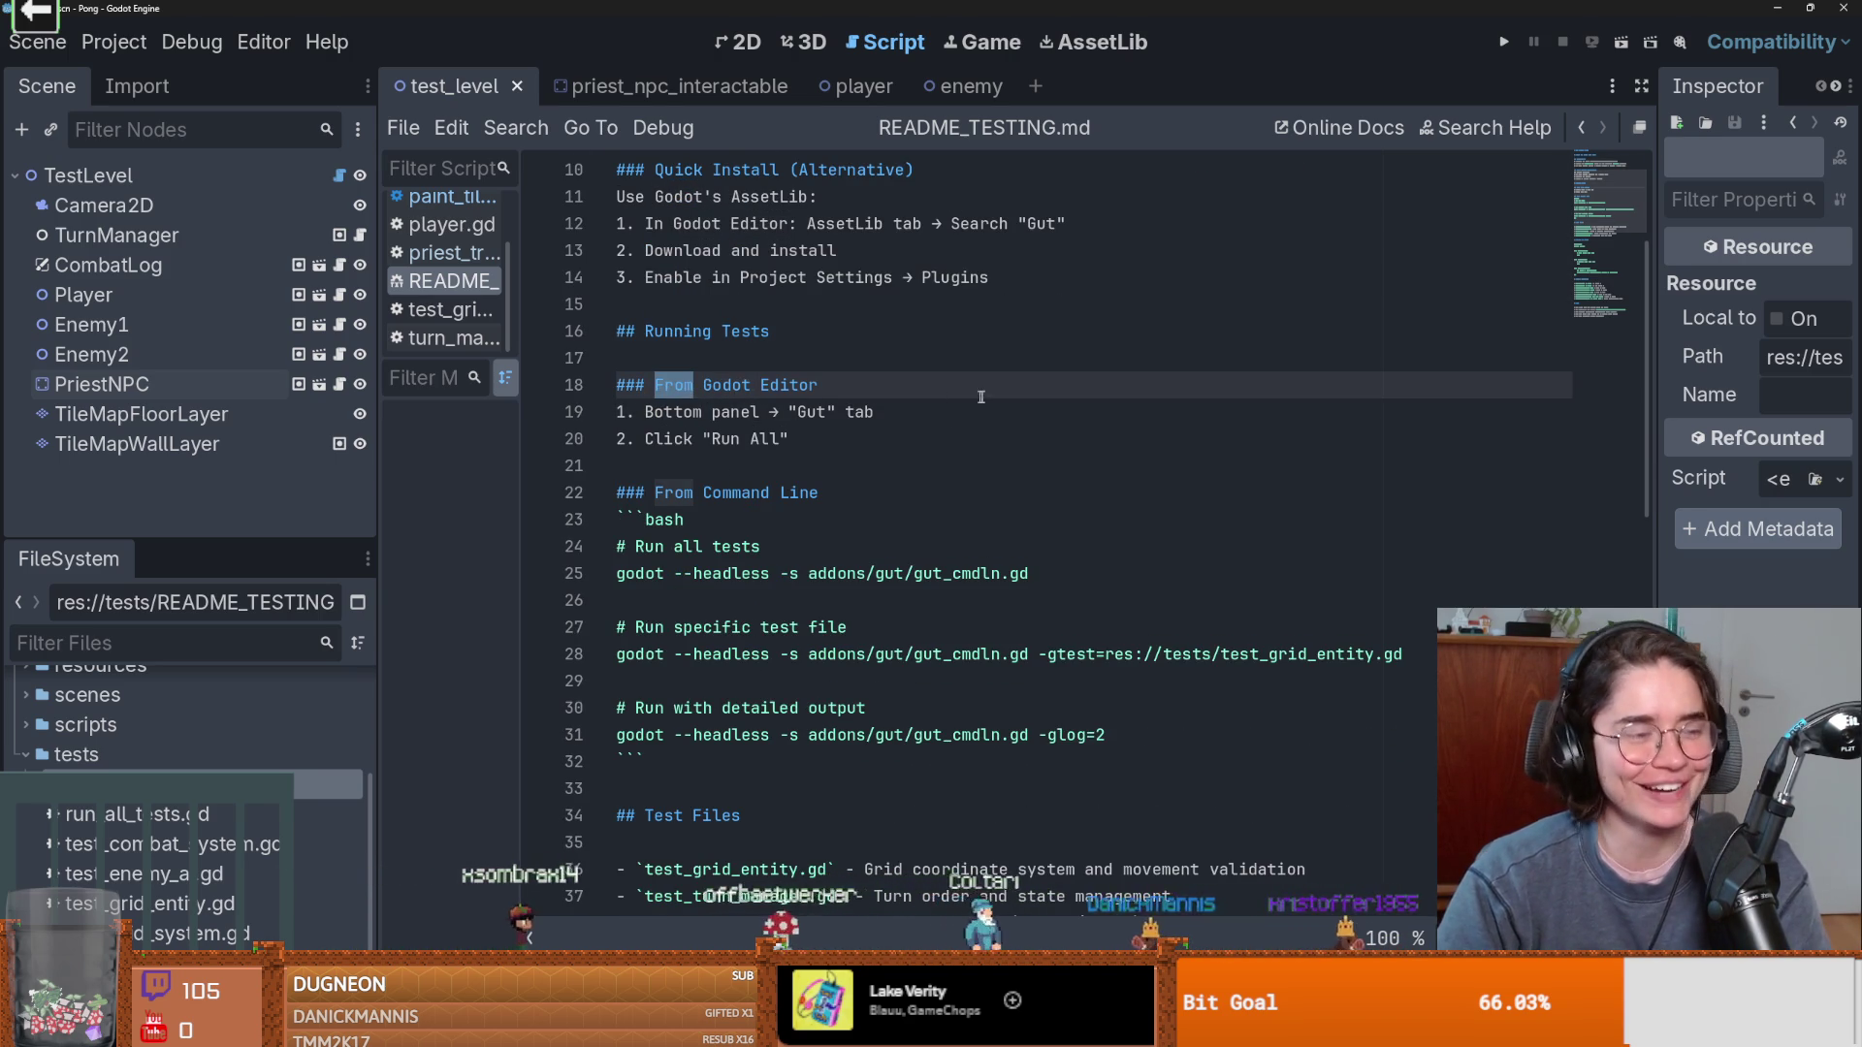
pyautogui.doubleClick(727, 385)
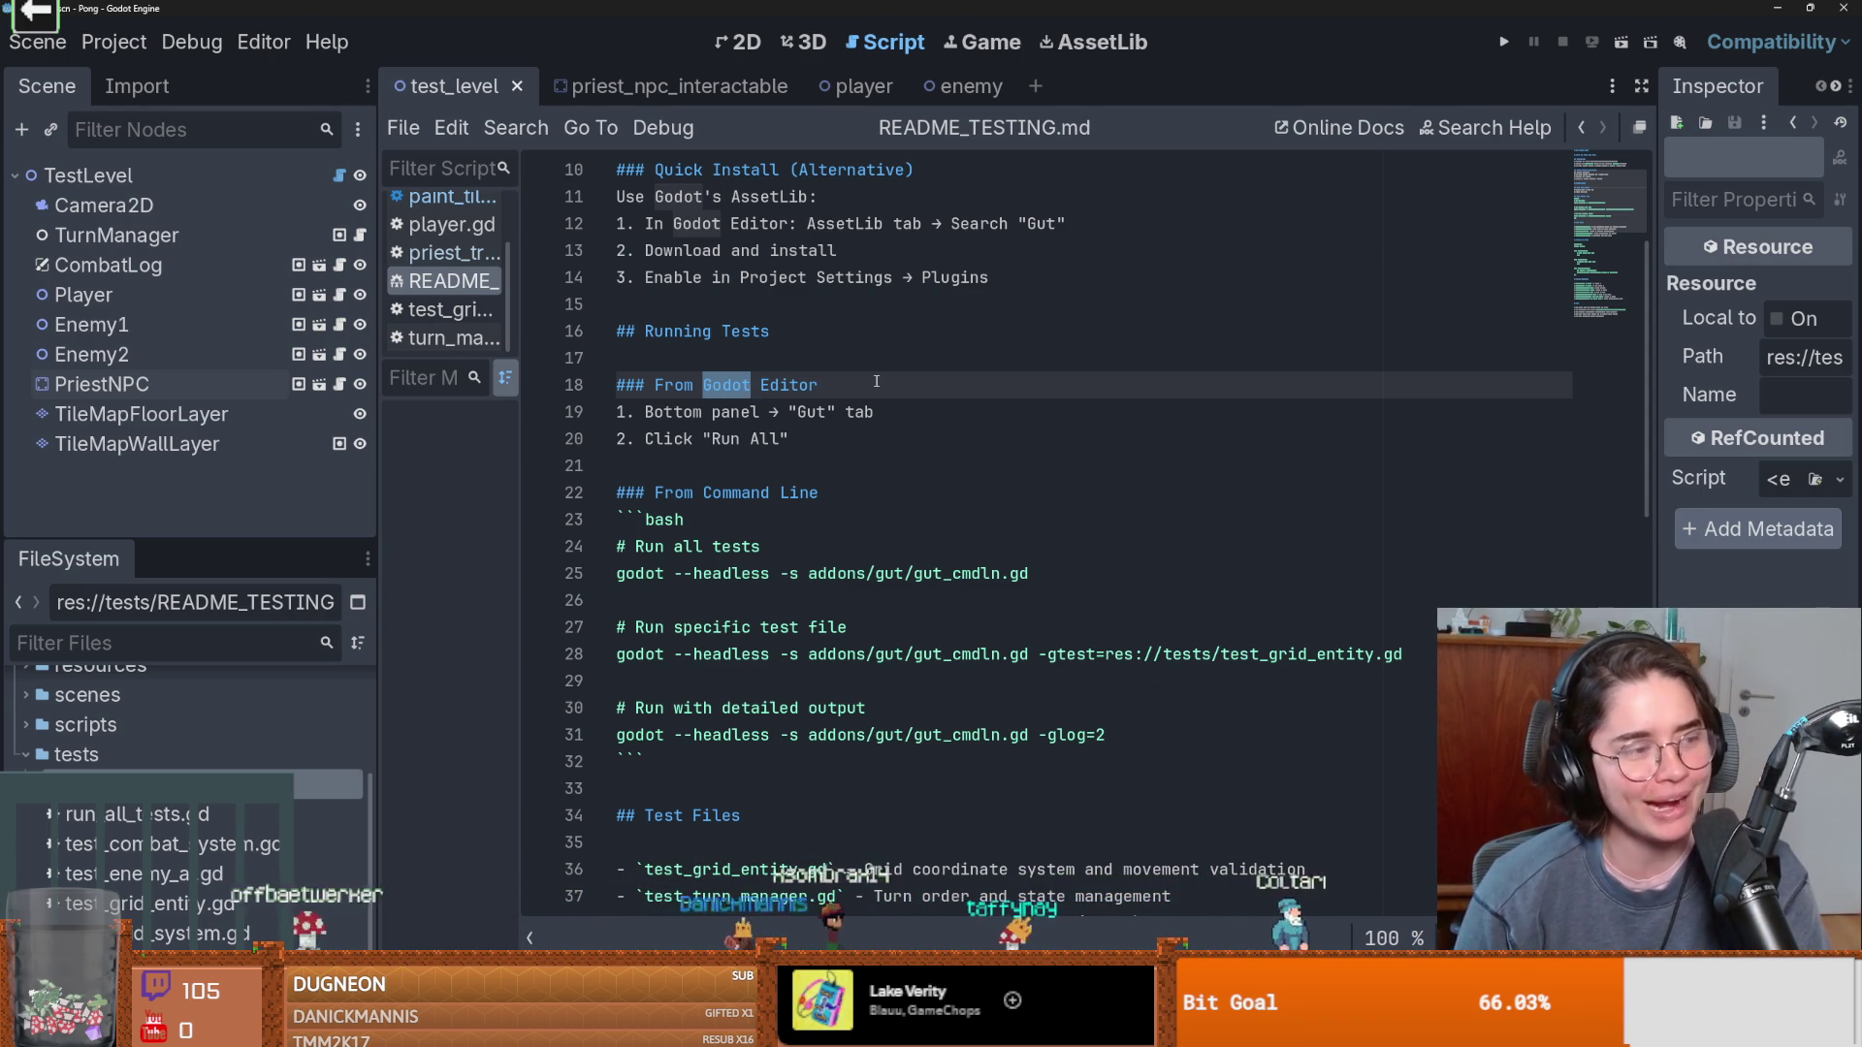
pyautogui.click(835, 407)
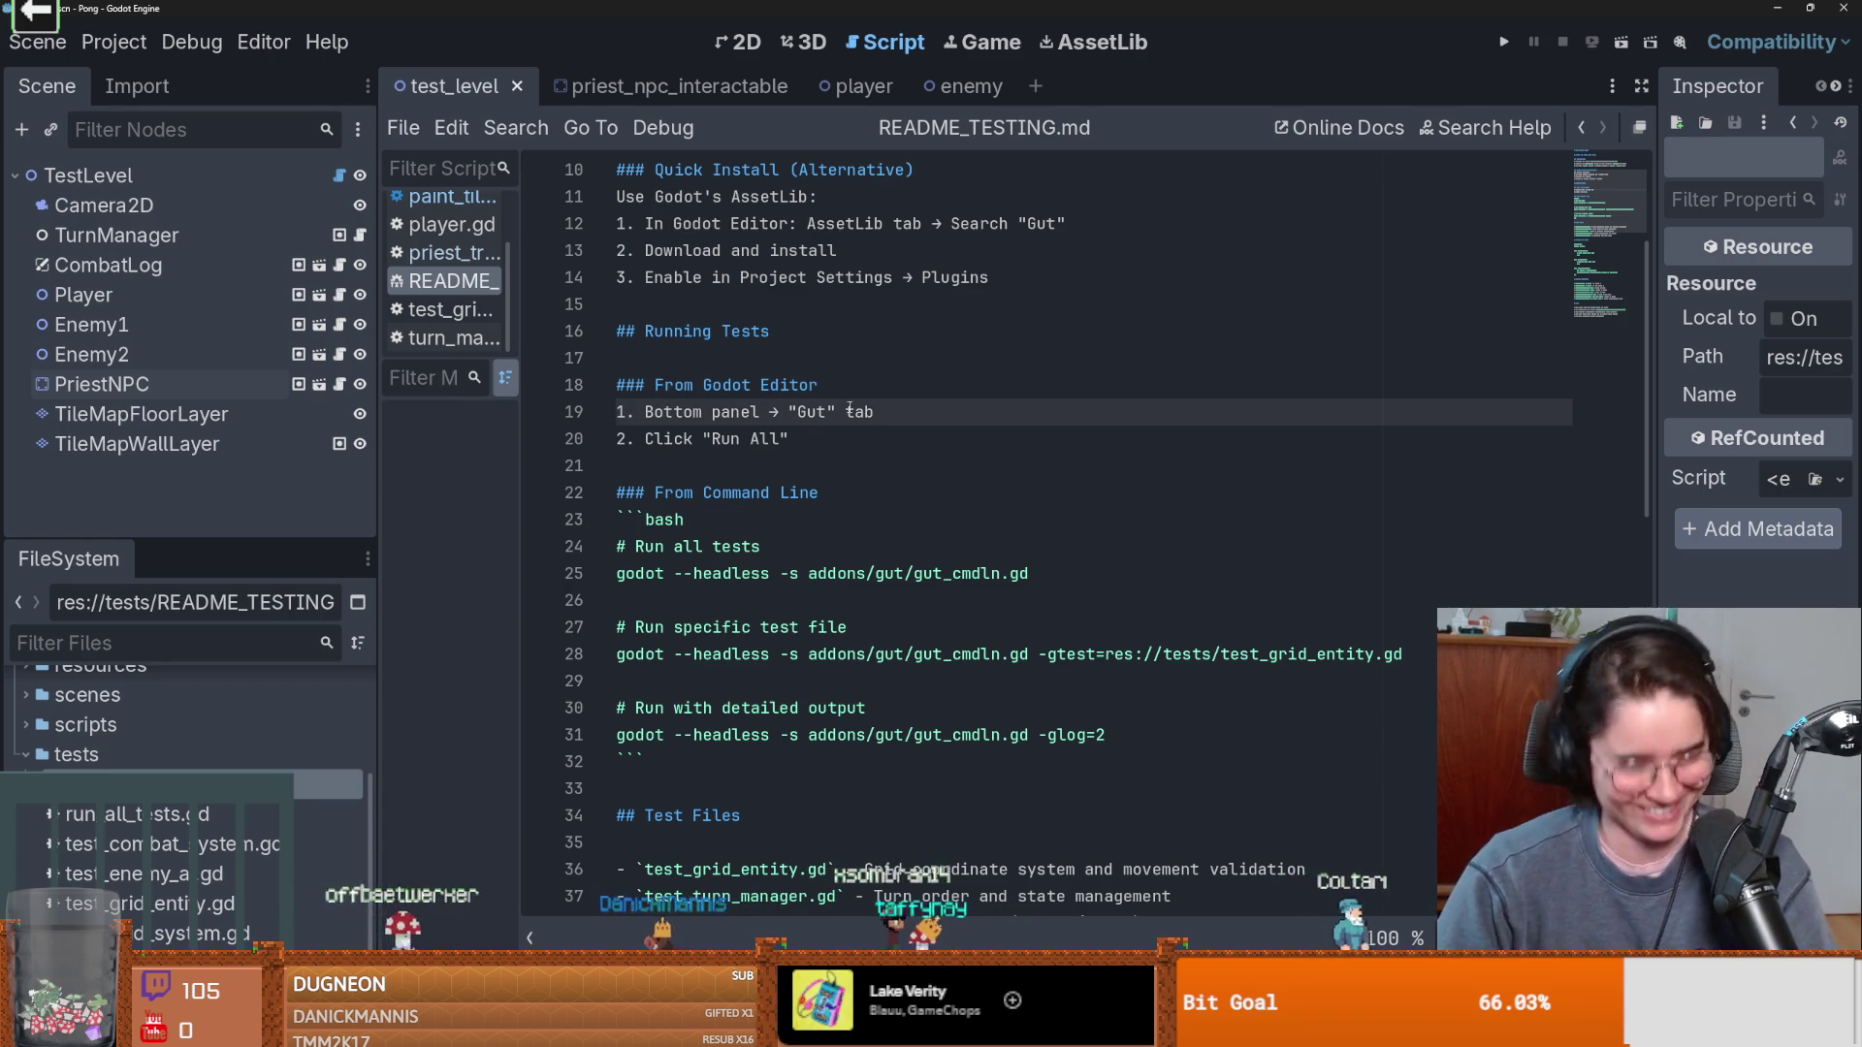
pyautogui.click(781, 460)
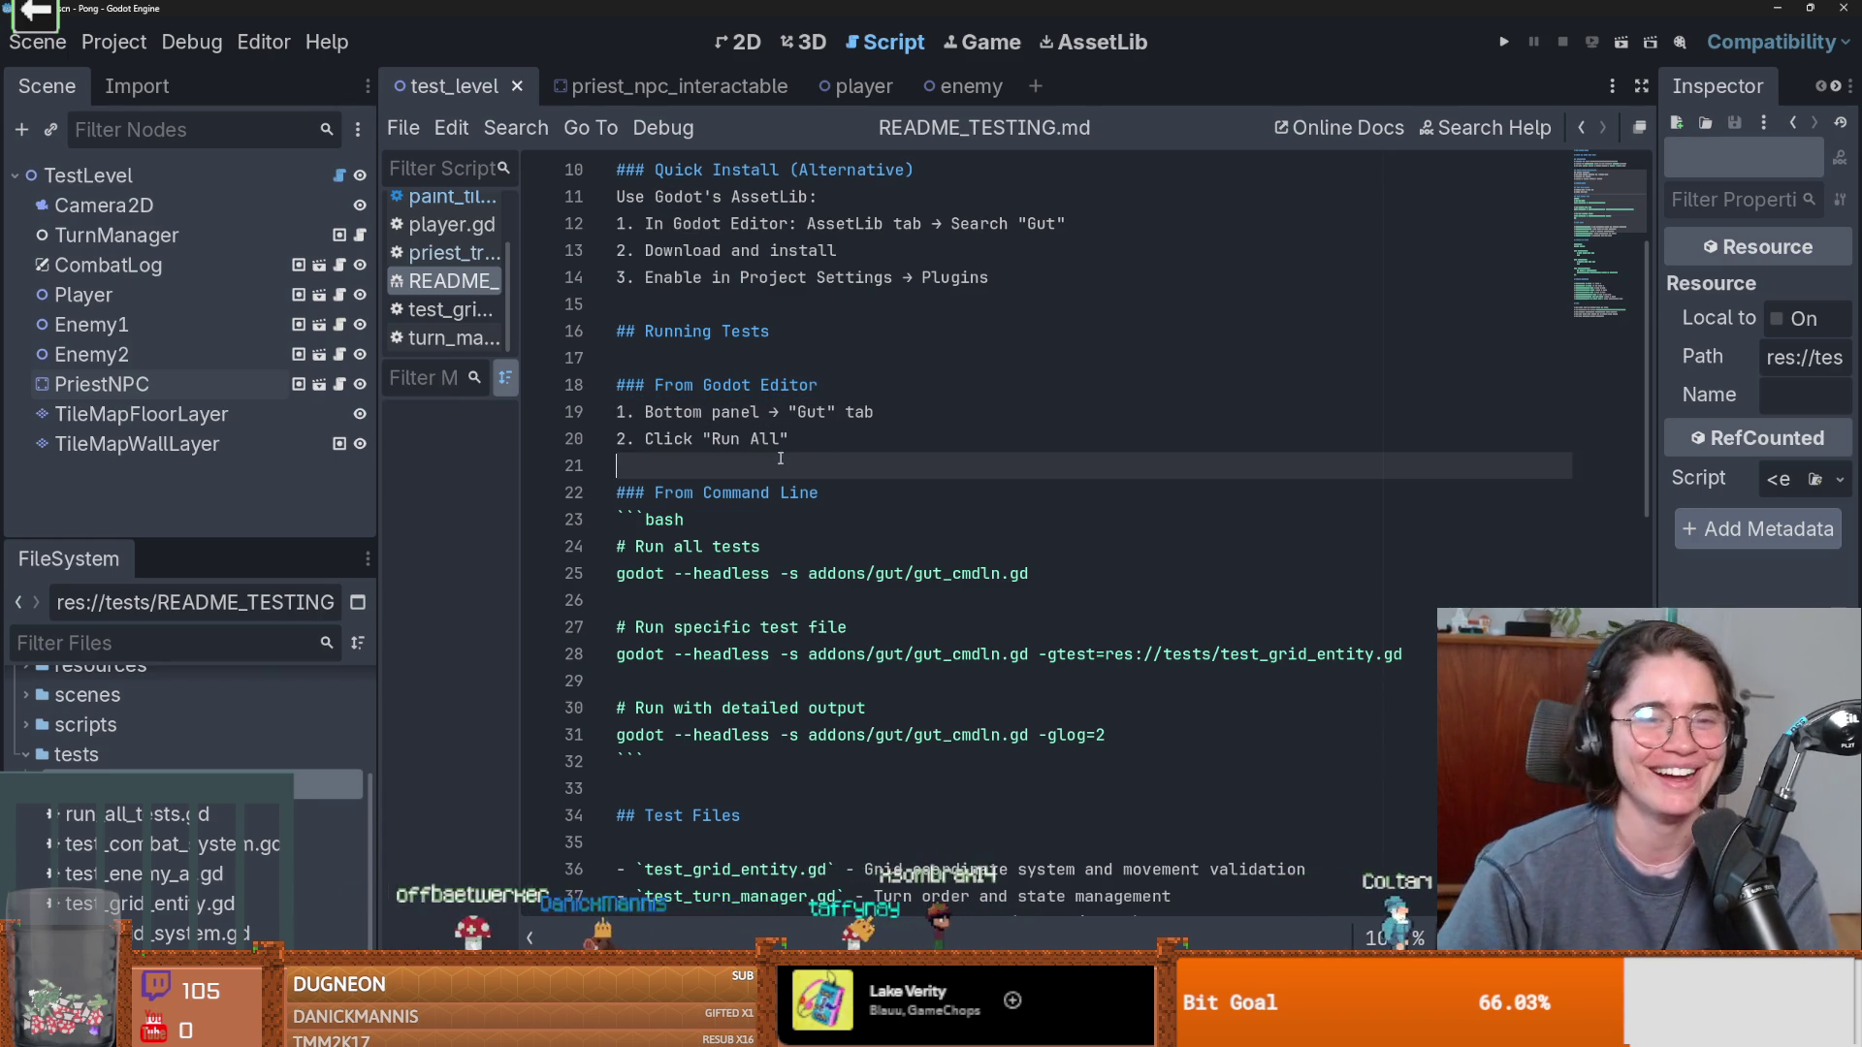
pyautogui.doubleClick(673, 413)
pyautogui.click(727, 438)
pyautogui.click(647, 412)
pyautogui.doubleClick(811, 412)
pyautogui.click(766, 465)
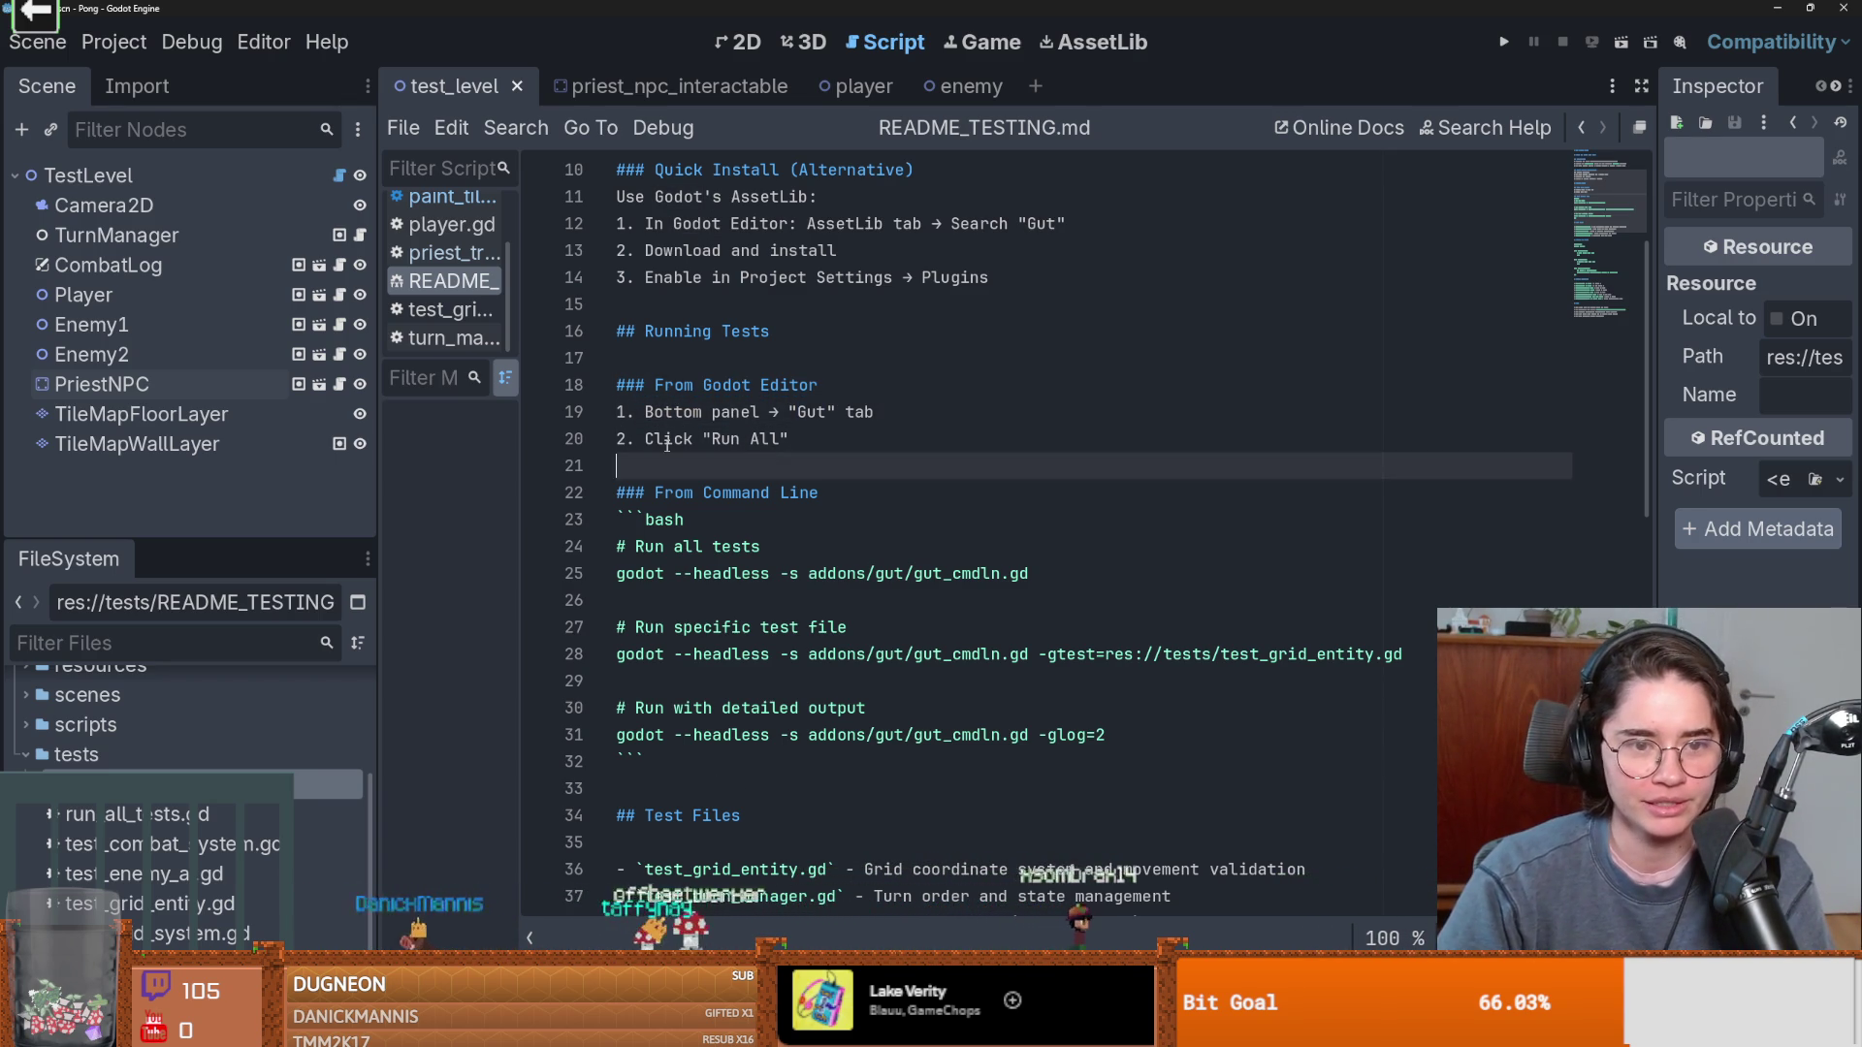
pyautogui.click(766, 438)
pyautogui.click(763, 414)
pyautogui.doubleClick(758, 415)
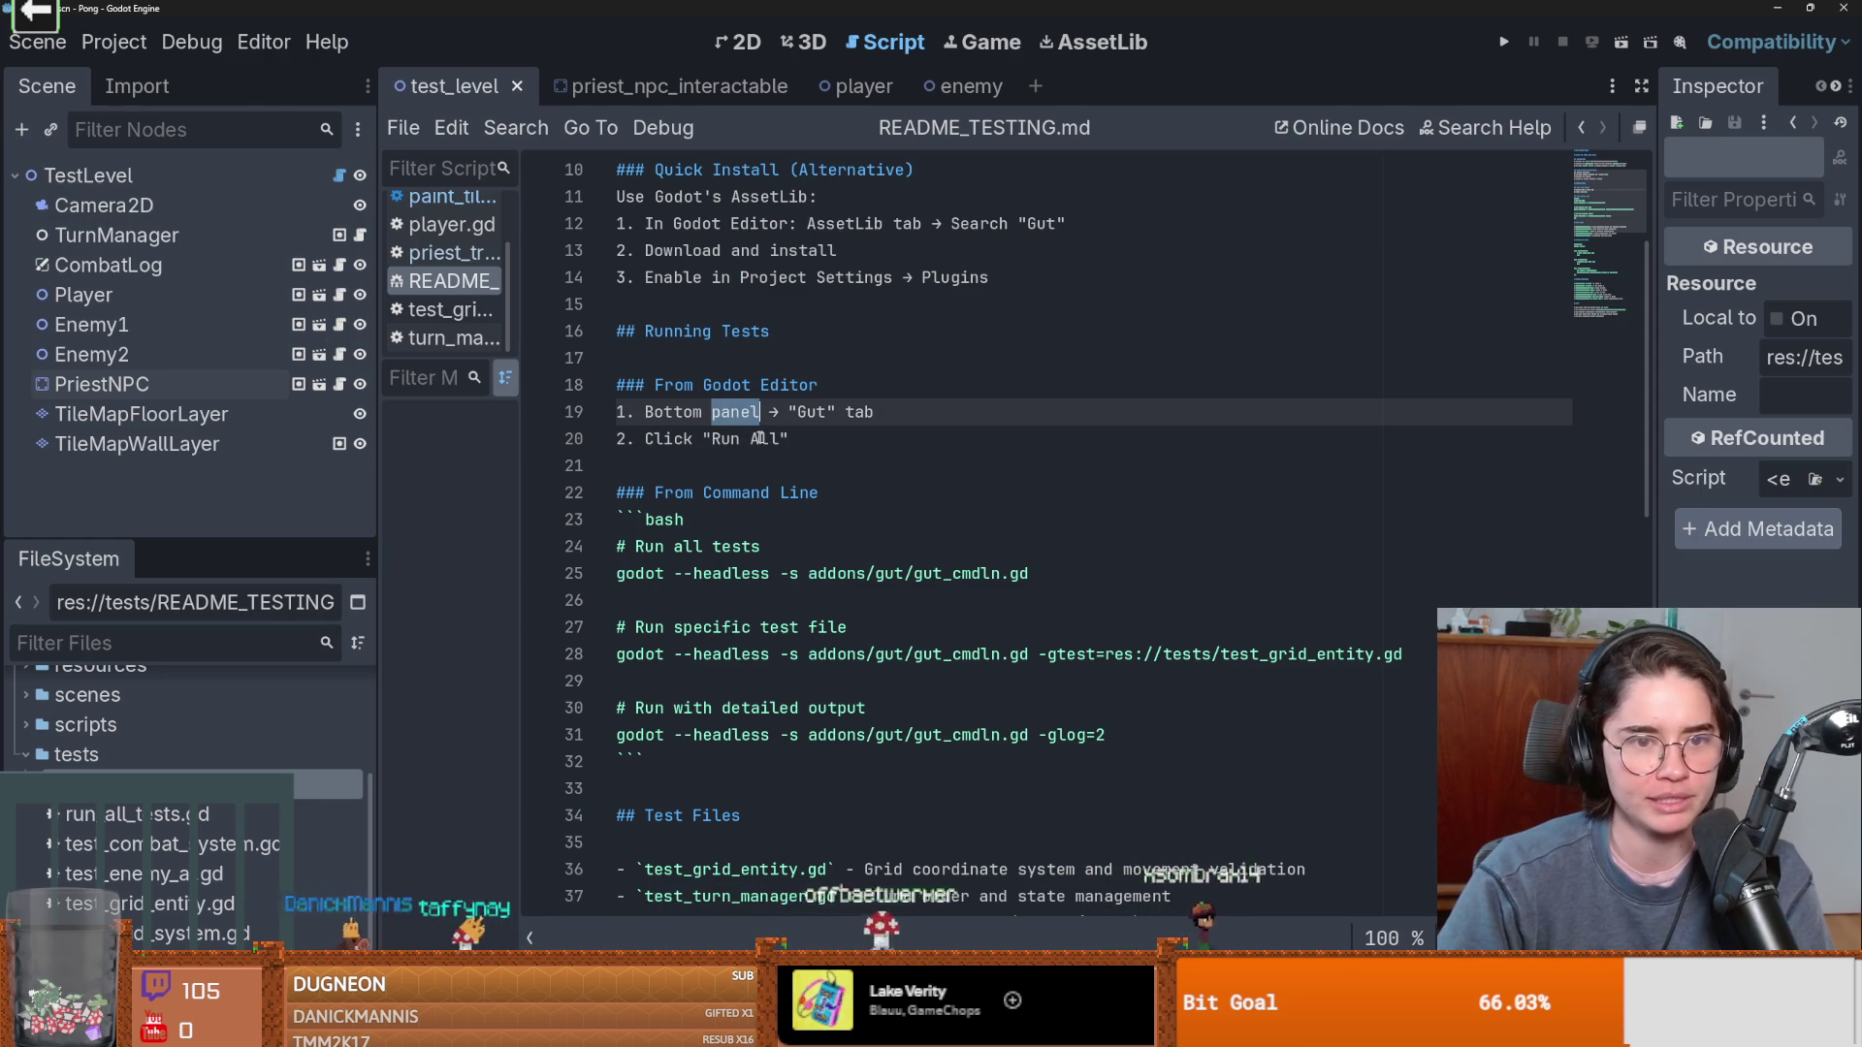
pyautogui.scroll(1, 720, 388)
pyautogui.doubleClick(720, 357)
# Open and close the Project Settings plugin list, then glance at the Dungeon Roll window and return.
pyautogui.click(114, 41)
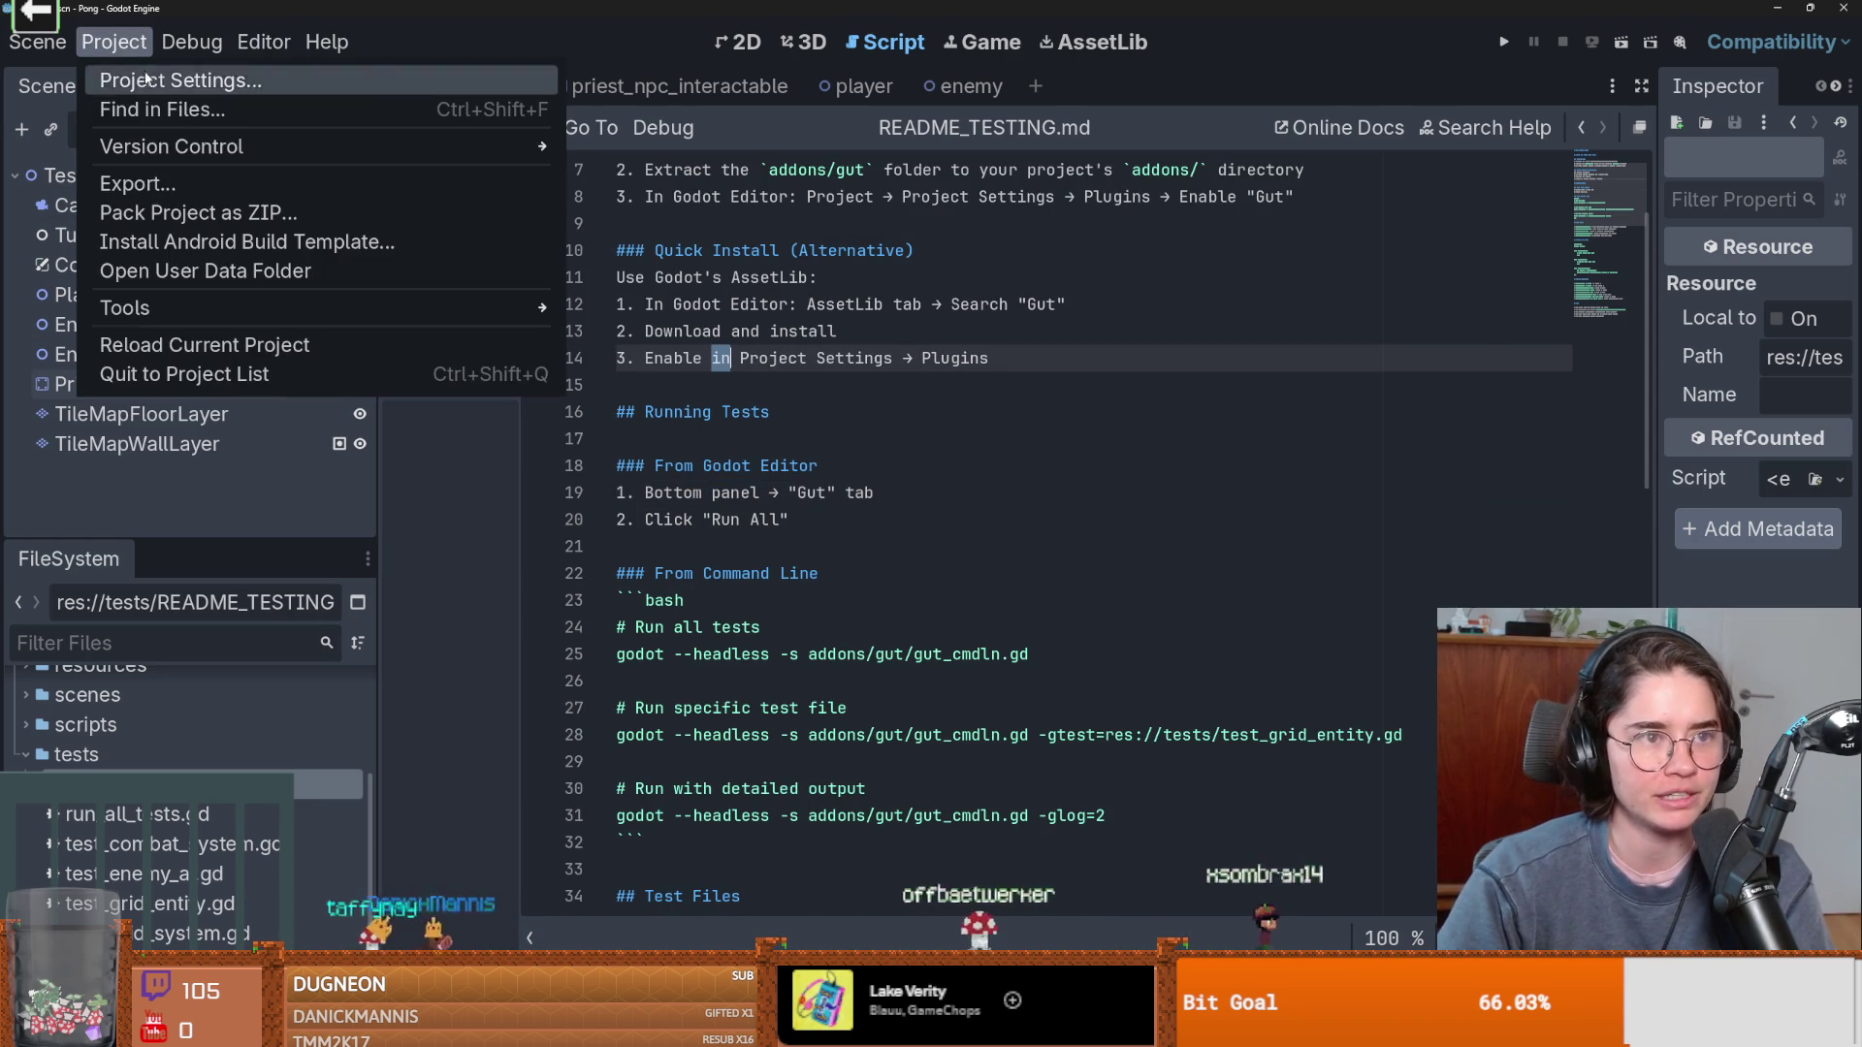
pyautogui.click(146, 75)
pyautogui.press('Escape')
pyautogui.hotkey('alt', 'Tab')
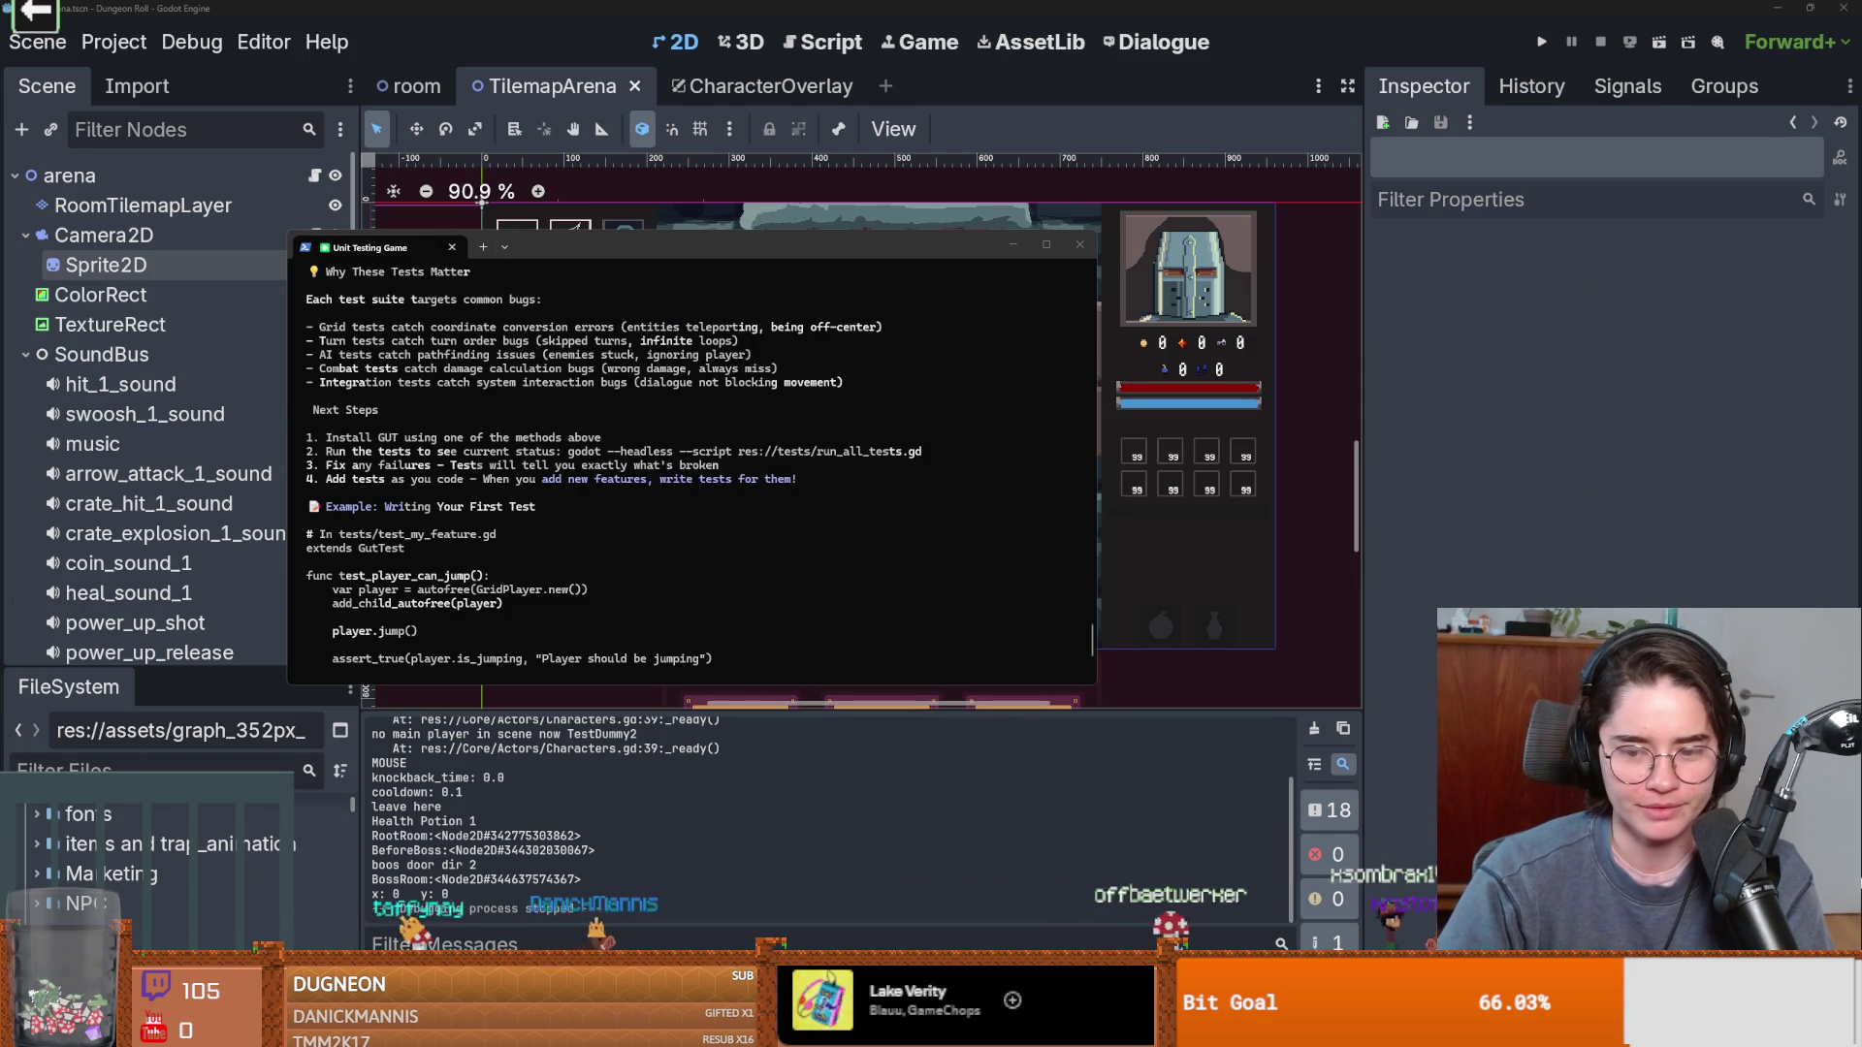
pyautogui.hotkey('alt', 'Tab')
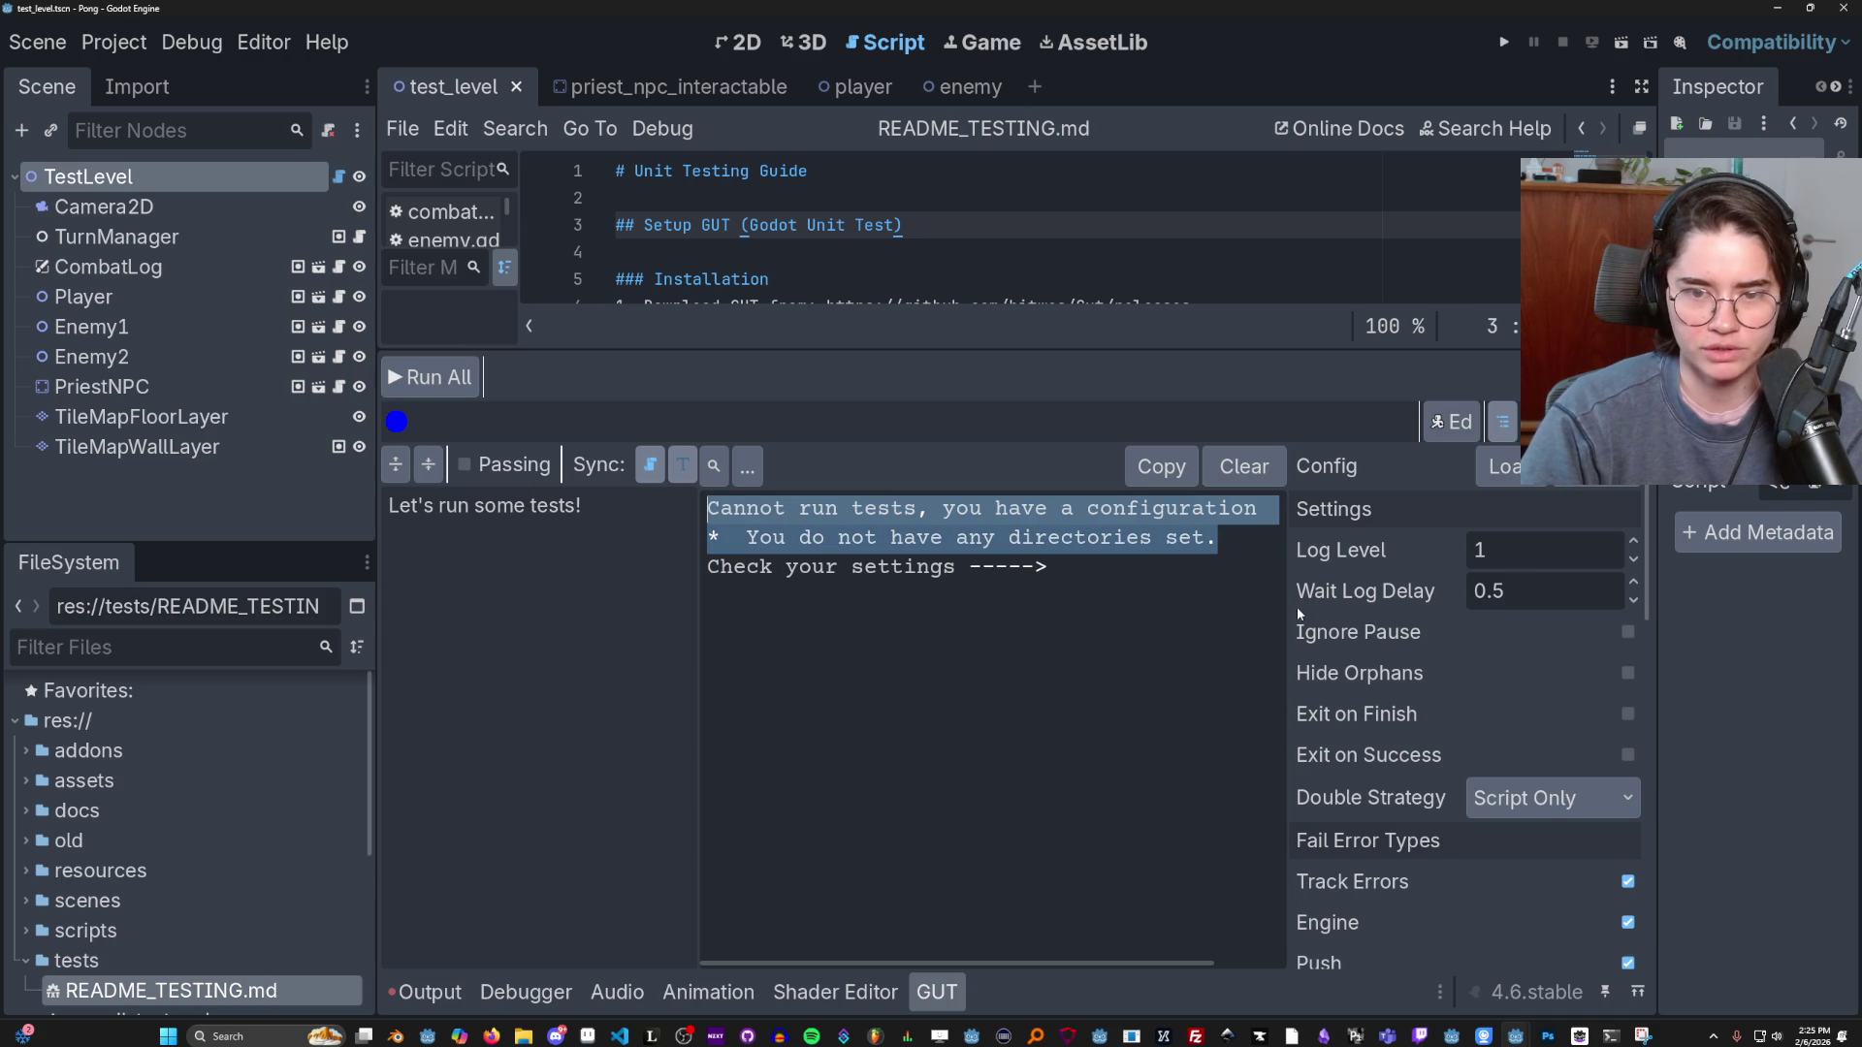
# Scroll the GUT panel and select part of its no-test-directories-set error message.
pyautogui.scroll(-15, 1389, 730)
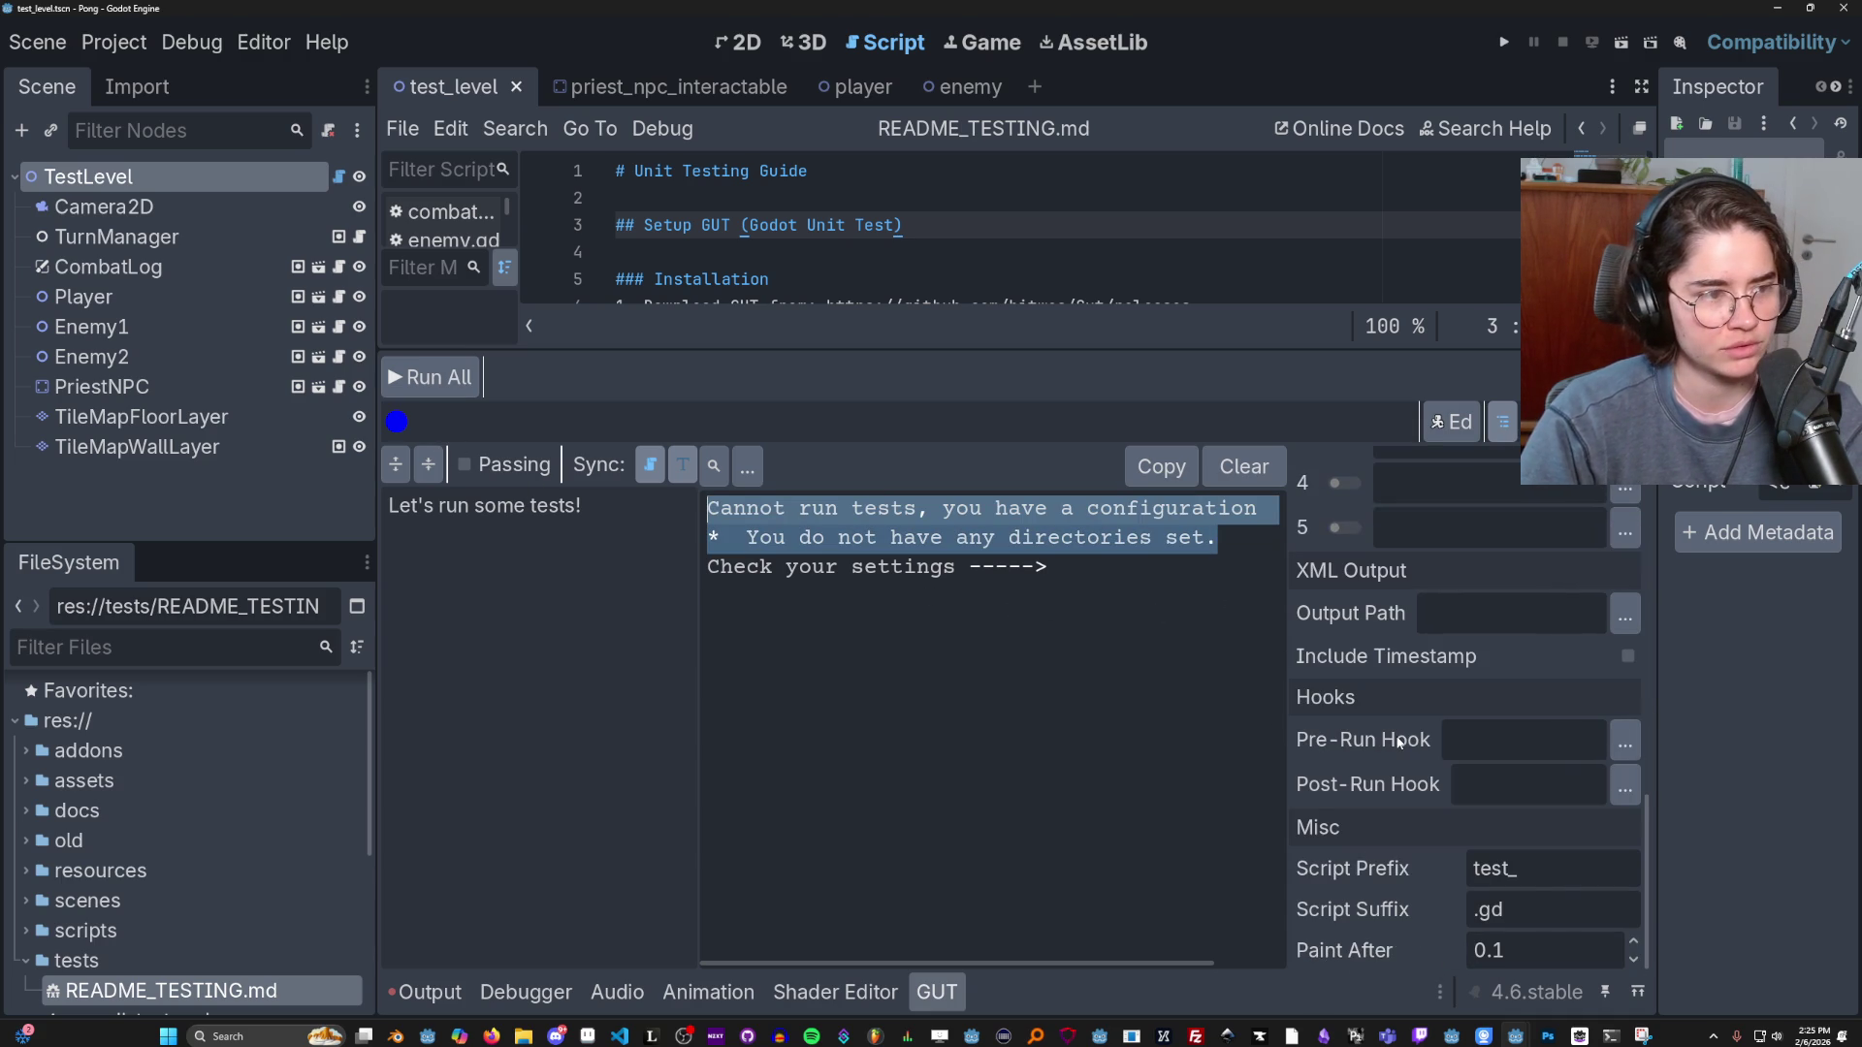
pyautogui.moveTo(1397, 743)
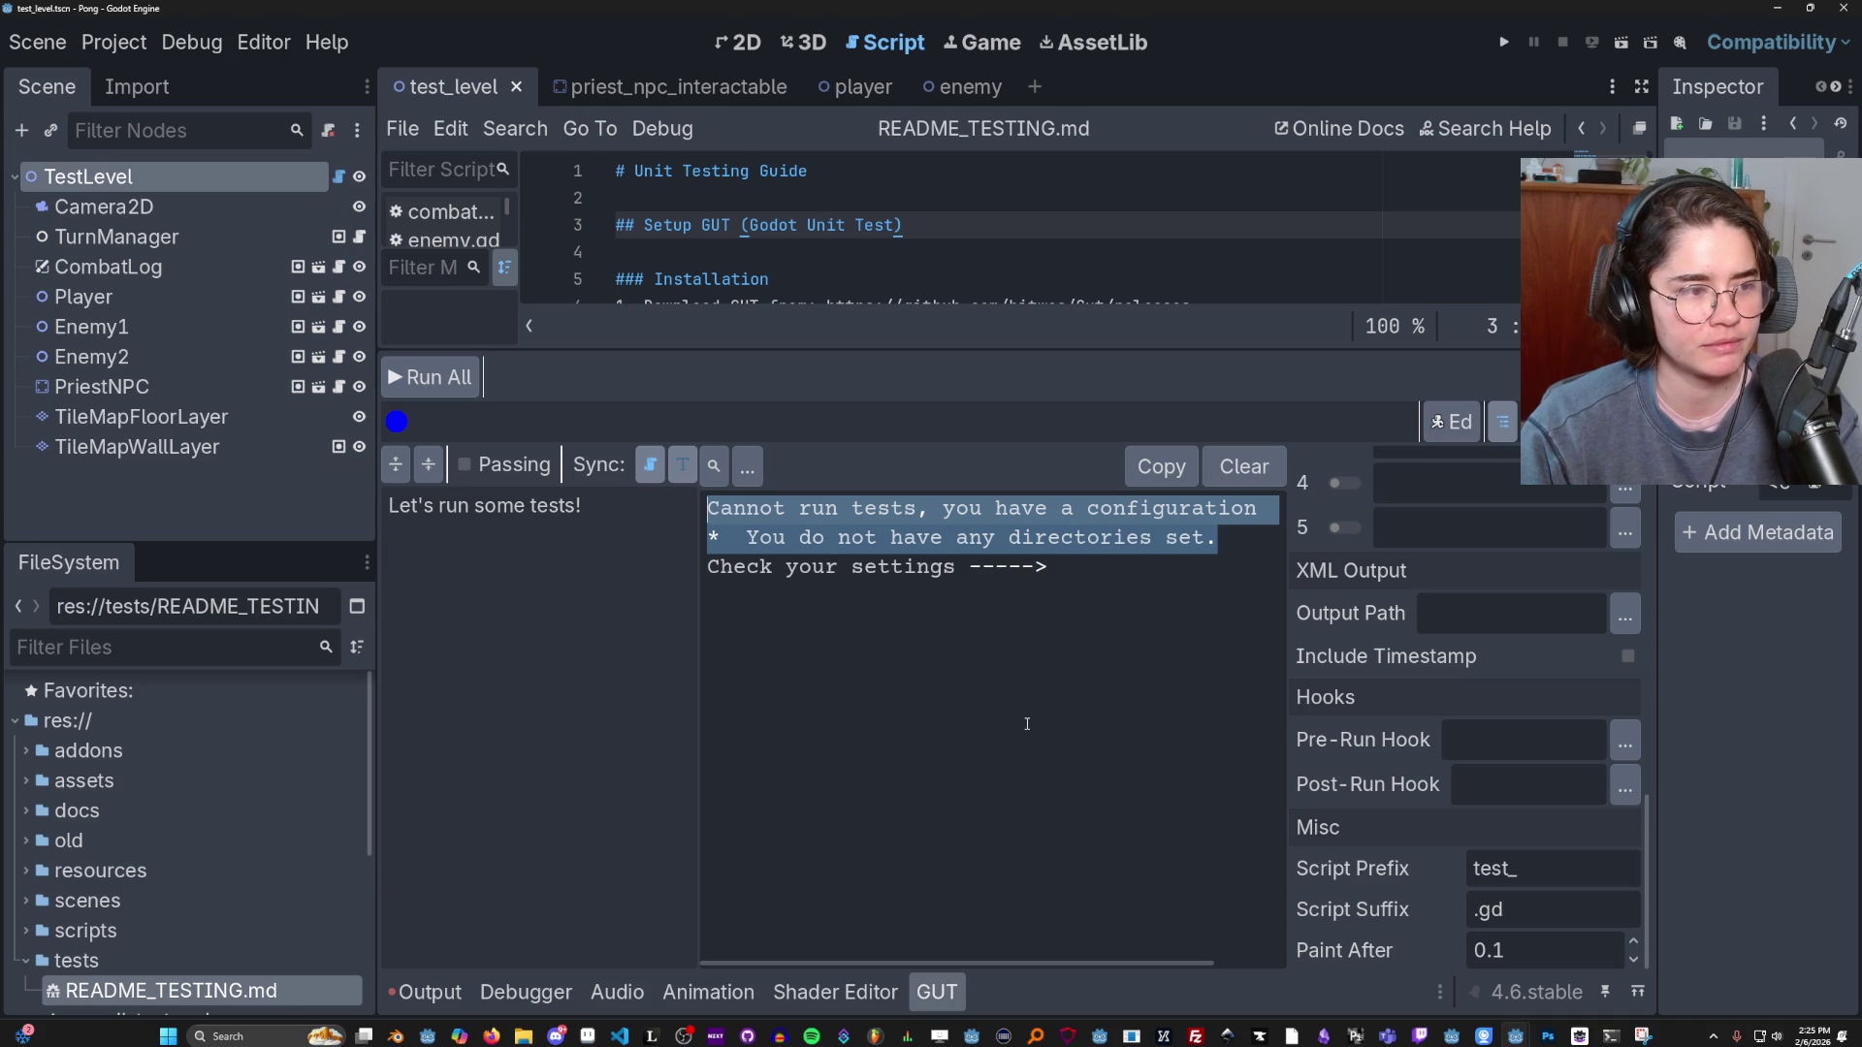
pyautogui.click(1009, 782)
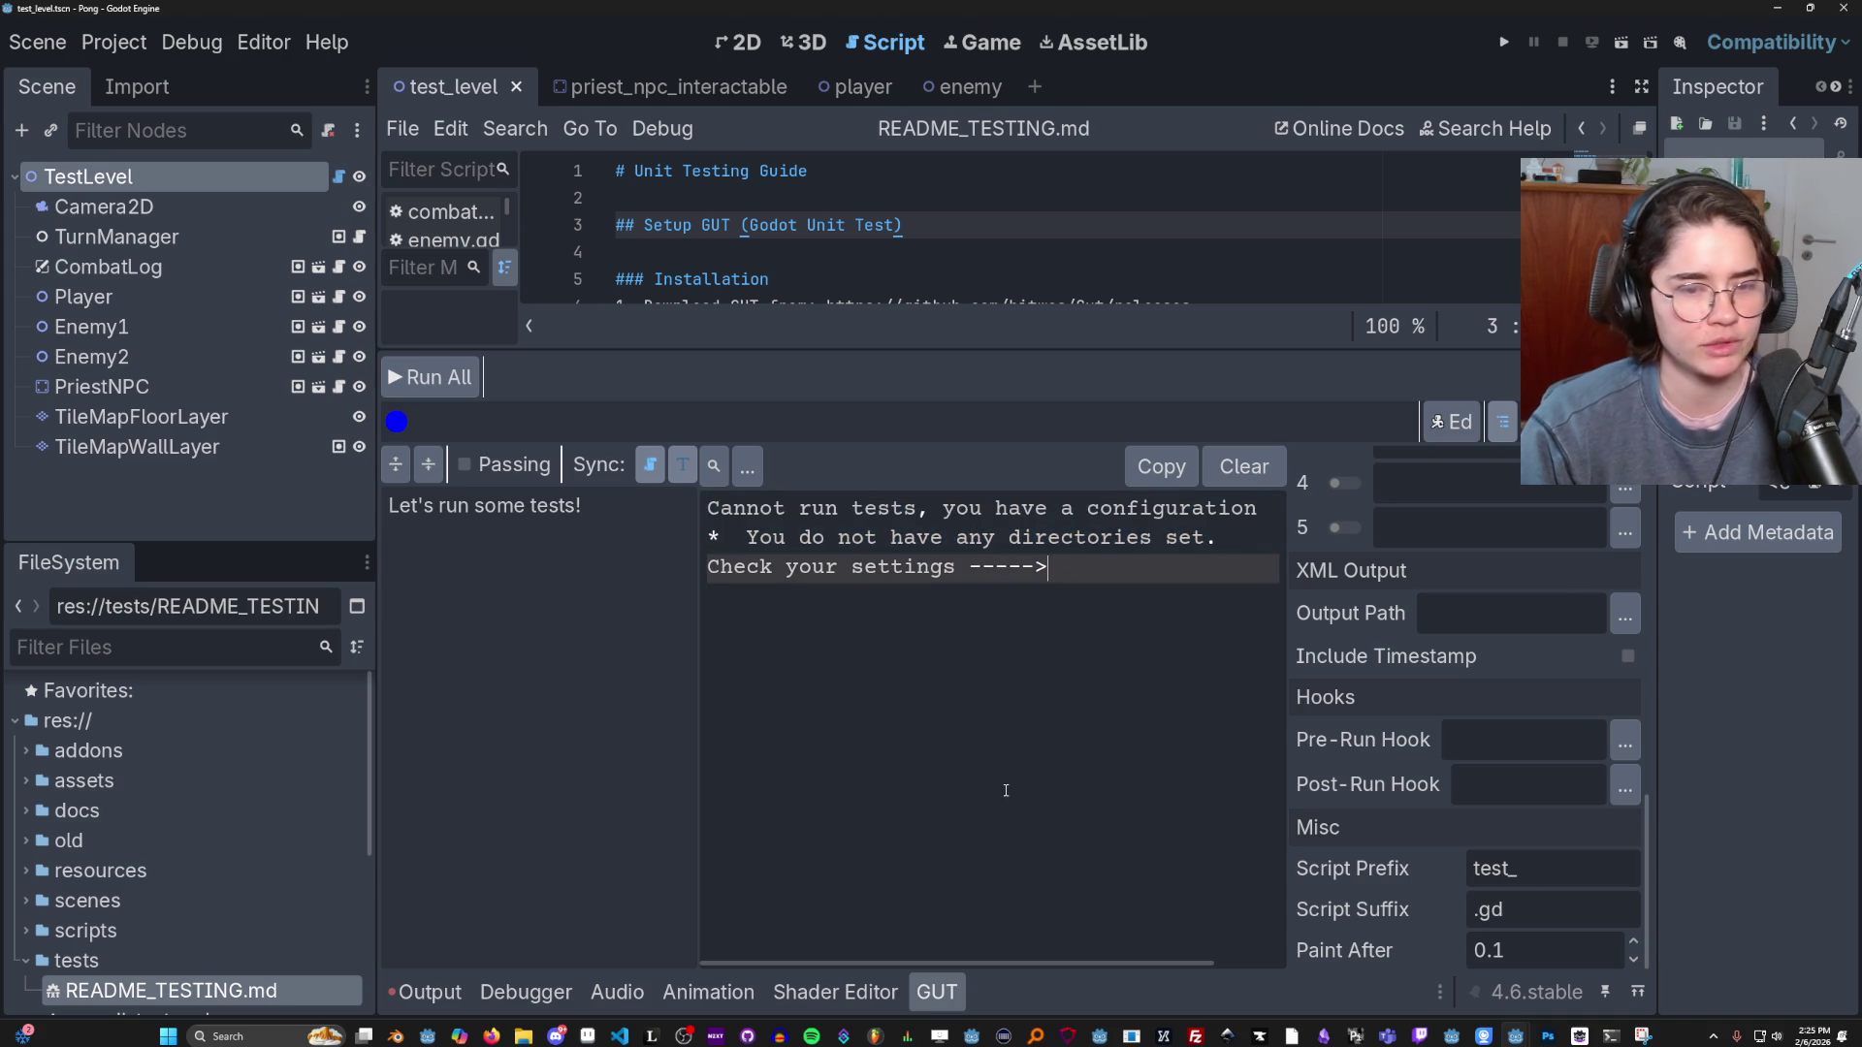
pyautogui.click(1174, 536)
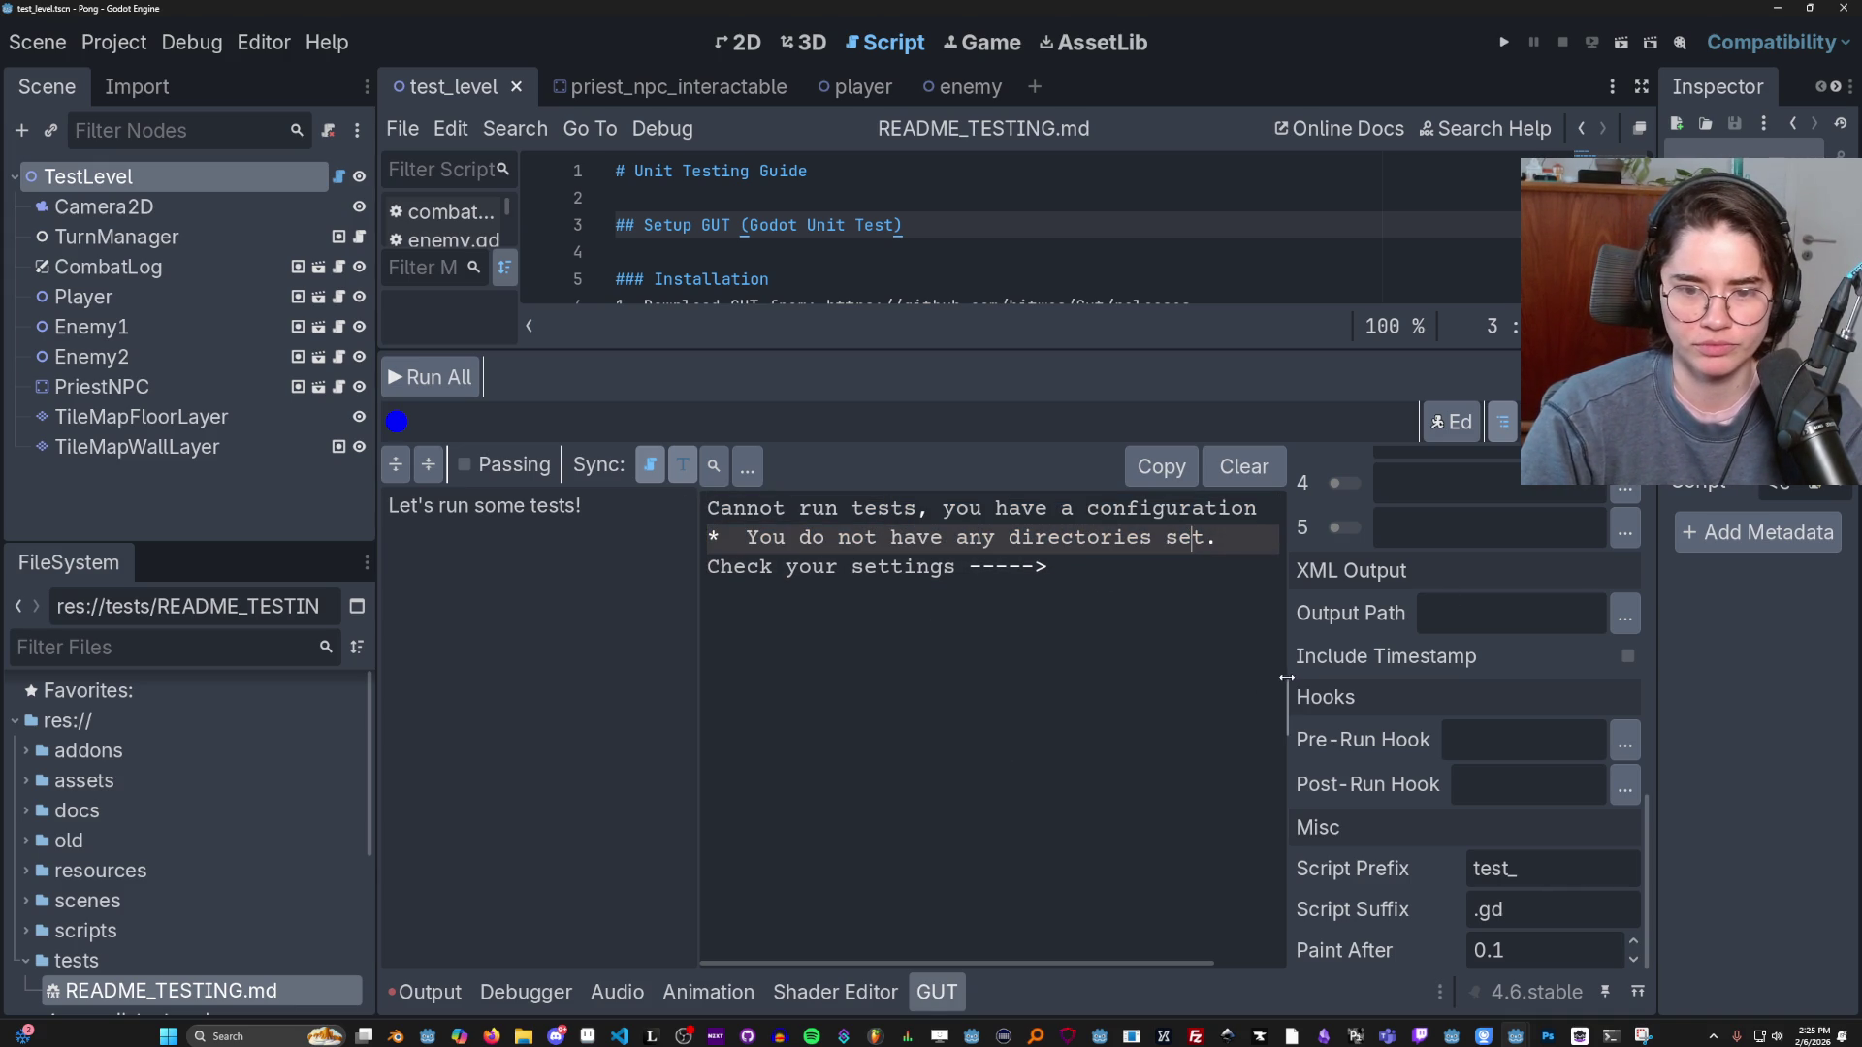
pyautogui.moveTo(1285, 677); pyautogui.dragTo(1095, 678)
# Set GUT's directory row 0 to res://tests, run all tests, and view gut_loader.gd line 35.
pyautogui.scroll(10, 1264, 694)
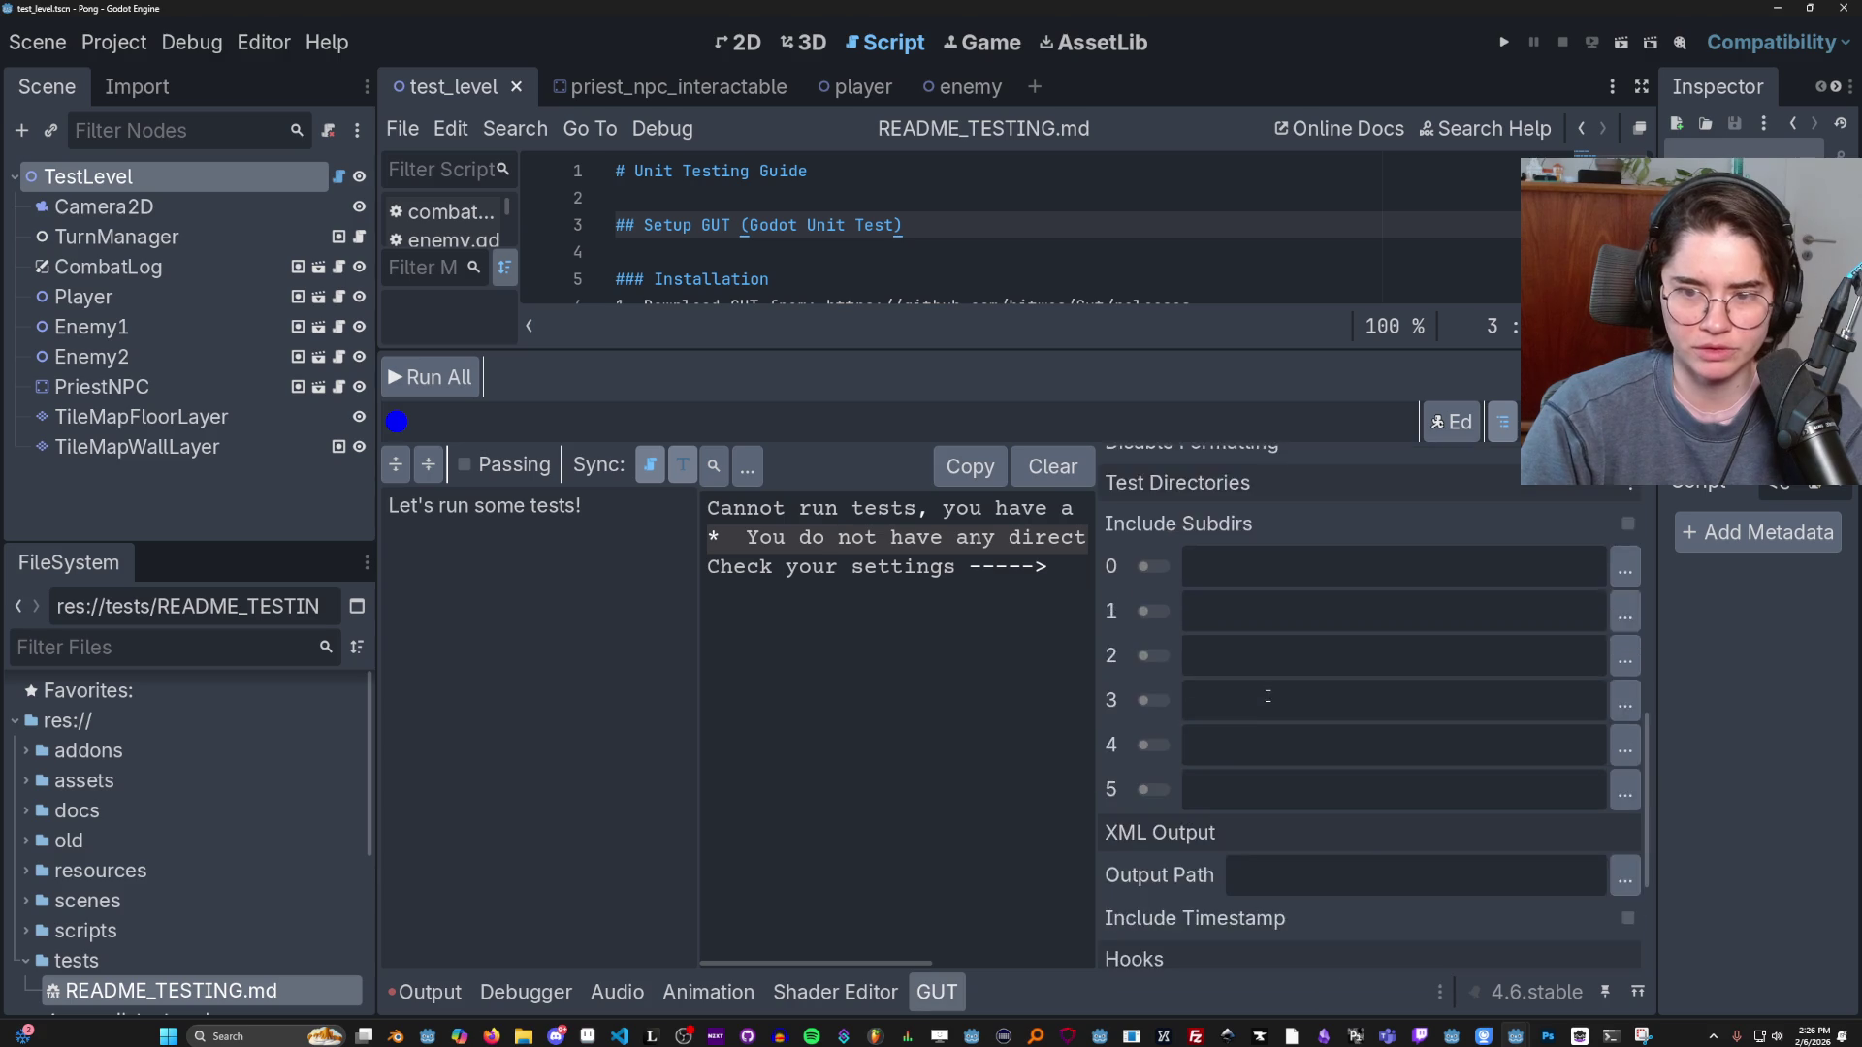
pyautogui.scroll(4, 1267, 693)
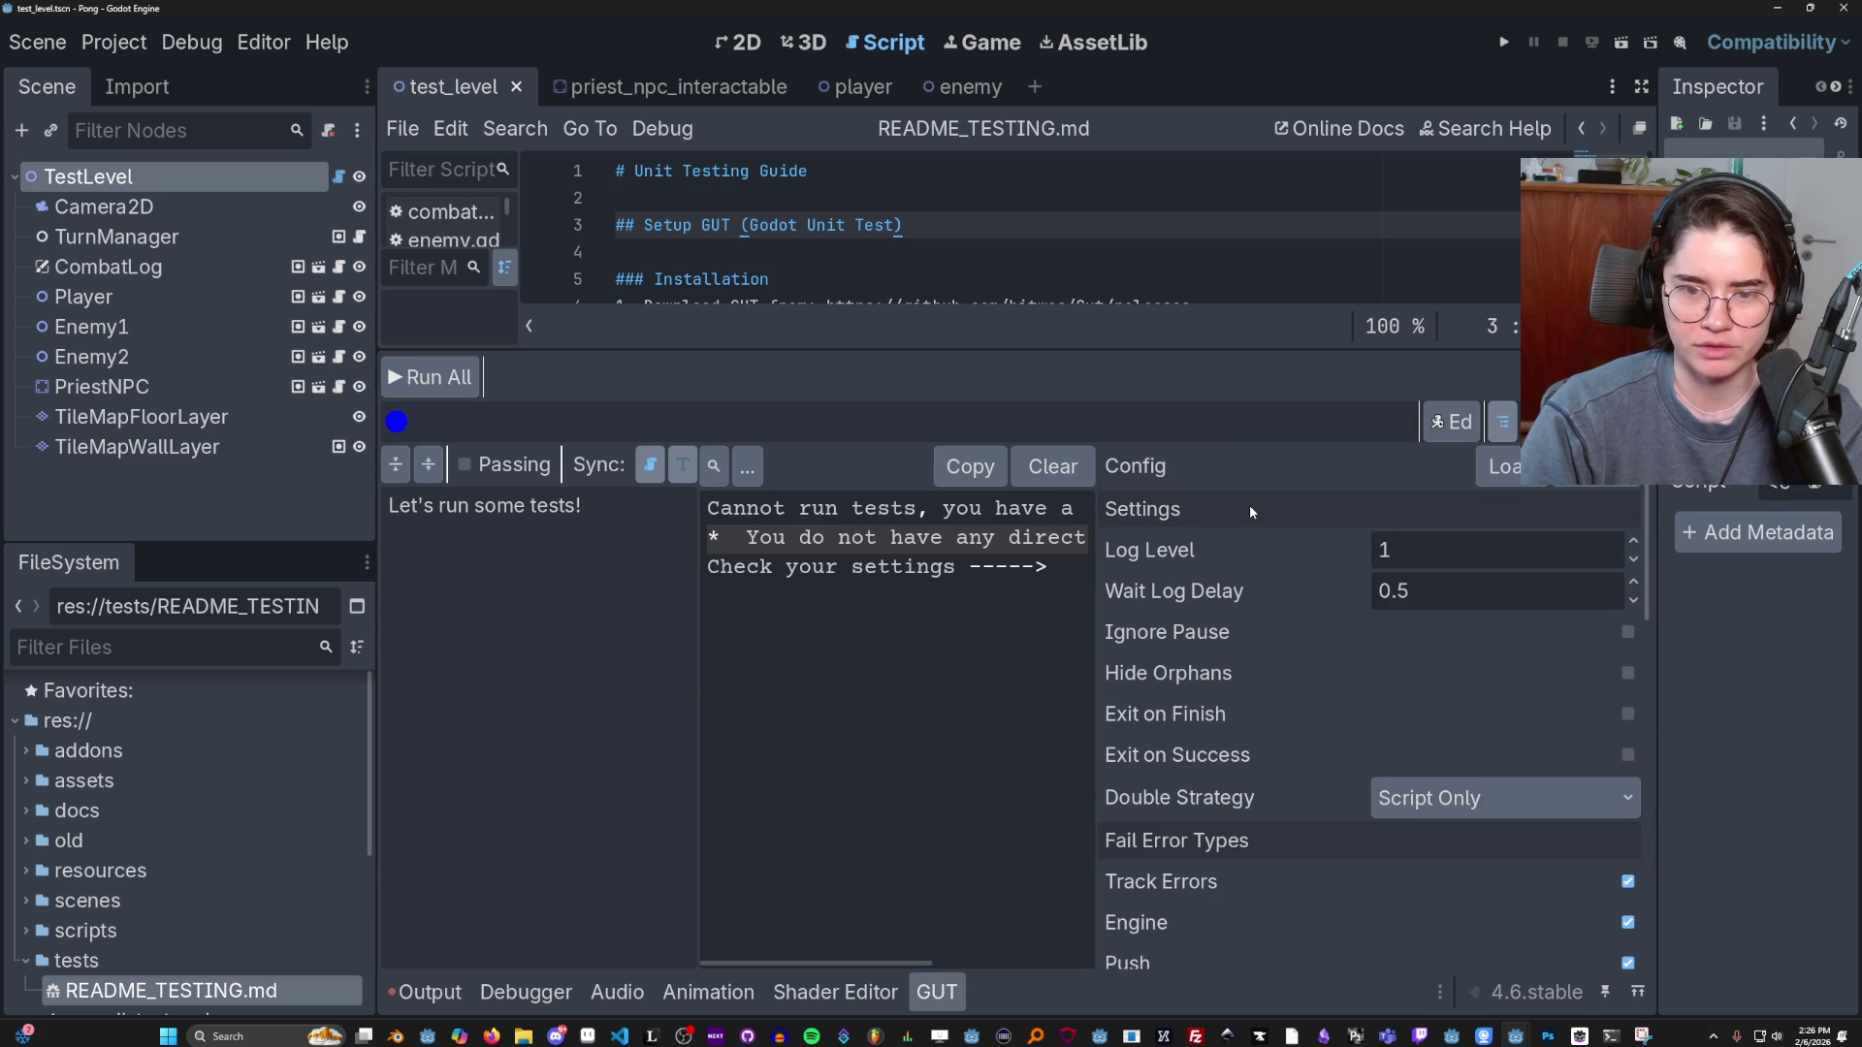
pyautogui.moveTo(851, 541)
pyautogui.mouseDown()
pyautogui.moveTo(1091, 539)
pyautogui.moveTo(706, 507)
pyautogui.mouseUp()
pyautogui.scroll(-3, 1247, 687)
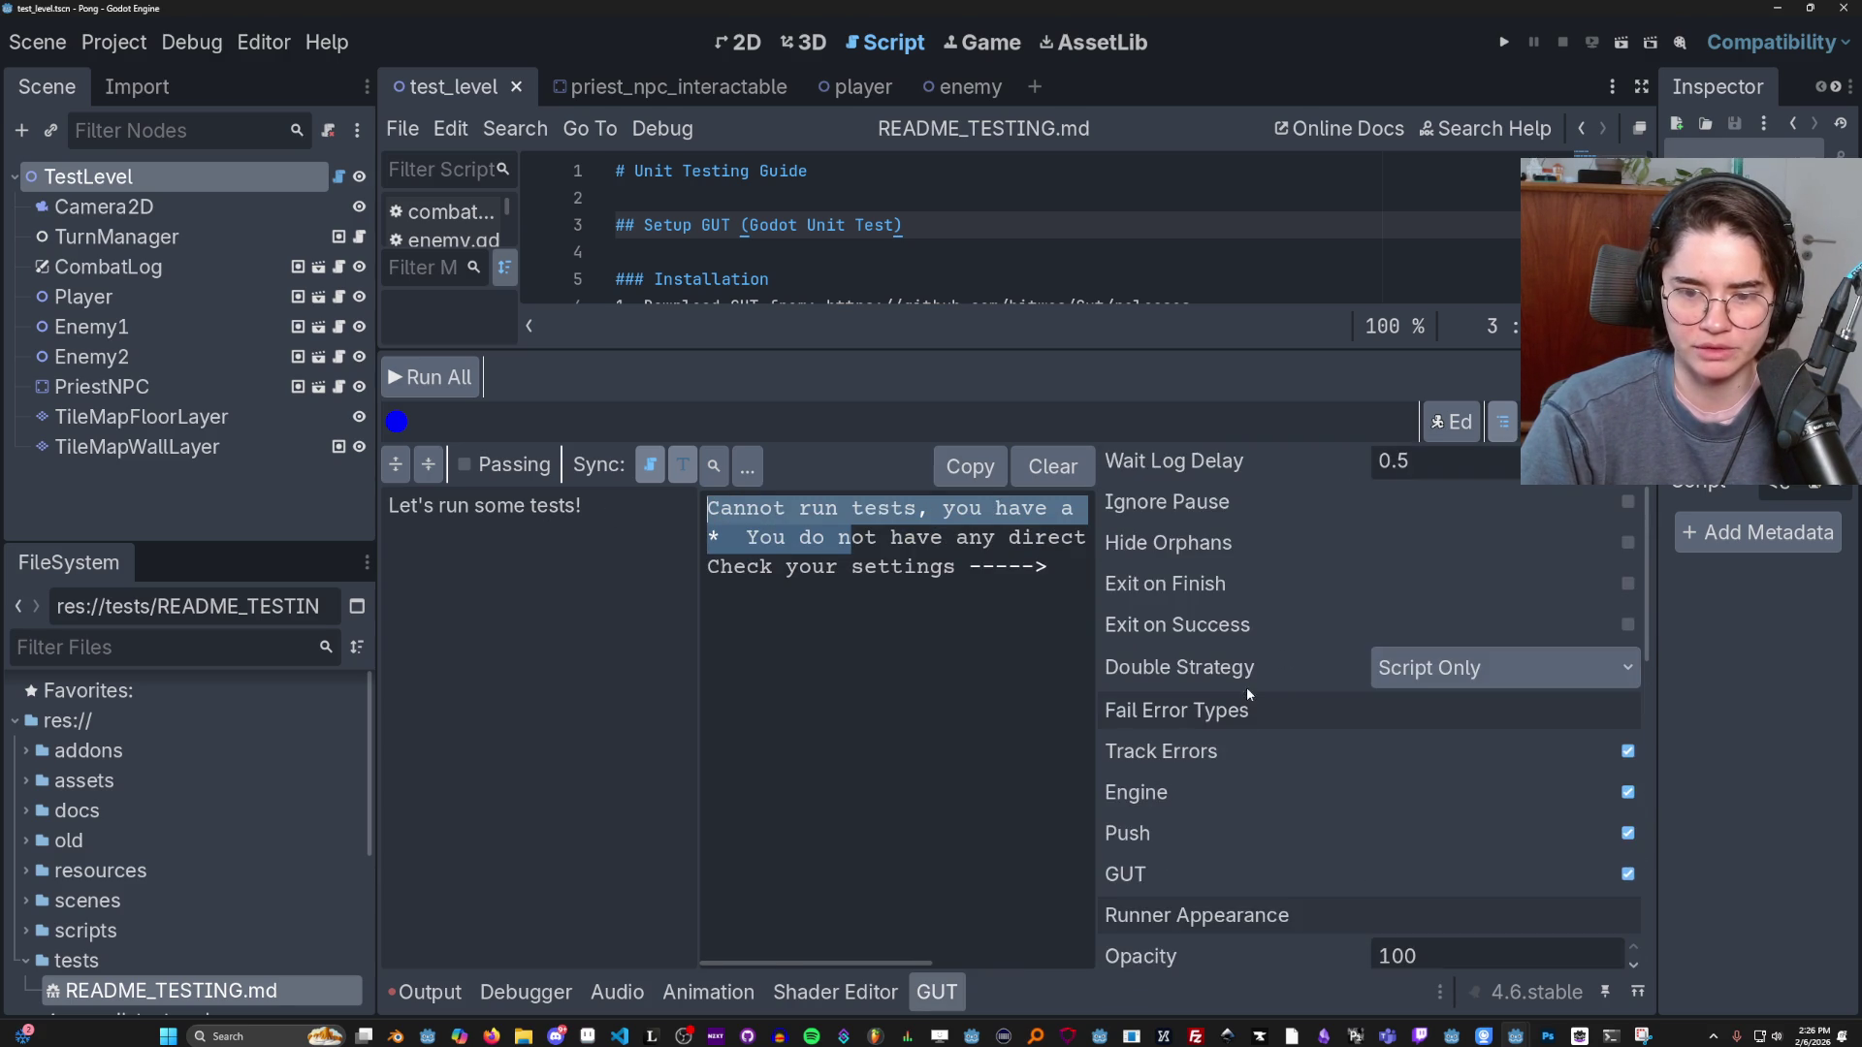
pyautogui.scroll(3, 1249, 673)
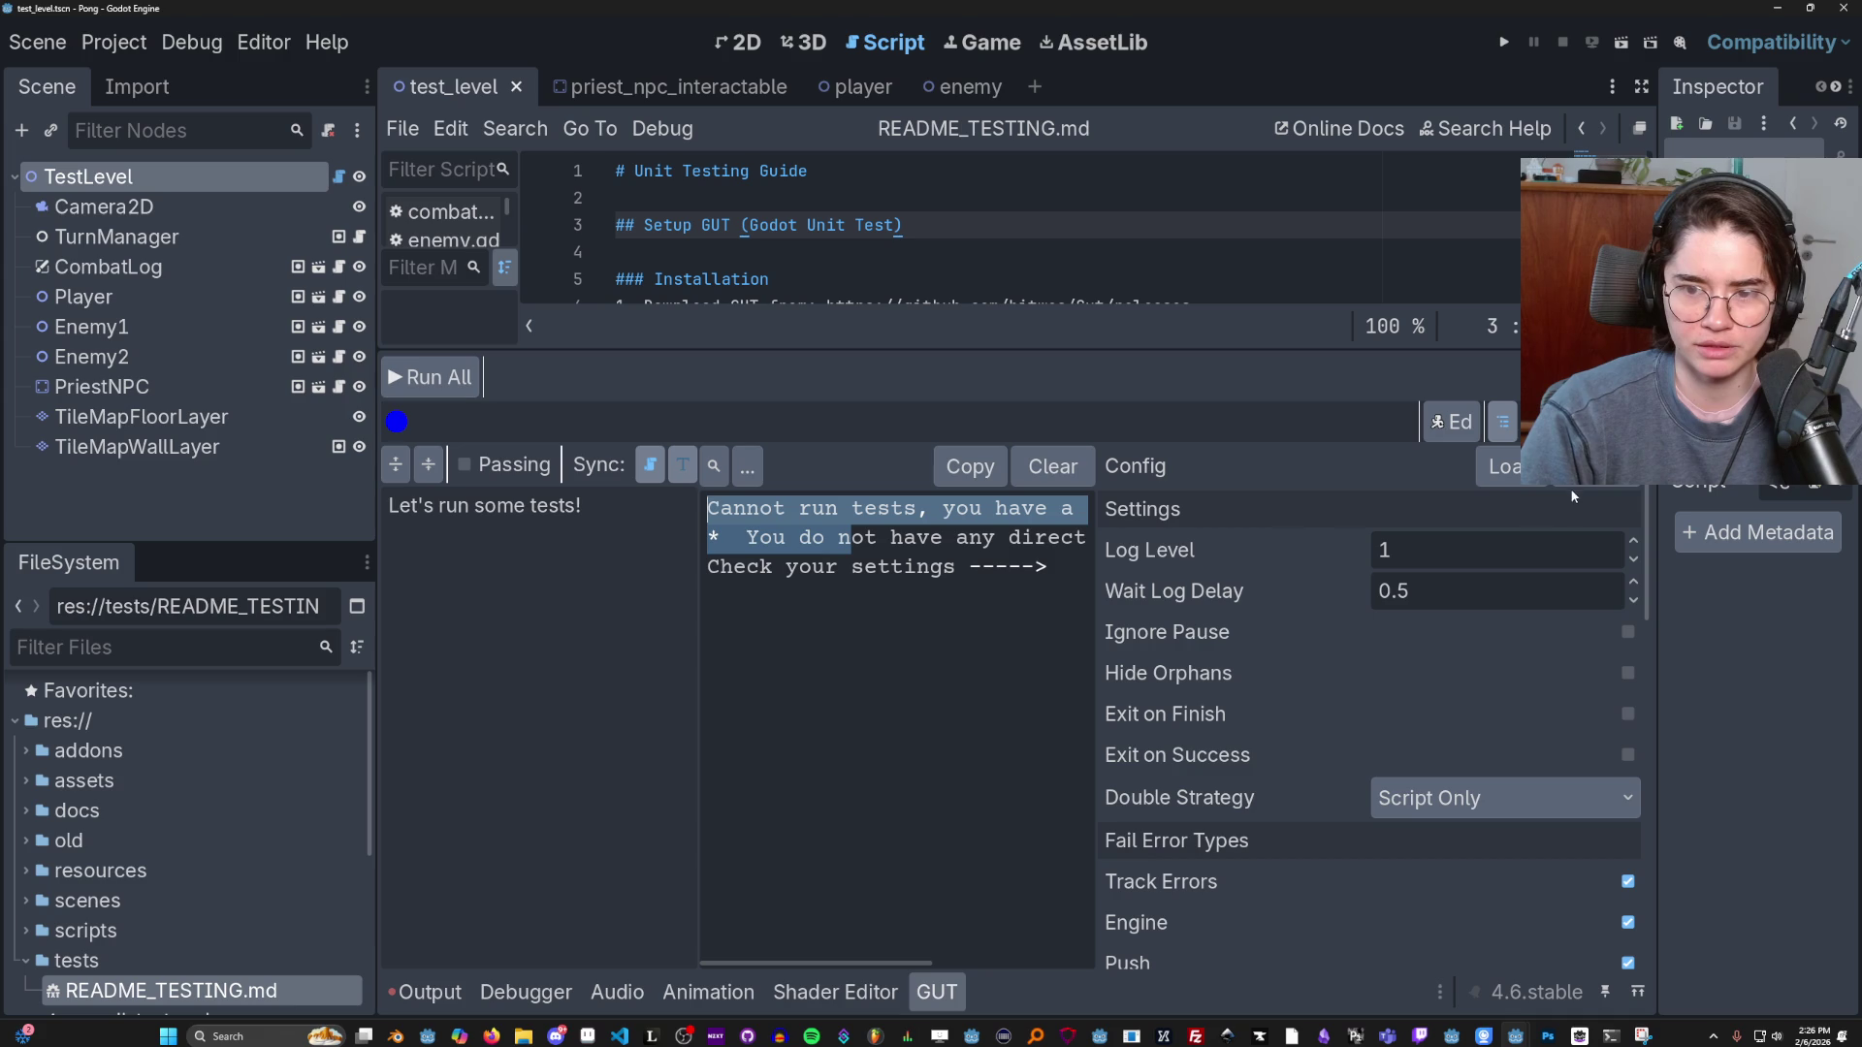
pyautogui.scroll(-10, 1320, 592)
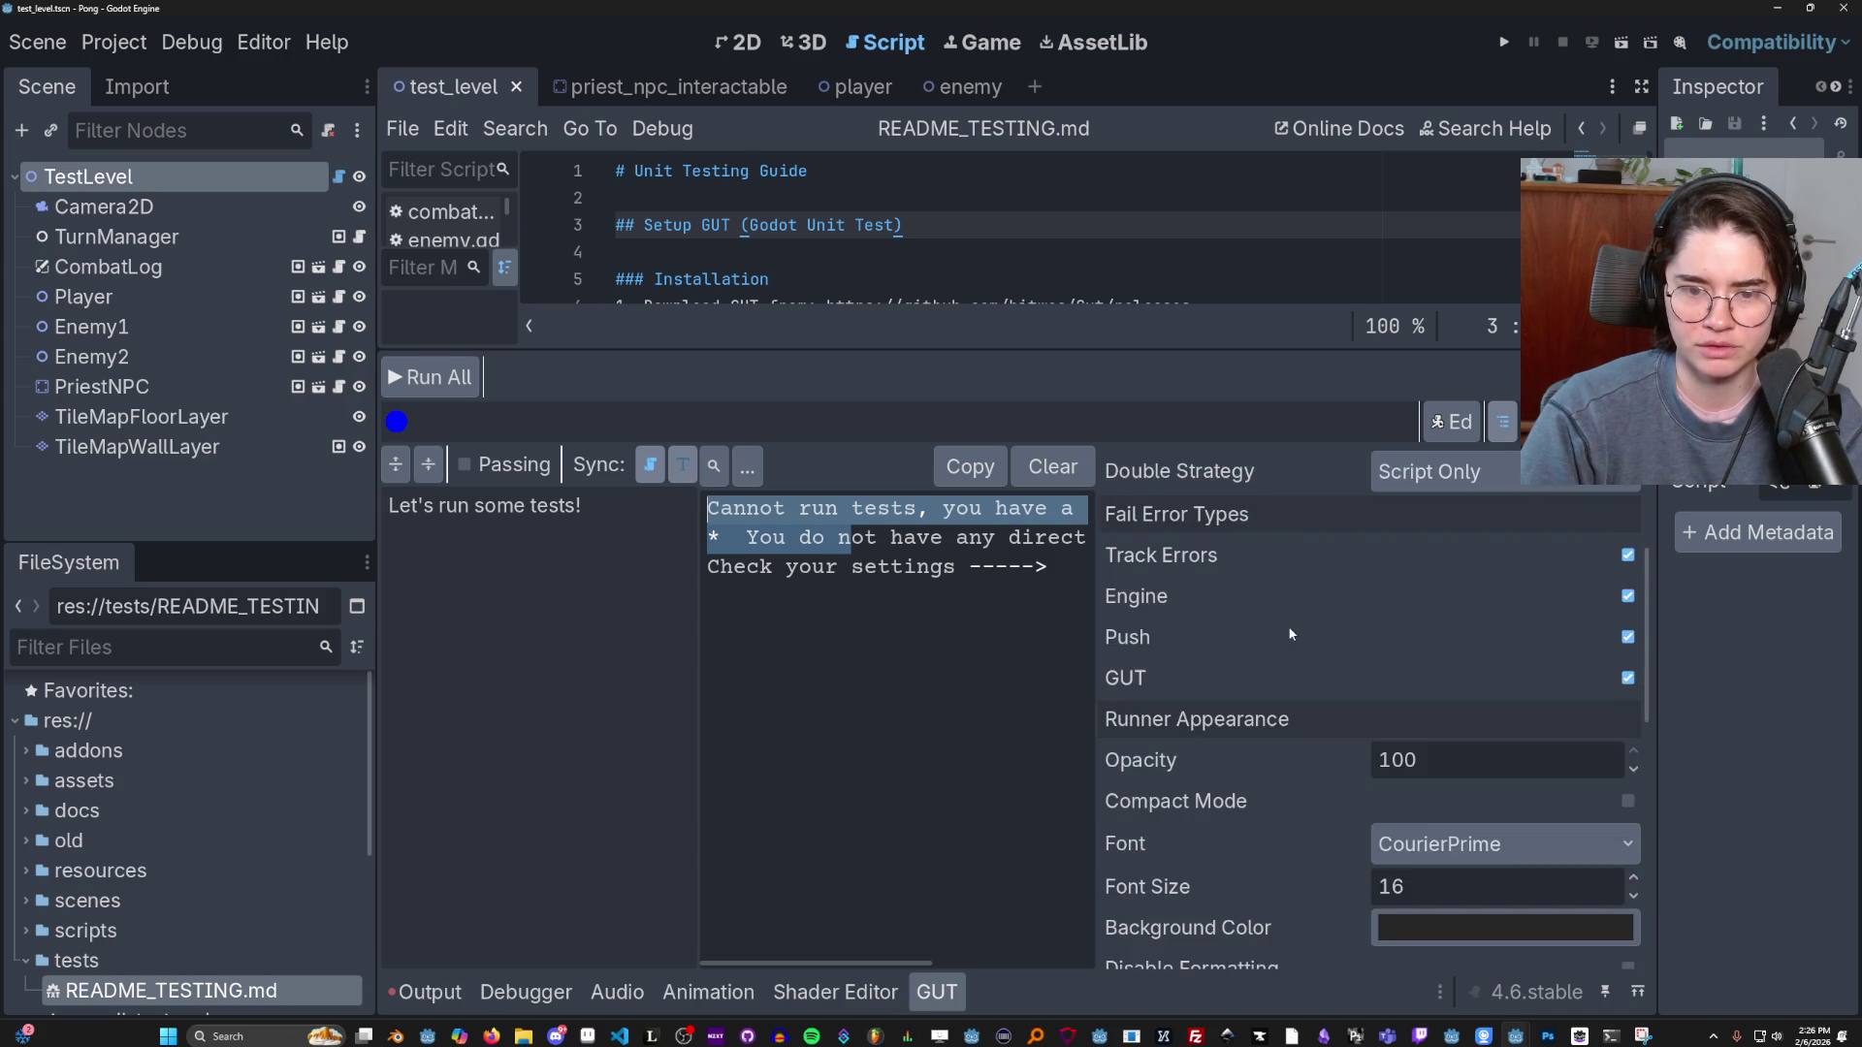
pyautogui.scroll(-3, 1261, 650)
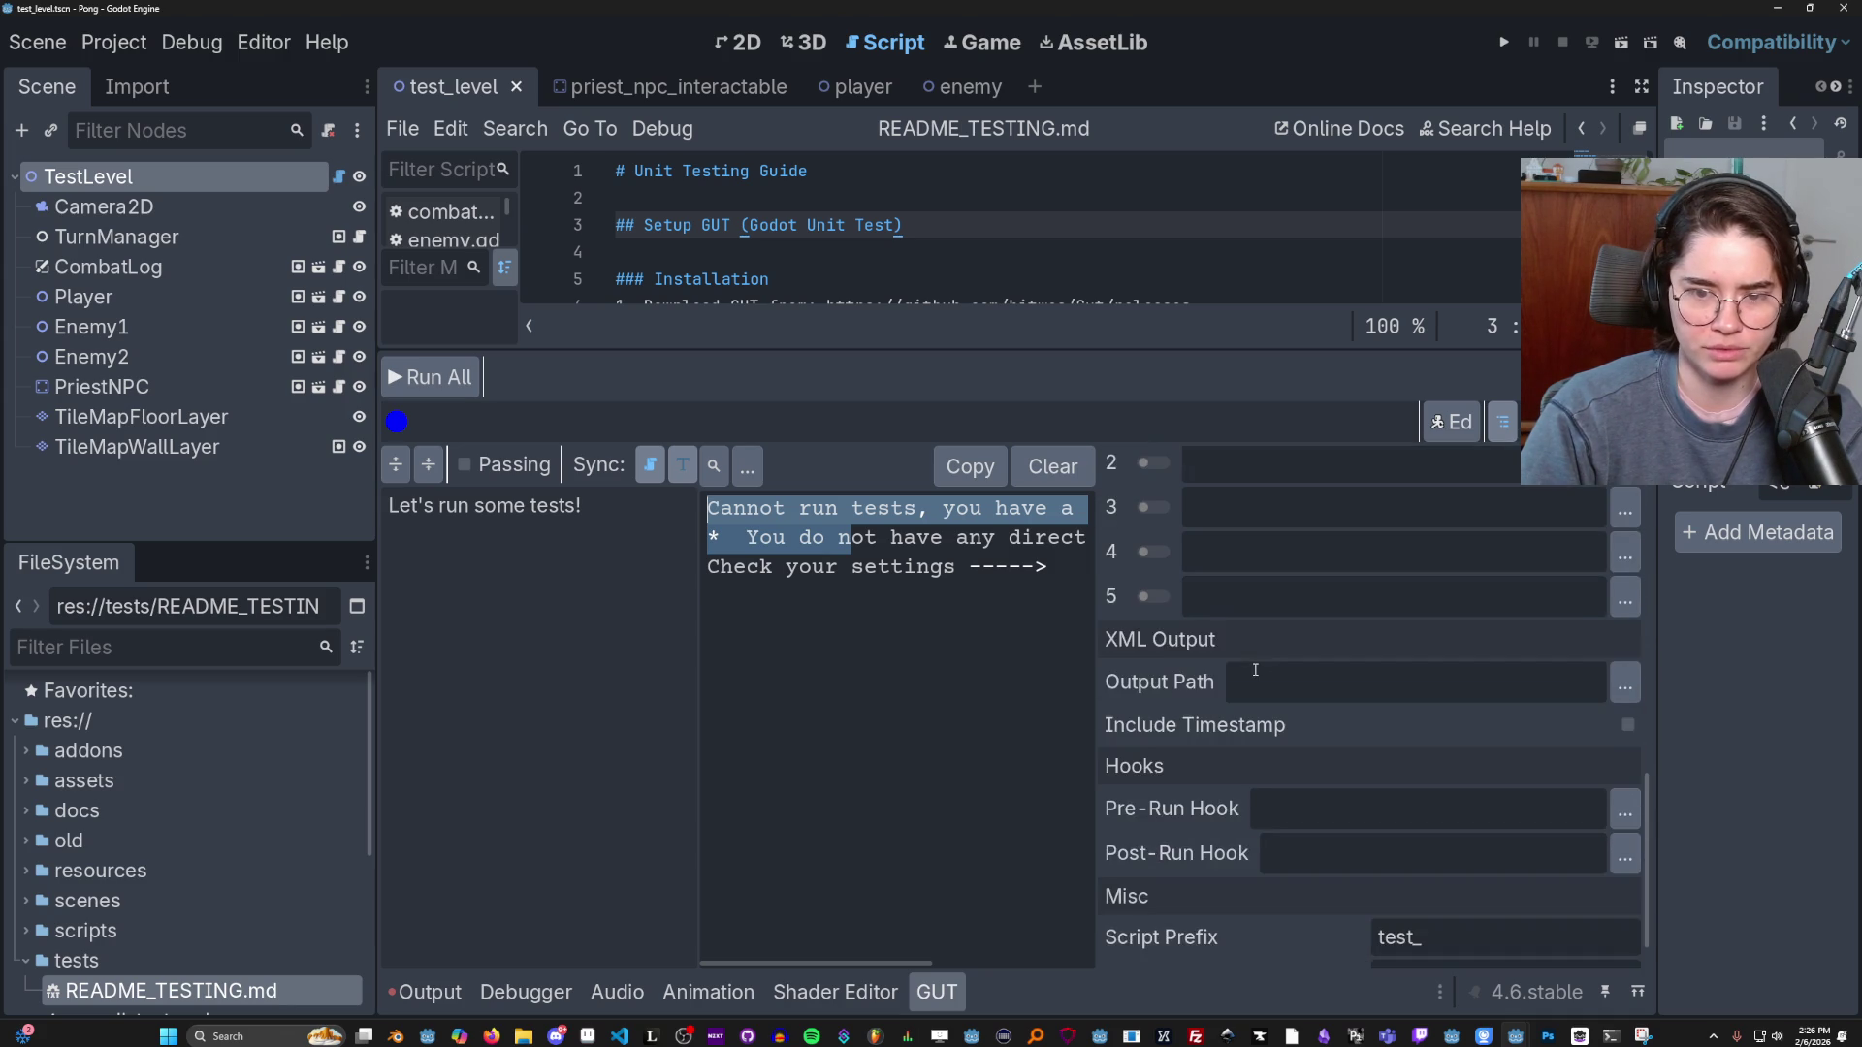
pyautogui.scroll(3, 1212, 602)
pyautogui.scroll(-1, 1173, 555)
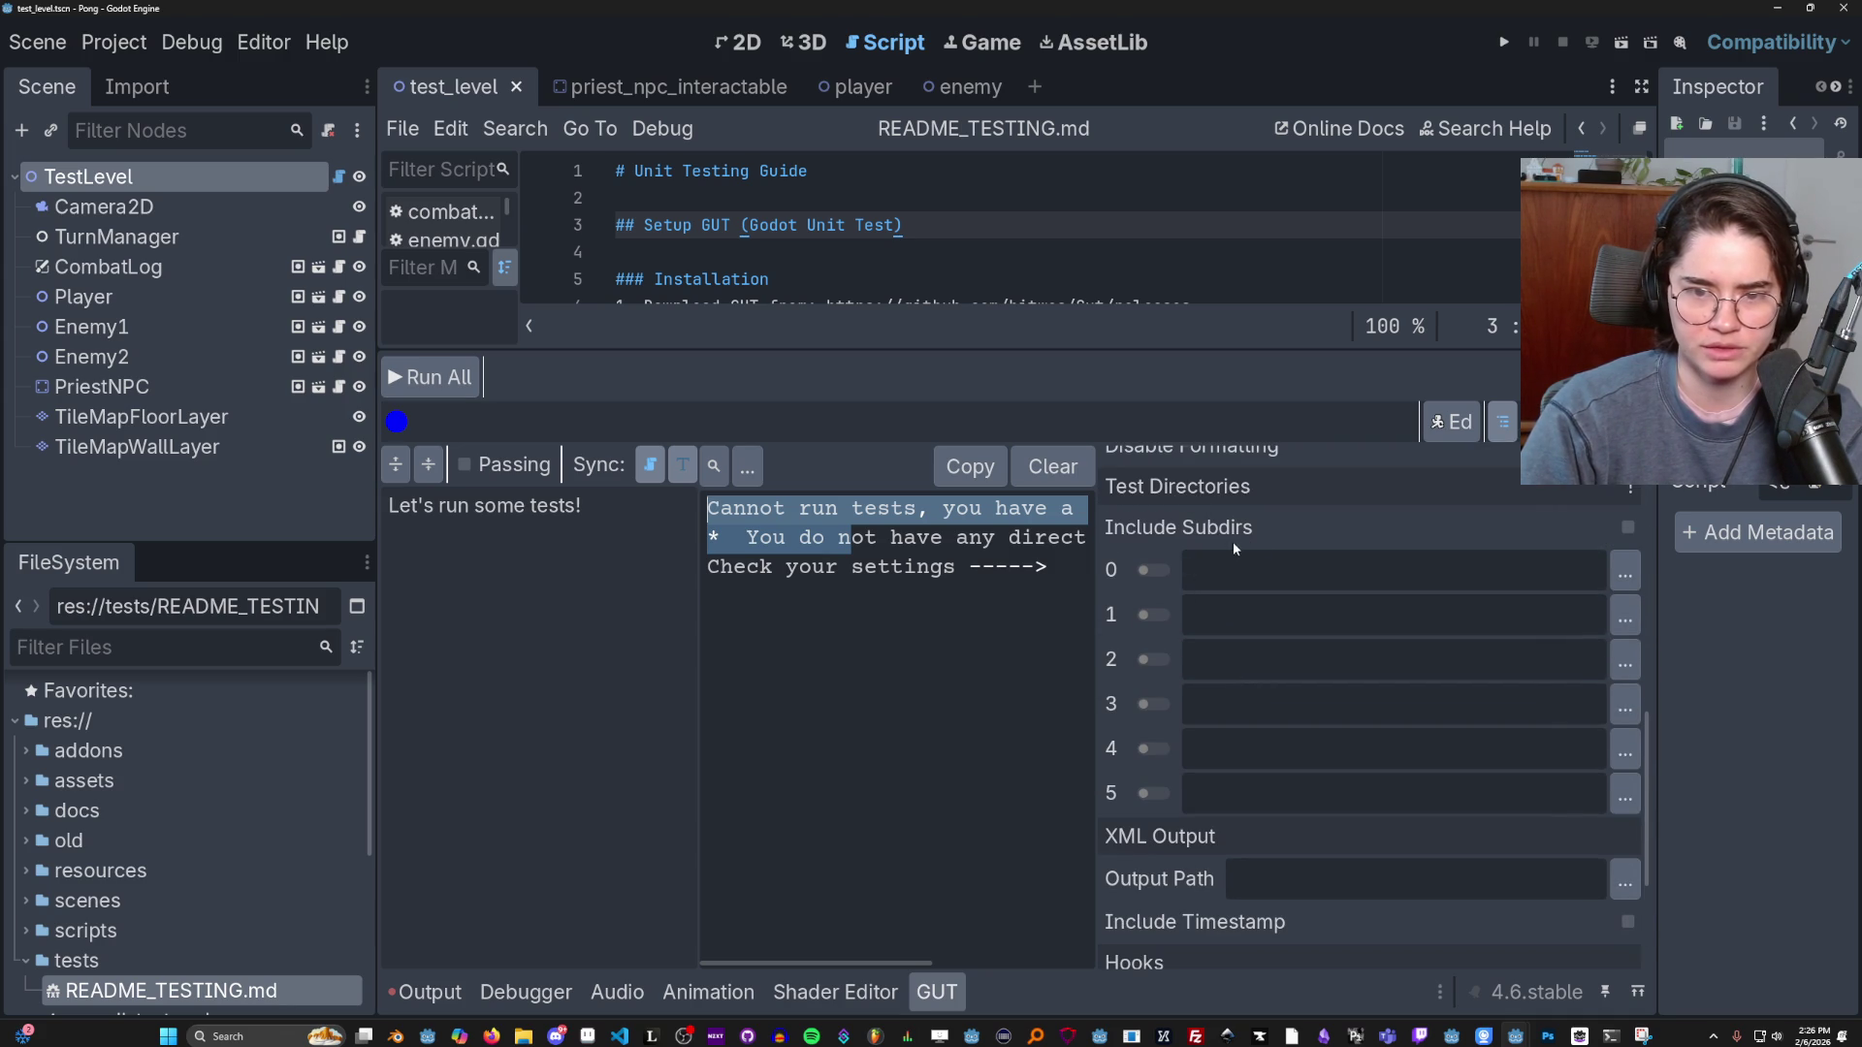
pyautogui.click(1614, 568)
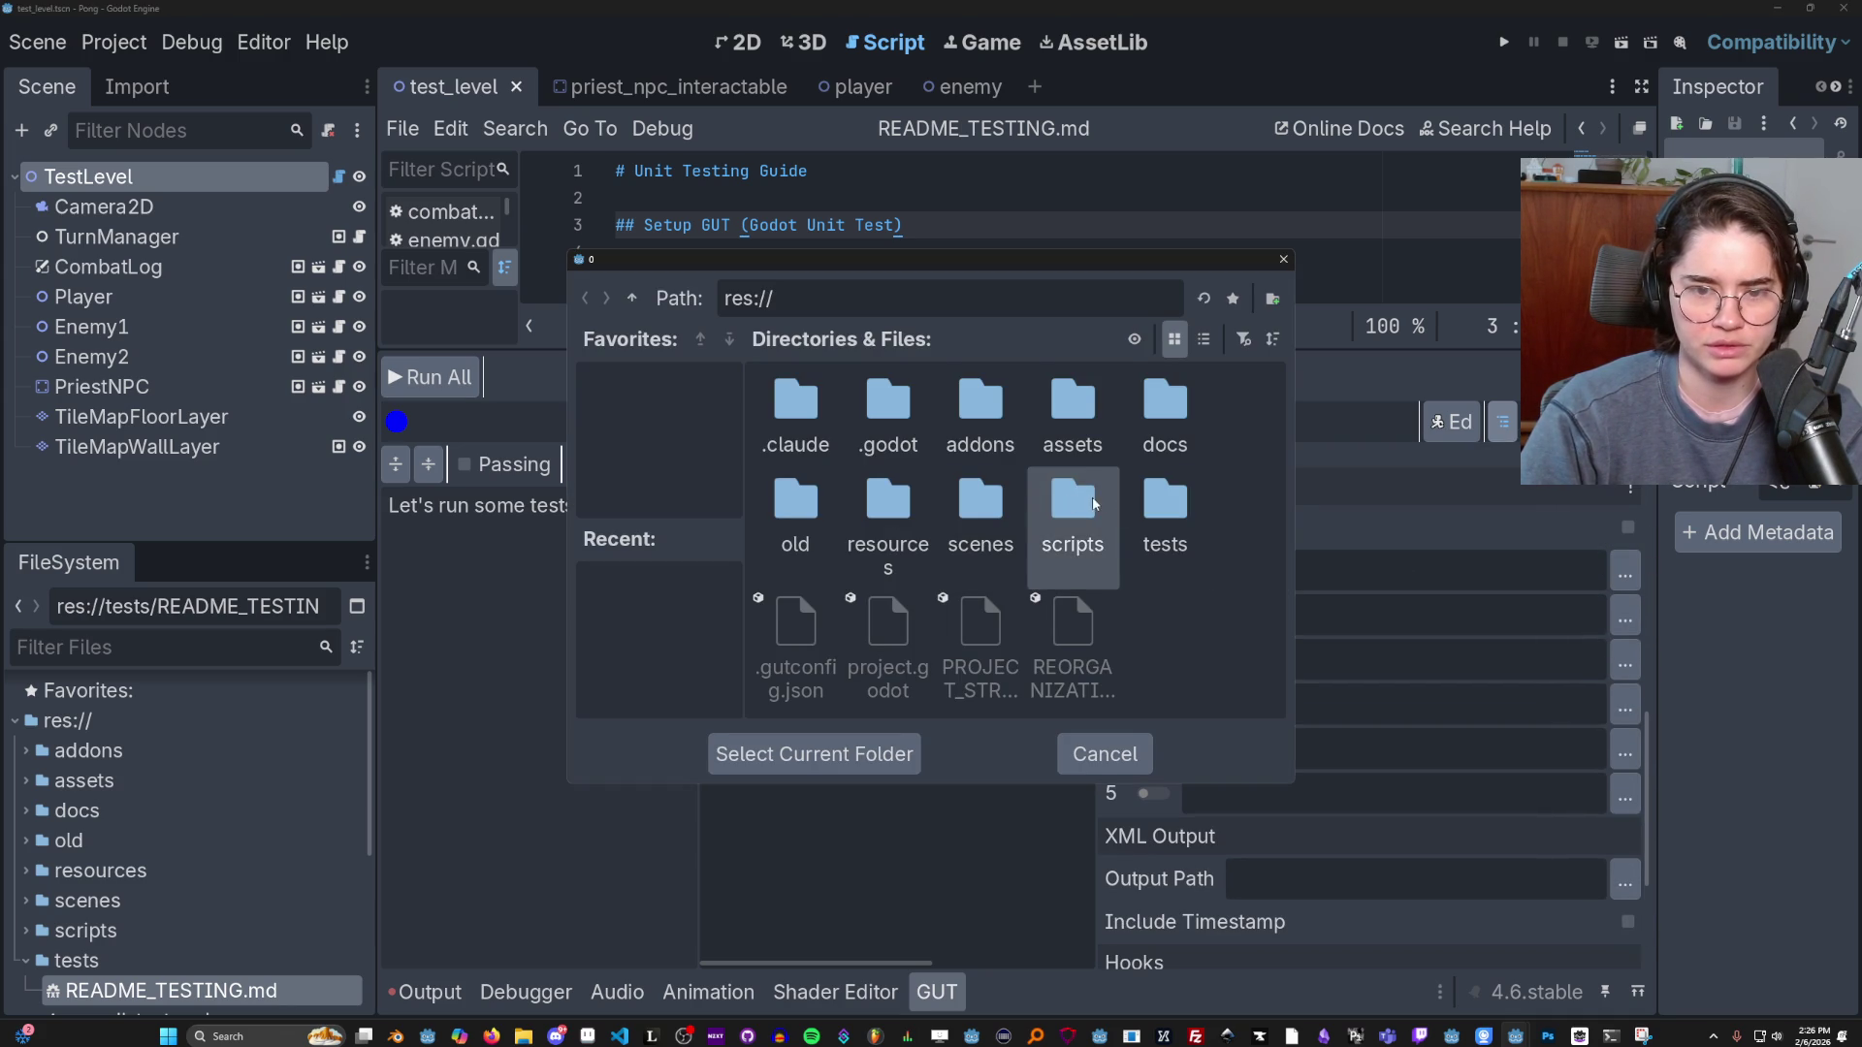
pyautogui.doubleClick(1165, 505)
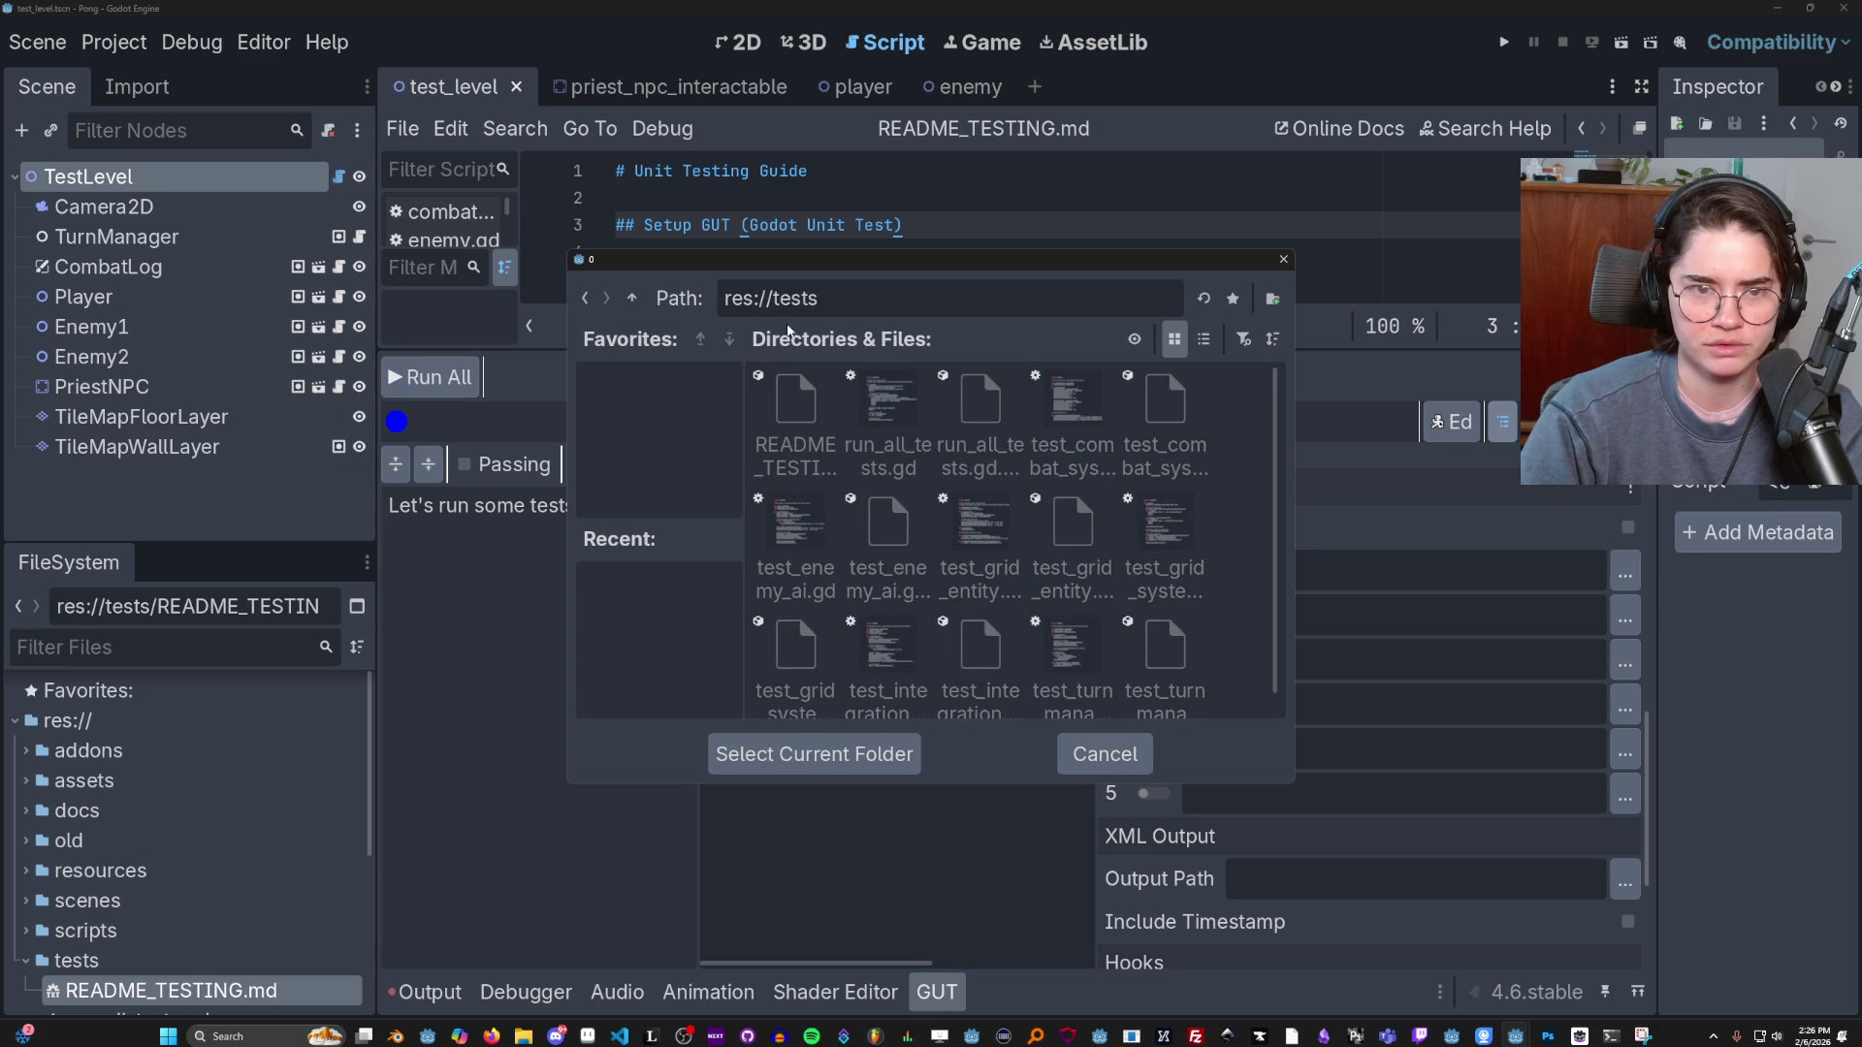
pyautogui.click(814, 754)
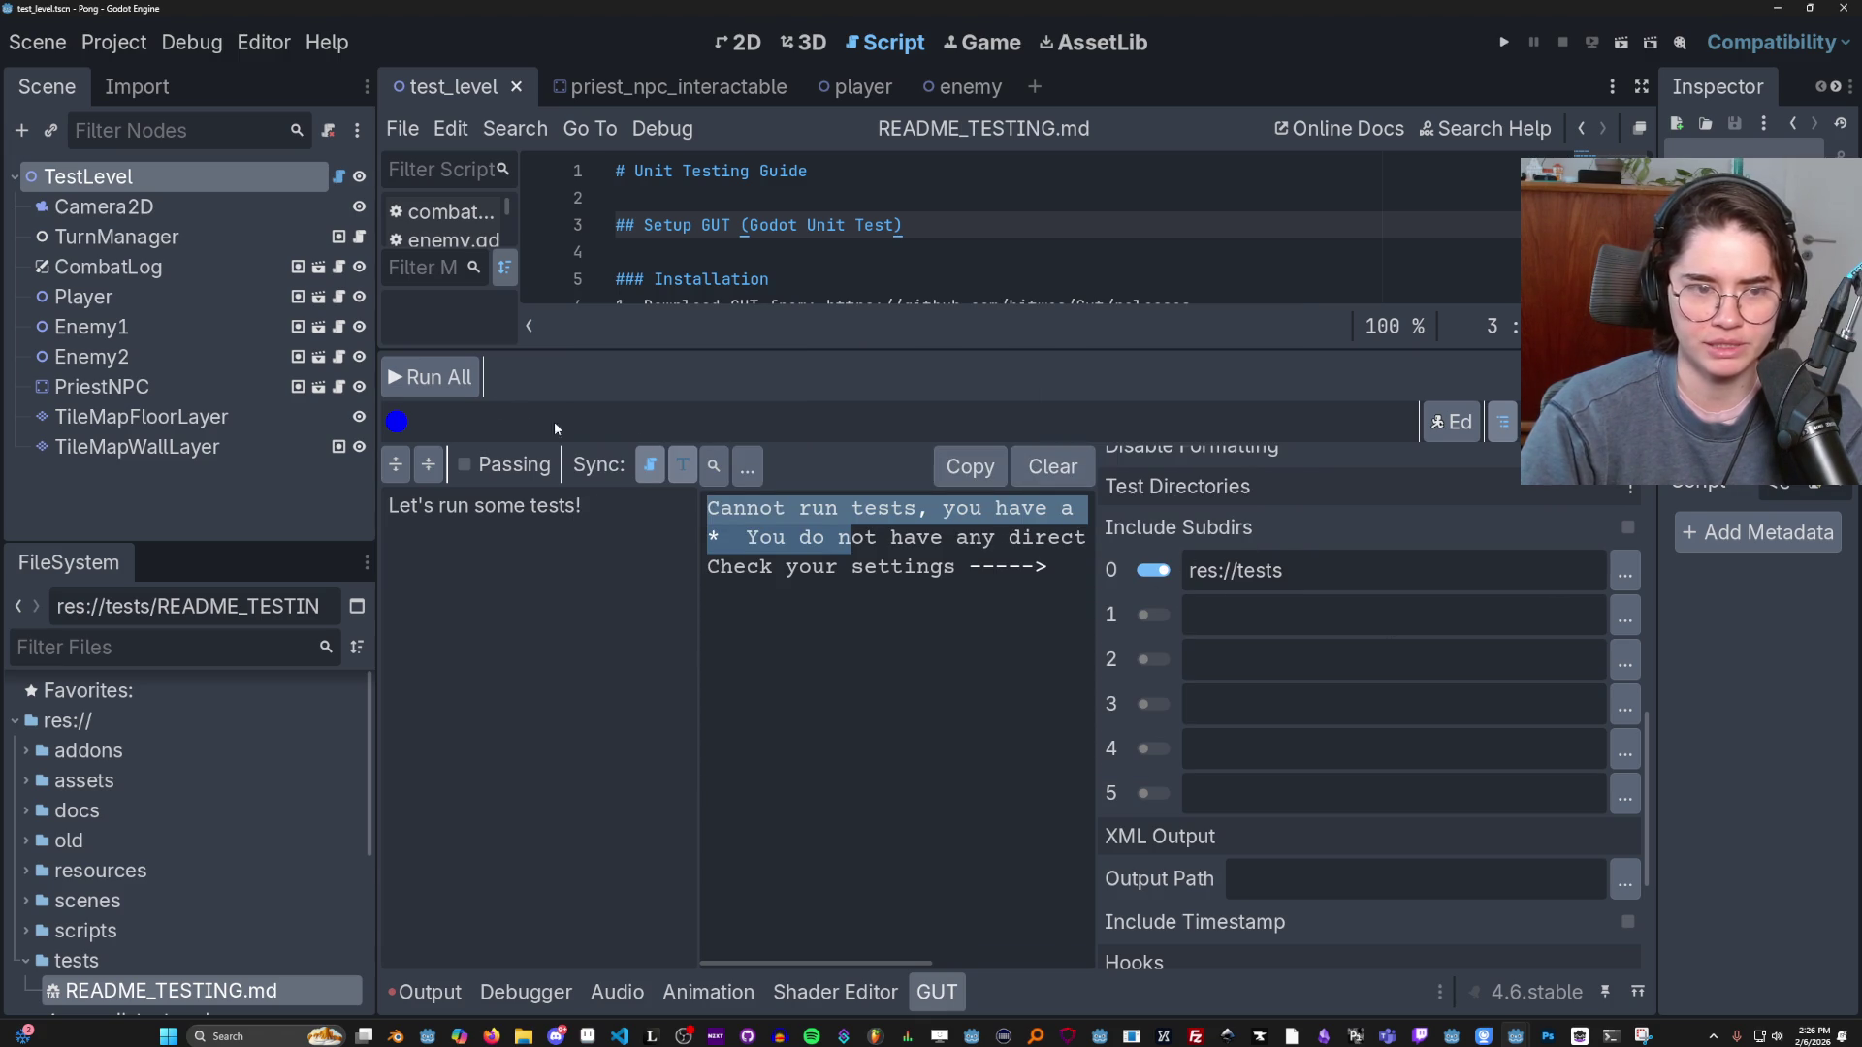
pyautogui.click(432, 377)
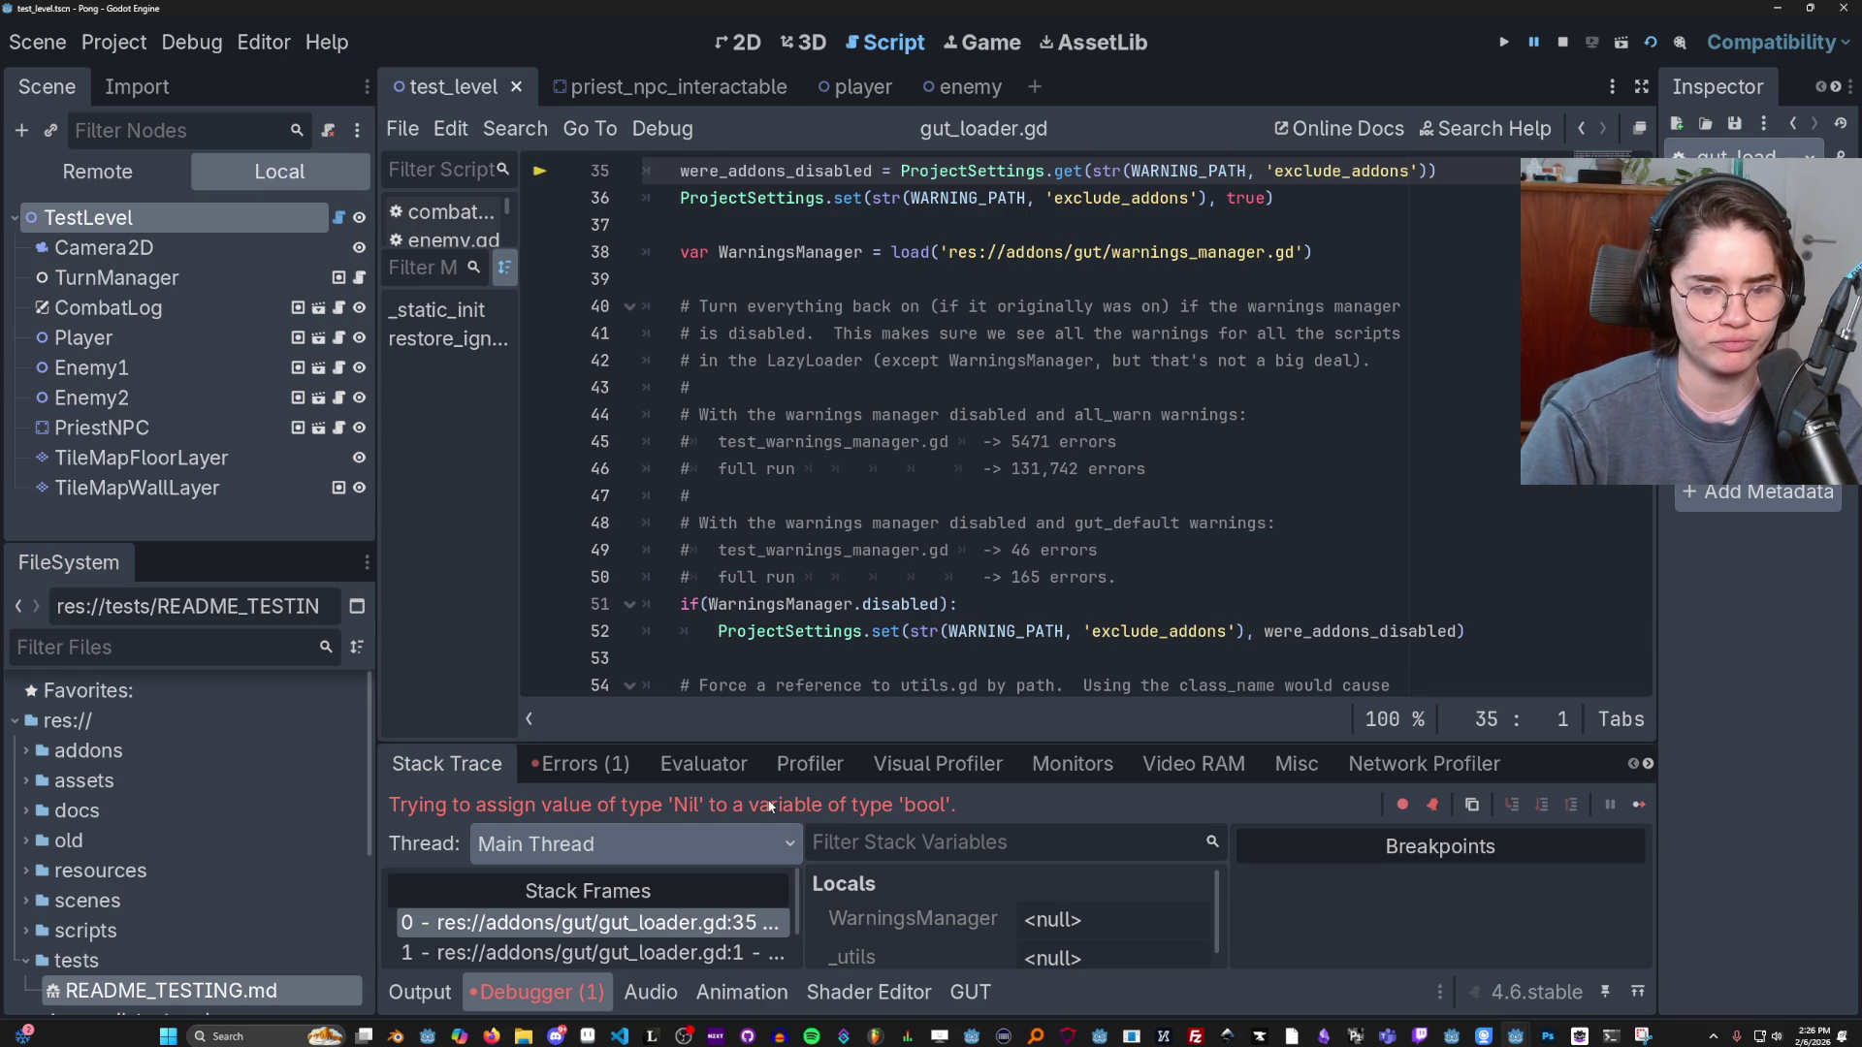
pyautogui.click(592, 922)
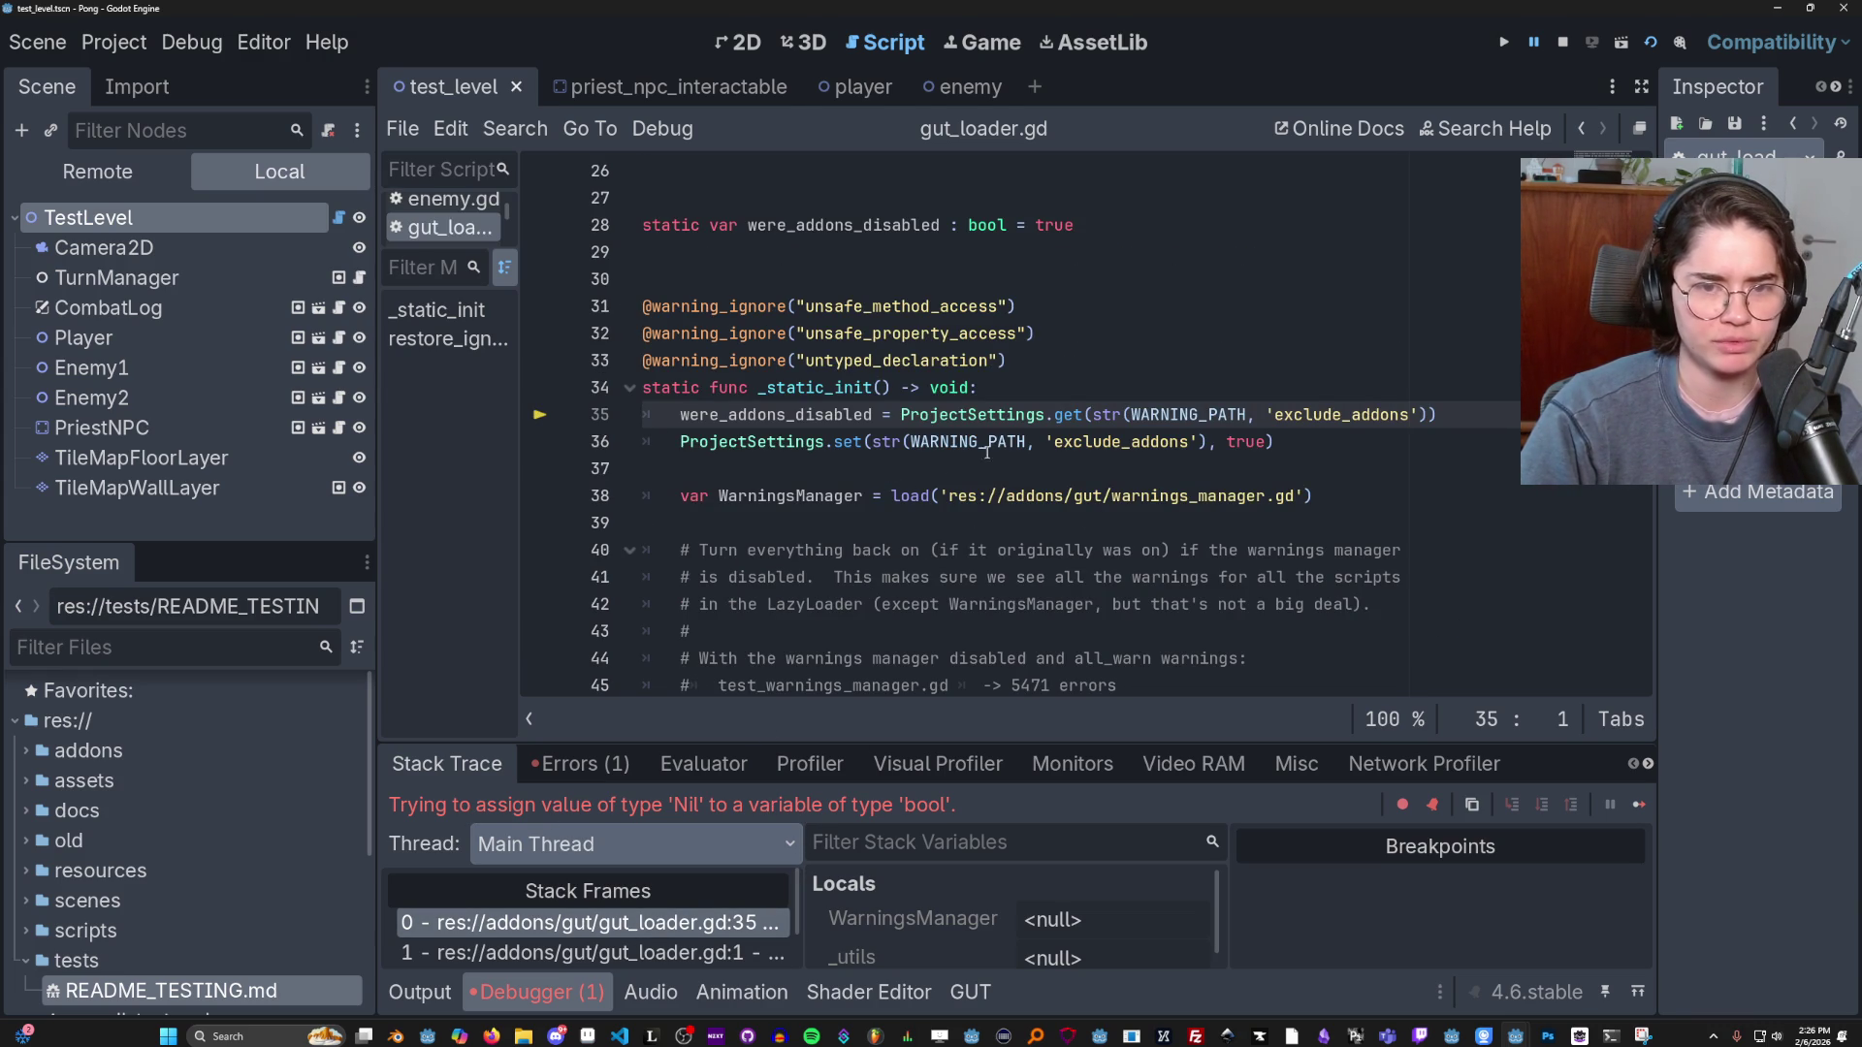
# Inspect the ProjectSettings.get WARNING_PATH 'exclude_addons' expression on gut_loader.gd line 35.
pyautogui.doubleClick(819, 415)
pyautogui.doubleClick(931, 414)
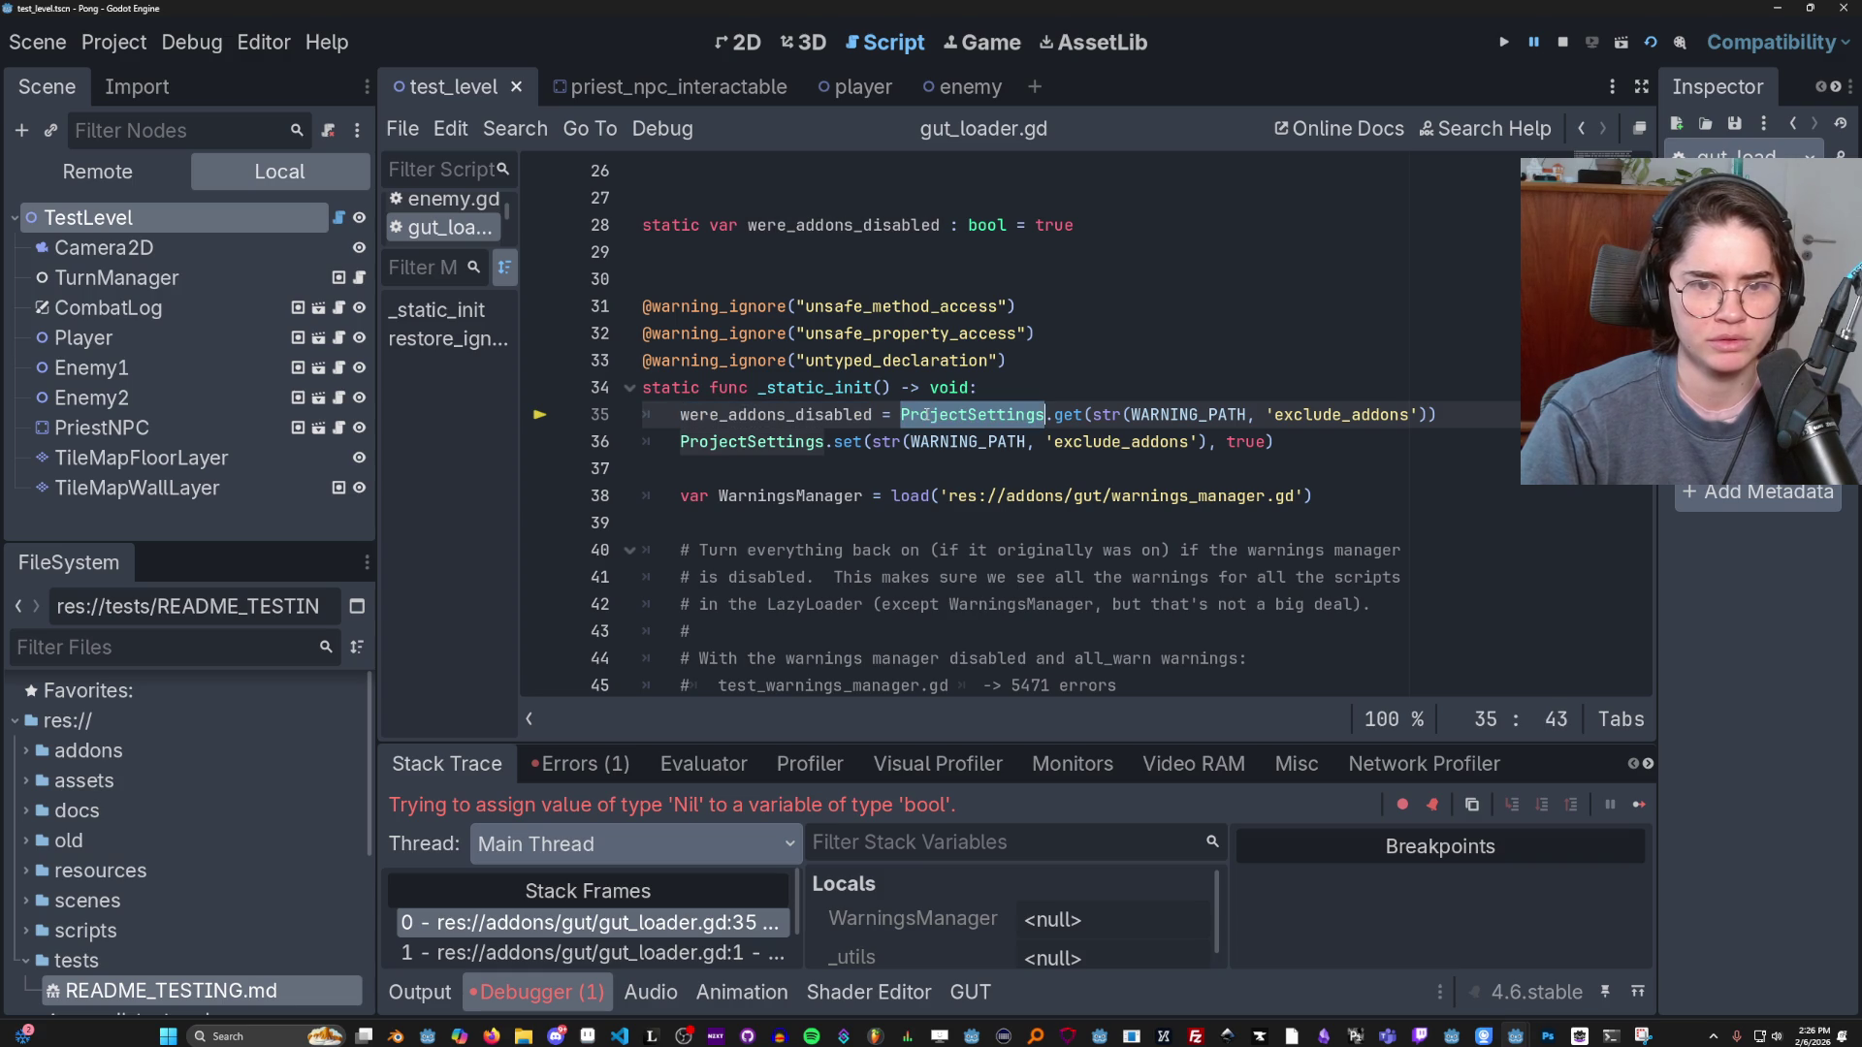
pyautogui.doubleClick(1067, 415)
pyautogui.doubleClick(1188, 415)
pyautogui.doubleClick(1107, 415)
pyautogui.doubleClick(1034, 414)
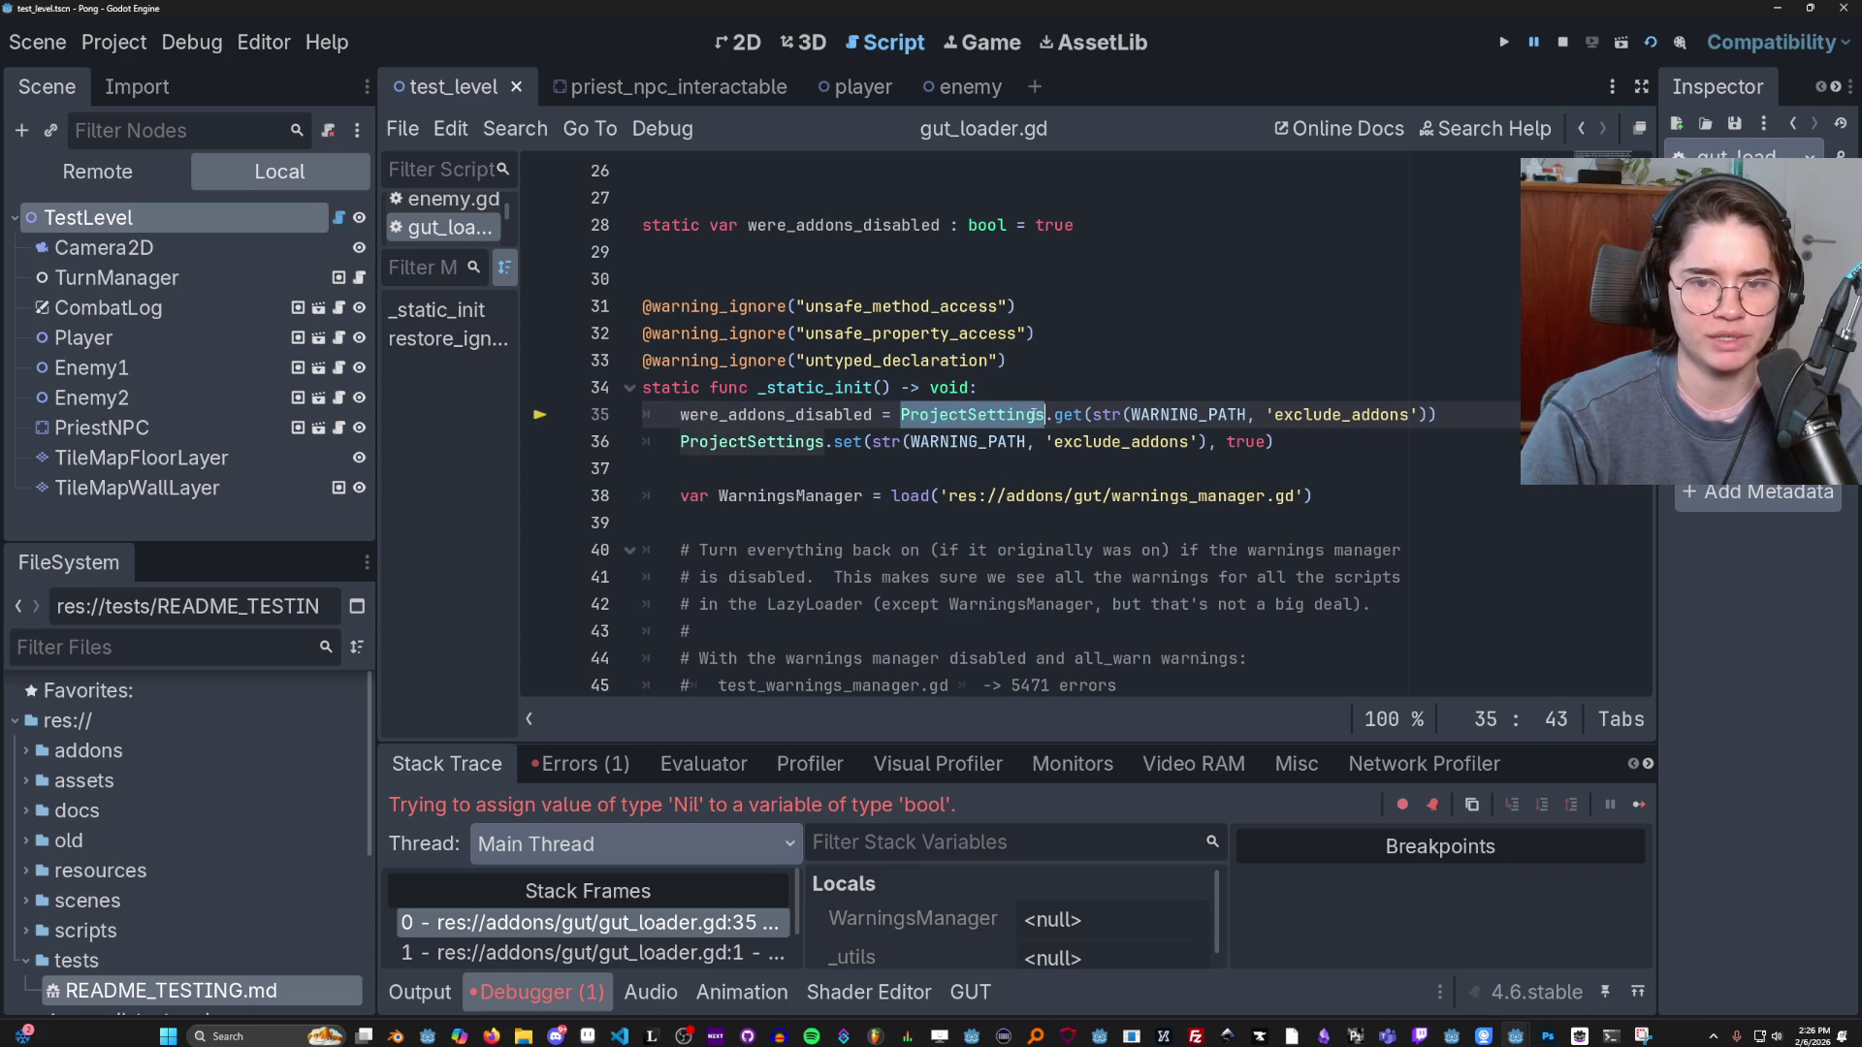
pyautogui.doubleClick(1188, 415)
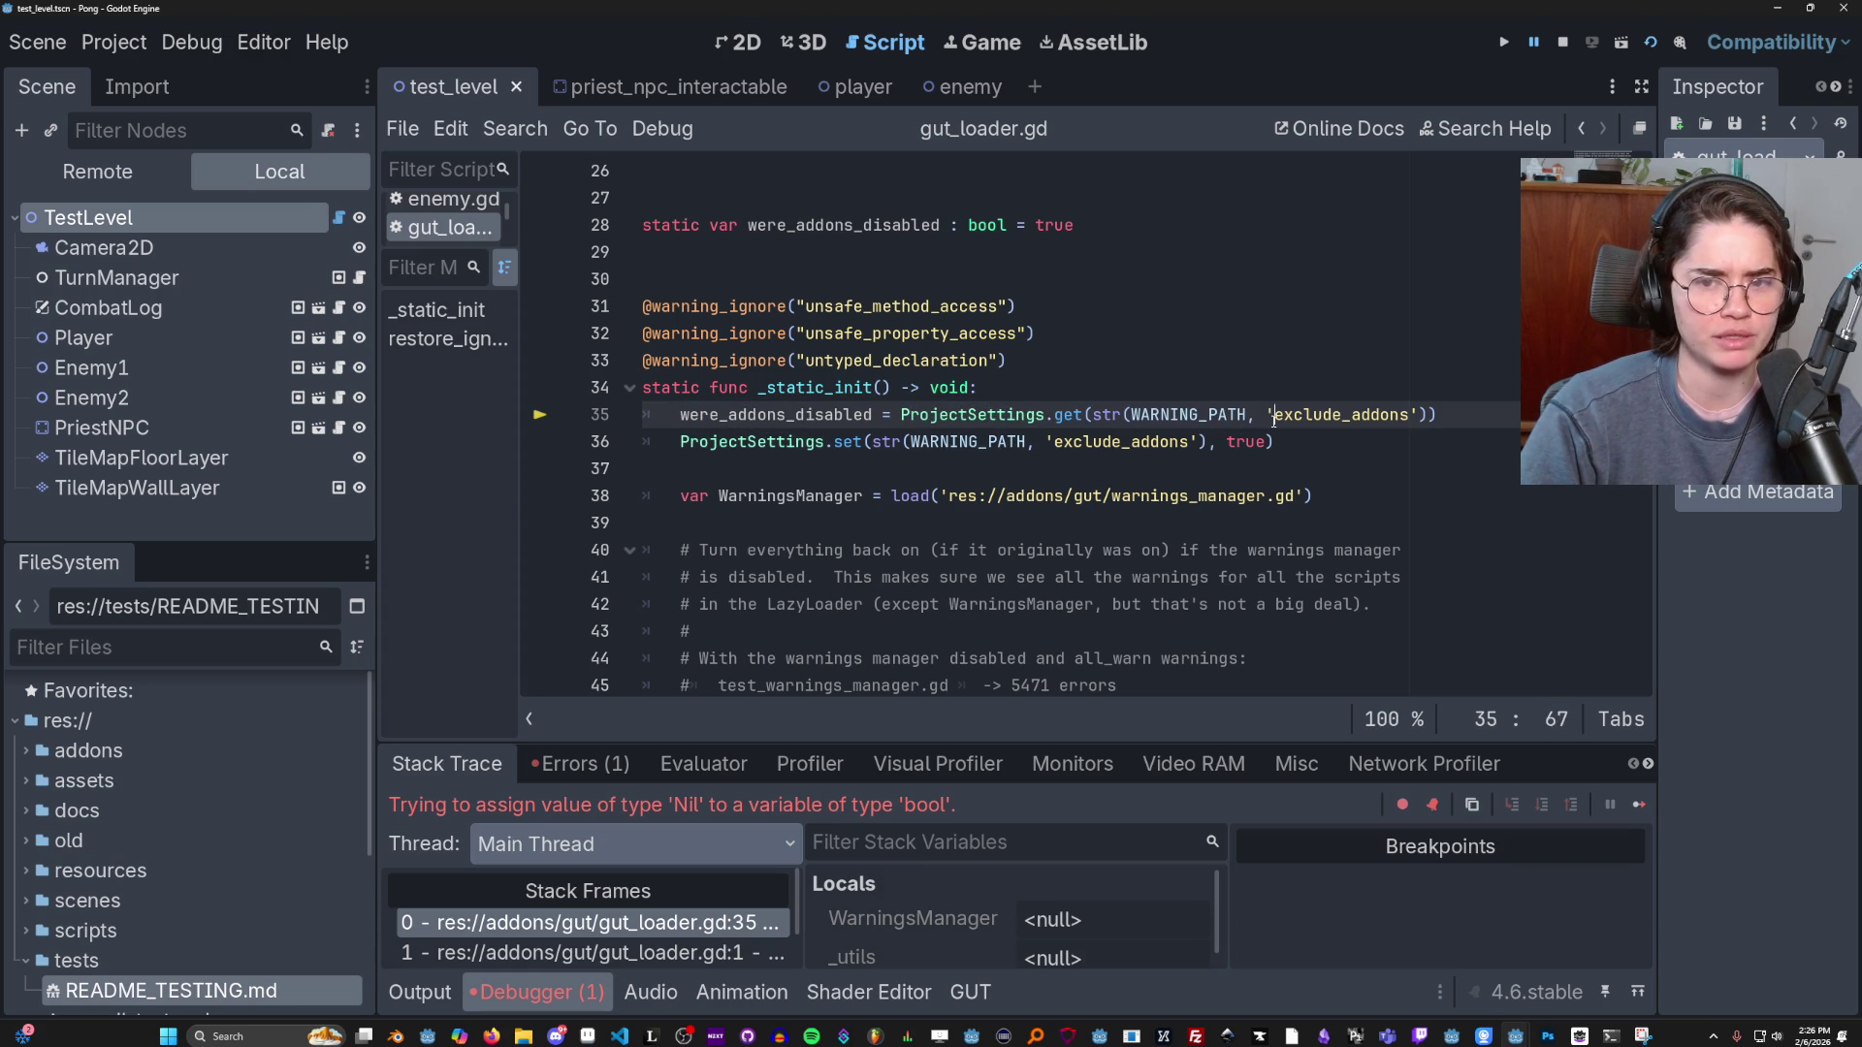
pyautogui.doubleClick(1341, 415)
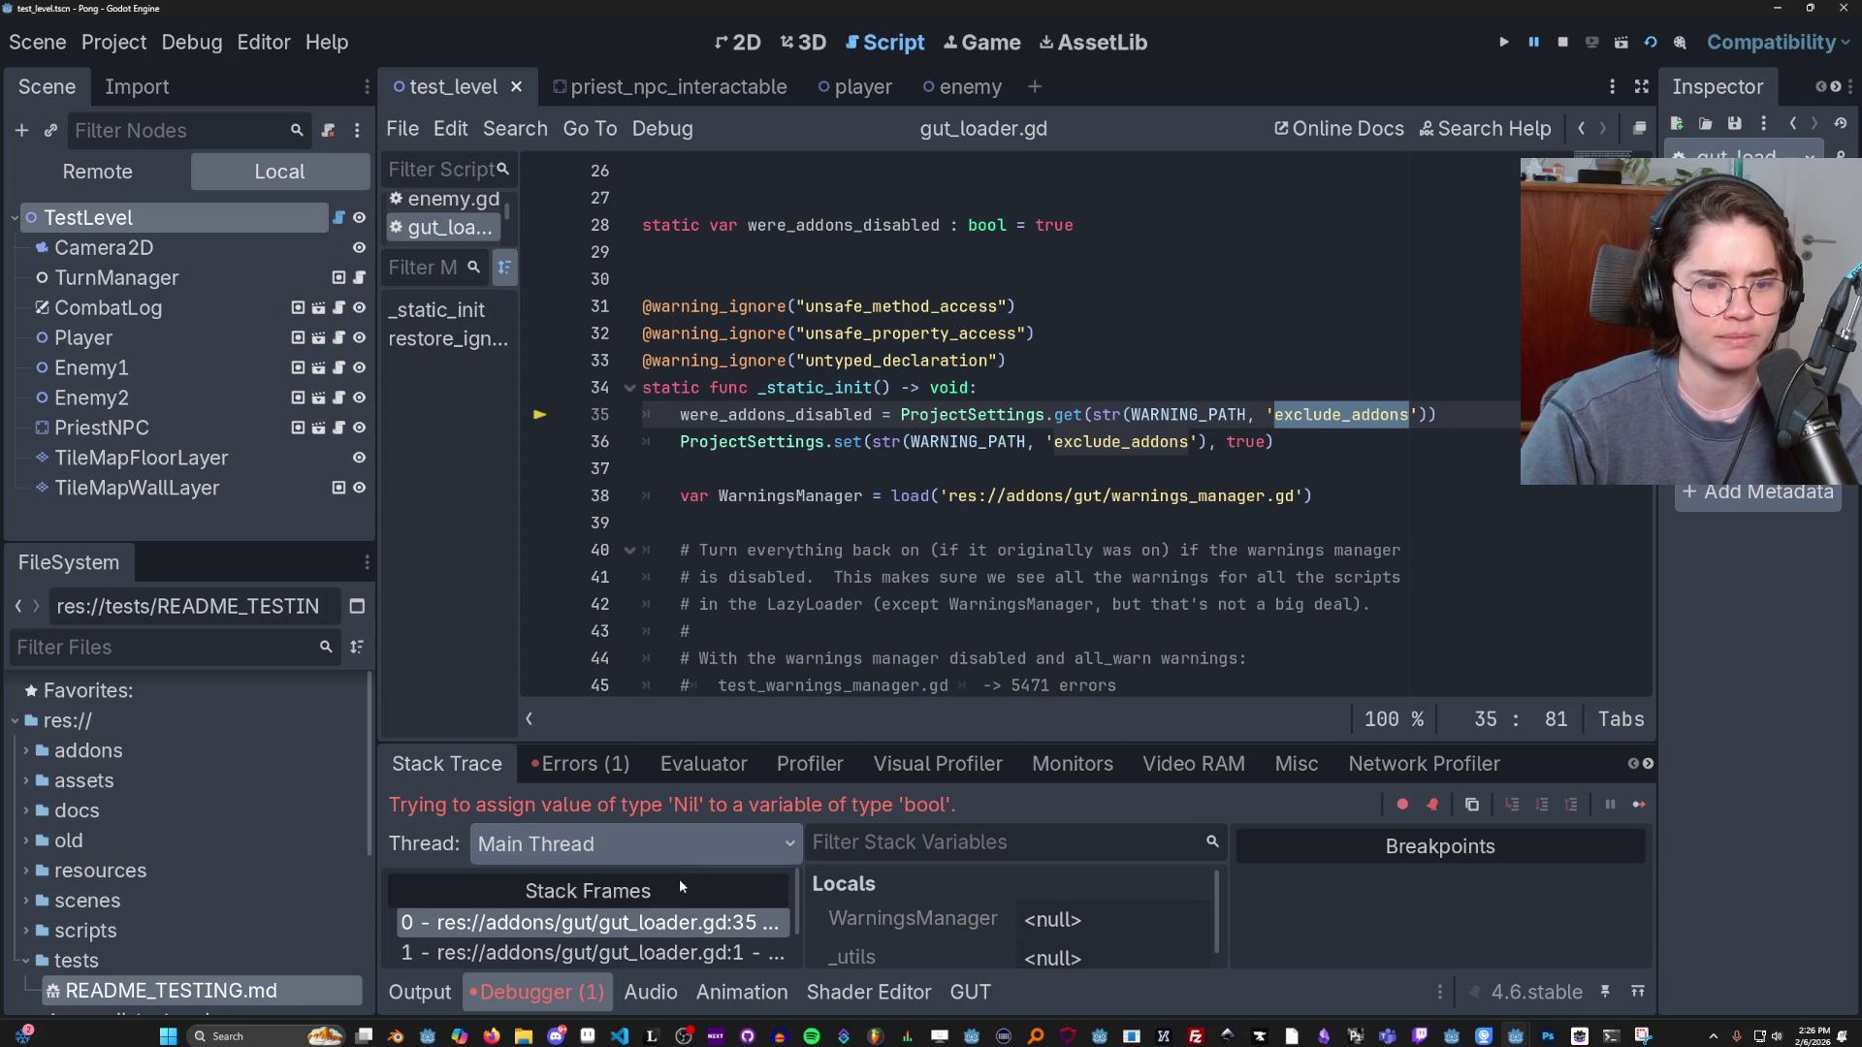
# Copy the _static_init Nil-to-bool error from the Debugger's Errors list and return to the terminal.
pyautogui.click(672, 924)
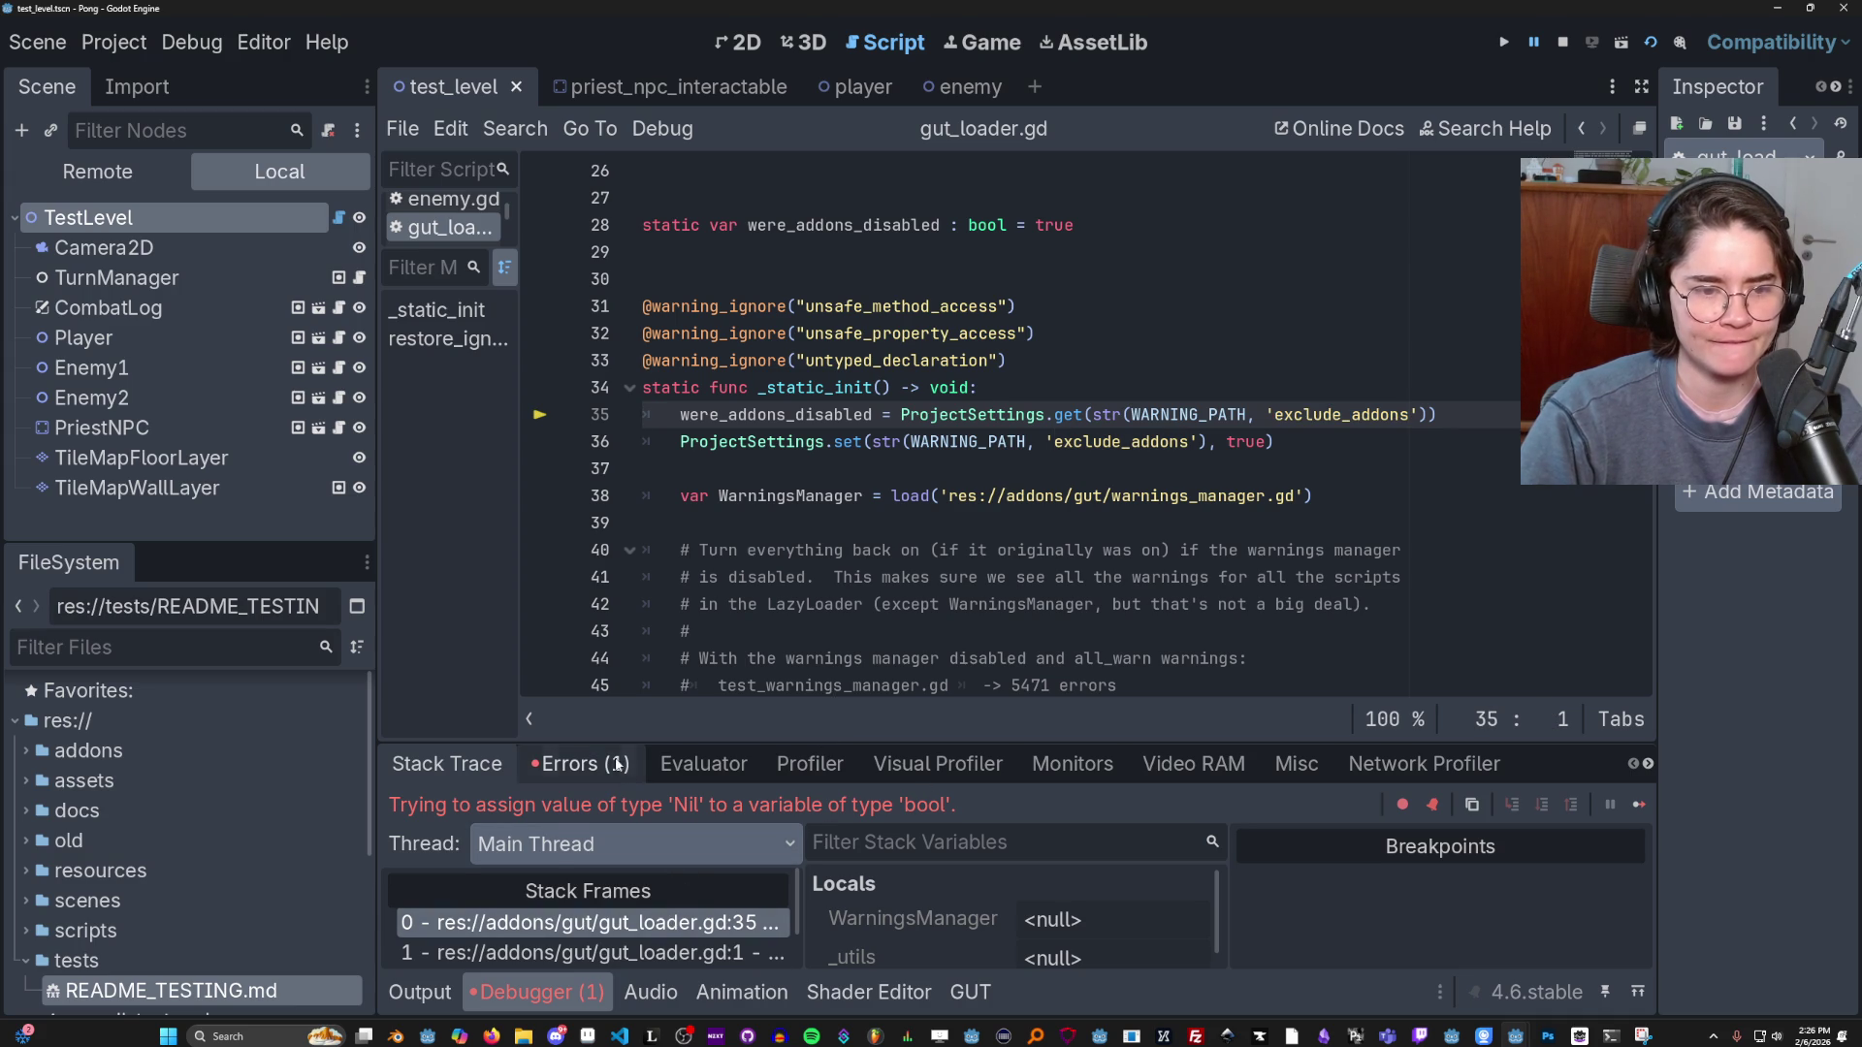
pyautogui.click(579, 764)
pyautogui.click(426, 991)
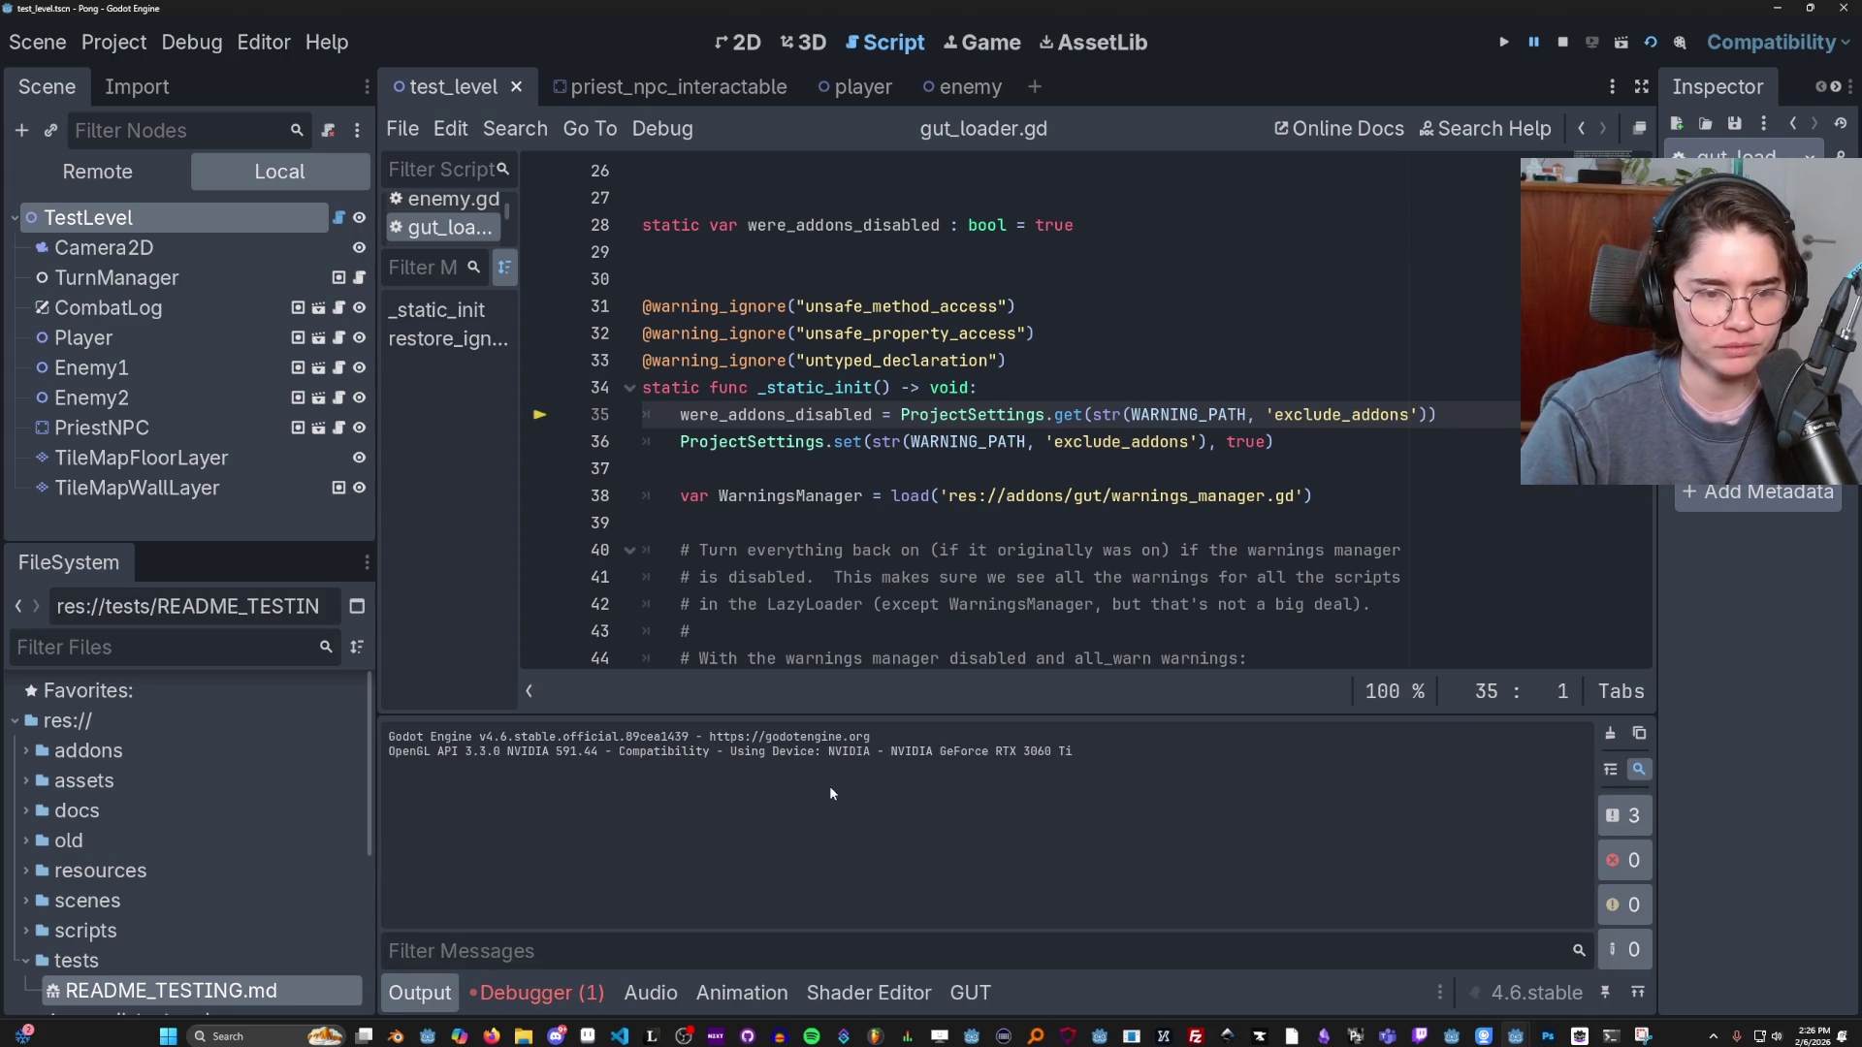
pyautogui.click(539, 992)
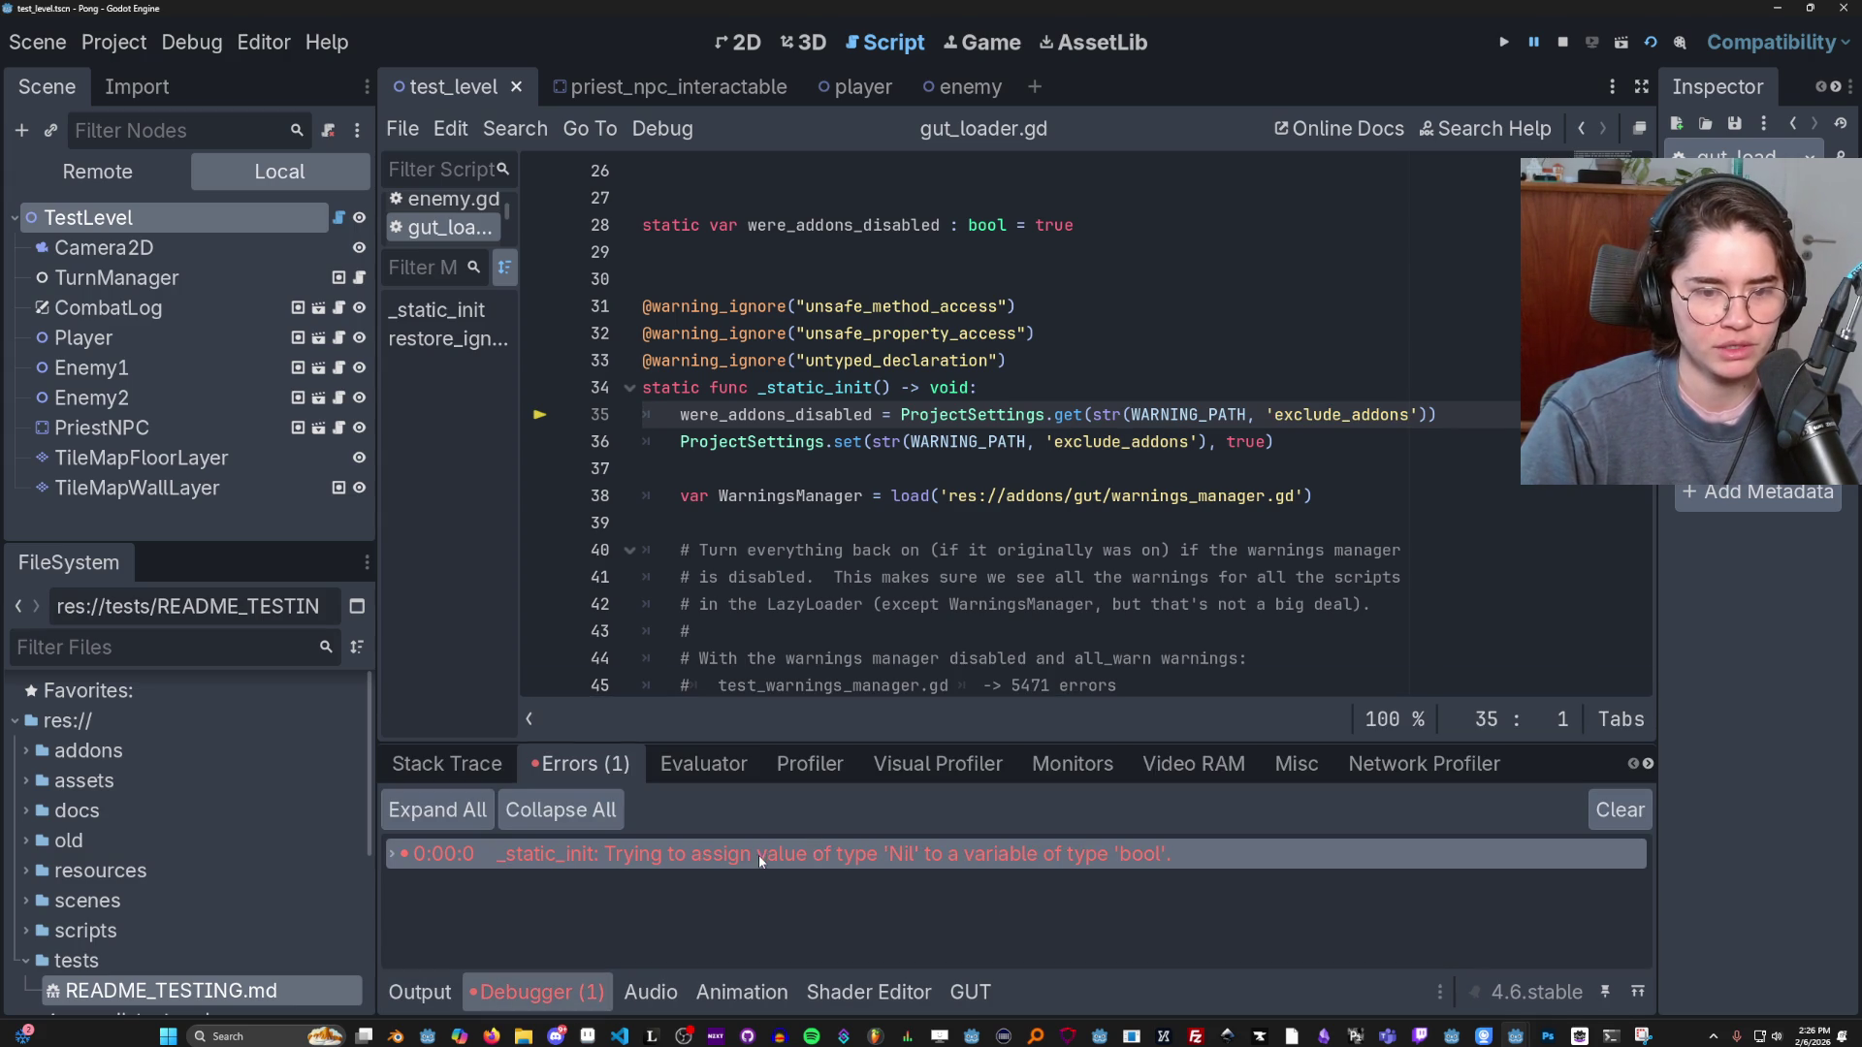
pyautogui.rightClick(986, 854)
pyautogui.click(1028, 876)
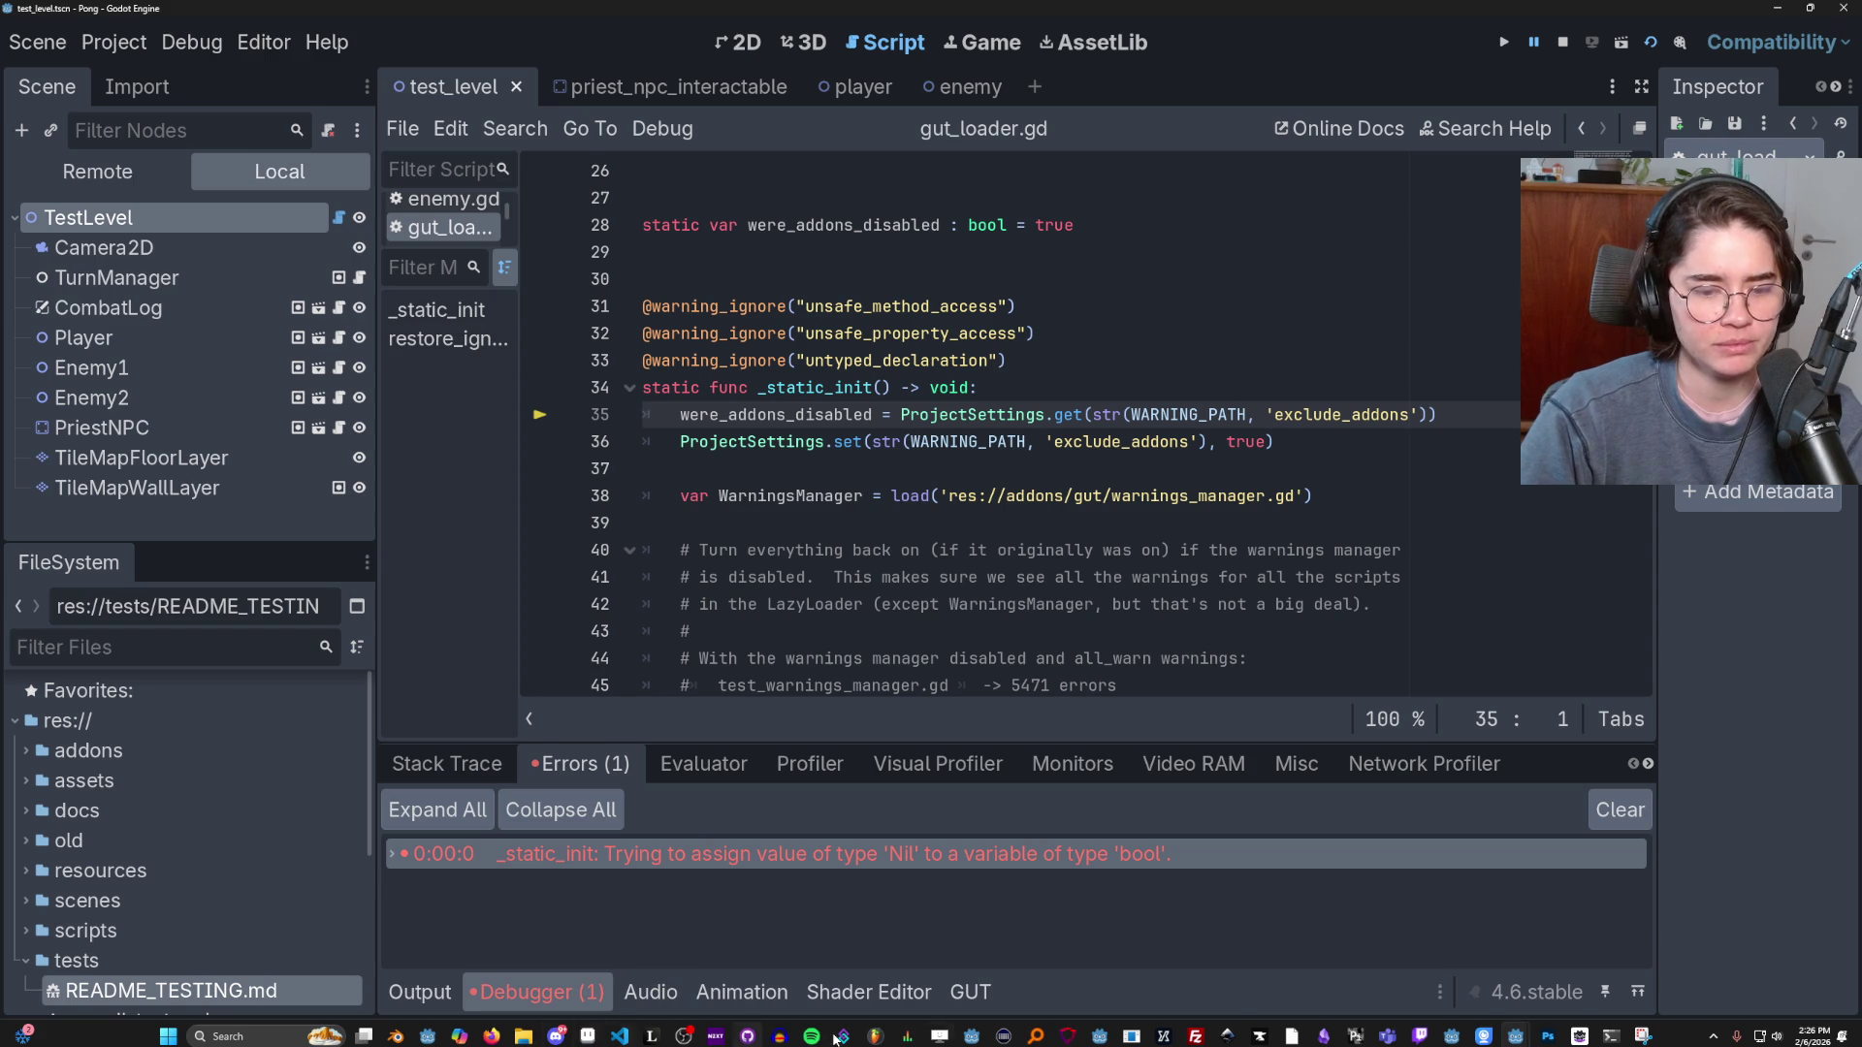
pyautogui.click(1611, 1036)
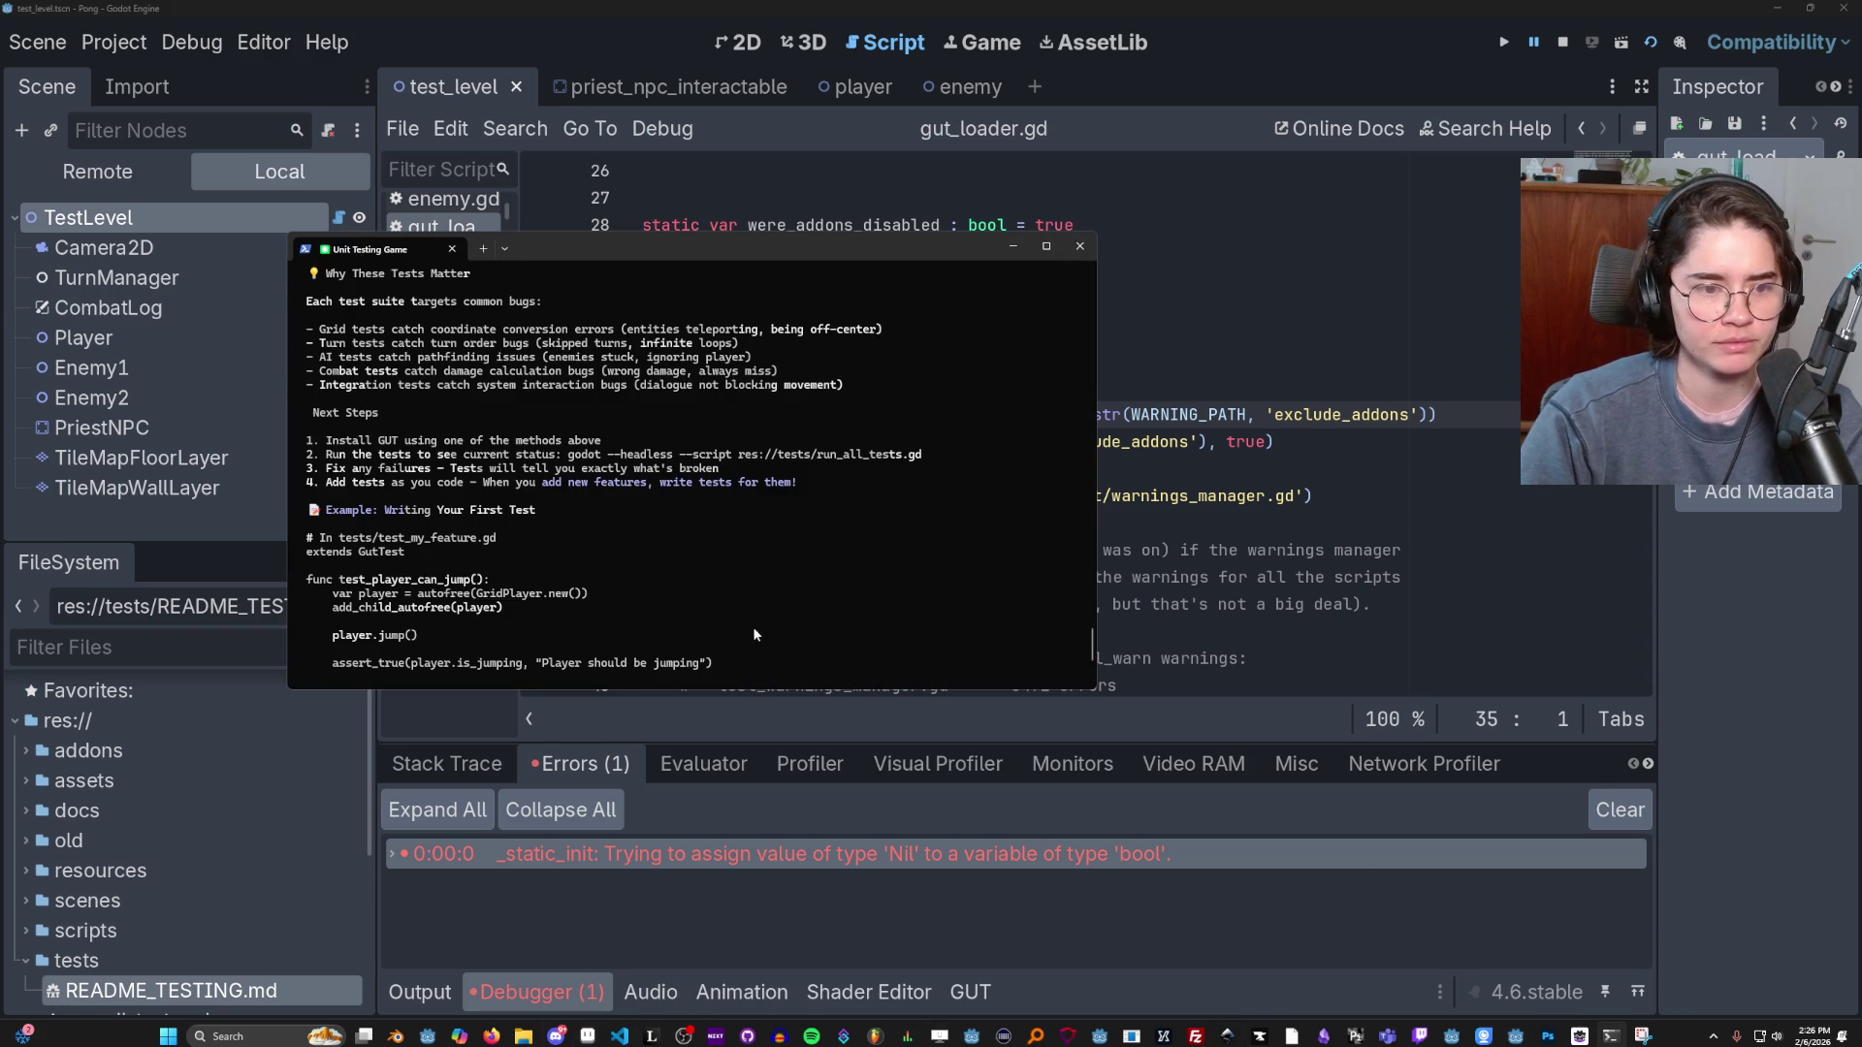
# Paste the error to Claude, allow the godot --version check, and accept the project.godot edit.
pyautogui.write("E 0:00:00:606   _static_init: Trying to assign value of type 'Nil' to a variable of type 'bool'.   <GDScript Source>gut_loader.gd:35 @ _static_init()   <Stack Trace> gut_loader.gd:35 @ _static_init()                 gut_loader.gd:1 @ @static_initializer()                 run_from_editor.gd:11 @ _init()")
pyautogui.press('Return')
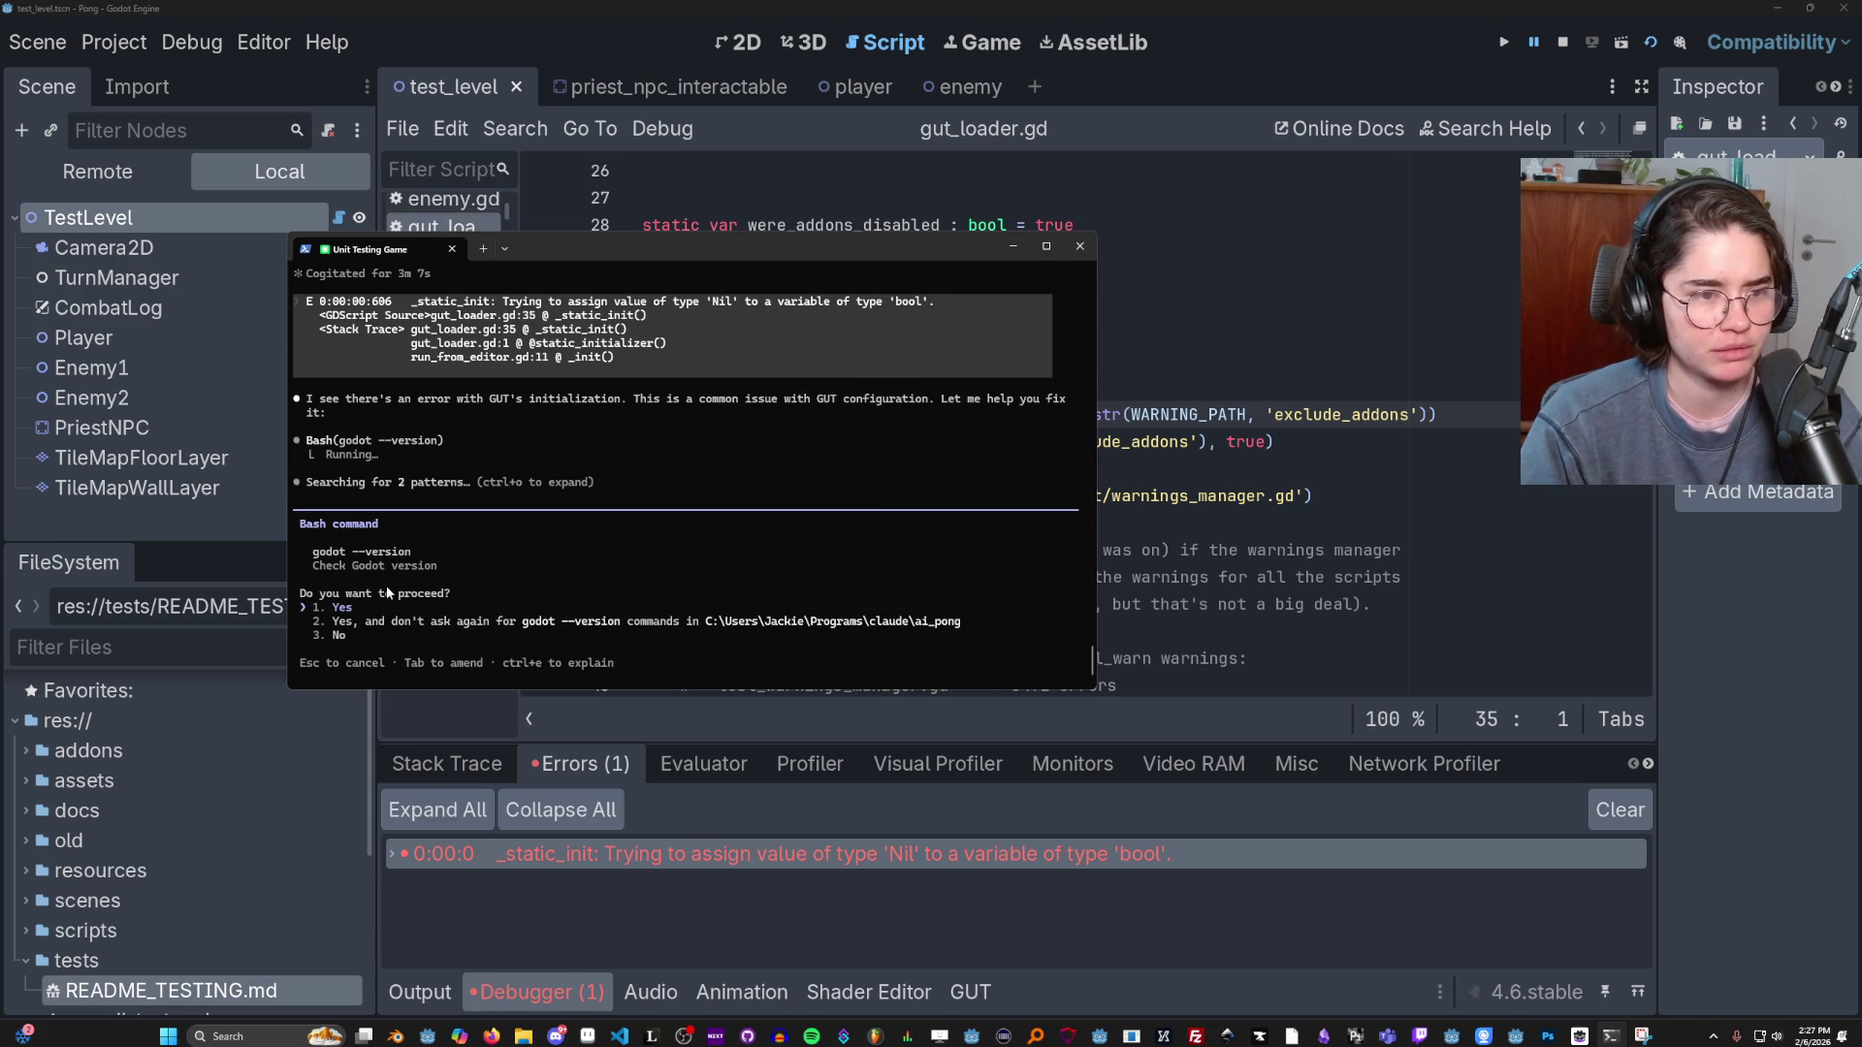
pyautogui.press('Return')
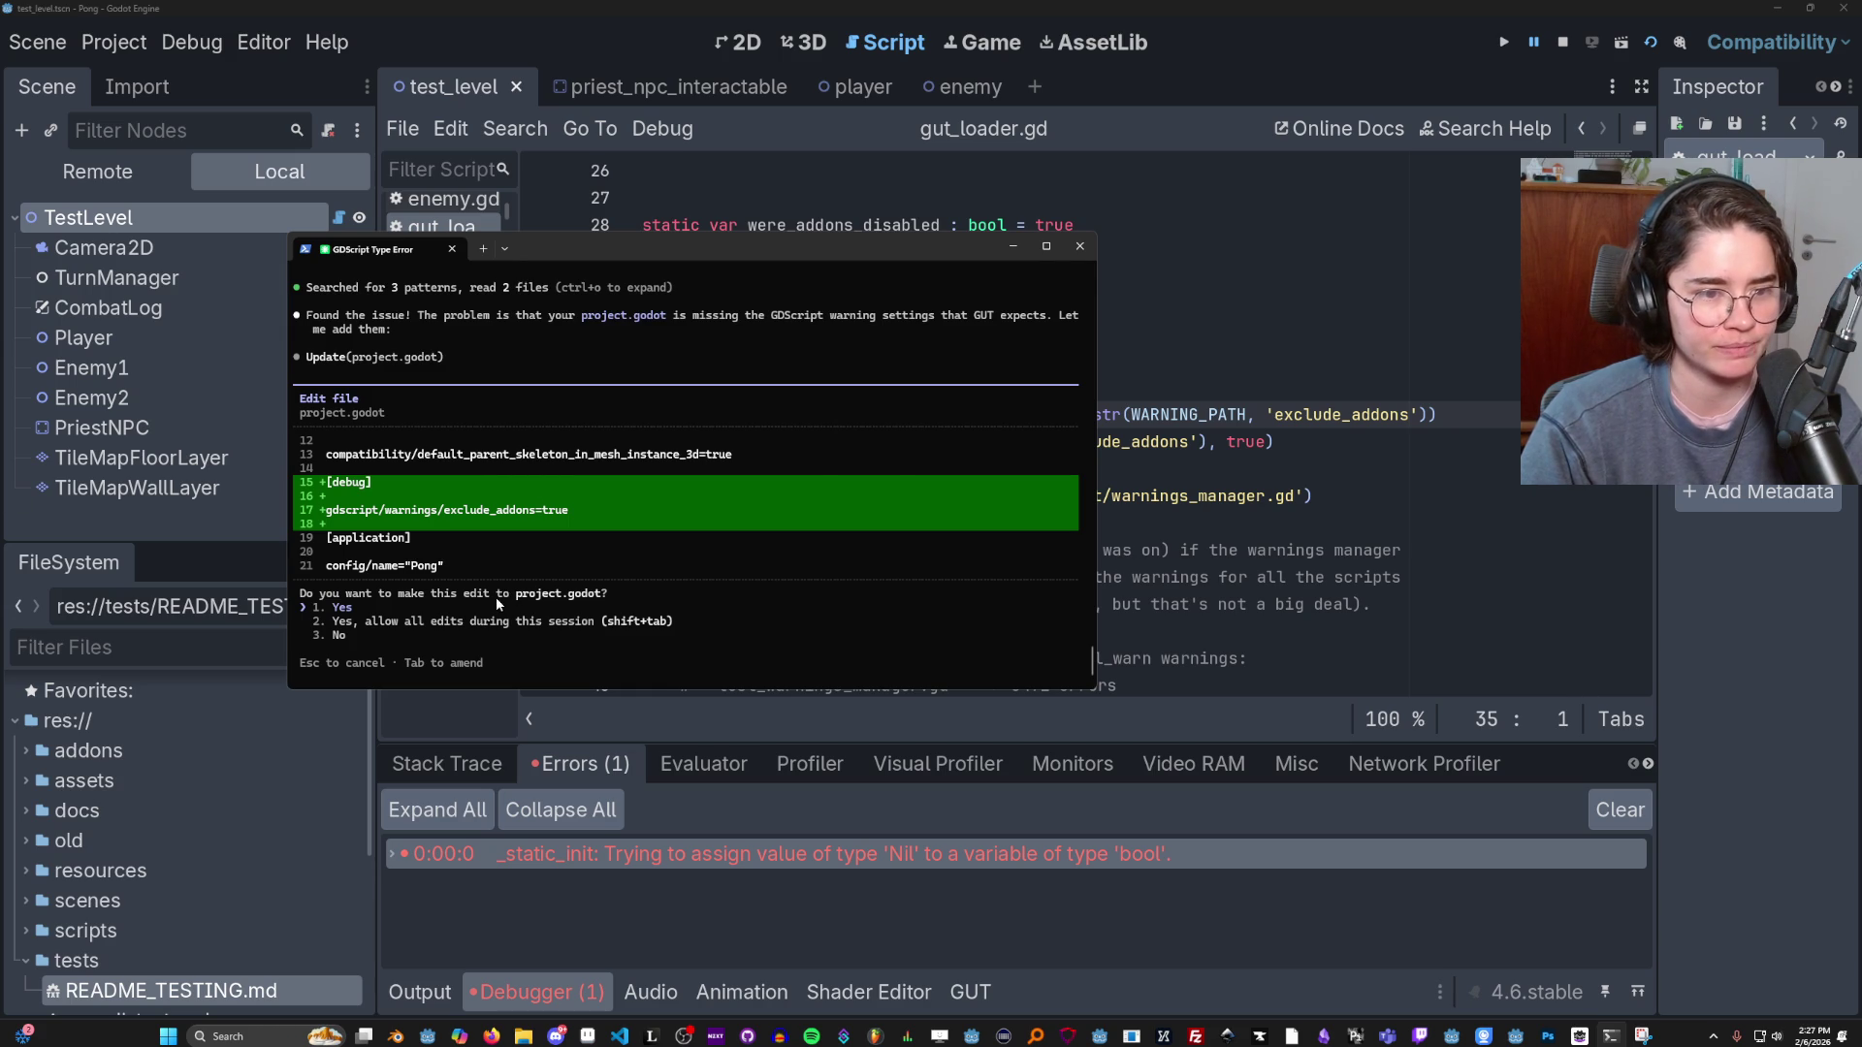
pyautogui.press('Return')
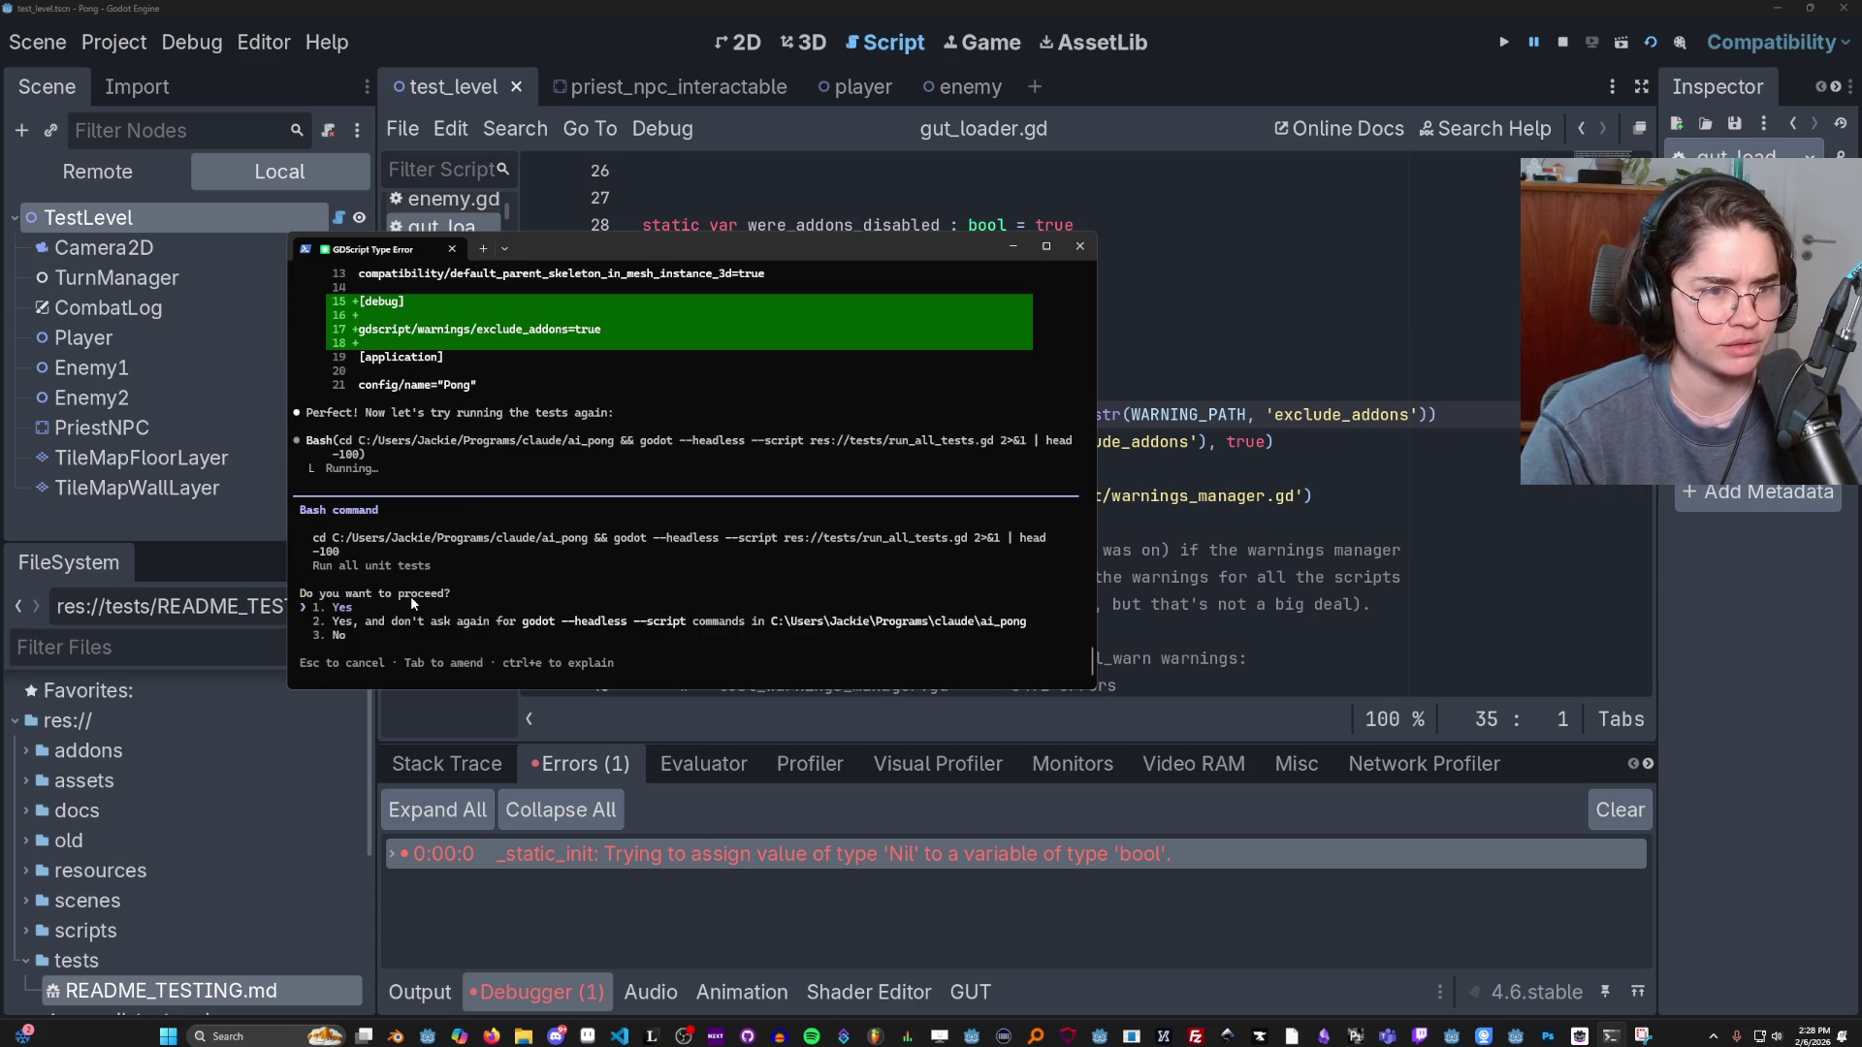
# Approve the headless run_all_tests.gd run and move the terminal window to the right.
pyautogui.press('Return')
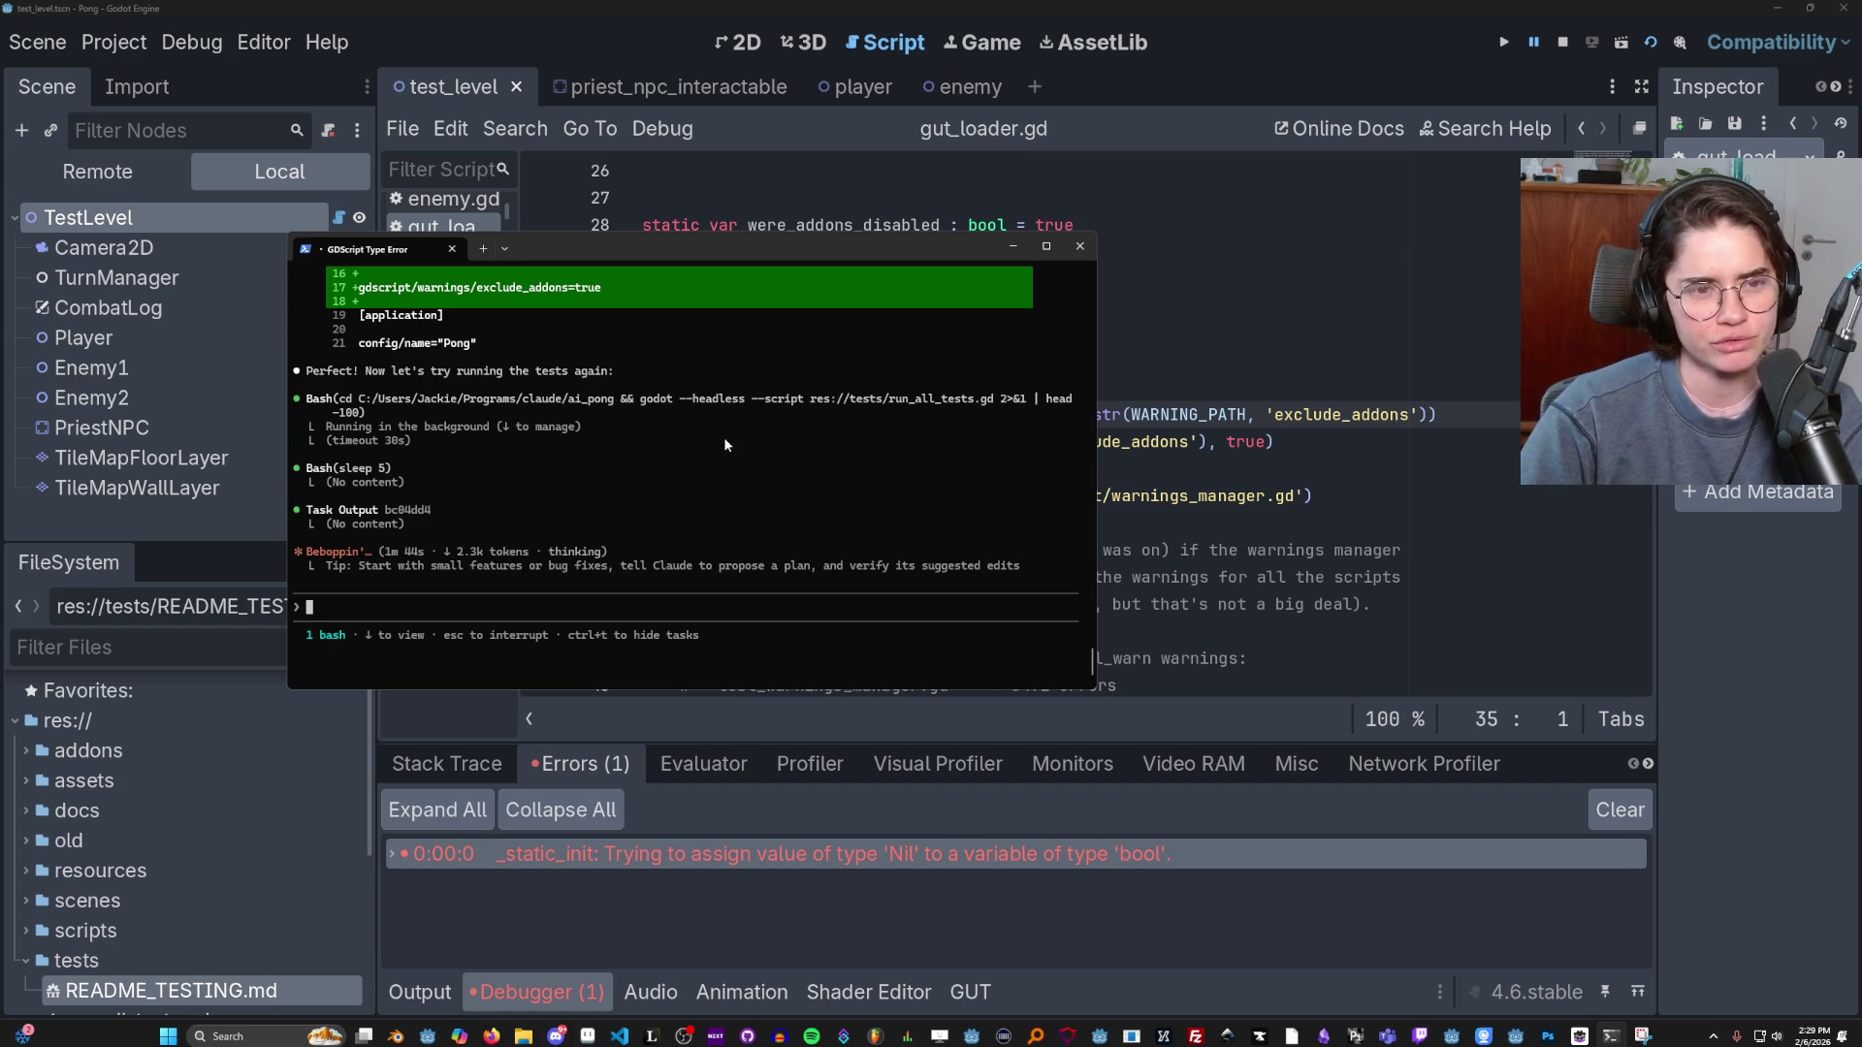
pyautogui.moveTo(783, 258); pyautogui.dragTo(1174, 248)
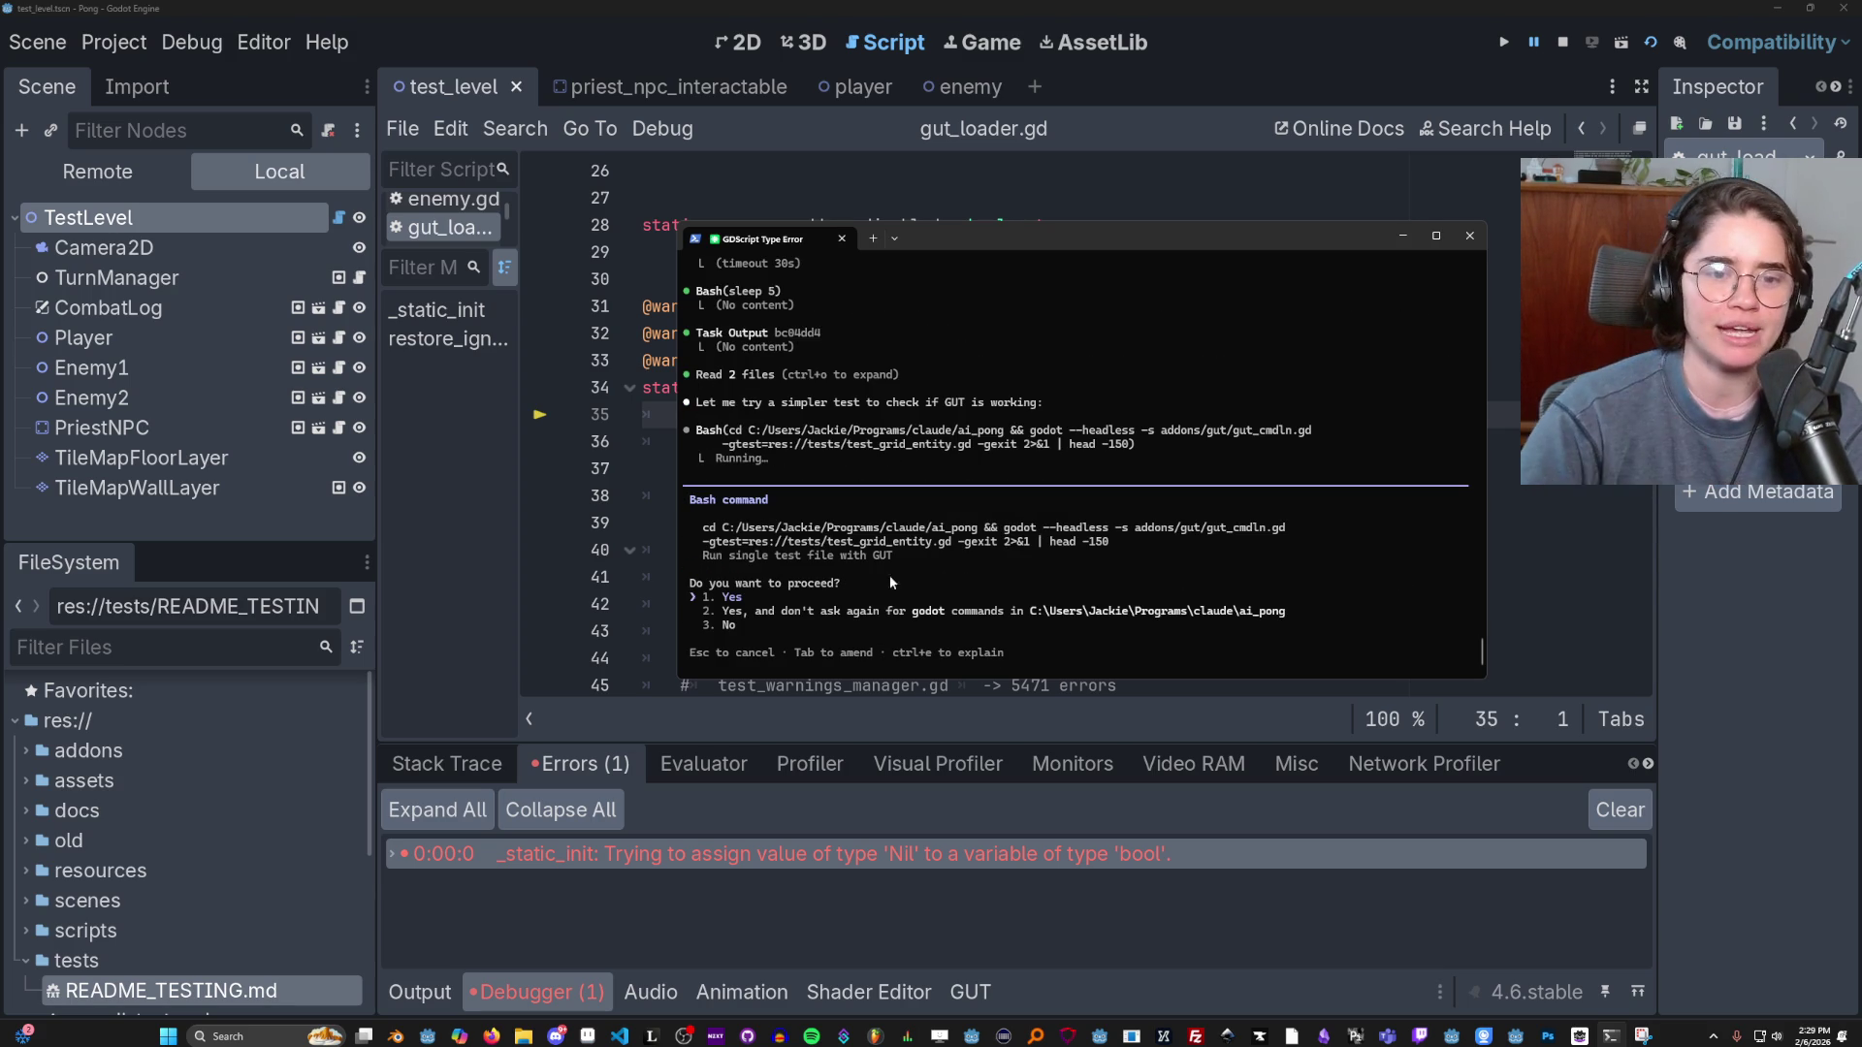
# Allow running only test_grid_entity.gd and enlarge the terminal window.
pyautogui.press('Return')
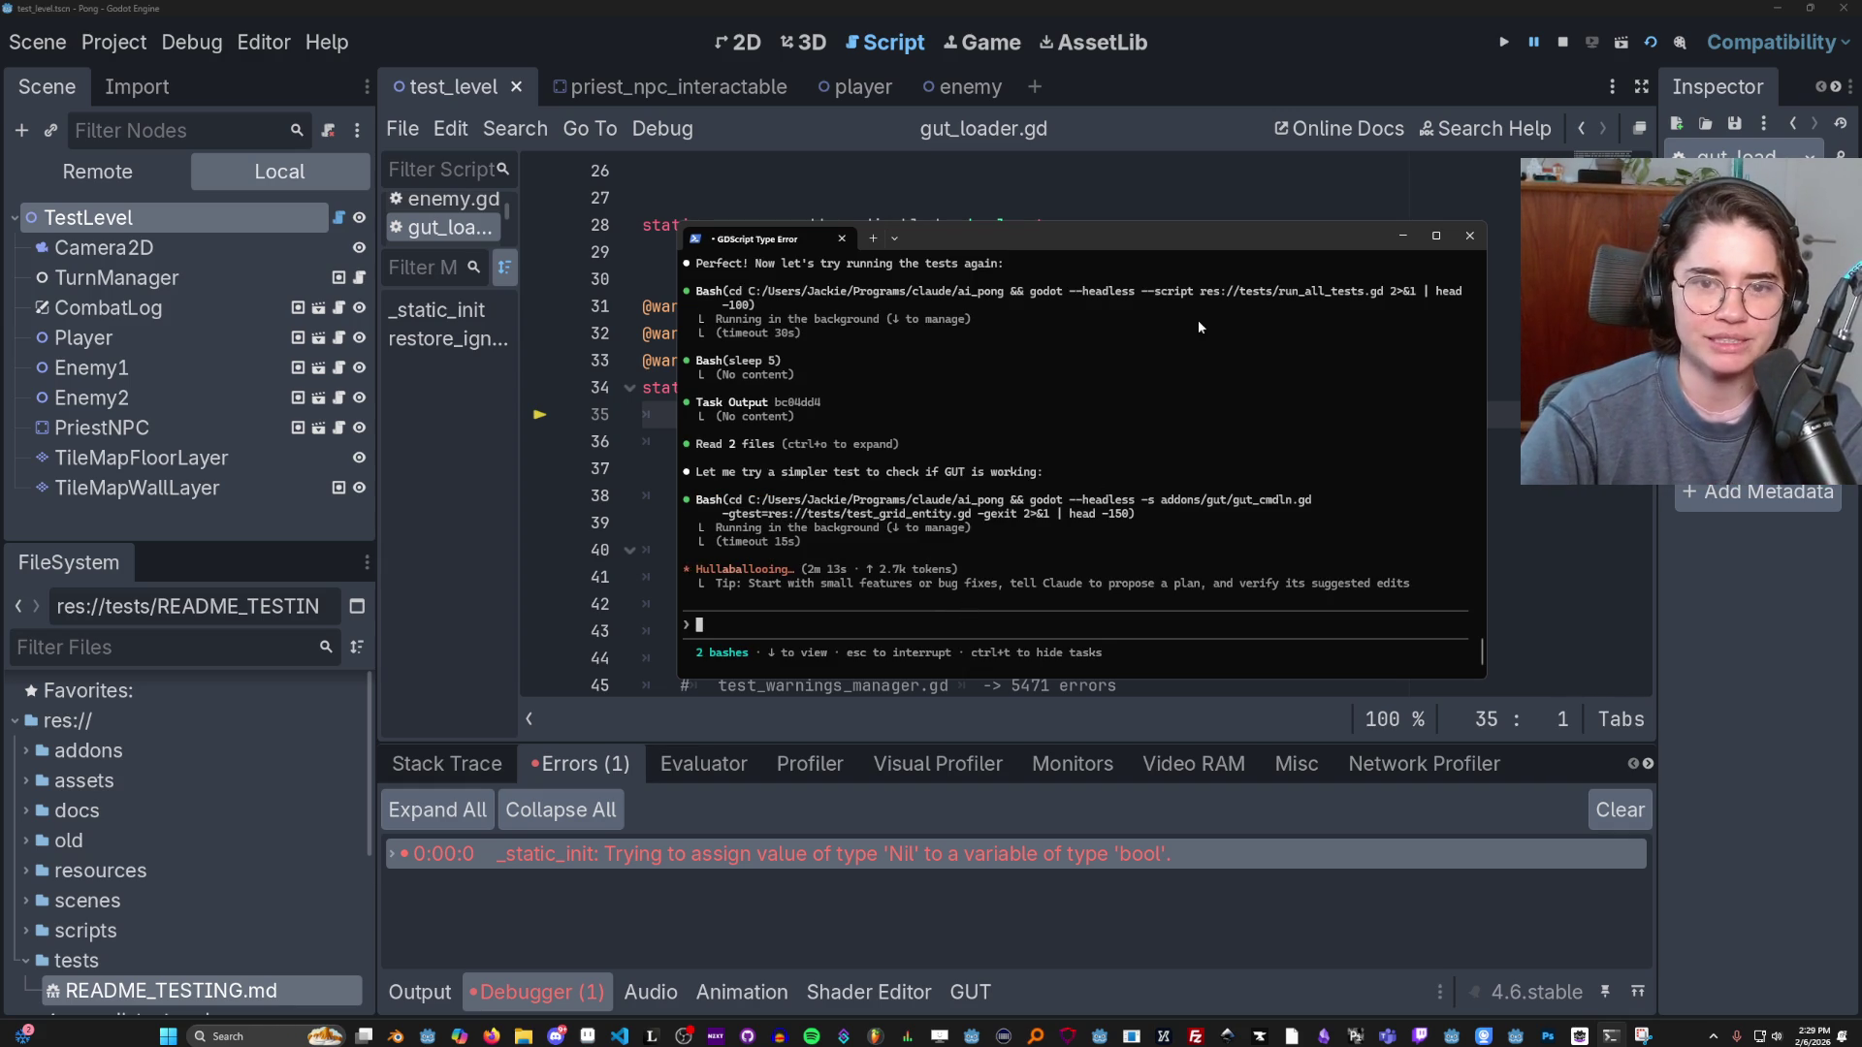
pyautogui.moveTo(1018, 238); pyautogui.dragTo(893, 103)
pyautogui.moveTo(1351, 545); pyautogui.dragTo(1361, 579)
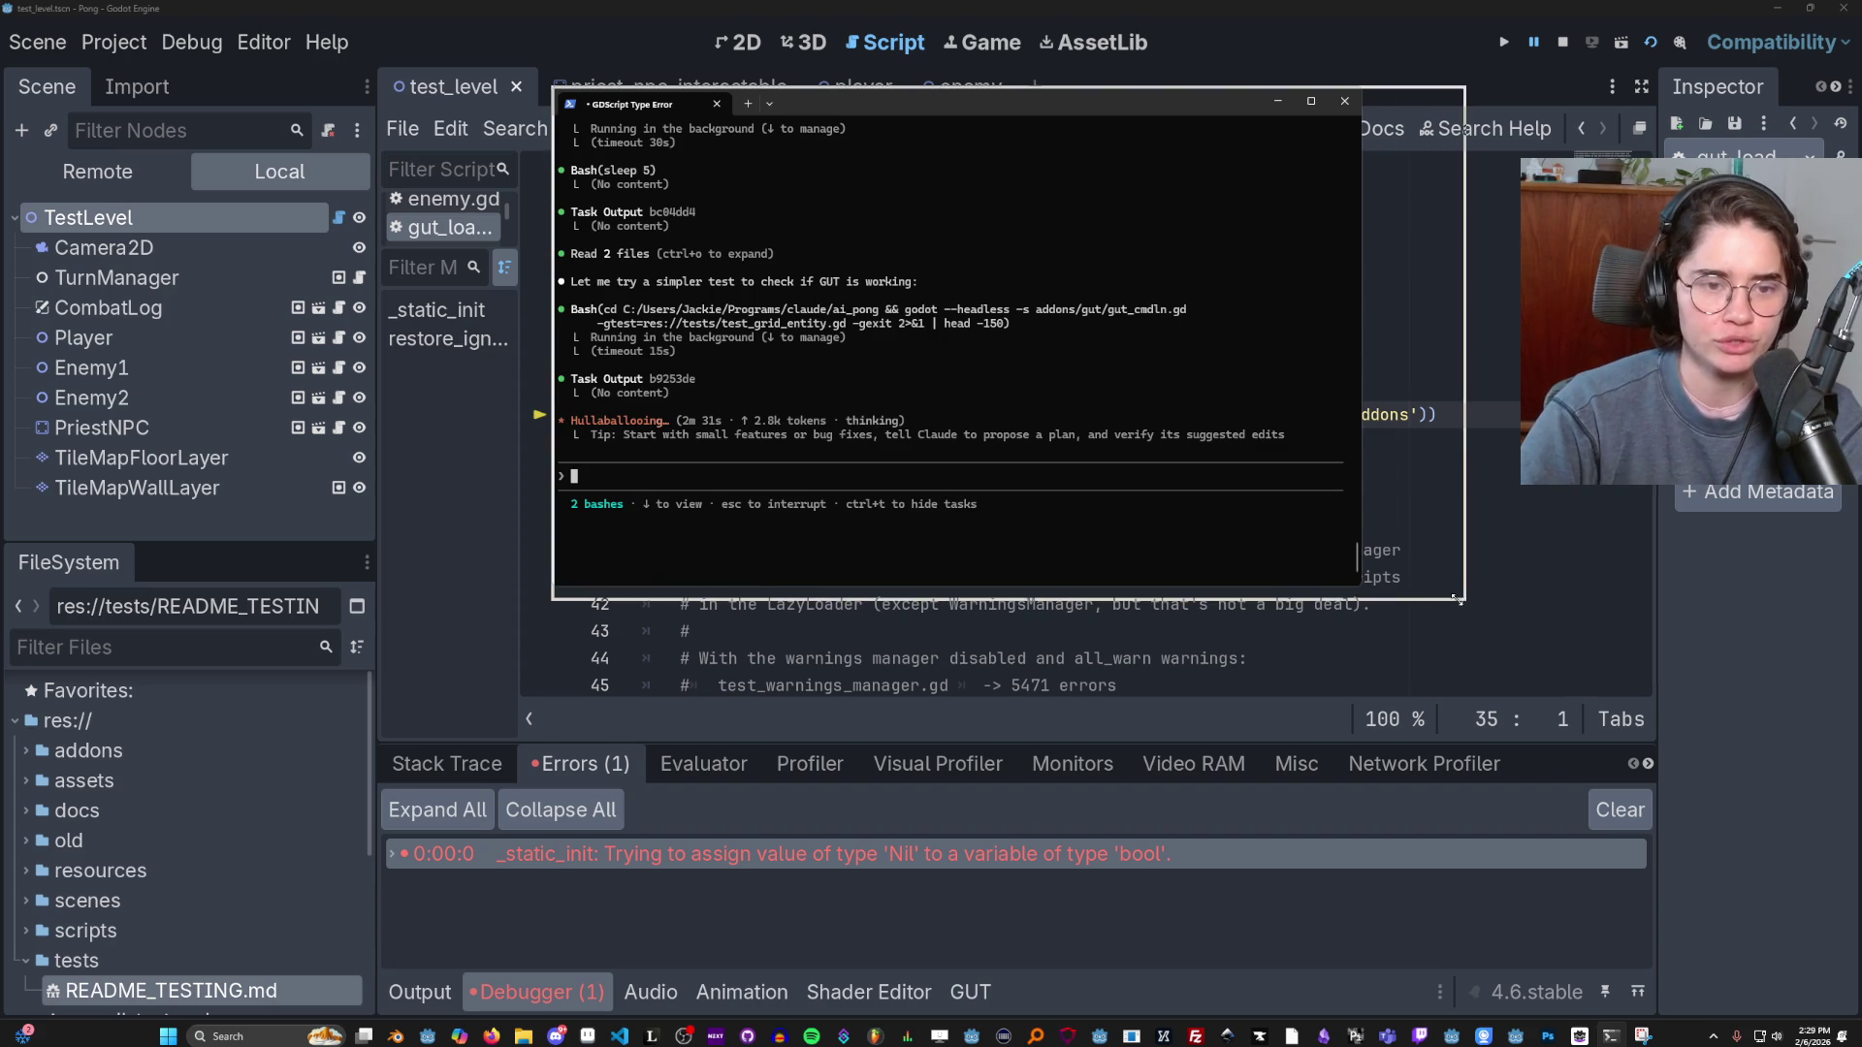
pyautogui.moveTo(1355, 598); pyautogui.dragTo(1463, 600)
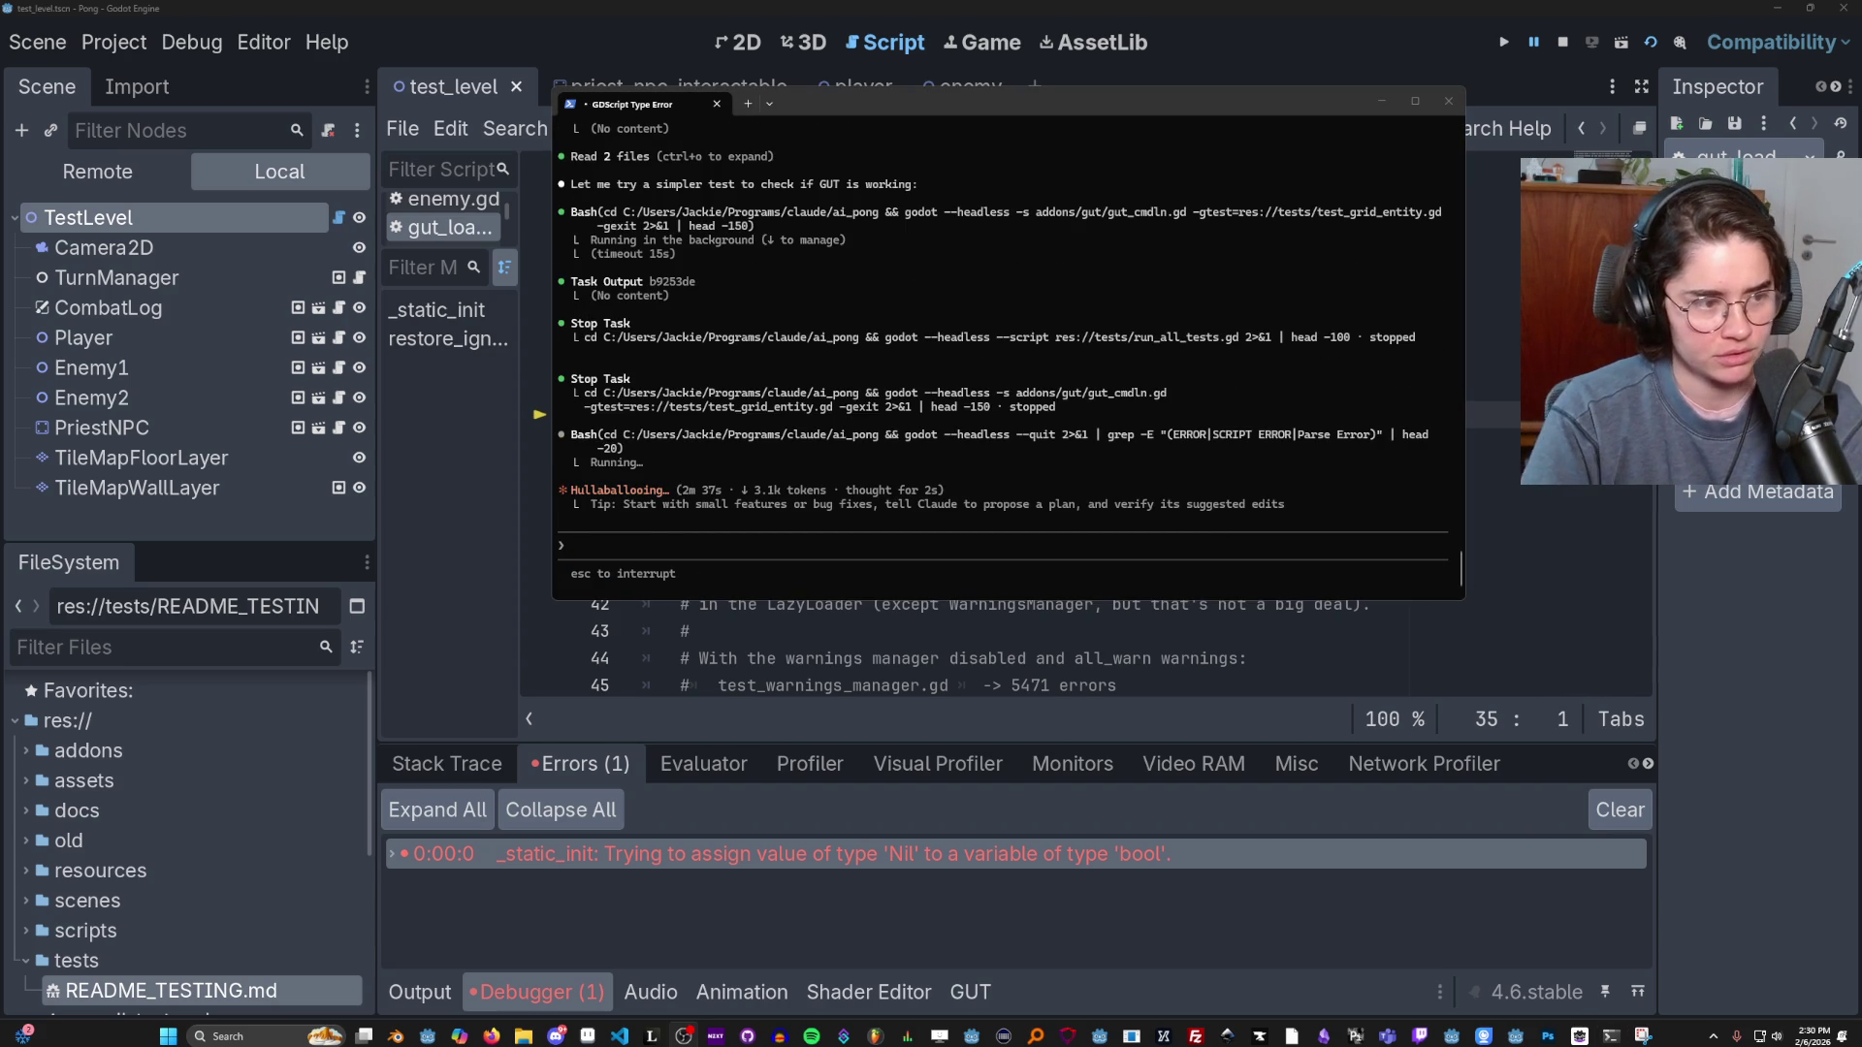
pyautogui.click(1005, 433)
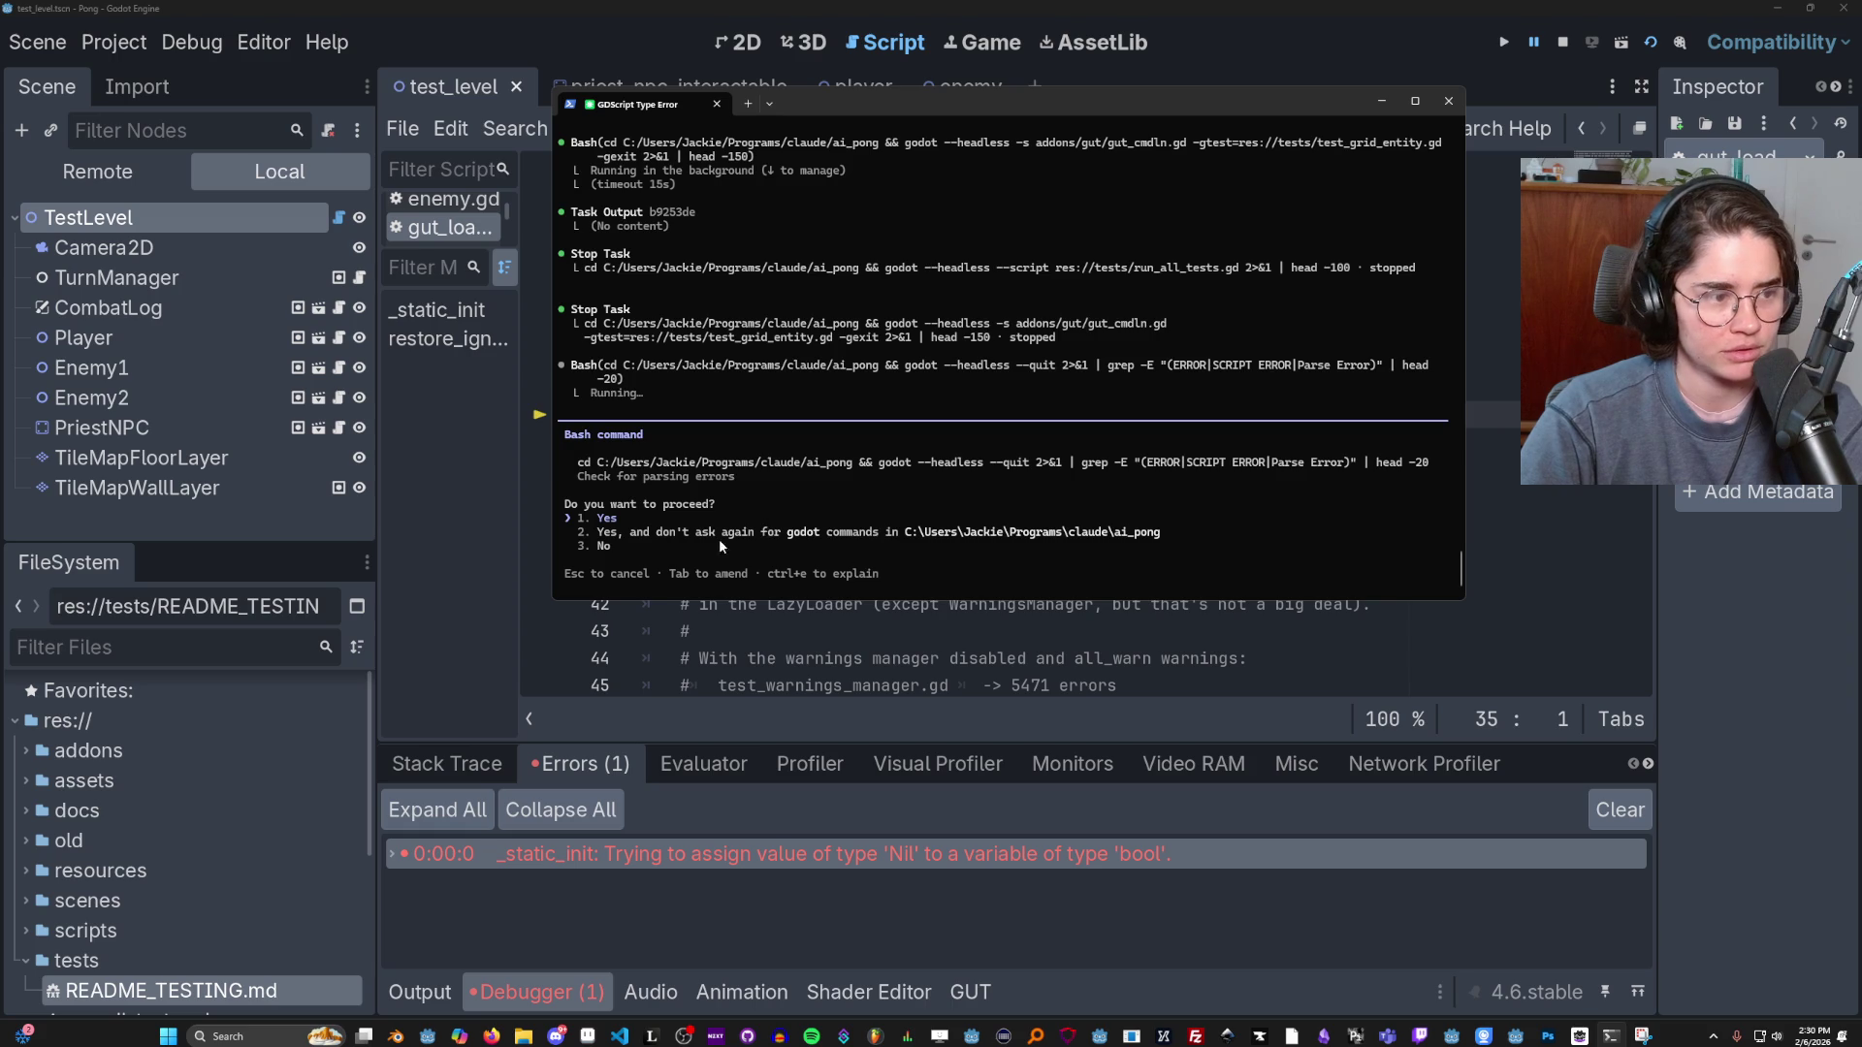
pyautogui.scroll(1, 673, 562)
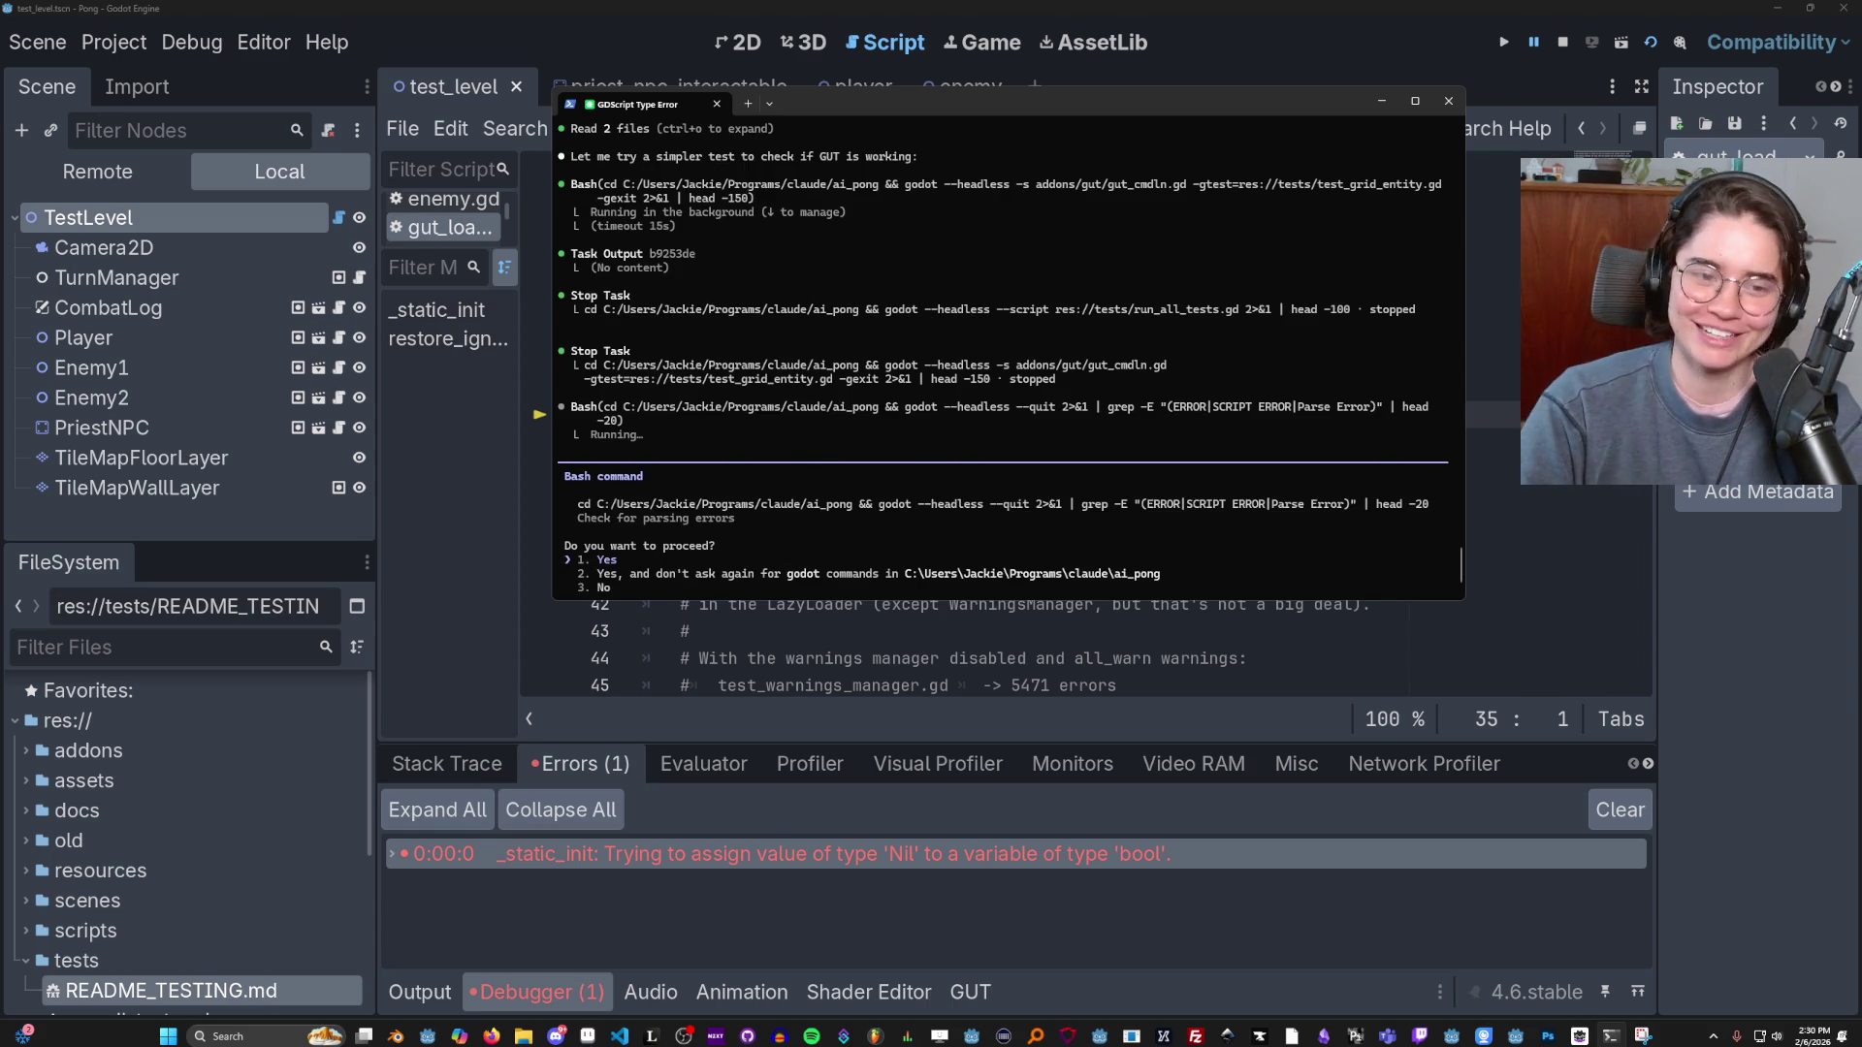
# Allow Claude's parse-error check, then reposition and minimise the terminal.
pyautogui.press('Return')
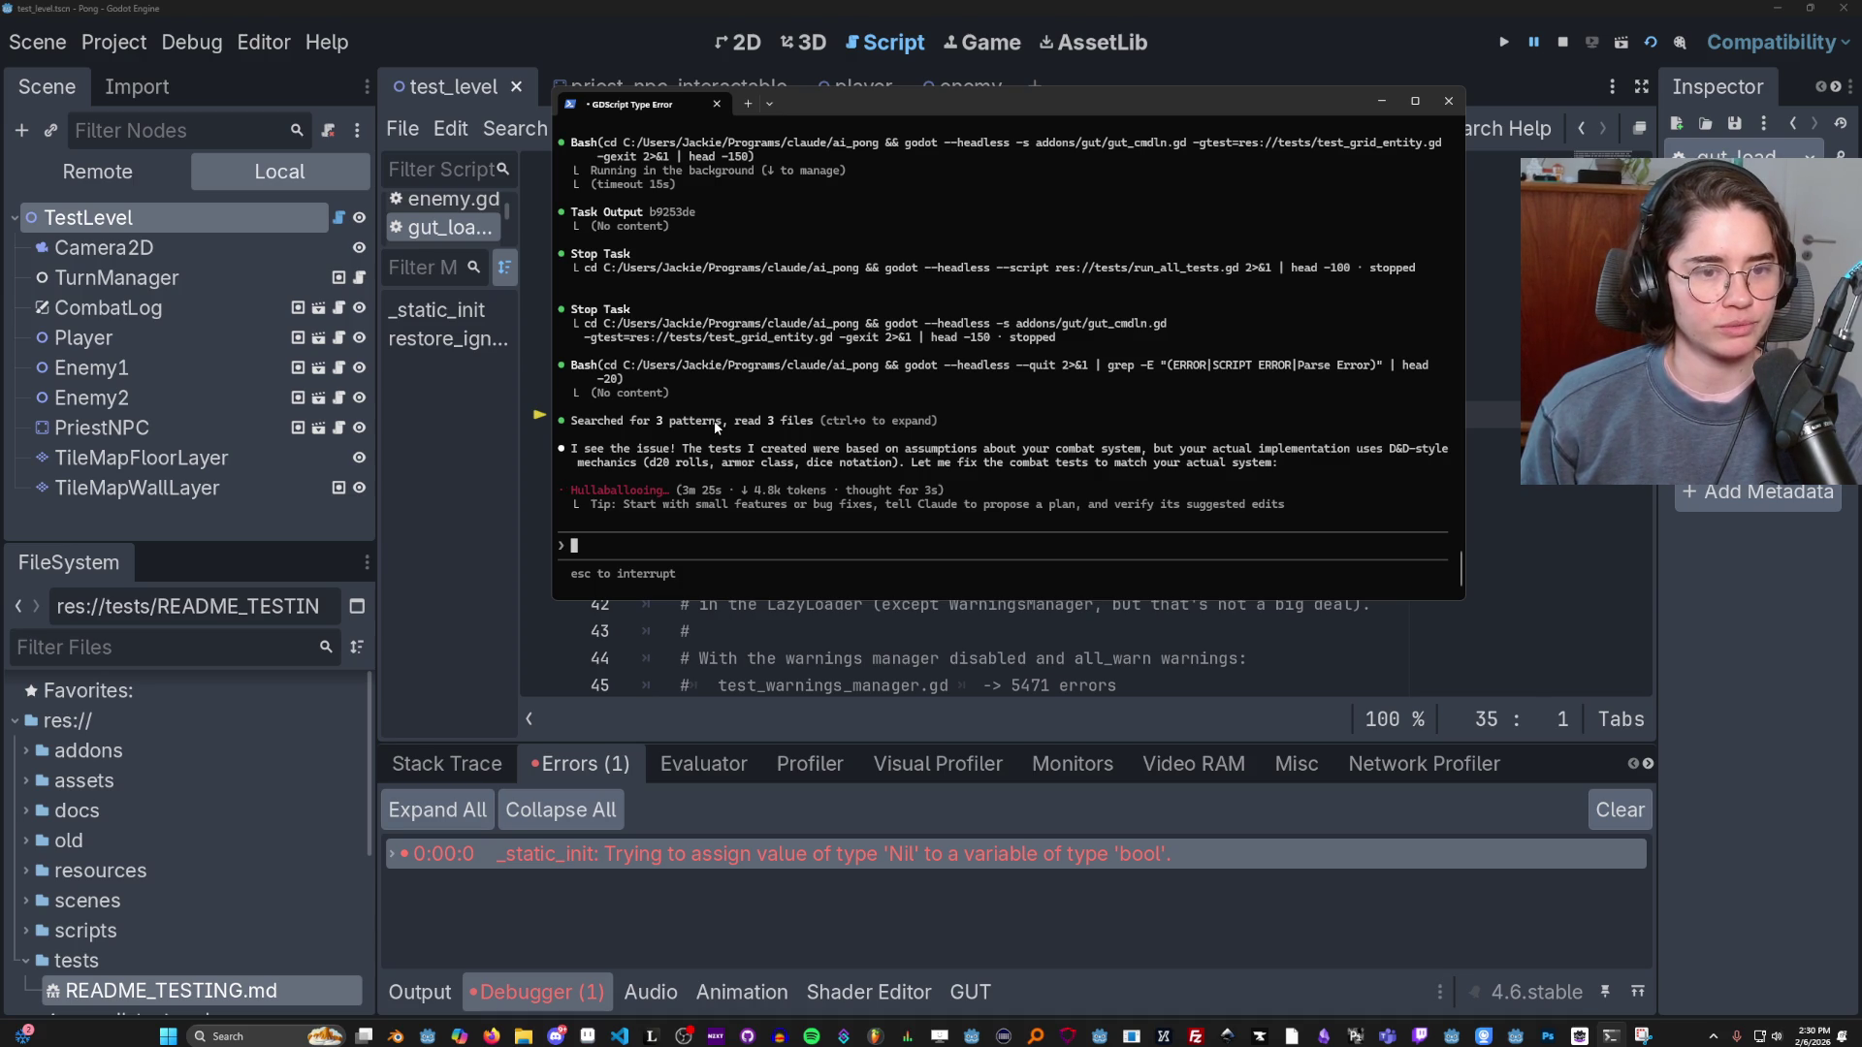
pyautogui.scroll(3, 769, 510)
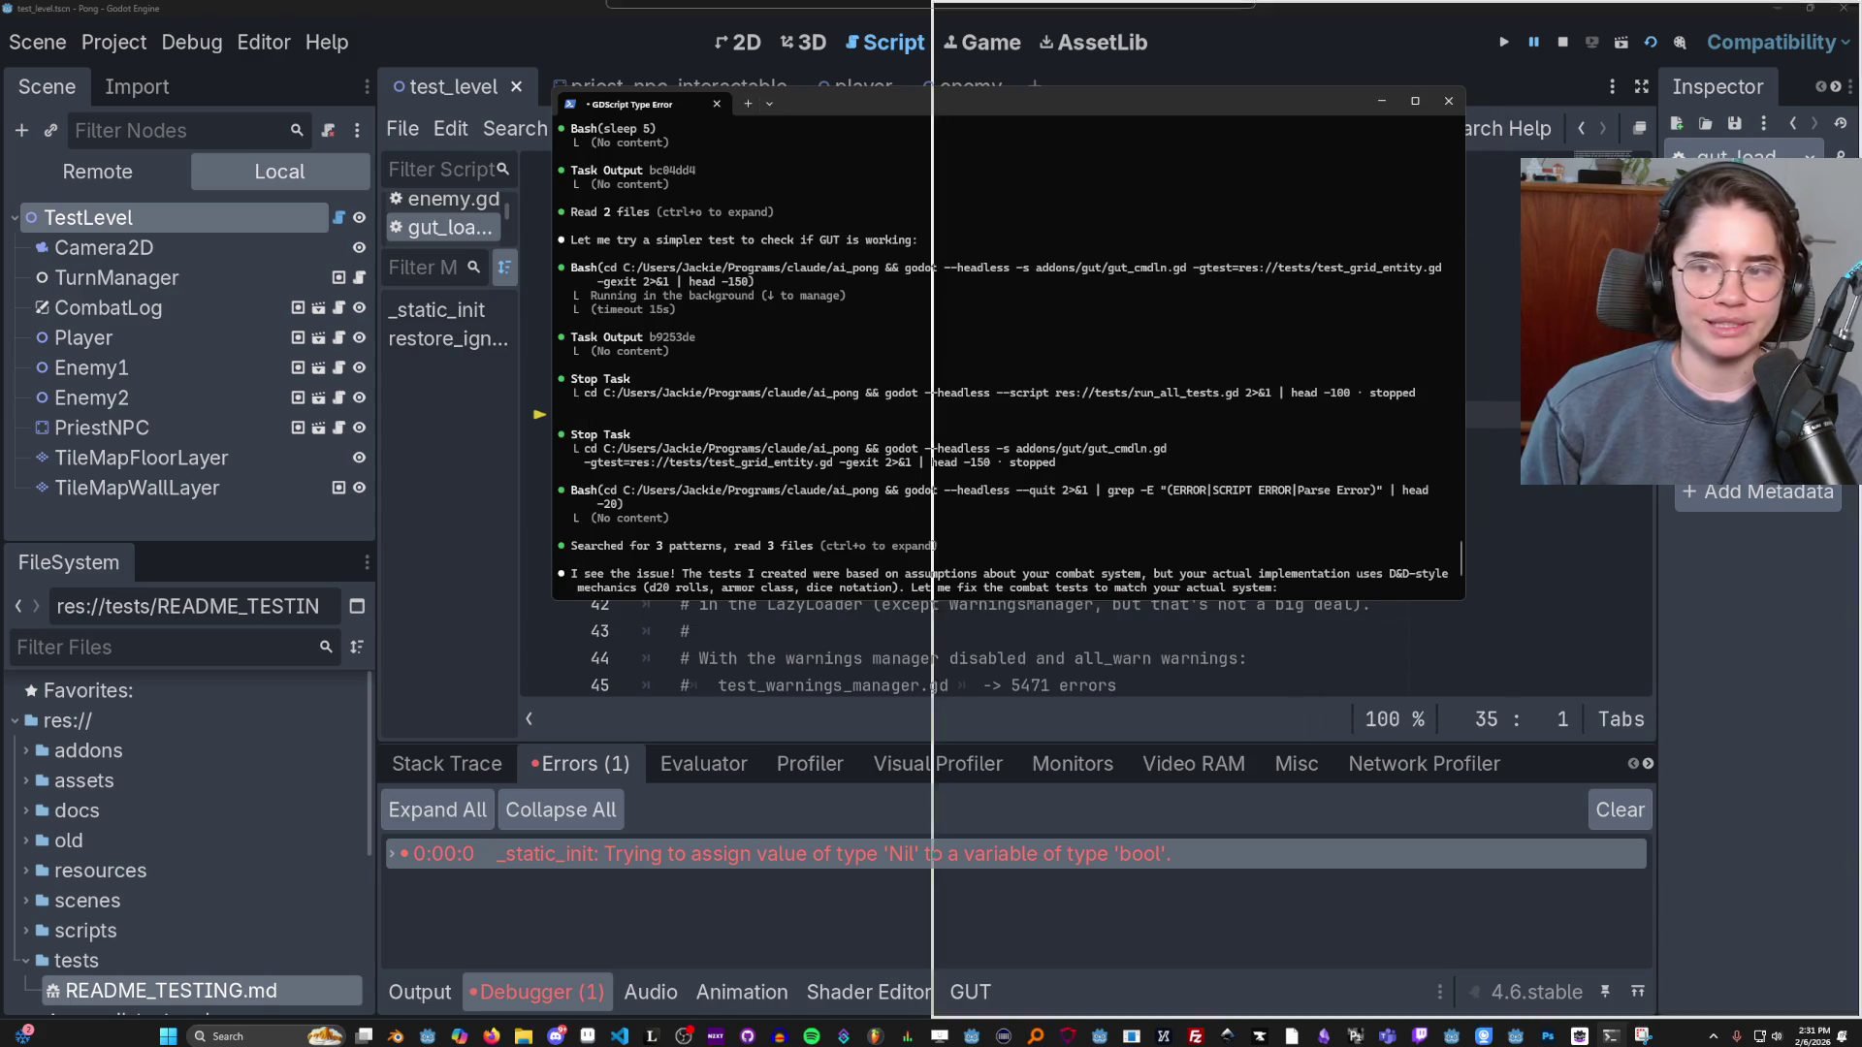
pyautogui.moveTo(867, 101); pyautogui.dragTo(1002, 198)
pyautogui.scroll(-3, 981, 546)
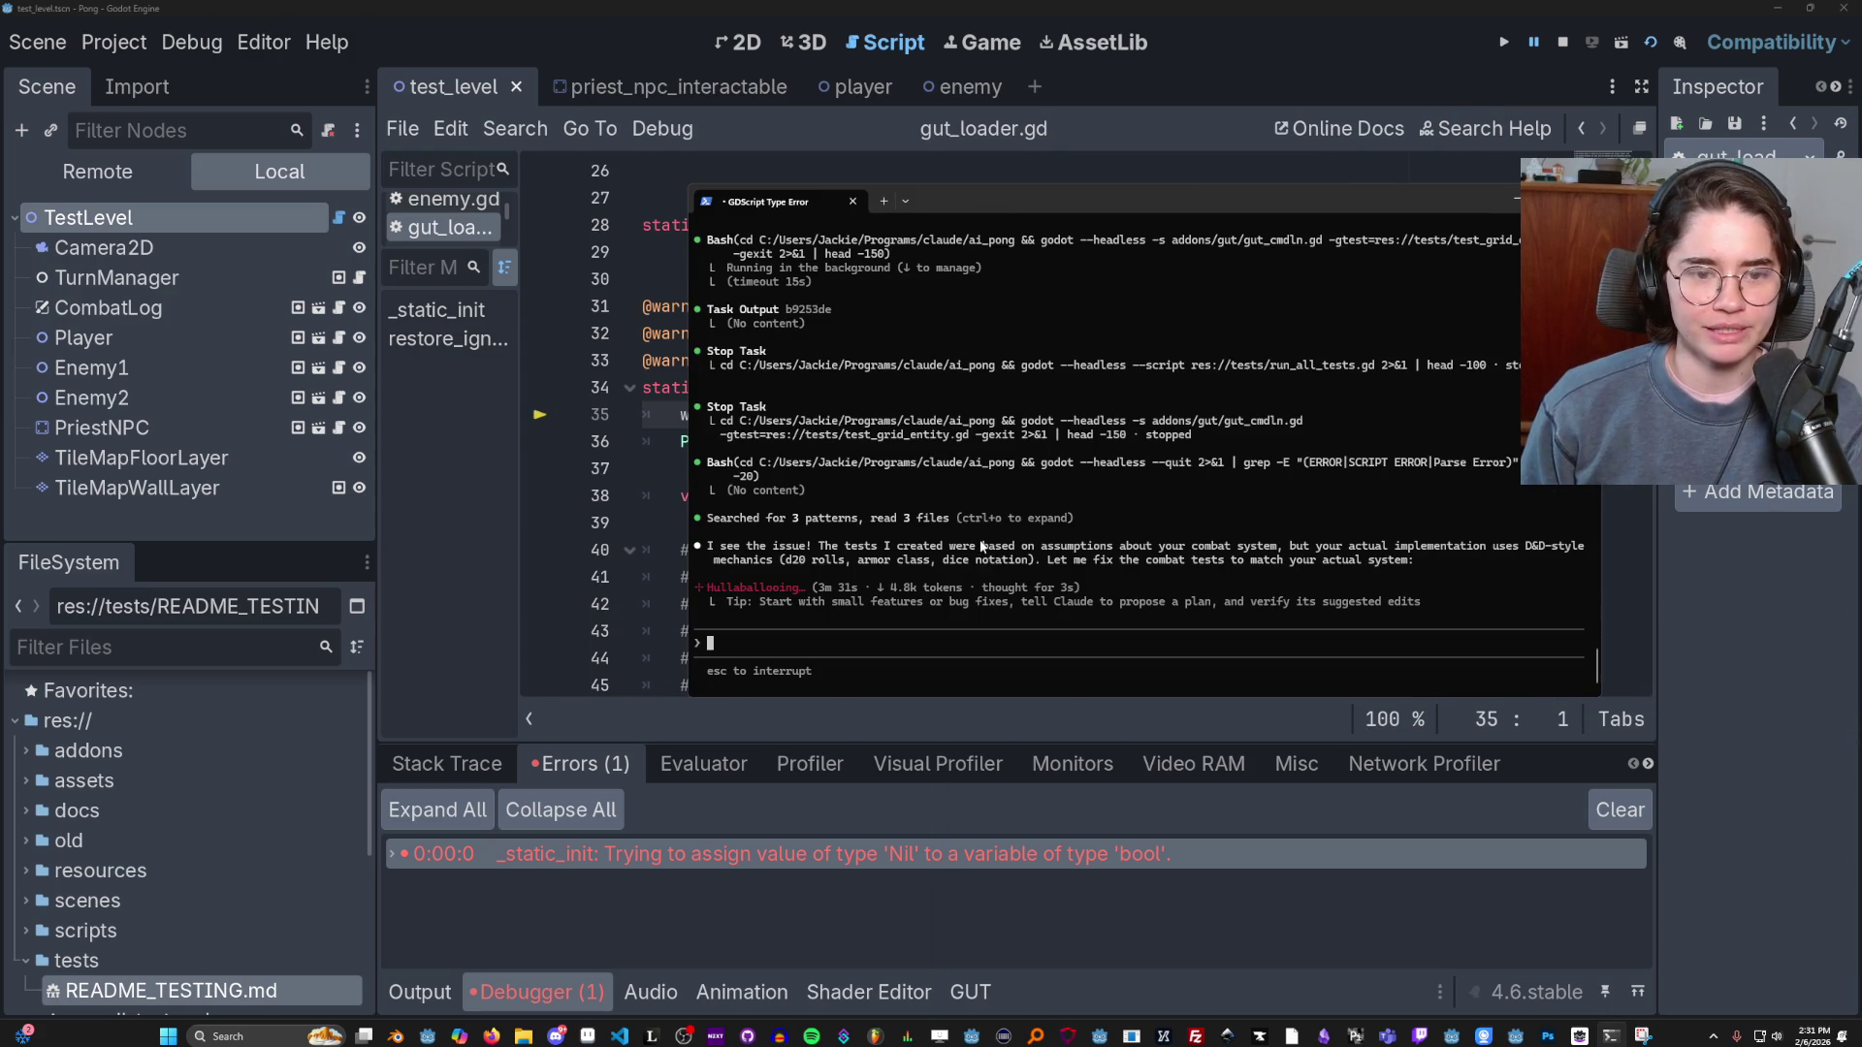
pyautogui.click(1516, 197)
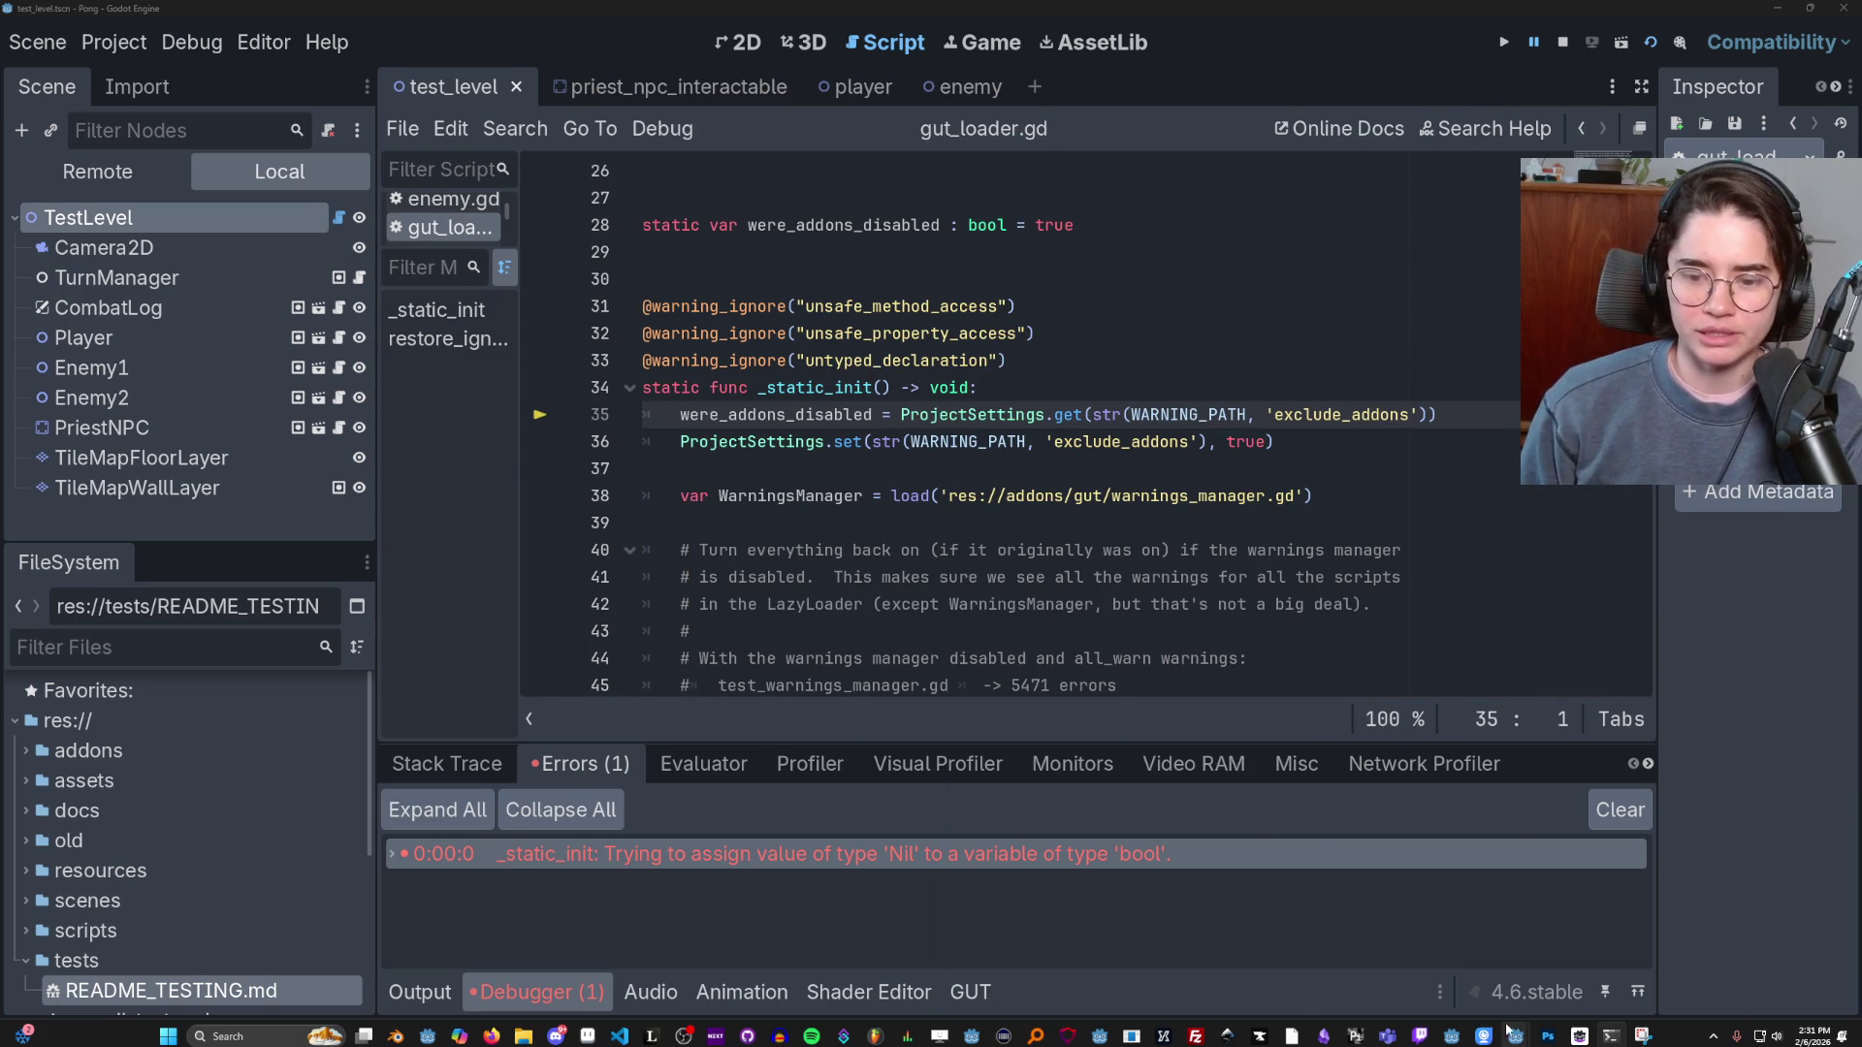
# Save the Dungeon Roll arena scene, then select the SoundBus node and collapse its sound players.
pyautogui.moveTo(1522, 1040)
pyautogui.click(1368, 960)
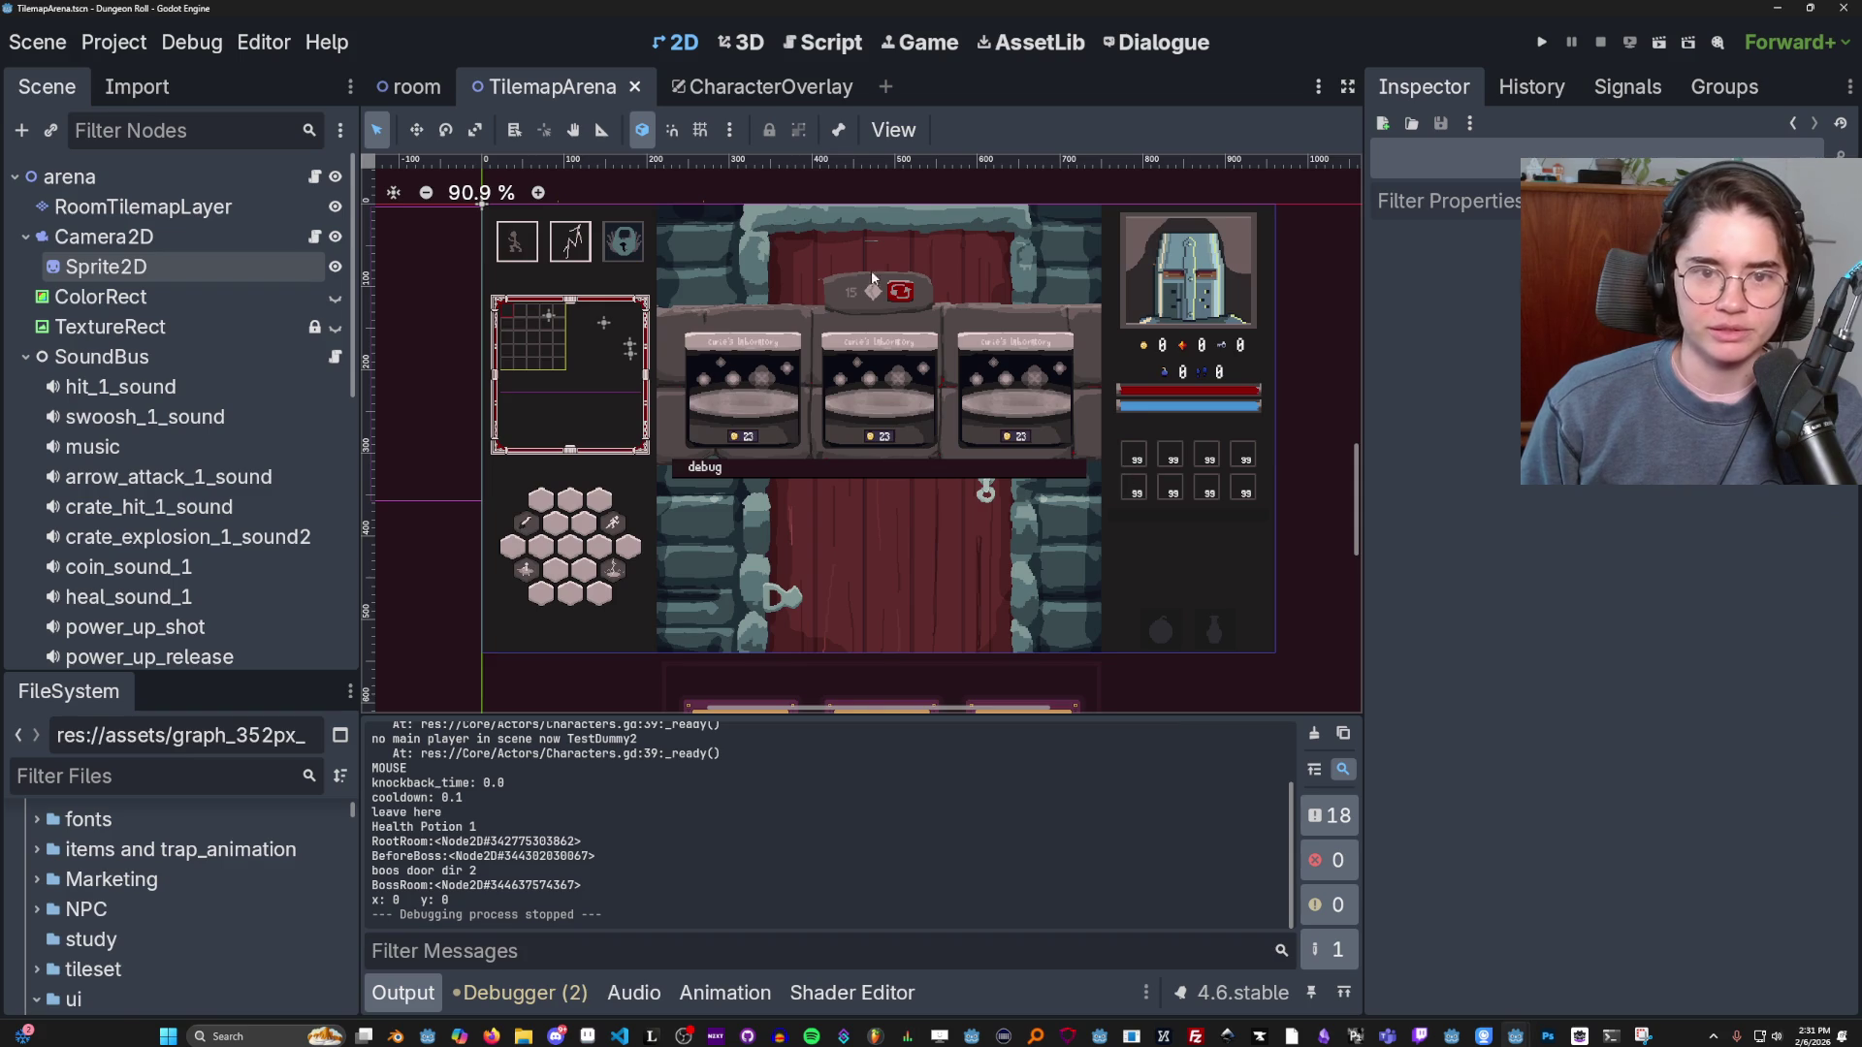
pyautogui.hscroll(-3, 708, 549)
pyautogui.hotkey('ctrl', 's')
pyautogui.scroll(1, 713, 533)
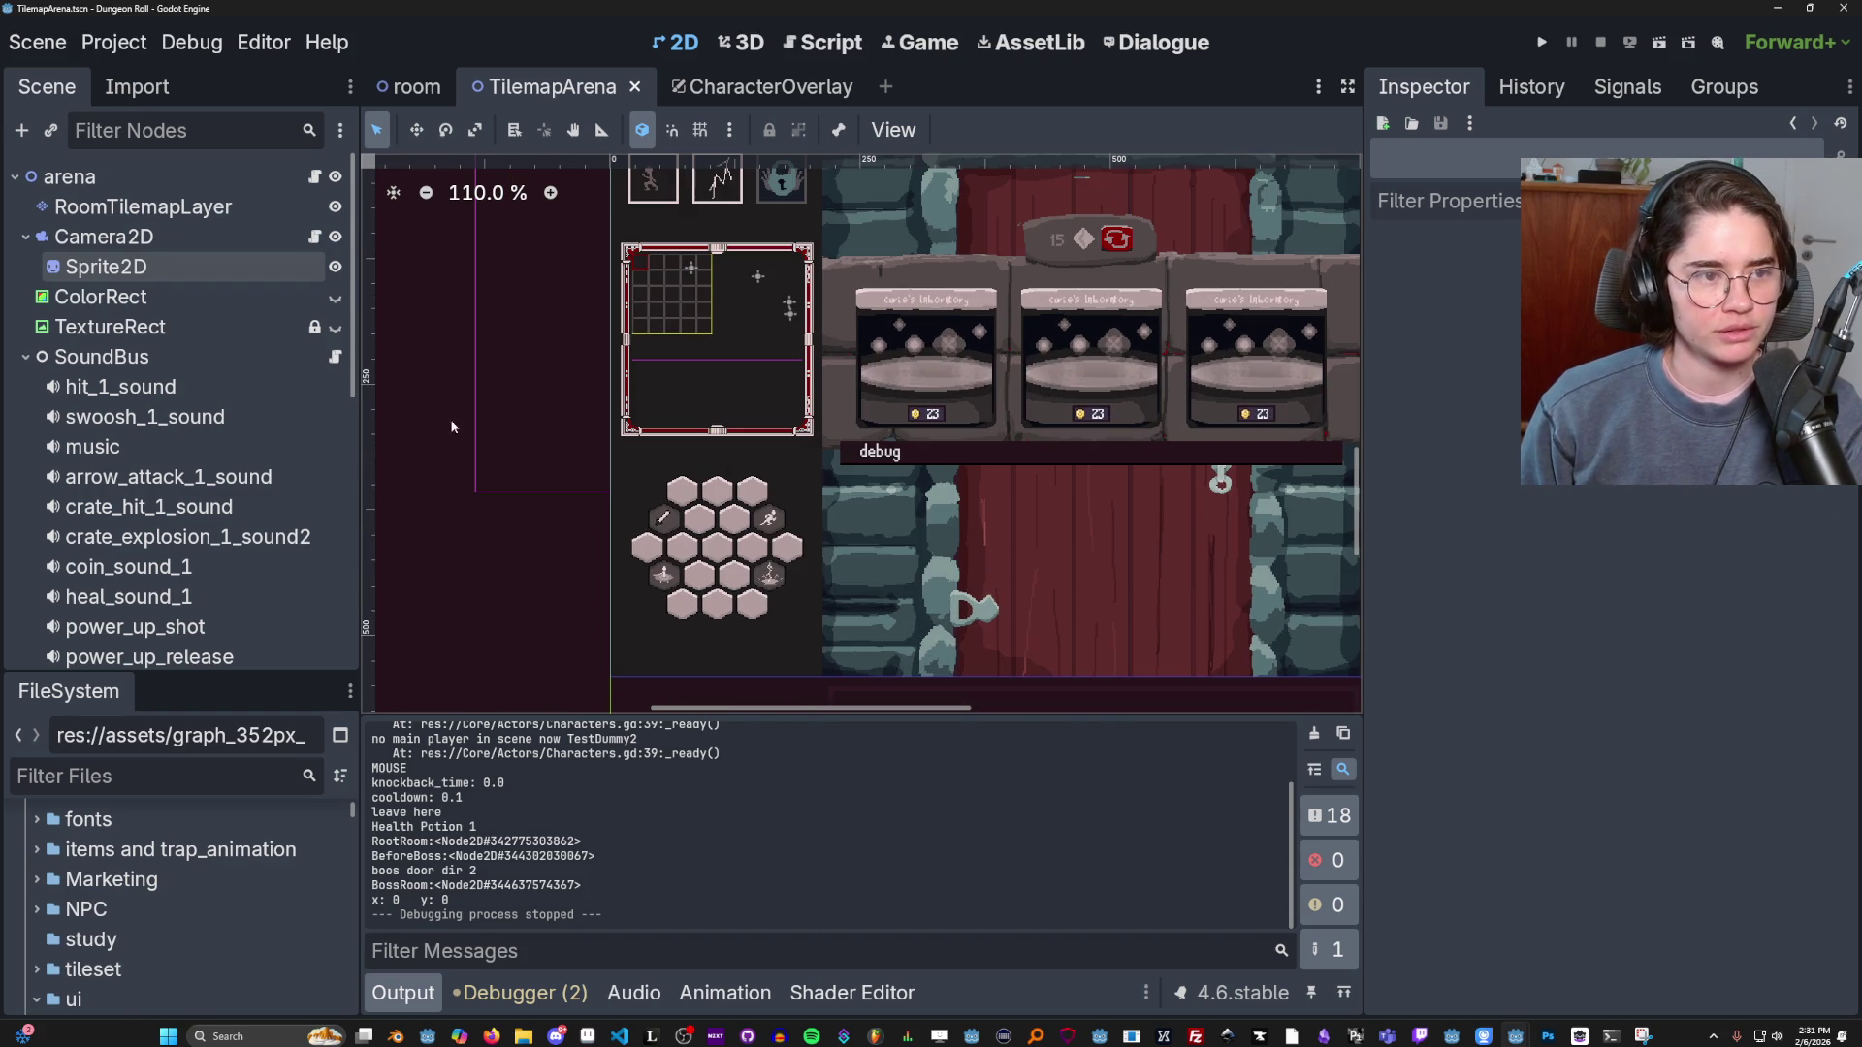
pyautogui.click(44, 357)
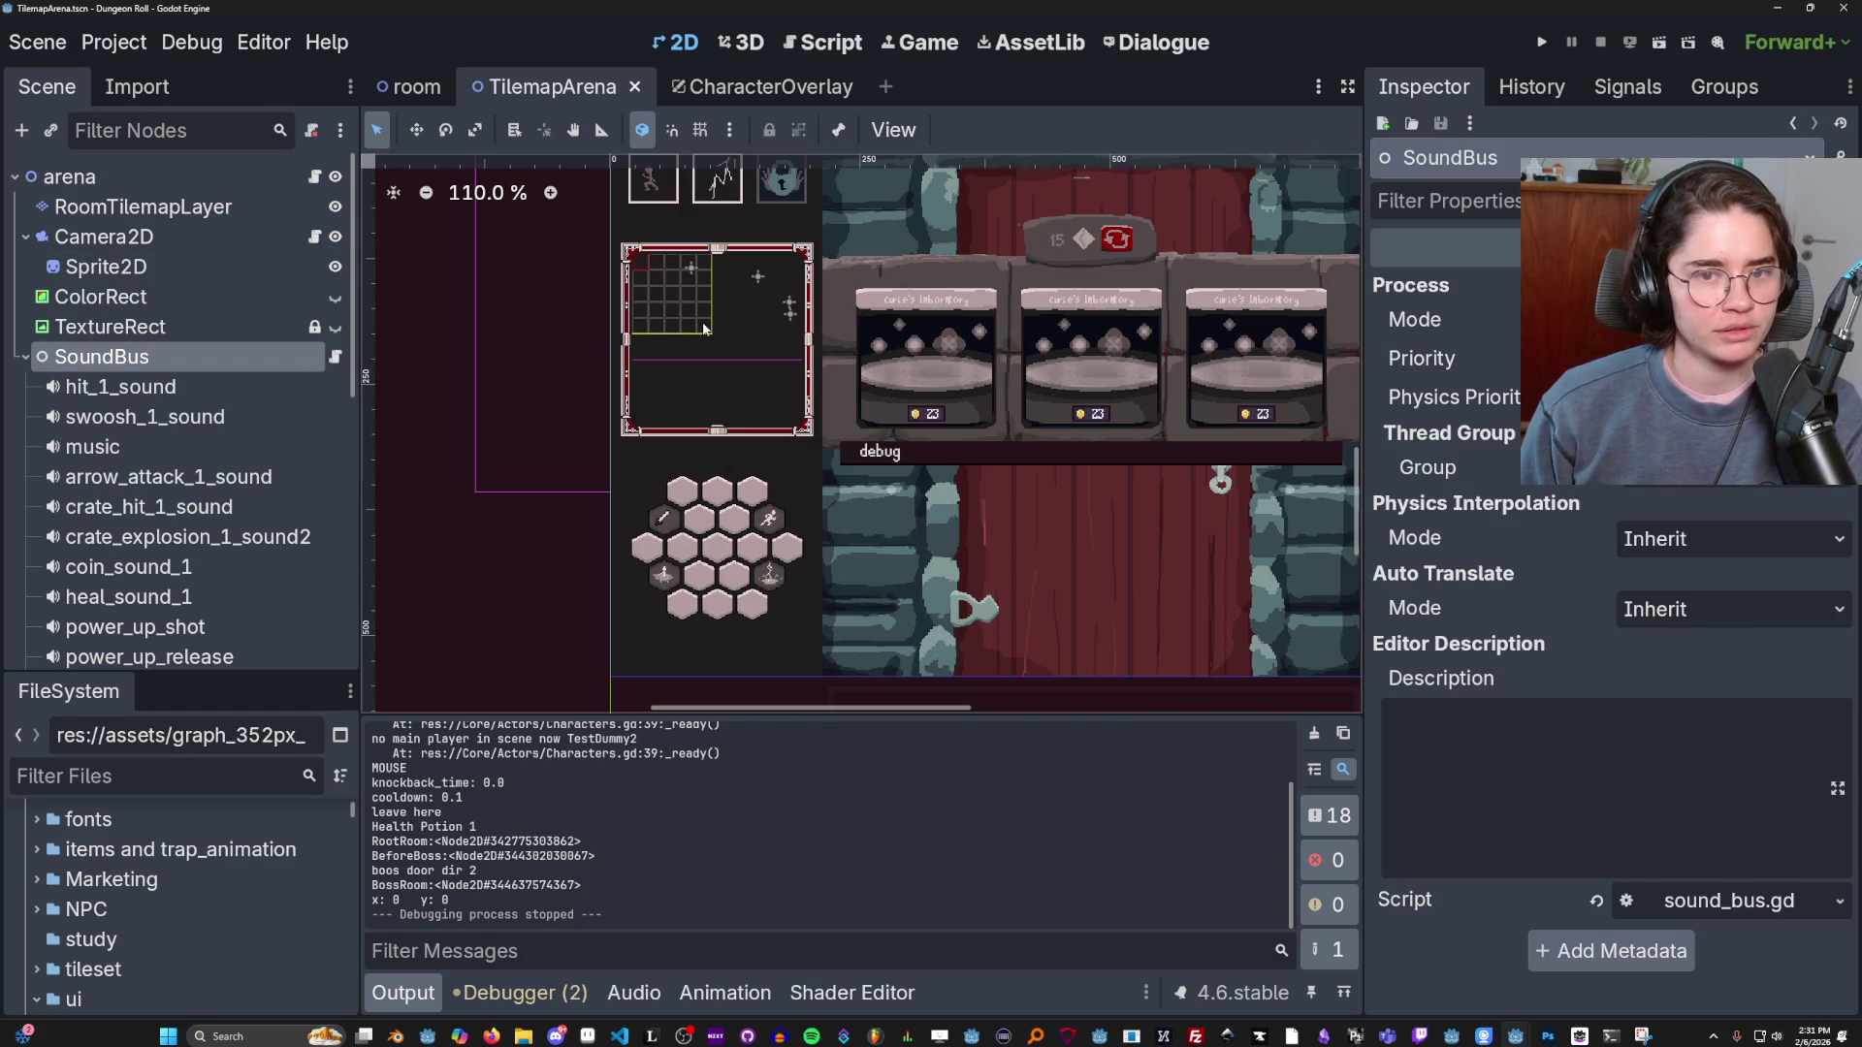
pyautogui.click(25, 357)
pyautogui.scroll(2, 625, 388)
pyautogui.scroll(-4, 402, 456)
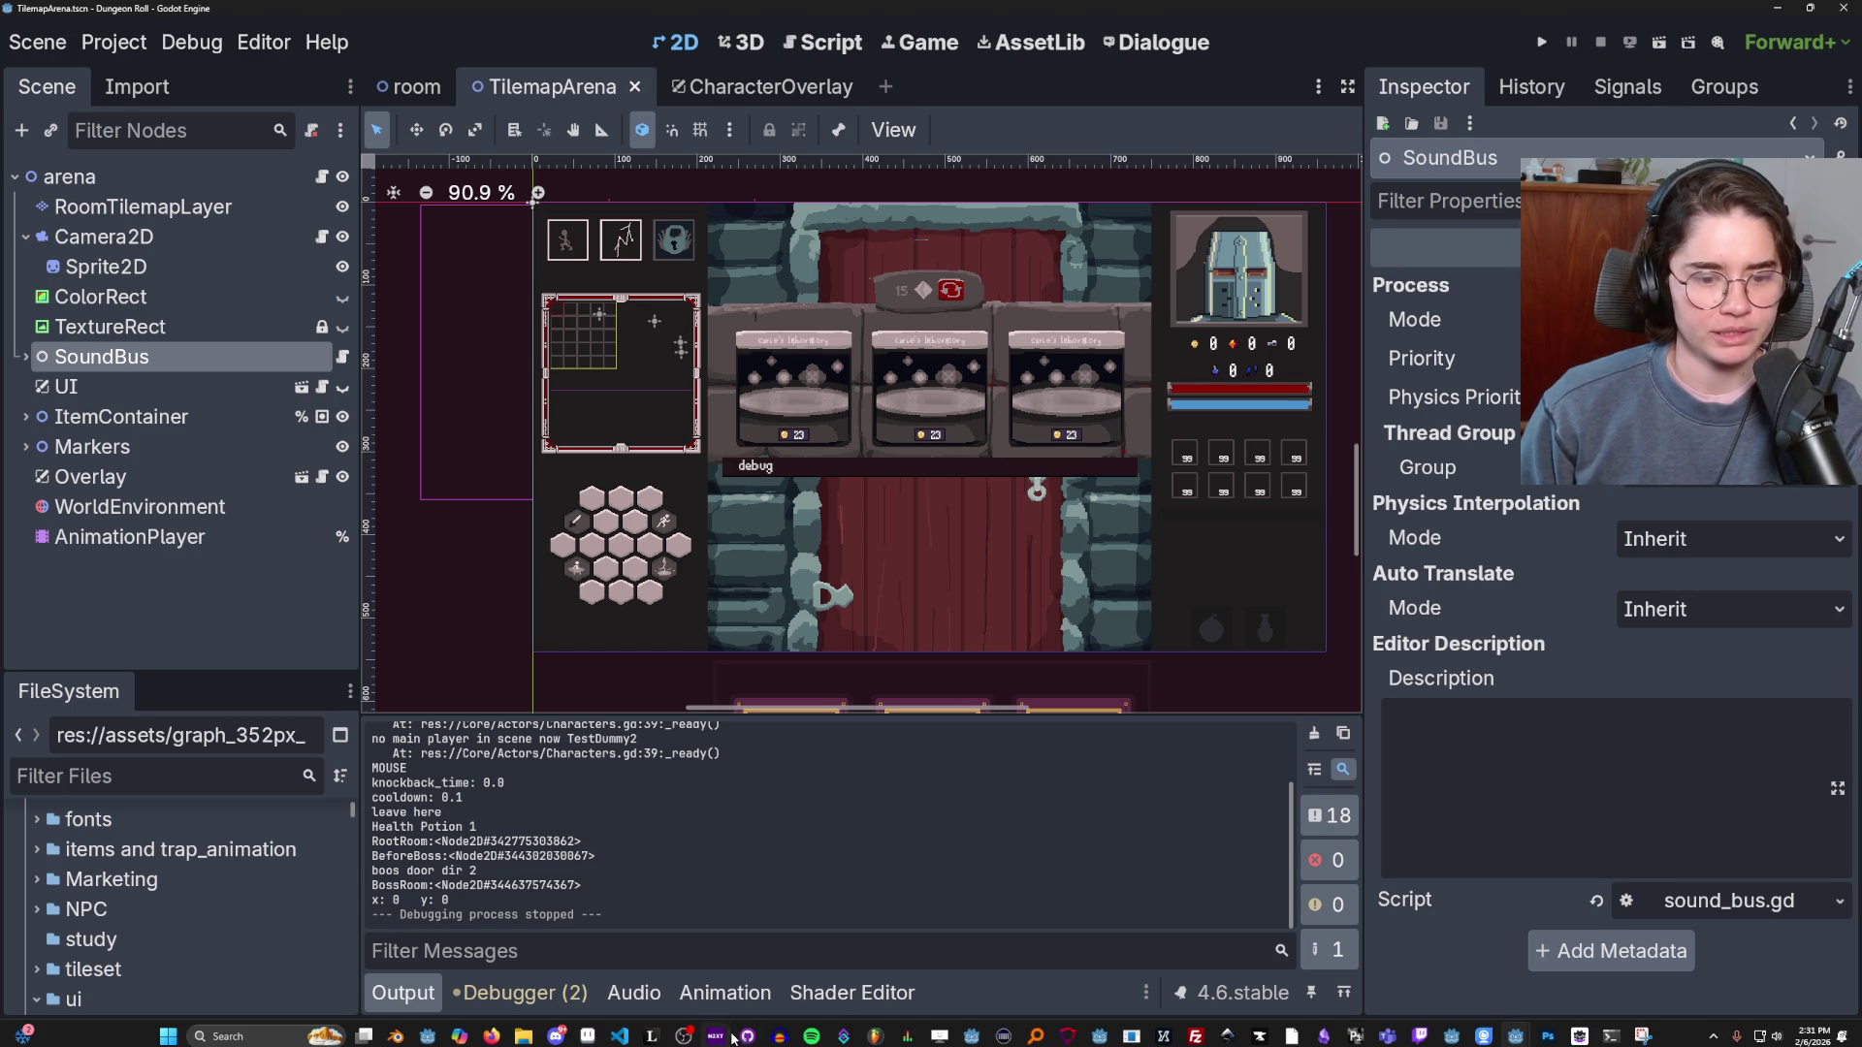
pyautogui.hotkey('alt', 'Tab')
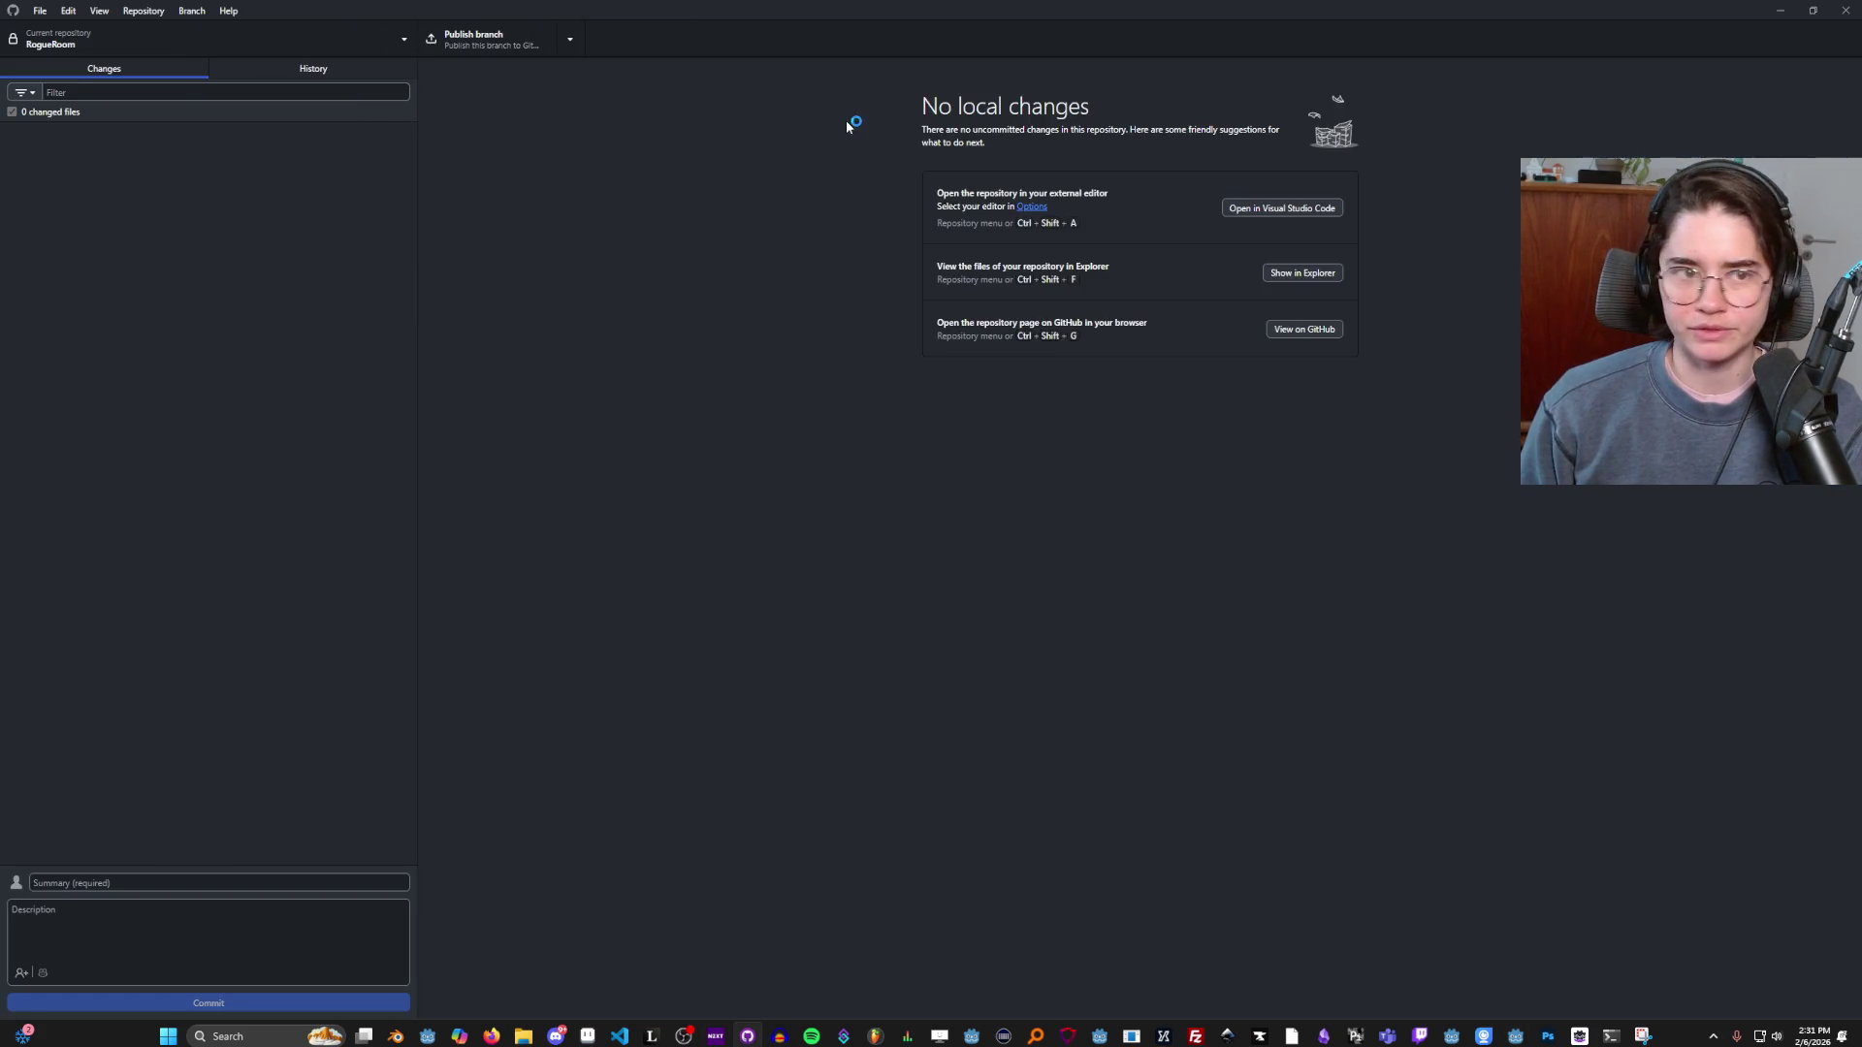
# Review the diffs for sound_bus.gd, SoundBus.gd and BaldwinScene.tscn.
pyautogui.click(536, 37)
pyautogui.click(887, 232)
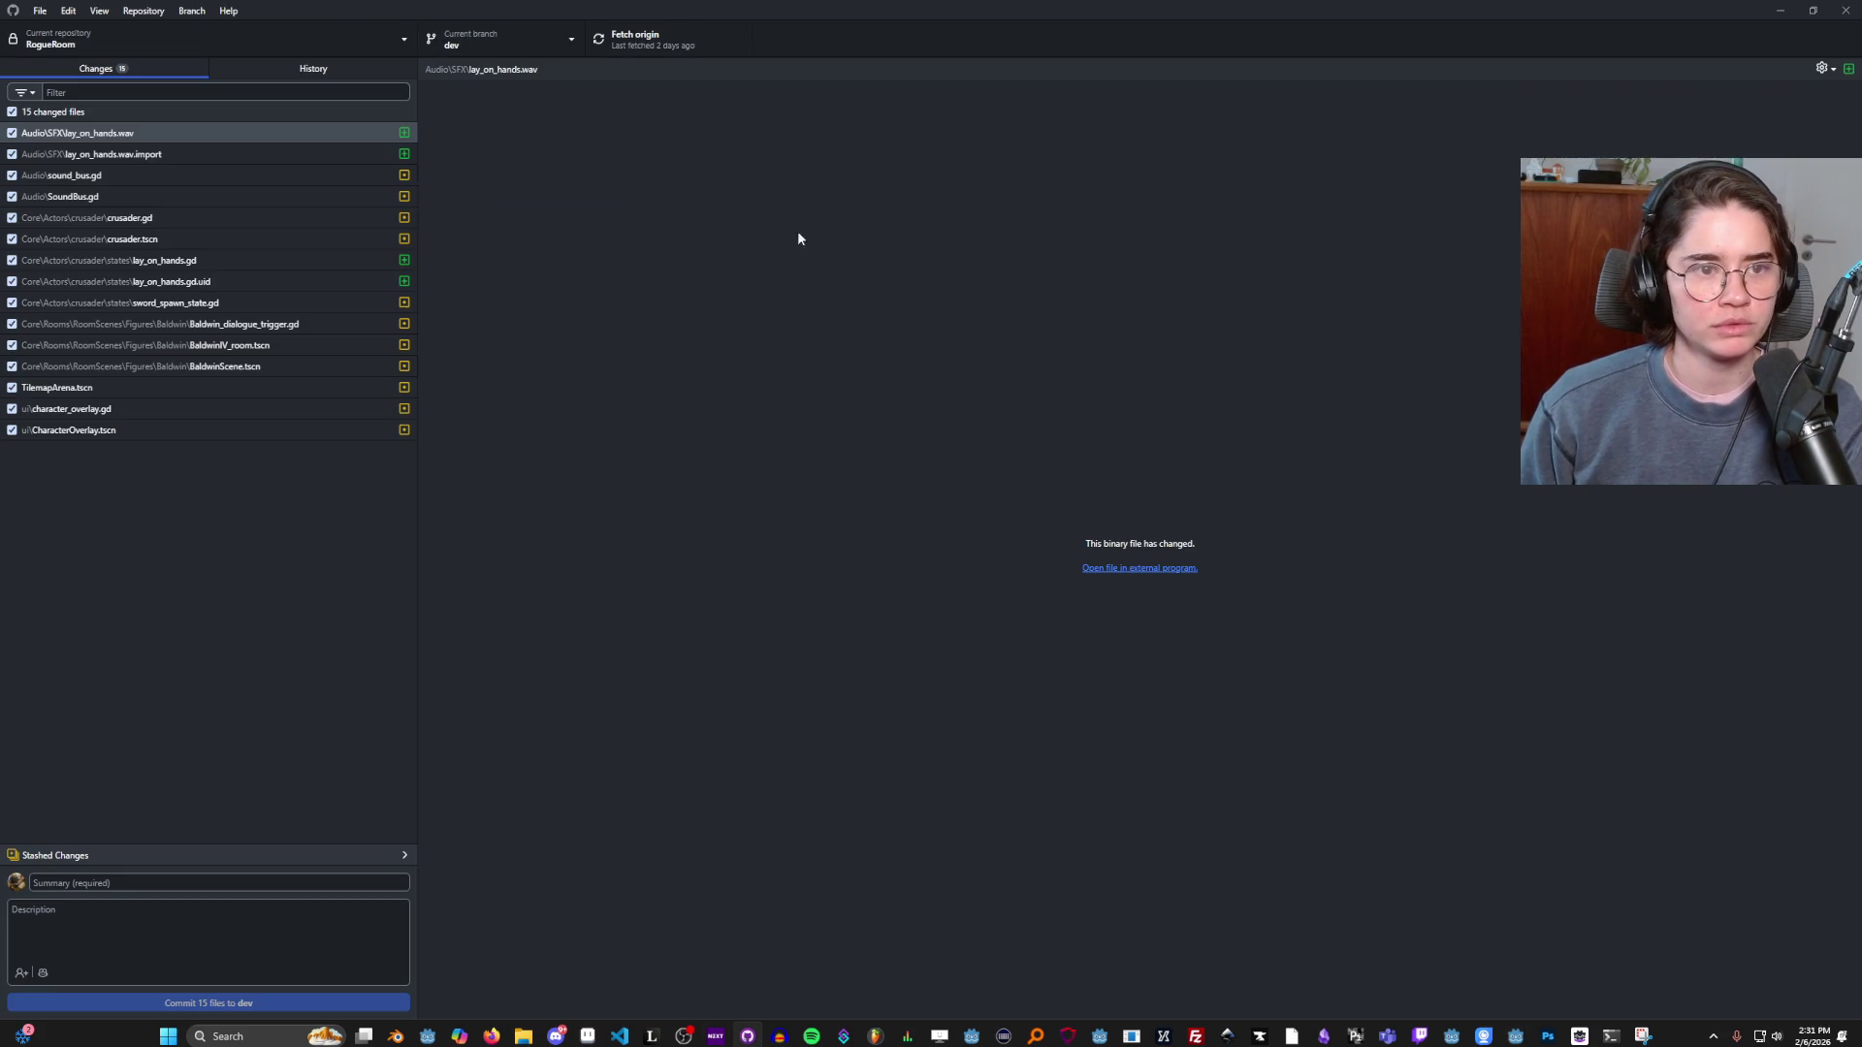
pyautogui.click(125, 178)
pyautogui.click(121, 197)
pyautogui.click(131, 178)
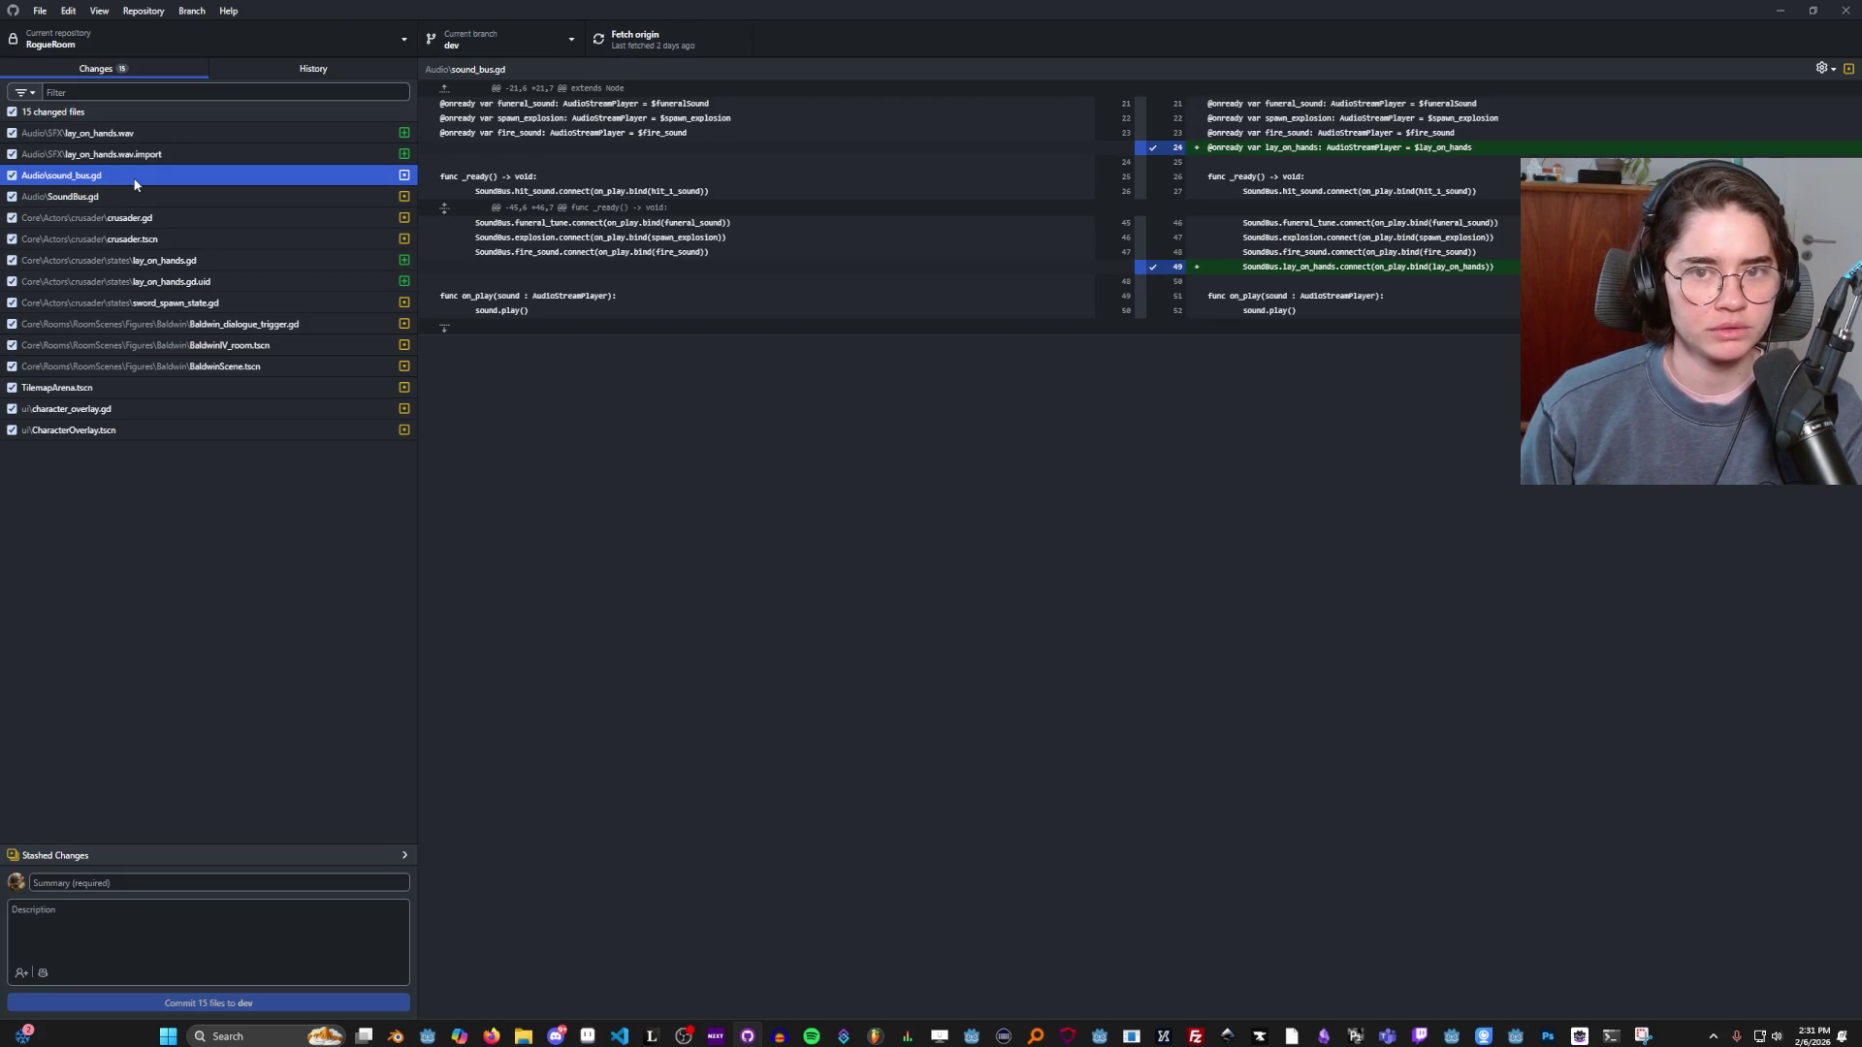
pyautogui.click(205, 368)
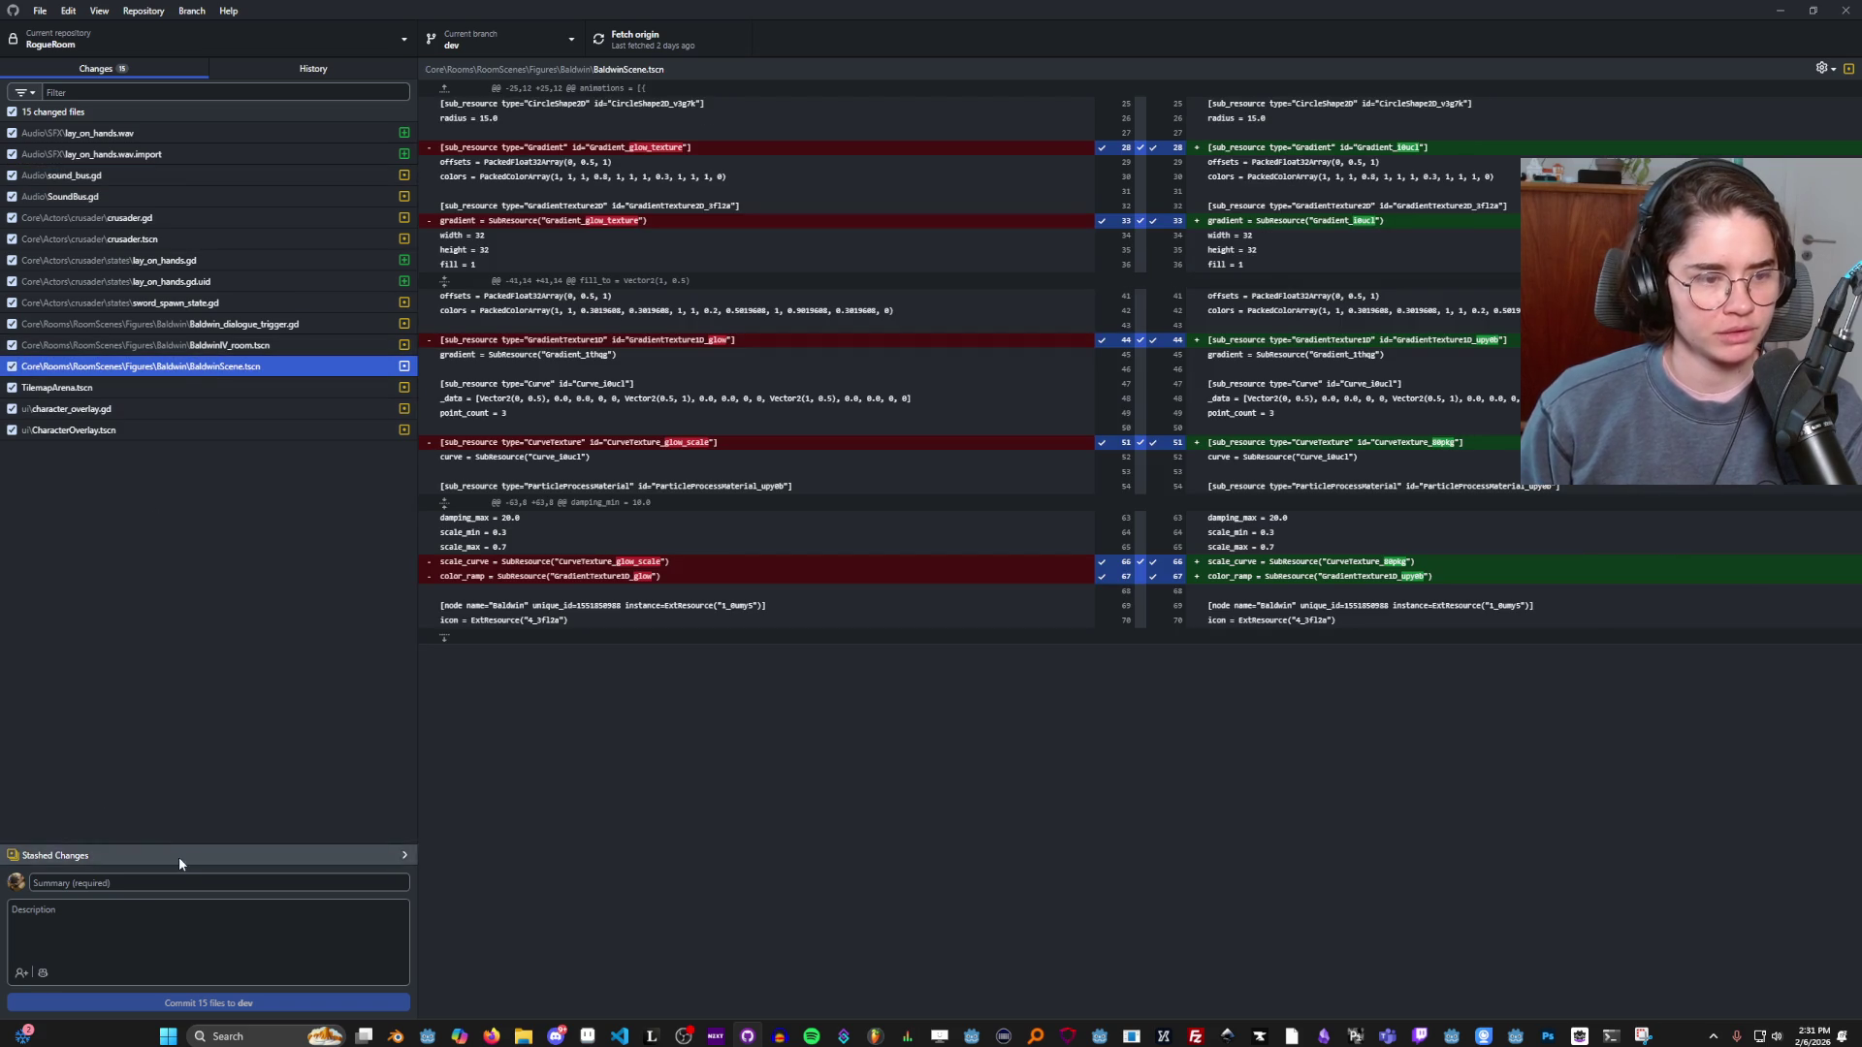
# Commit the 15 changed files to dev with summary 'lay on hands baldwin'.
pyautogui.click(178, 878)
pyautogui.write('lay on hands baldwin')
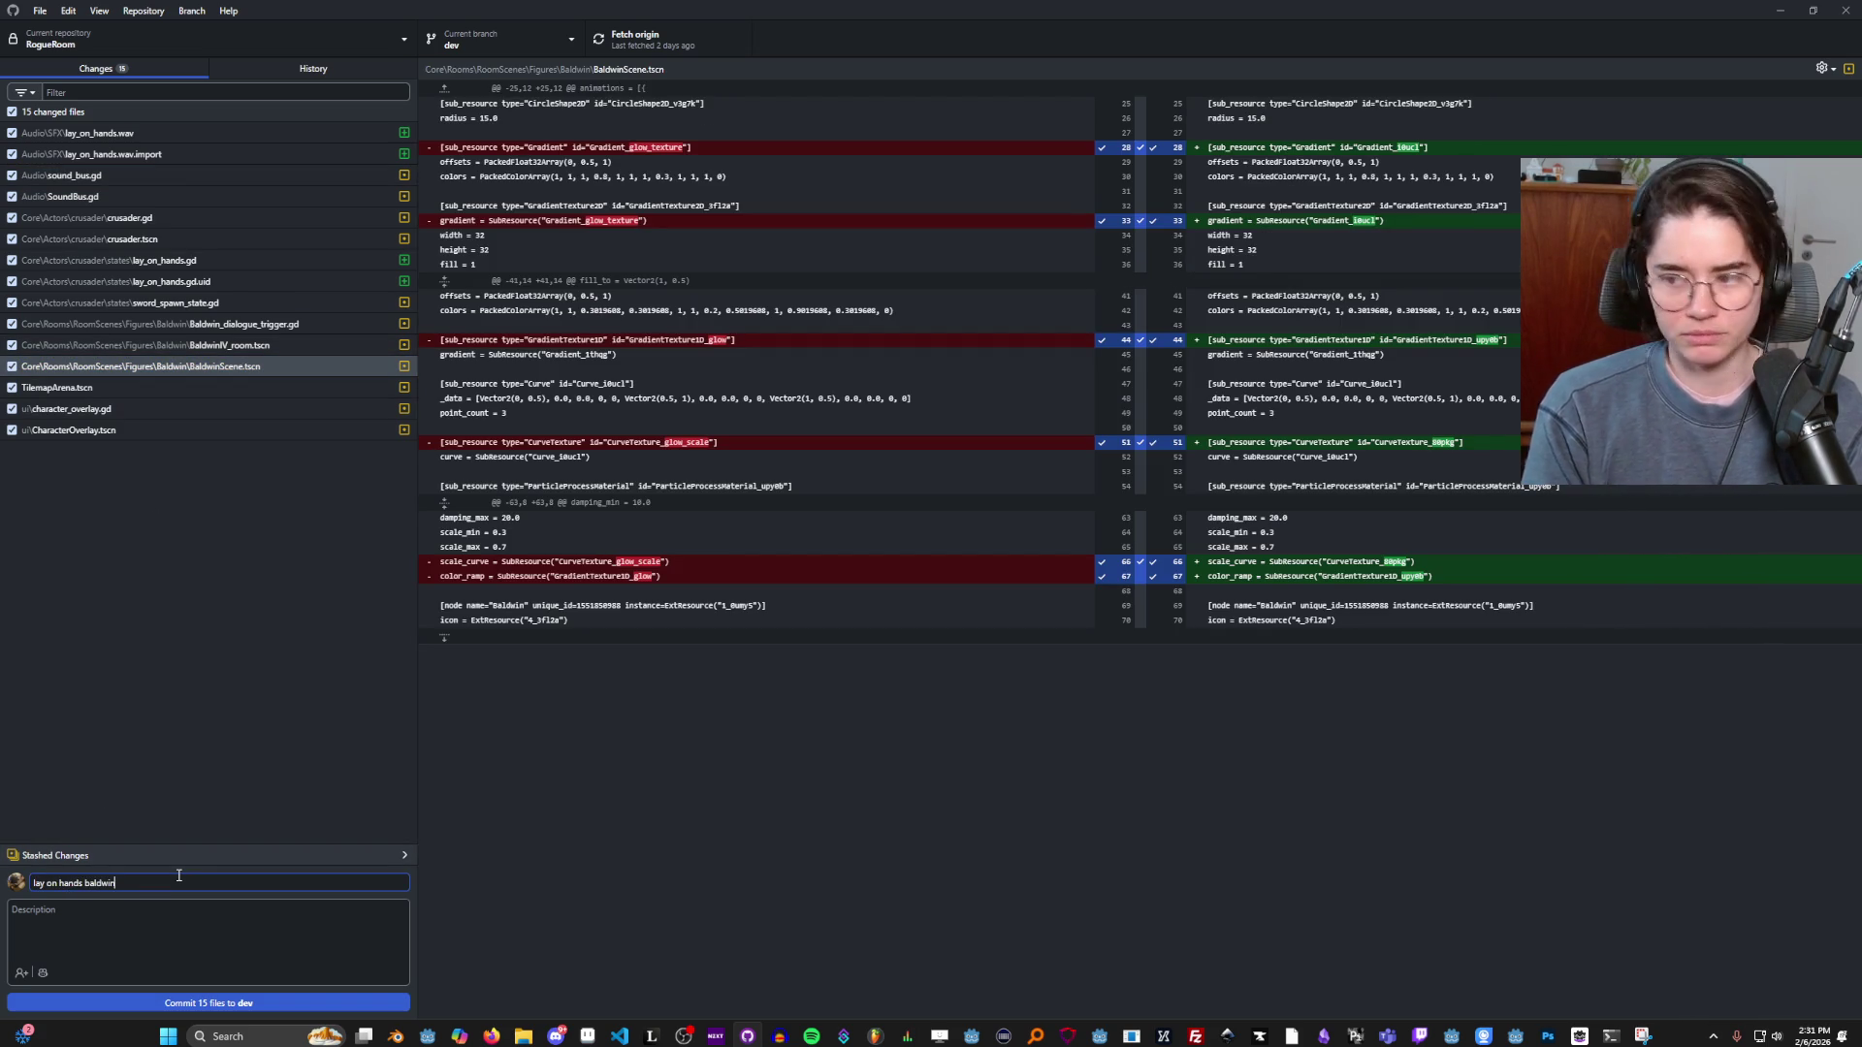
pyautogui.click(1797, 786)
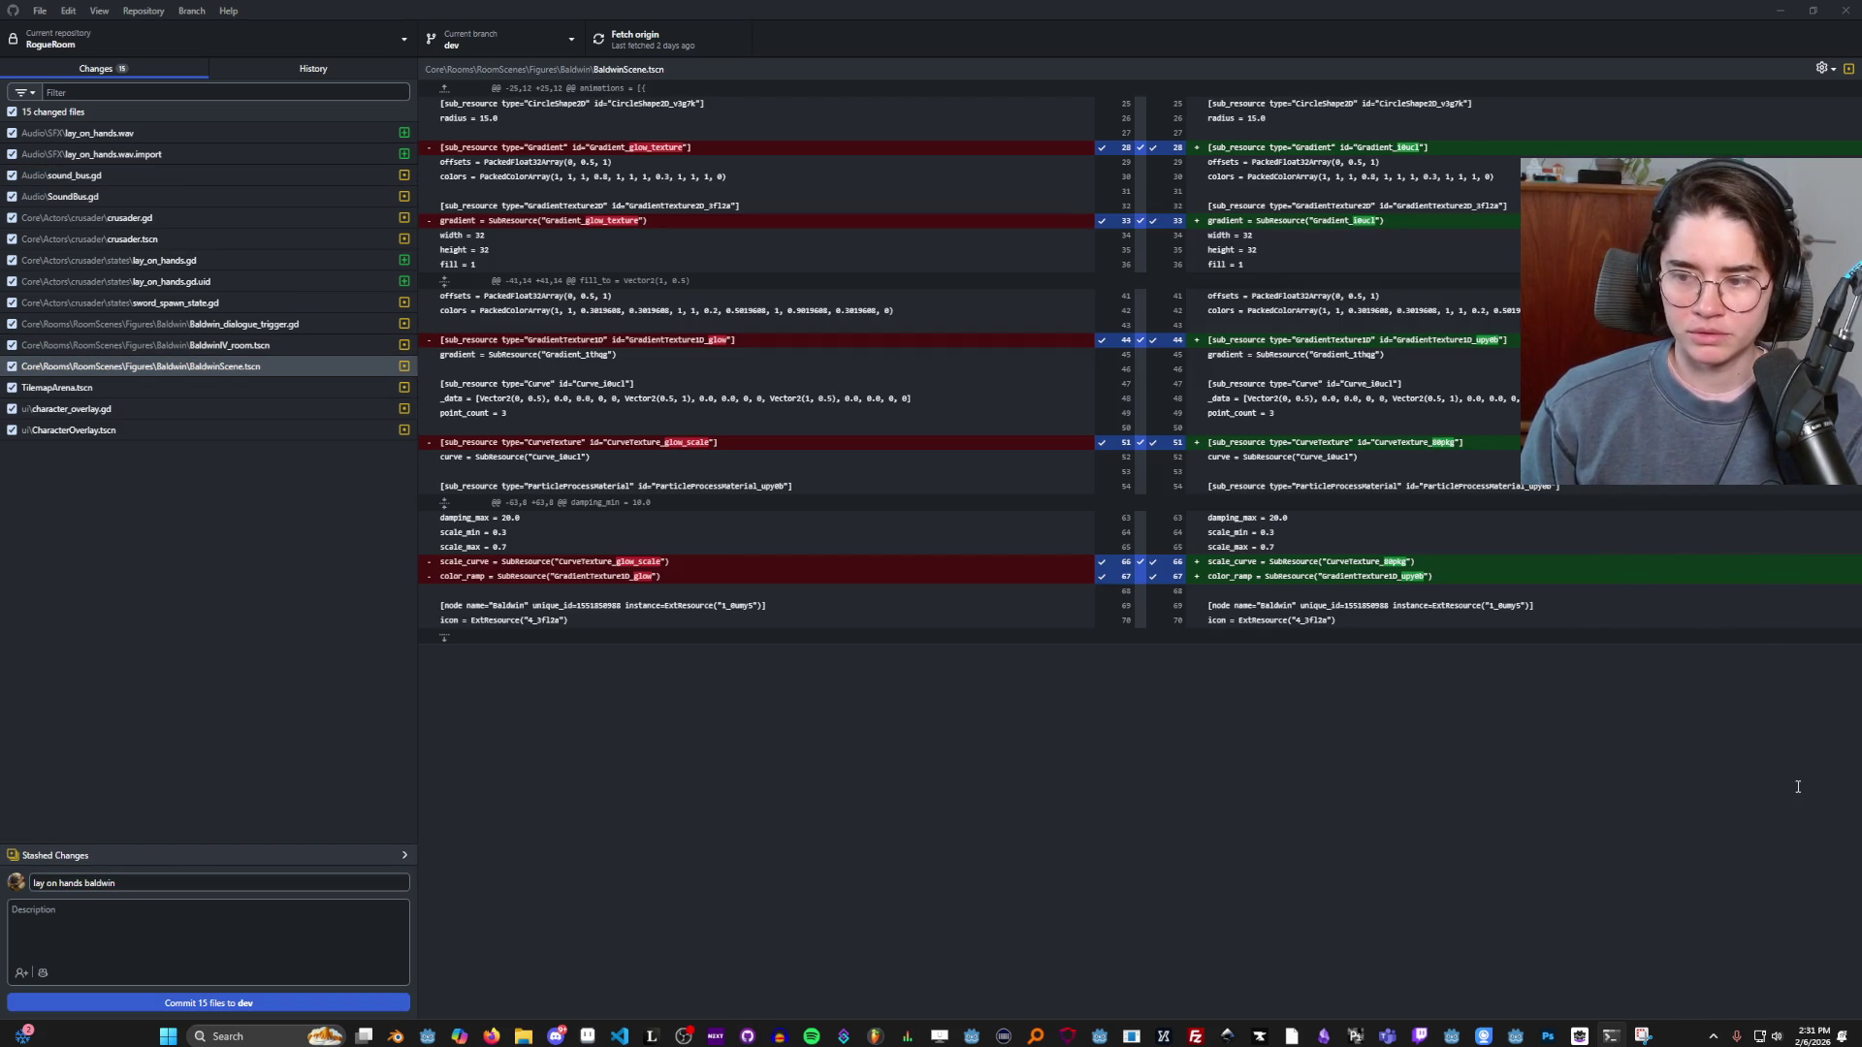
pyautogui.click(296, 999)
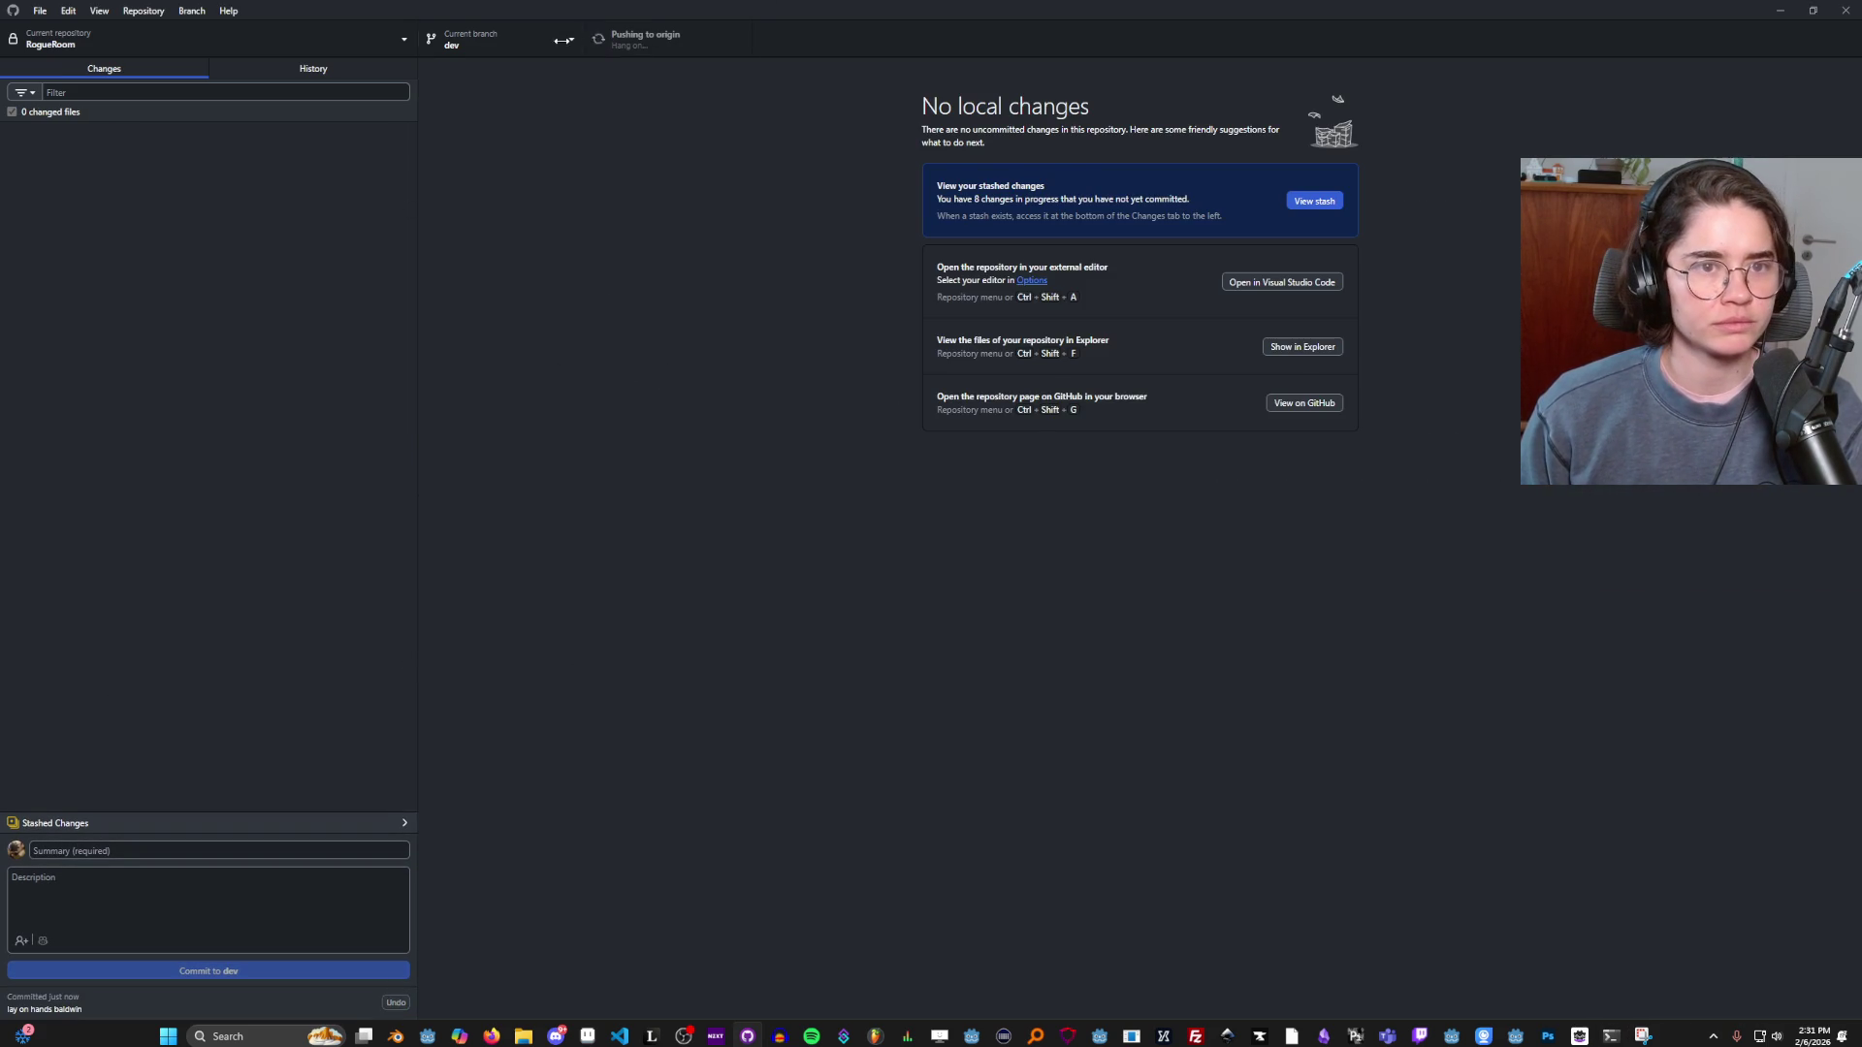
# Look over the Current branch list twice and run Fetch origin twice.
pyautogui.click(499, 41)
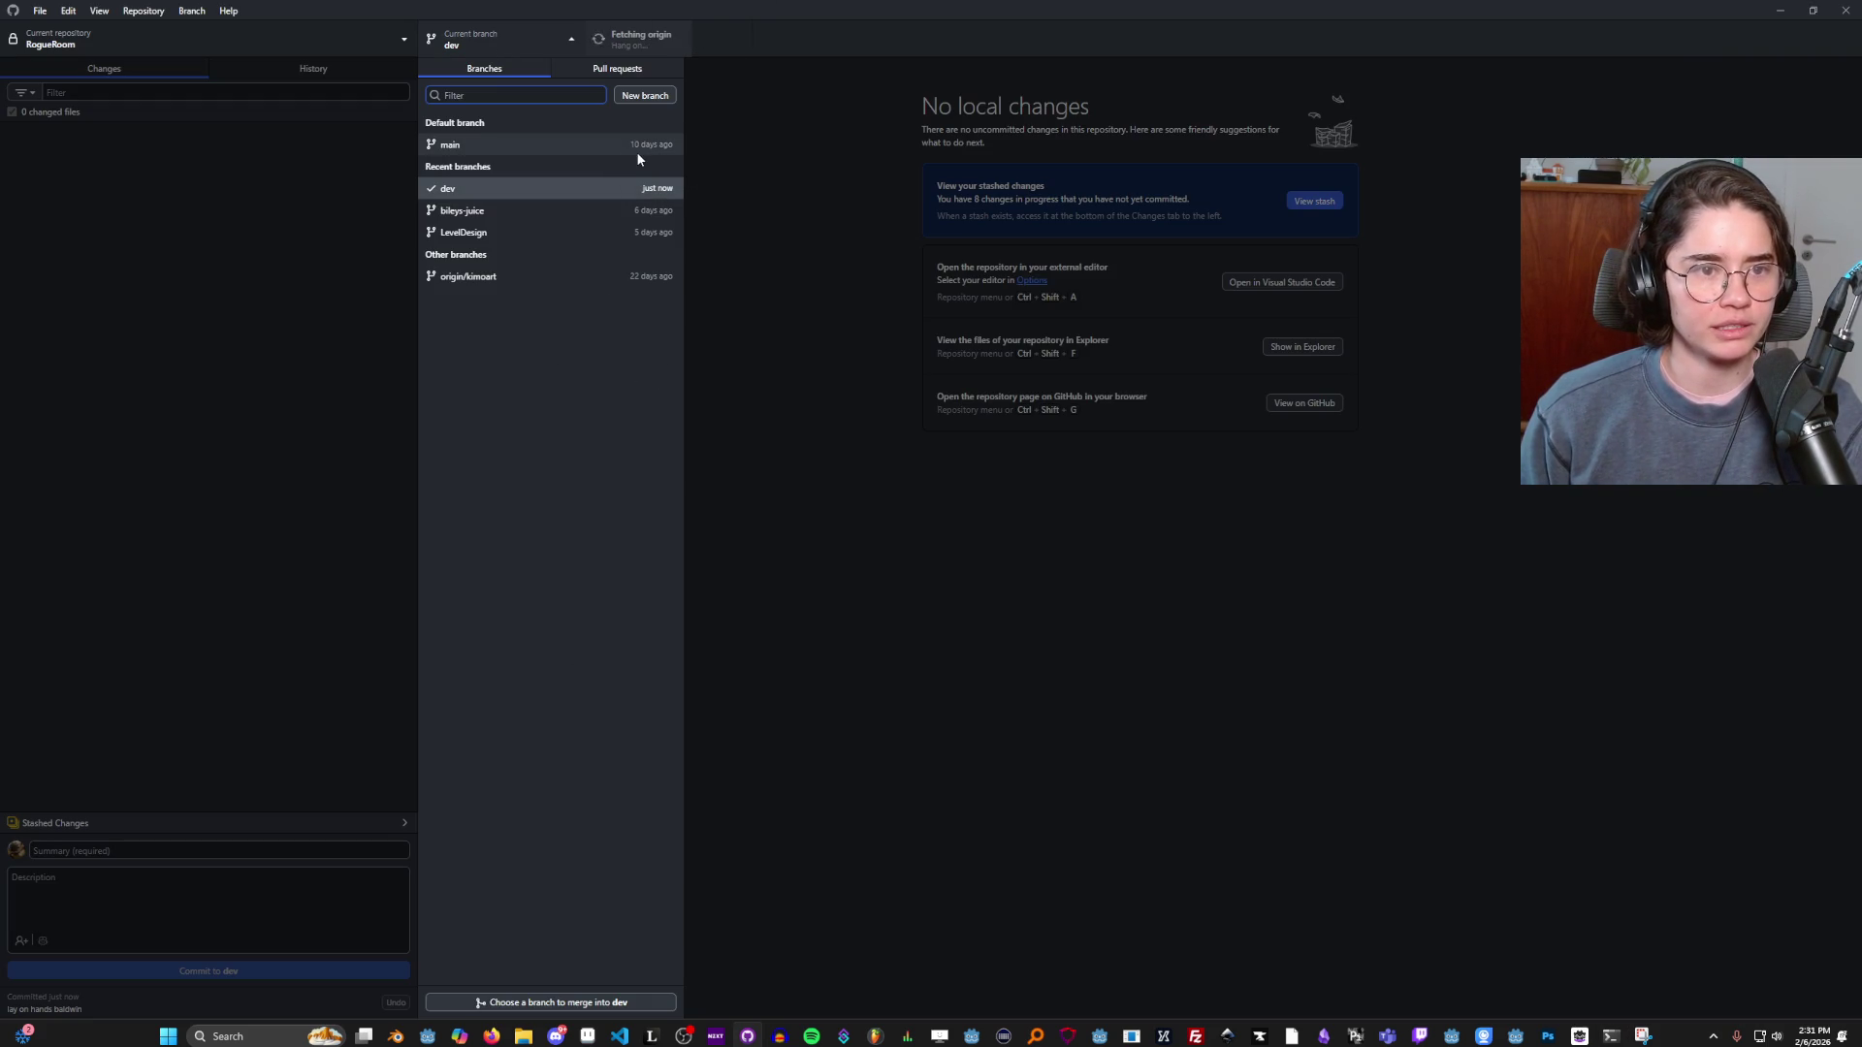
pyautogui.click(783, 160)
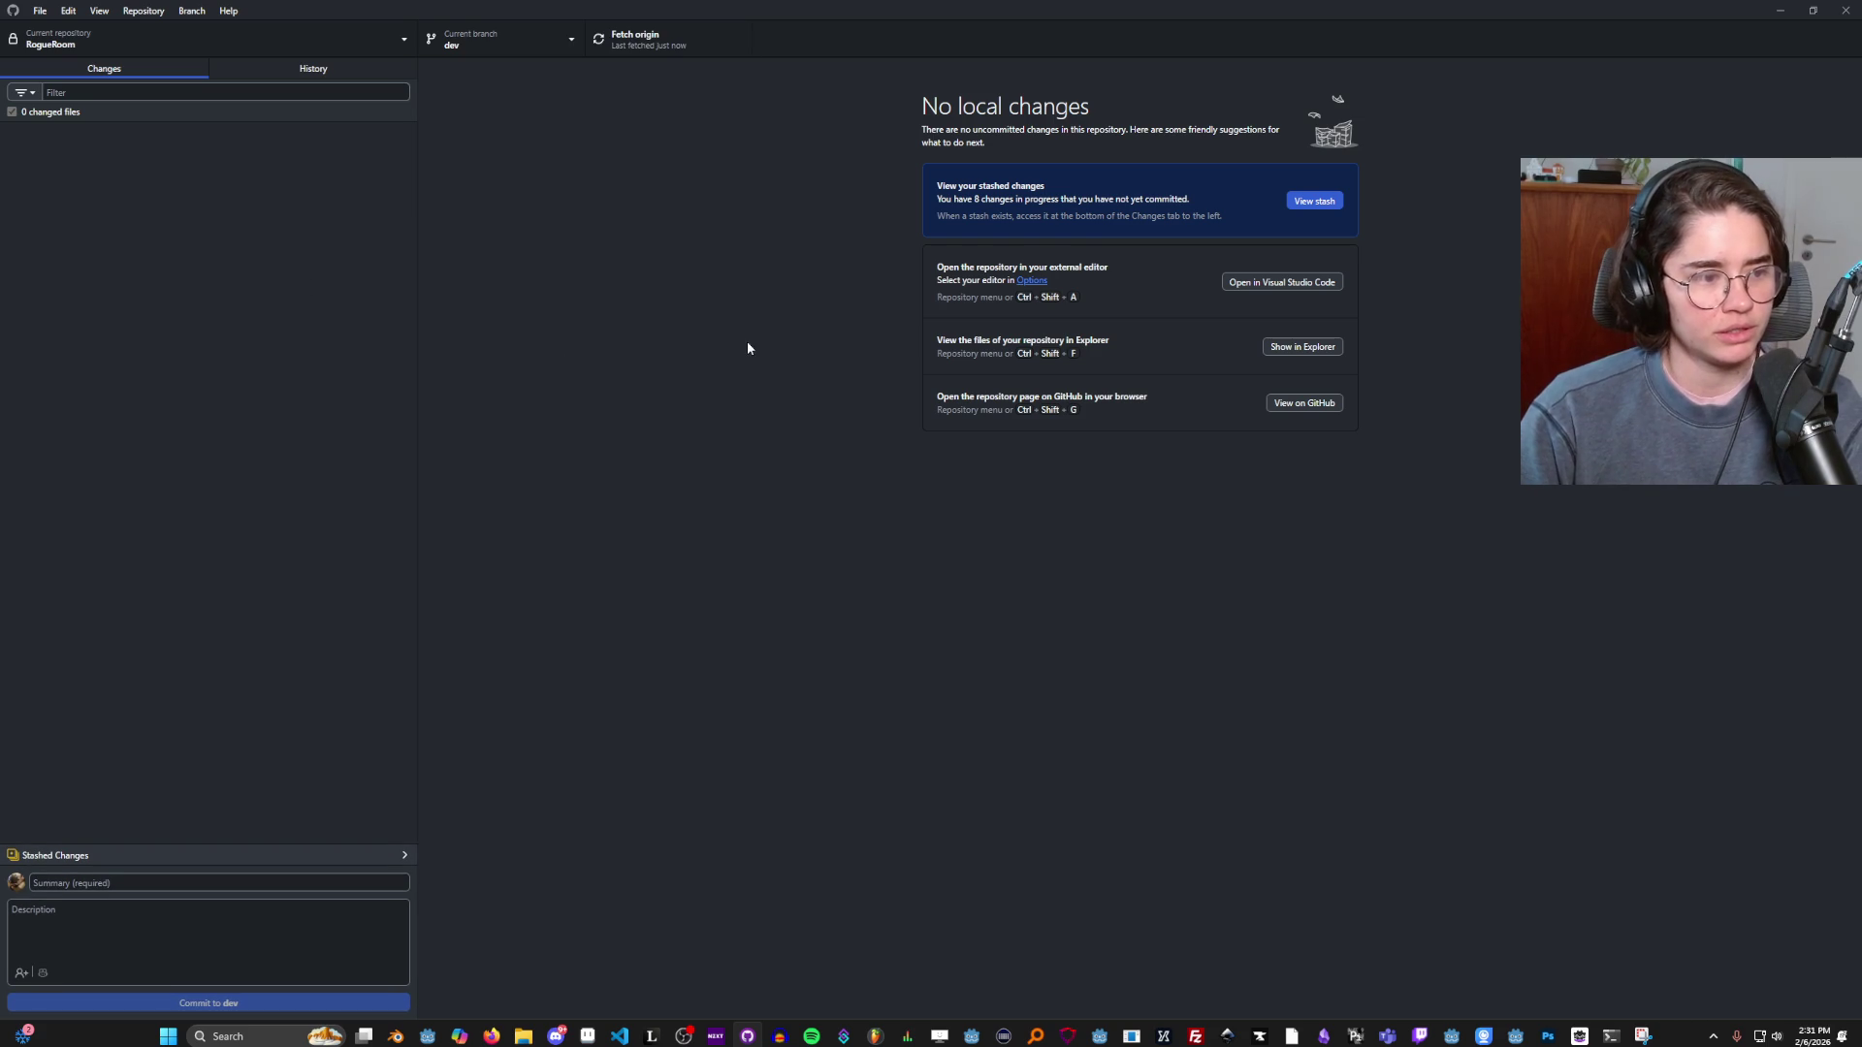
pyautogui.click(602, 41)
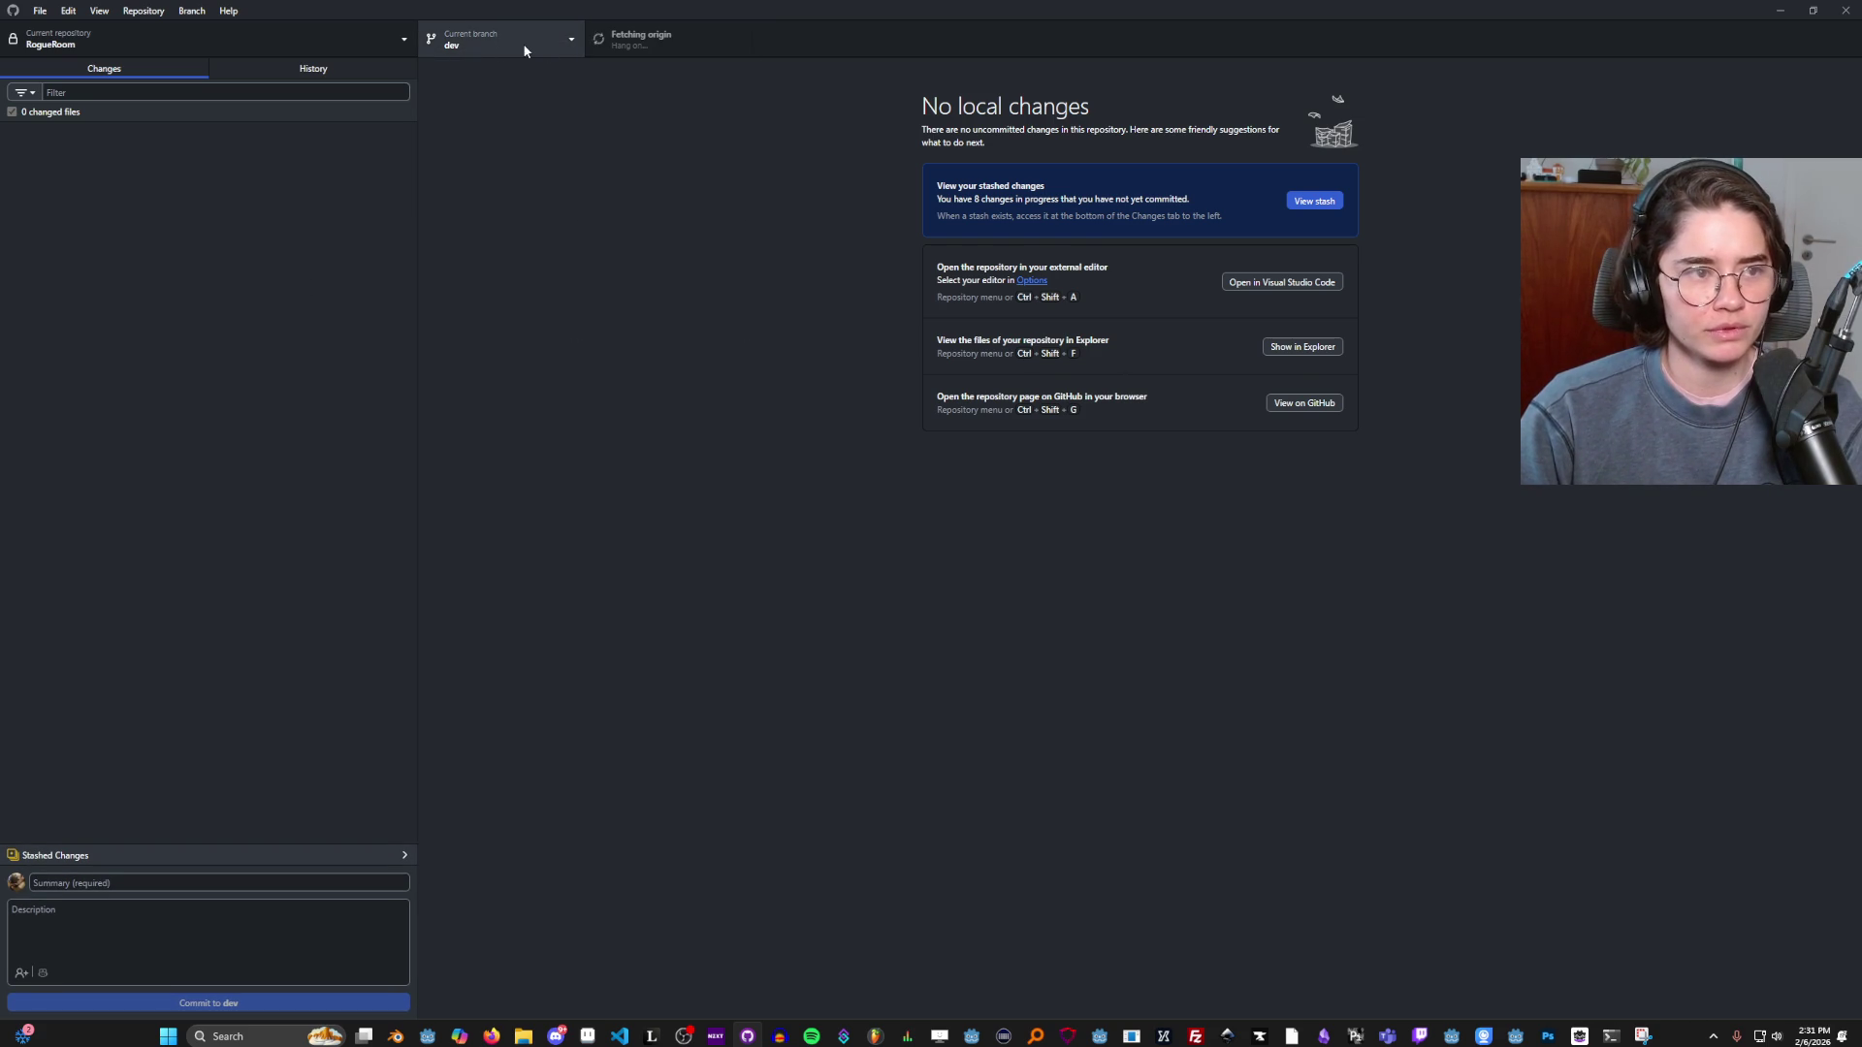
pyautogui.click(524, 42)
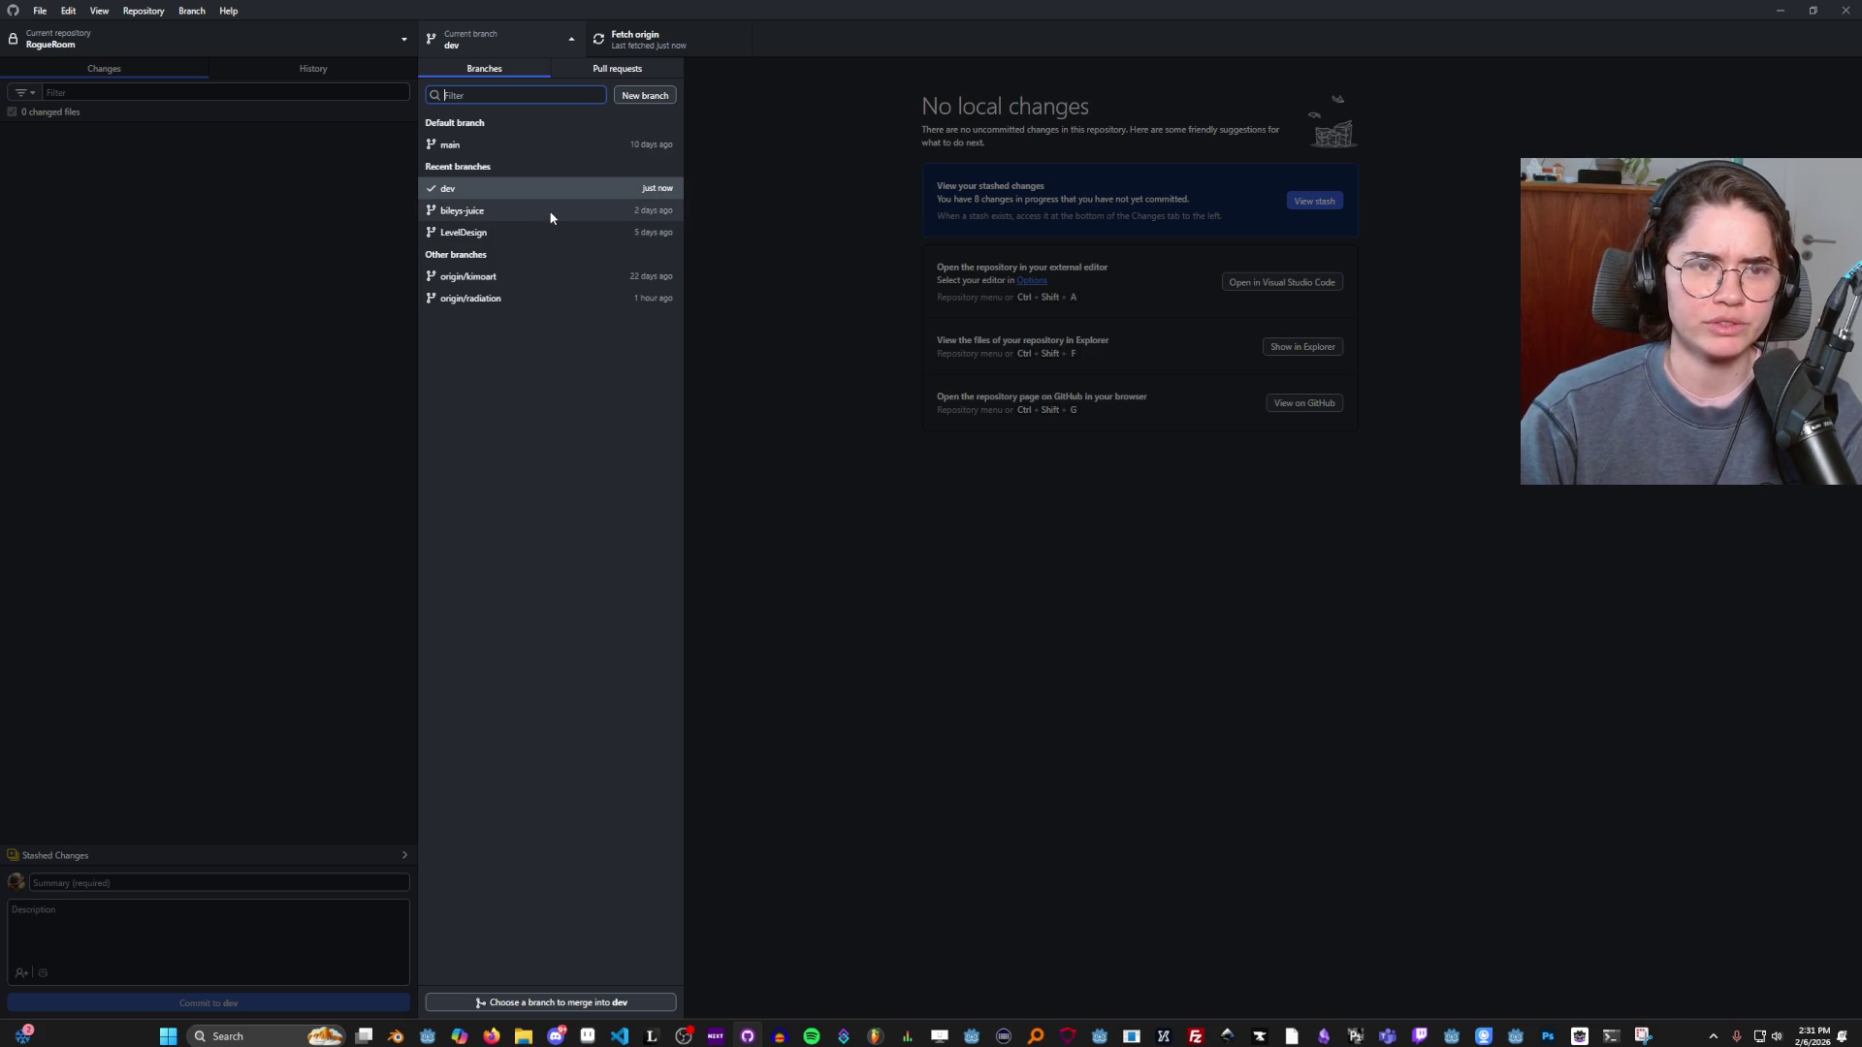
pyautogui.click(346, 190)
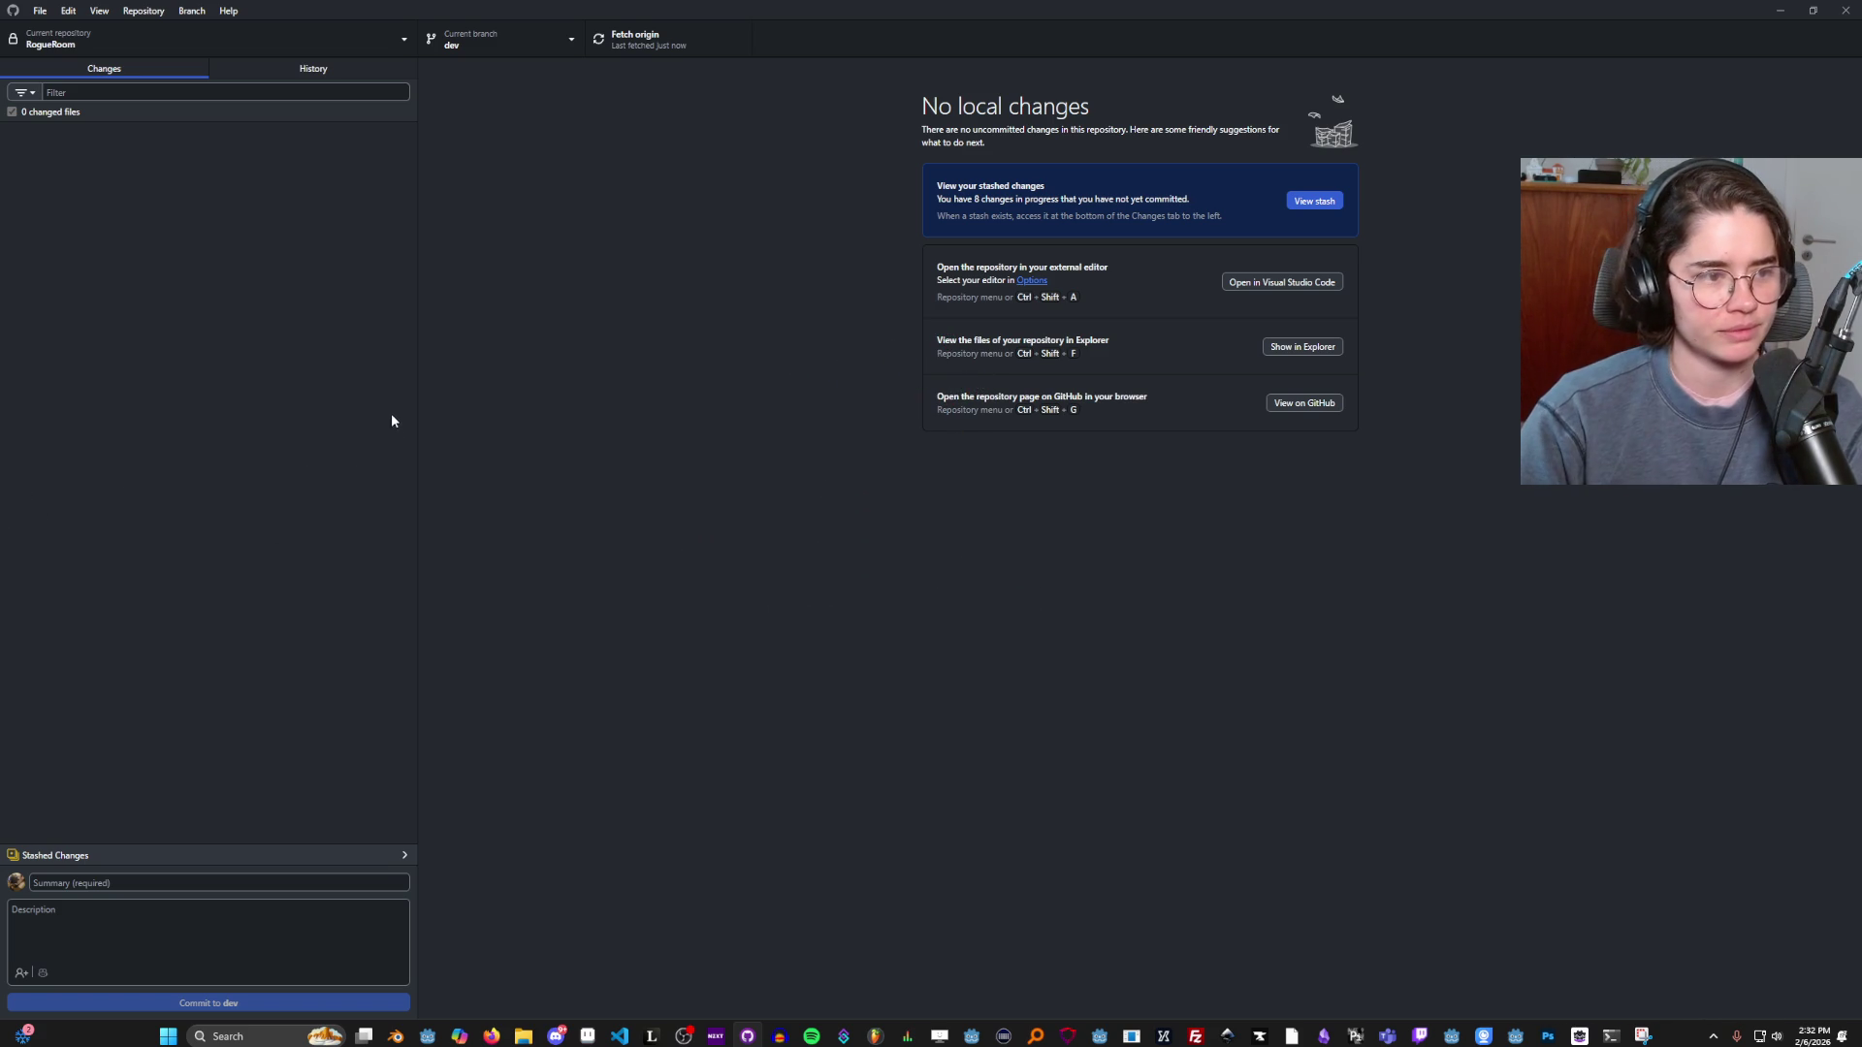
pyautogui.click(632, 41)
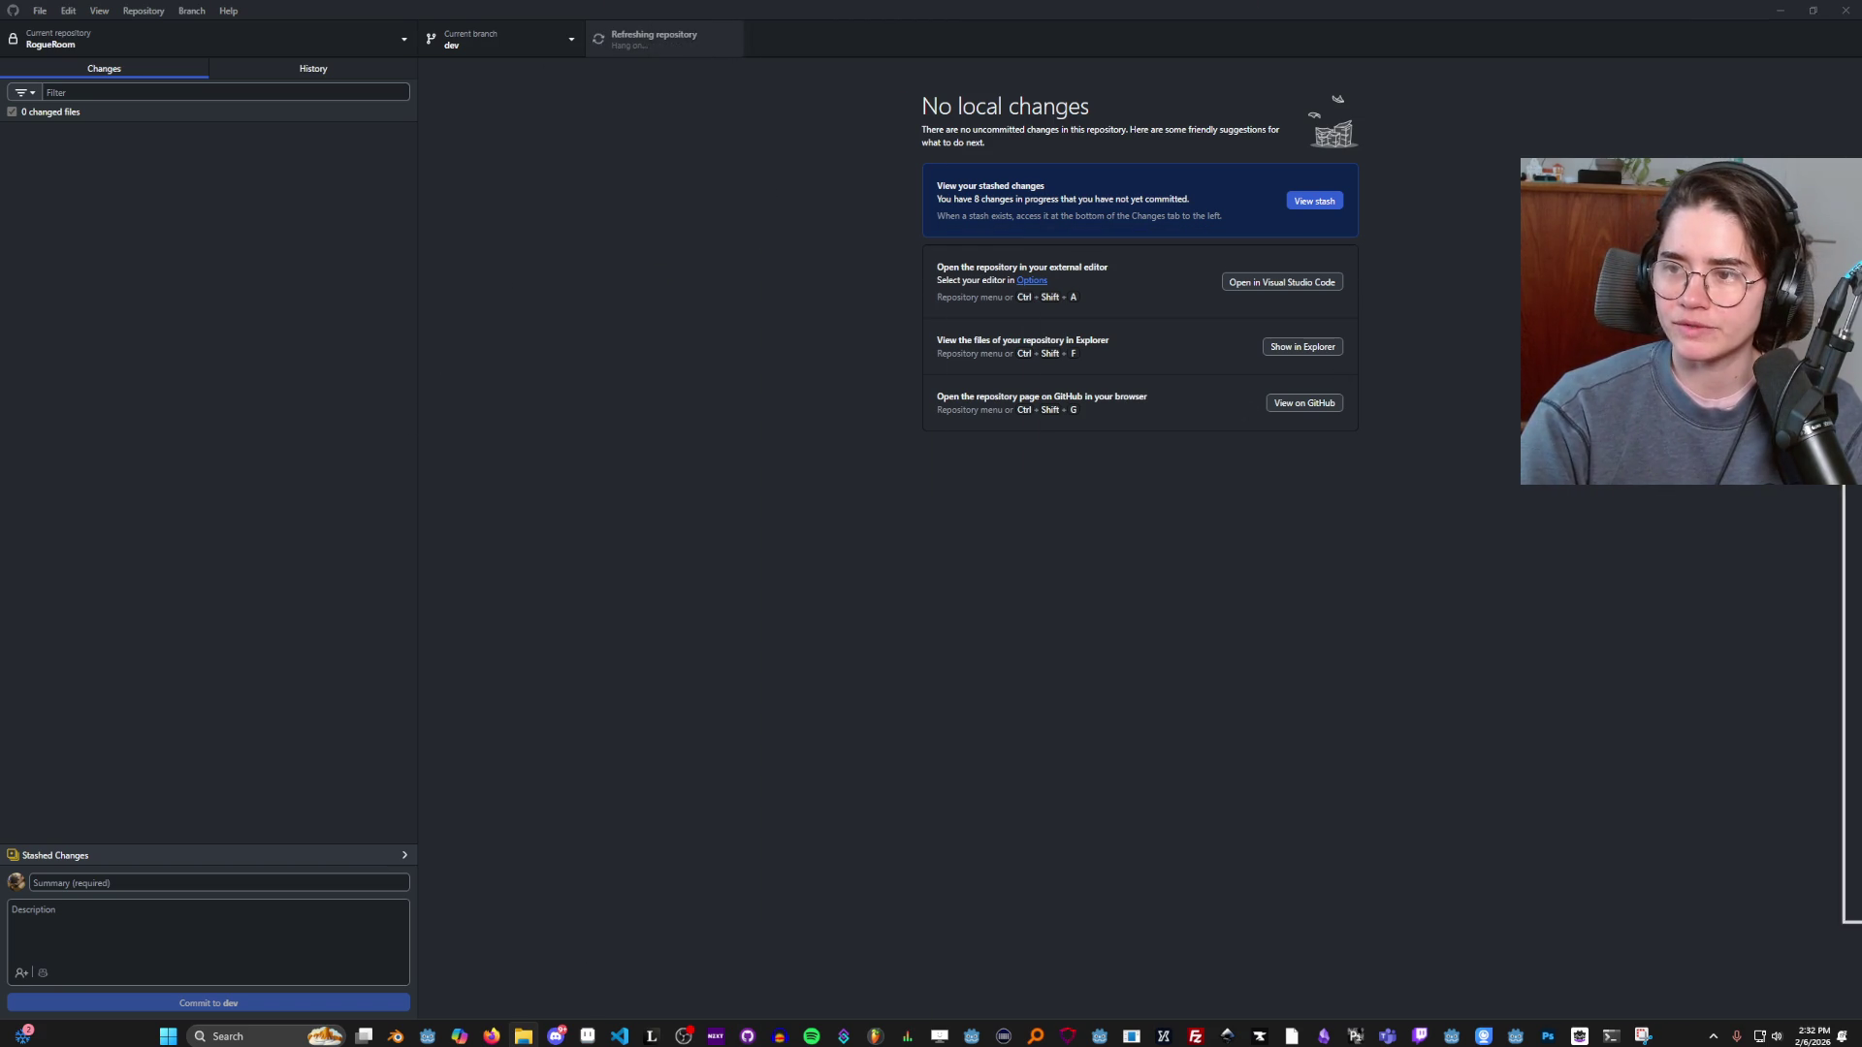
# Accept Claude's test_integration.gd fix, switch to GitHub Desktop, then bring the terminal back.
pyautogui.click(1610, 1035)
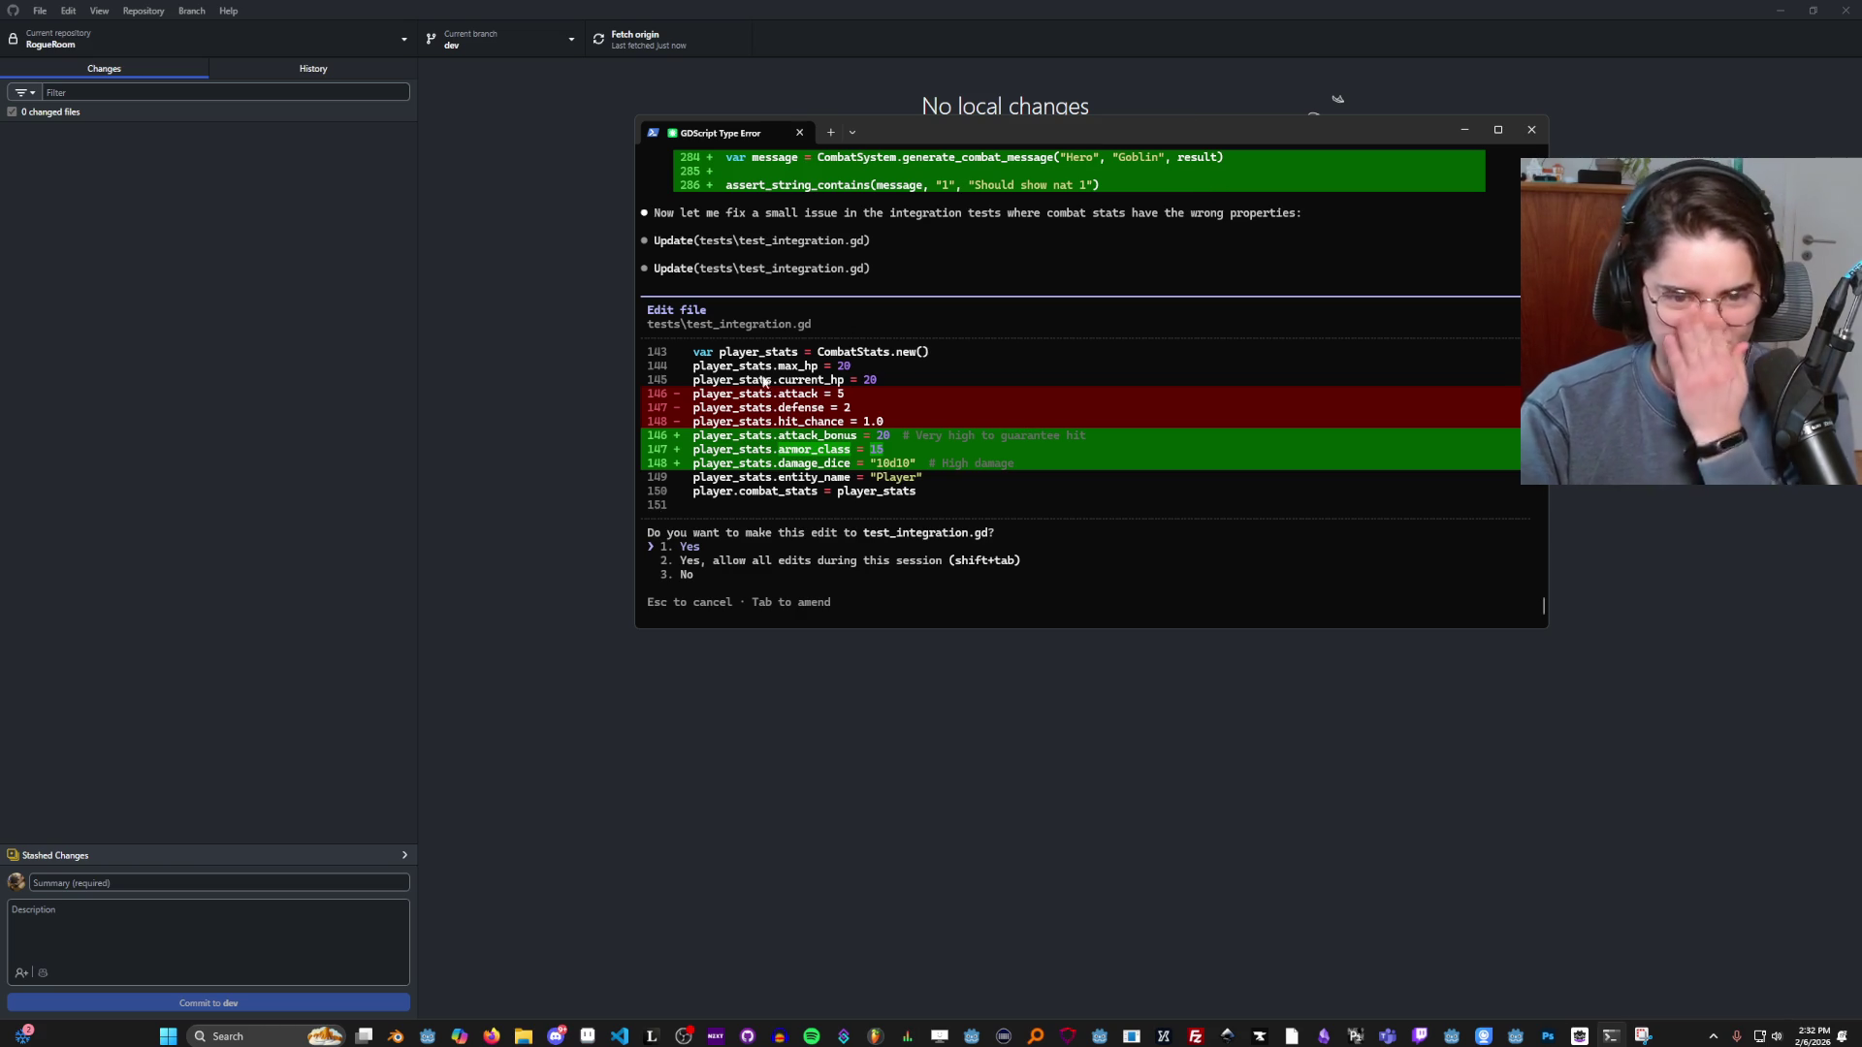
pyautogui.press('Return')
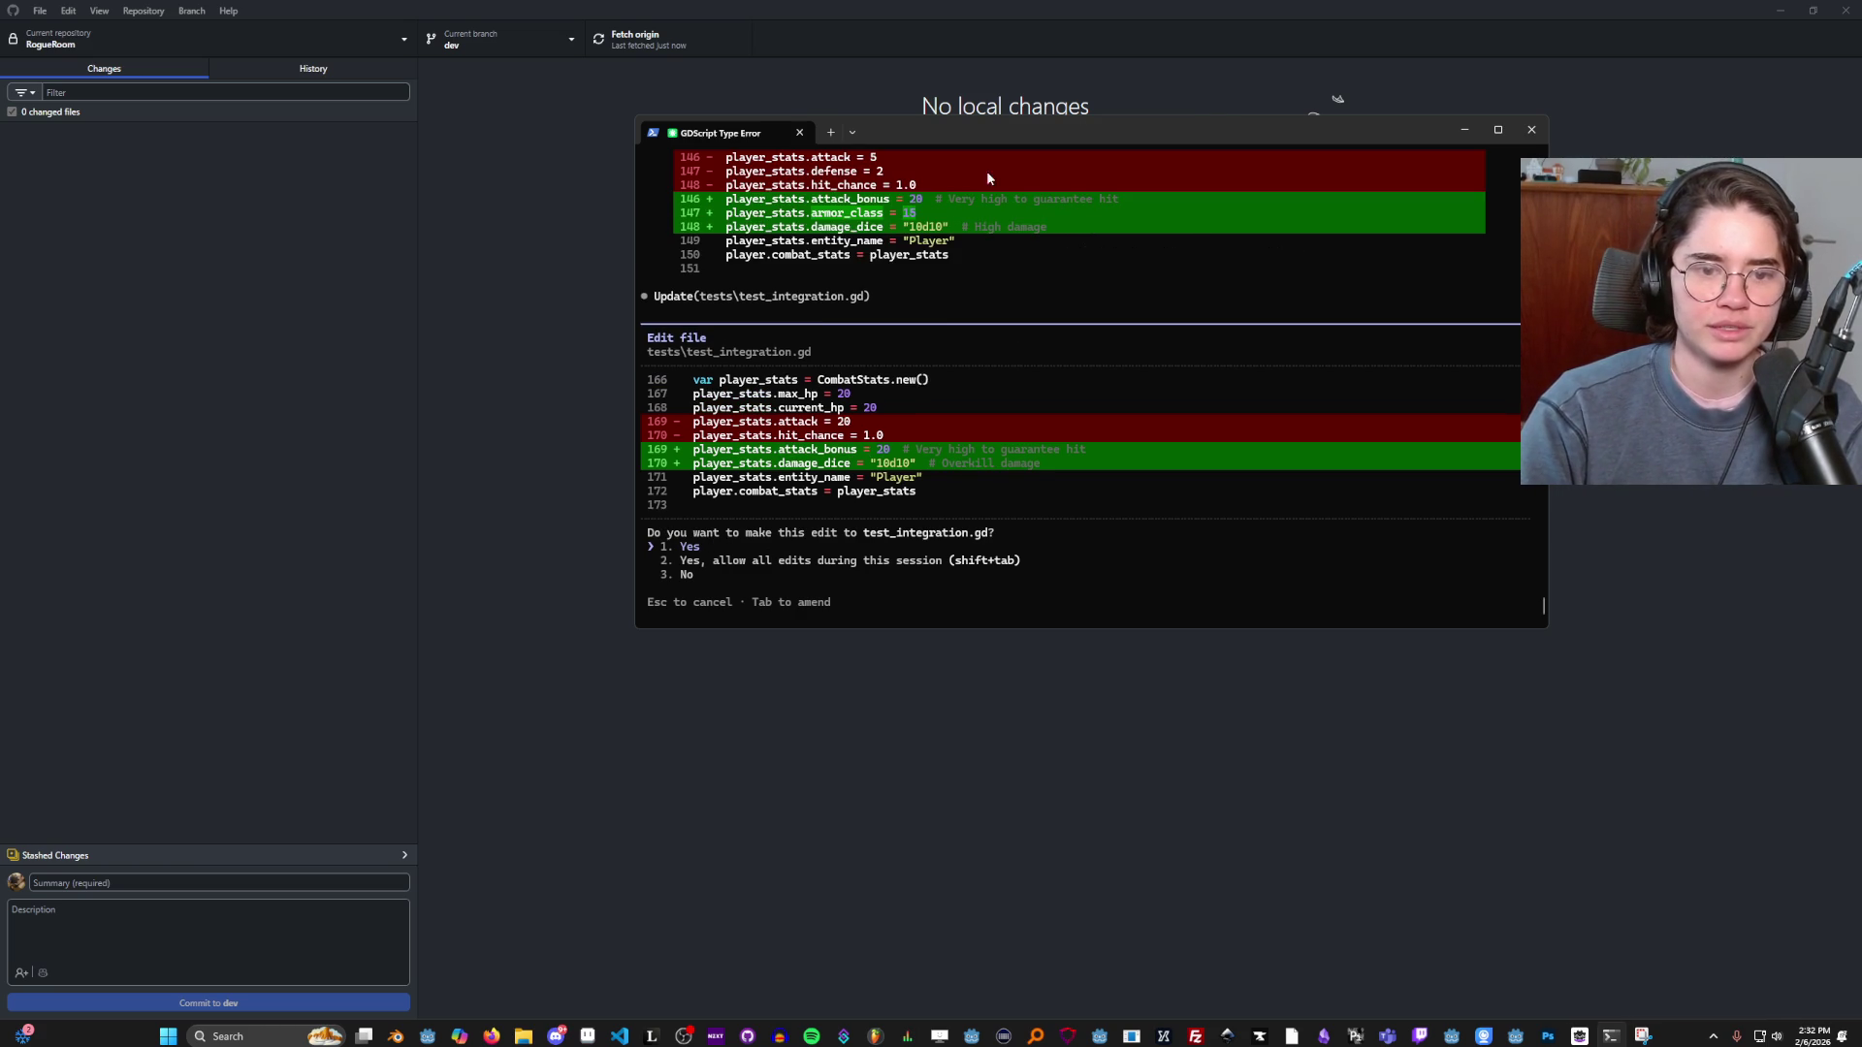
pyautogui.hotkey('alt', 'Tab')
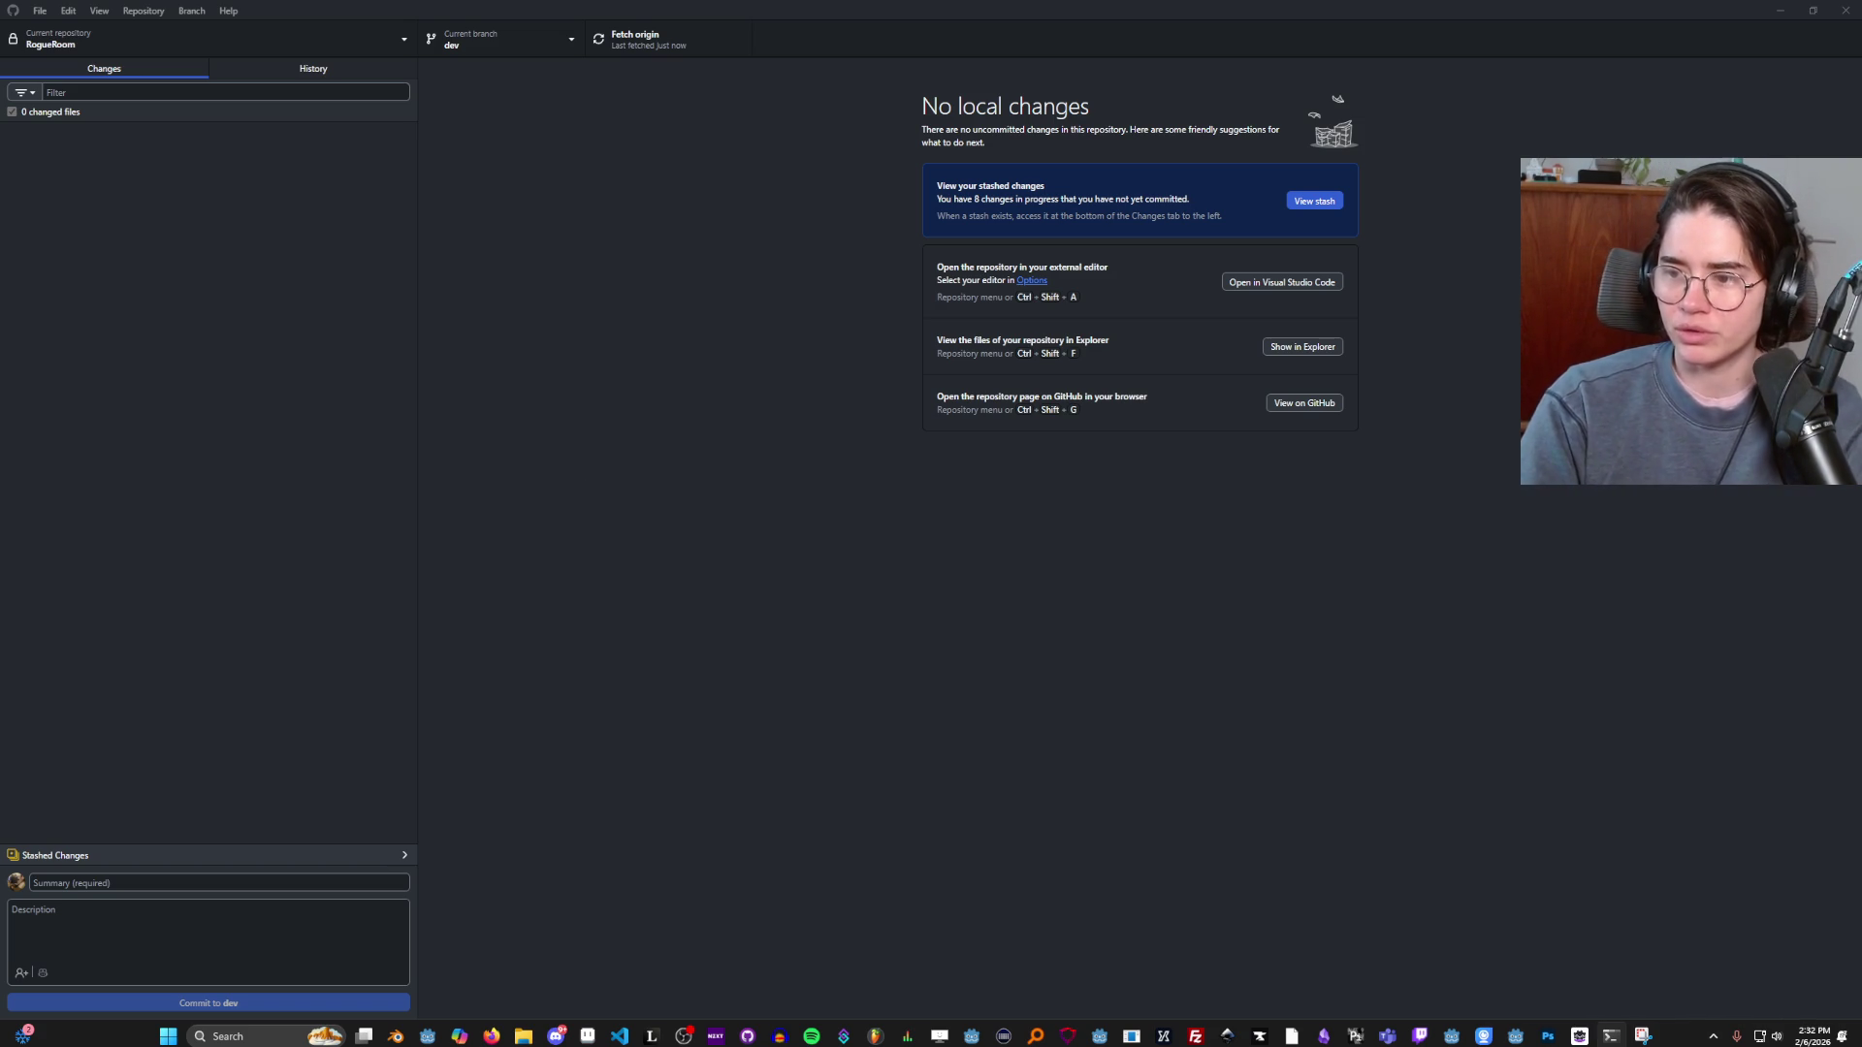
pyautogui.hotkey('alt', 'Tab')
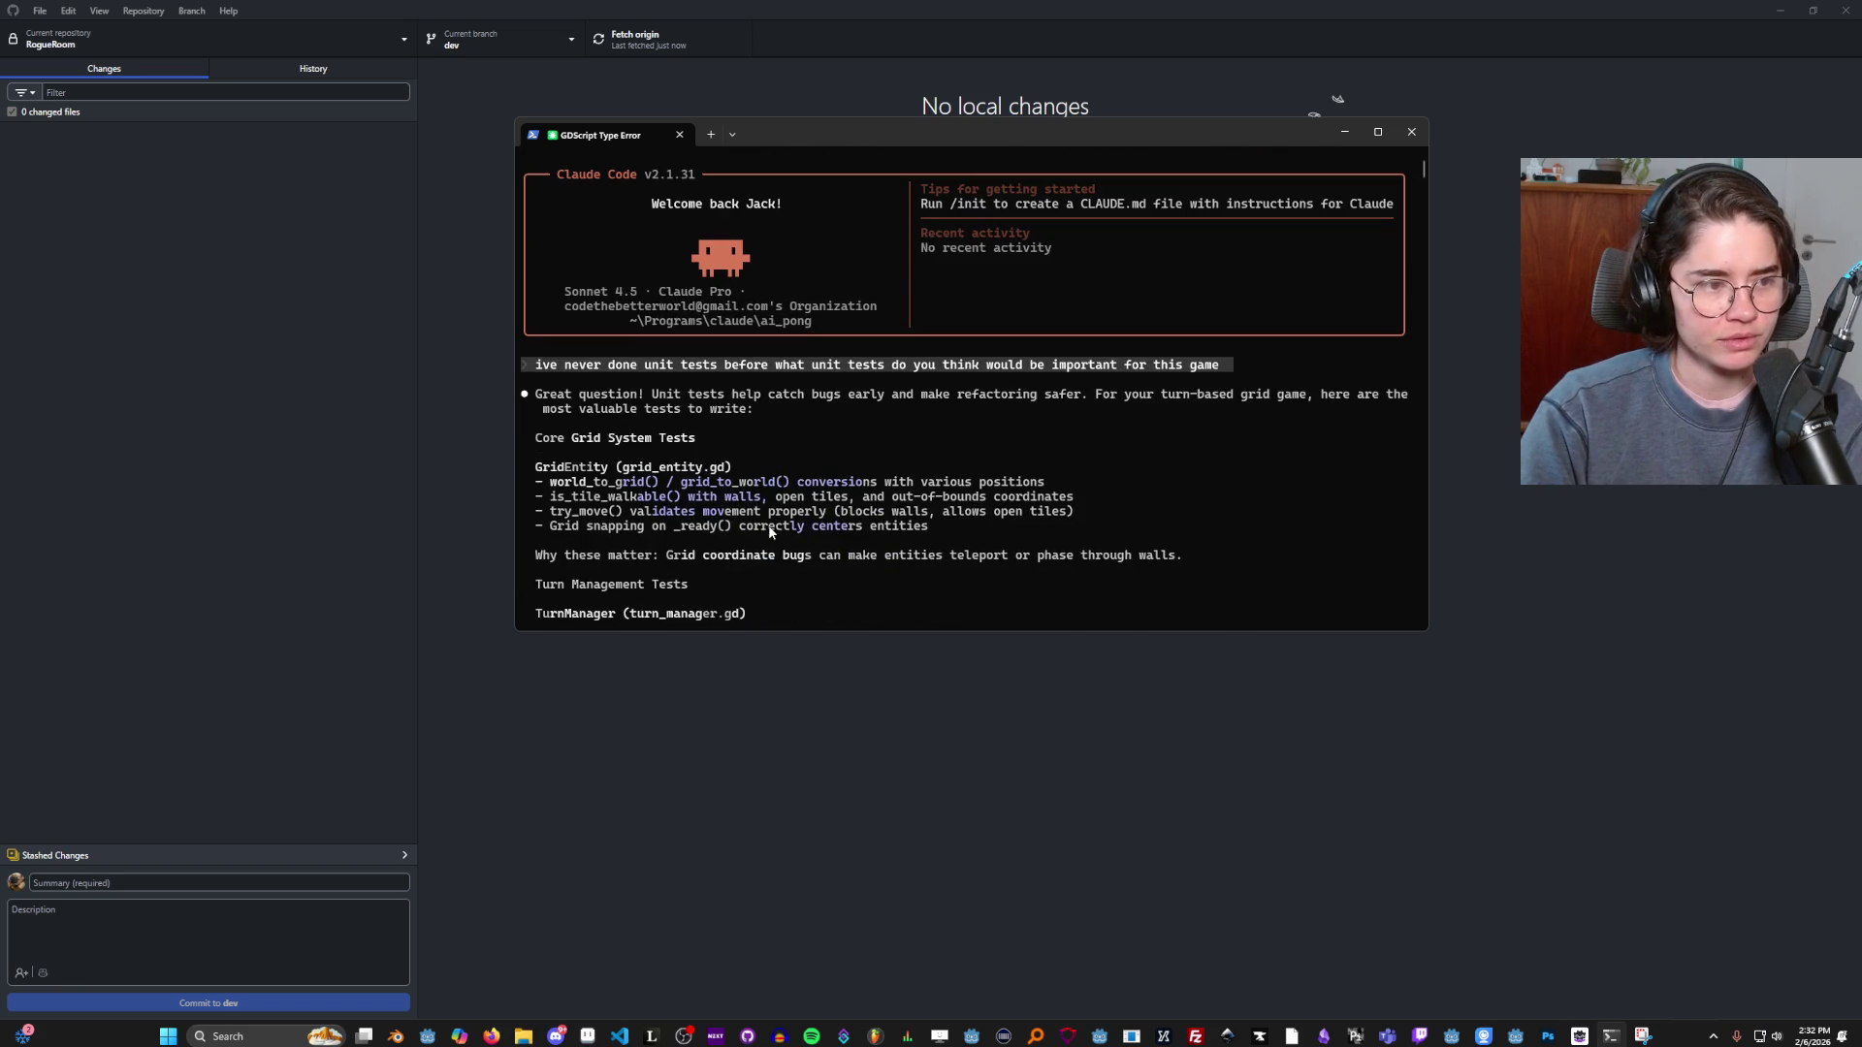
# Scroll to the latest output, resize the terminal larger, and approve the combat system test run.
pyautogui.scroll(-15, 824, 523)
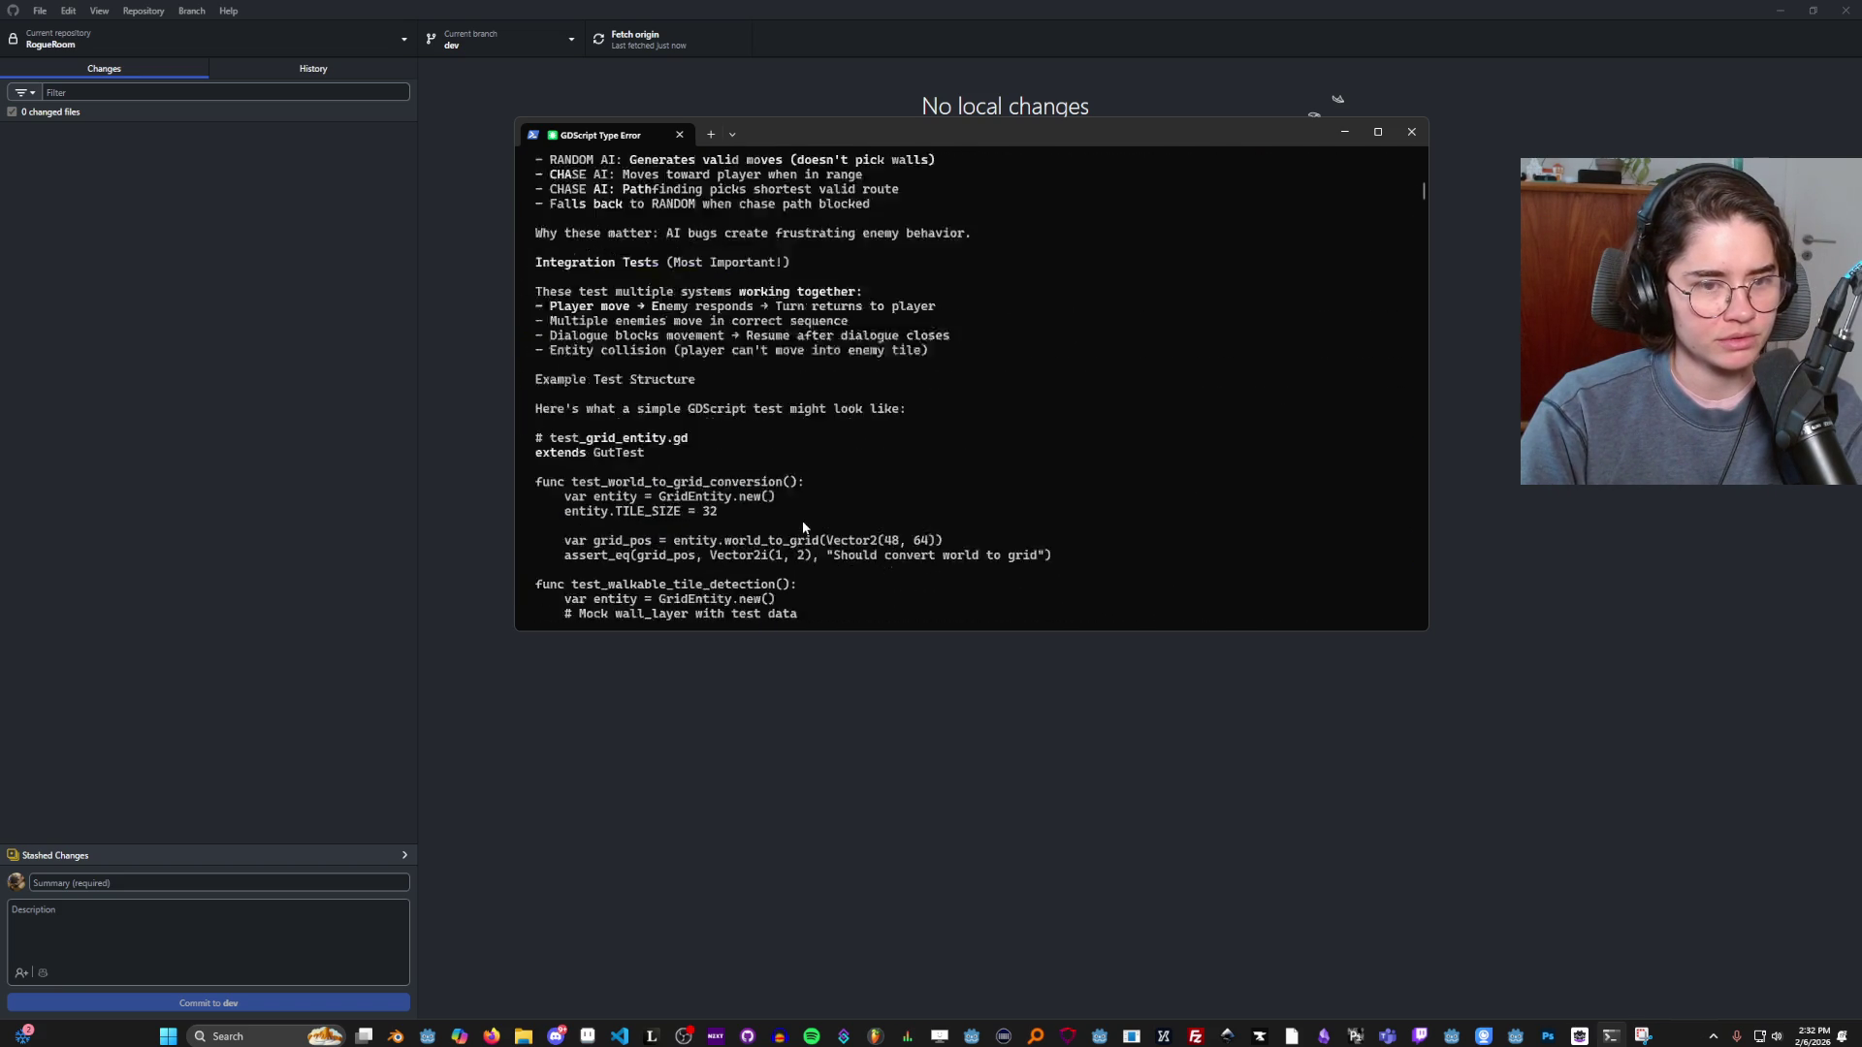
pyautogui.scroll(-10, 852, 521)
pyautogui.moveTo(1422, 218); pyautogui.dragTo(1417, 679)
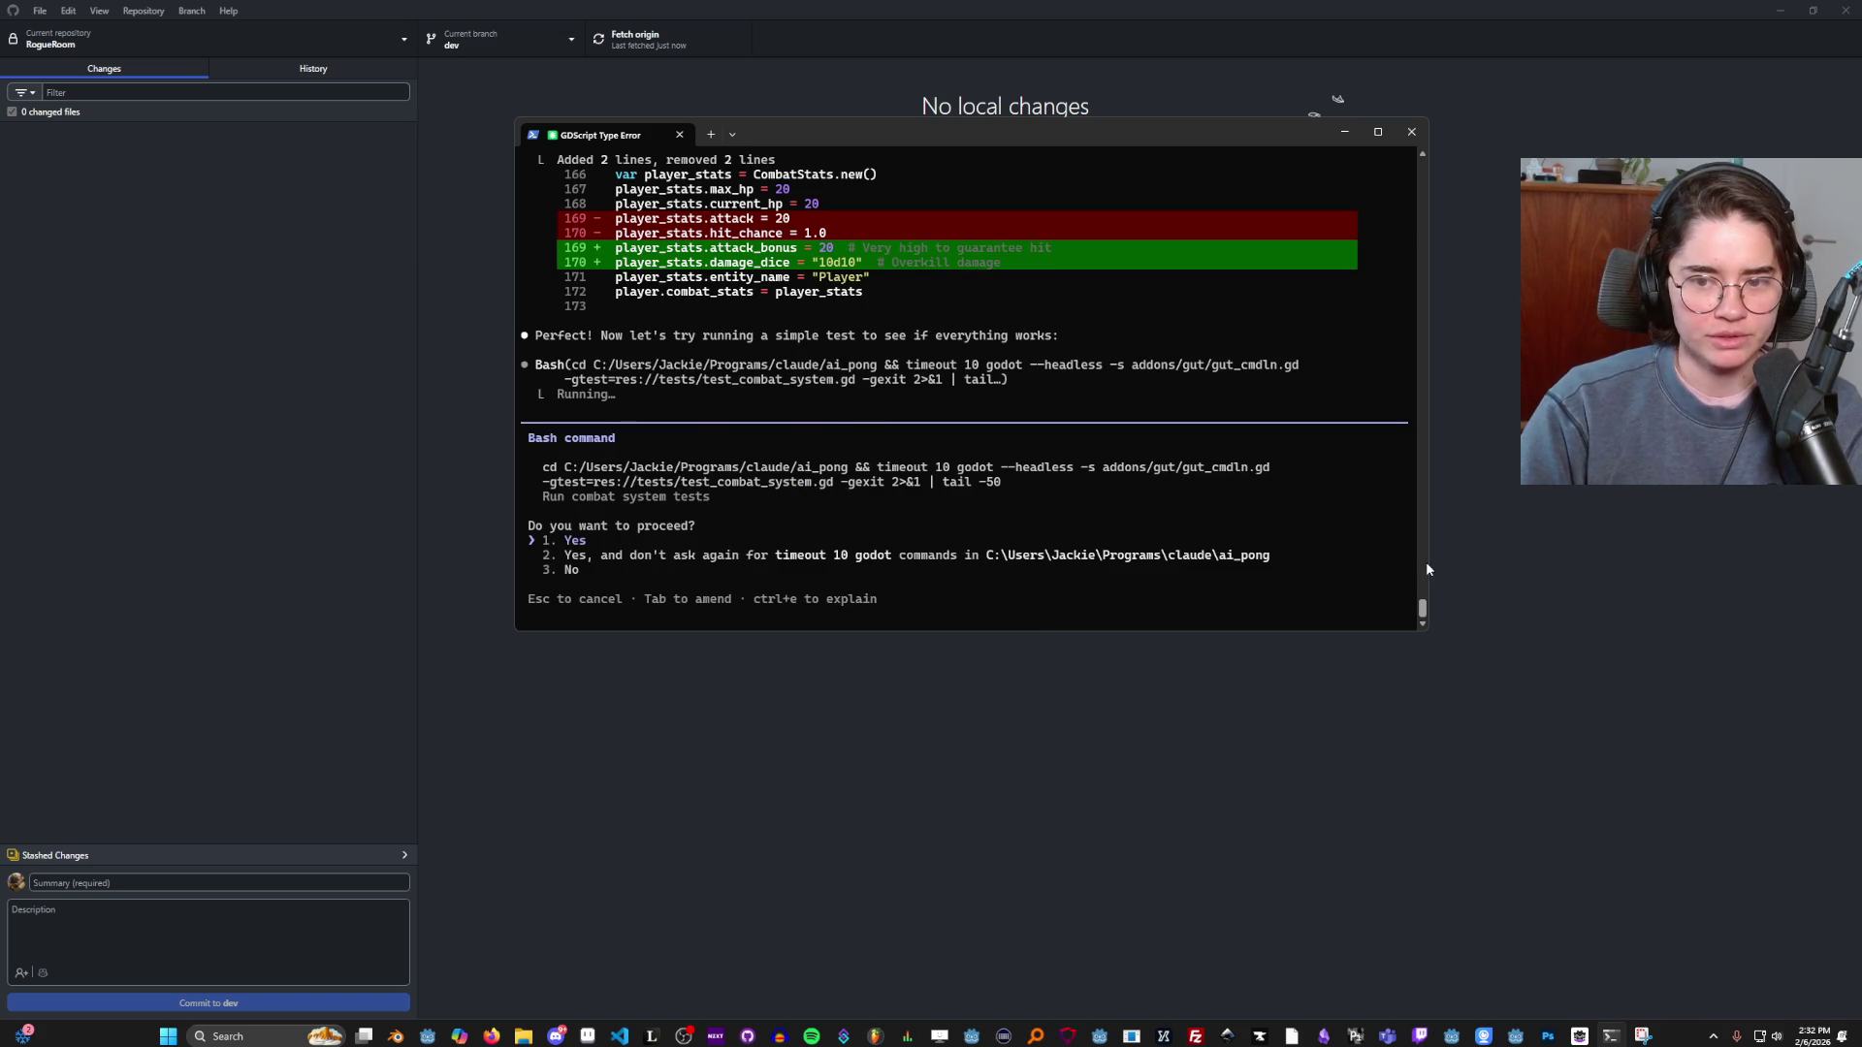
pyautogui.moveTo(1431, 560); pyautogui.dragTo(1621, 560)
pyautogui.moveTo(514, 510); pyautogui.dragTo(267, 510)
pyautogui.moveTo(671, 630); pyautogui.dragTo(696, 788)
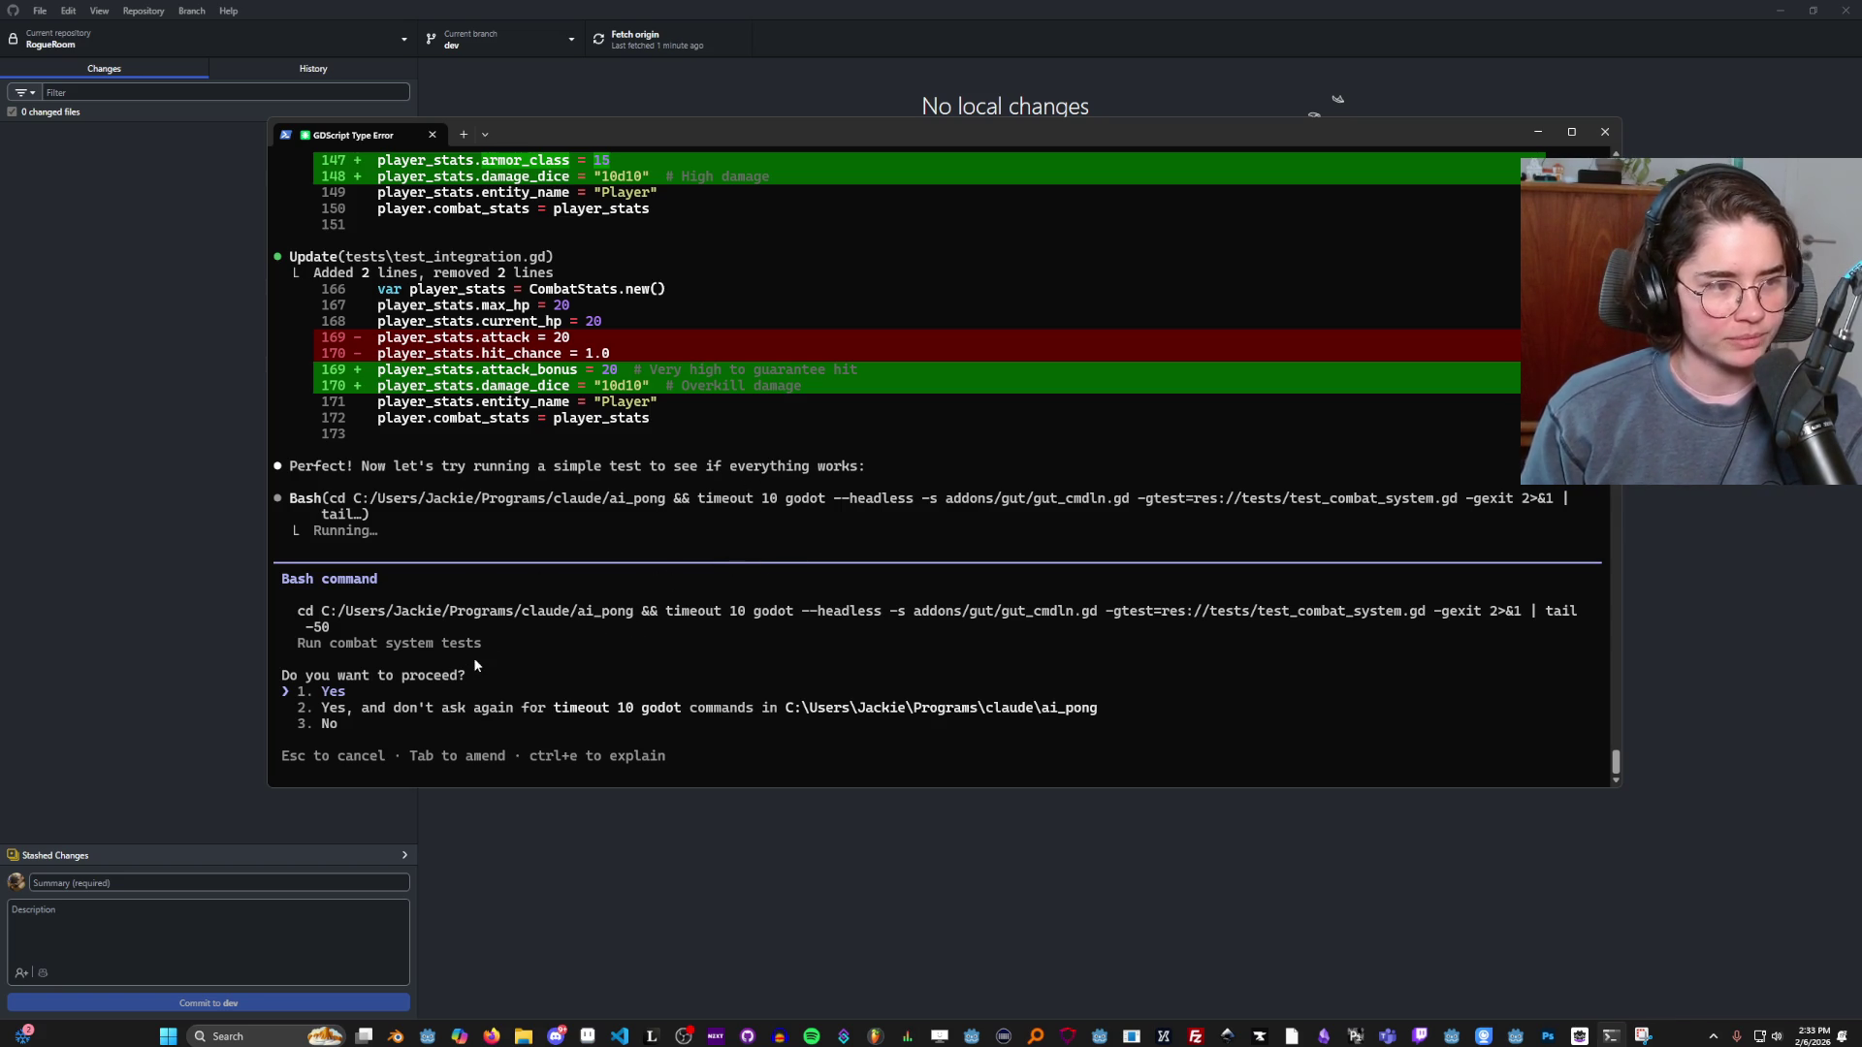
pyautogui.moveTo(634, 135); pyautogui.dragTo(658, 33)
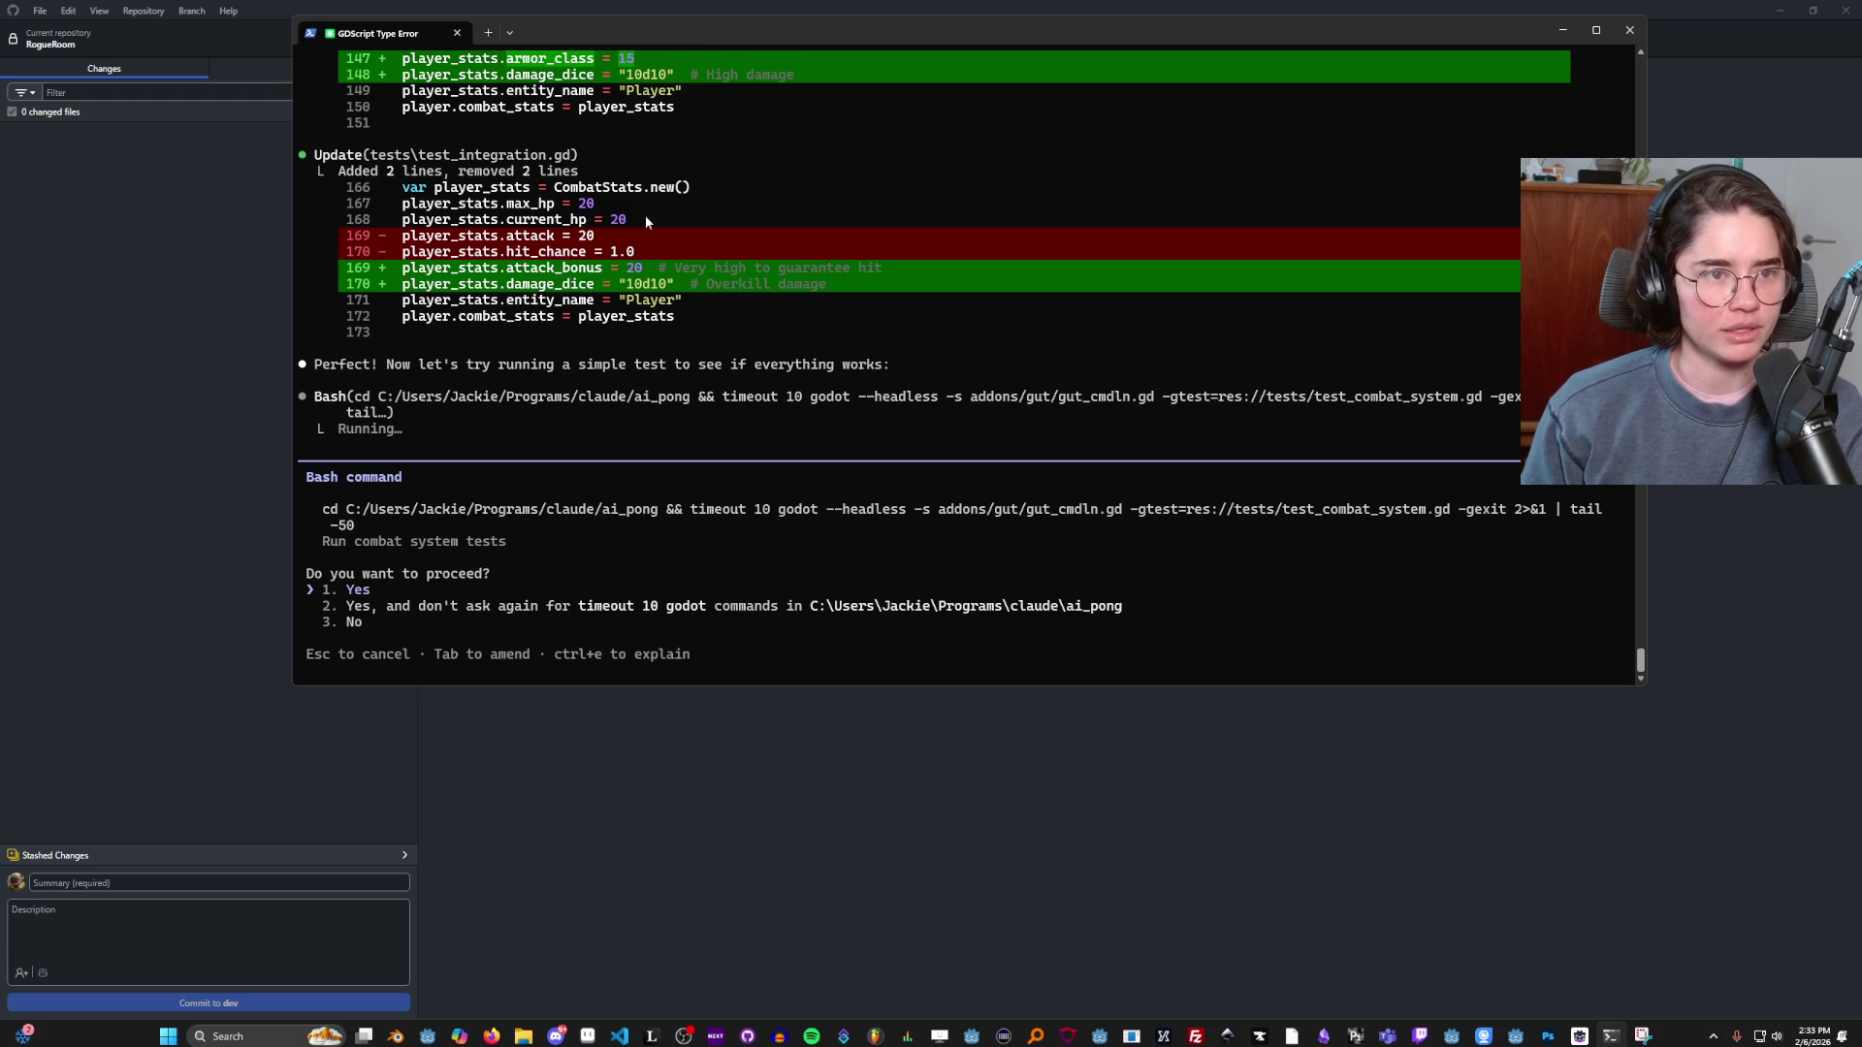
pyautogui.moveTo(611, 685); pyautogui.dragTo(614, 737)
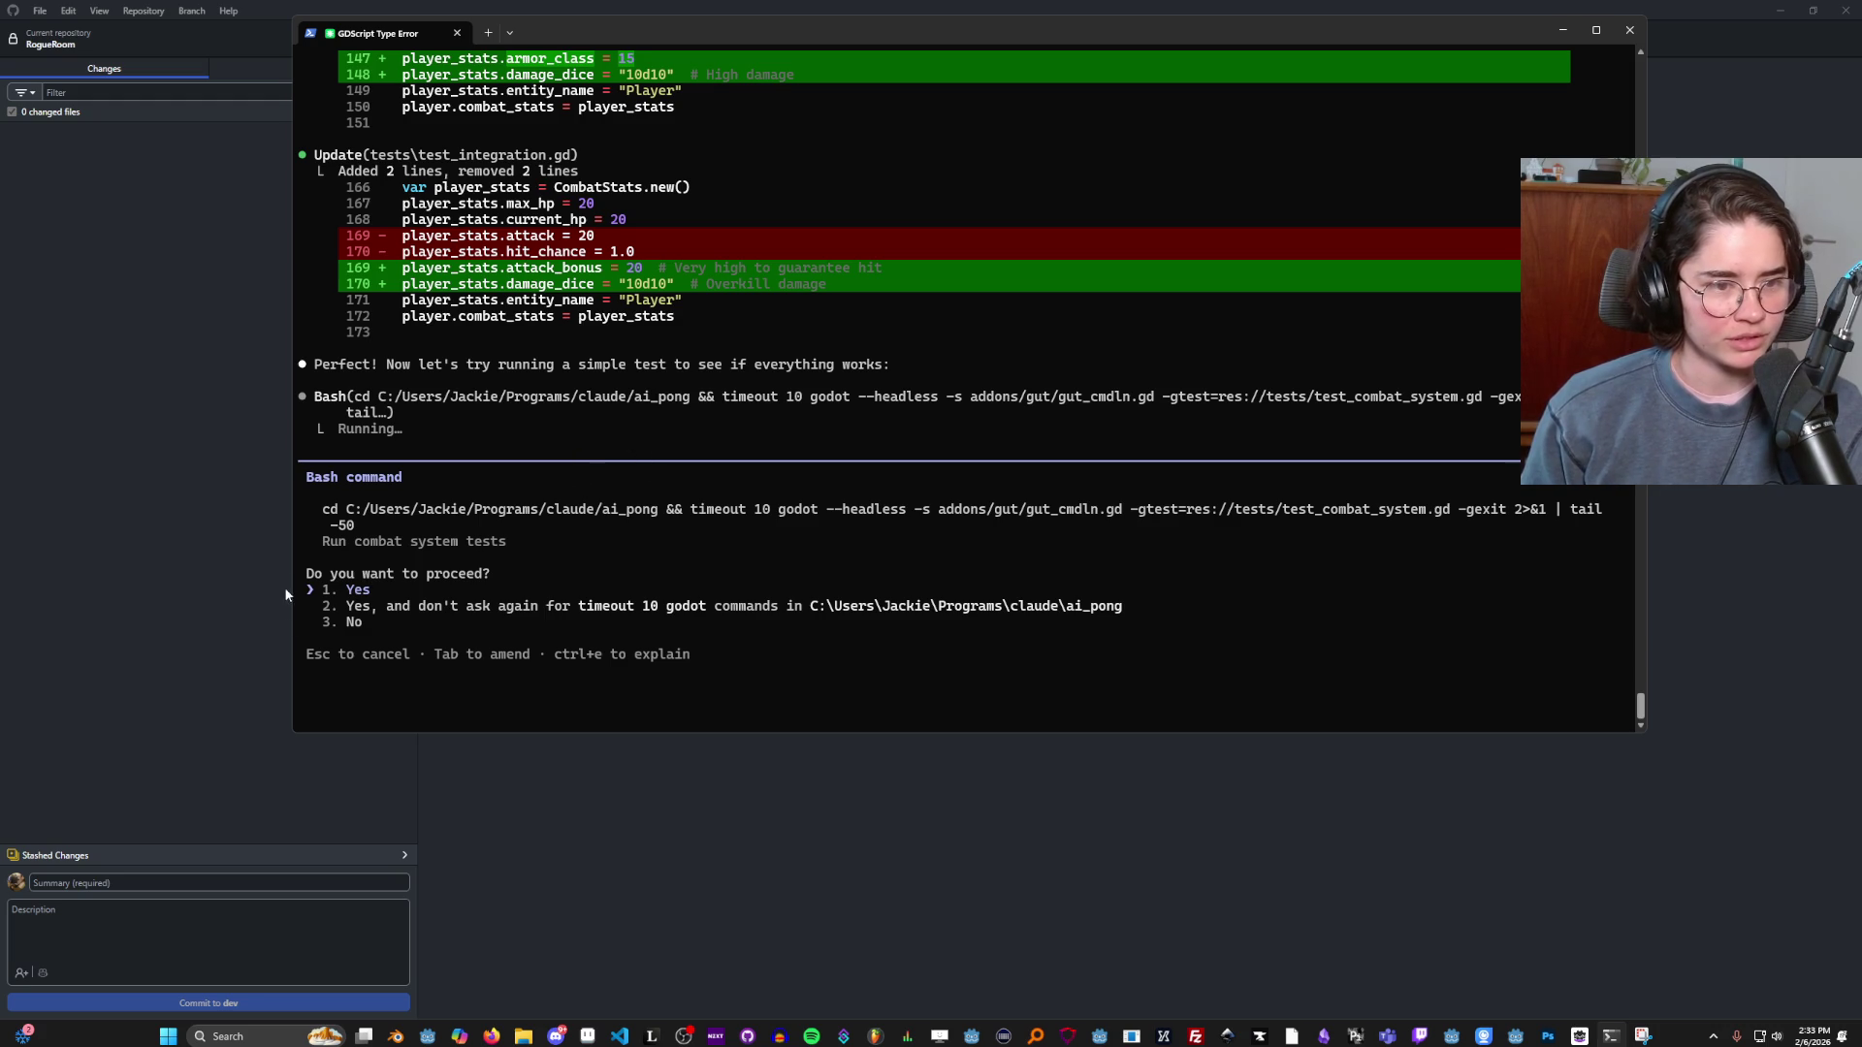
pyautogui.moveTo(290, 582); pyautogui.dragTo(343, 583)
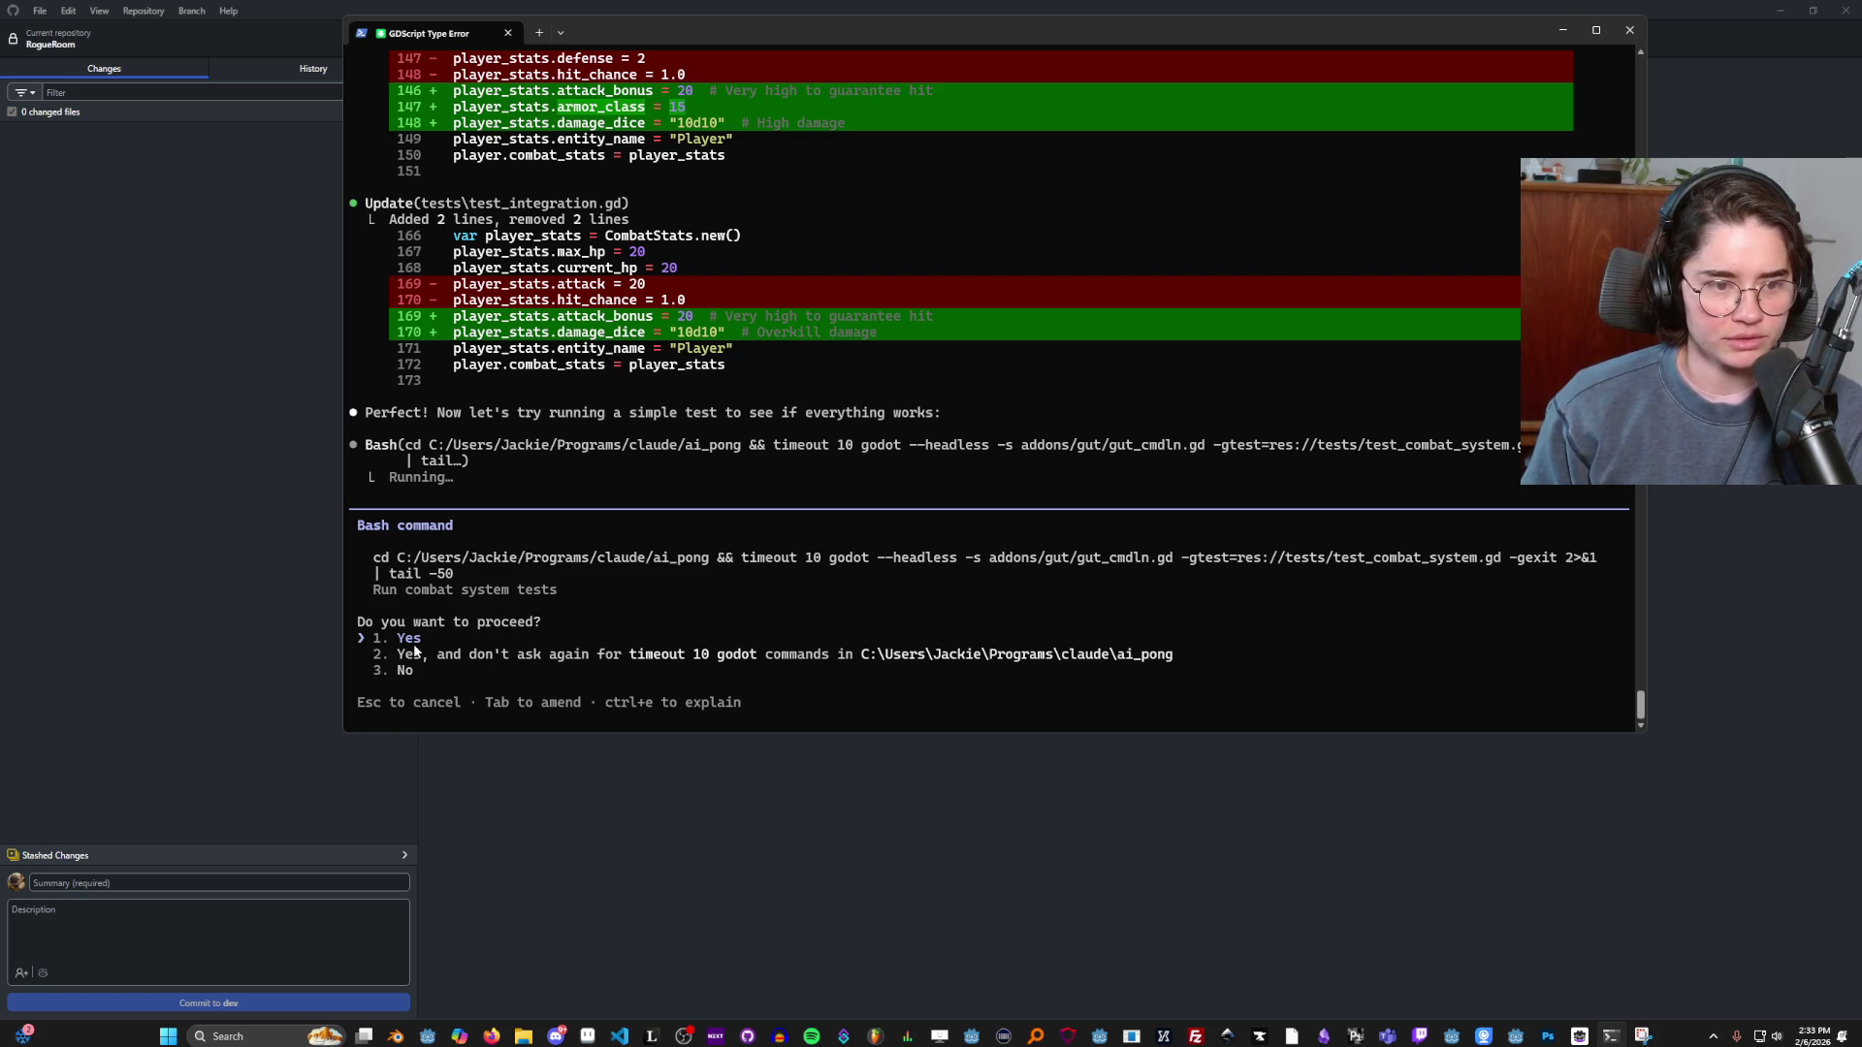
pyautogui.press('Return')
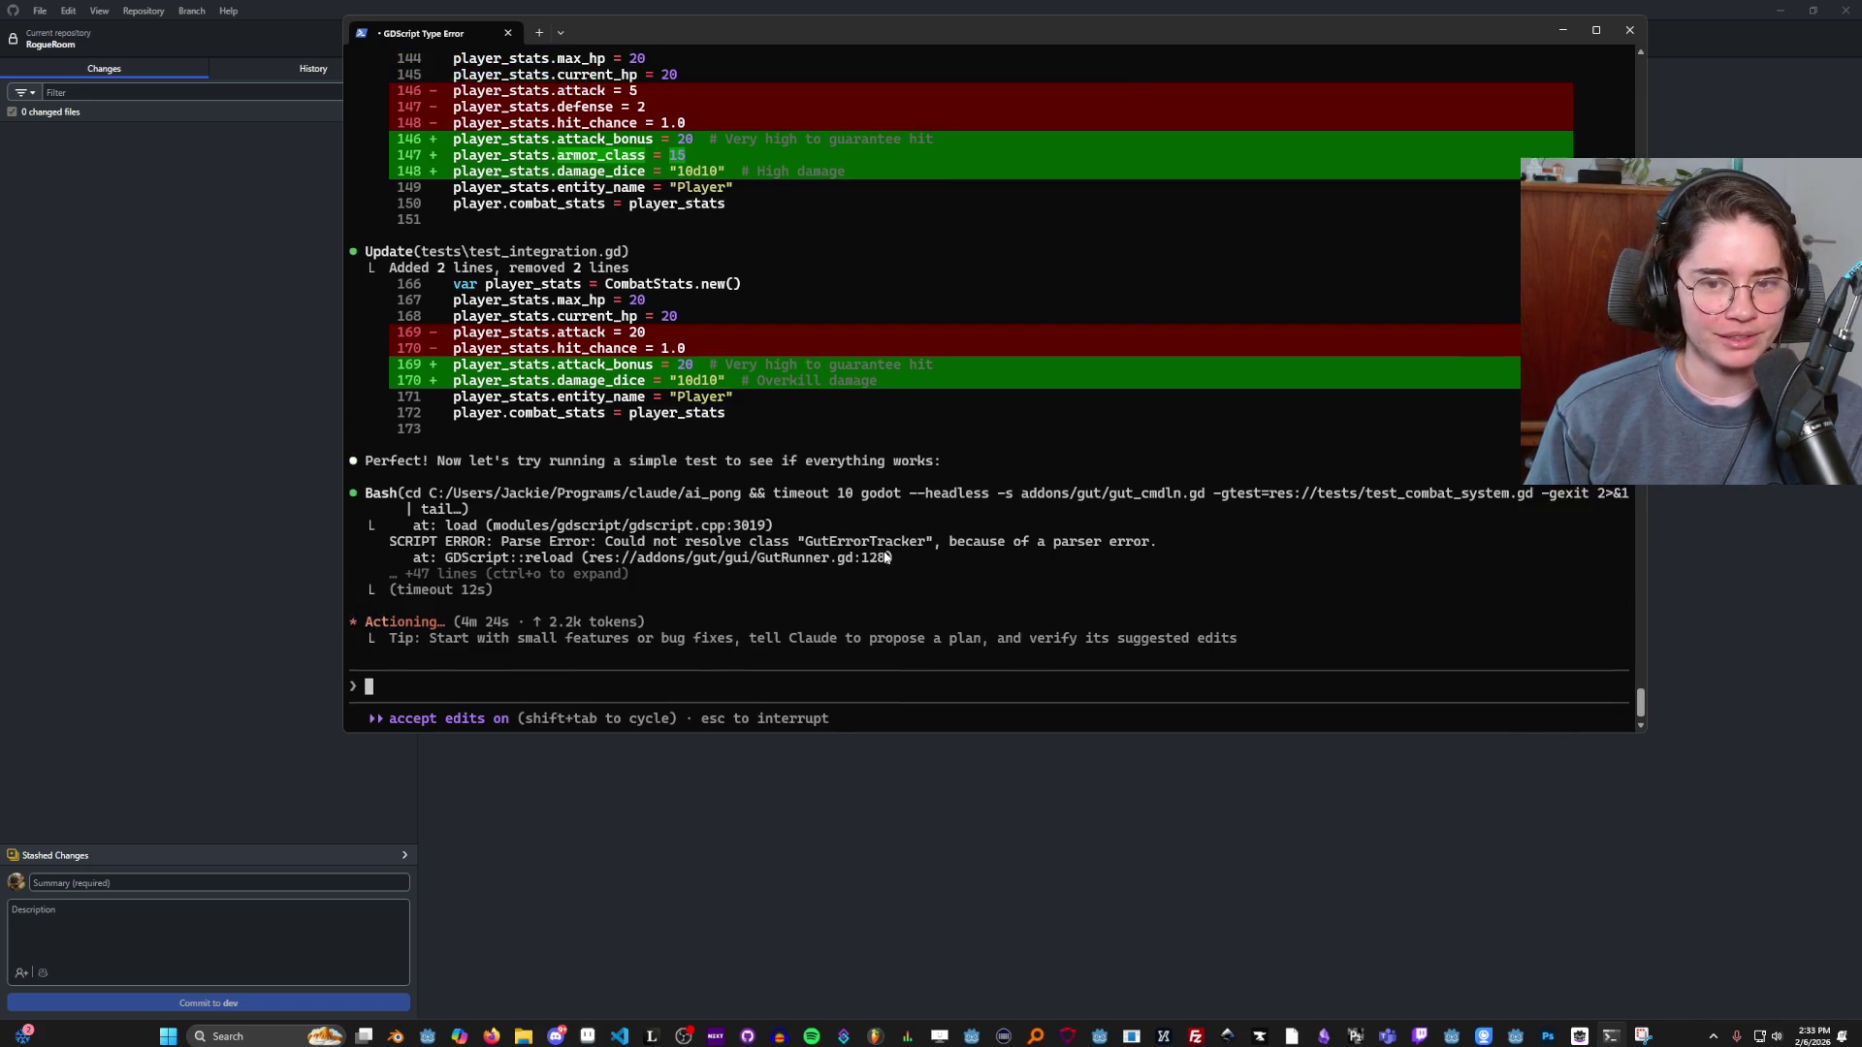
# Move the Claude Code terminal aside and minimize it after the GUT parser-error failure.
pyautogui.moveTo(816, 31); pyautogui.dragTo(867, 128)
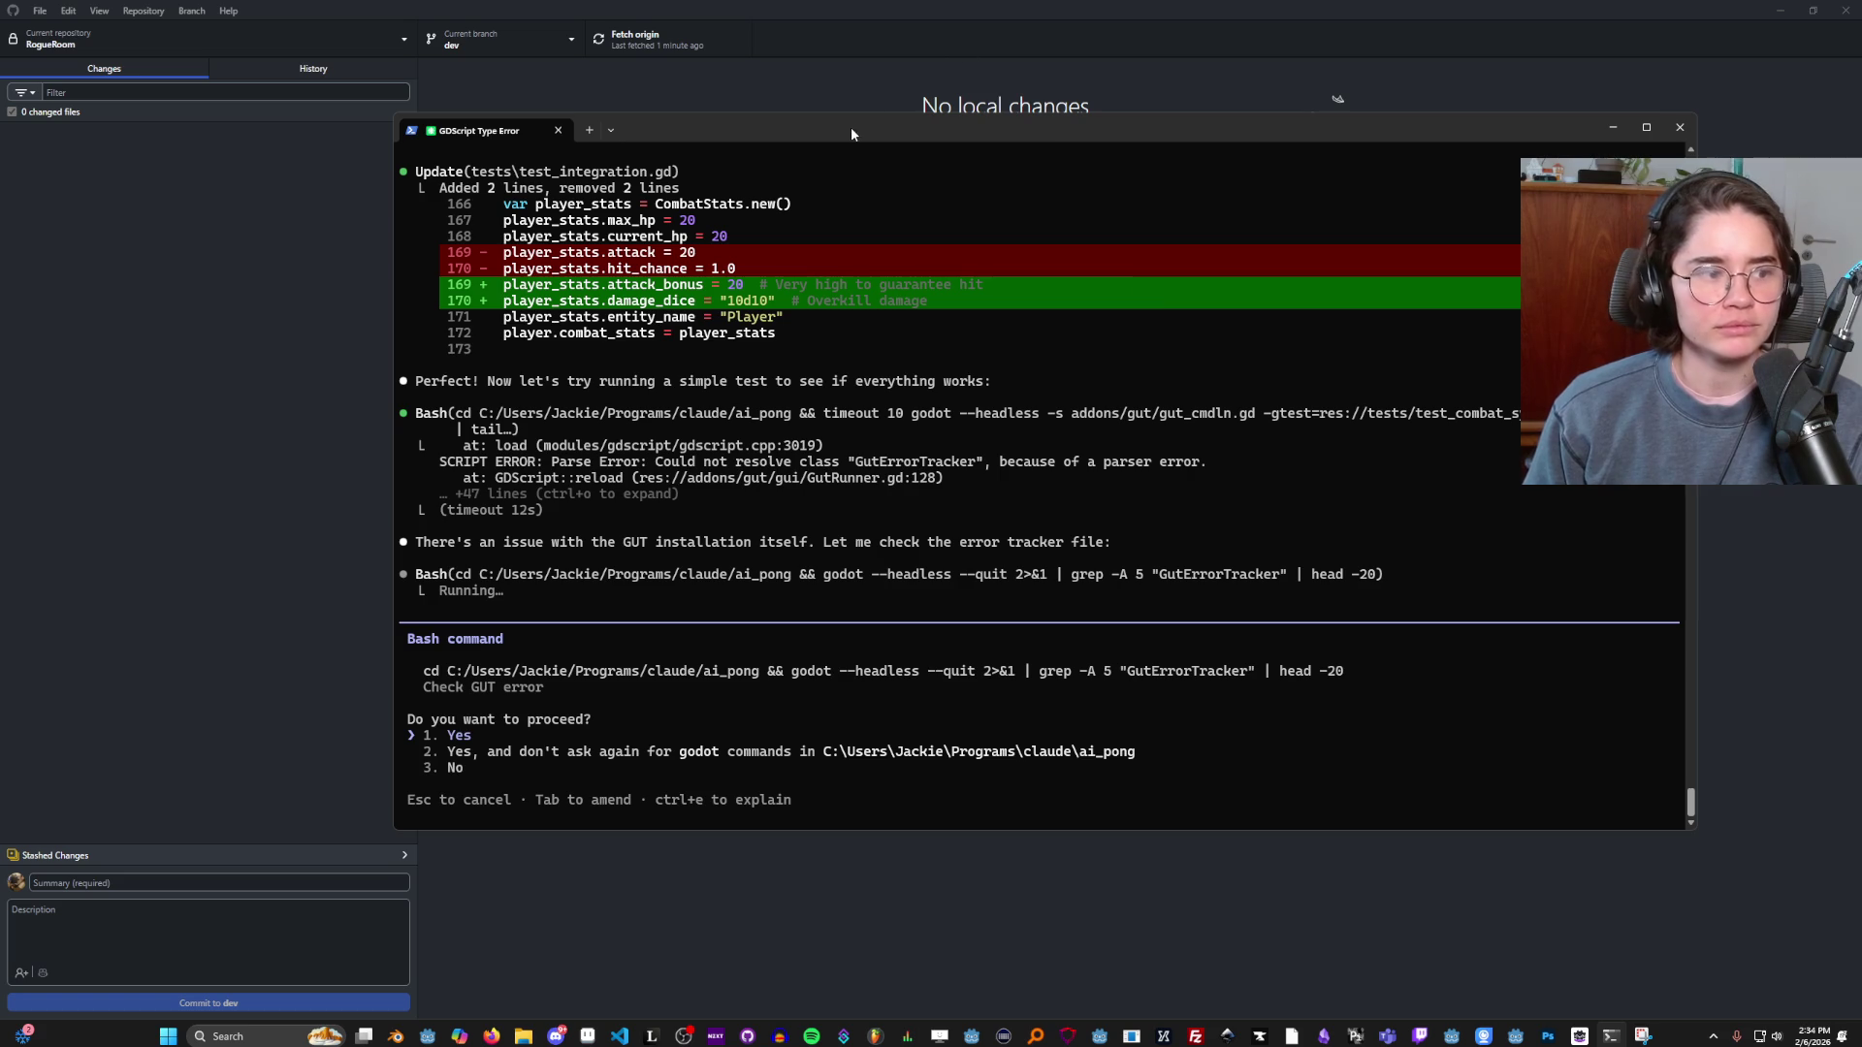
pyautogui.click(772, 89)
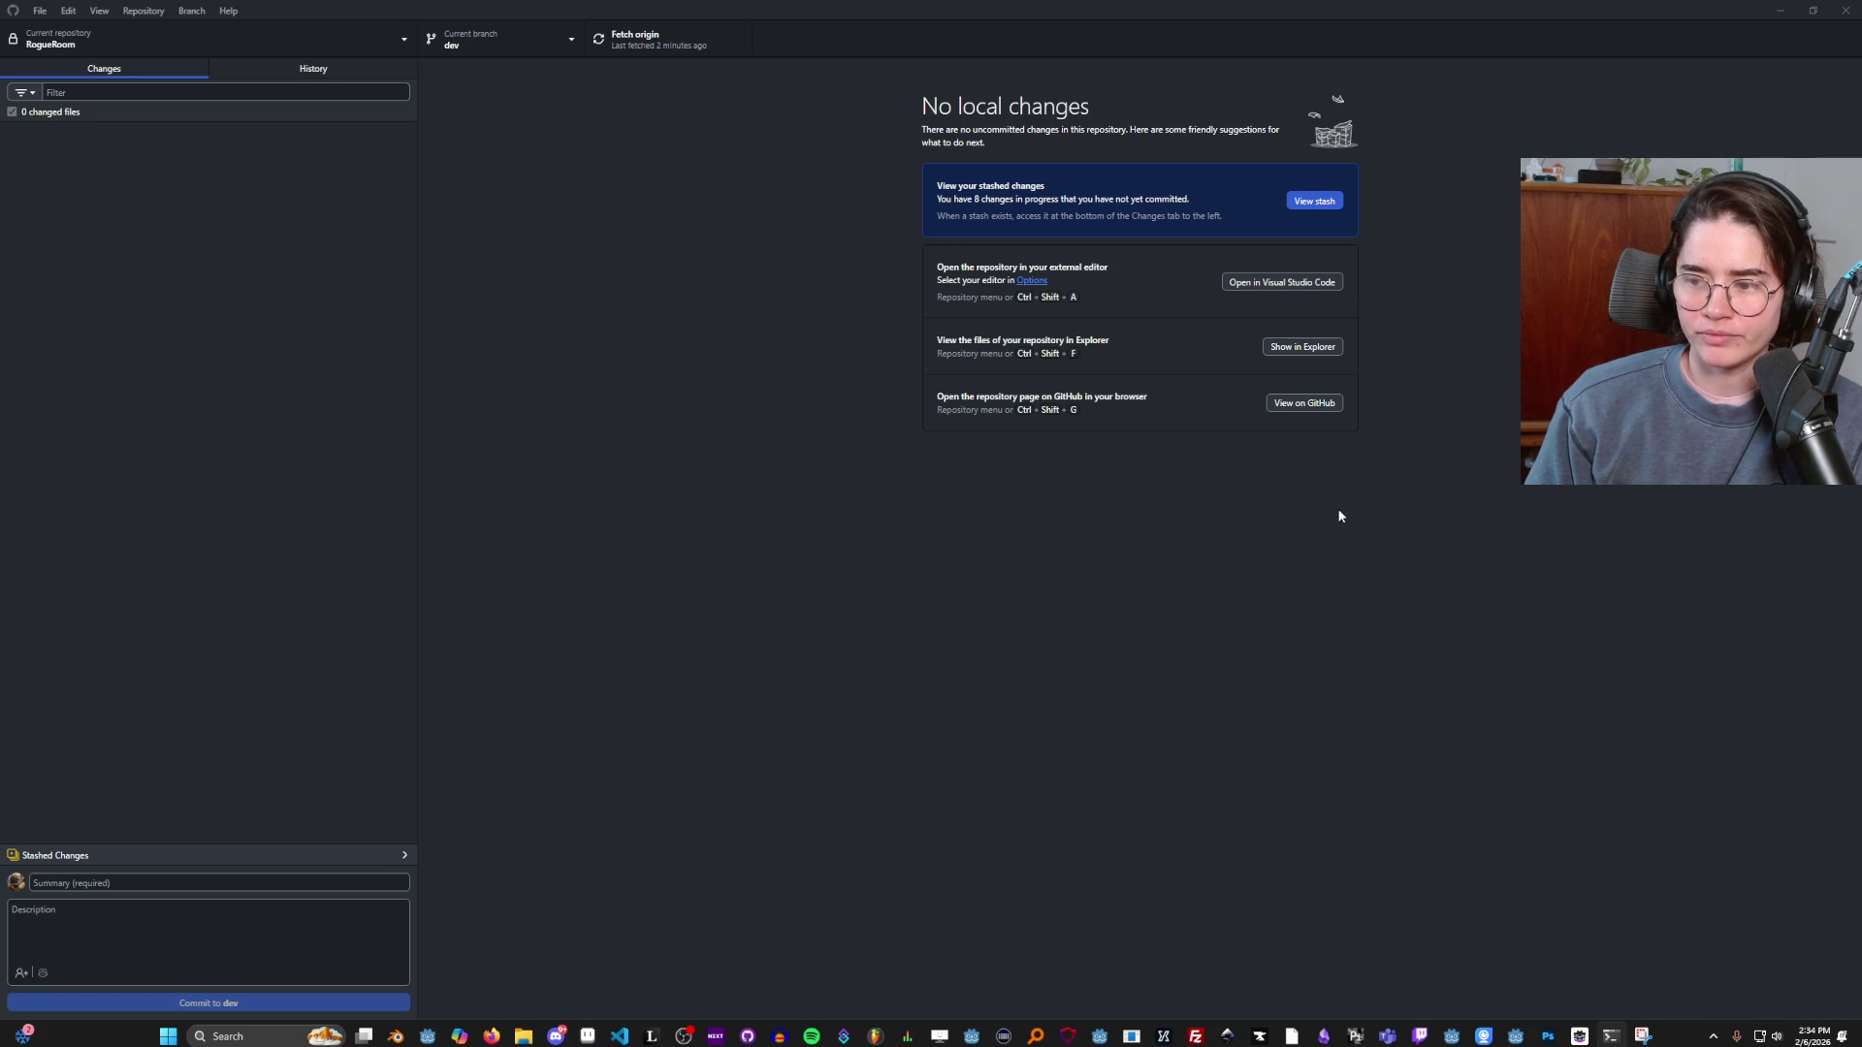
# Review Claude's test_integration.gd stats edit and standalone-test plan, then return to GitHub Desktop.
pyautogui.hotkey('alt', 'Tab')
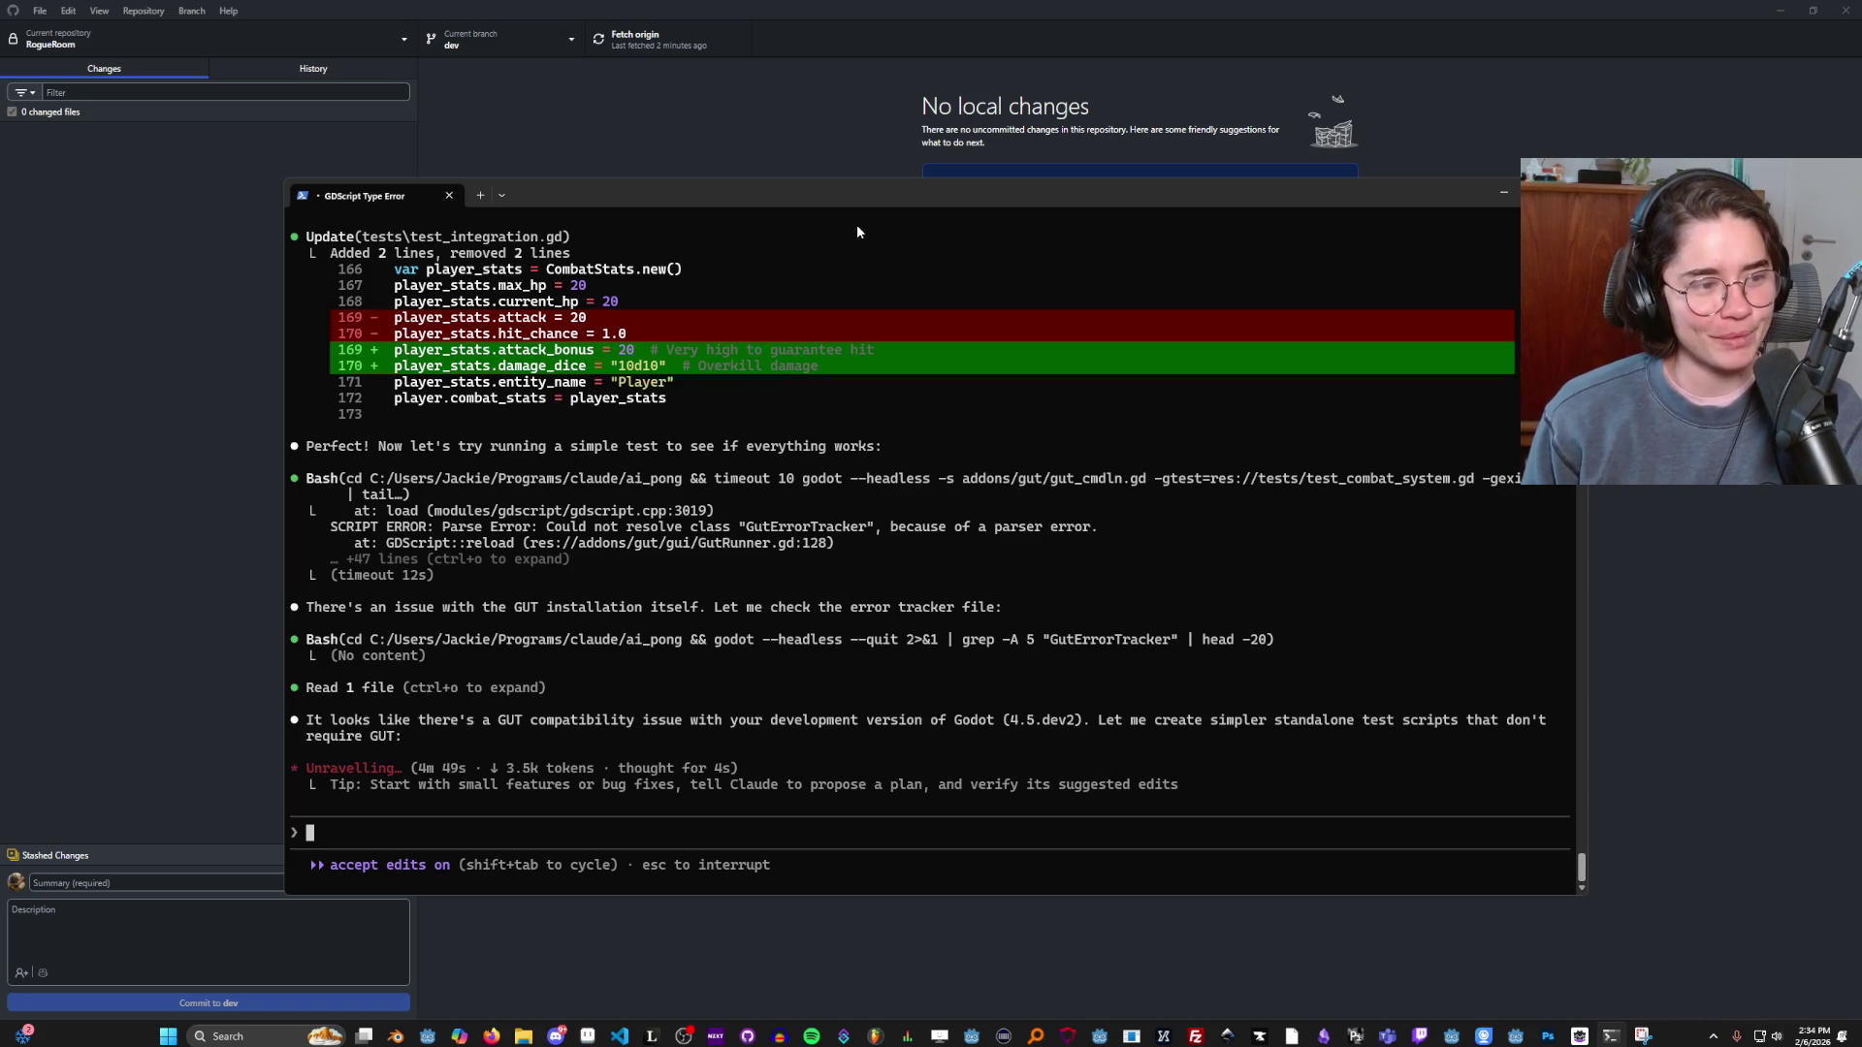
pyautogui.moveTo(830, 198); pyautogui.dragTo(796, 125)
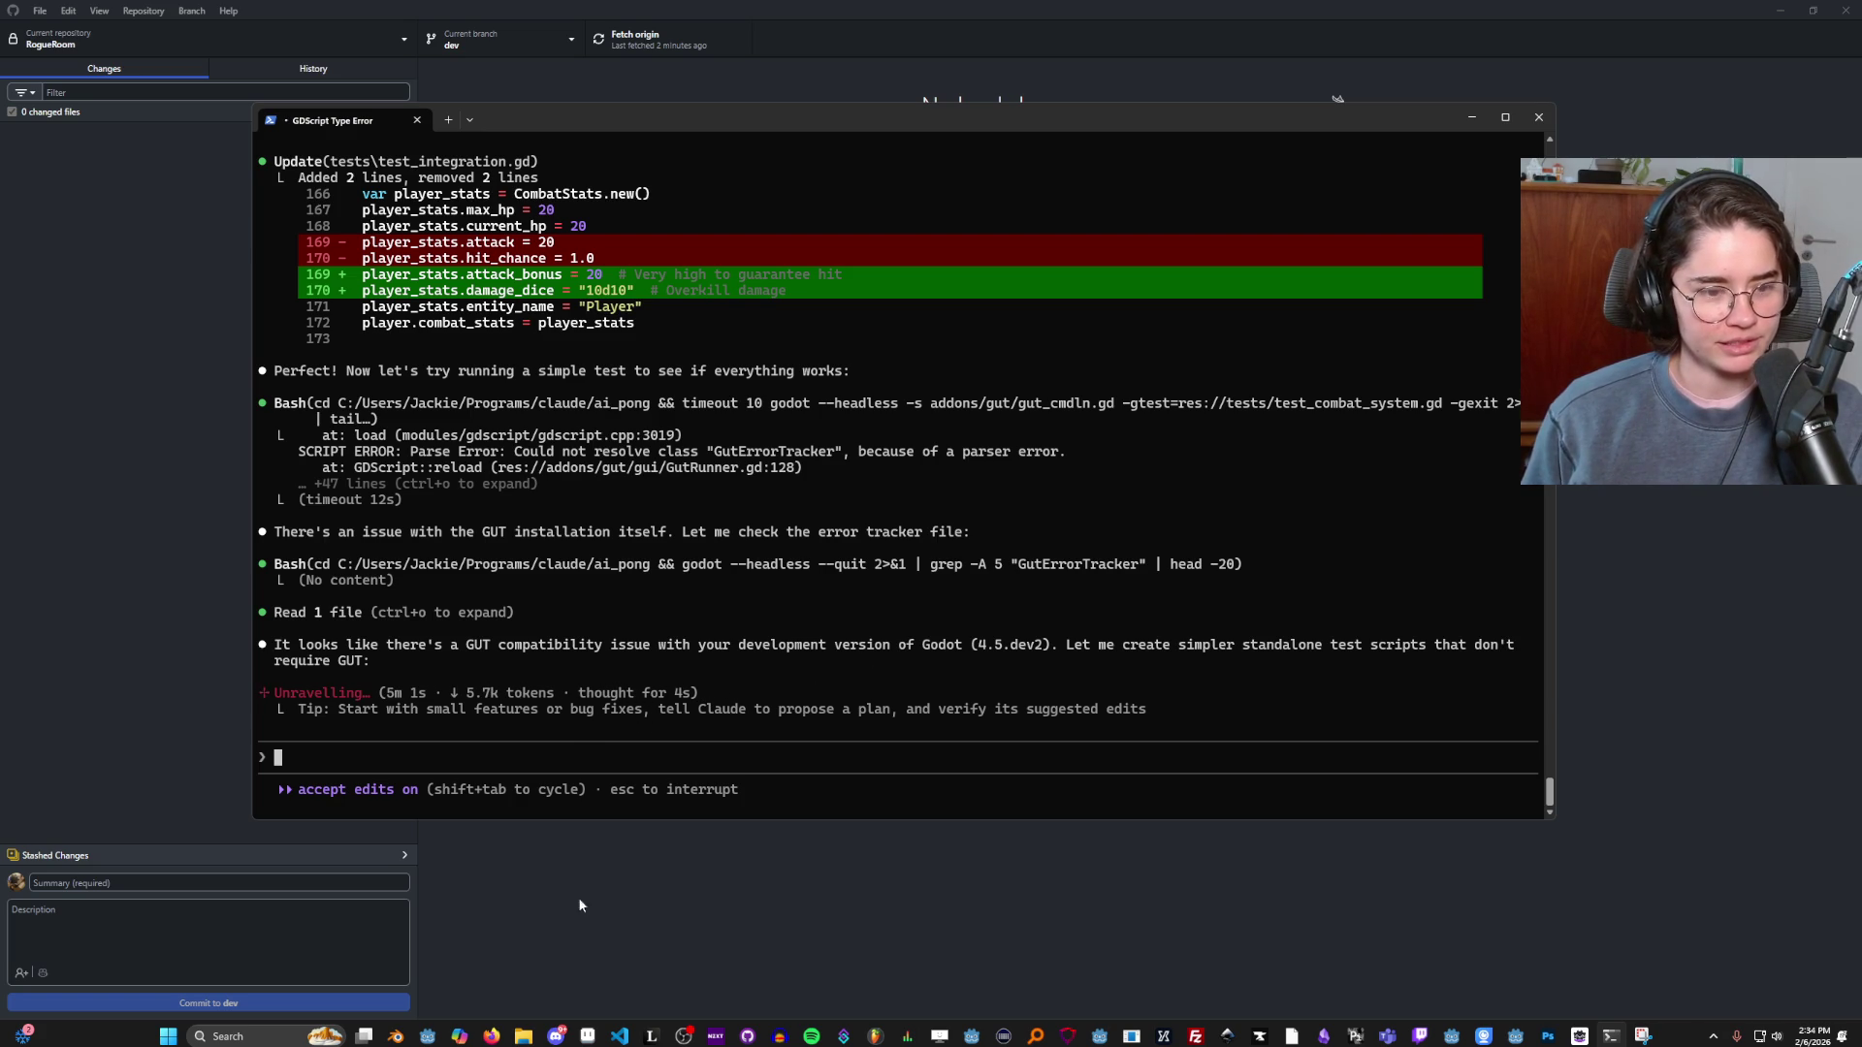
pyautogui.click(667, 887)
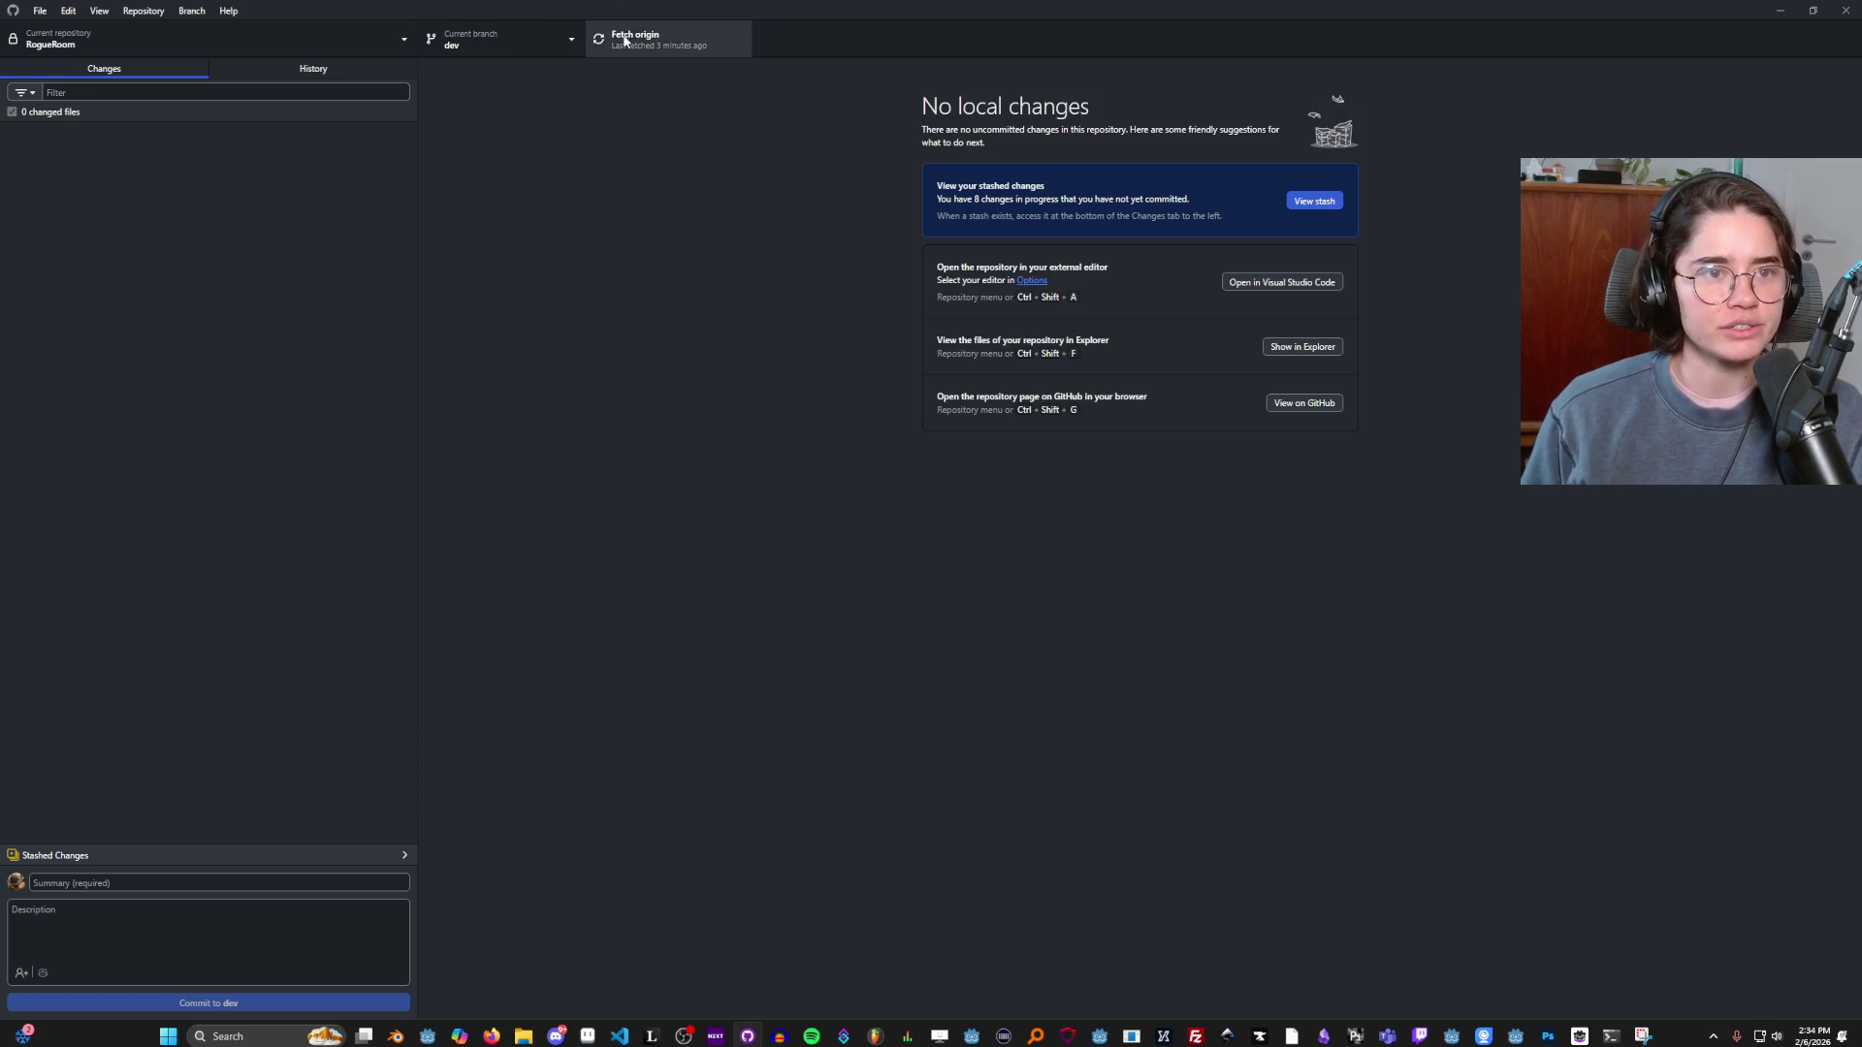
# Preview merging bileys-juice into dev, then cancel the merge dialog.
pyautogui.click(499, 39)
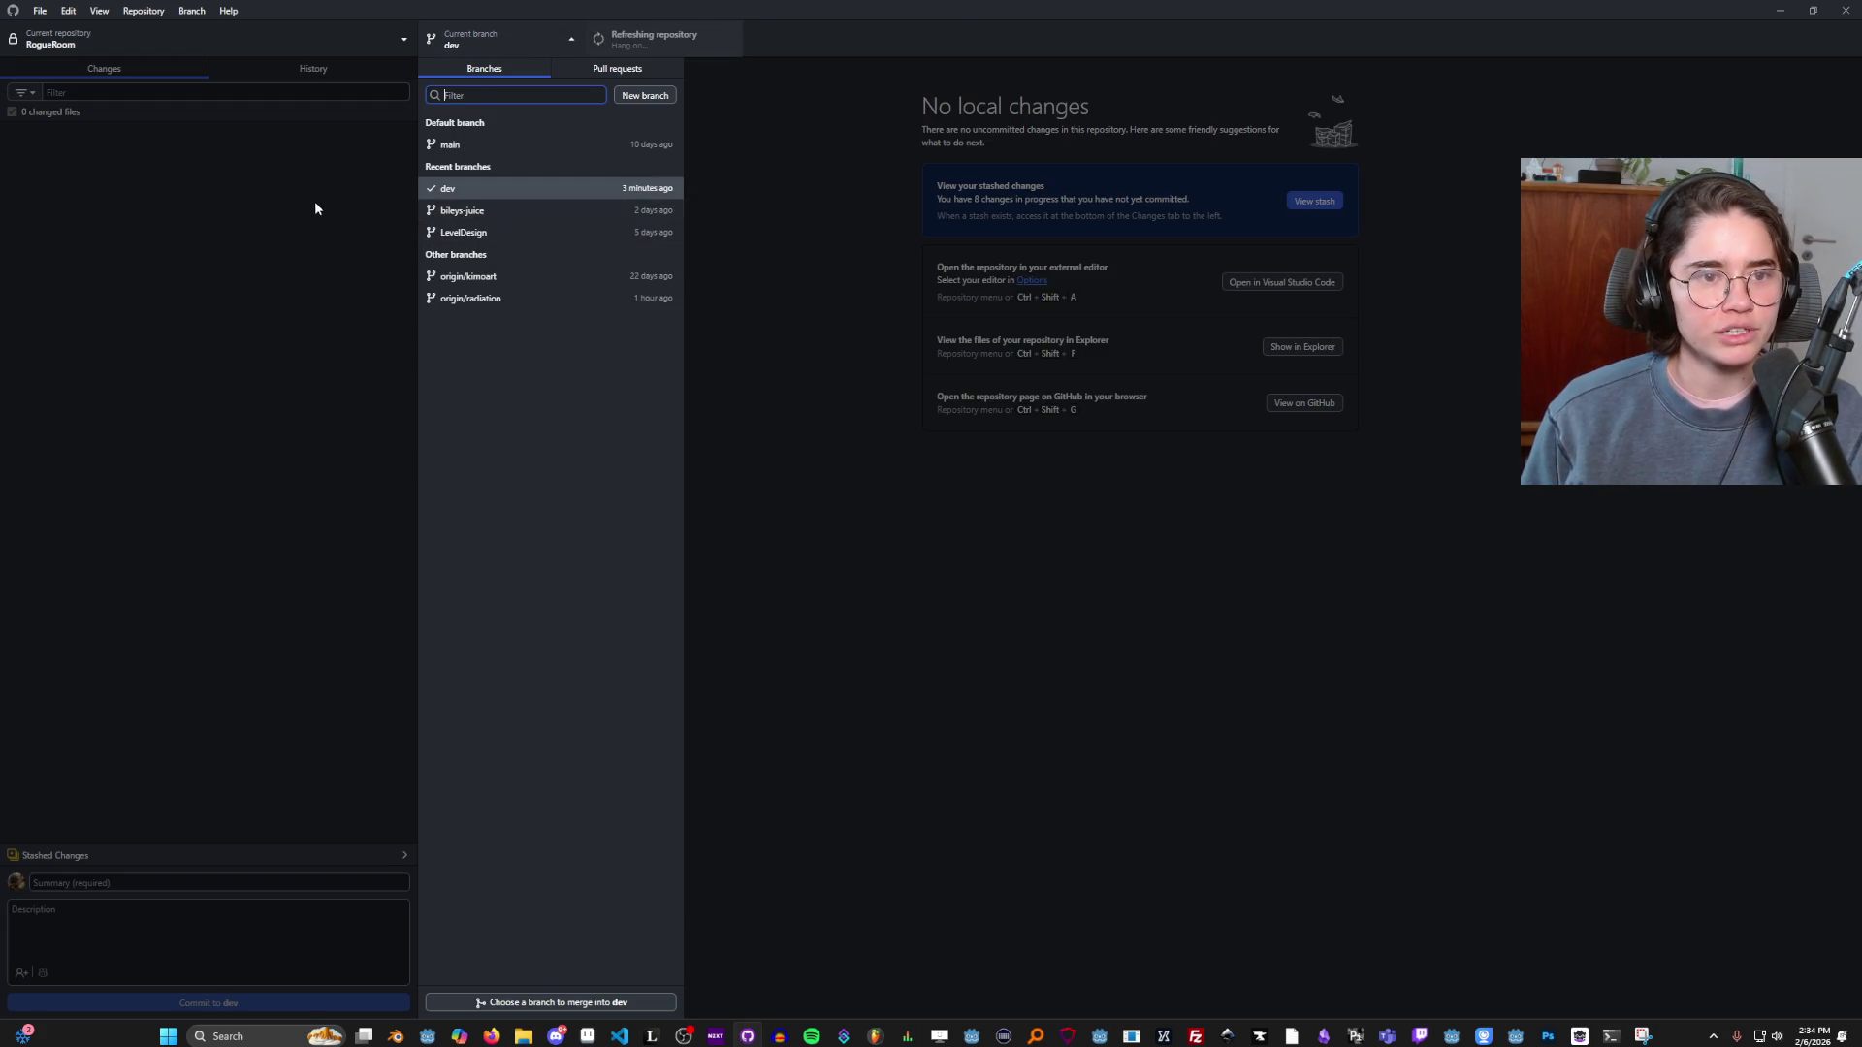
pyautogui.click(312, 208)
pyautogui.click(192, 11)
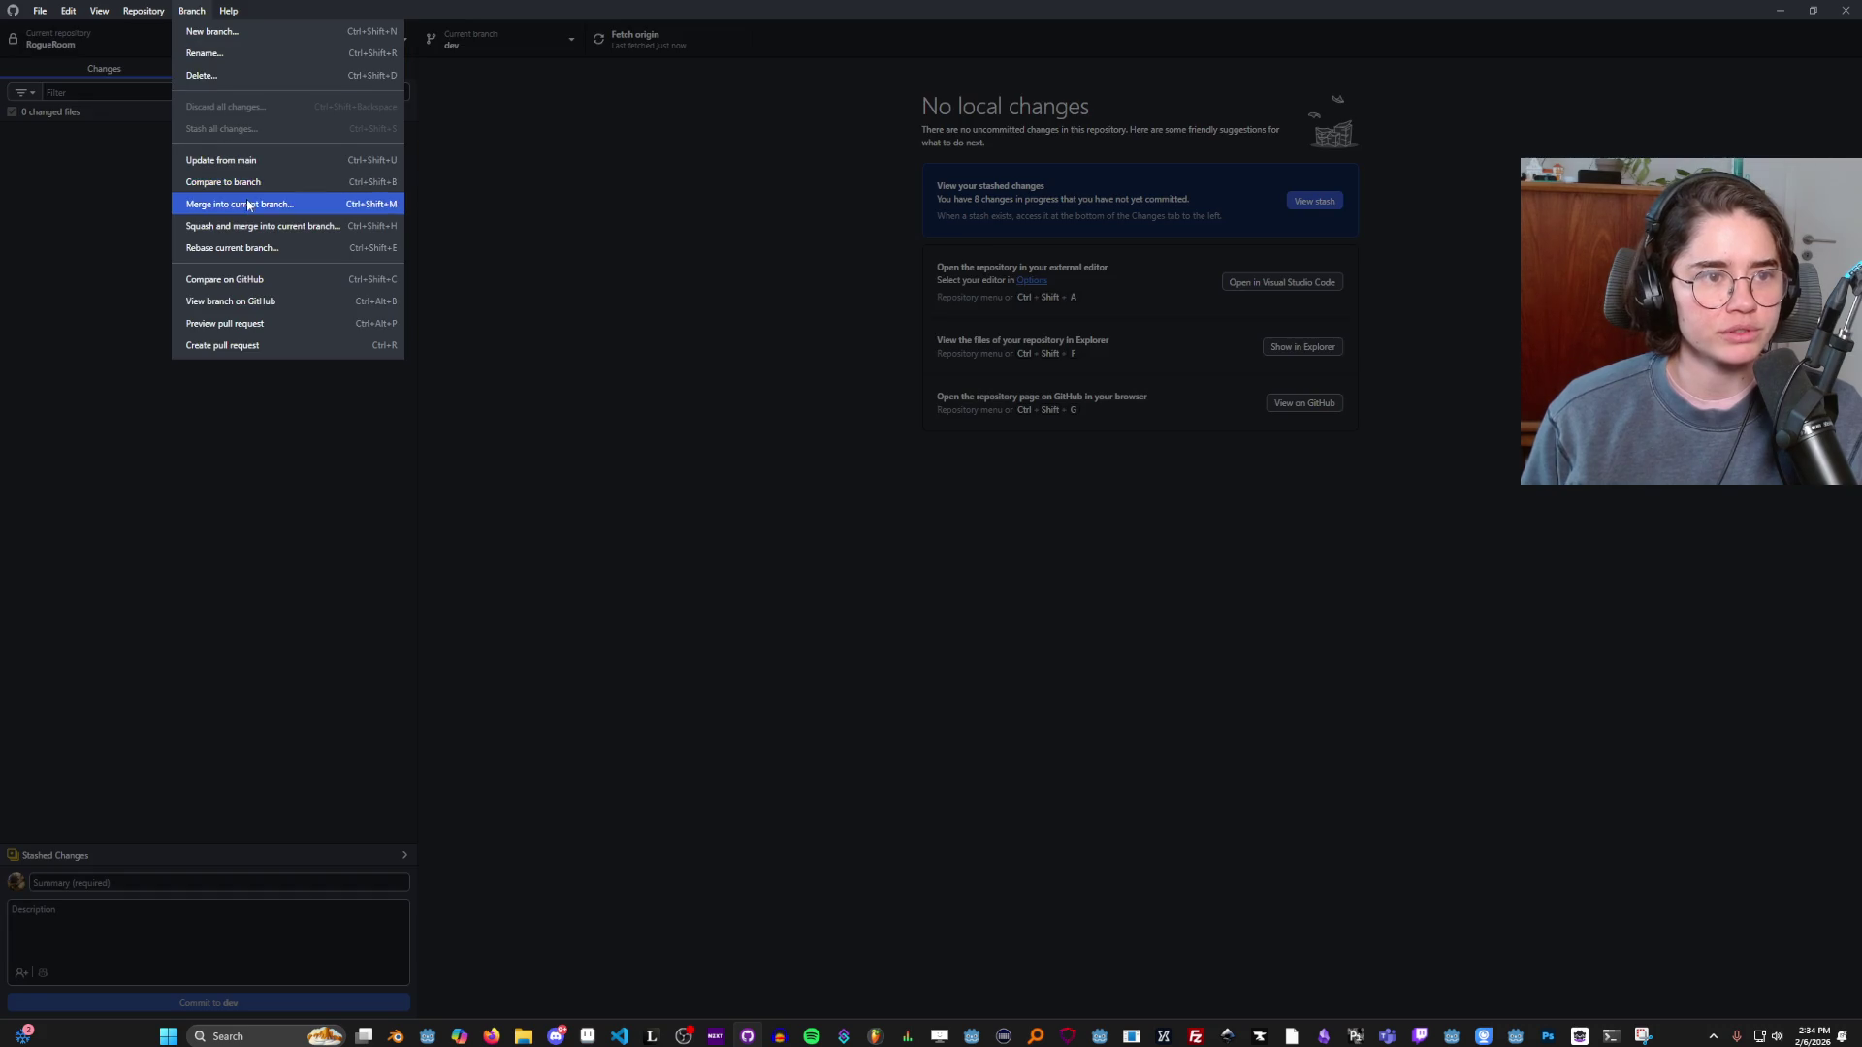
pyautogui.click(239, 205)
pyautogui.click(851, 506)
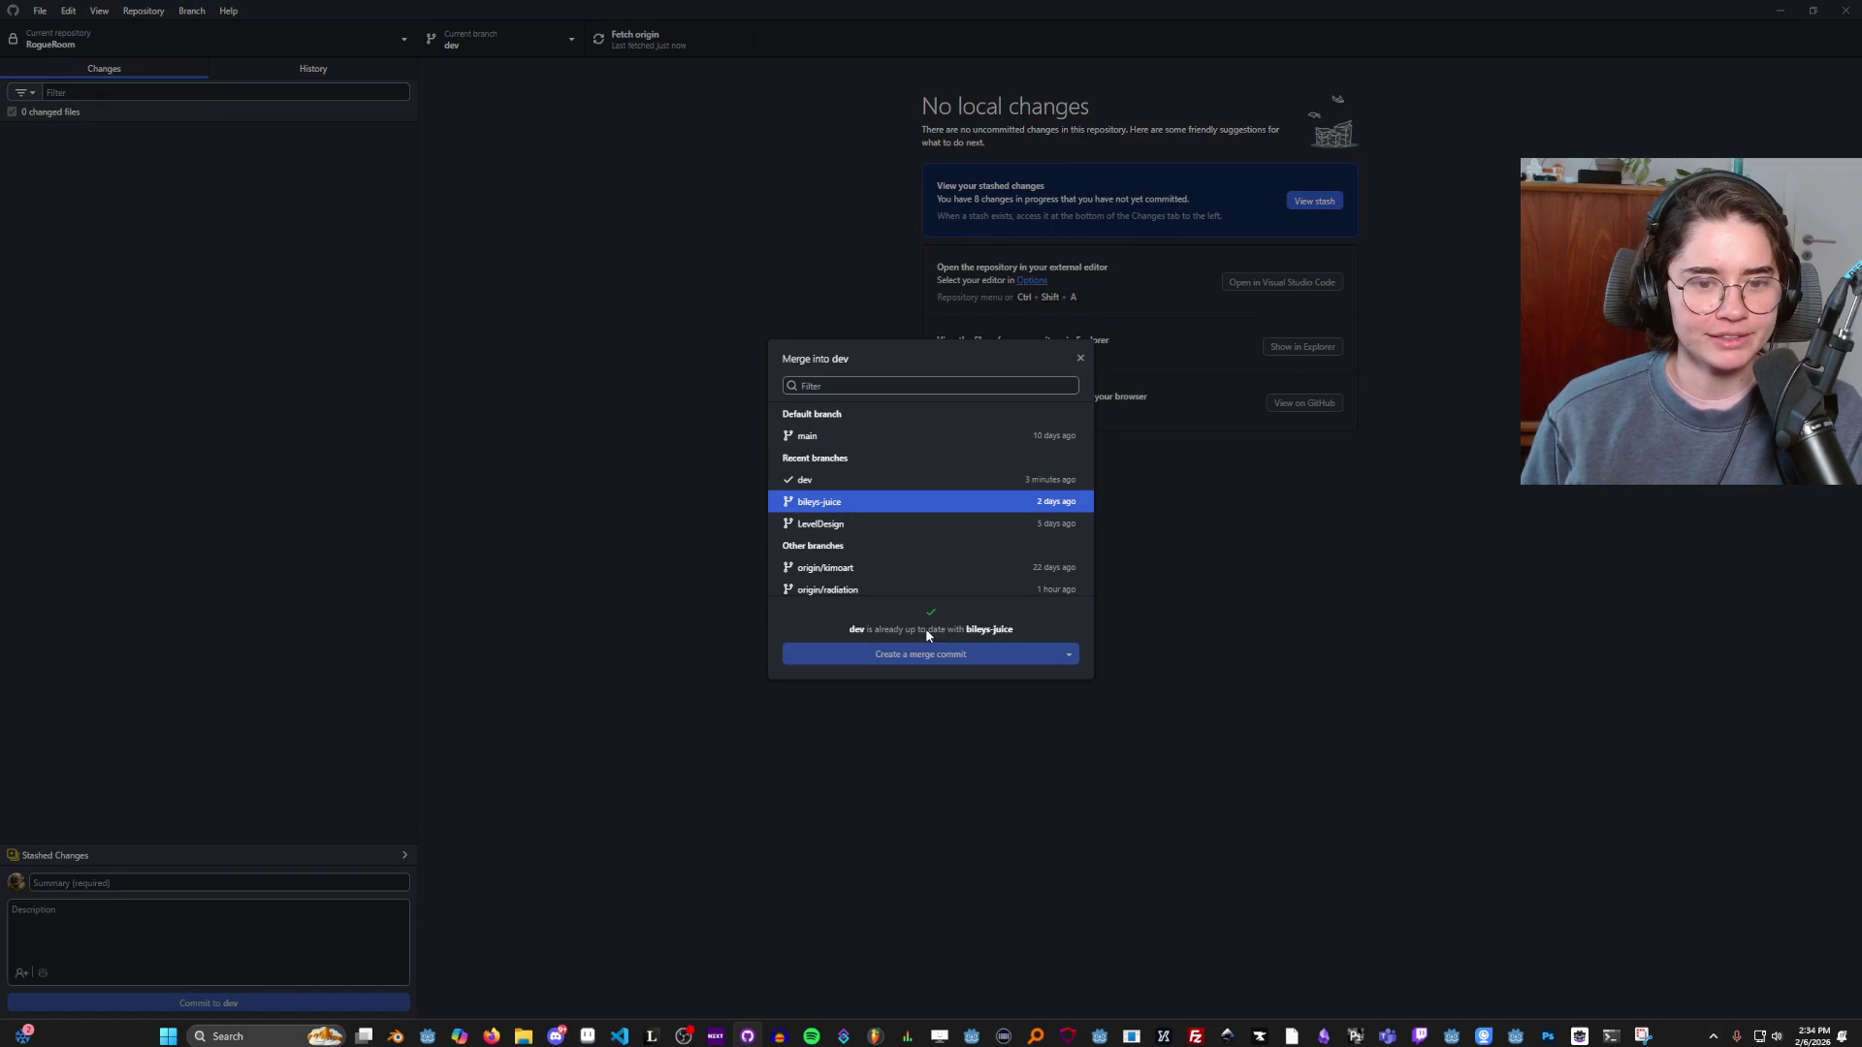
pyautogui.click(1080, 358)
# Browse dev's History, inspecting the item-pickup-animation merge and 'more shiney' commits.
pyautogui.click(242, 70)
pyautogui.click(103, 278)
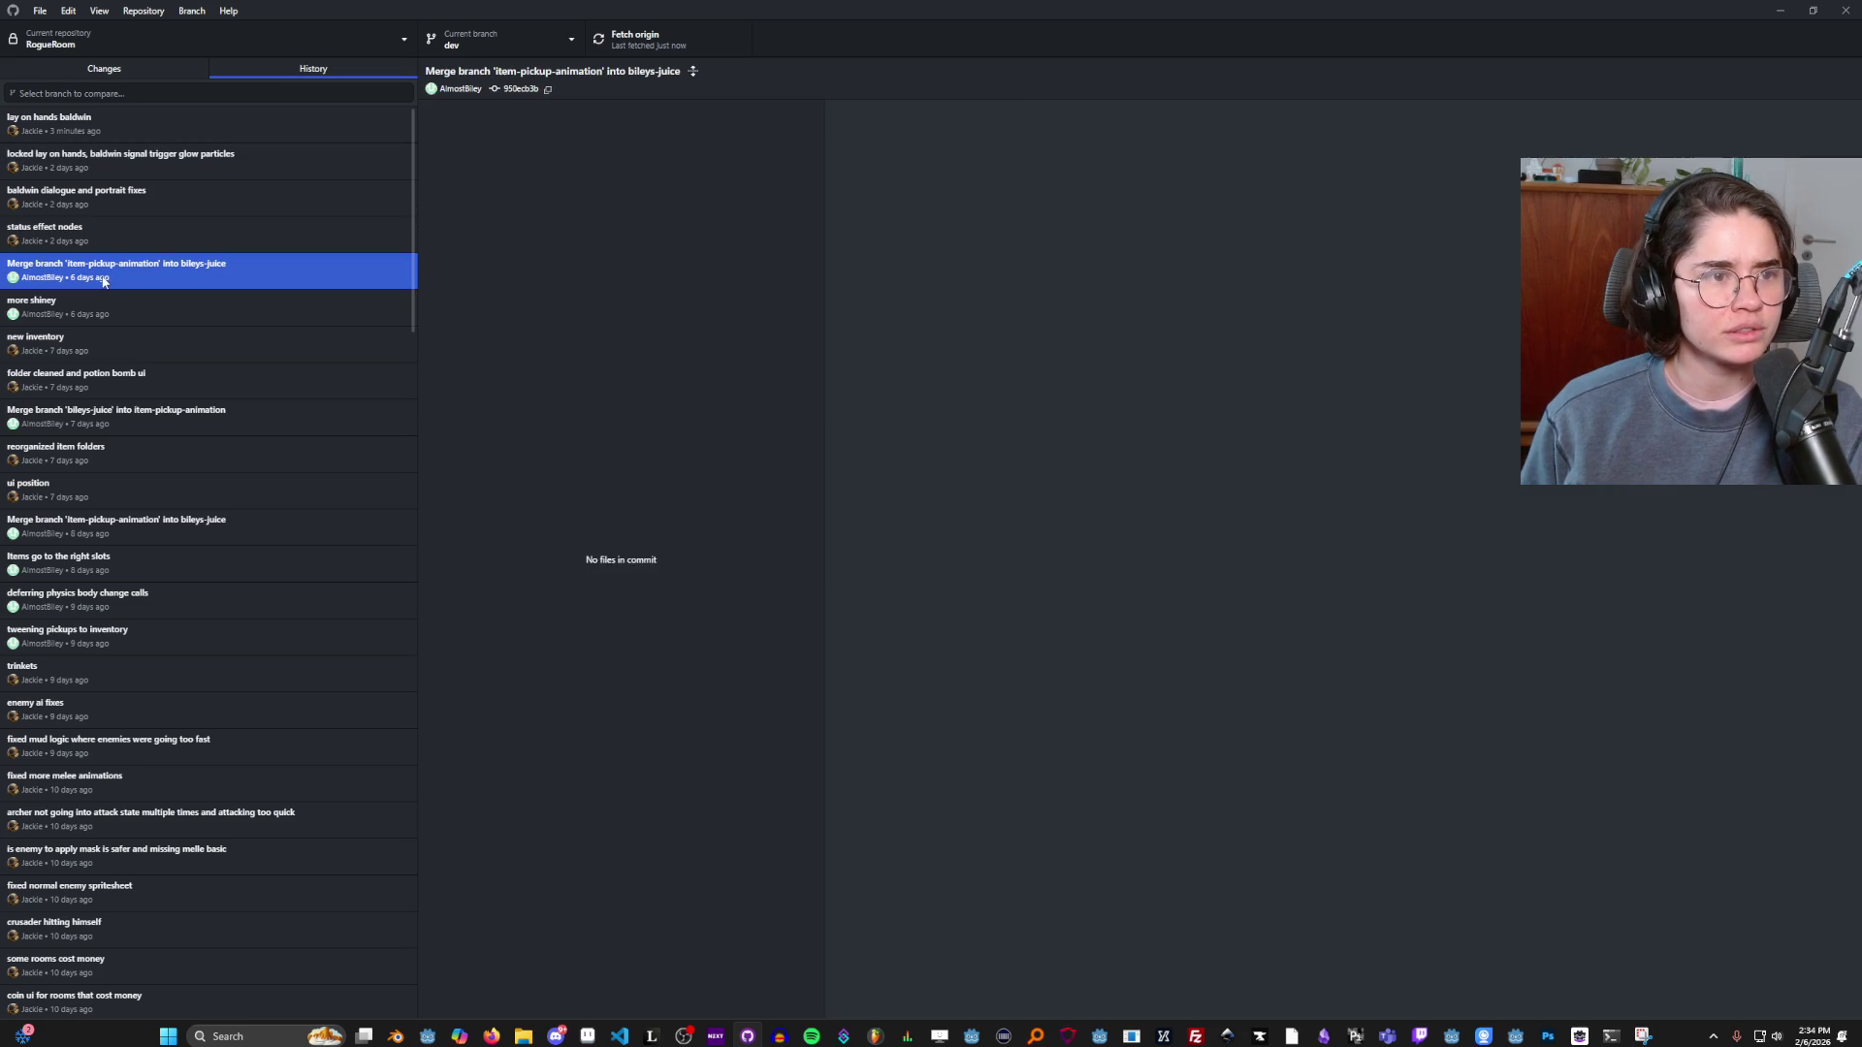
pyautogui.click(114, 302)
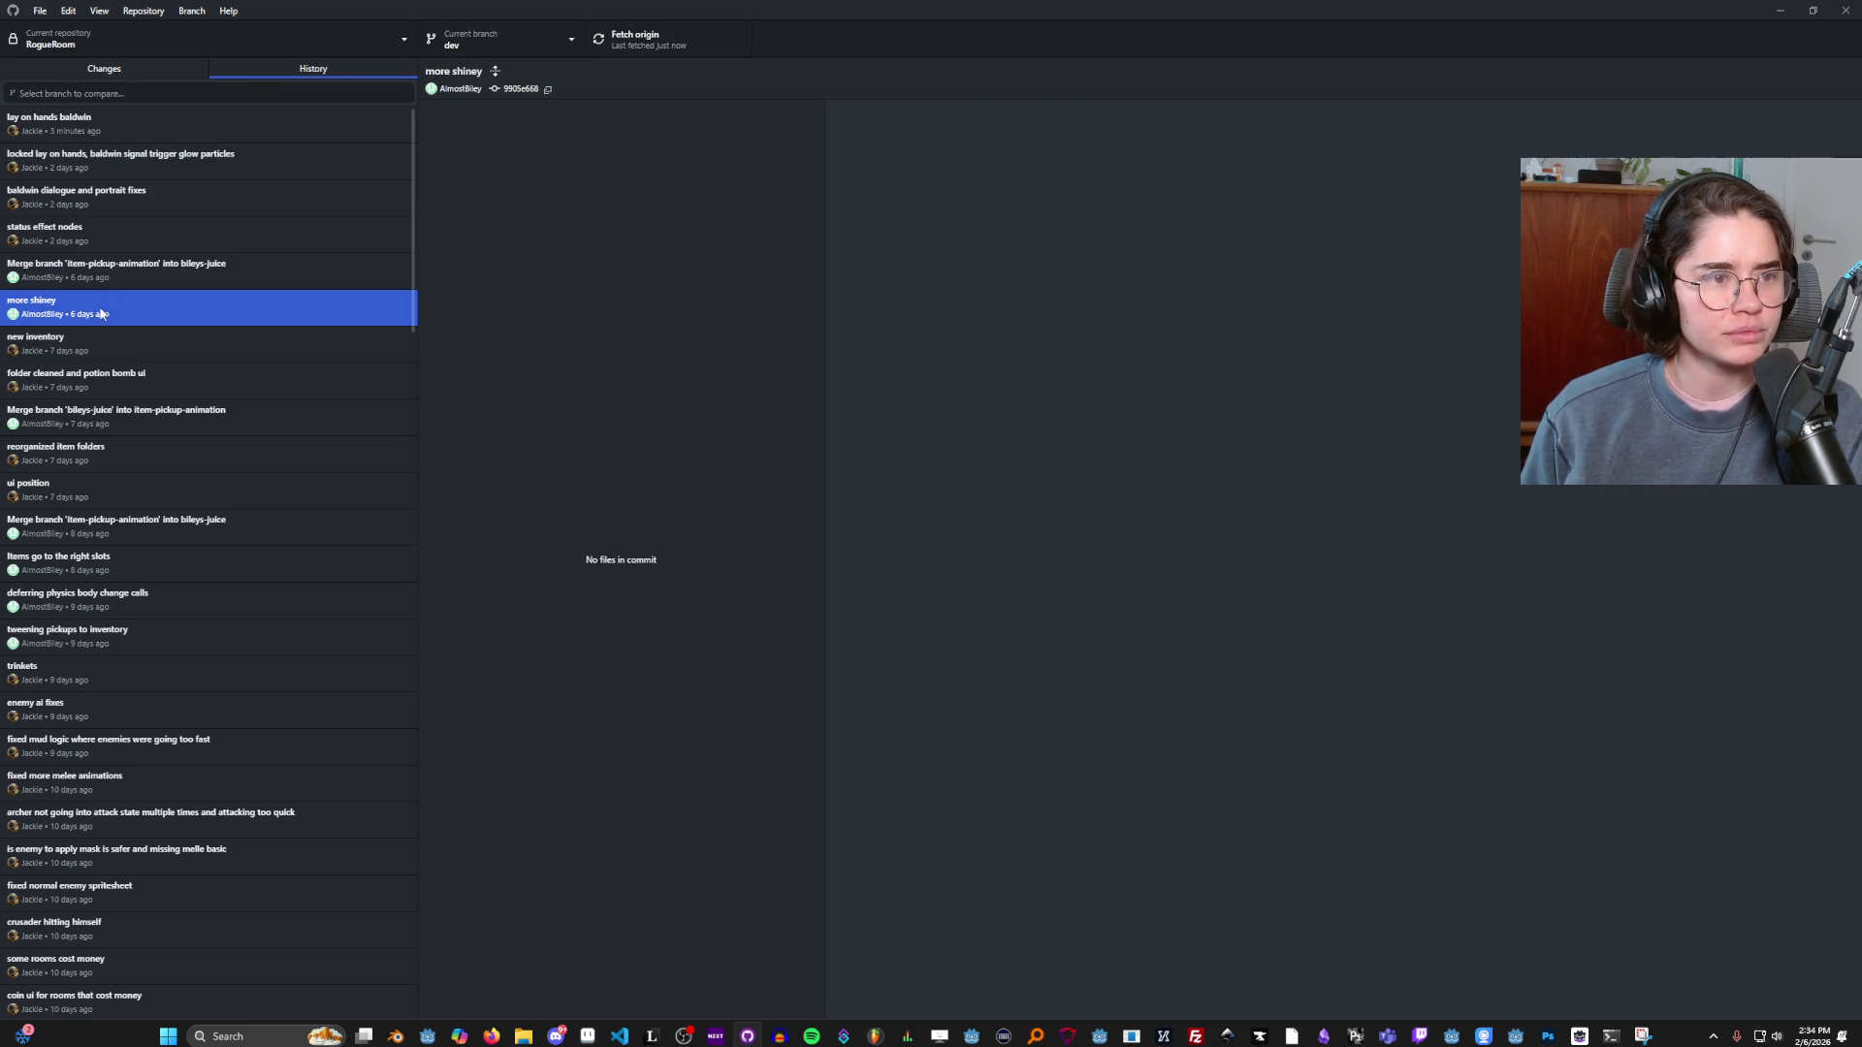
pyautogui.click(475, 41)
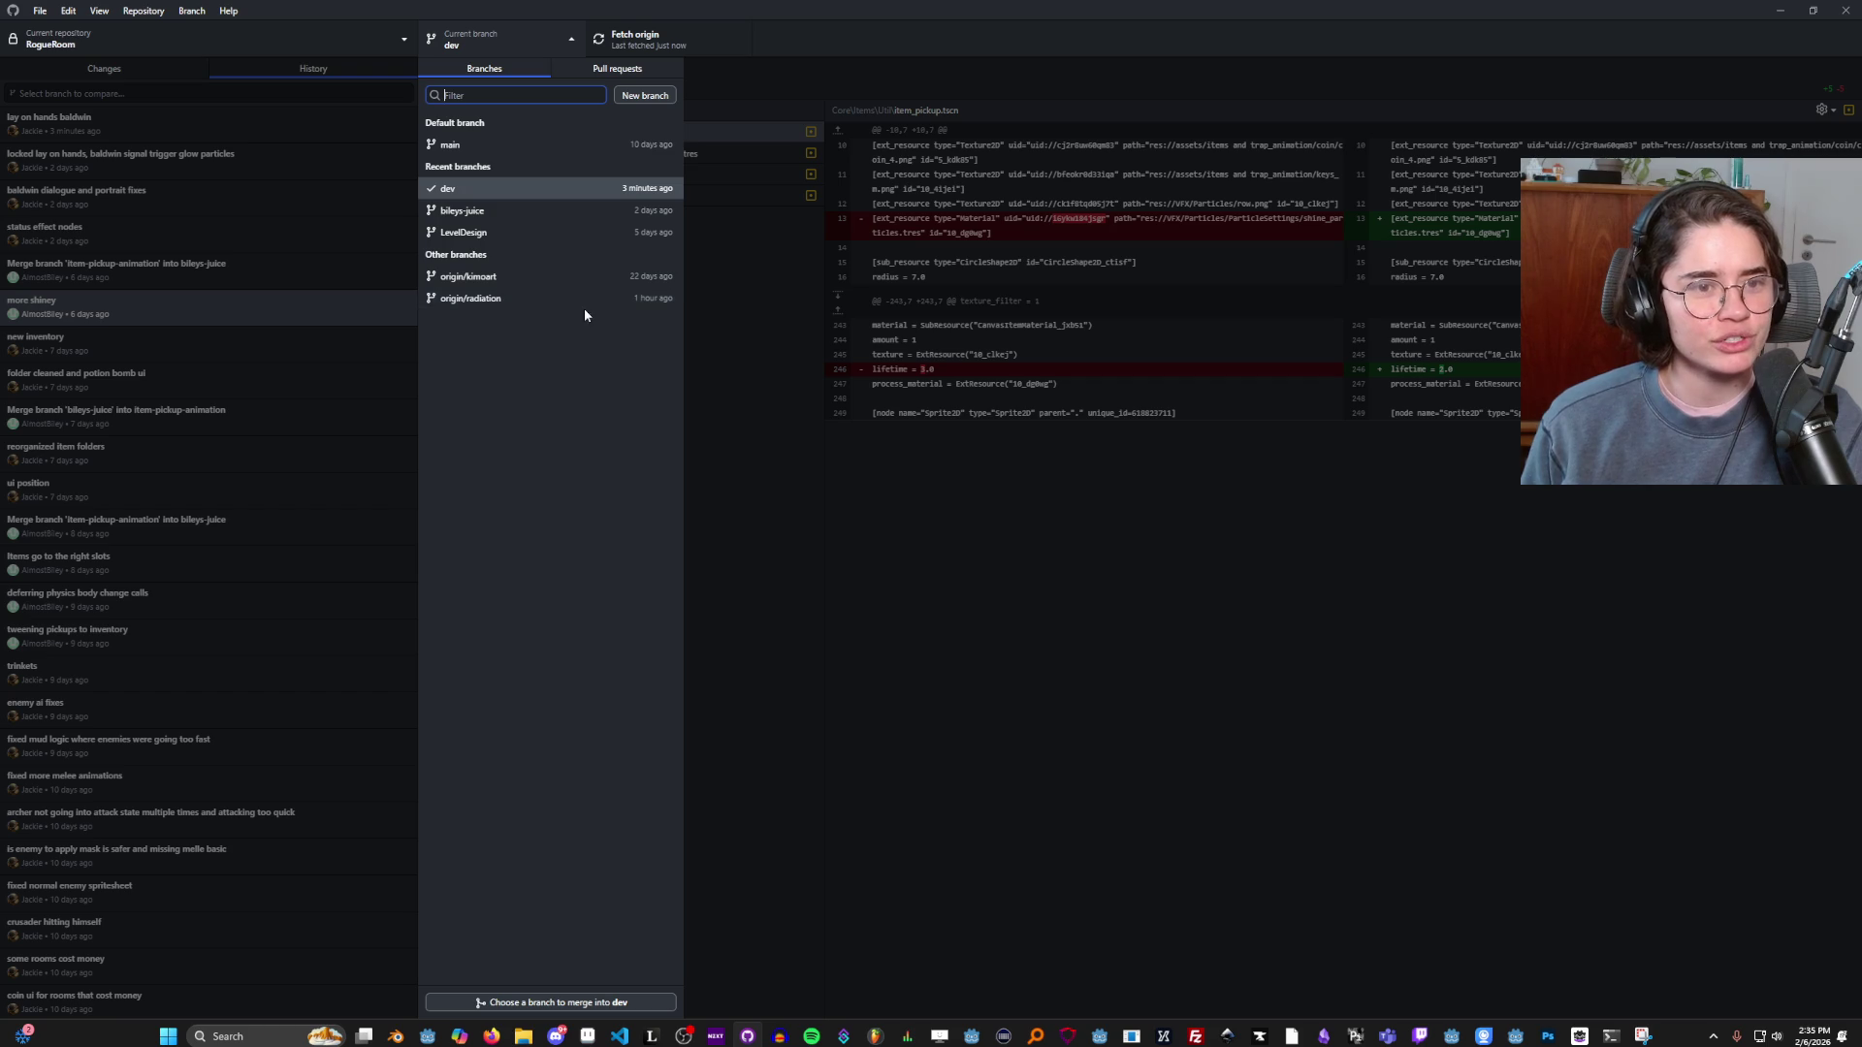
pyautogui.press('Escape')
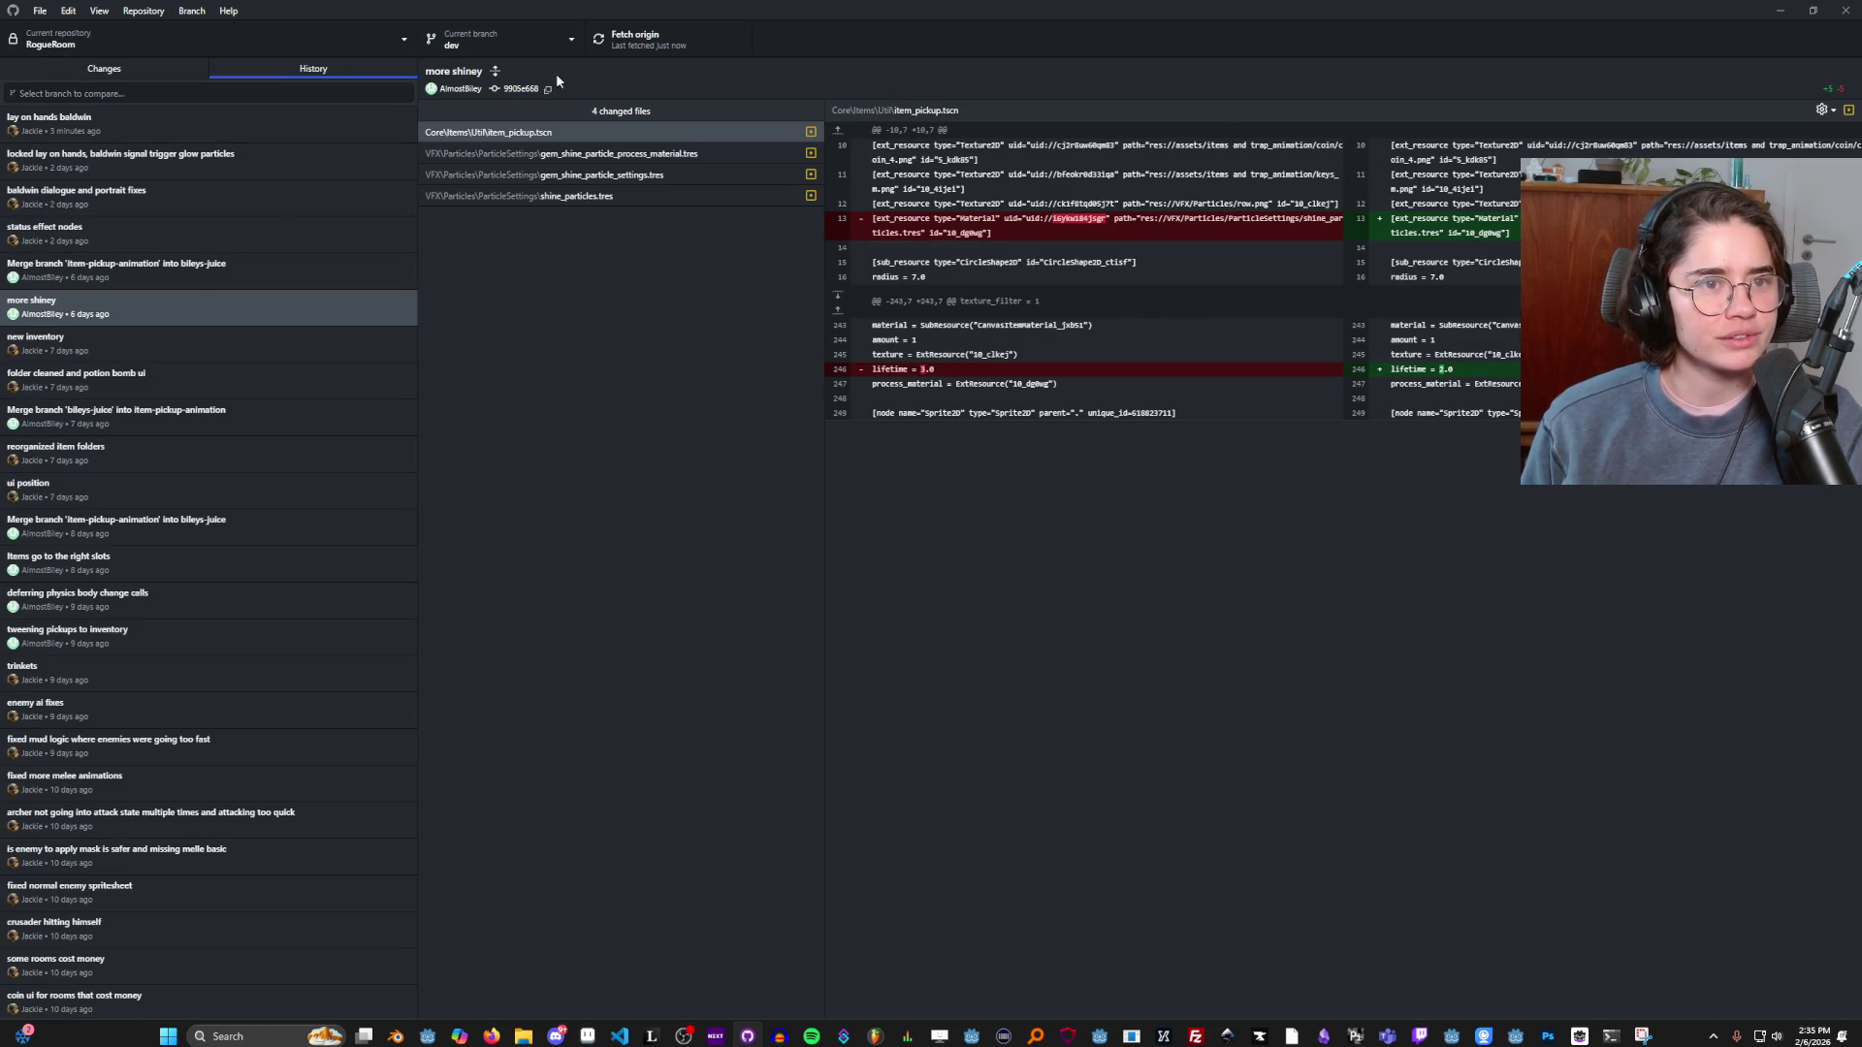
# Check origin/radiation for merge conflicts and view merge types without merging.
pyautogui.click(192, 11)
pyautogui.click(248, 205)
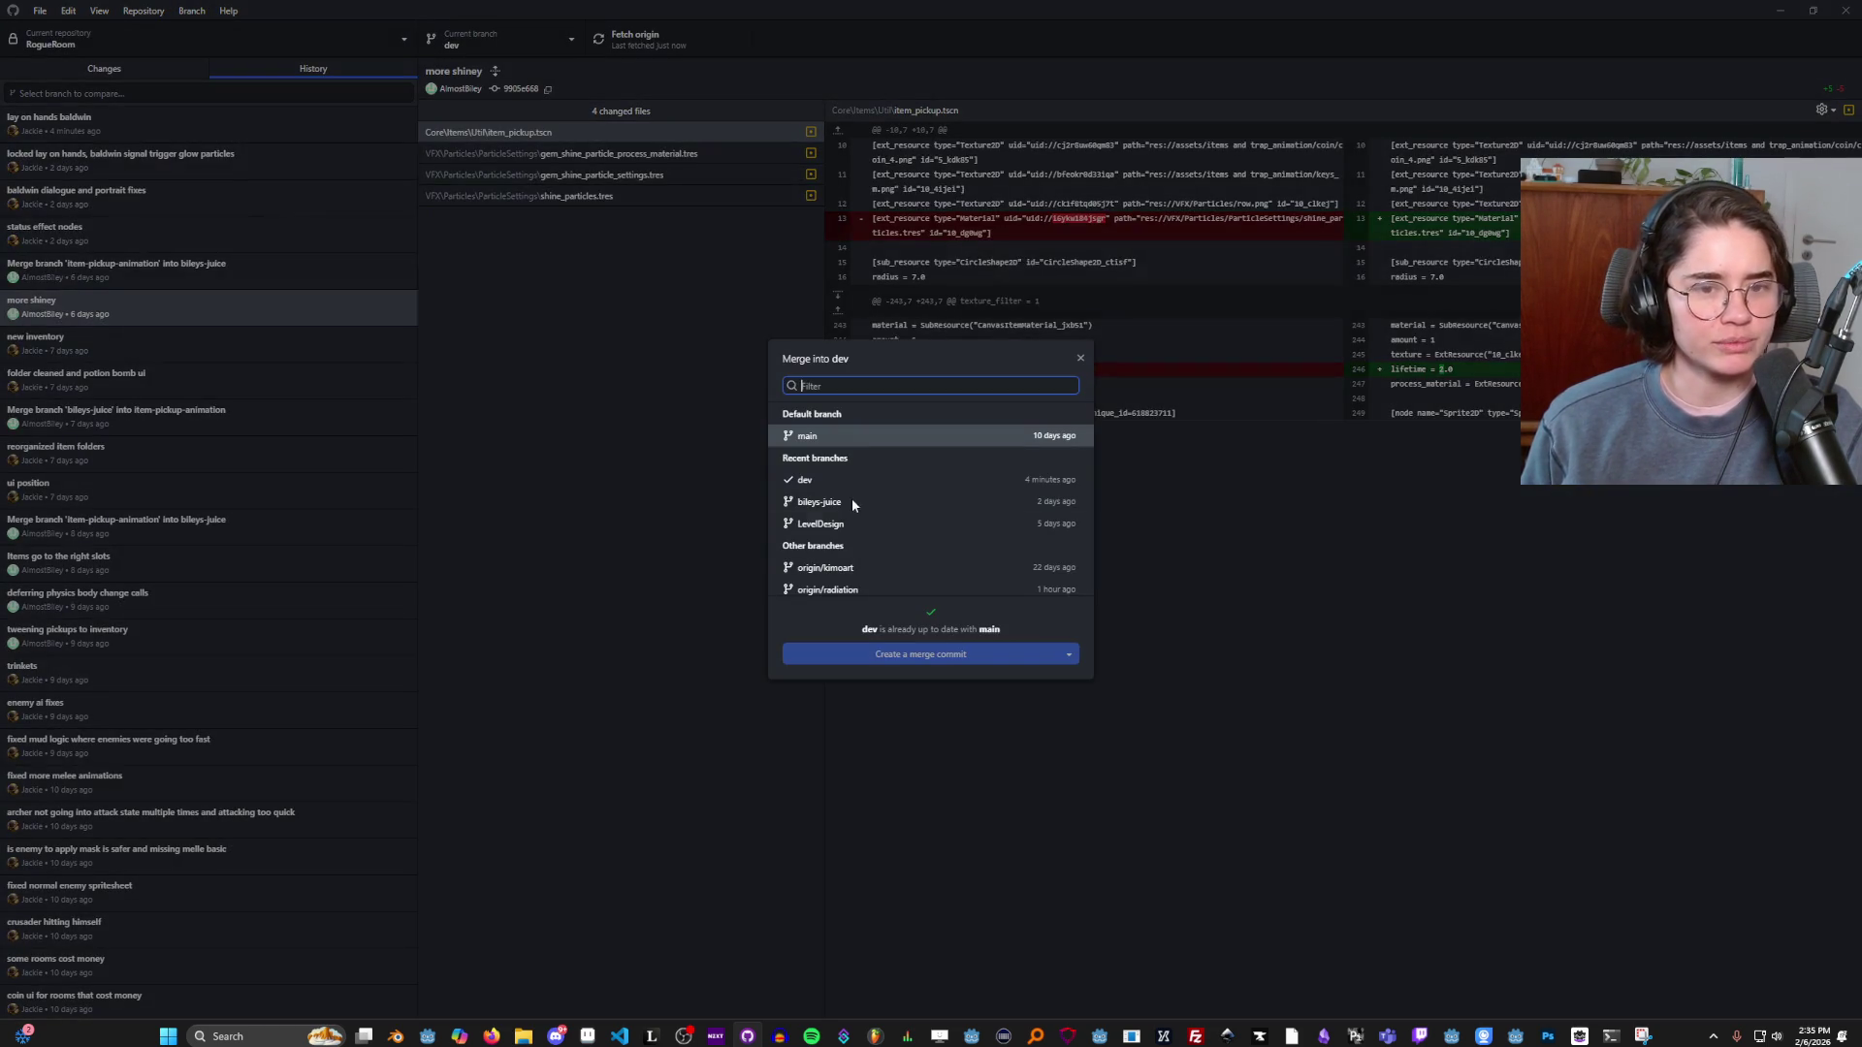
pyautogui.click(840, 591)
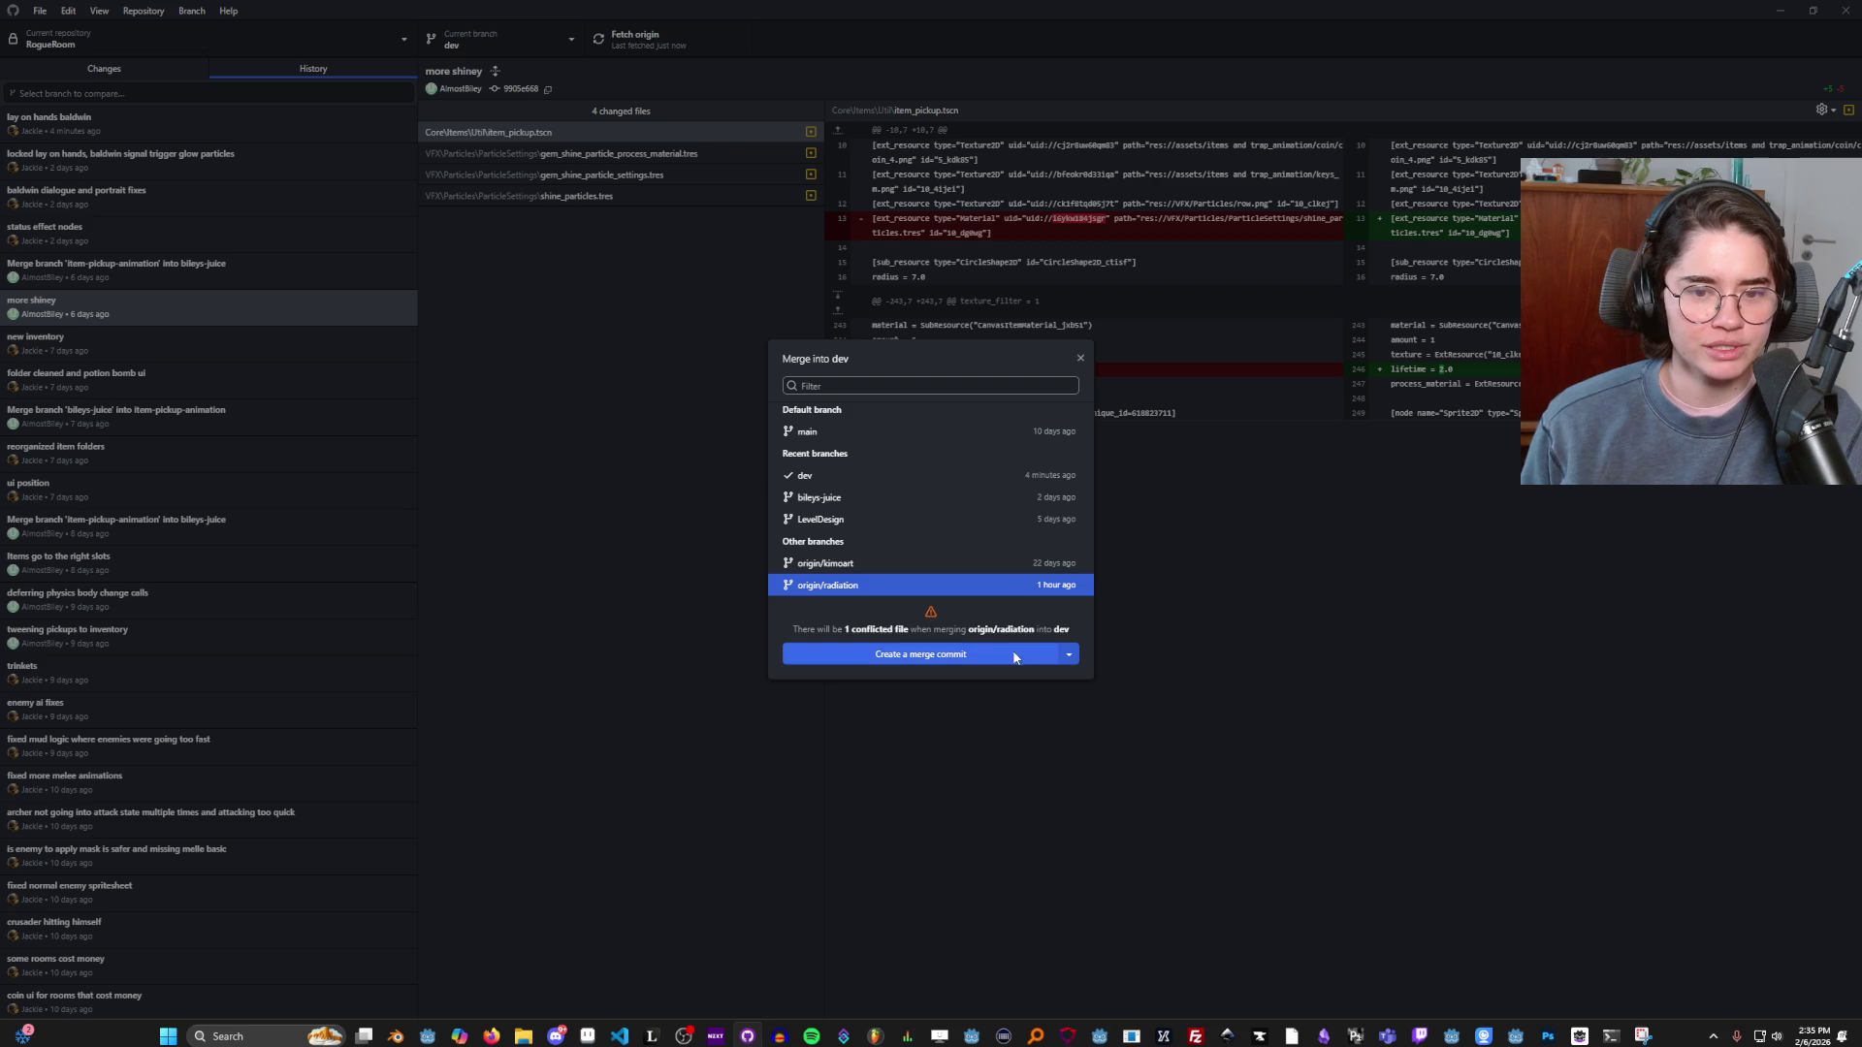
pyautogui.click(1068, 653)
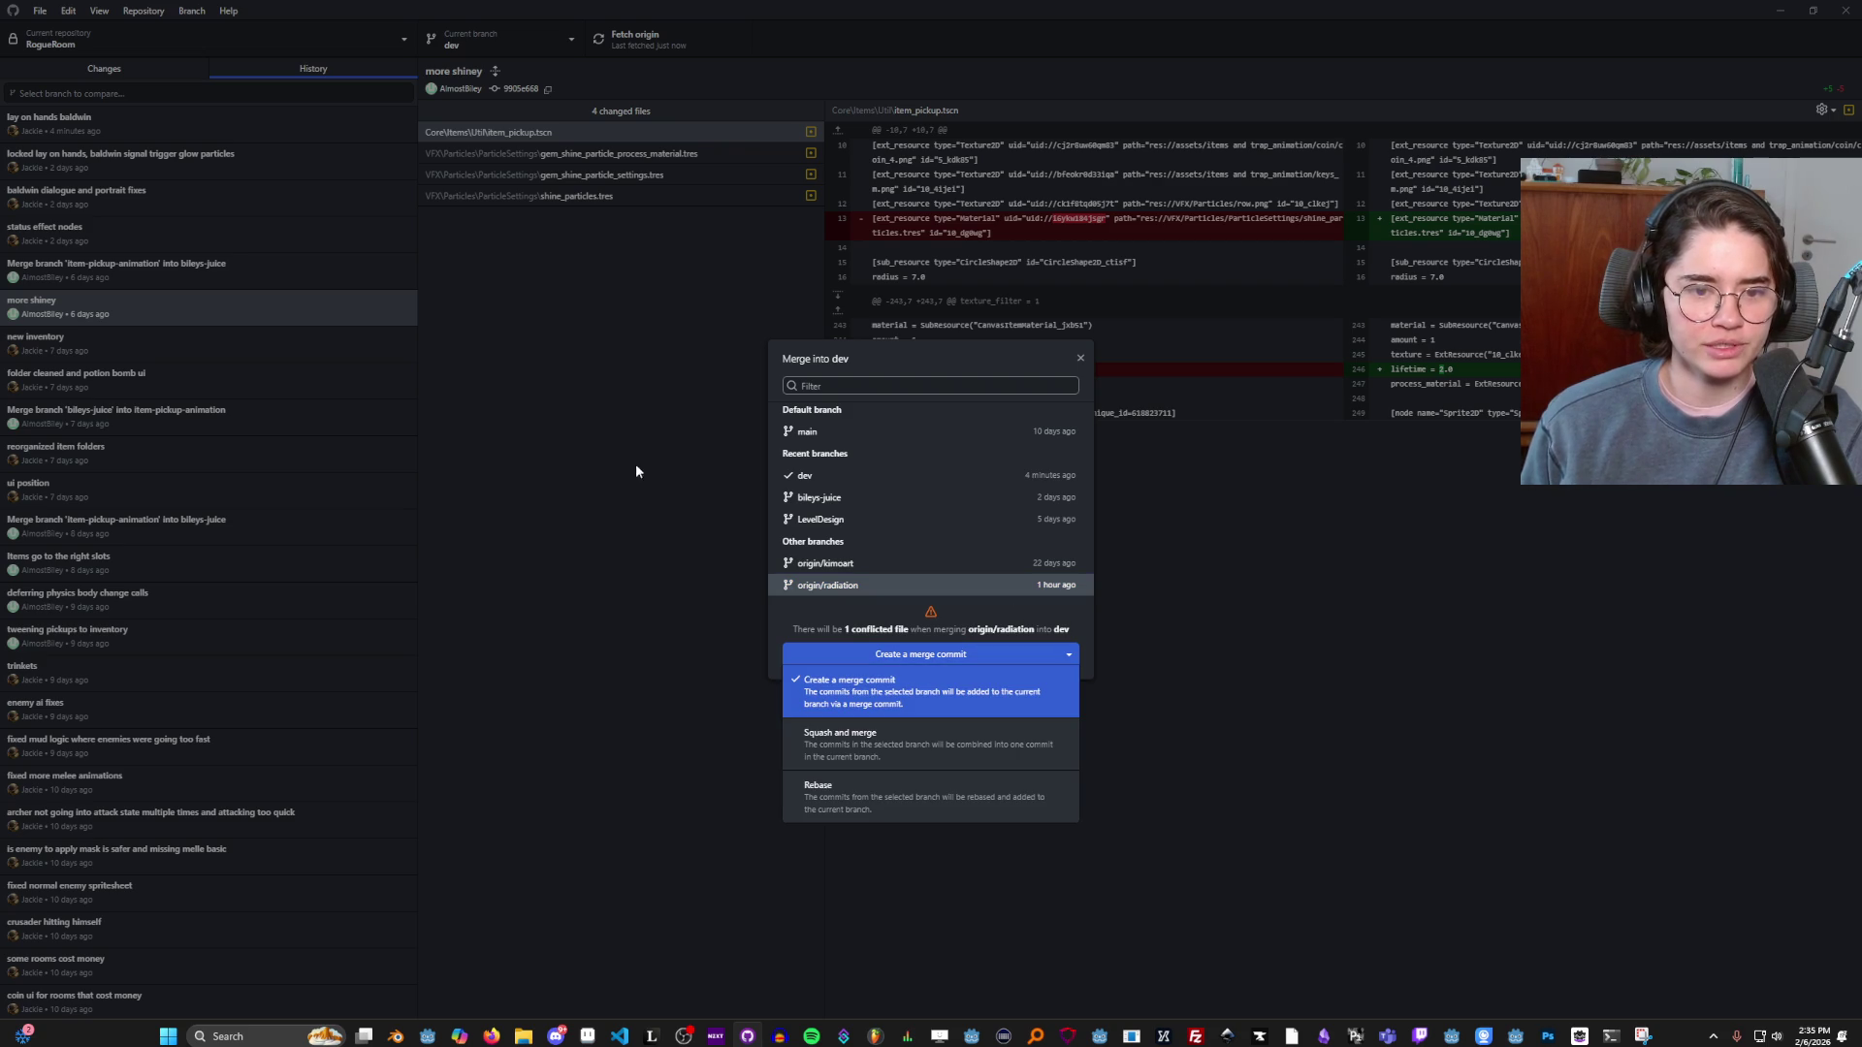
pyautogui.press('Escape')
pyautogui.press('Escape')
# Check out the radiation branch and close the TilemapArena Godot window.
pyautogui.click(486, 40)
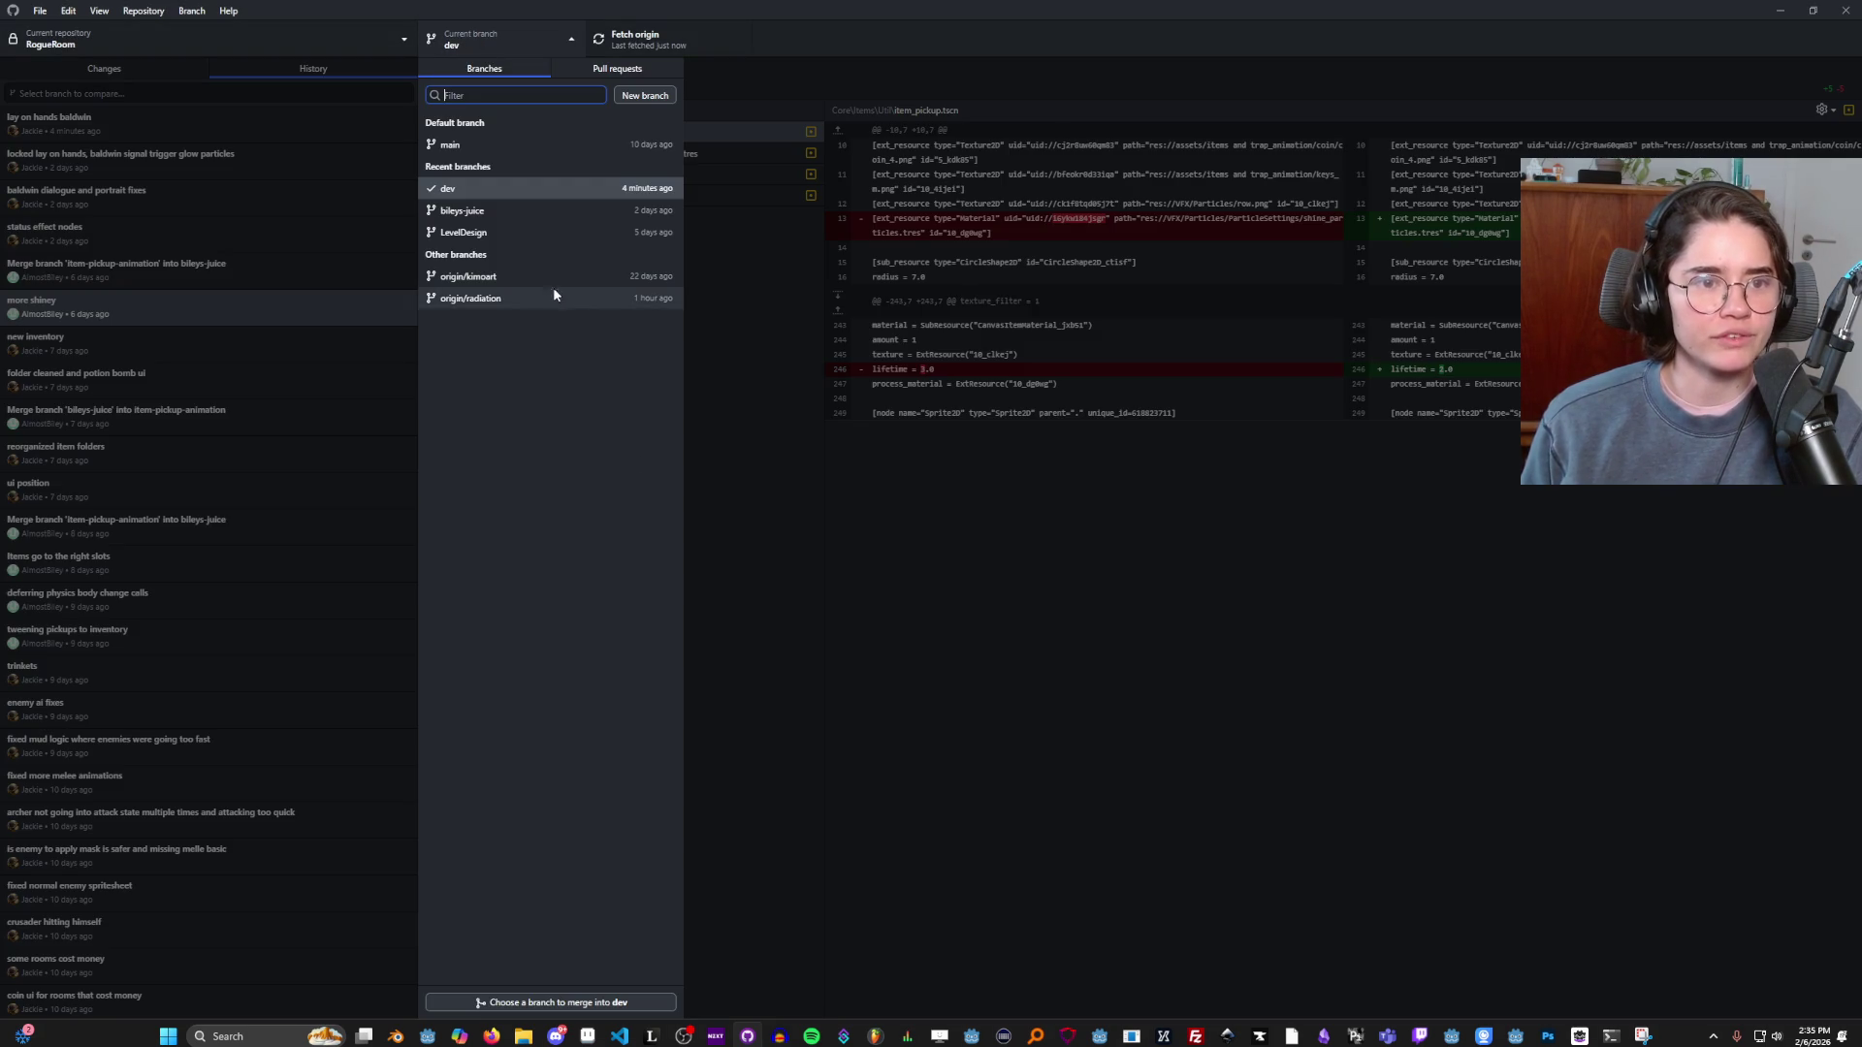
pyautogui.click(120, 68)
pyautogui.click(533, 40)
pyautogui.click(548, 298)
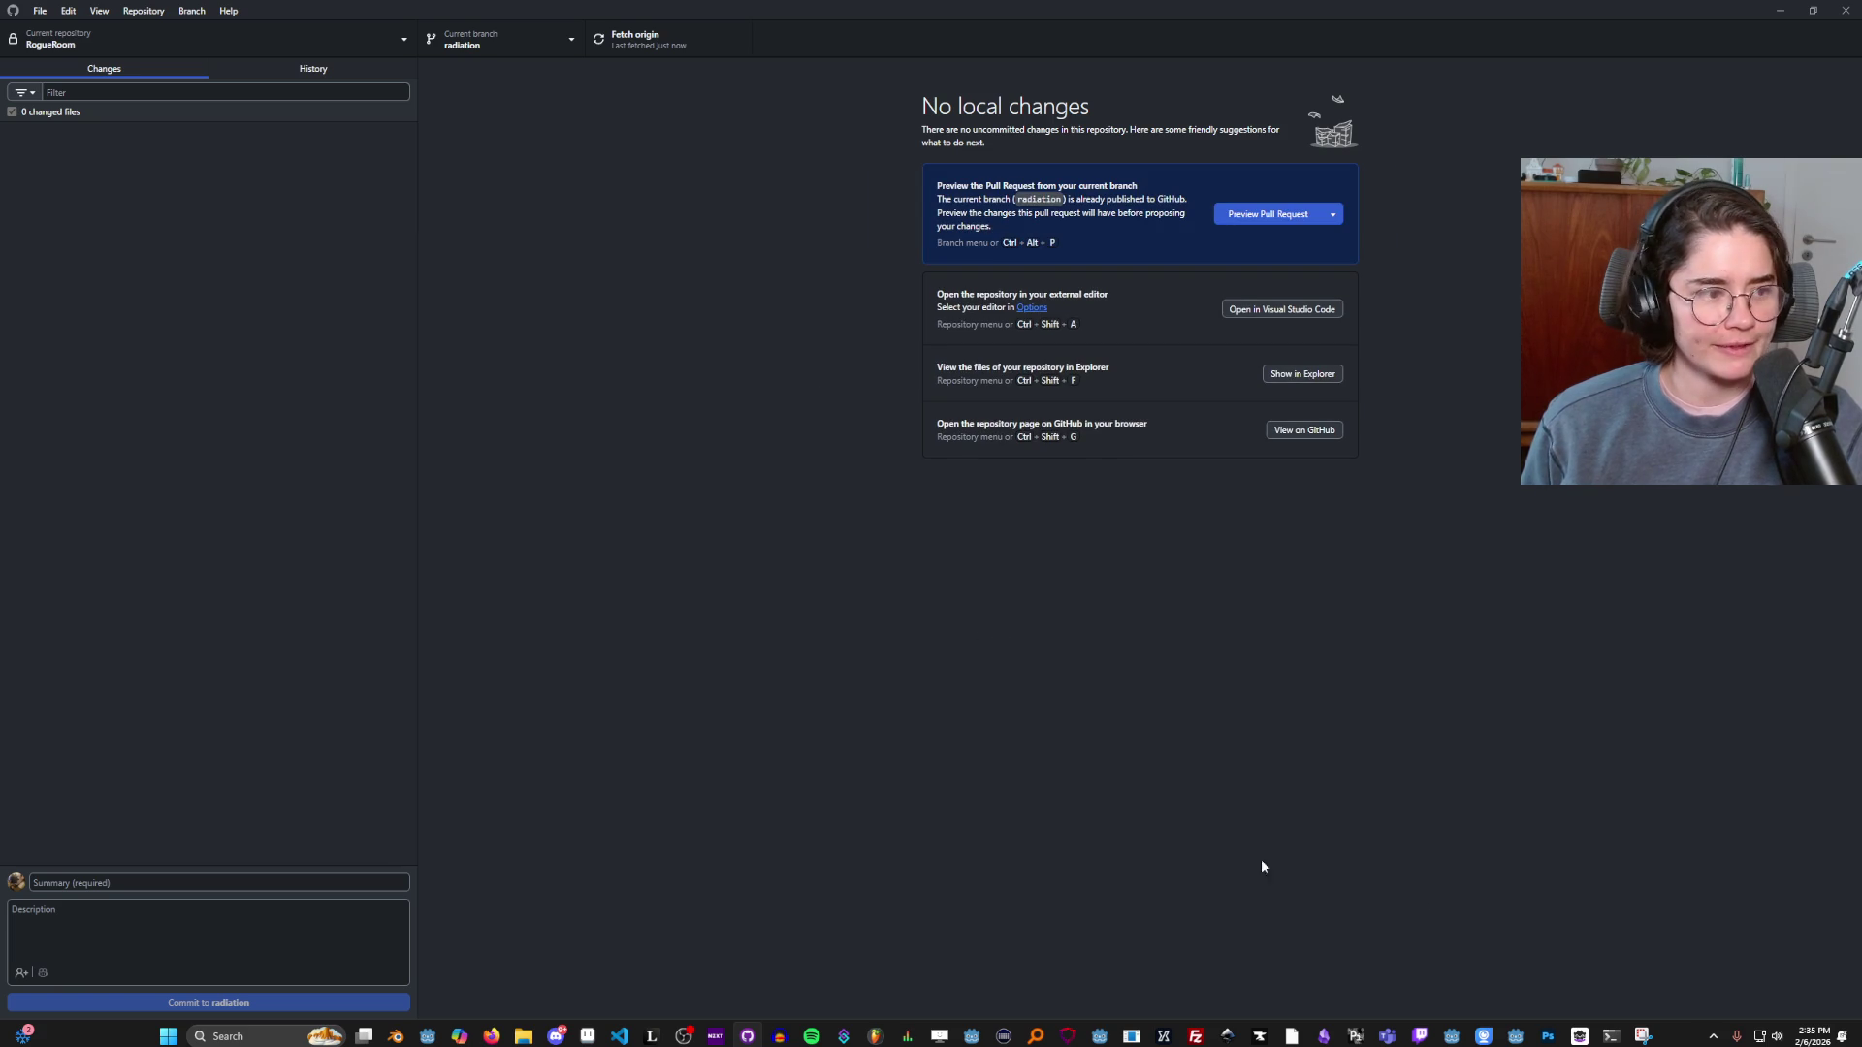
pyautogui.moveTo(1515, 1035)
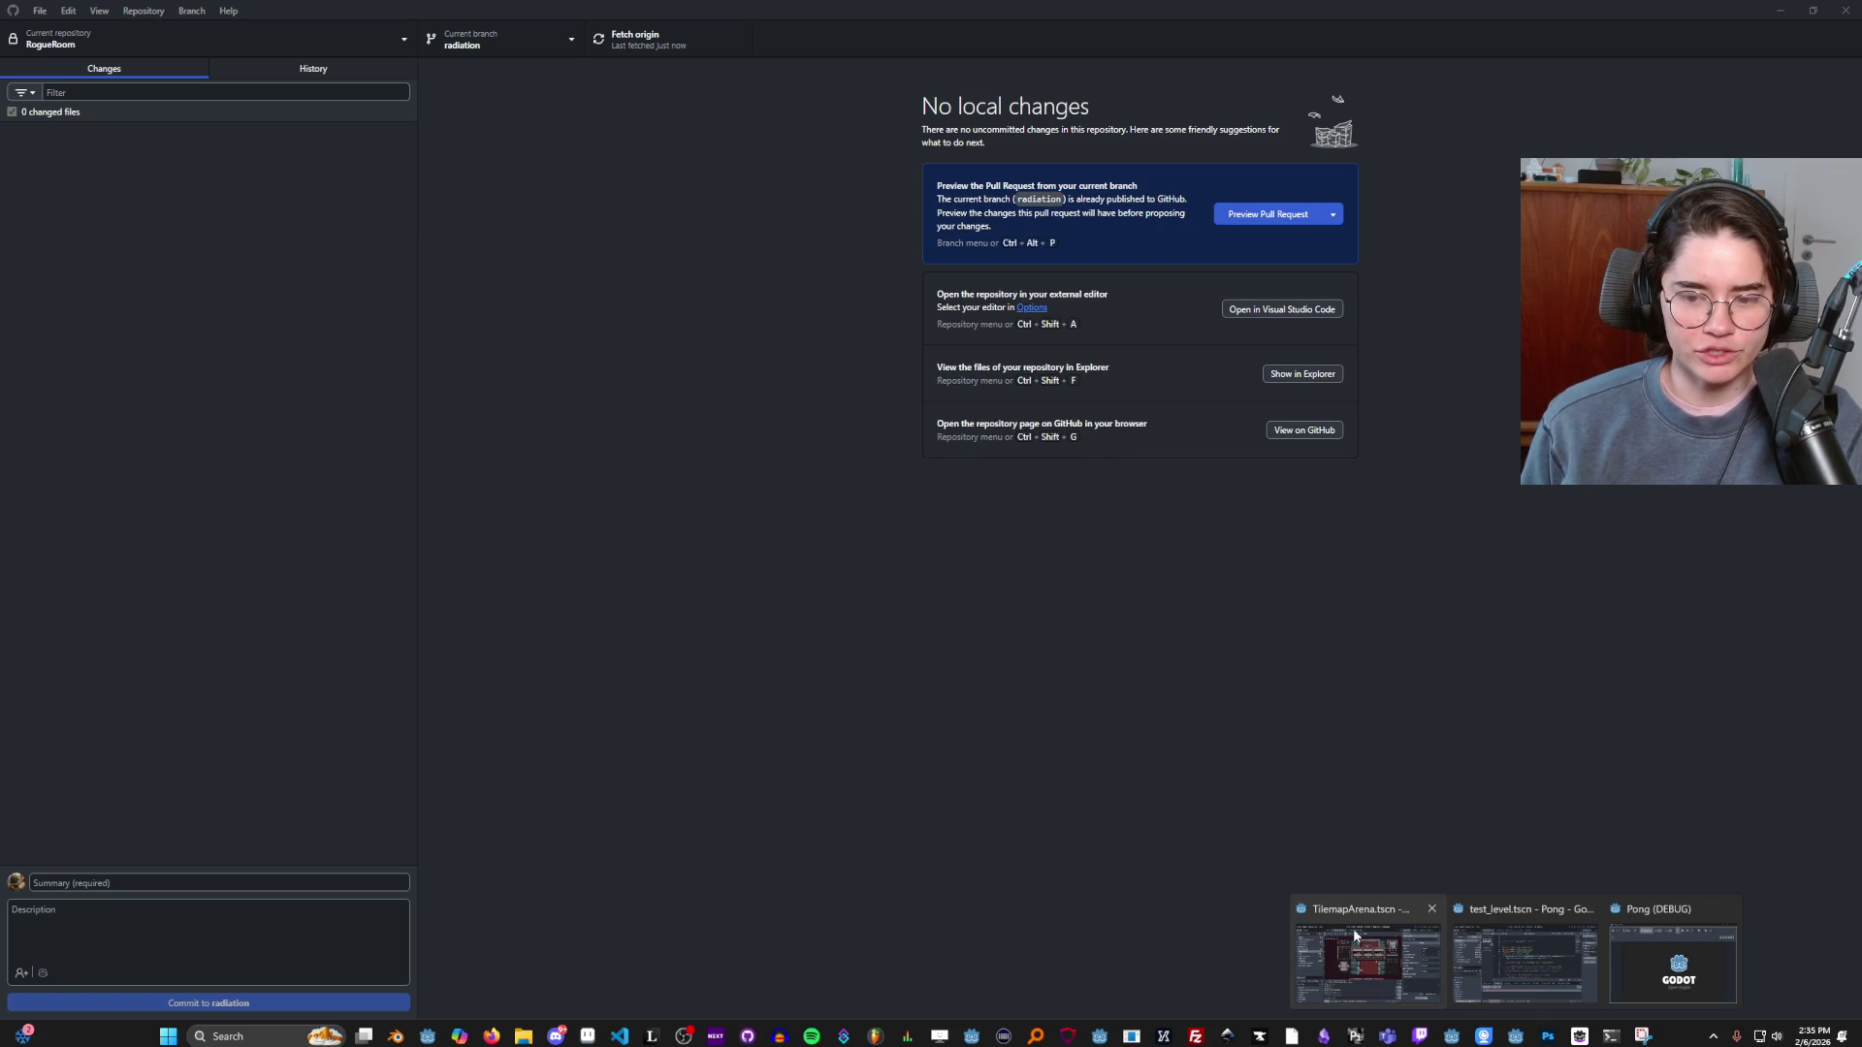
pyautogui.click(1431, 910)
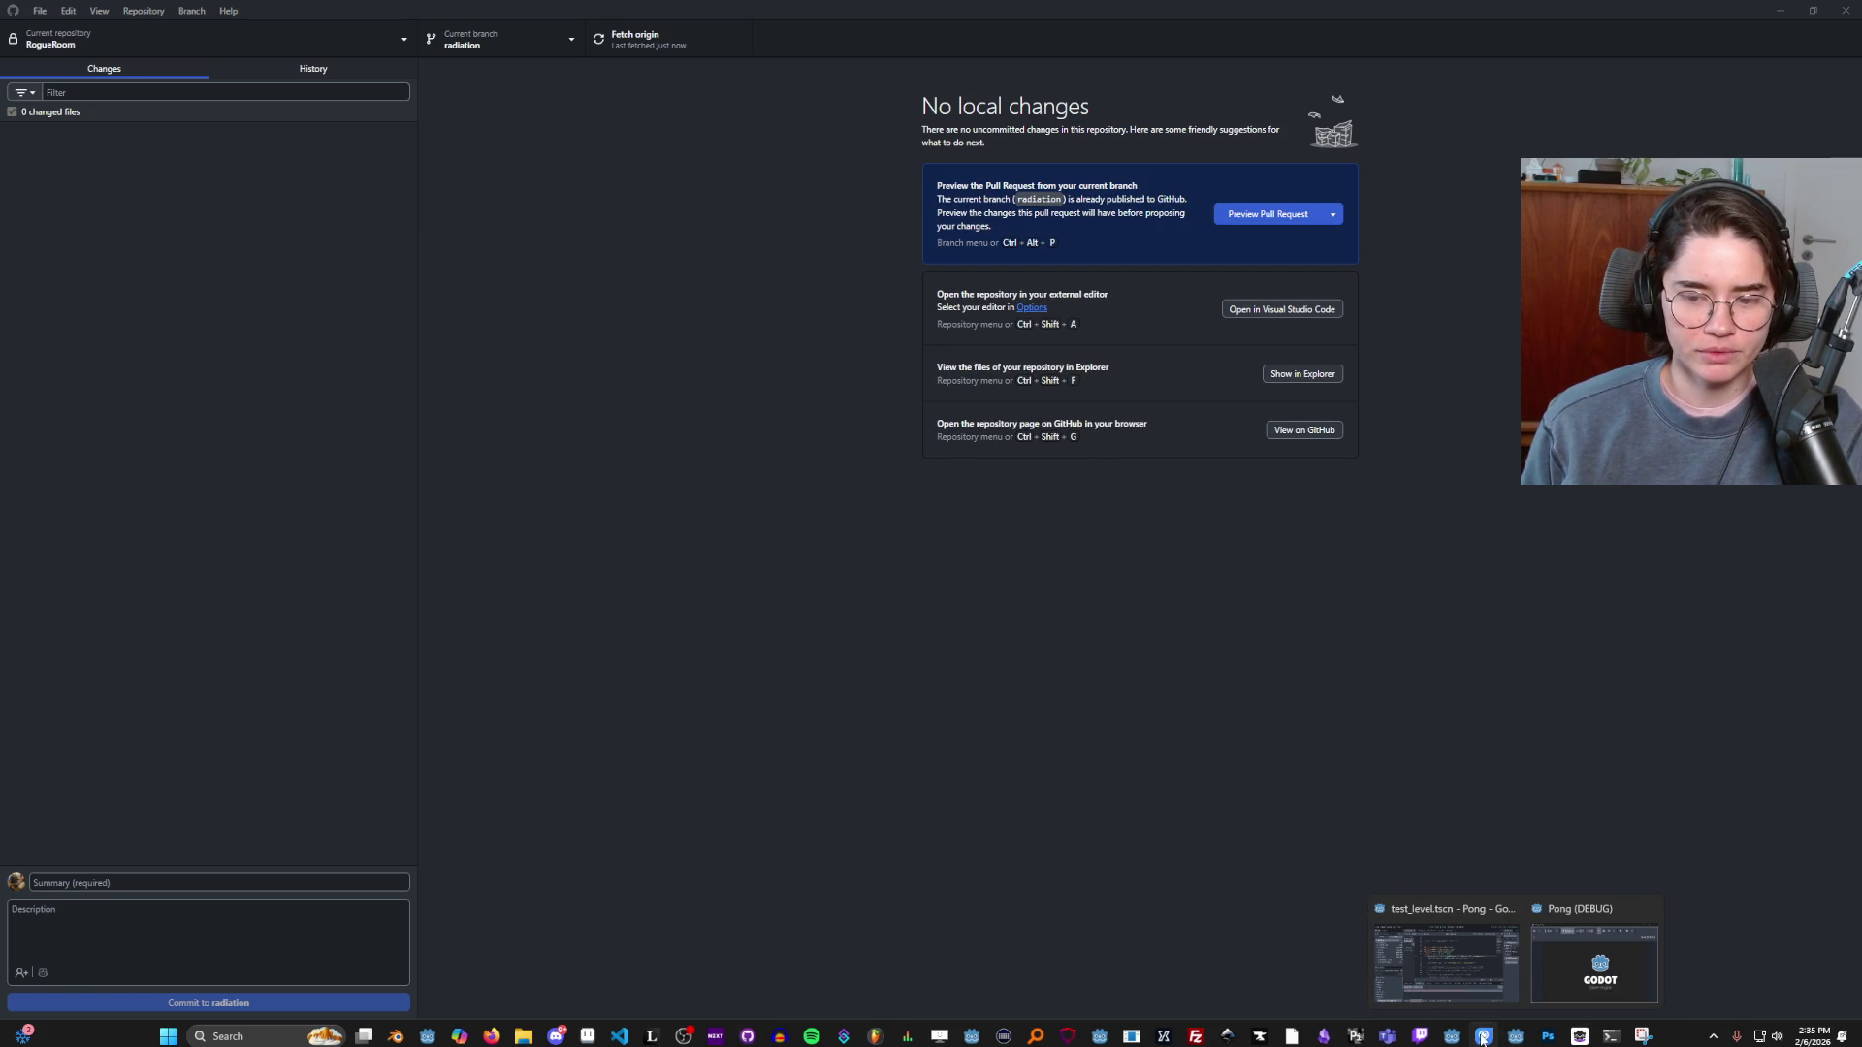
# Browse radiation's commits: shine and glow tweaks, radiation and lights, moved shine particles.
pyautogui.click(312, 67)
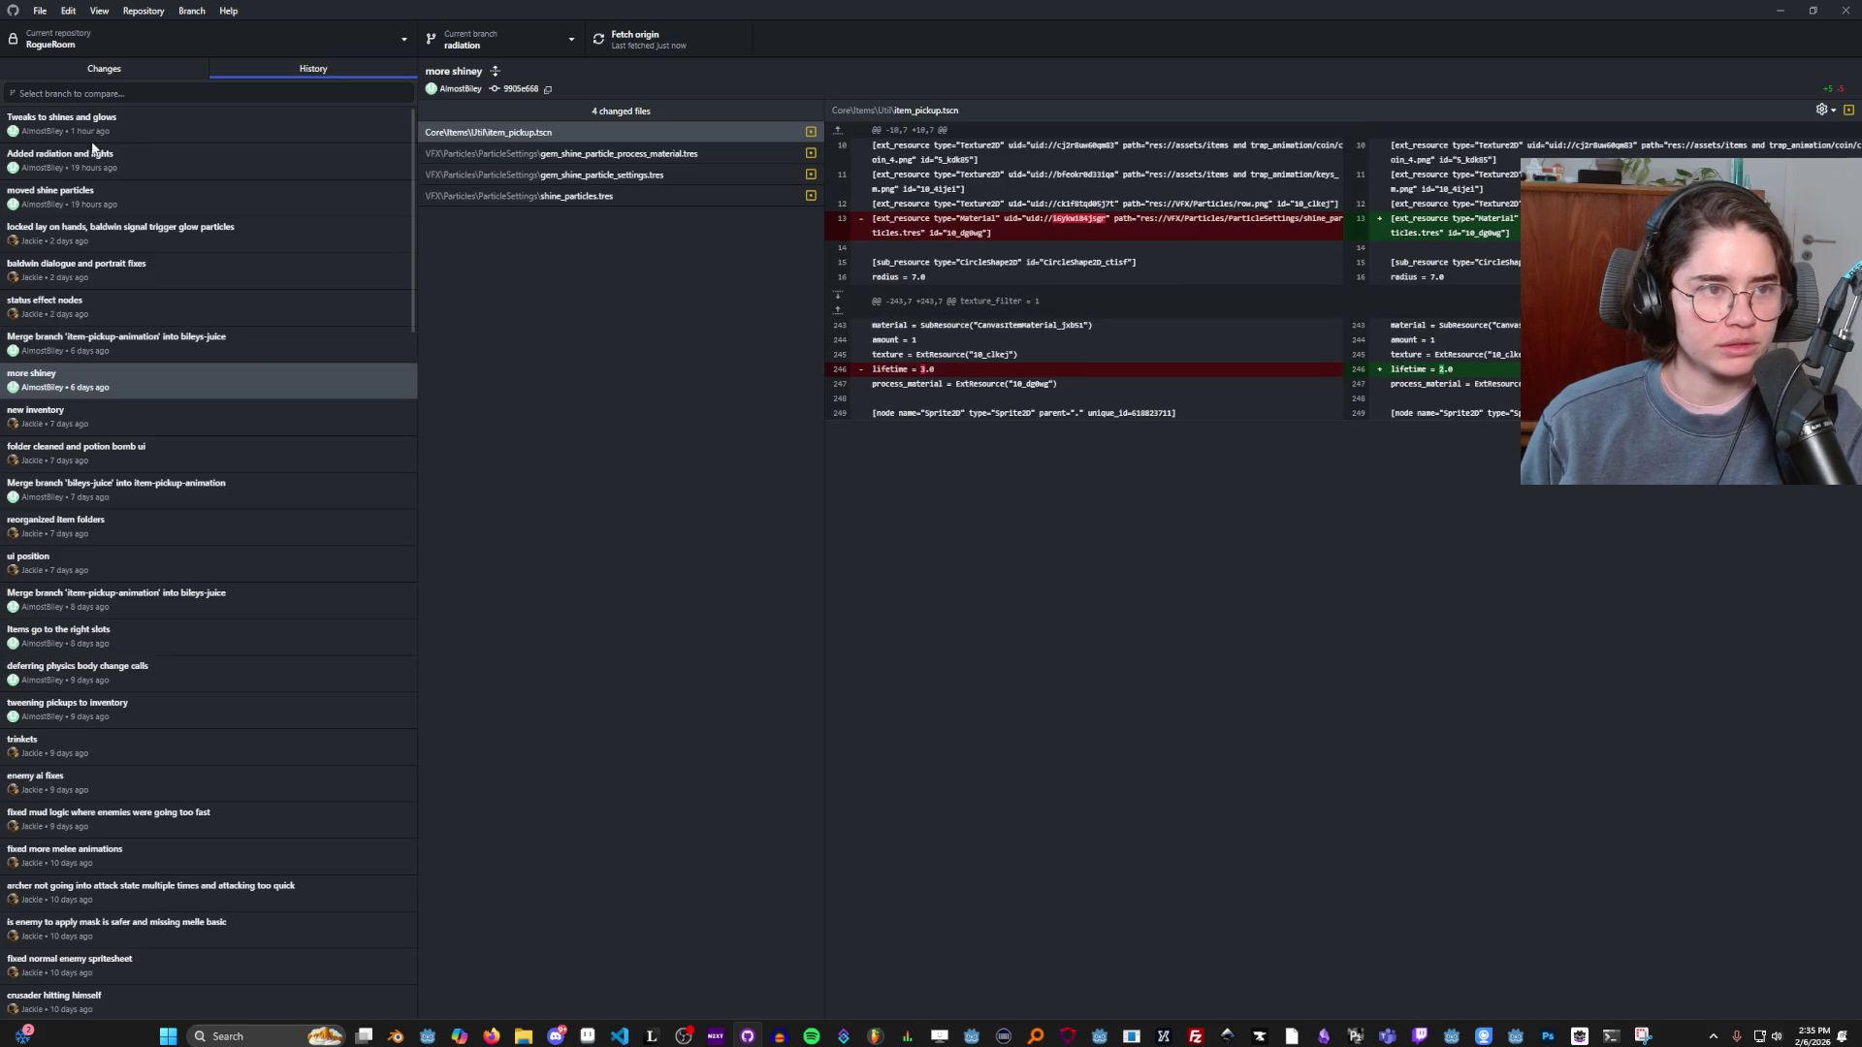
pyautogui.click(86, 138)
pyautogui.click(78, 158)
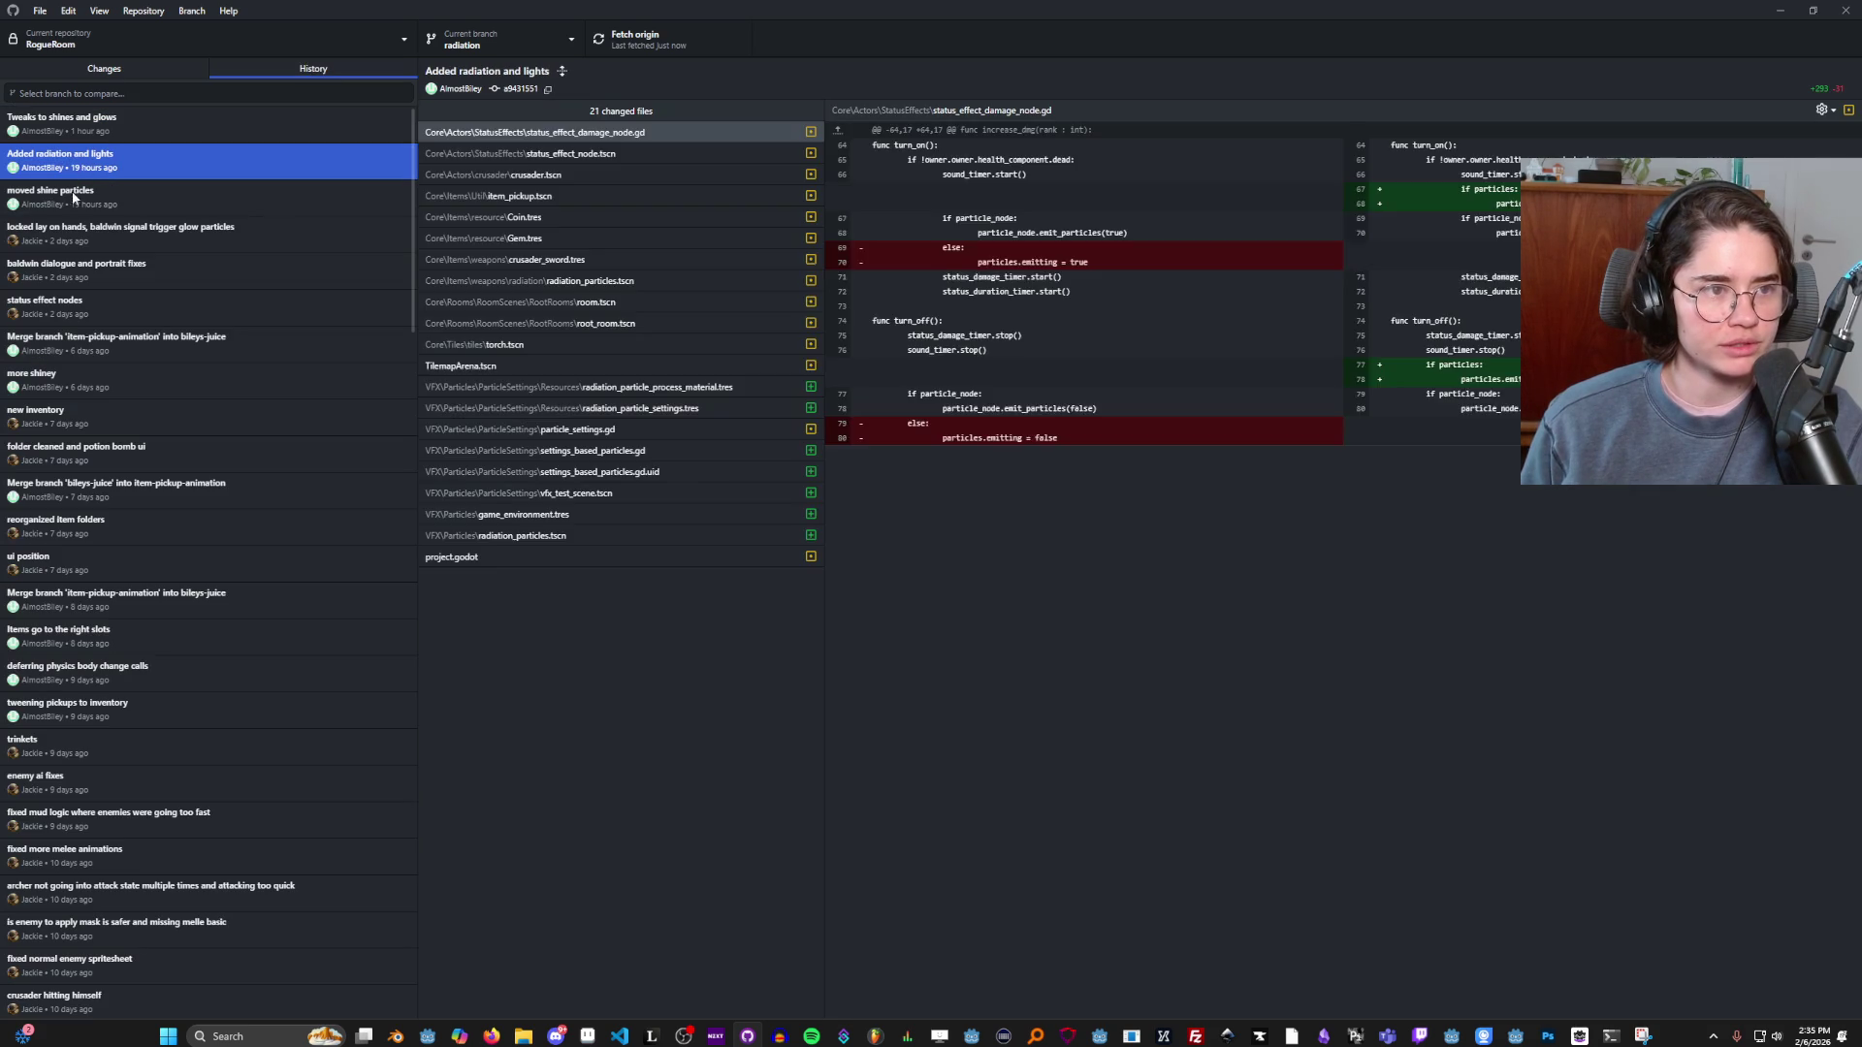
pyautogui.click(72, 199)
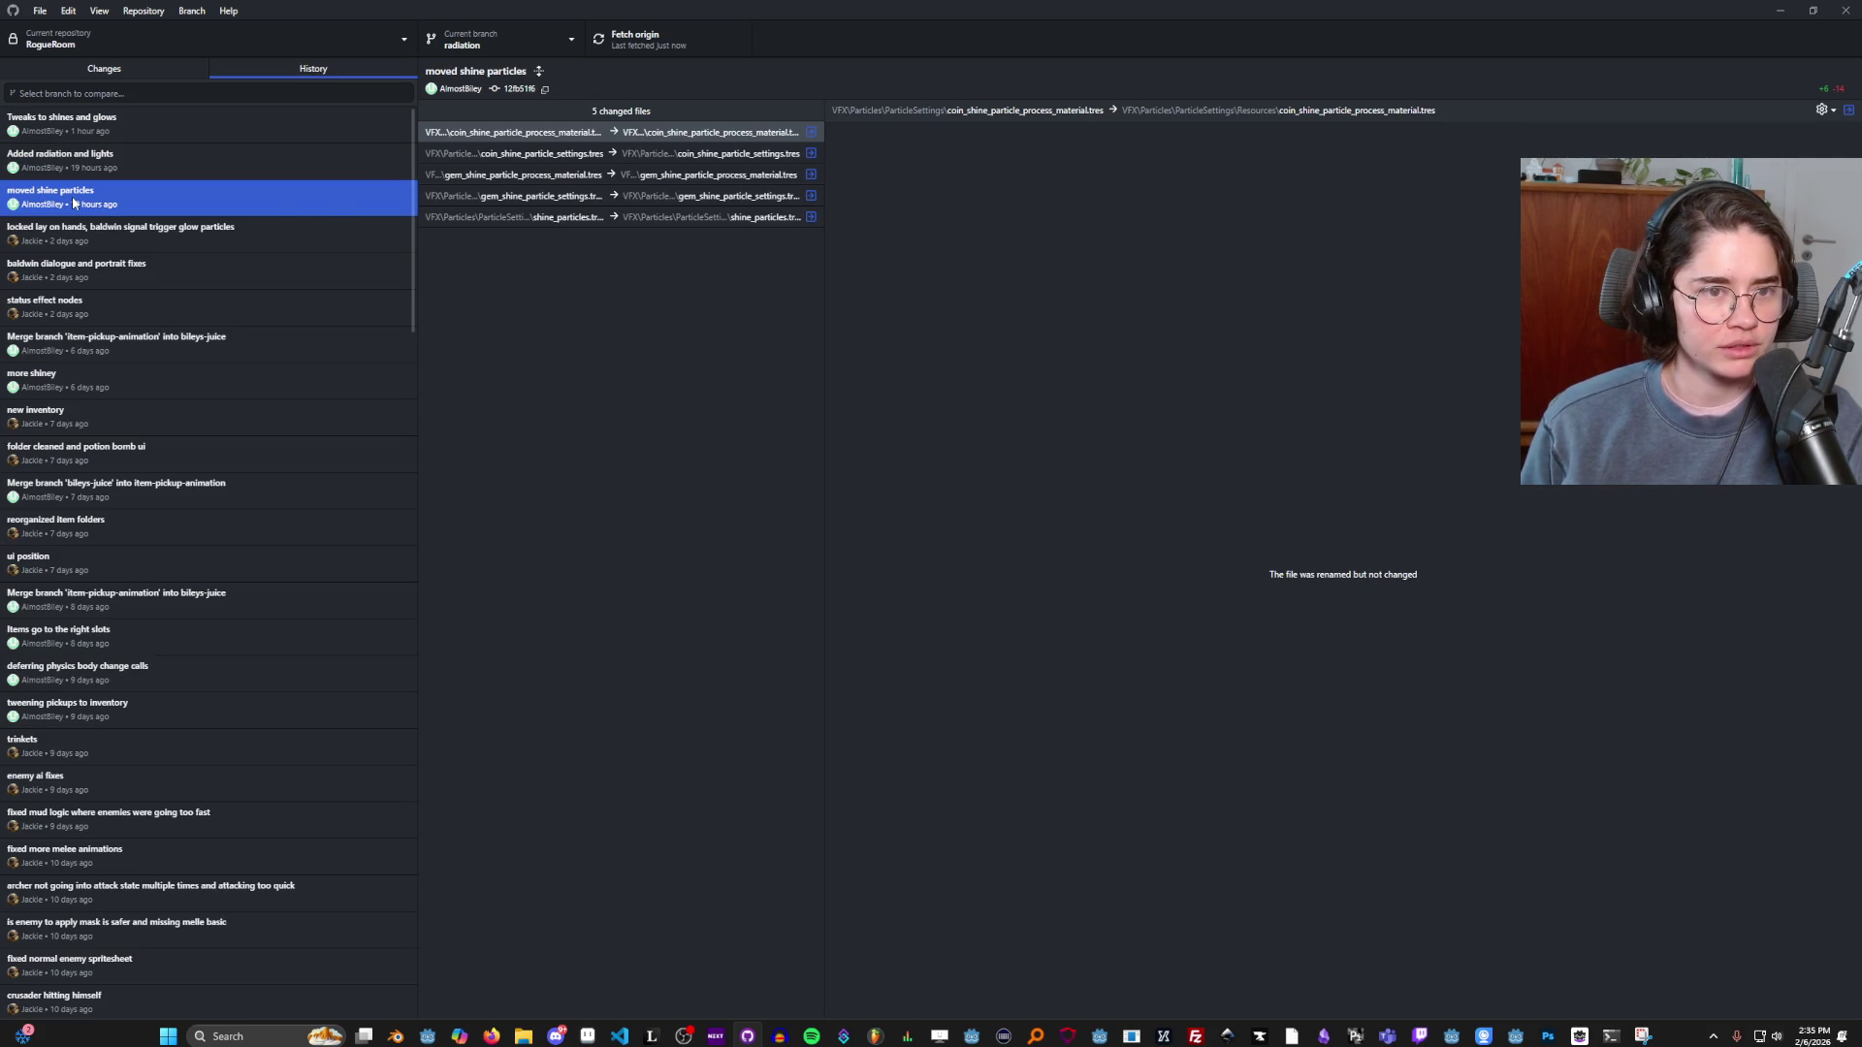
pyautogui.press('Up')
pyautogui.press('Up')
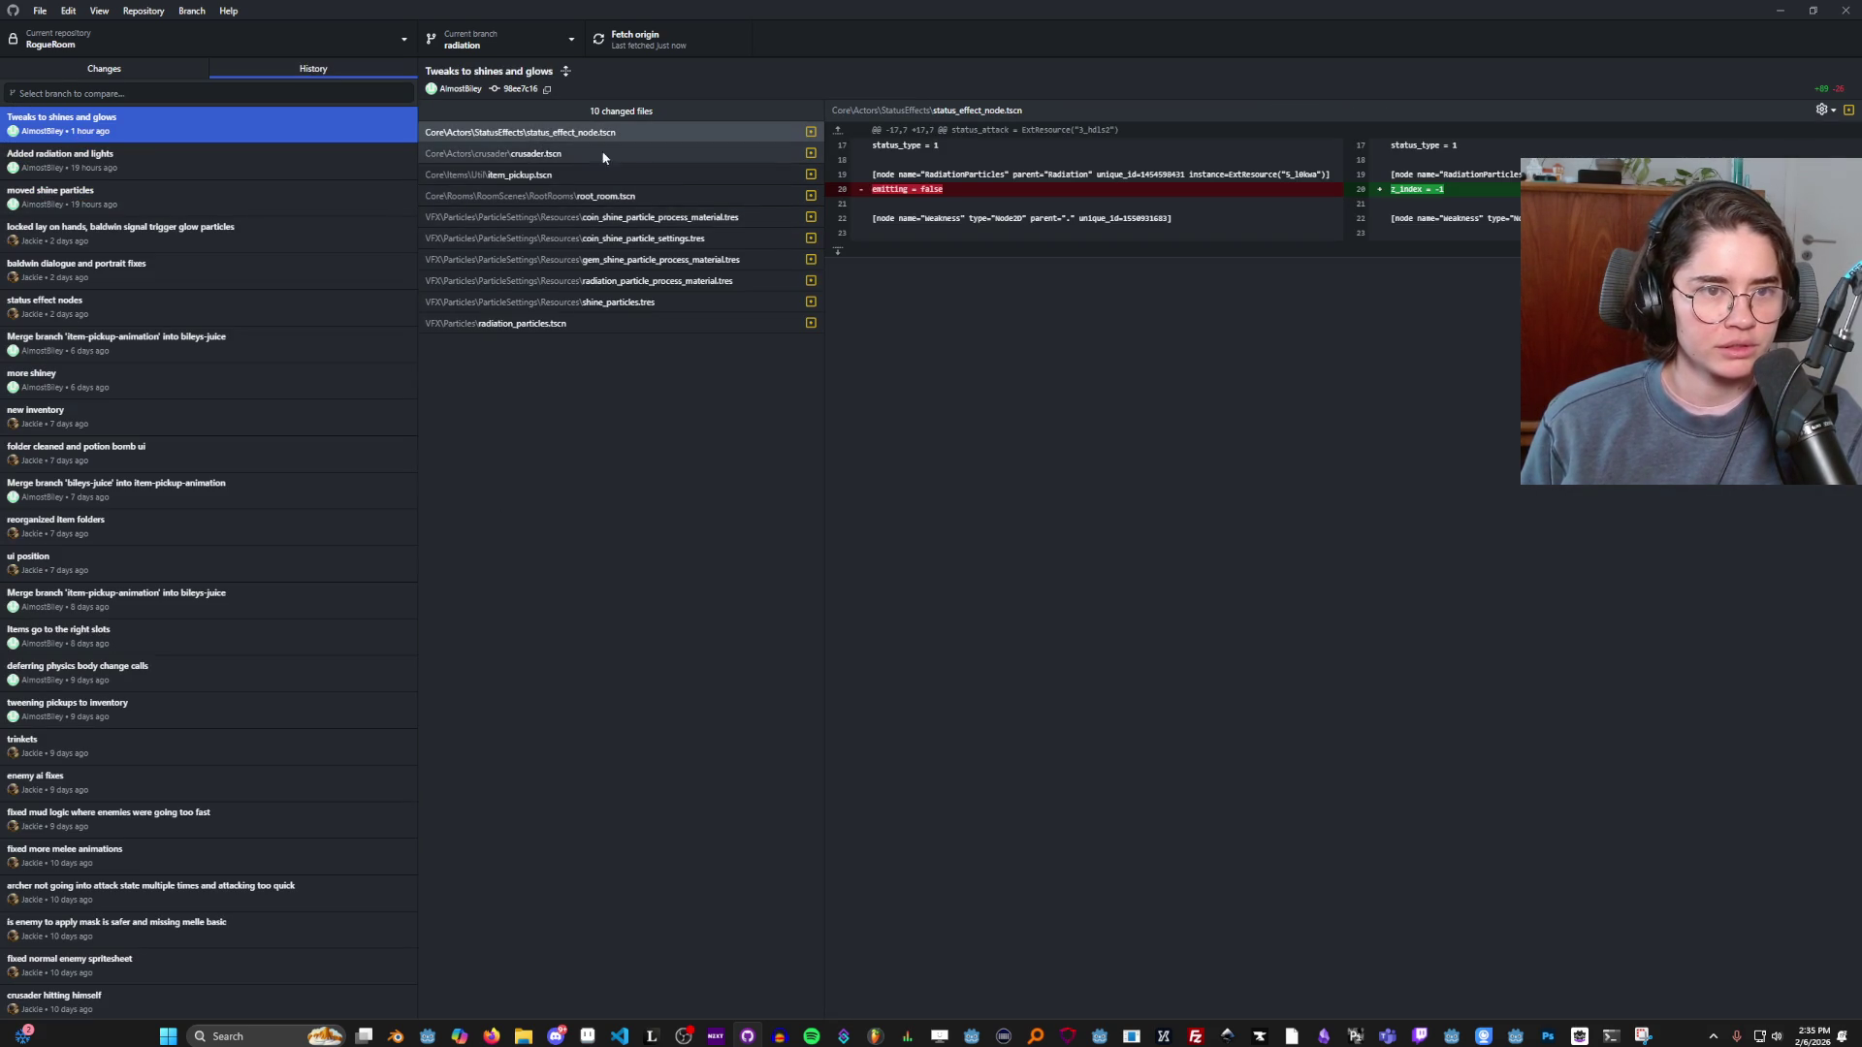
# Close the Pong (DEBUG) game window and bring up Godot's quick launch options.
pyautogui.click(1516, 1038)
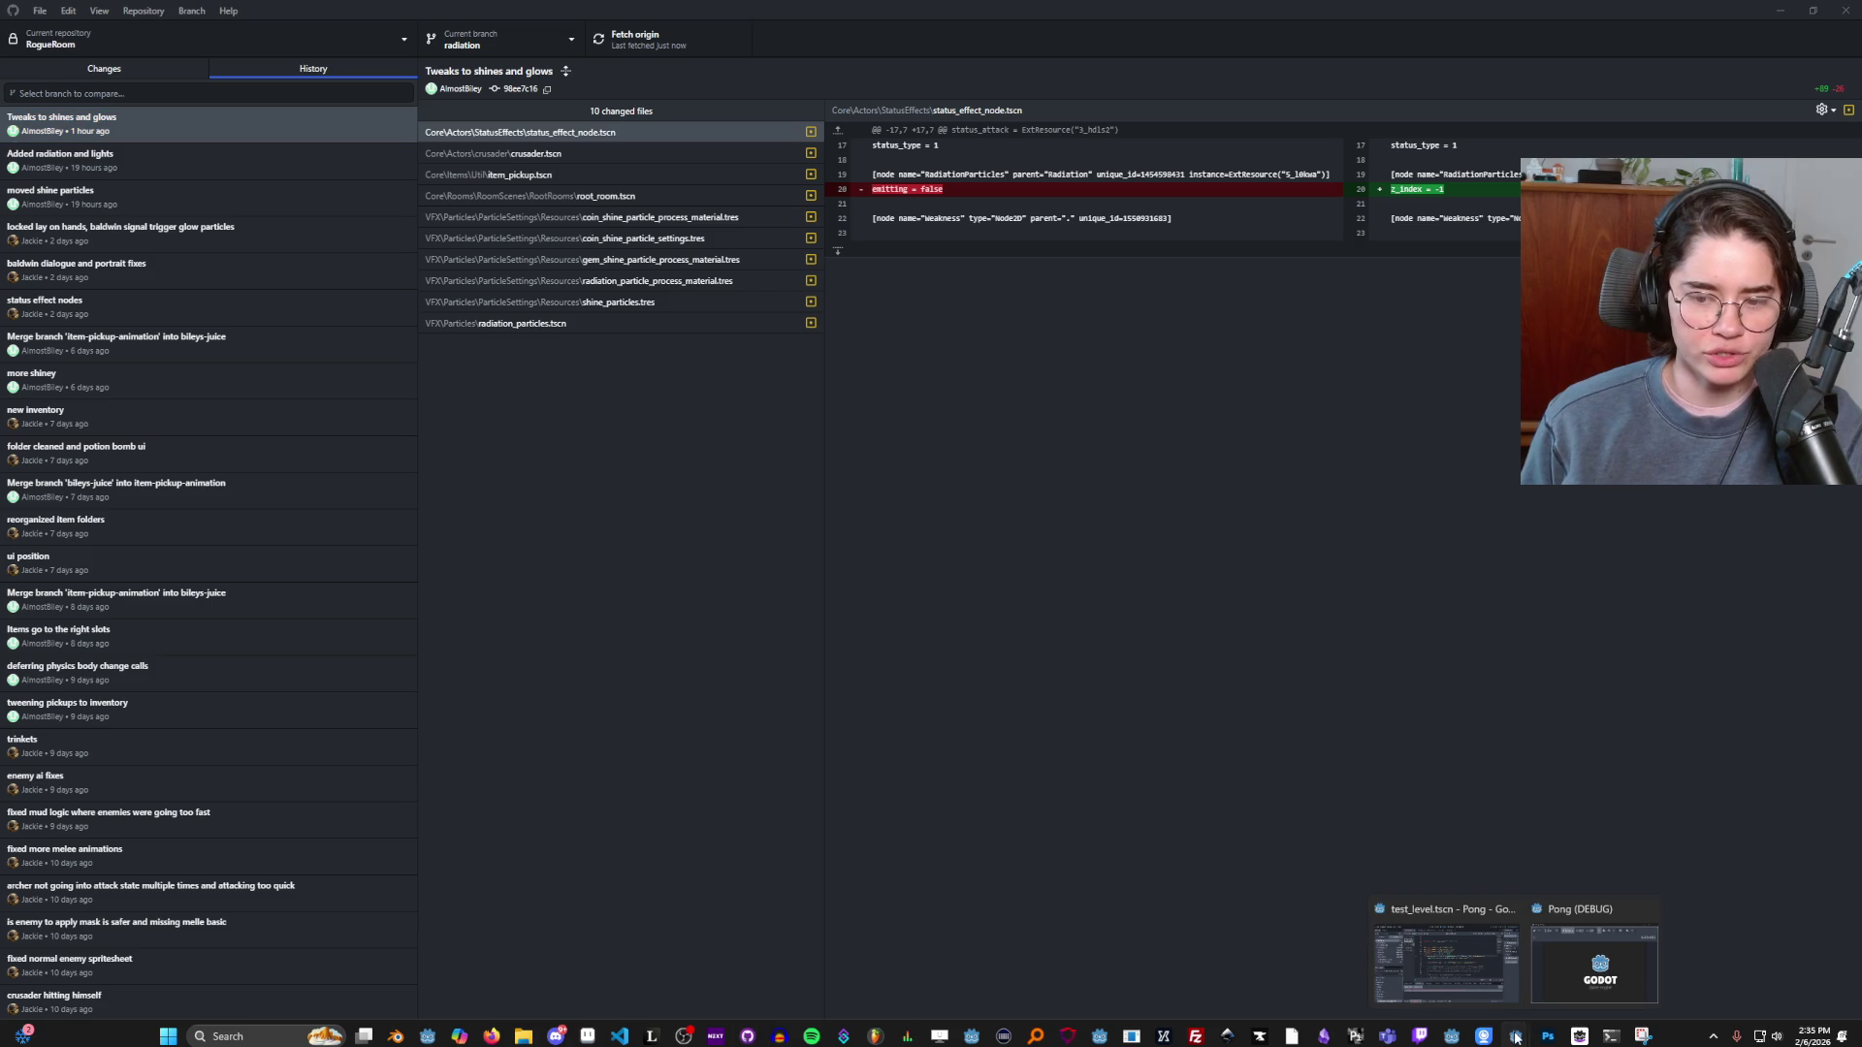
pyautogui.rightClick(1515, 1037)
pyautogui.click(1516, 1037)
pyautogui.click(1651, 909)
pyautogui.rightClick(1516, 1037)
# Open Dungeon Roll from Project Manager, collapse the assets folder, and save TilemapArena.
pyautogui.click(1504, 952)
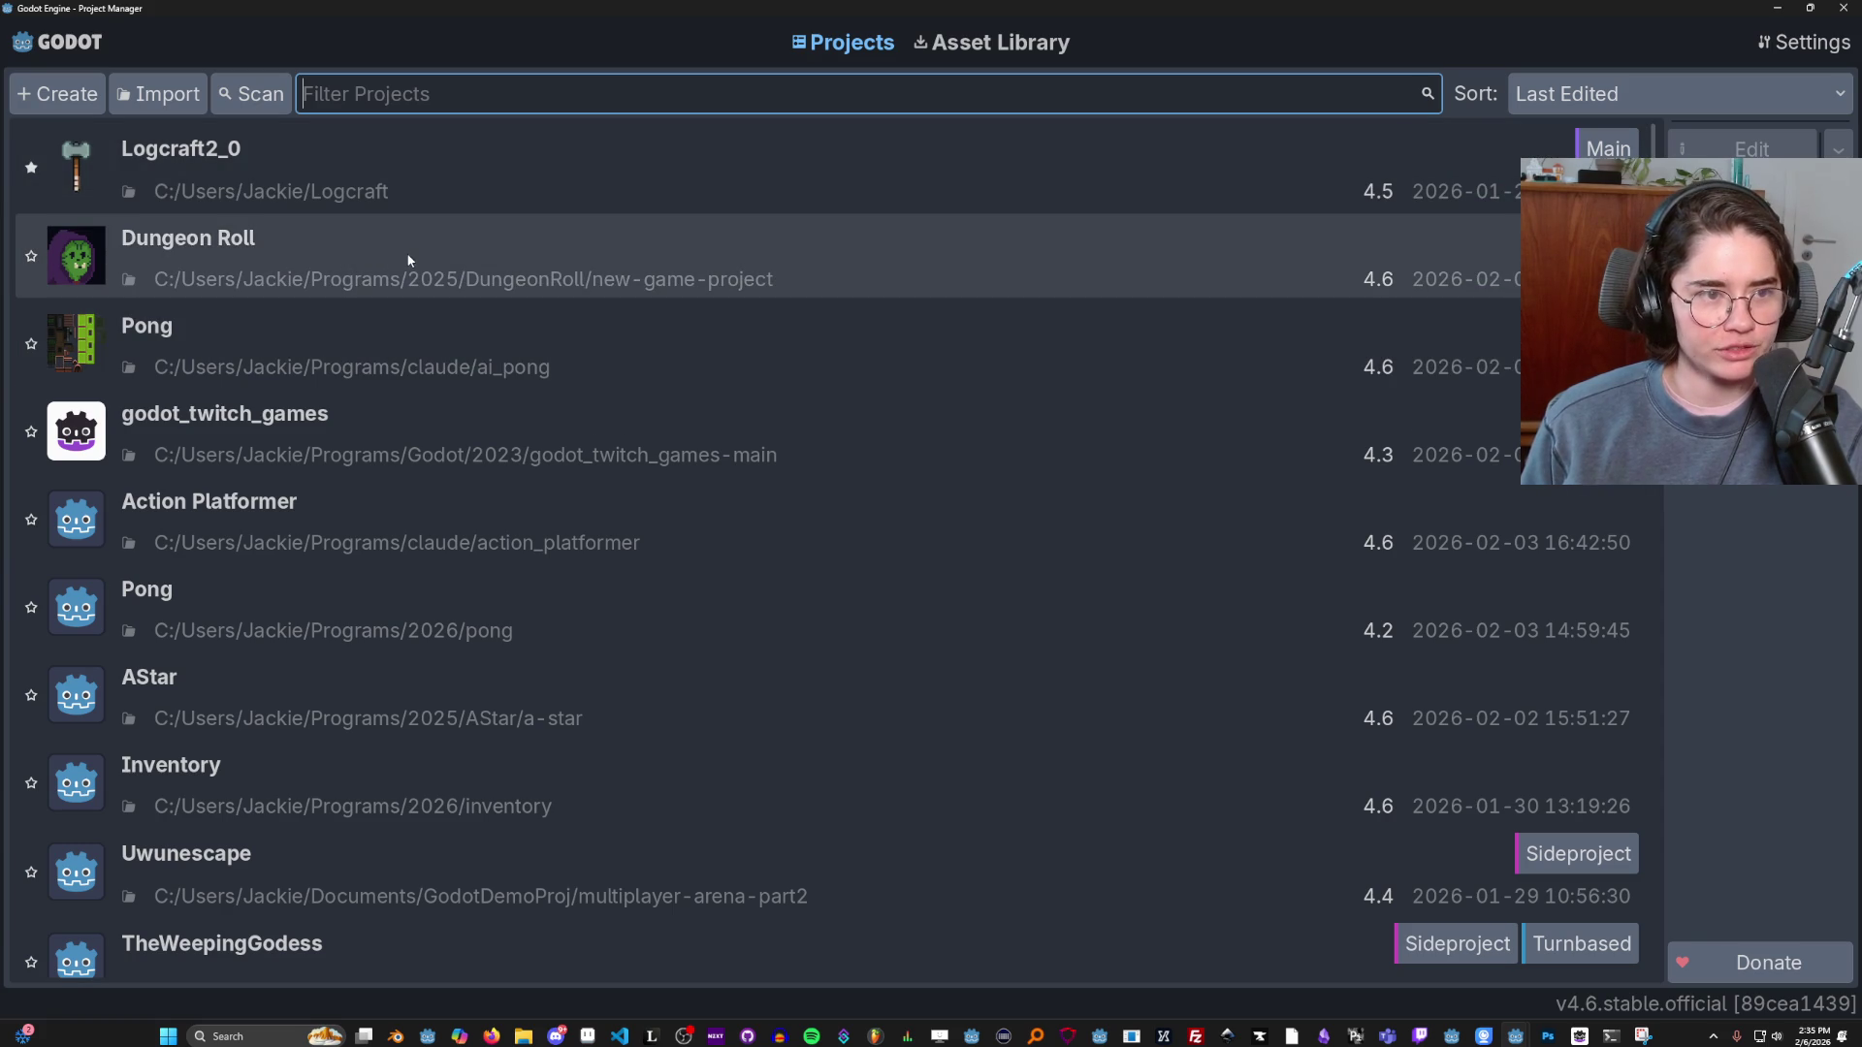
pyautogui.doubleClick(398, 256)
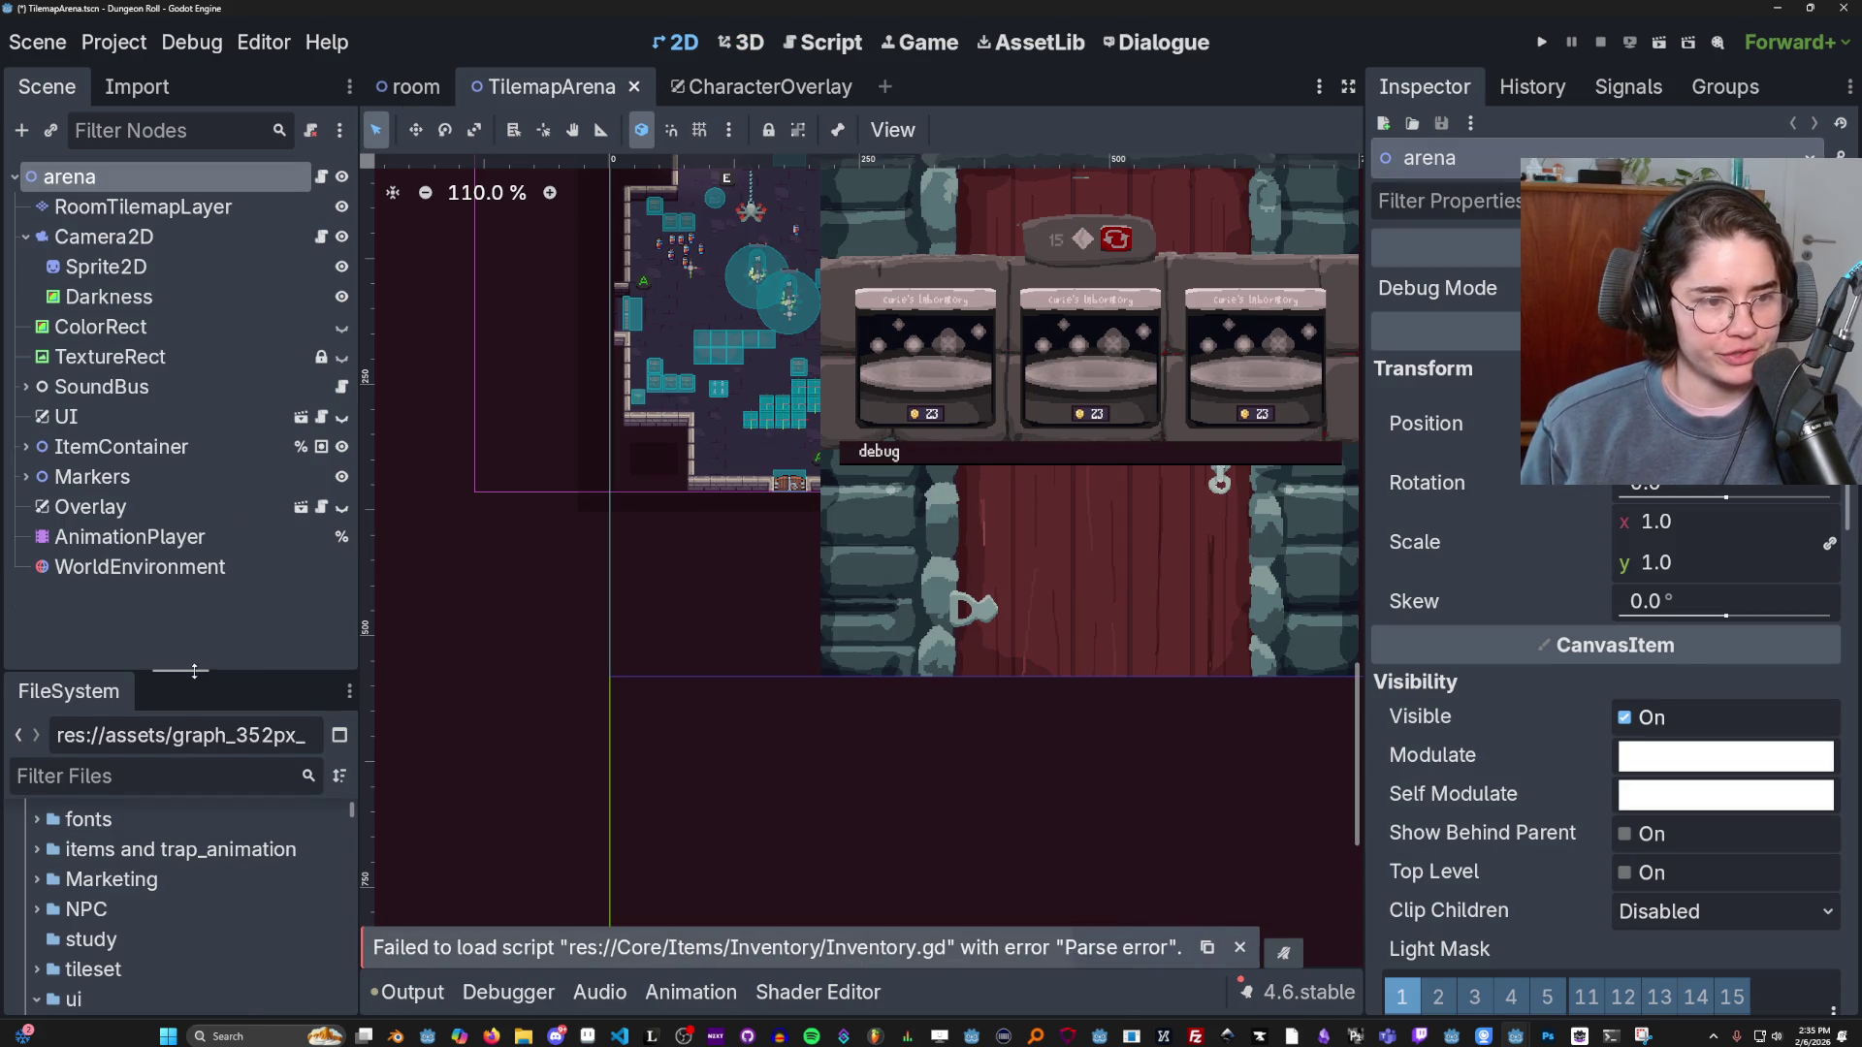
pyautogui.moveTo(191, 673); pyautogui.dragTo(194, 545)
pyautogui.scroll(5, 260, 740)
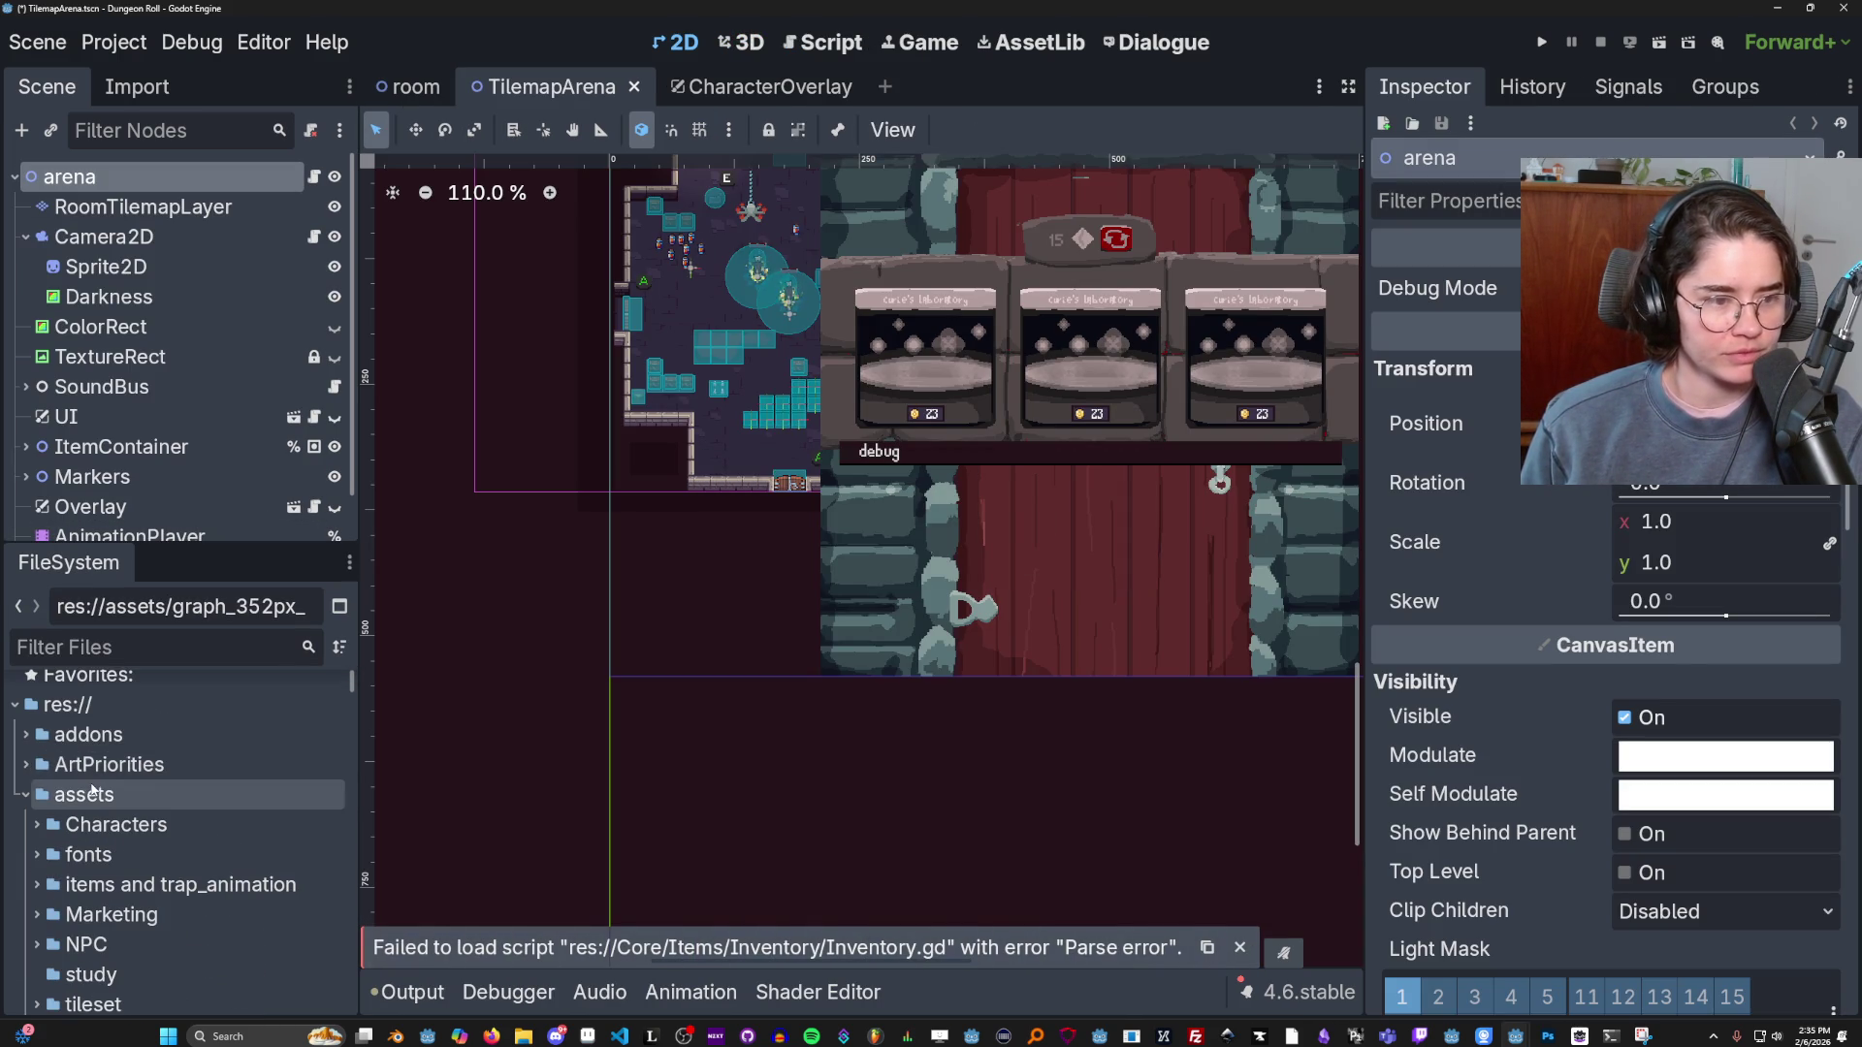
pyautogui.doubleClick(107, 795)
pyautogui.hotkey('ctrl', 's')
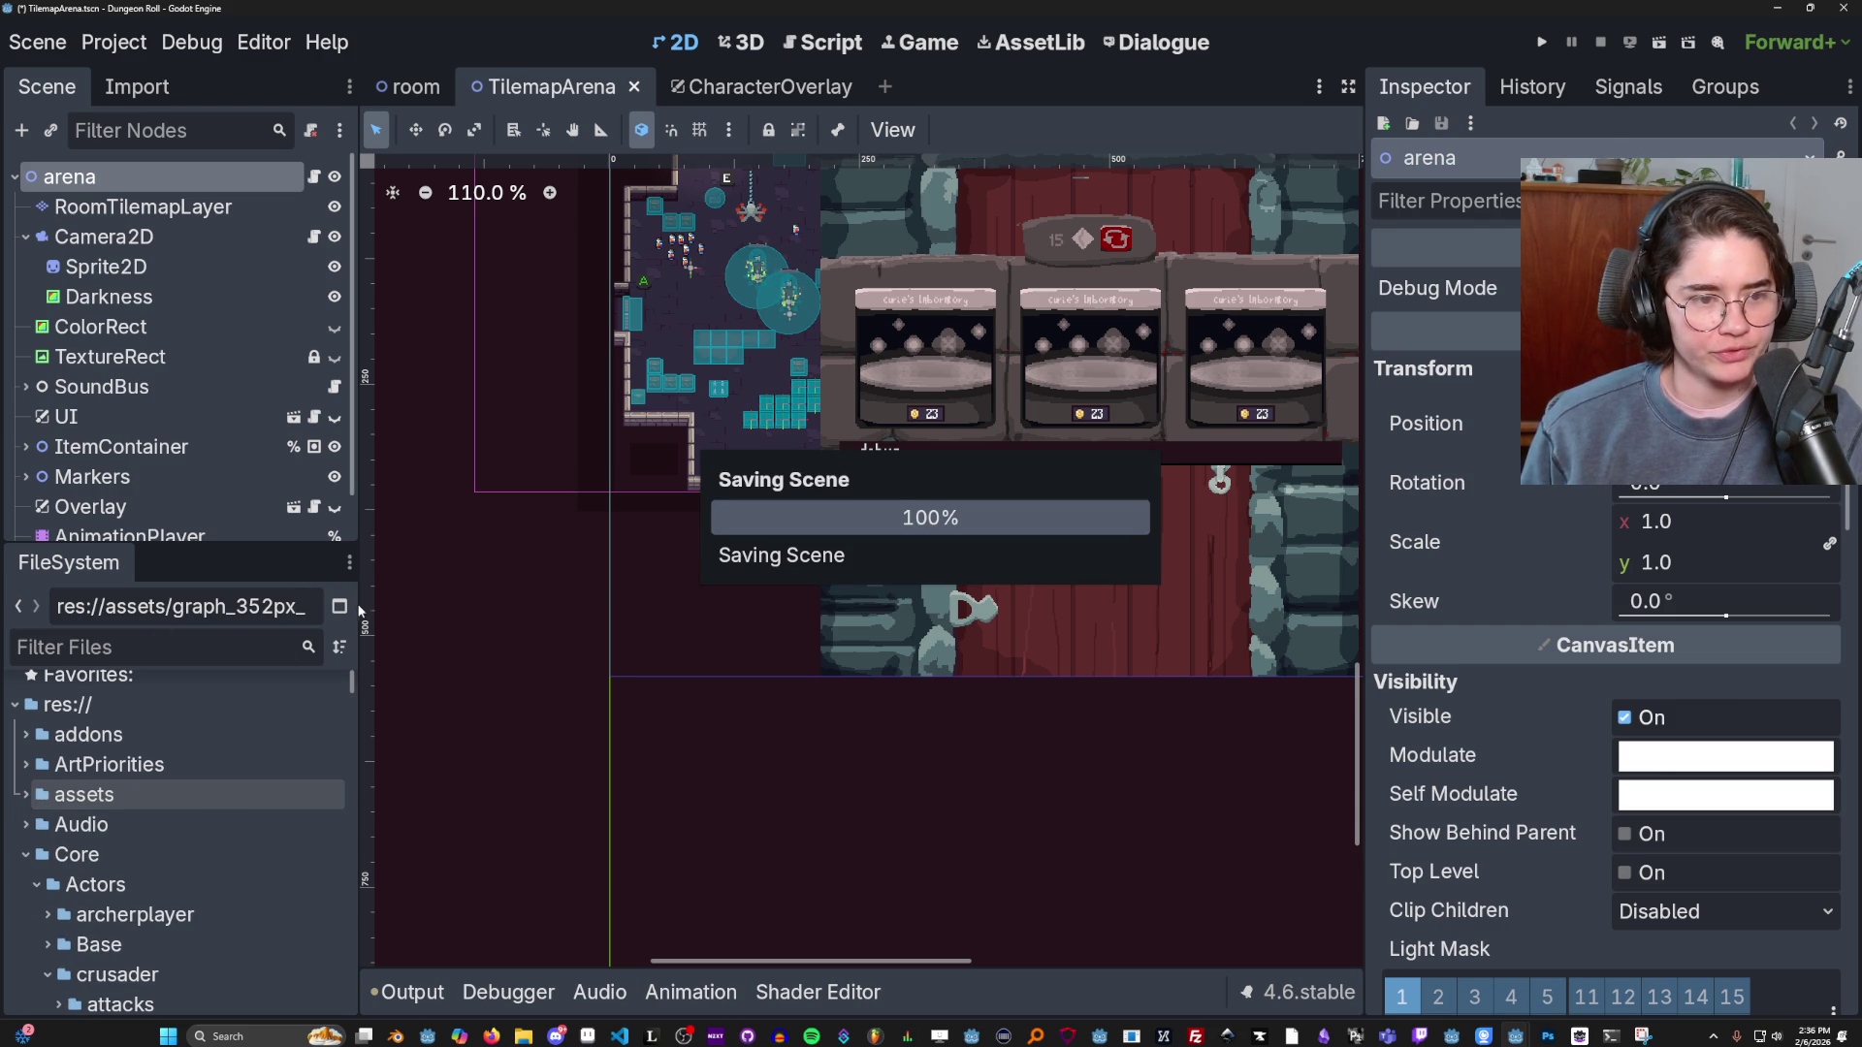
pyautogui.moveTo(358, 597); pyautogui.dragTo(423, 611)
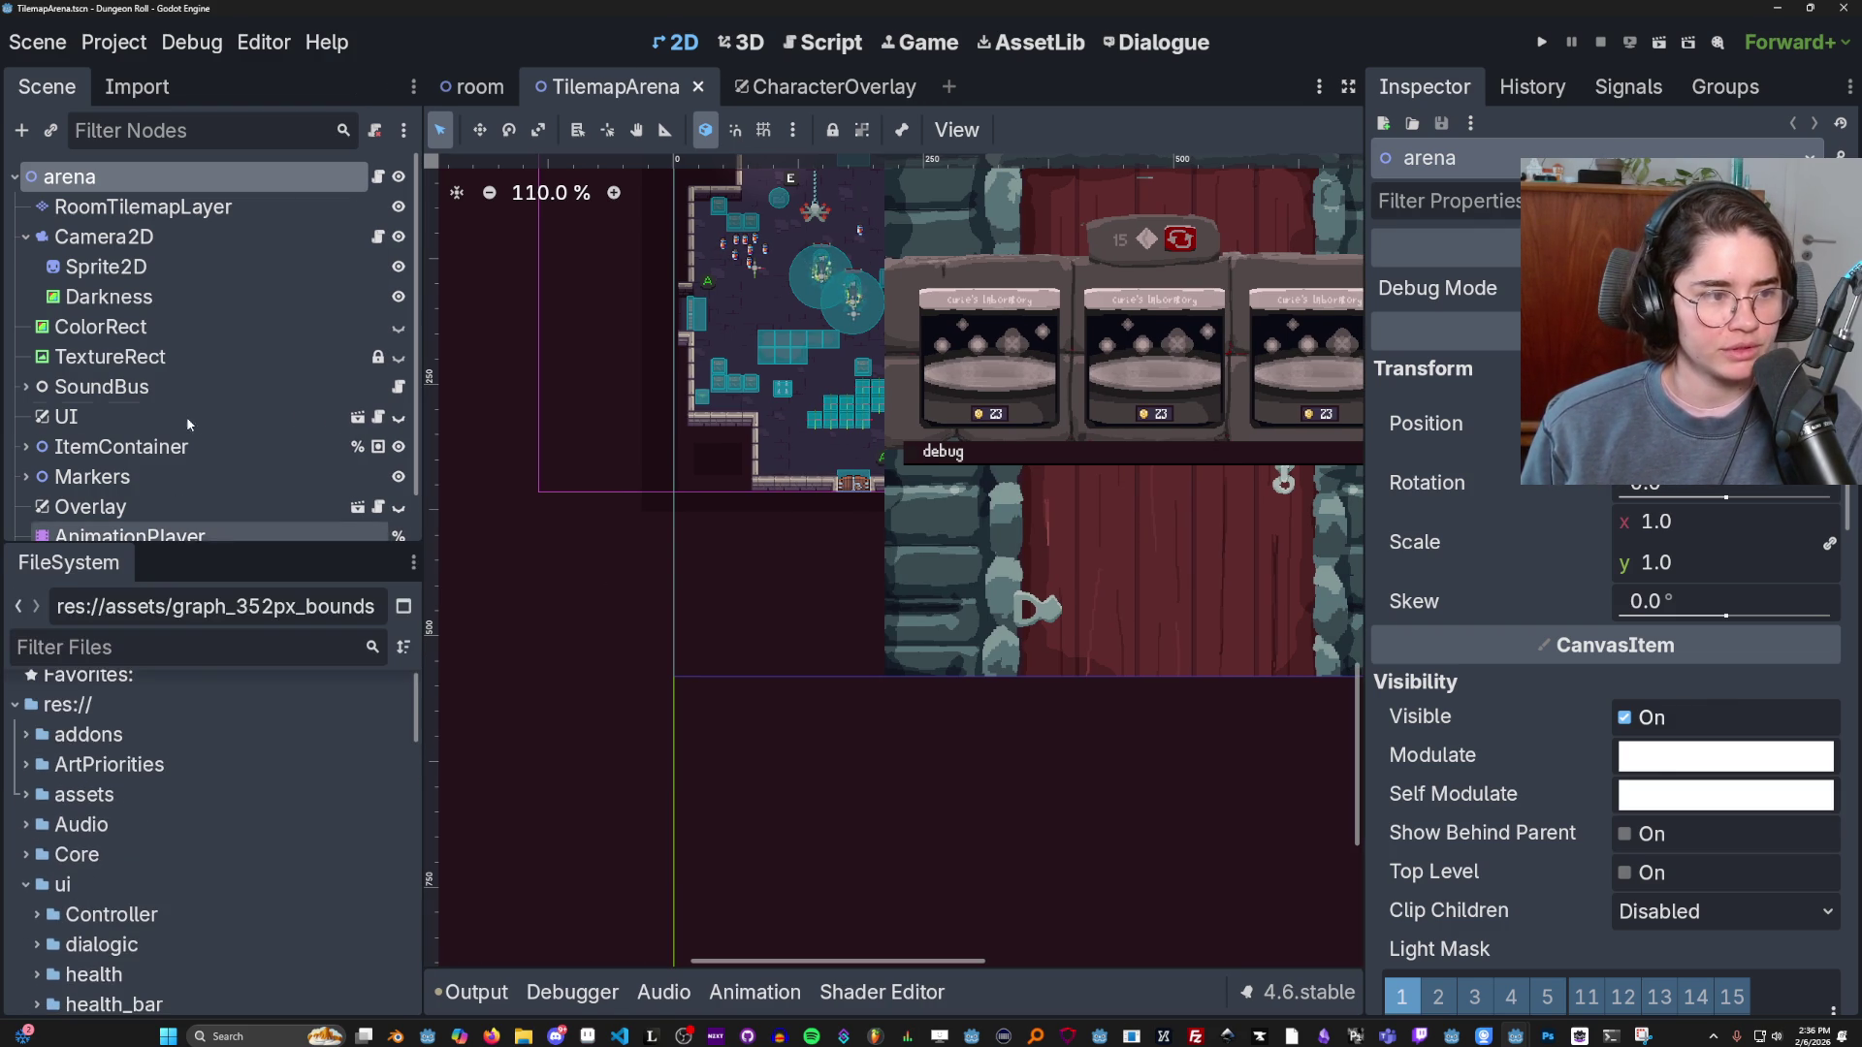
# Replace the 'radi' FileSystem filter with 'crusader' and browse the NPC folder results.
pyautogui.write('radi')
pyautogui.hotkey('ctrl', 'a')
pyautogui.write('crusader')
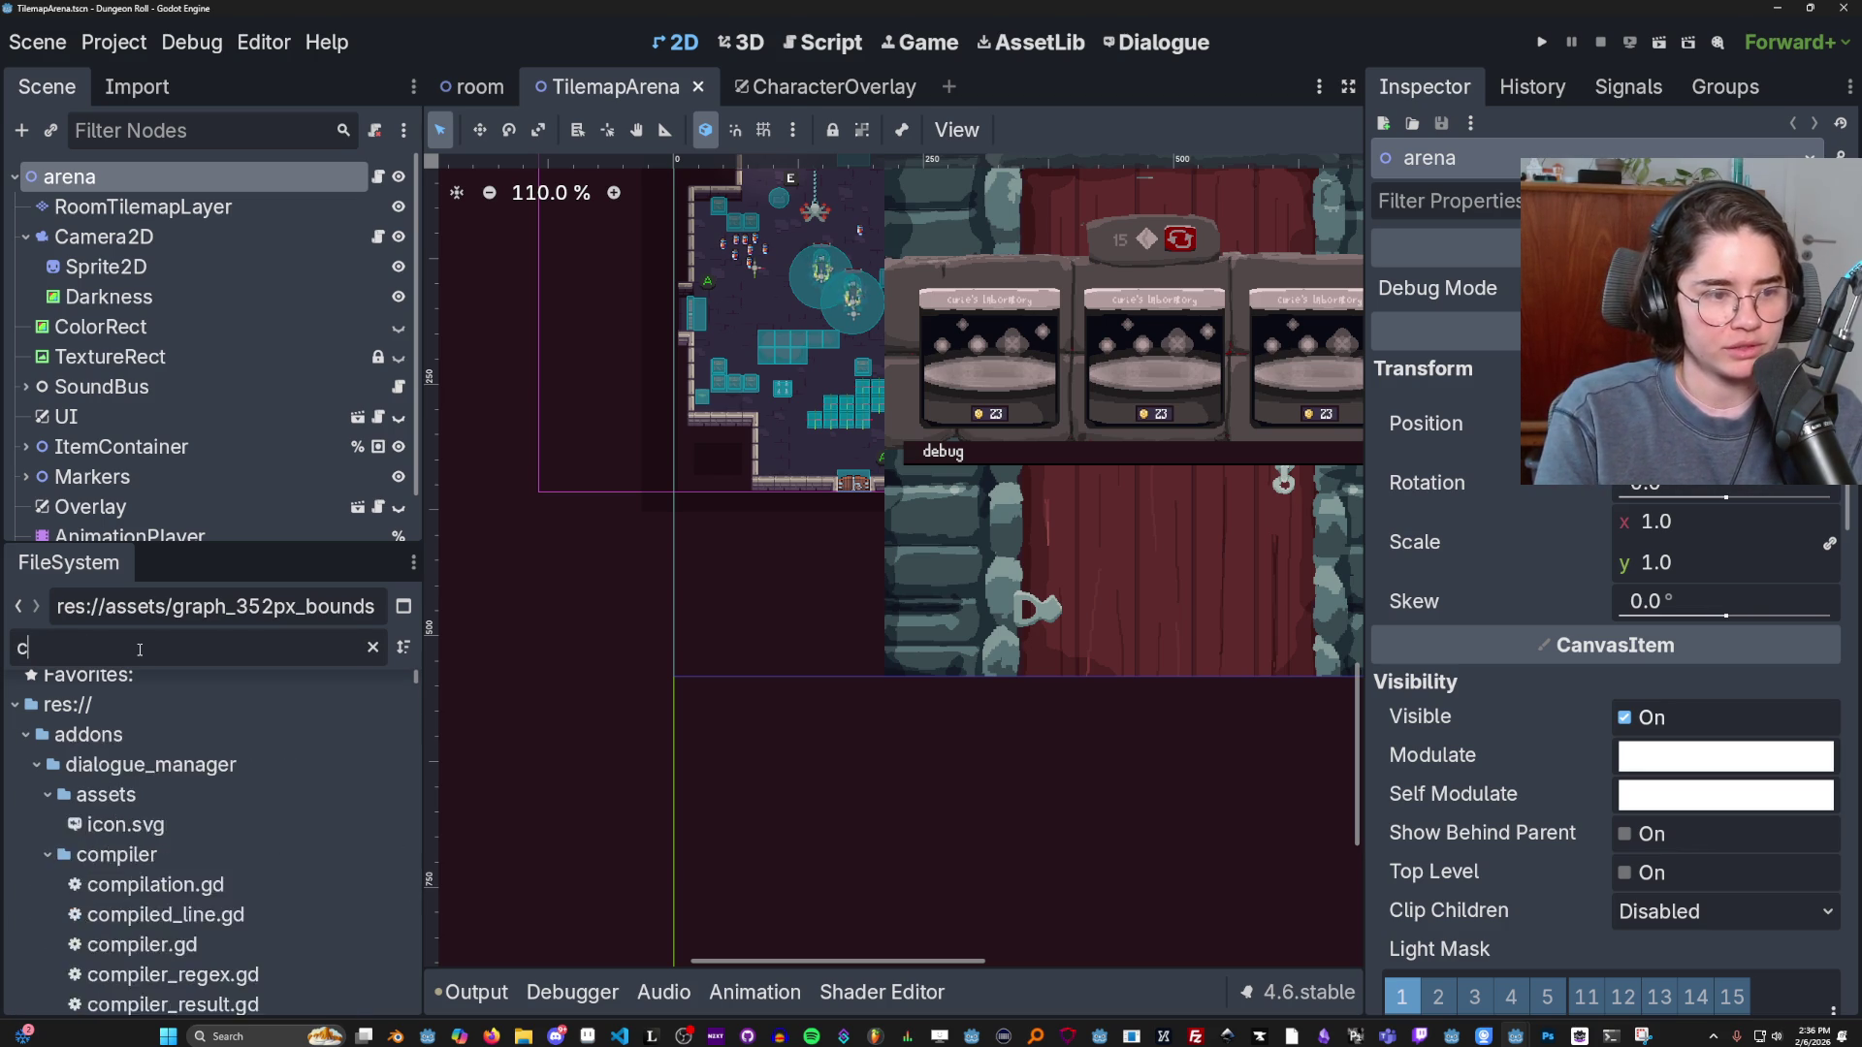
pyautogui.scroll(-10, 253, 759)
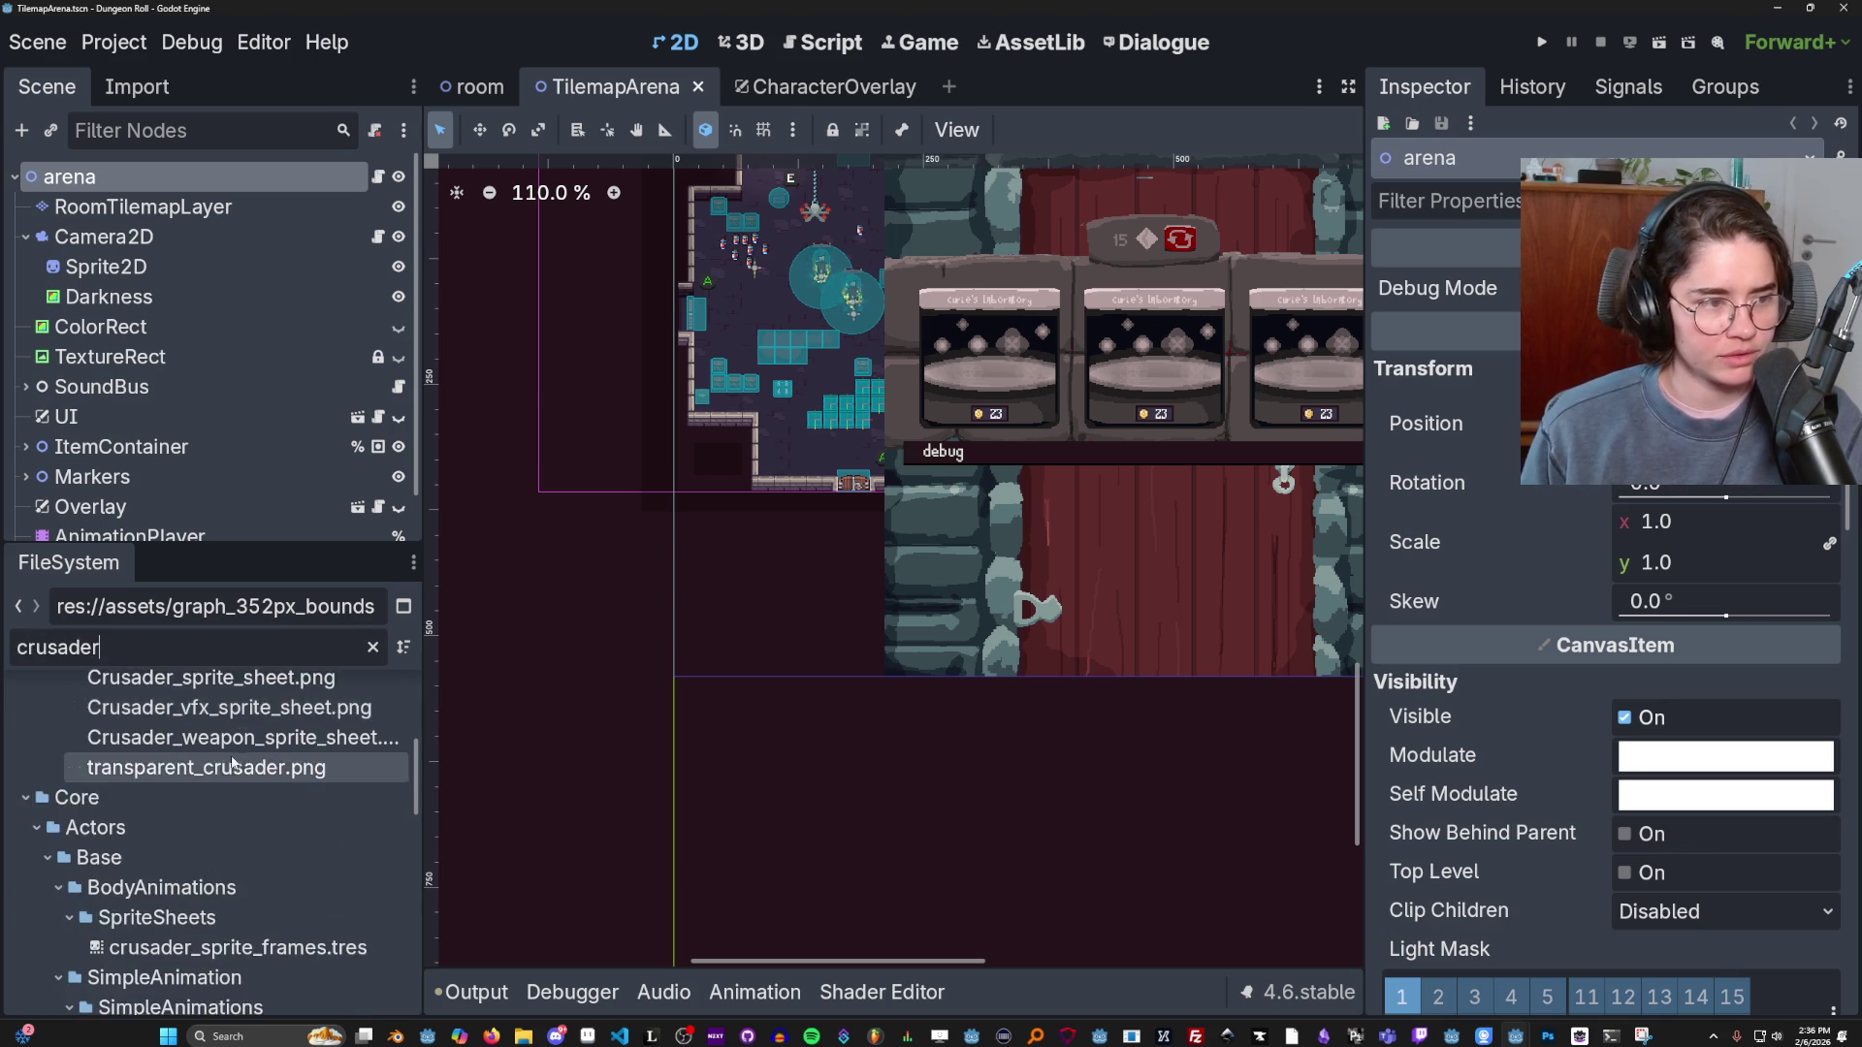
pyautogui.scroll(-5, 254, 763)
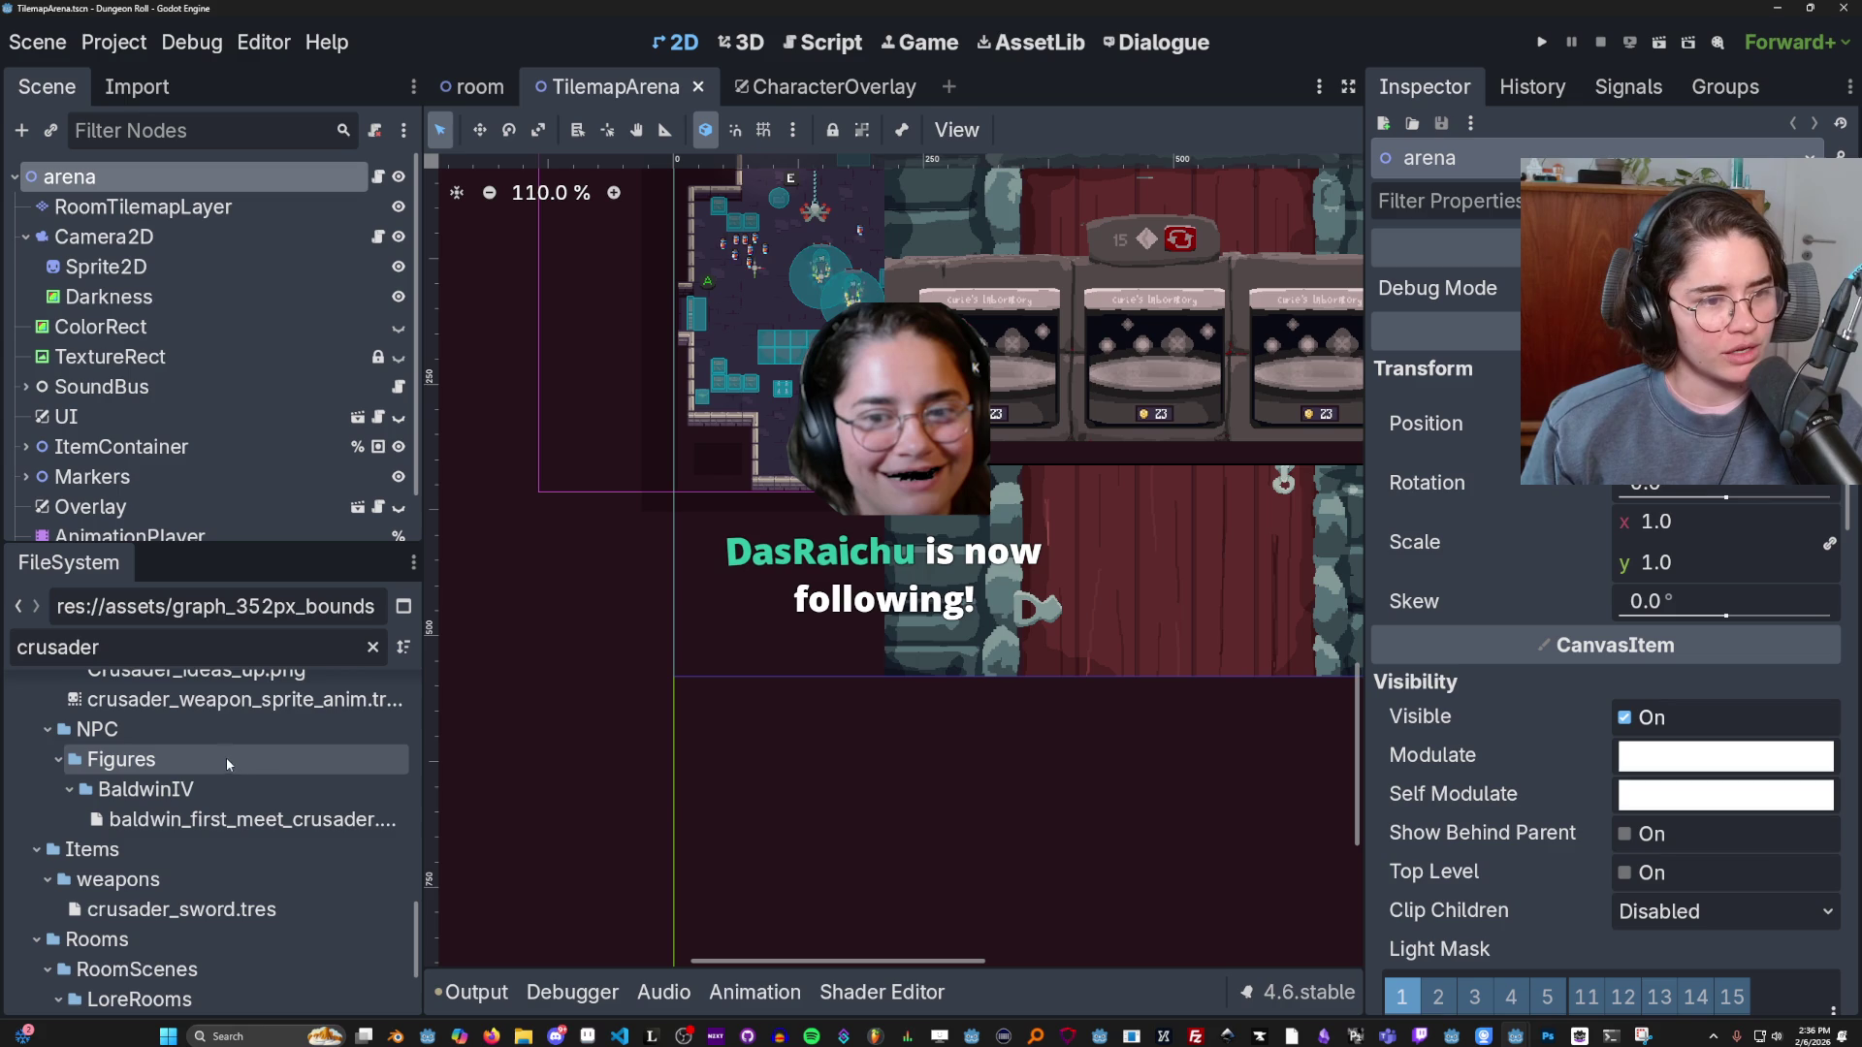
pyautogui.click(330, 739)
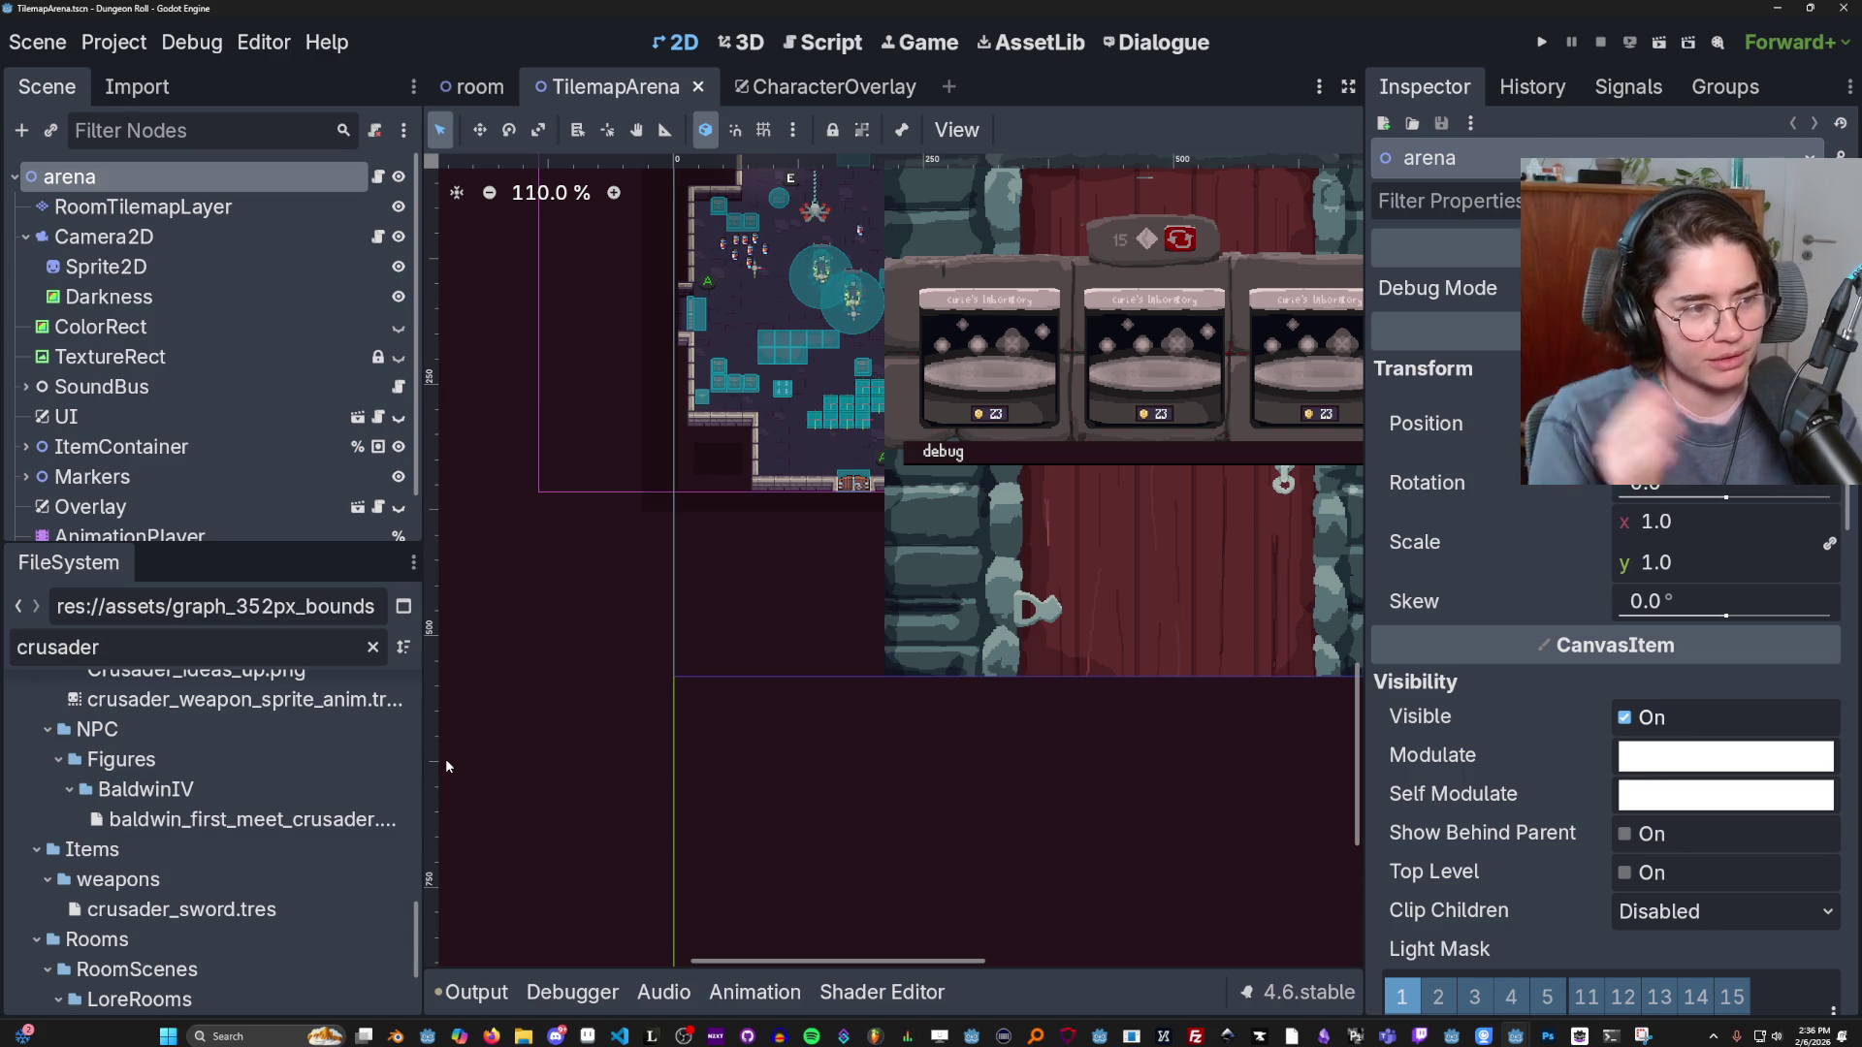
pyautogui.scroll(-3, 306, 766)
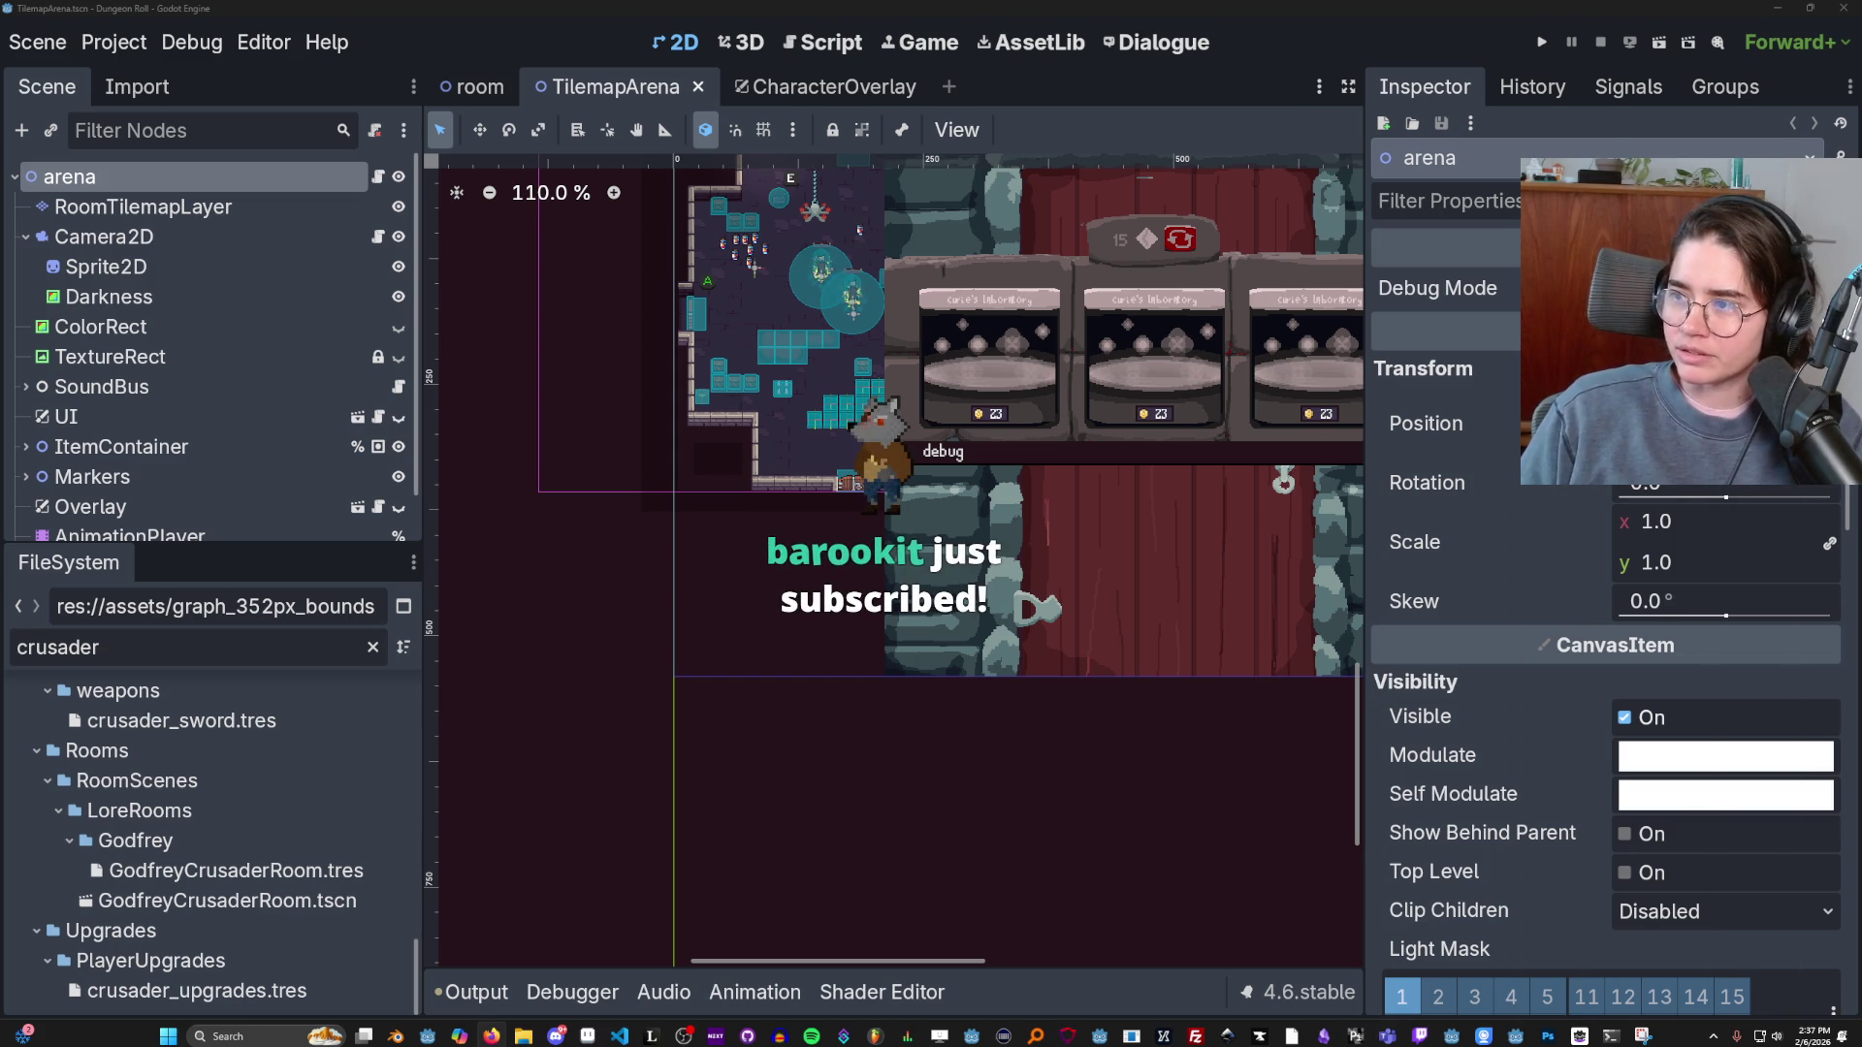
# Zoom in on the TechPowerUp RTX 50 SUPER article and read about the postponed refresh.
pyautogui.hotkey('alt', 'Tab')
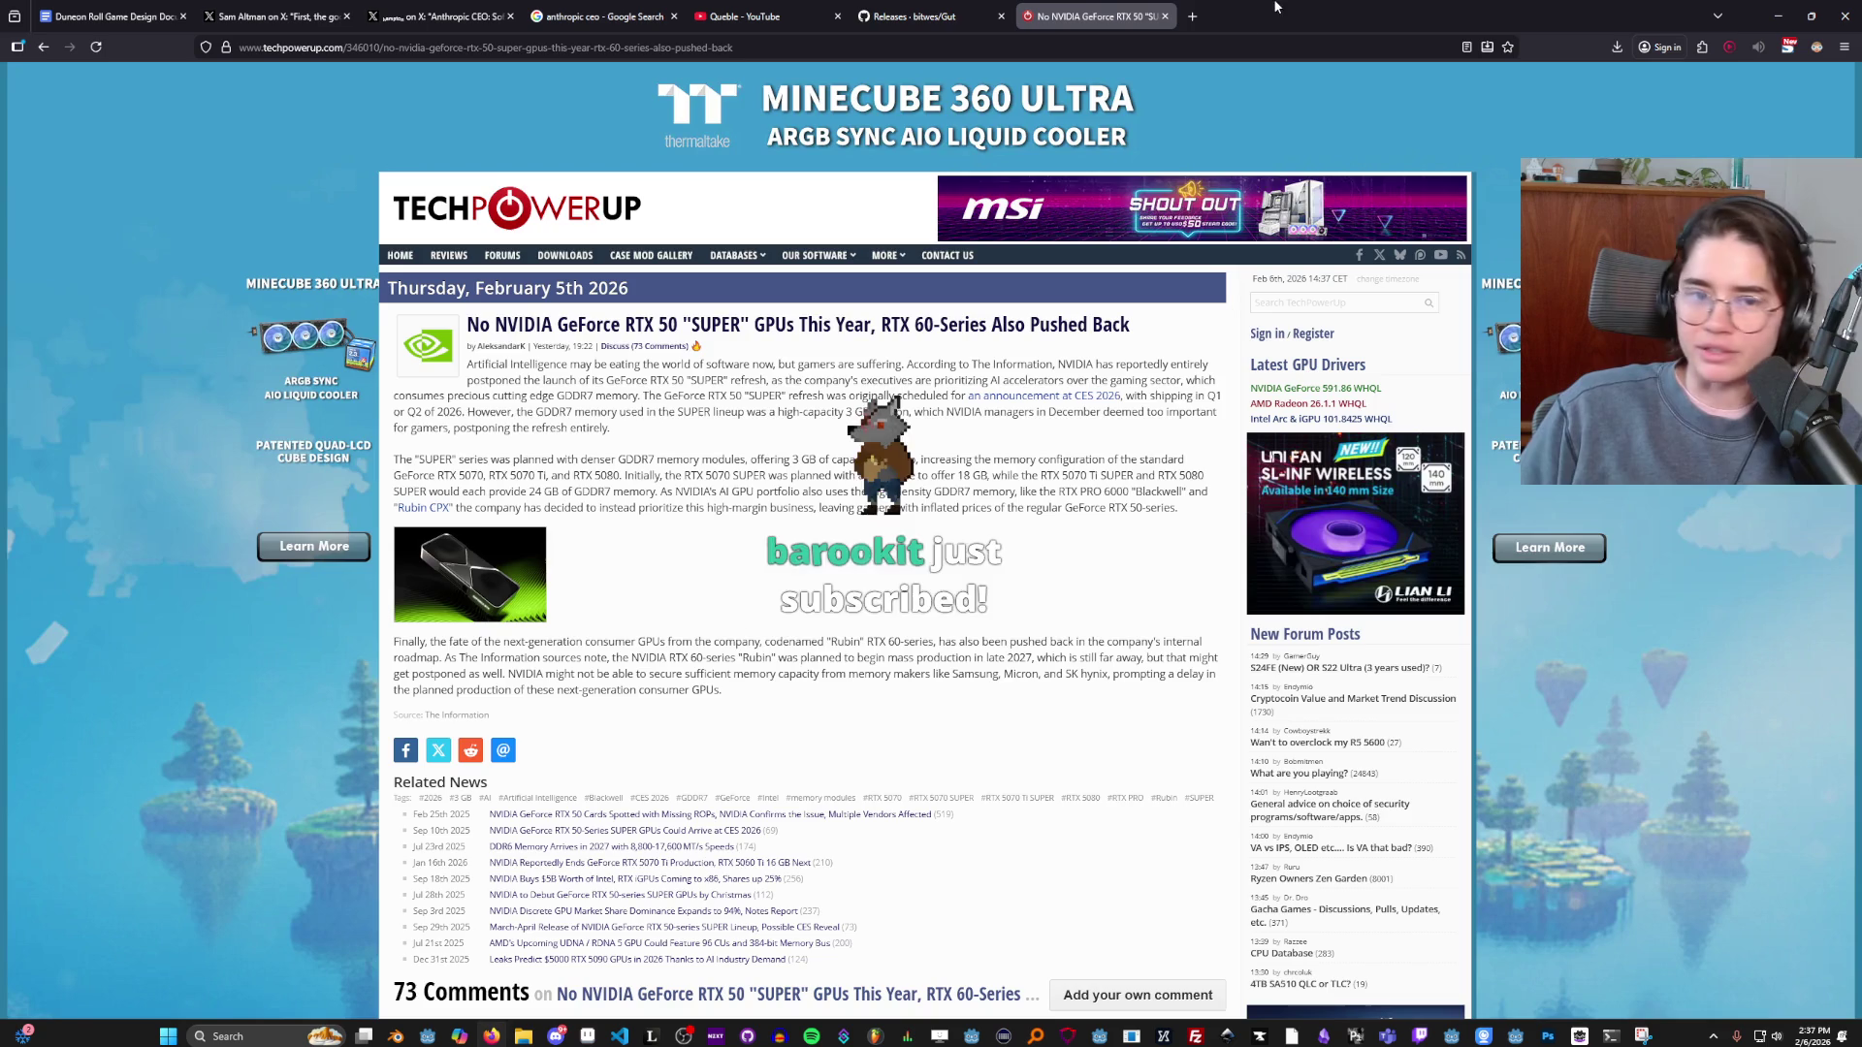
pyautogui.hotkey('ctrl', '+')
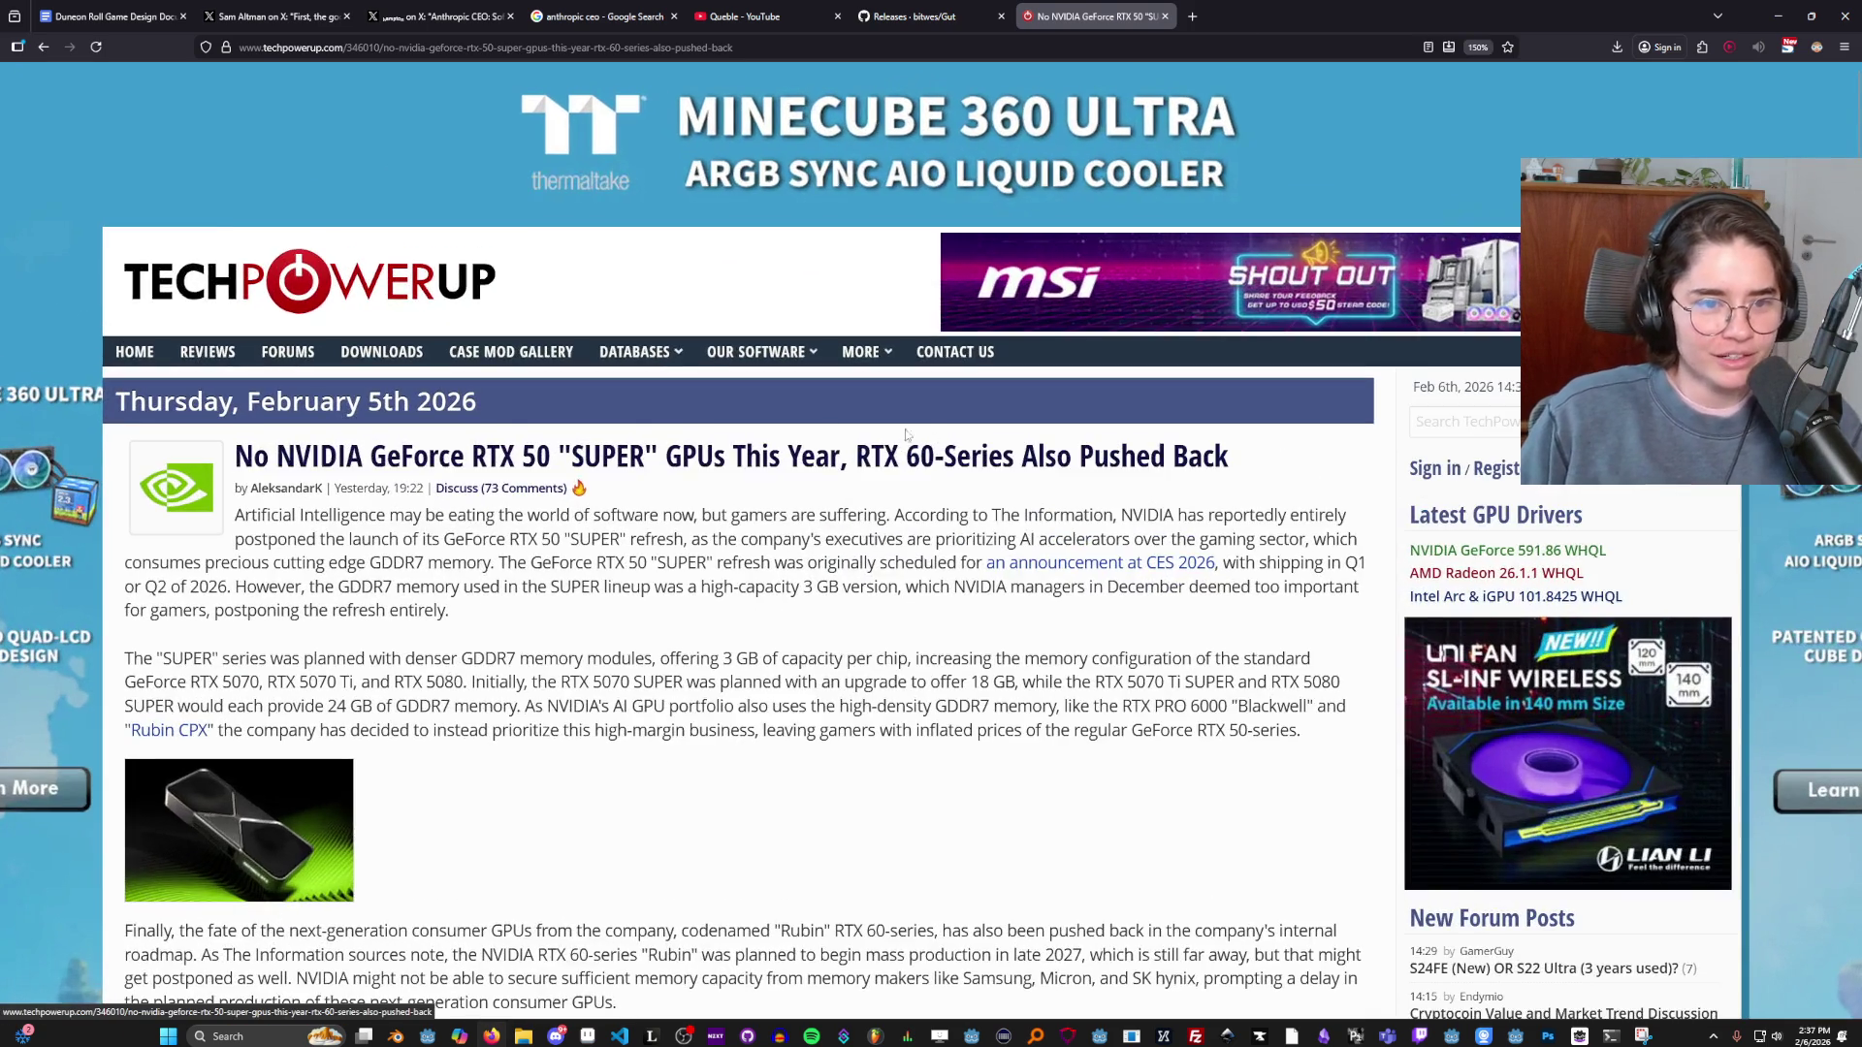
pyautogui.scroll(-2, 419, 263)
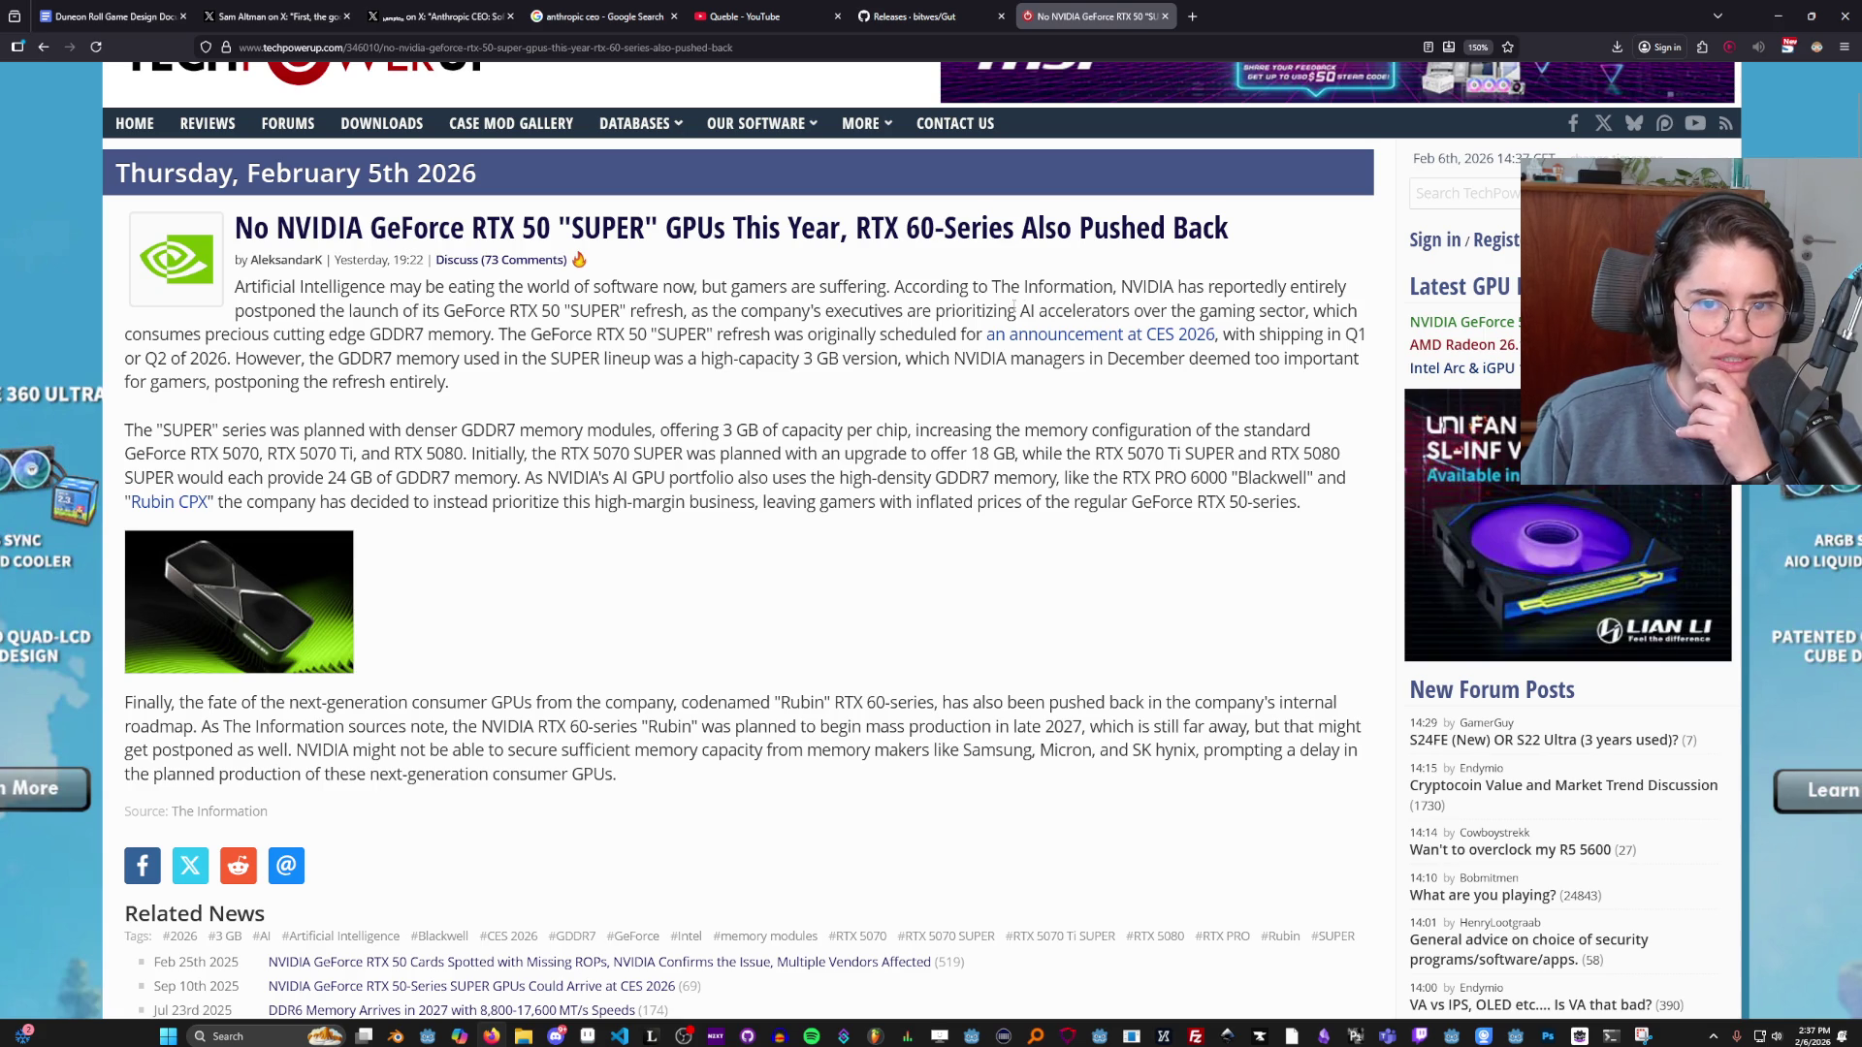
pyautogui.moveTo(266, 310); pyautogui.dragTo(1132, 311)
pyautogui.click(726, 321)
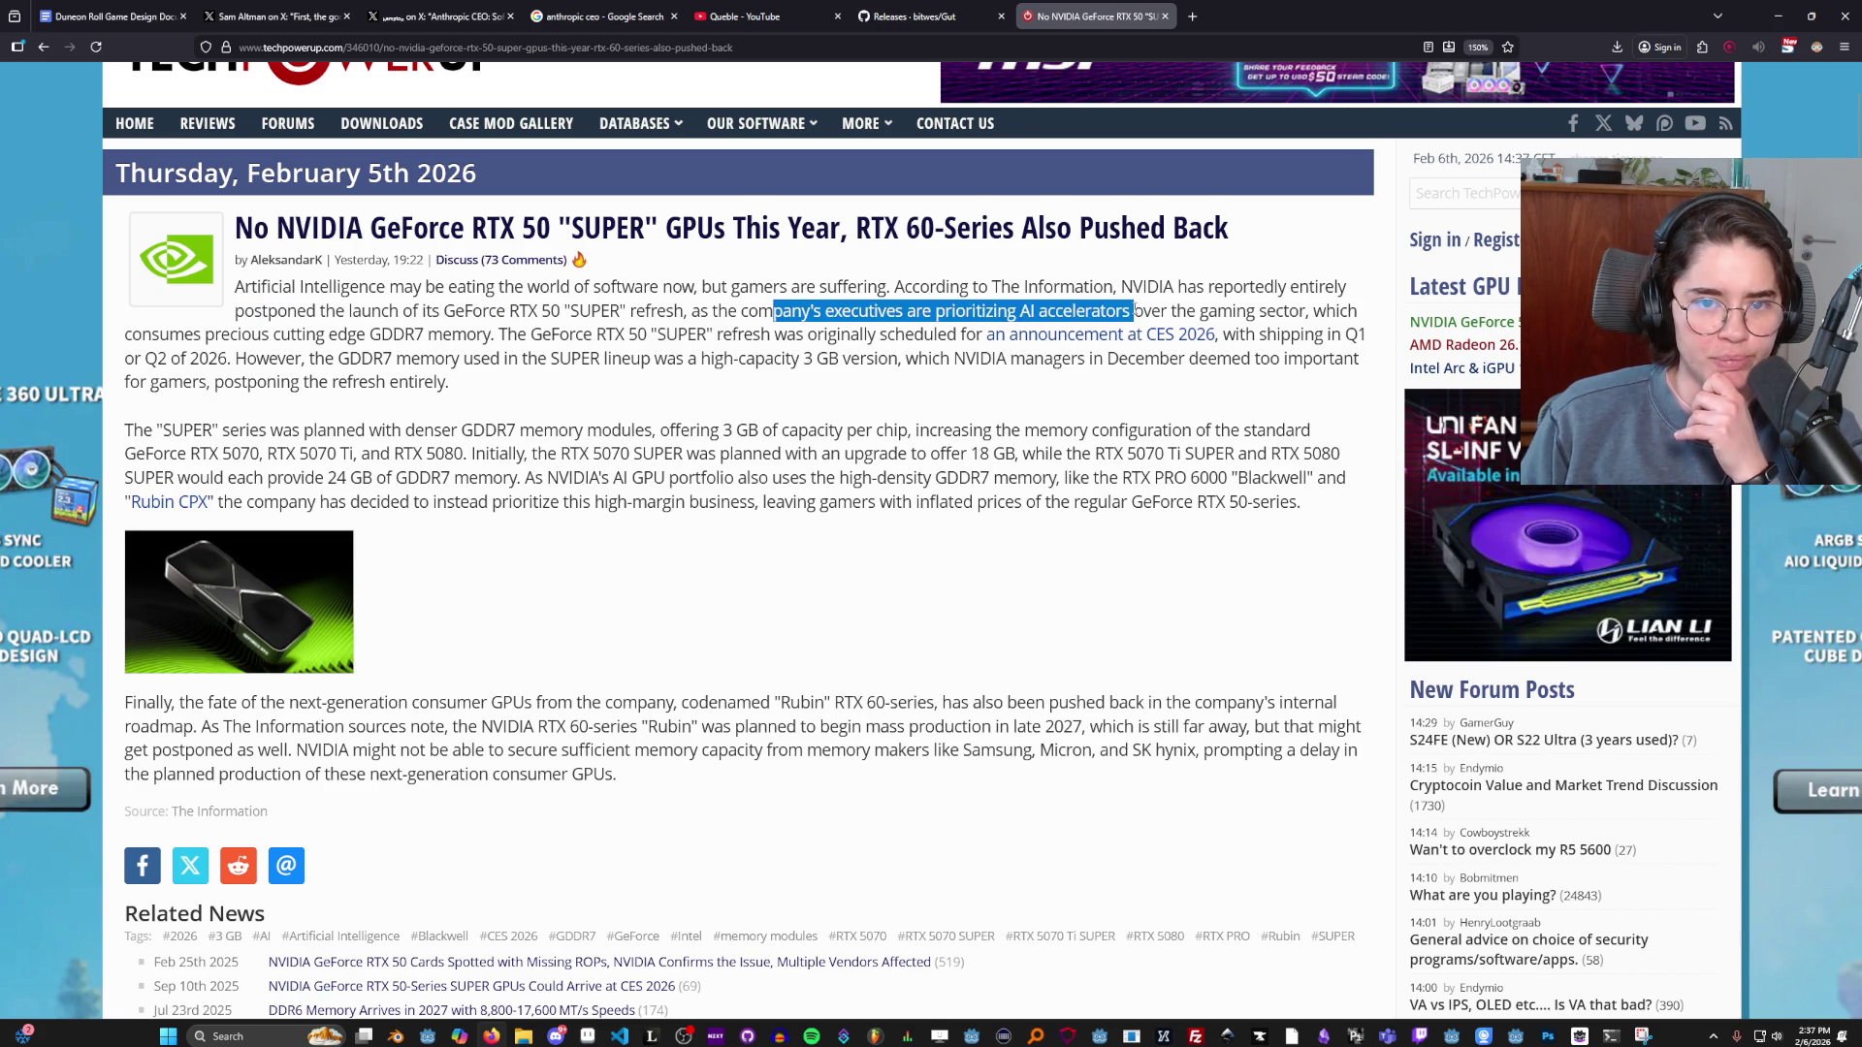
# Highlight passages on AI accelerators, GDDR7 memory and the CES 2026 SUPER timeline.
pyautogui.moveTo(981, 311); pyautogui.dragTo(1301, 313)
pyautogui.moveTo(160, 334)
pyautogui.mouseDown()
pyautogui.moveTo(355, 334)
pyautogui.moveTo(395, 359)
pyautogui.moveTo(450, 338)
pyautogui.mouseUp()
pyautogui.click(446, 334)
pyautogui.moveTo(294, 333); pyautogui.dragTo(720, 333)
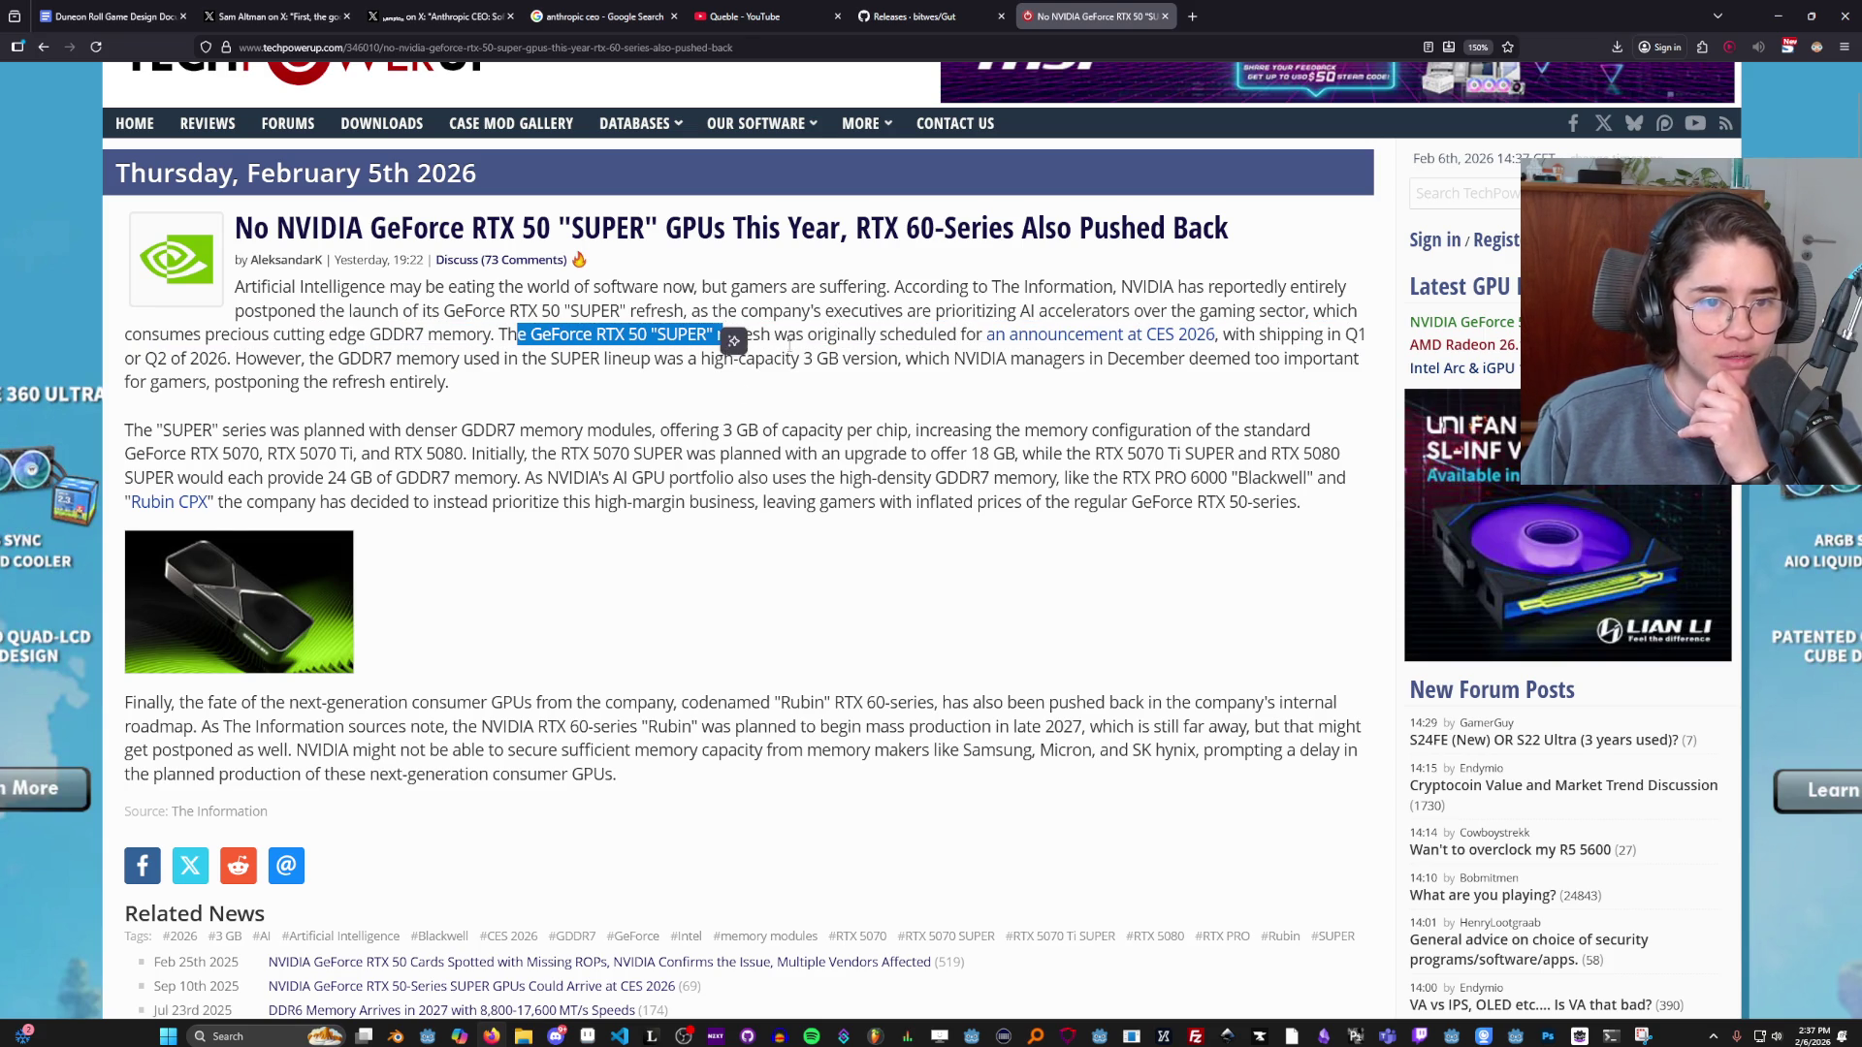
pyautogui.click(610, 390)
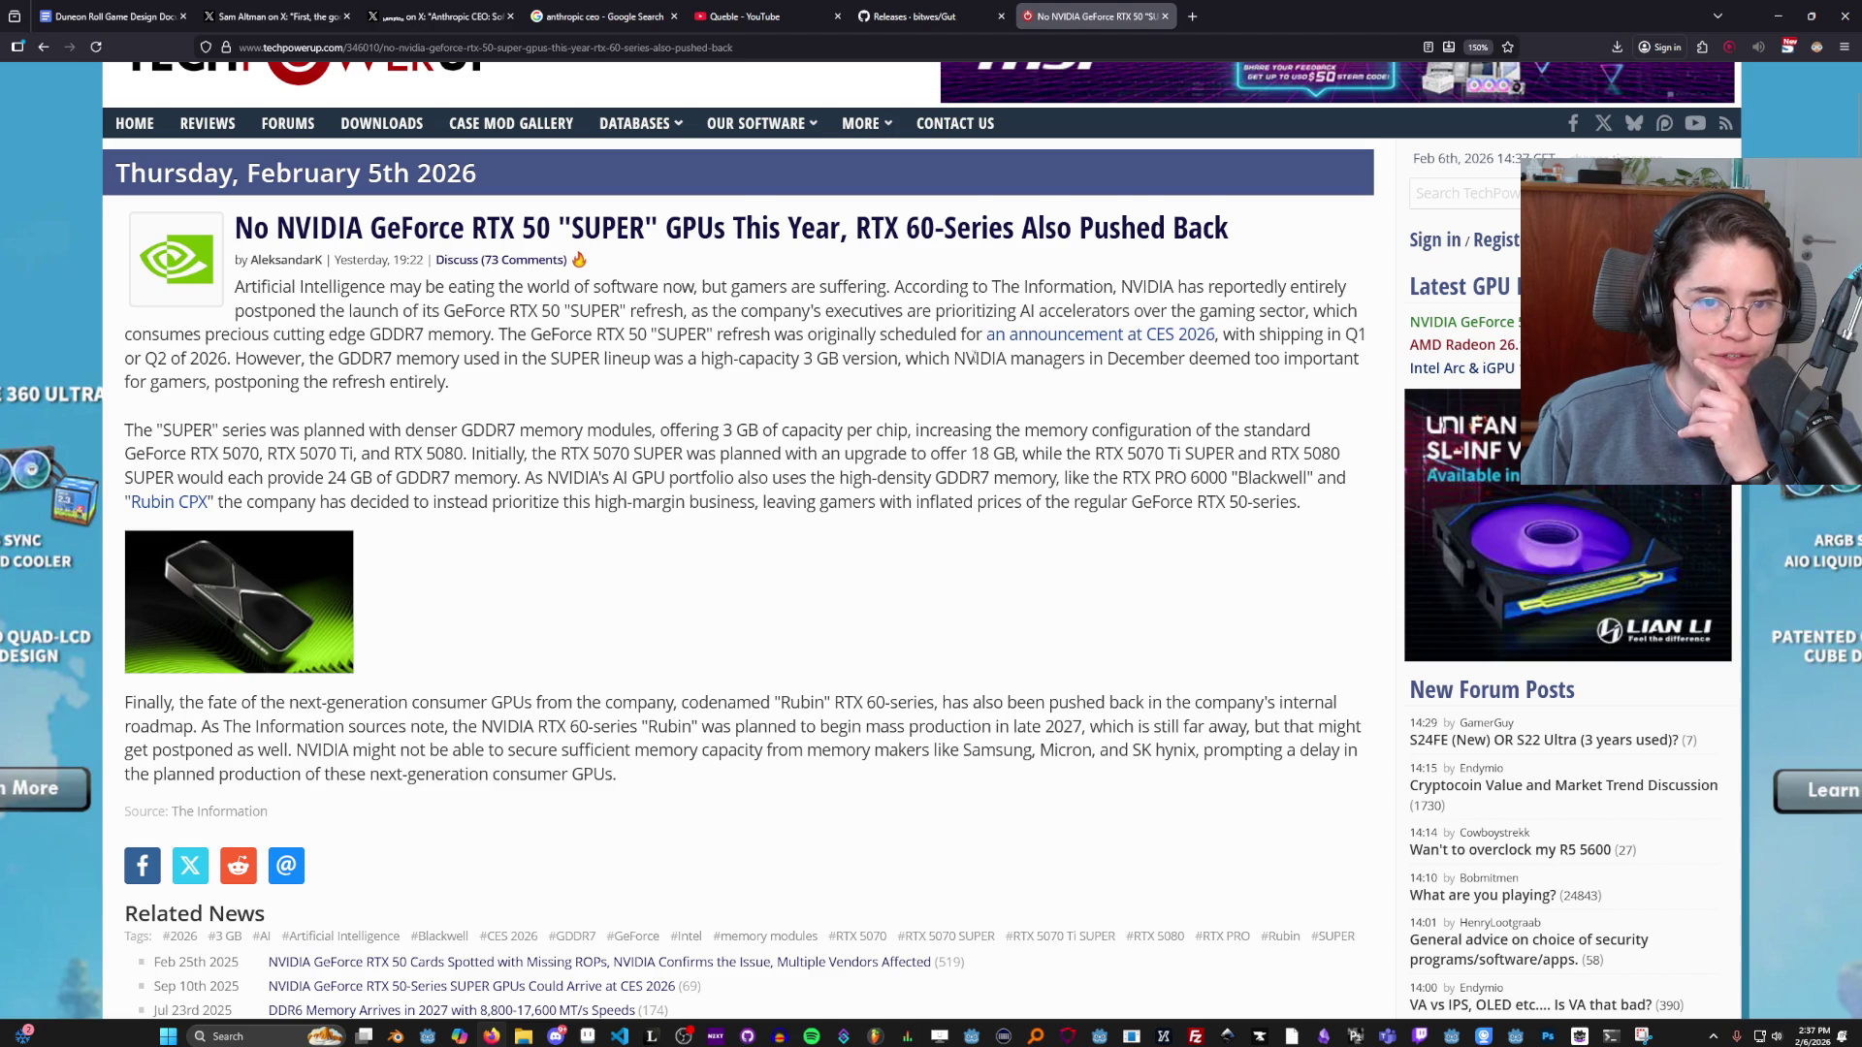
pyautogui.moveTo(897, 329)
pyautogui.mouseDown()
pyautogui.moveTo(1256, 335)
pyautogui.moveTo(1216, 334)
pyautogui.mouseUp()
pyautogui.moveTo(1369, 346)
pyautogui.mouseDown()
pyautogui.moveTo(160, 363)
pyautogui.moveTo(1288, 361)
pyautogui.moveTo(181, 383)
pyautogui.mouseUp()
pyautogui.click(480, 415)
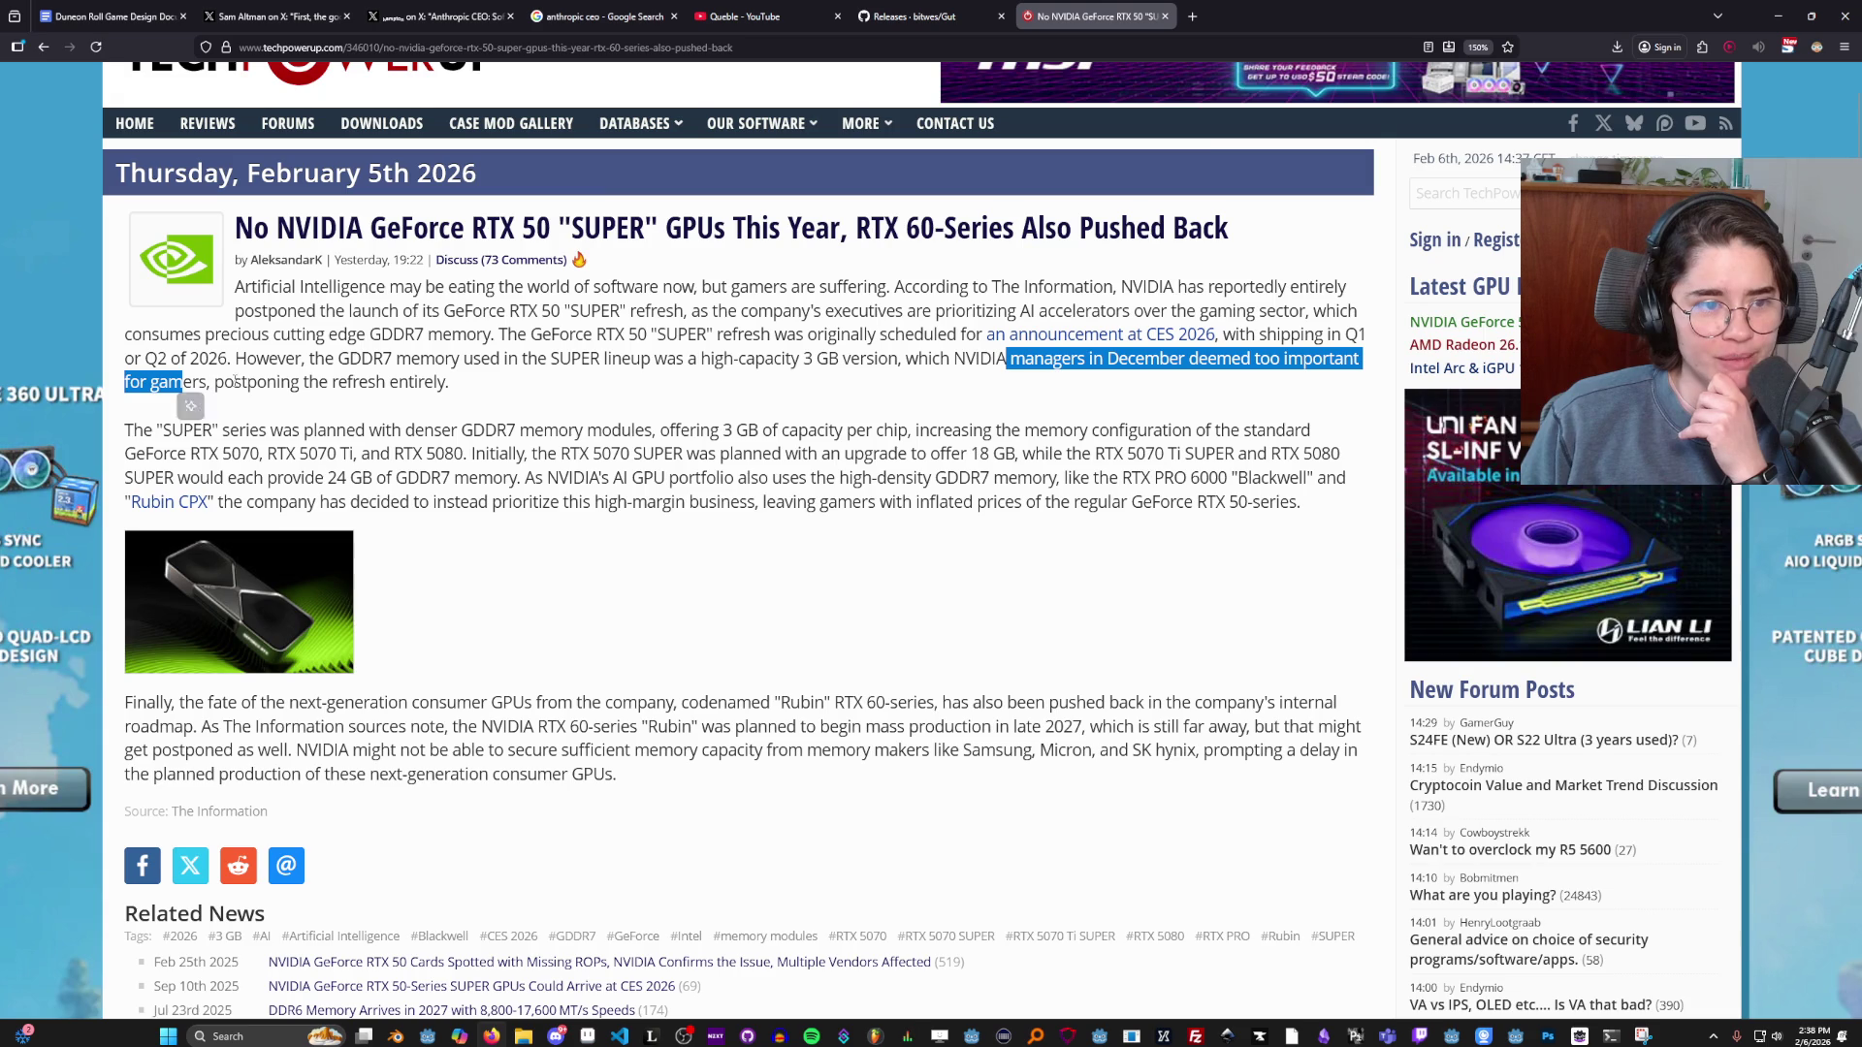
pyautogui.scroll(-2, 289, 475)
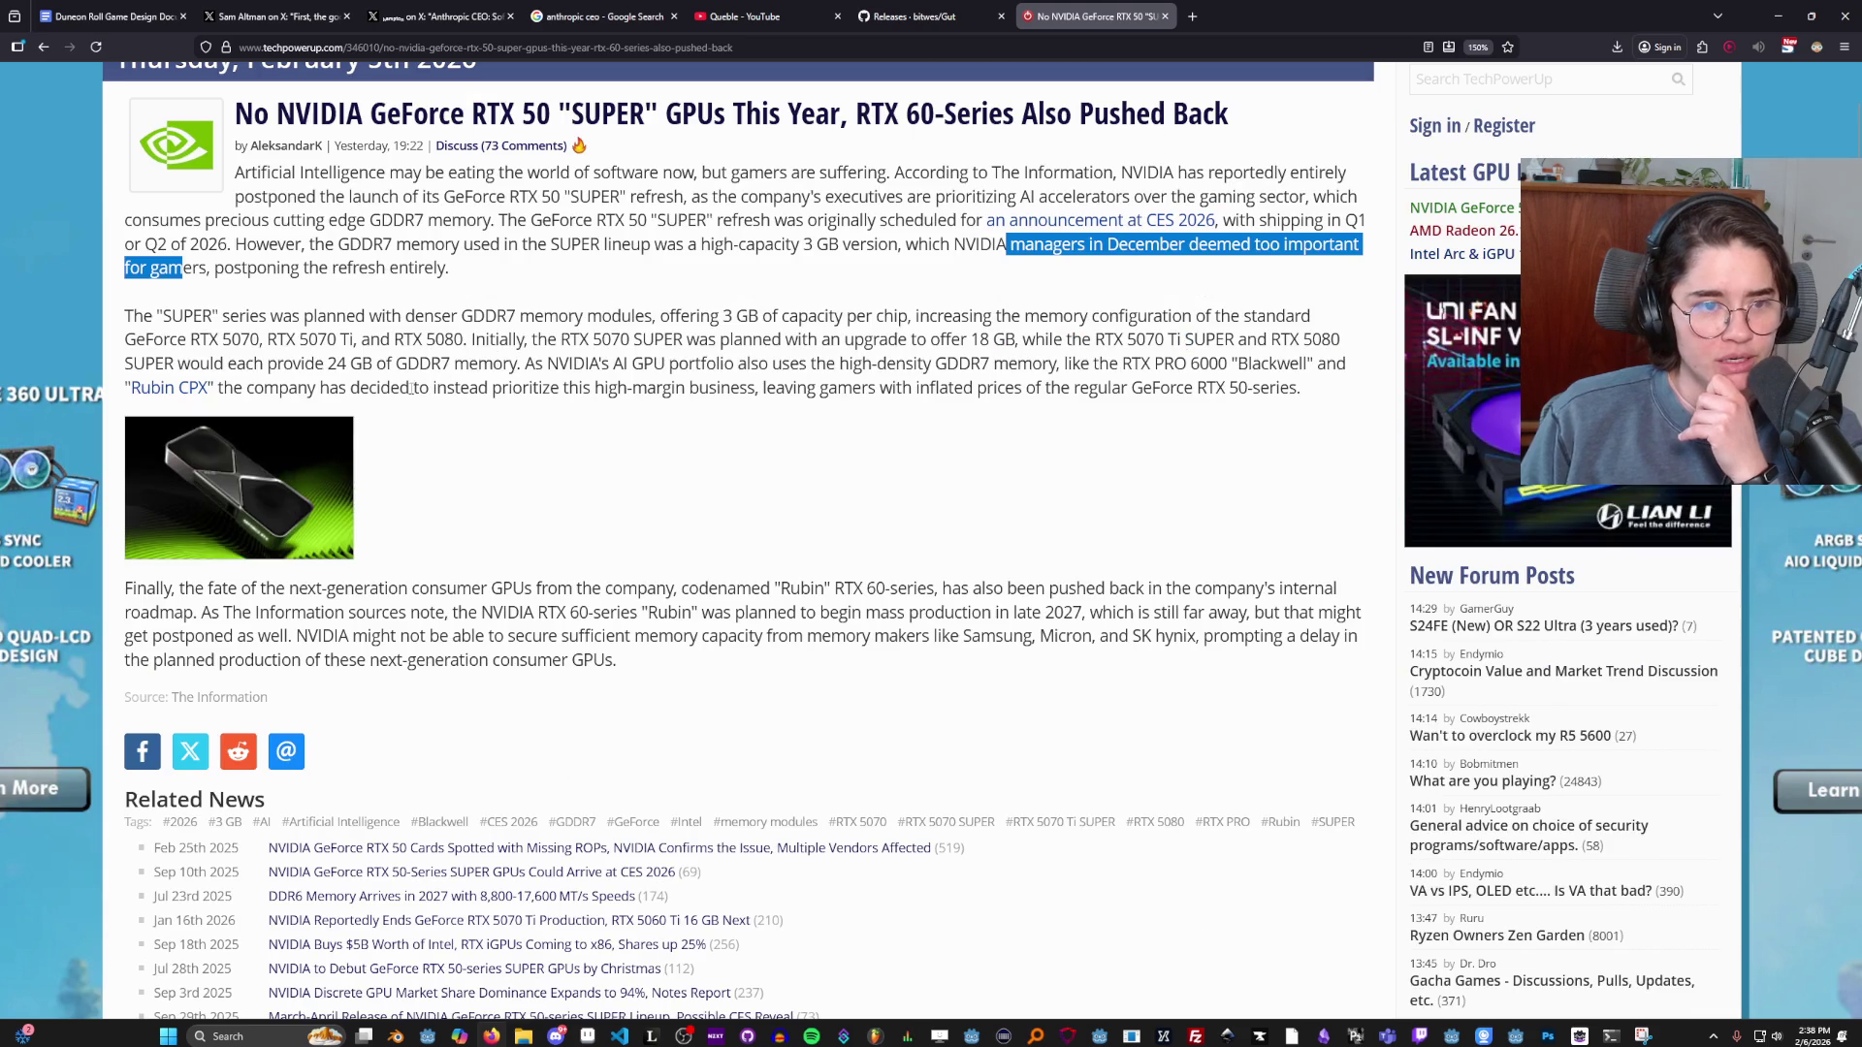
# Highlight passages on denser GDDR7 modules, AI GPUs and high-margin business.
pyautogui.click(561, 339)
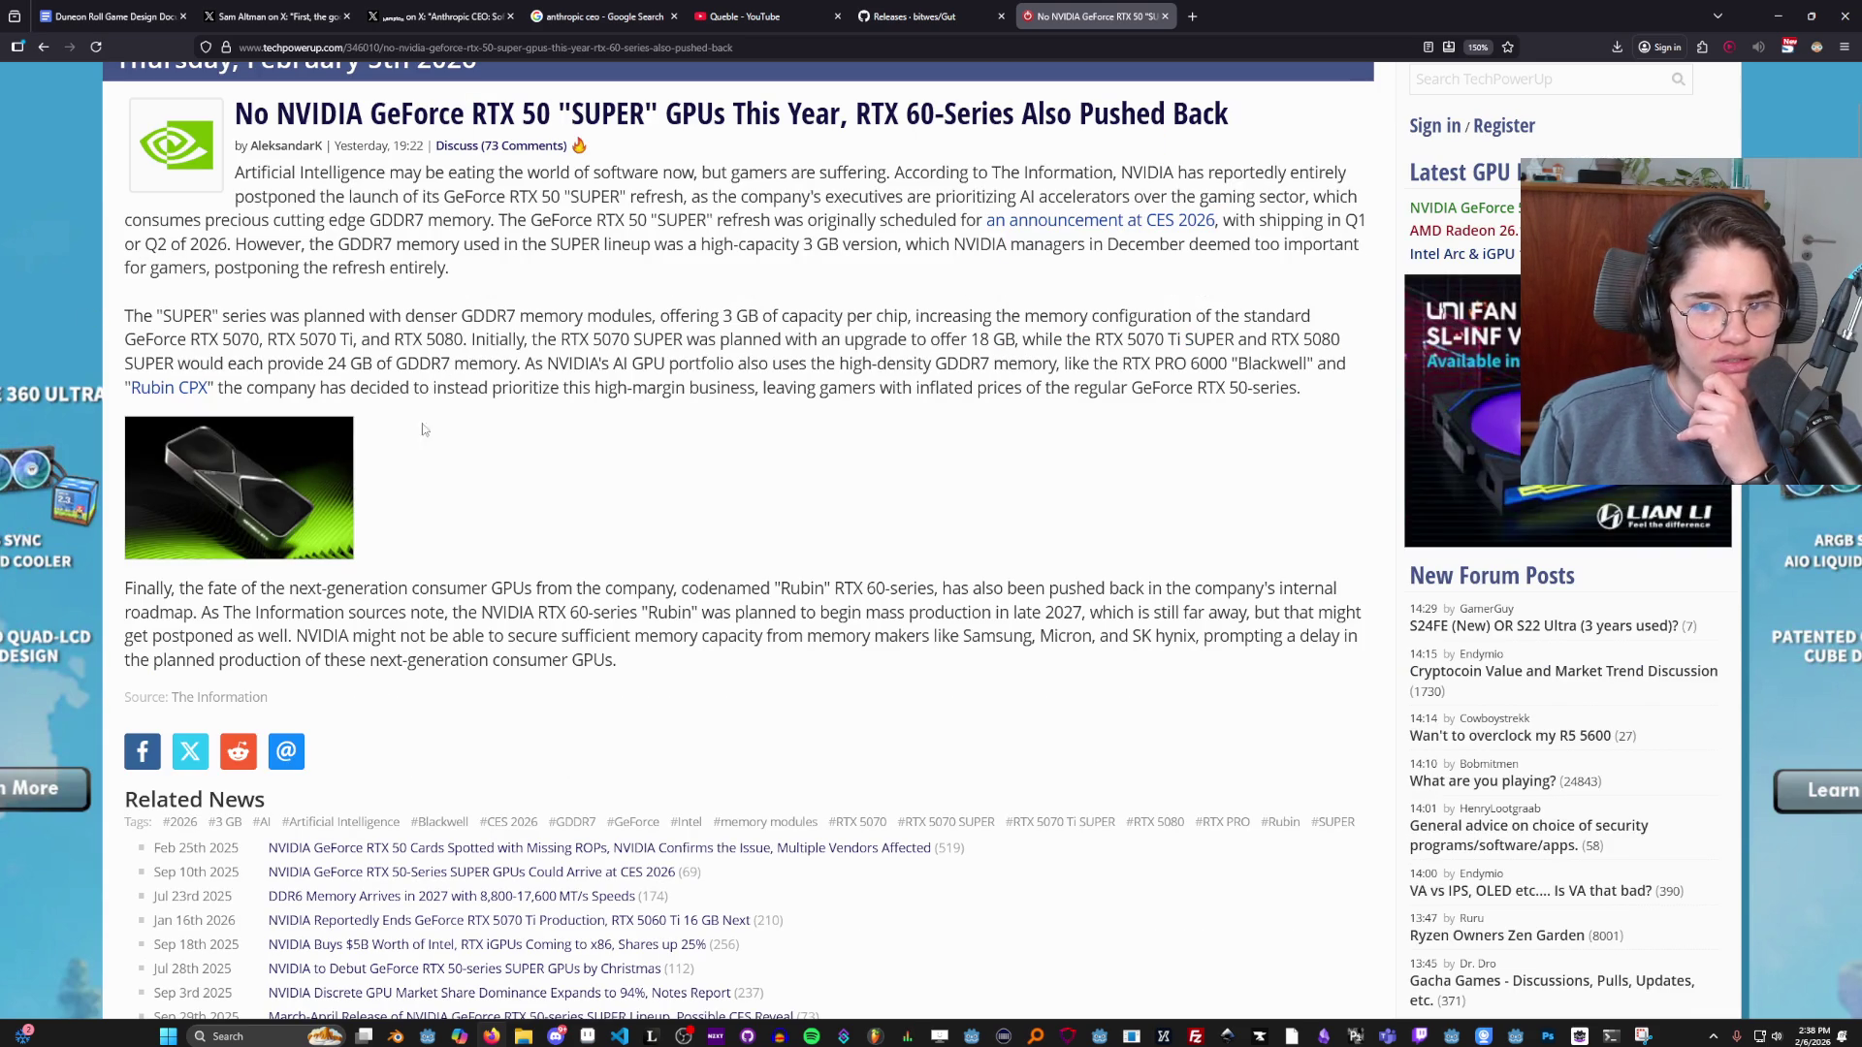
pyautogui.moveTo(157, 330); pyautogui.dragTo(534, 323)
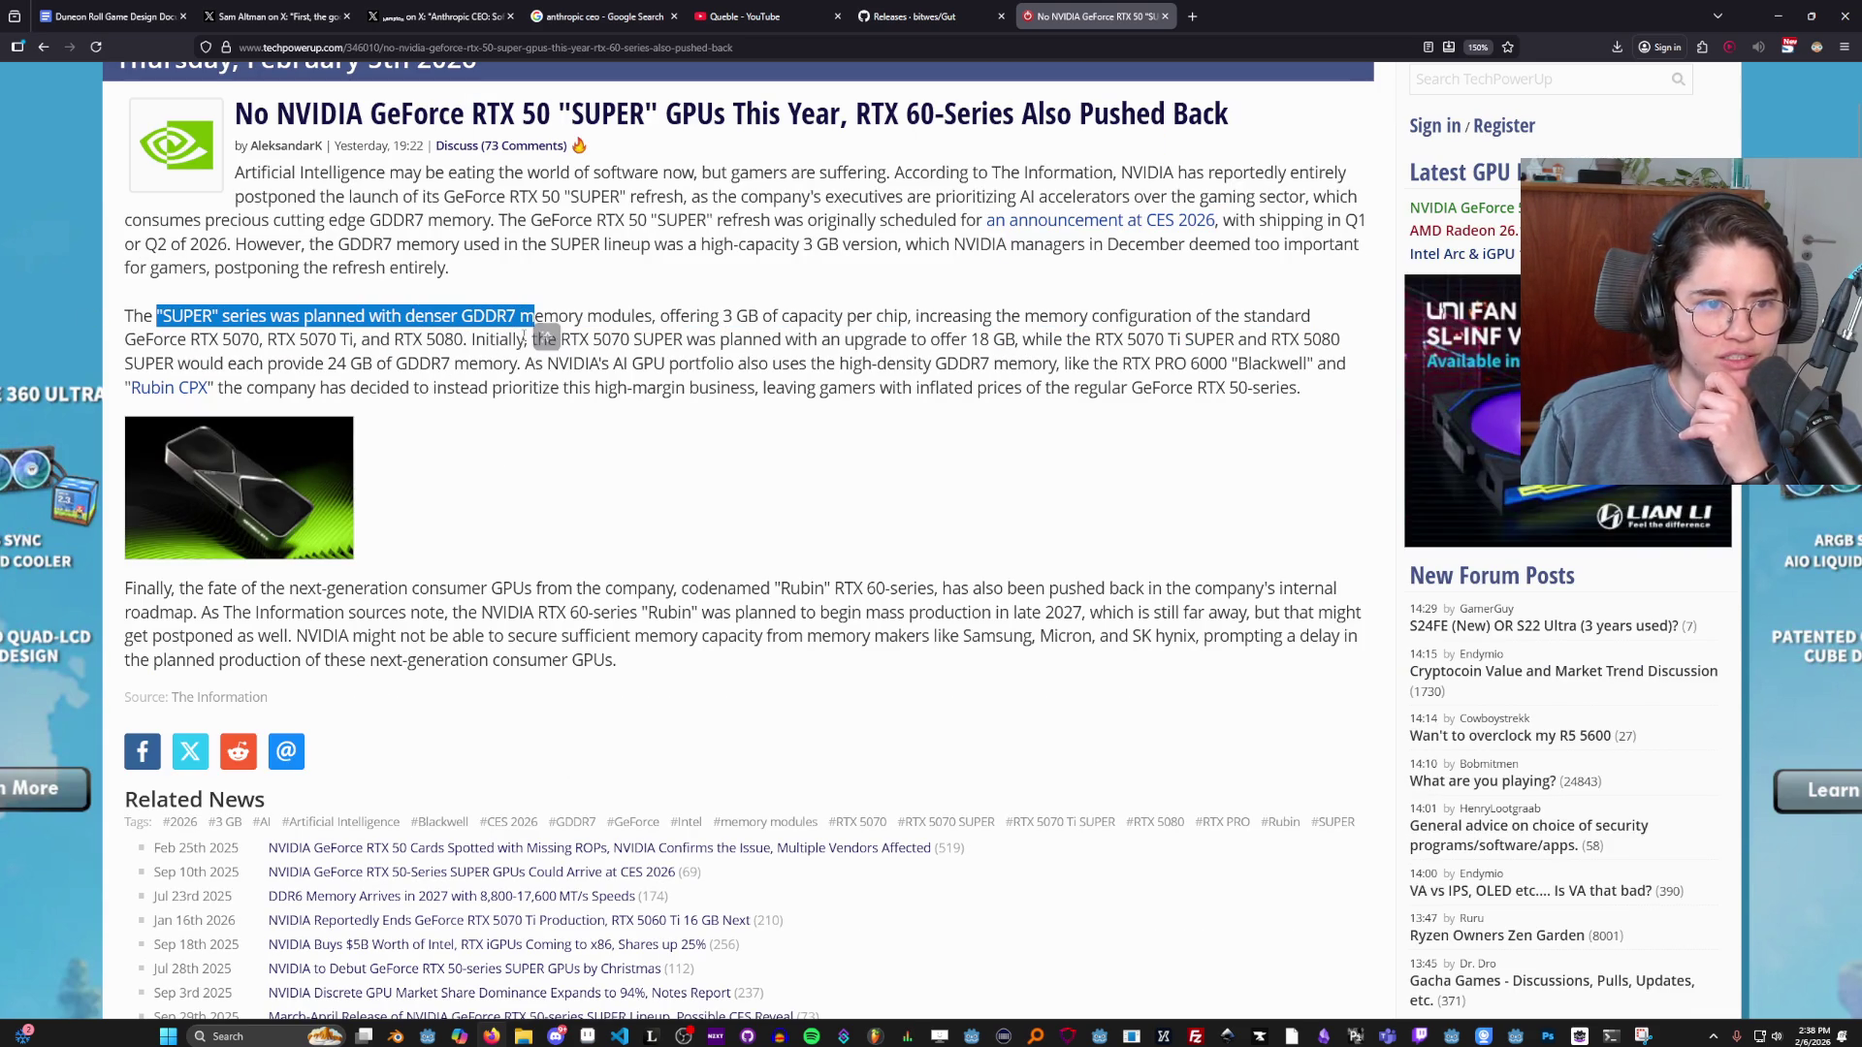
pyautogui.click(667, 308)
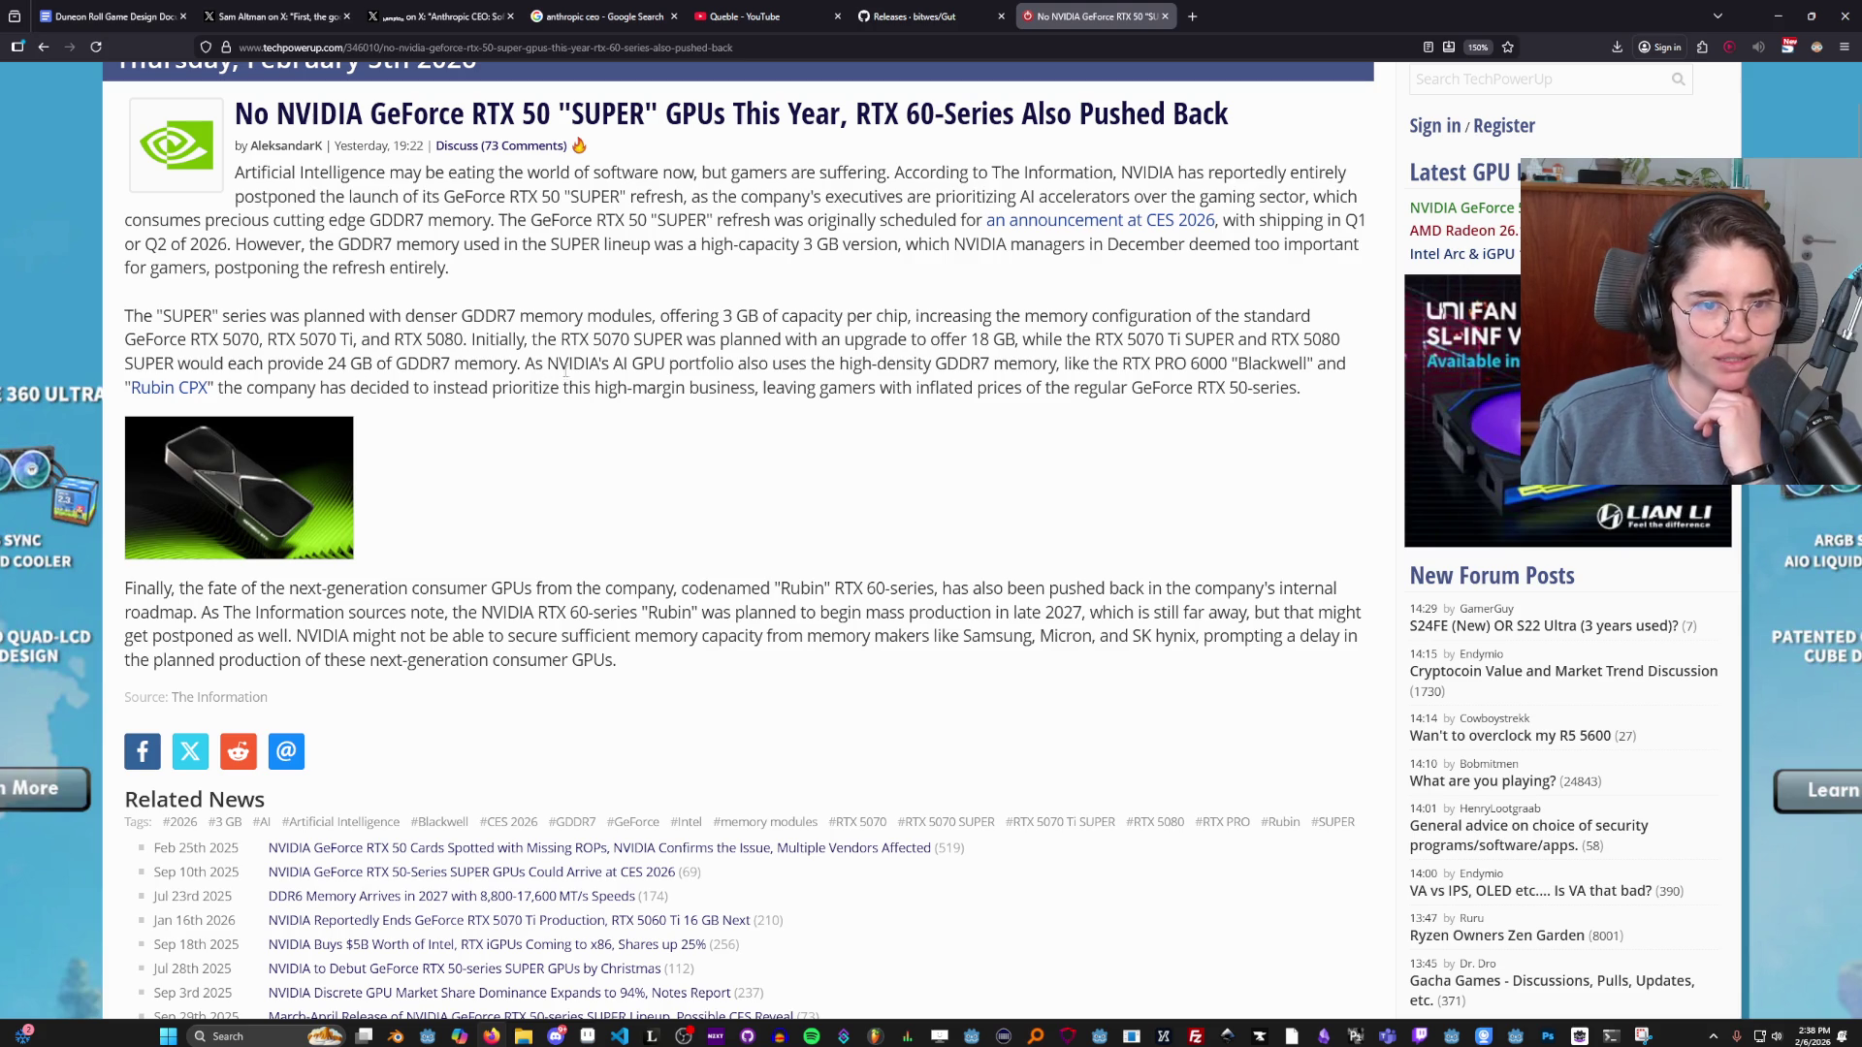
pyautogui.moveTo(615, 364); pyautogui.dragTo(670, 363)
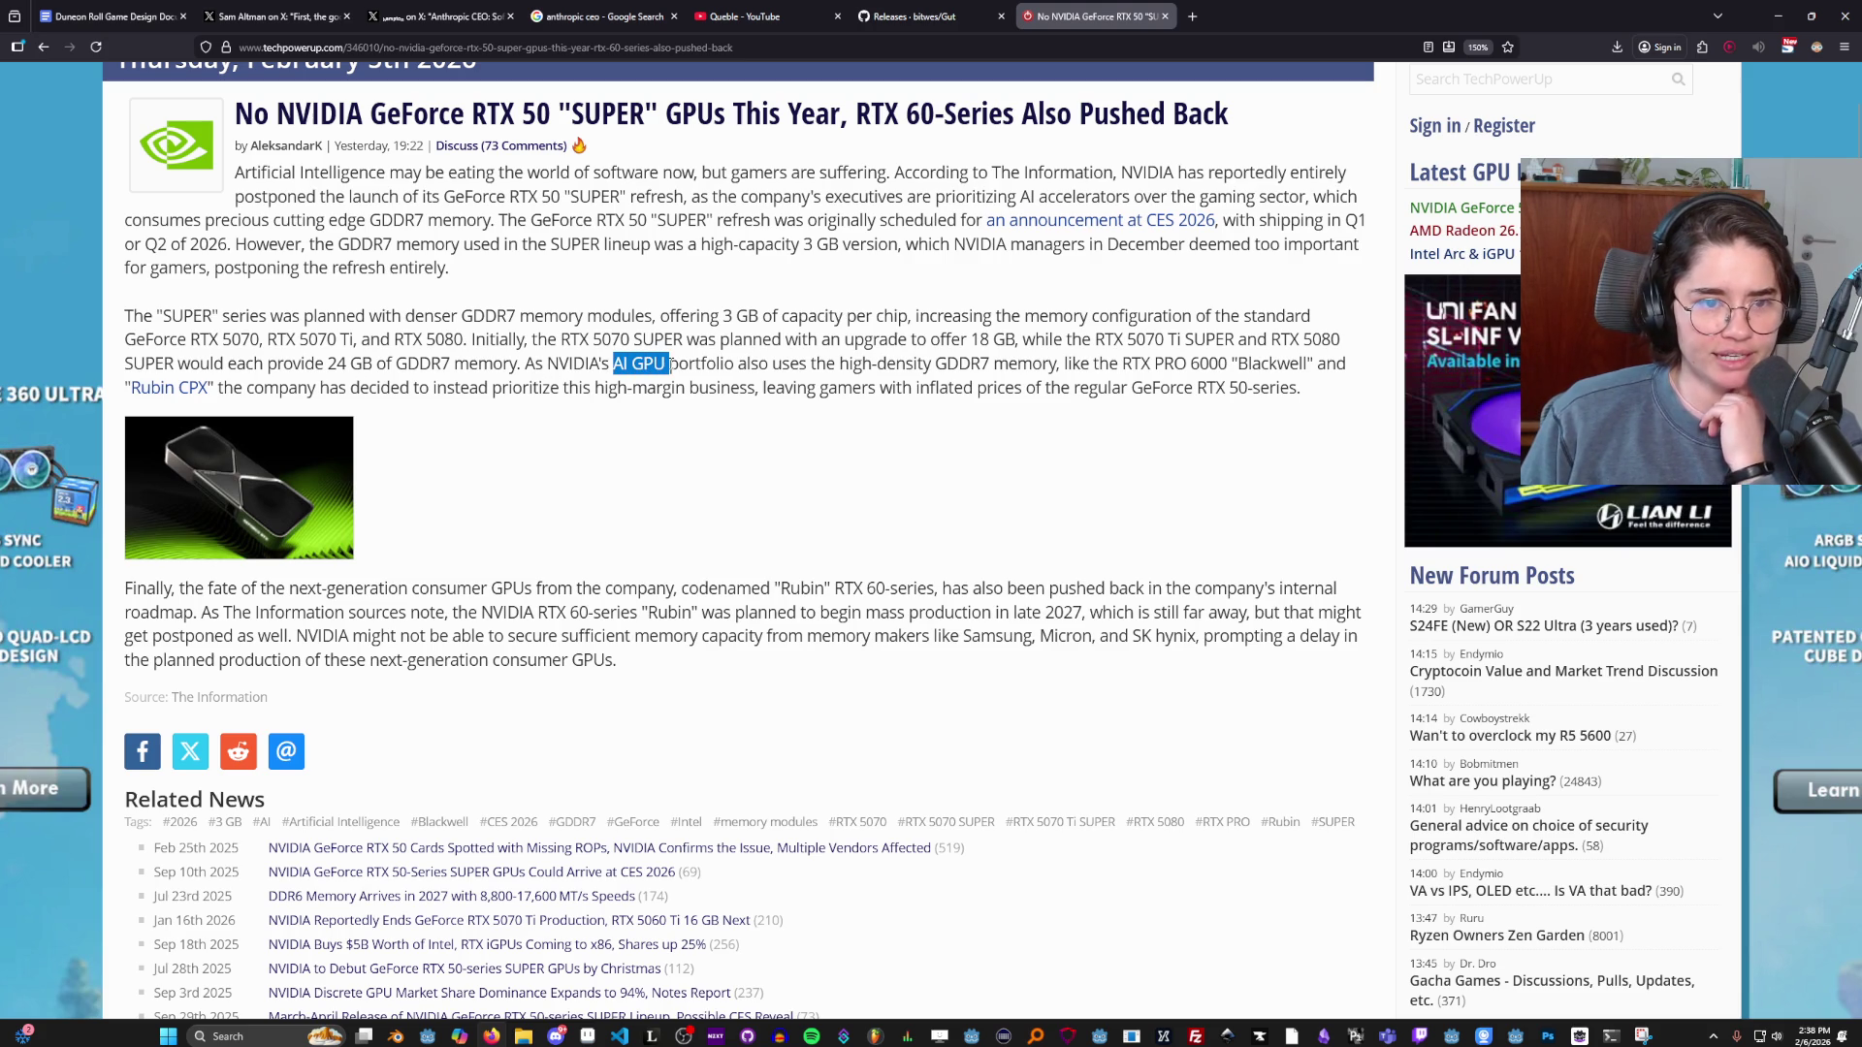
pyautogui.click(882, 416)
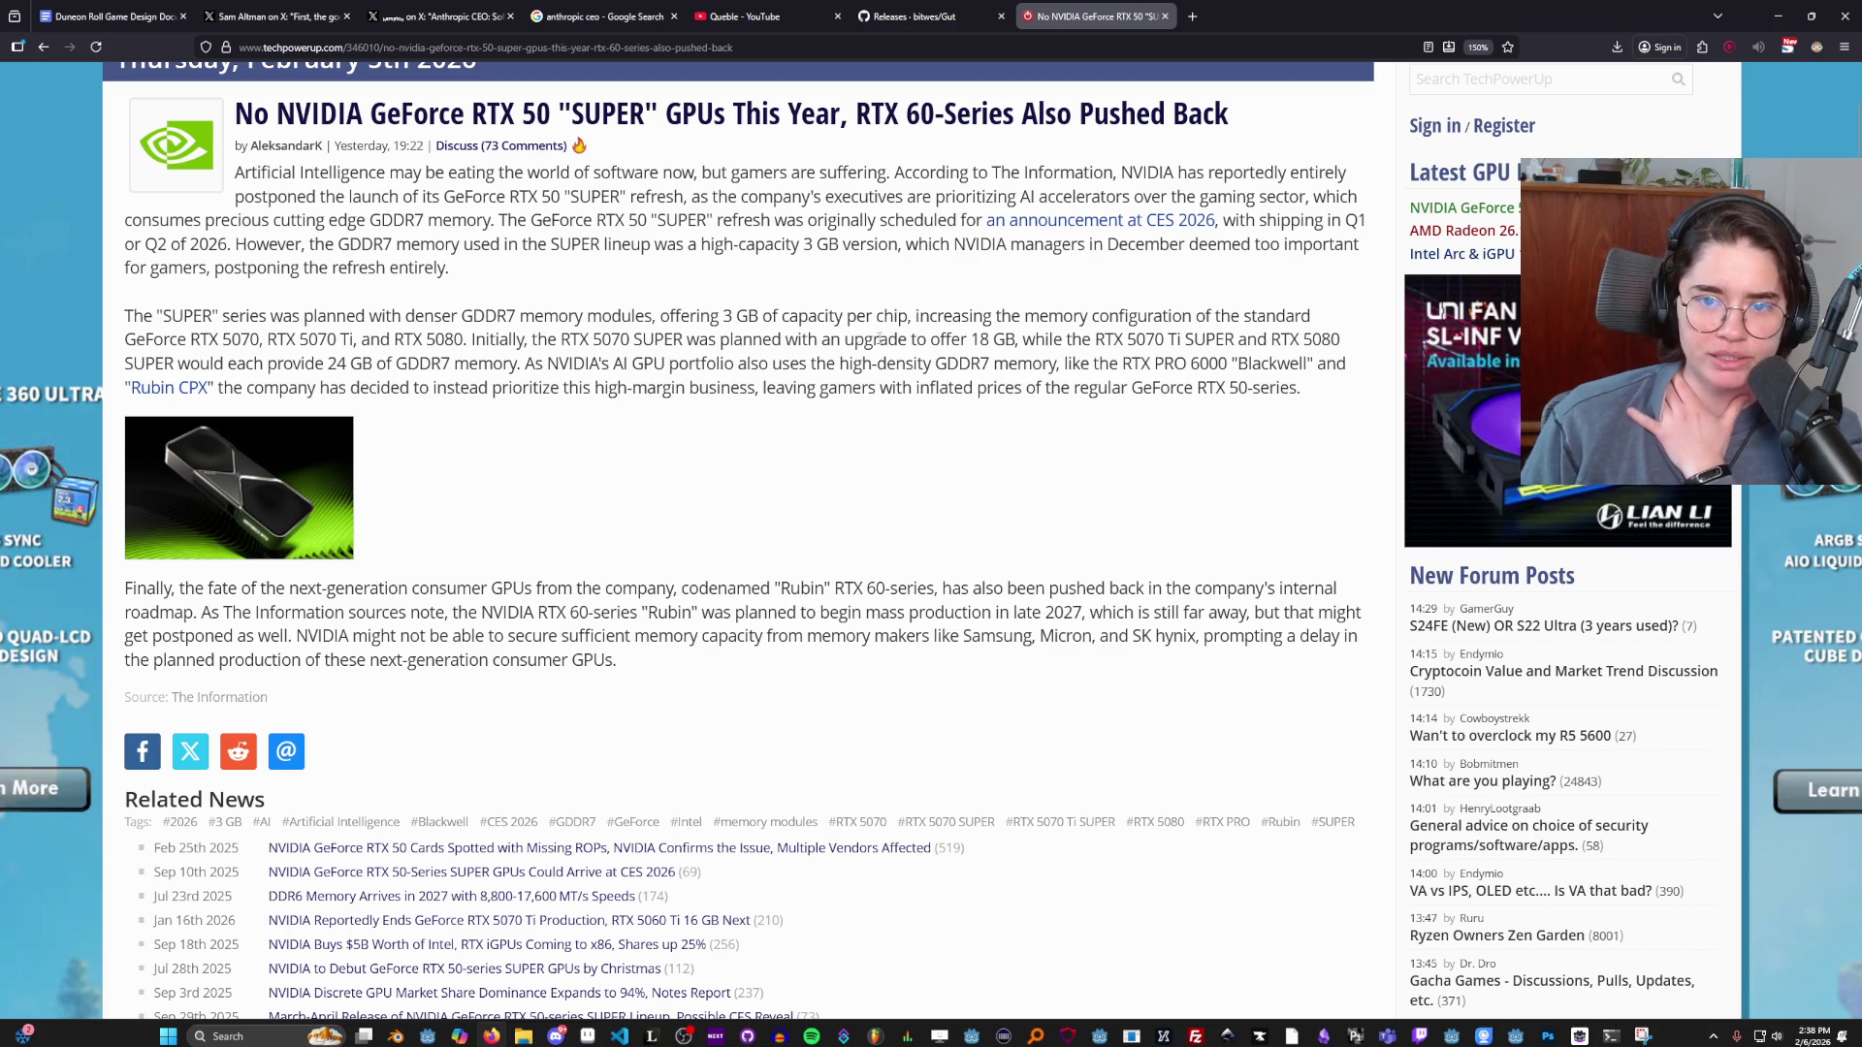
pyautogui.moveTo(347, 389); pyautogui.dragTo(760, 397)
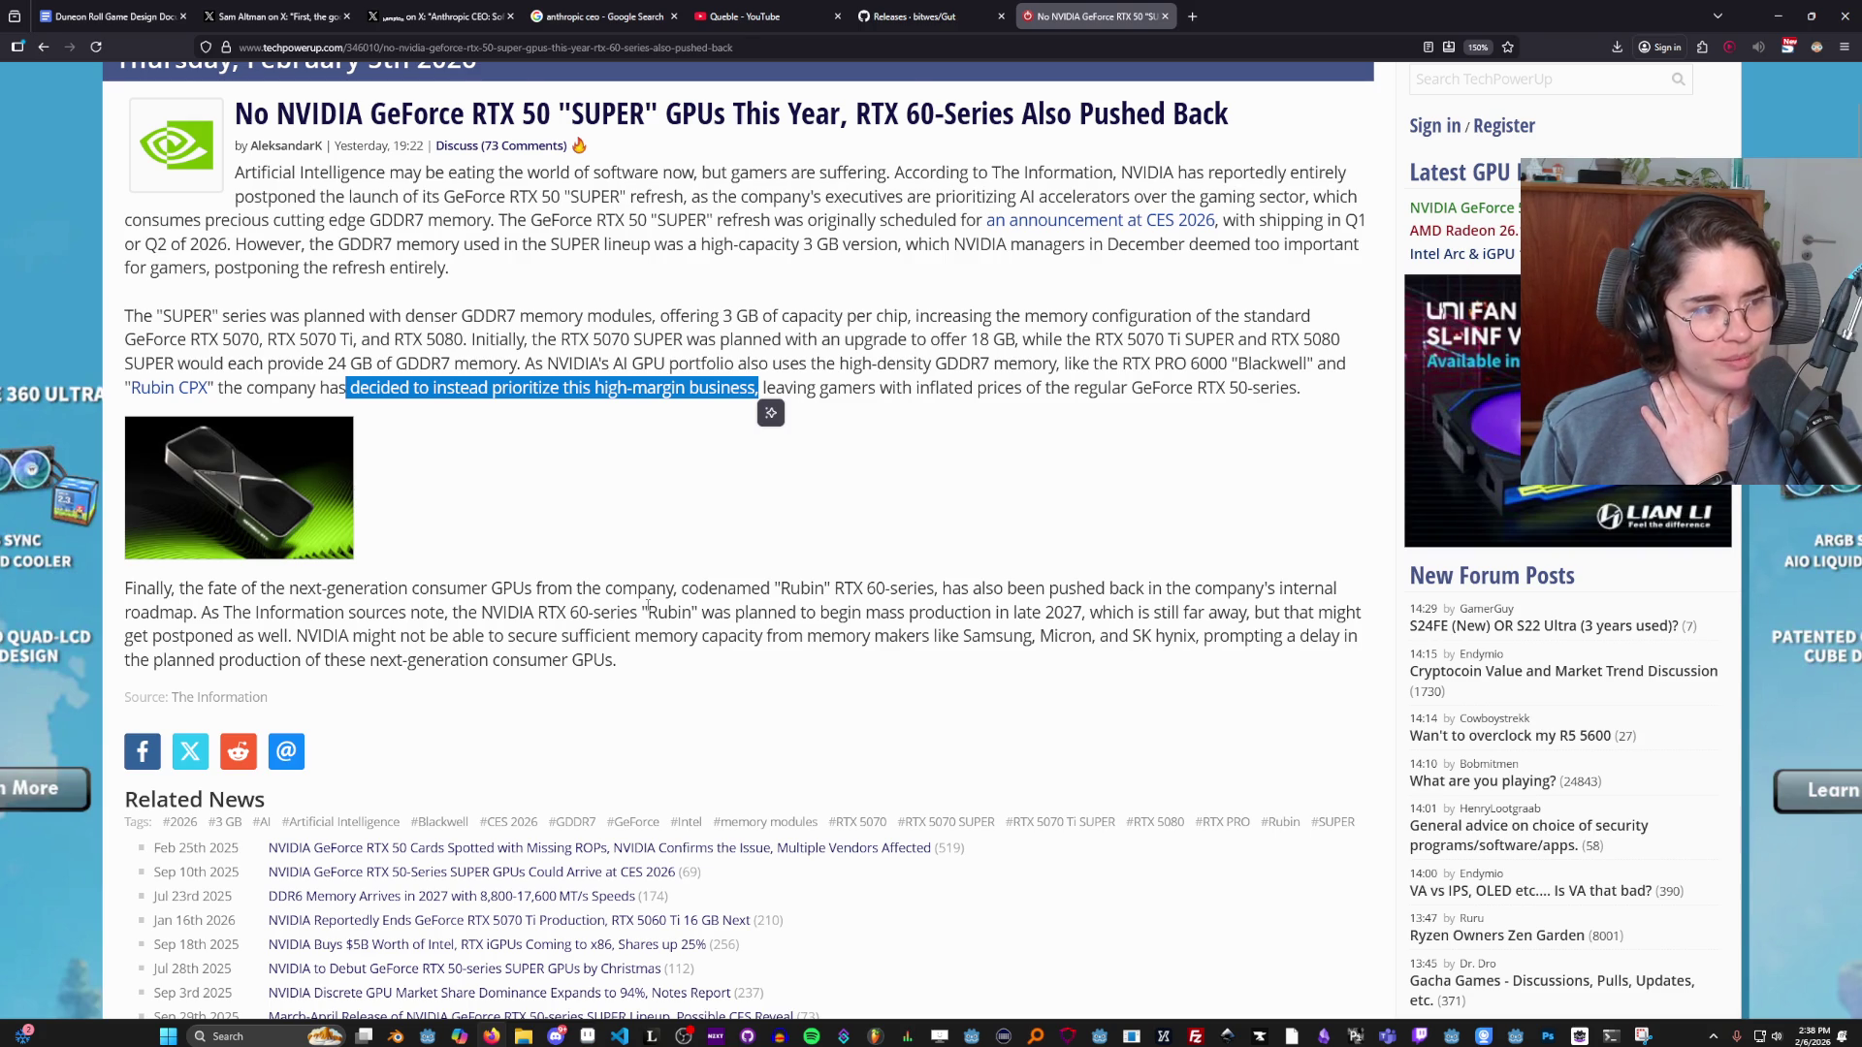
# Read the next-generation consumer GPU and mass-production paragraphs, then return to Godot.
pyautogui.scroll(-2, 598, 601)
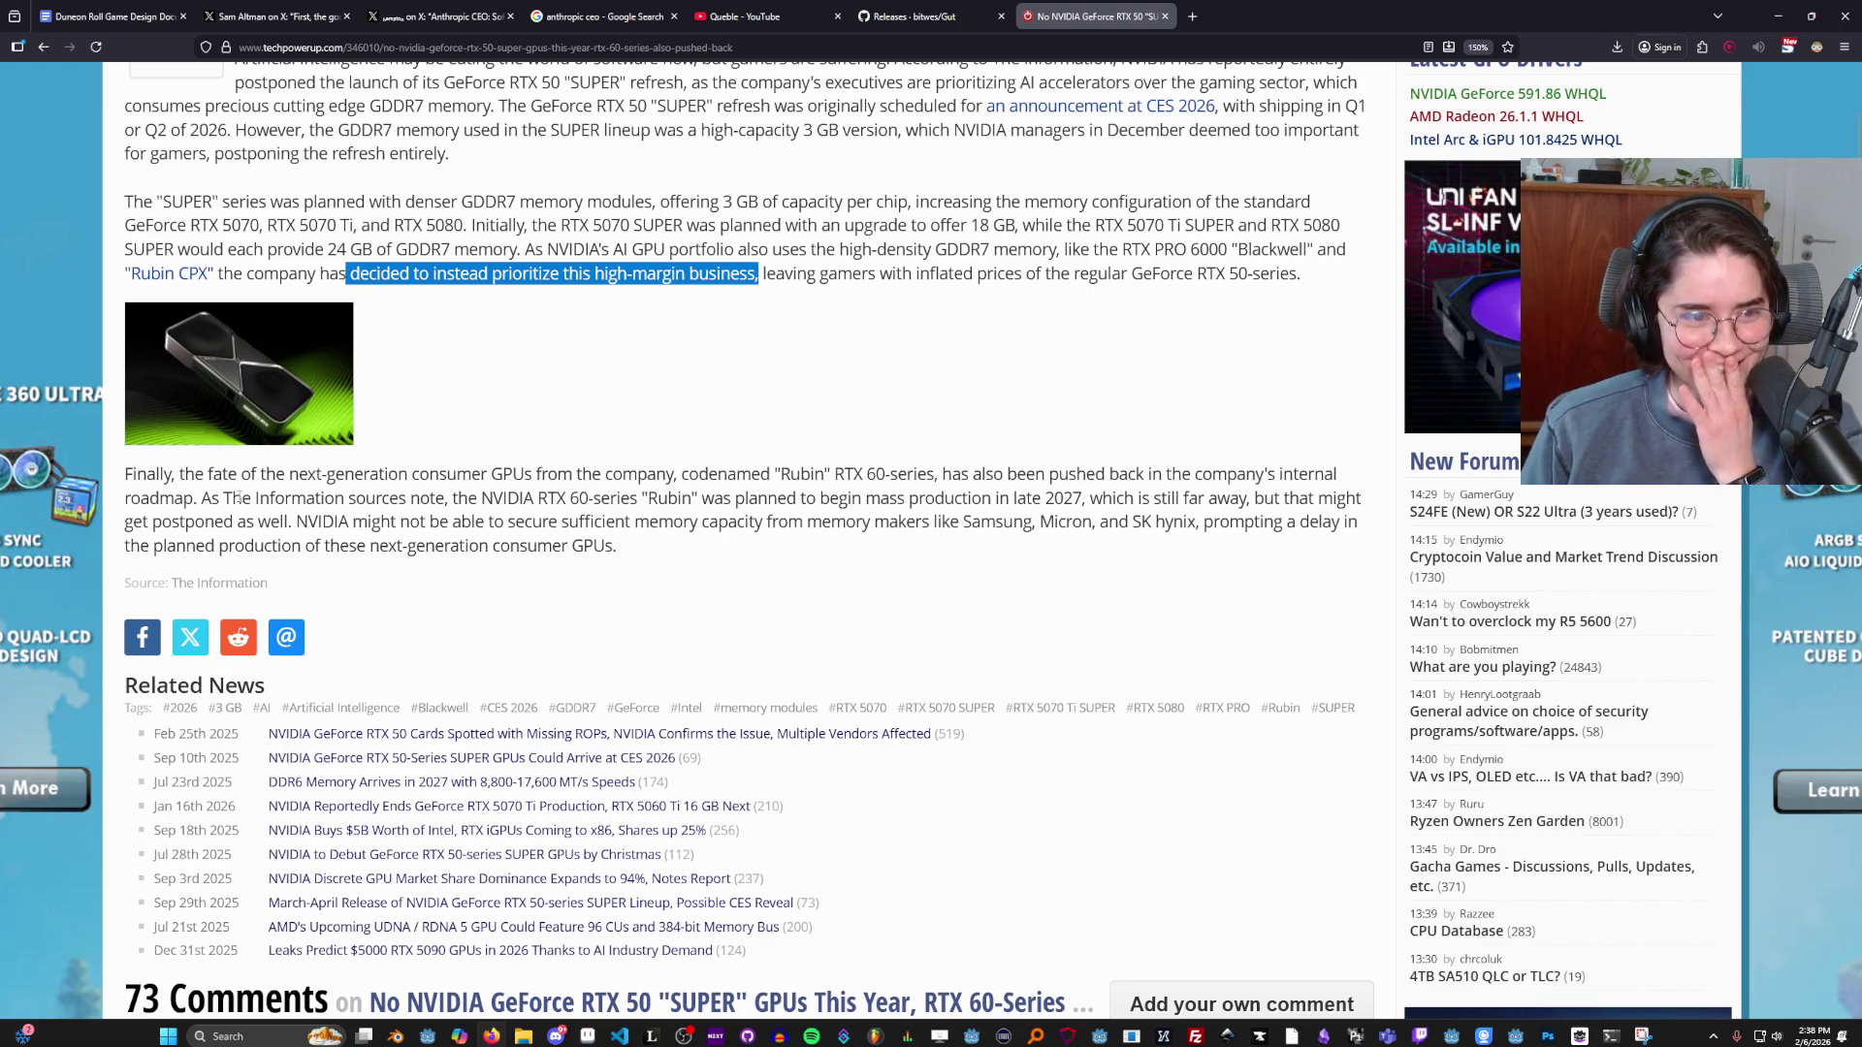
pyautogui.moveTo(276, 474); pyautogui.dragTo(689, 475)
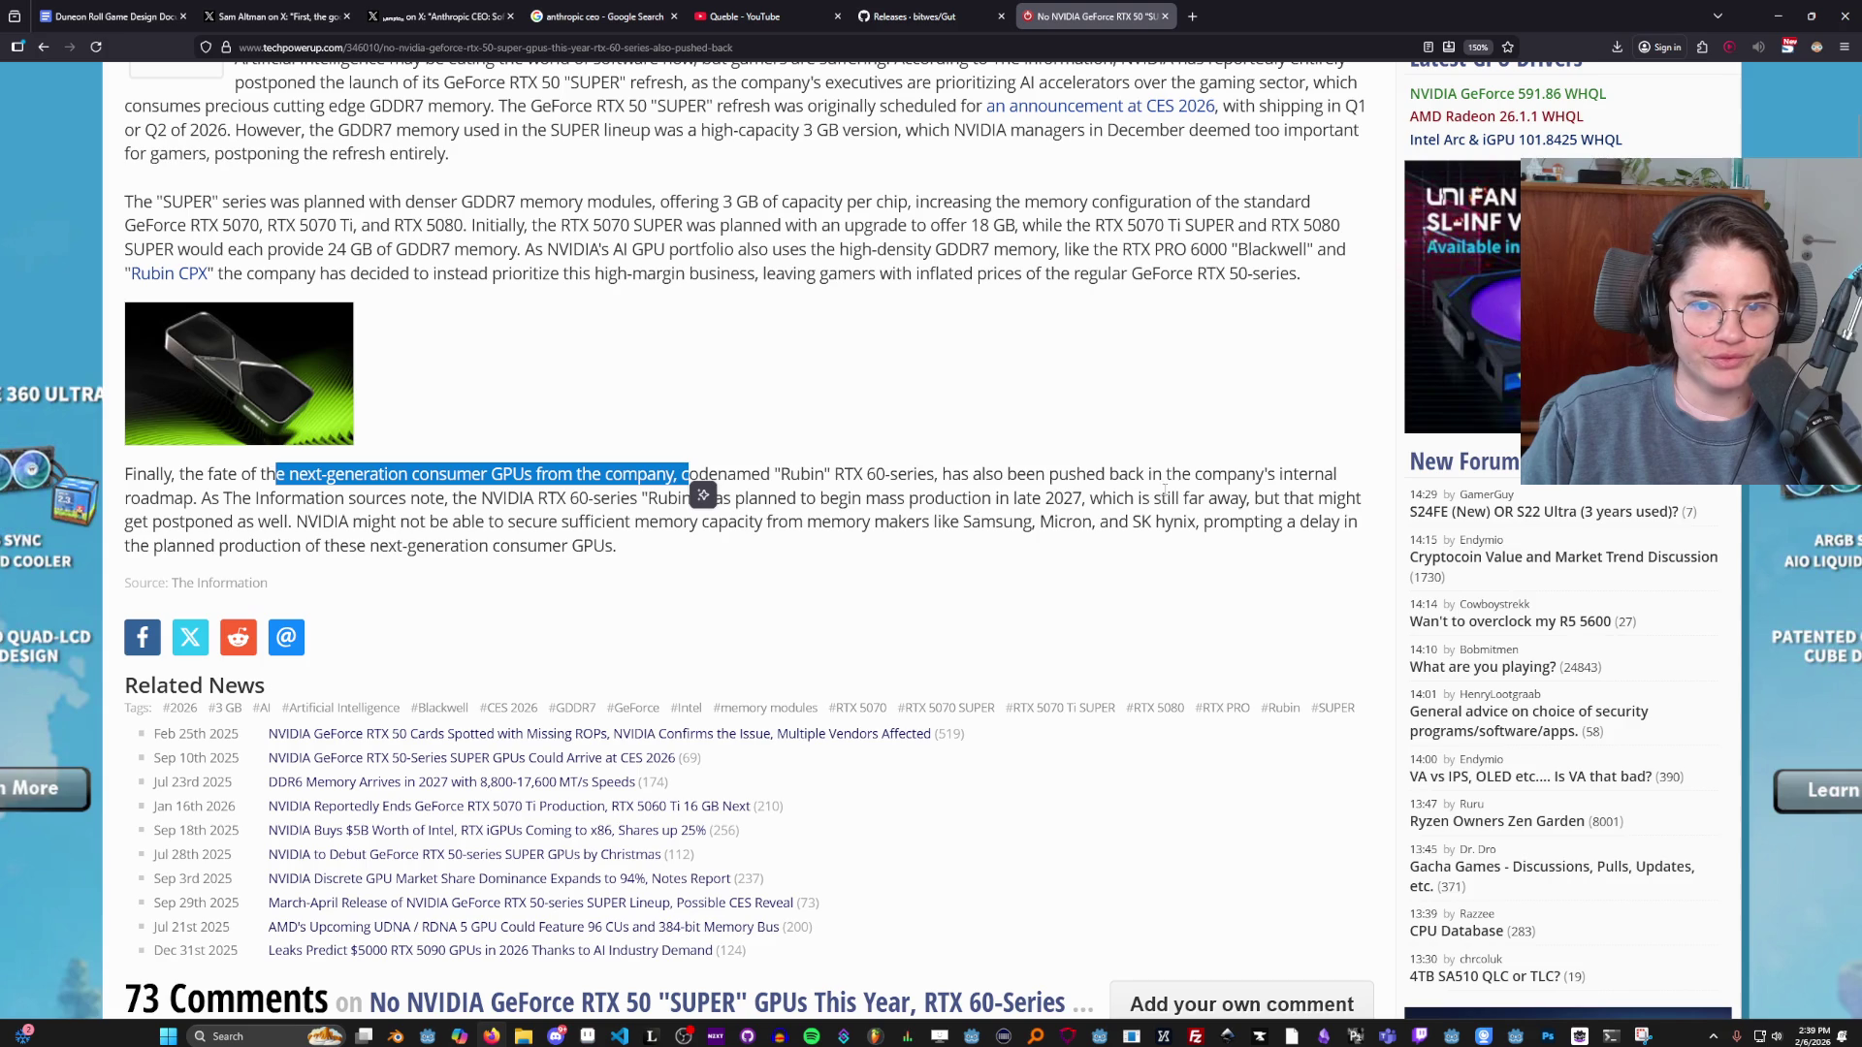
pyautogui.moveTo(1090, 499); pyautogui.dragTo(1099, 524)
pyautogui.click(1101, 512)
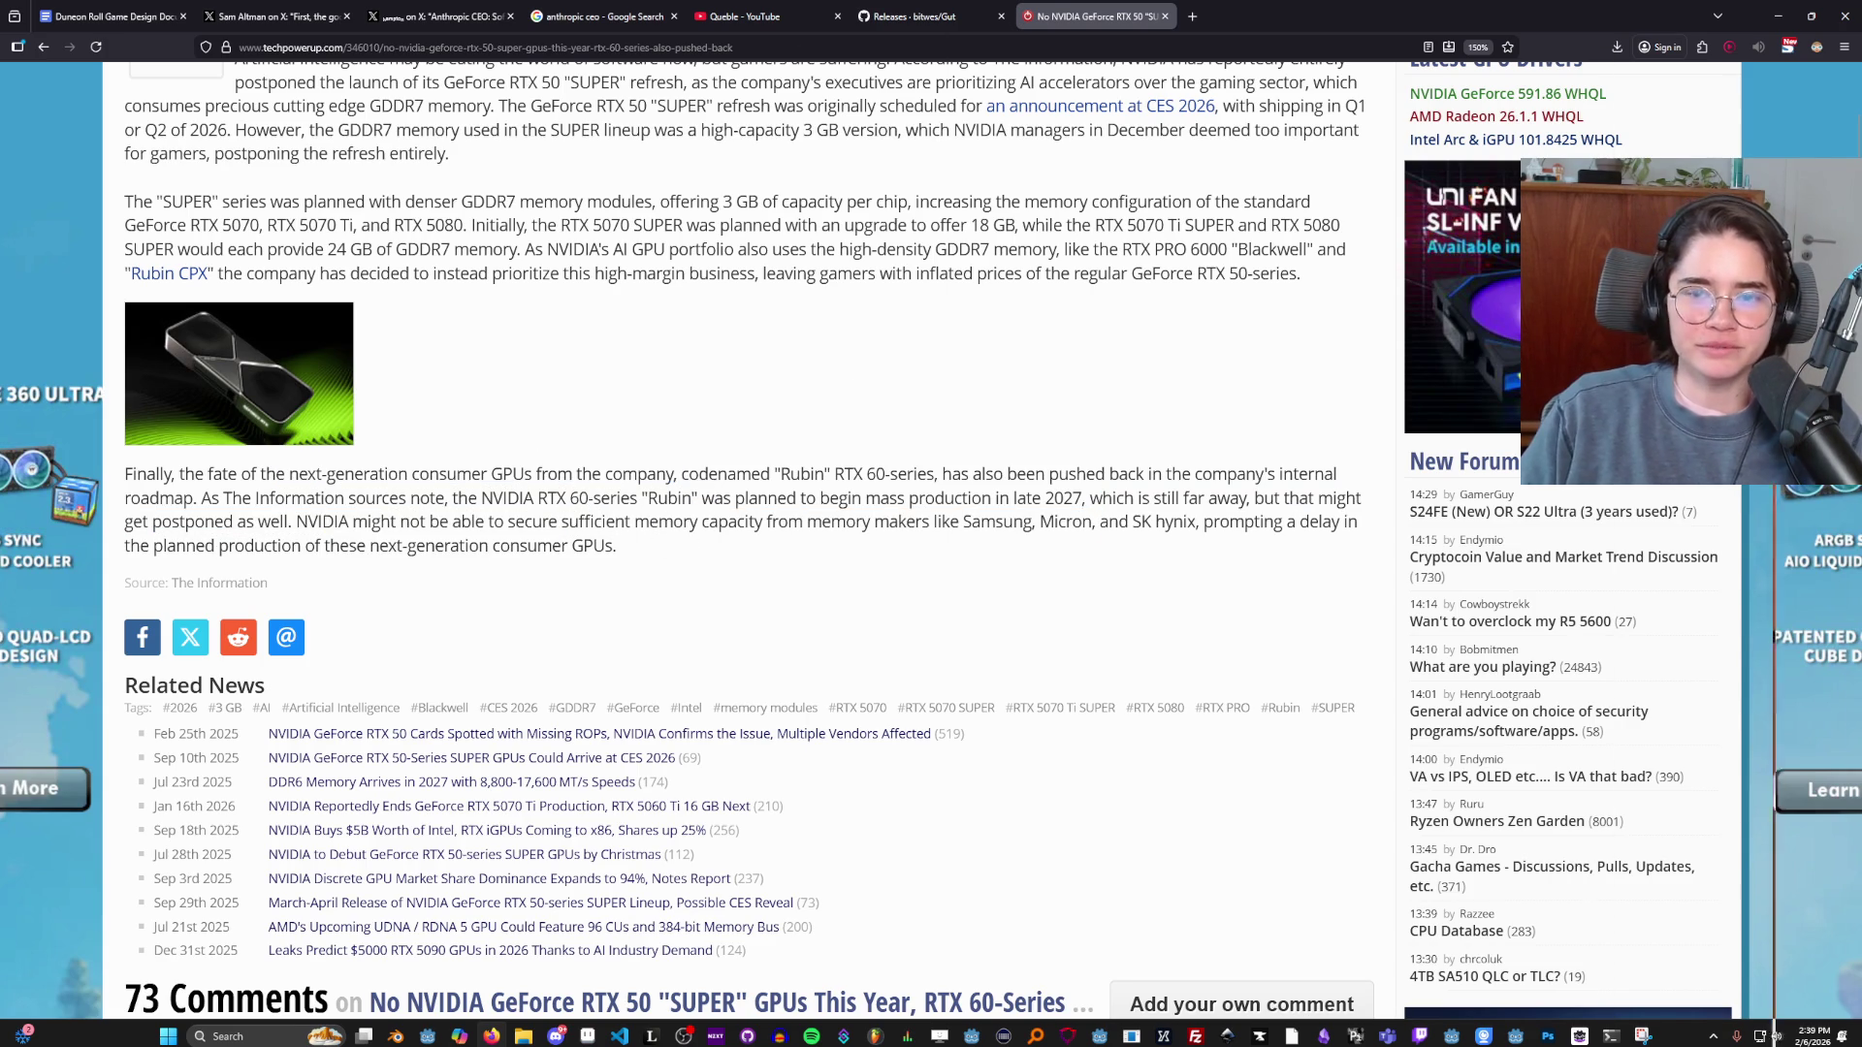
pyautogui.hotkey('alt', 'Tab')
pyautogui.hscroll(5, 557, 193)
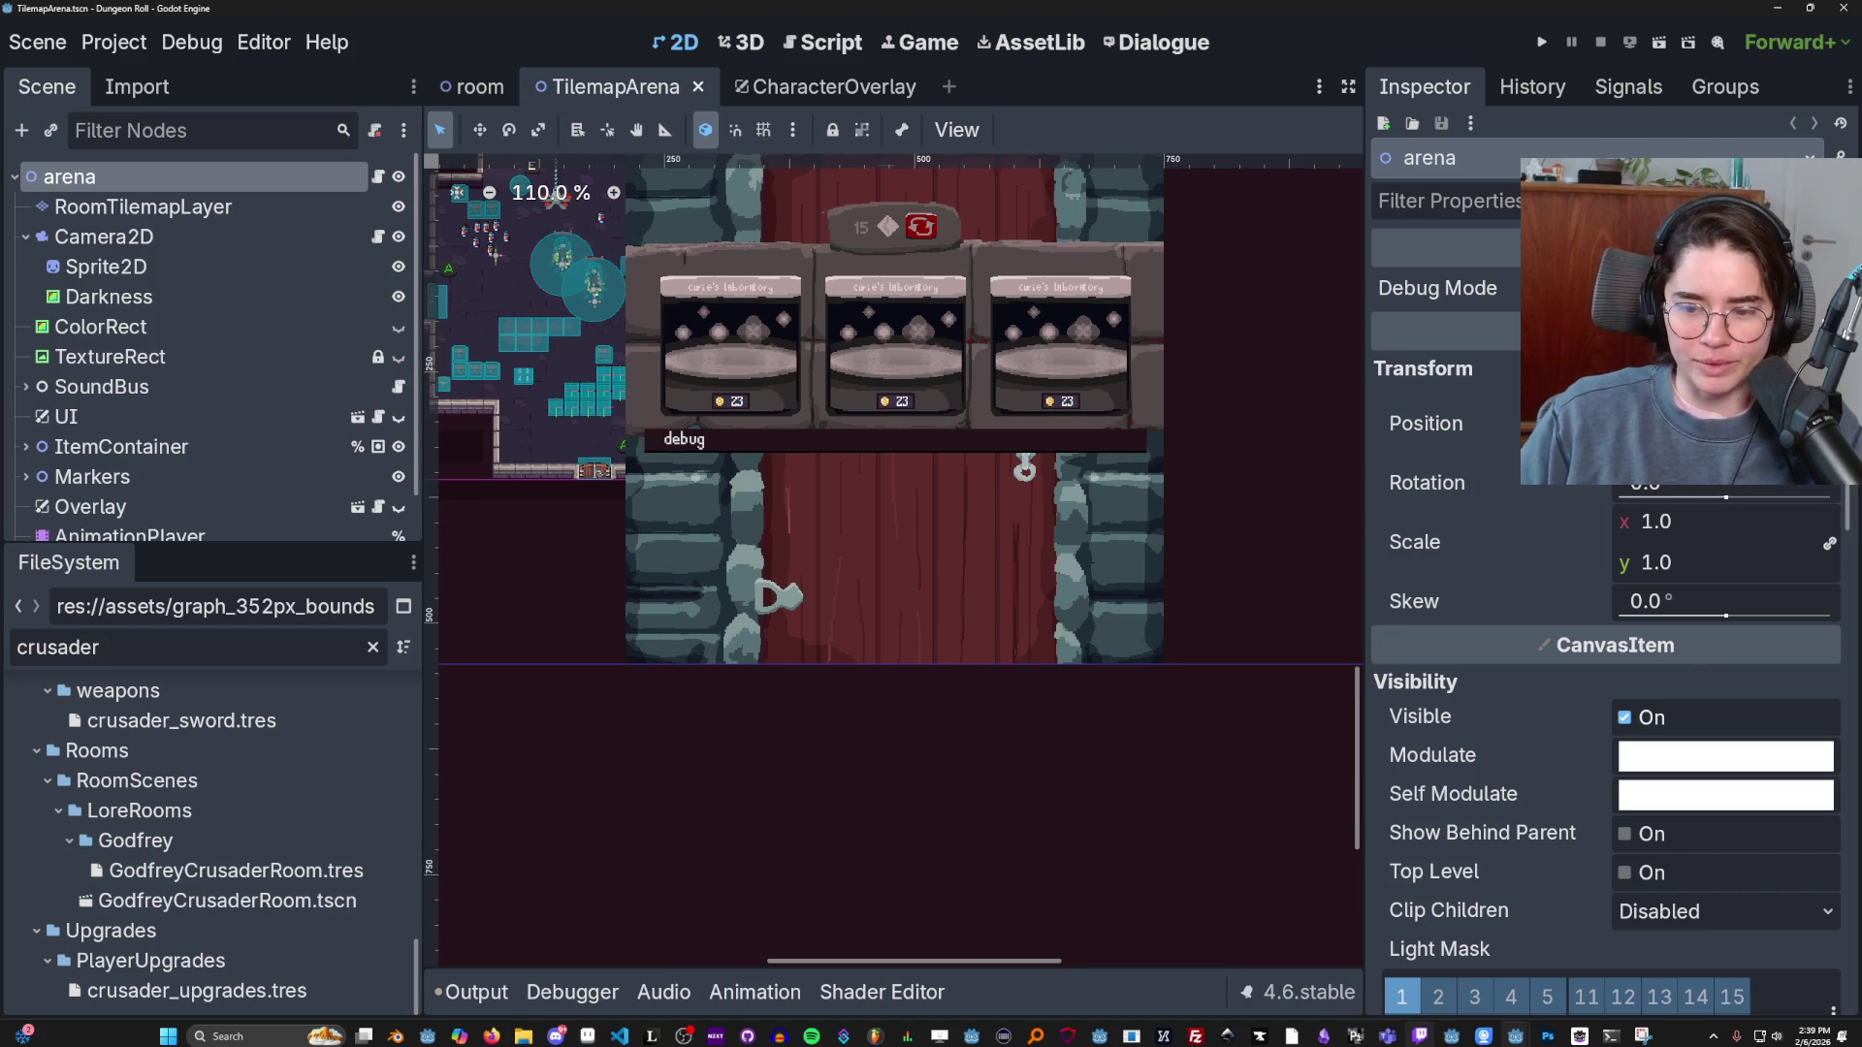
# Approve Claude Code's headless run of simple_test_combat.gd.
pyautogui.hotkey('alt', 'Tab')
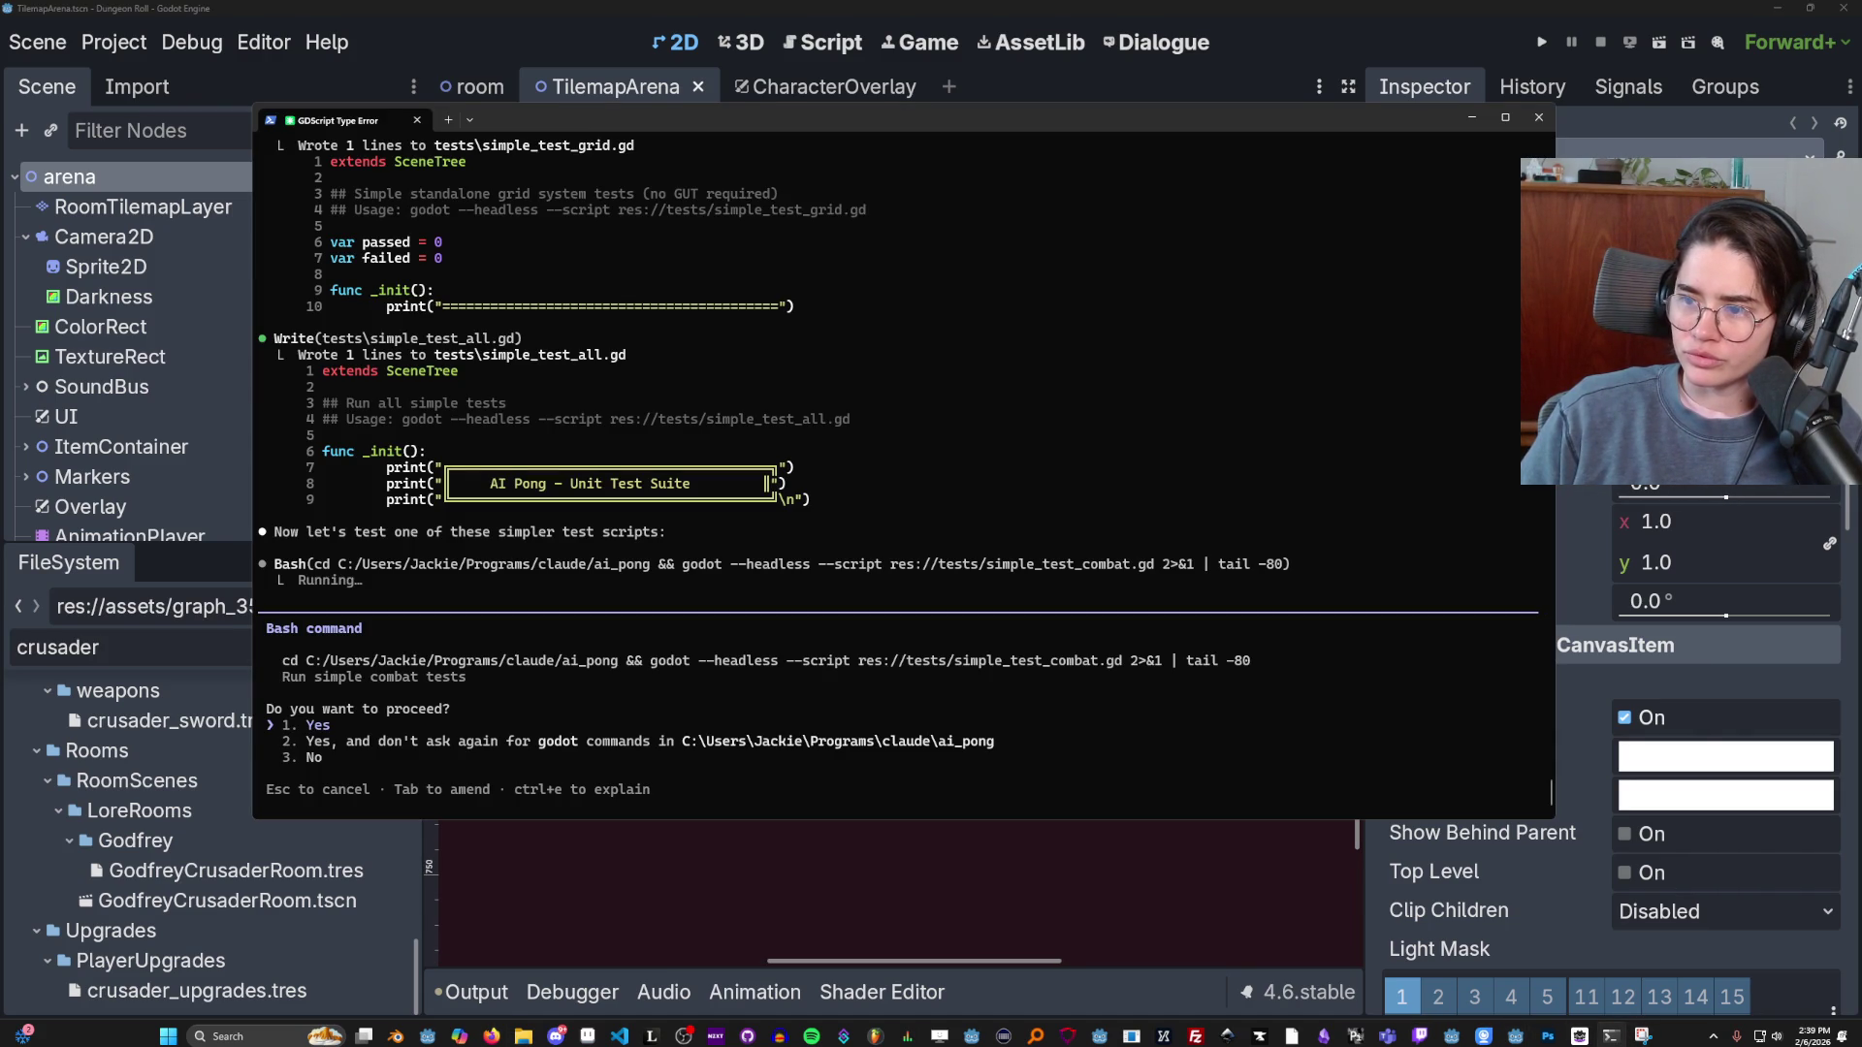
pyautogui.hotkey('alt', 'Tab')
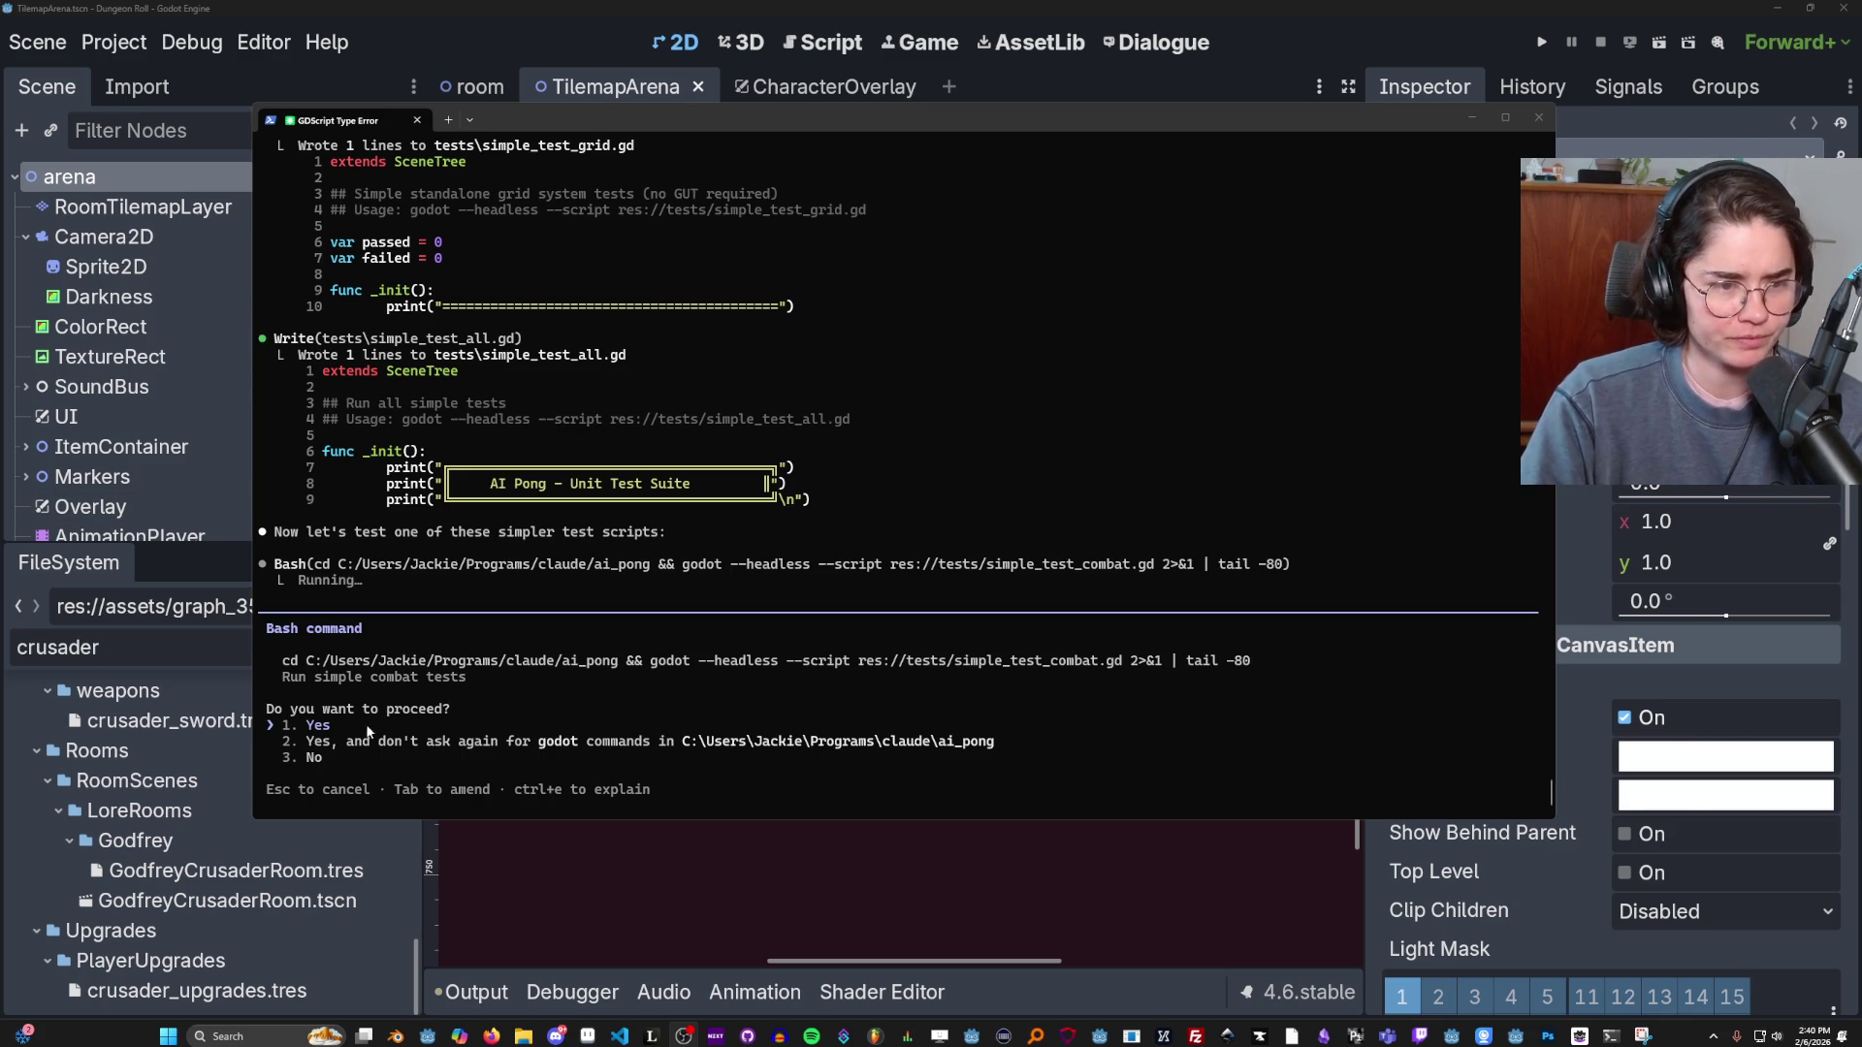
pyautogui.press('Return')
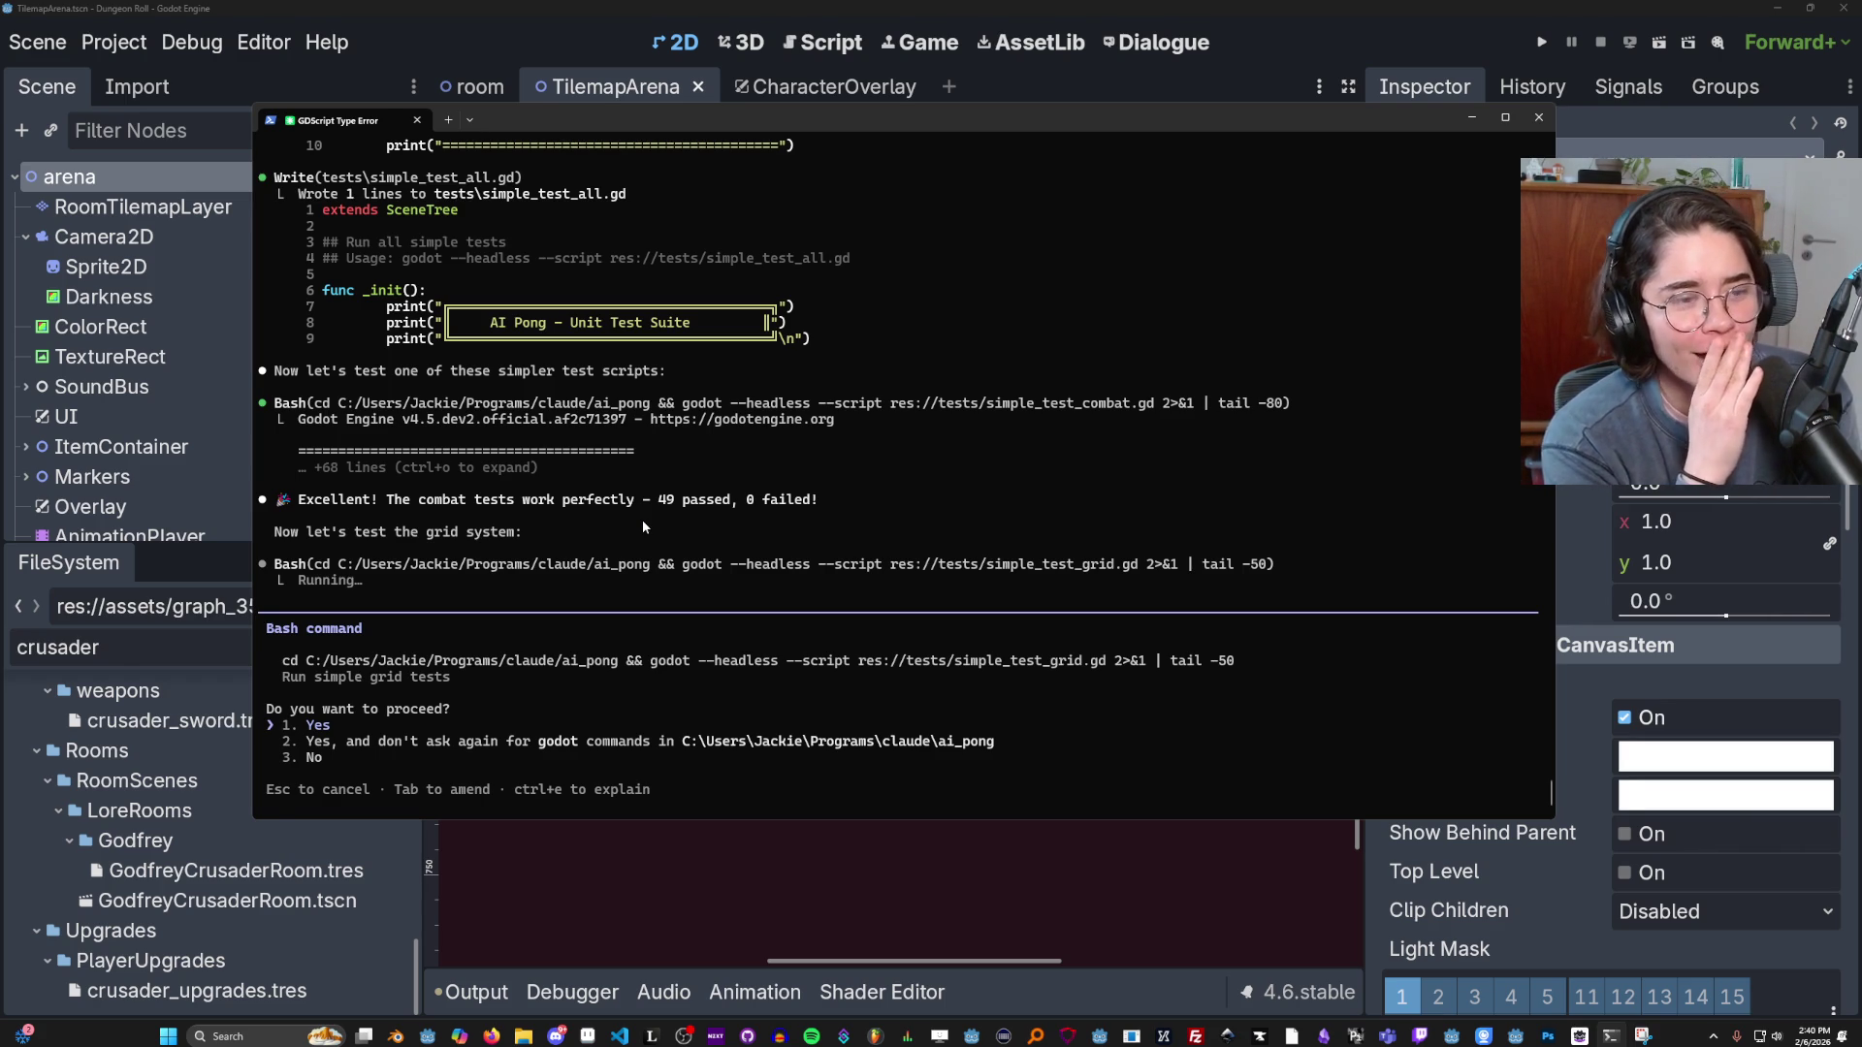
# Approve the simple_test_grid.gd run and return to Godot after Claude fixes the mock walls.
pyautogui.press('Return')
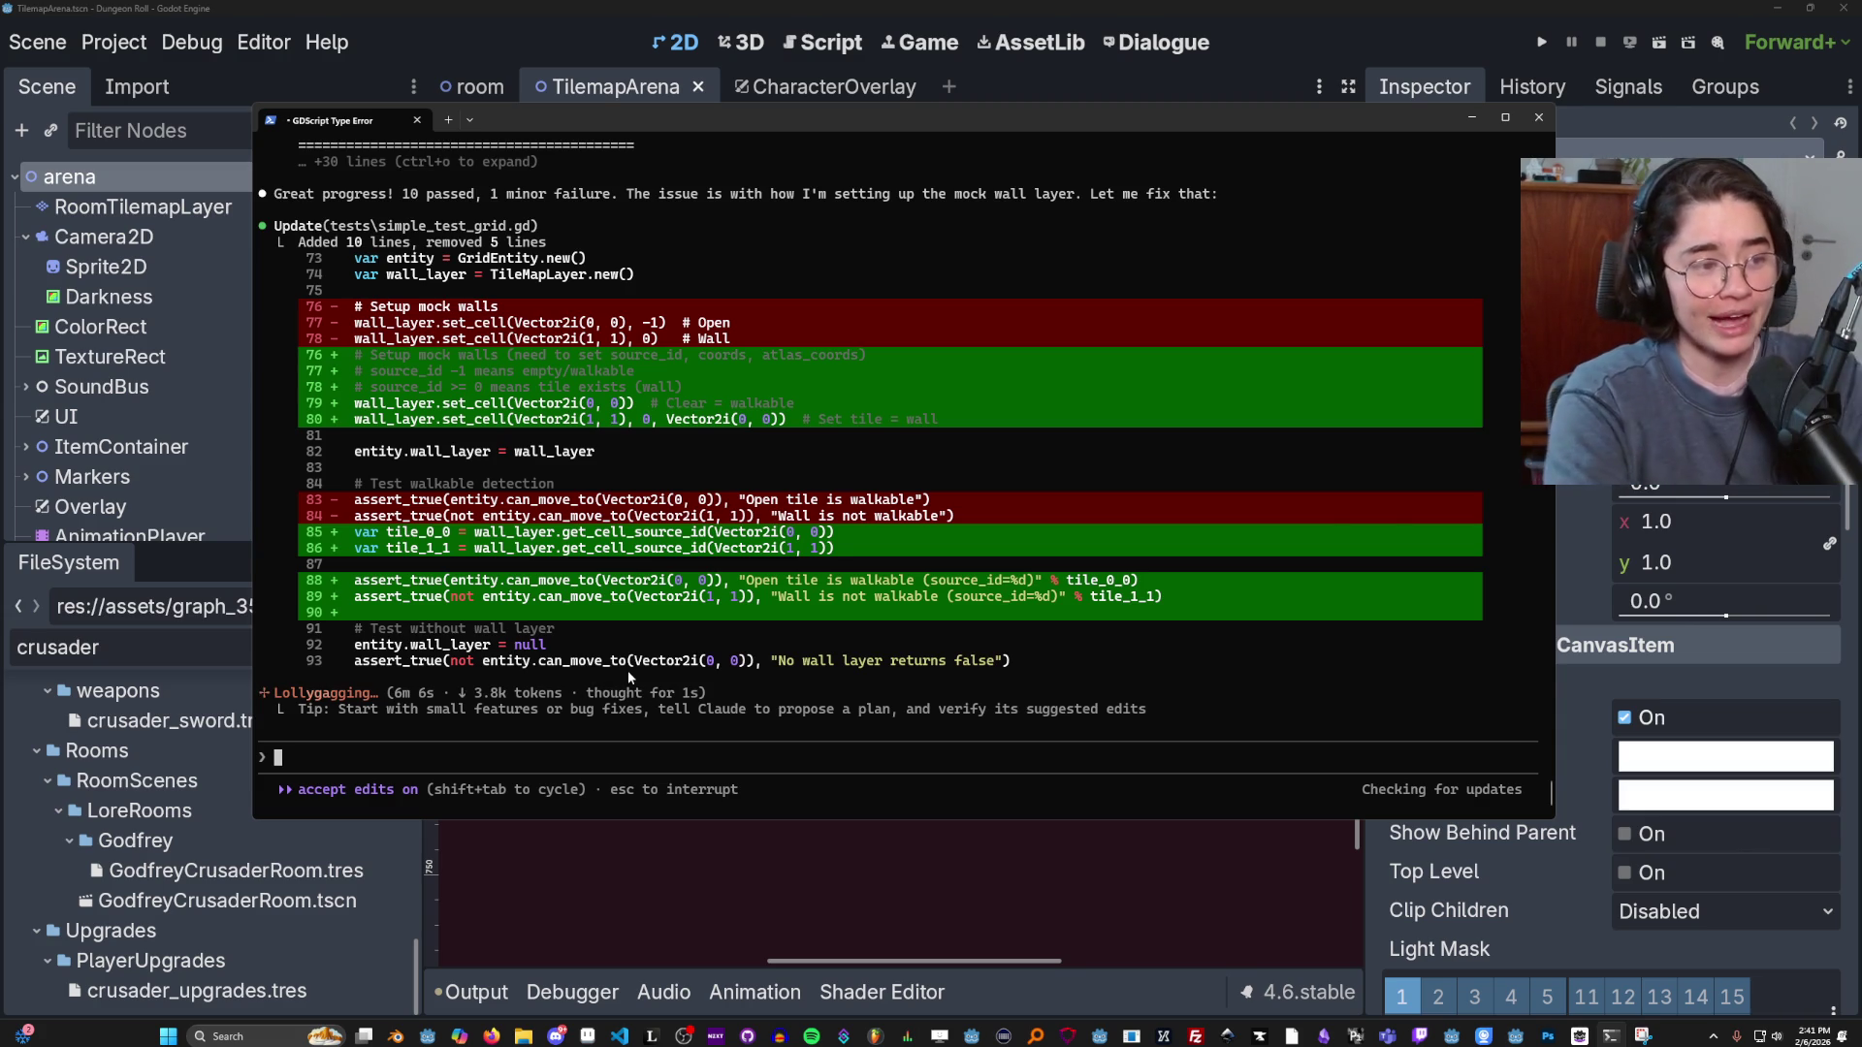
pyautogui.hotkey('alt', 'Tab')
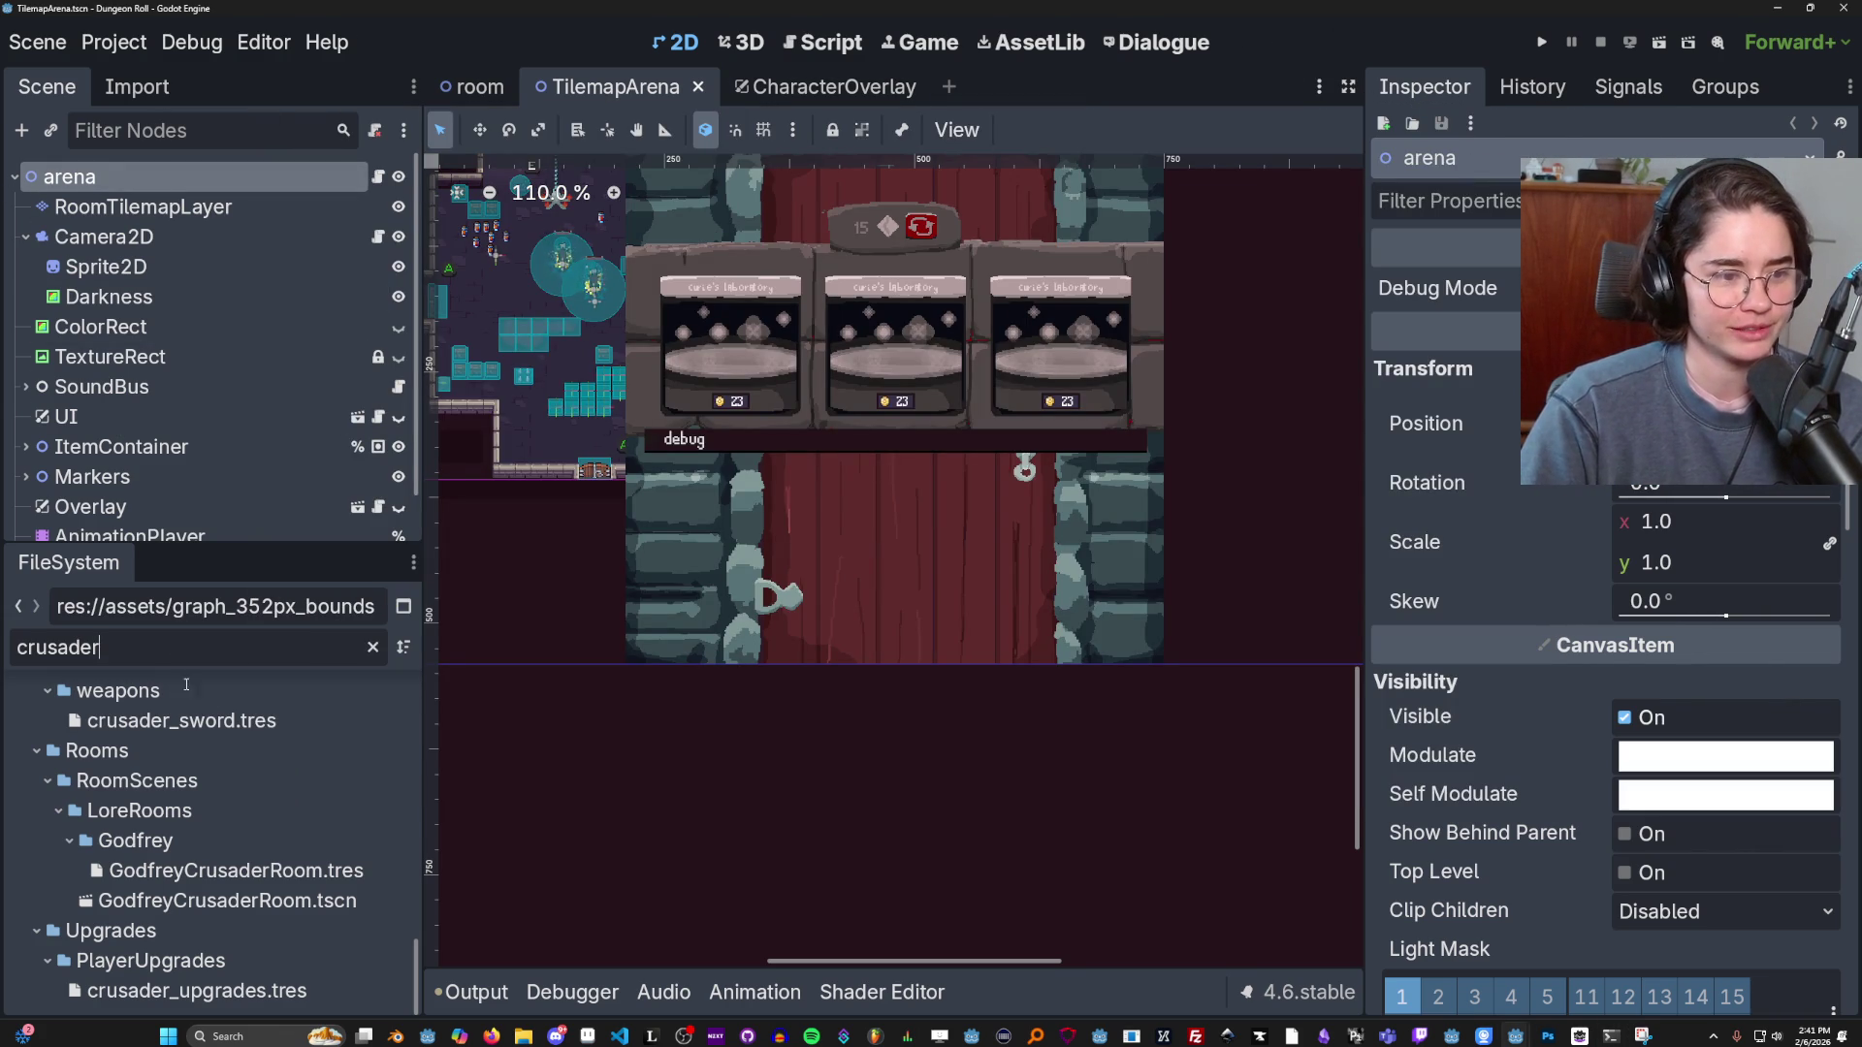
# Open crusader.tscn and enlarge the scene tree to show all its nodes.
pyautogui.scroll(15, 230, 920)
pyautogui.rightClick(218, 945)
pyautogui.click(164, 911)
pyautogui.scroll(-5, 169, 906)
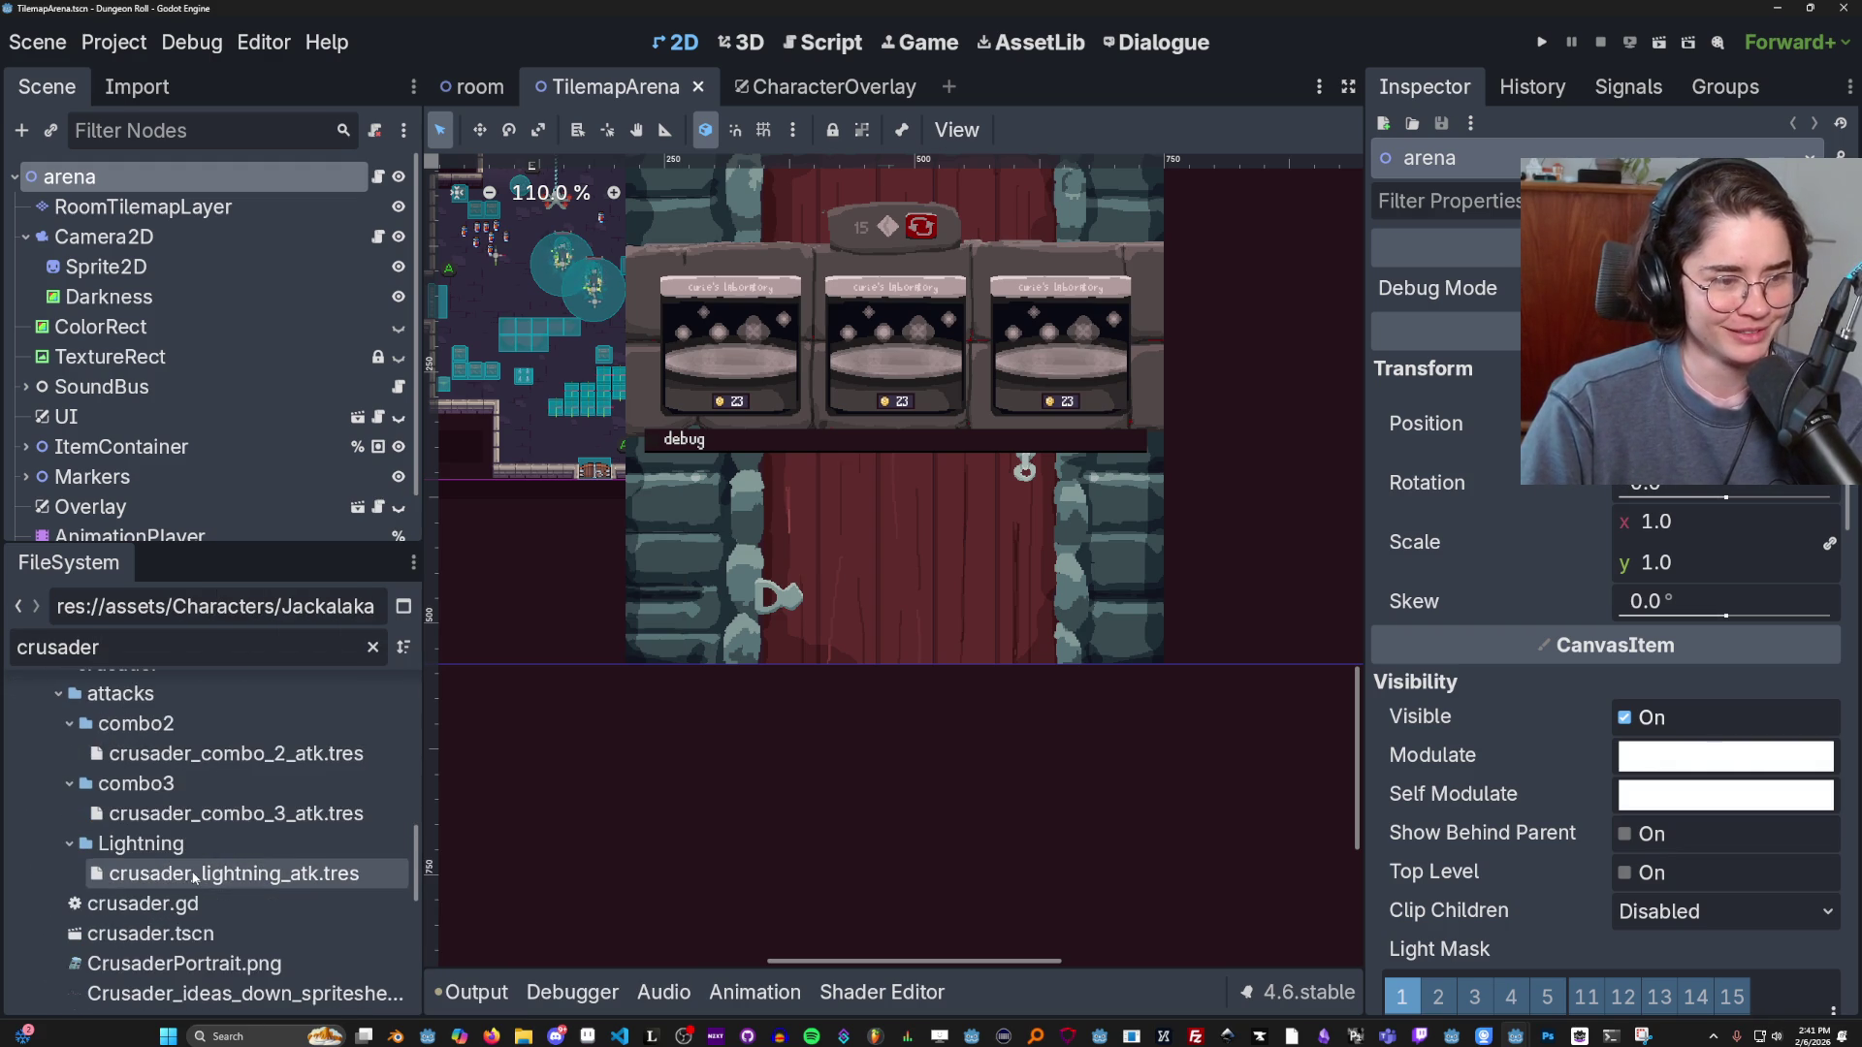
pyautogui.doubleClick(151, 769)
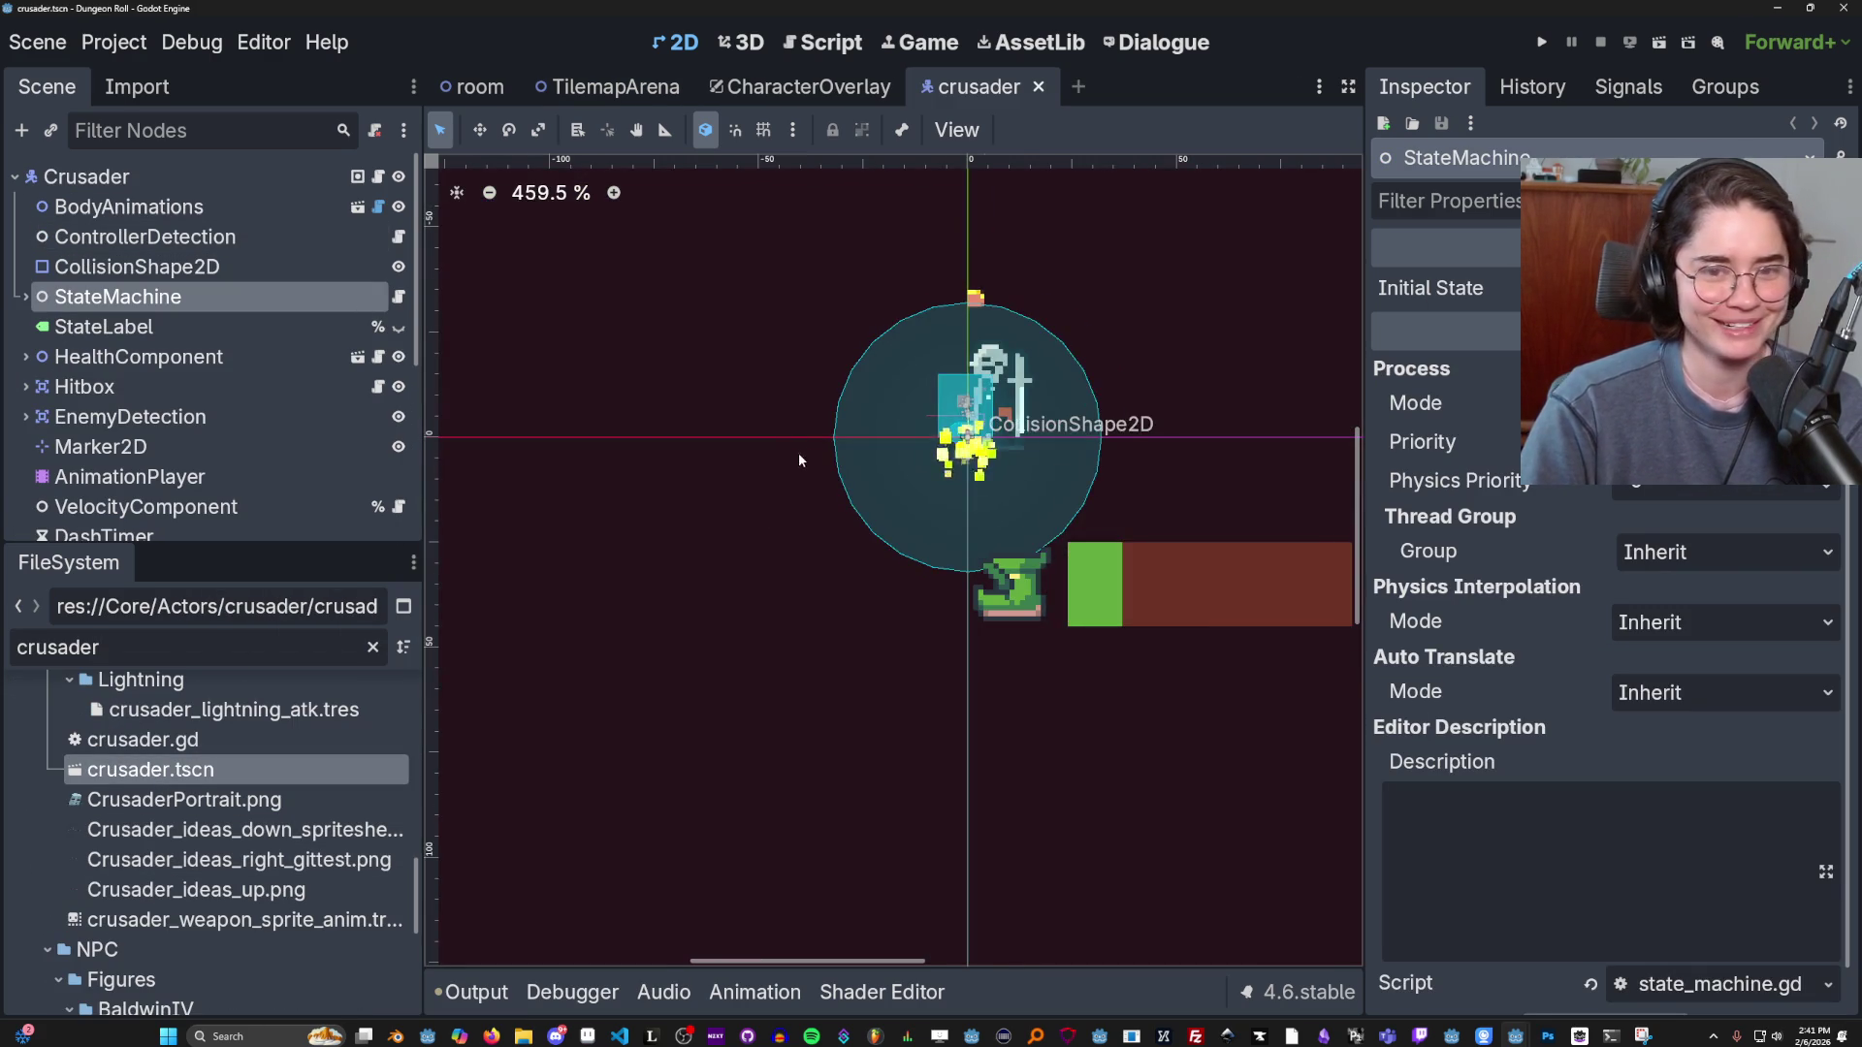
pyautogui.scroll(5, 864, 490)
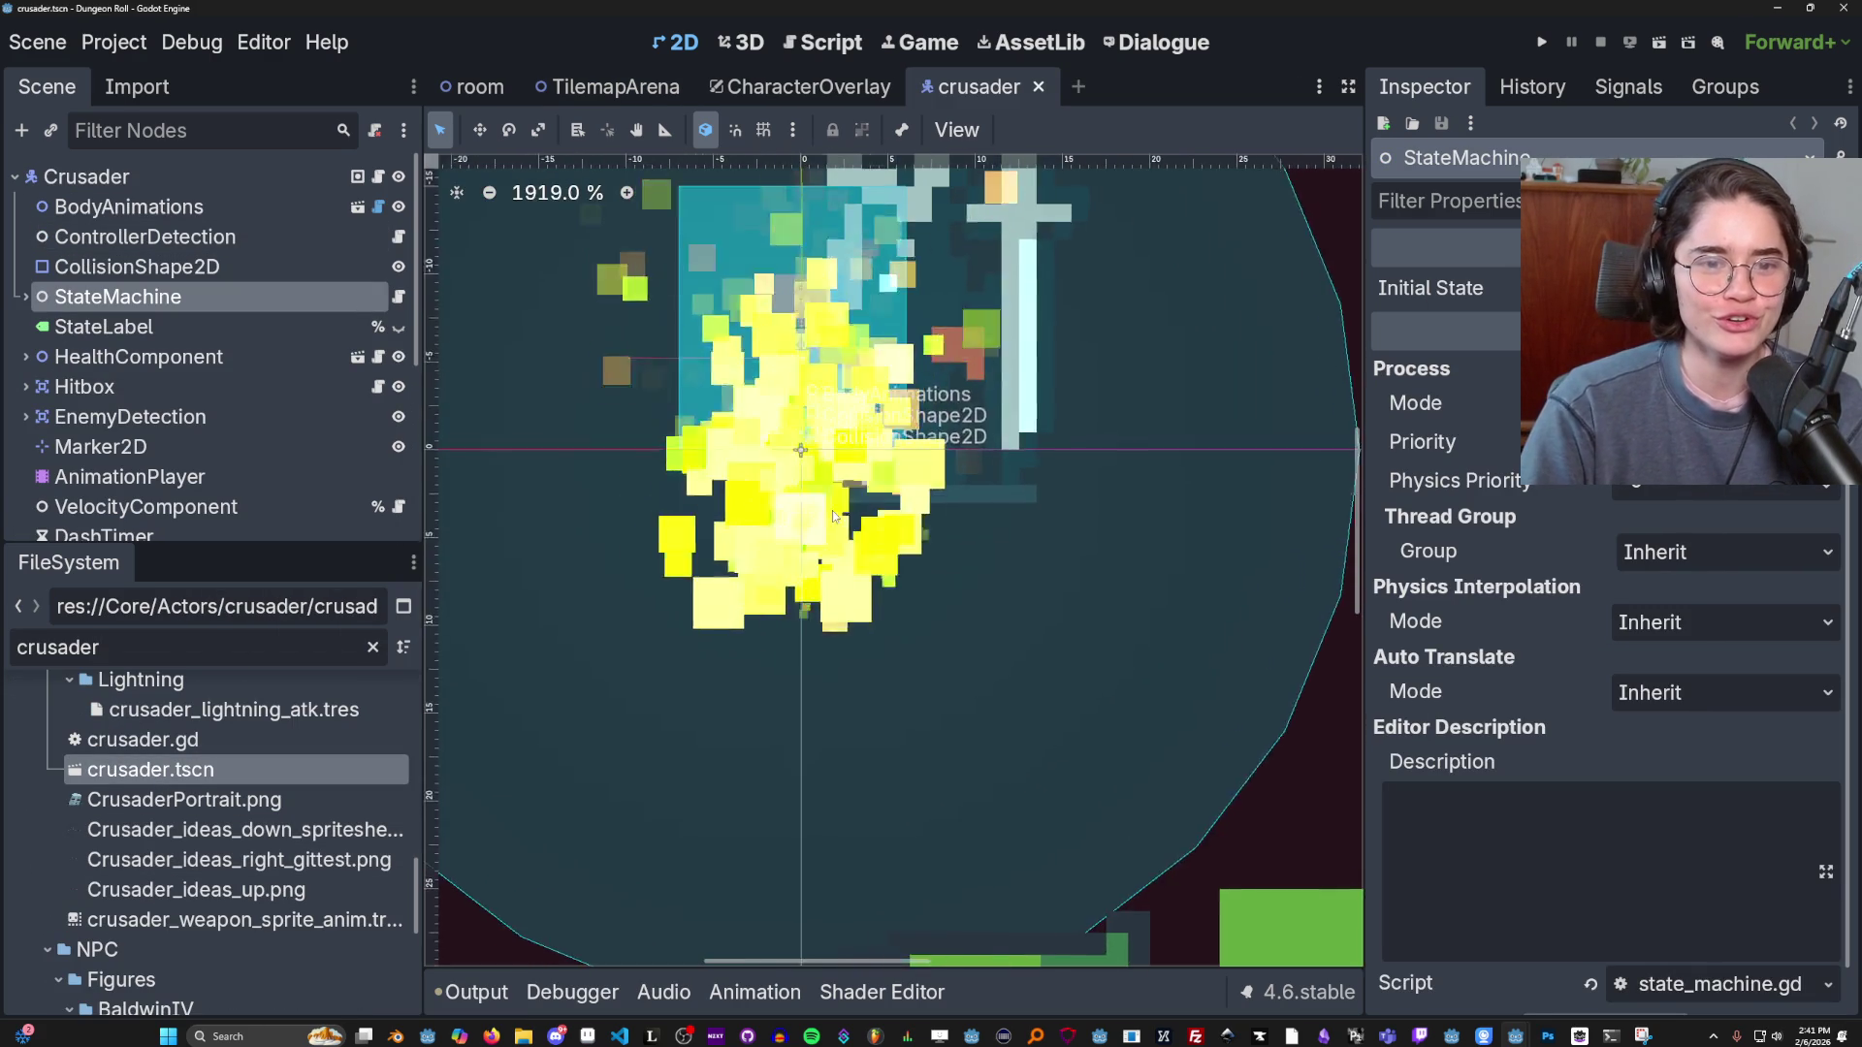
pyautogui.scroll(-2, 1018, 572)
pyautogui.scroll(-1, 132, 523)
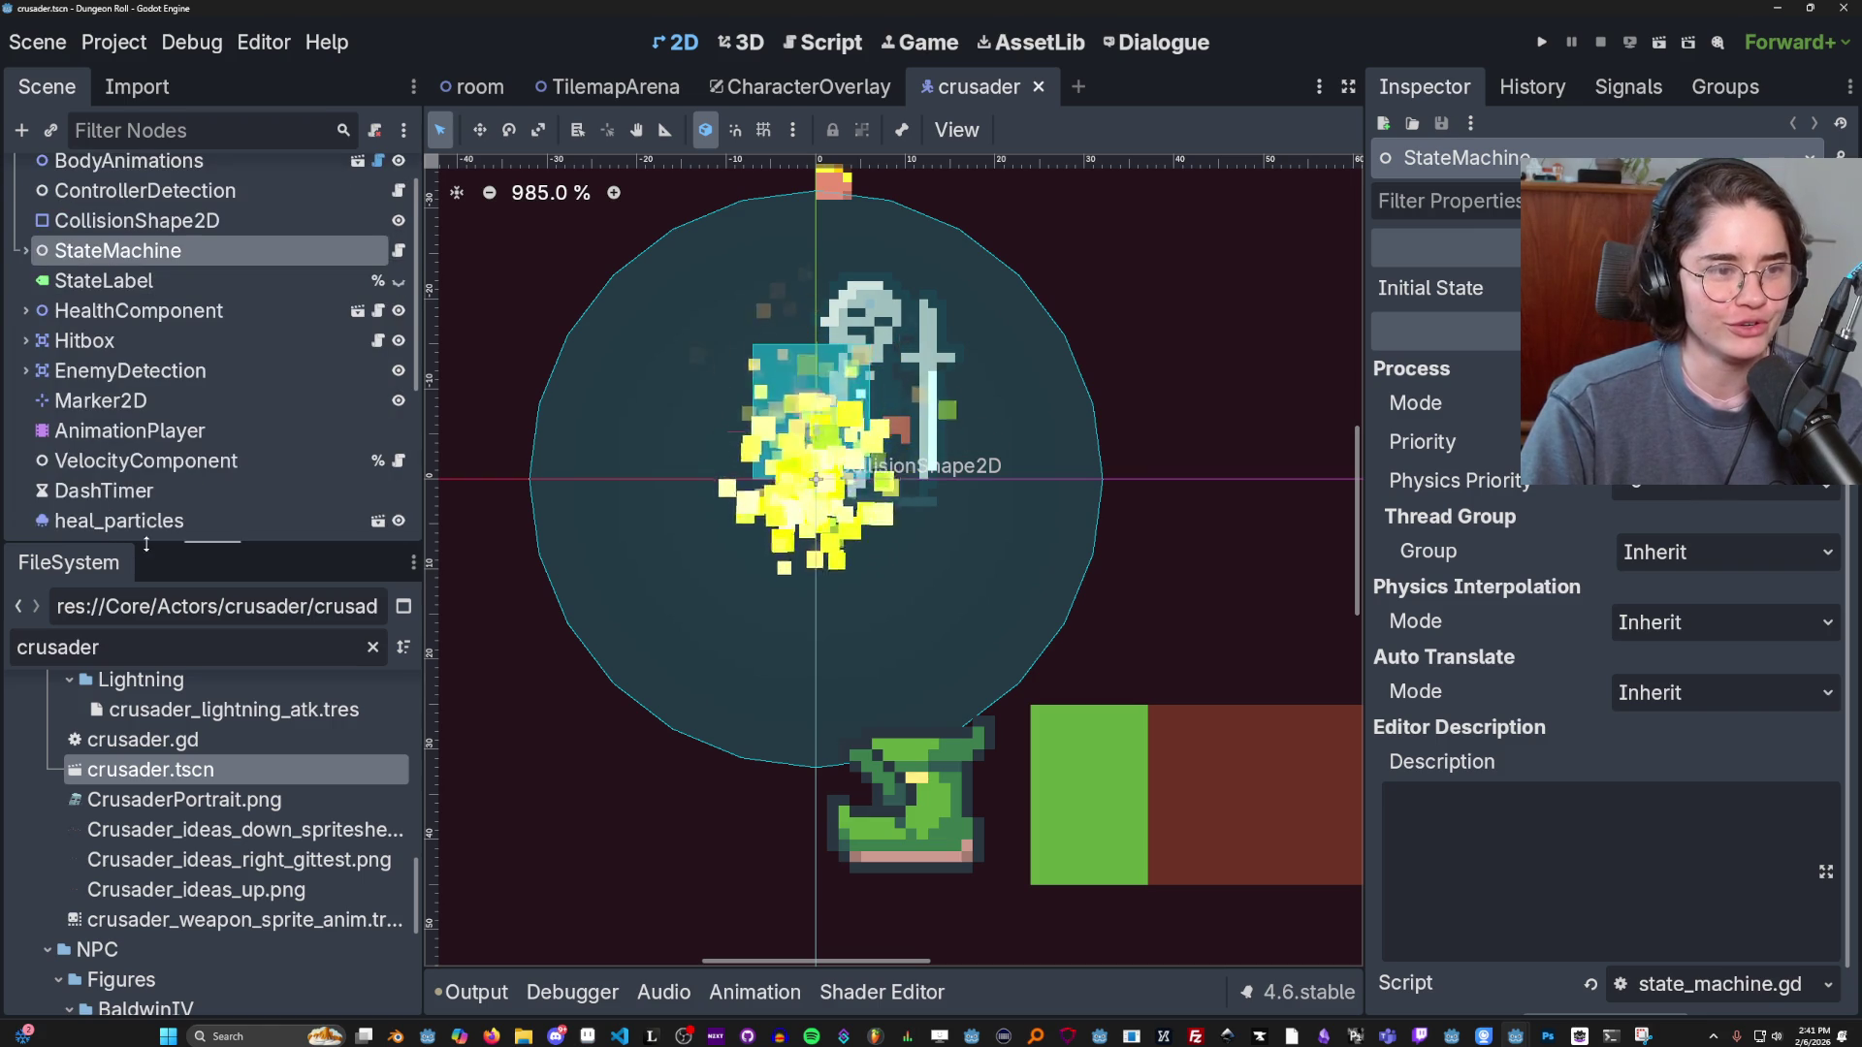
pyautogui.moveTo(133, 562); pyautogui.dragTo(133, 878)
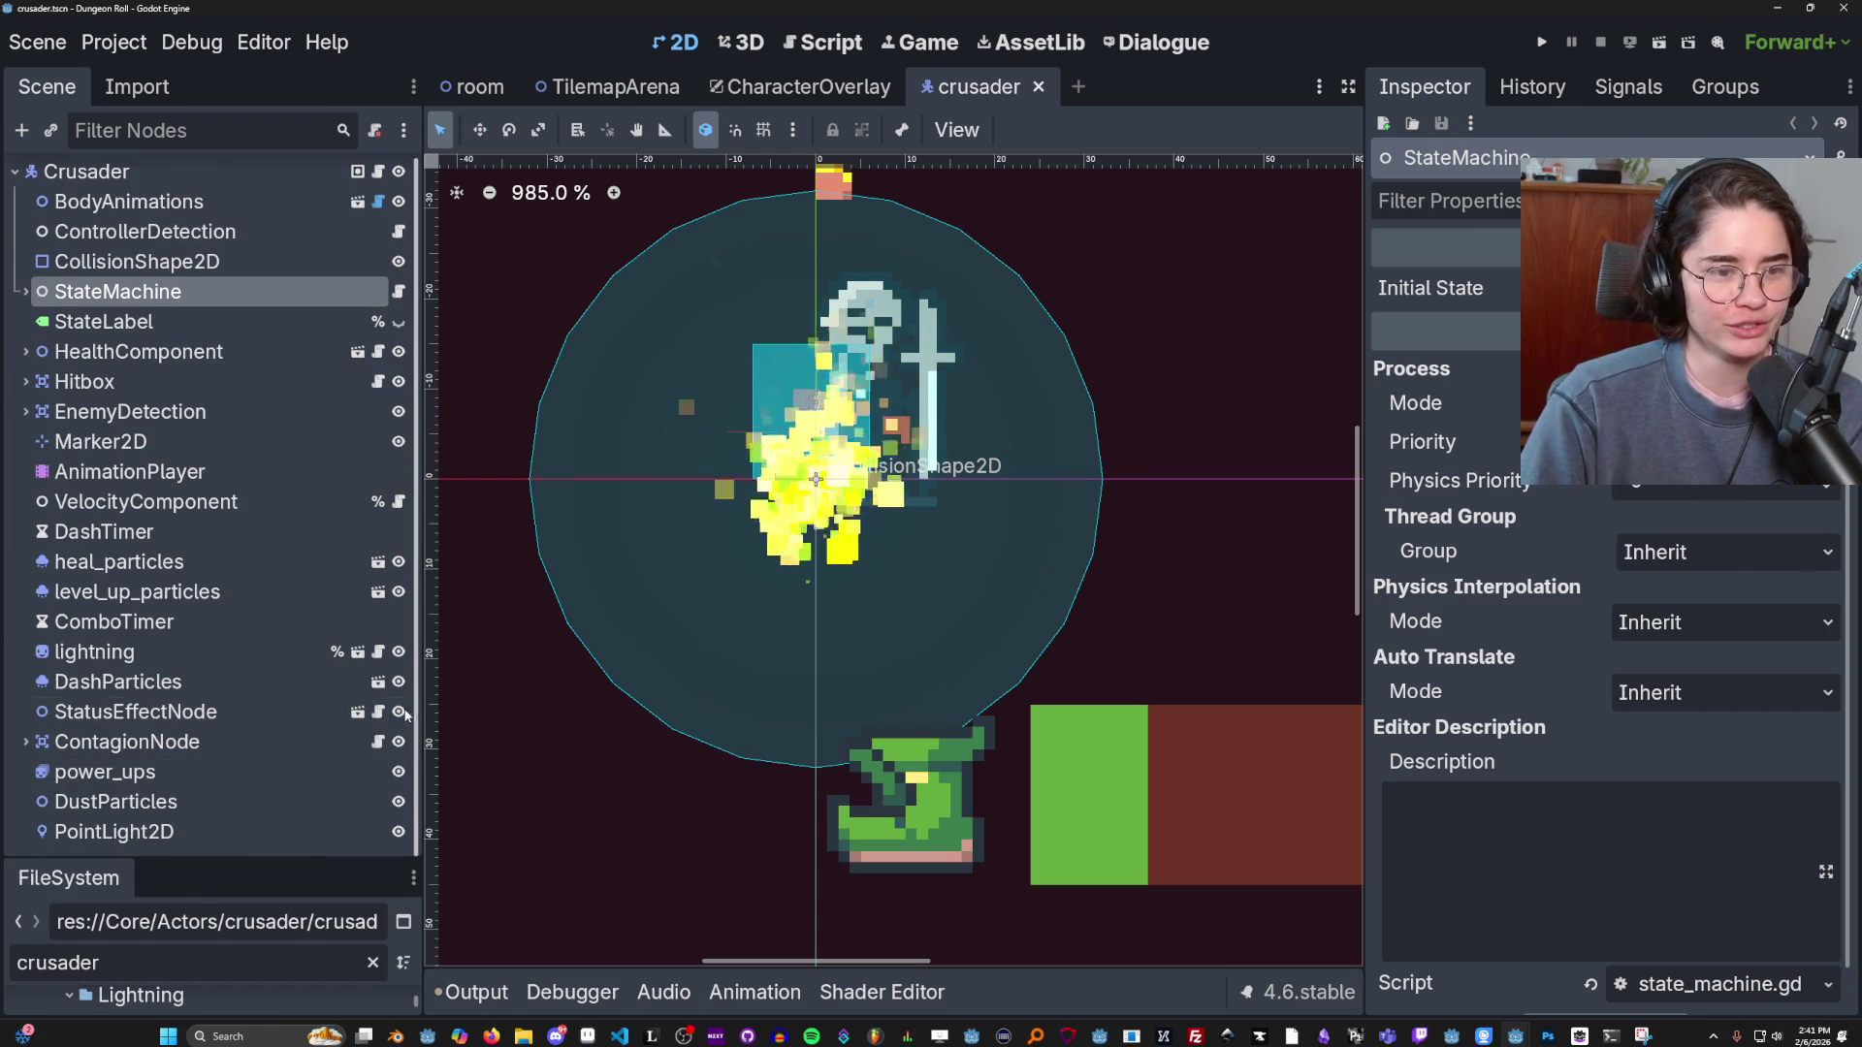
# In the StatusEffectNode scene, toggle RadiationParticles' Emitting, save, and open its script.
pyautogui.click(360, 713)
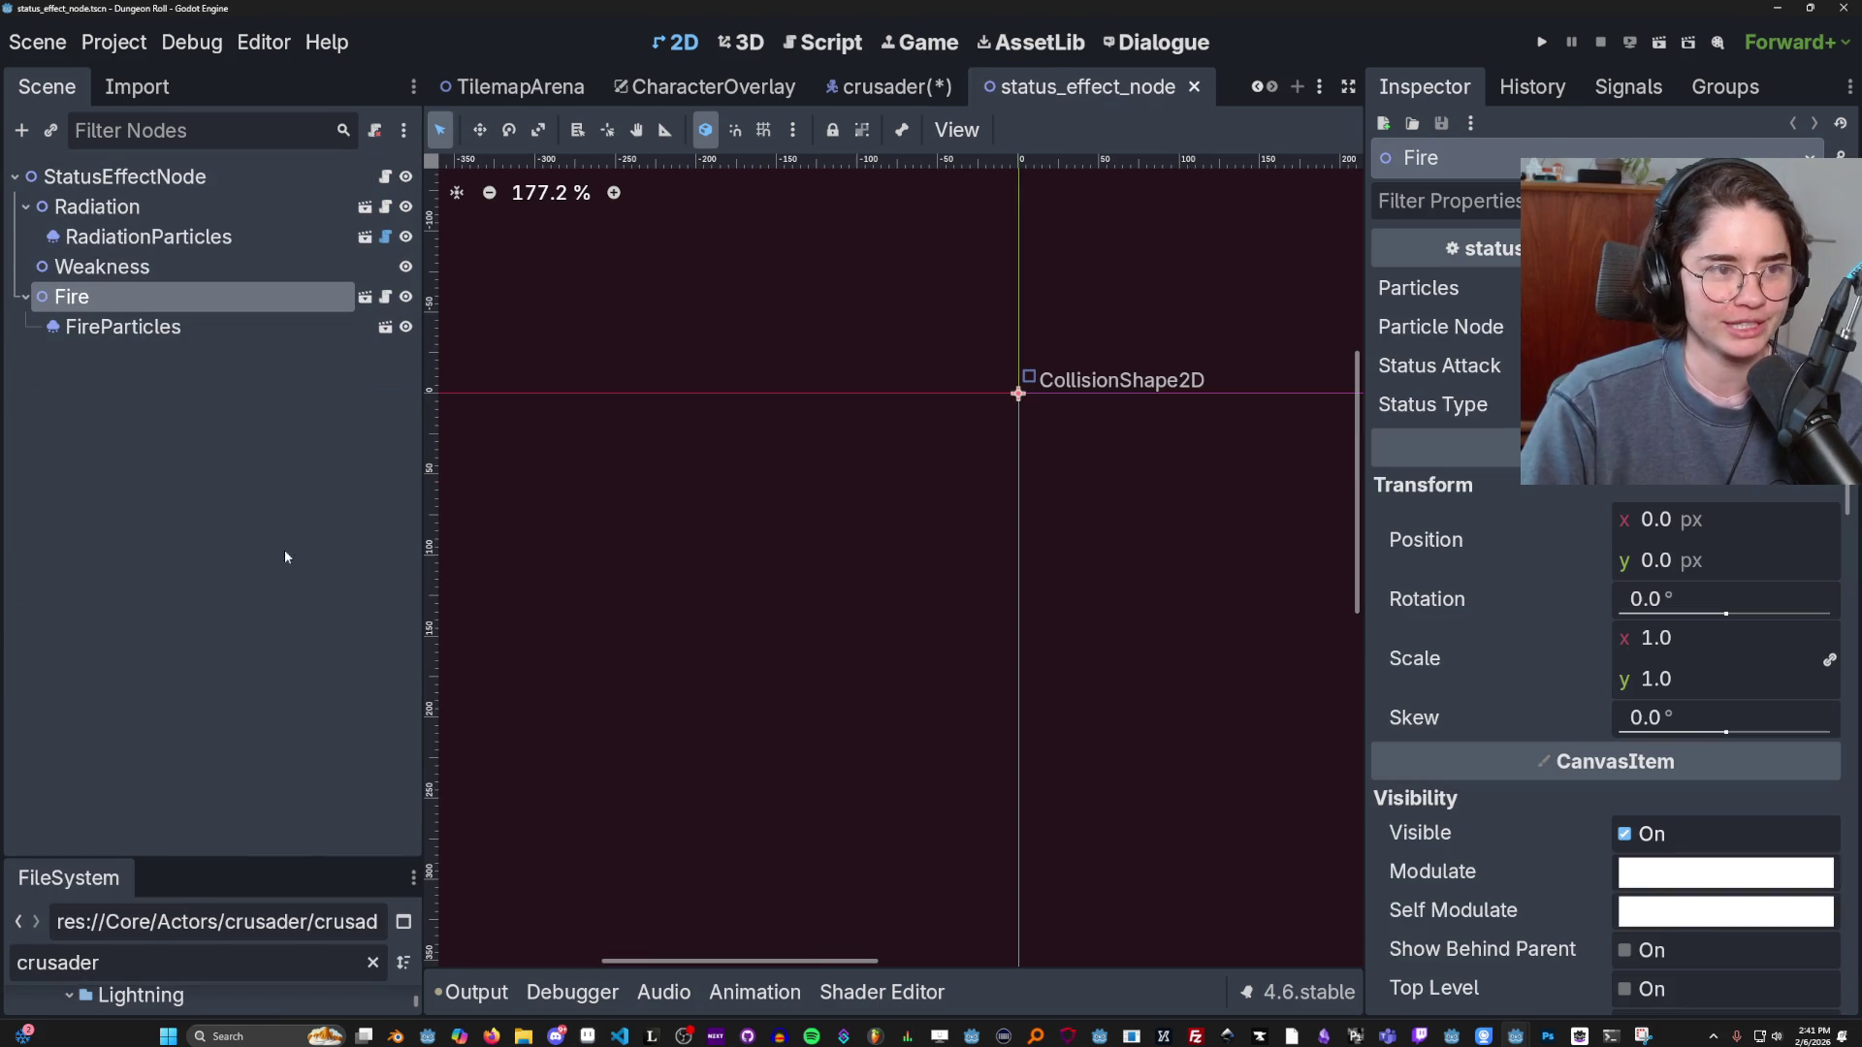
pyautogui.click(146, 237)
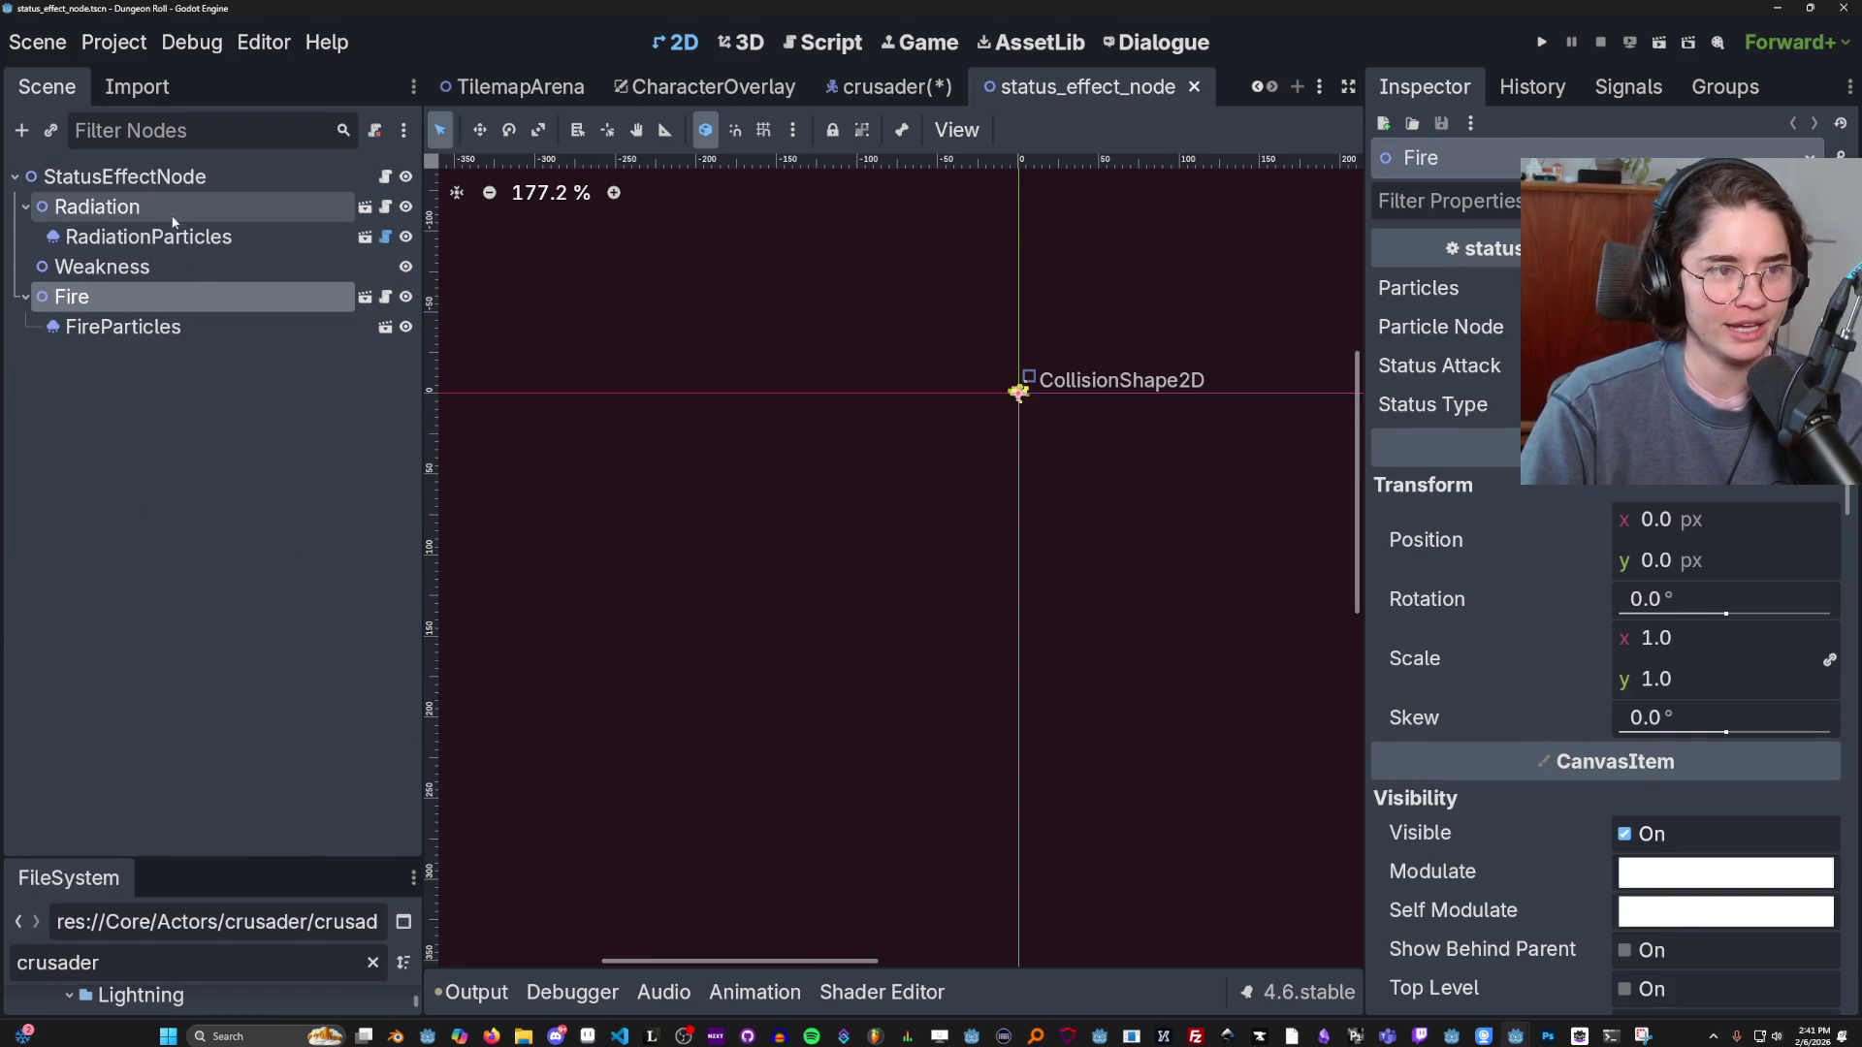
pyautogui.scroll(3, 1027, 386)
pyautogui.scroll(3, 987, 419)
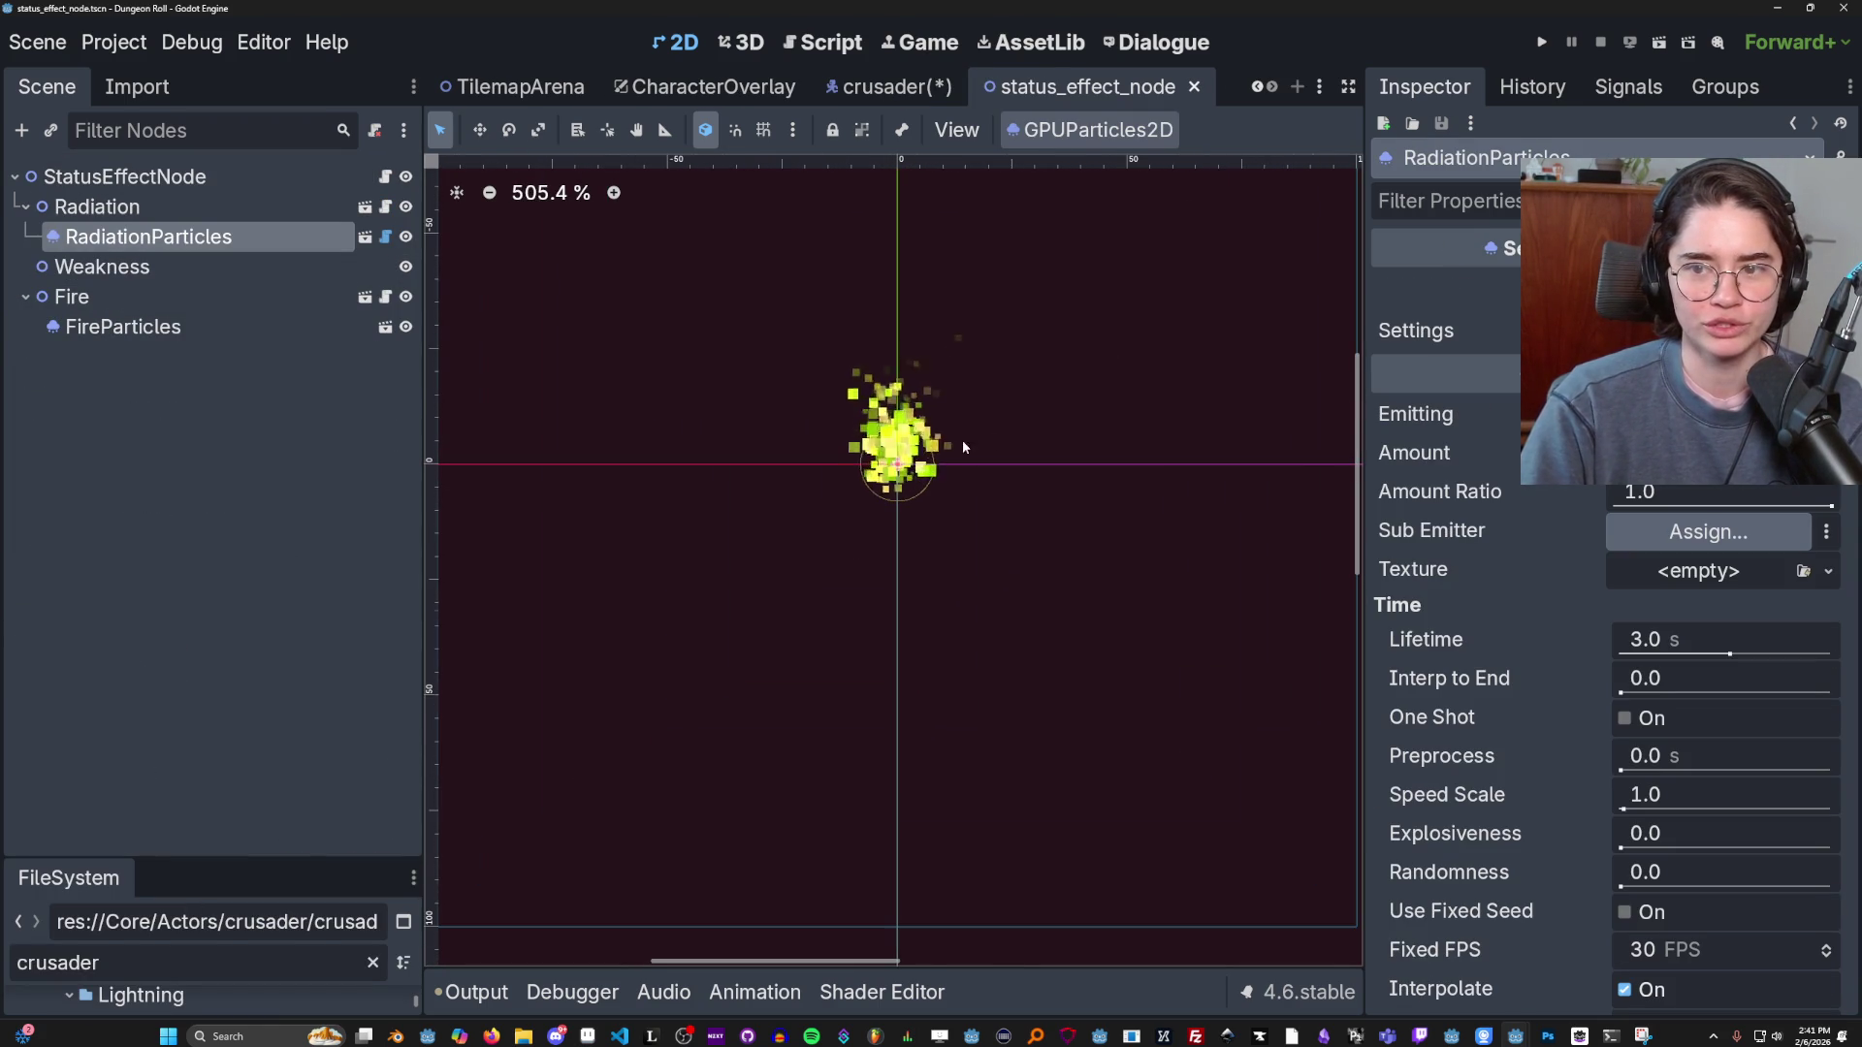
pyautogui.click(1624, 414)
pyautogui.scroll(2, 972, 409)
pyautogui.hotkey('ctrl', 's')
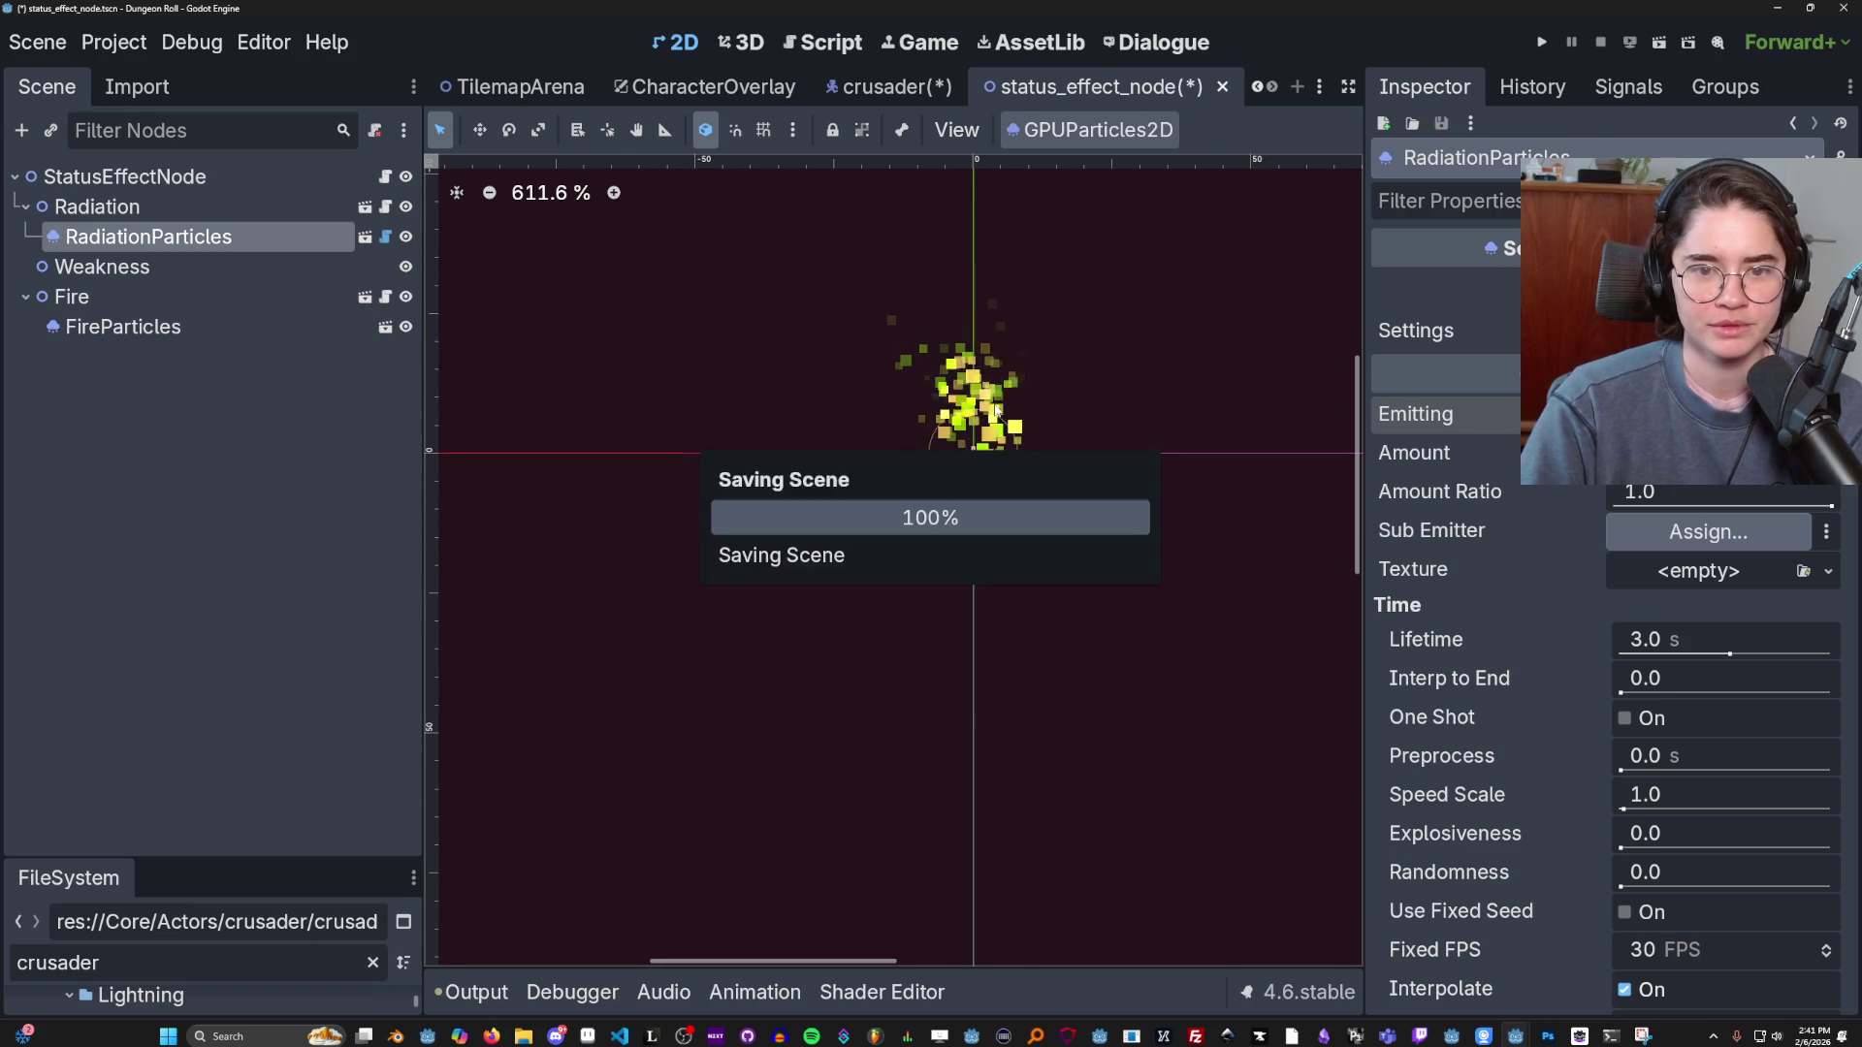
pyautogui.click(386, 236)
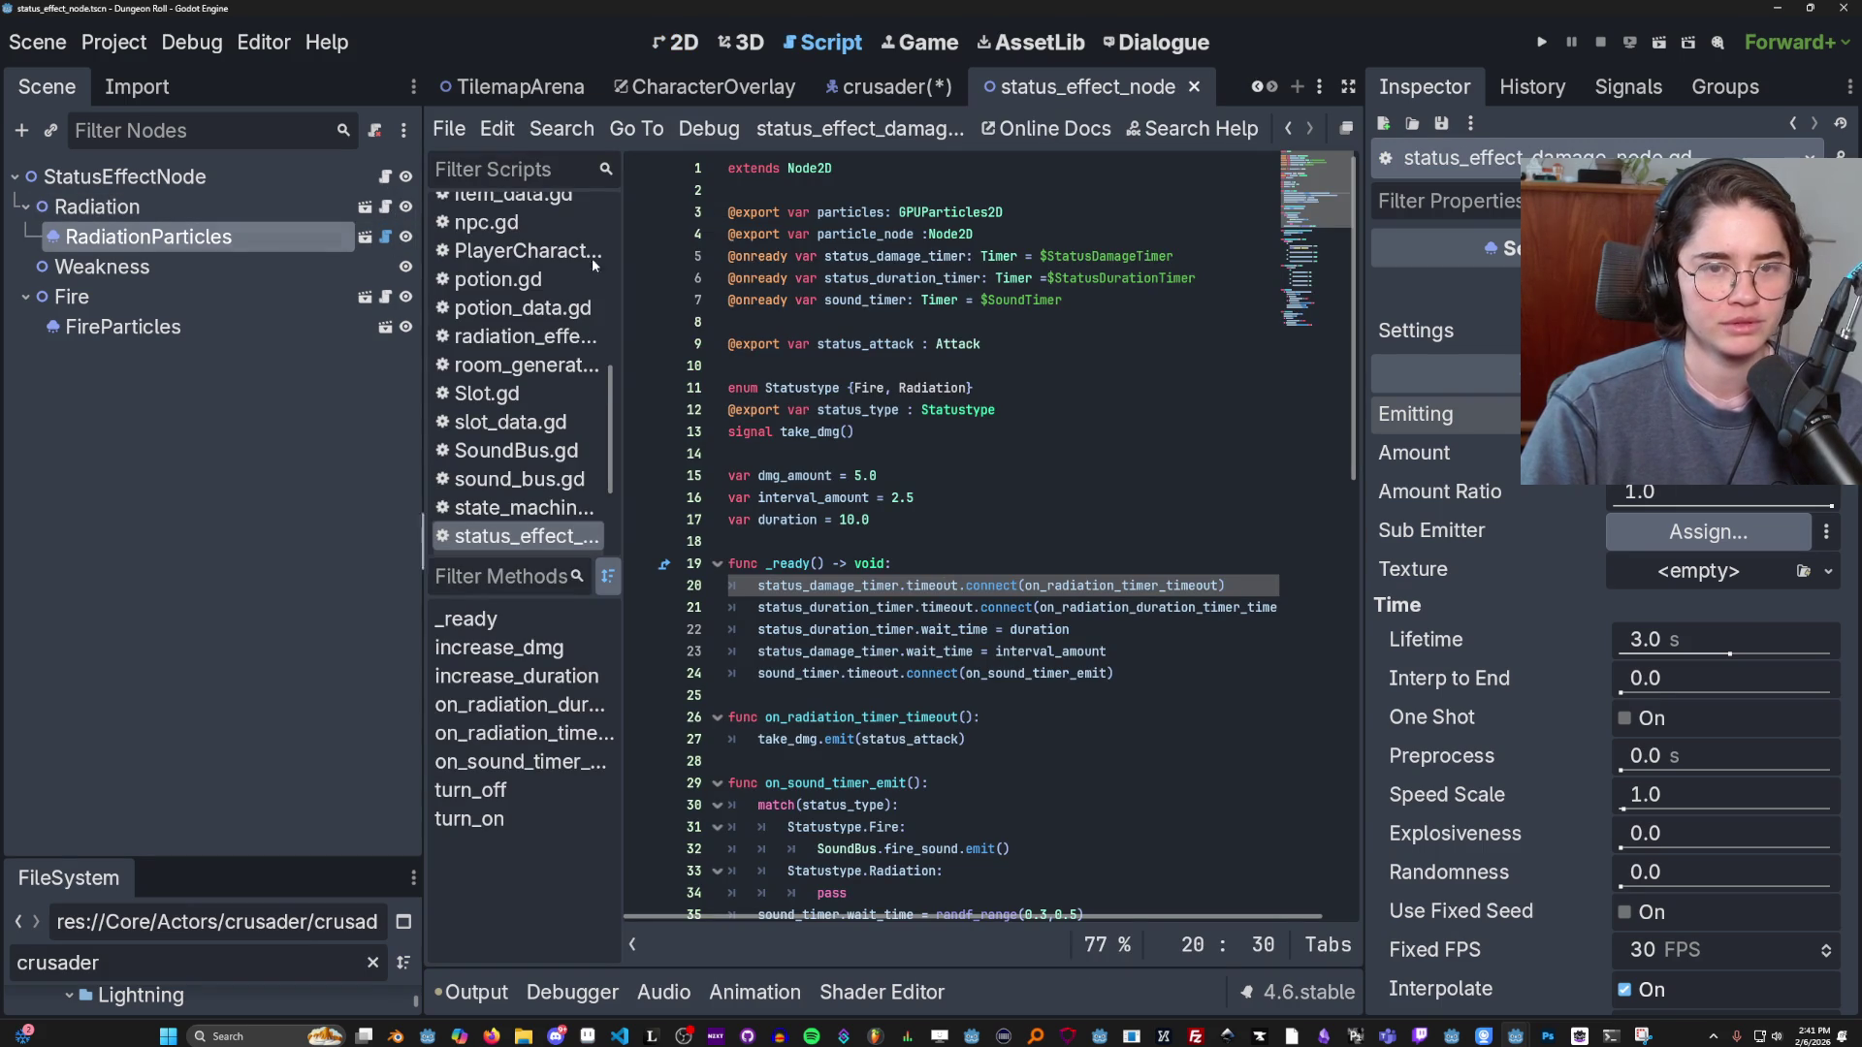
# Start a debug run of Dungeon Roll, pick the Crusader, and maximize the game window.
pyautogui.click(1543, 43)
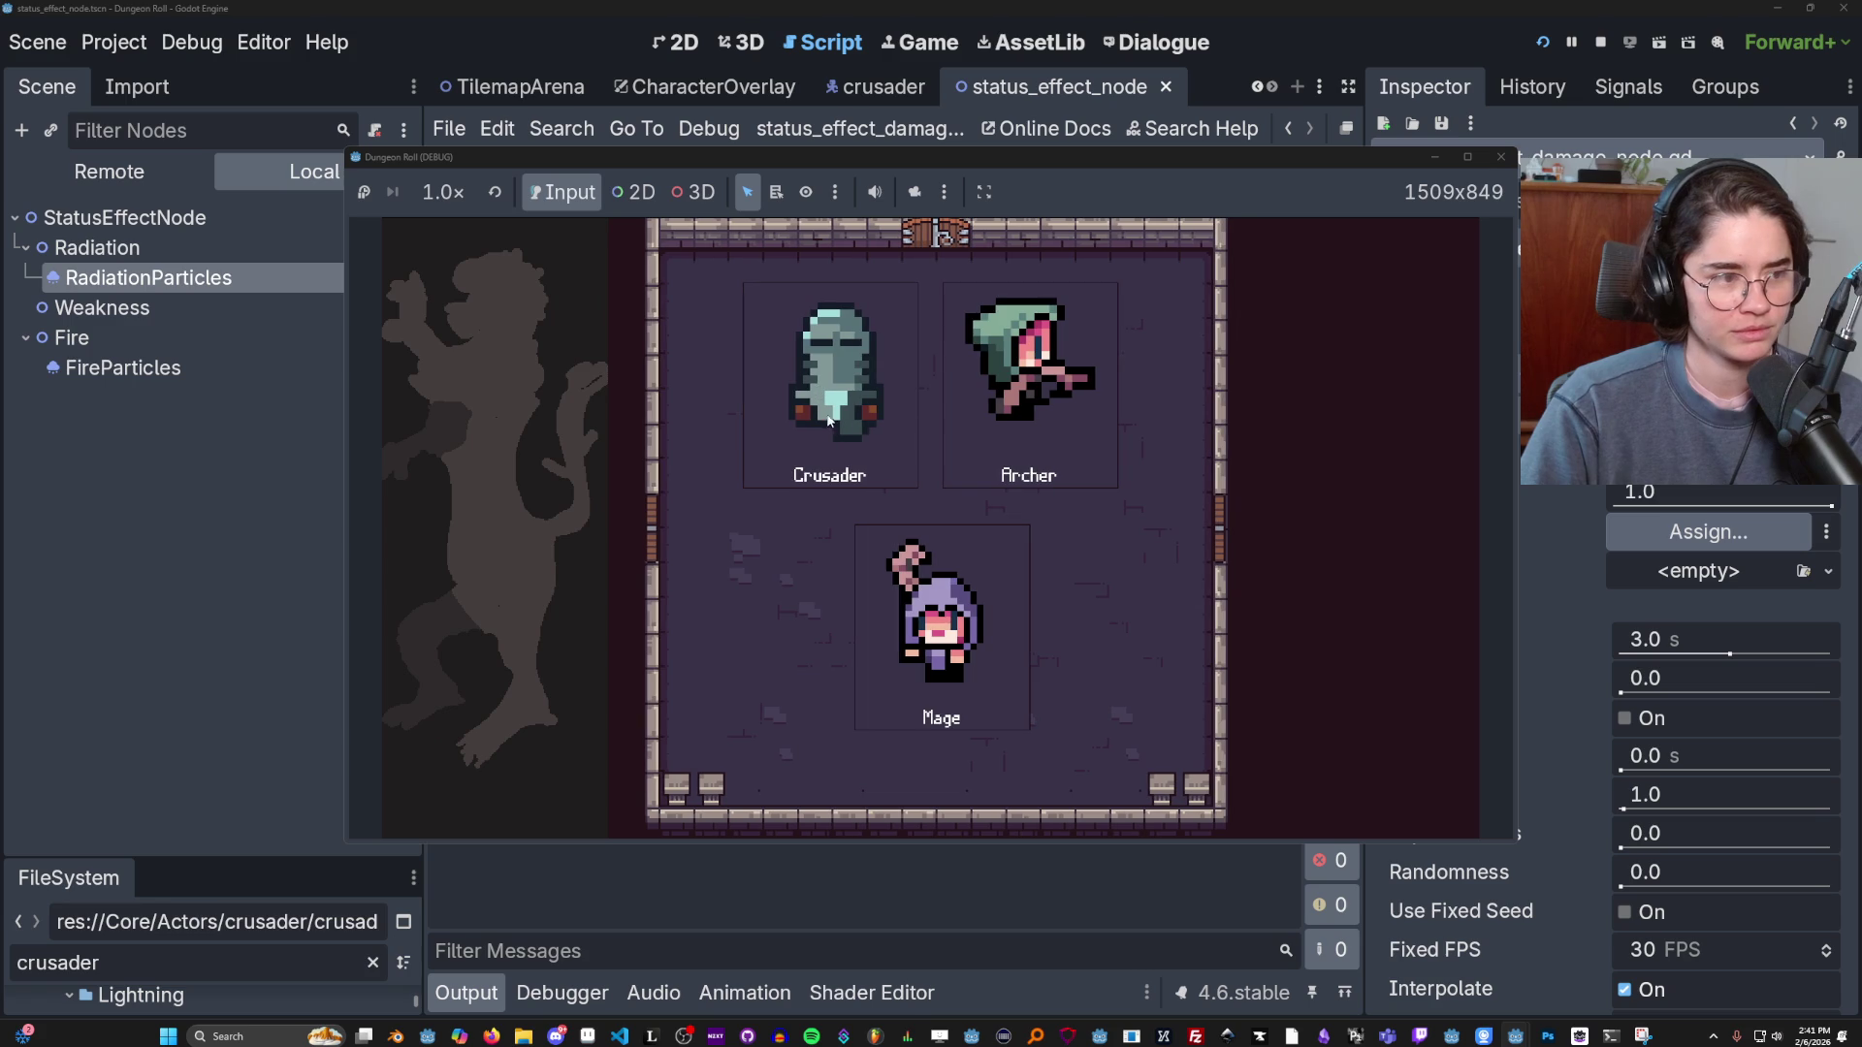
pyautogui.click(820, 412)
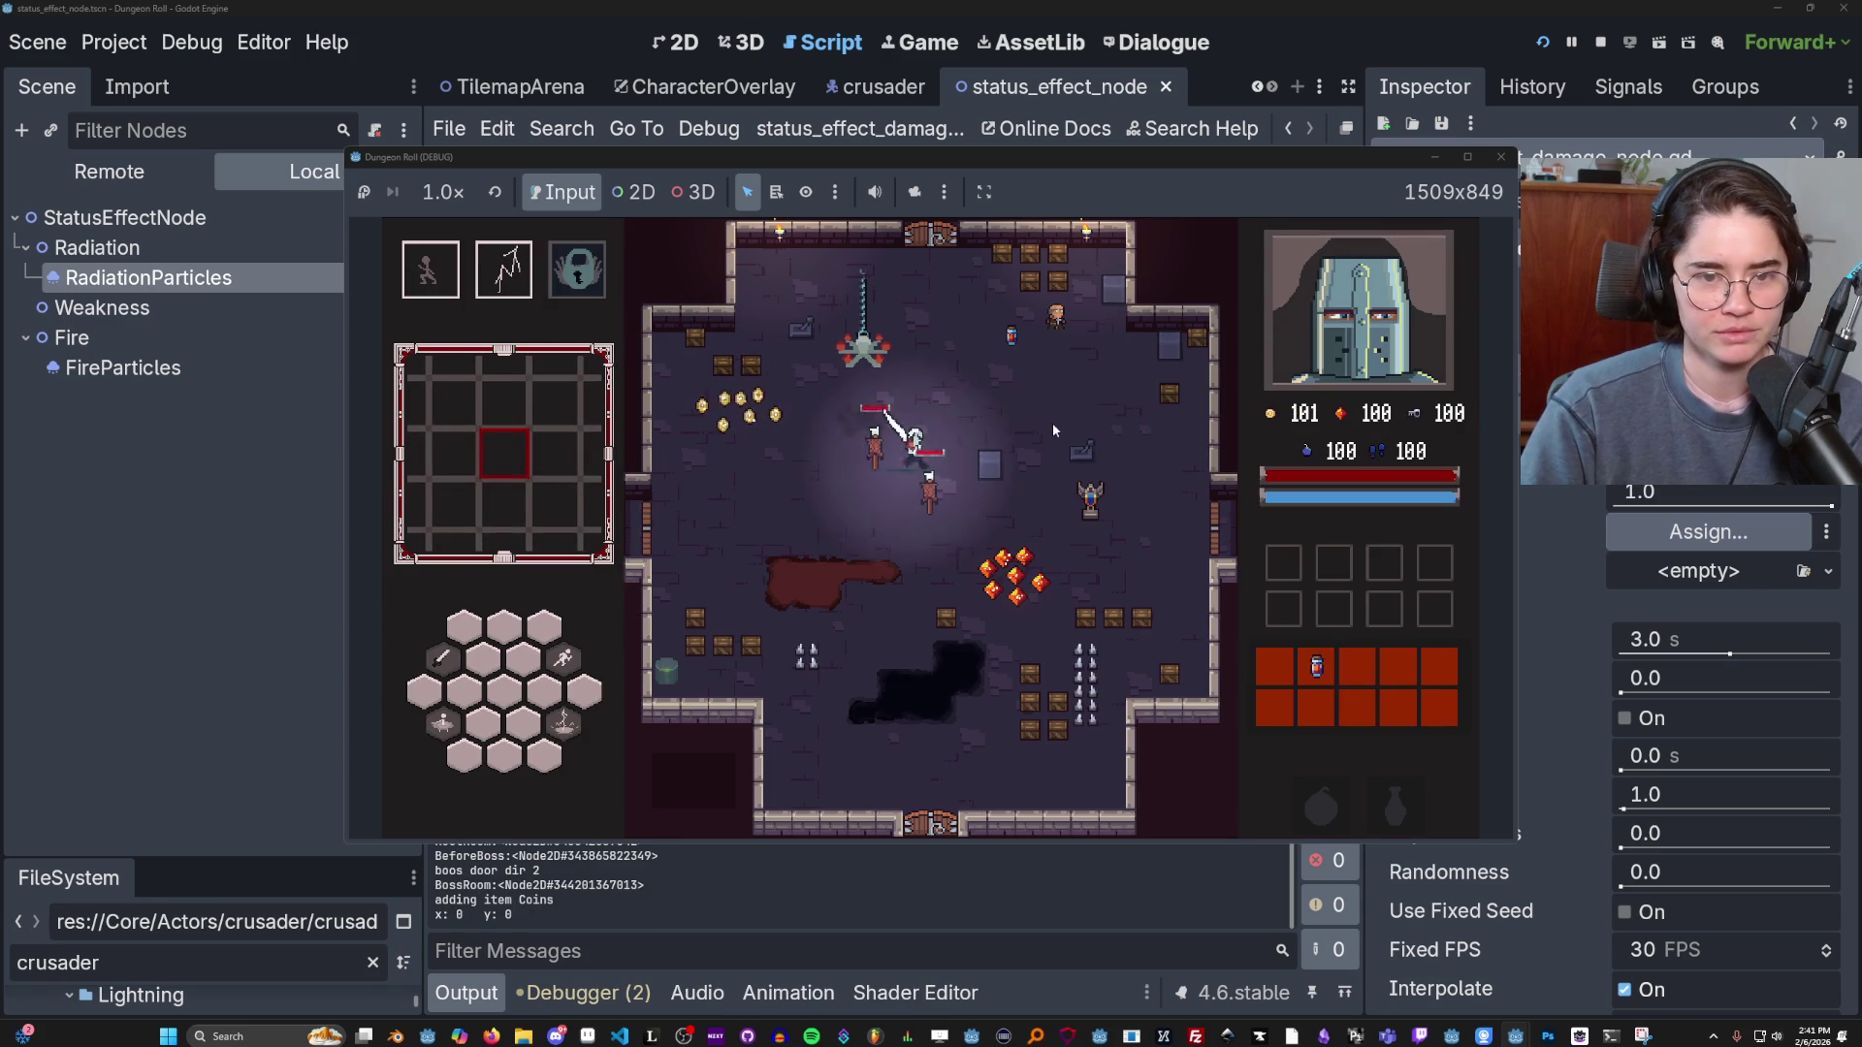
pyautogui.press('super+Up')
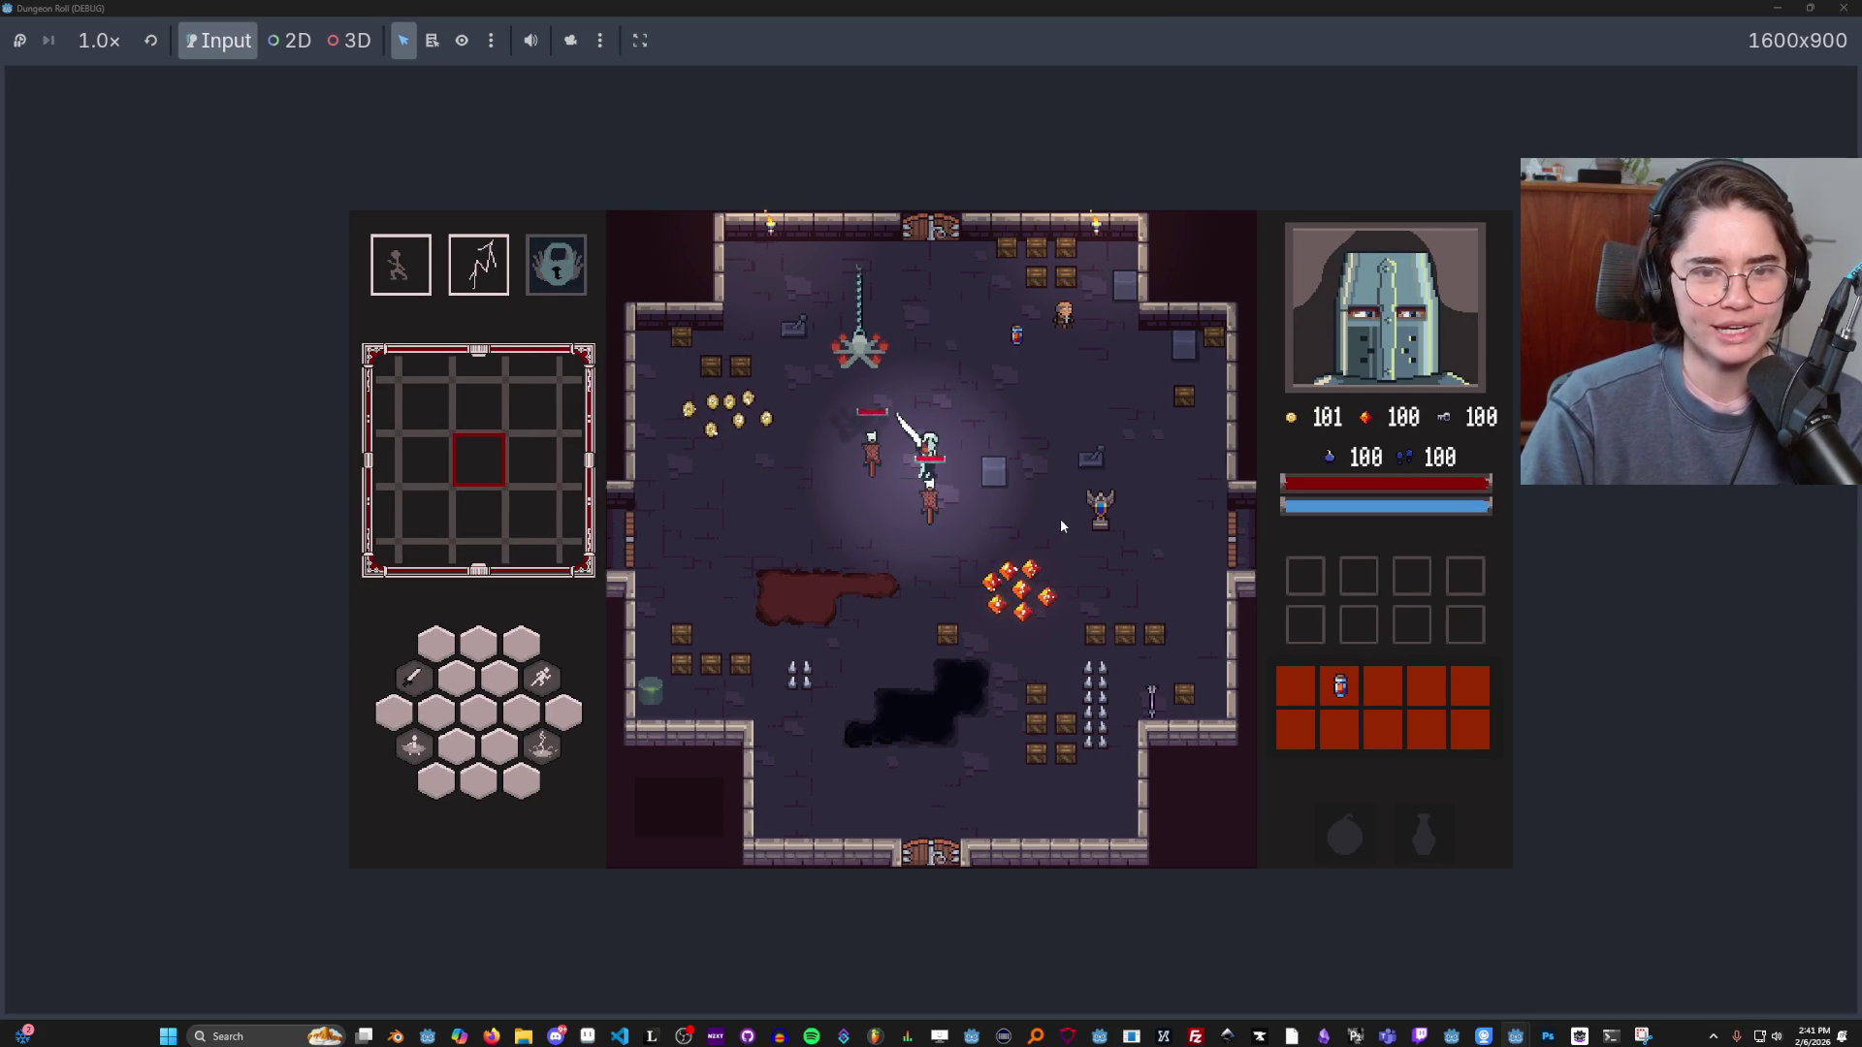
# Walk and dash the Crusader around the starting room toward the NPC.
pyautogui.press('a')
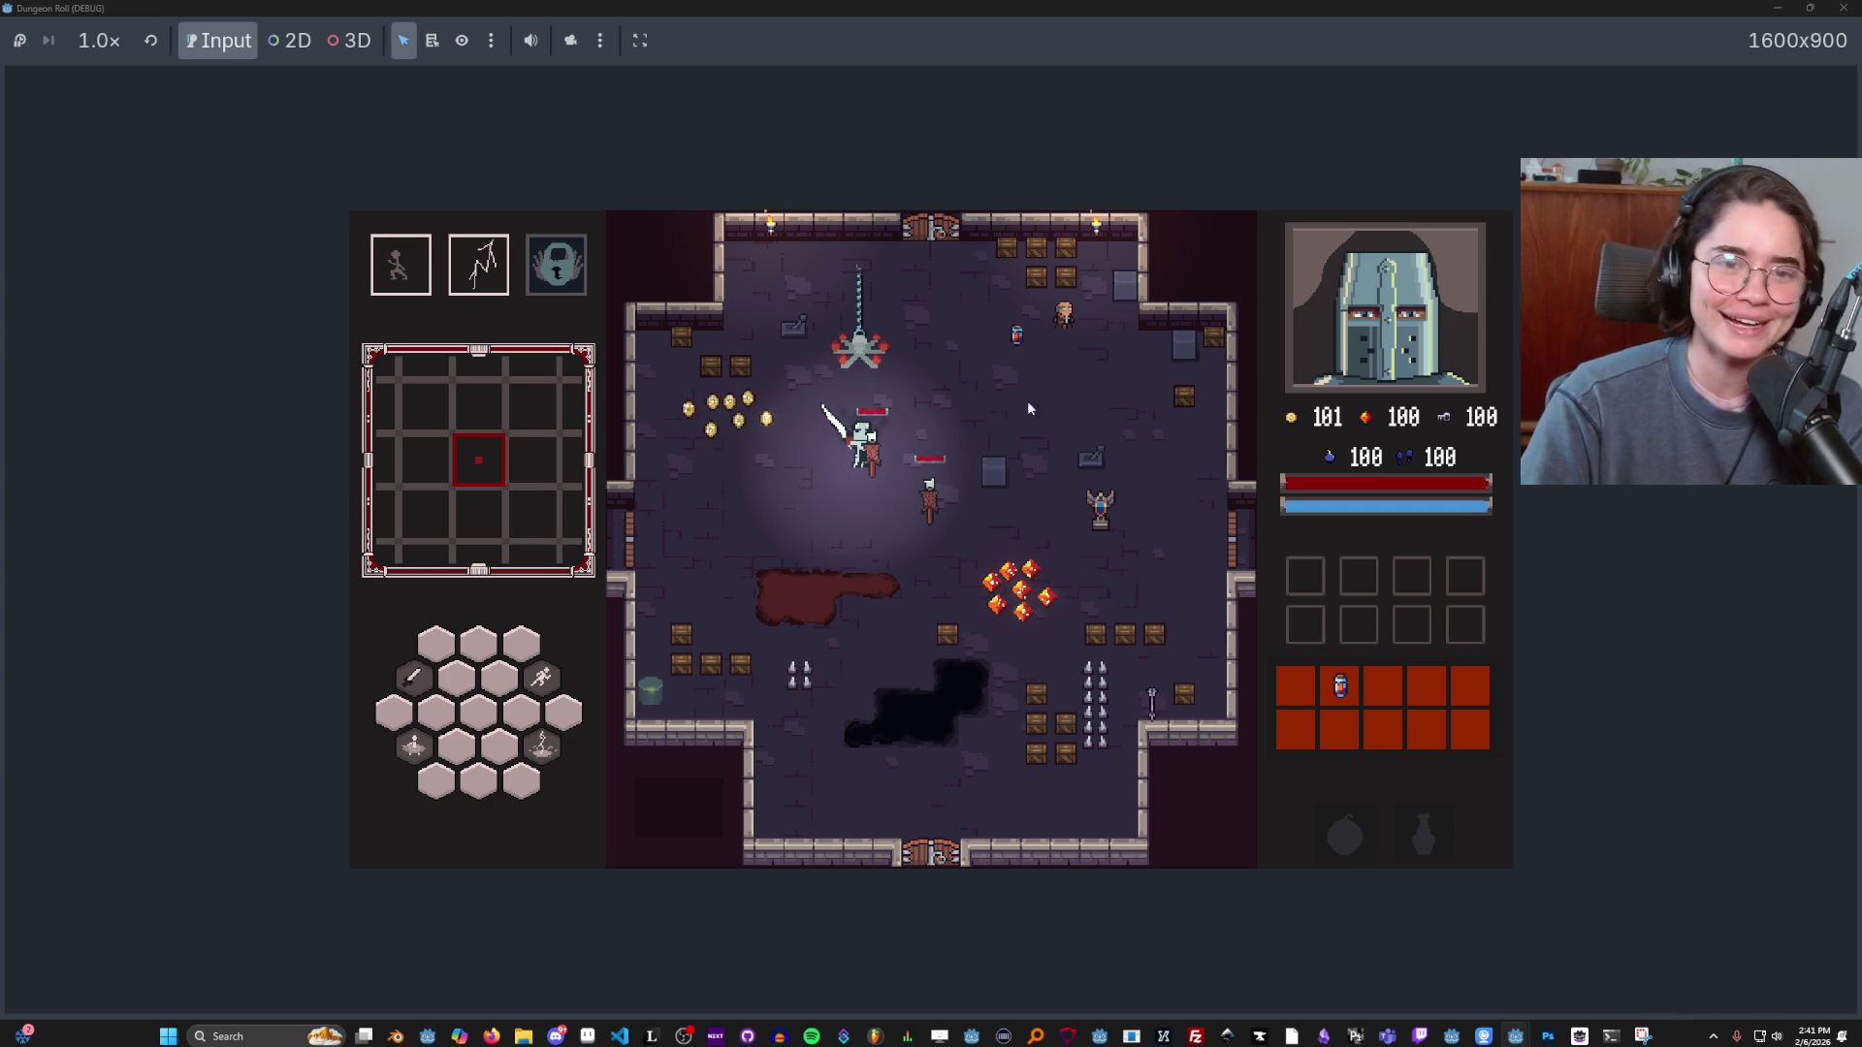
pyautogui.press('w')
pyautogui.press('d')
pyautogui.press('s')
pyautogui.press('d')
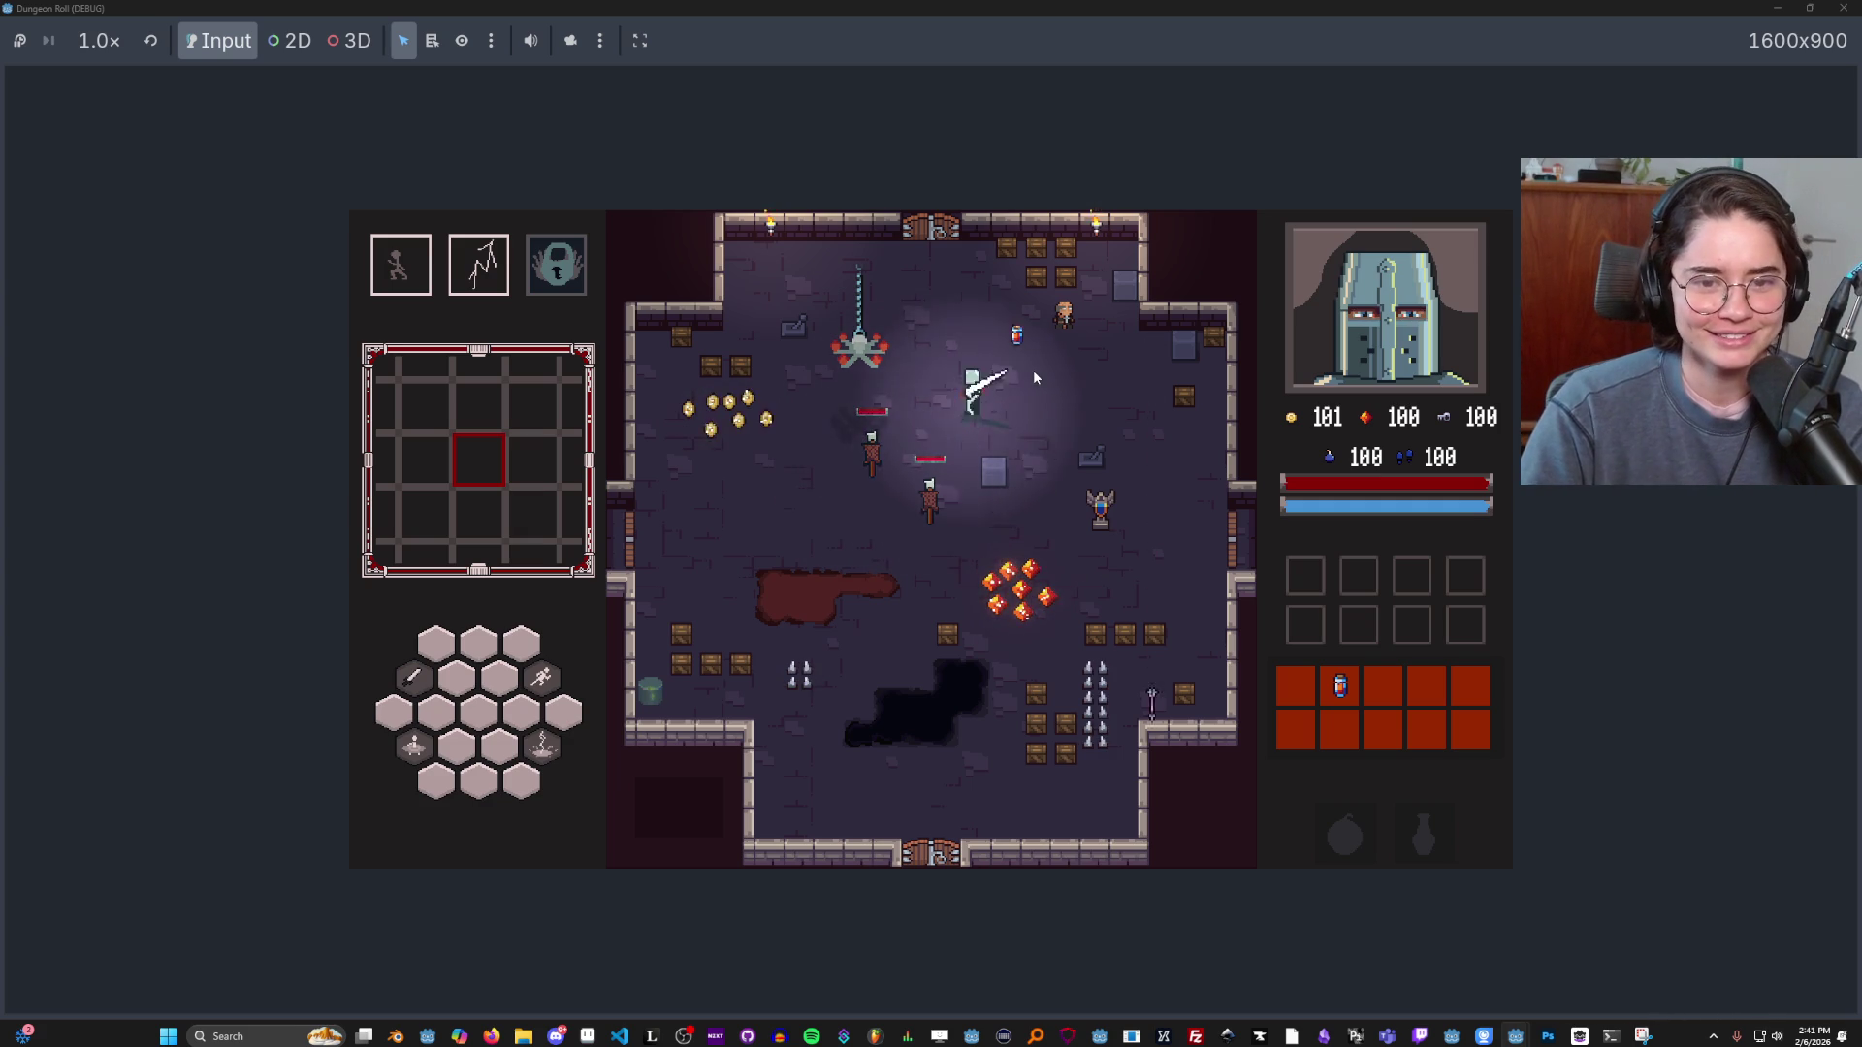
pyautogui.press('w')
pyautogui.press('d')
pyautogui.press('space')
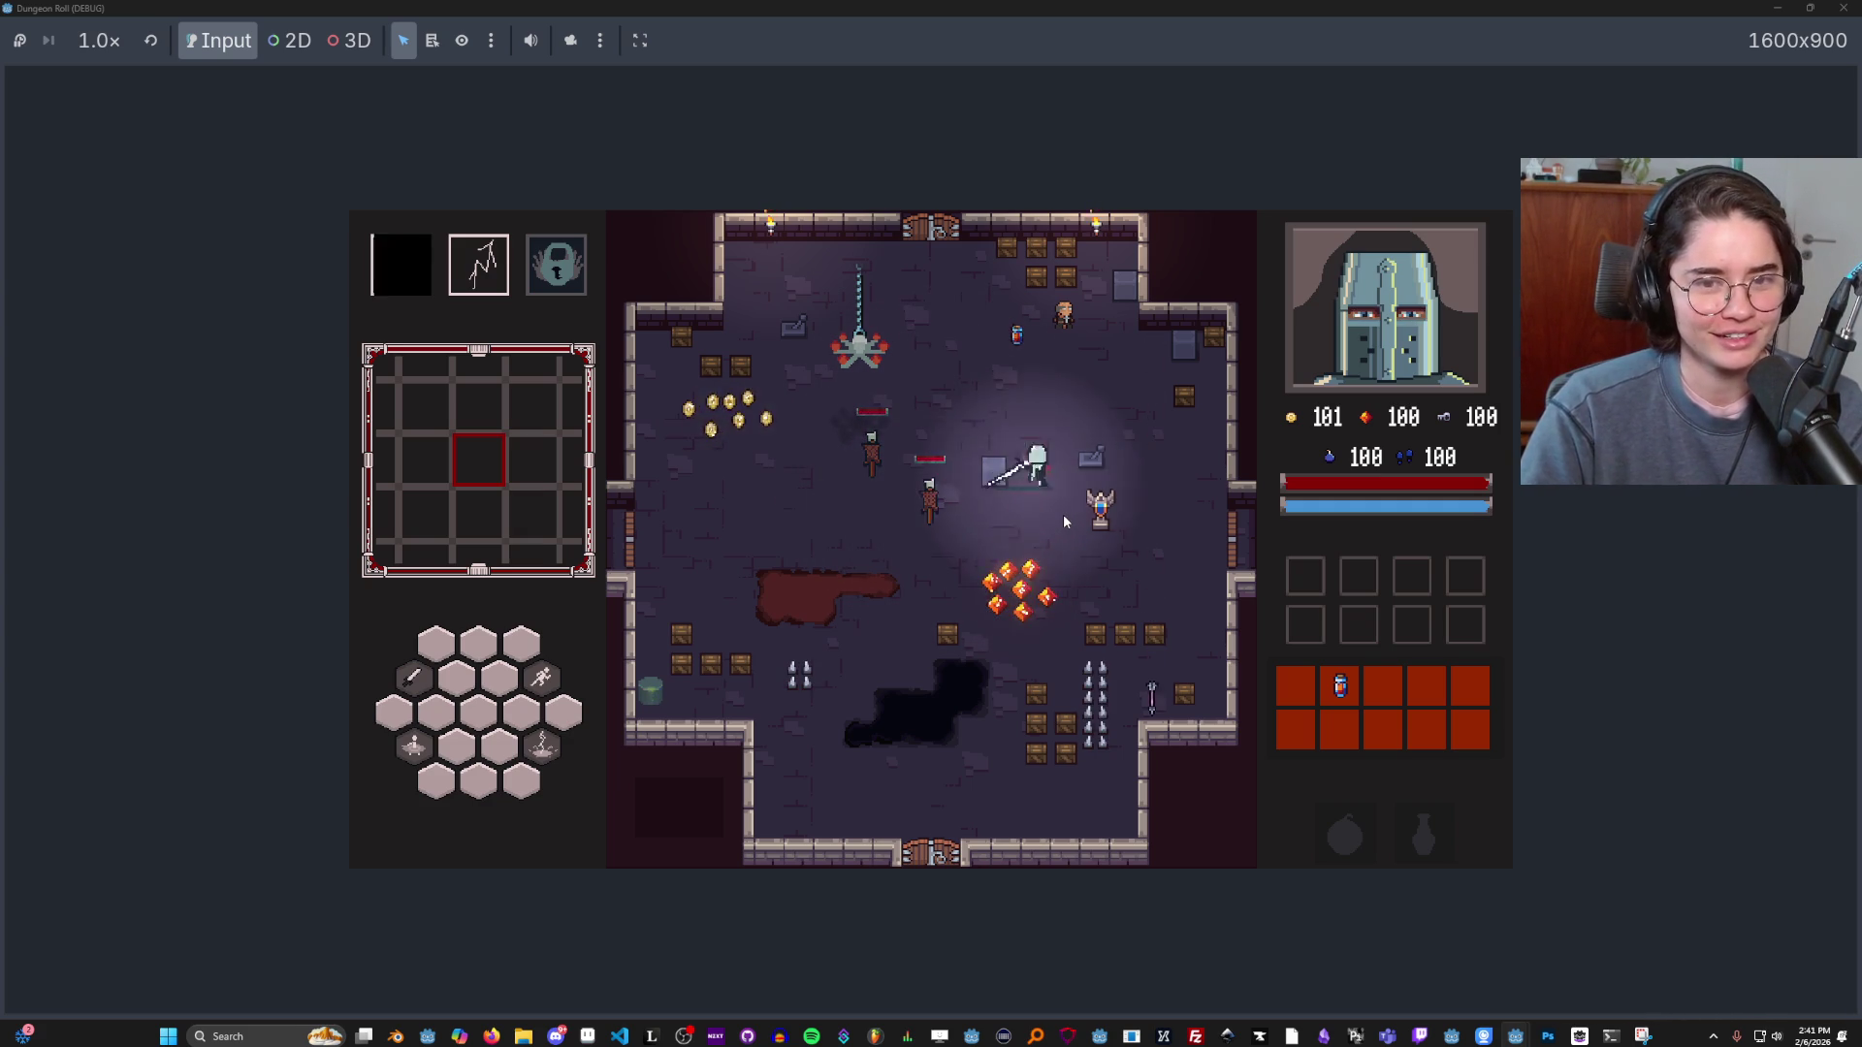
# Talk to the NPC, choose Get Power ups, and take a Radiant power-up card.
pyautogui.press('w')
pyautogui.press('d')
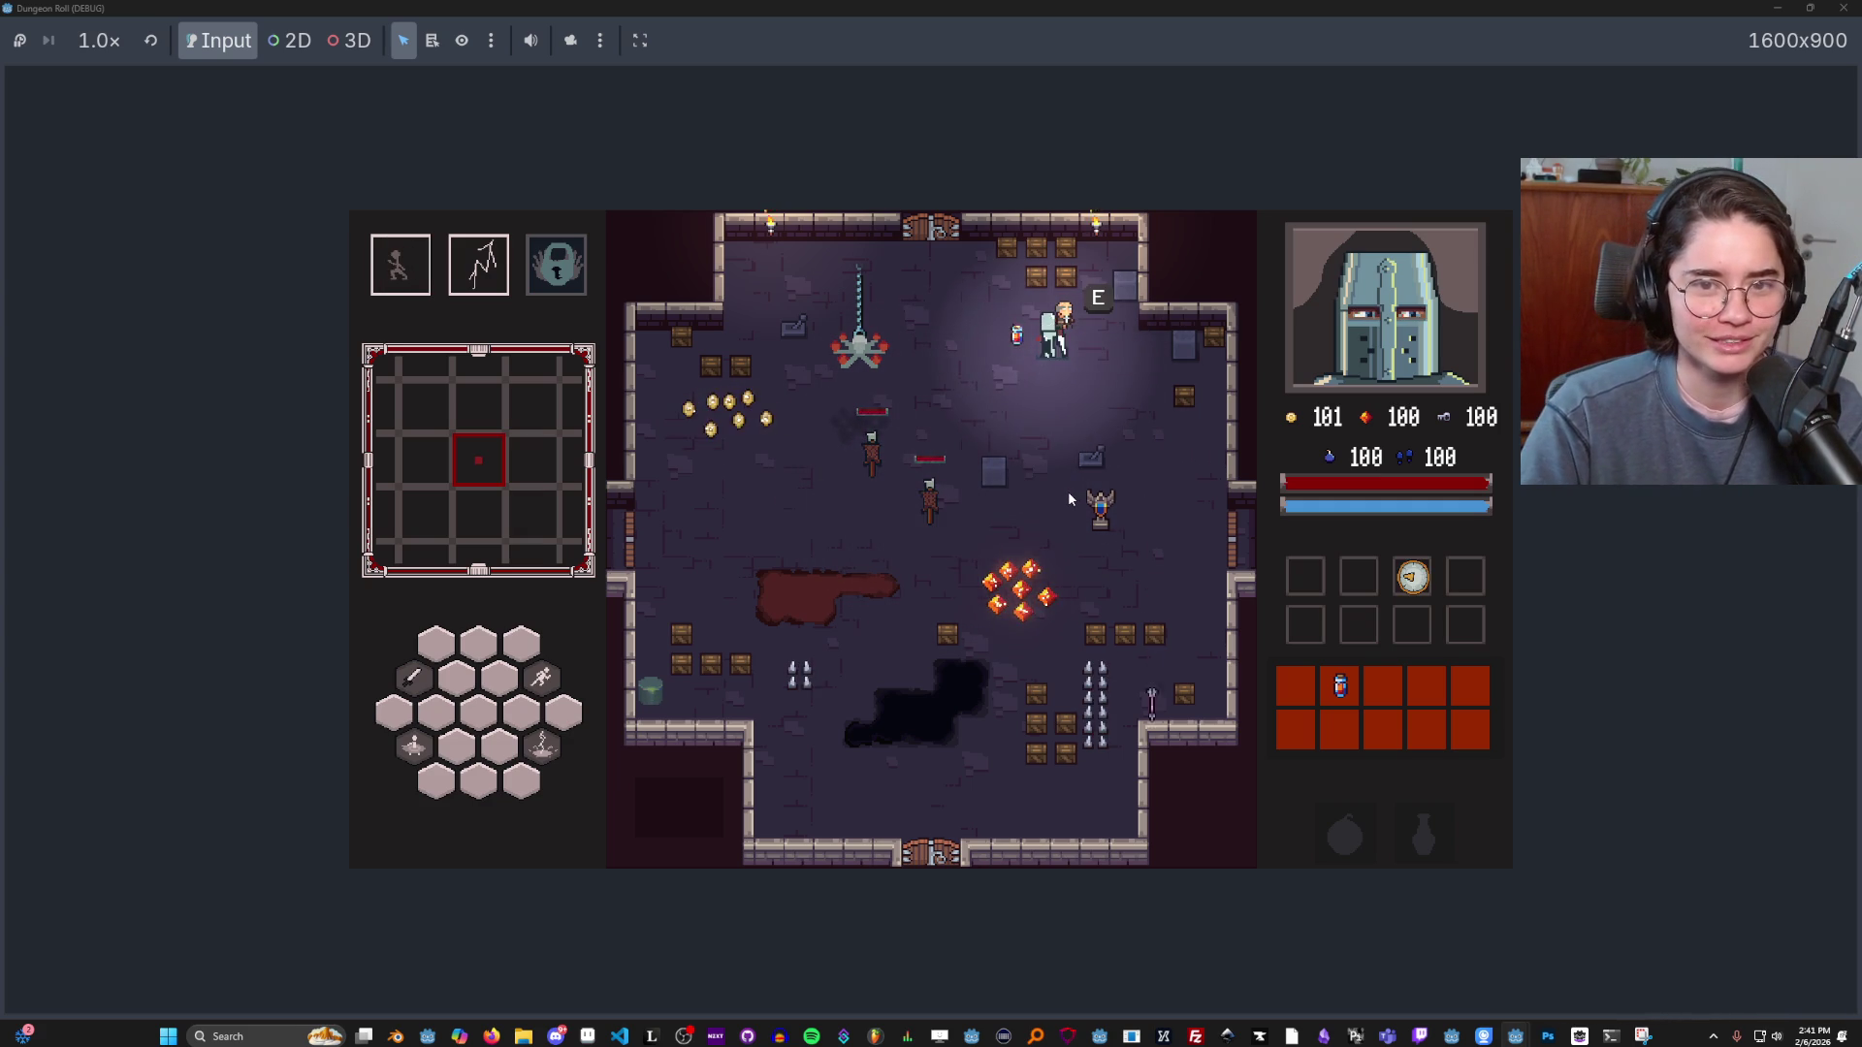
pyautogui.press('e')
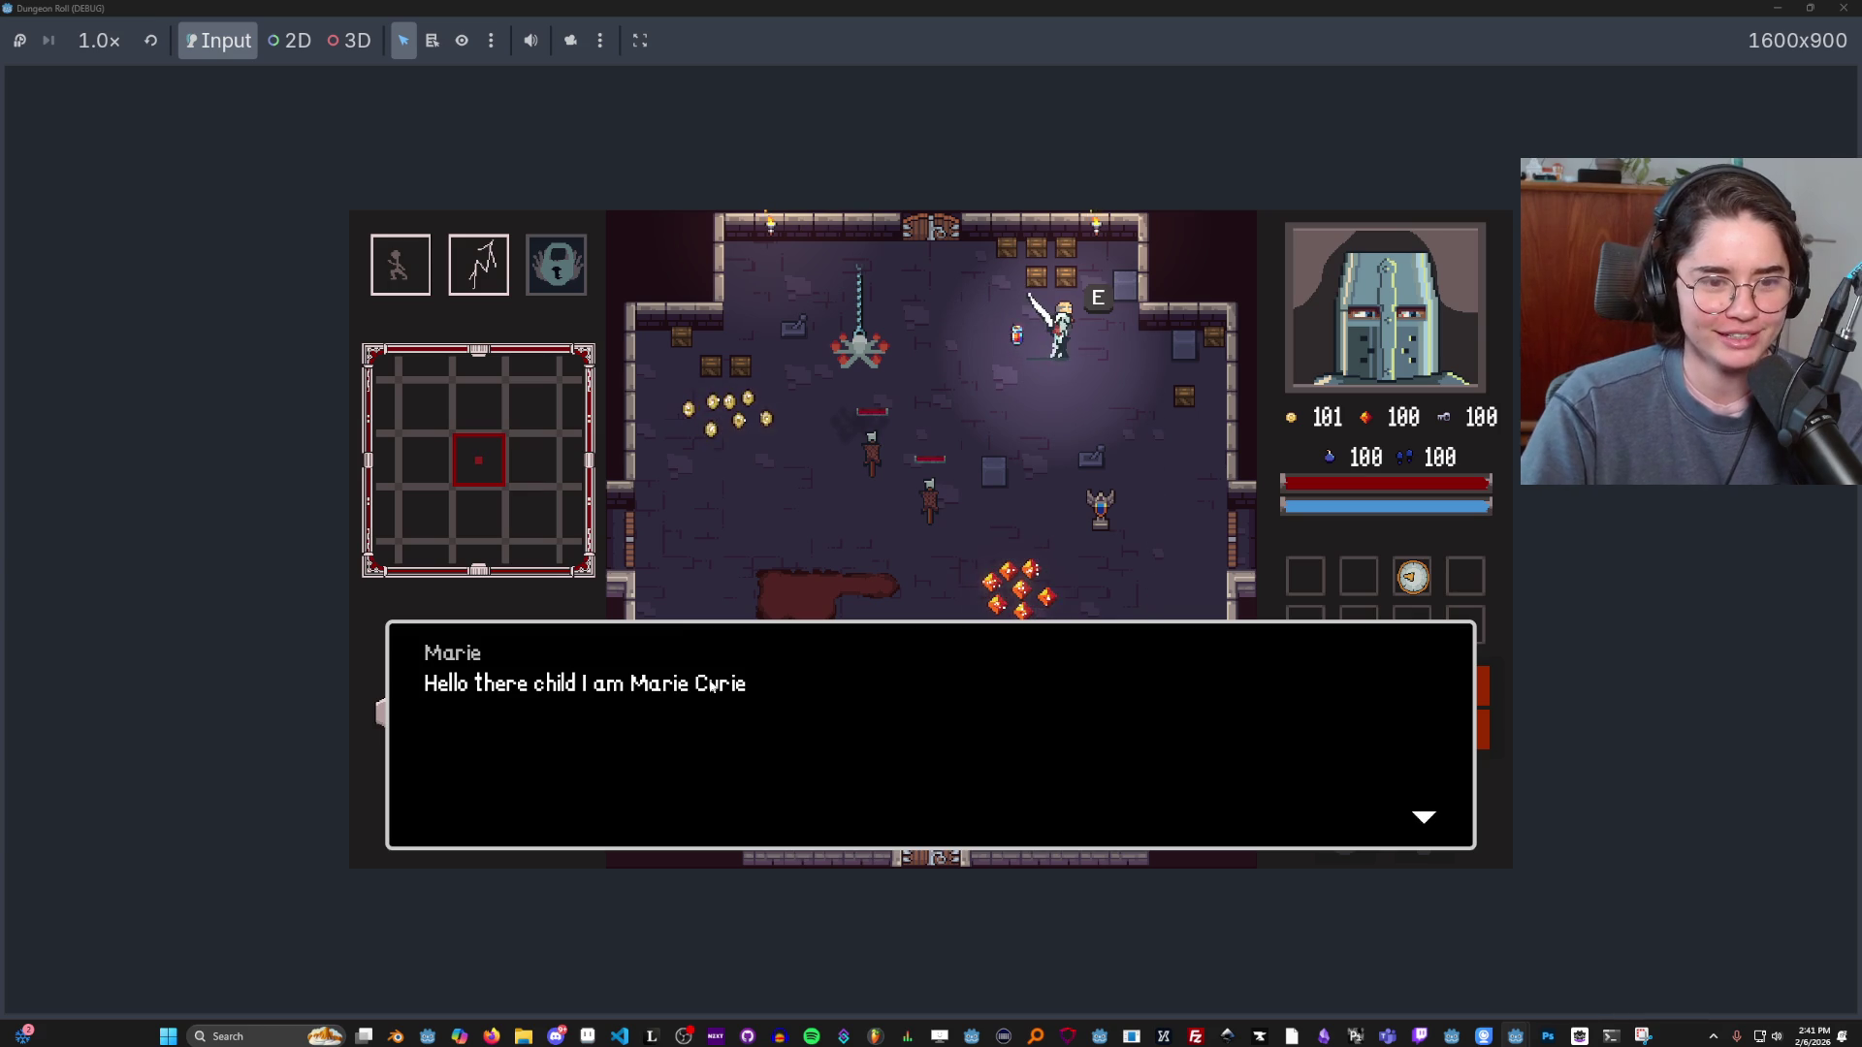
pyautogui.click(743, 673)
pyautogui.click(897, 519)
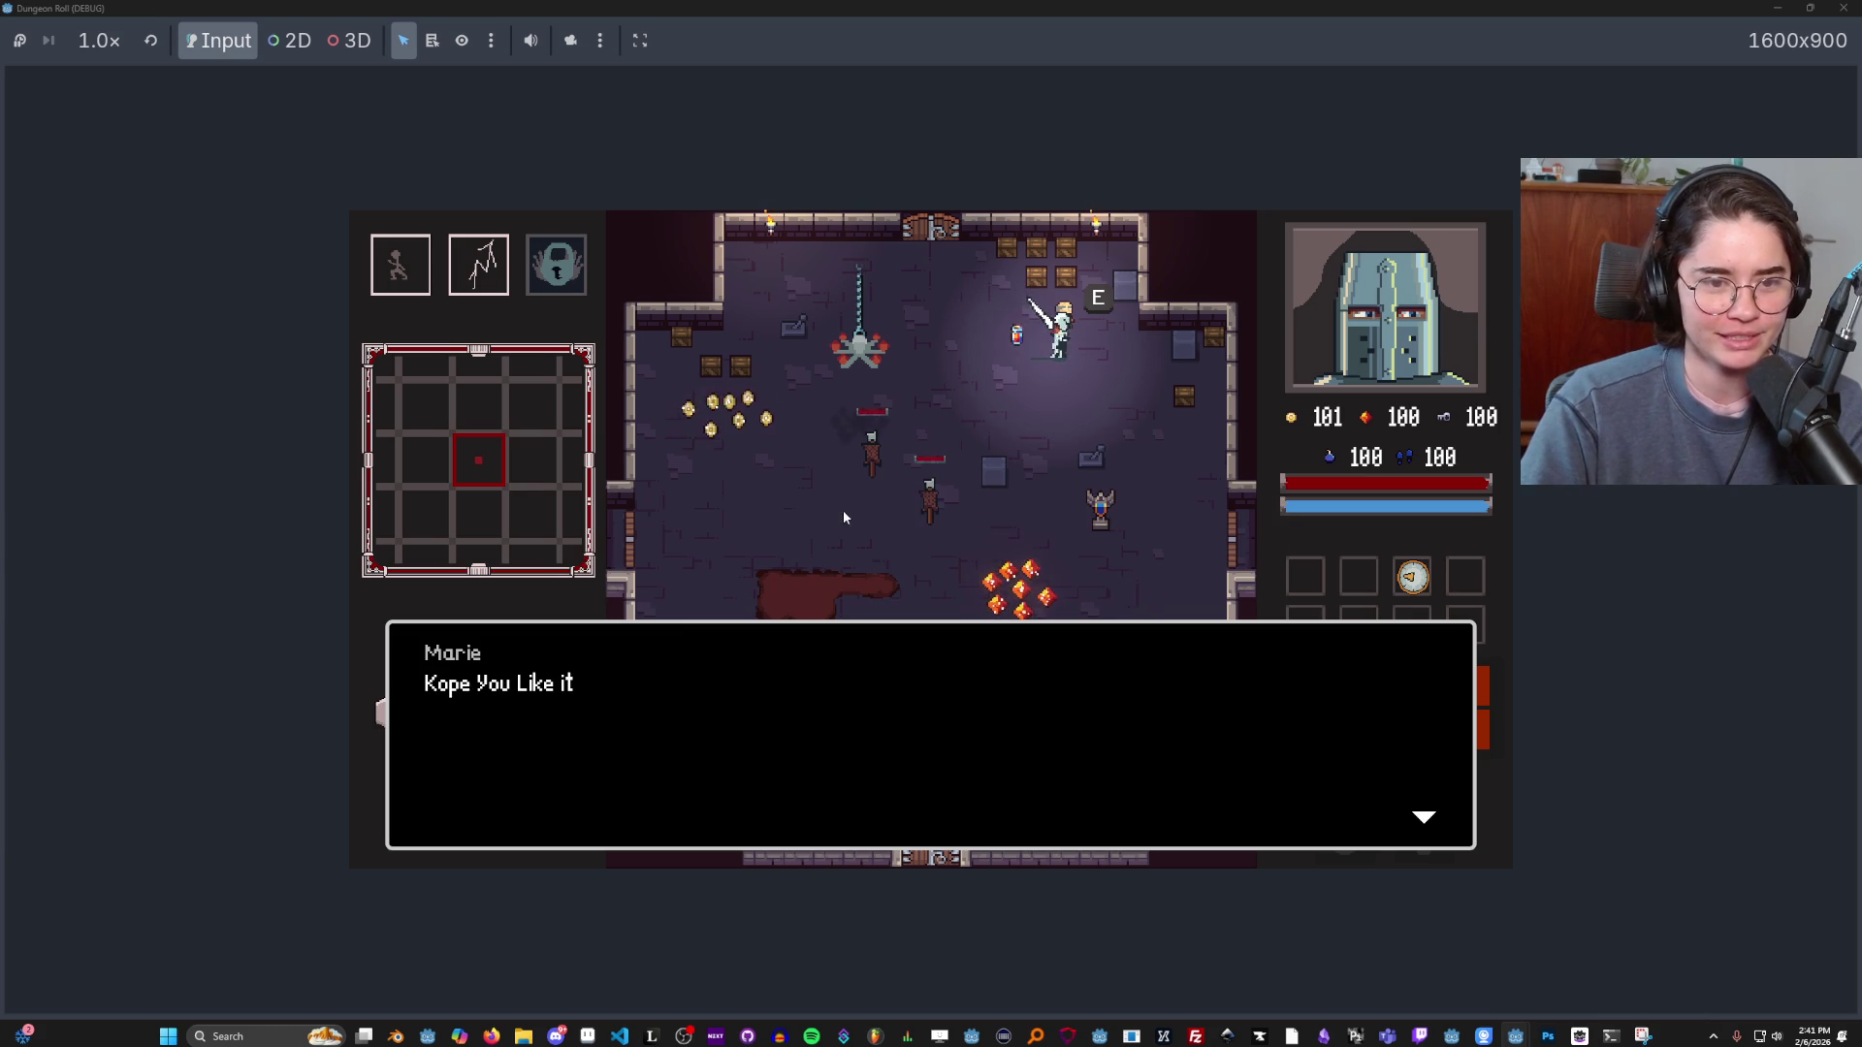
pyautogui.click(829, 558)
pyautogui.click(1129, 543)
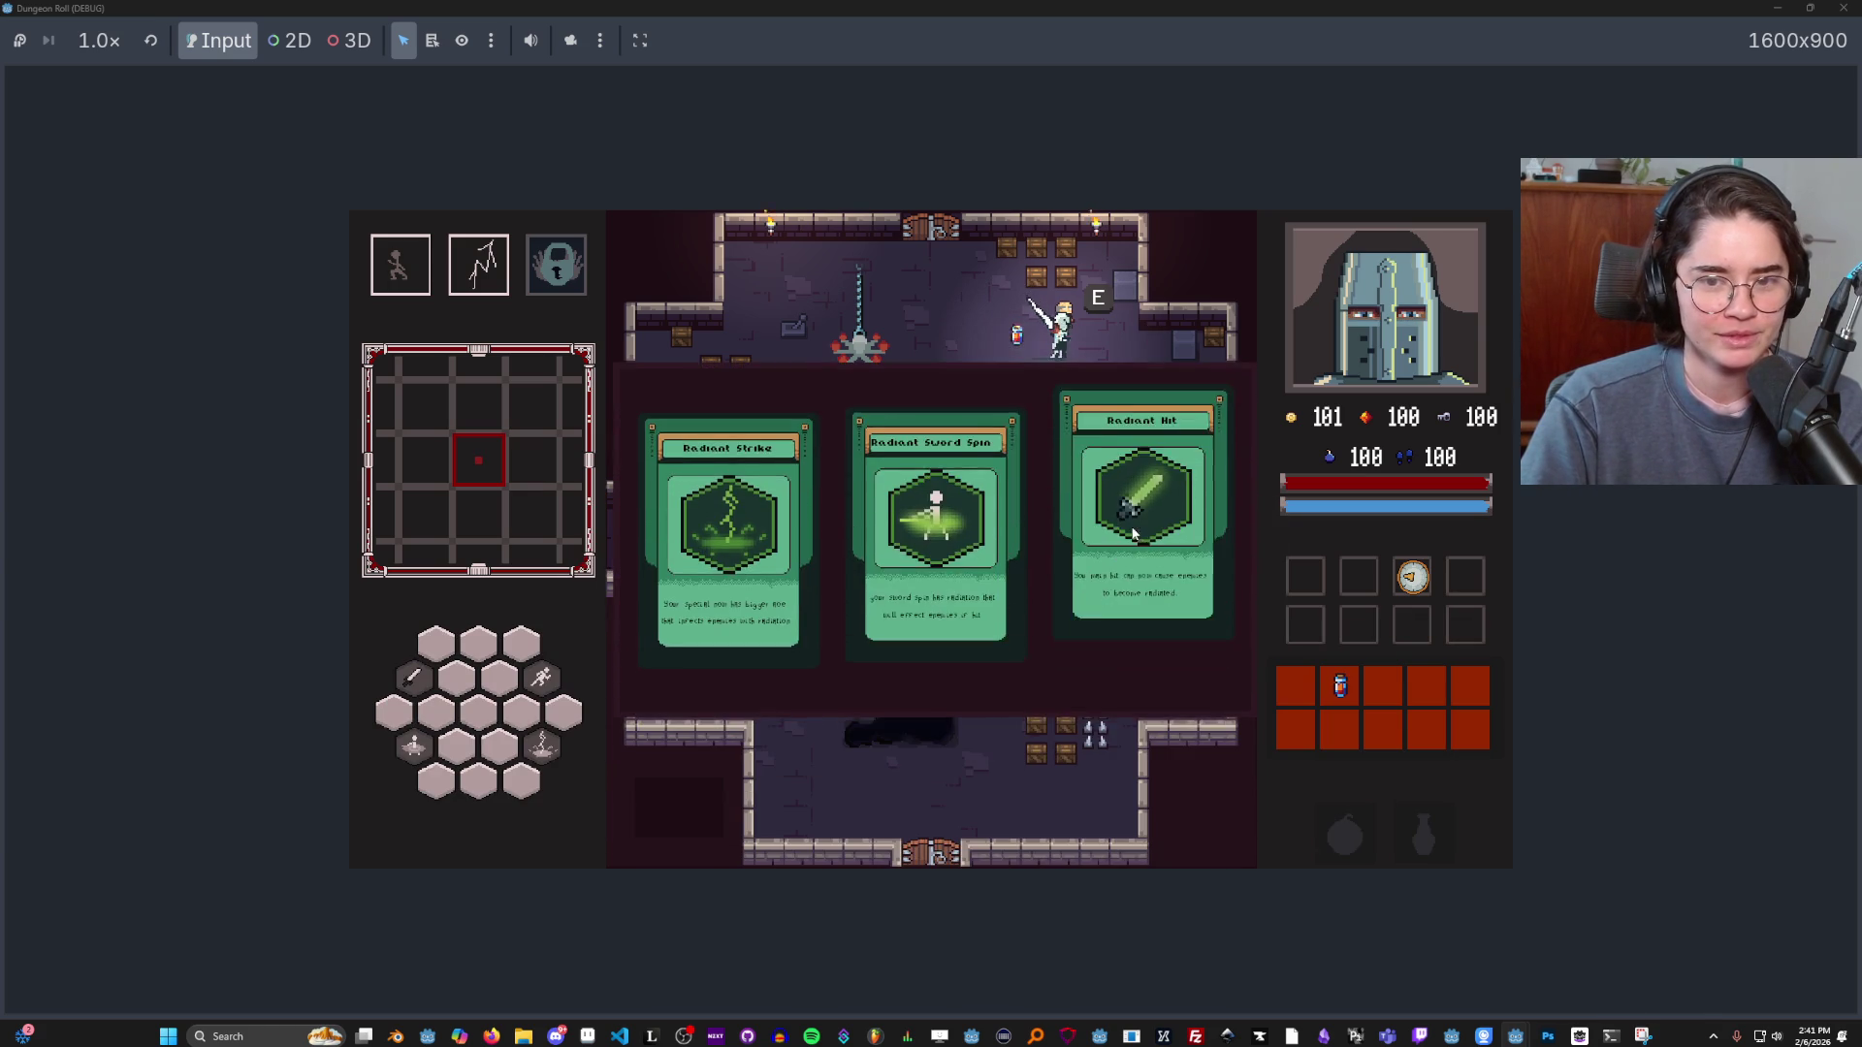
# Attack both training dummies and collect the fire pickups.
pyautogui.press('s')
pyautogui.press('a')
pyautogui.click(857, 481)
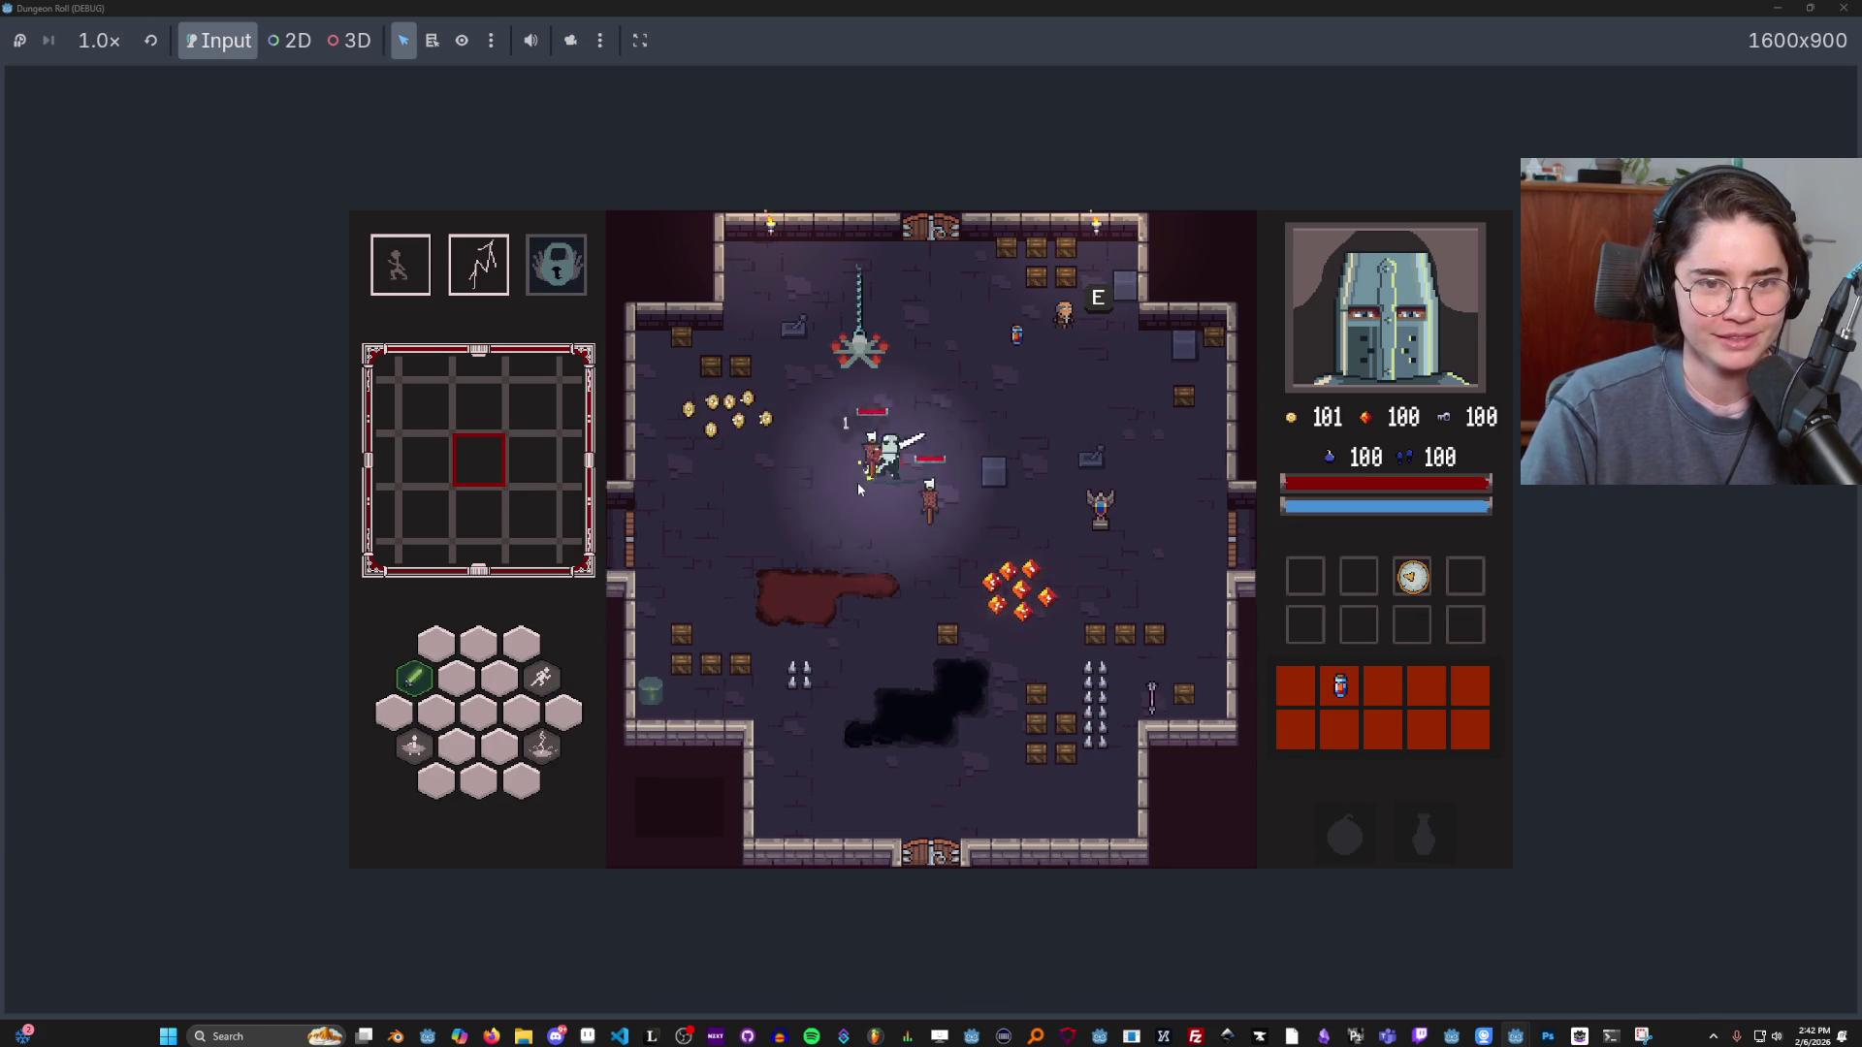
pyautogui.press('space')
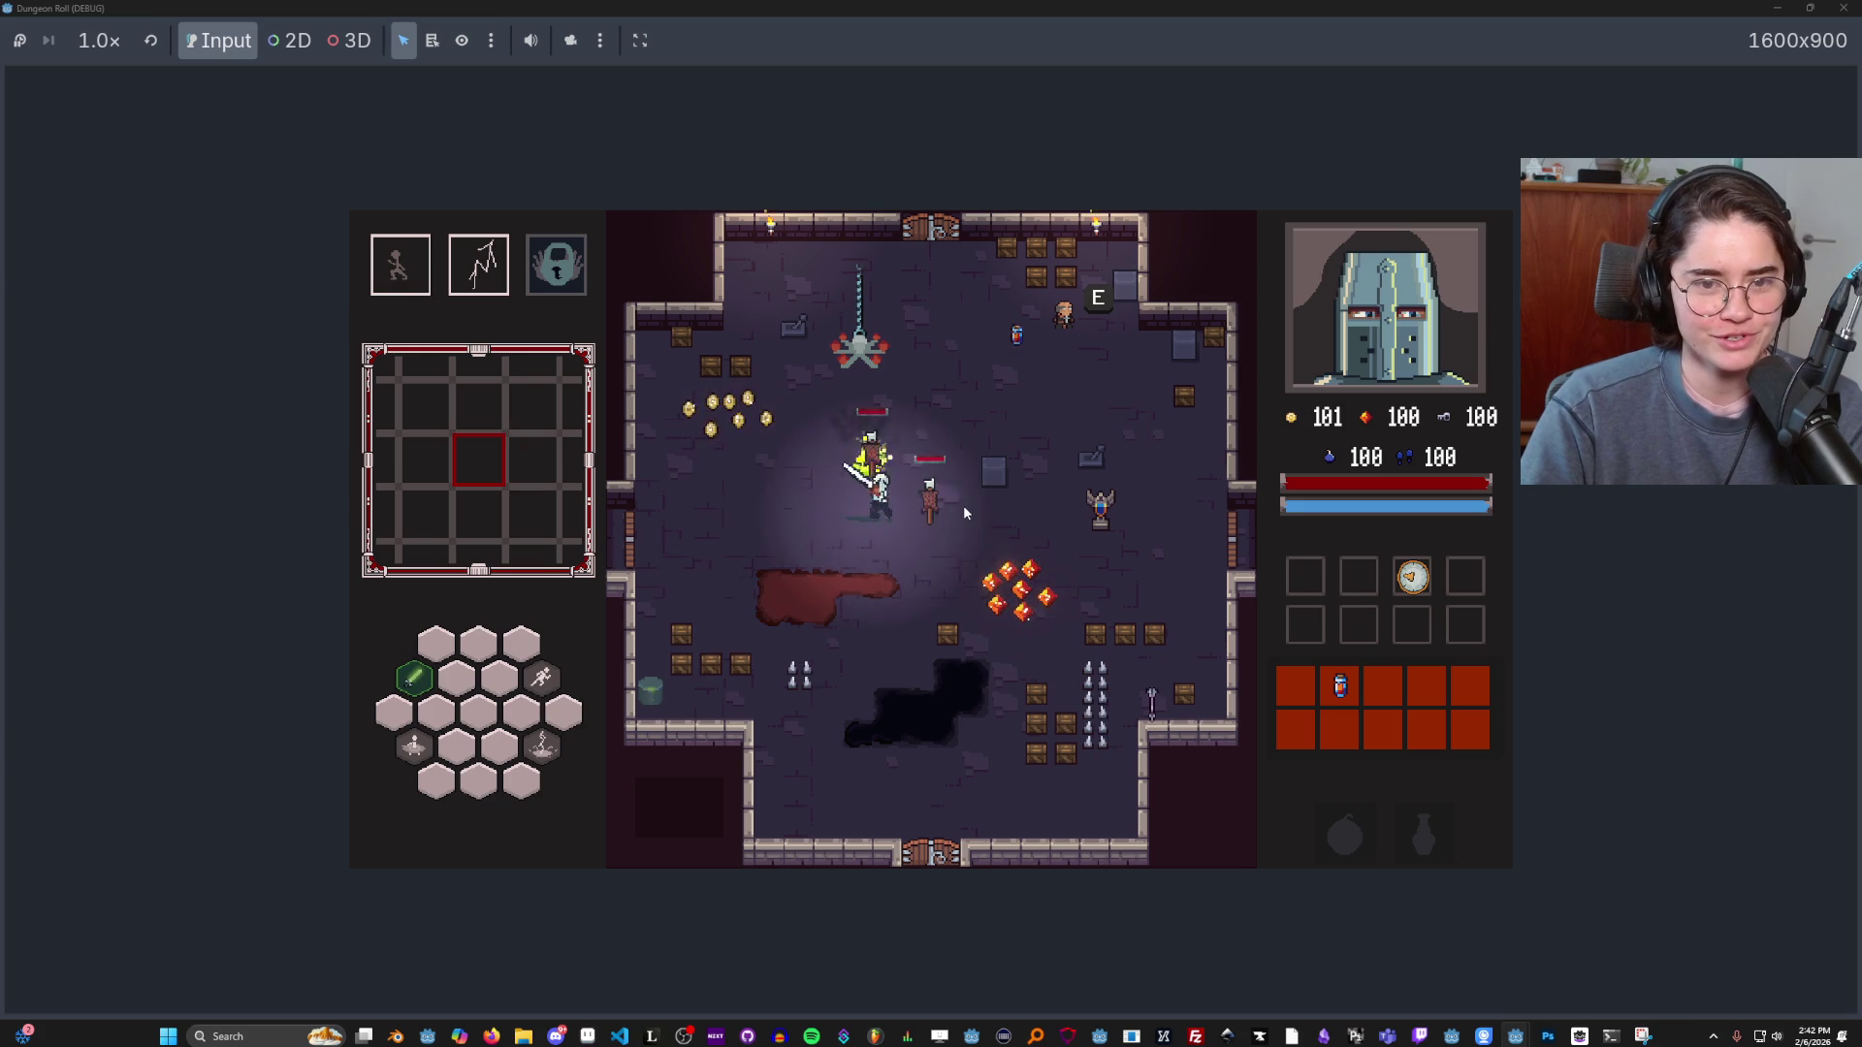
pyautogui.click(963, 504)
pyautogui.press('w')
pyautogui.press('d')
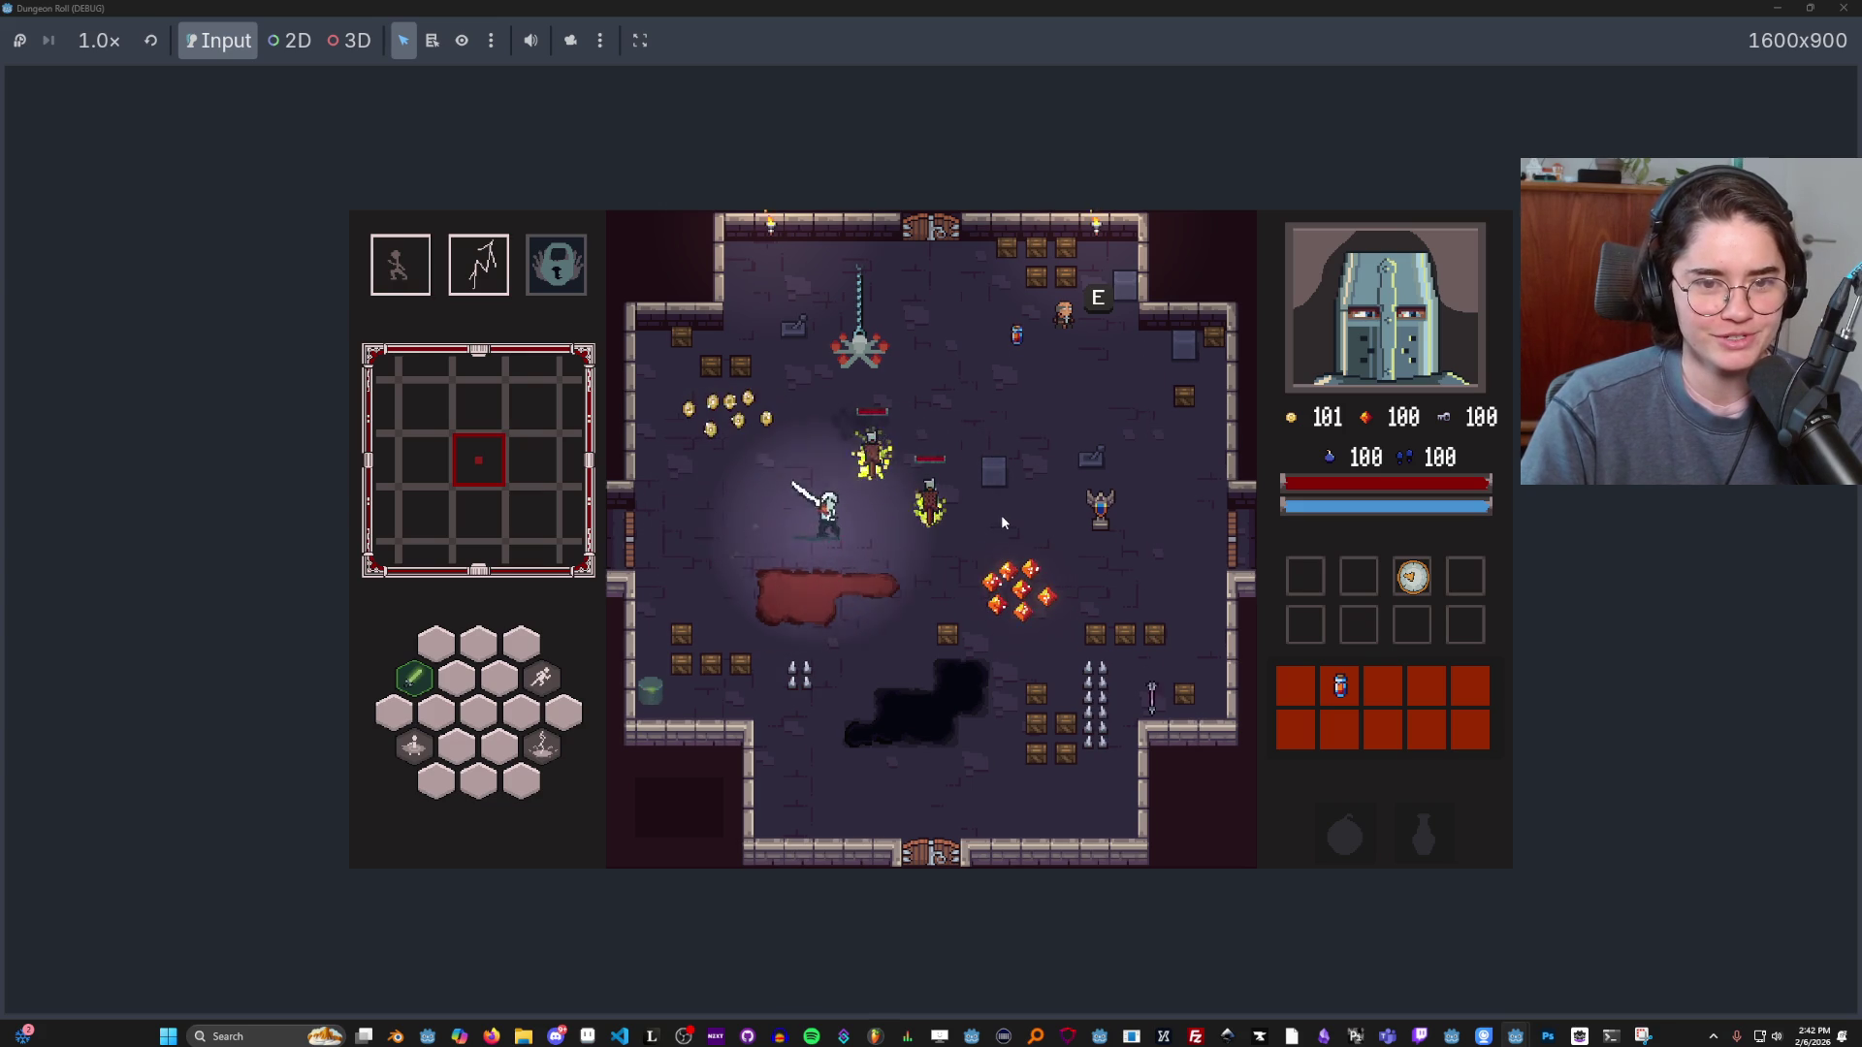
pyautogui.press('s')
pyautogui.press('d')
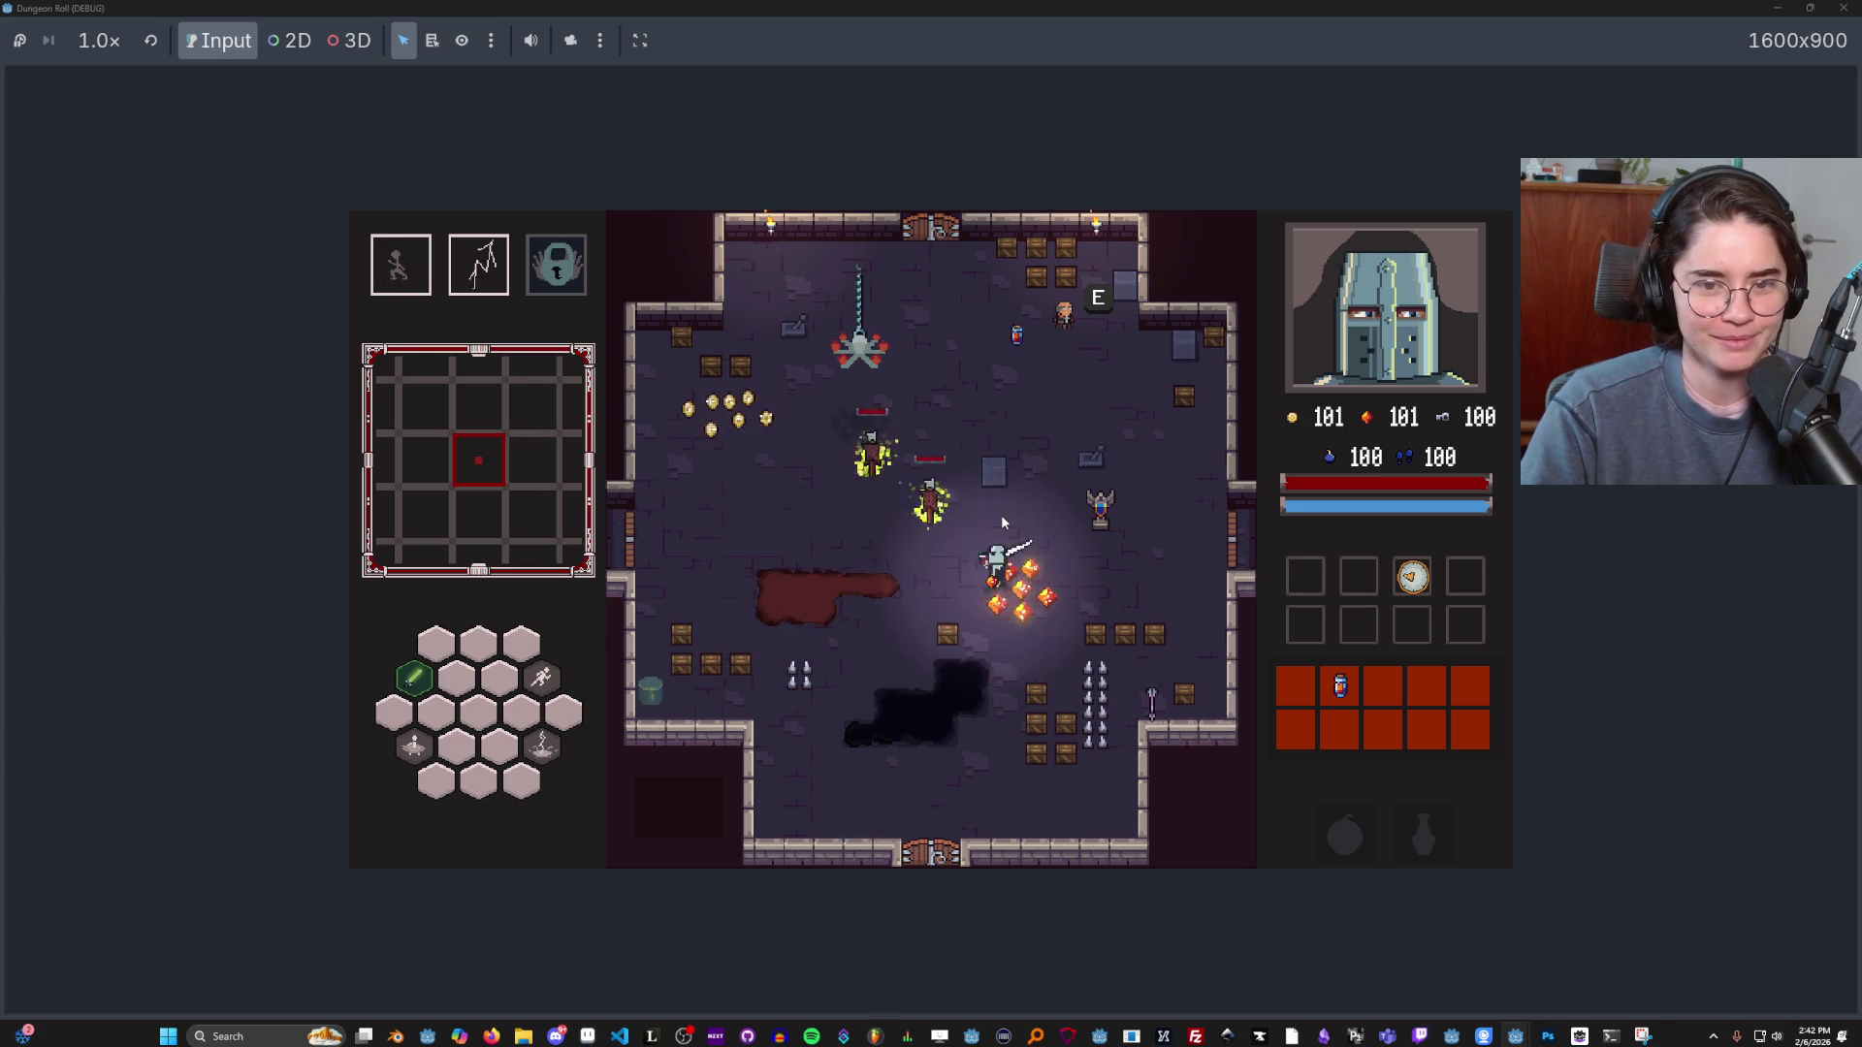
pyautogui.click(1002, 522)
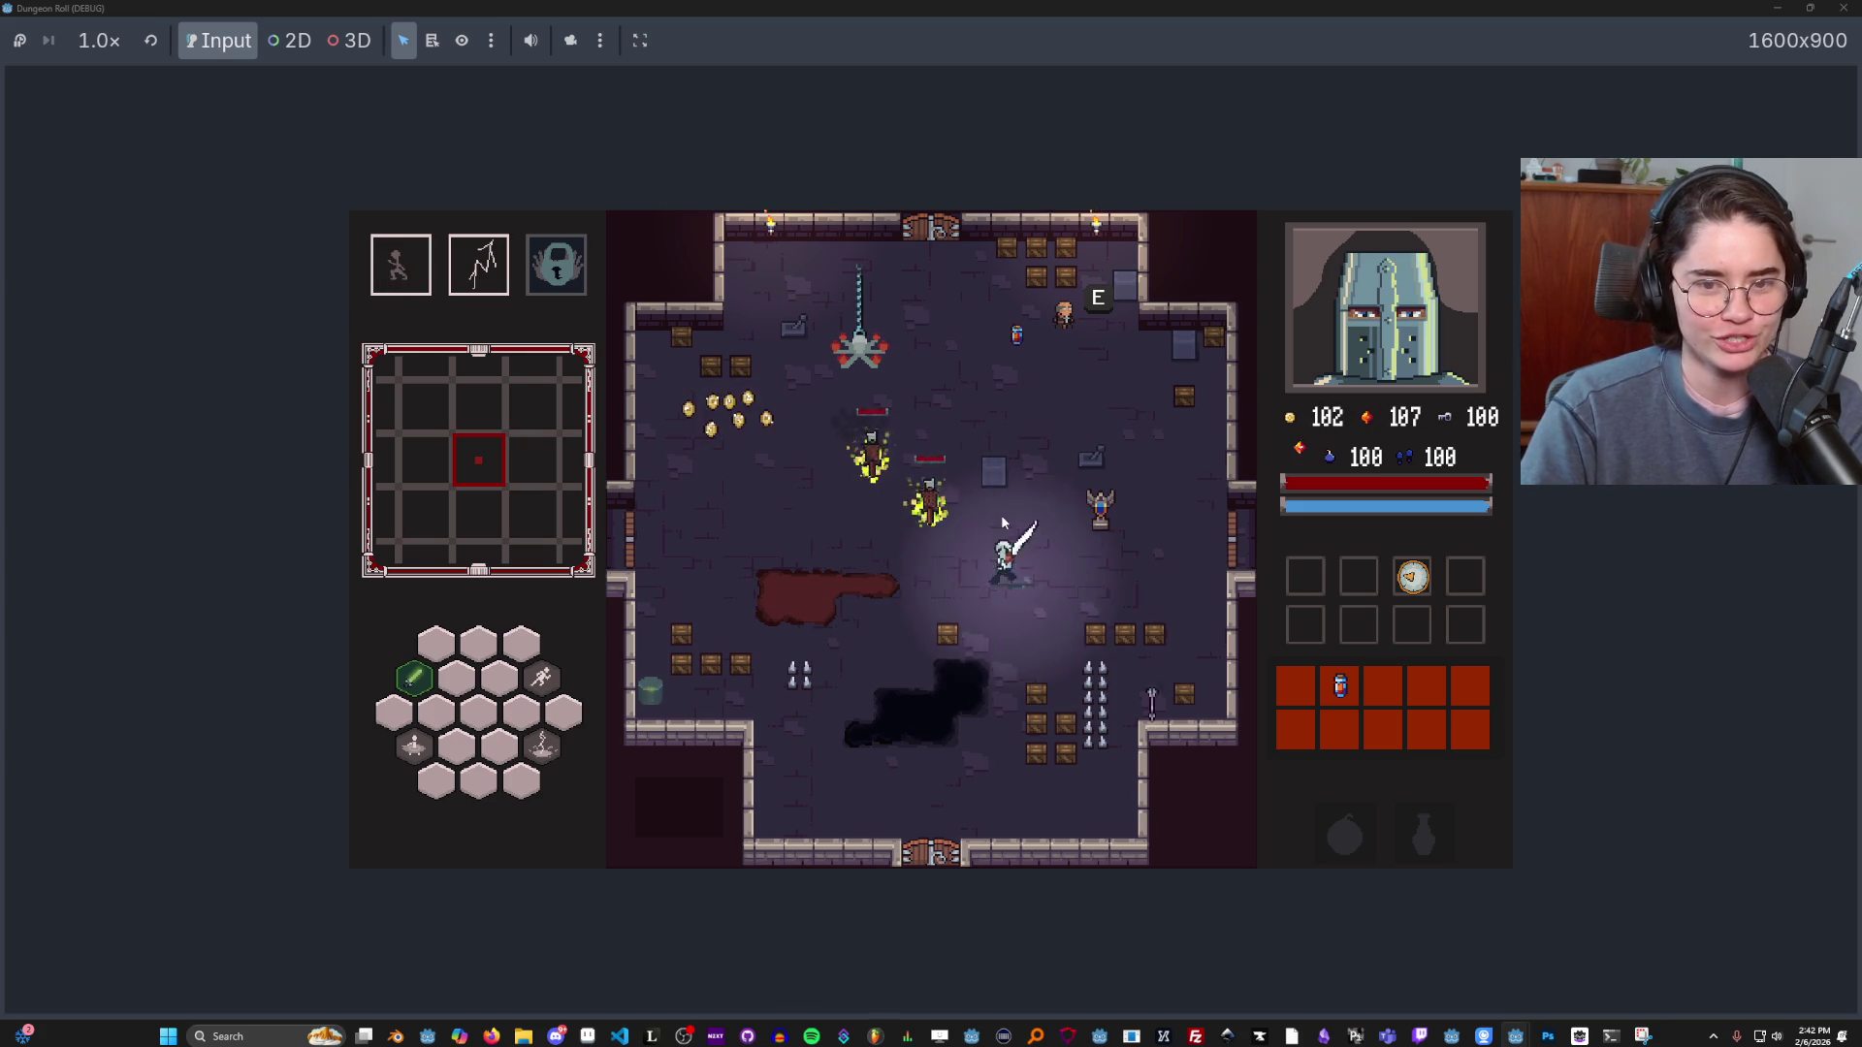
# Collect the coin pile and walk to the room's top door.
pyautogui.press('a')
pyautogui.press('space')
pyautogui.press('w')
pyautogui.press('a')
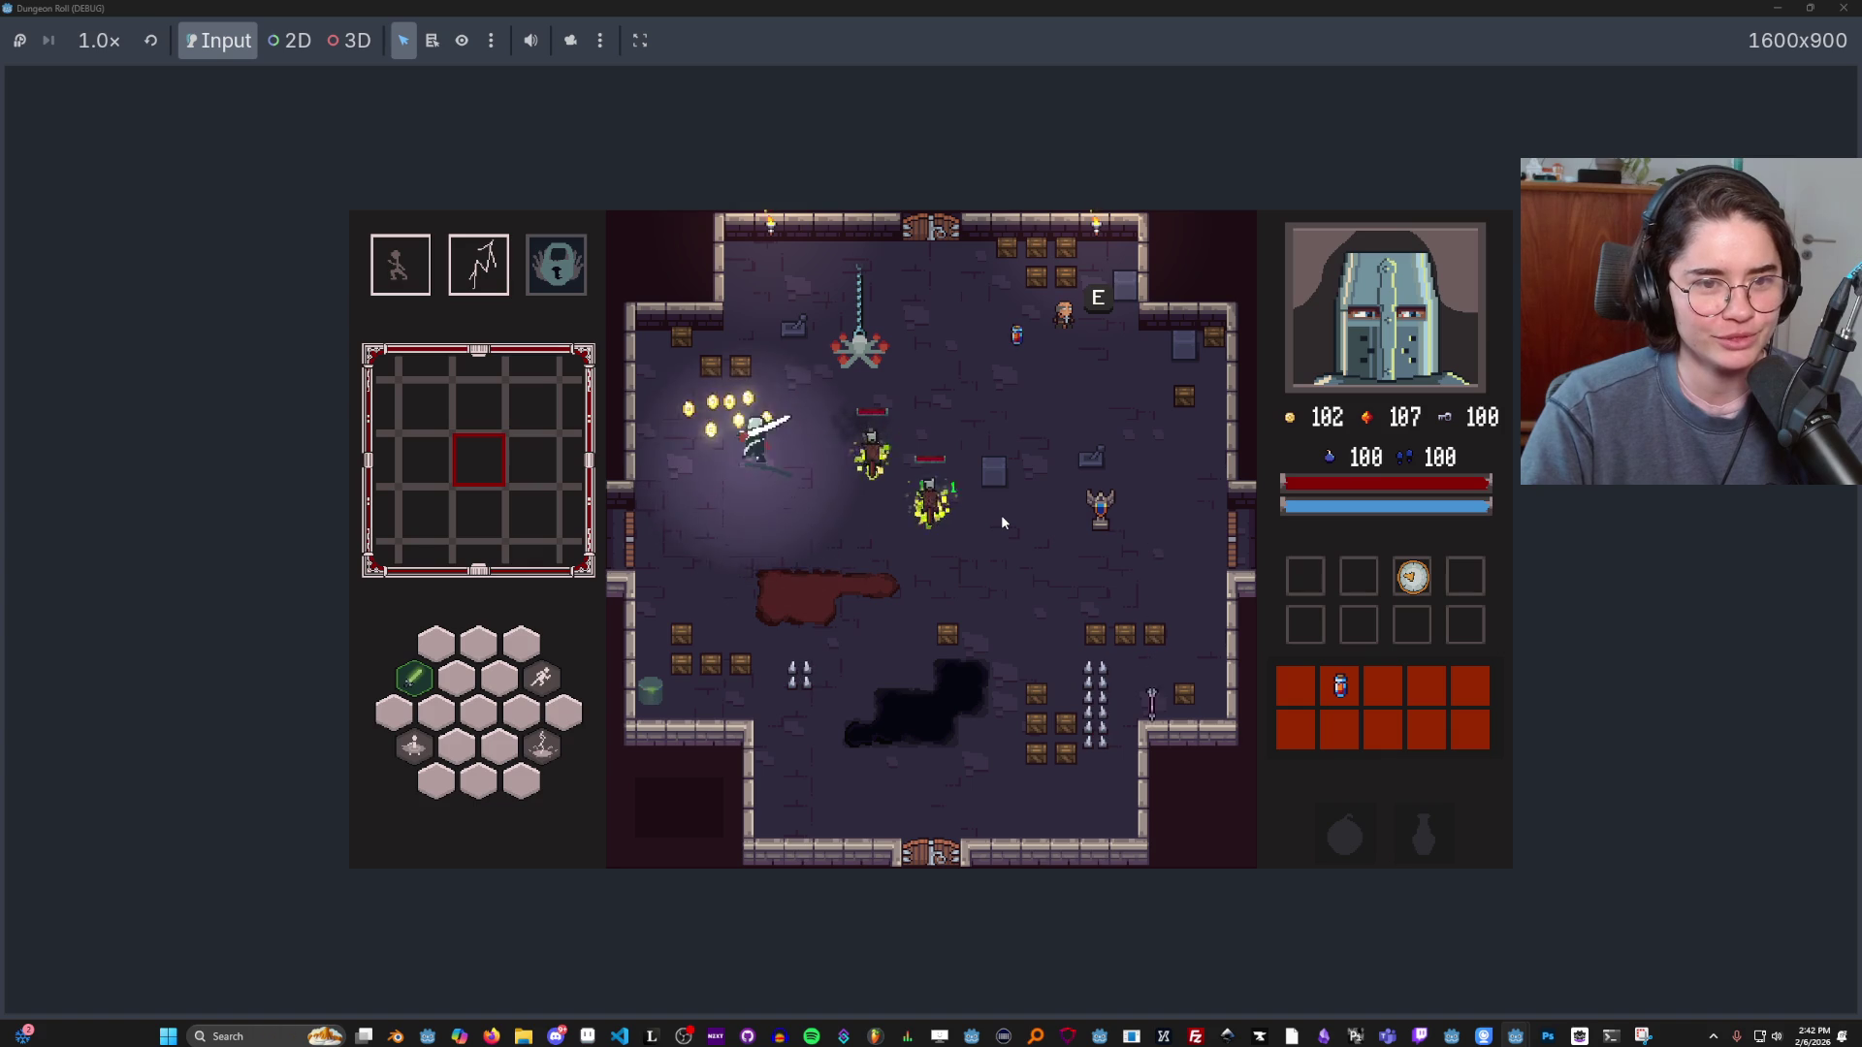
pyautogui.press('w')
pyautogui.press('d')
pyautogui.press('w')
pyautogui.press('d')
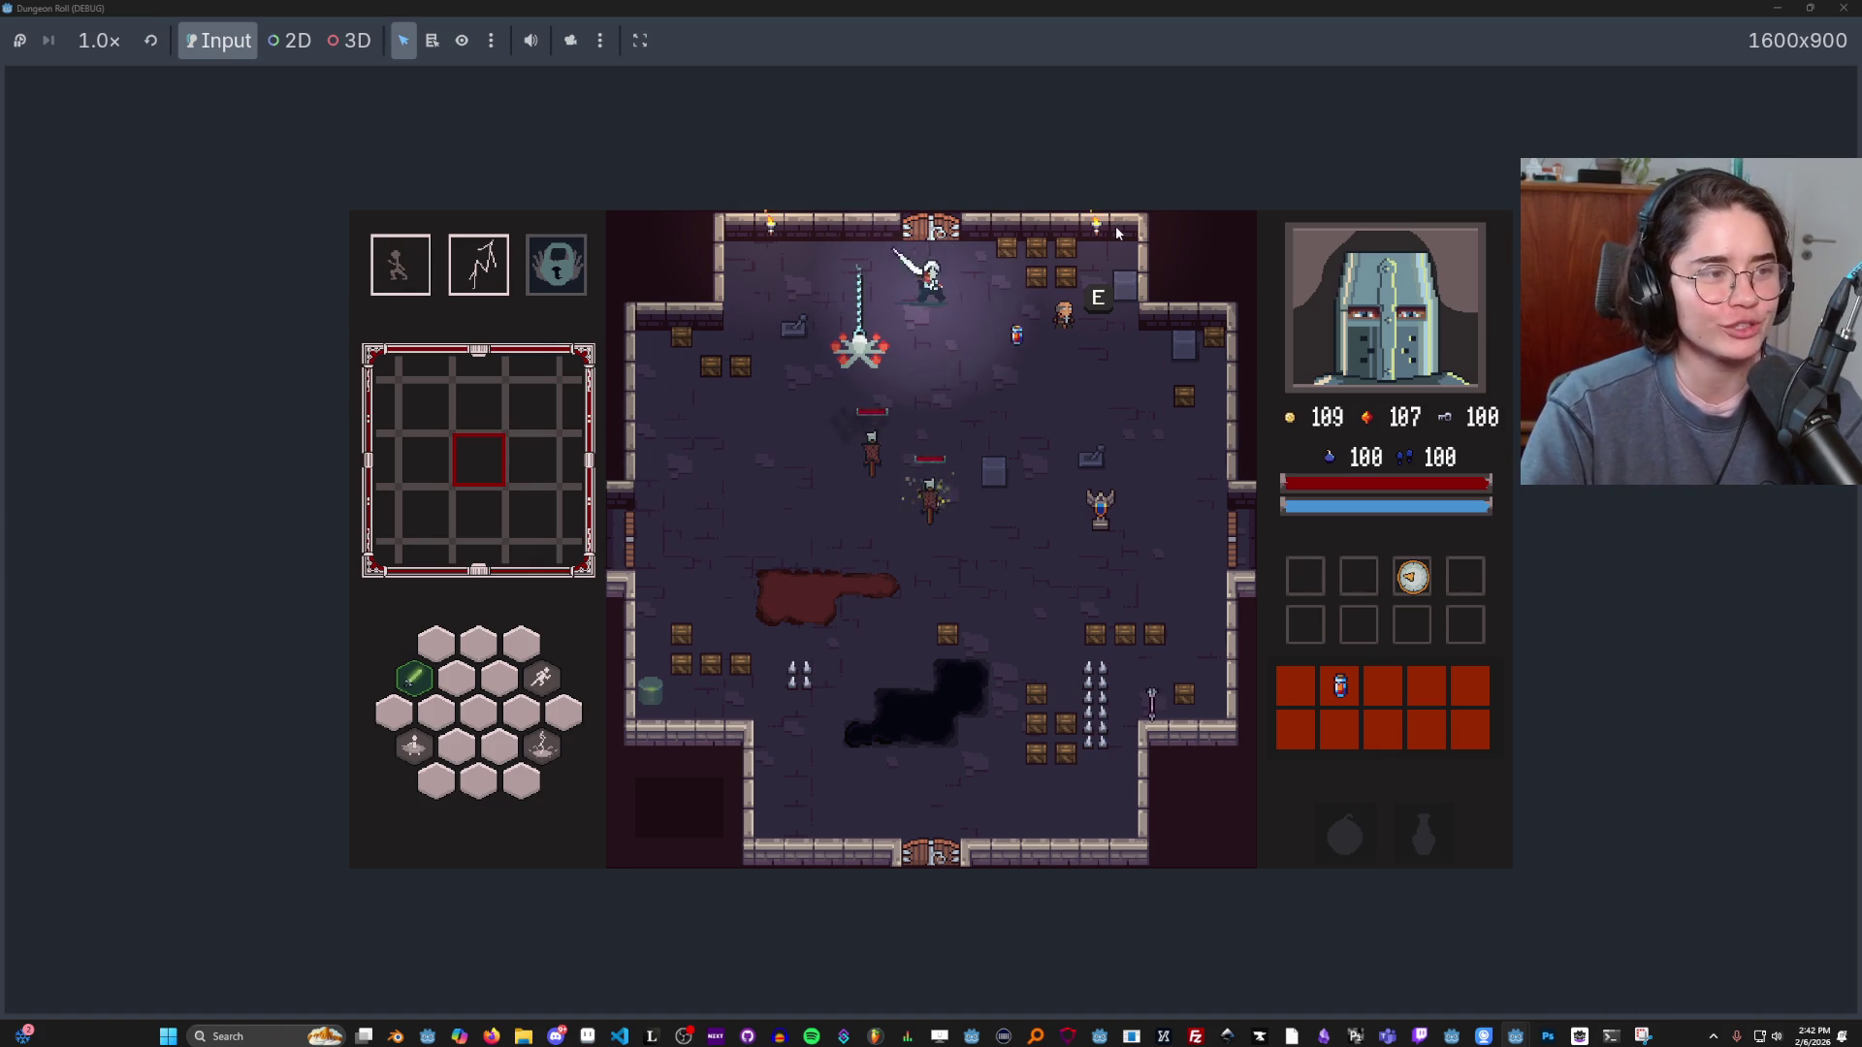
# Choose the skull room at the door and hit the goblins with sword, fire and lightning.
pyautogui.press('w')
pyautogui.click(961, 499)
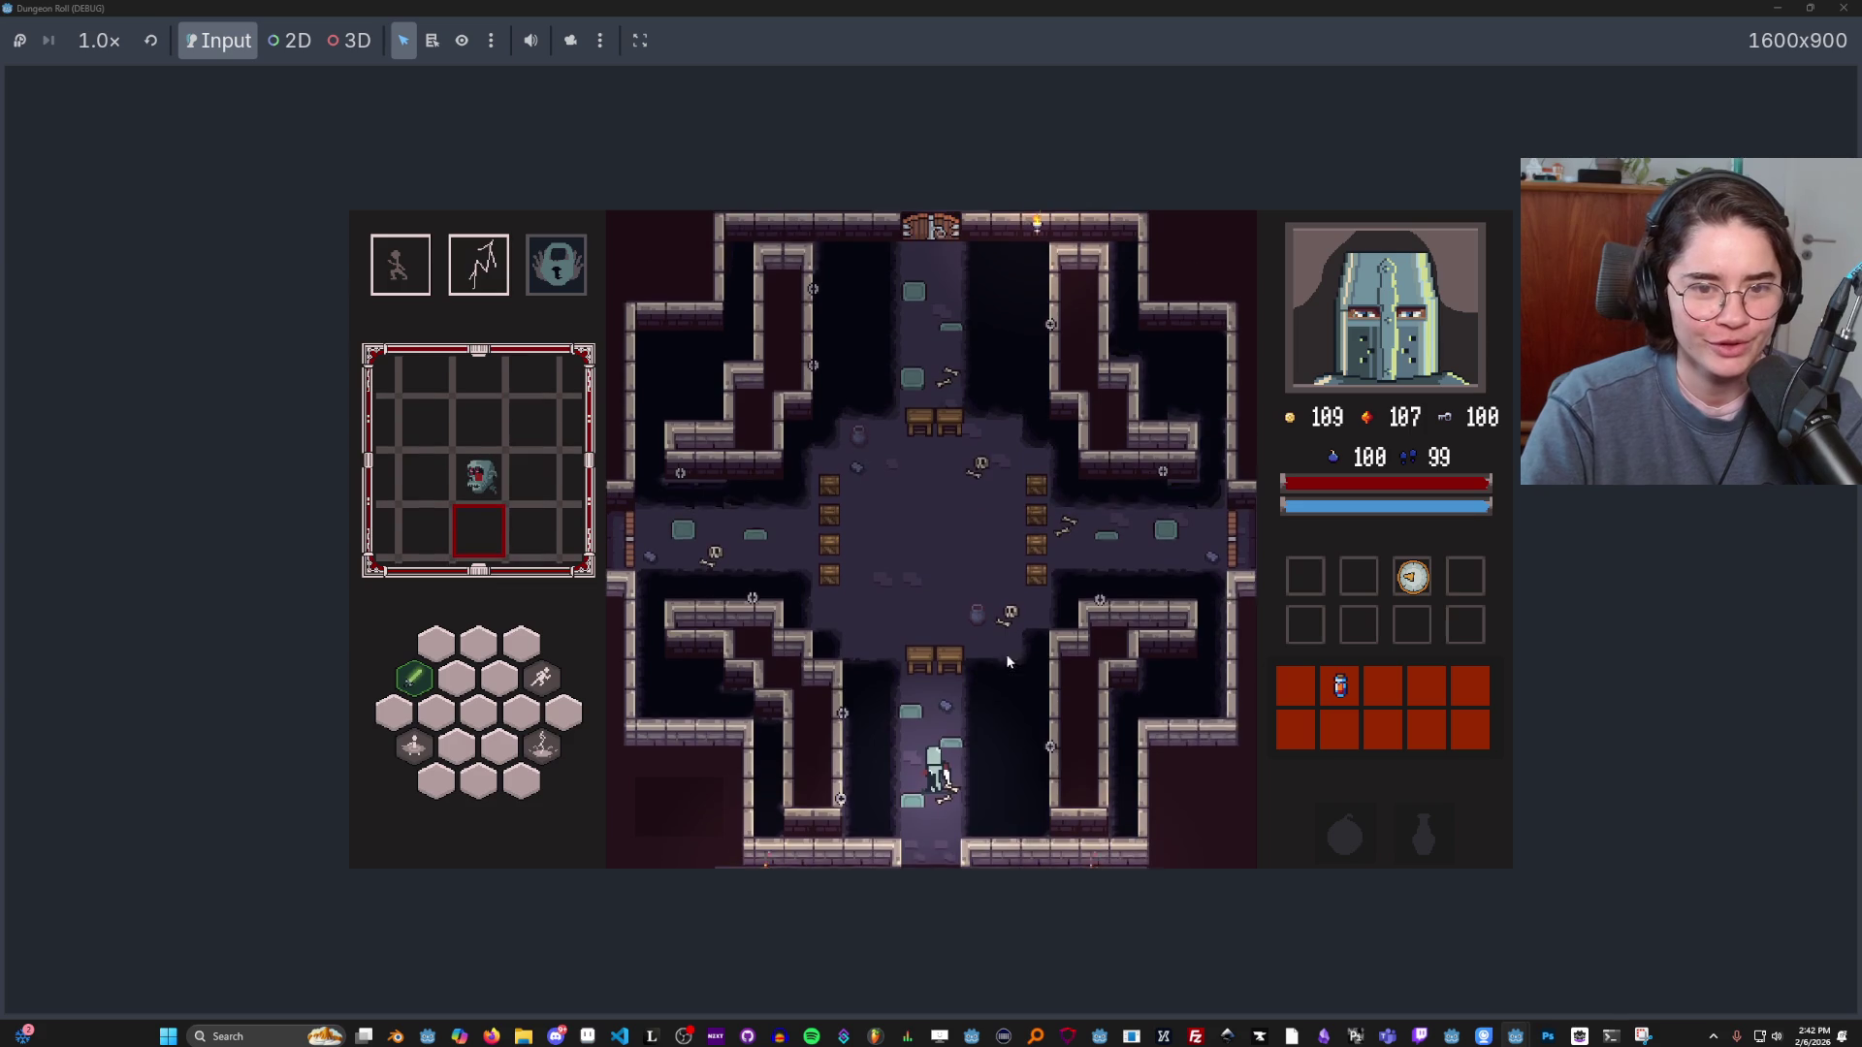
pyautogui.click(986, 698)
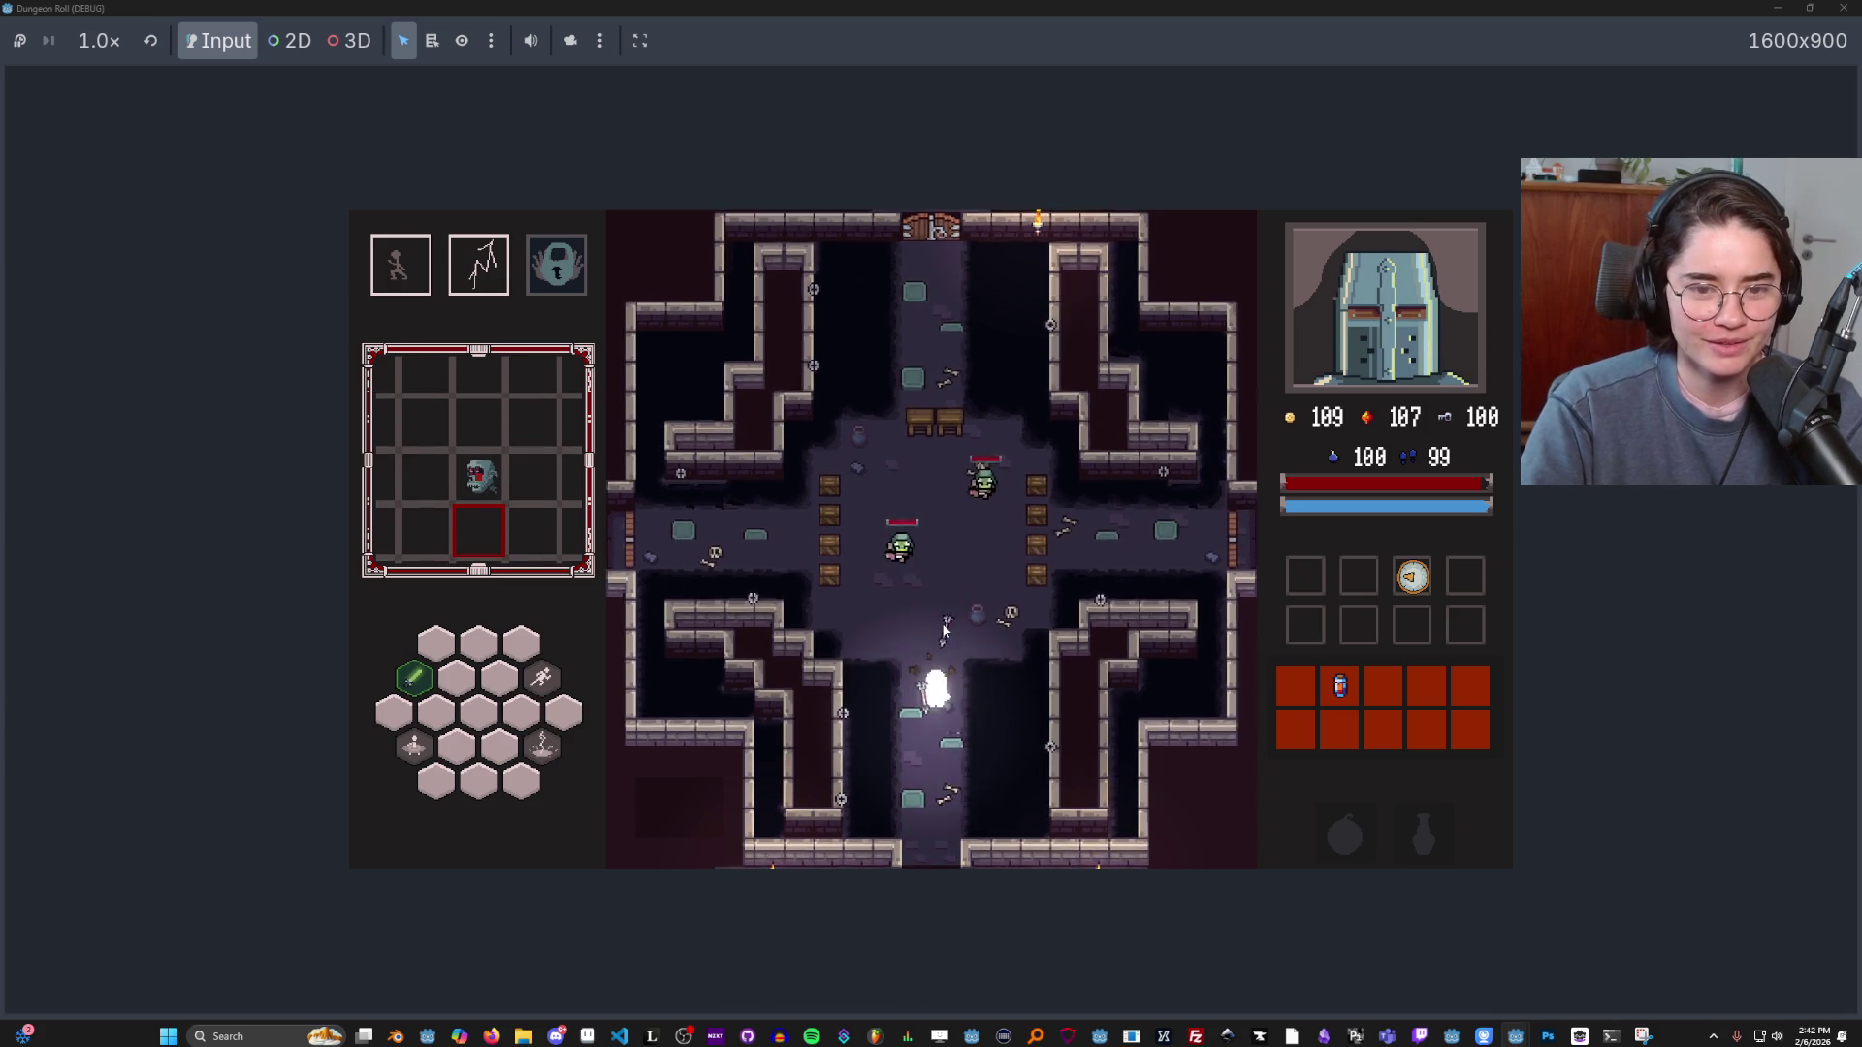
pyautogui.click(937, 615)
pyautogui.press('space')
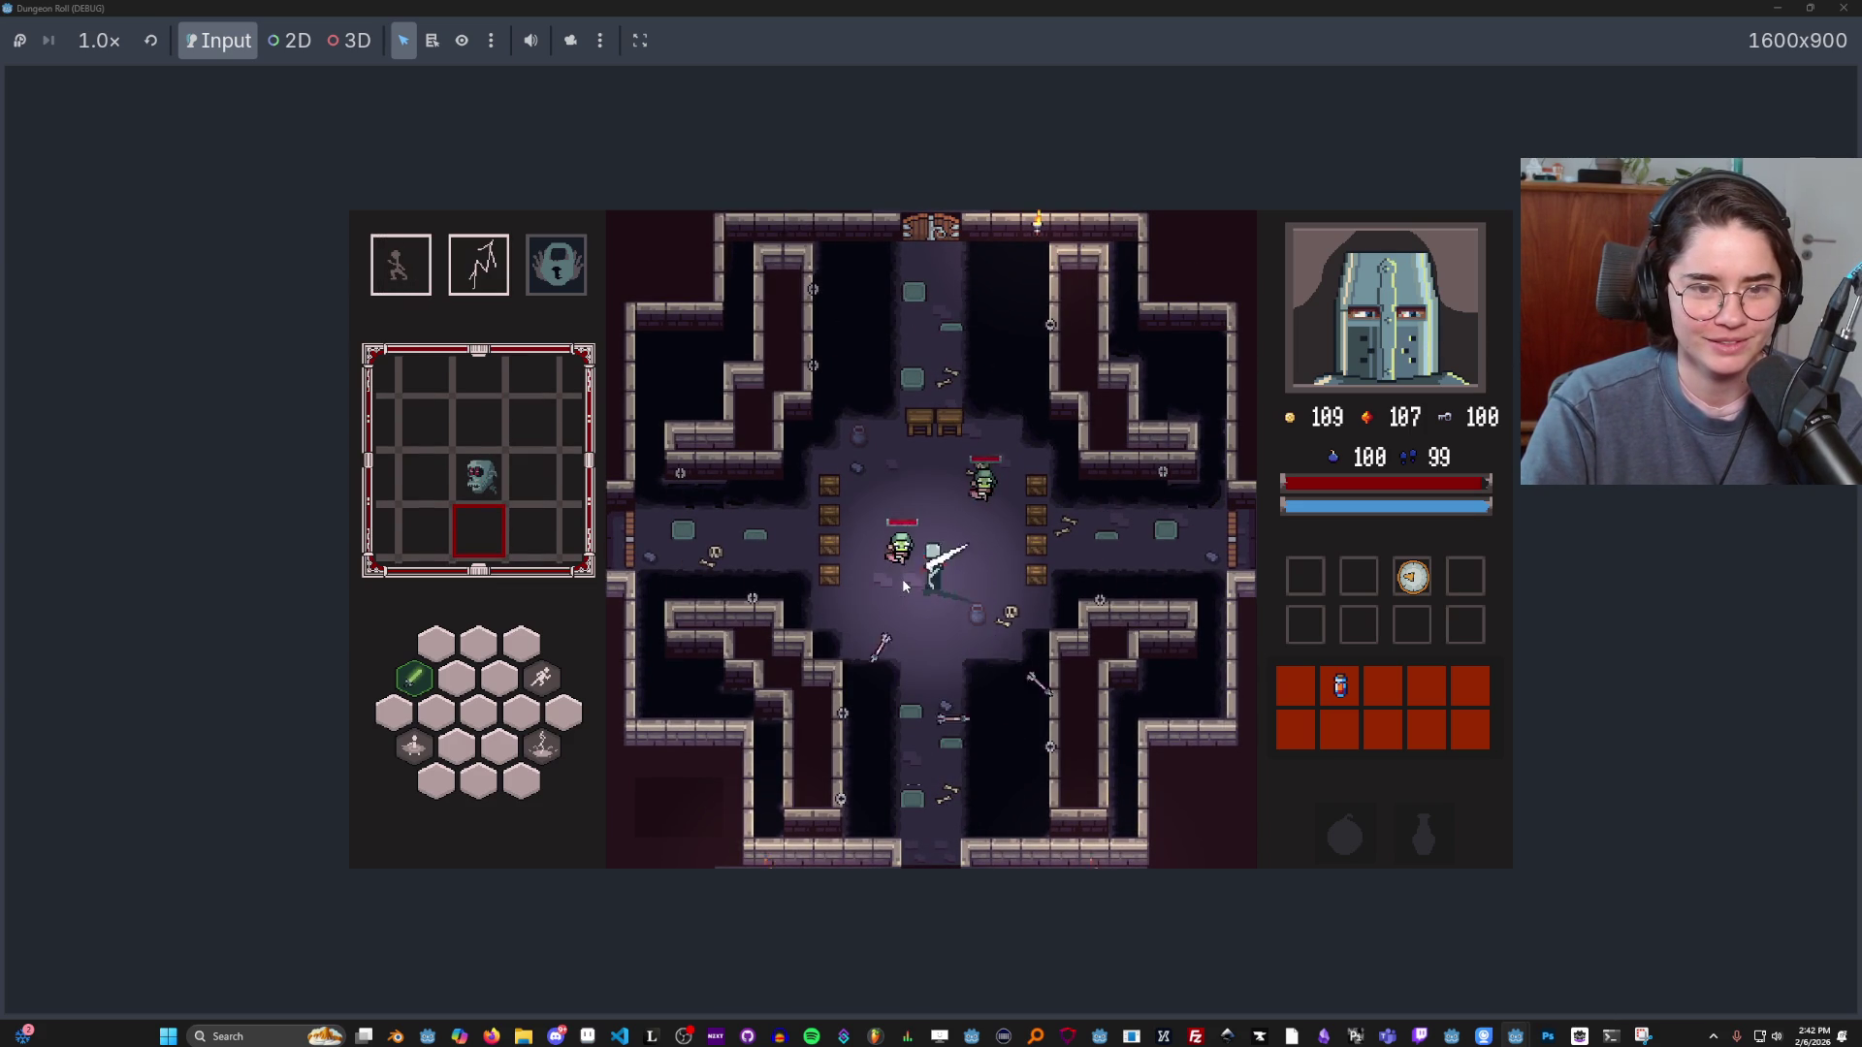
pyautogui.rightClick(903, 580)
pyautogui.click(912, 523)
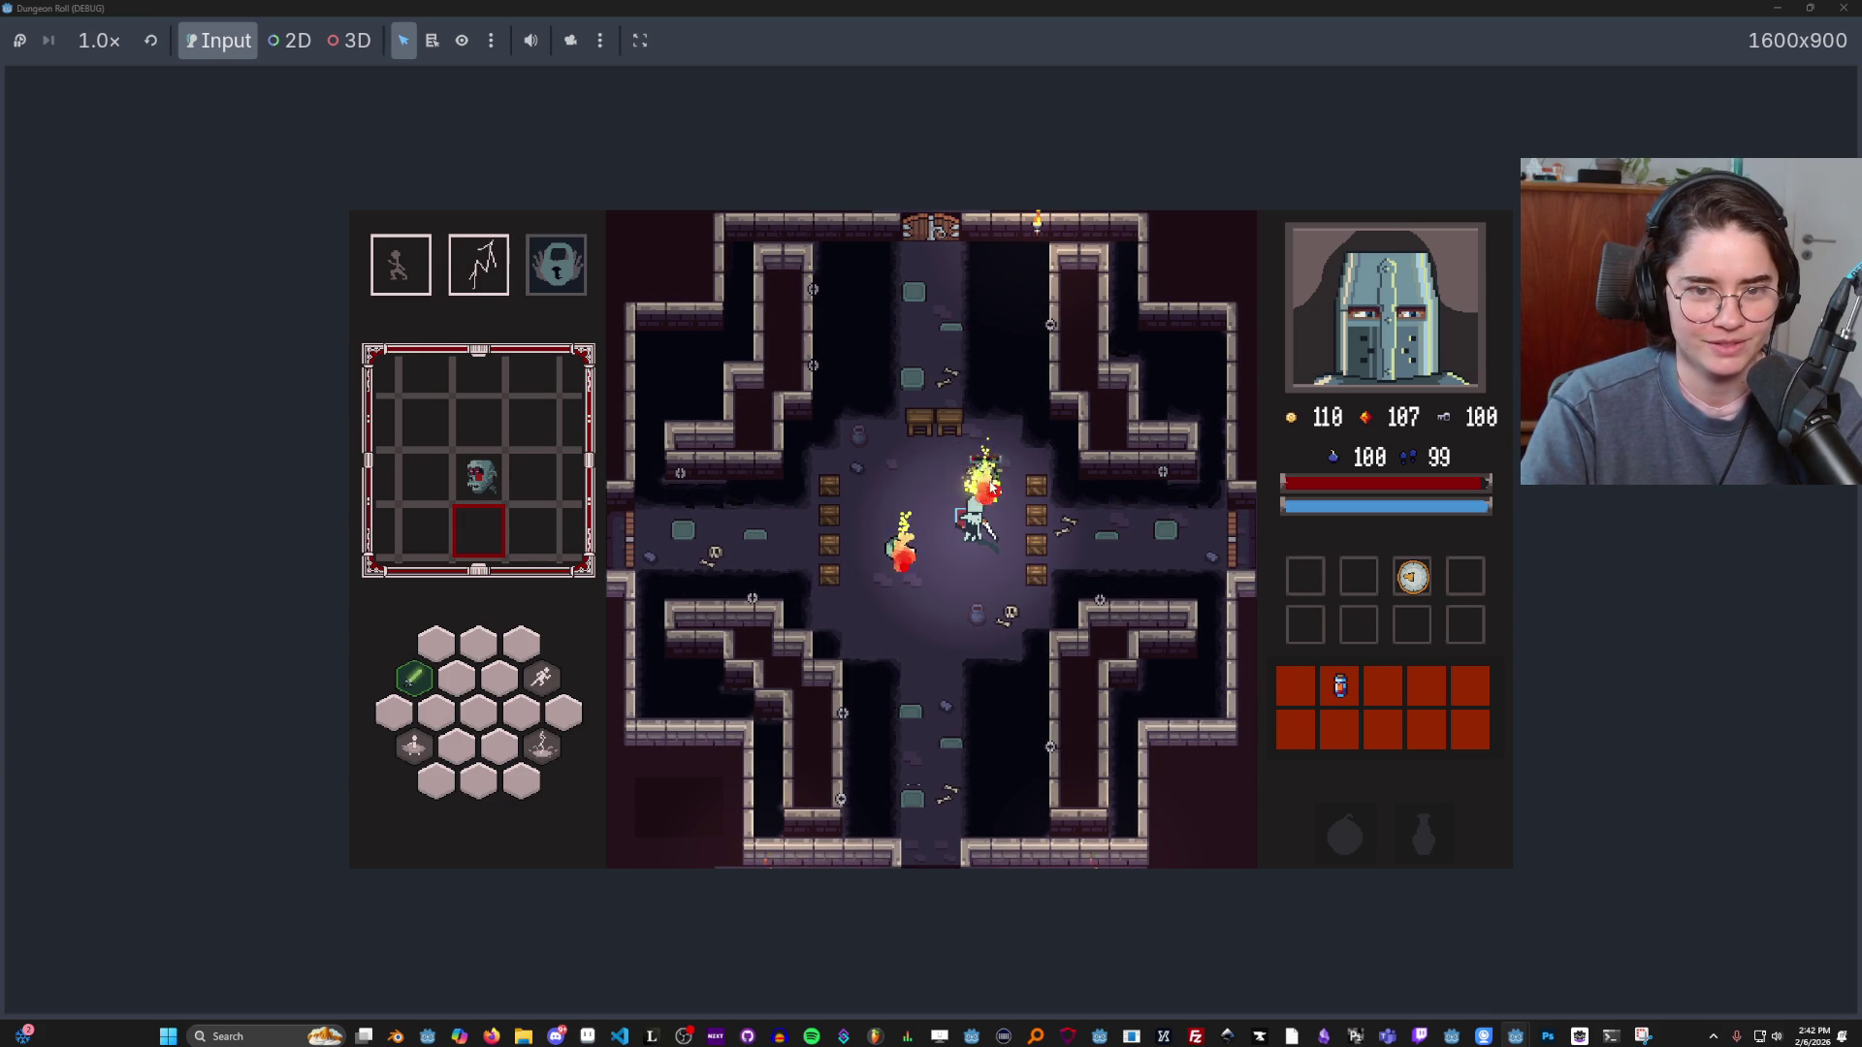
# Keep dodging and slashing goblins across the room, then stop the game with F8.
pyautogui.press('a')
pyautogui.click(1005, 546)
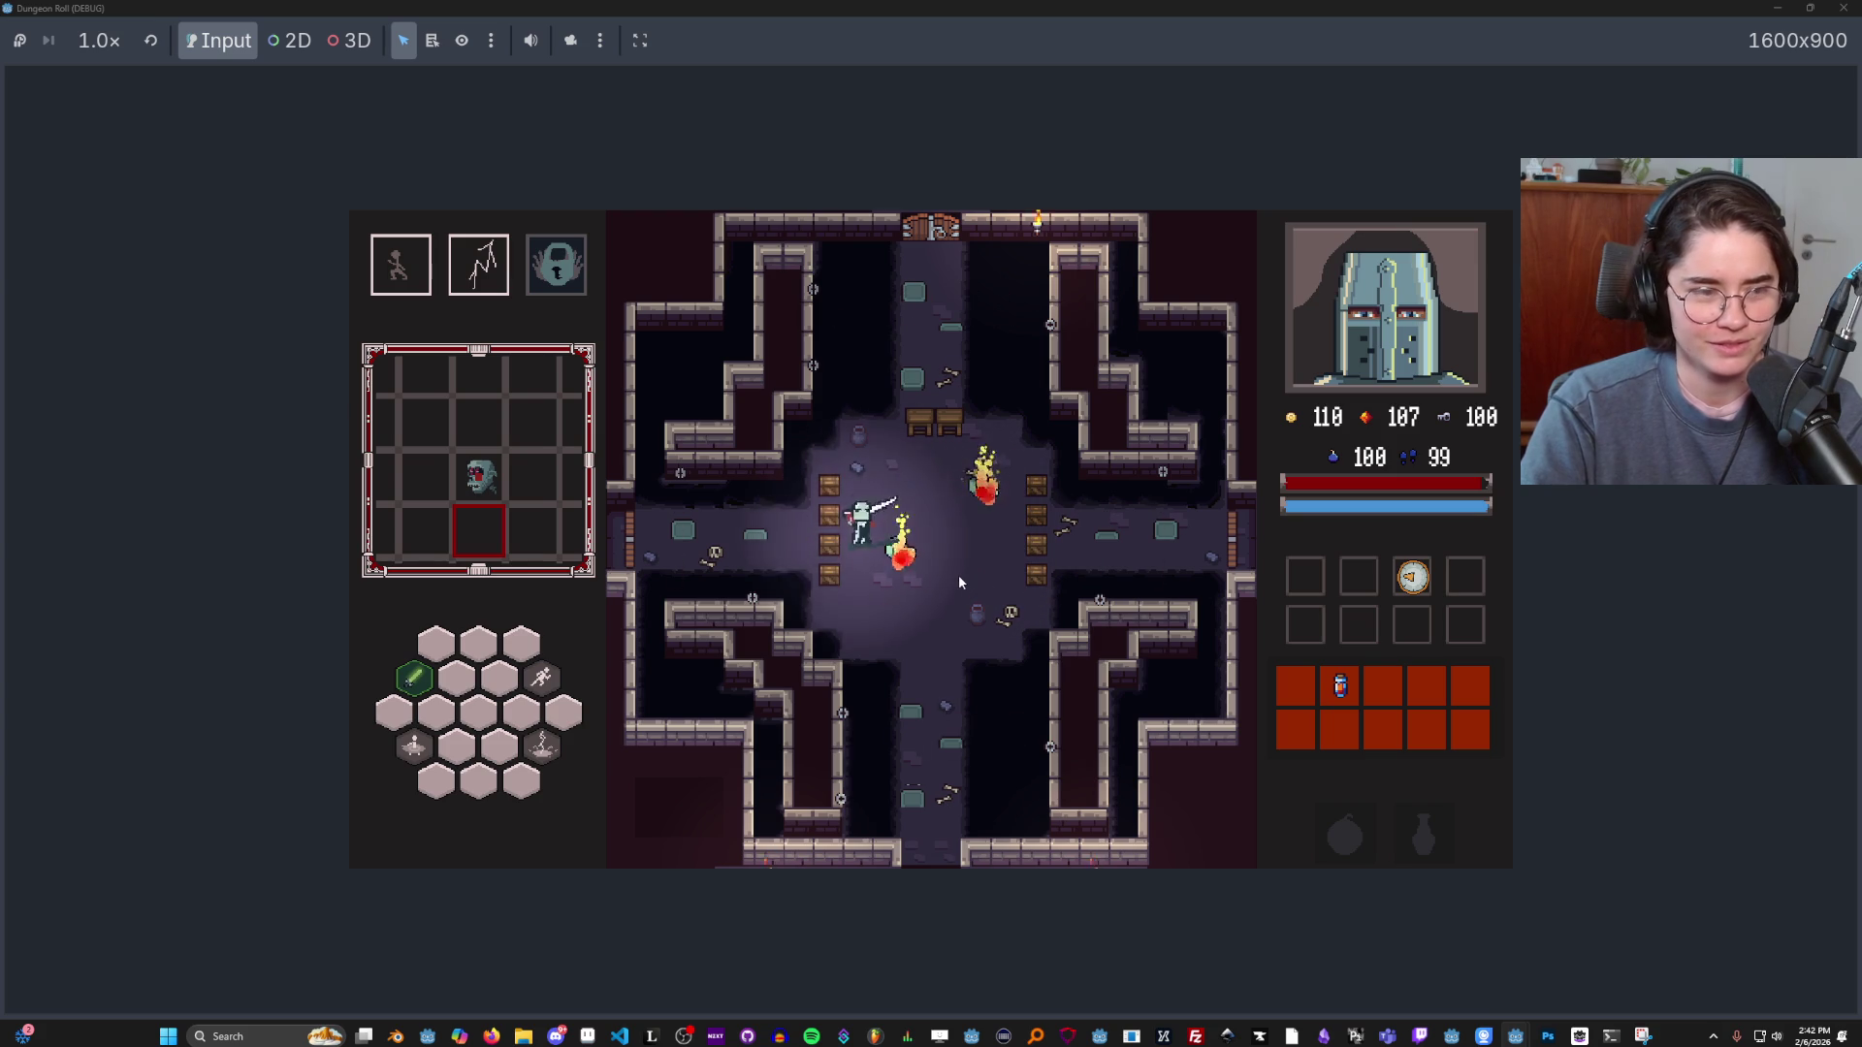
pyautogui.press('d')
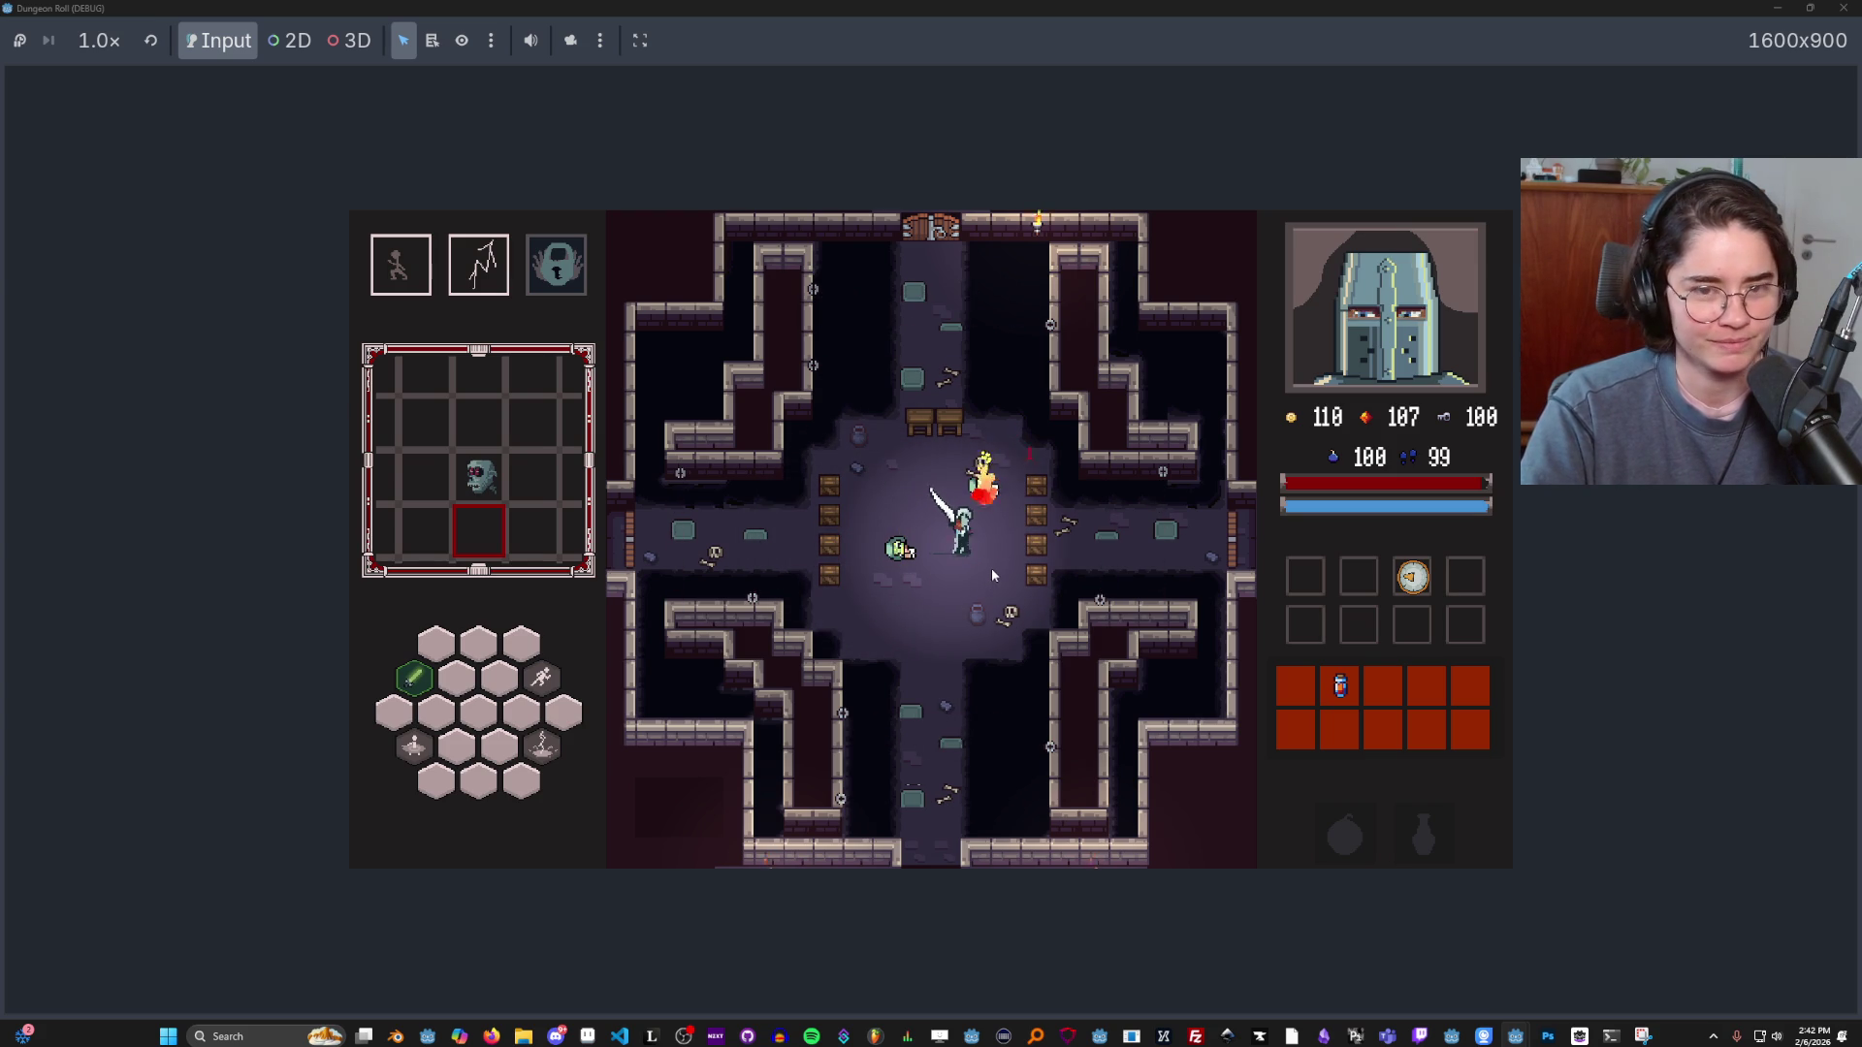
pyautogui.press('d')
pyautogui.click(1082, 561)
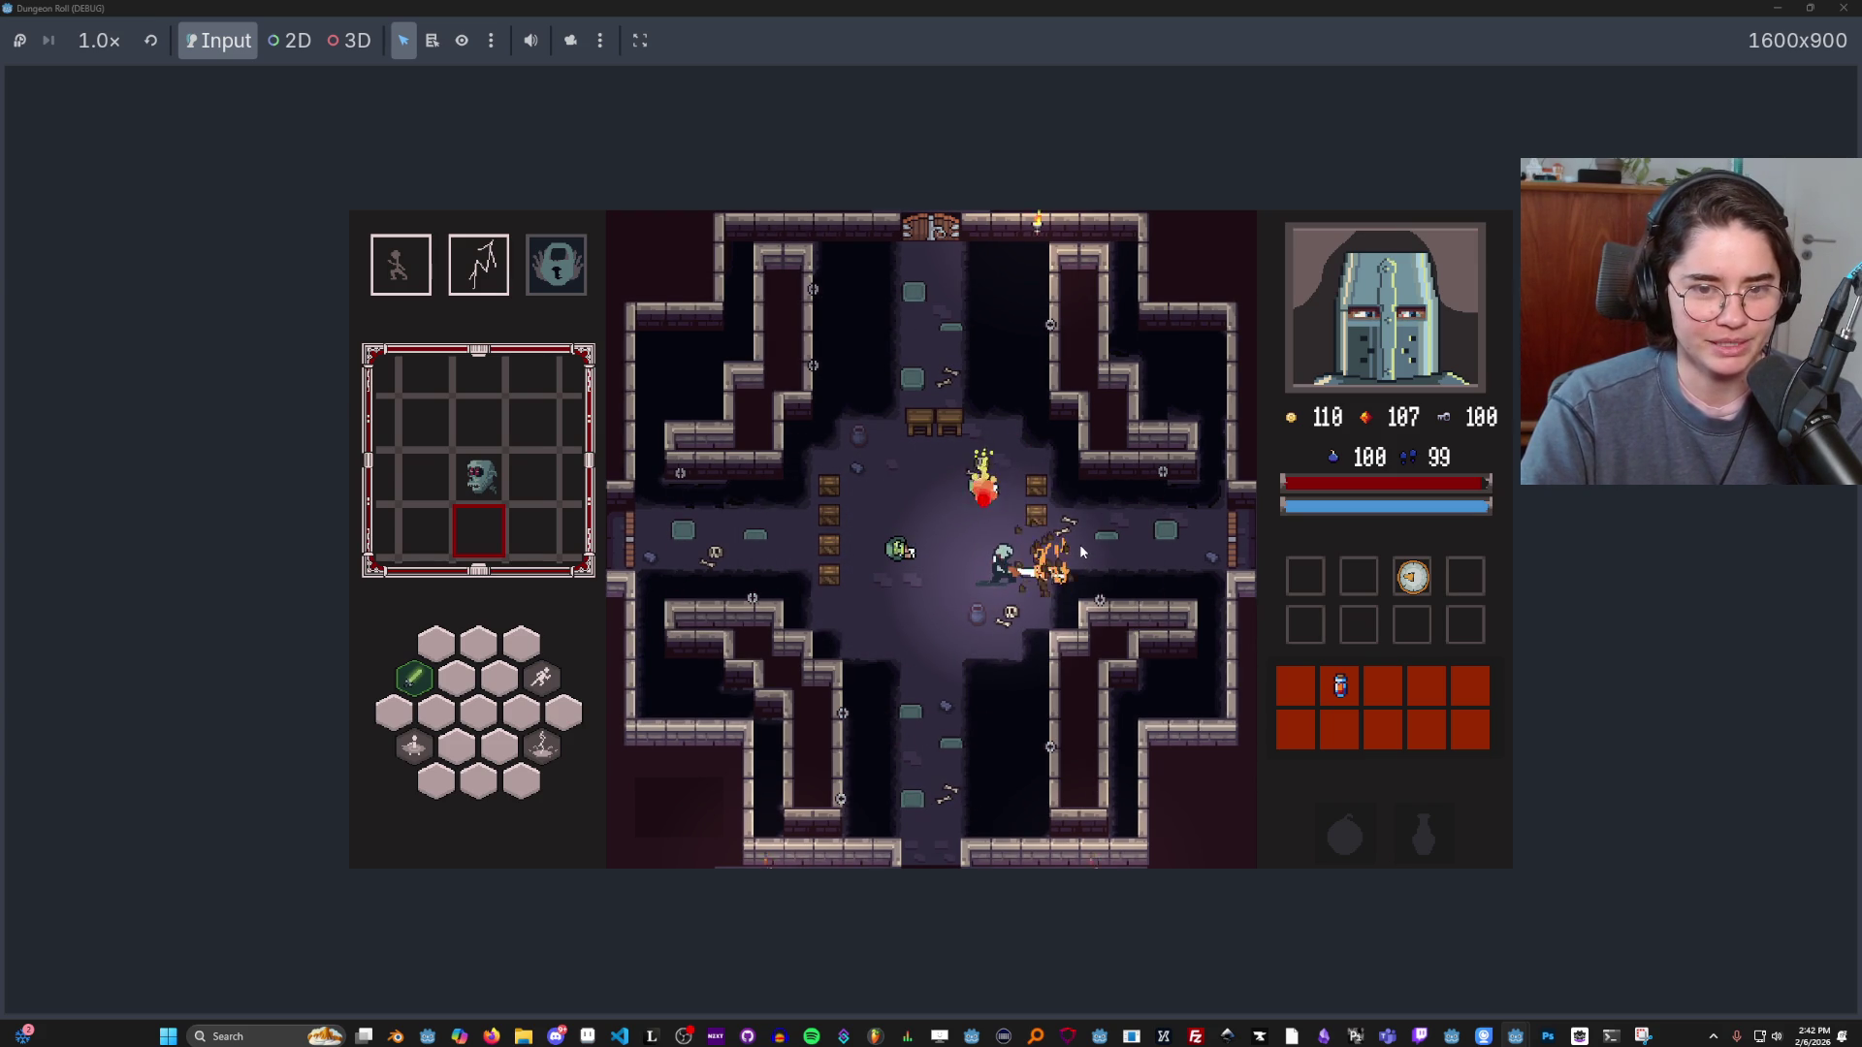
pyautogui.press('a')
pyautogui.click(838, 548)
pyautogui.press('a')
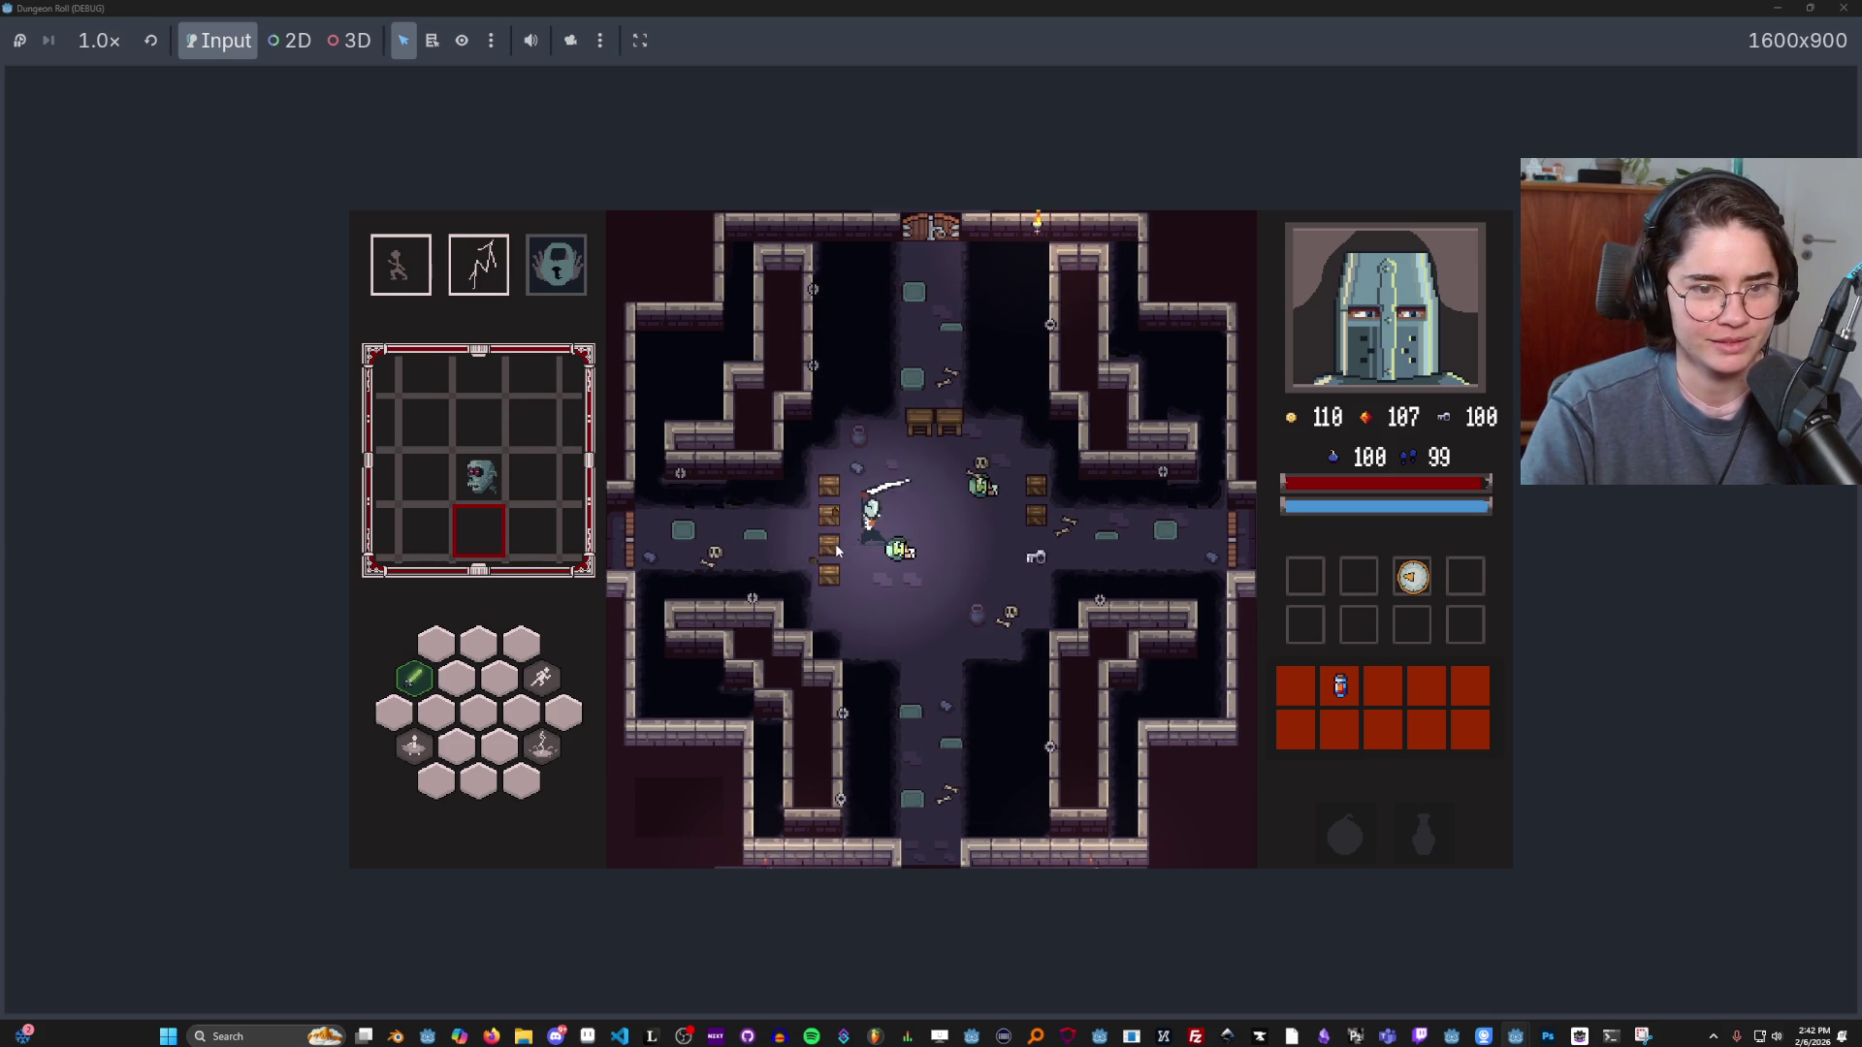
pyautogui.press('a')
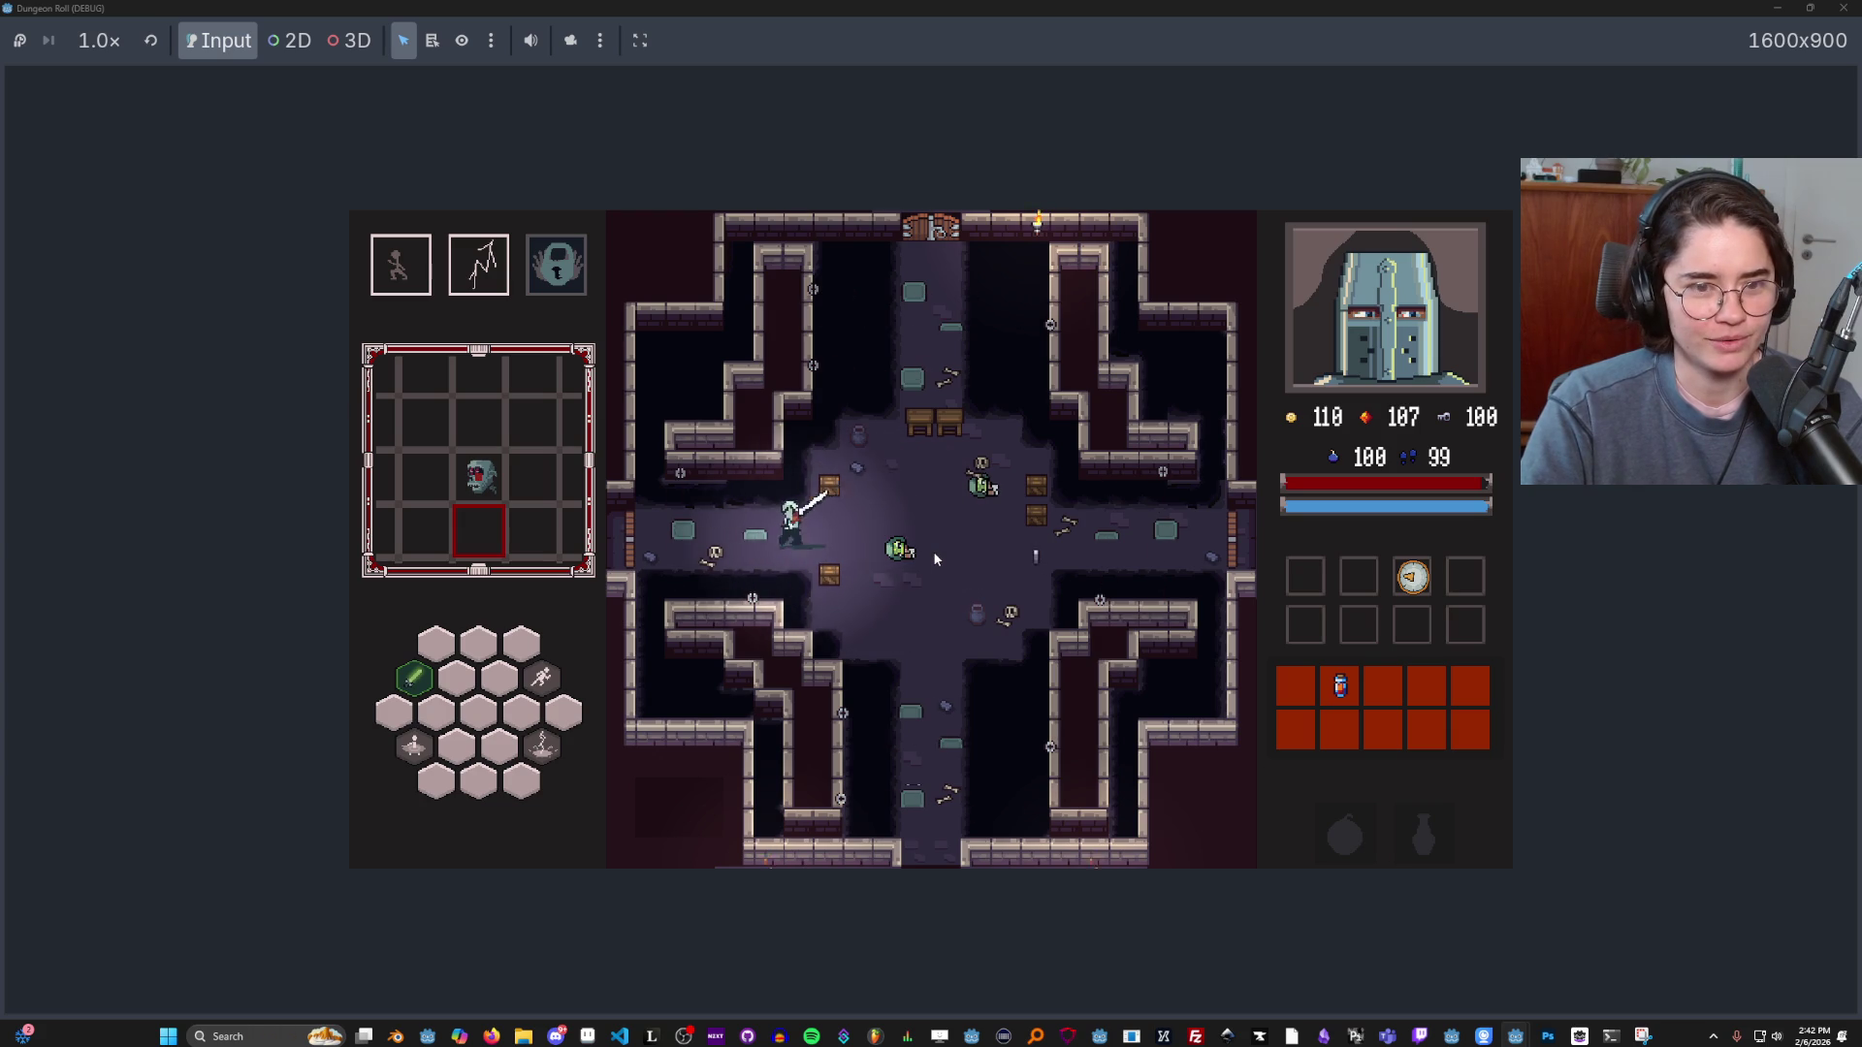
pyautogui.press('d')
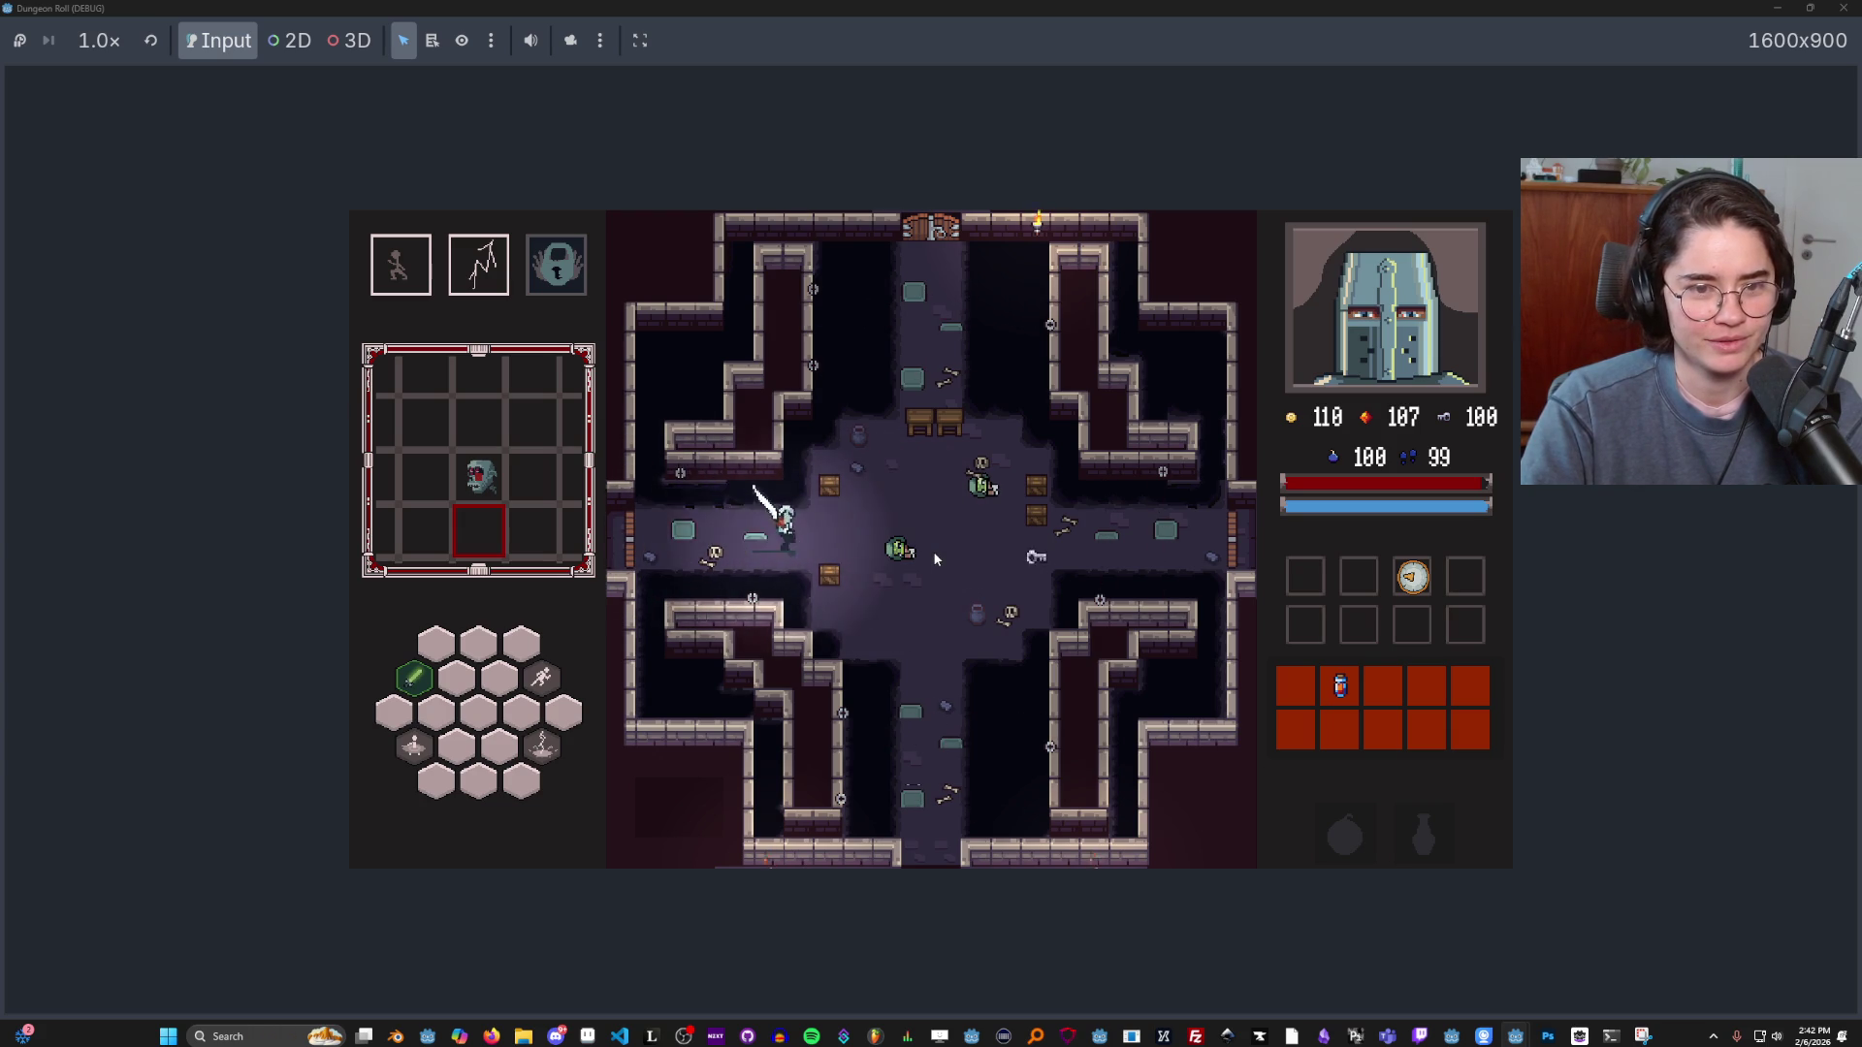
pyautogui.press('a')
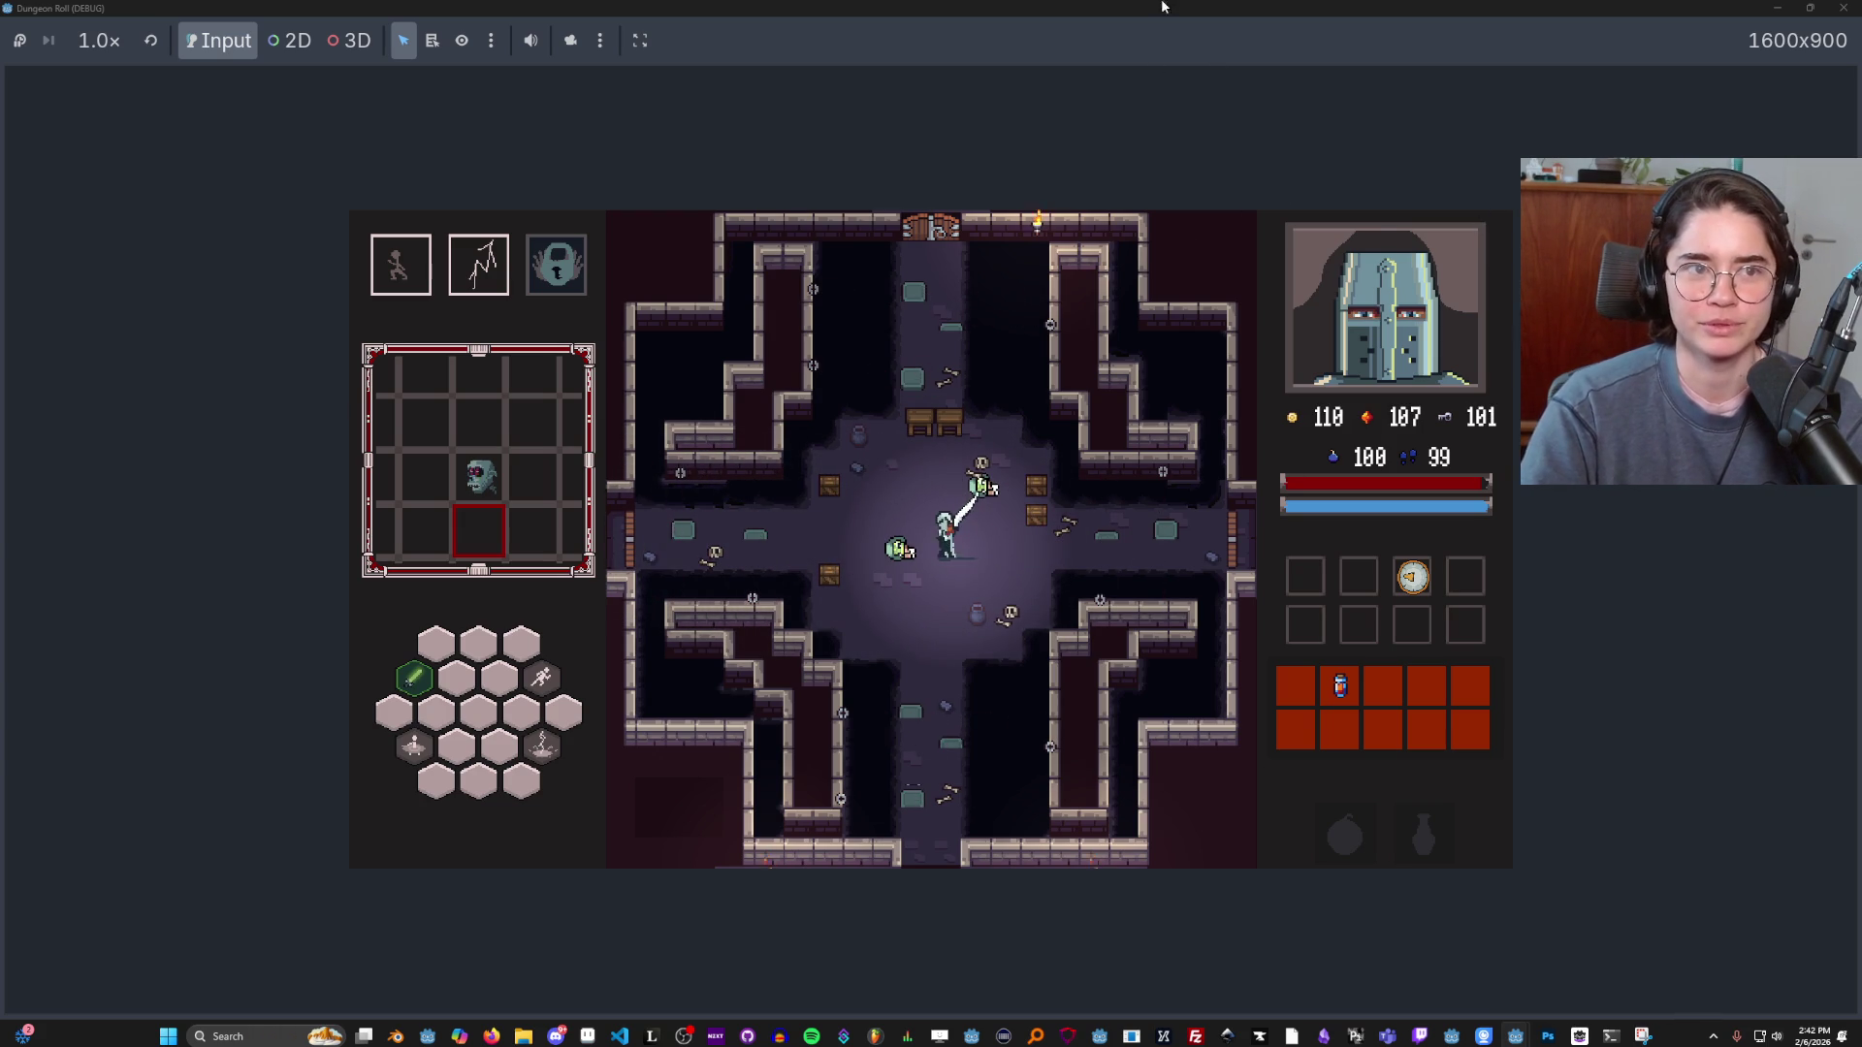
pyautogui.press('F8')
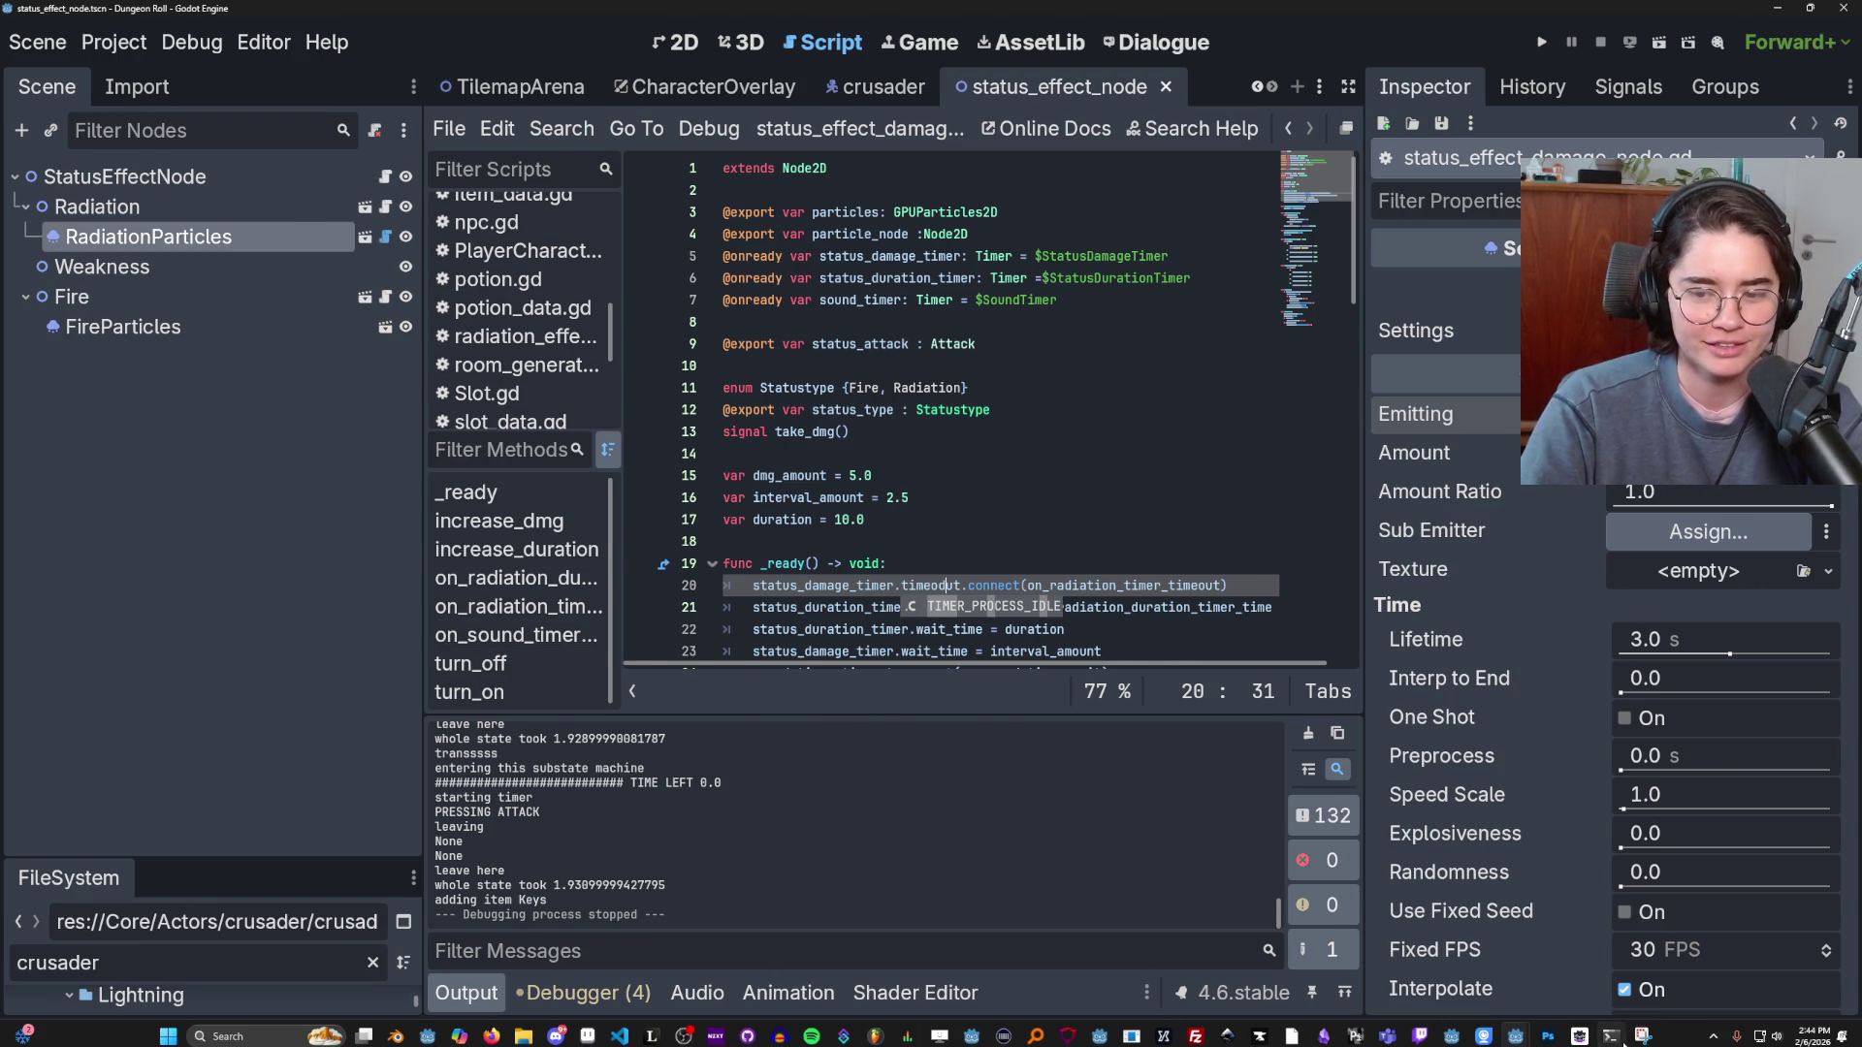
# Switch to the Claude Code terminal and approve running the headless grid test.
pyautogui.click(1617, 1038)
pyautogui.press('Return')
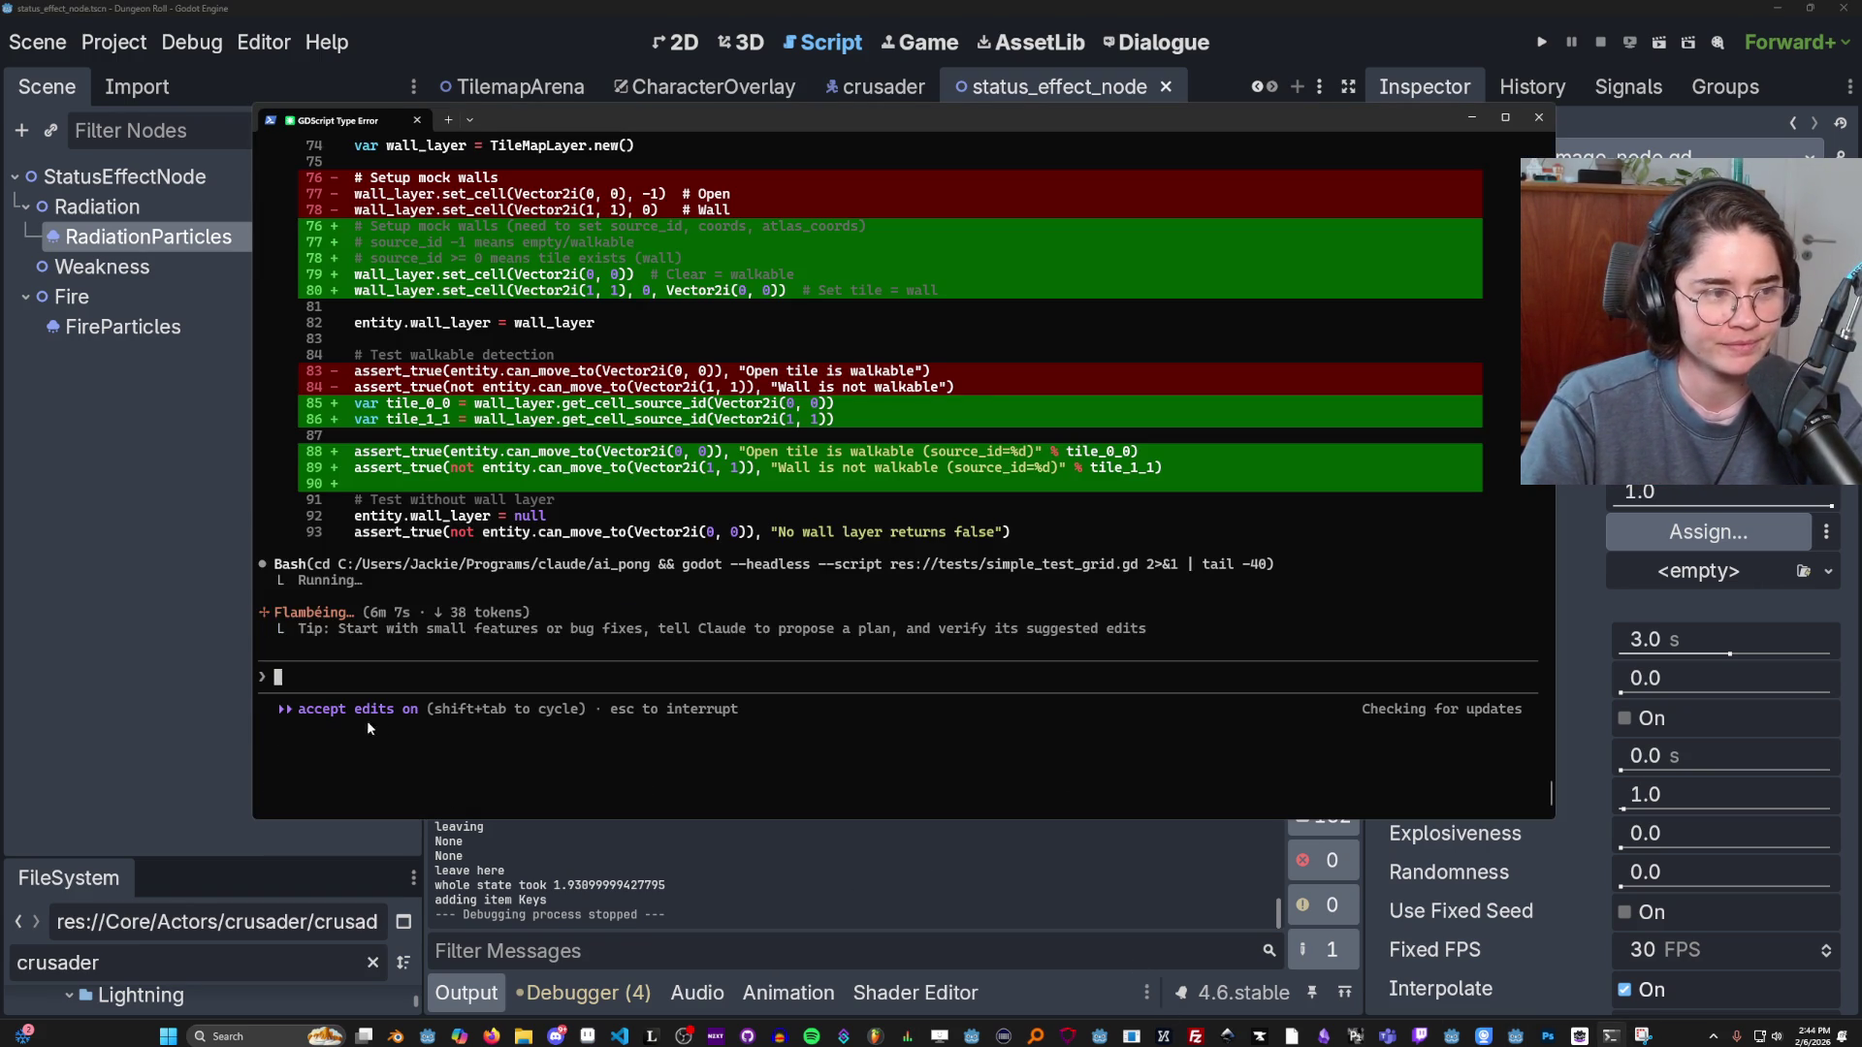
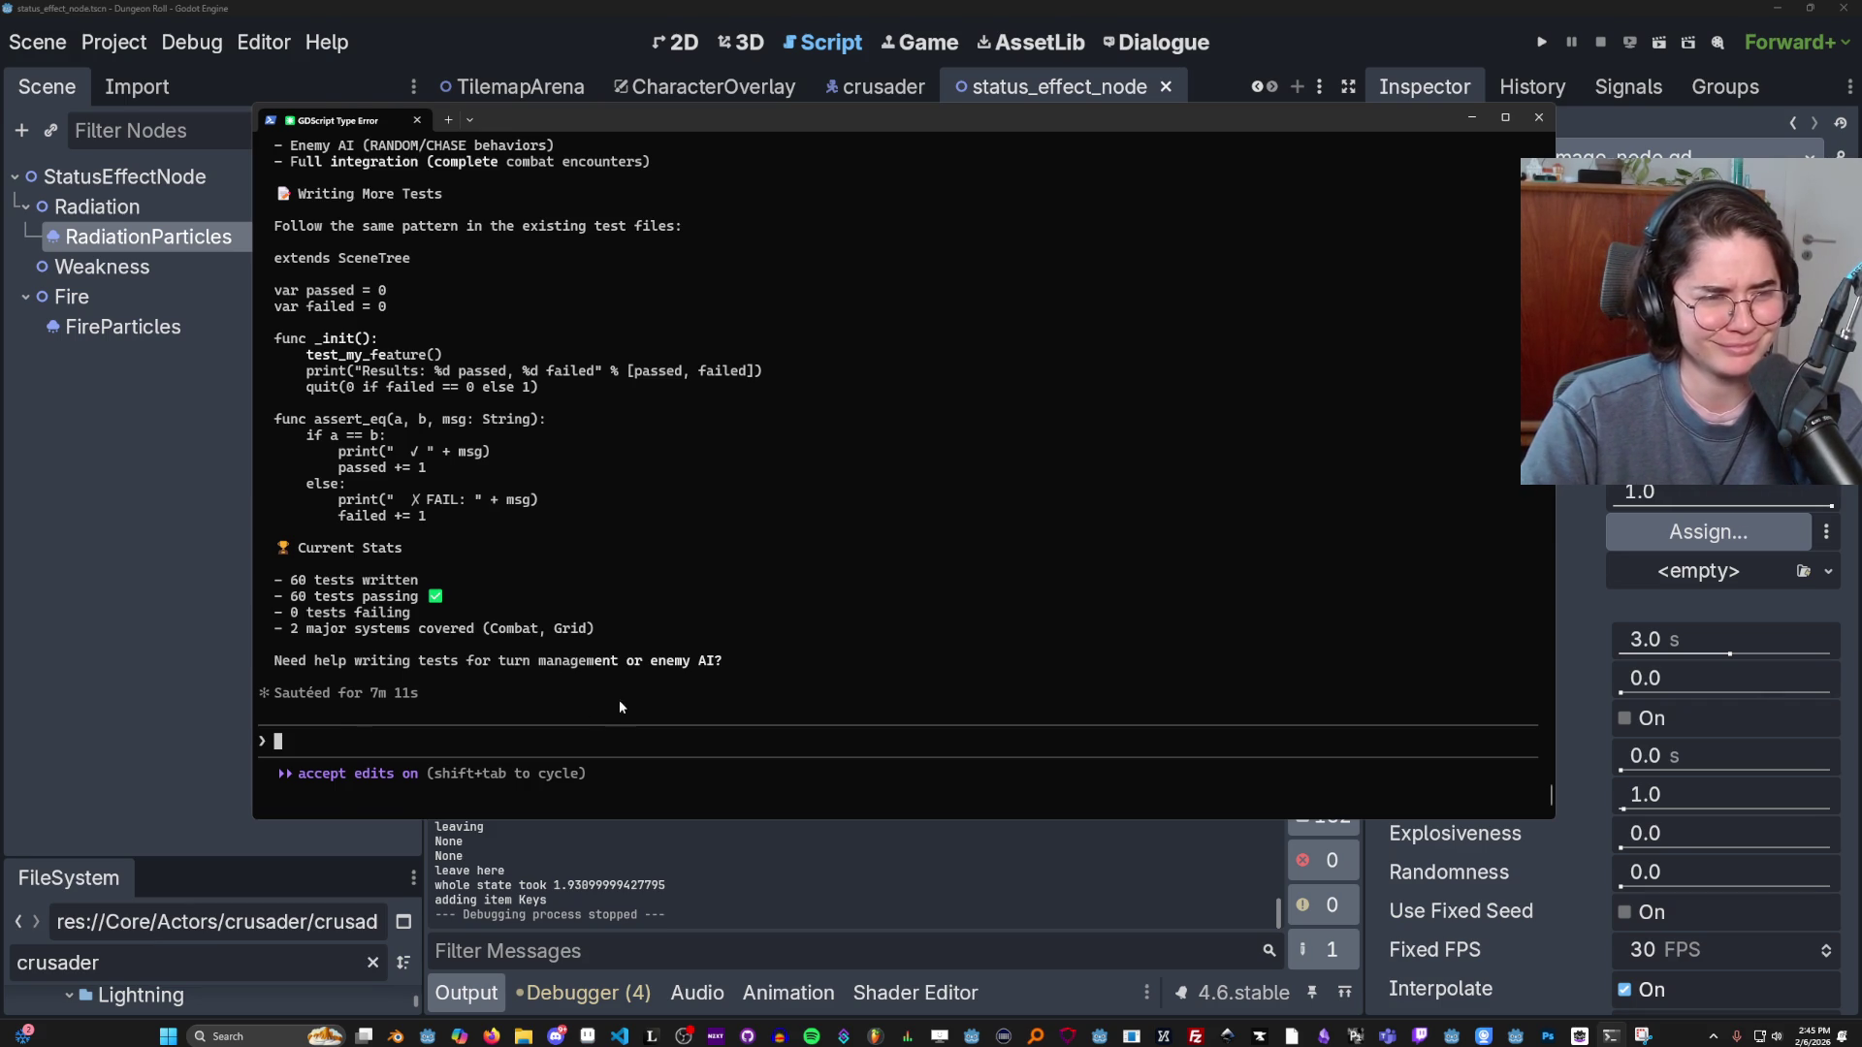
# Review the Claude Code summary, select the 'Sautéed for 7m 11s' line, and return to Godot.
pyautogui.scroll(10, 609, 701)
pyautogui.scroll(-10, 655, 736)
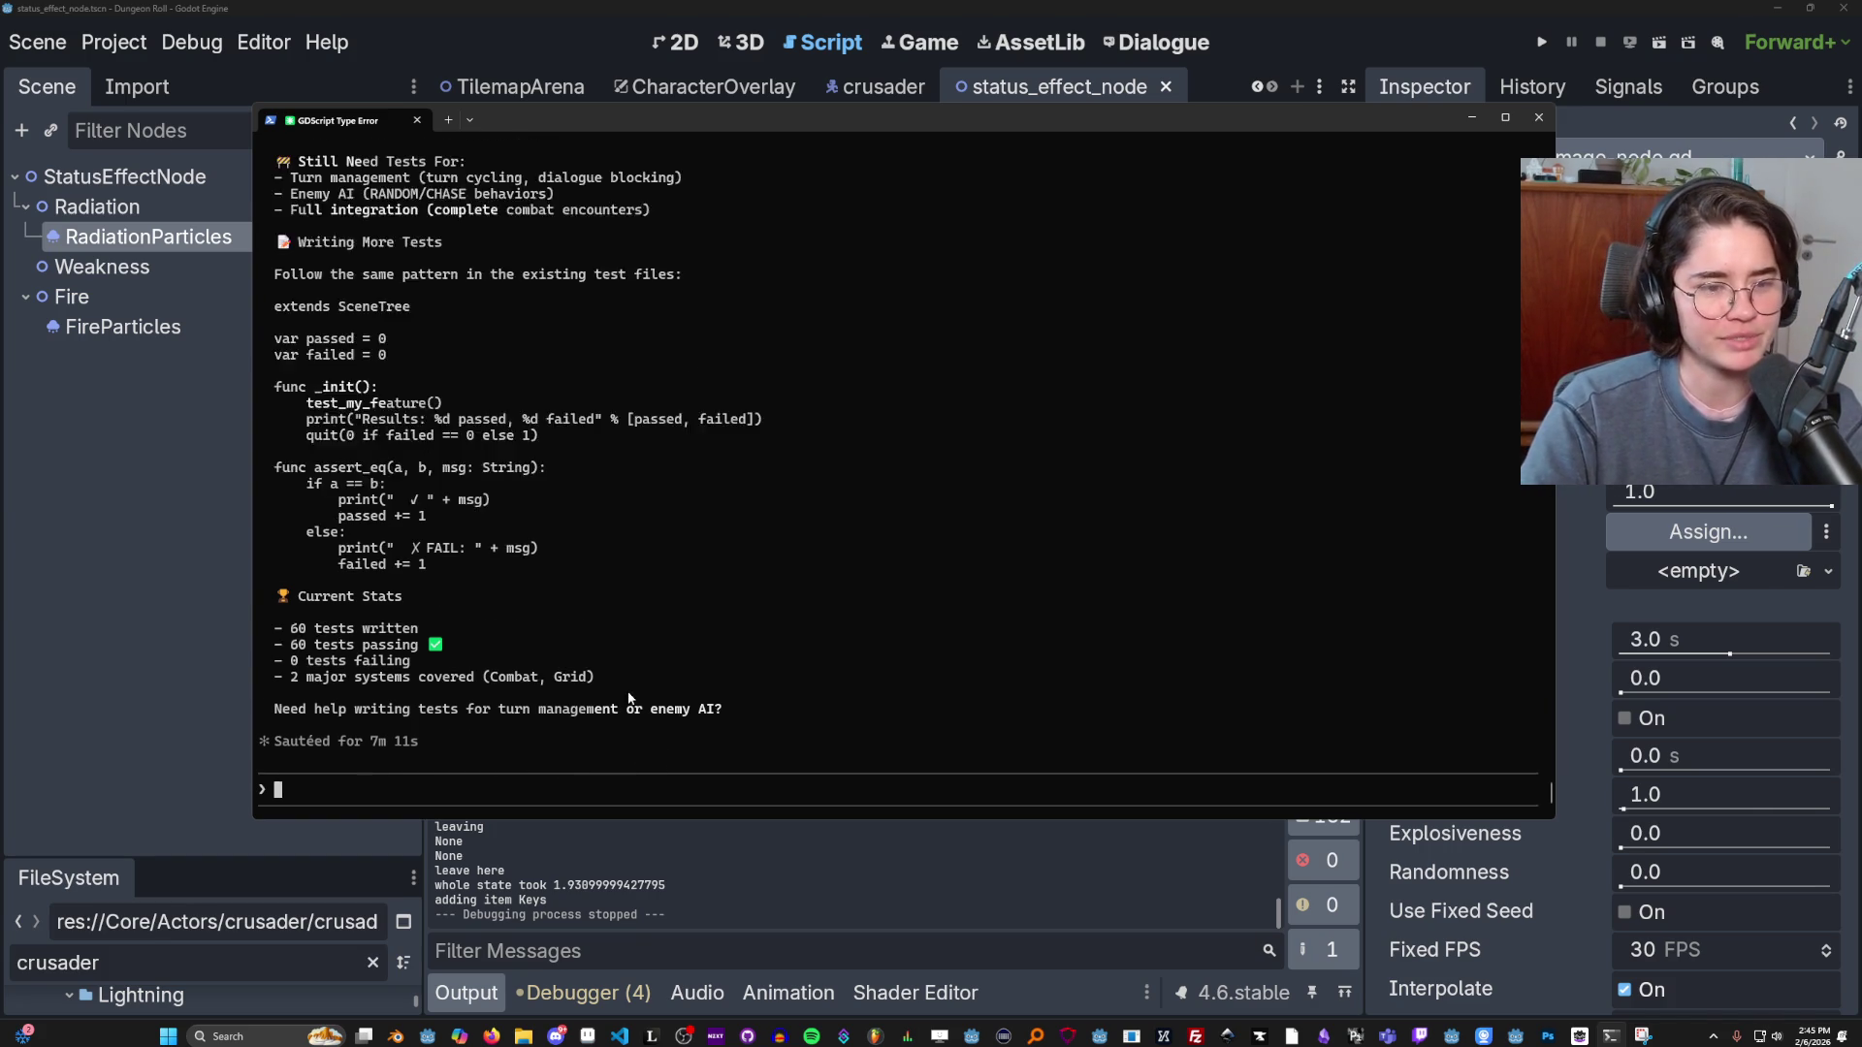
pyautogui.moveTo(344, 709)
pyautogui.mouseDown()
pyautogui.moveTo(419, 694)
pyautogui.moveTo(284, 695)
pyautogui.mouseUp()
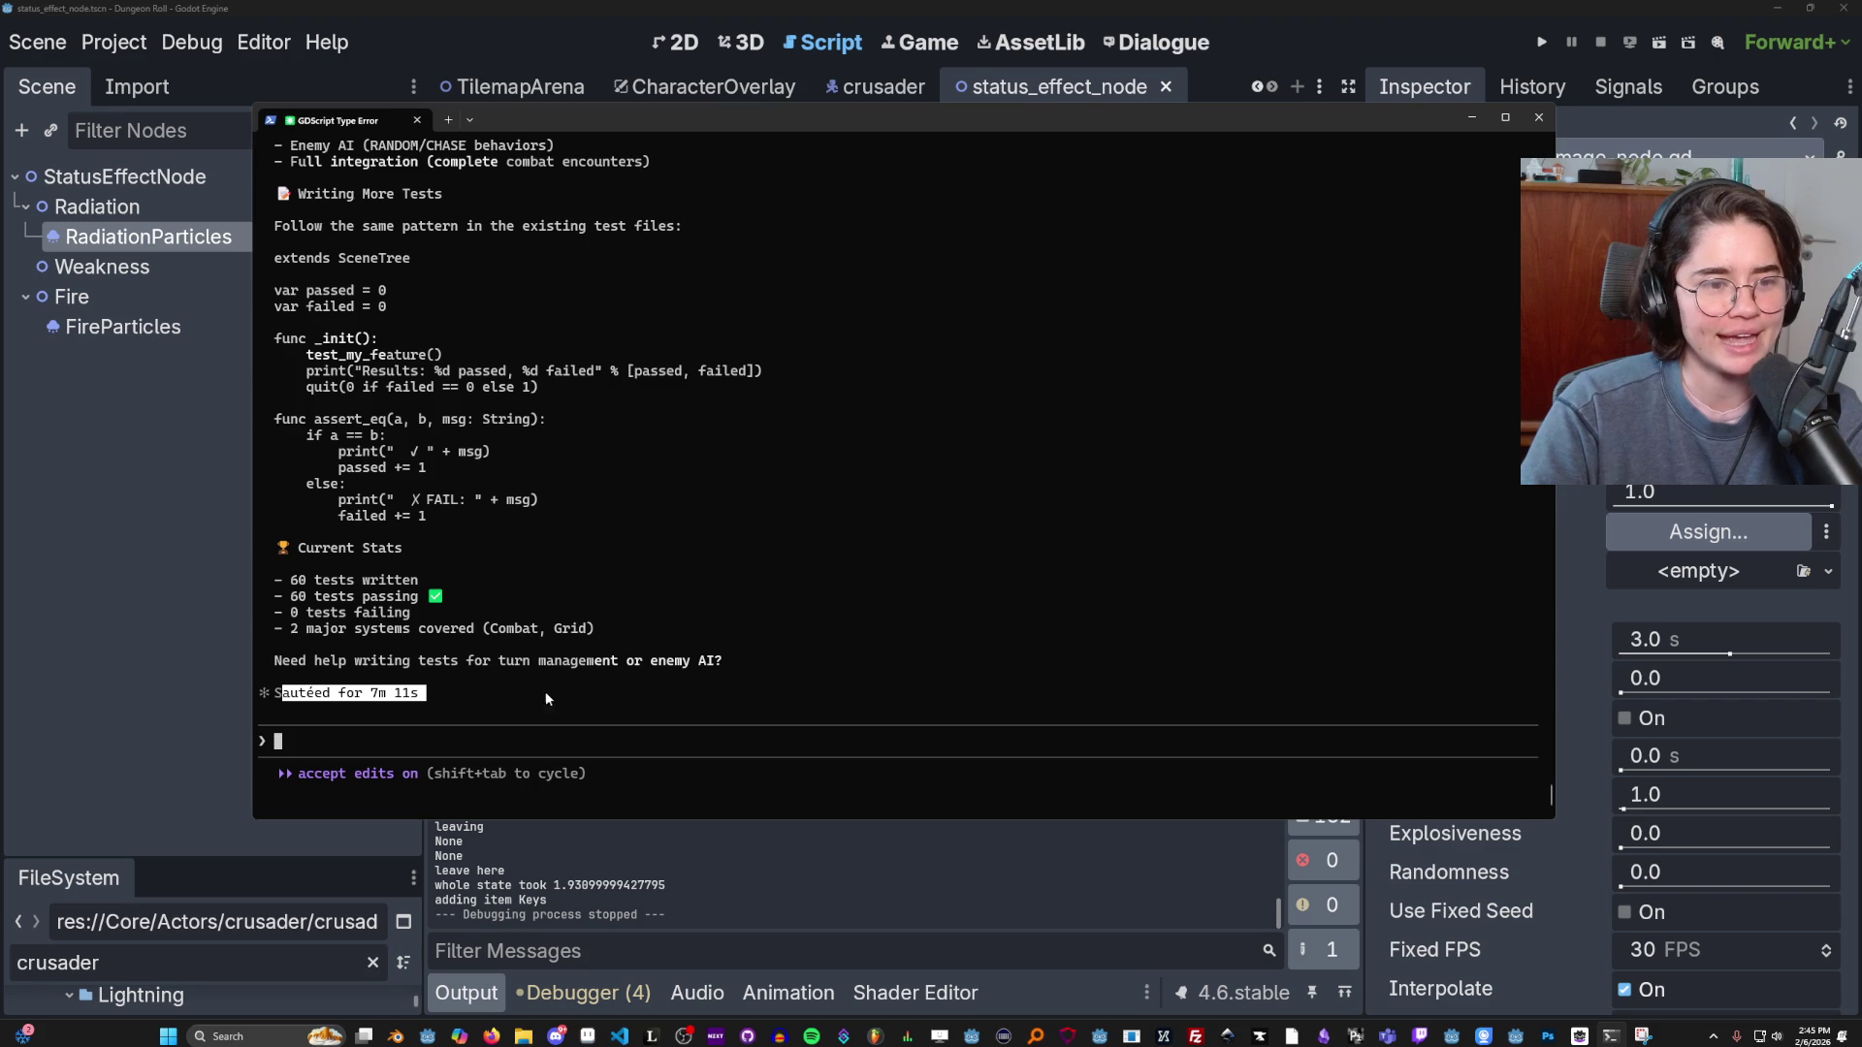
pyautogui.click(174, 609)
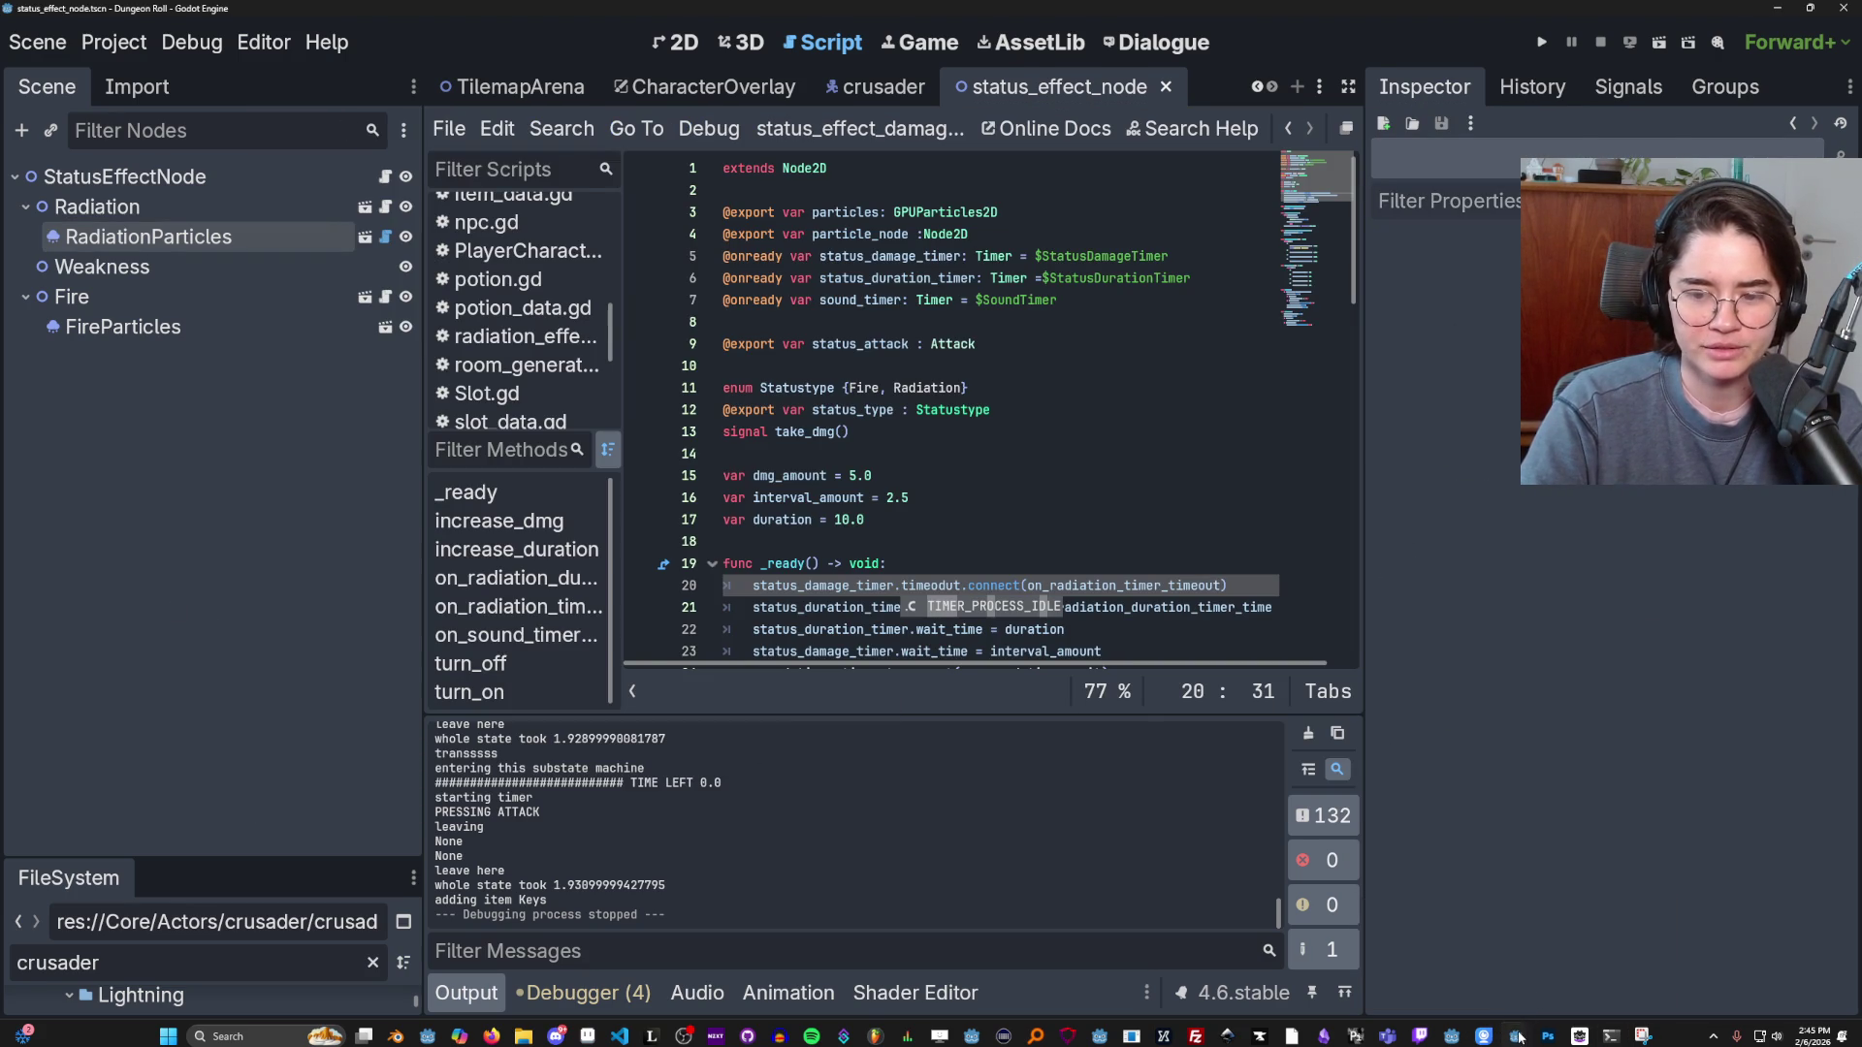
# Switch to the Pong editor, reload the changed scripts, and give the script more room above the debugger.
pyautogui.click(1519, 1035)
pyautogui.click(986, 664)
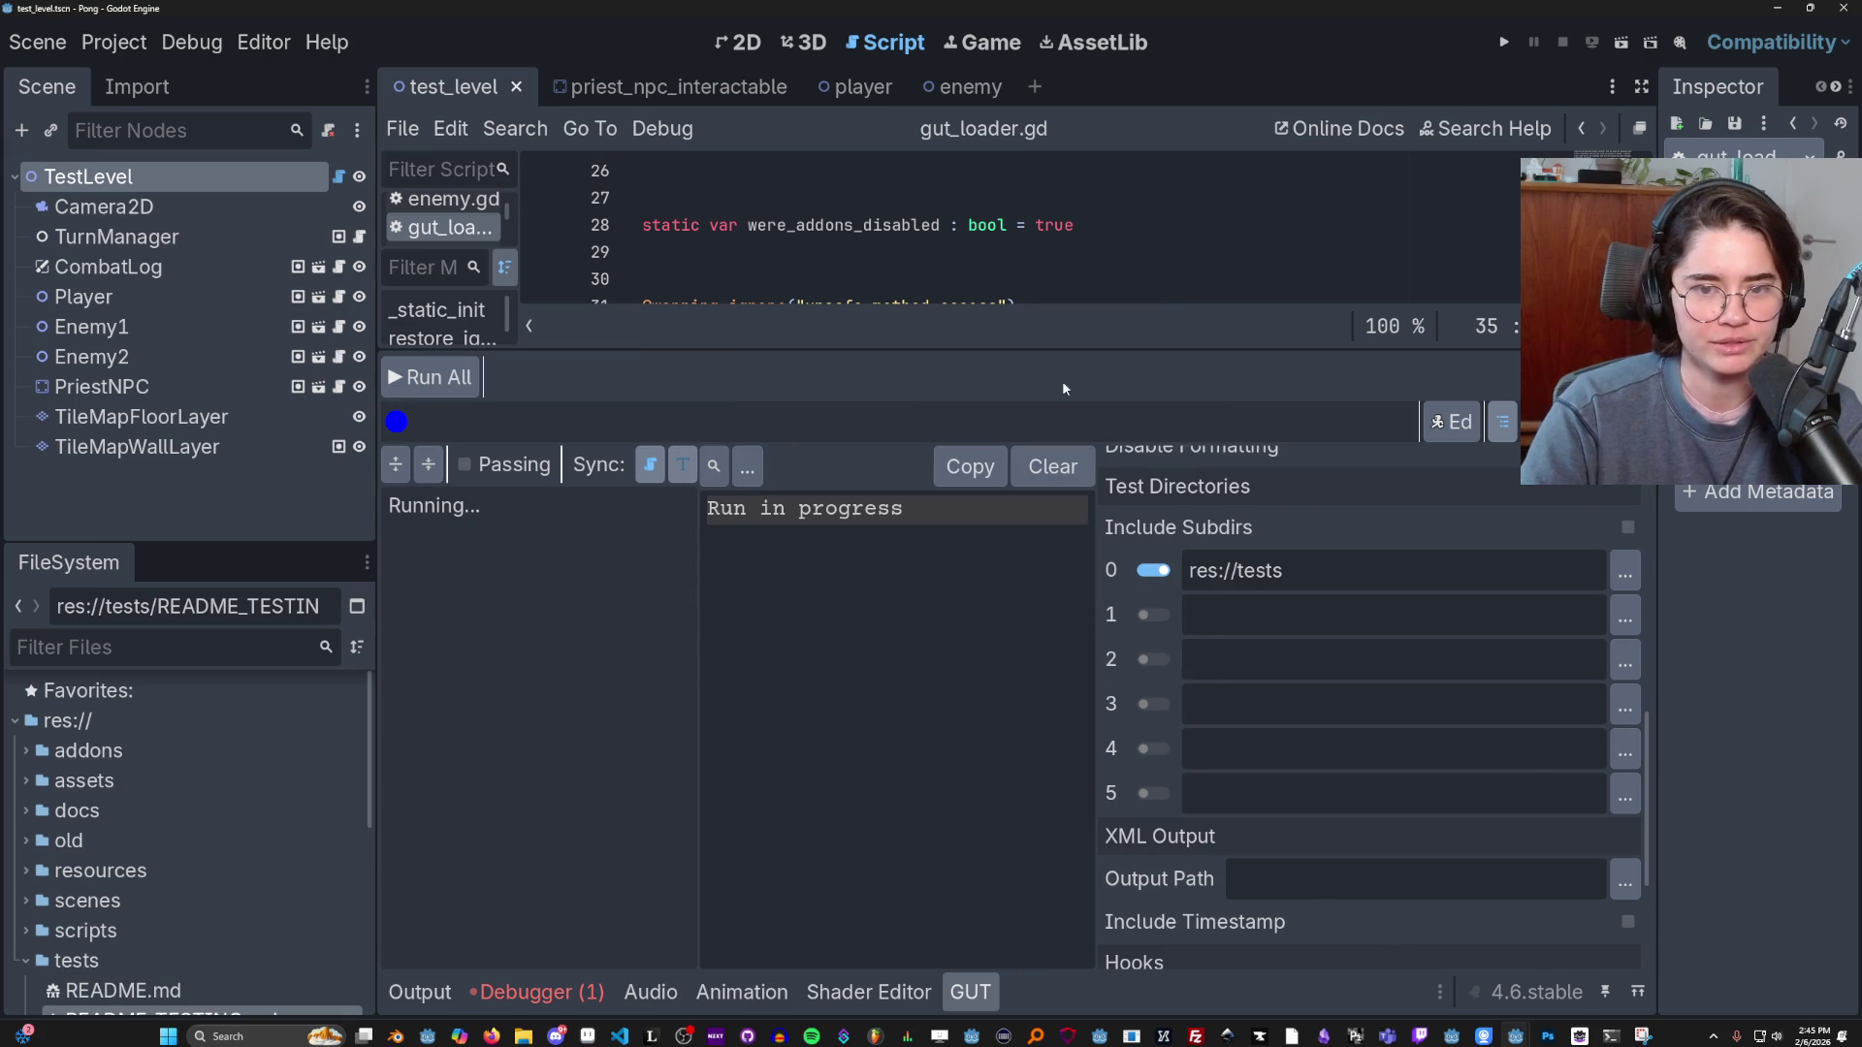
pyautogui.moveTo(991, 347)
pyautogui.mouseDown()
pyautogui.moveTo(810, 742)
pyautogui.moveTo(812, 539)
pyautogui.mouseUp()
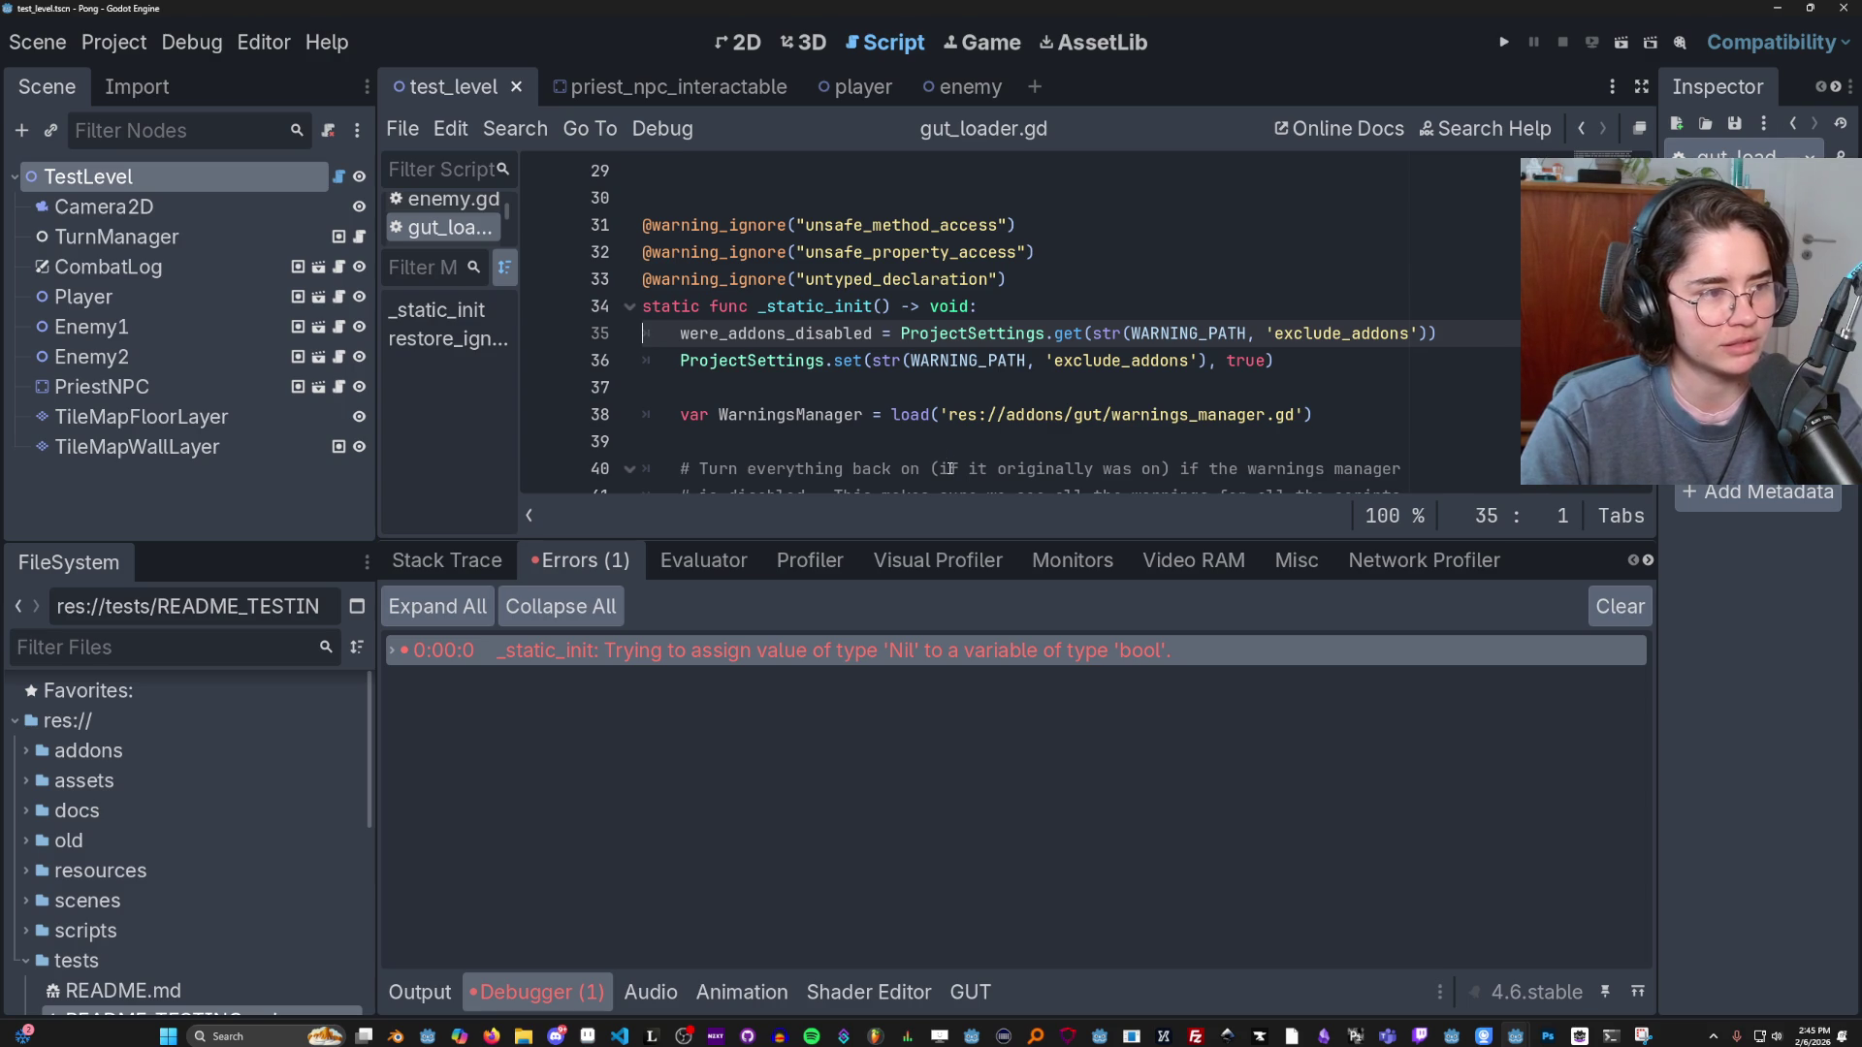
# Scroll through gut_loader.gd, resize the debugger panel, and place the caret on line 43.
pyautogui.scroll(2, 949, 466)
pyautogui.scroll(-3, 949, 466)
pyautogui.moveTo(937, 539); pyautogui.dragTo(933, 742)
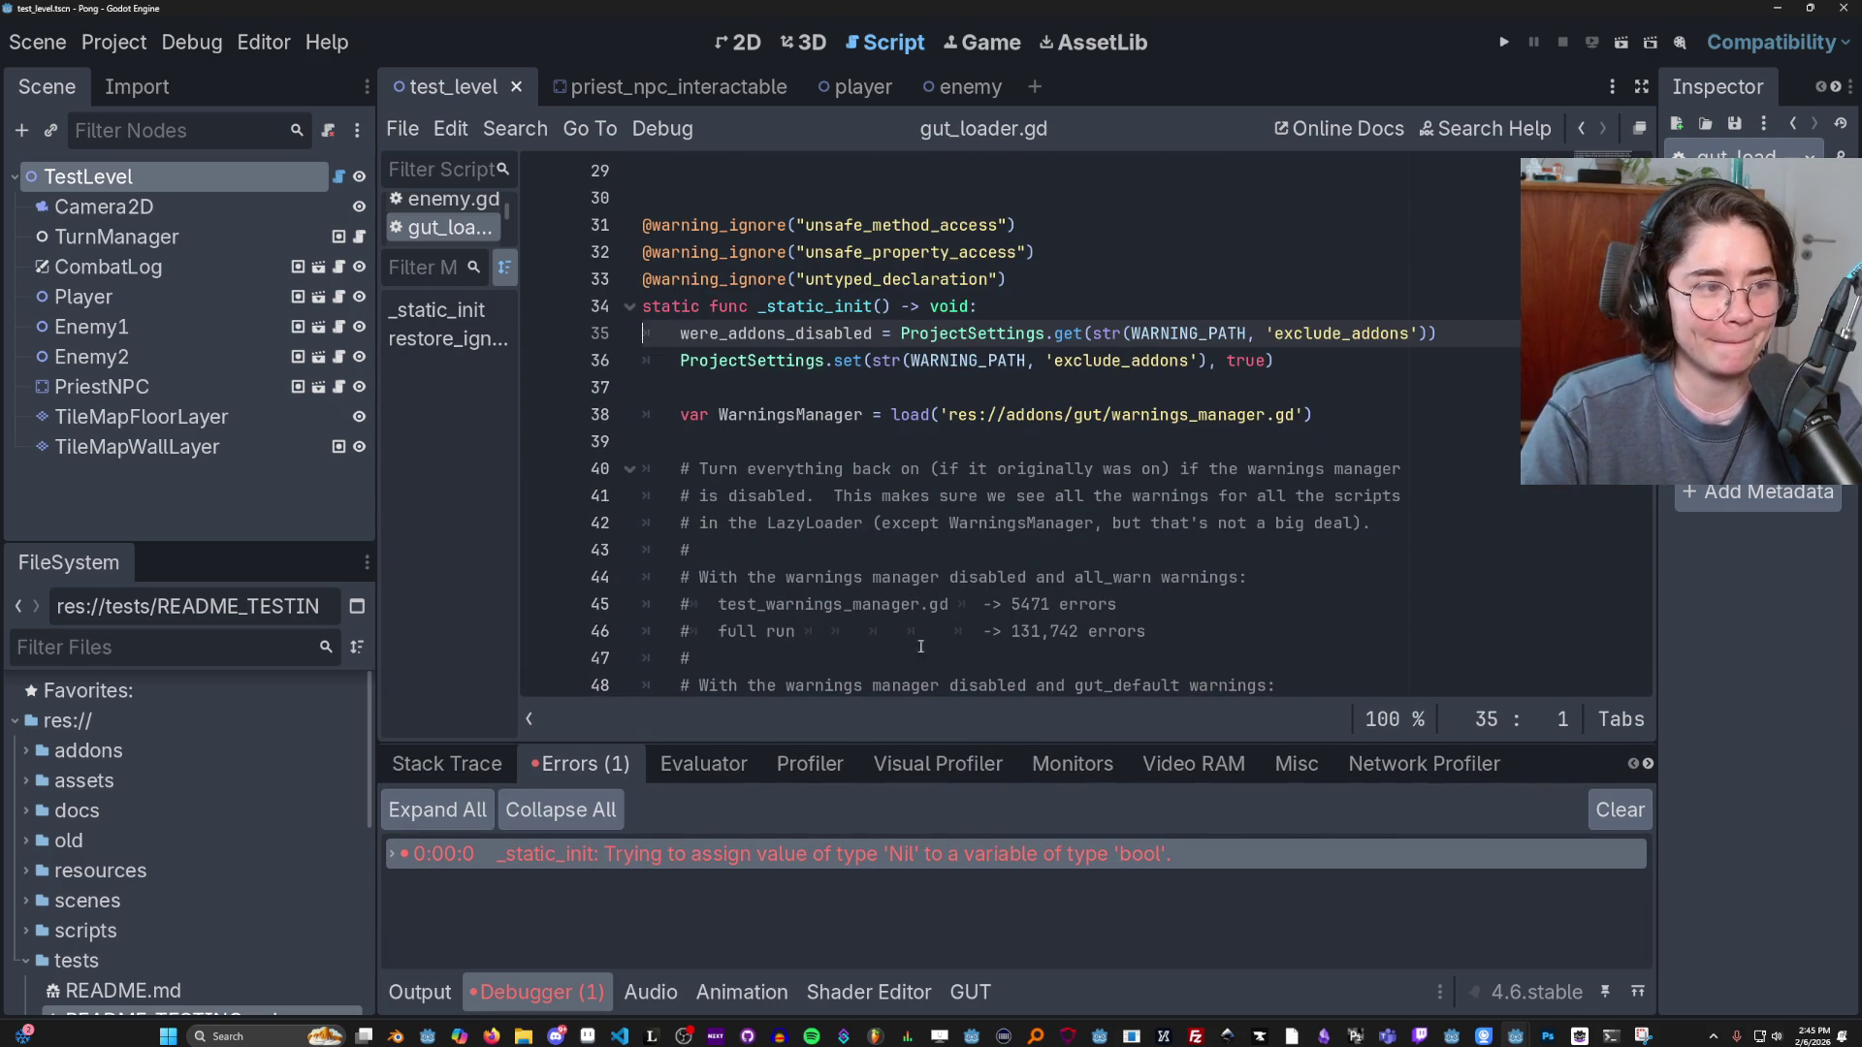
pyautogui.scroll(1, 931, 485)
pyautogui.scroll(-2, 930, 484)
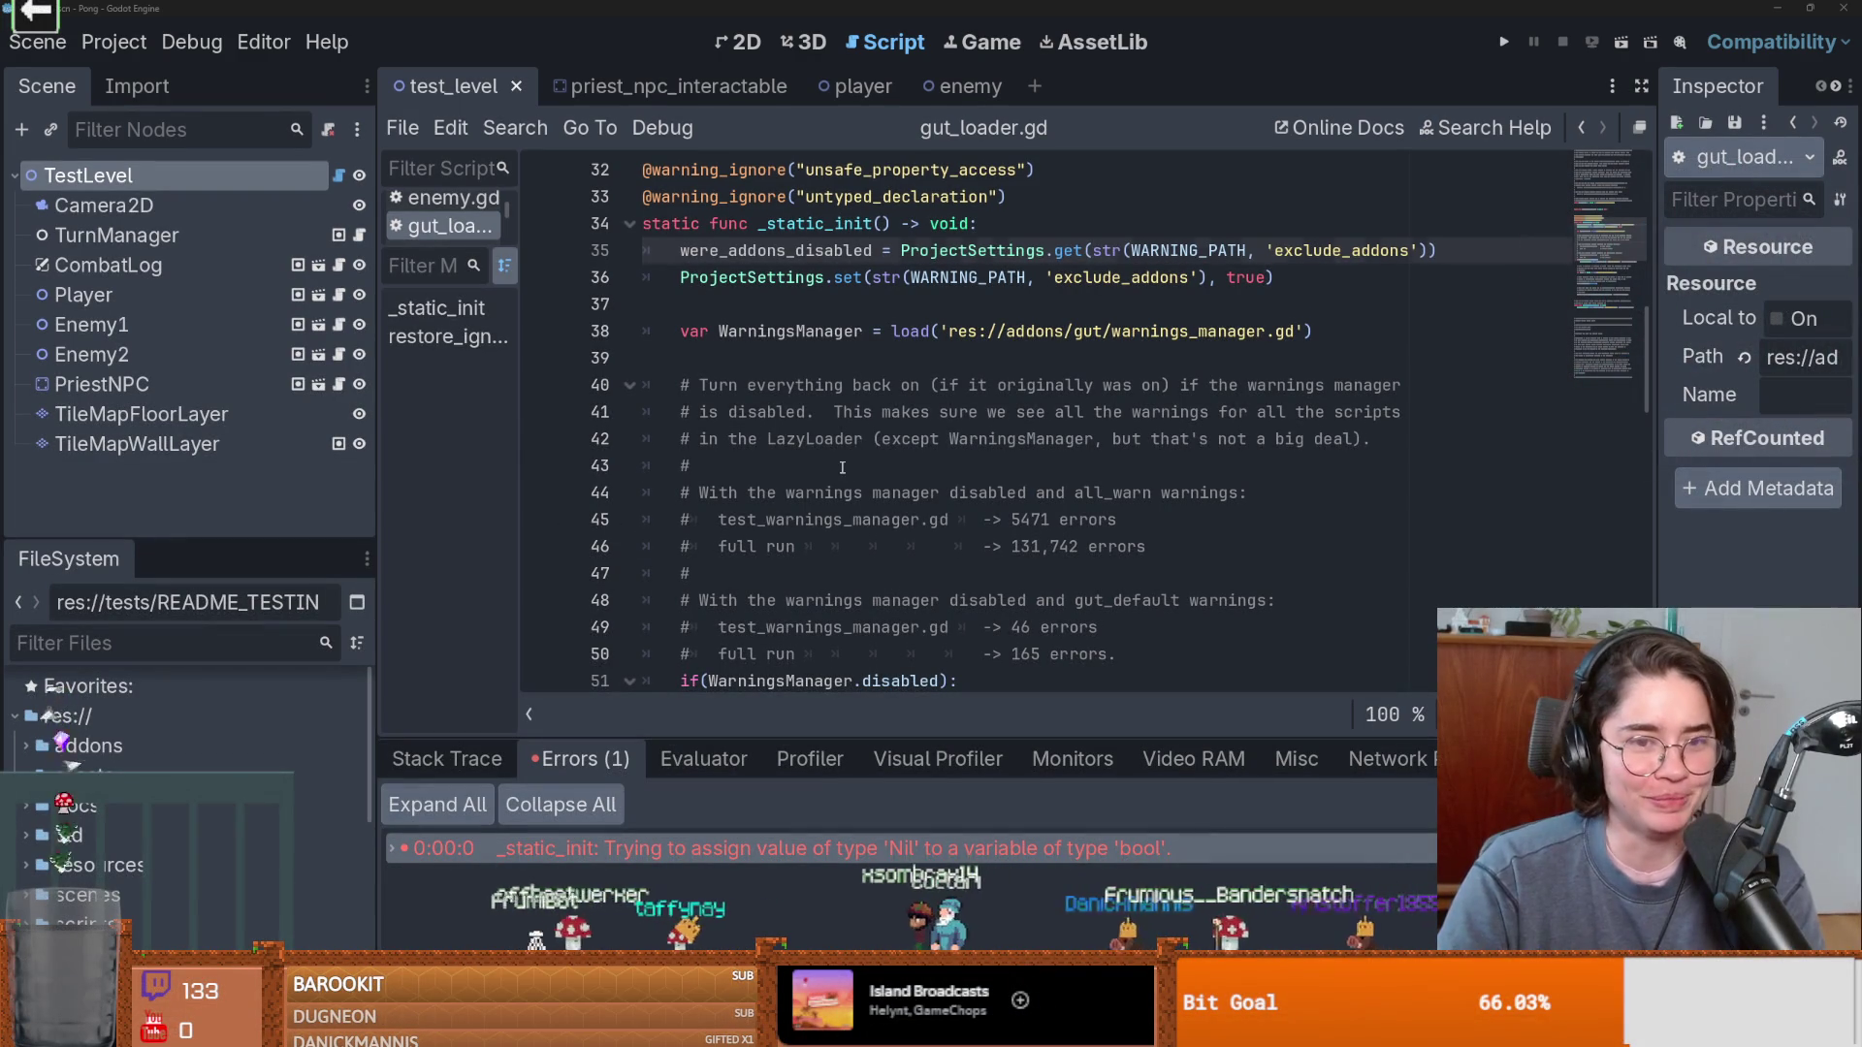
pyautogui.click(841, 468)
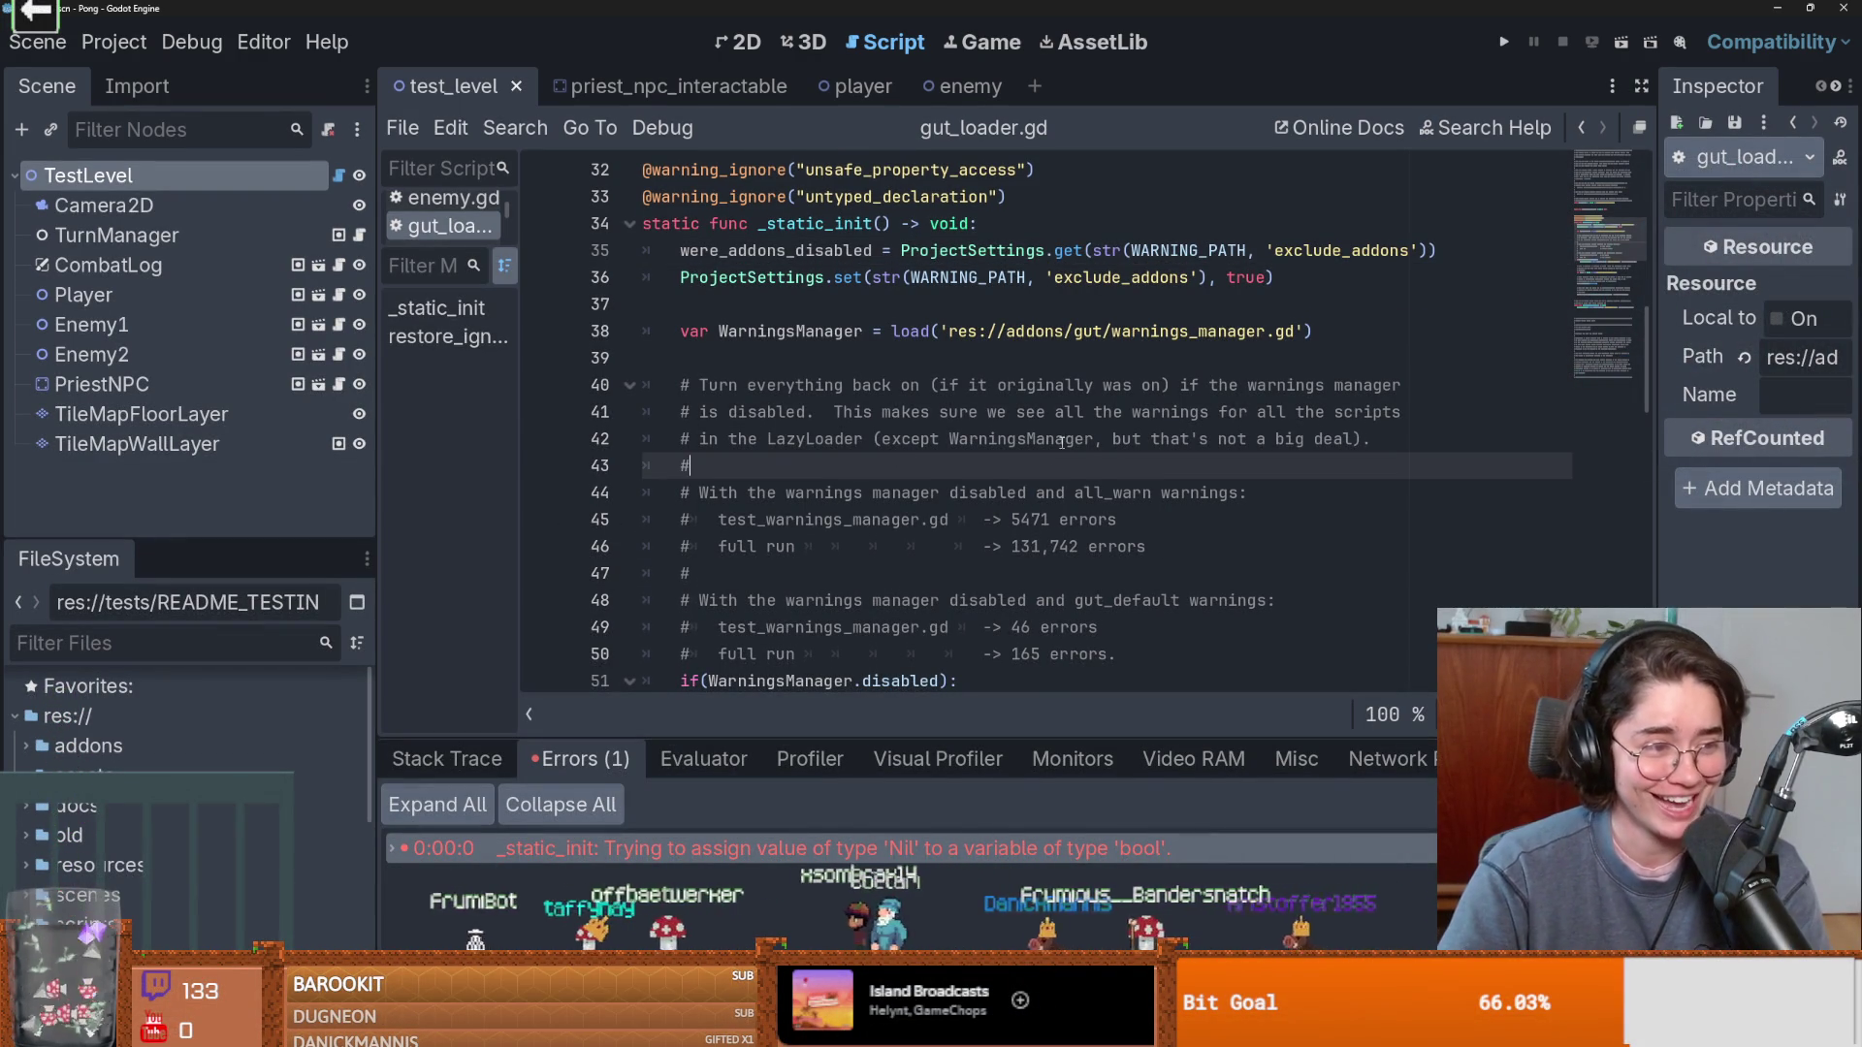
pyautogui.scroll(9, 1062, 442)
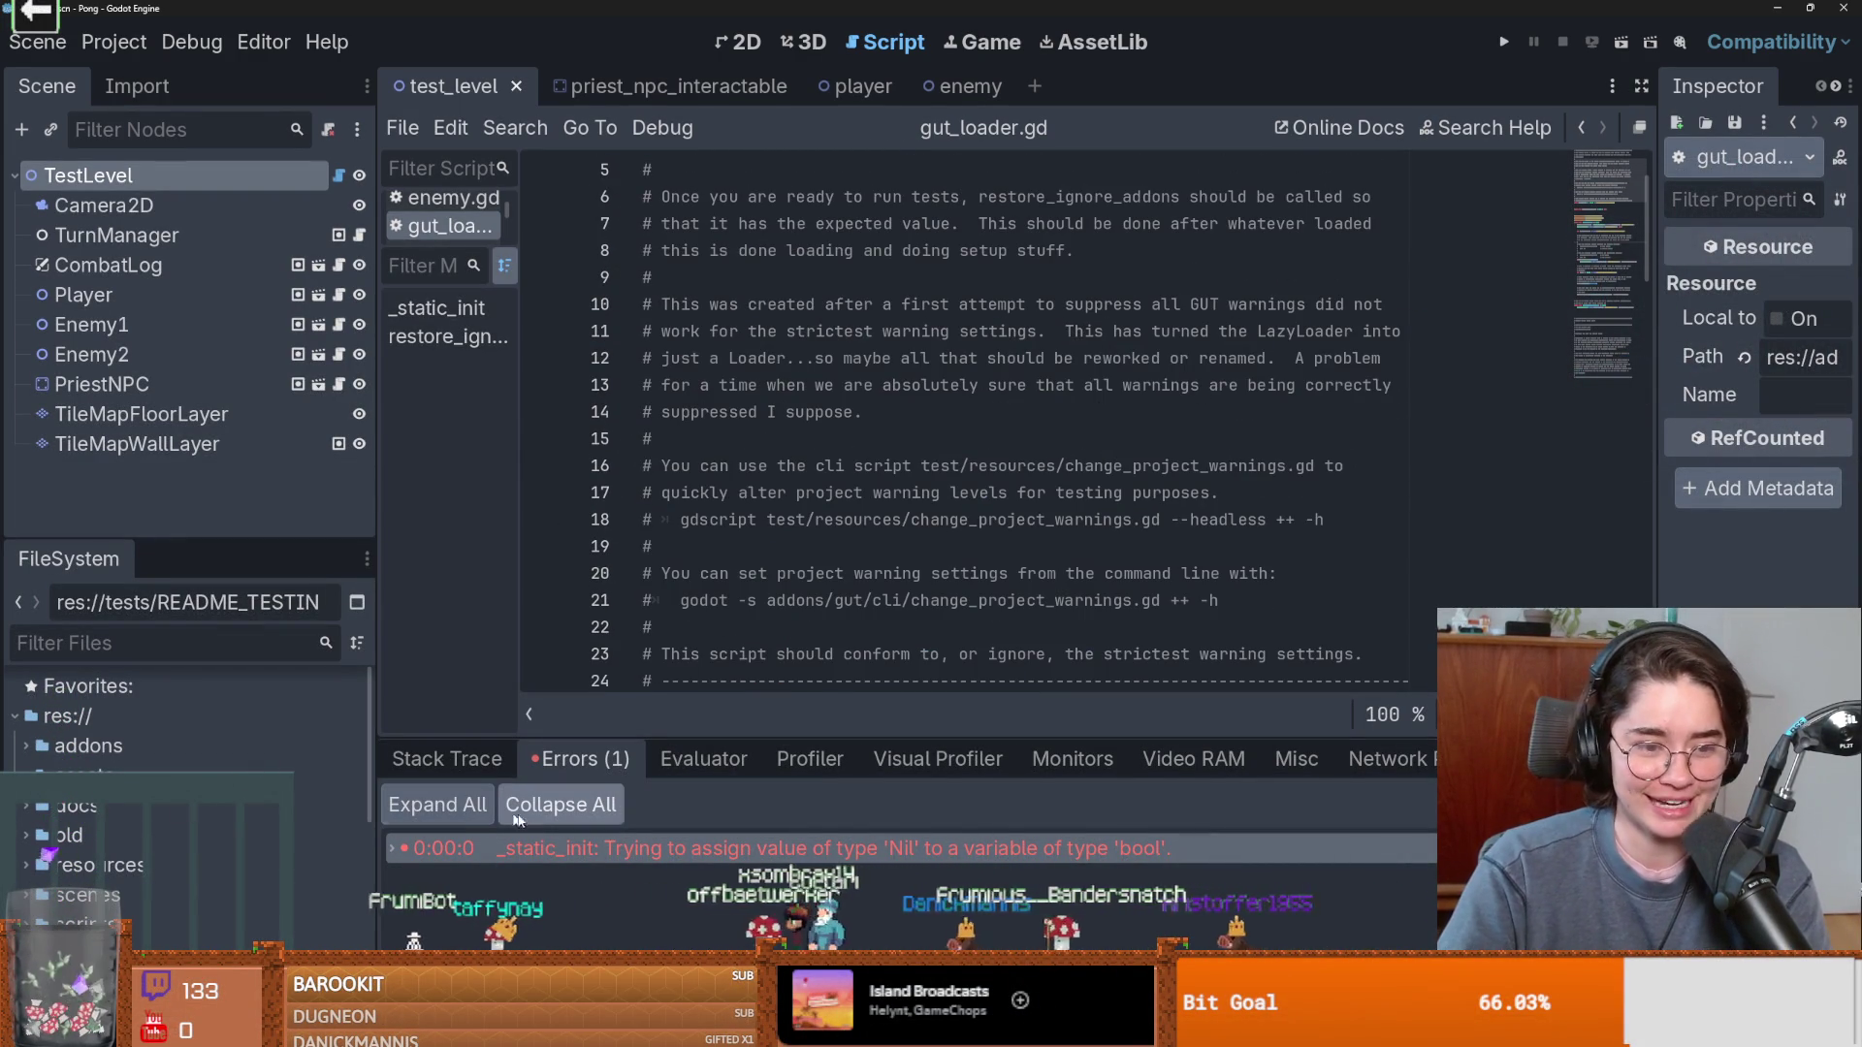
# Rerun the GUT tests with Ctrl+Shift+R and check the Errors and Stack Trace tabs.
pyautogui.hotkey('ctrl', 'shift', 'r')
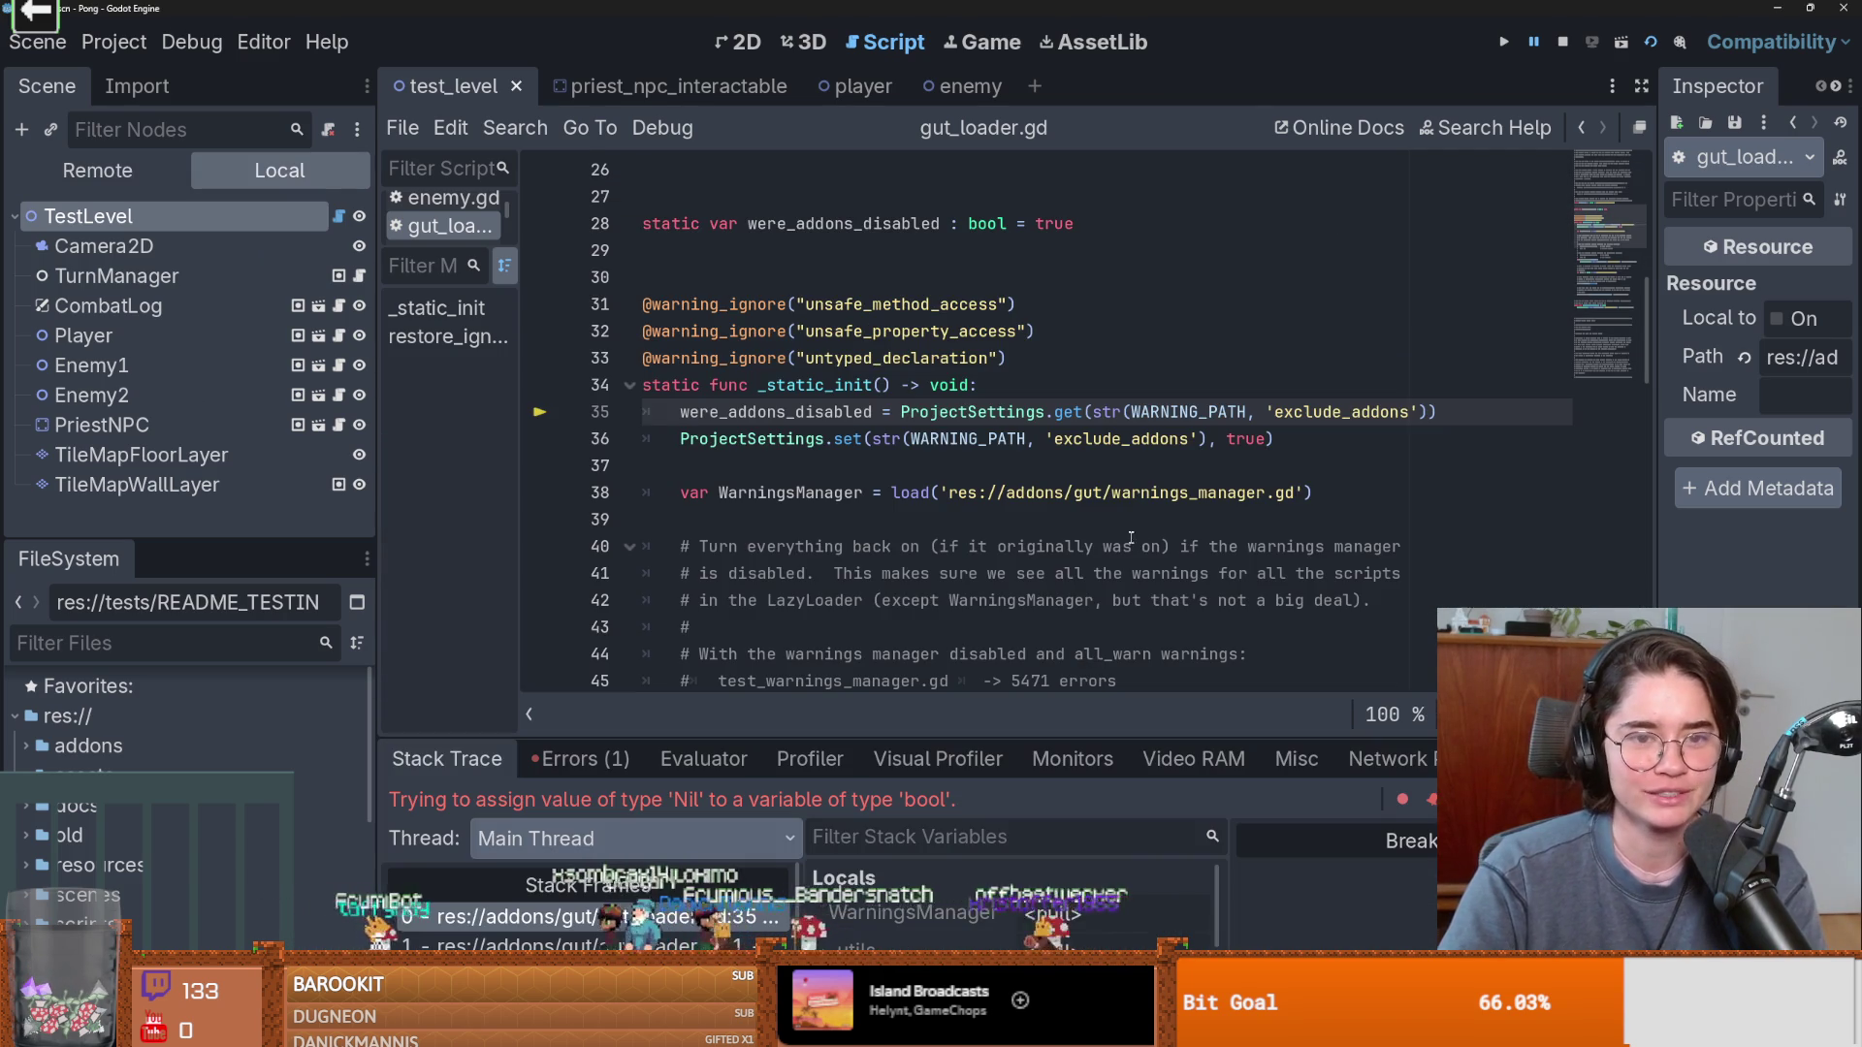
pyautogui.click(582, 759)
pyautogui.click(446, 759)
# Highlight uses of were_addons_disabled on lines 28, 35 and 36.
pyautogui.click(1057, 548)
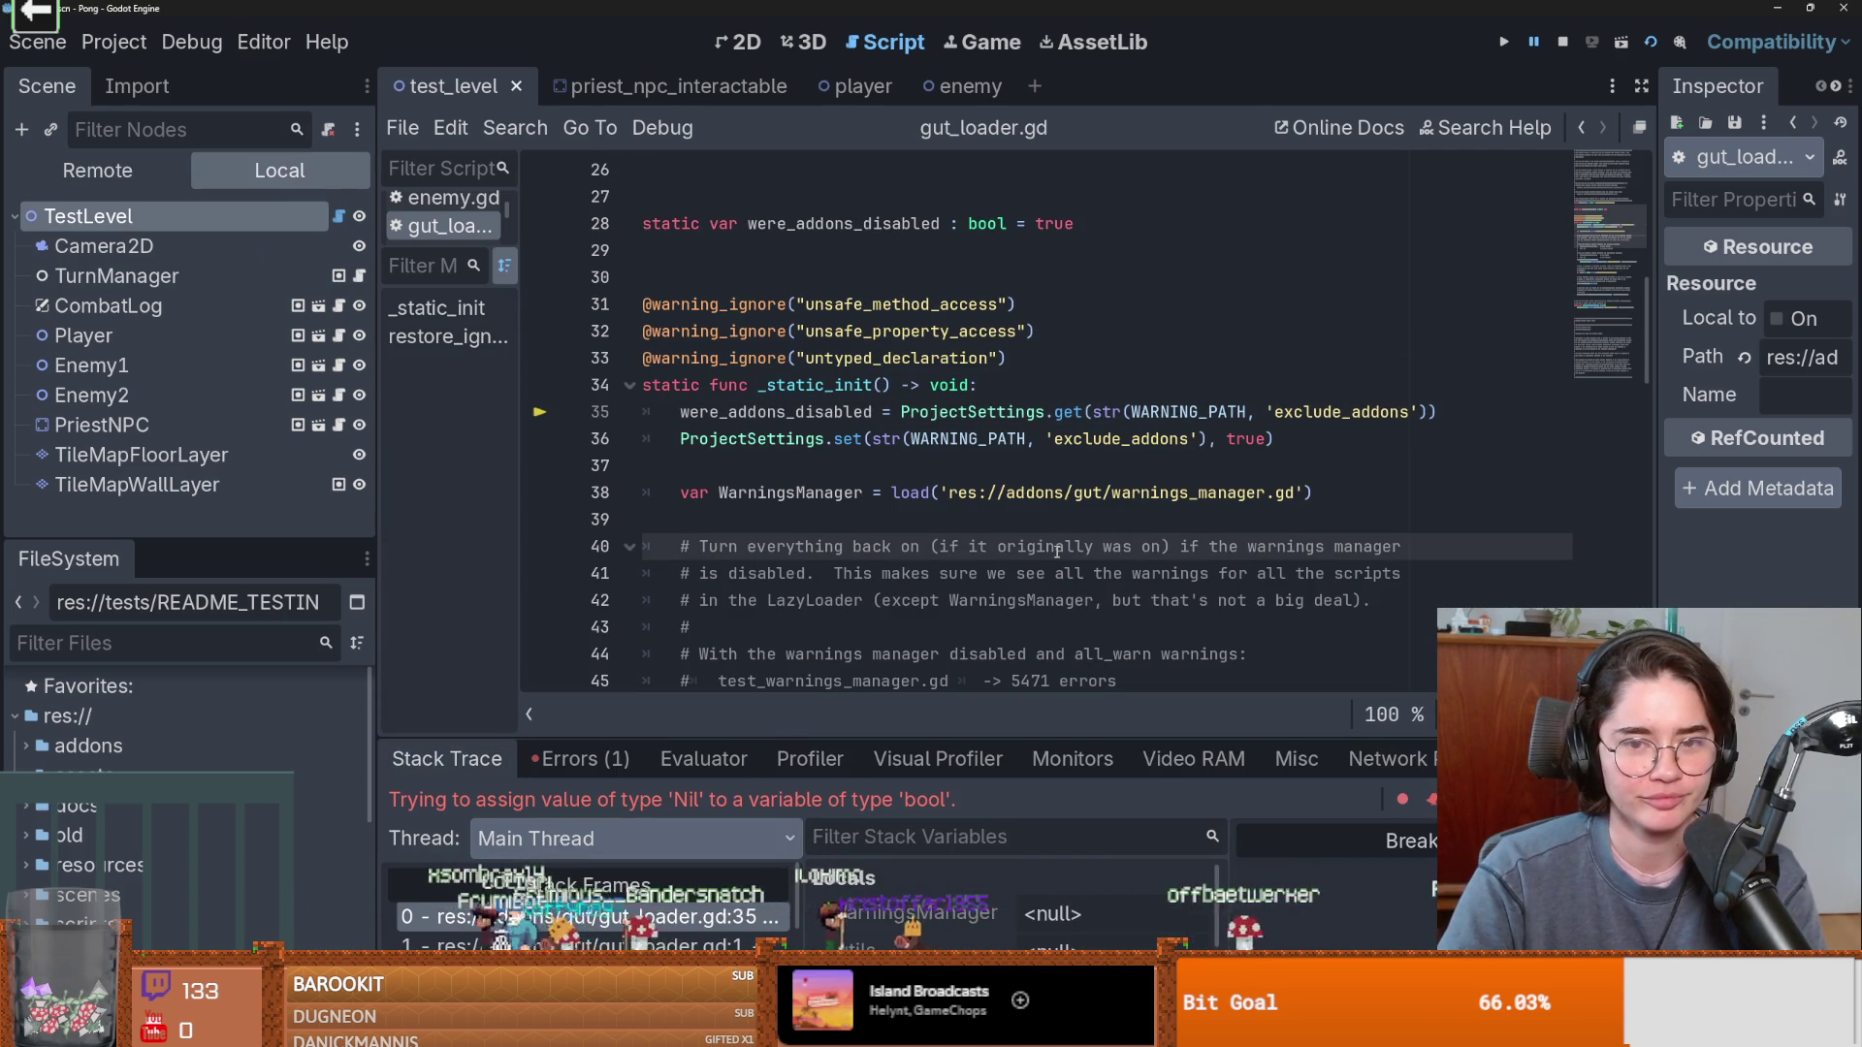
pyautogui.click(861, 438)
pyautogui.doubleClick(854, 412)
pyautogui.scroll(2, 873, 465)
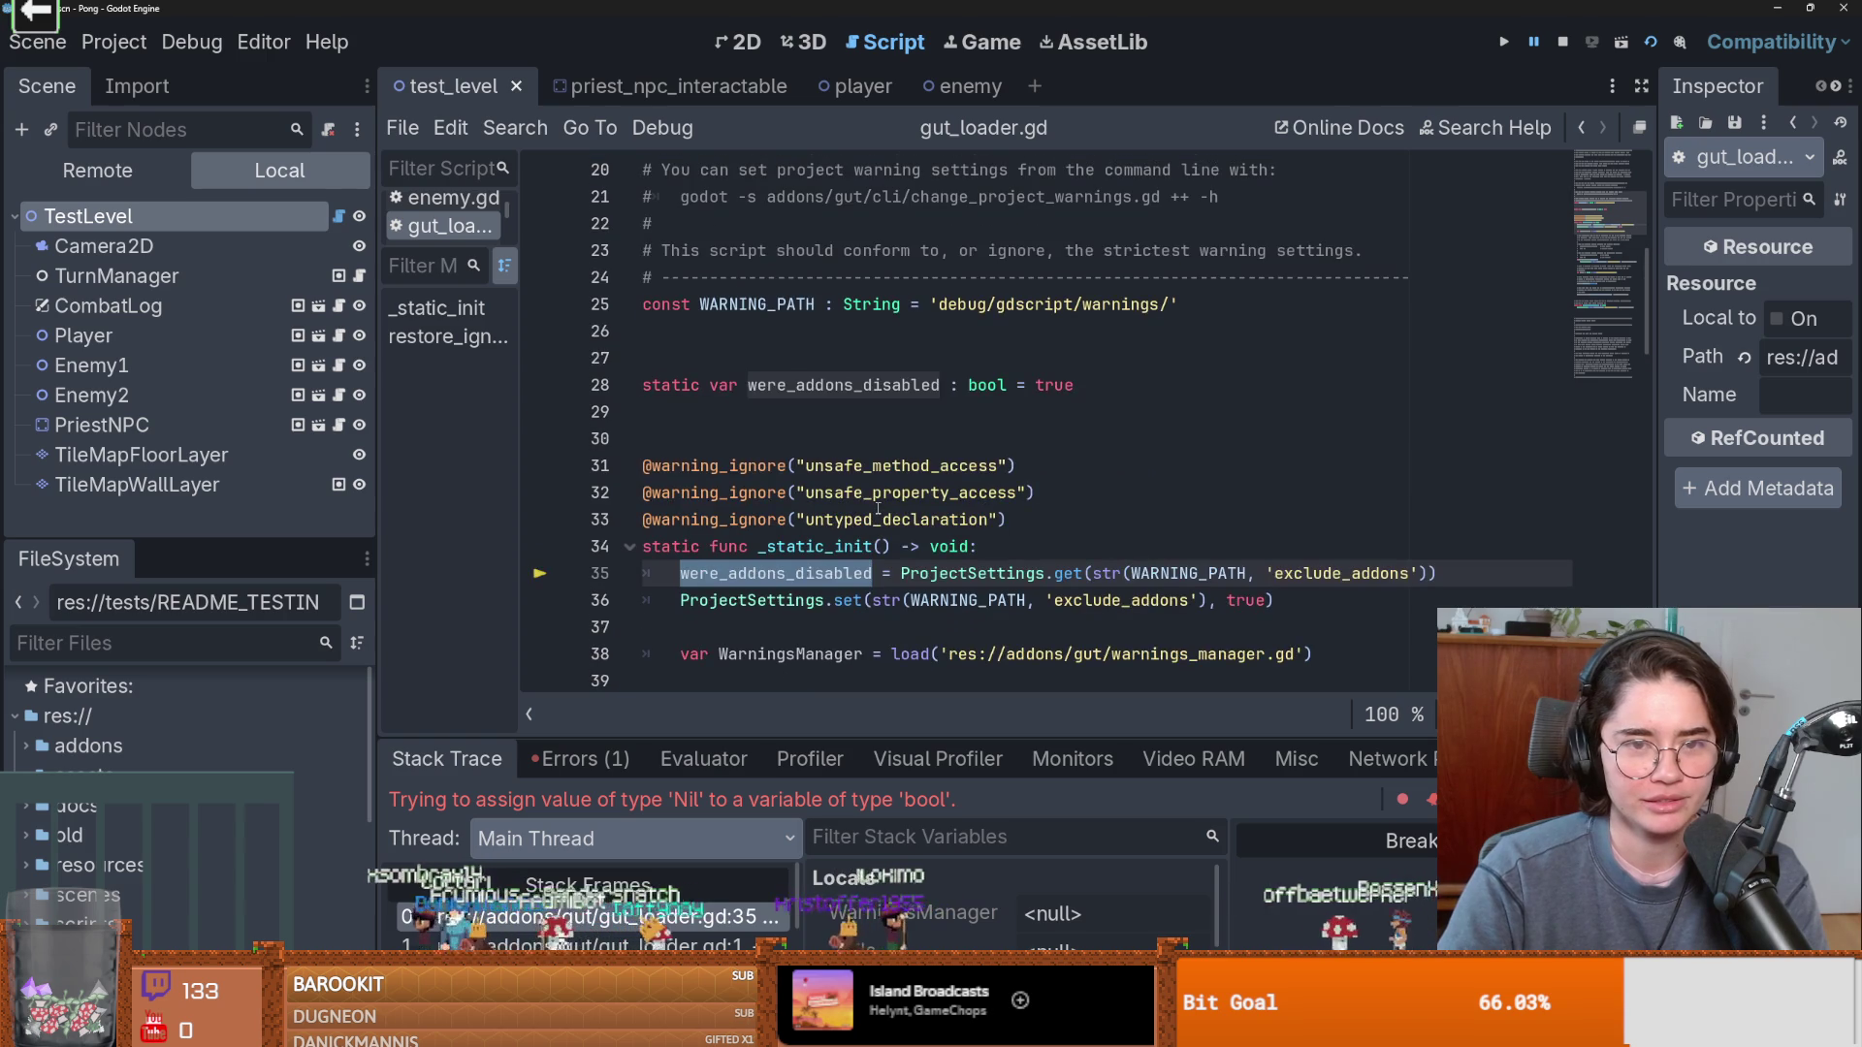
pyautogui.doubleClick(786, 385)
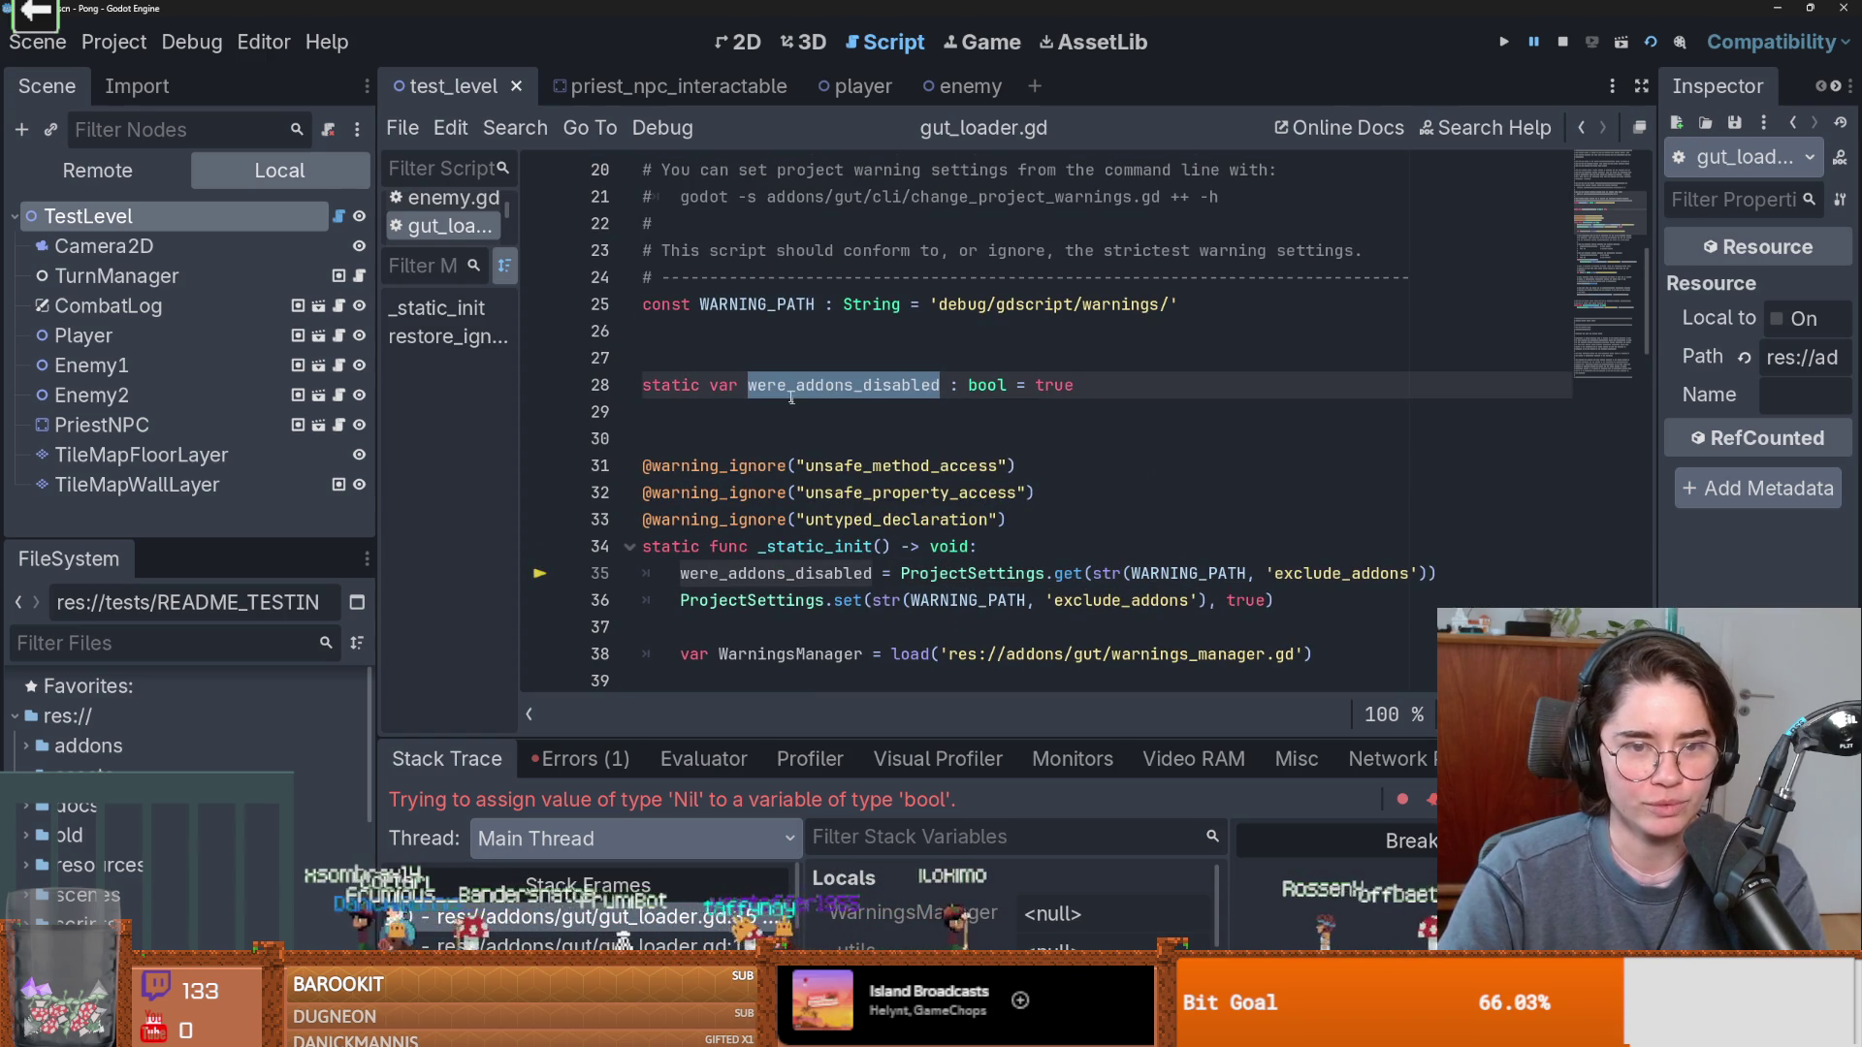
pyautogui.scroll(-1, 918, 492)
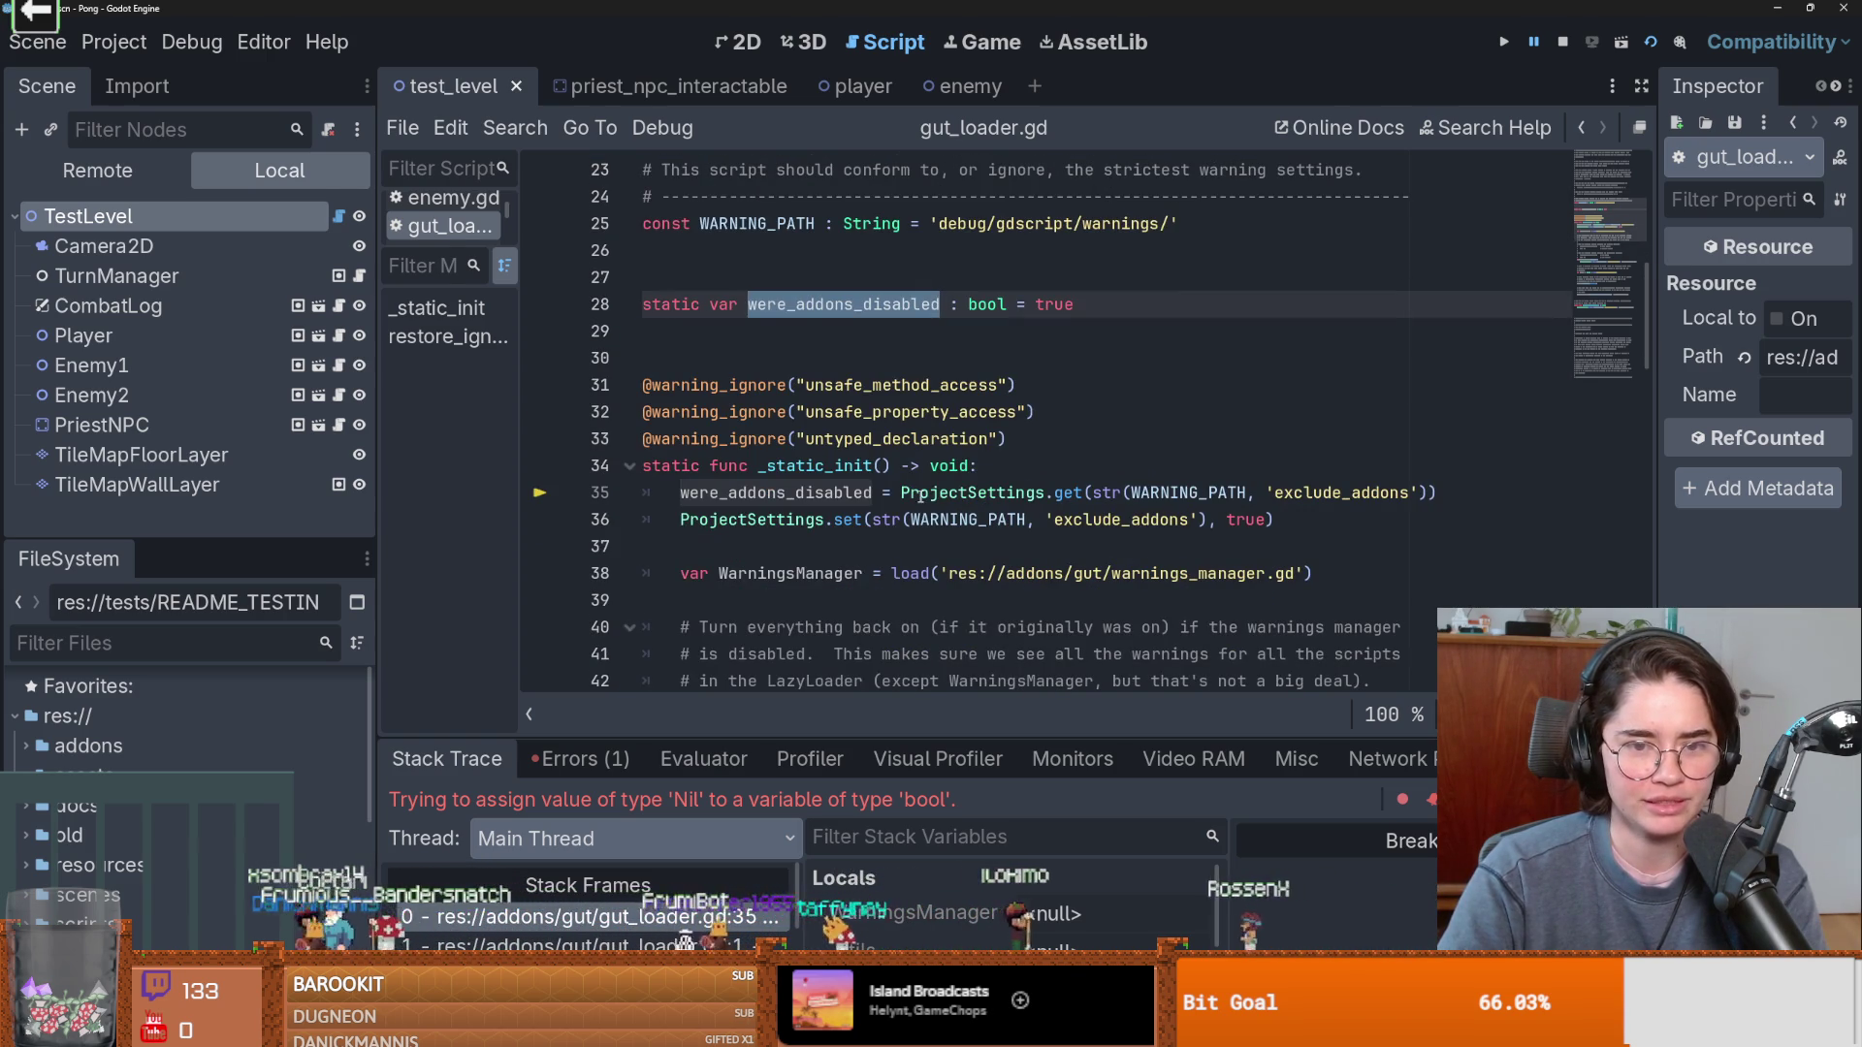
pyautogui.doubleClick(801, 494)
# Inspect WARNING_PATH and 'exclude_addons' on line 35, then open Project Settings.
pyautogui.scroll(-3, 969, 524)
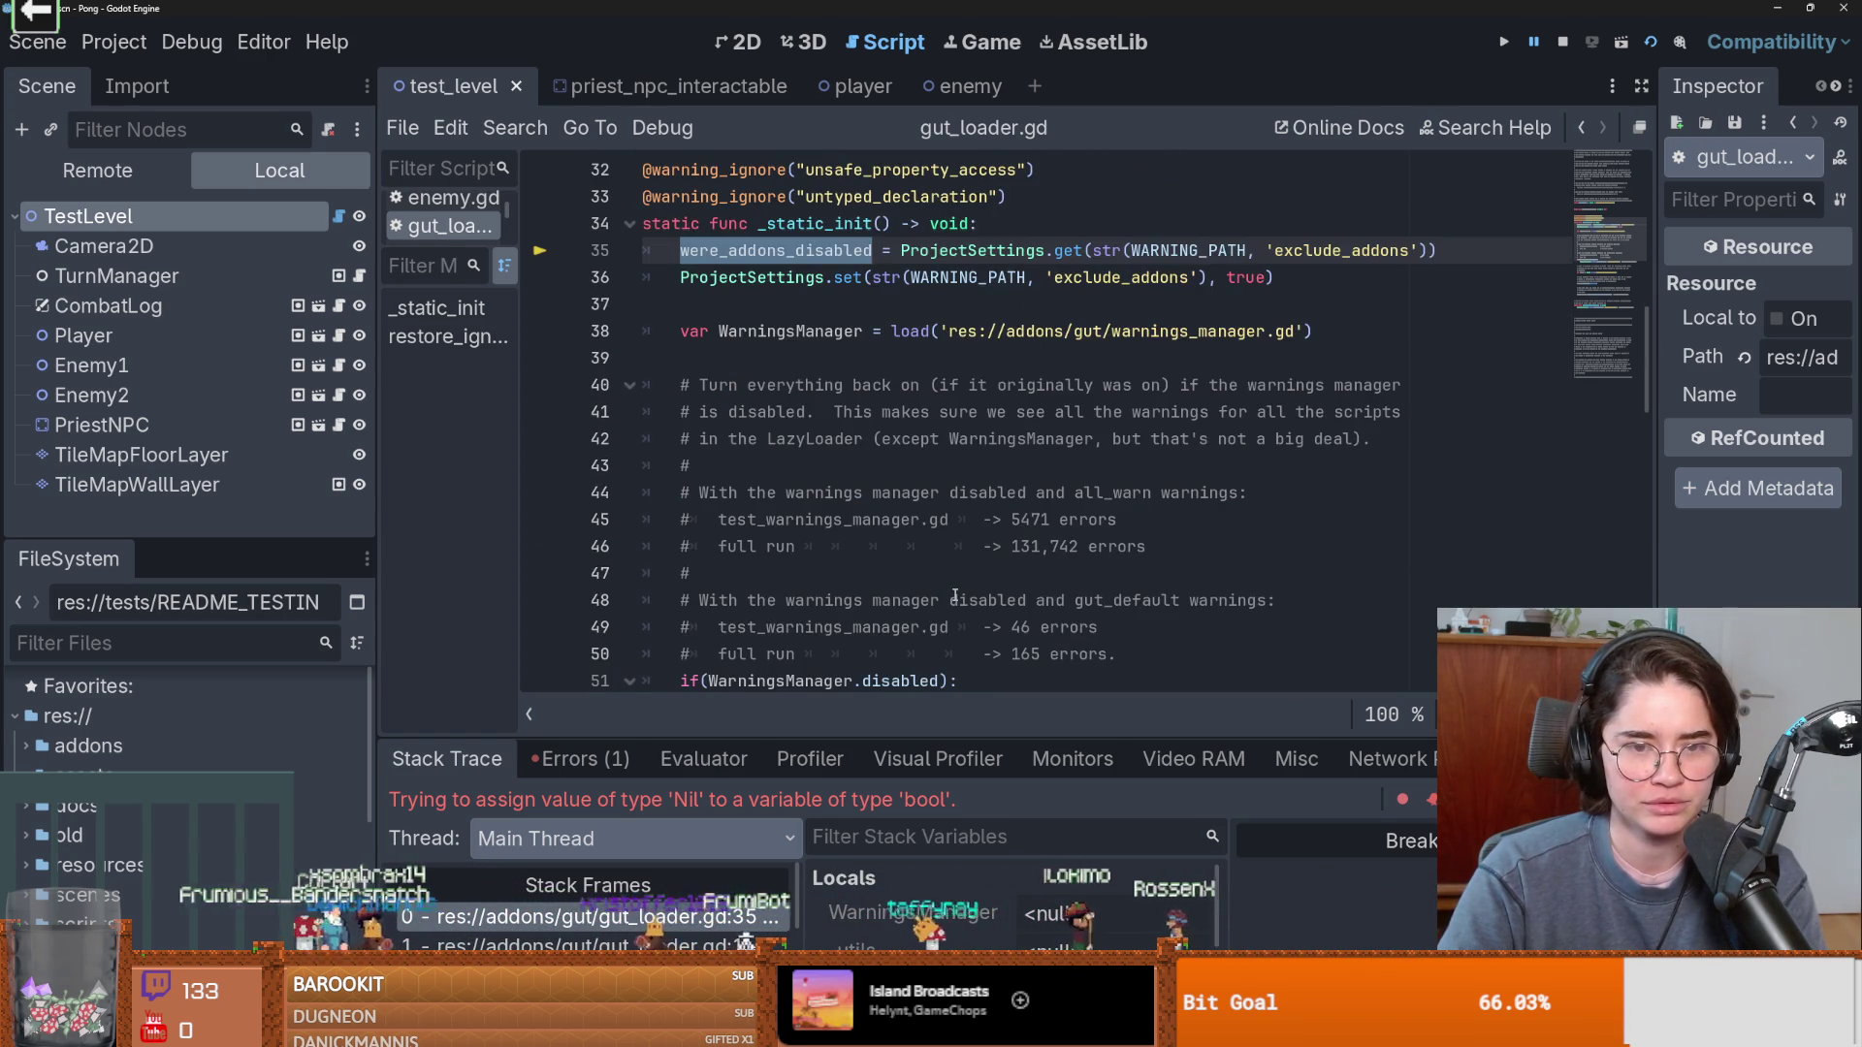
pyautogui.scroll(2, 1016, 540)
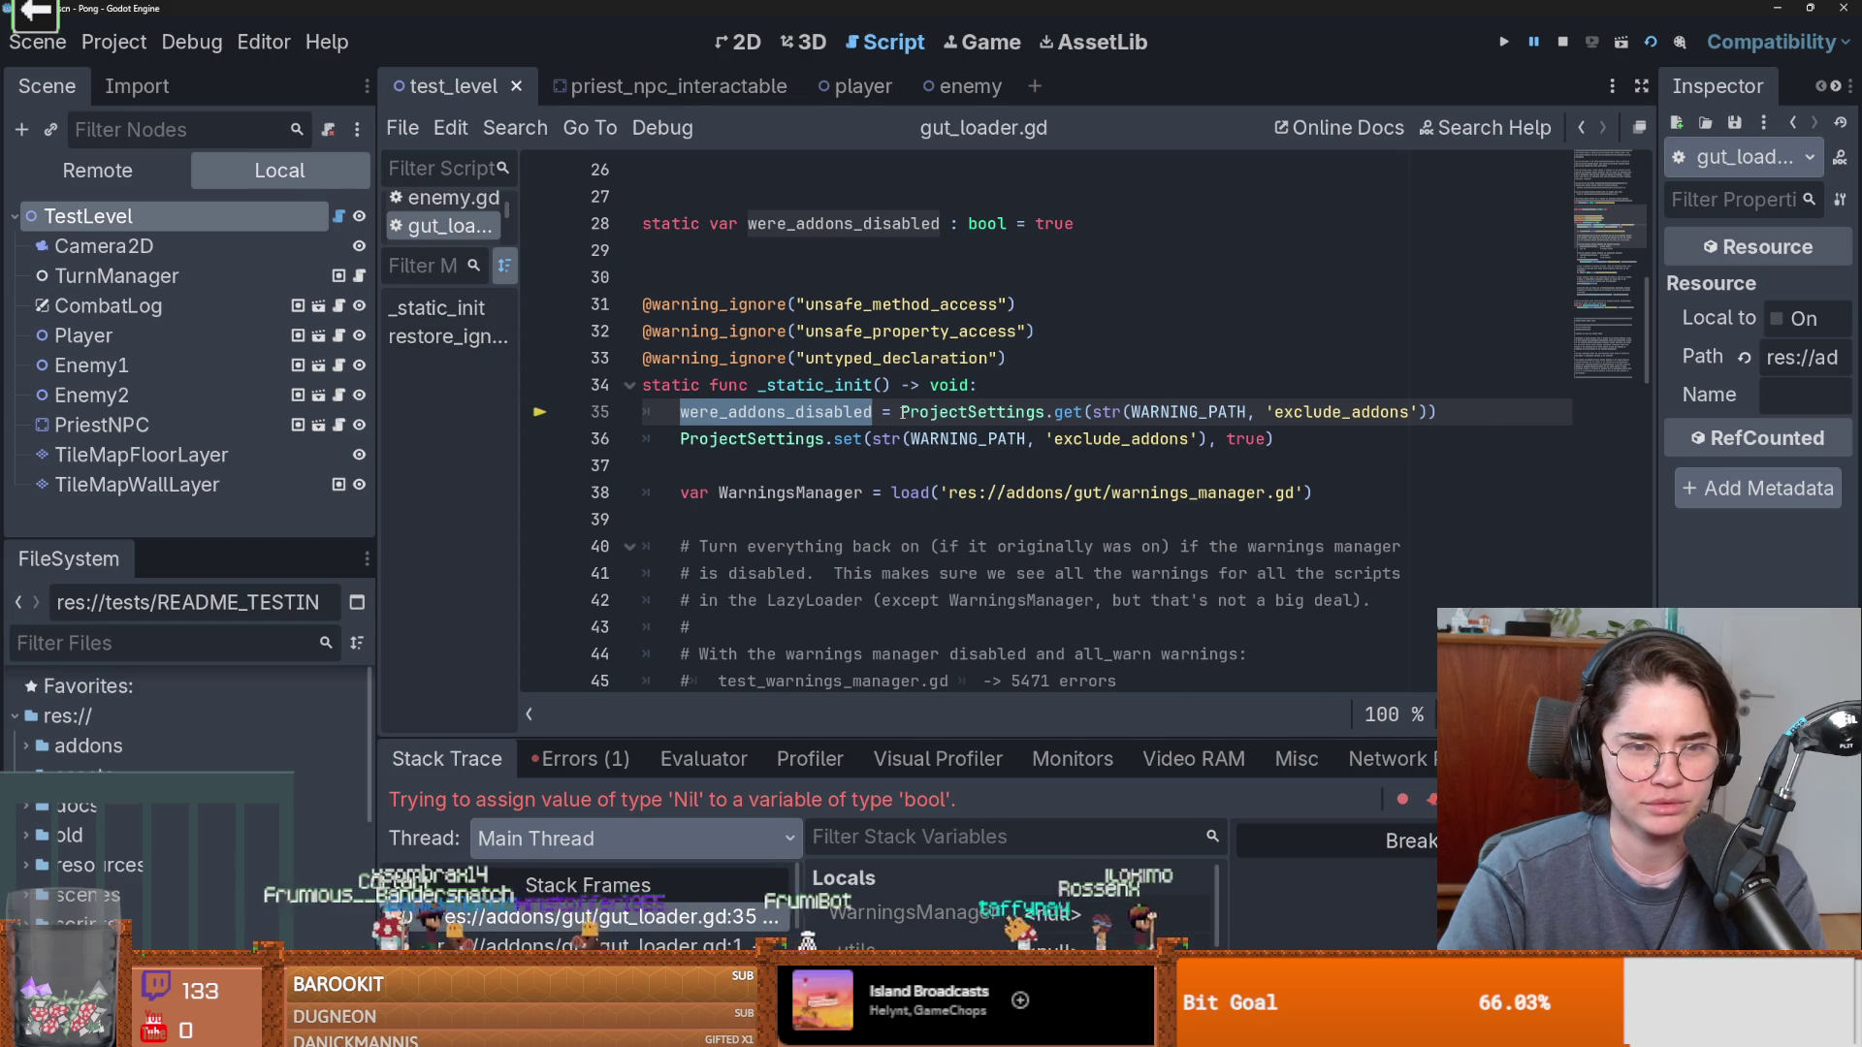
pyautogui.doubleClick(1188, 412)
pyautogui.doubleClick(1309, 412)
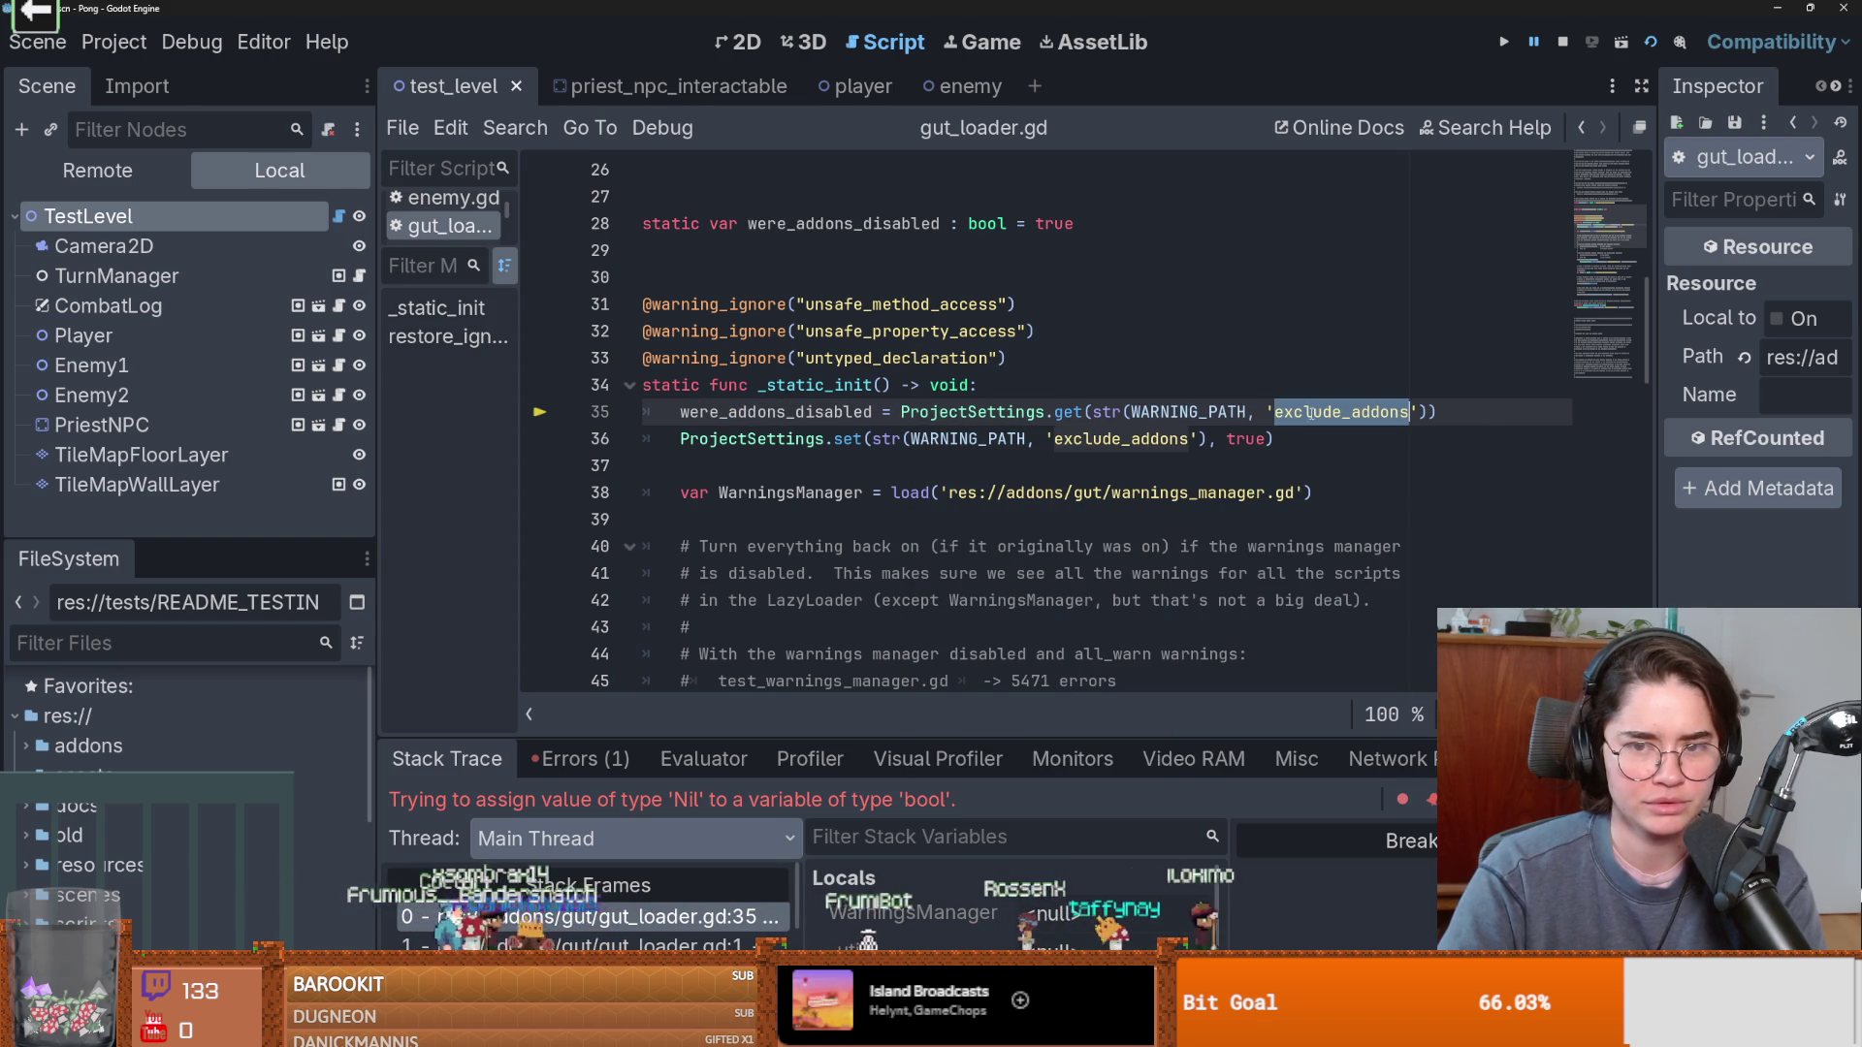
pyautogui.click(113, 42)
pyautogui.click(174, 74)
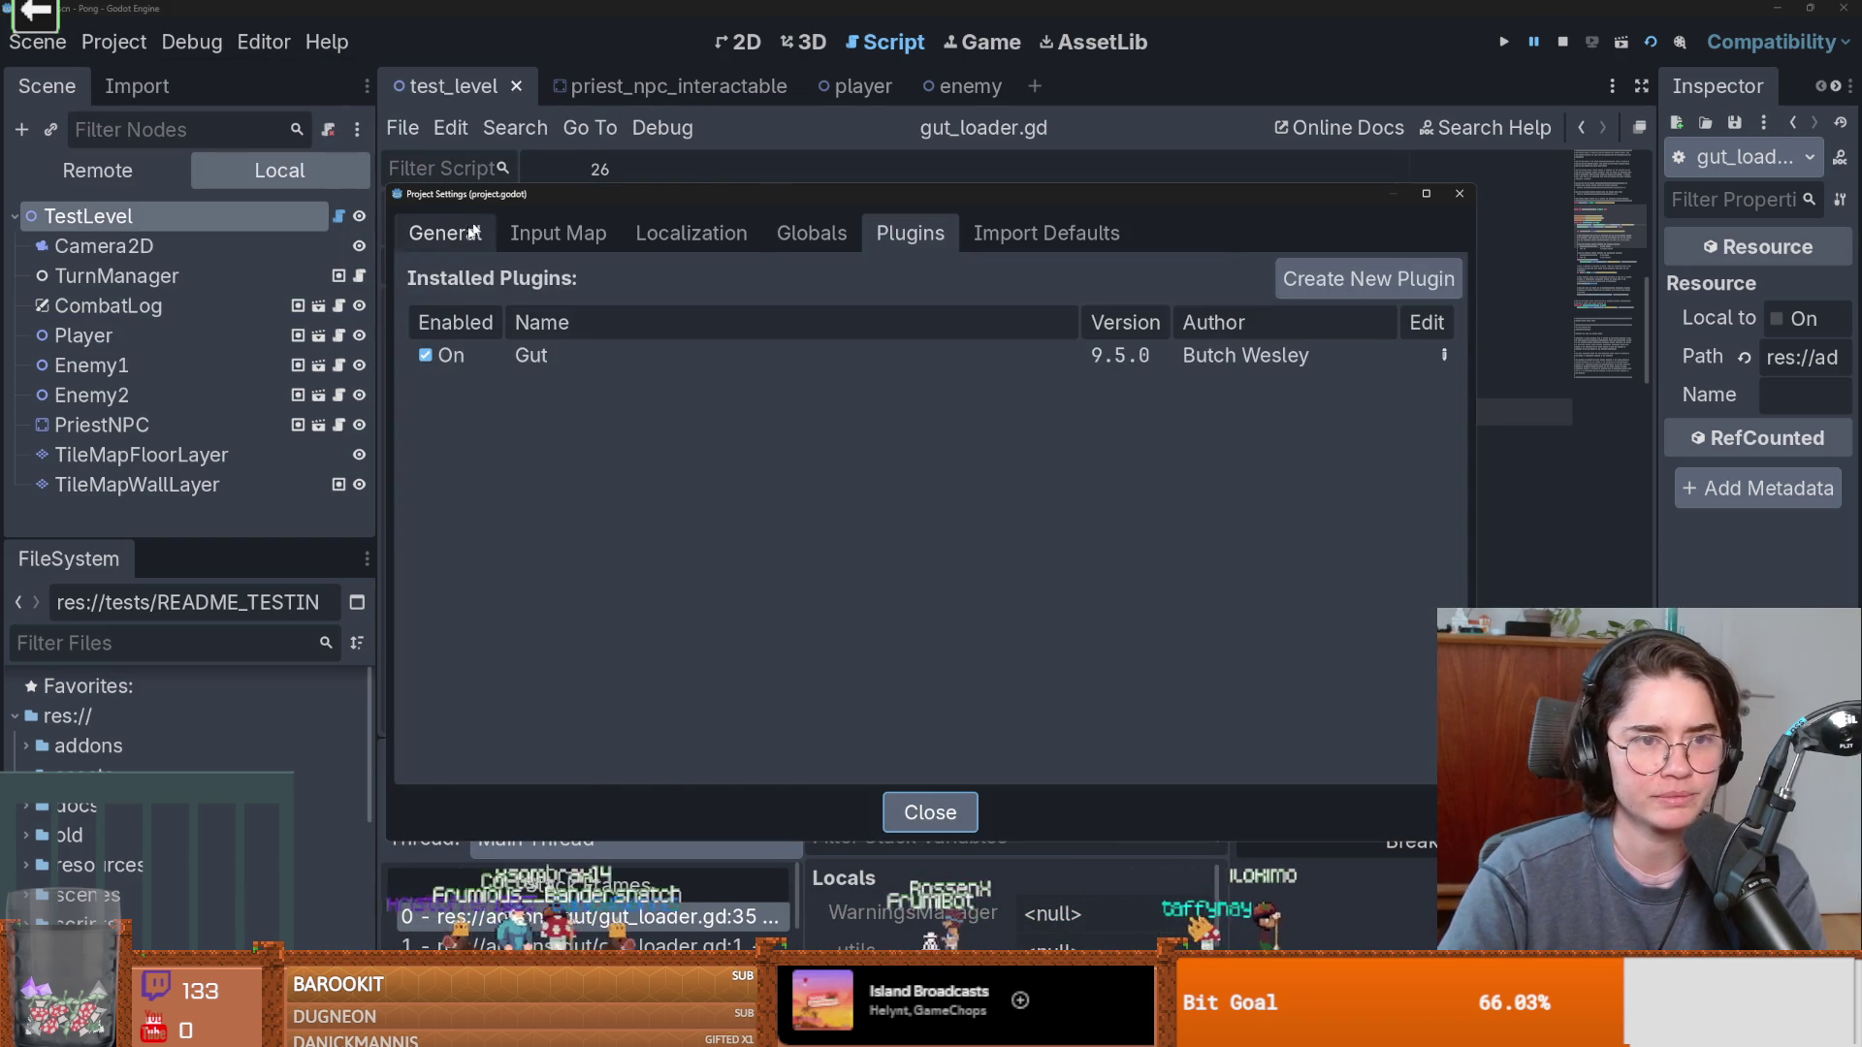
# Filter the General settings by 'exc'.
pyautogui.click(444, 232)
pyautogui.write('exclud')
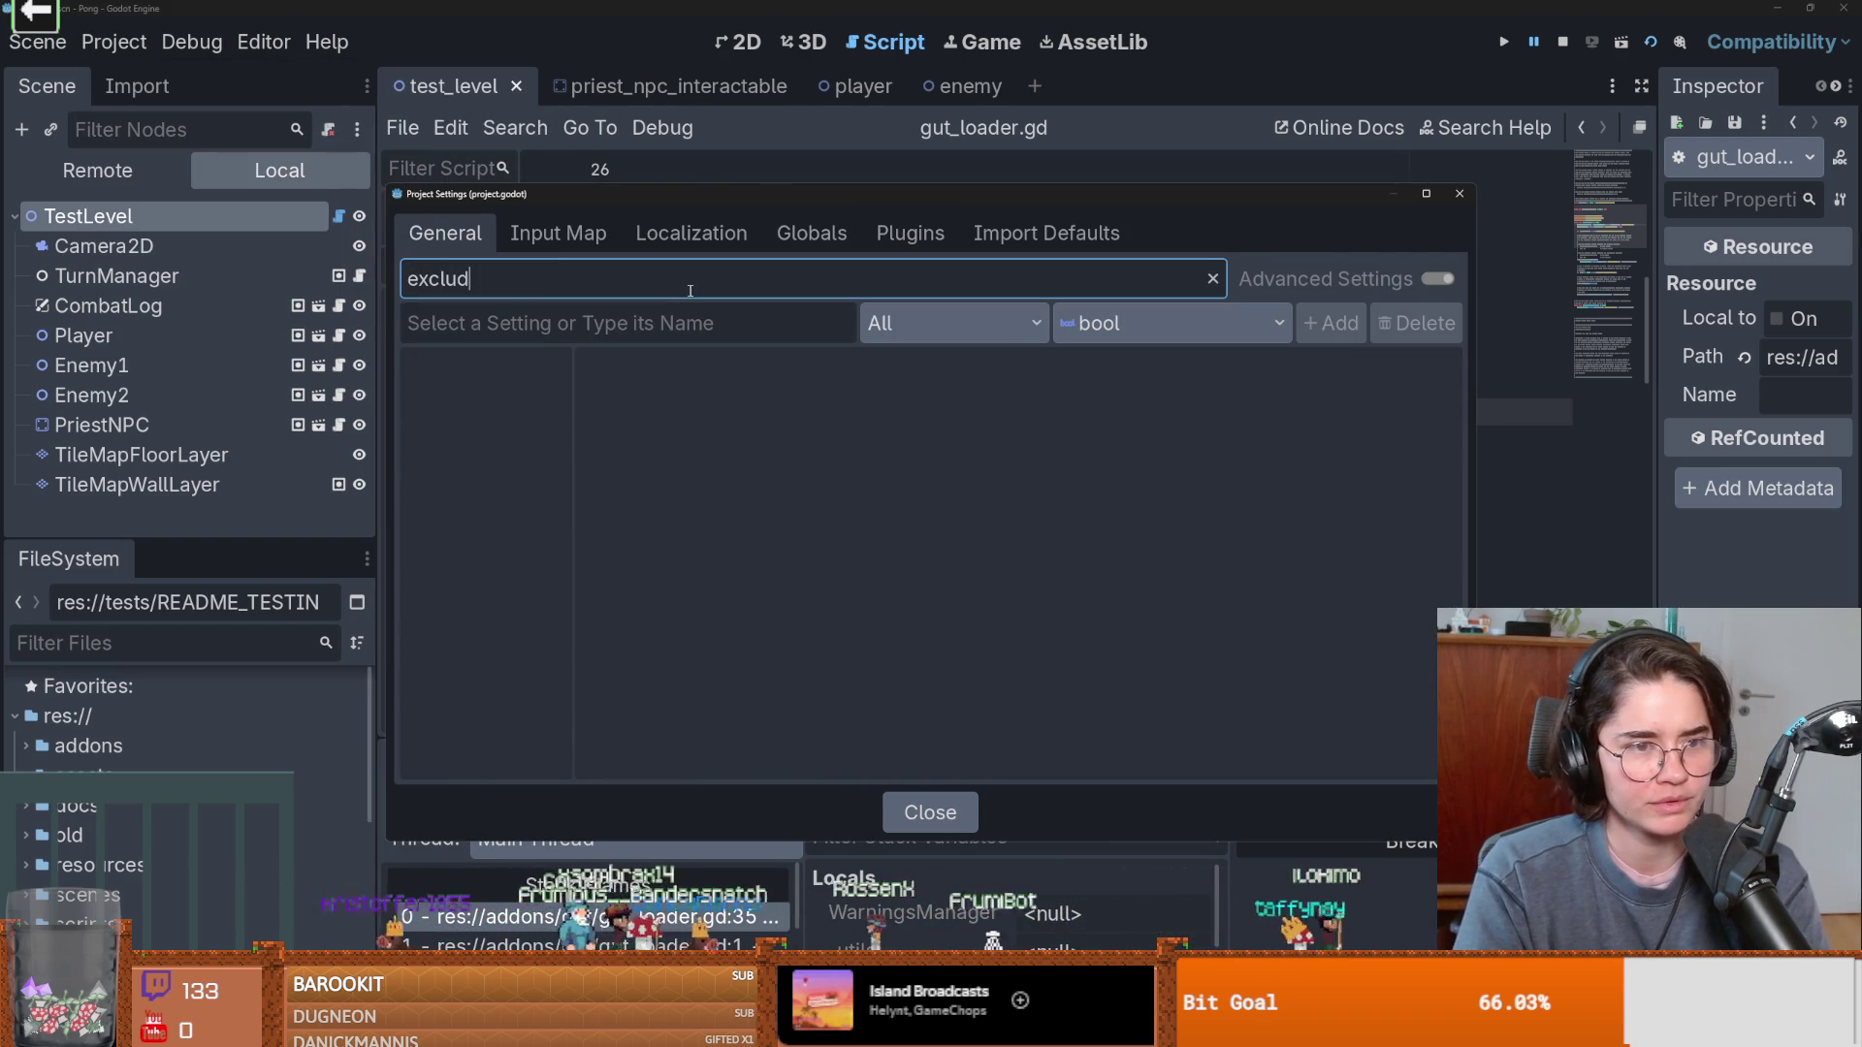
pyautogui.press('BackSpace')
pyautogui.press('BackSpace')
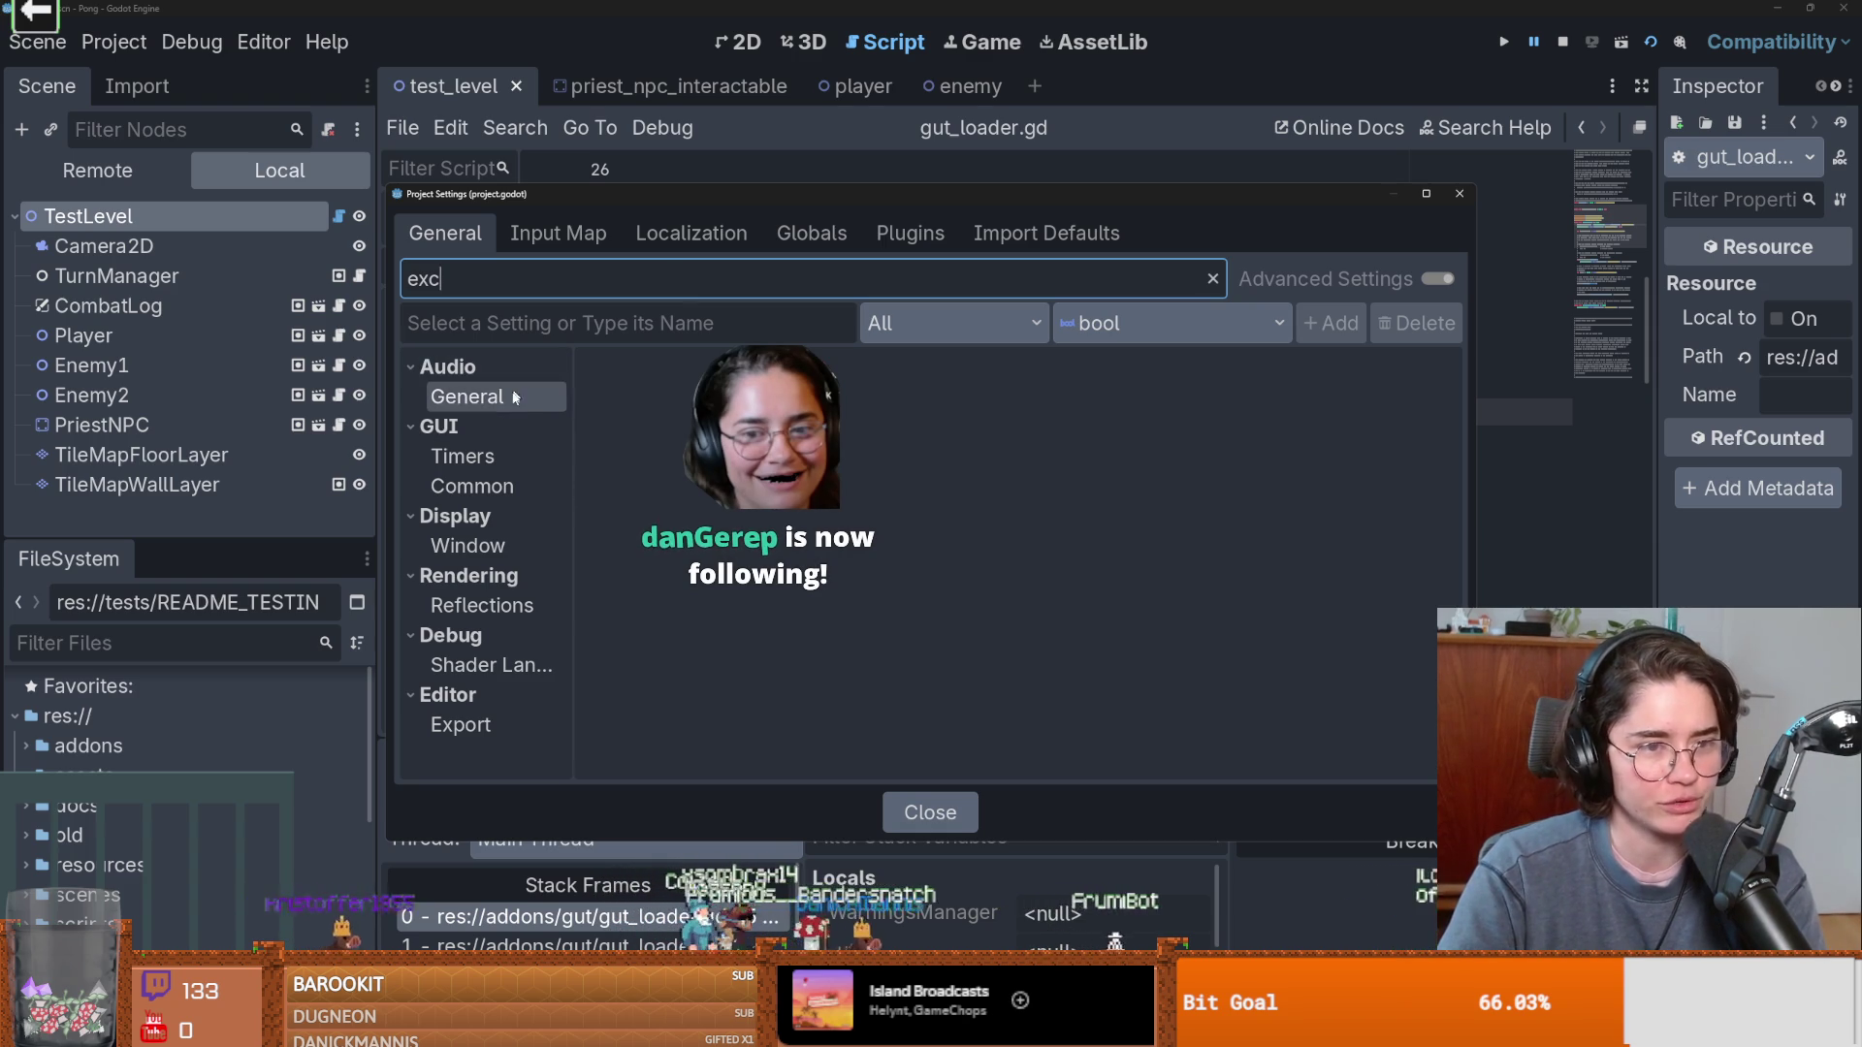
# Browse the matched Audio, GUI, Display, Rendering, Debug and Editor Export settings, then close Project Settings.
pyautogui.click(445, 366)
pyautogui.click(532, 483)
pyautogui.click(516, 467)
pyautogui.click(508, 495)
pyautogui.click(485, 545)
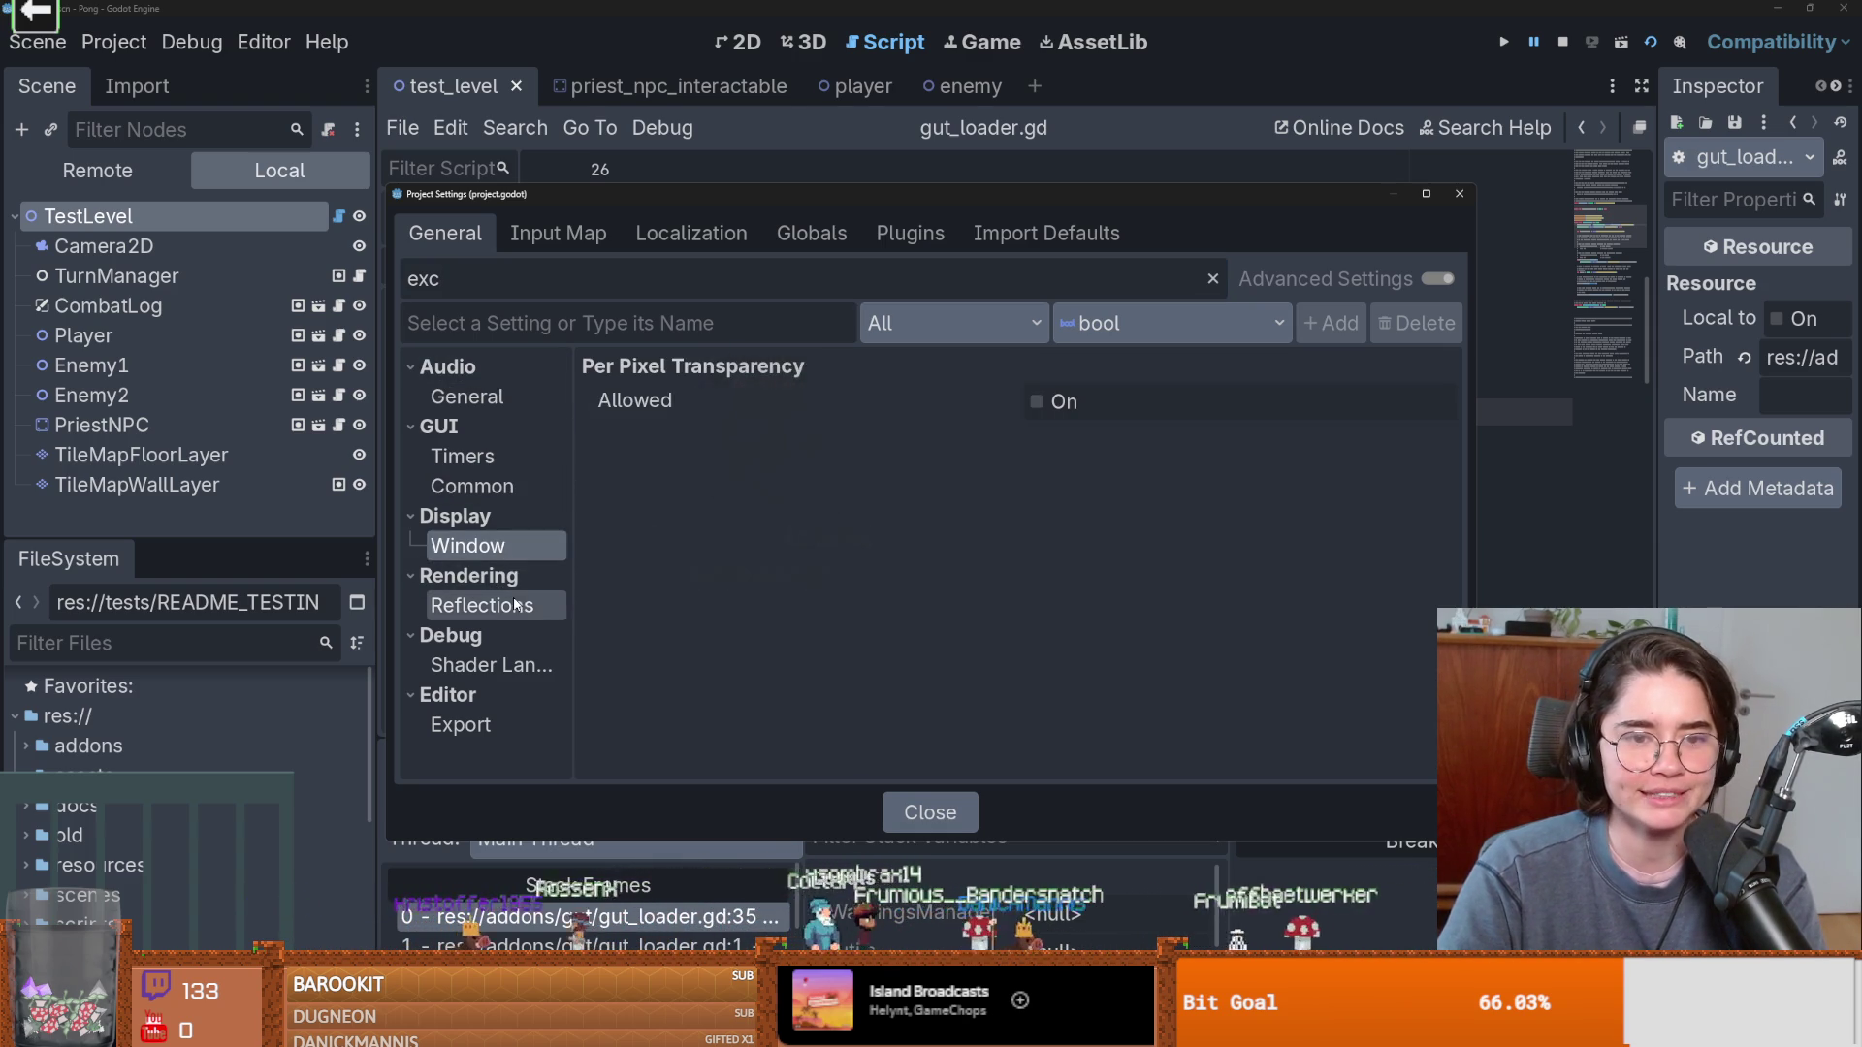
pyautogui.click(514, 607)
pyautogui.click(490, 666)
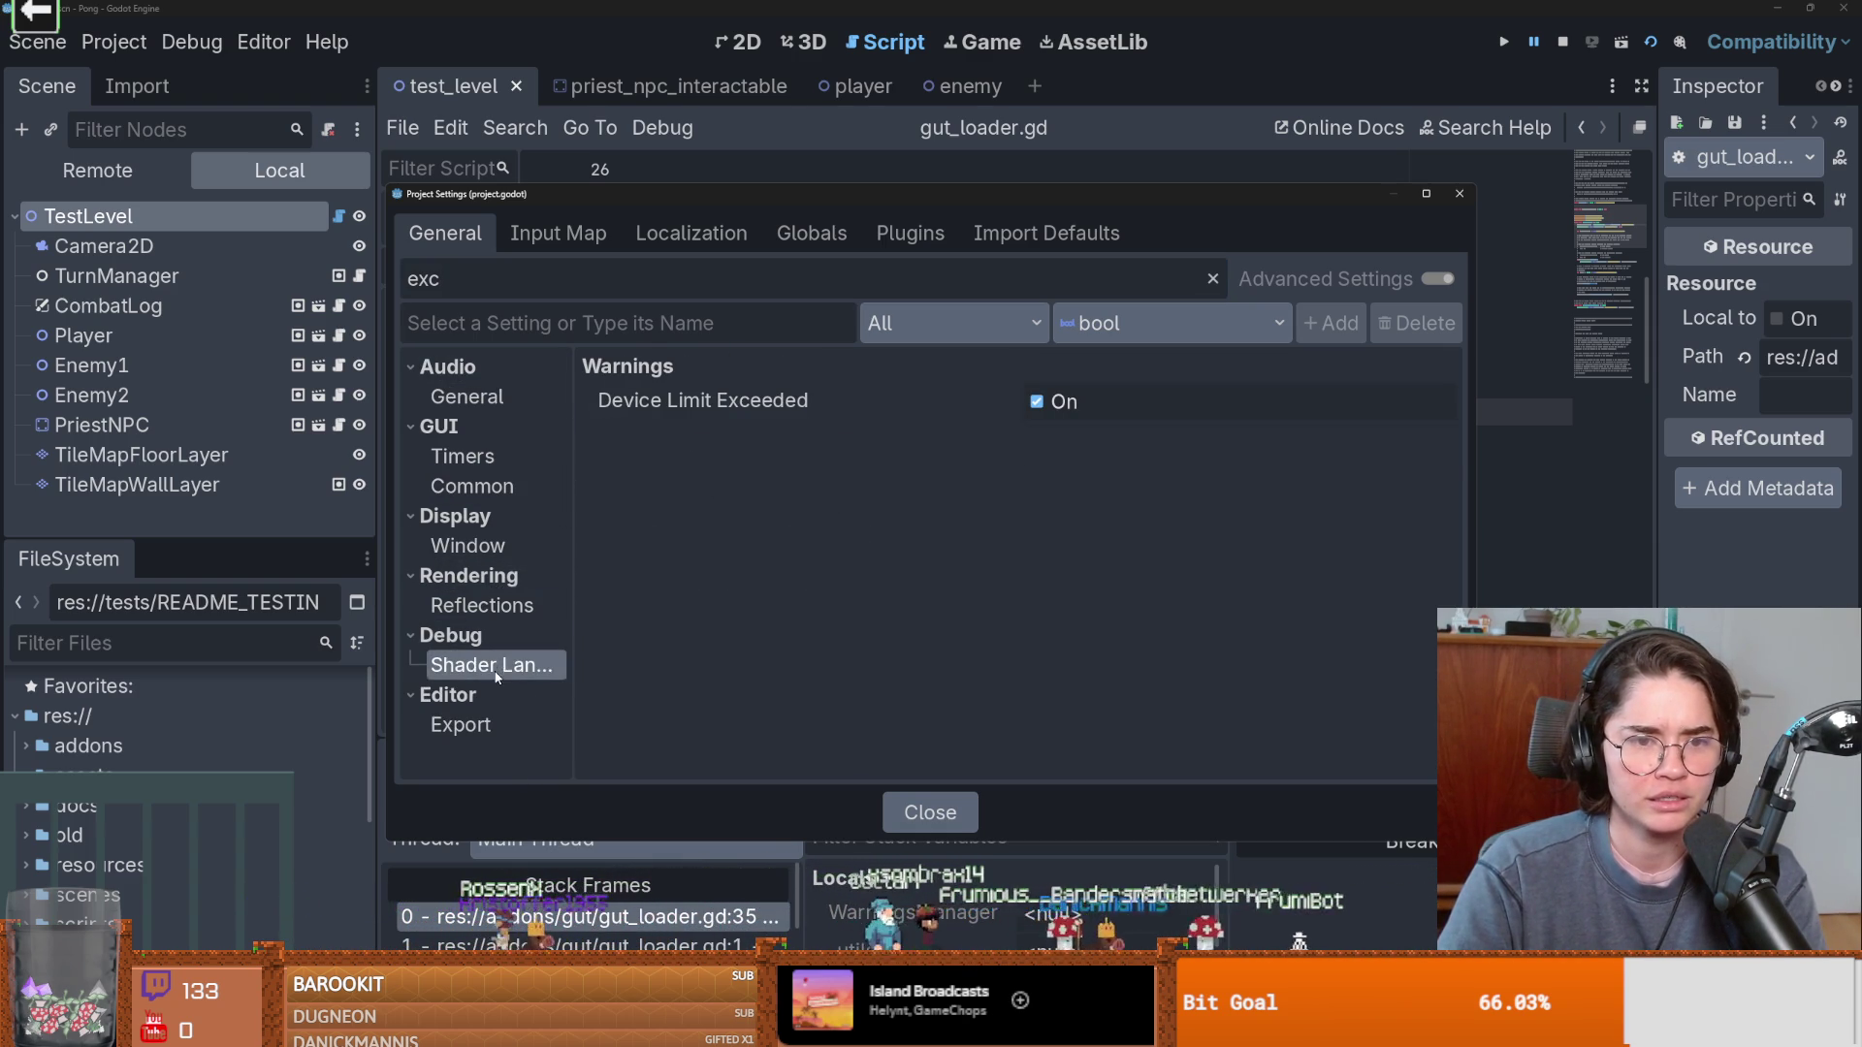
pyautogui.click(502, 716)
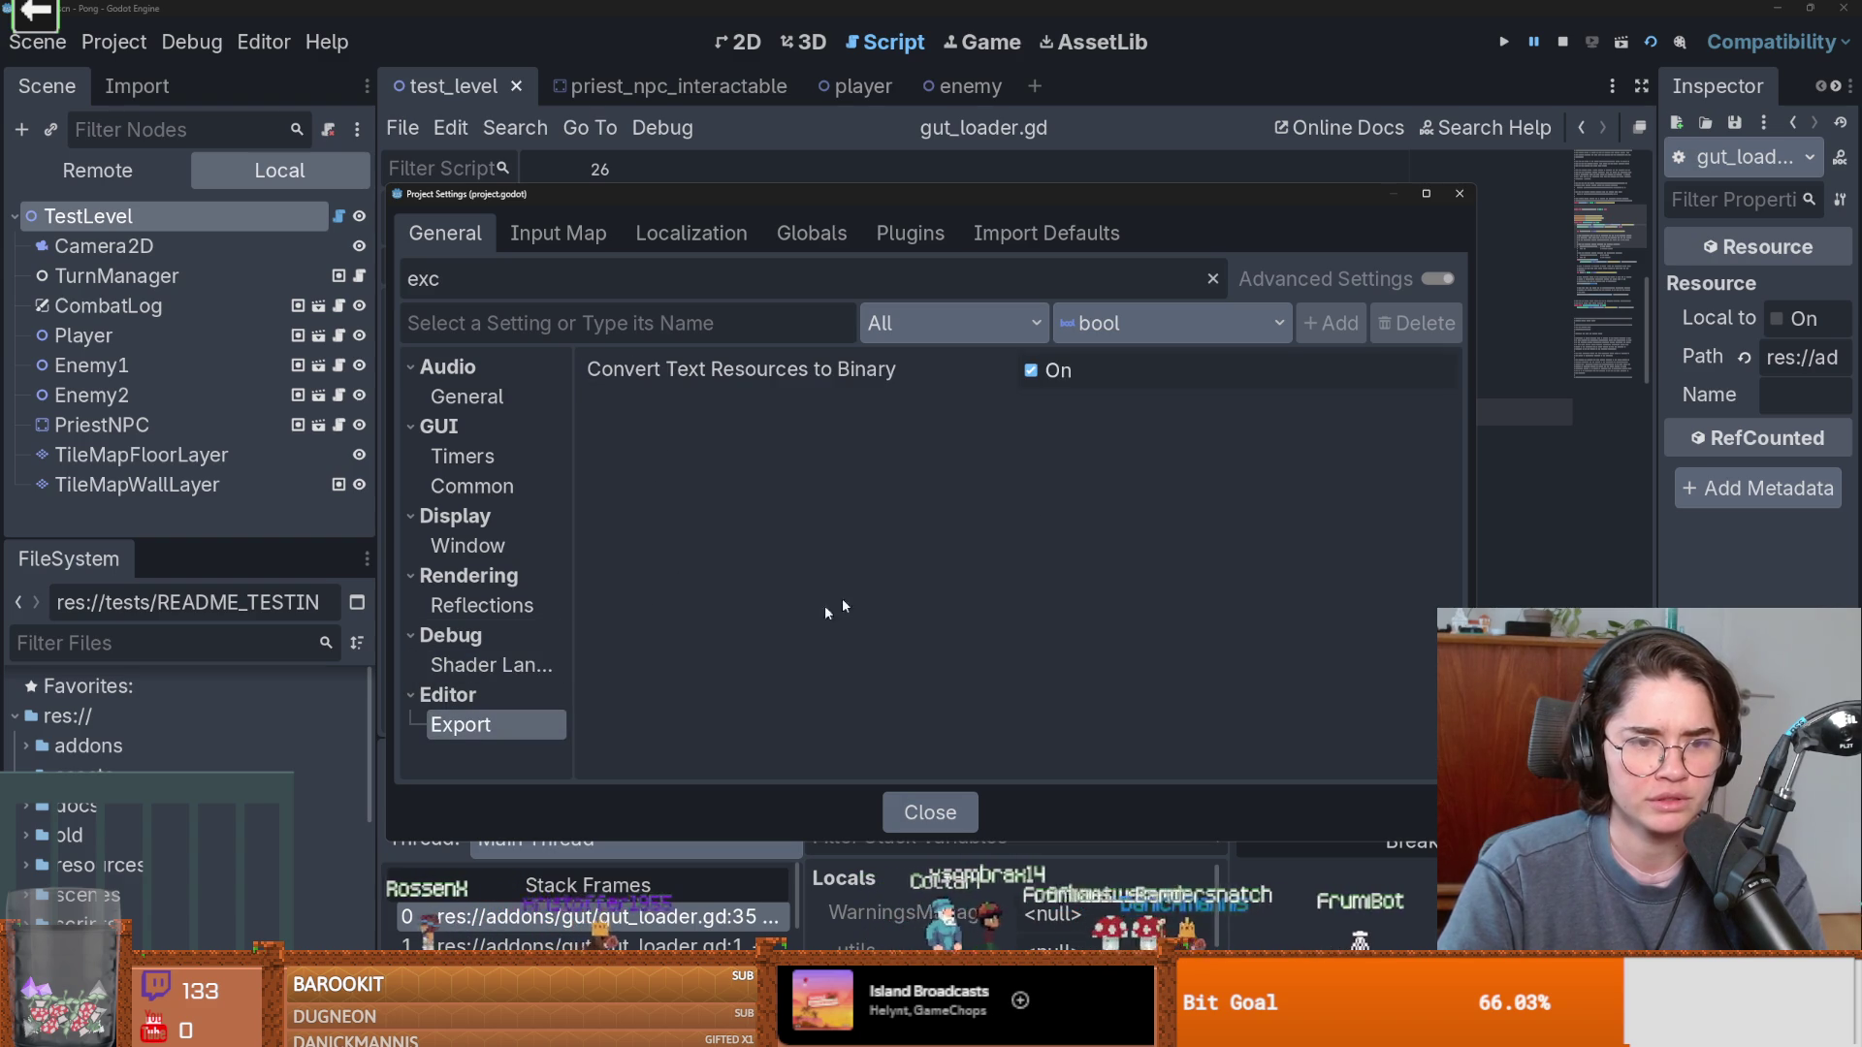
pyautogui.click(1459, 193)
pyautogui.scroll(-2, 969, 436)
pyautogui.scroll(2, 969, 437)
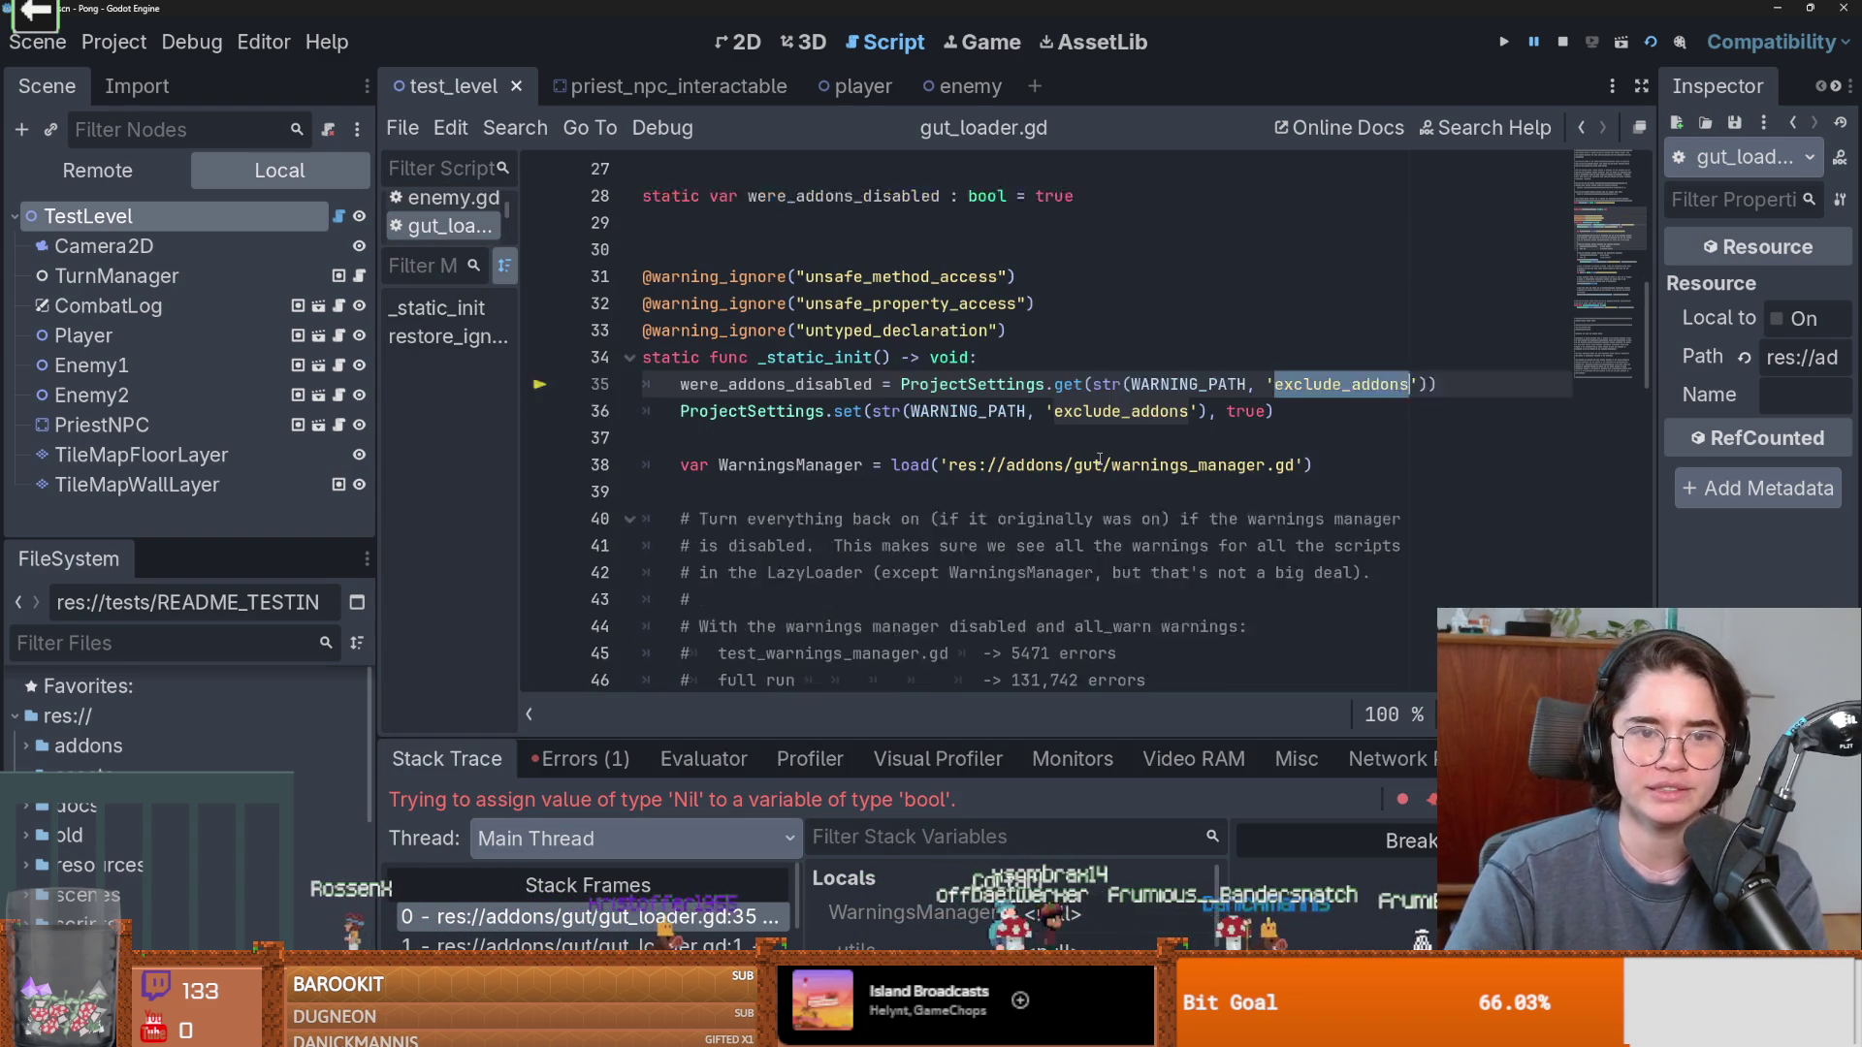
# Select ProjectSettings, get, set and were_addons_disabled on lines 35-36 to highlight their uses.
pyautogui.doubleClick(970, 412)
pyautogui.click(1066, 415)
pyautogui.doubleClick(1067, 414)
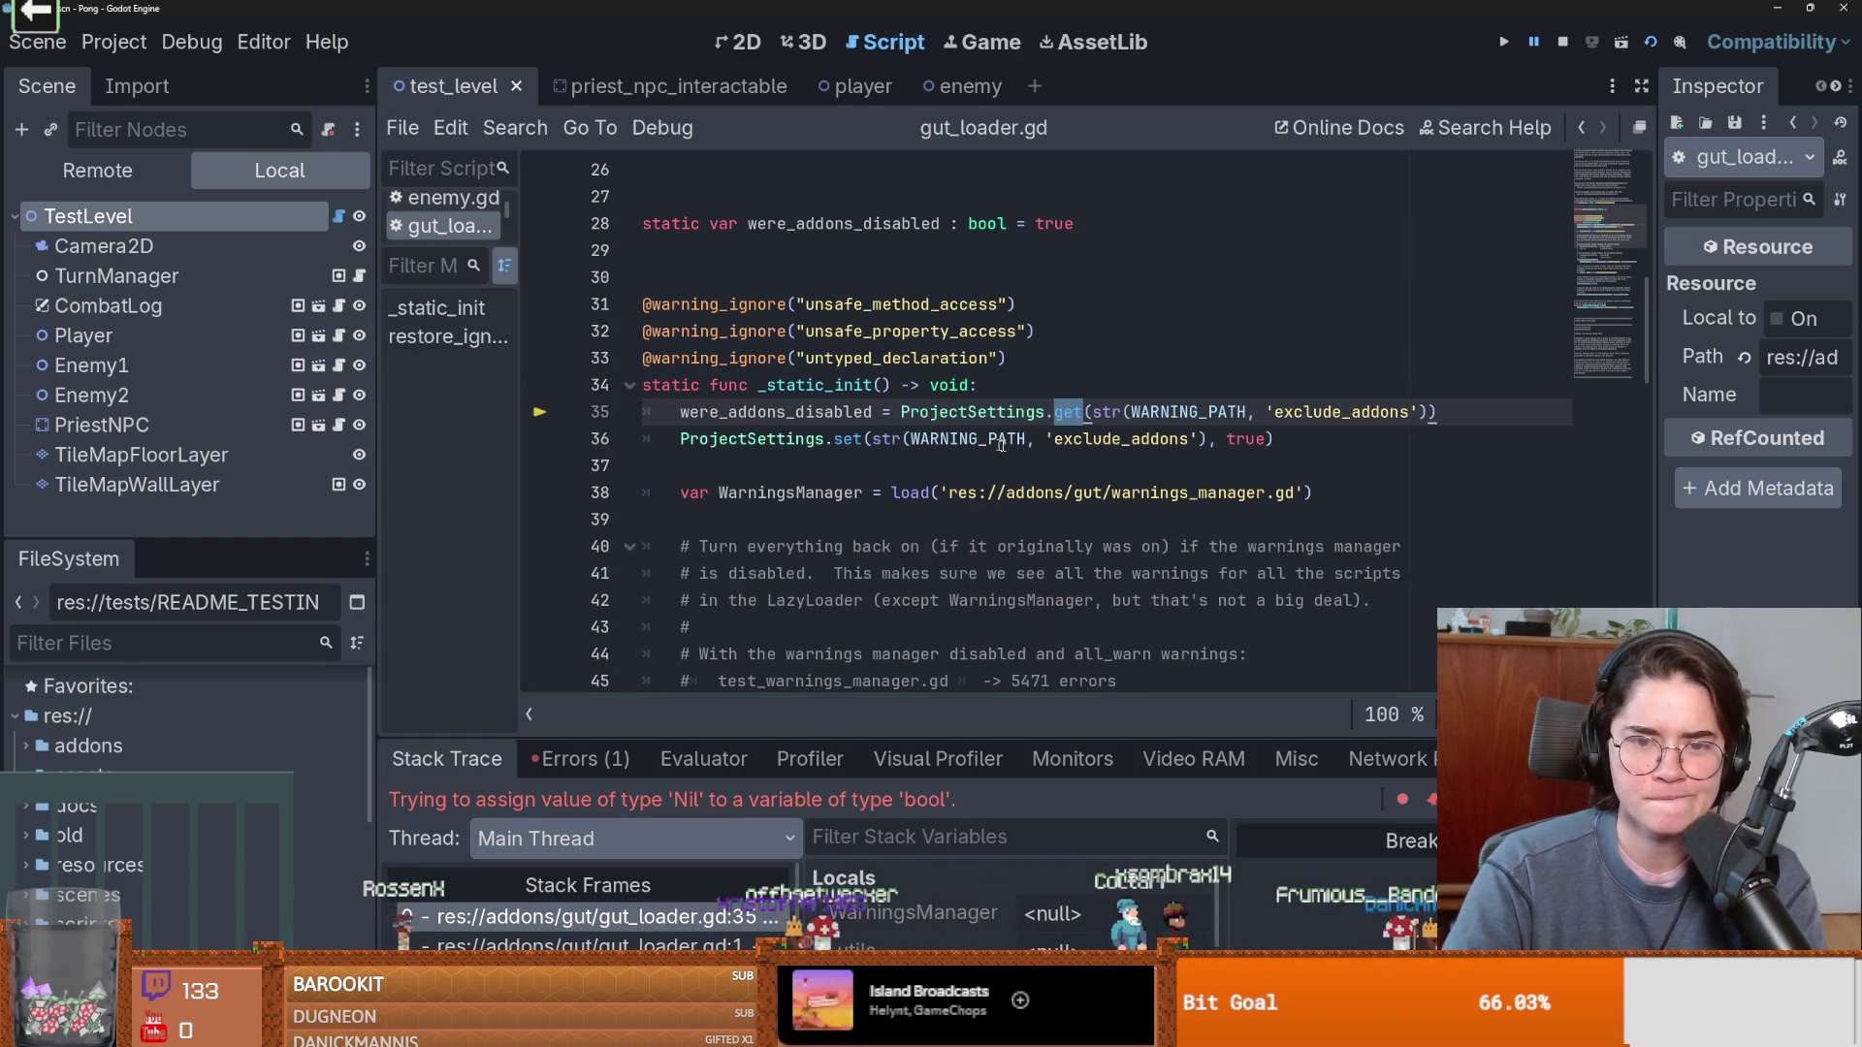
pyautogui.doubleClick(752, 438)
pyautogui.click(846, 438)
pyautogui.doubleClick(834, 412)
pyautogui.click(1160, 438)
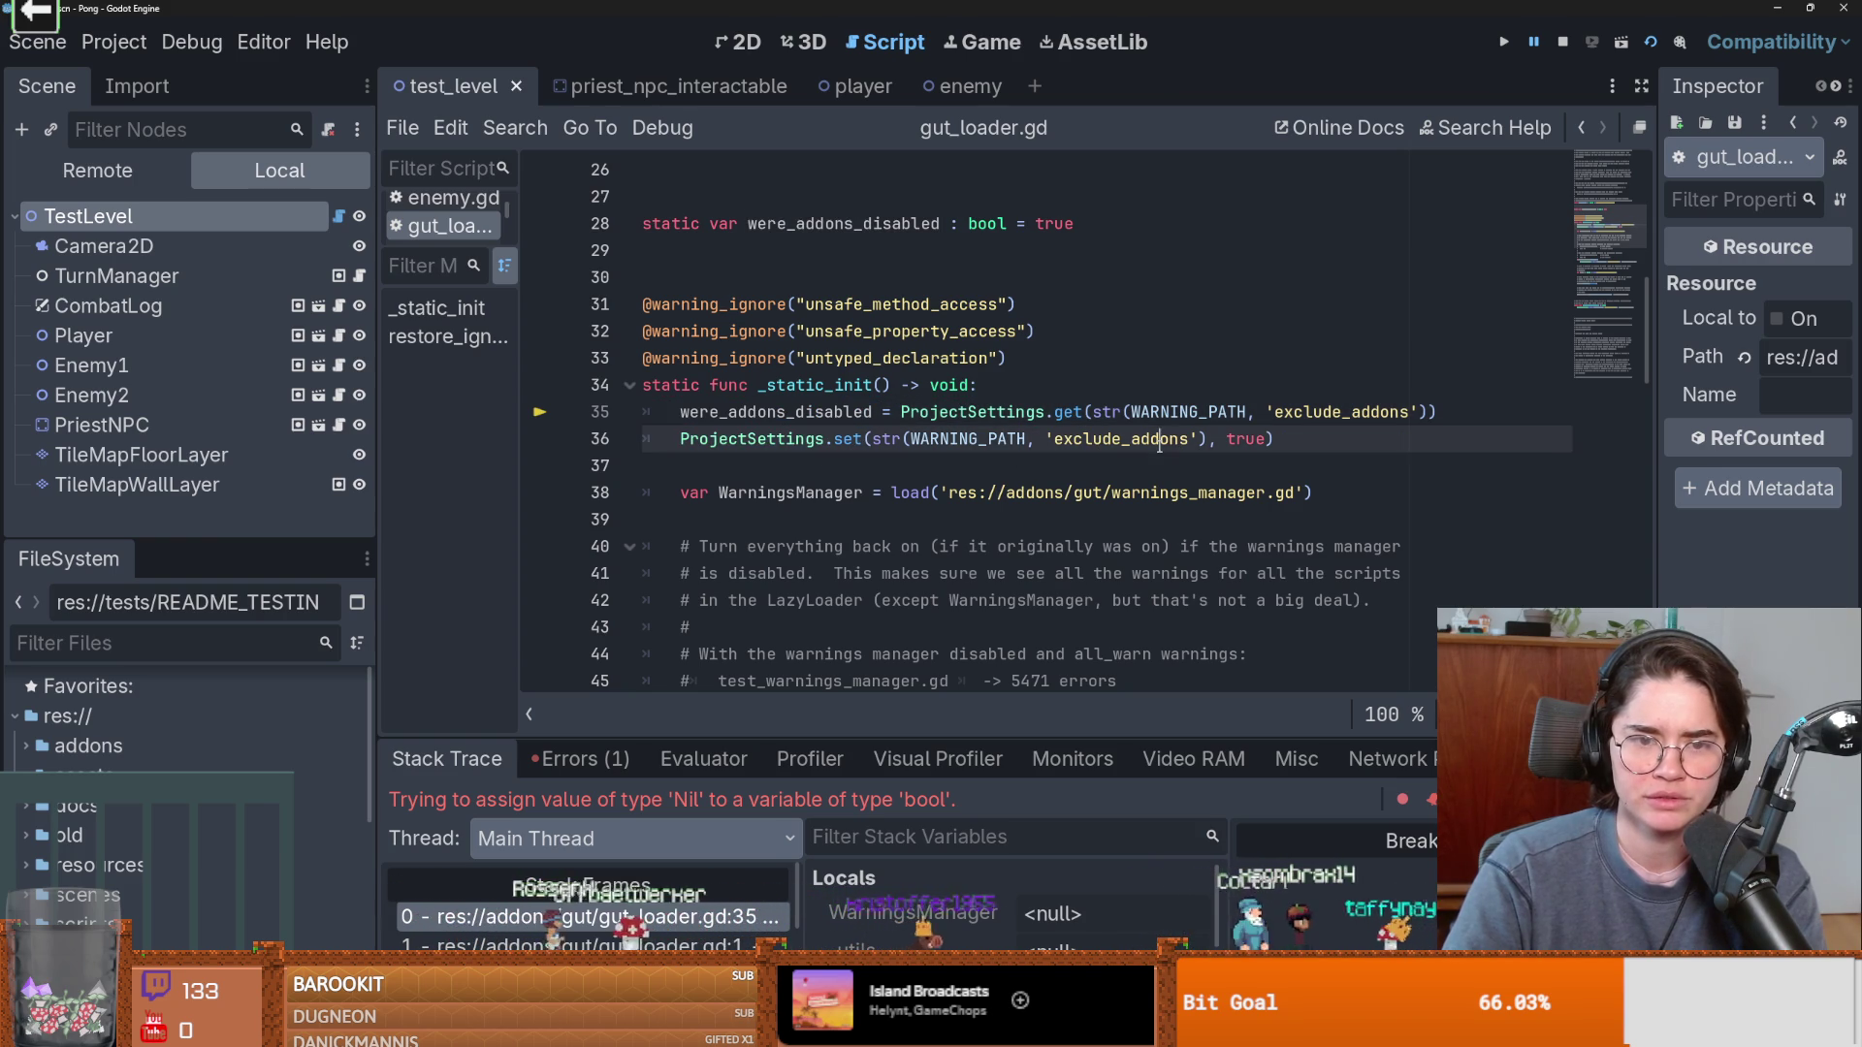
pyautogui.doubleClick(807, 412)
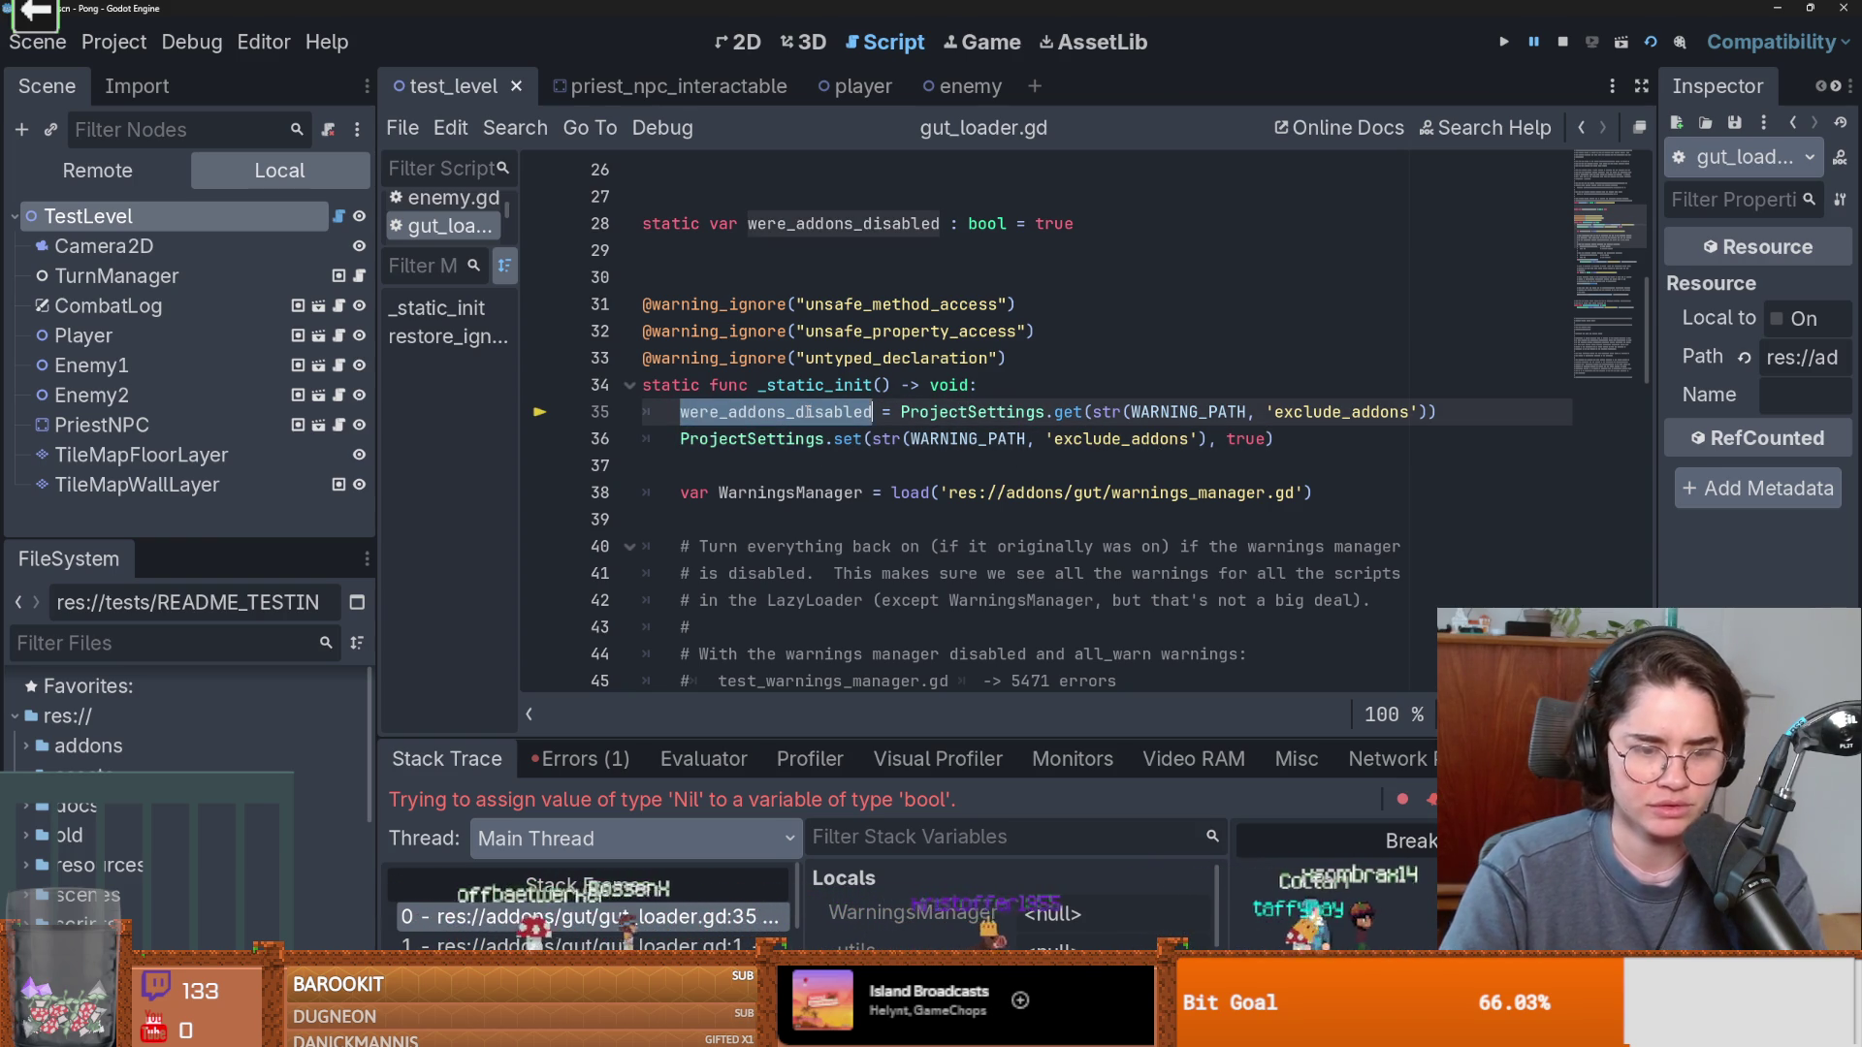
pyautogui.scroll(-2, 807, 411)
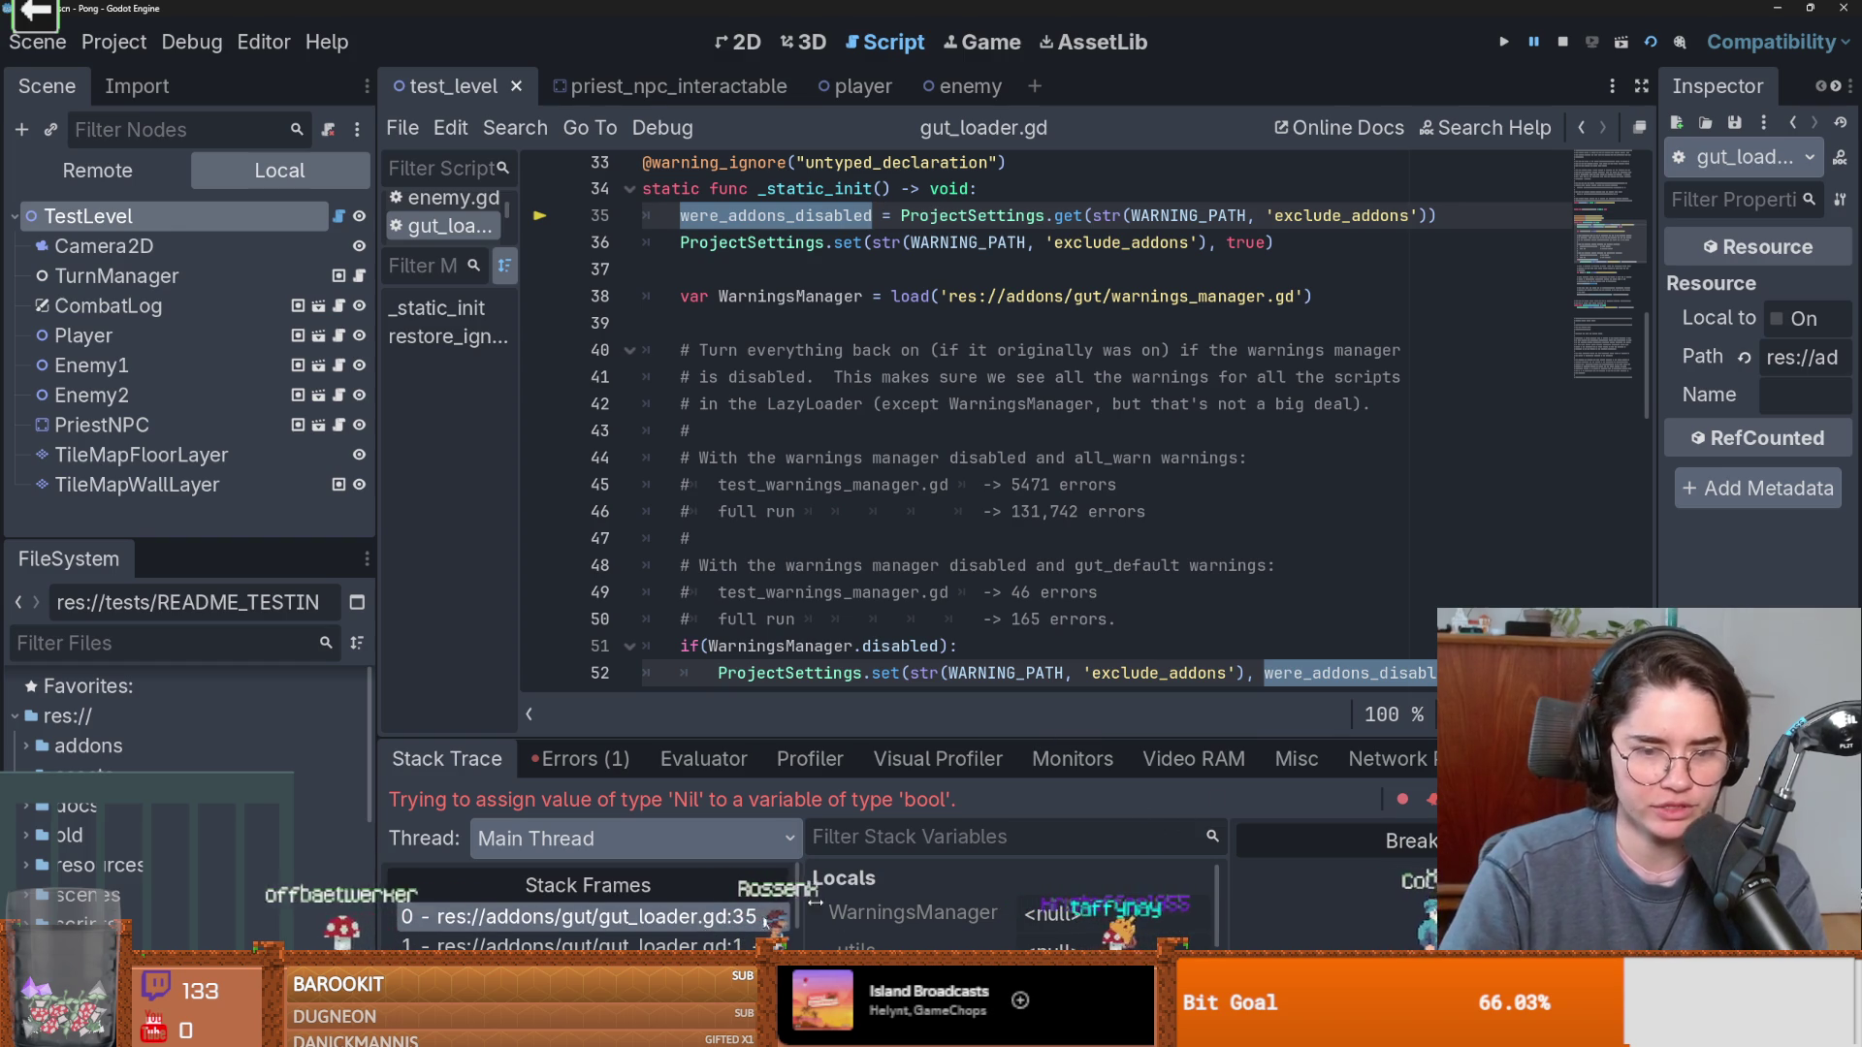
# Find were_addons_disabled and step through its matches back to the declaration.
pyautogui.hotkey('ctrl', 'f')
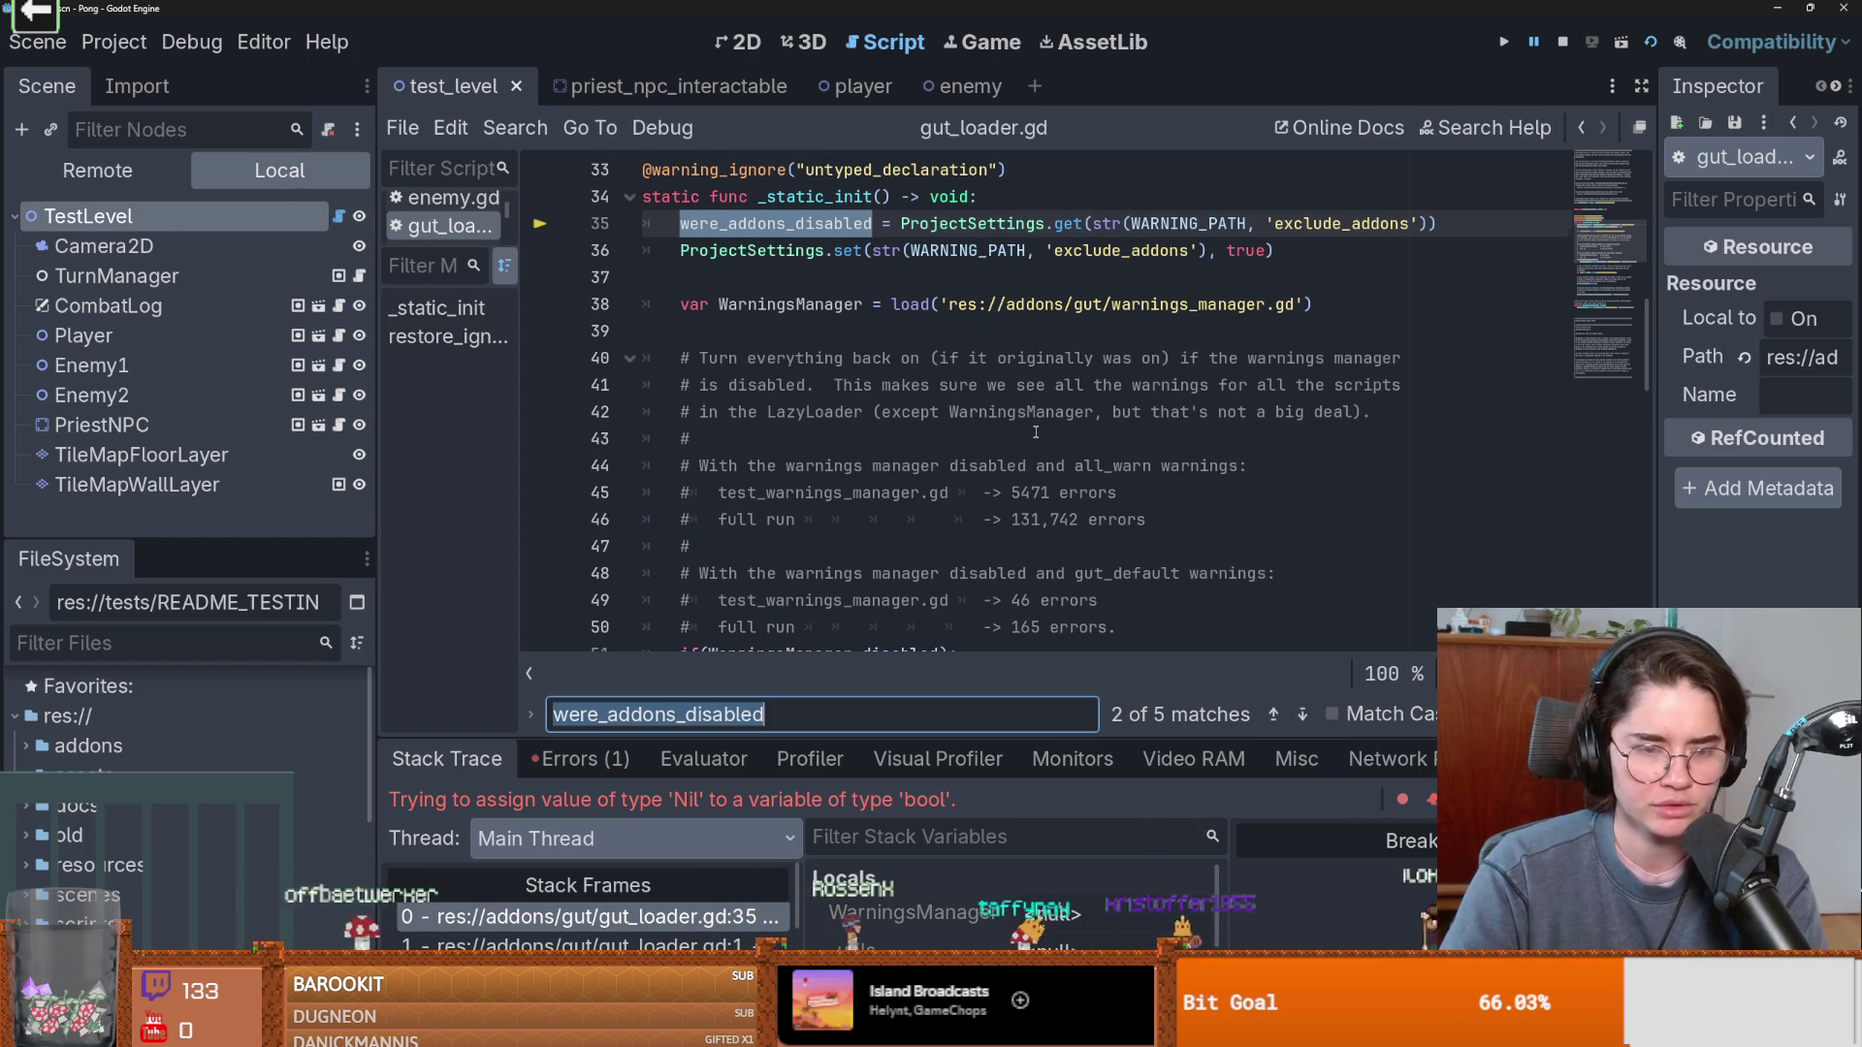
pyautogui.click(1301, 715)
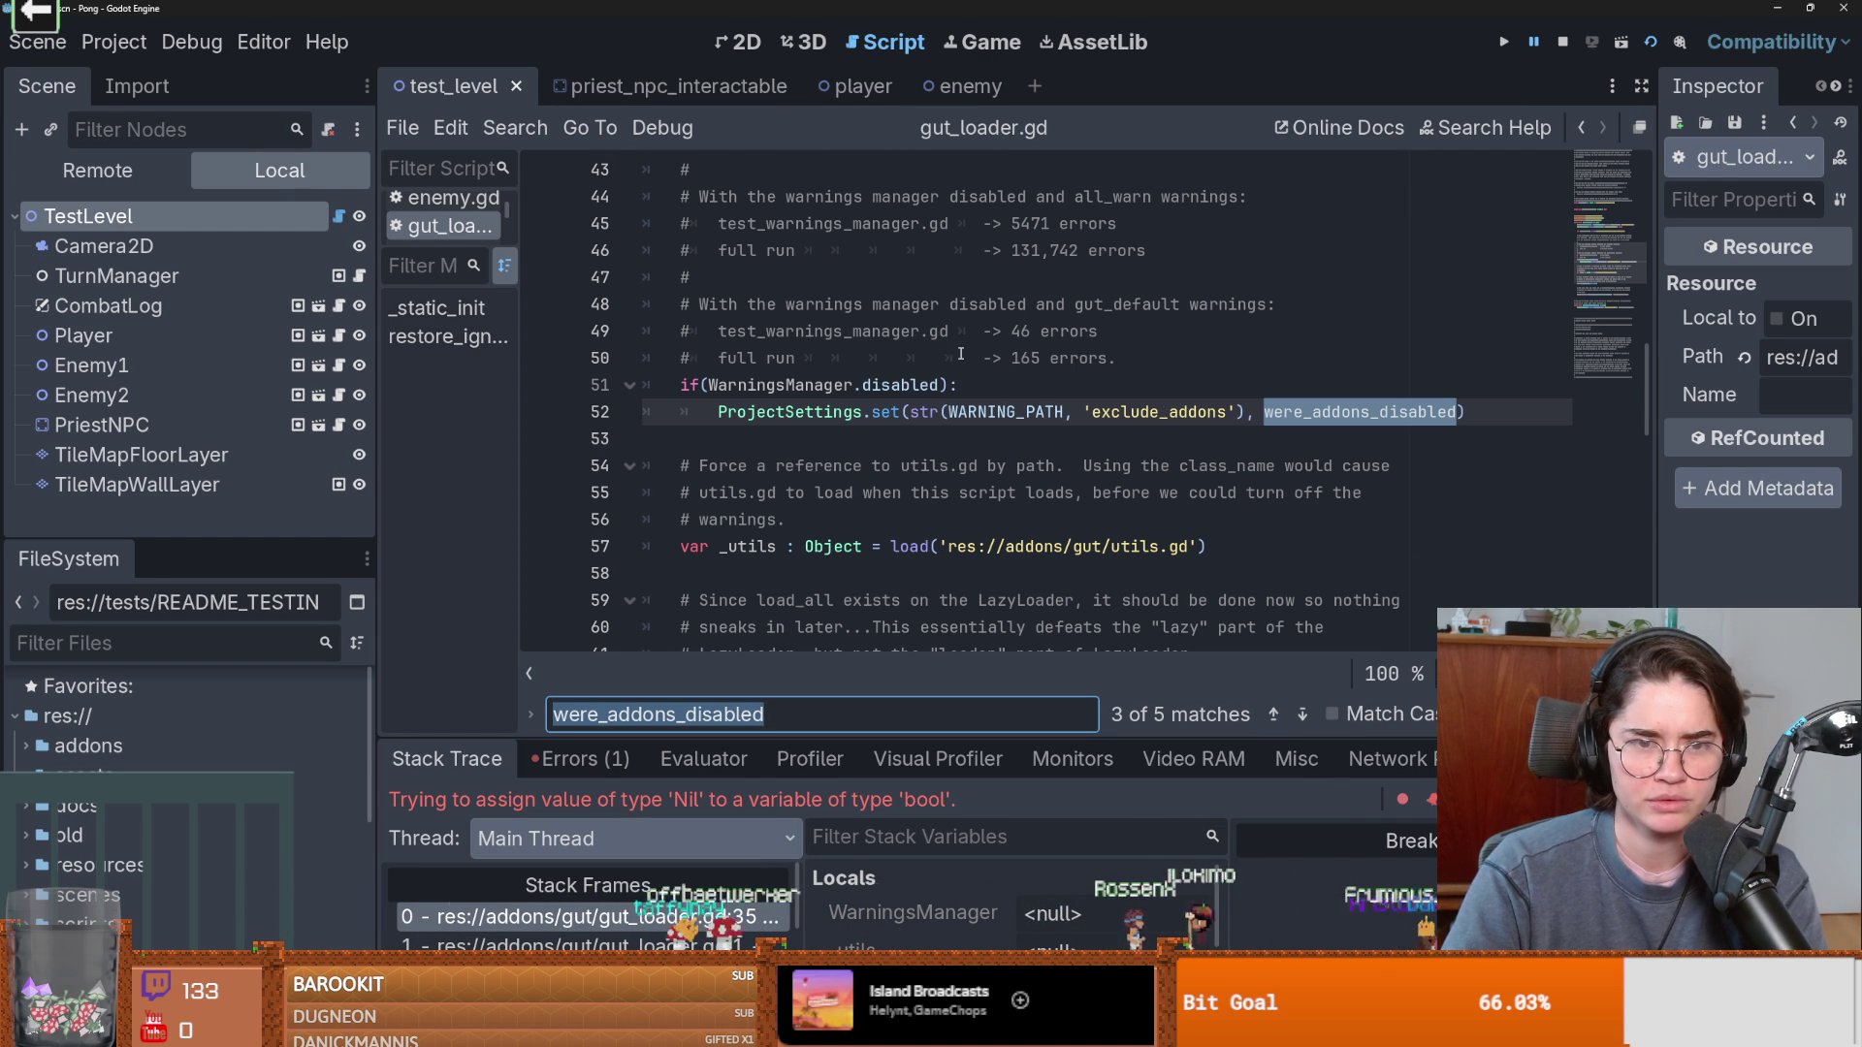
pyautogui.click(1302, 714)
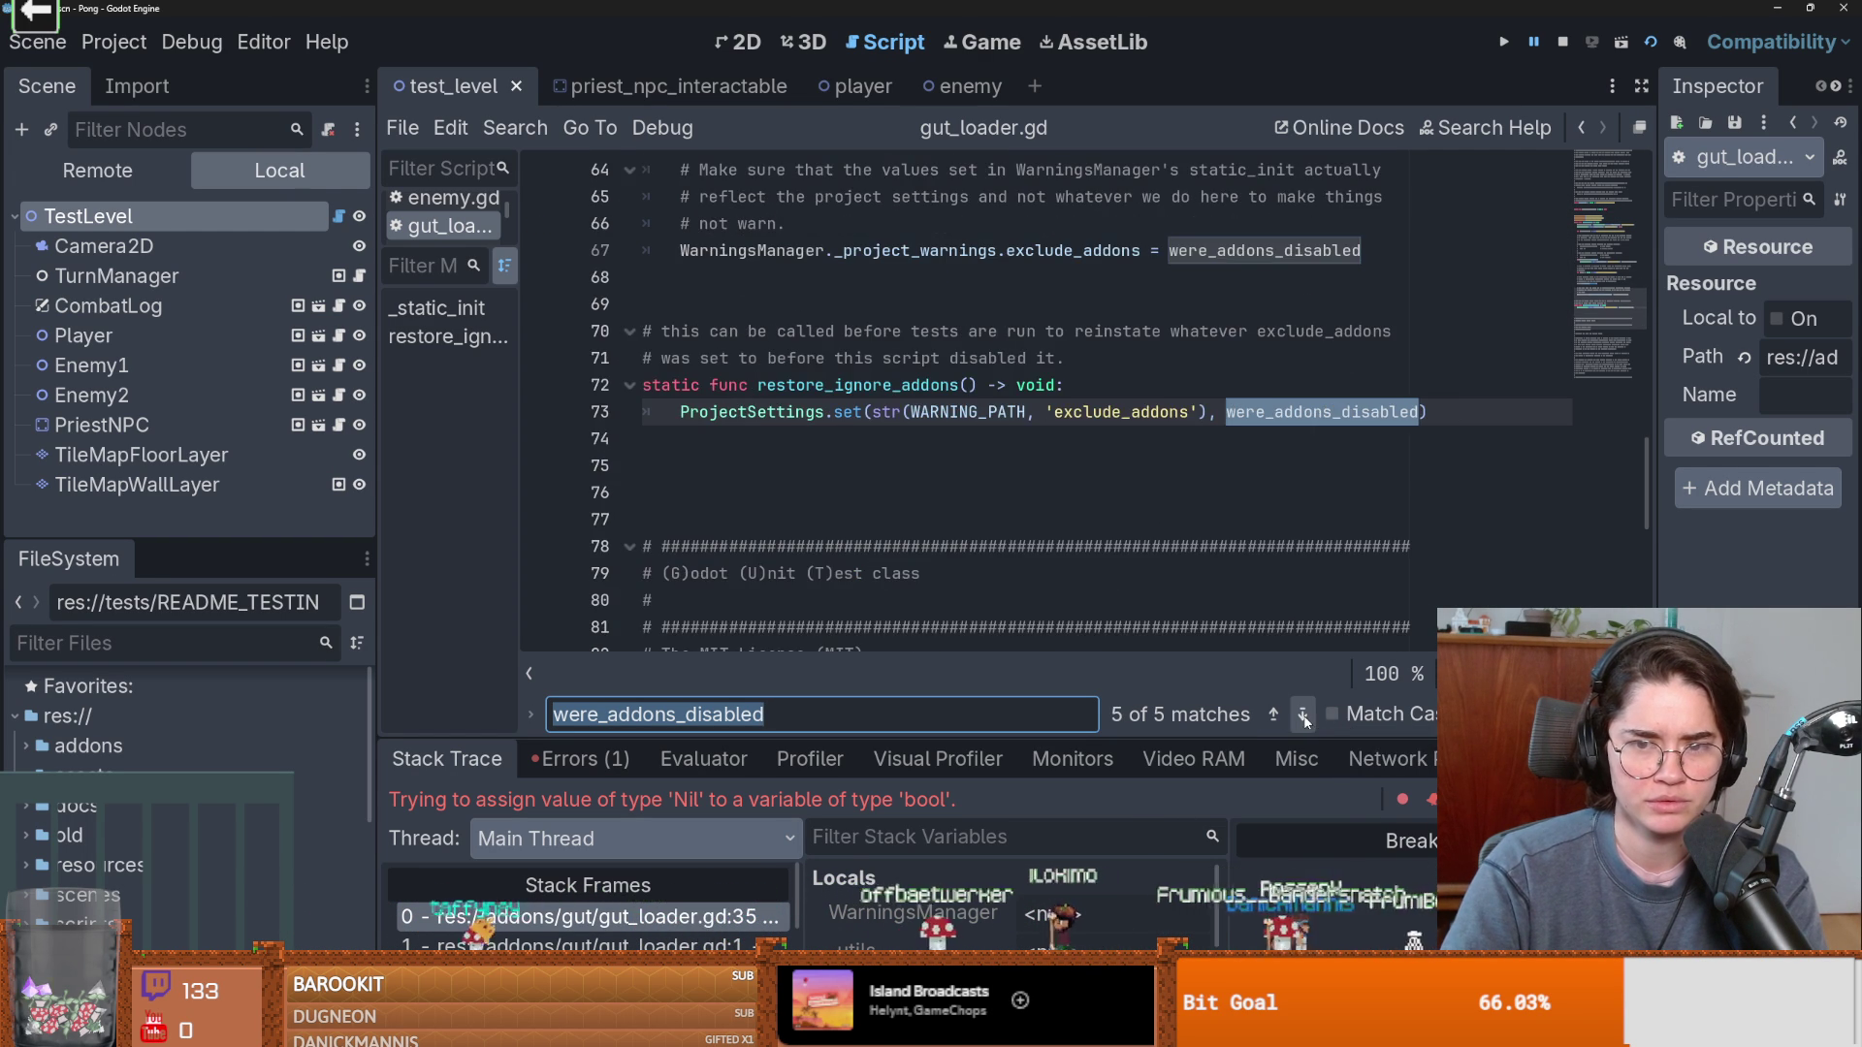
pyautogui.click(1273, 715)
pyautogui.click(1301, 714)
pyautogui.click(1301, 715)
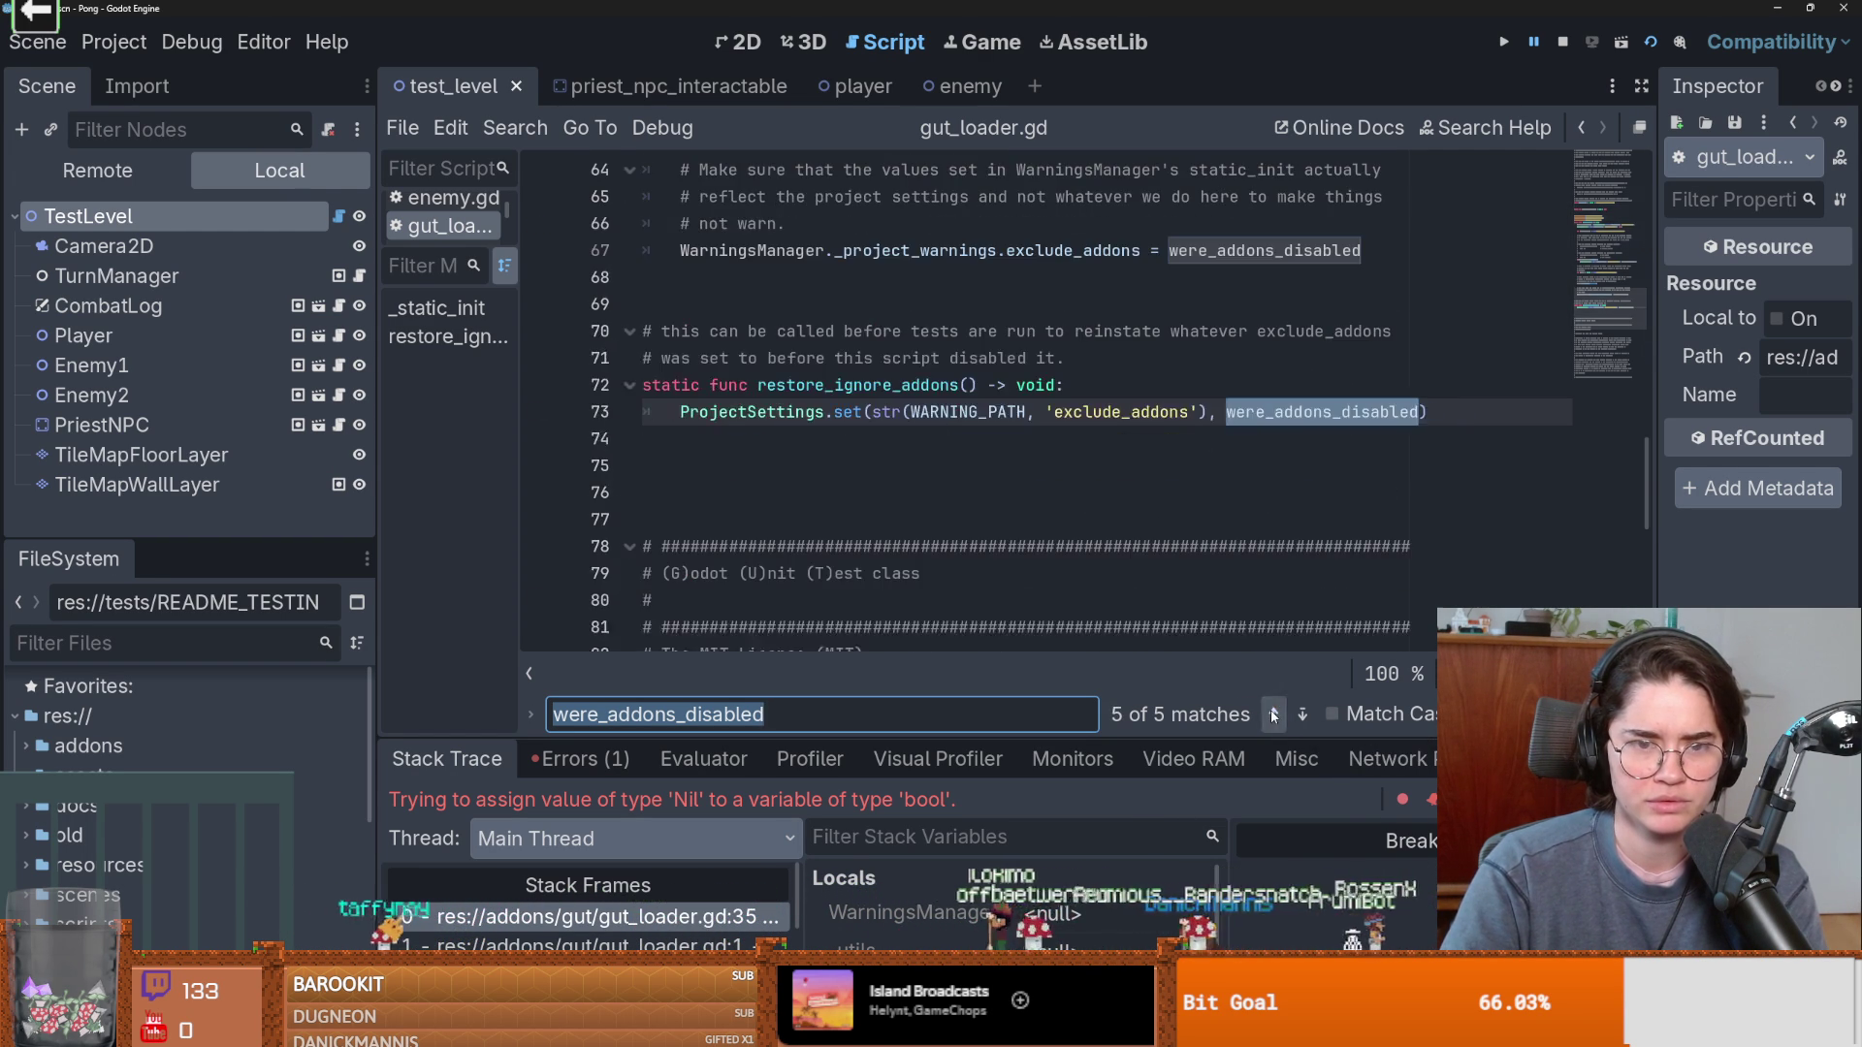
pyautogui.click(1274, 714)
pyautogui.click(1276, 714)
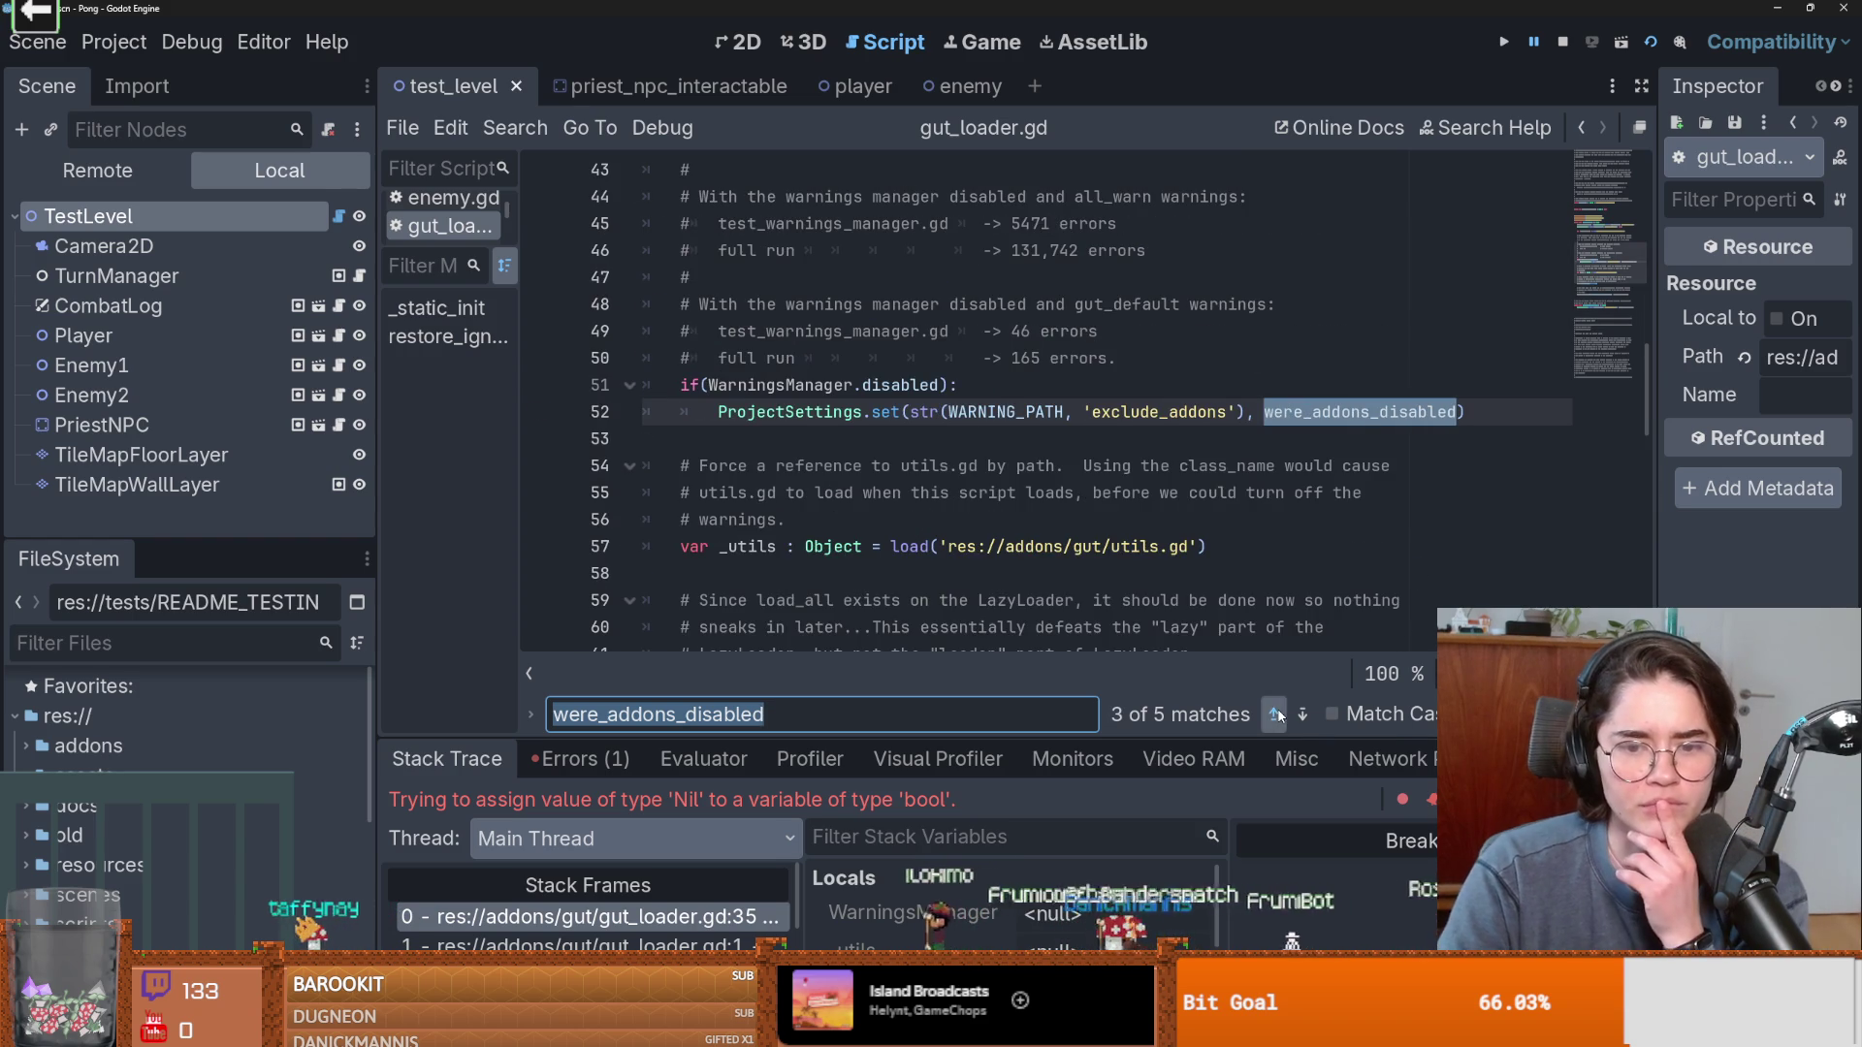
pyautogui.click(1274, 714)
pyautogui.click(1274, 715)
# Widen the script list and show gut_loader.gd in the FileSystem dock.
pyautogui.moveTo(537, 271); pyautogui.dragTo(776, 271)
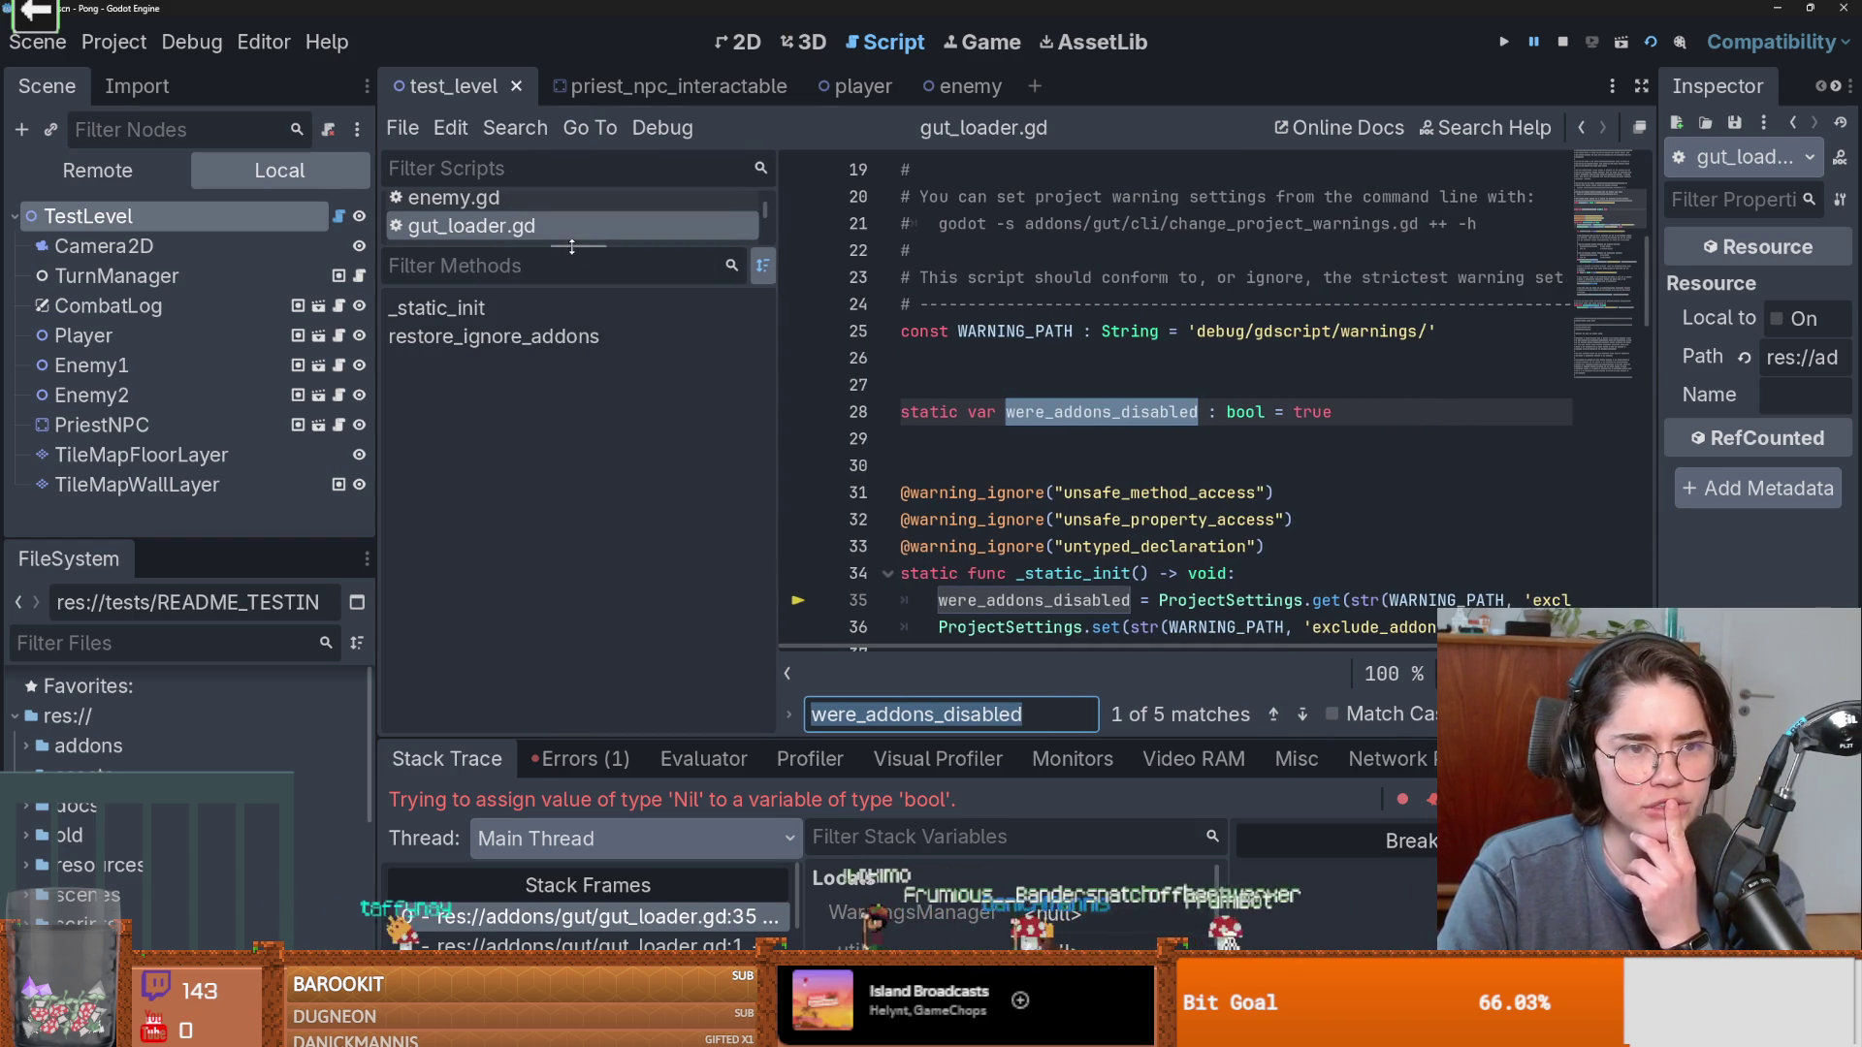
pyautogui.moveTo(582, 249); pyautogui.dragTo(582, 408)
pyautogui.rightClick(506, 233)
pyautogui.click(618, 527)
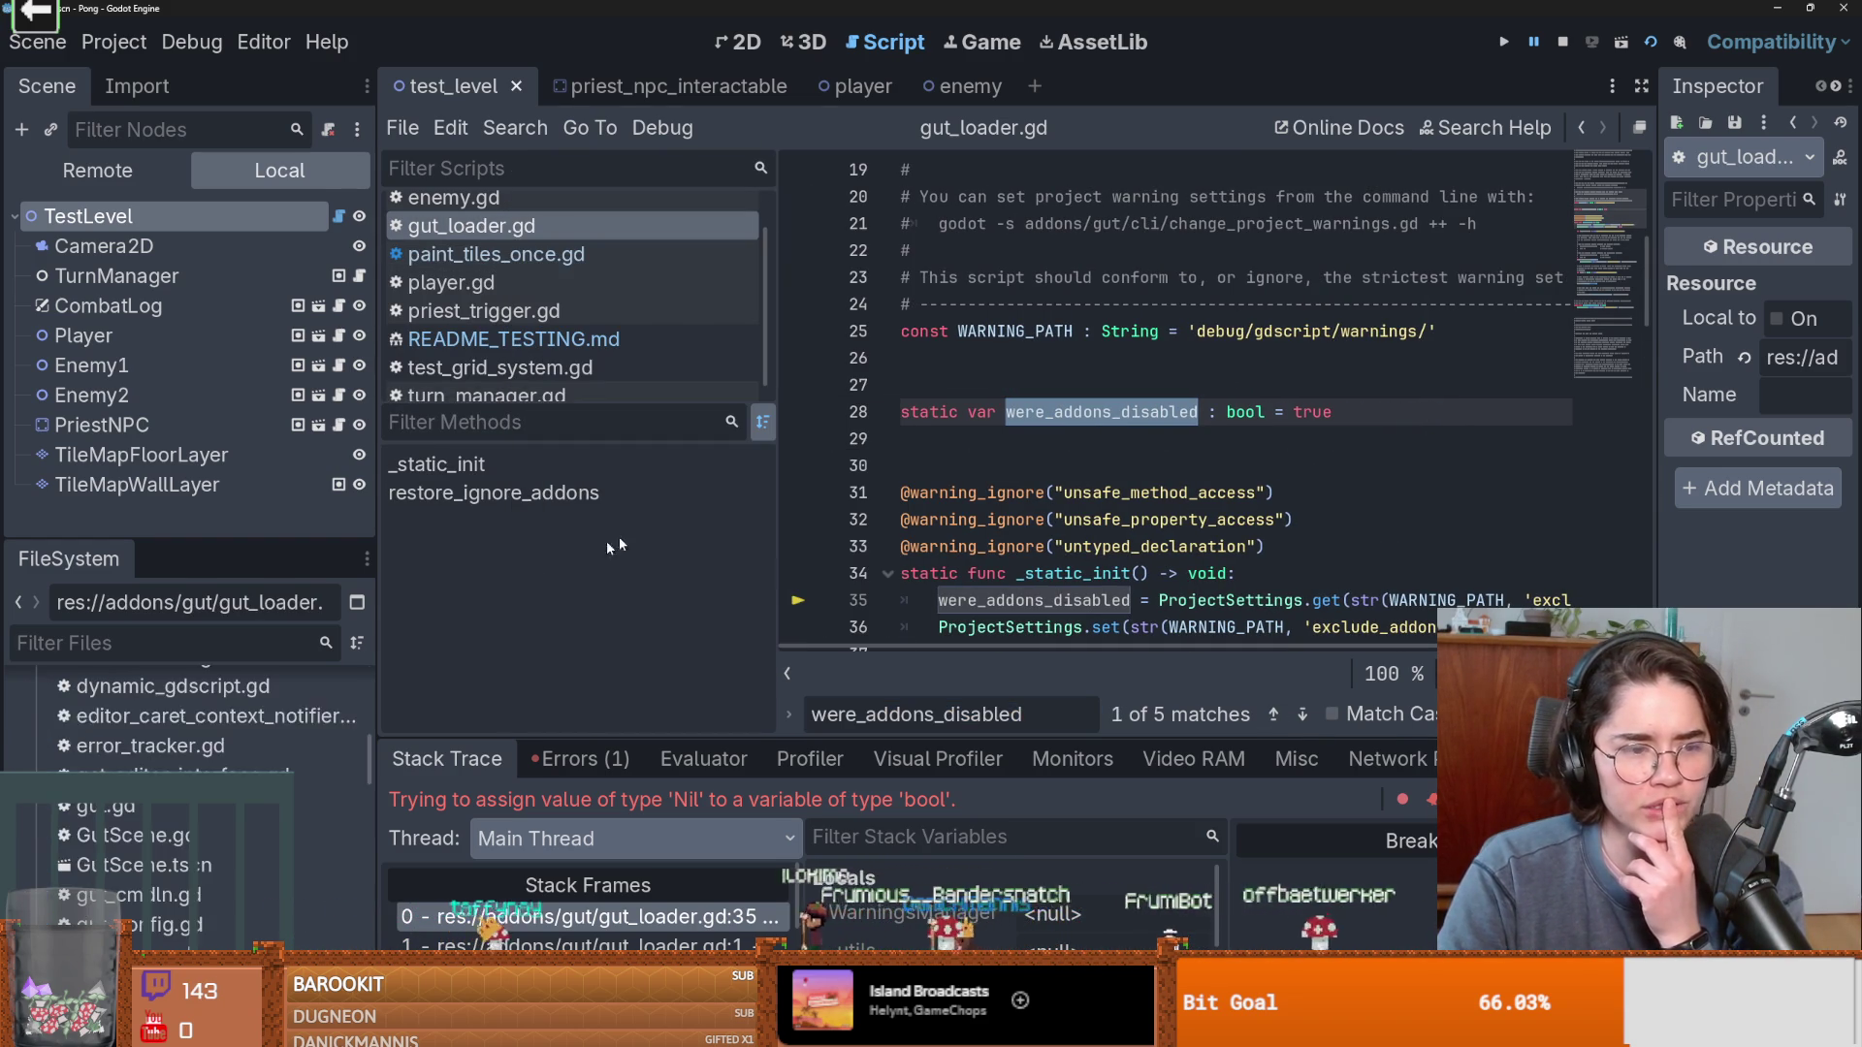
pyautogui.scroll(5, 210, 843)
pyautogui.scroll(3, 211, 844)
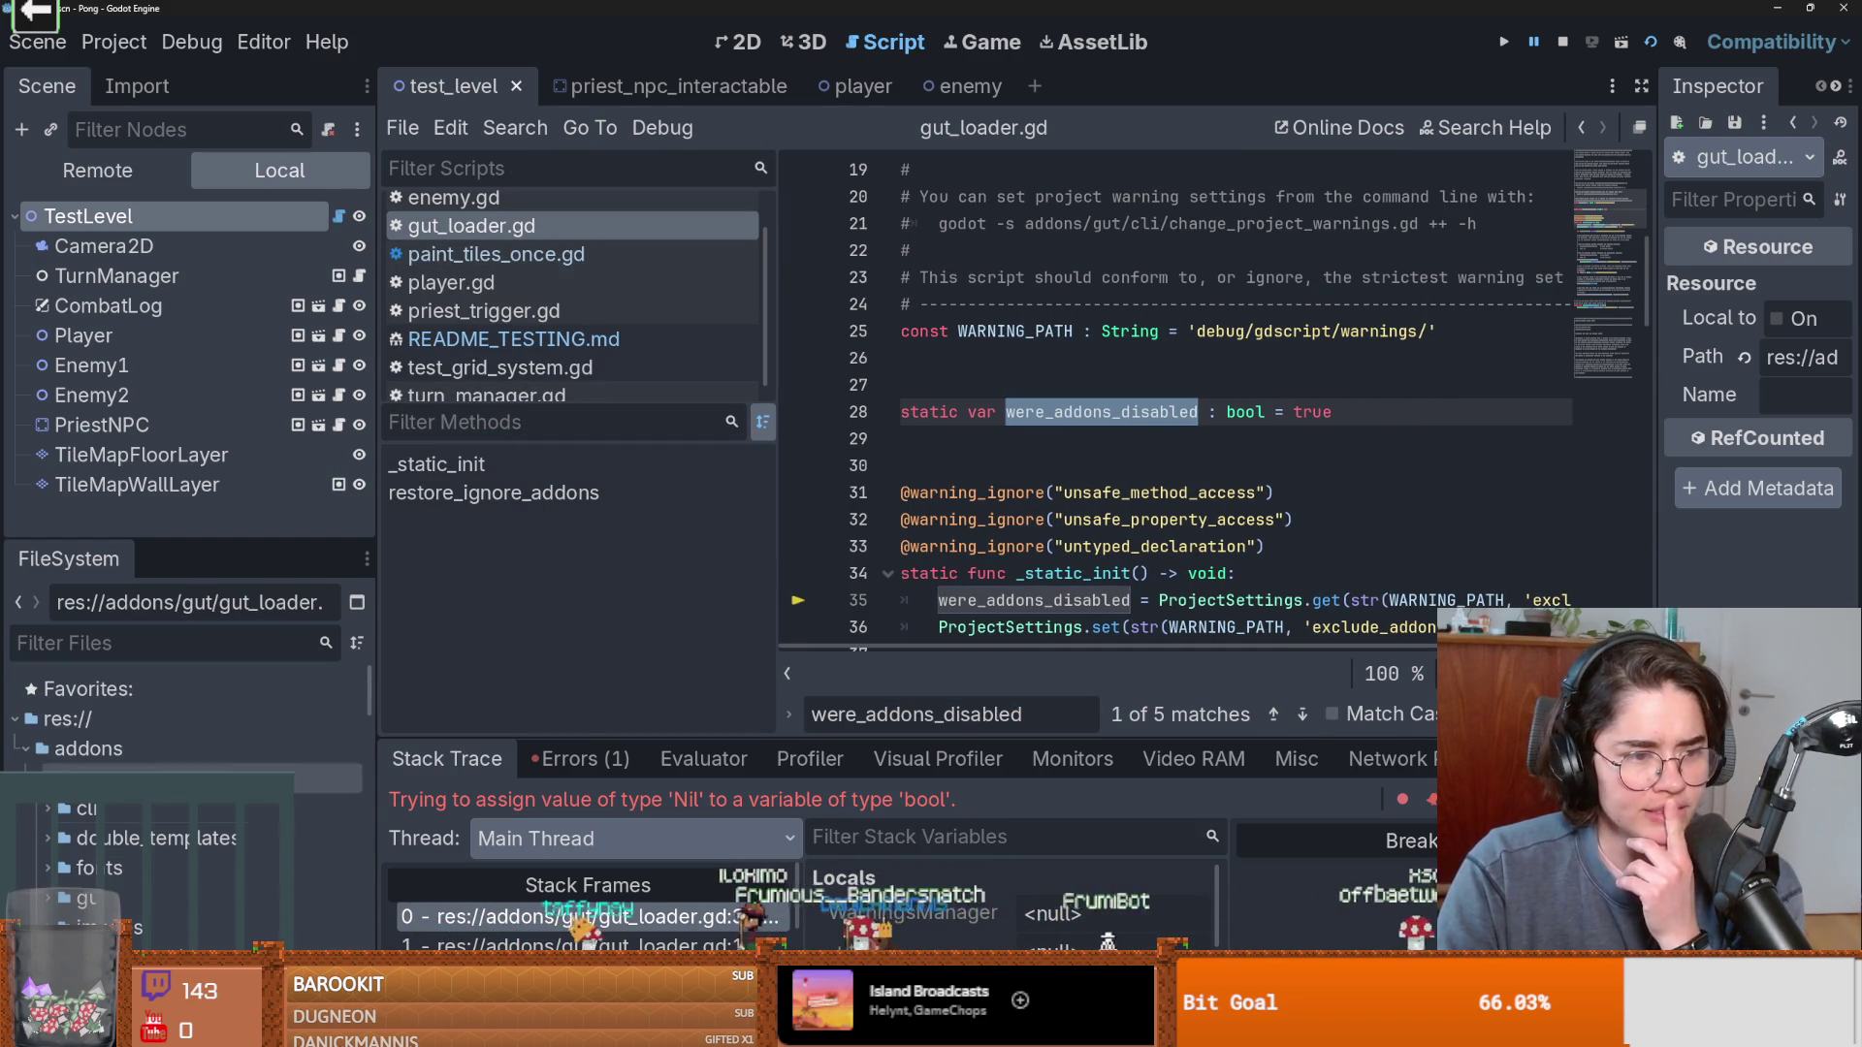
pyautogui.scroll(-5, 1166, 514)
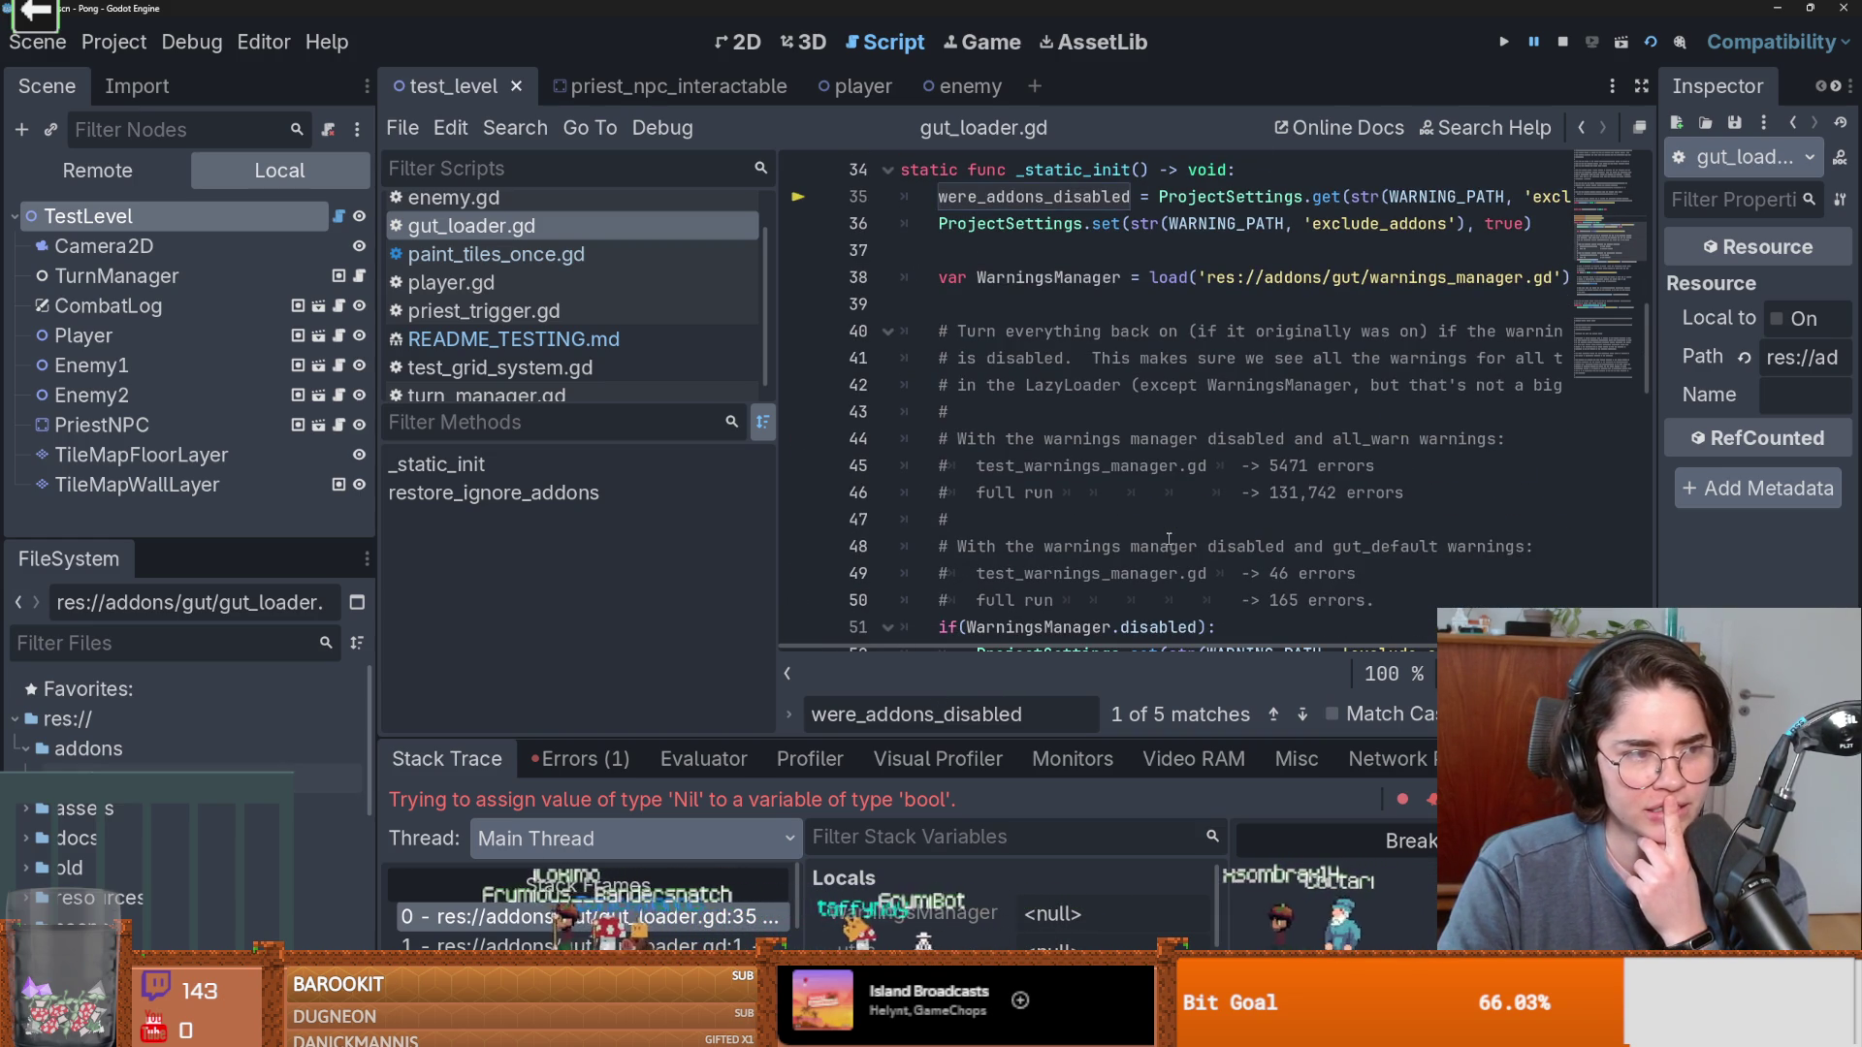
pyautogui.scroll(3, 1029, 614)
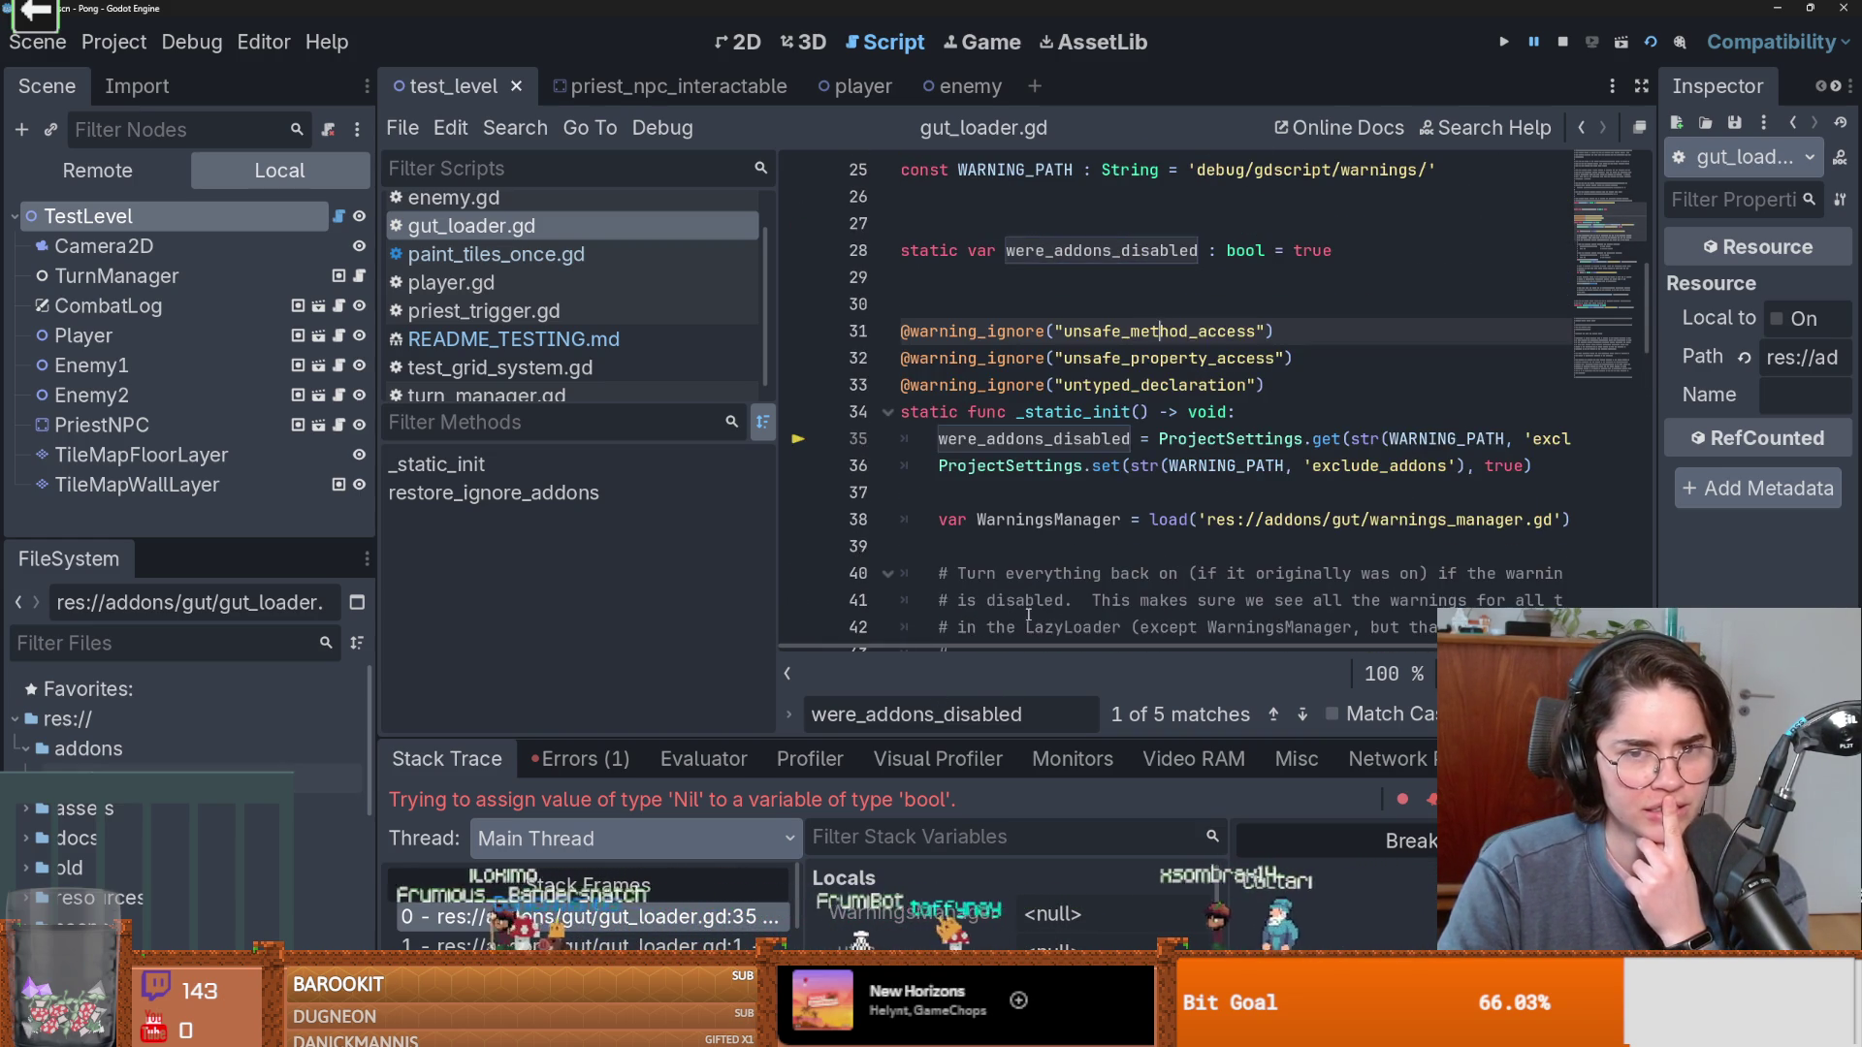
# Inspect line 35 and the debug/gdscript/warnings WARNING_PATH, then open Project Settings.
pyautogui.doubleClick(1010, 441)
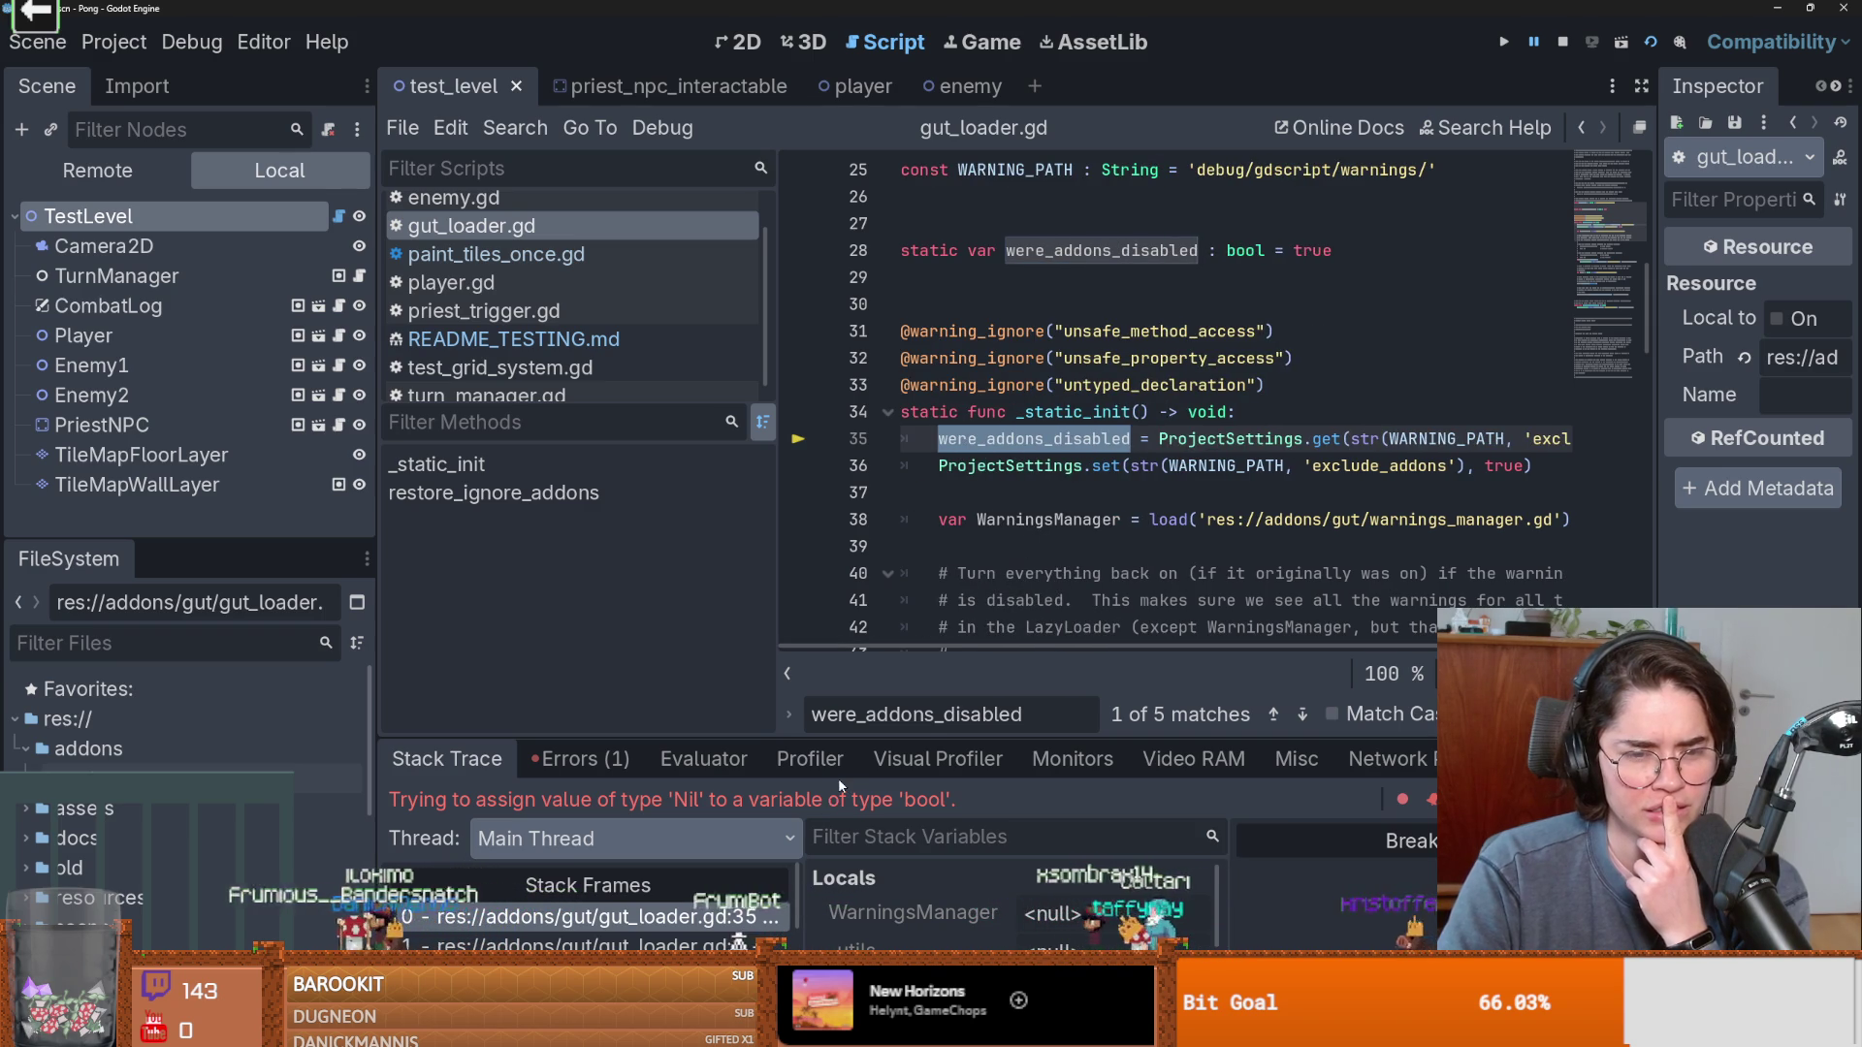
pyautogui.hscroll(3, 1478, 443)
pyautogui.hscroll(-3, 1479, 443)
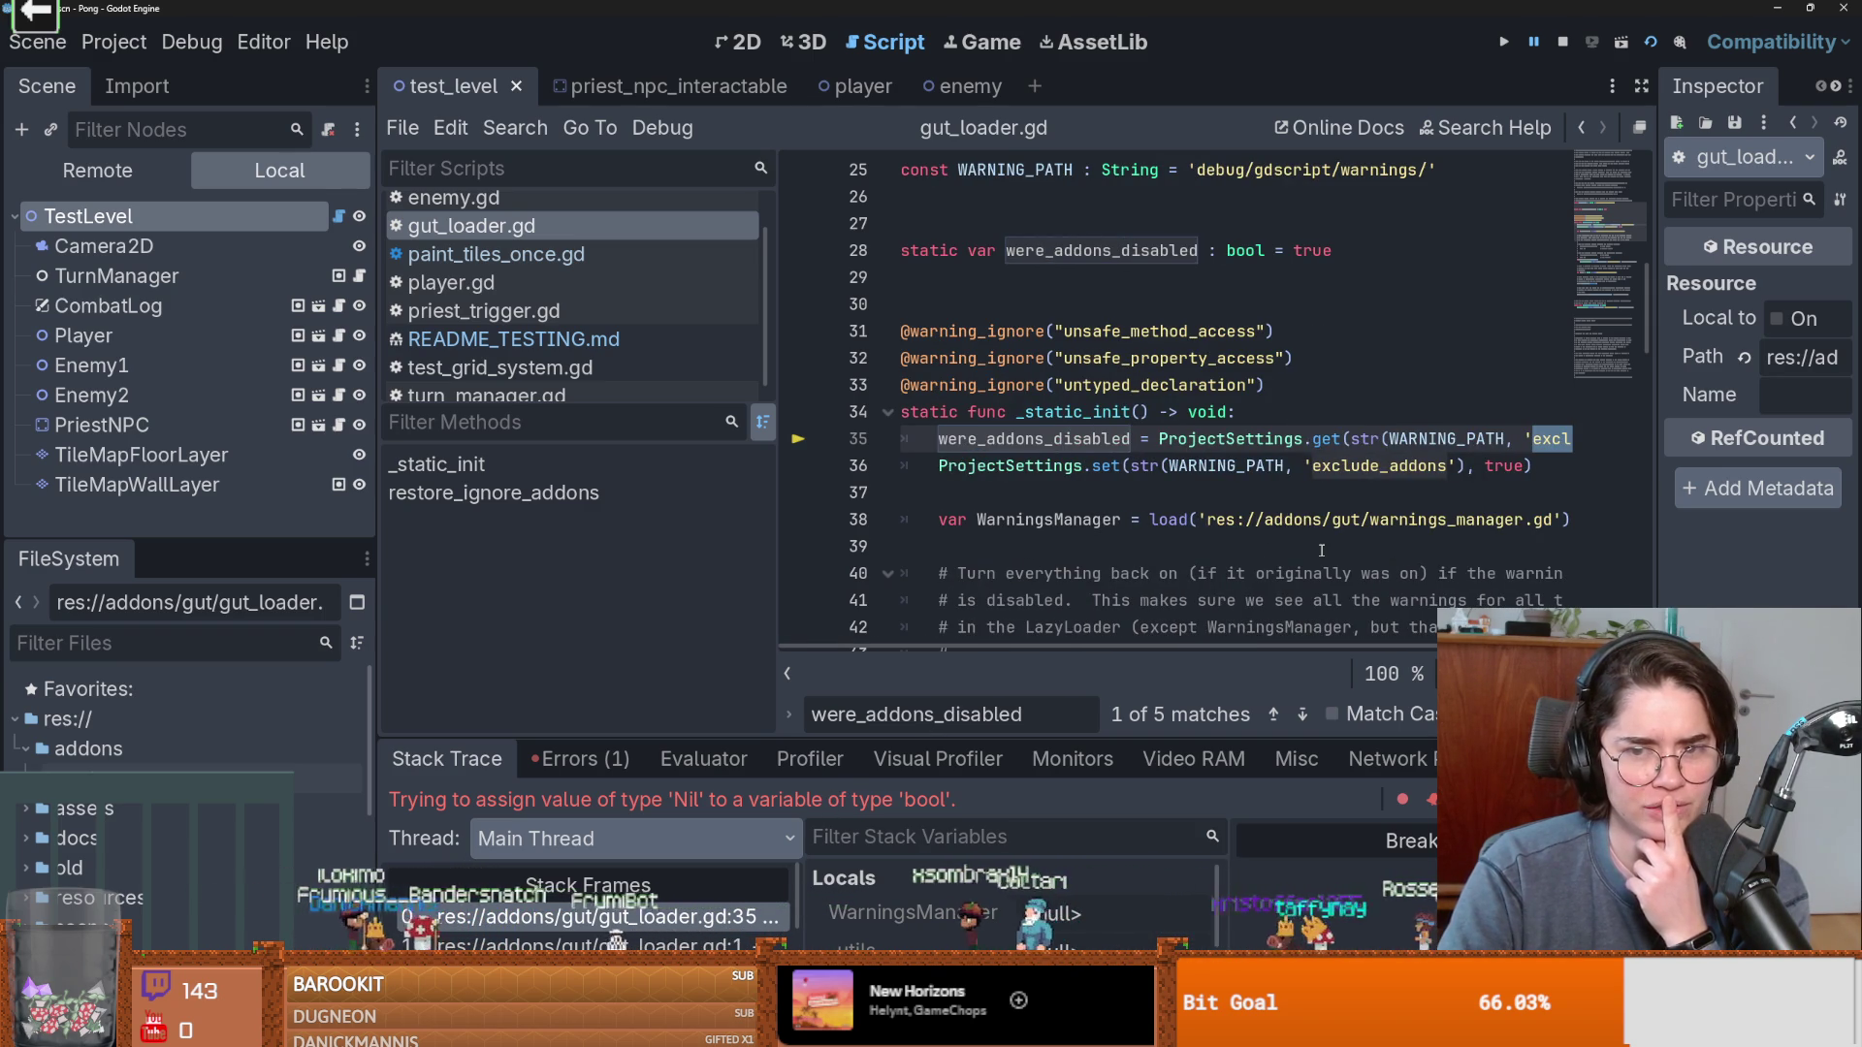
pyautogui.scroll(8, 1299, 533)
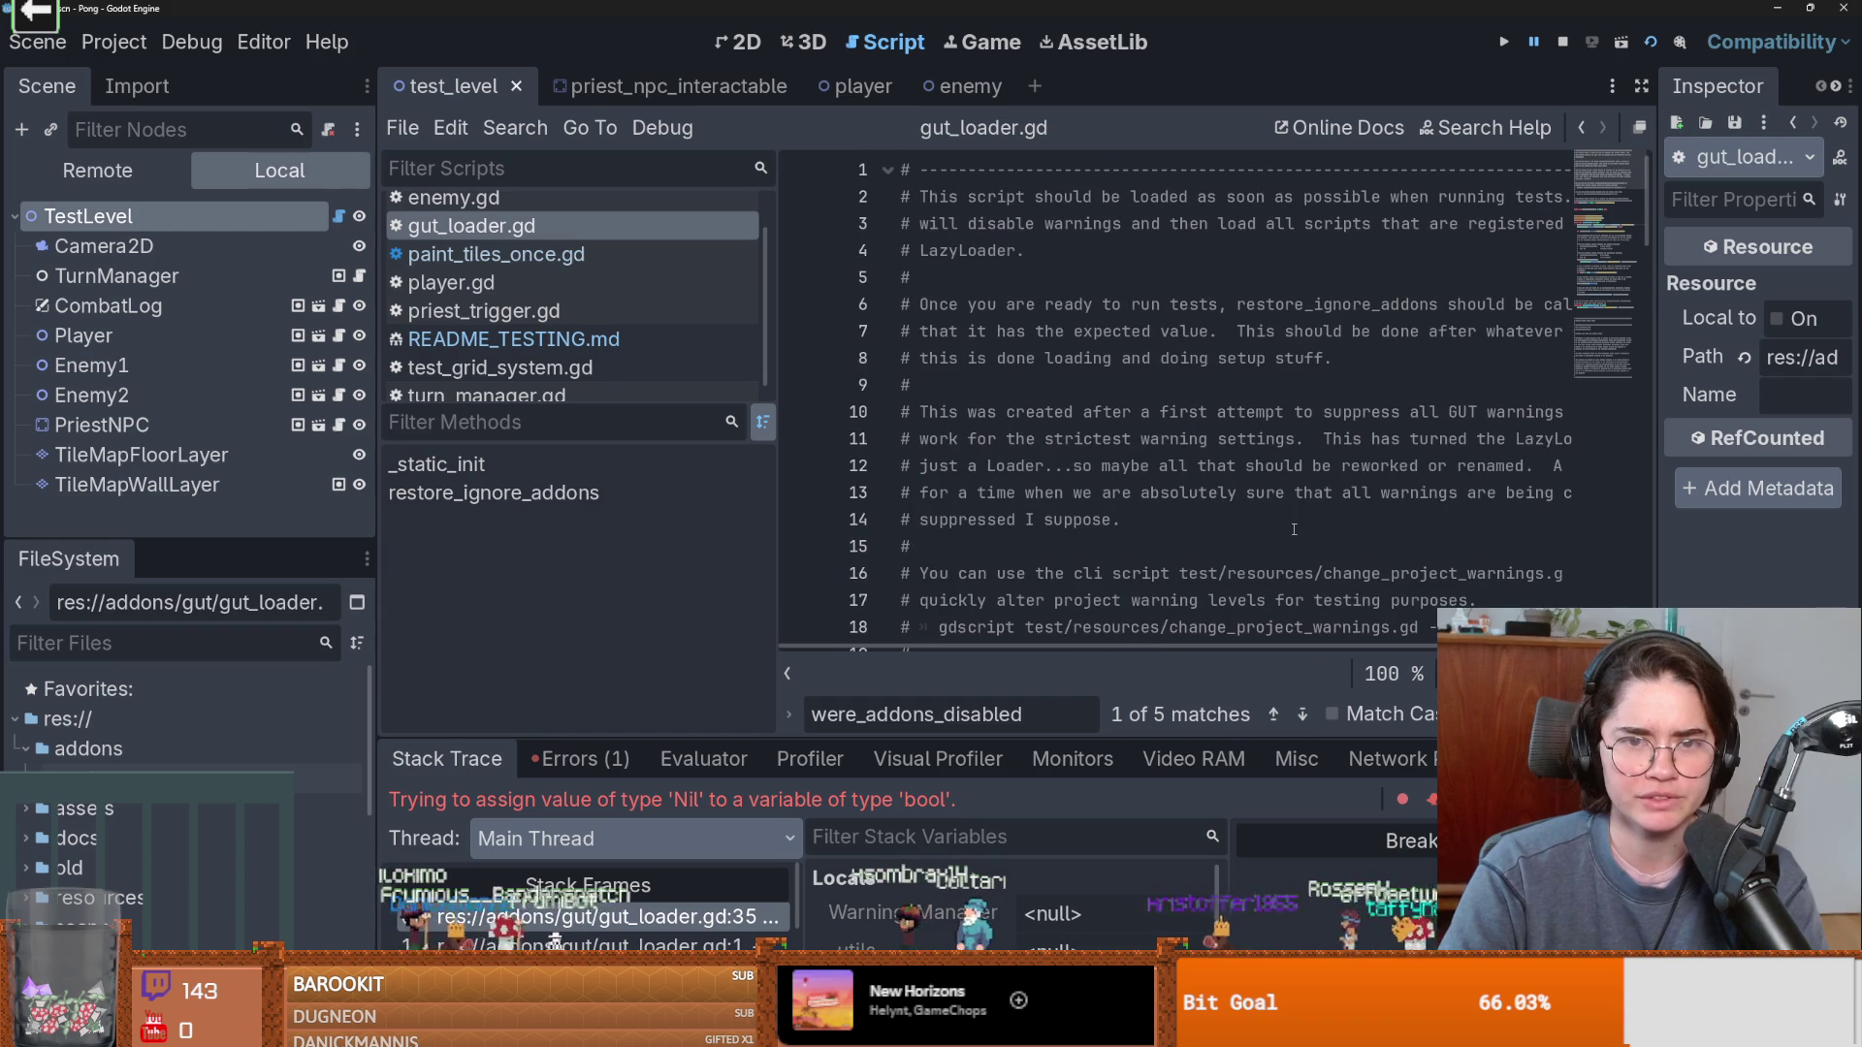
pyautogui.moveTo(765, 509); pyautogui.dragTo(519, 524)
pyautogui.scroll(-9, 899, 577)
pyautogui.scroll(2, 912, 572)
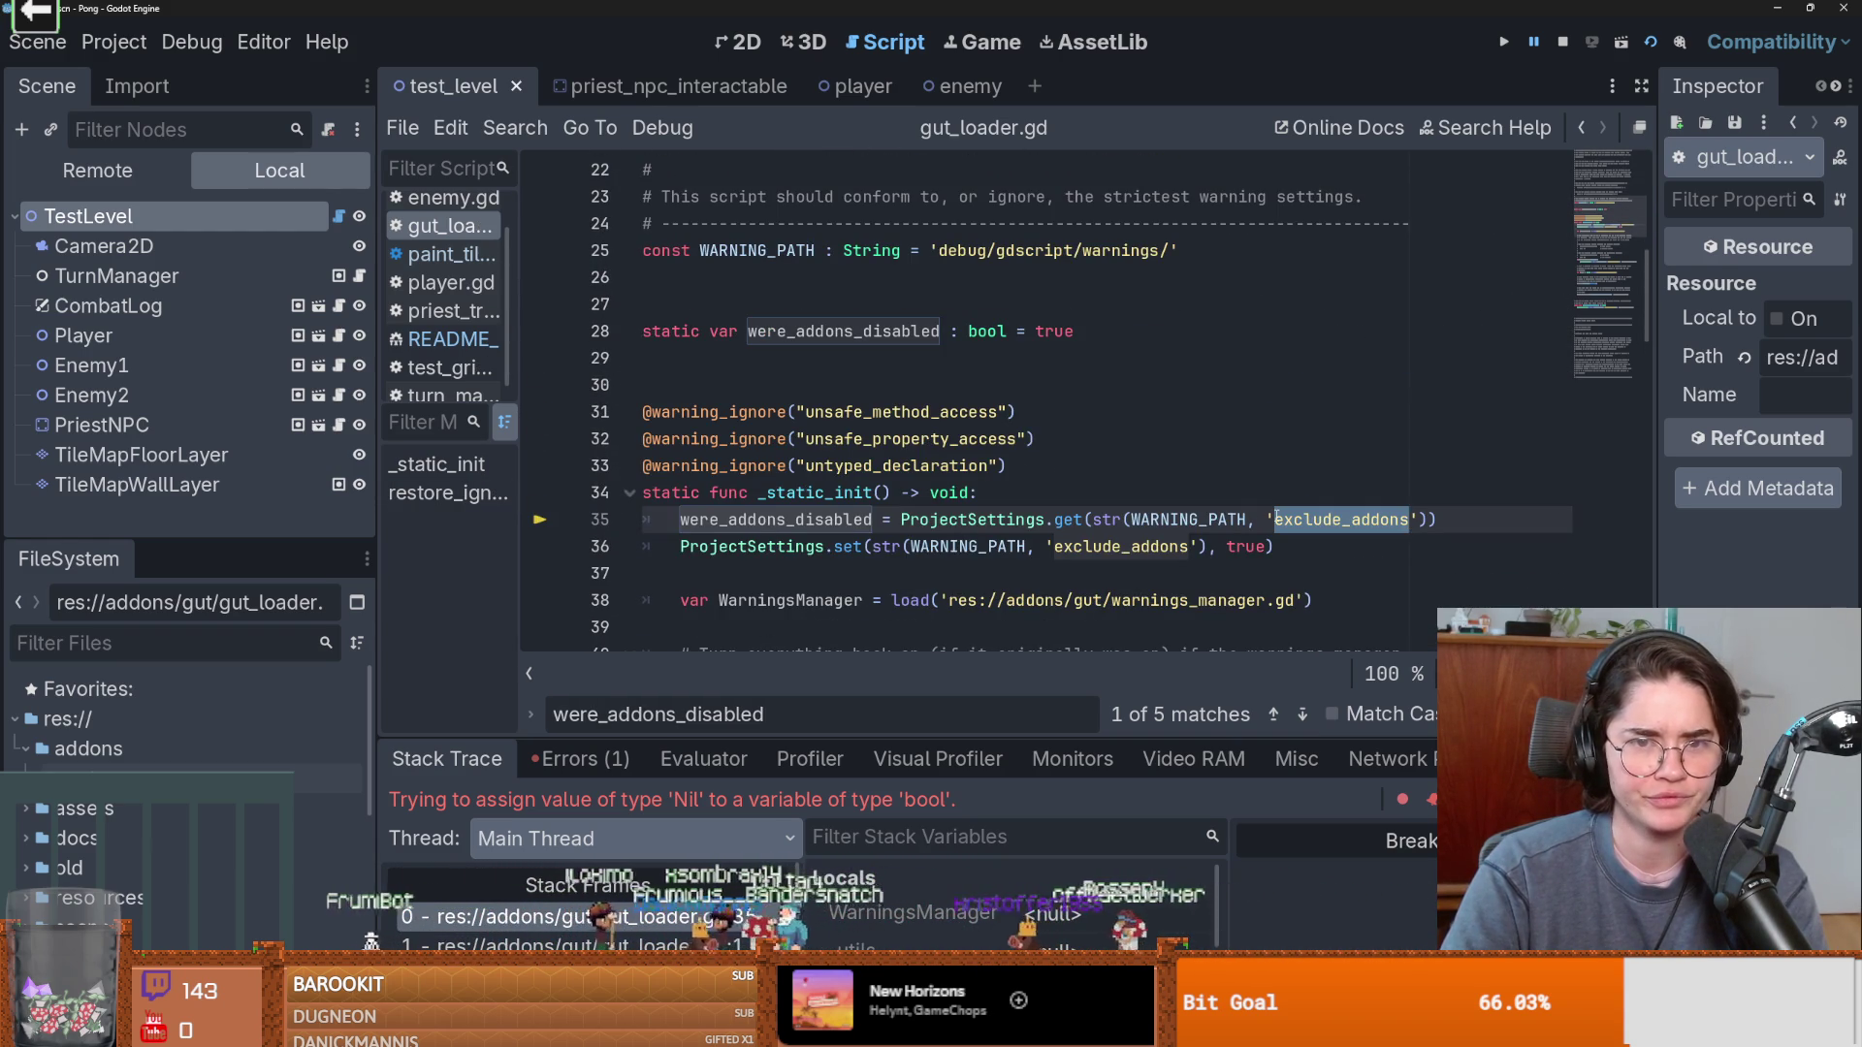
pyautogui.doubleClick(958, 251)
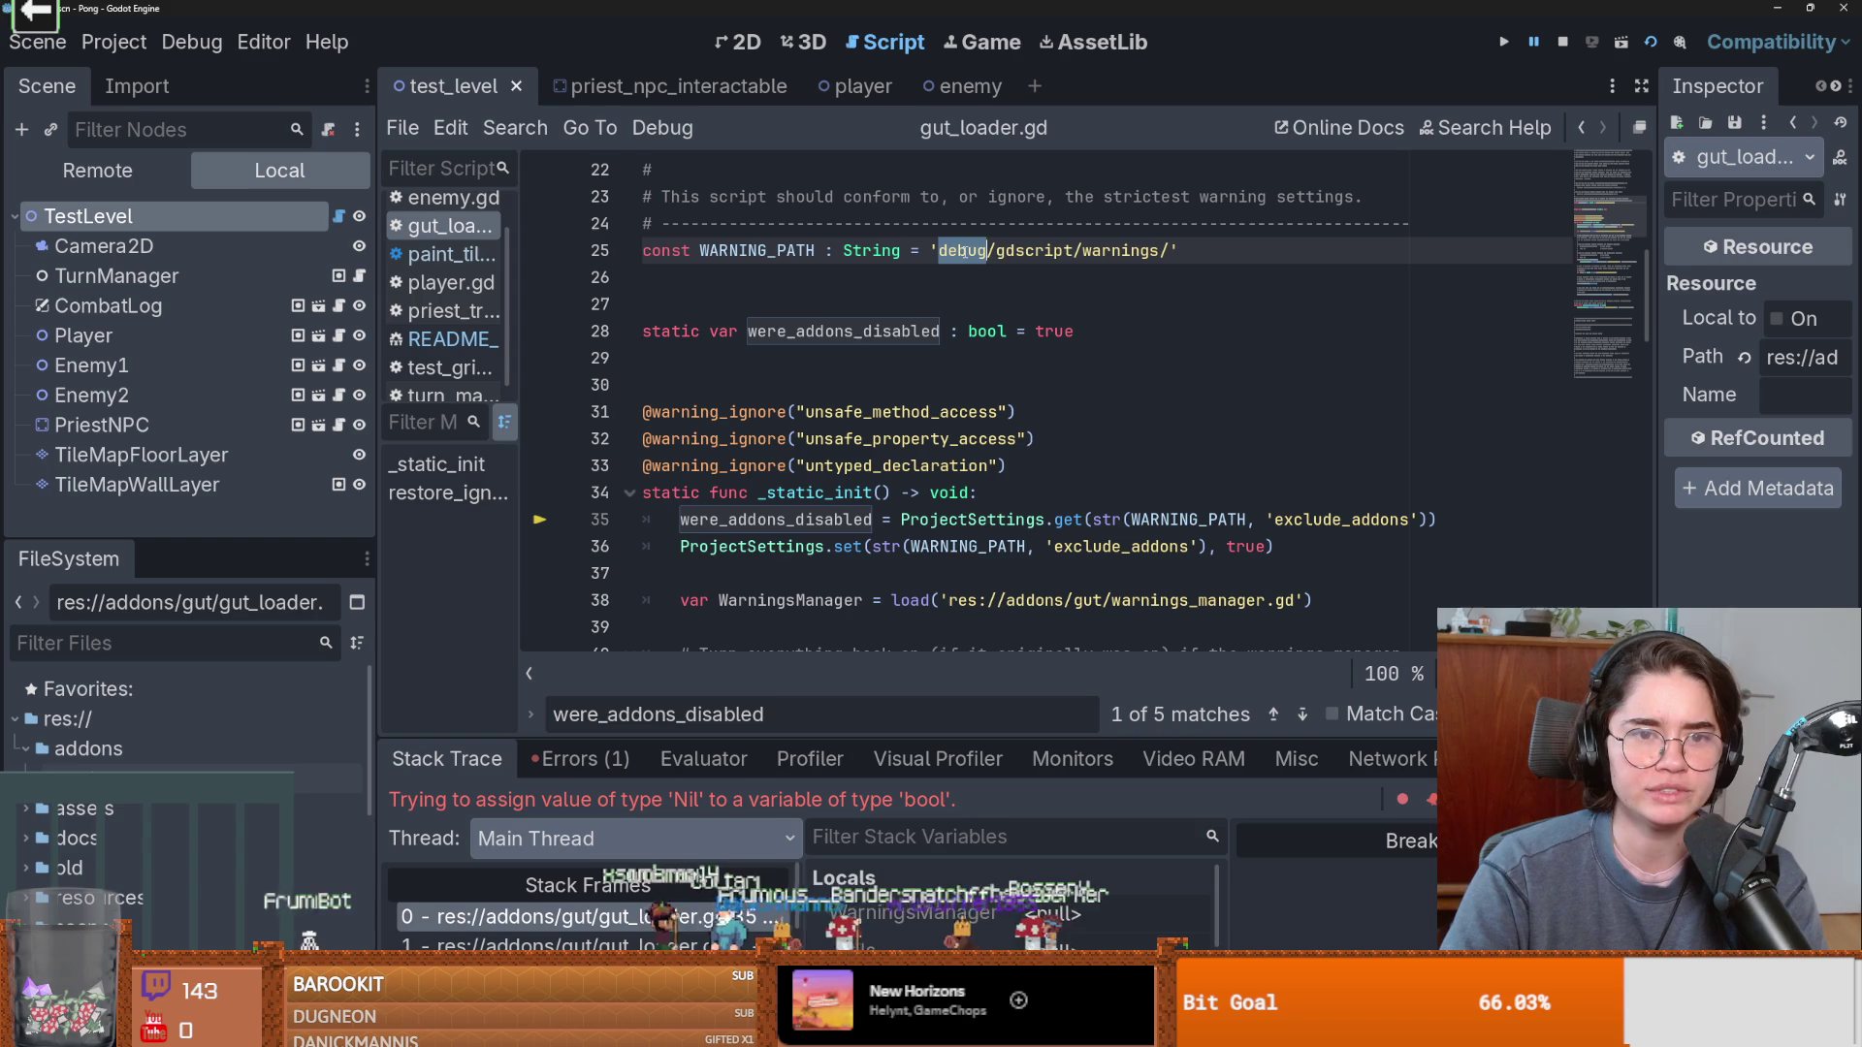
pyautogui.doubleClick(1008, 251)
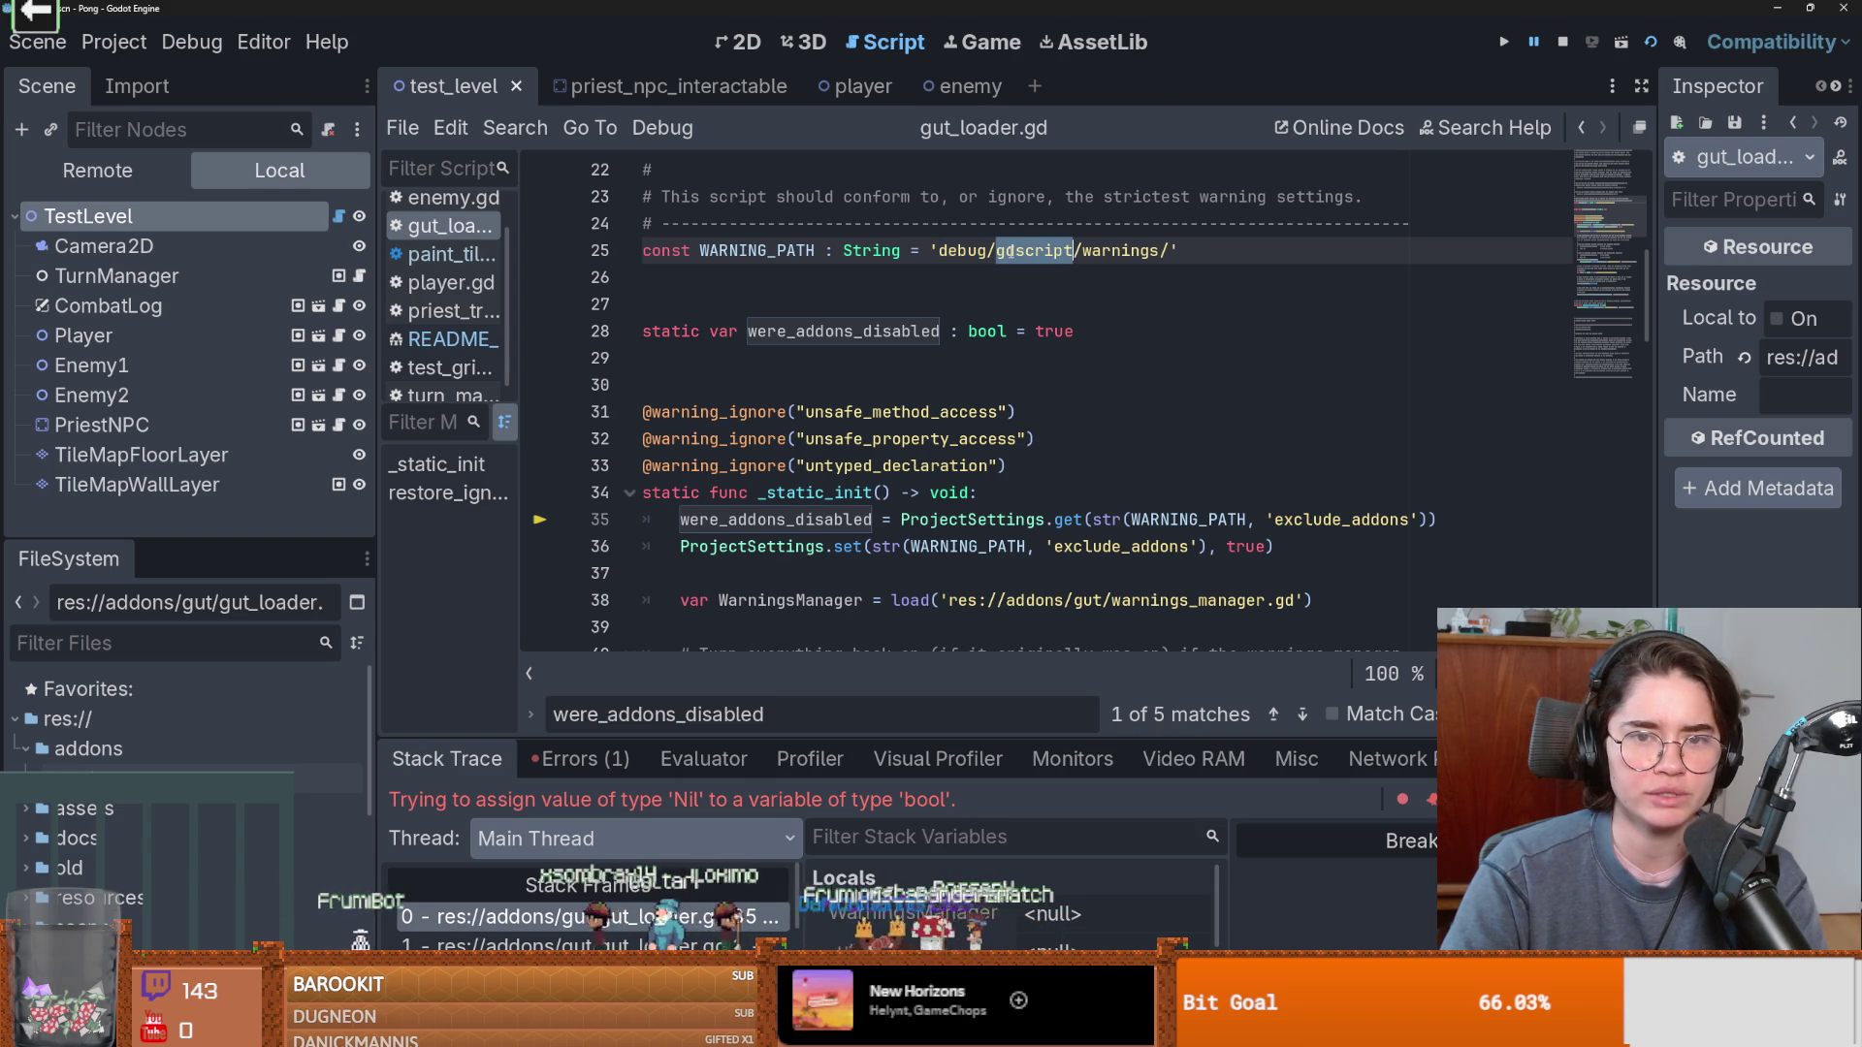
pyautogui.doubleClick(1120, 251)
pyautogui.click(114, 42)
pyautogui.click(137, 86)
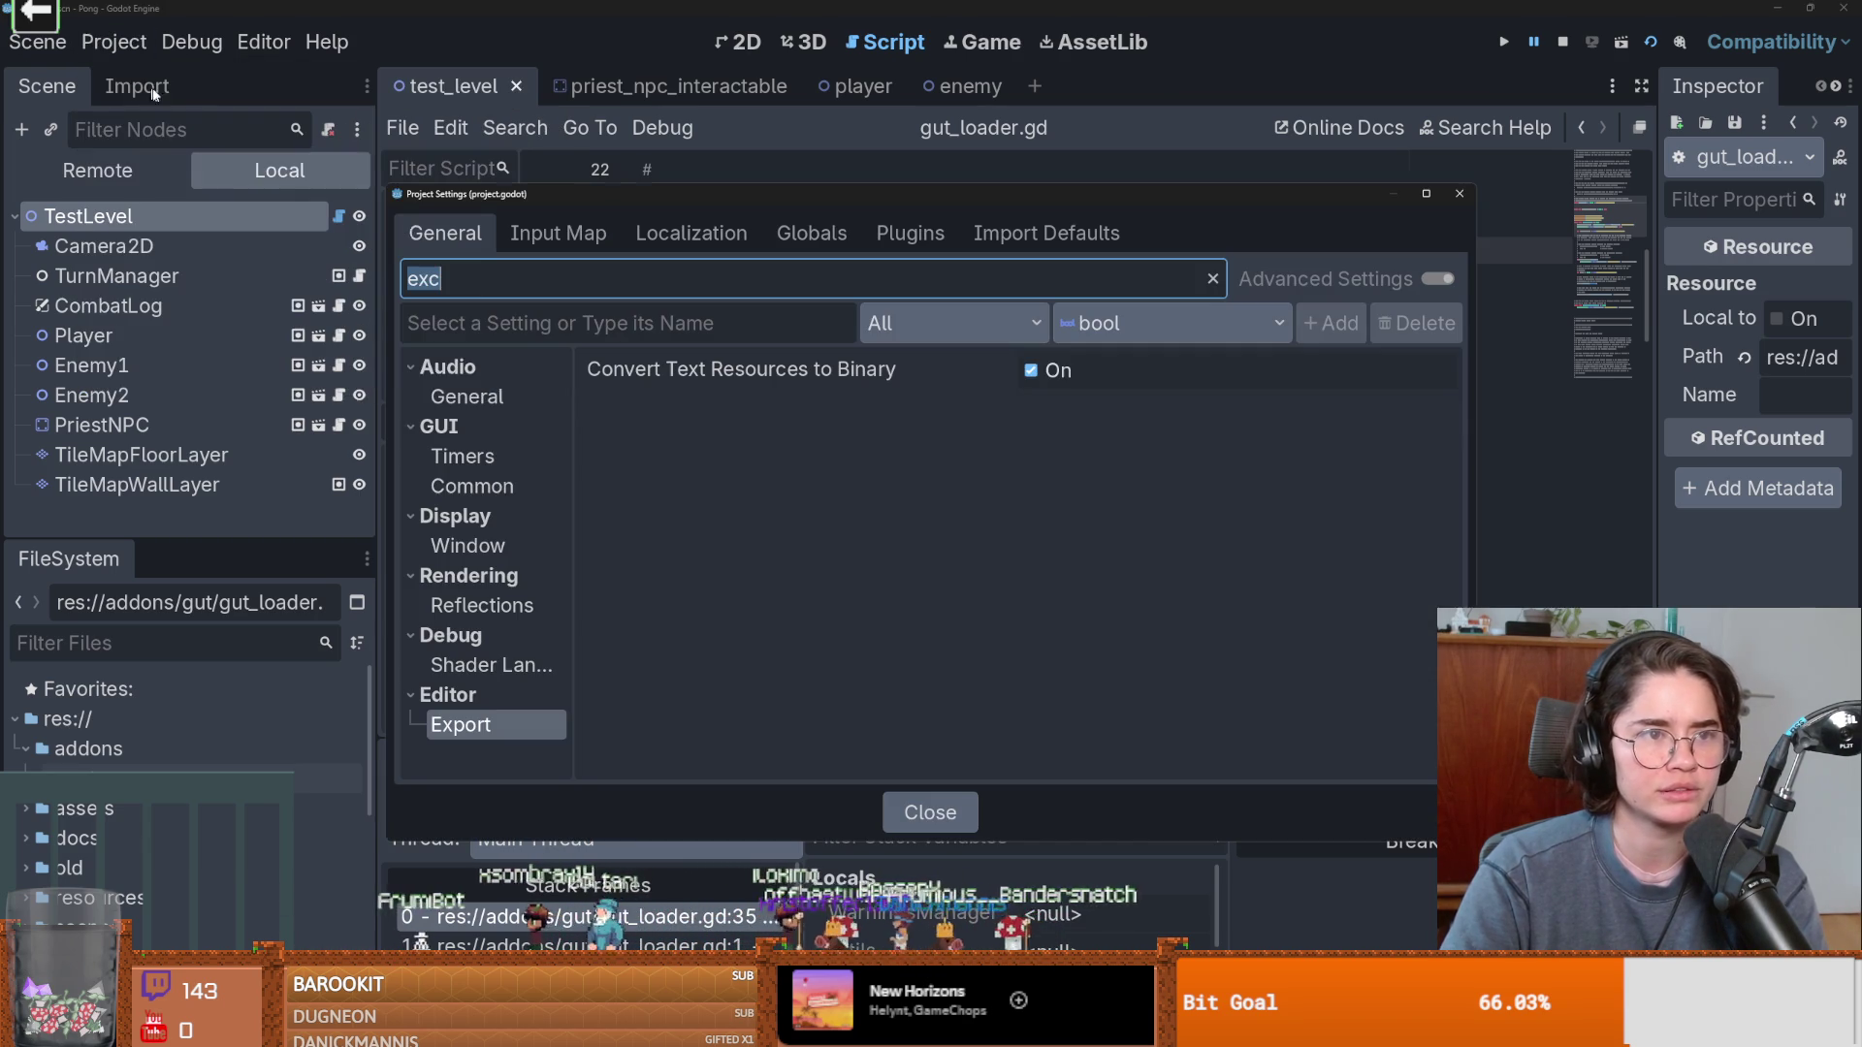
# Clear the filter and view the Debug > GDScript warning settings, moving the window aside.
pyautogui.press('BackSpace')
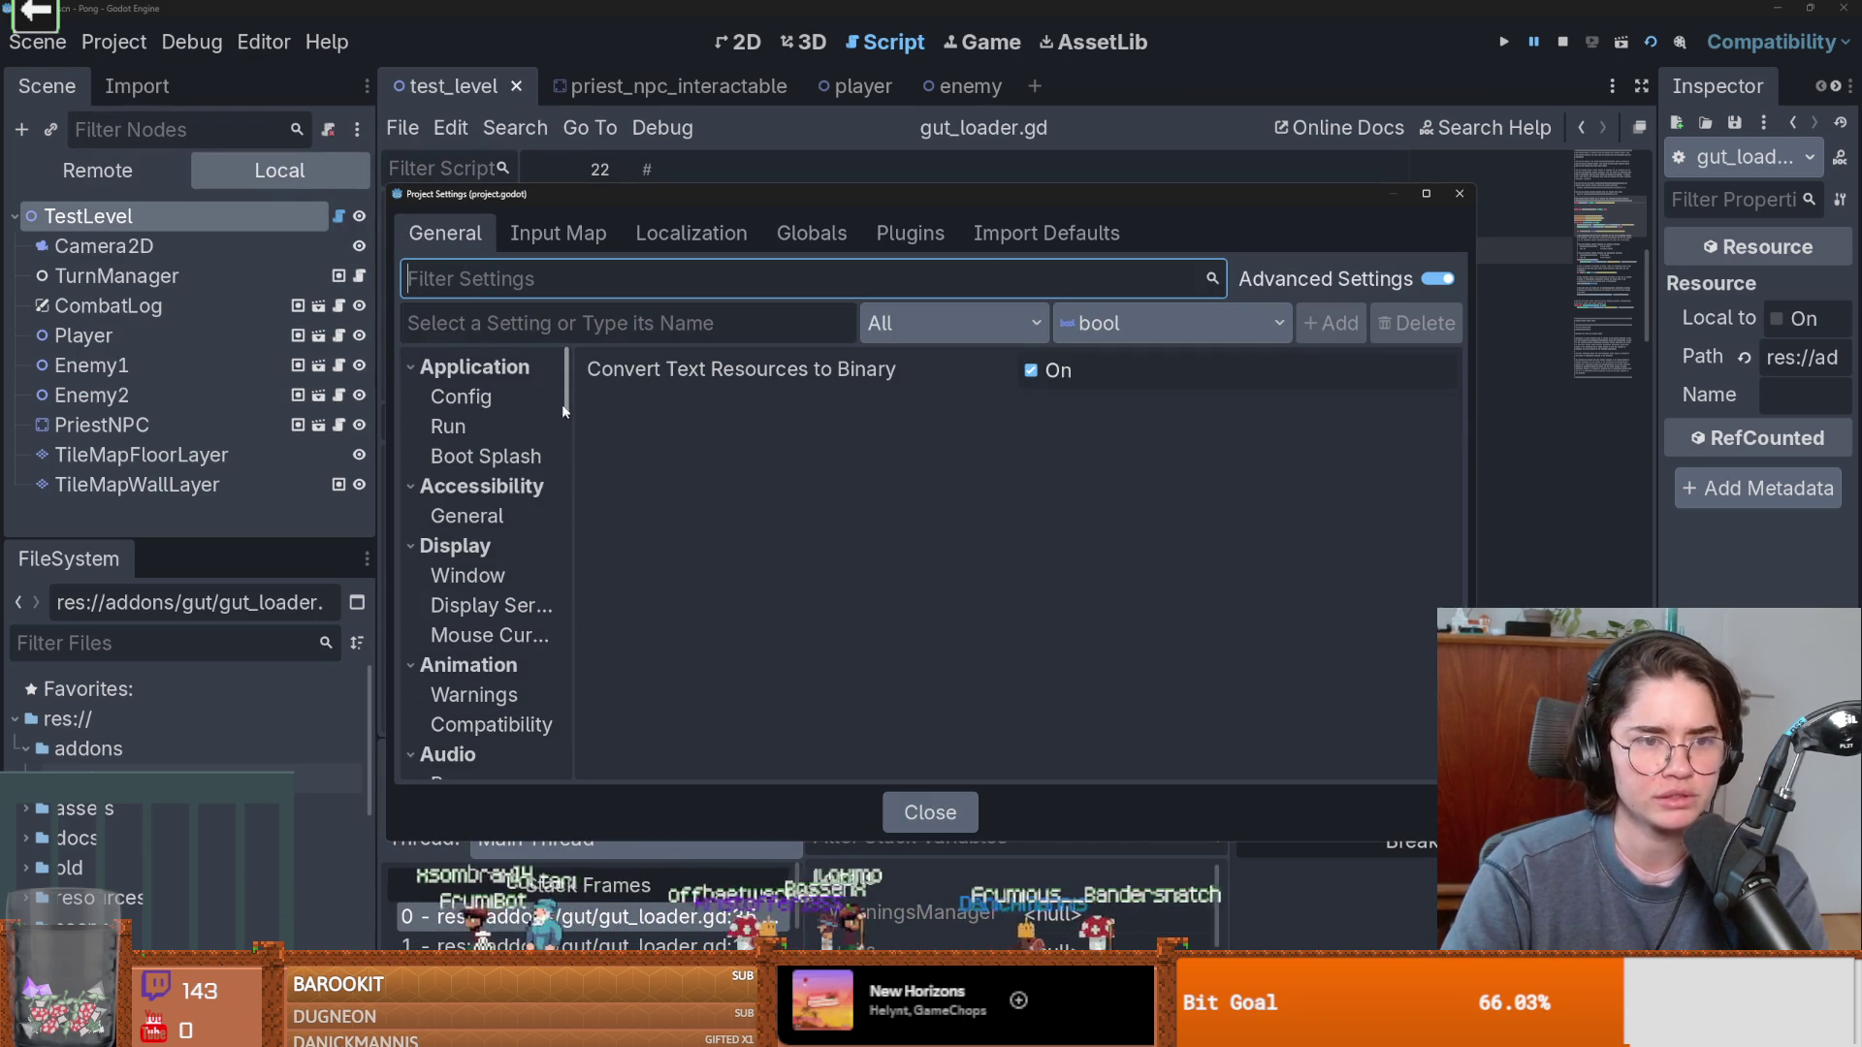
pyautogui.moveTo(567, 394); pyautogui.dragTo(564, 486)
pyautogui.click(472, 472)
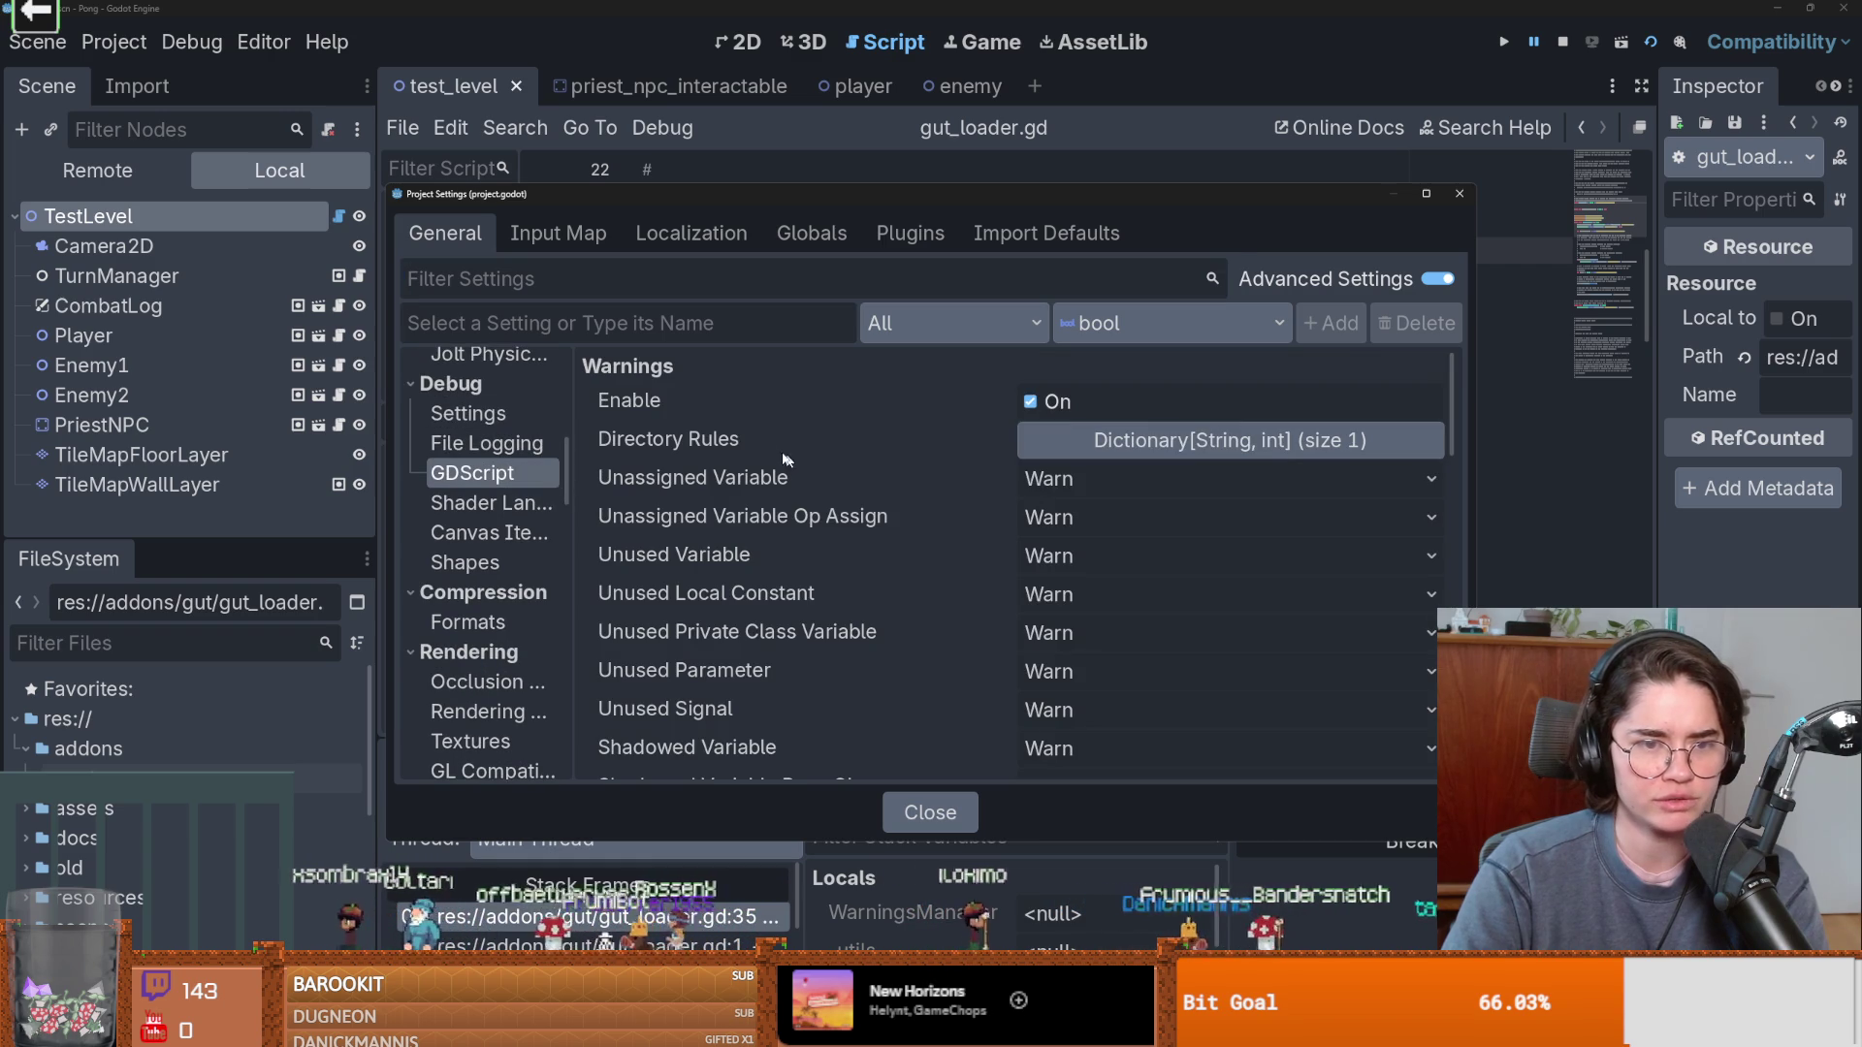
pyautogui.press('super+shift+s')
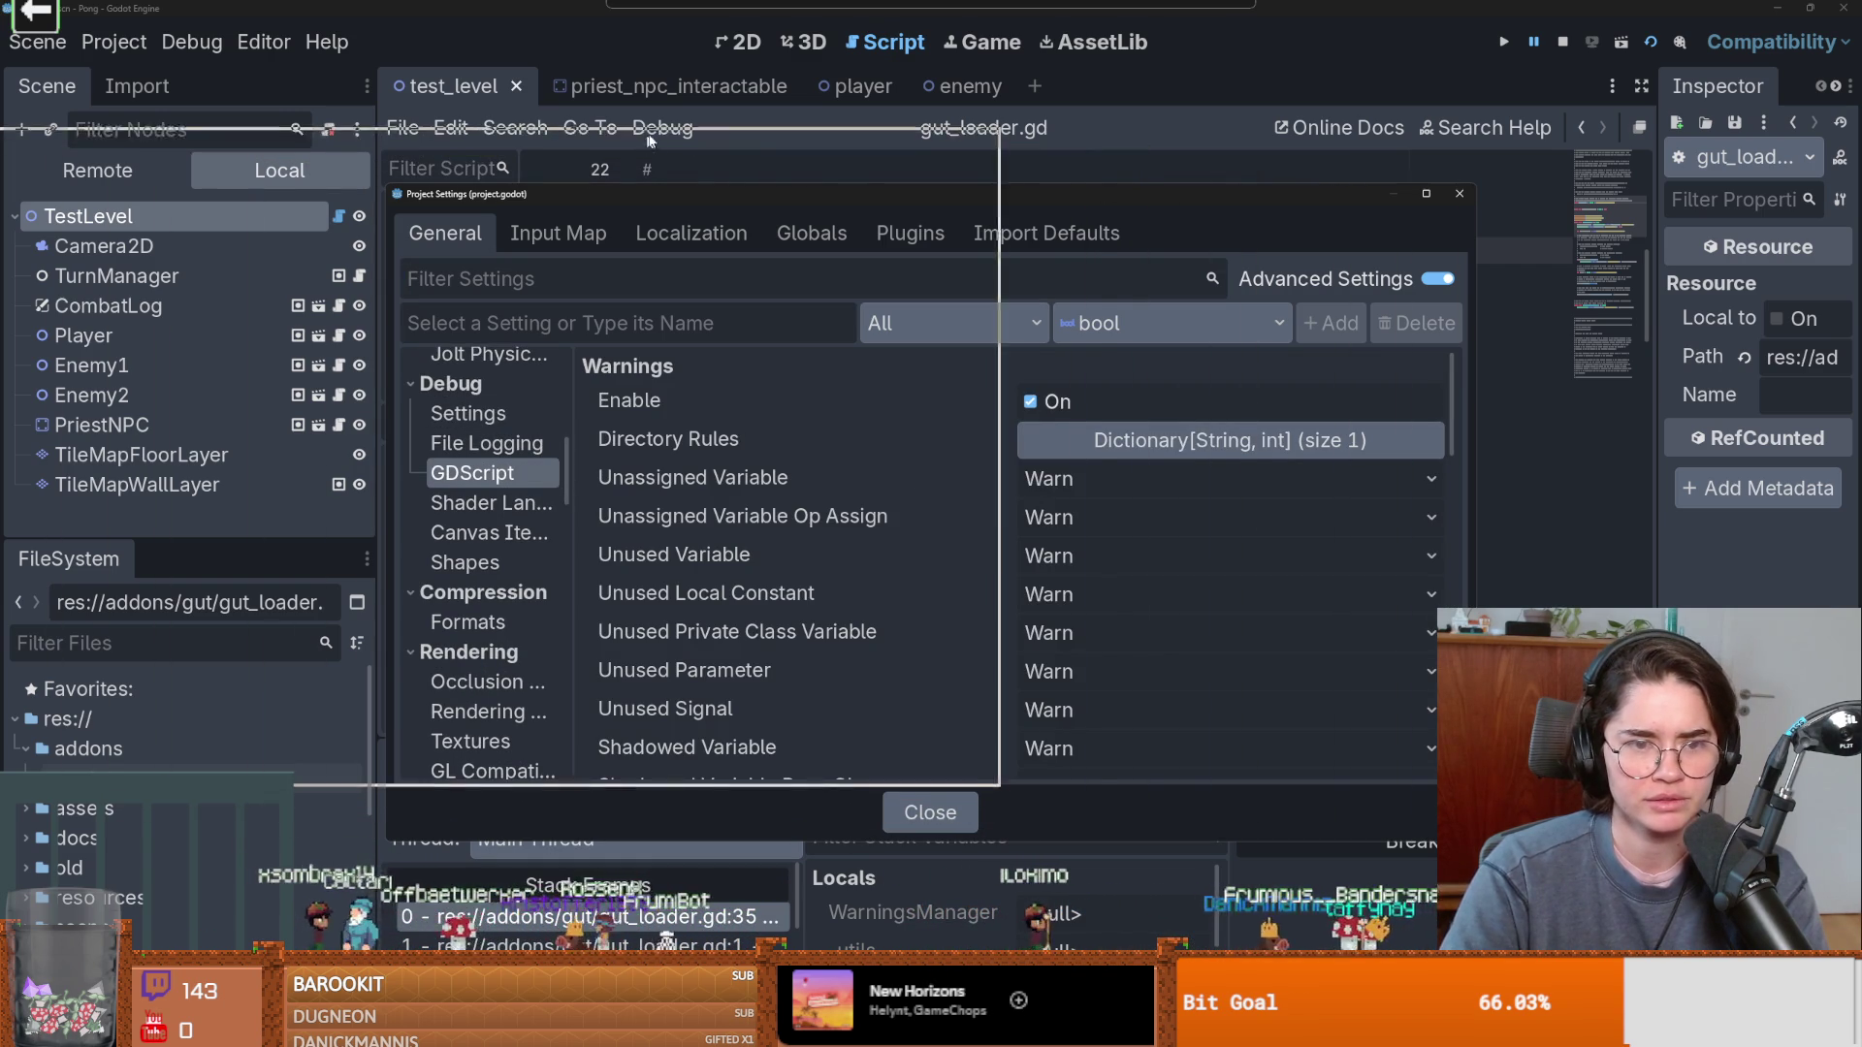
pyautogui.moveTo(748, 142); pyautogui.dragTo(751, 143)
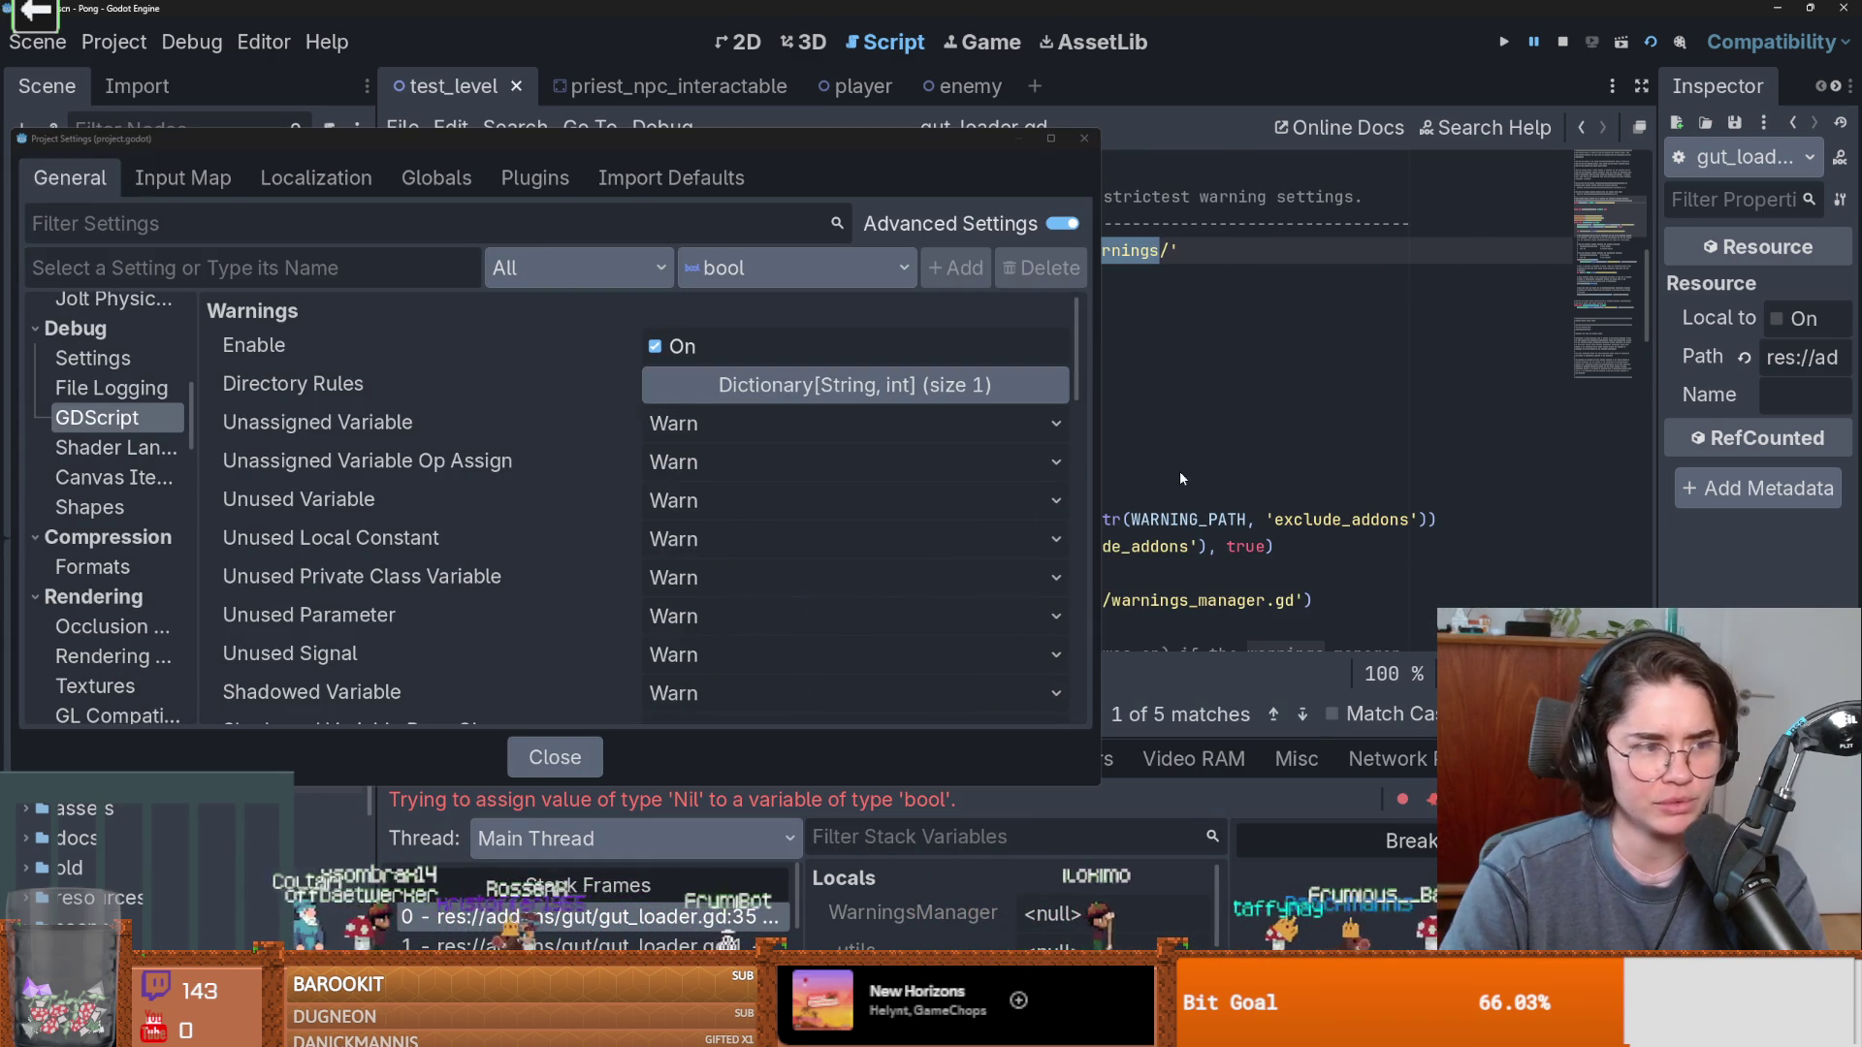
pyautogui.moveTo(930, 133)
pyautogui.mouseDown()
pyautogui.moveTo(720, 97)
pyautogui.moveTo(1057, 120)
pyautogui.mouseUp()
pyautogui.scroll(-3, 666, 455)
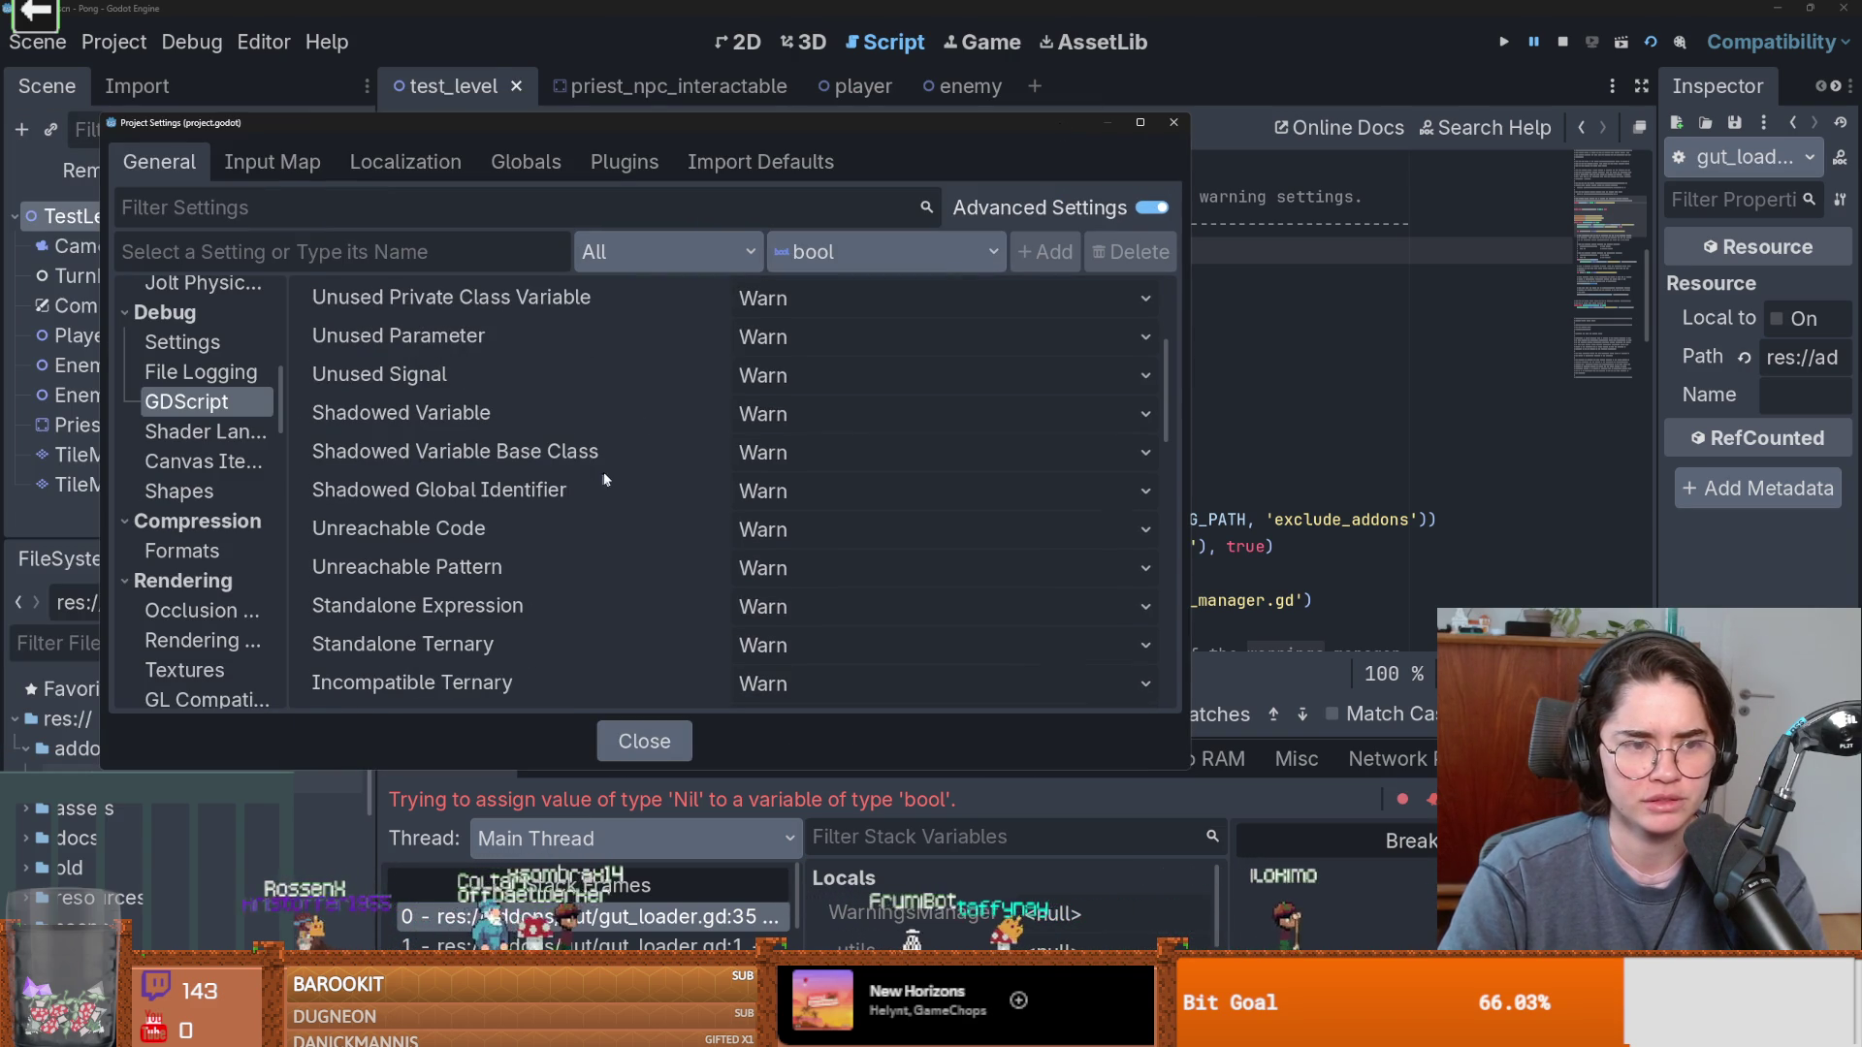
# Close Project Settings and select ProjectSettings, get, WARNING_PATH and exclude_addons on line 35.
pyautogui.press('Escape')
pyautogui.click(1101, 519)
pyautogui.doubleClick(955, 519)
pyautogui.doubleClick(1074, 519)
pyautogui.doubleClick(1170, 520)
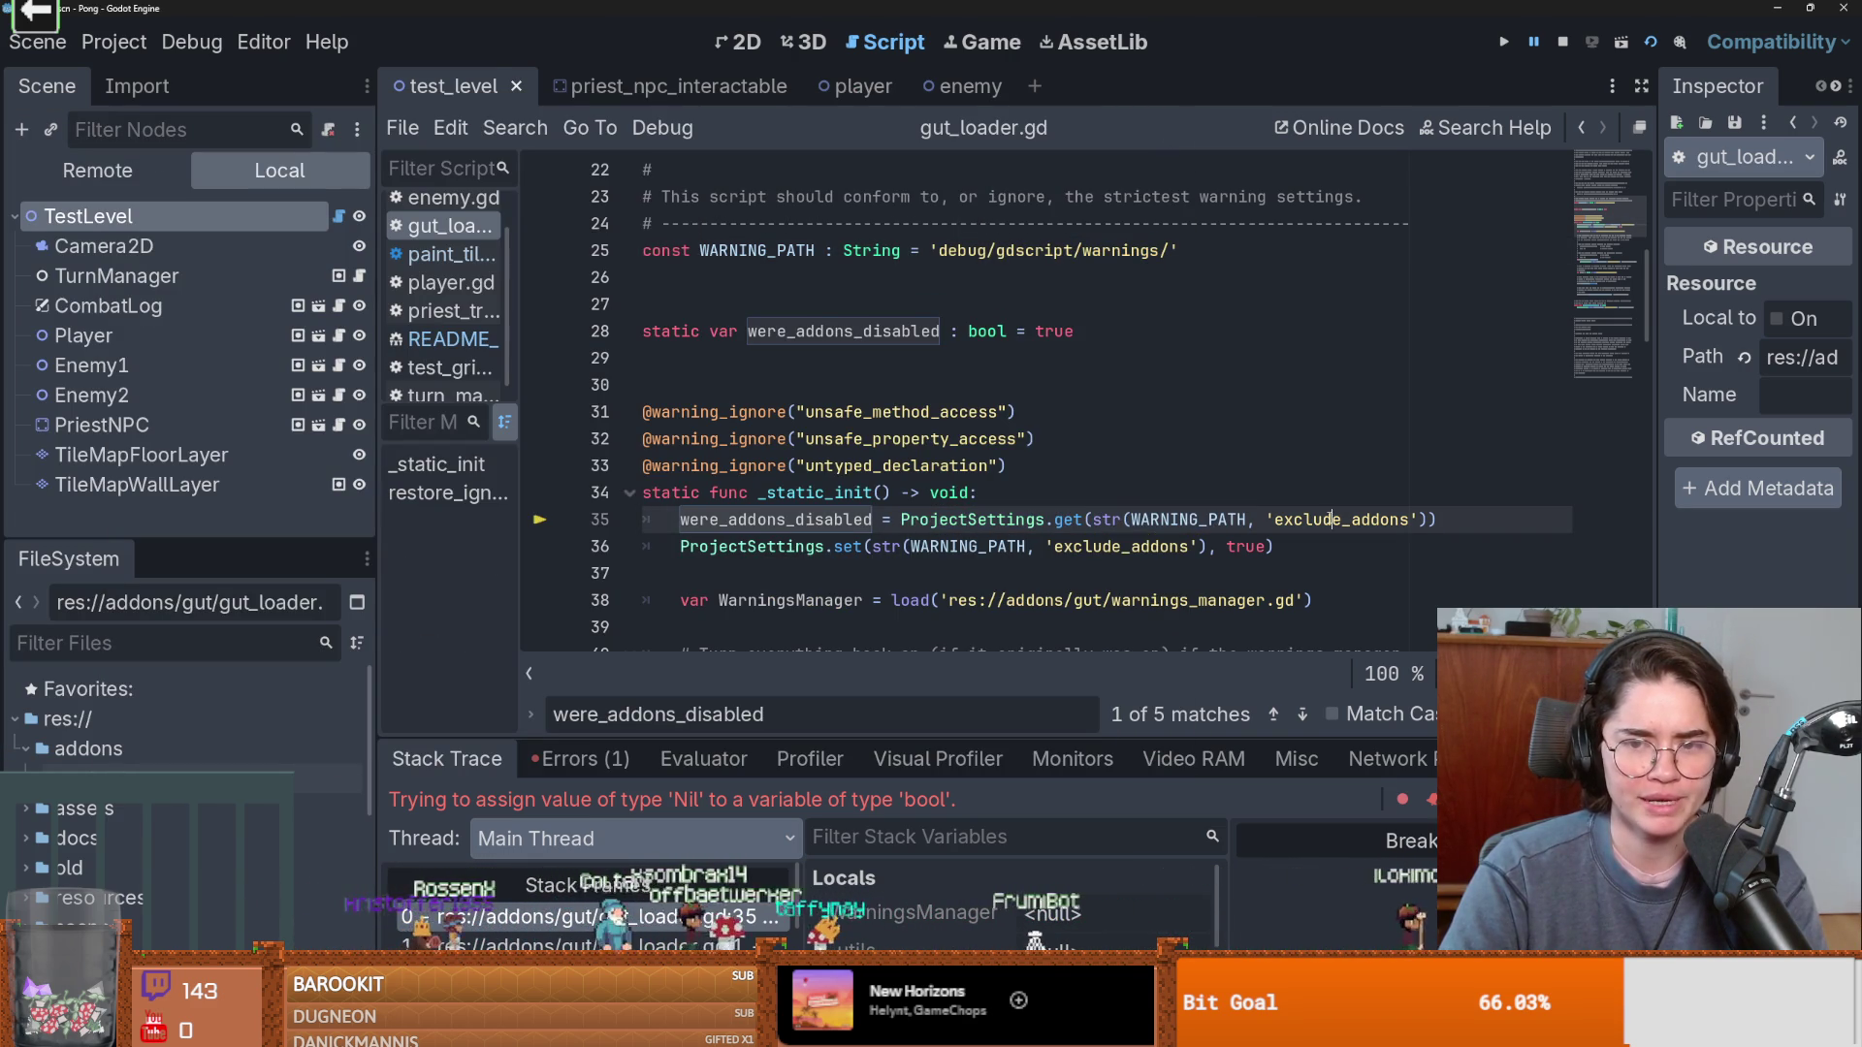
pyautogui.doubleClick(1341, 520)
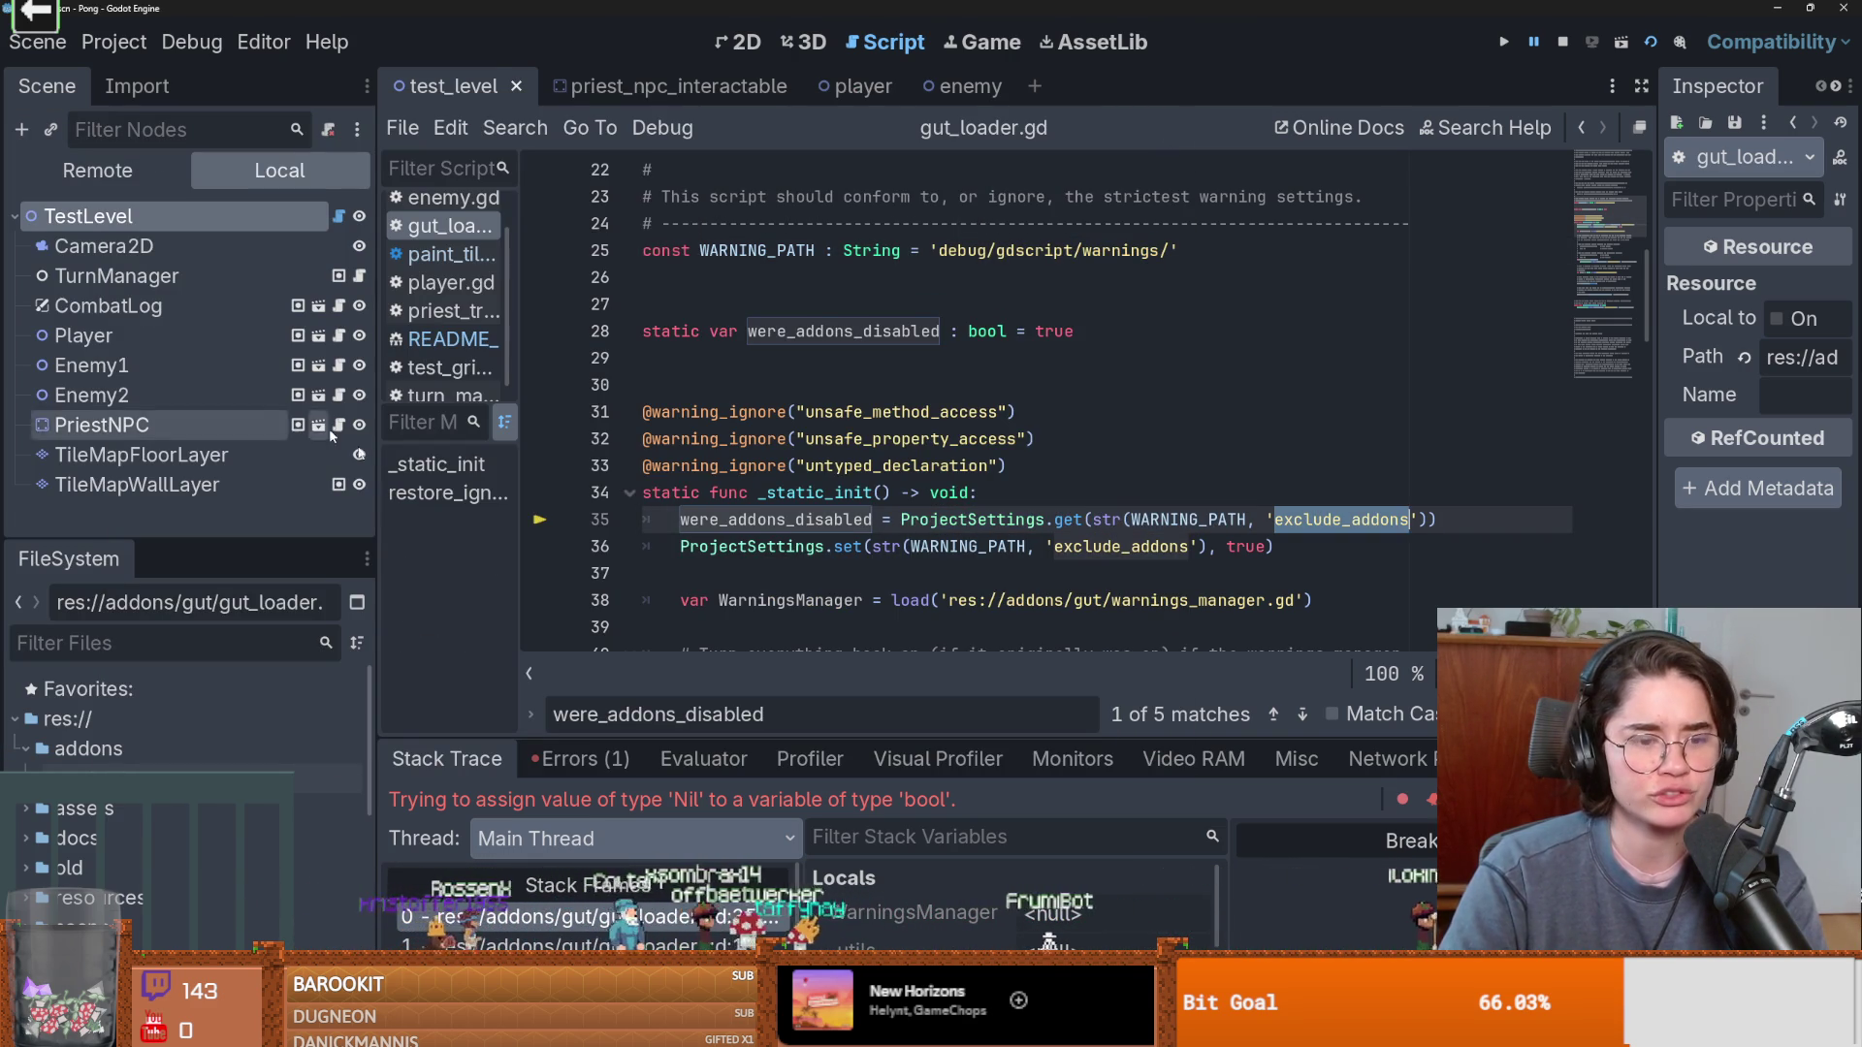
# Open Project Settings and scroll through the GDScript warning settings.
pyautogui.click(100, 47)
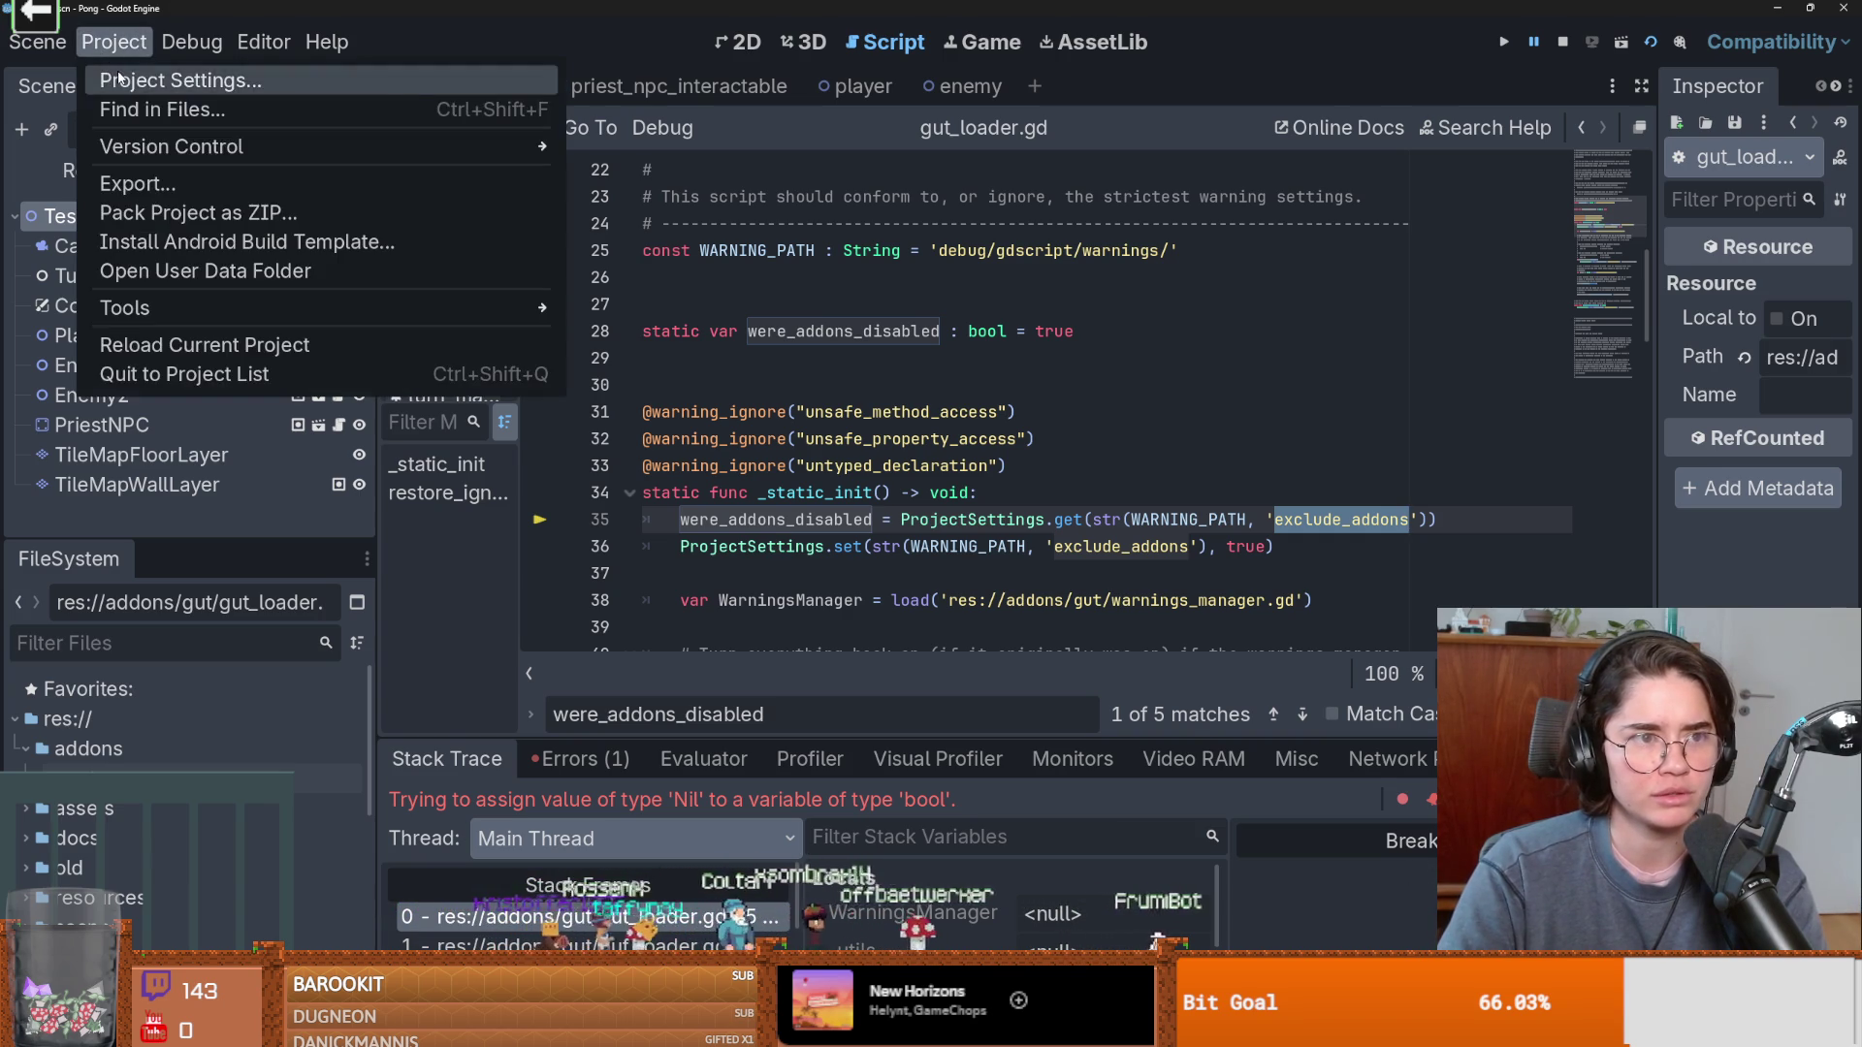
pyautogui.click(146, 79)
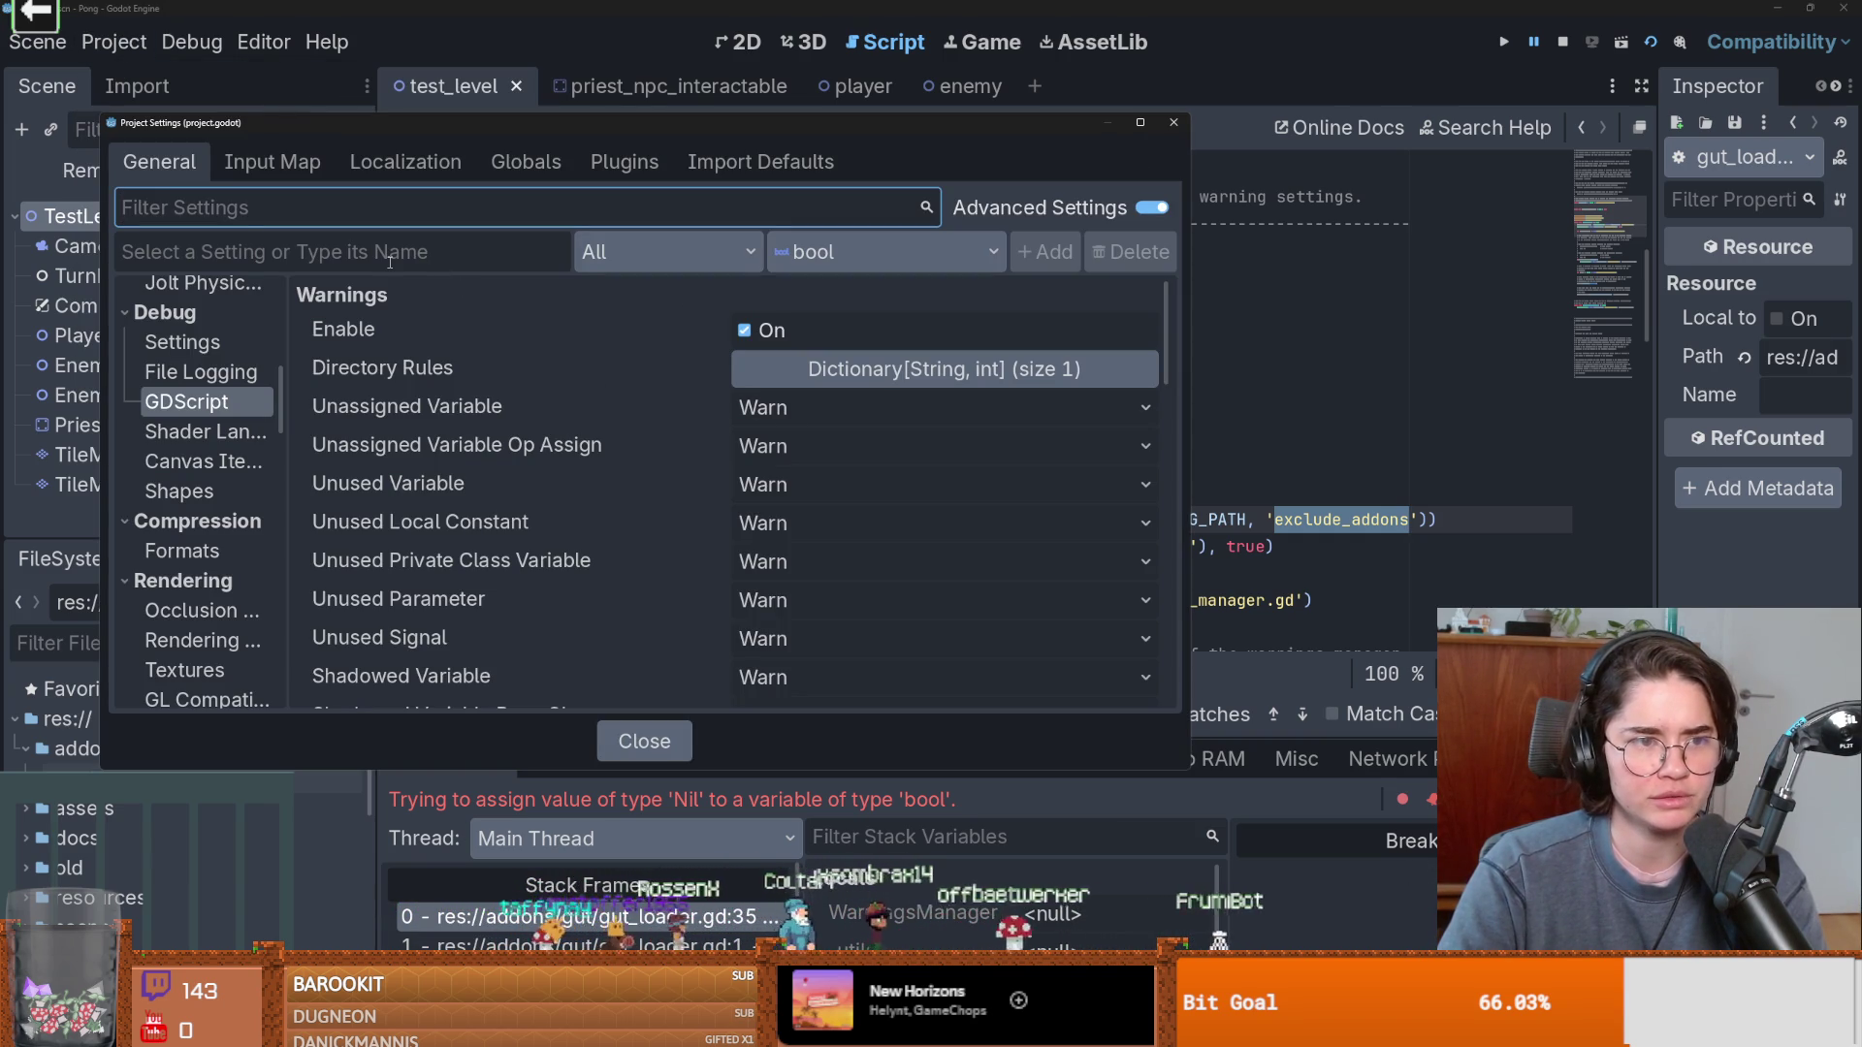
pyautogui.scroll(-15, 545, 487)
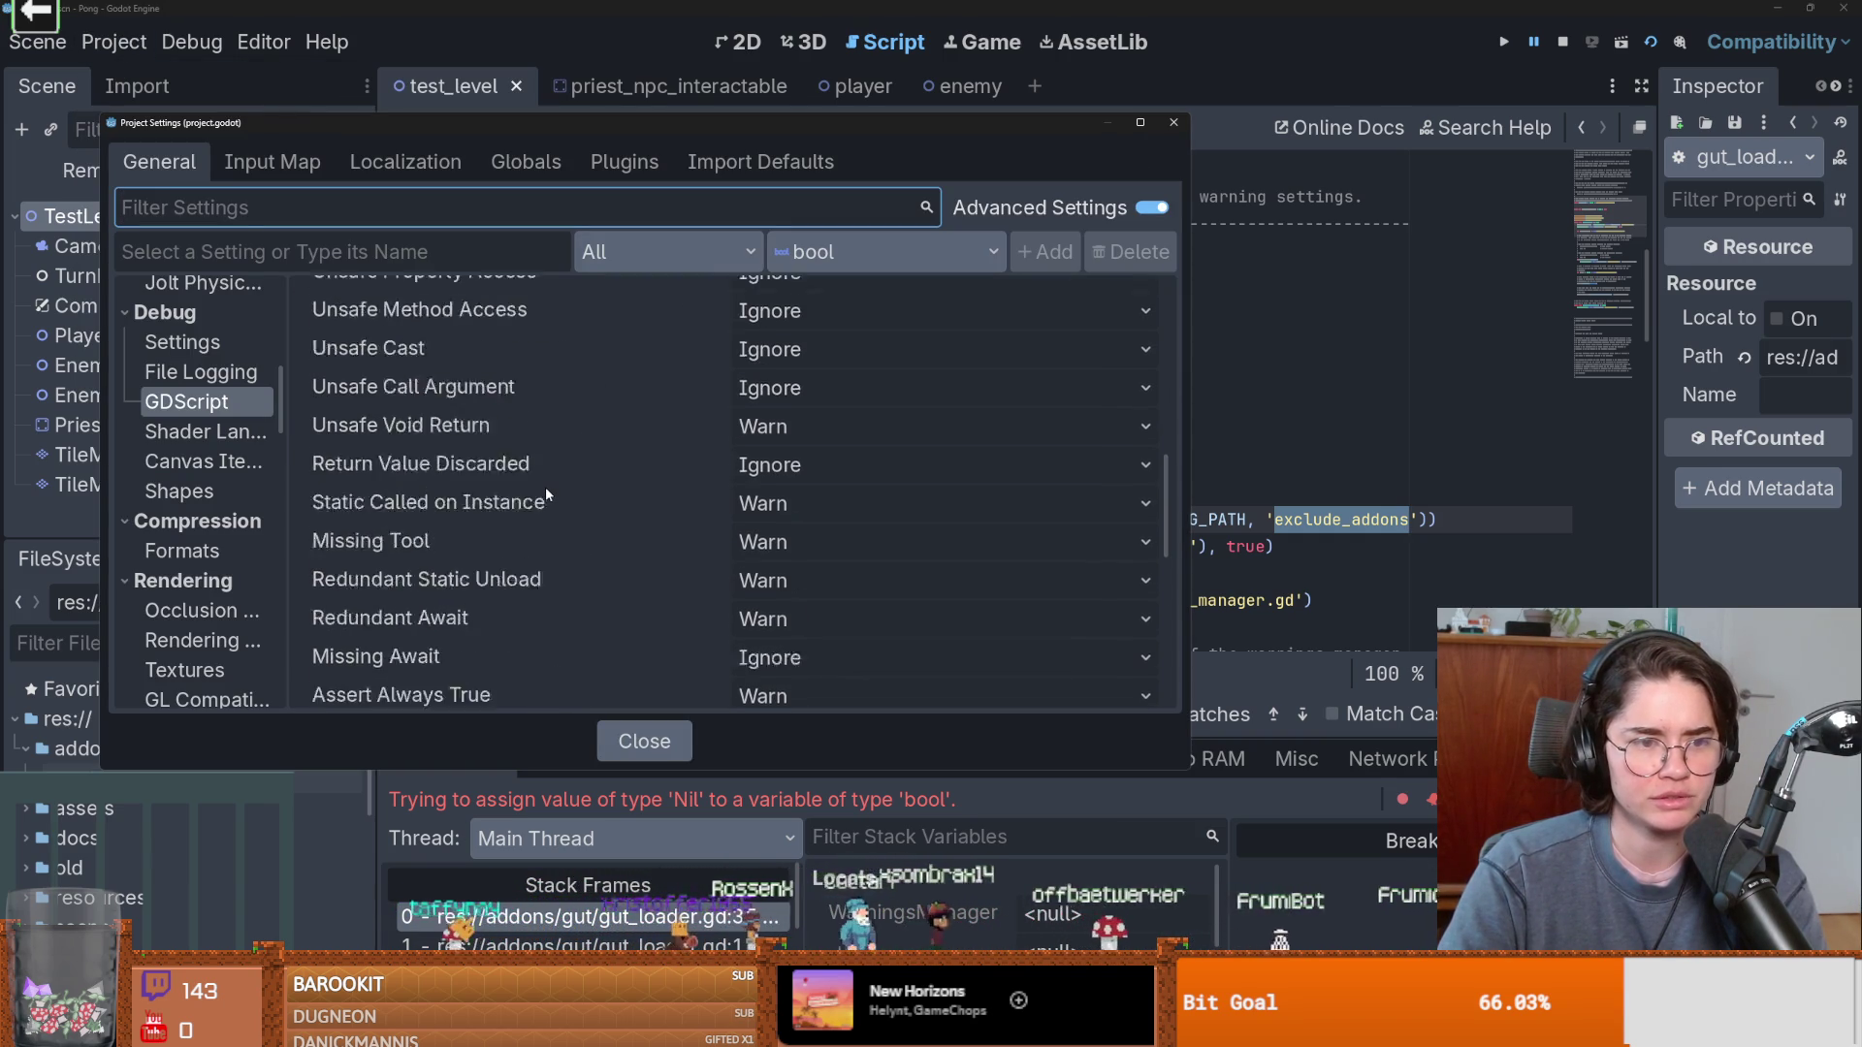
pyautogui.scroll(-5, 546, 494)
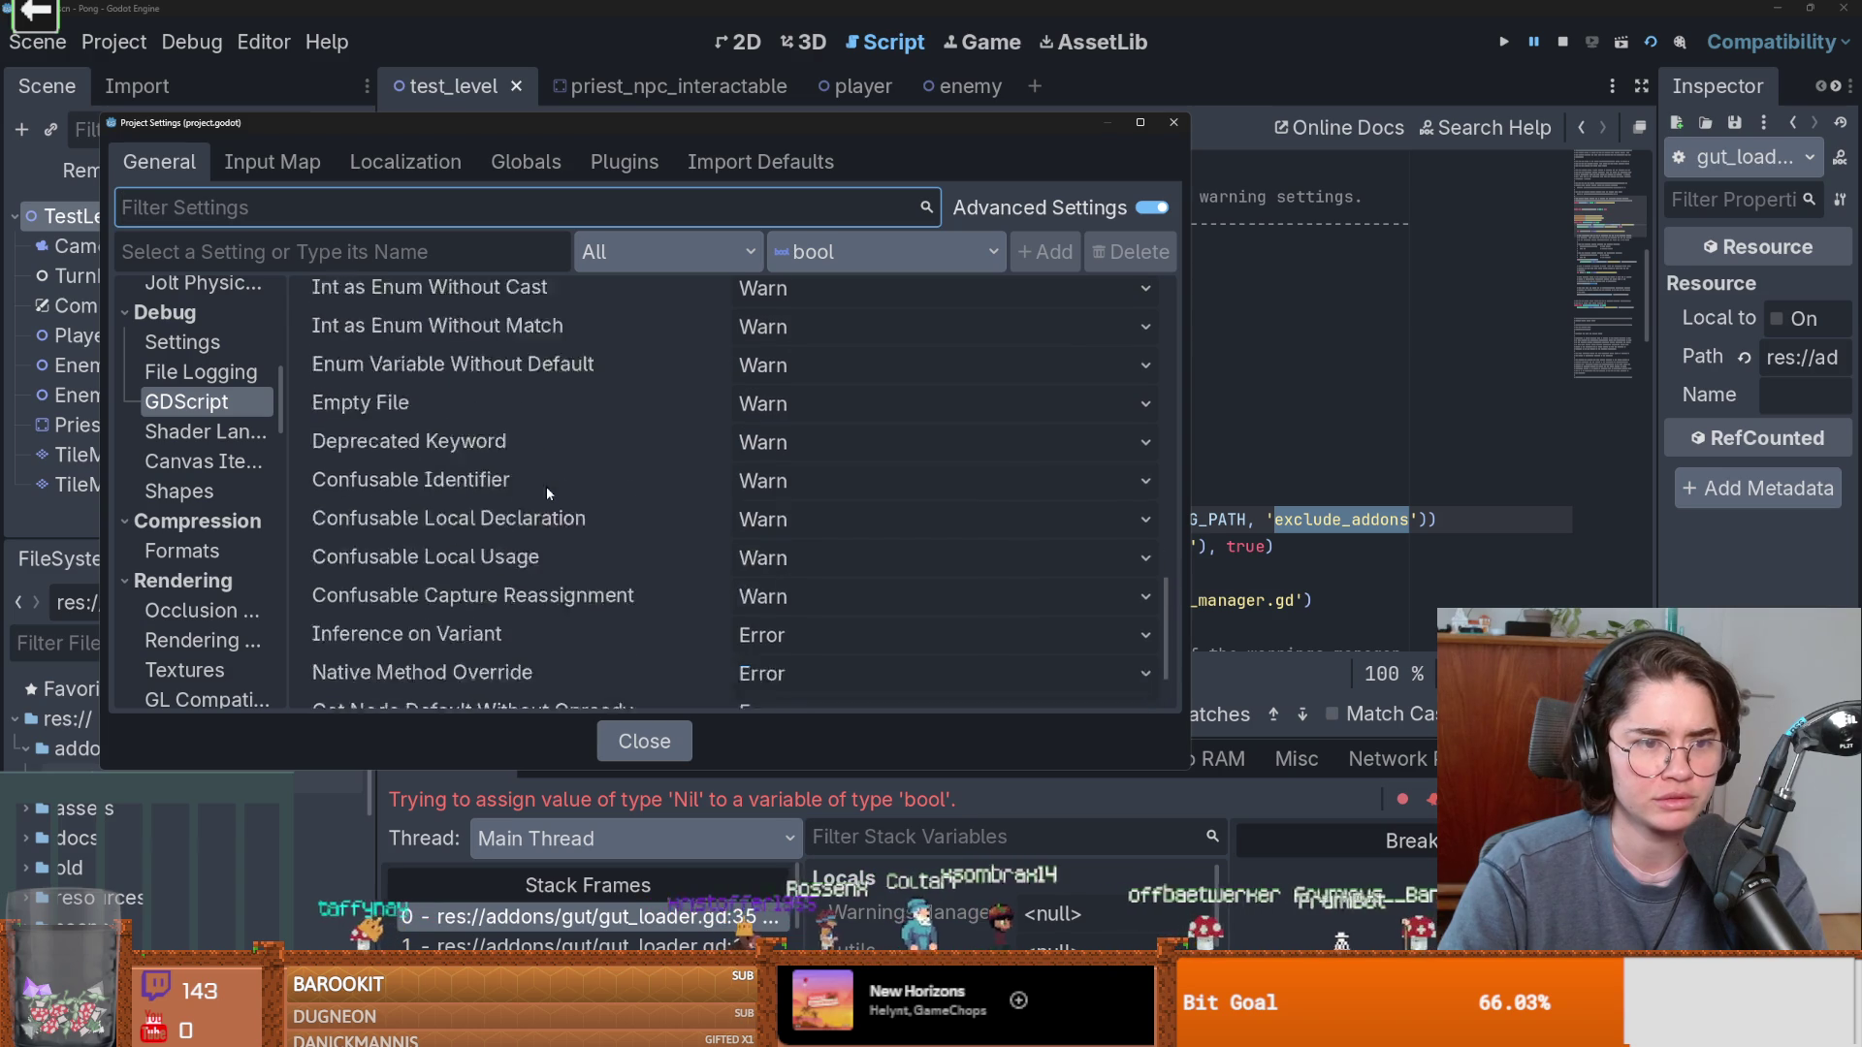
pyautogui.scroll(10, 546, 492)
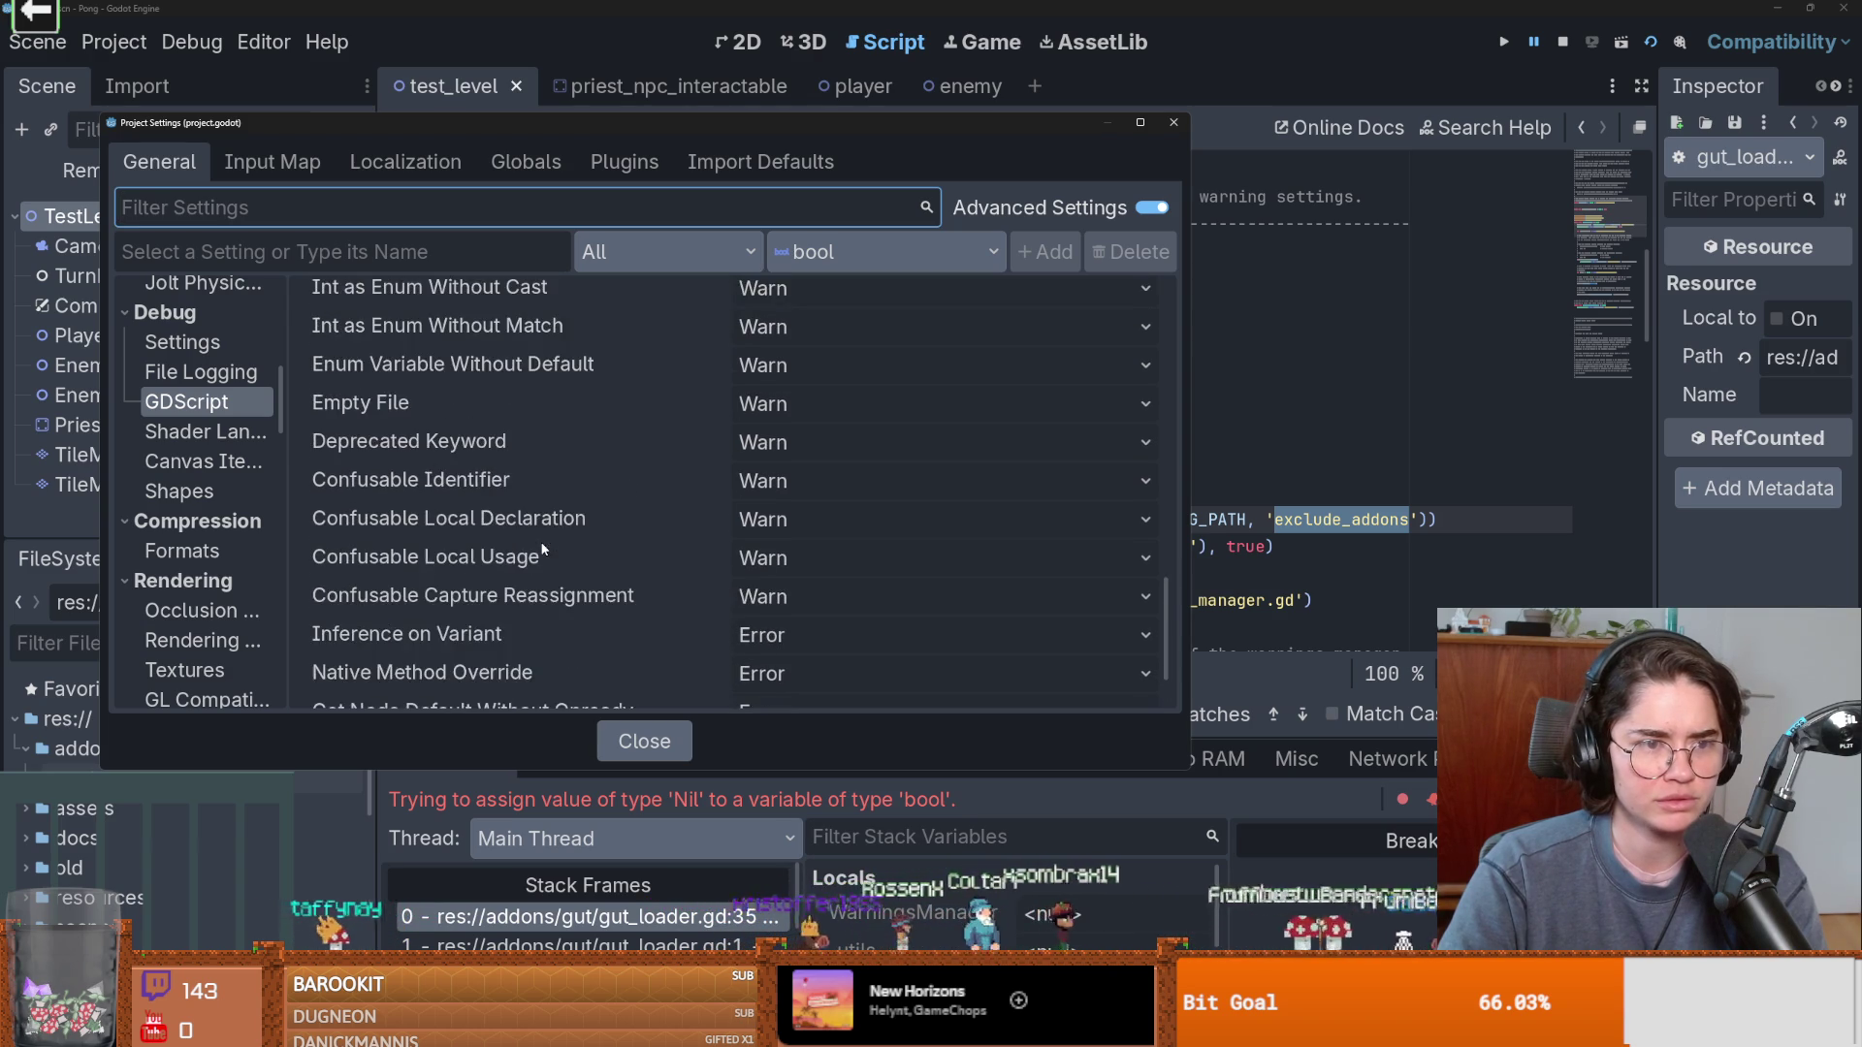
pyautogui.scroll(15, 373, 495)
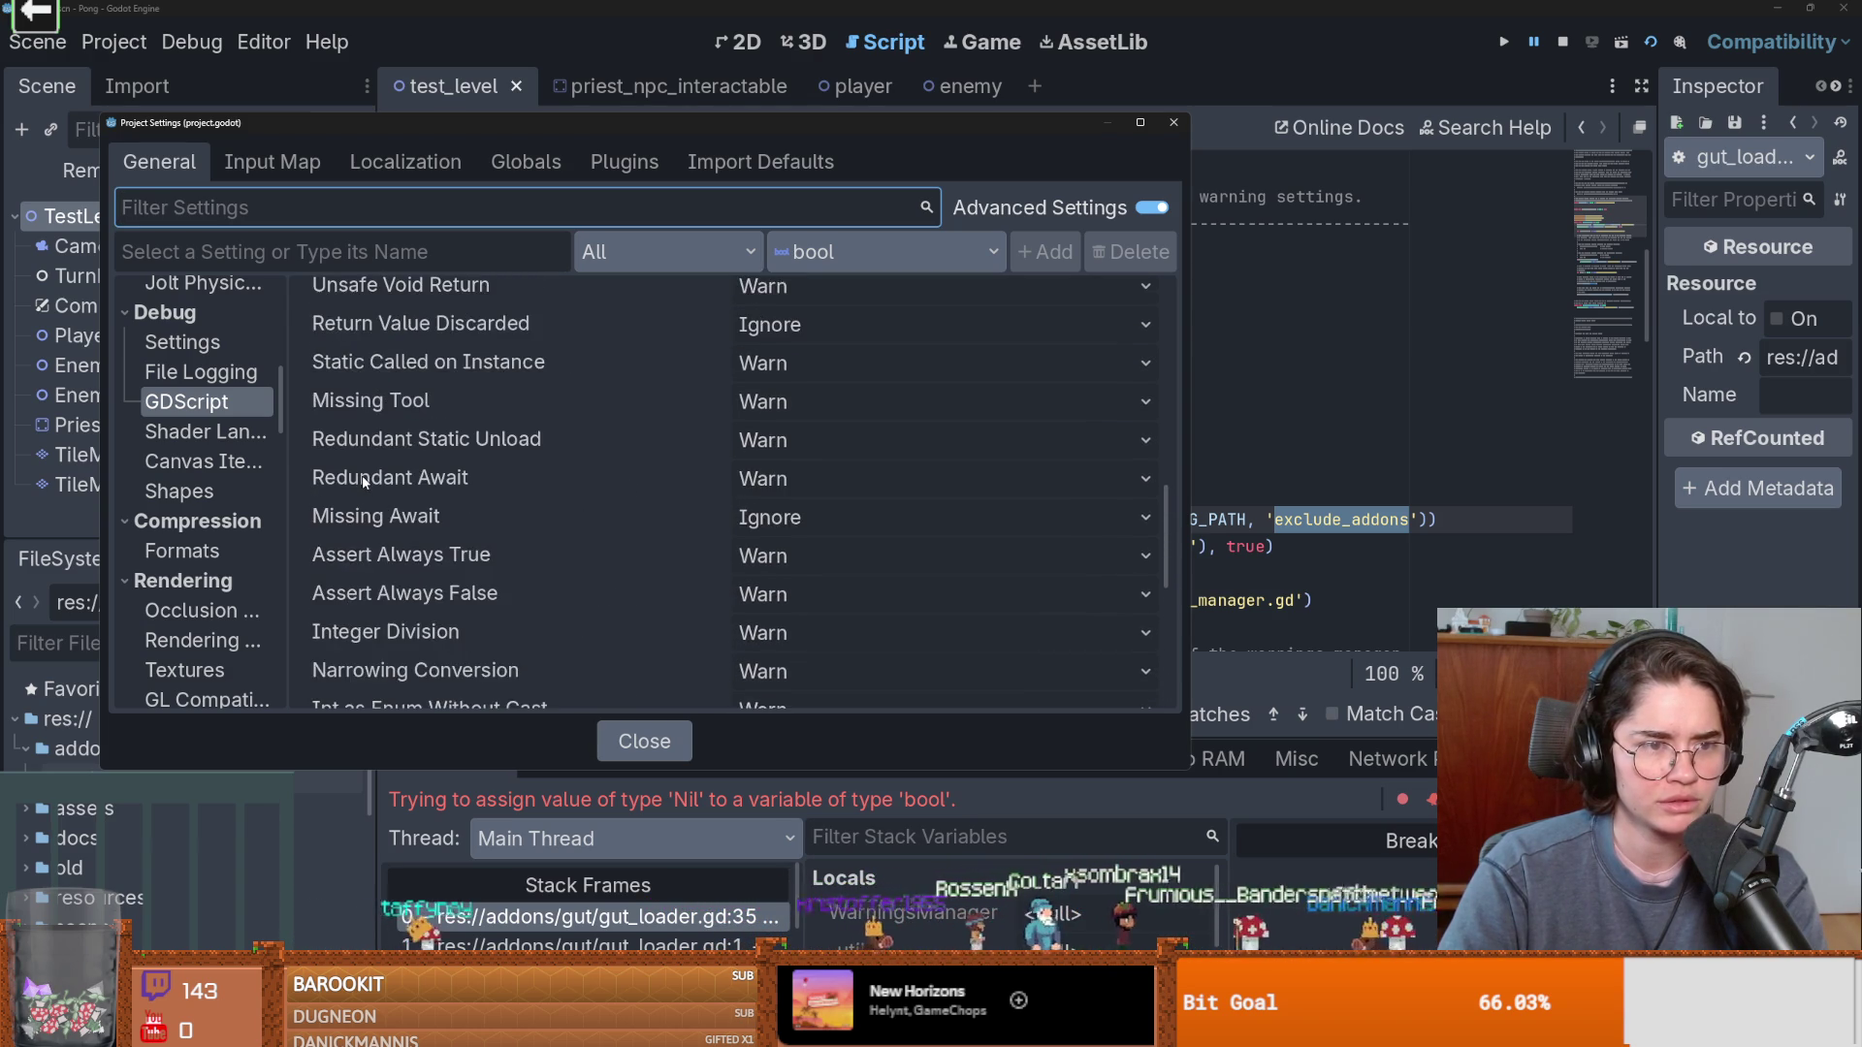
pyautogui.scroll(12, 363, 475)
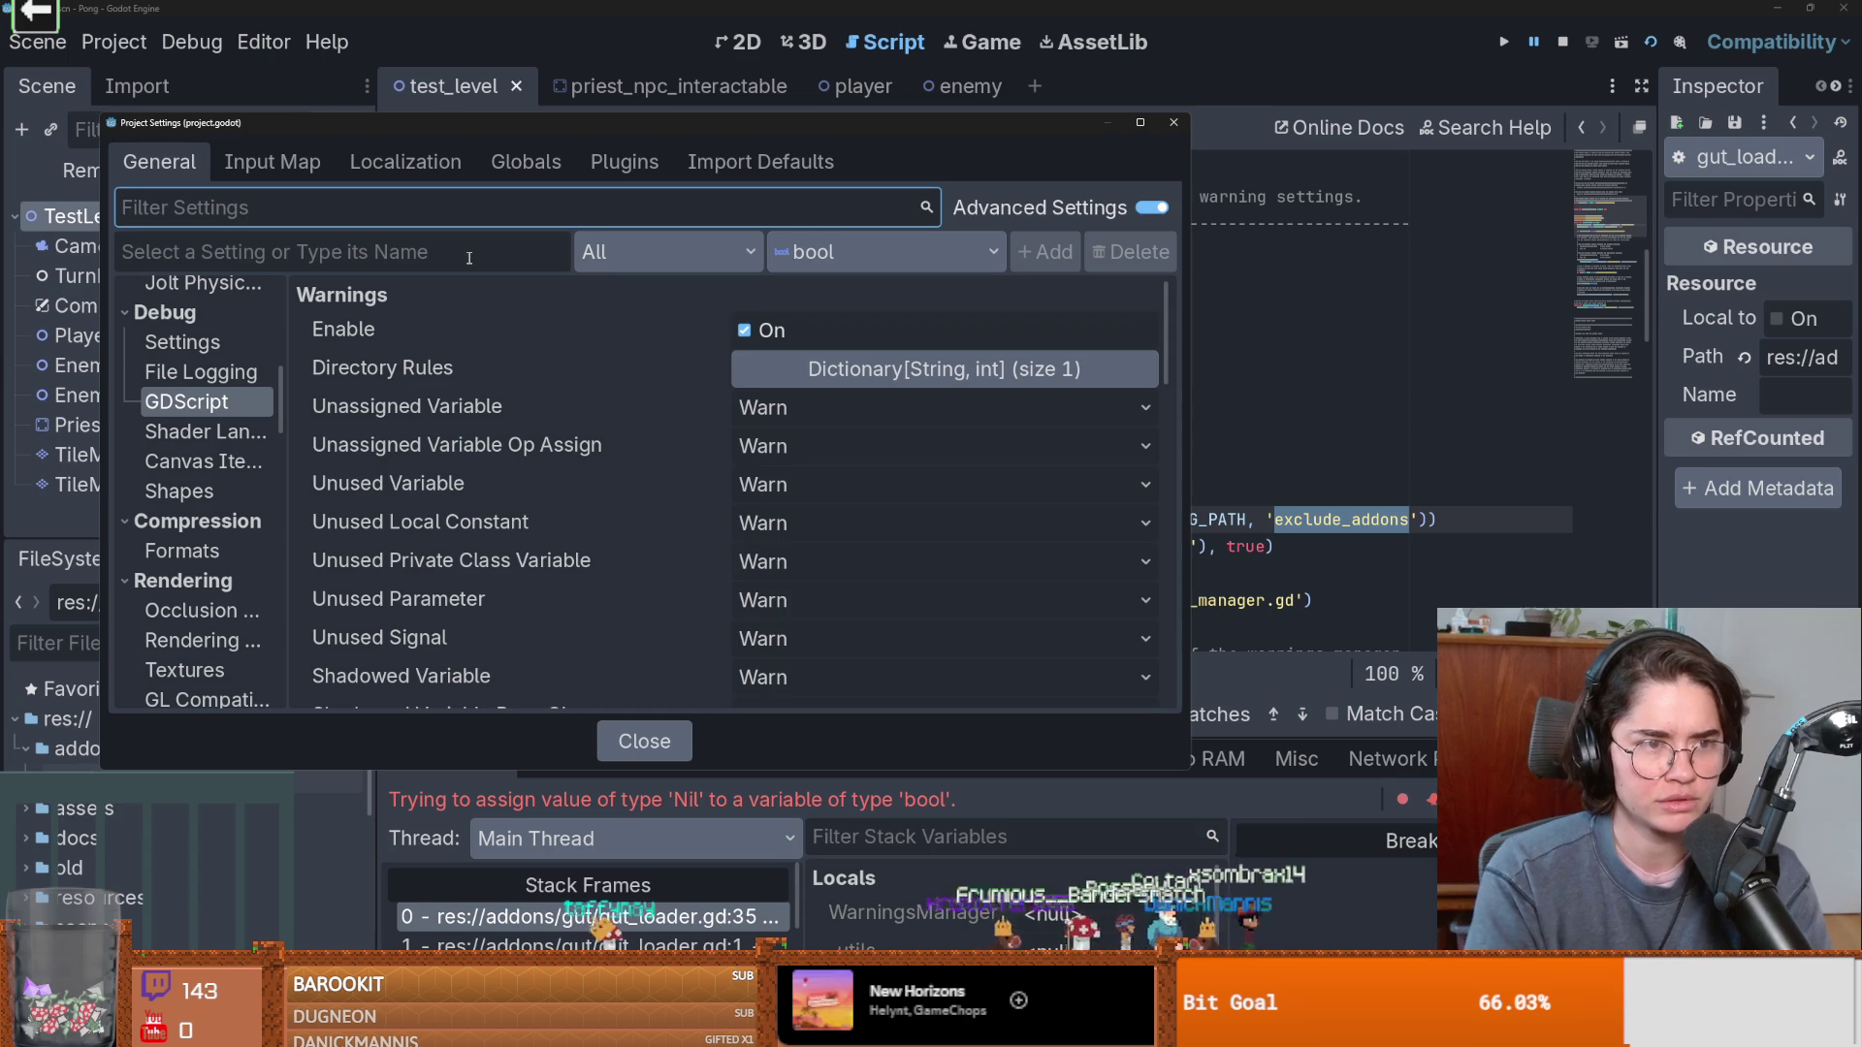
# Edit the setting name field, then inspect the Unassigned Variable and Directory Rules entries.
pyautogui.click(307, 245)
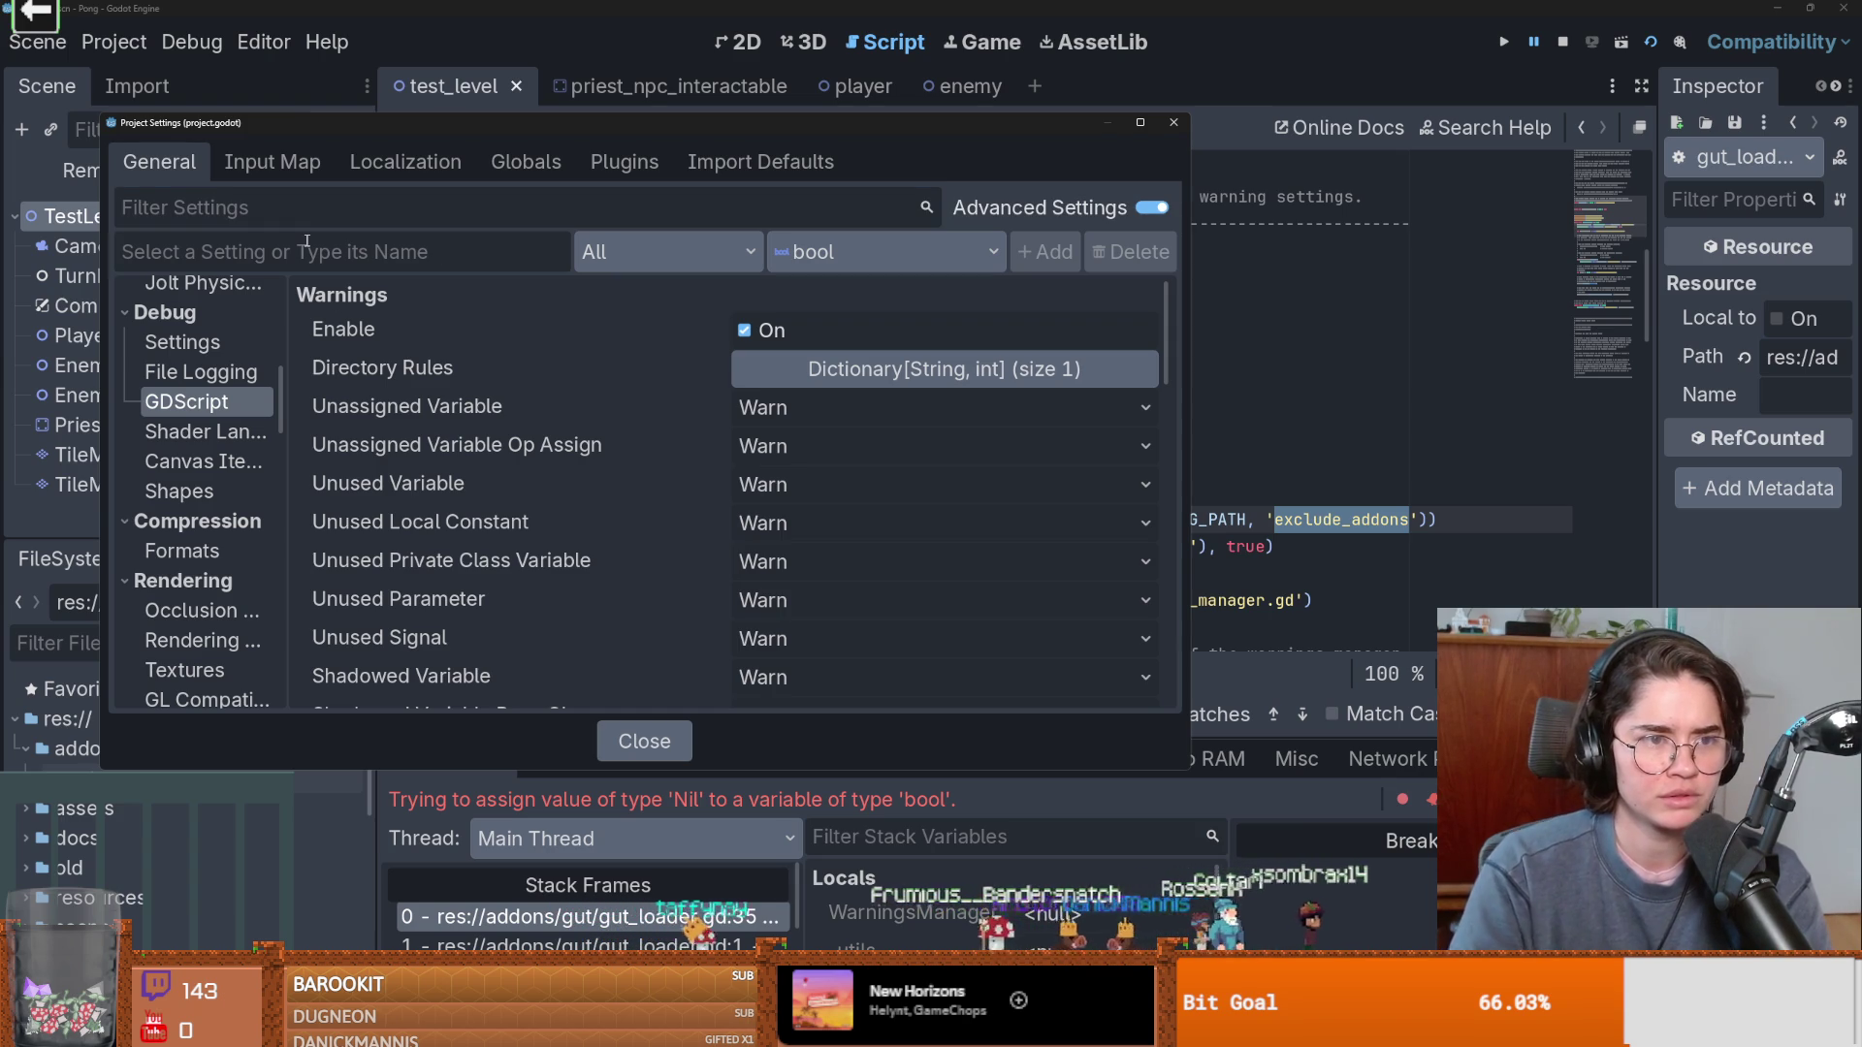
pyautogui.write('exclude')
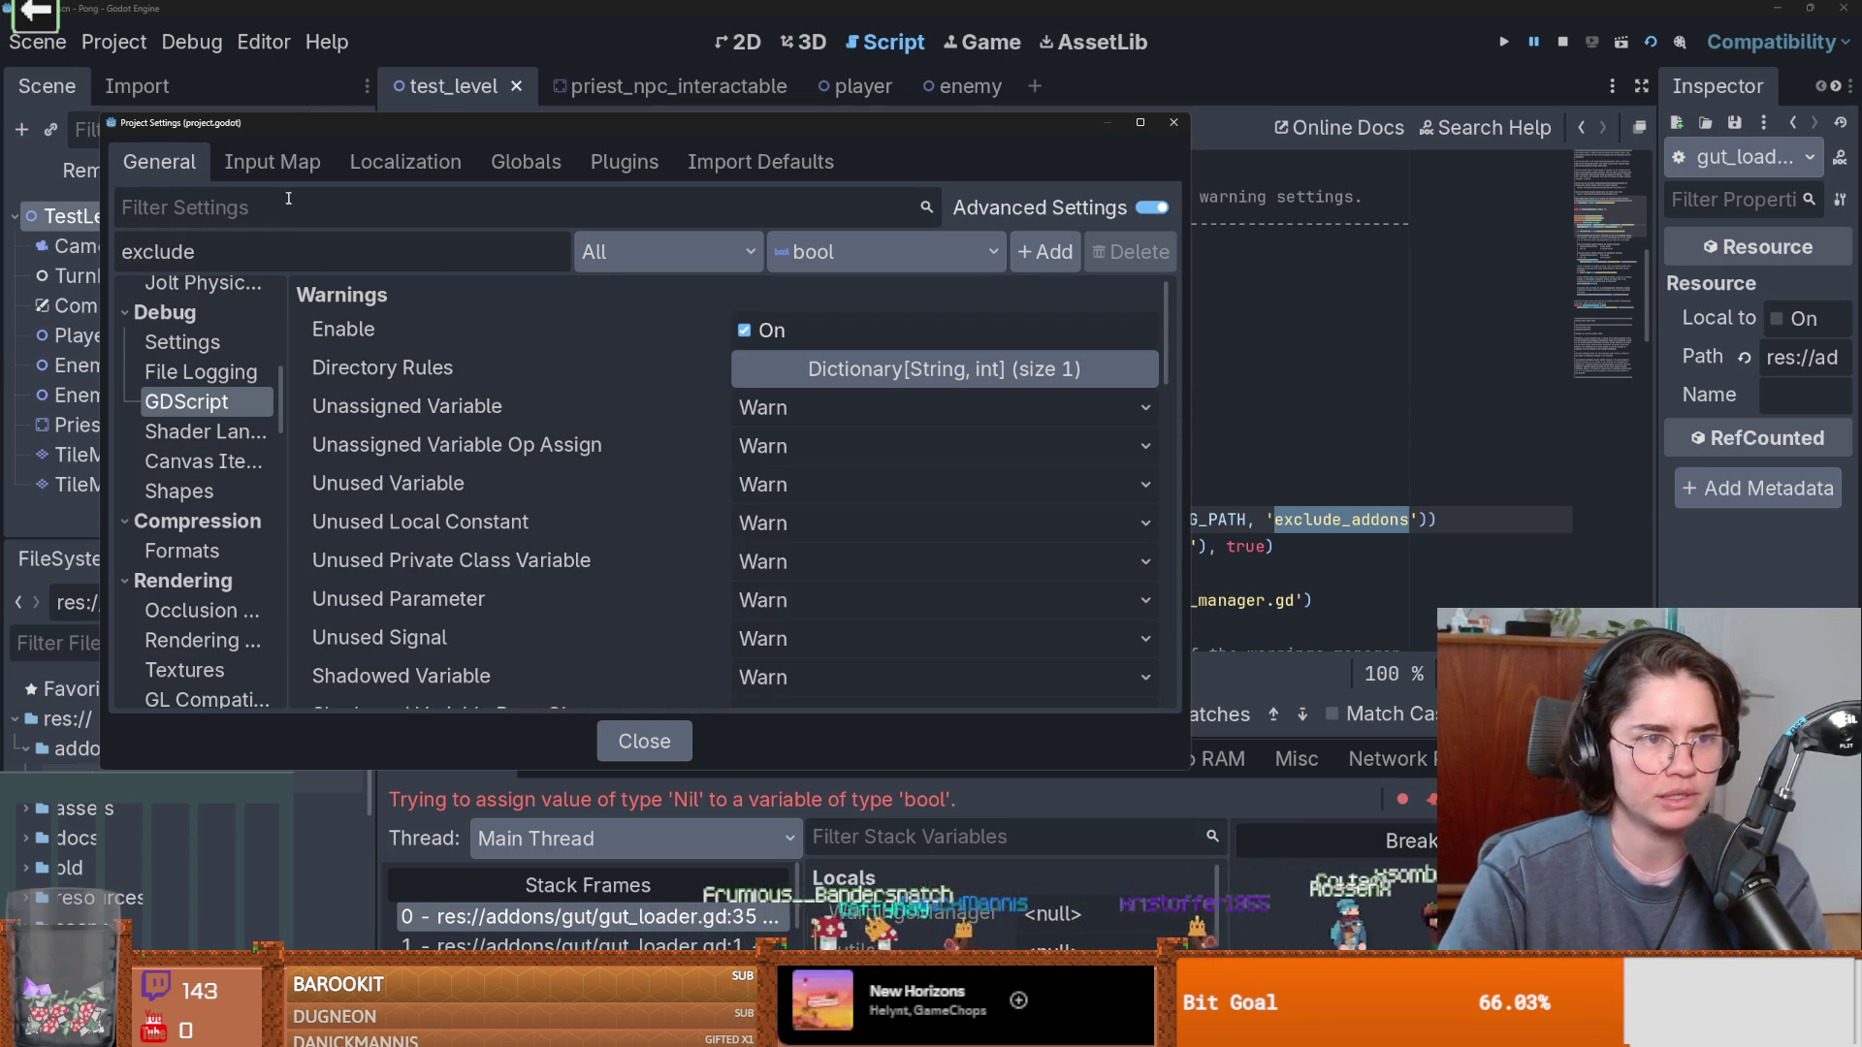
pyautogui.press('BackSpace')
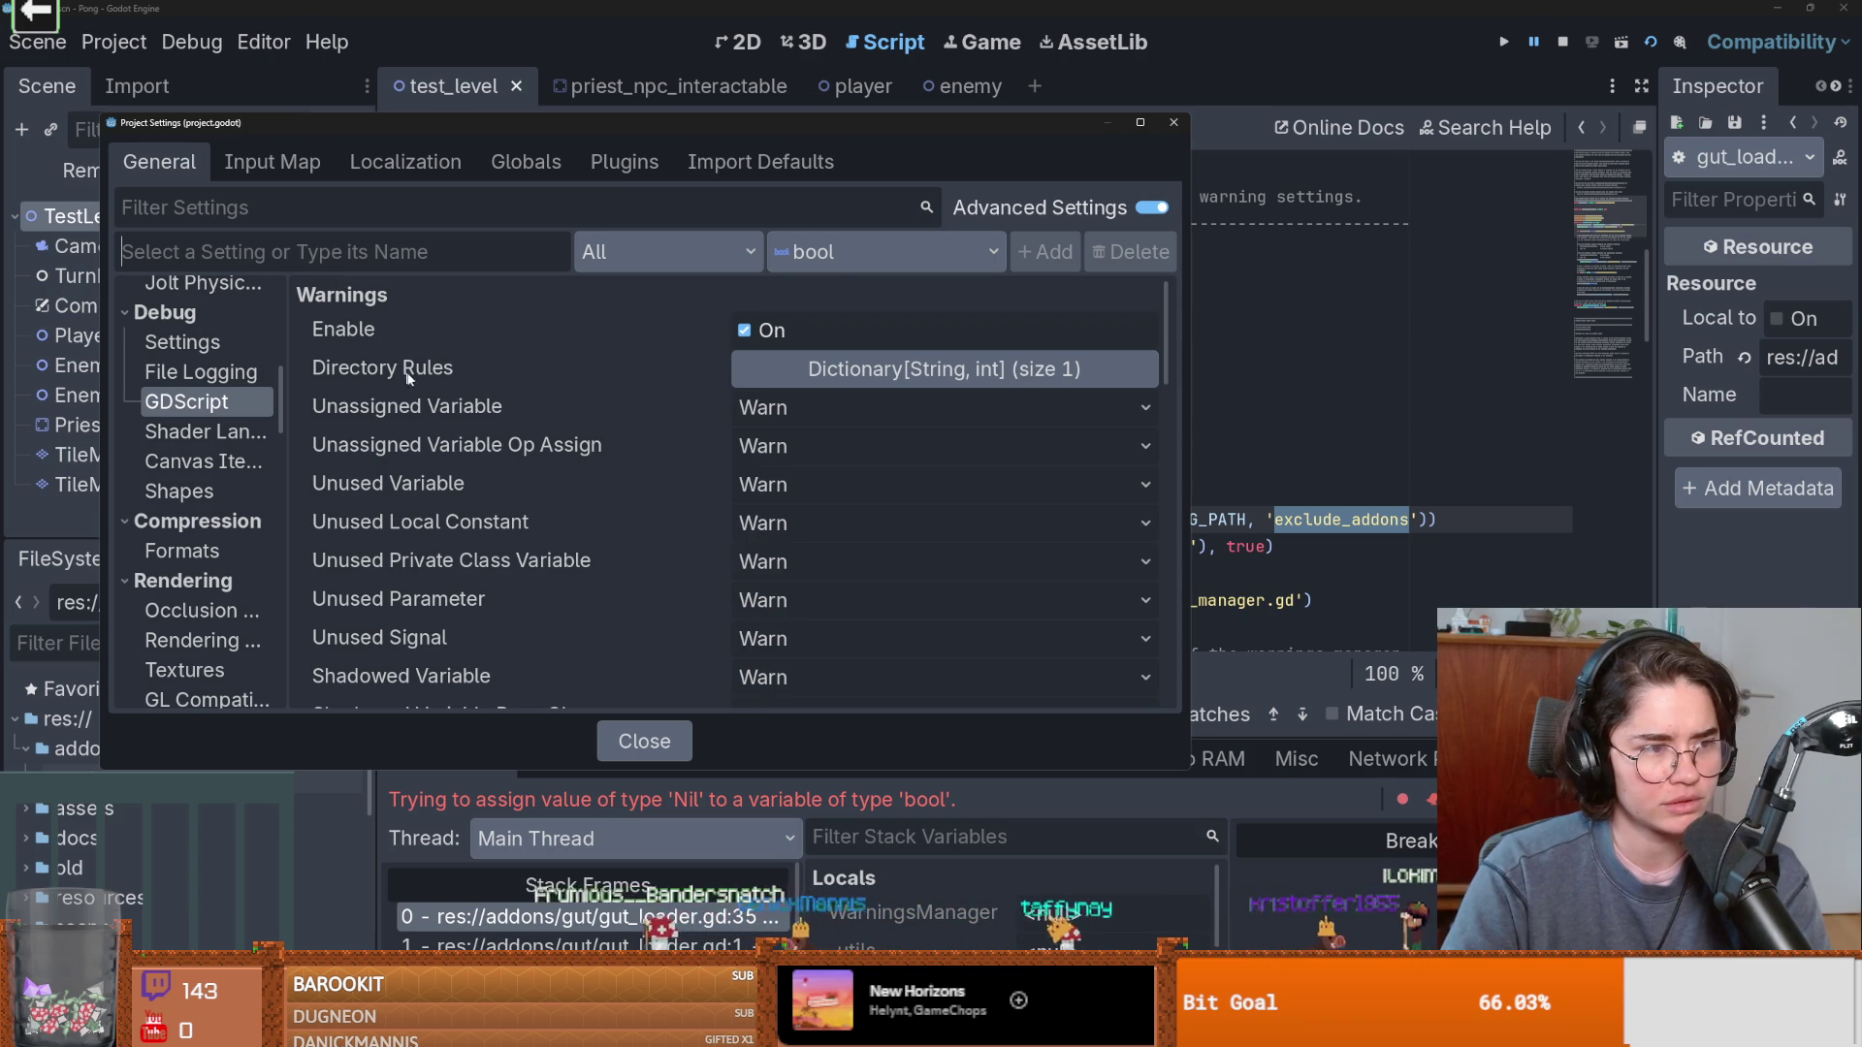
pyautogui.moveTo(417, 377)
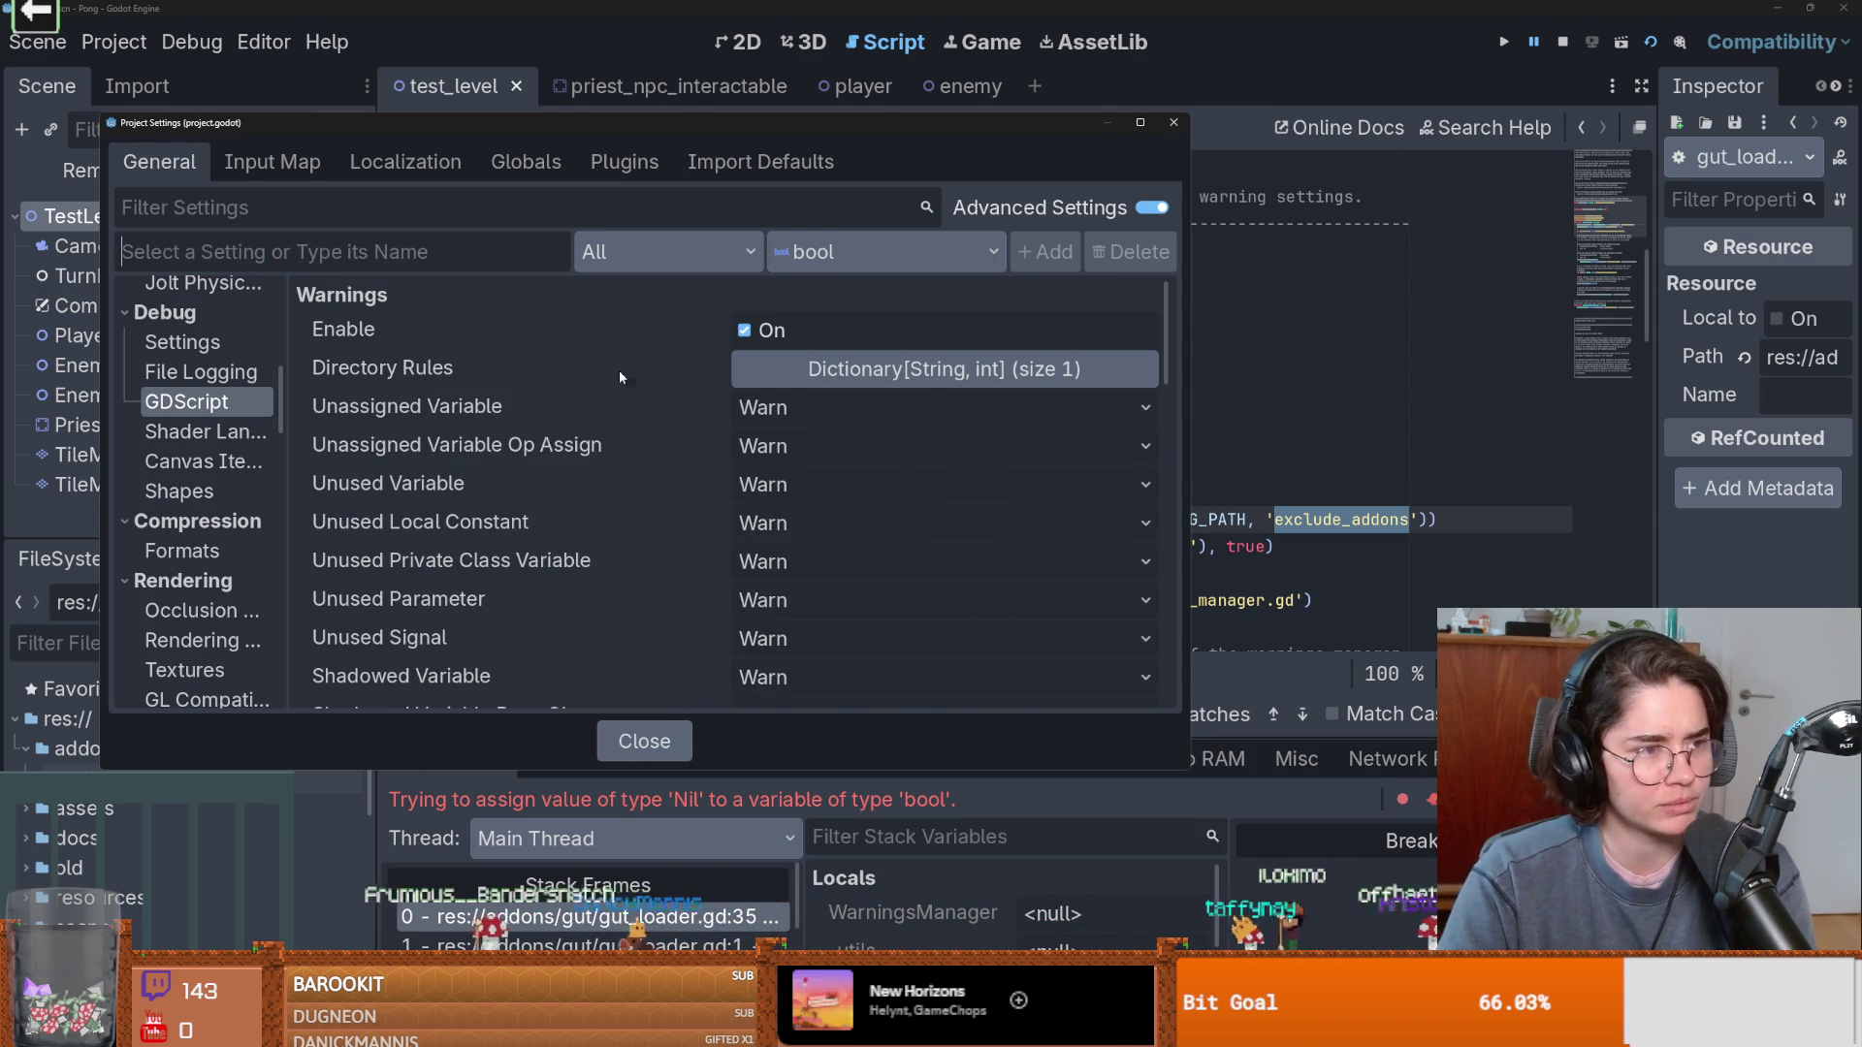
pyautogui.moveTo(473, 416)
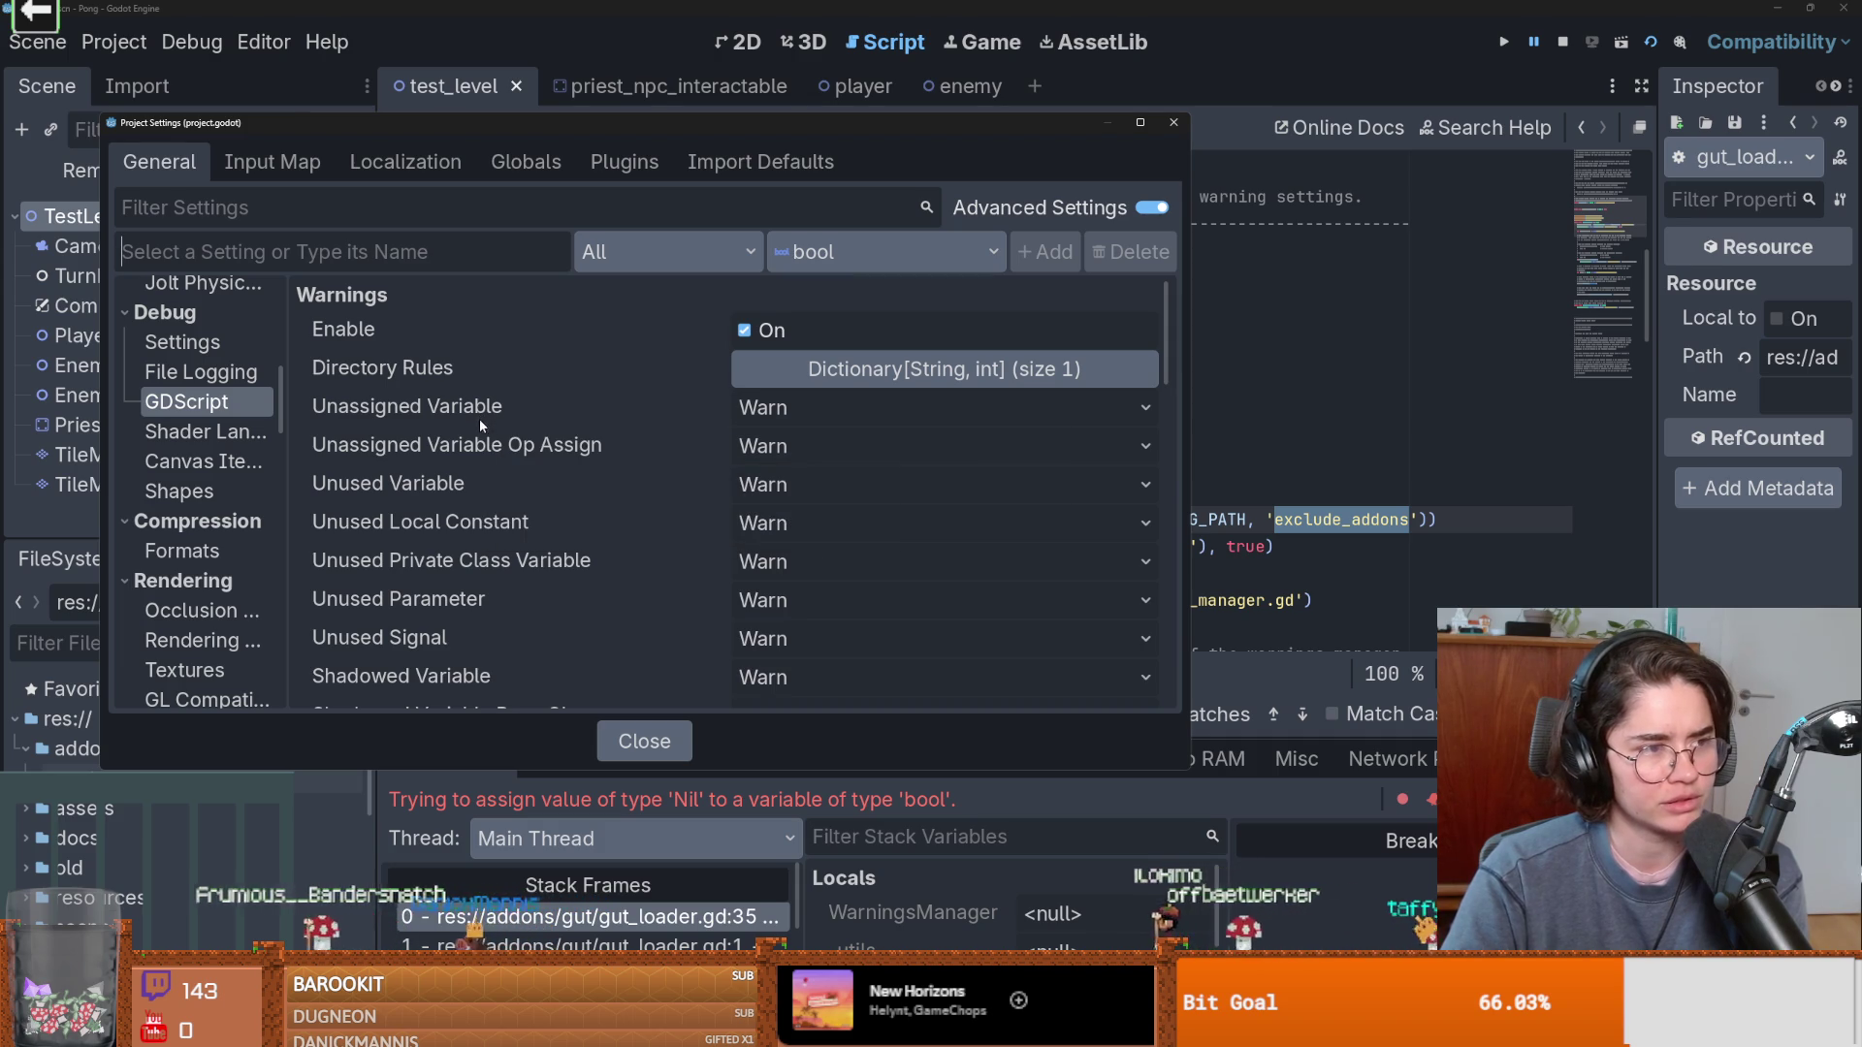
pyautogui.click(489, 413)
pyautogui.click(485, 371)
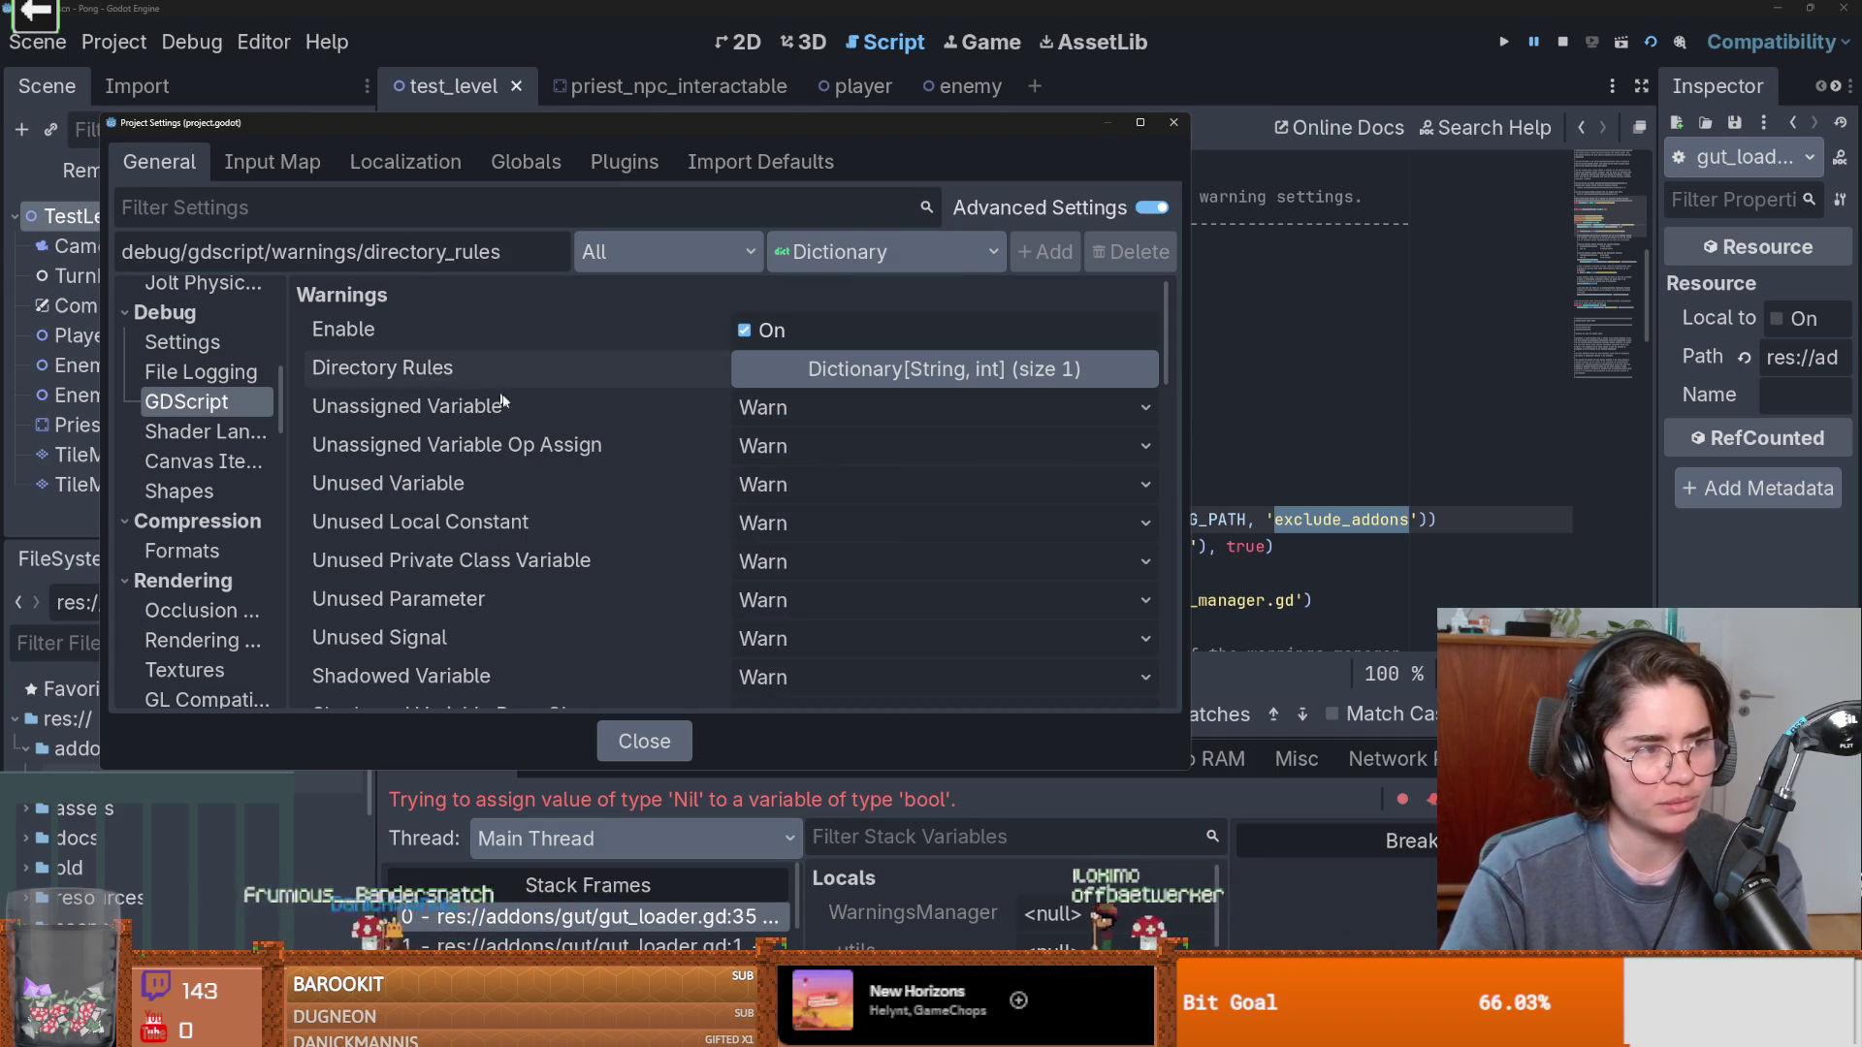
# Close Project Settings after reviewing Directory Rules as a Dictionary[String, int].
pyautogui.moveTo(520, 406)
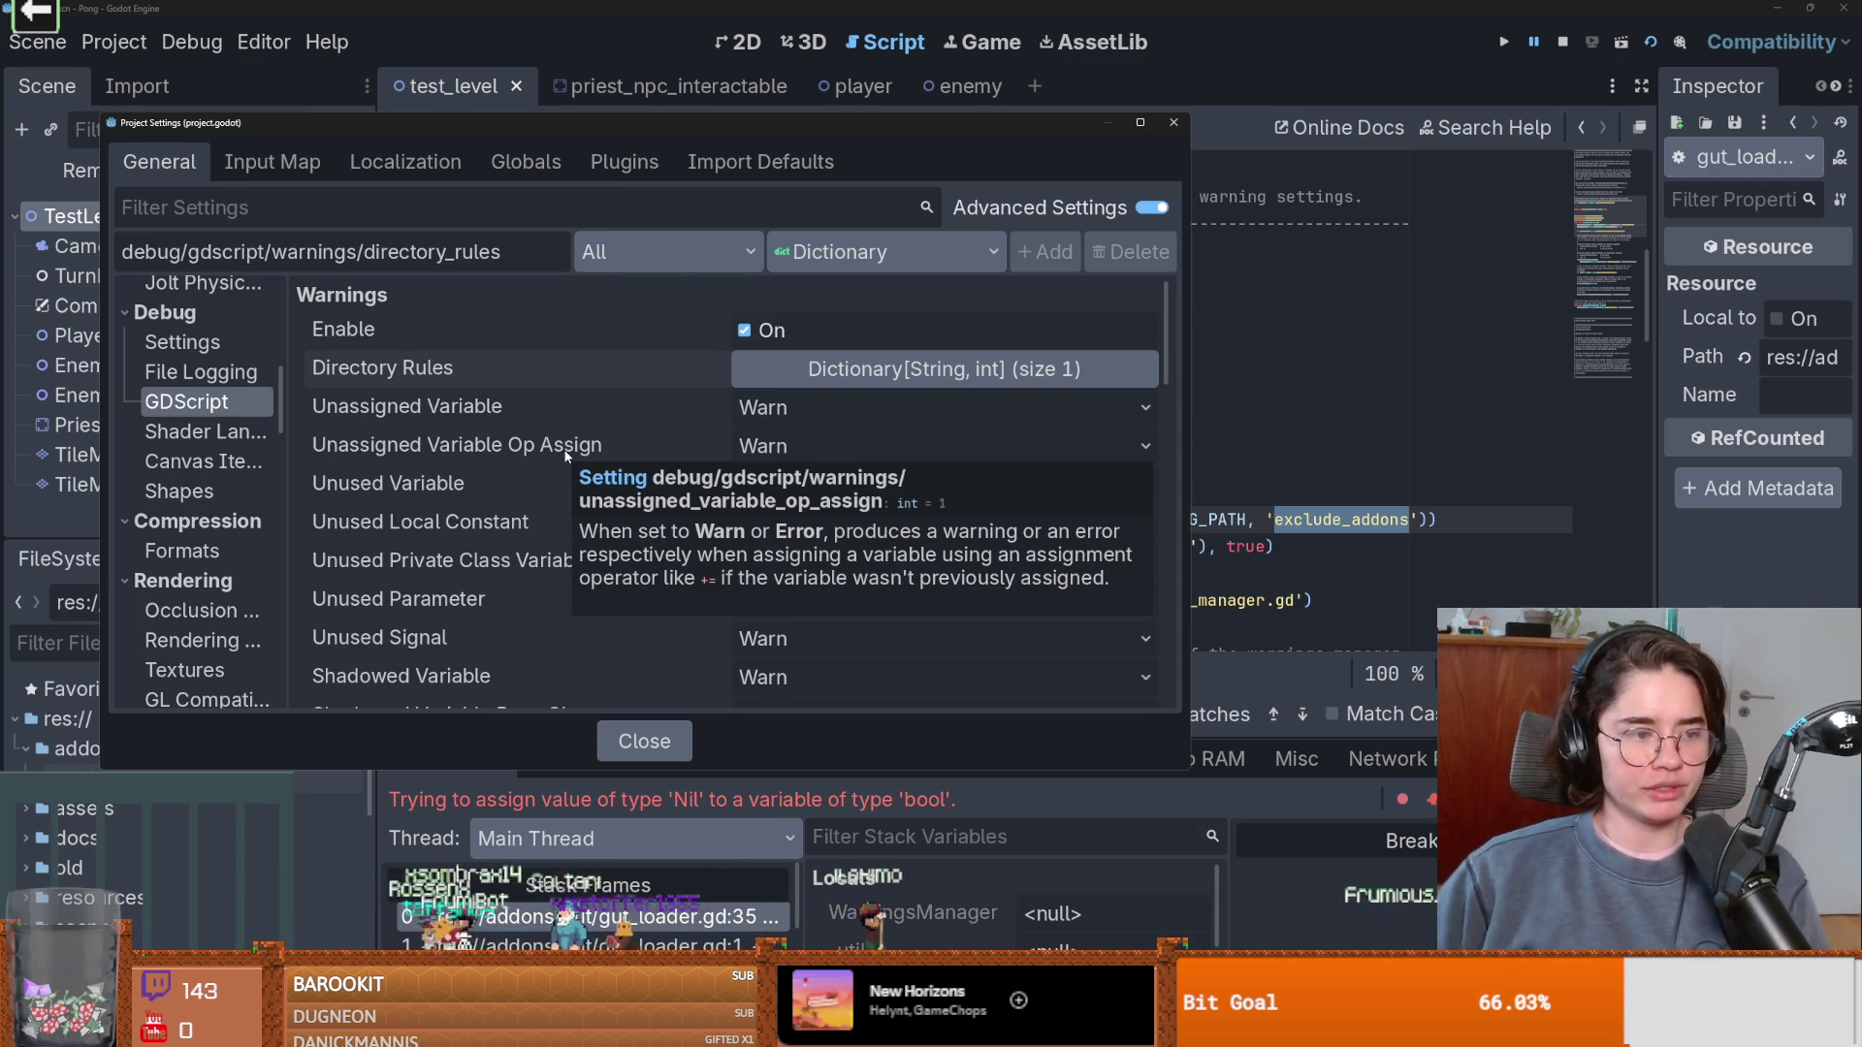
pyautogui.click(1170, 124)
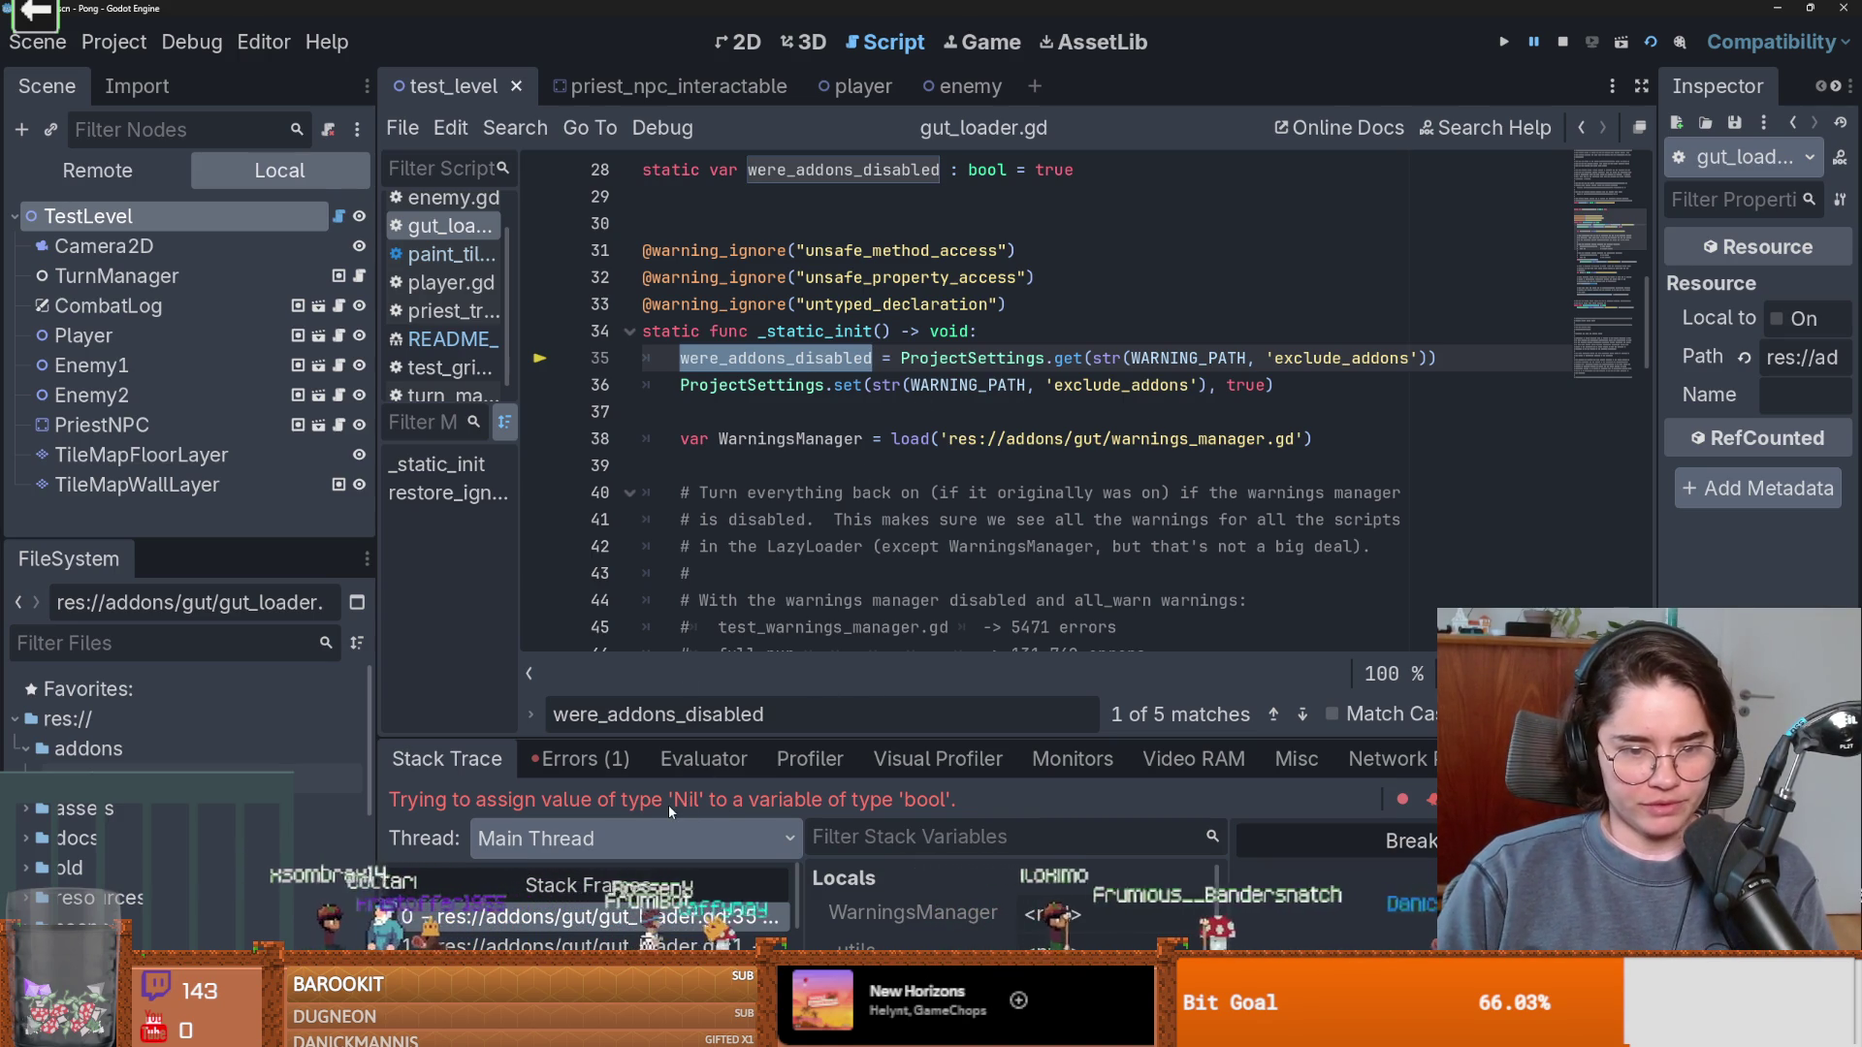
# Trace WARNING_PATH from line 35 to its definition on line 25 and check get's documentation.
pyautogui.doubleClick(1188, 358)
pyautogui.scroll(2, 1229, 472)
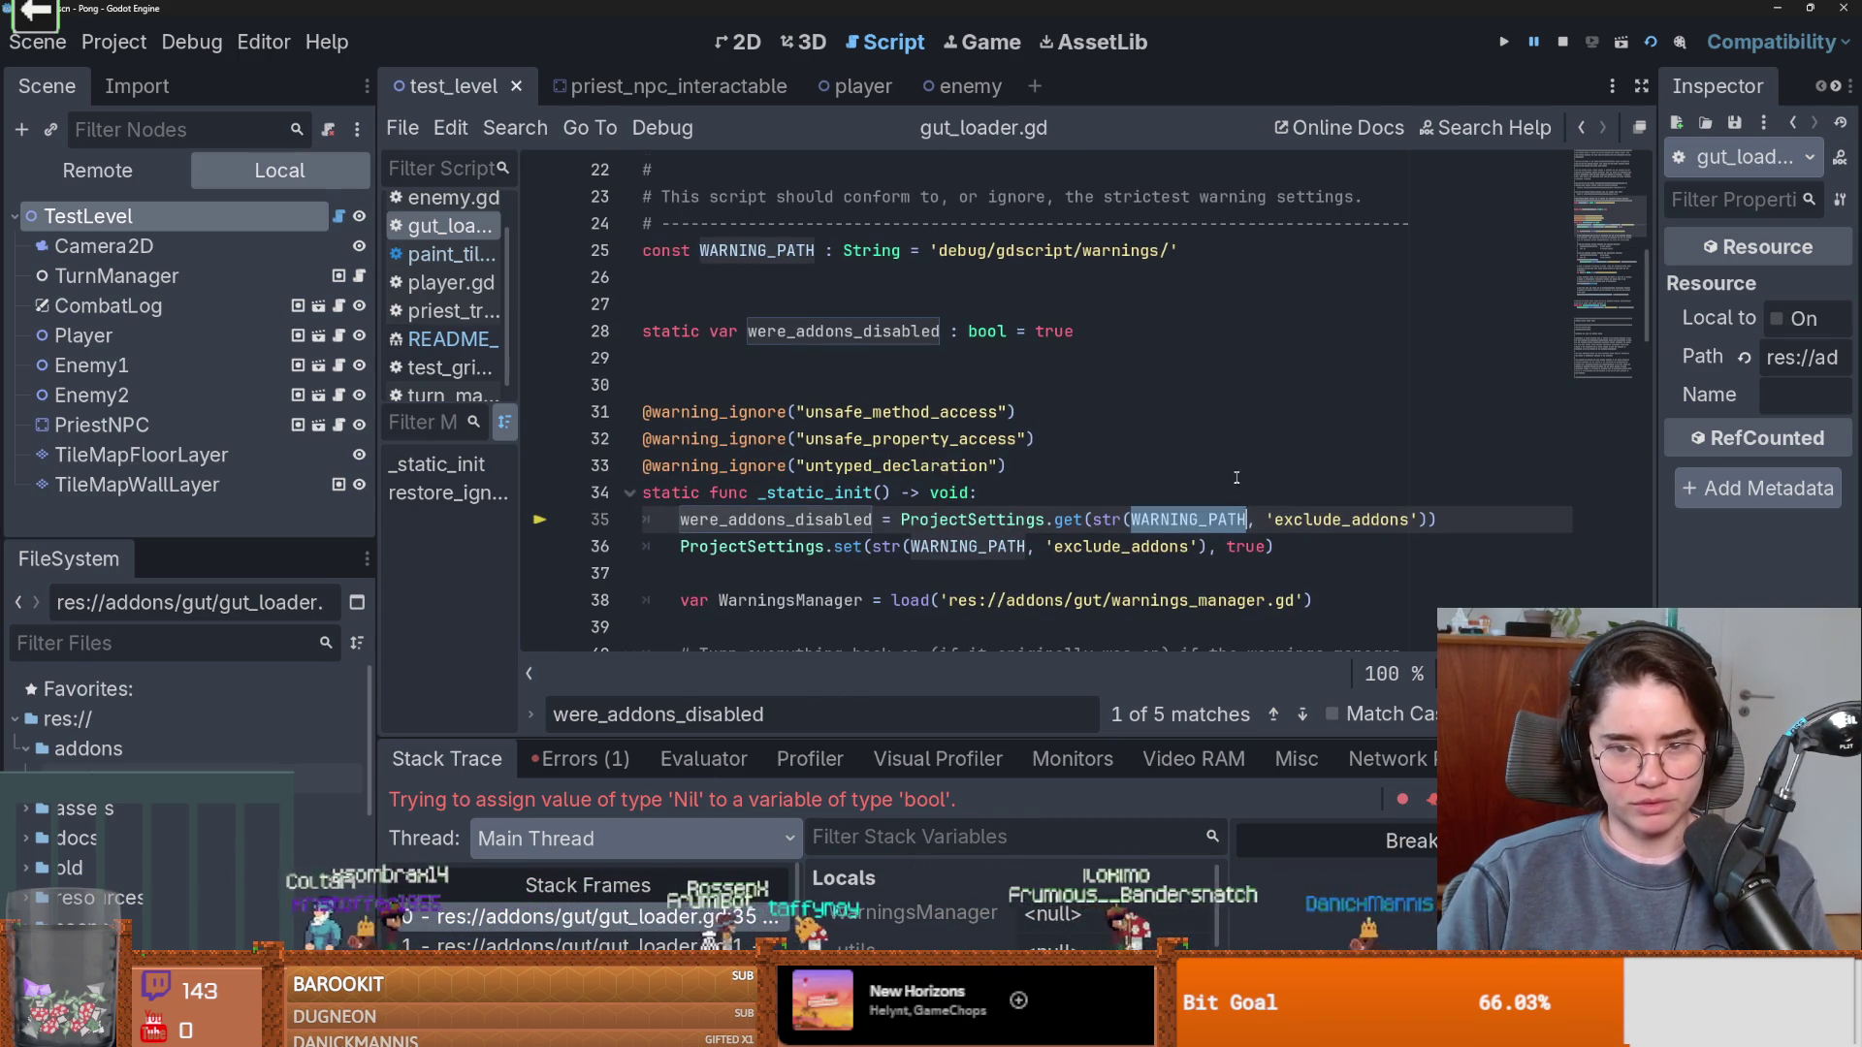
pyautogui.doubleClick(797, 254)
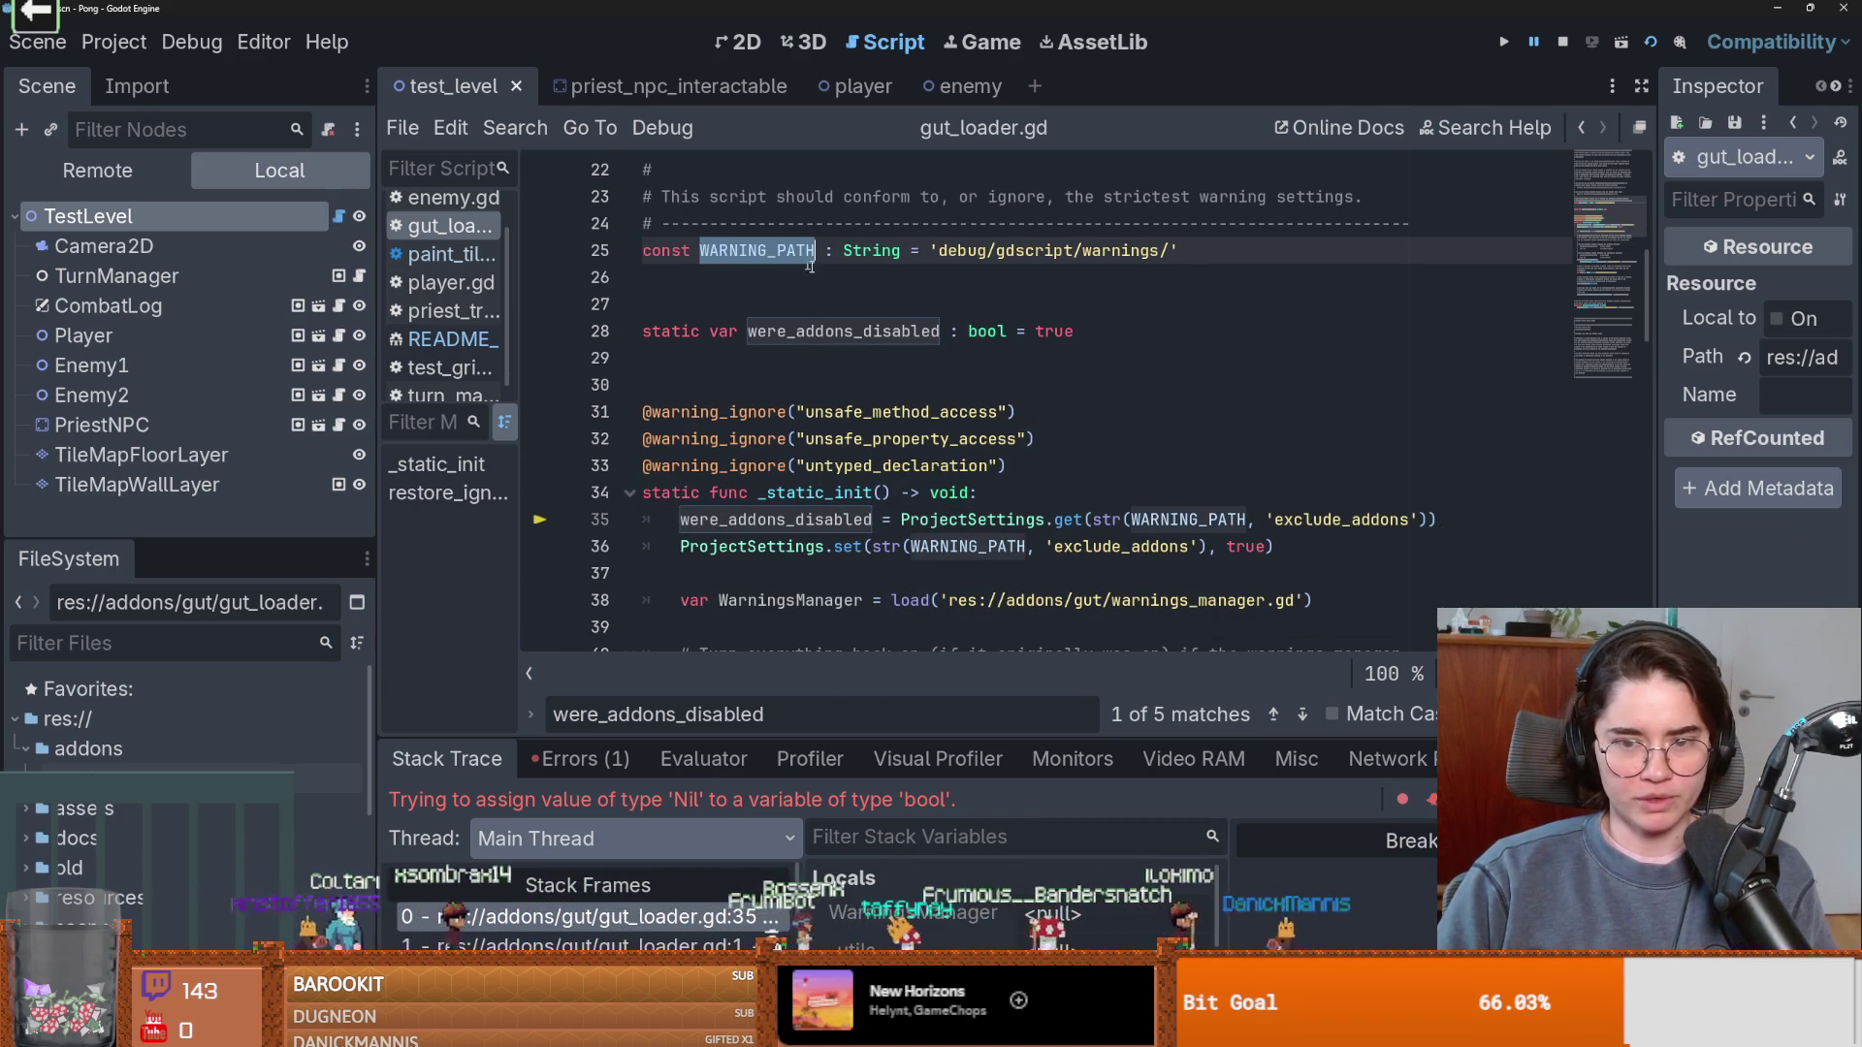
pyautogui.doubleClick(1193, 520)
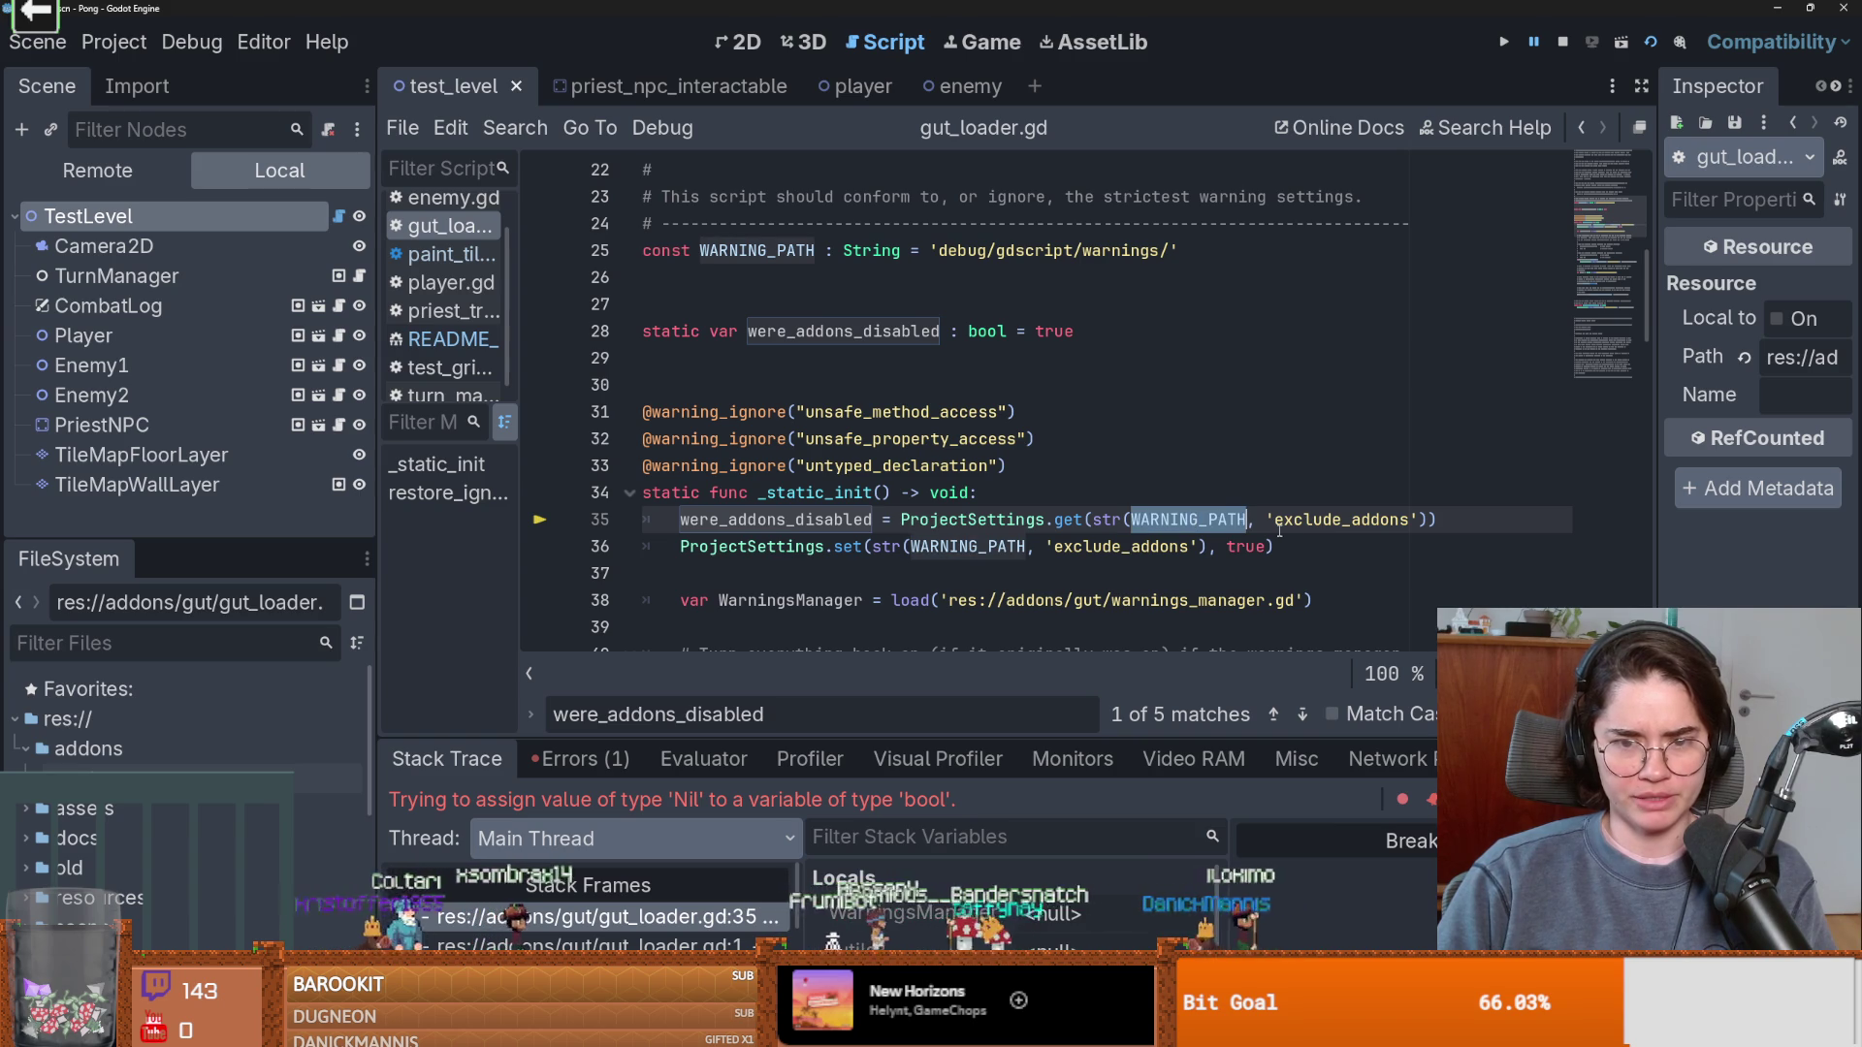
pyautogui.keyDown('ctrl'); pyautogui.click(1068, 521); pyautogui.keyUp('ctrl')
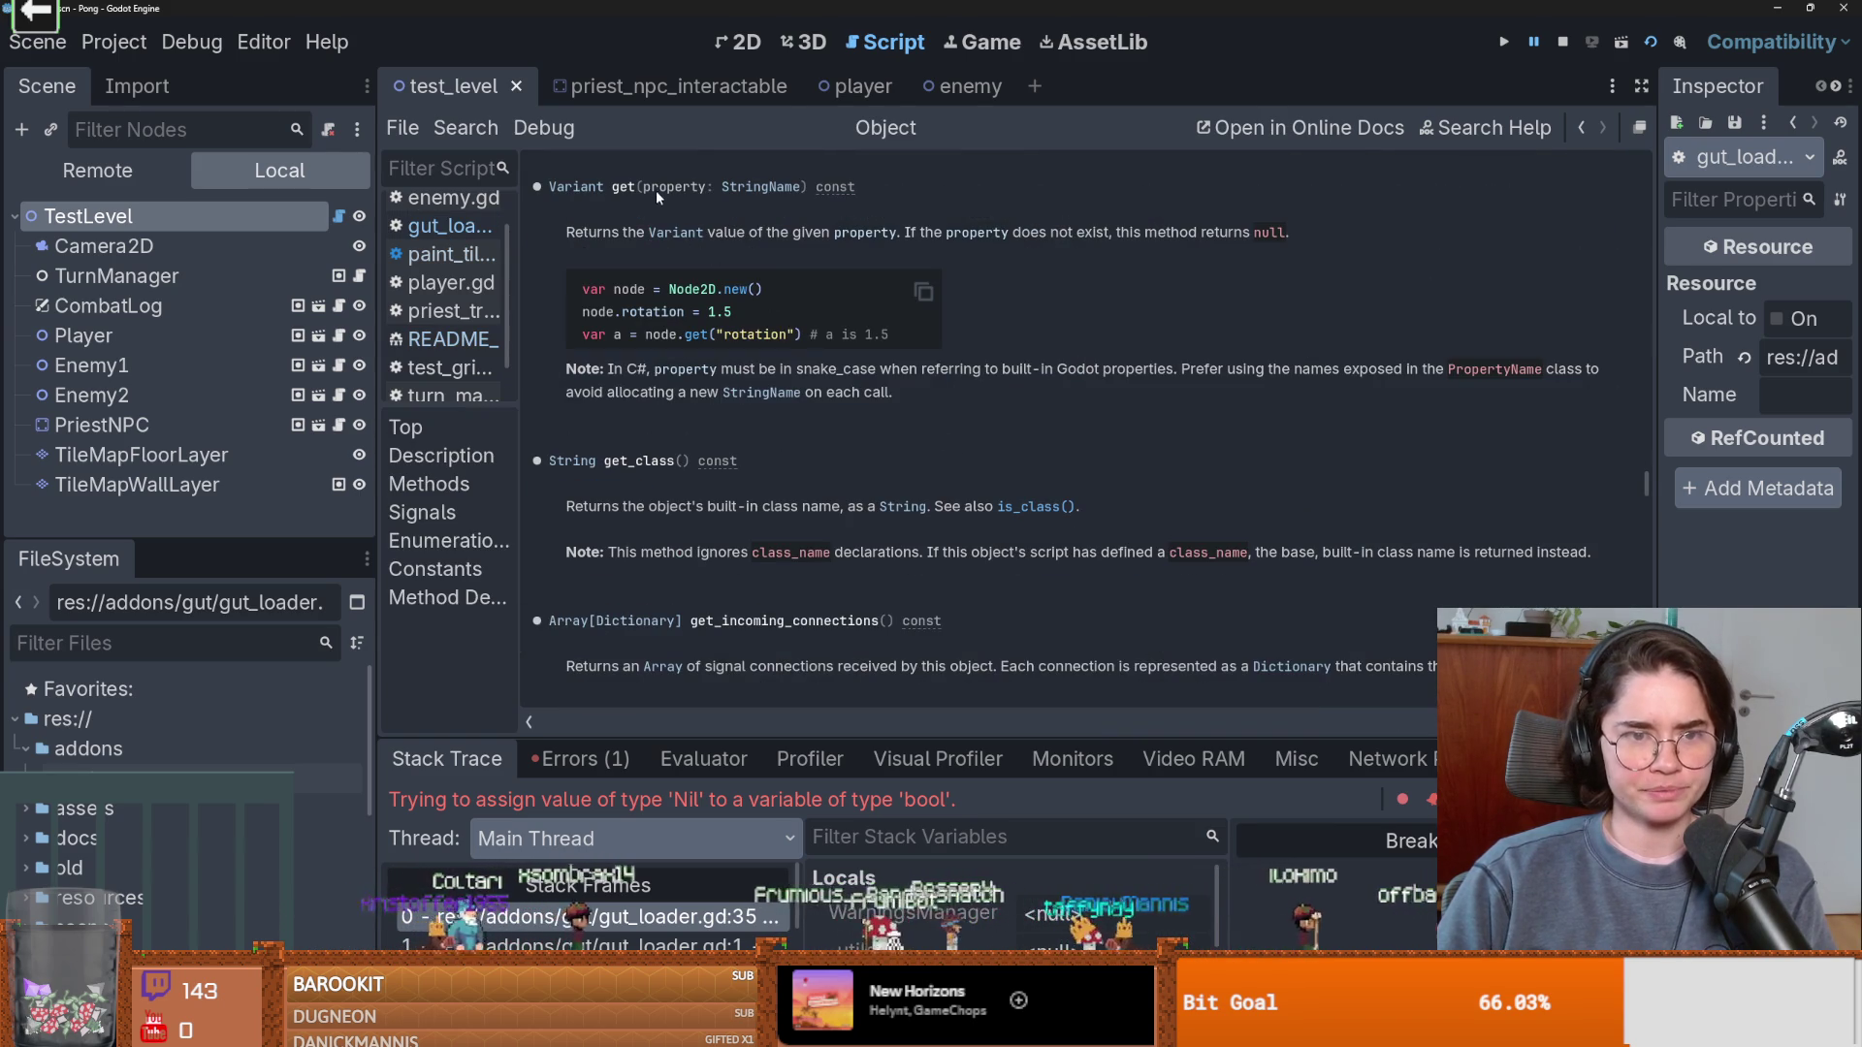
pyautogui.click(451, 254)
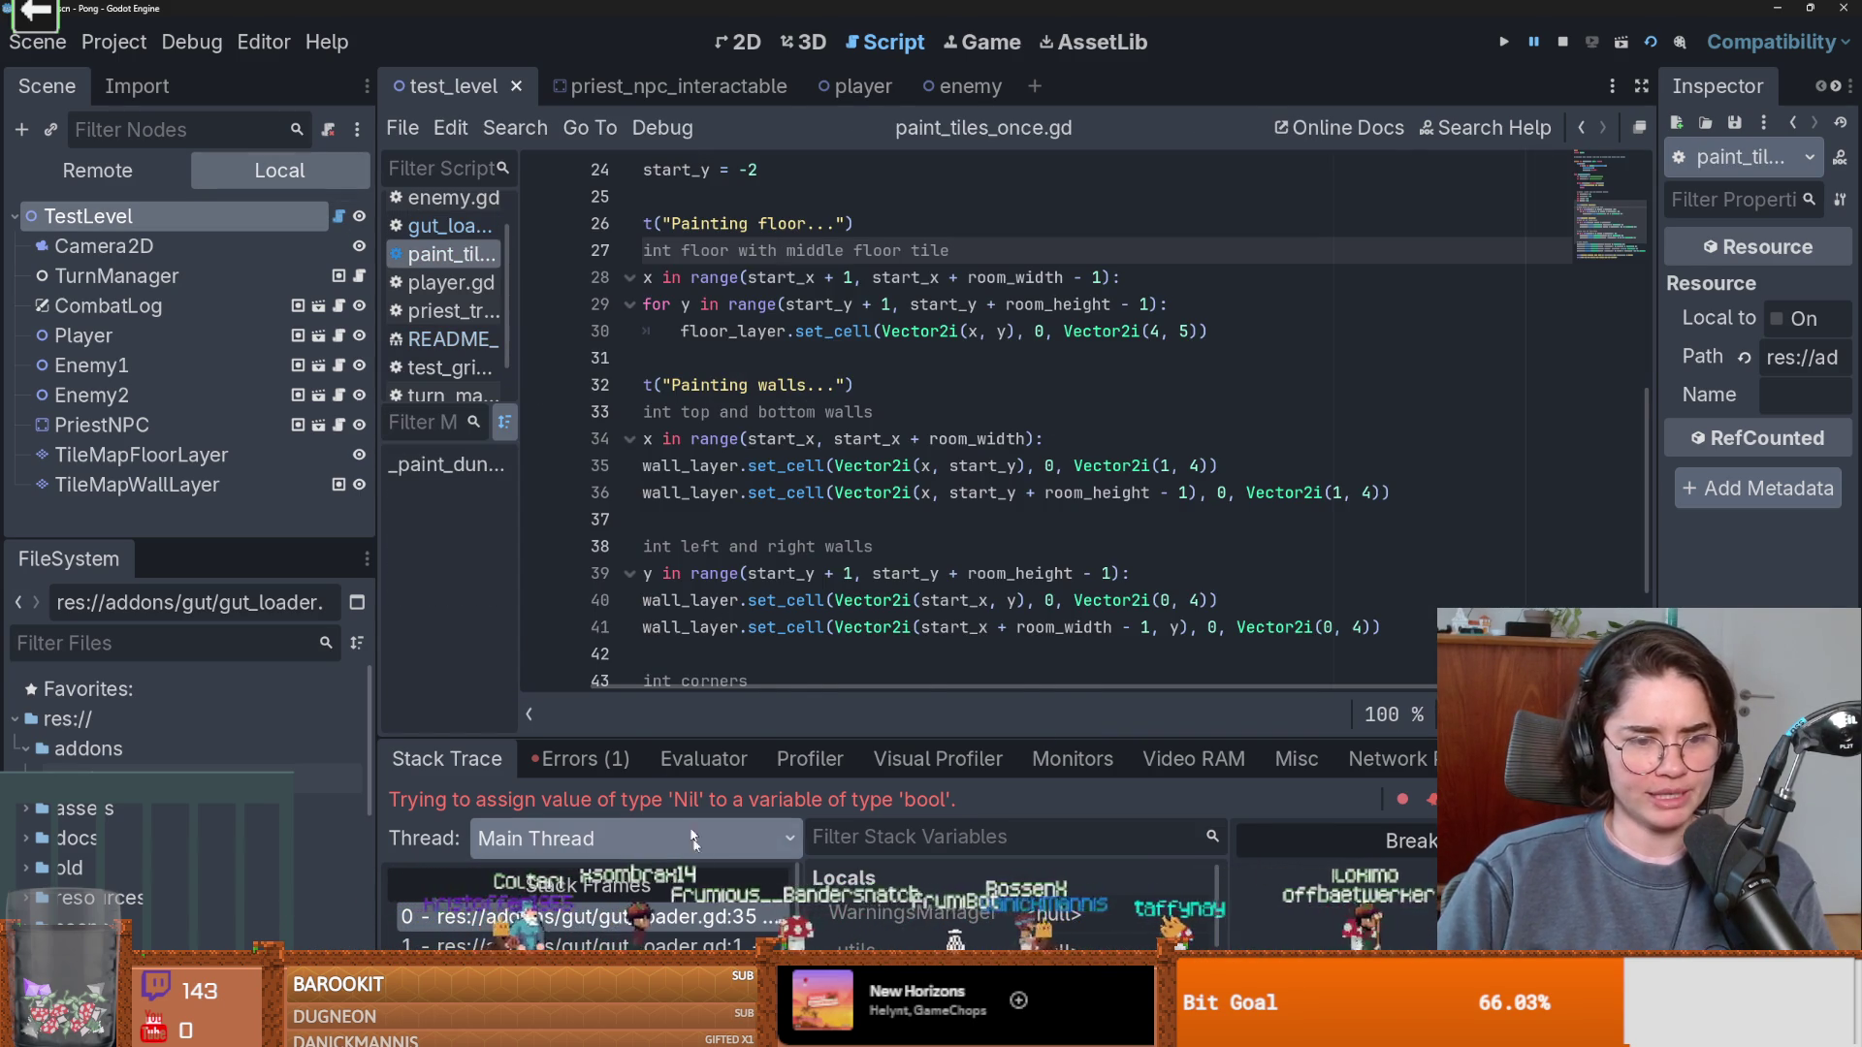
pyautogui.click(448, 226)
# Add print("hree", str(WARNING_PATH, 'exclude_addons')) to _static_init and rerun with F5.
pyautogui.click(992, 386)
pyautogui.press('Return')
pyautogui.write('print')
pyautogui.press('Return')
pyautogui.click(1304, 438)
pyautogui.moveTo(1422, 438); pyautogui.dragTo(1096, 438)
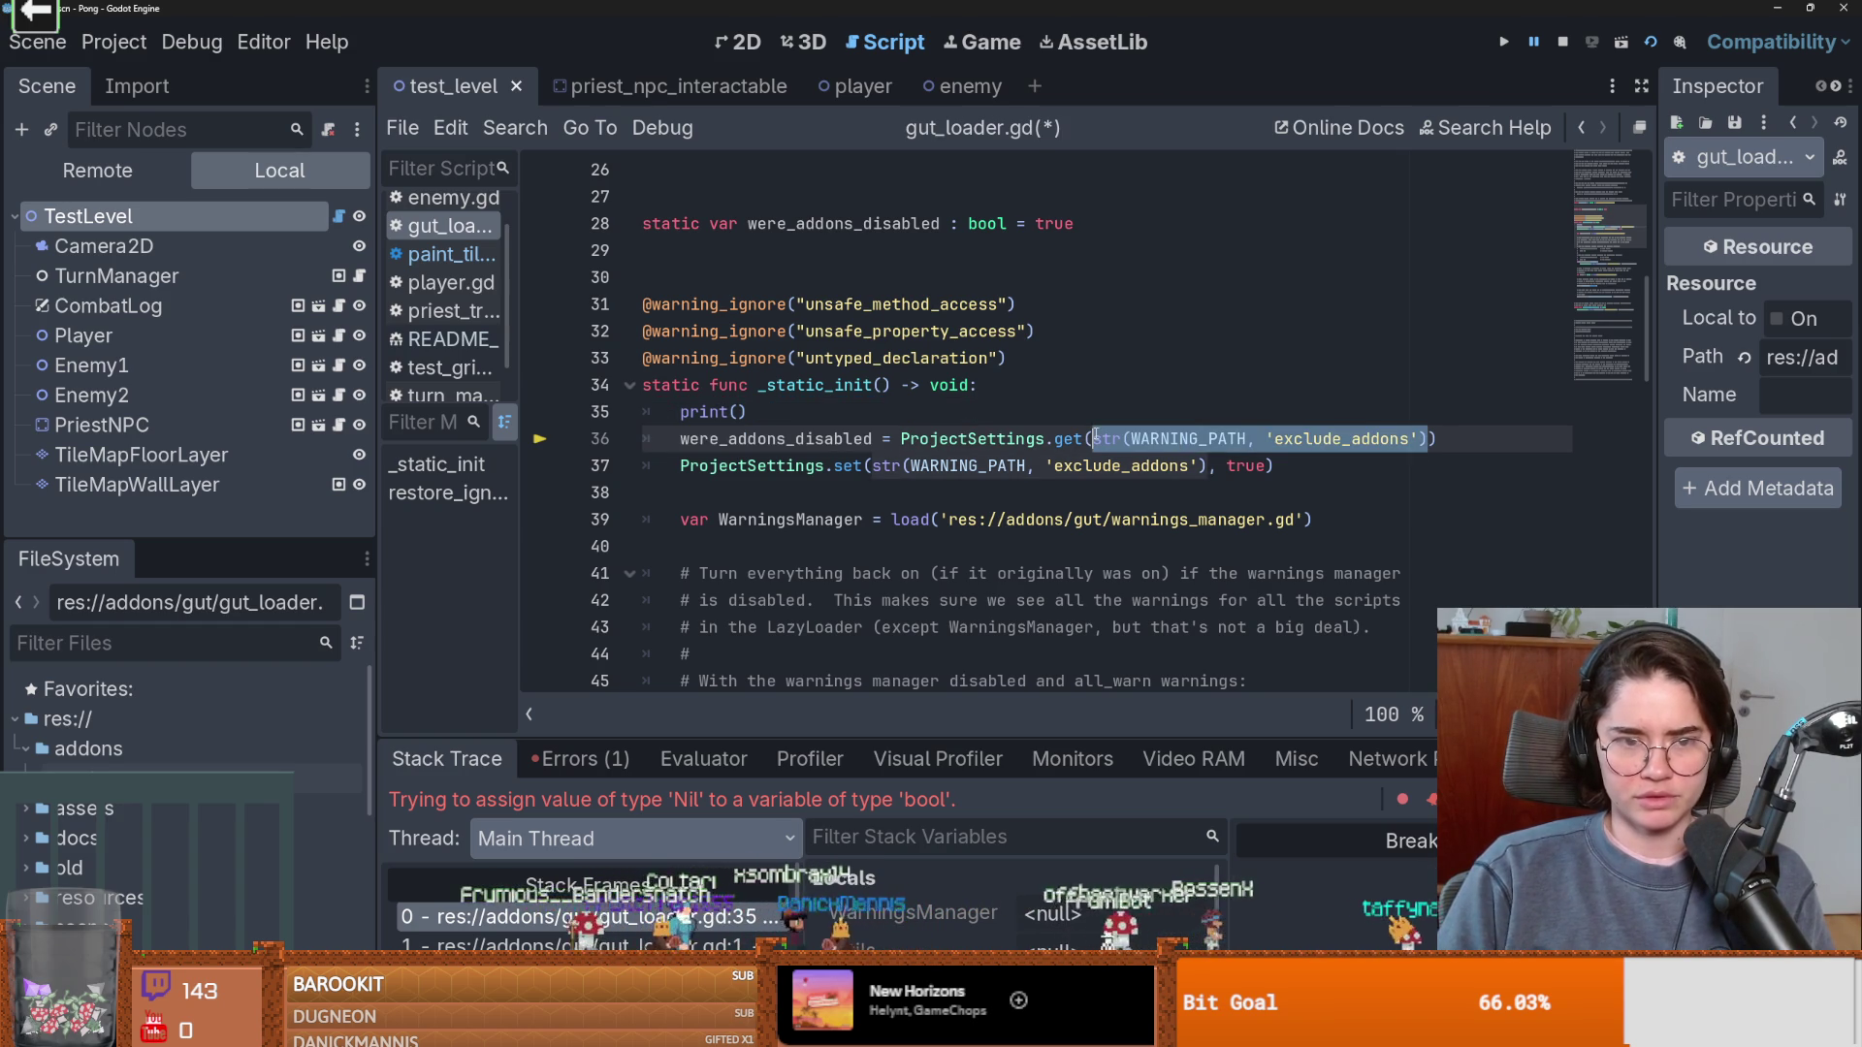
pyautogui.hotkey('ctrl', 'c')
pyautogui.click(736, 411)
pyautogui.hotkey('ctrl', 'v')
pyautogui.write('"hree"')
pyautogui.press('F5')
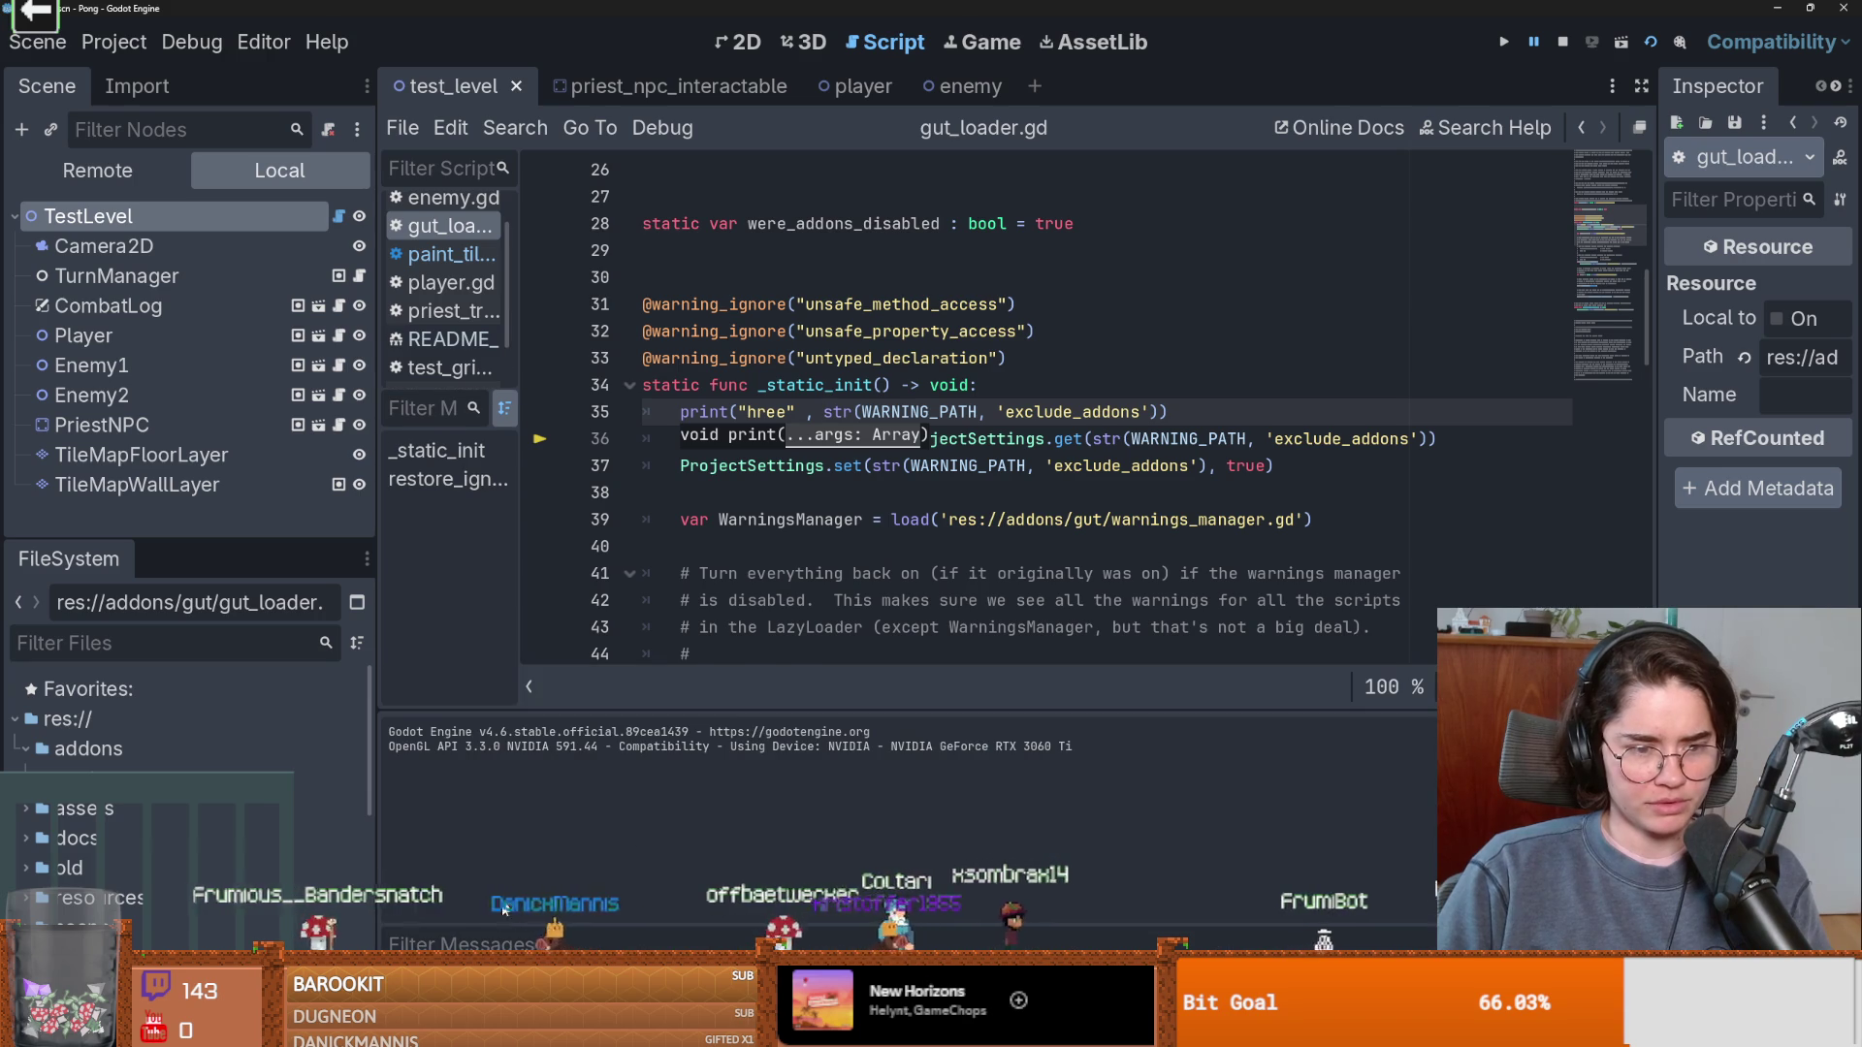
# Store the path in var war_string, print war_string instead, and rerun the tests.
pyautogui.click(1002, 388)
pyautogui.press('Return')
pyautogui.write('var war_')
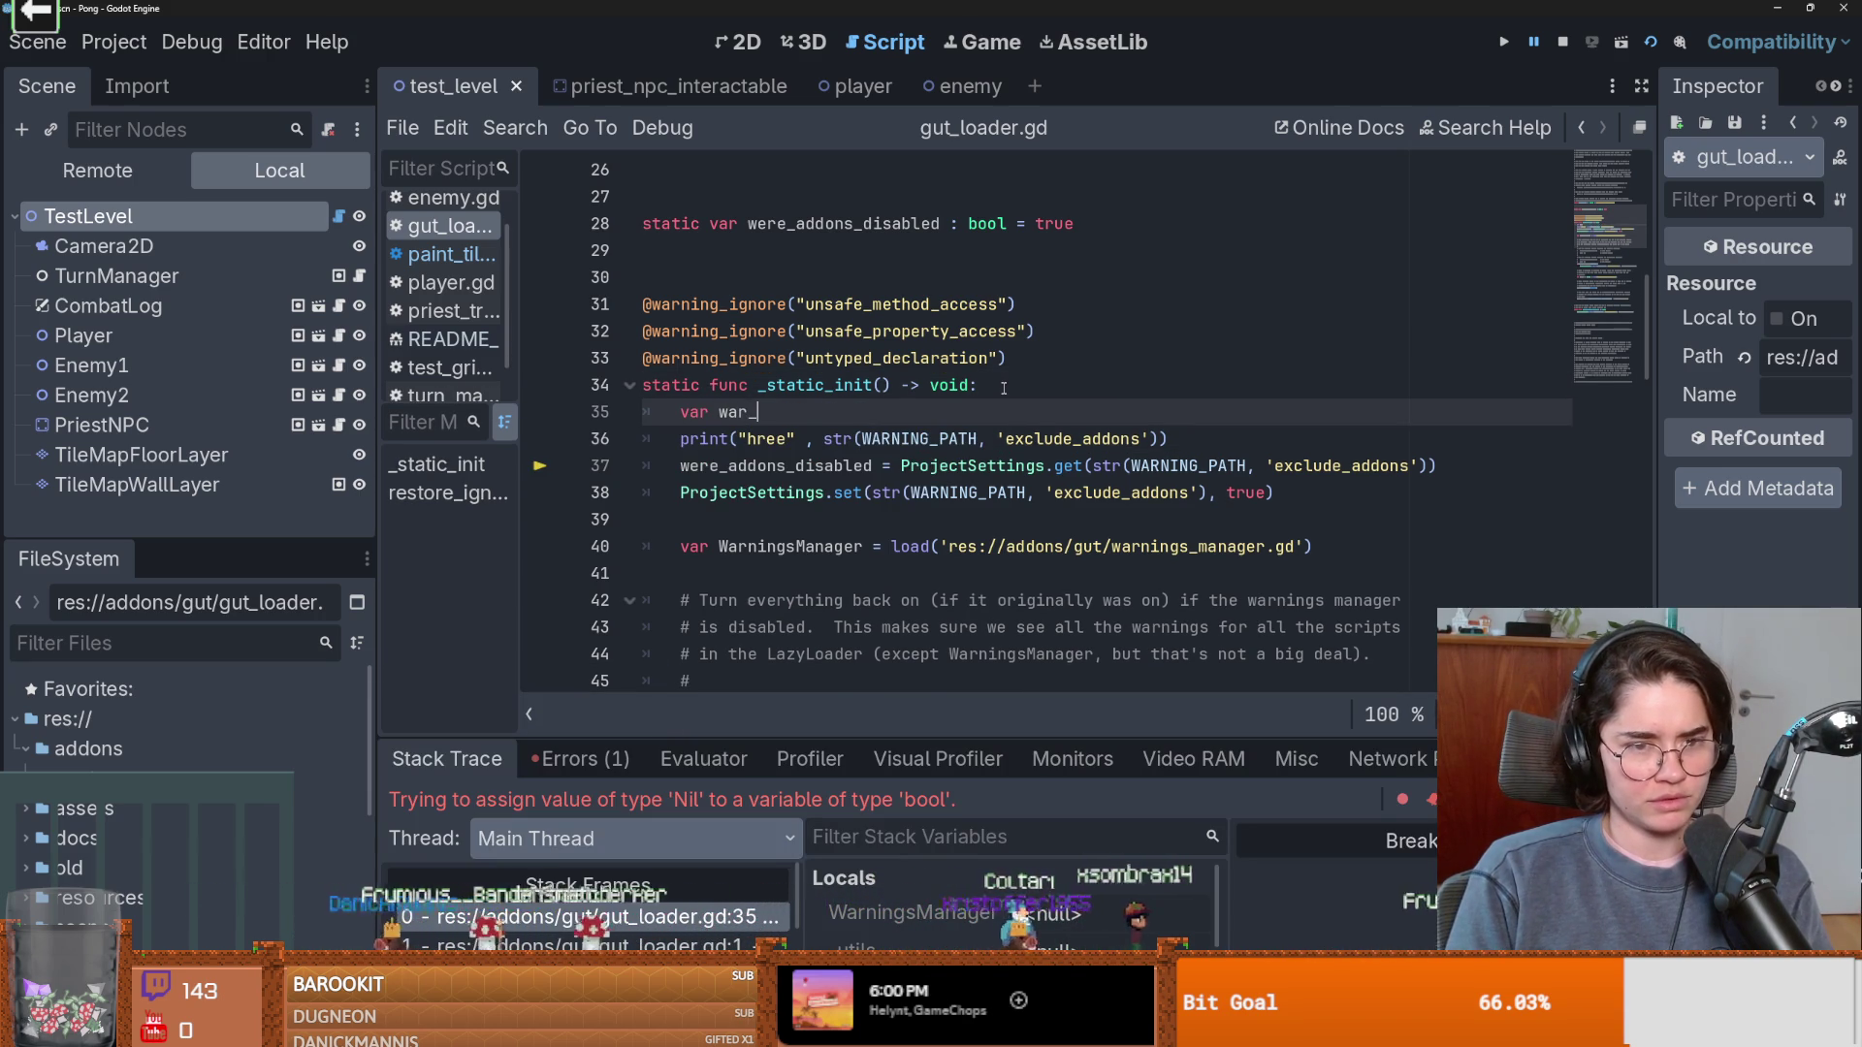
pyautogui.write('string =')
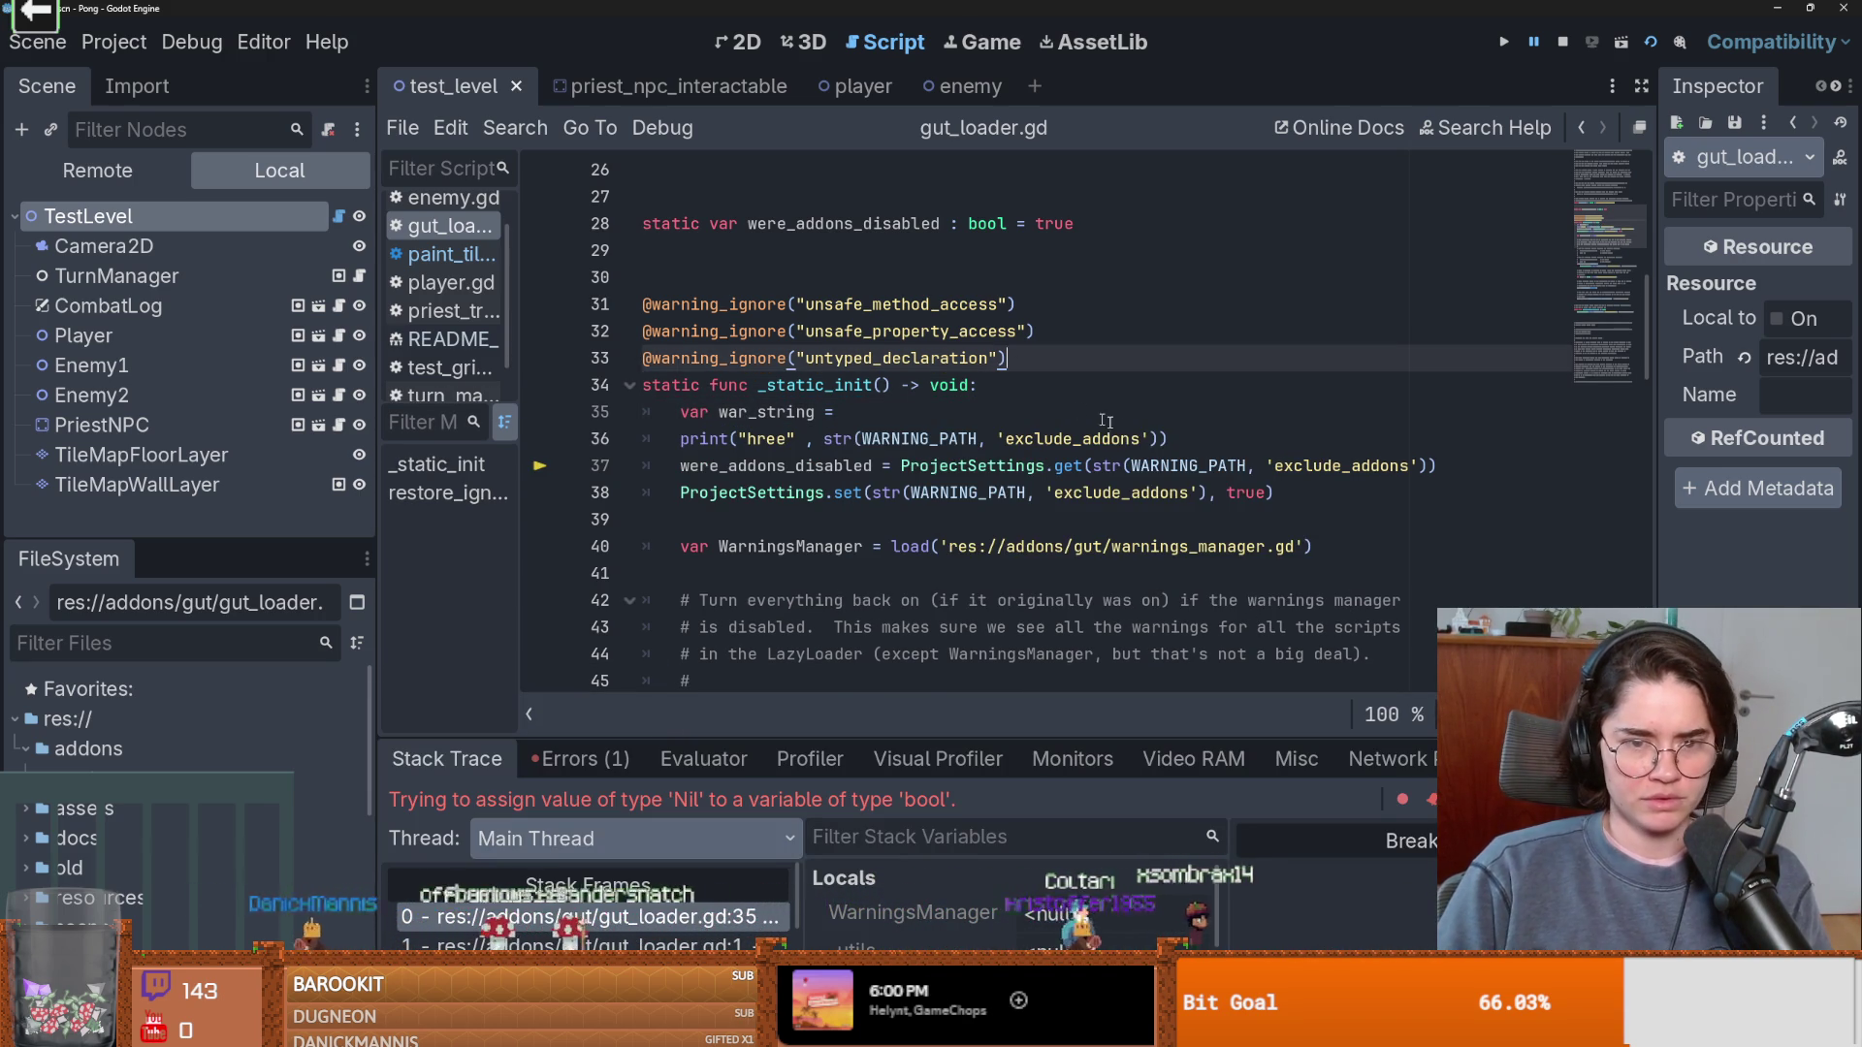
pyautogui.moveTo(1160, 439); pyautogui.dragTo(834, 437)
pyautogui.hotkey('ctrl', 'c')
pyautogui.click(836, 411)
pyautogui.hotkey('ctrl', 'v')
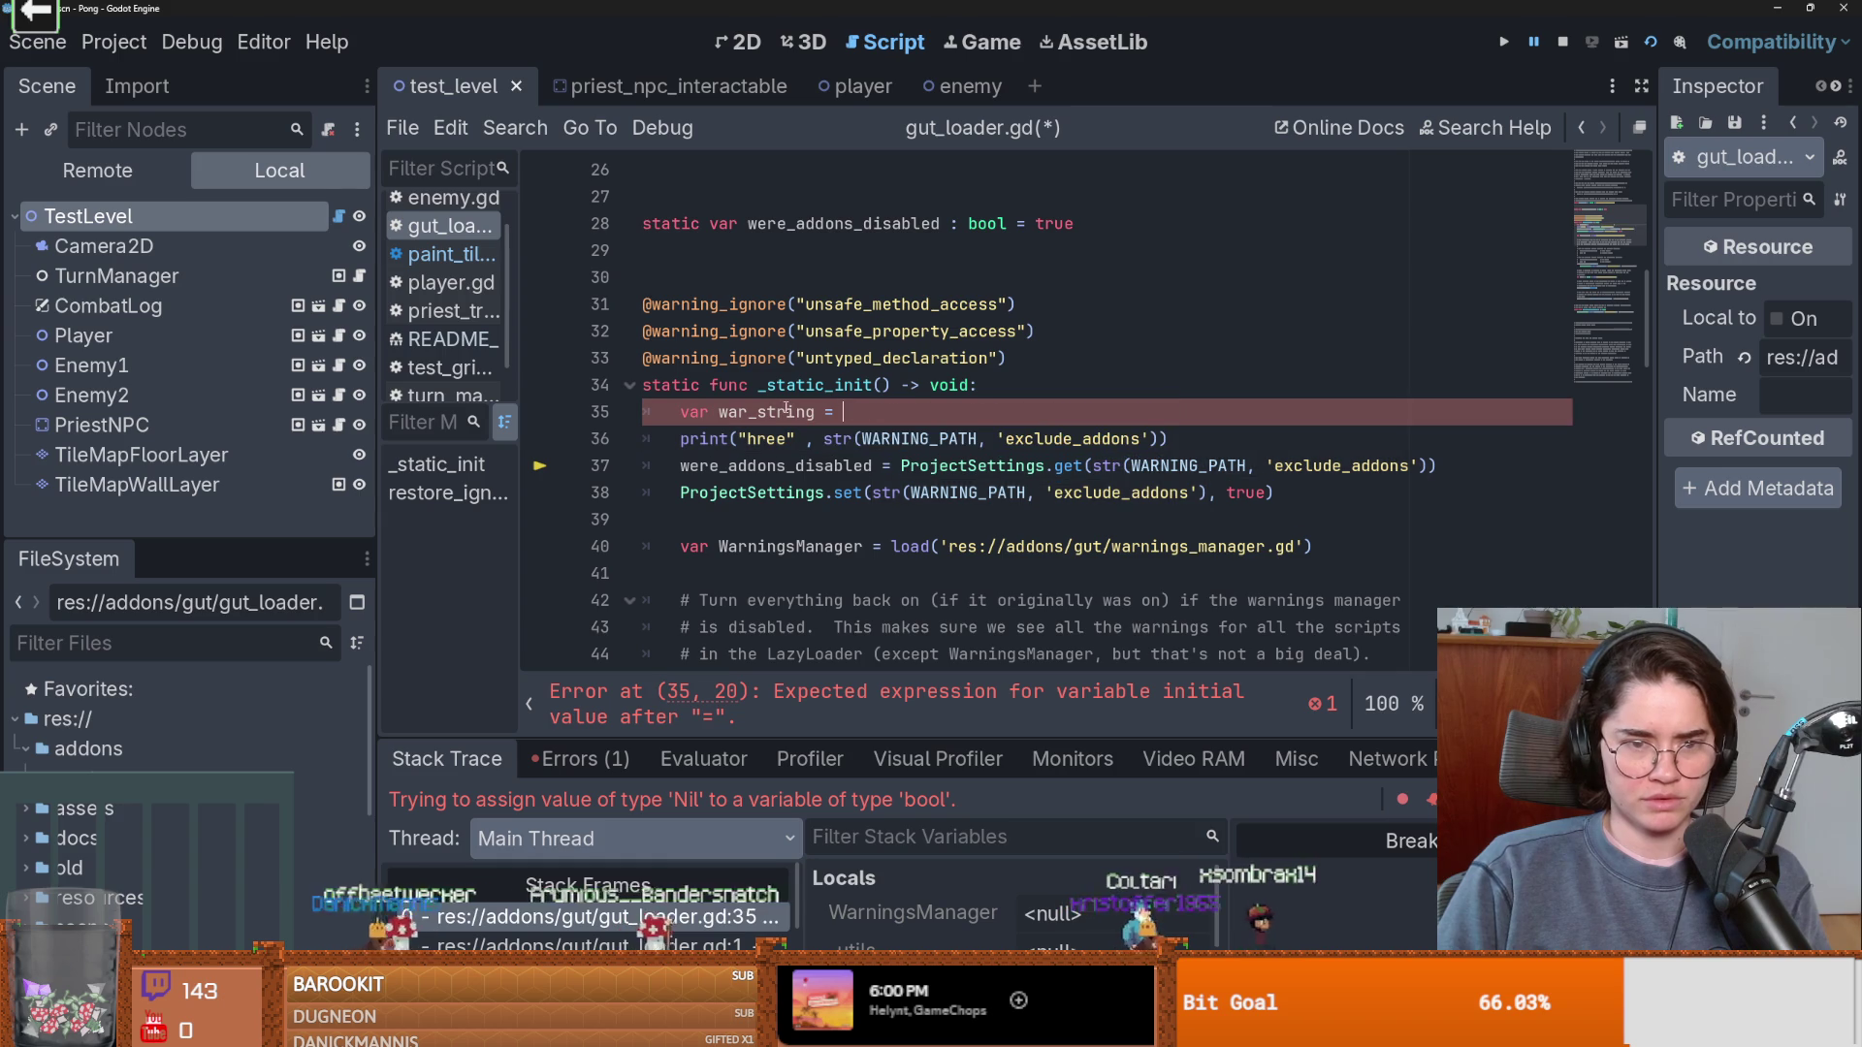
pyautogui.hotkey('ctrl', 'c')
pyautogui.moveTo(1160, 439); pyautogui.dragTo(823, 438)
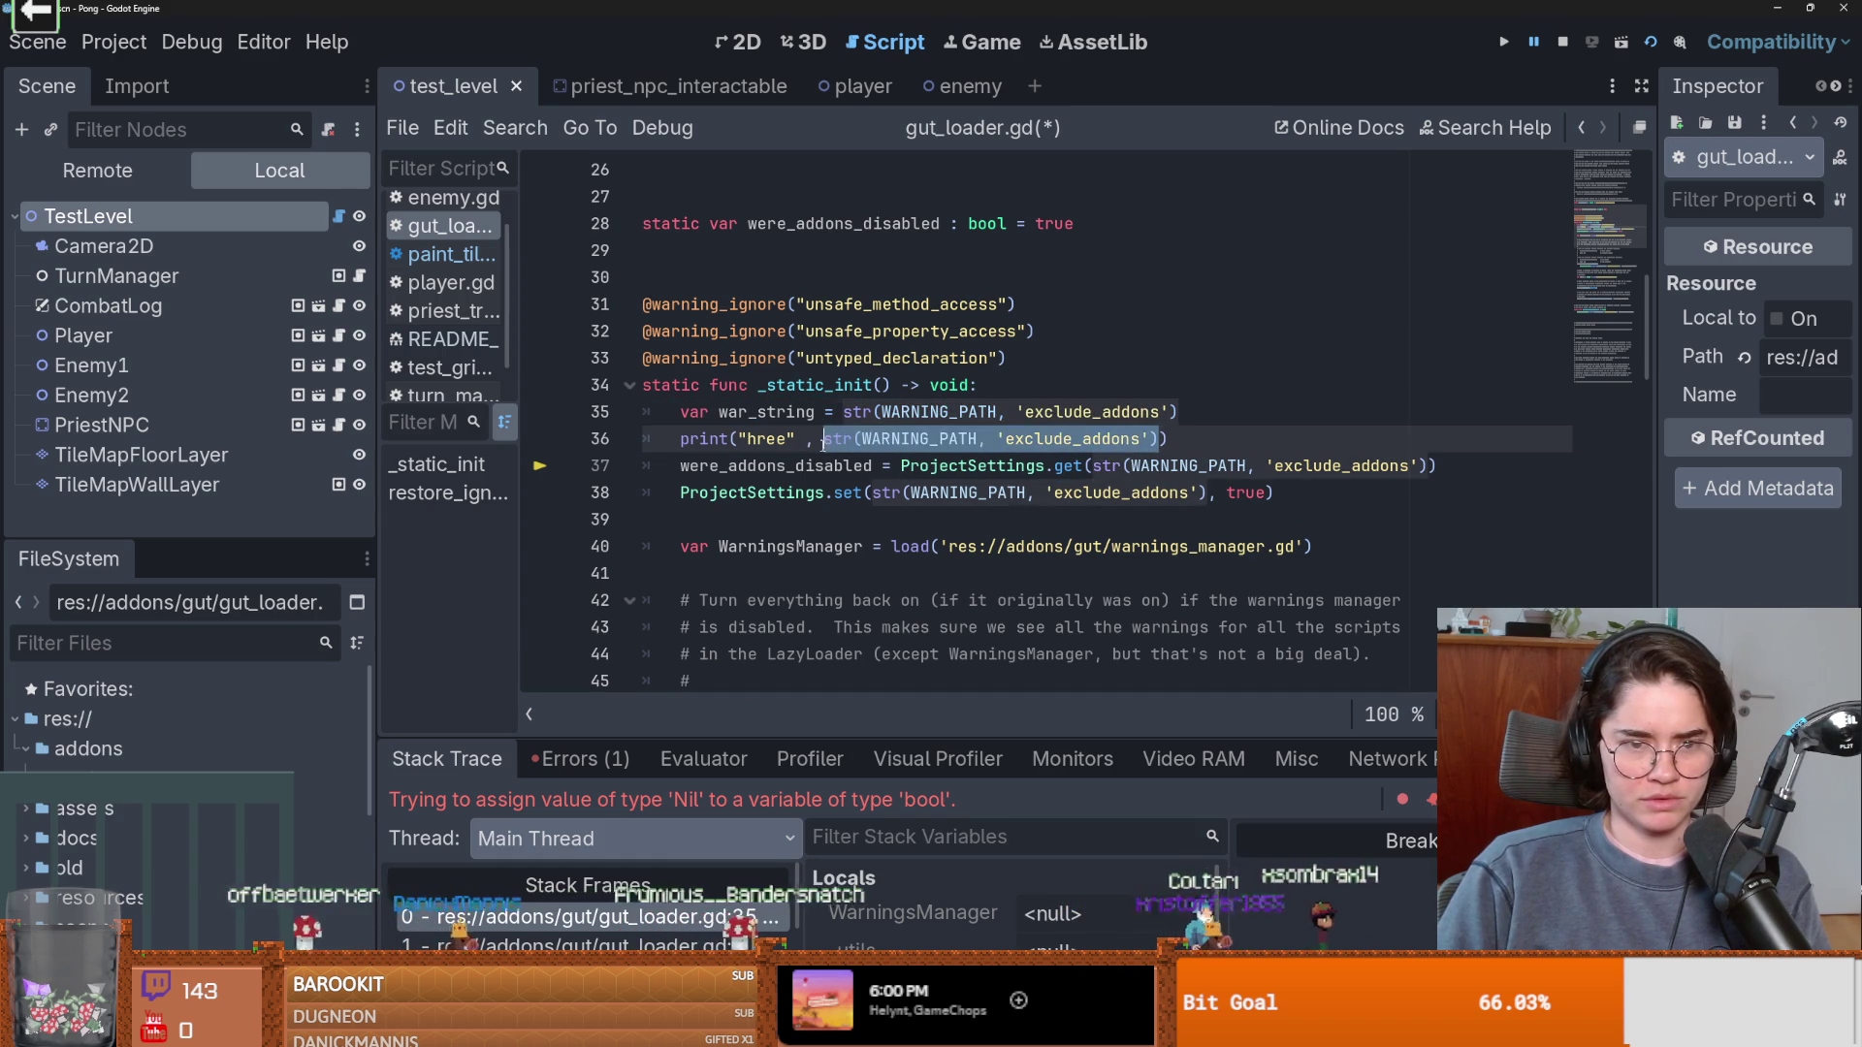
pyautogui.hotkey('ctrl', 'v')
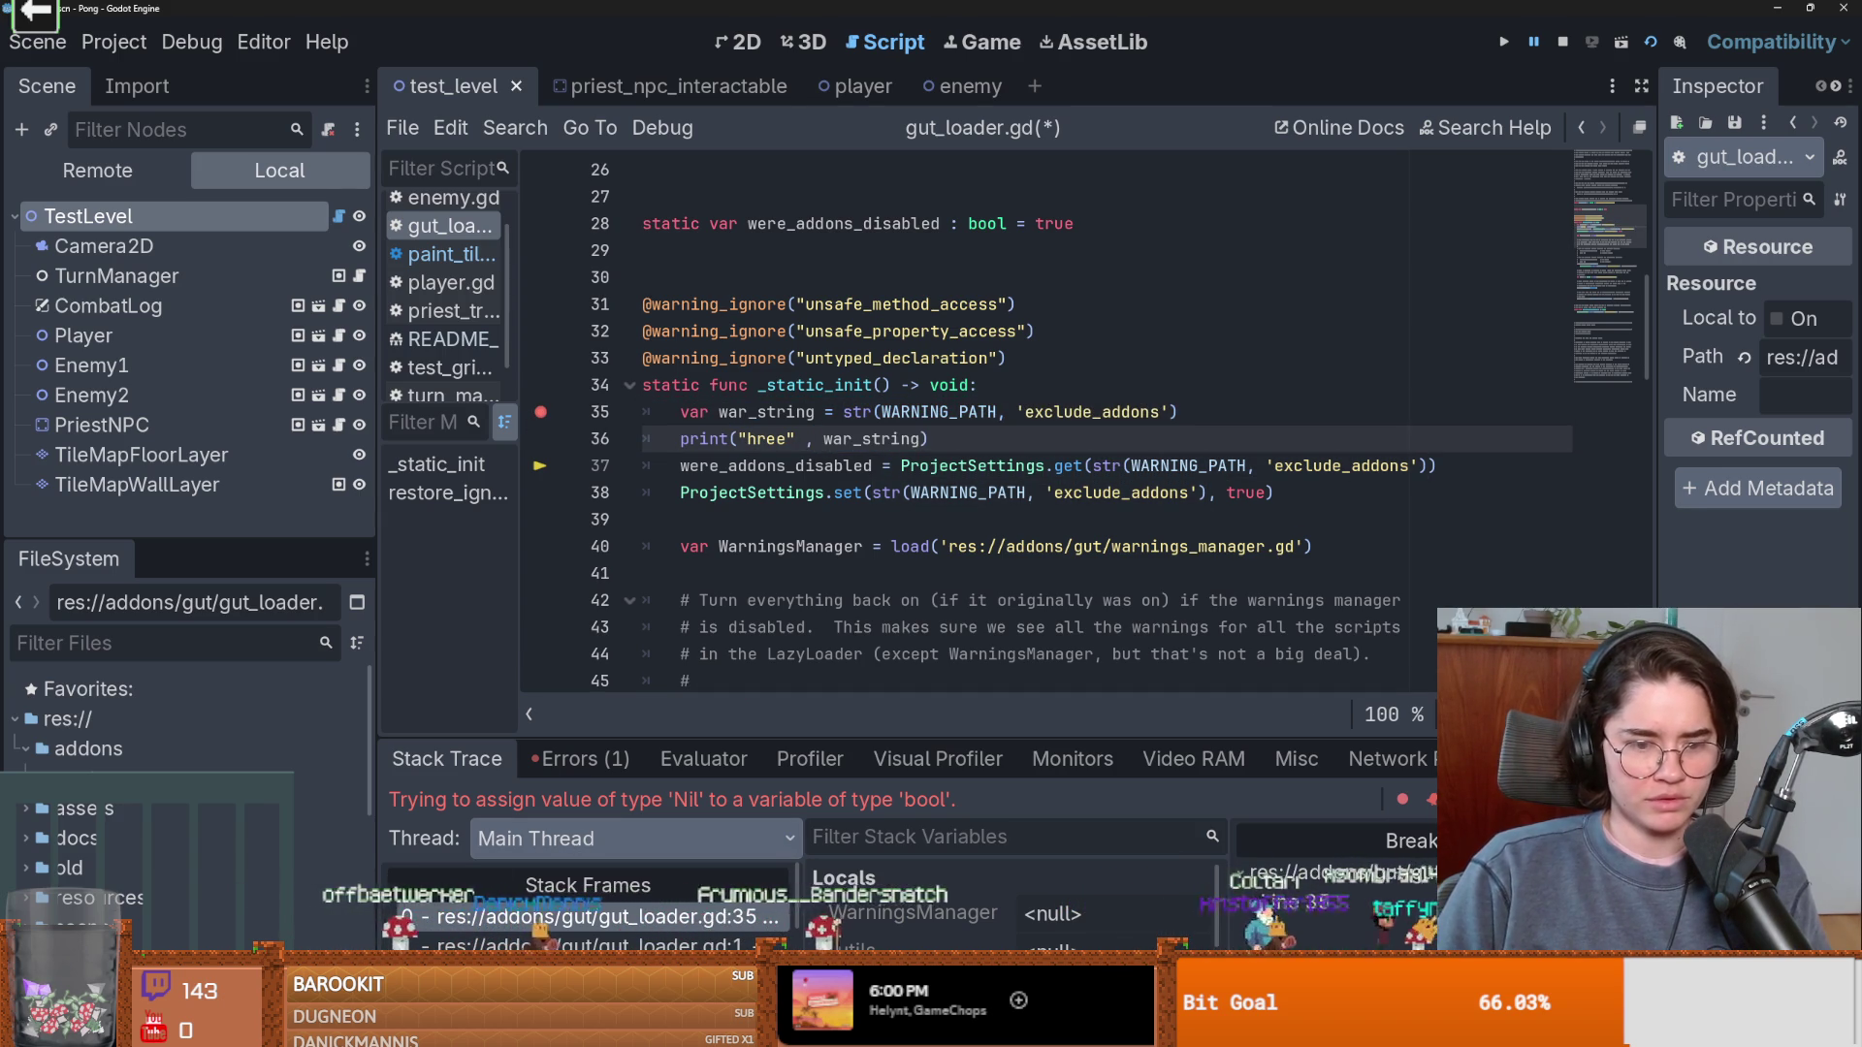
pyautogui.hotkey('ctrl', 'shift', 'r')
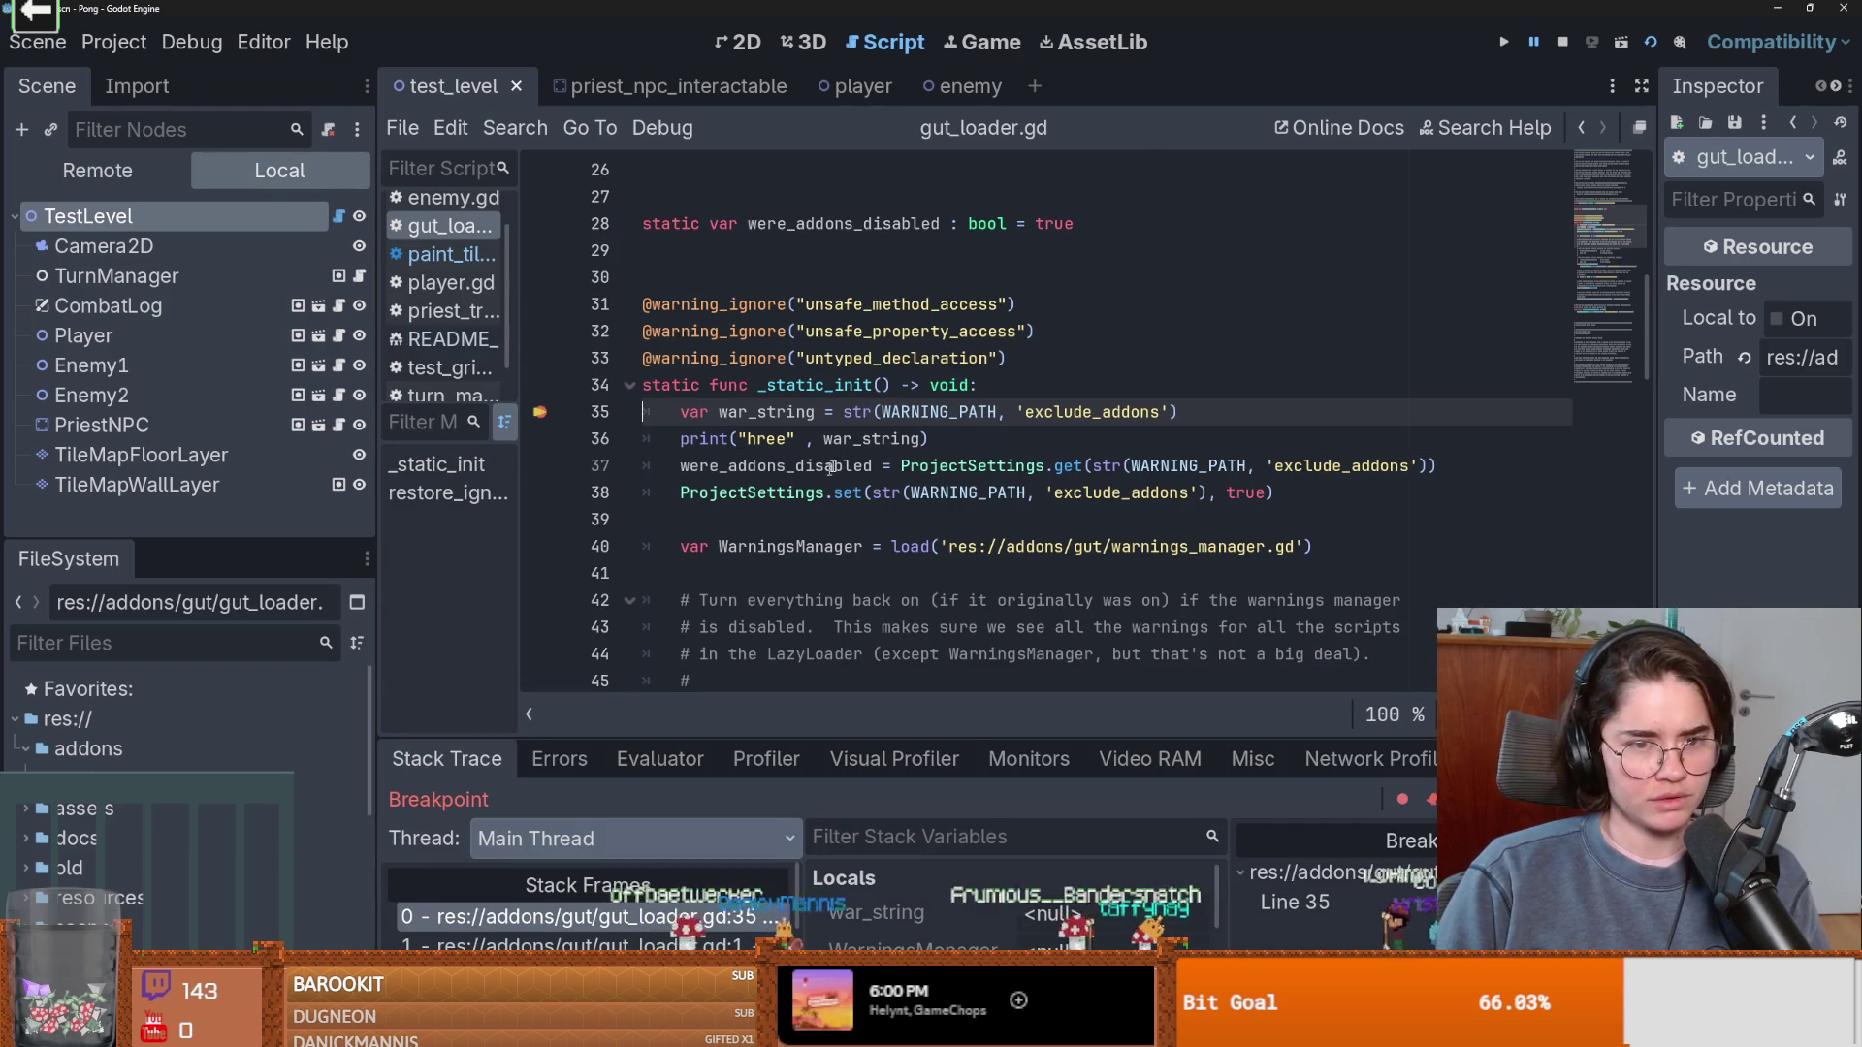
# Step over the debug line, make line 37's get() use the quoted "debug/gdscript/warnings/exclude_addons" path, and save.
pyautogui.press('F10')
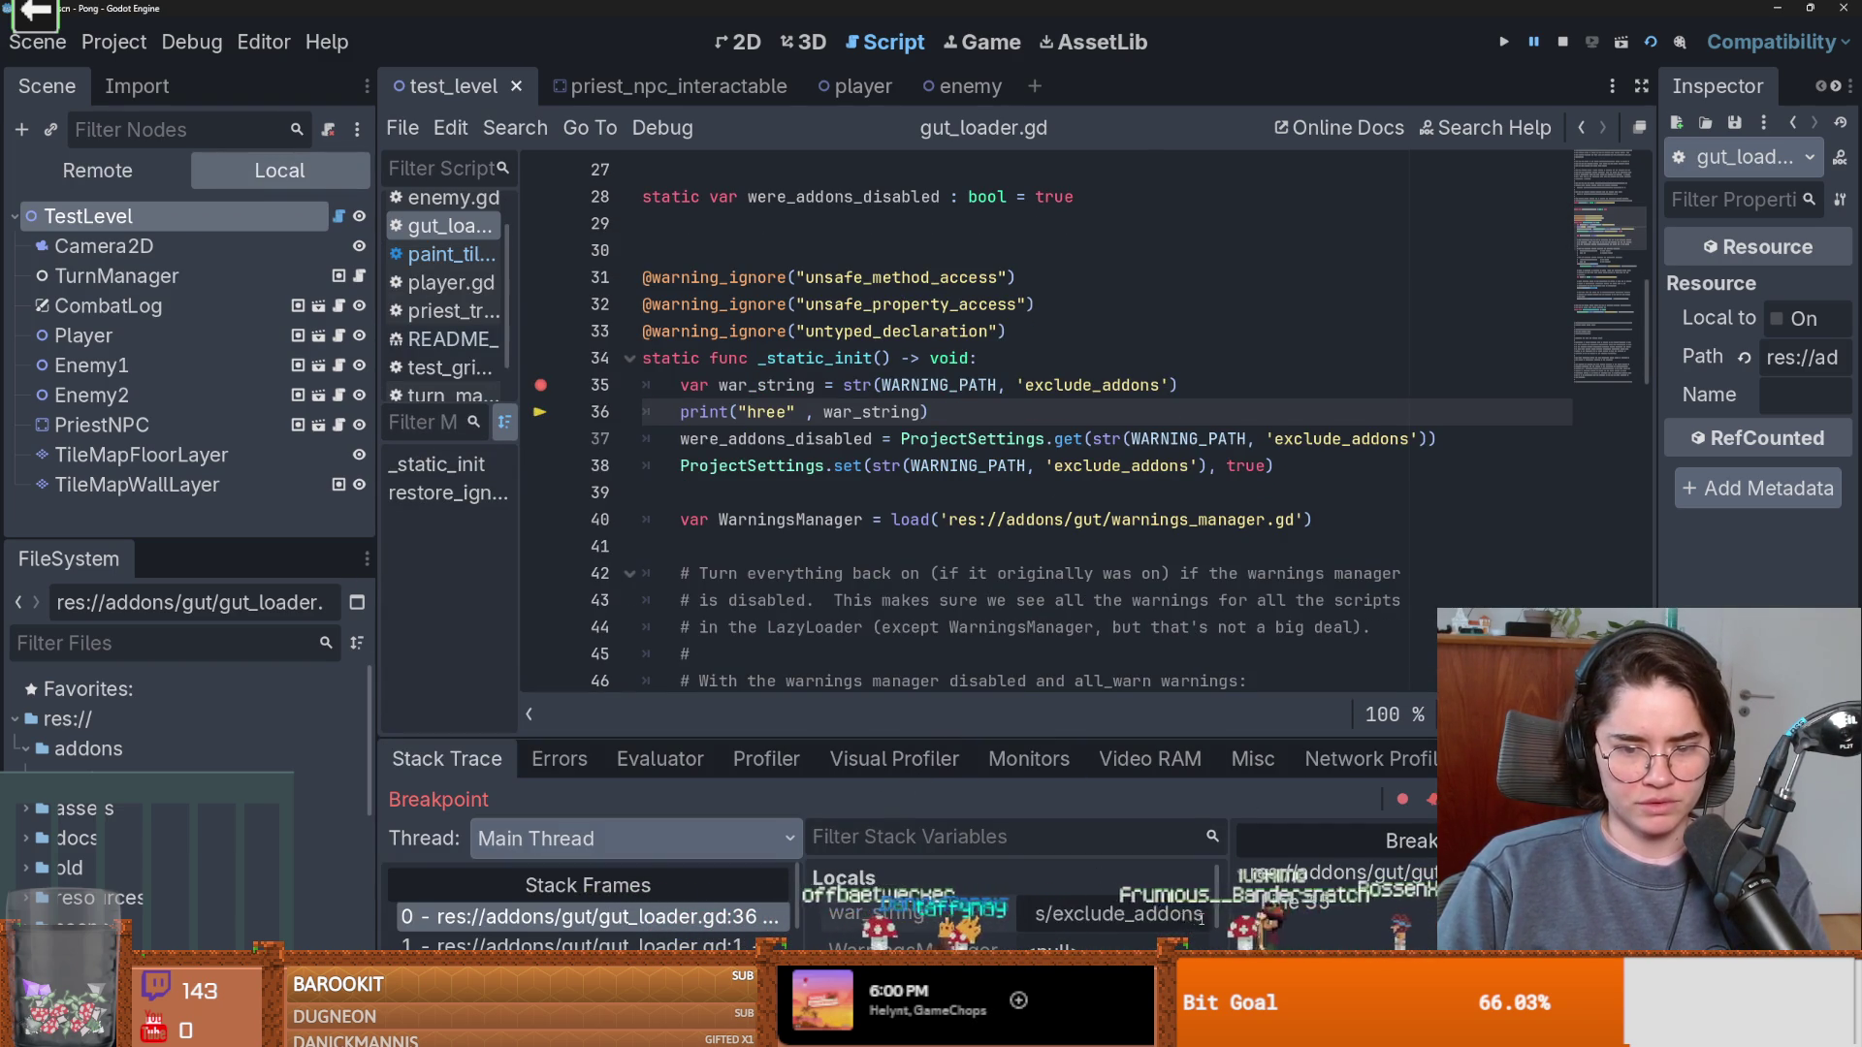
pyautogui.scroll(-1, 1013, 897)
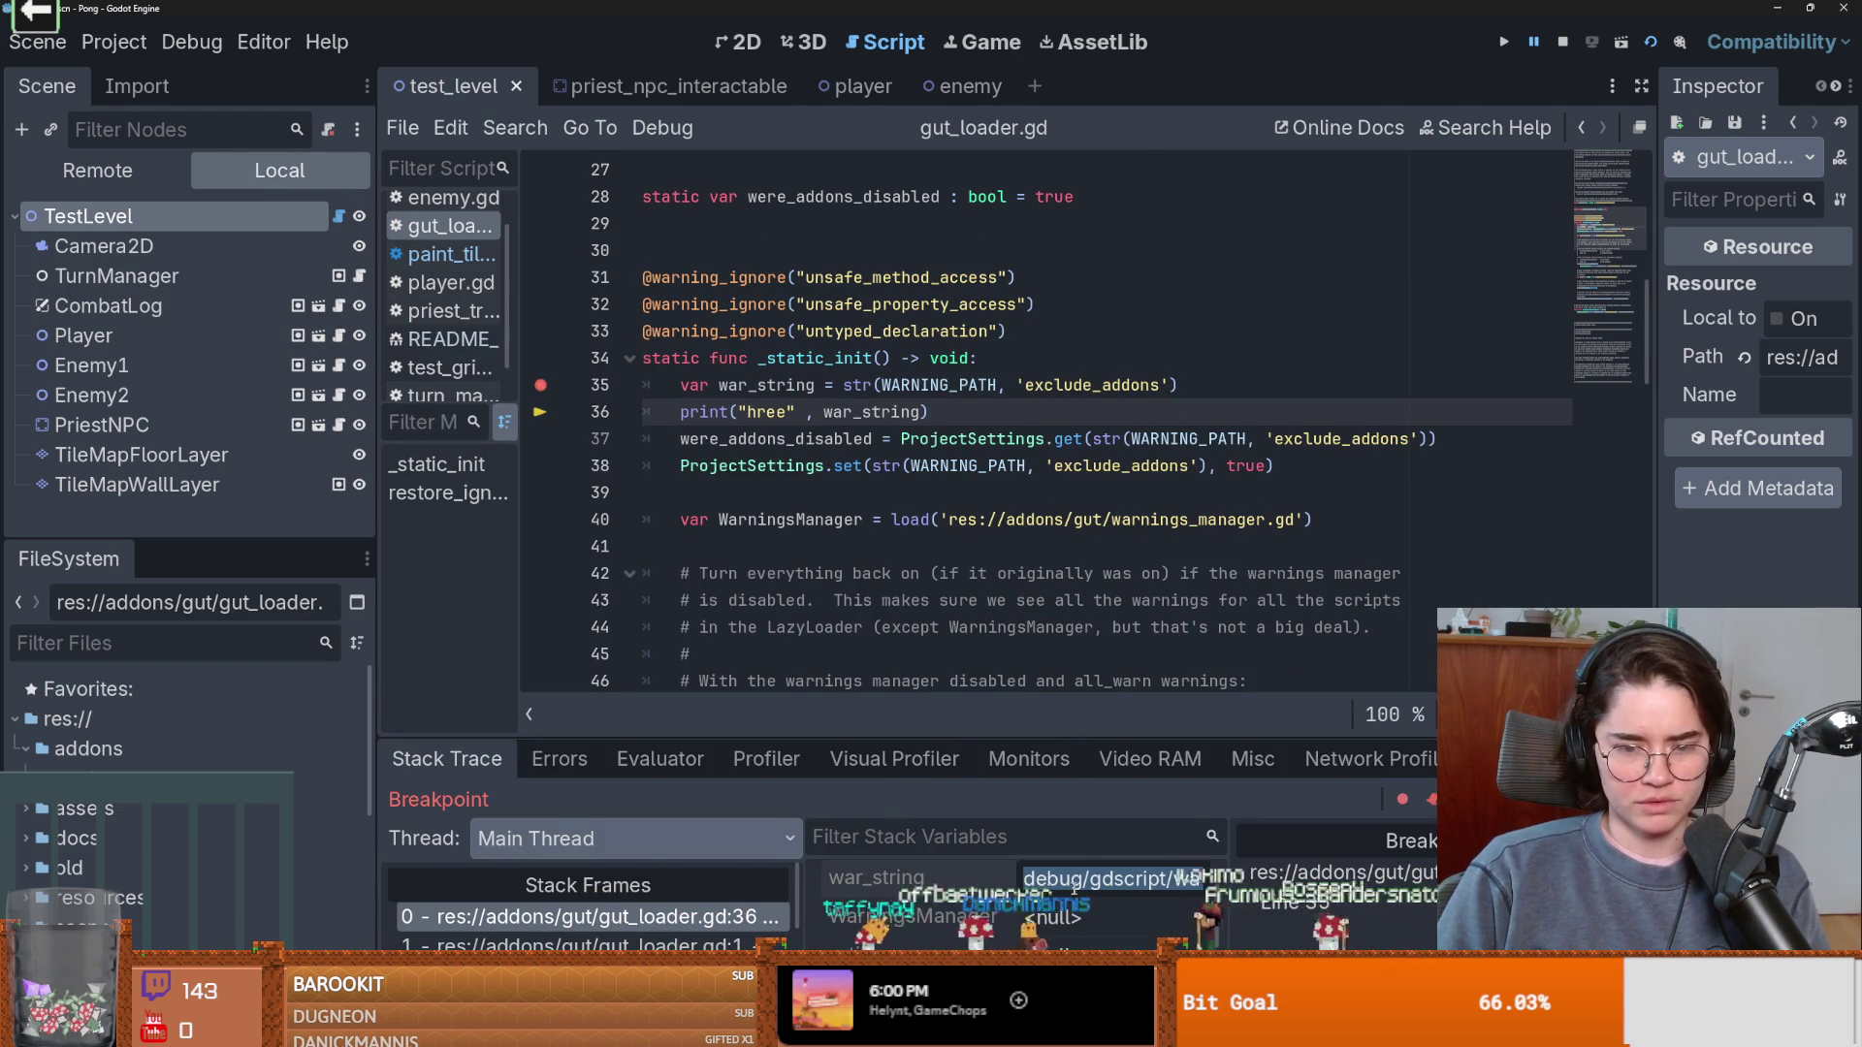
pyautogui.click(969, 520)
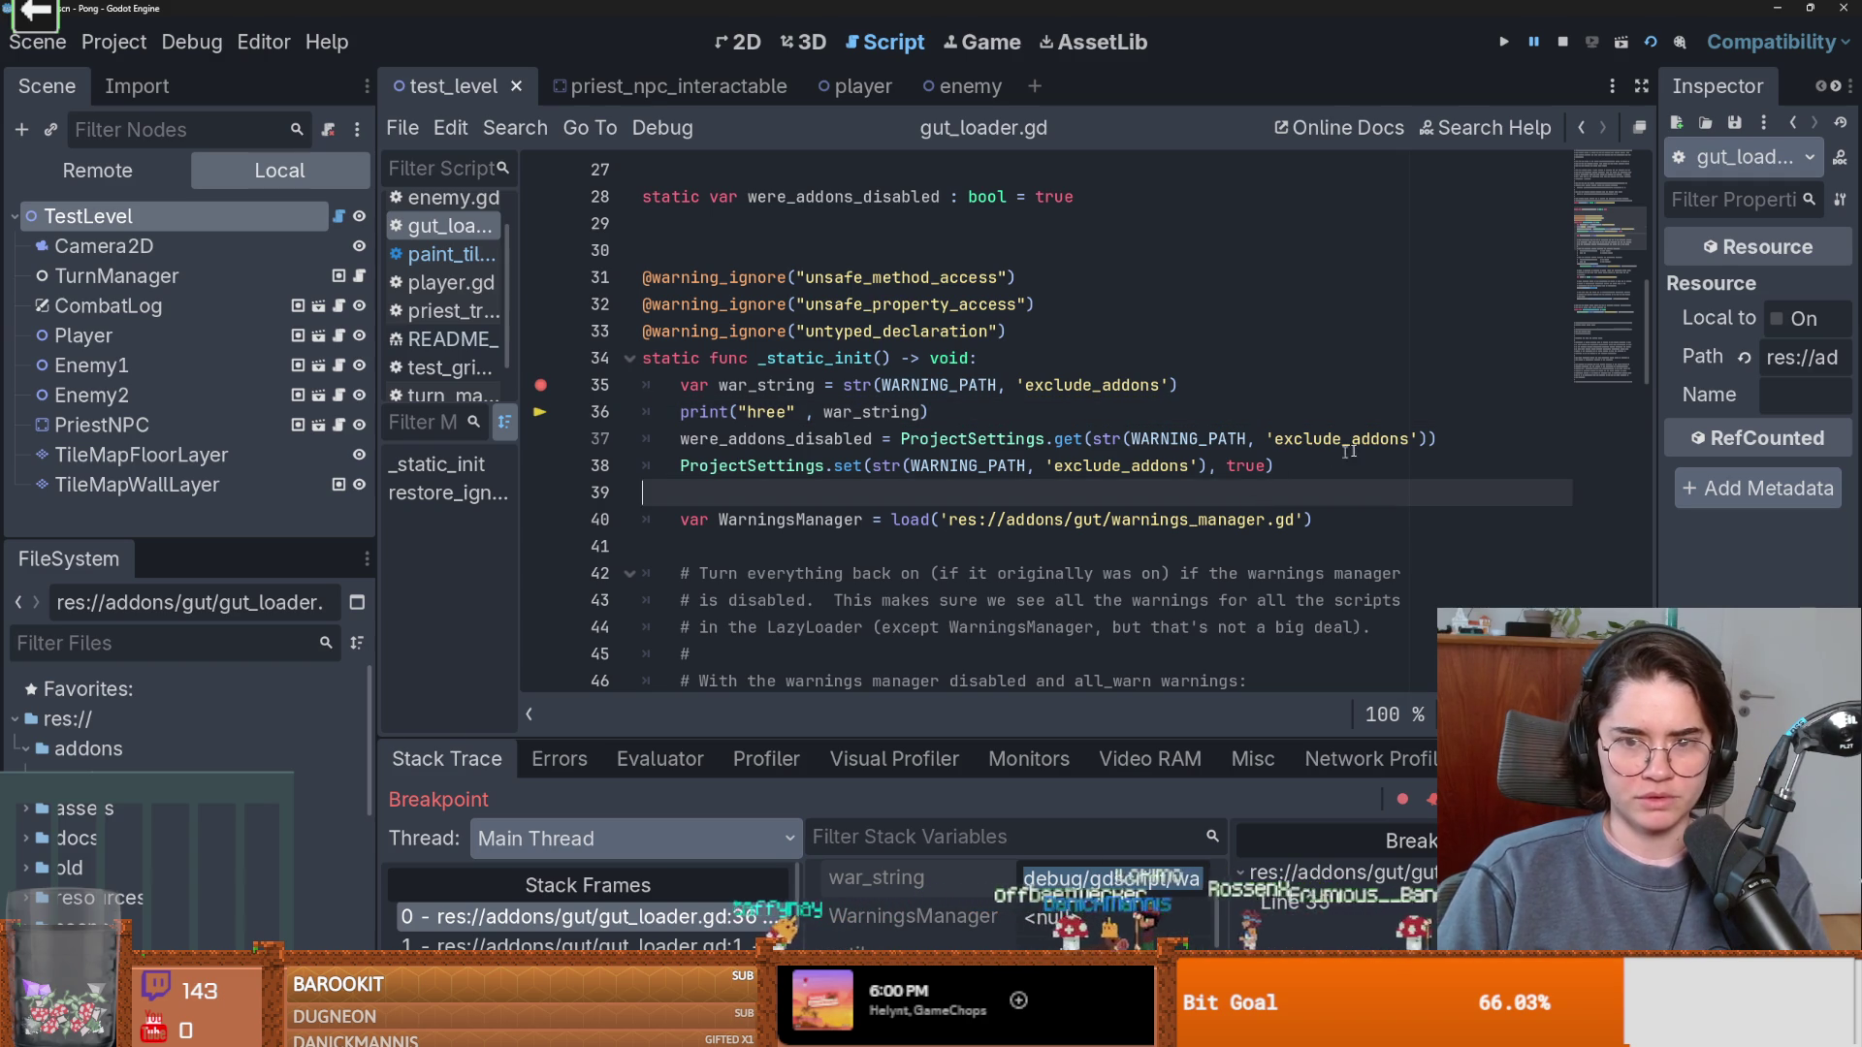
pyautogui.moveTo(1427, 438); pyautogui.dragTo(1092, 438)
pyautogui.write('debug/gdscript/warnings/exclude_addons')
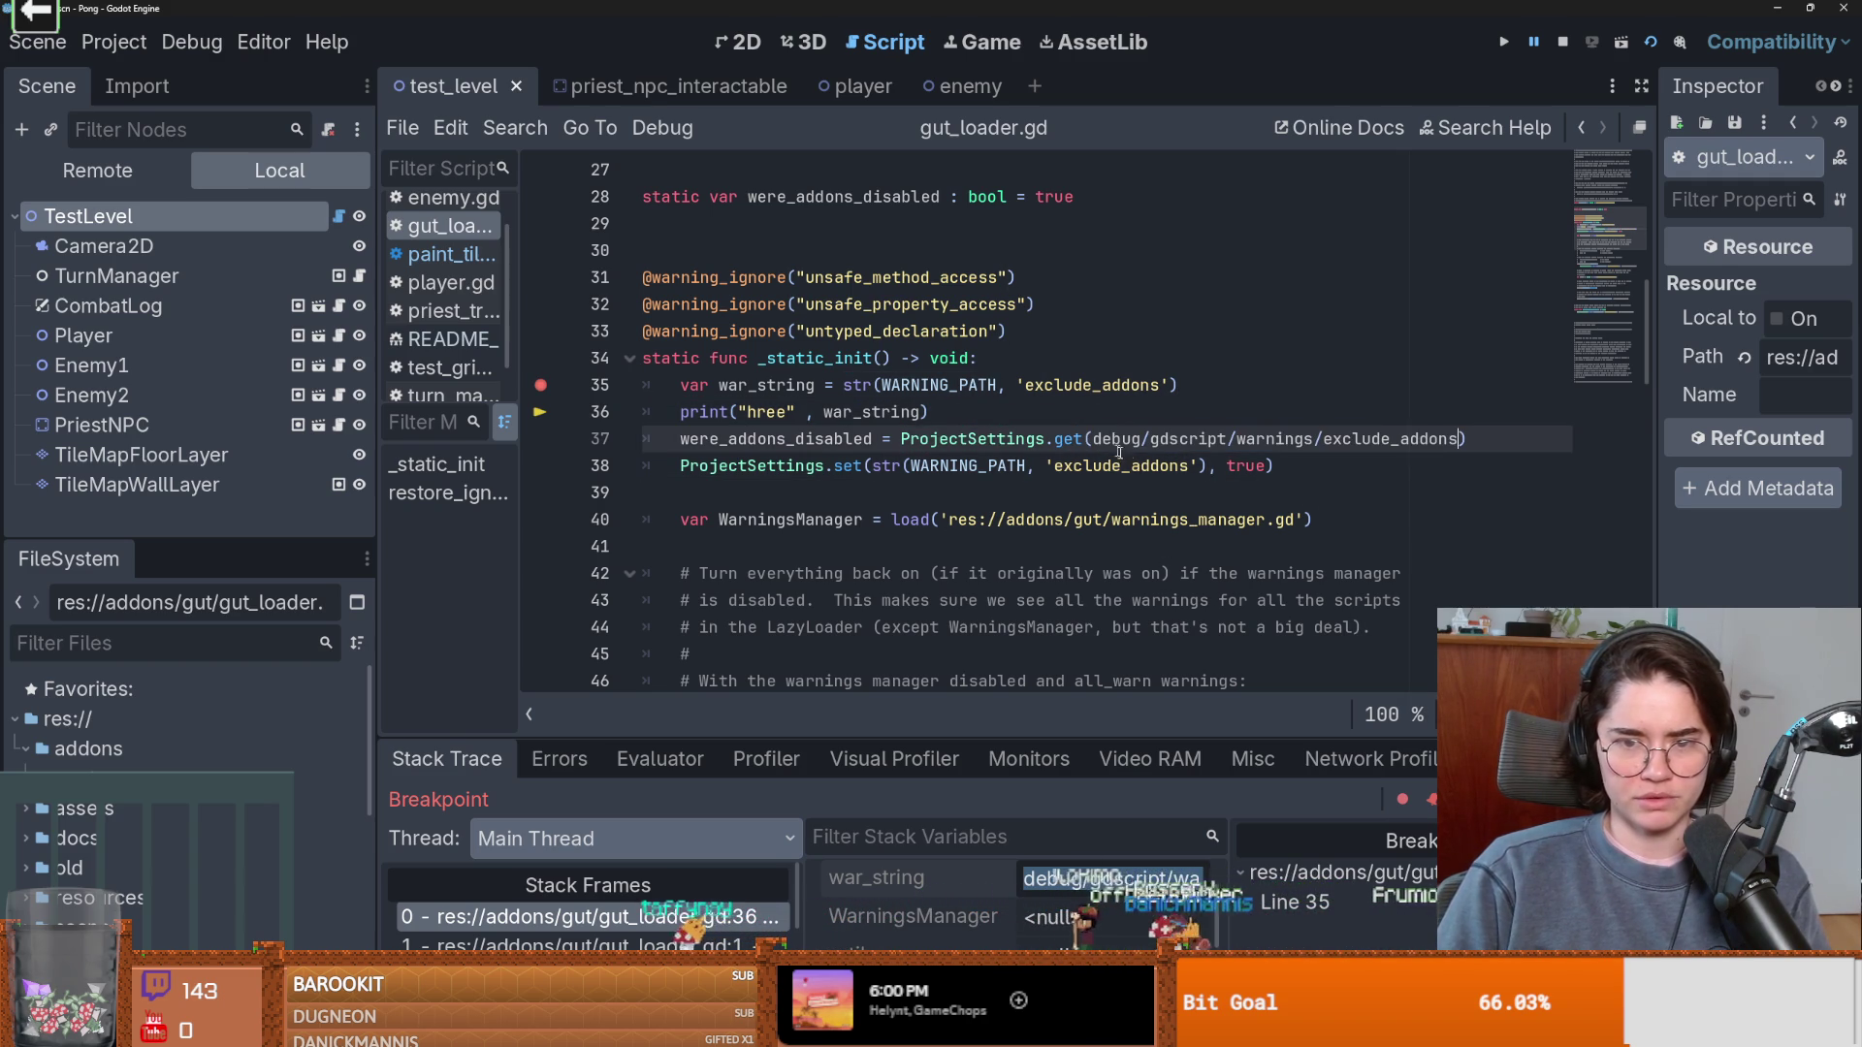
pyautogui.press('Down')
pyautogui.hotkey('ctrl', 'z')
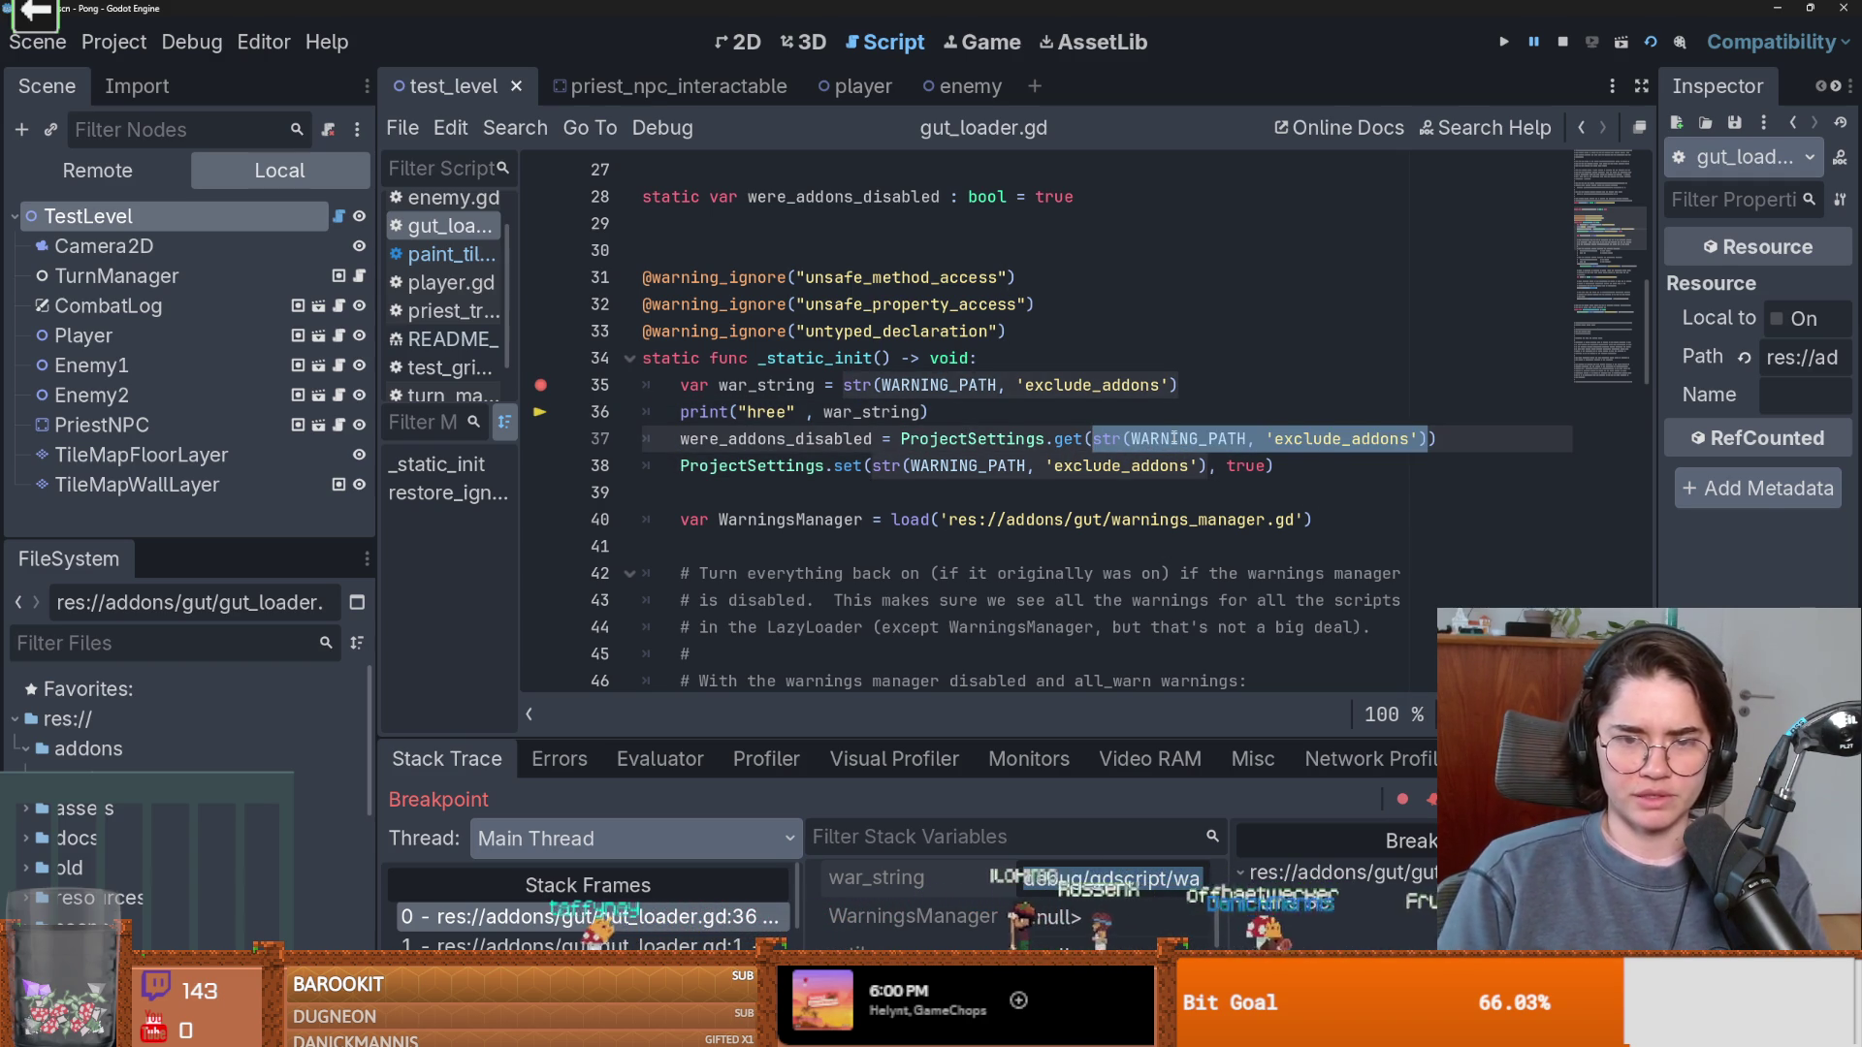
pyautogui.write('"')
pyautogui.write('debug/gdscript/warnings/exclude_addons')
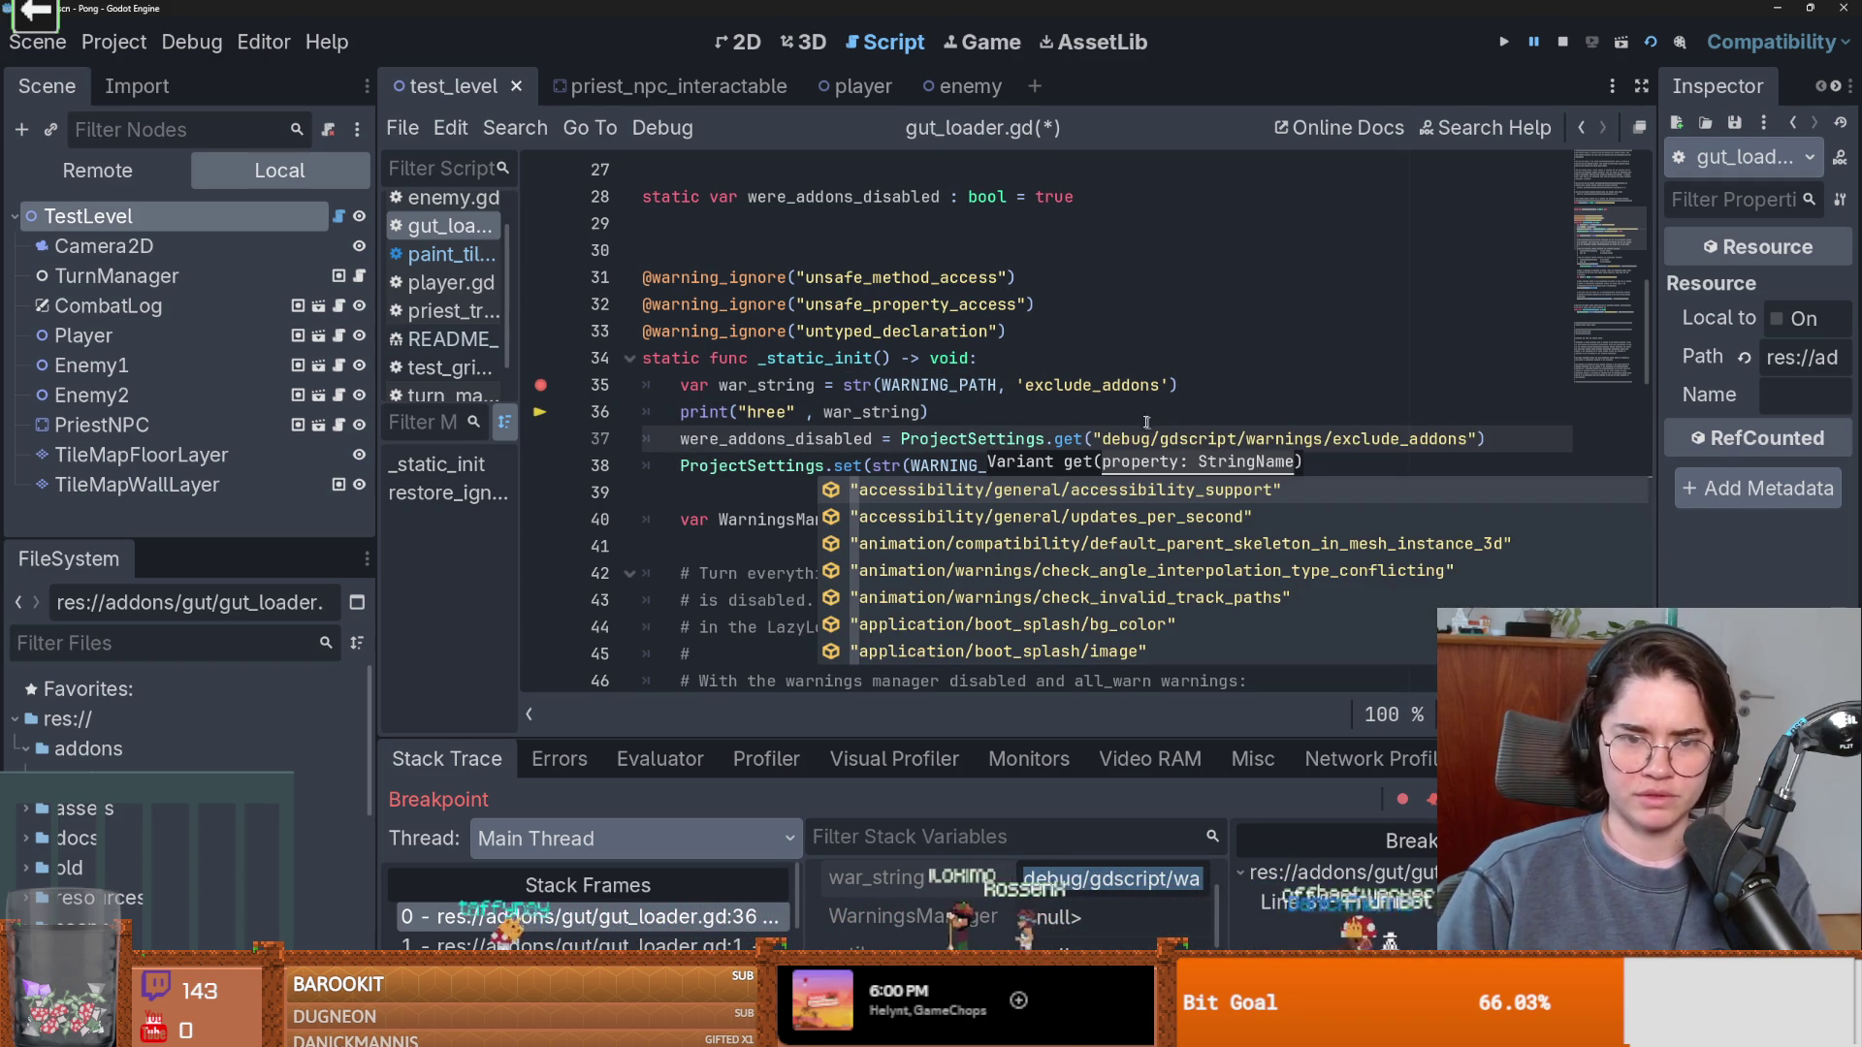
pyautogui.hotkey('ctrl', 's')
# Check the warnings and exclude_addons words on line 37, then reopen Project Settings.
pyautogui.click(1139, 415)
pyautogui.doubleClick(1284, 438)
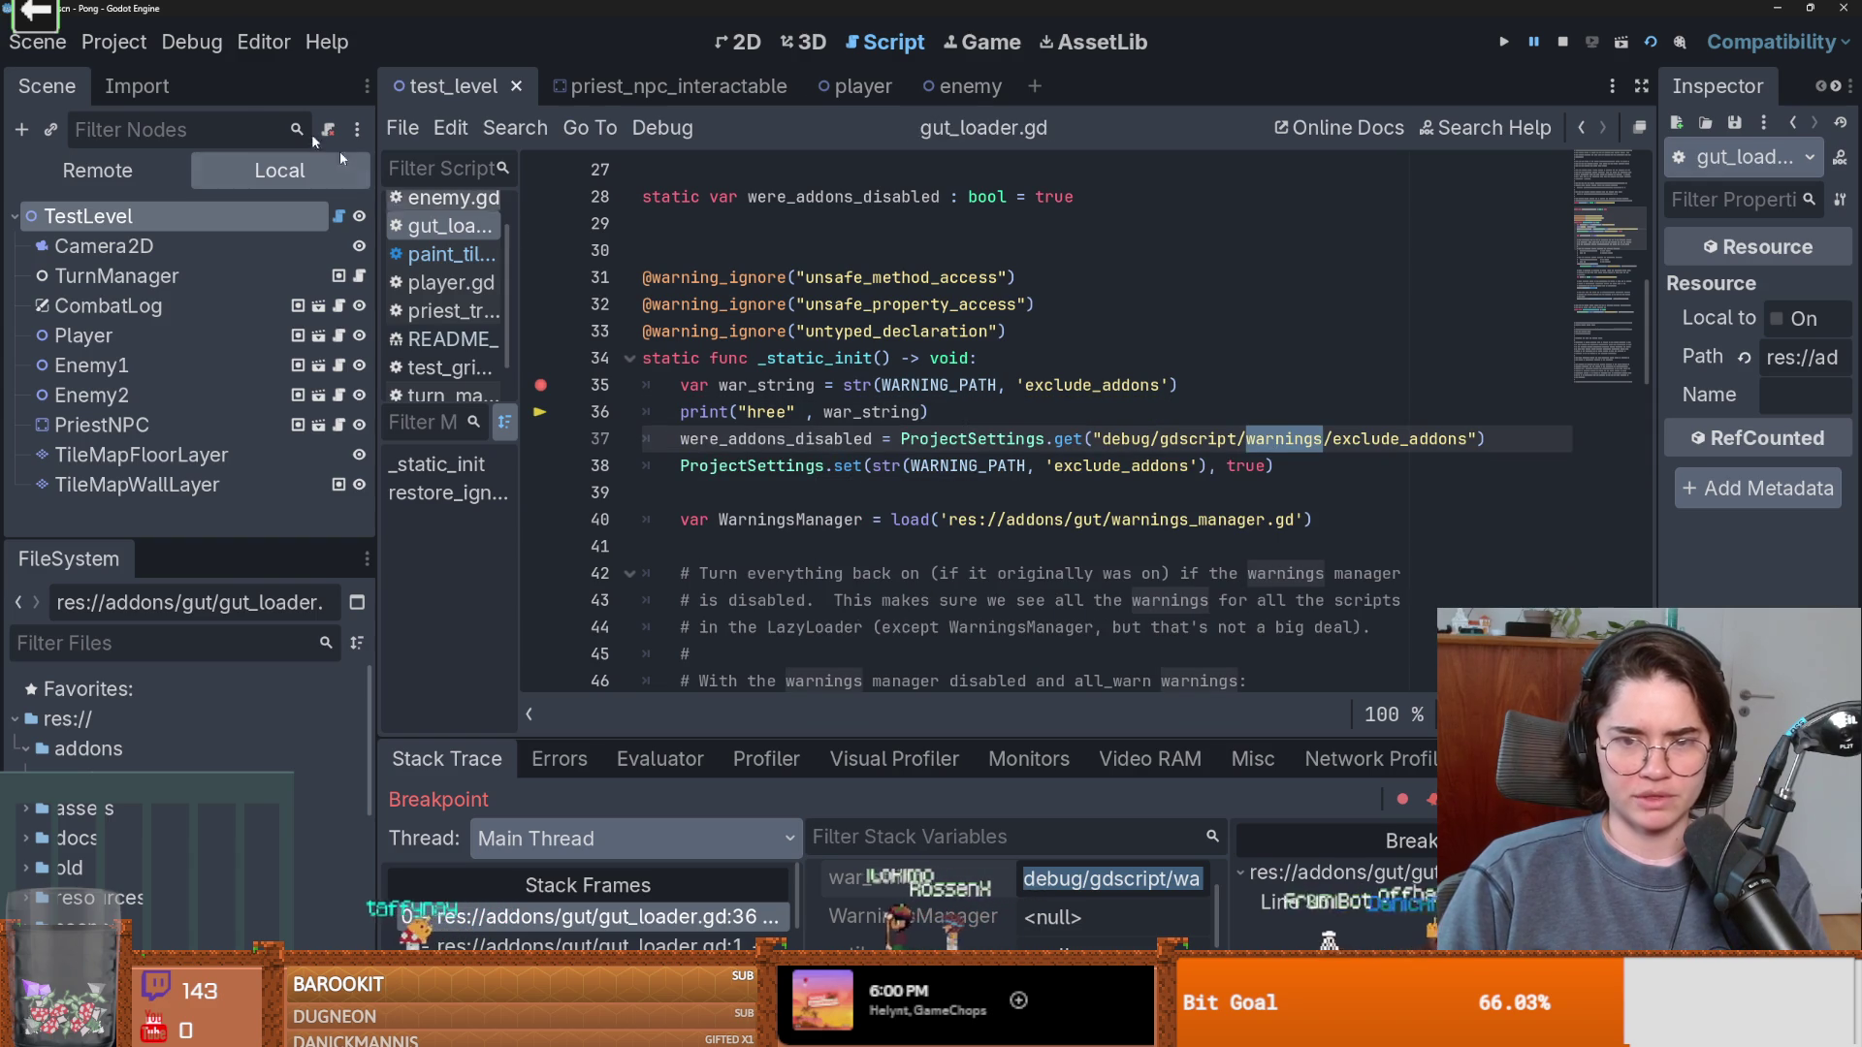
pyautogui.click(1412, 438)
pyautogui.doubleClick(1413, 438)
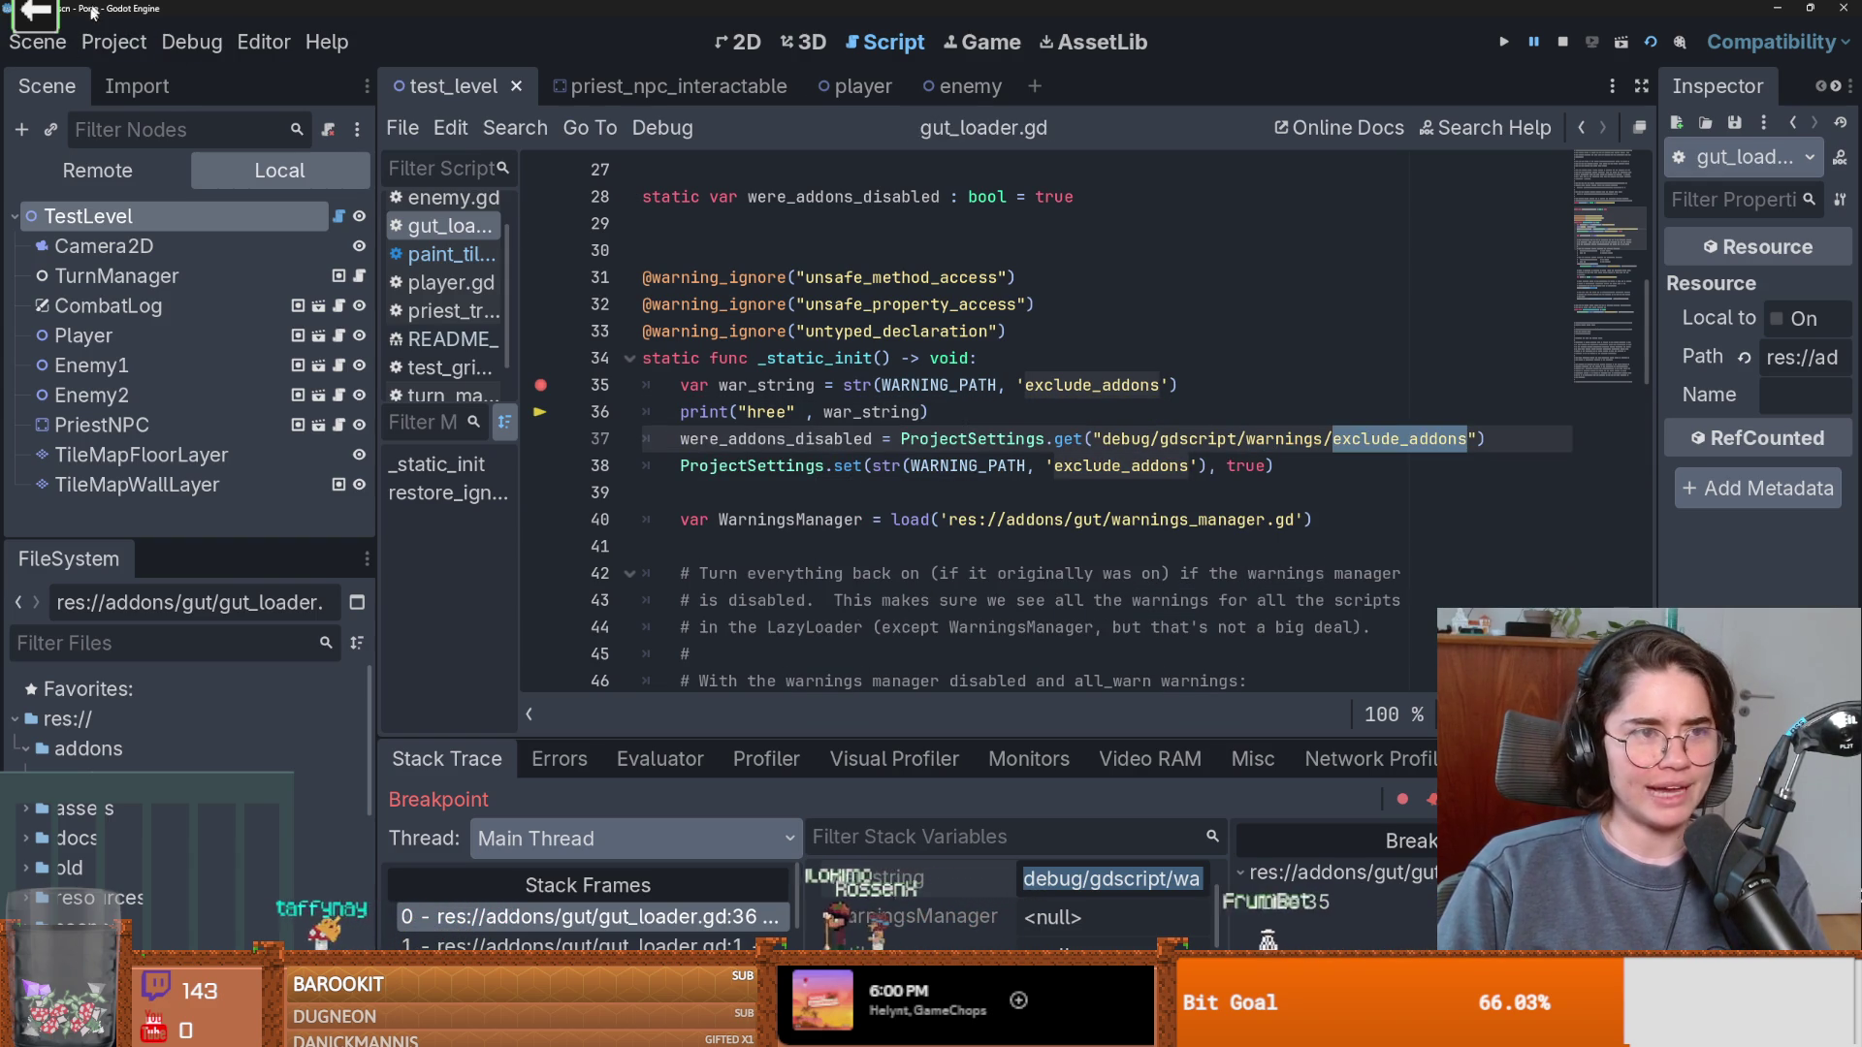
pyautogui.click(114, 42)
pyautogui.click(146, 75)
pyautogui.scroll(-3, 614, 486)
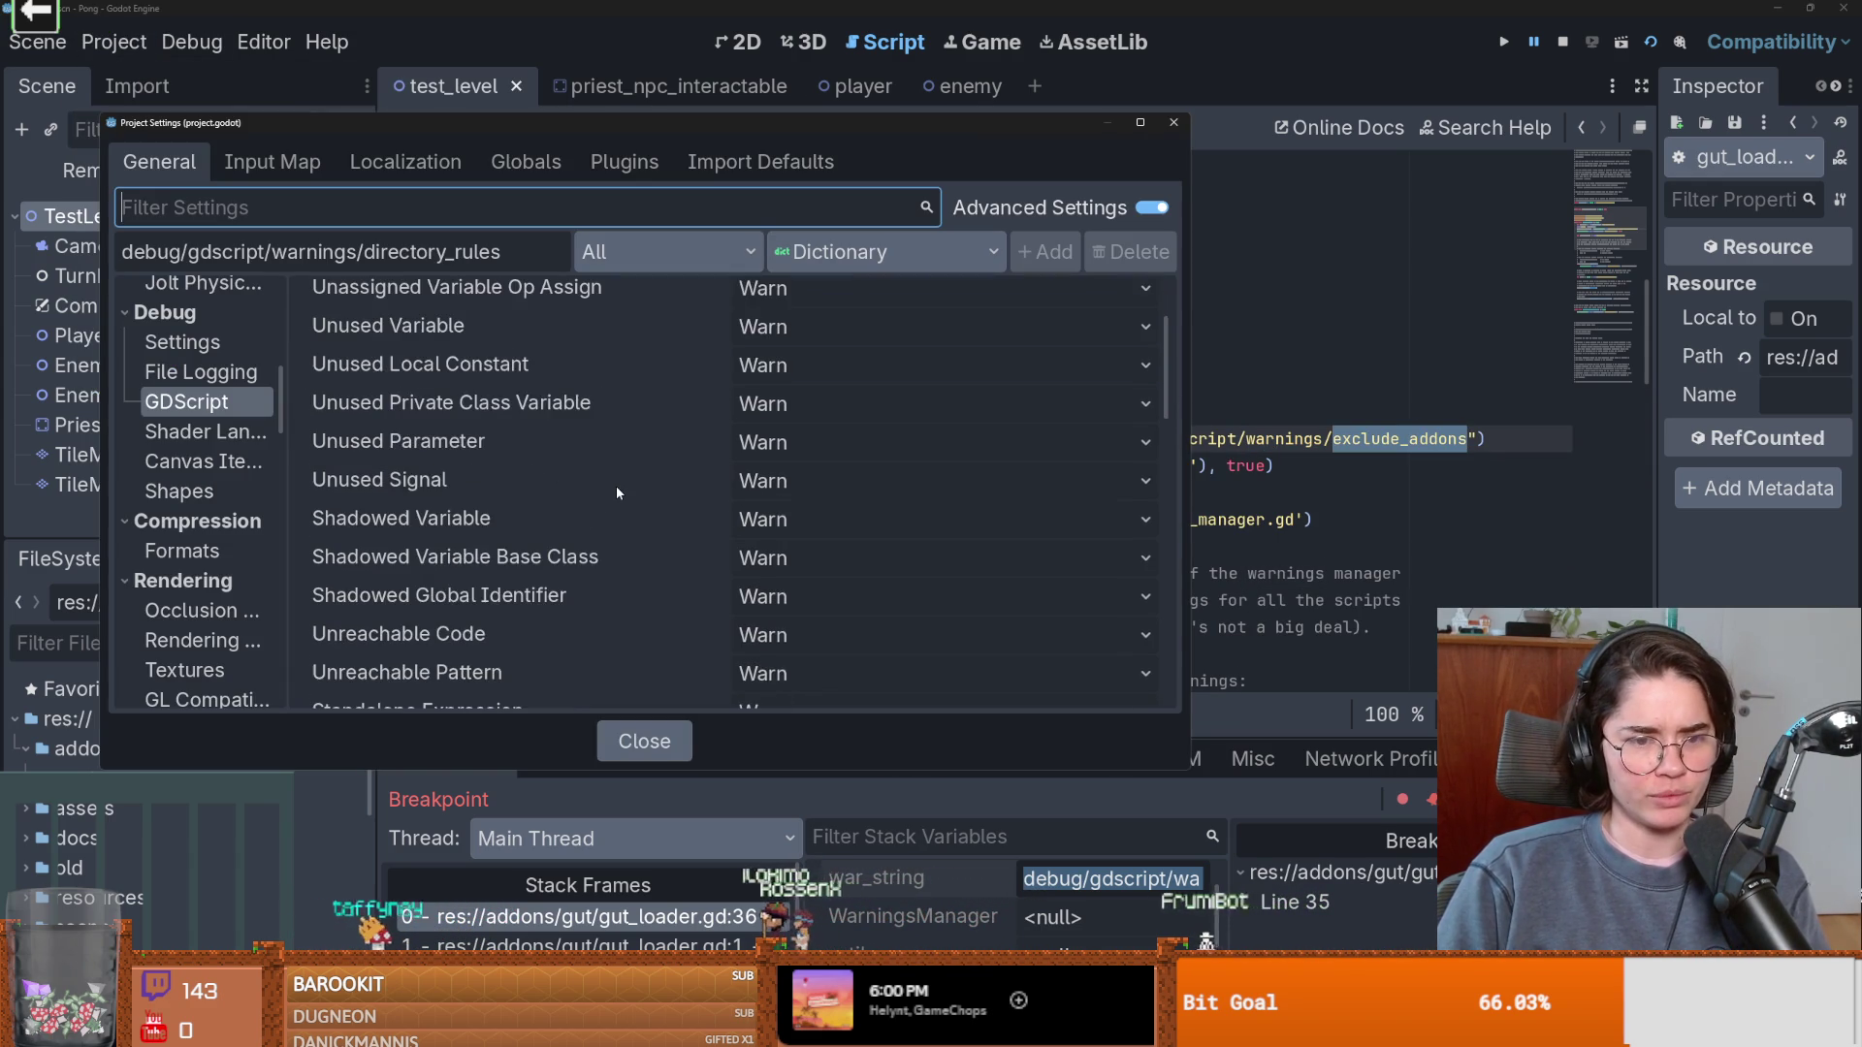
pyautogui.scroll(2, 614, 486)
pyautogui.scroll(-5, 614, 486)
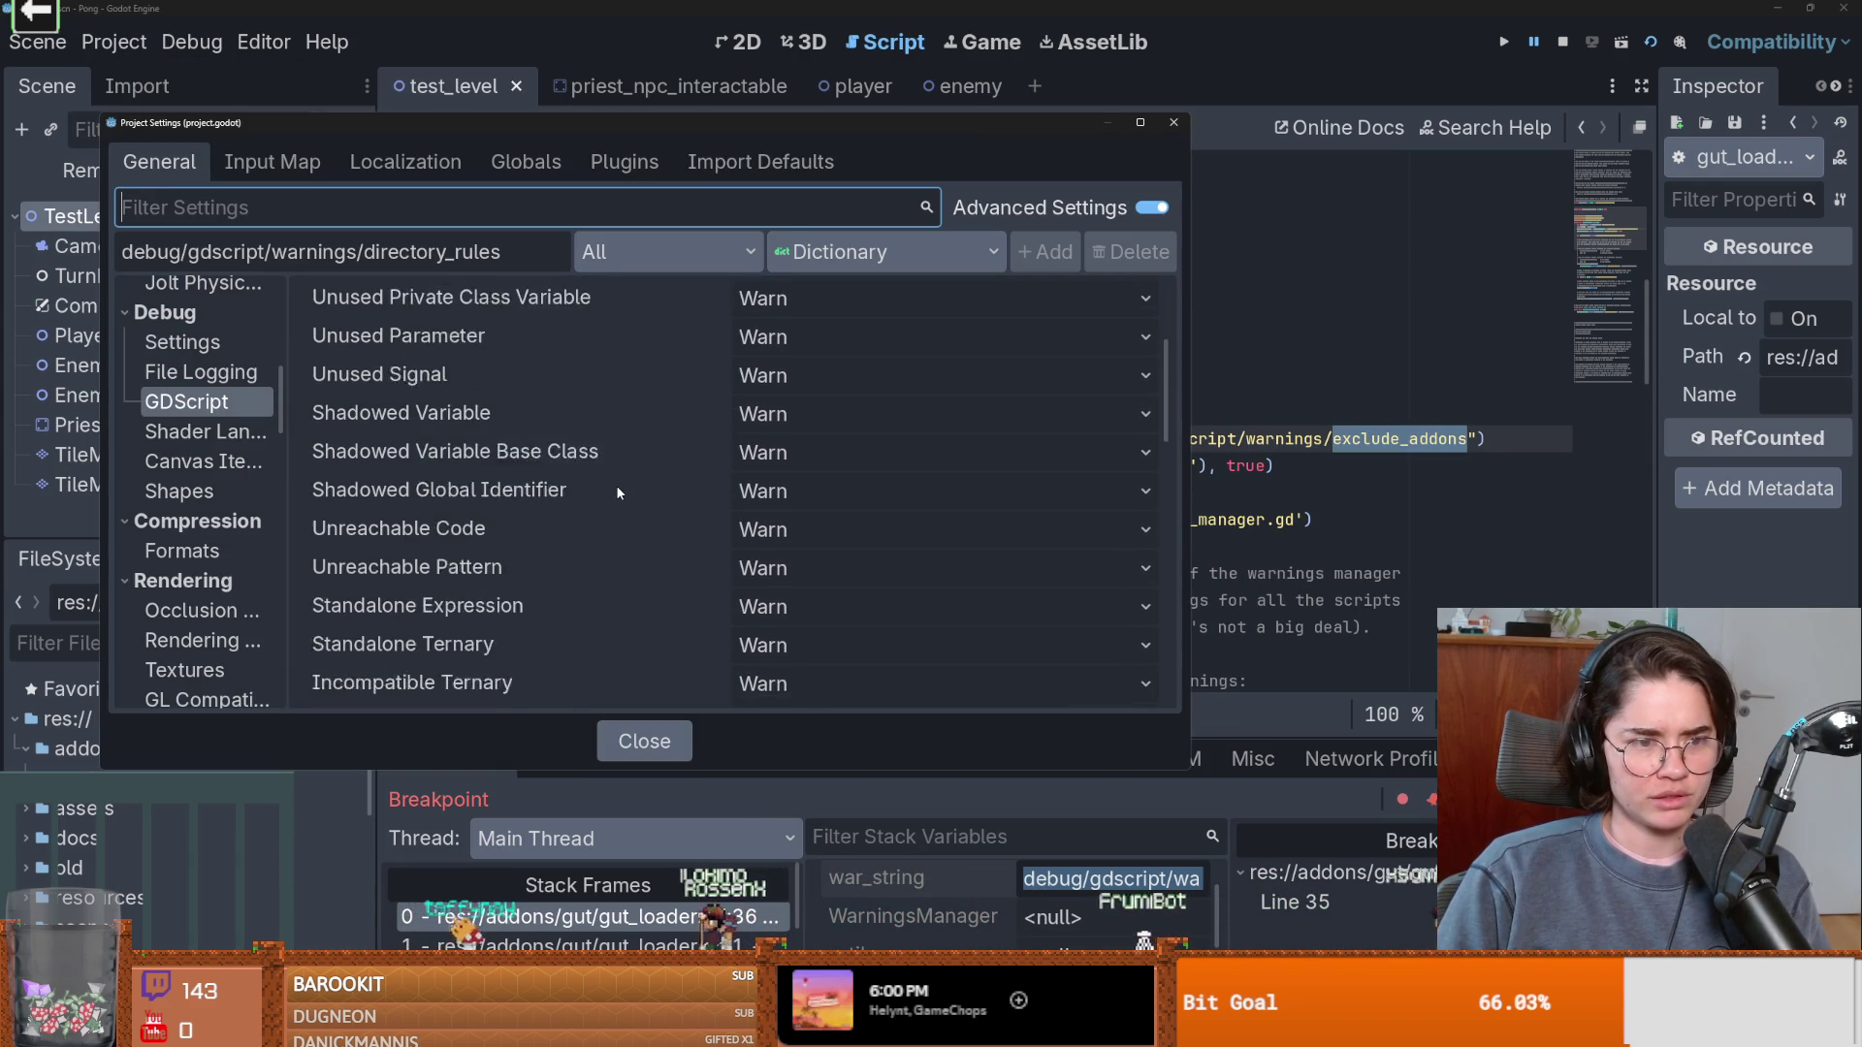
pyautogui.scroll(-6, 617, 493)
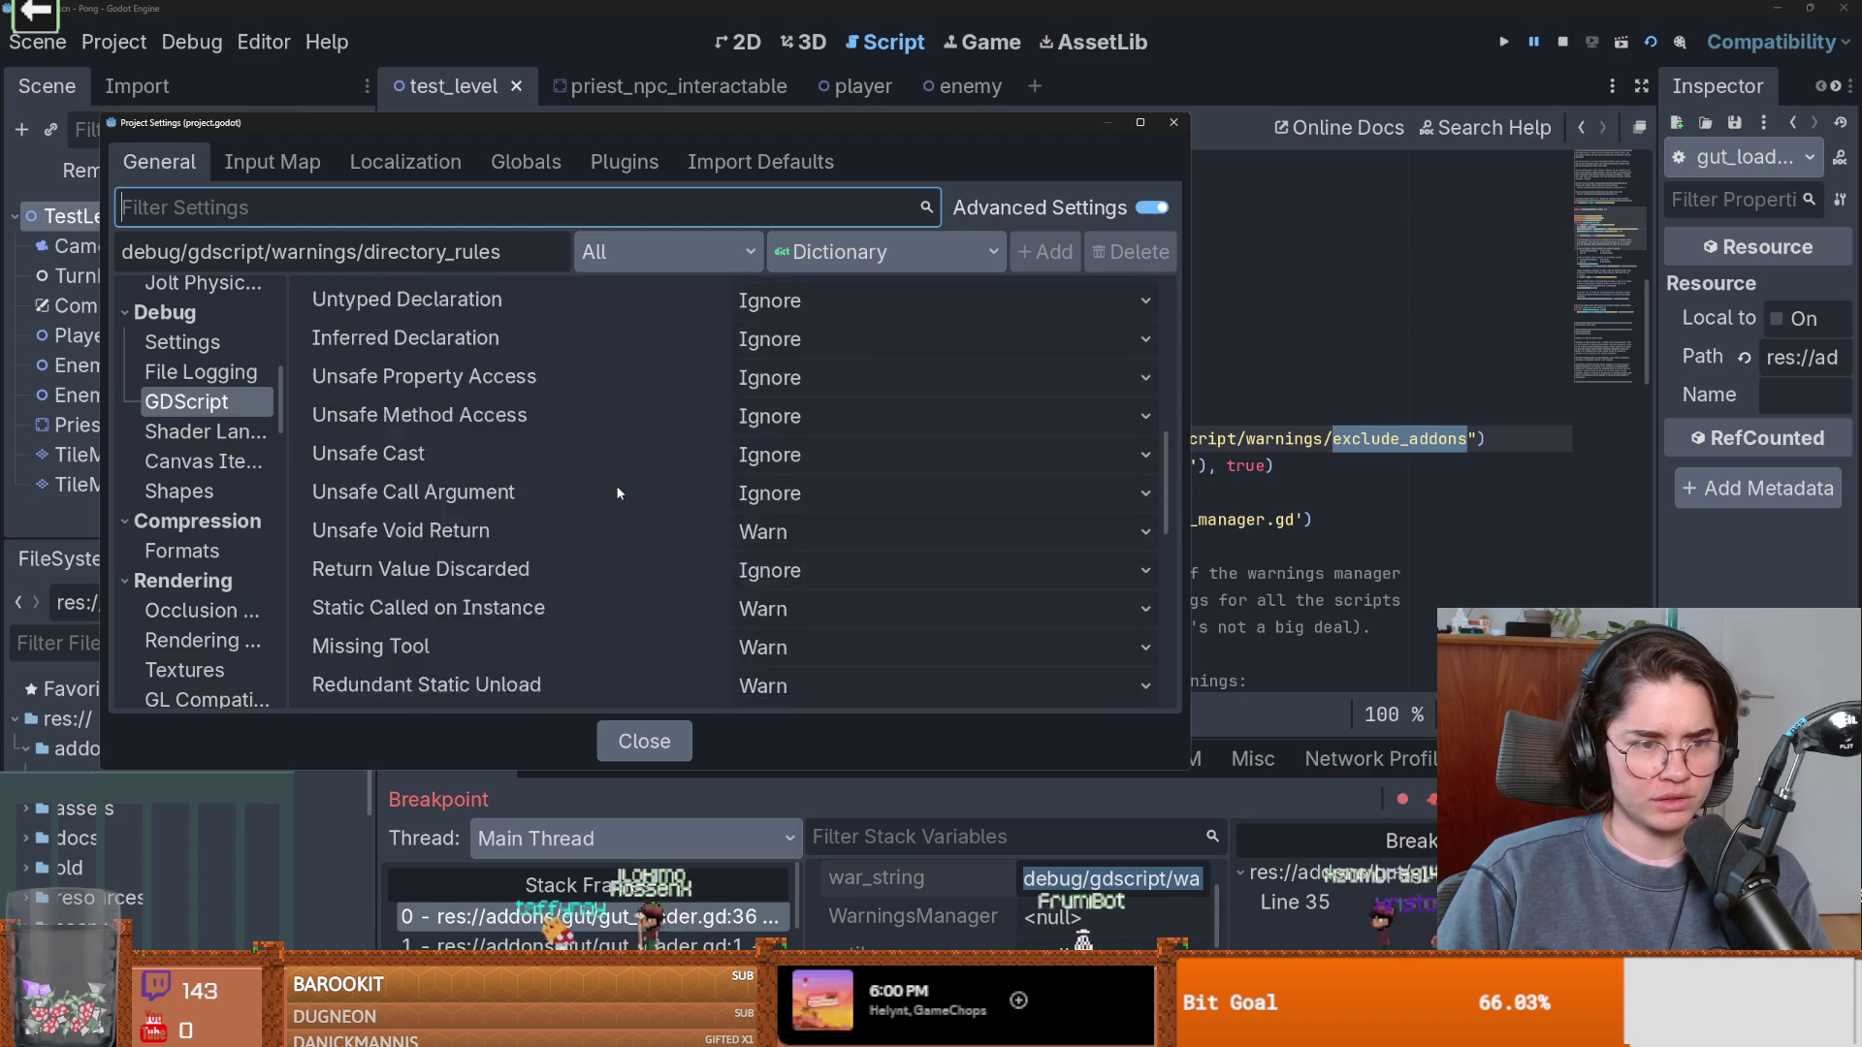
pyautogui.scroll(-4, 617, 492)
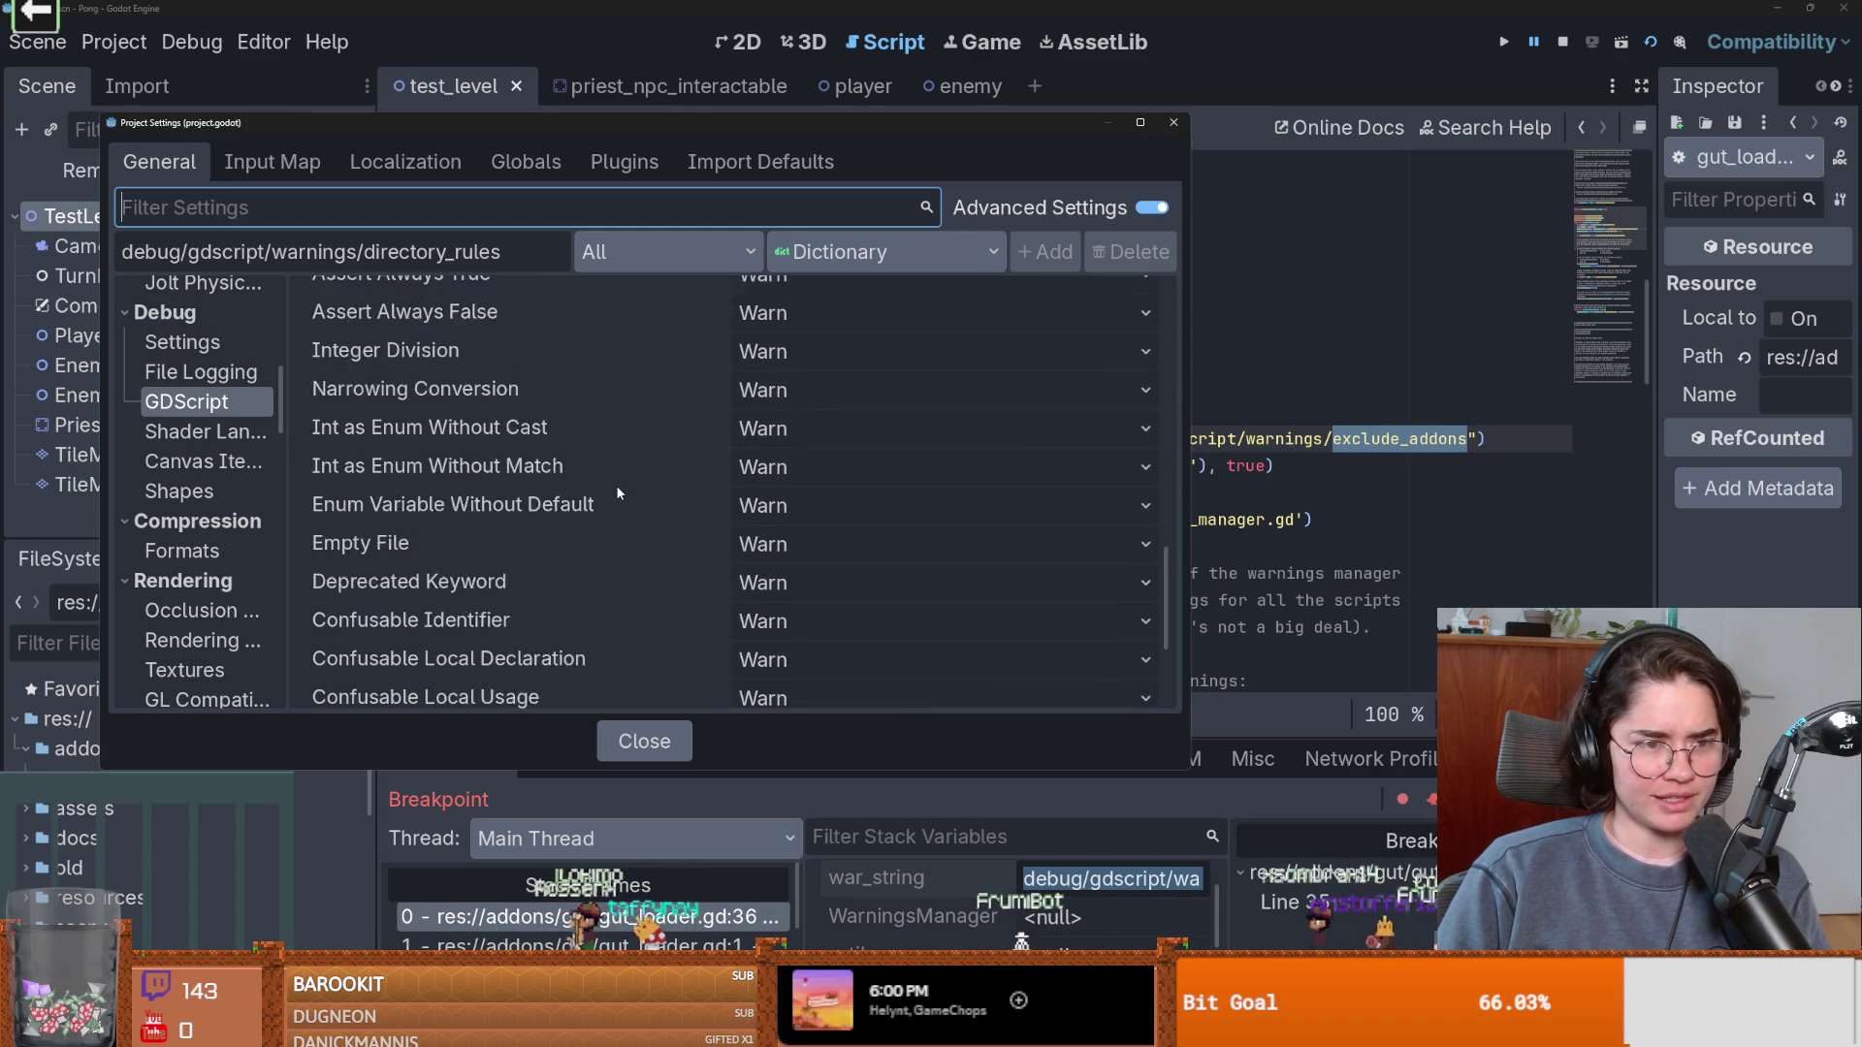
pyautogui.scroll(-3, 616, 493)
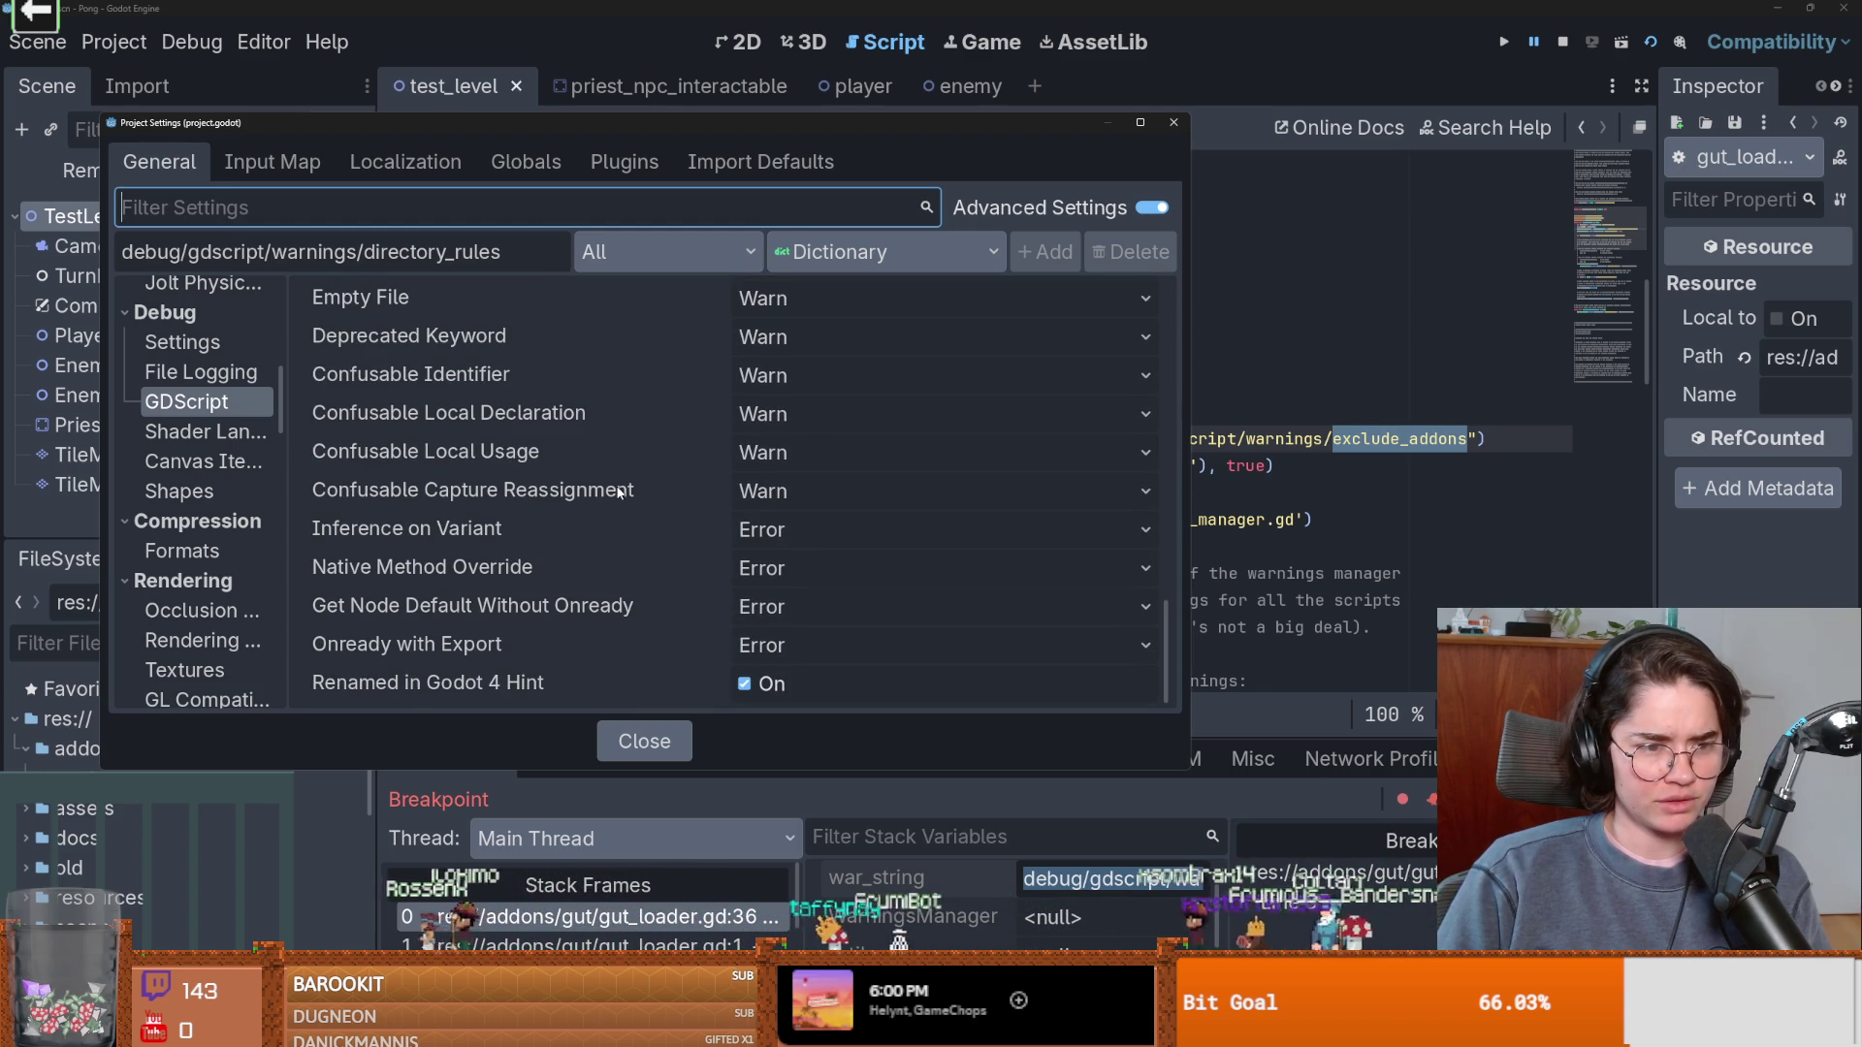
pyautogui.click(1172, 122)
pyautogui.hotkey('ctrl', 's')
pyautogui.scroll(-2, 1168, 477)
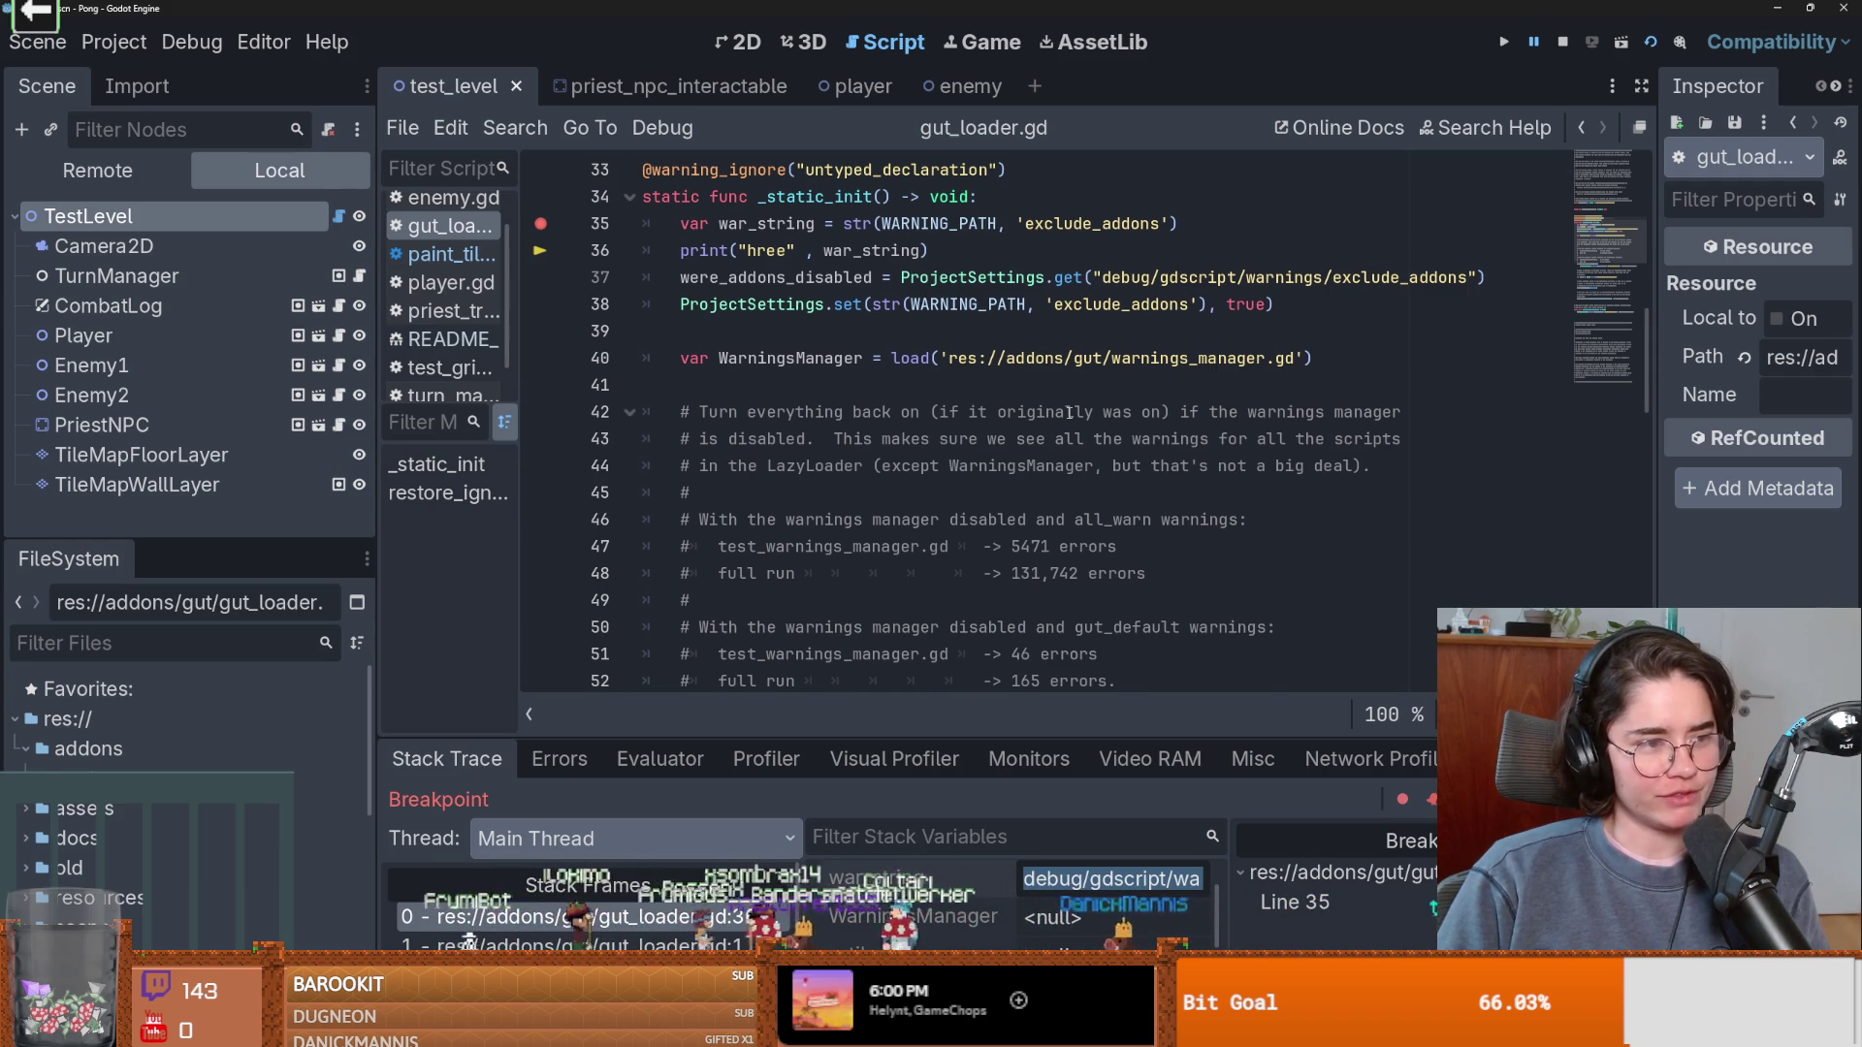
# Select line 37's full warning path string, then switch to the ProjectSettings documentation in Firefox.
pyautogui.scroll(1, 1069, 412)
pyautogui.click(935, 414)
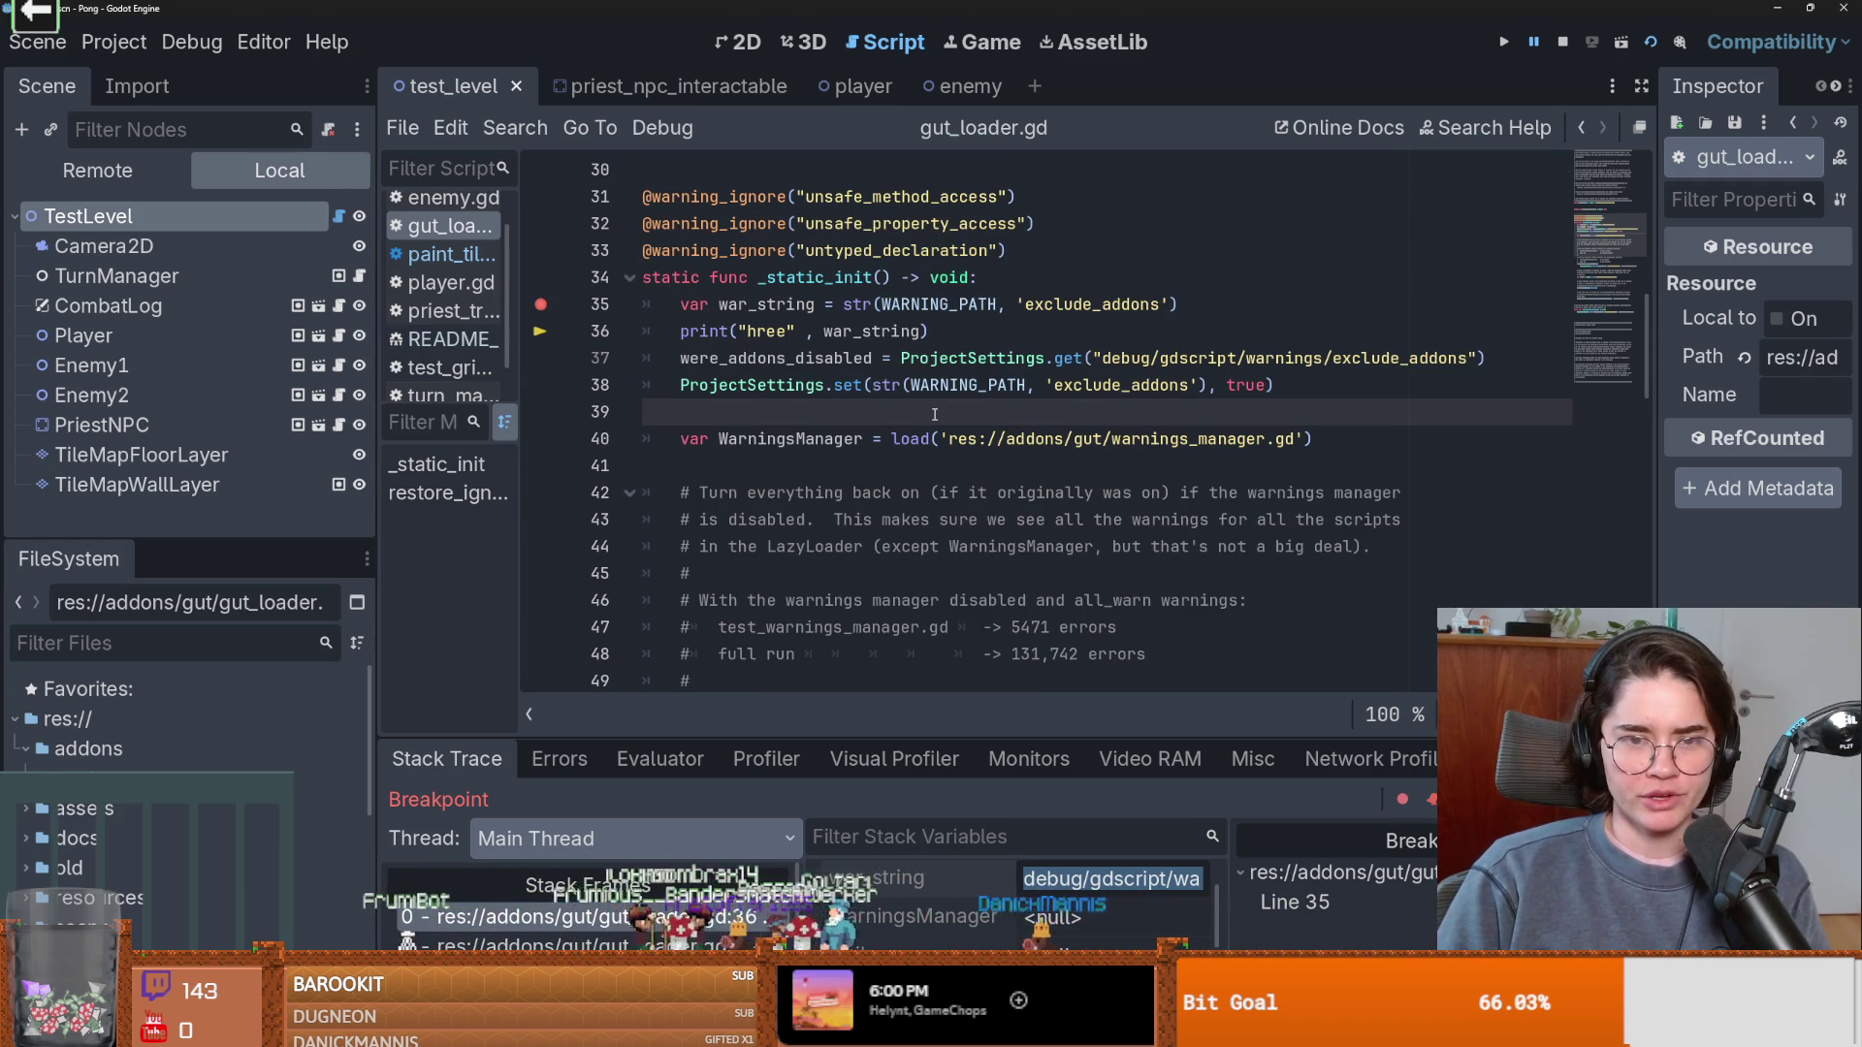
pyautogui.doubleClick(1370, 359)
pyautogui.click(1400, 359)
pyautogui.moveTo(1466, 357); pyautogui.dragTo(1103, 354)
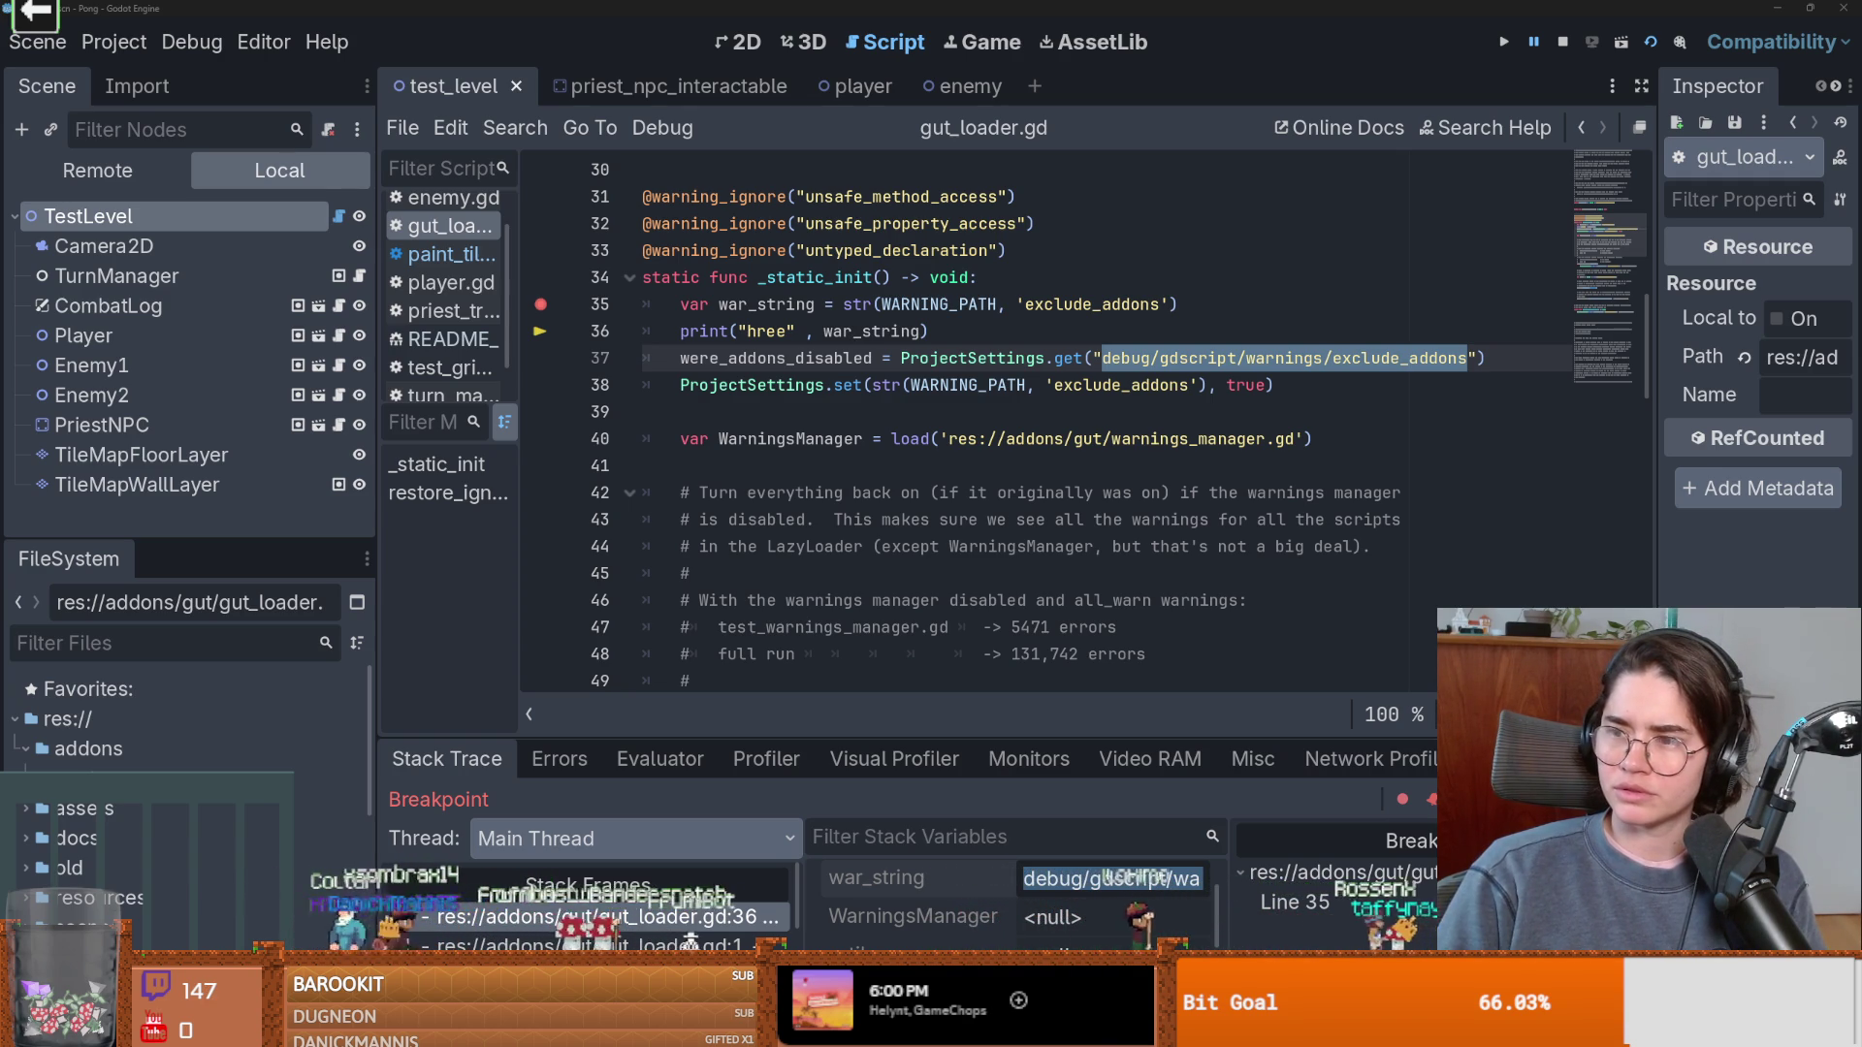
pyautogui.moveTo(1026, 5)
pyautogui.hotkey('alt', 'Tab')
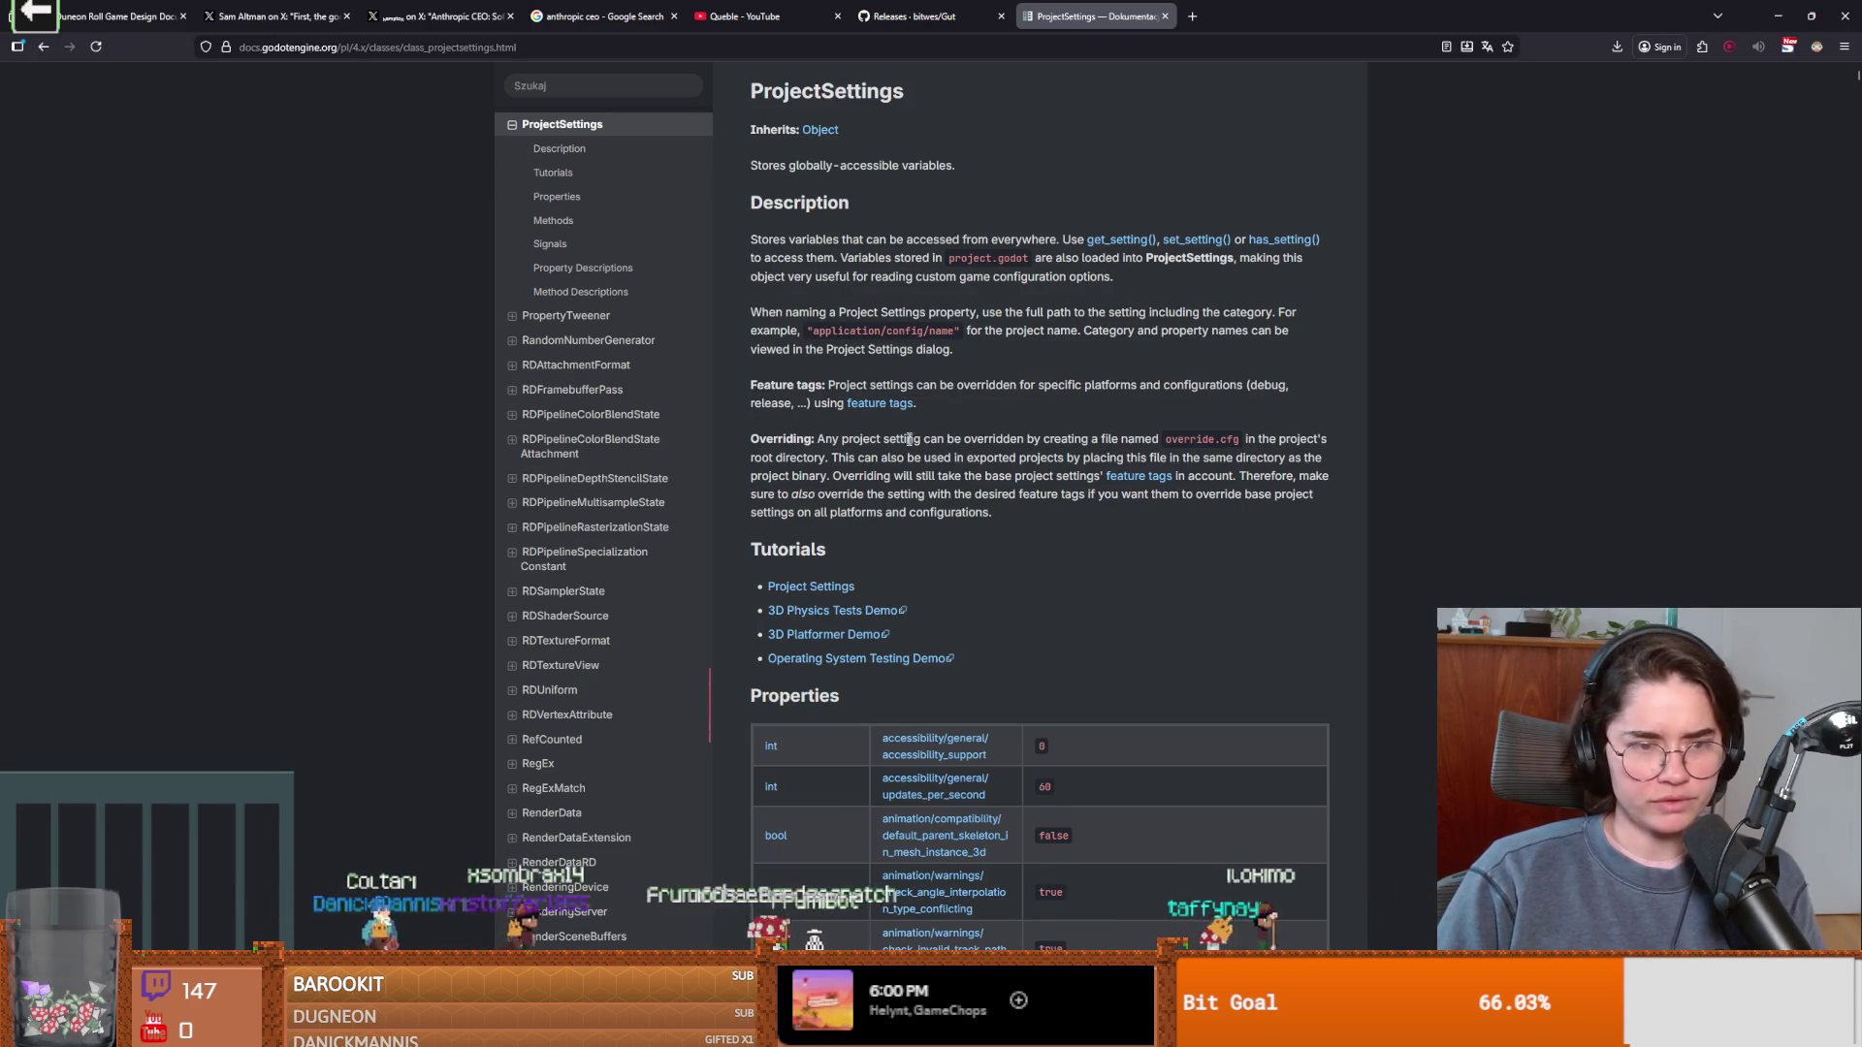
# Skim the ProjectSettings page, dismiss a stray save-page dialog, and clear line 37's selection in Godot.
pyautogui.scroll(-2, 945, 477)
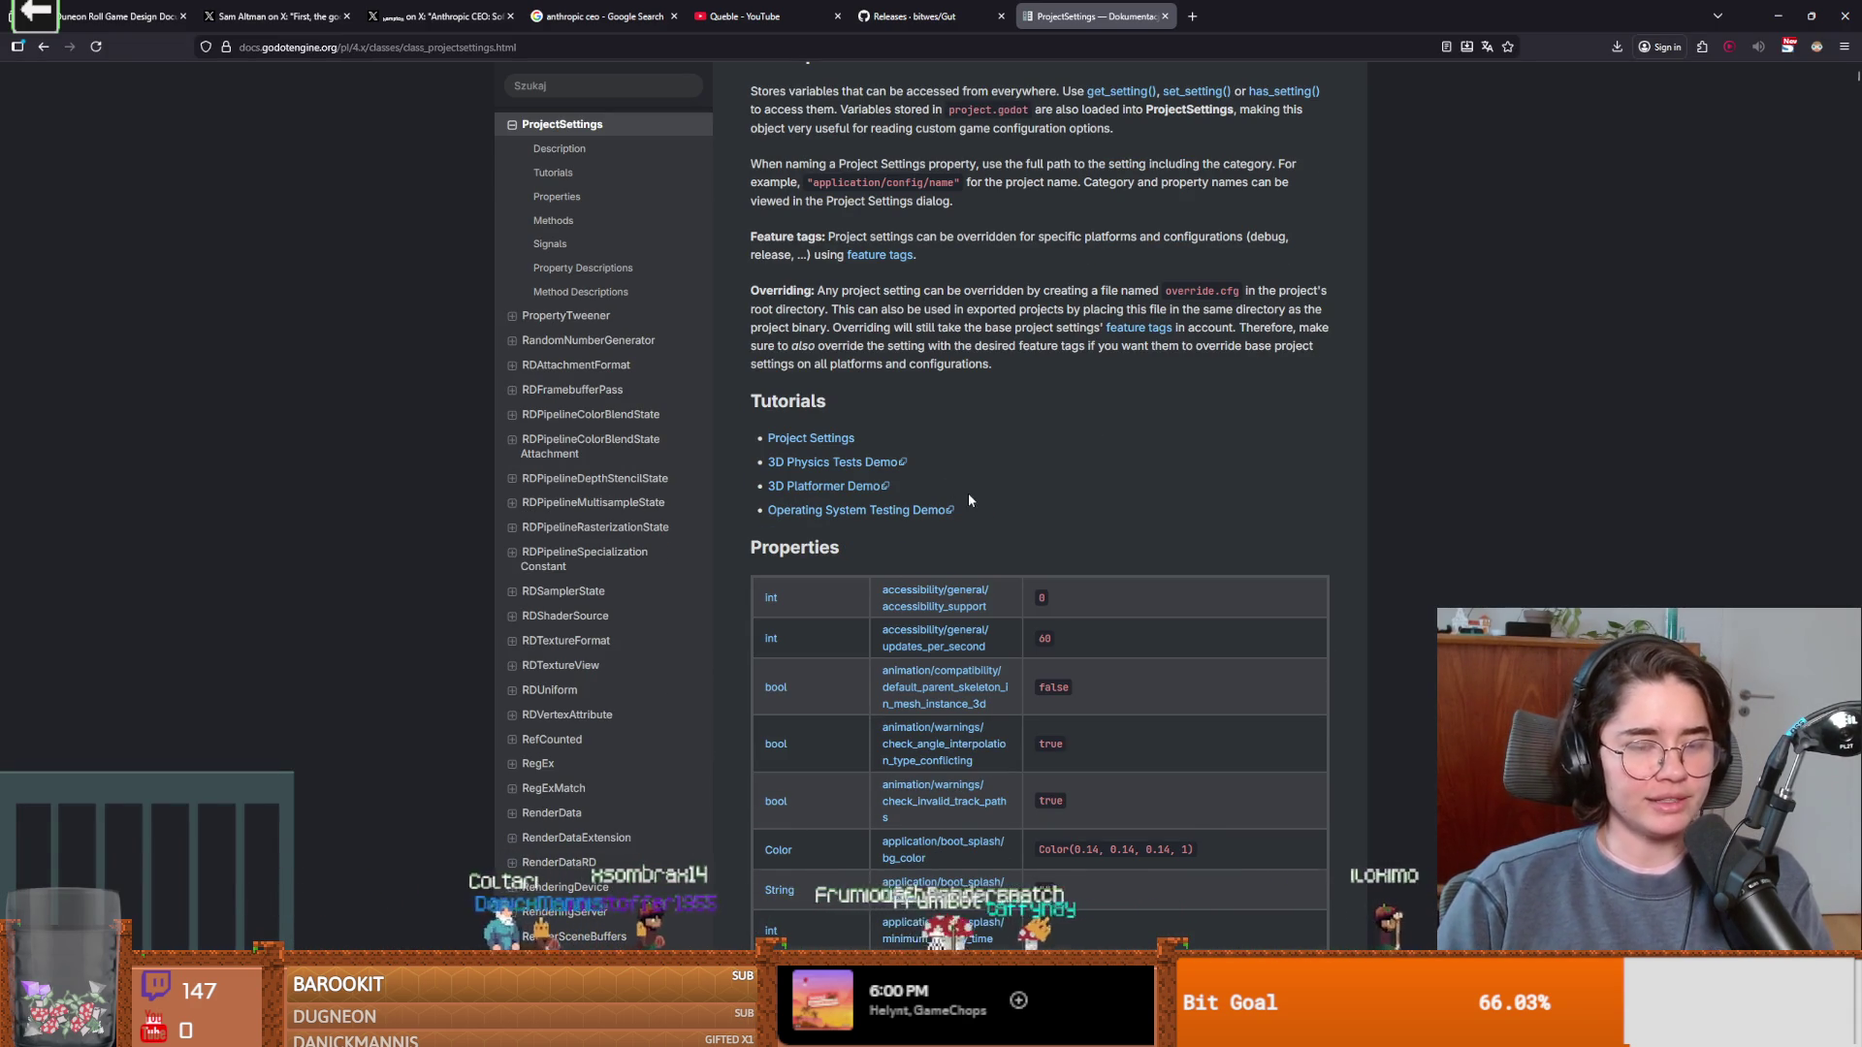
pyautogui.scroll(2, 968, 493)
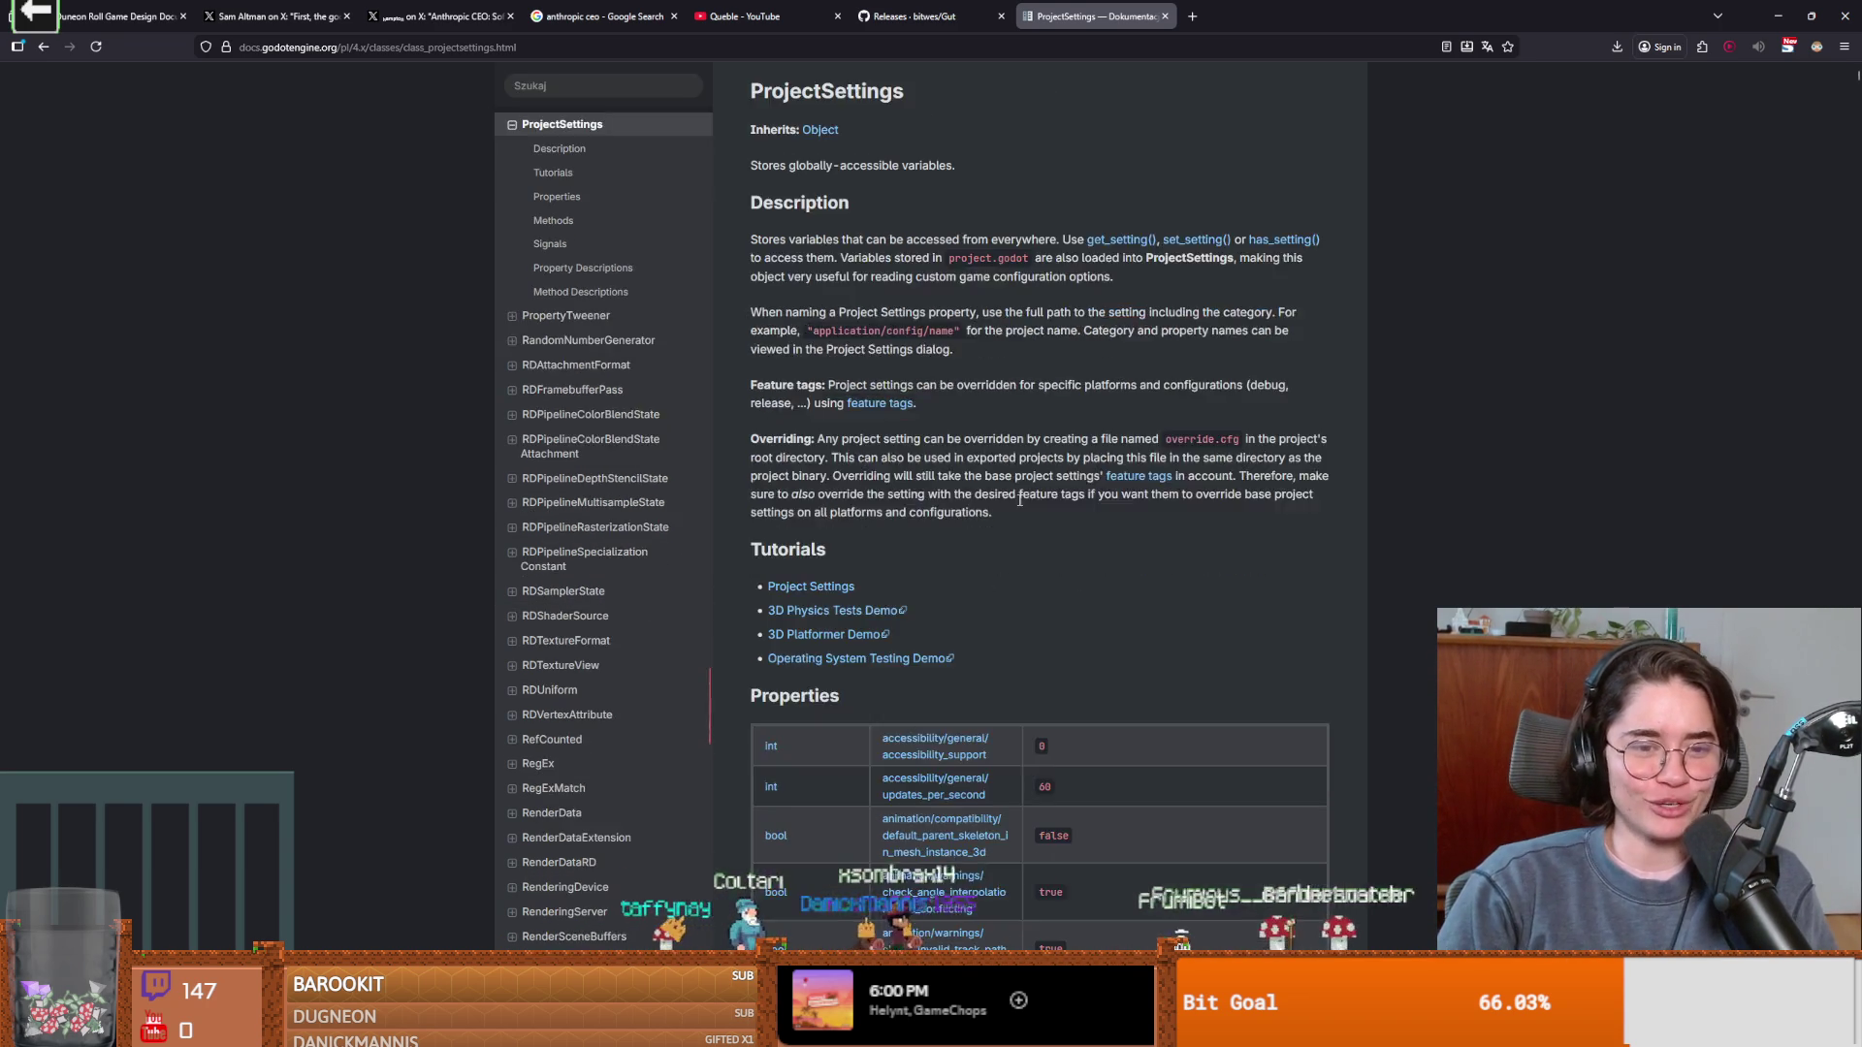
pyautogui.scroll(-2, 1035, 506)
pyautogui.hotkey('ctrl', 's')
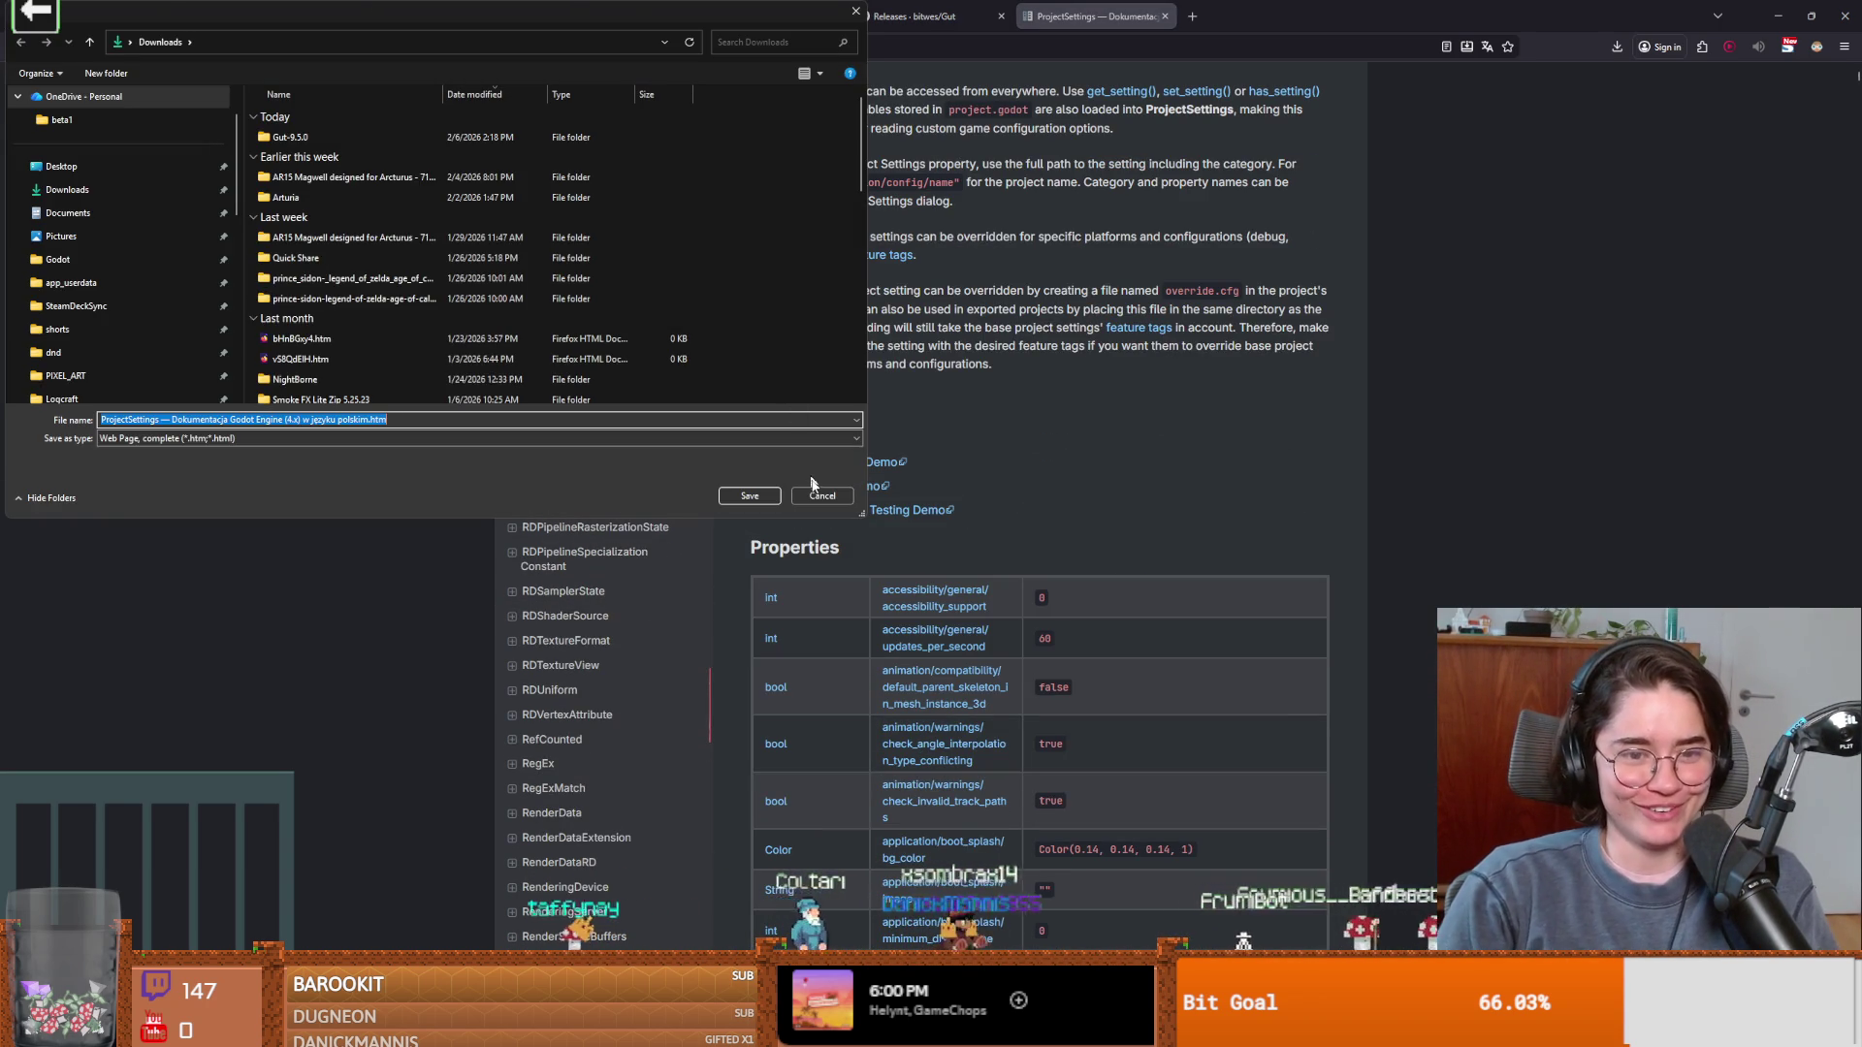
pyautogui.press('Escape')
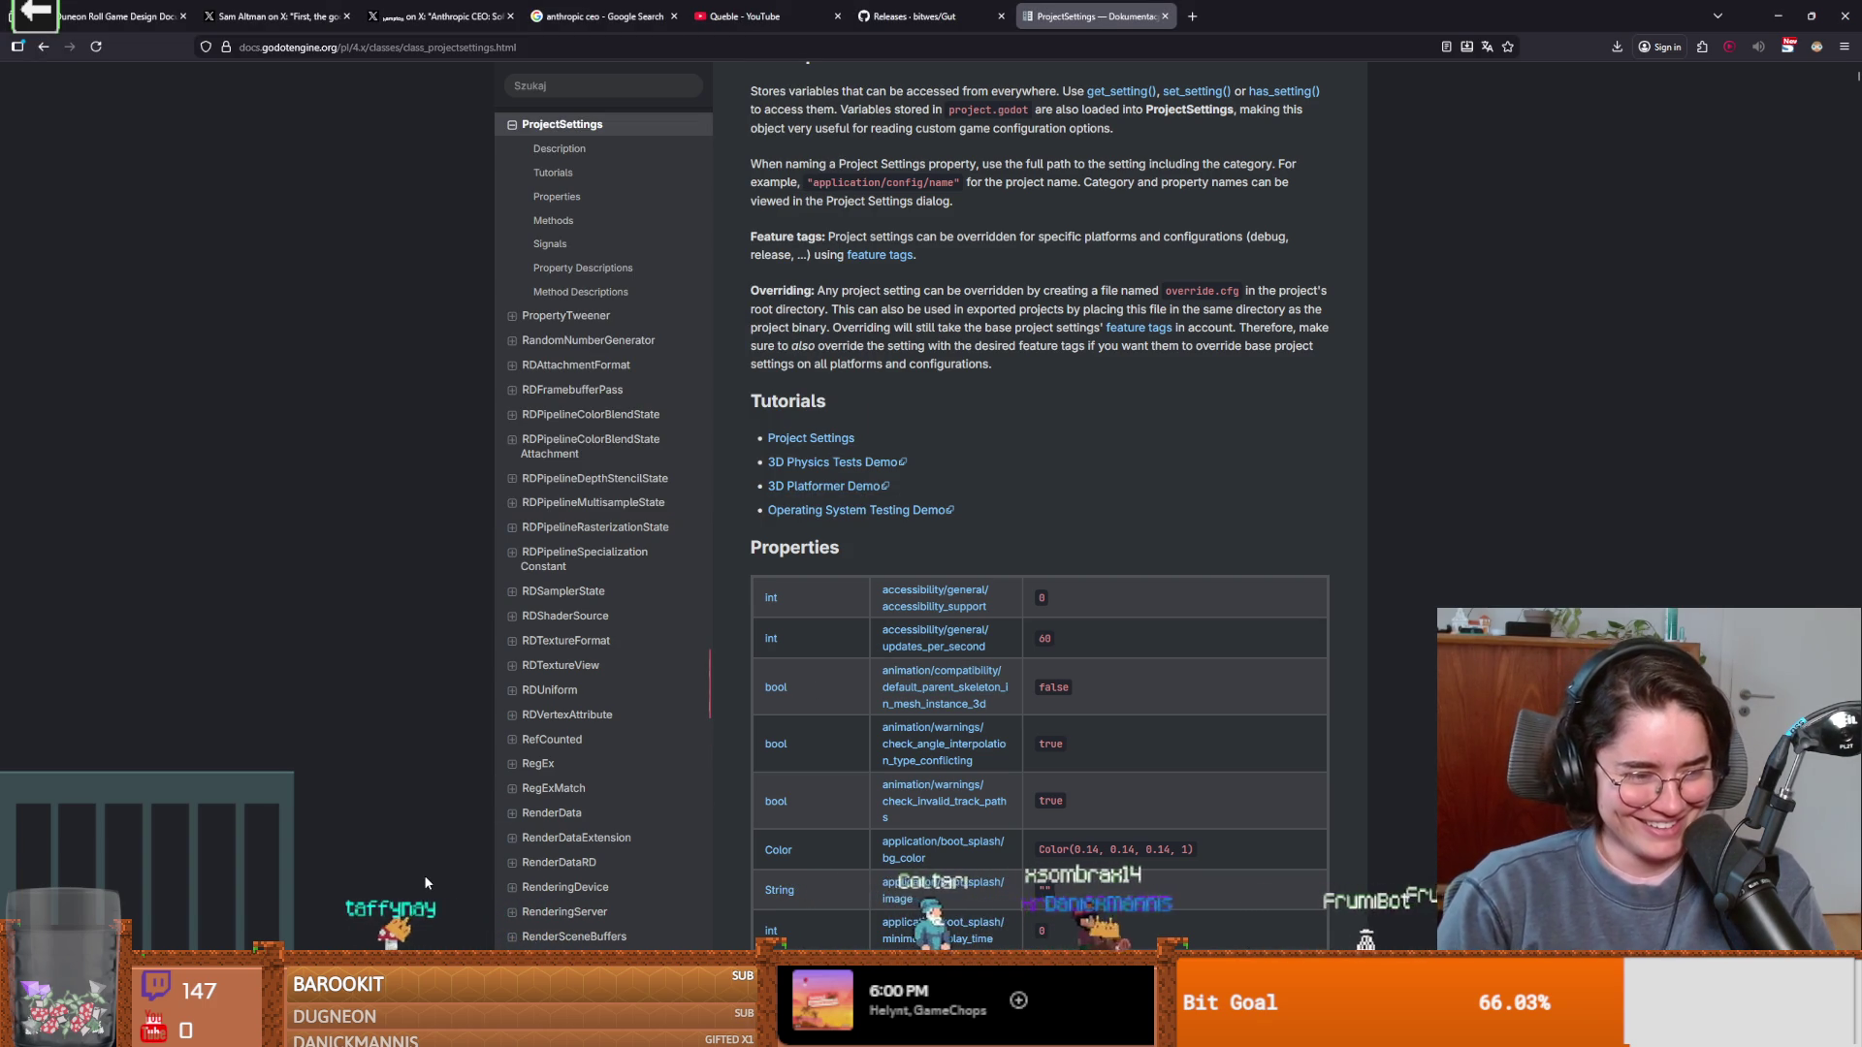
pyautogui.write('exclude')
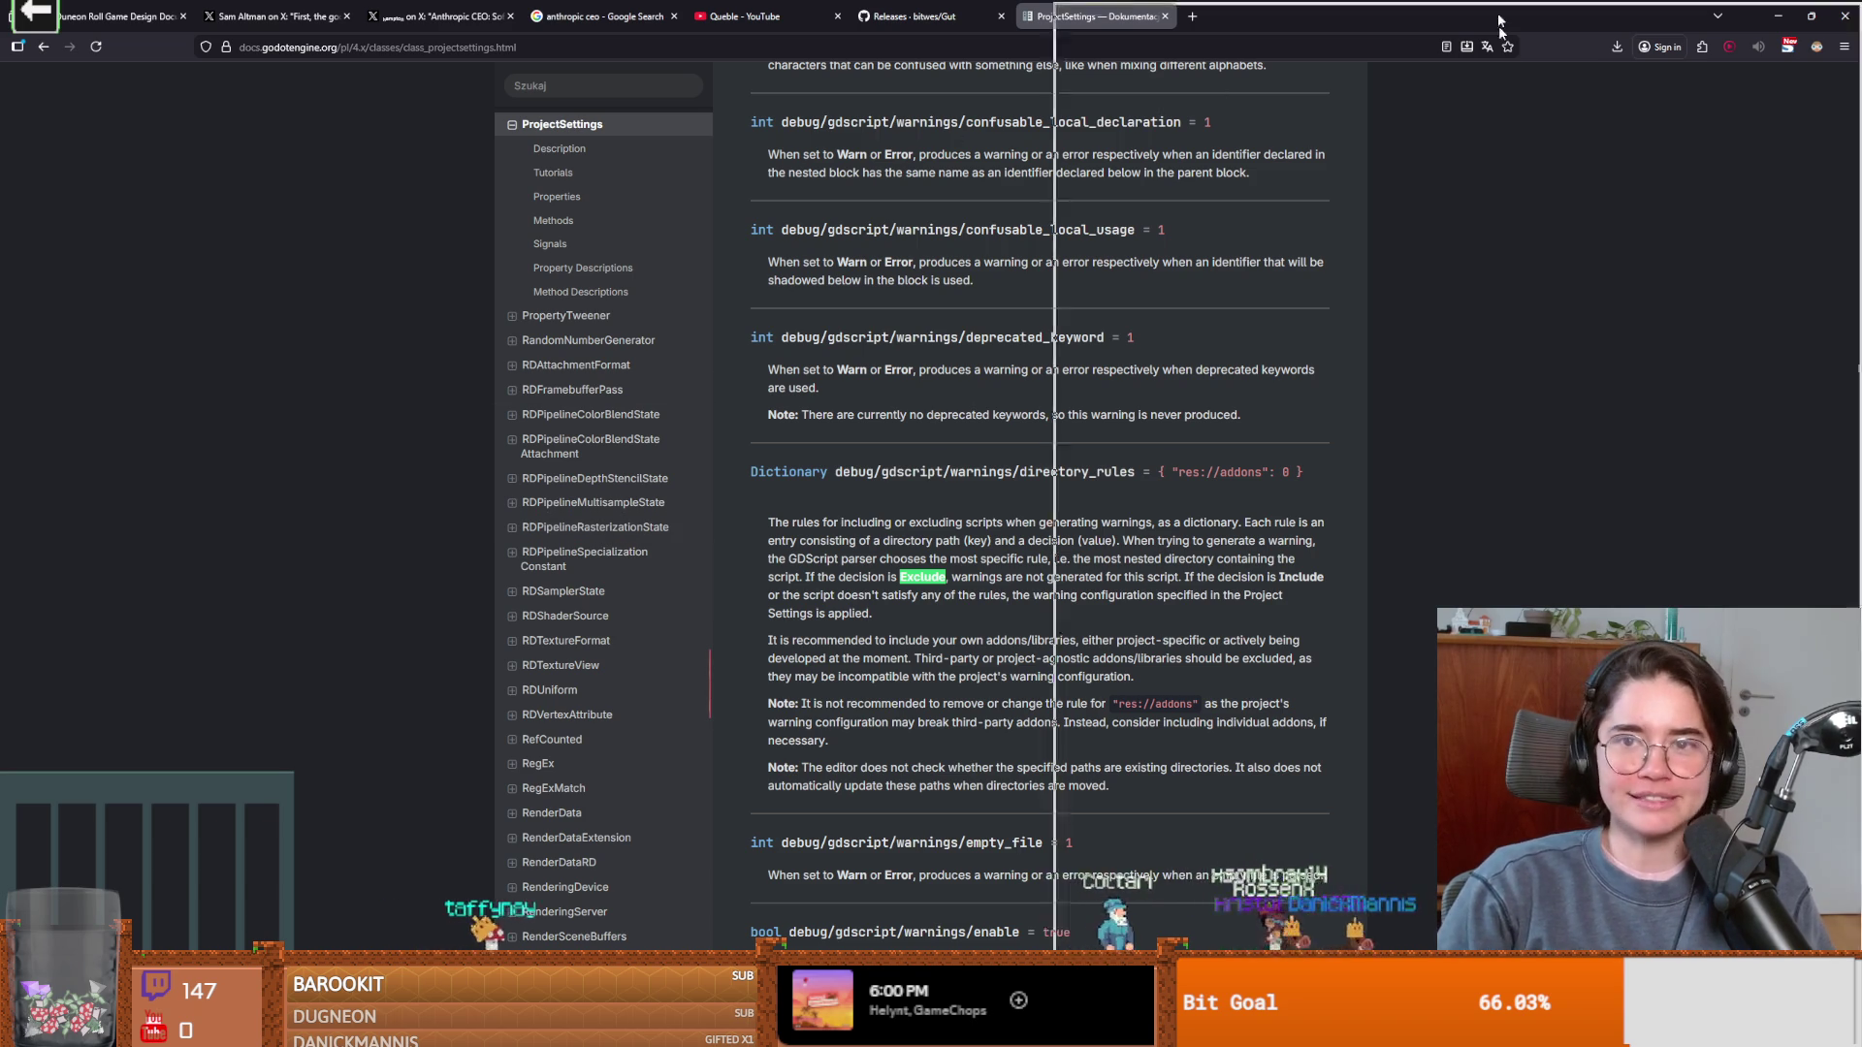
pyautogui.hotkey('alt', 'Tab')
pyautogui.click(1285, 412)
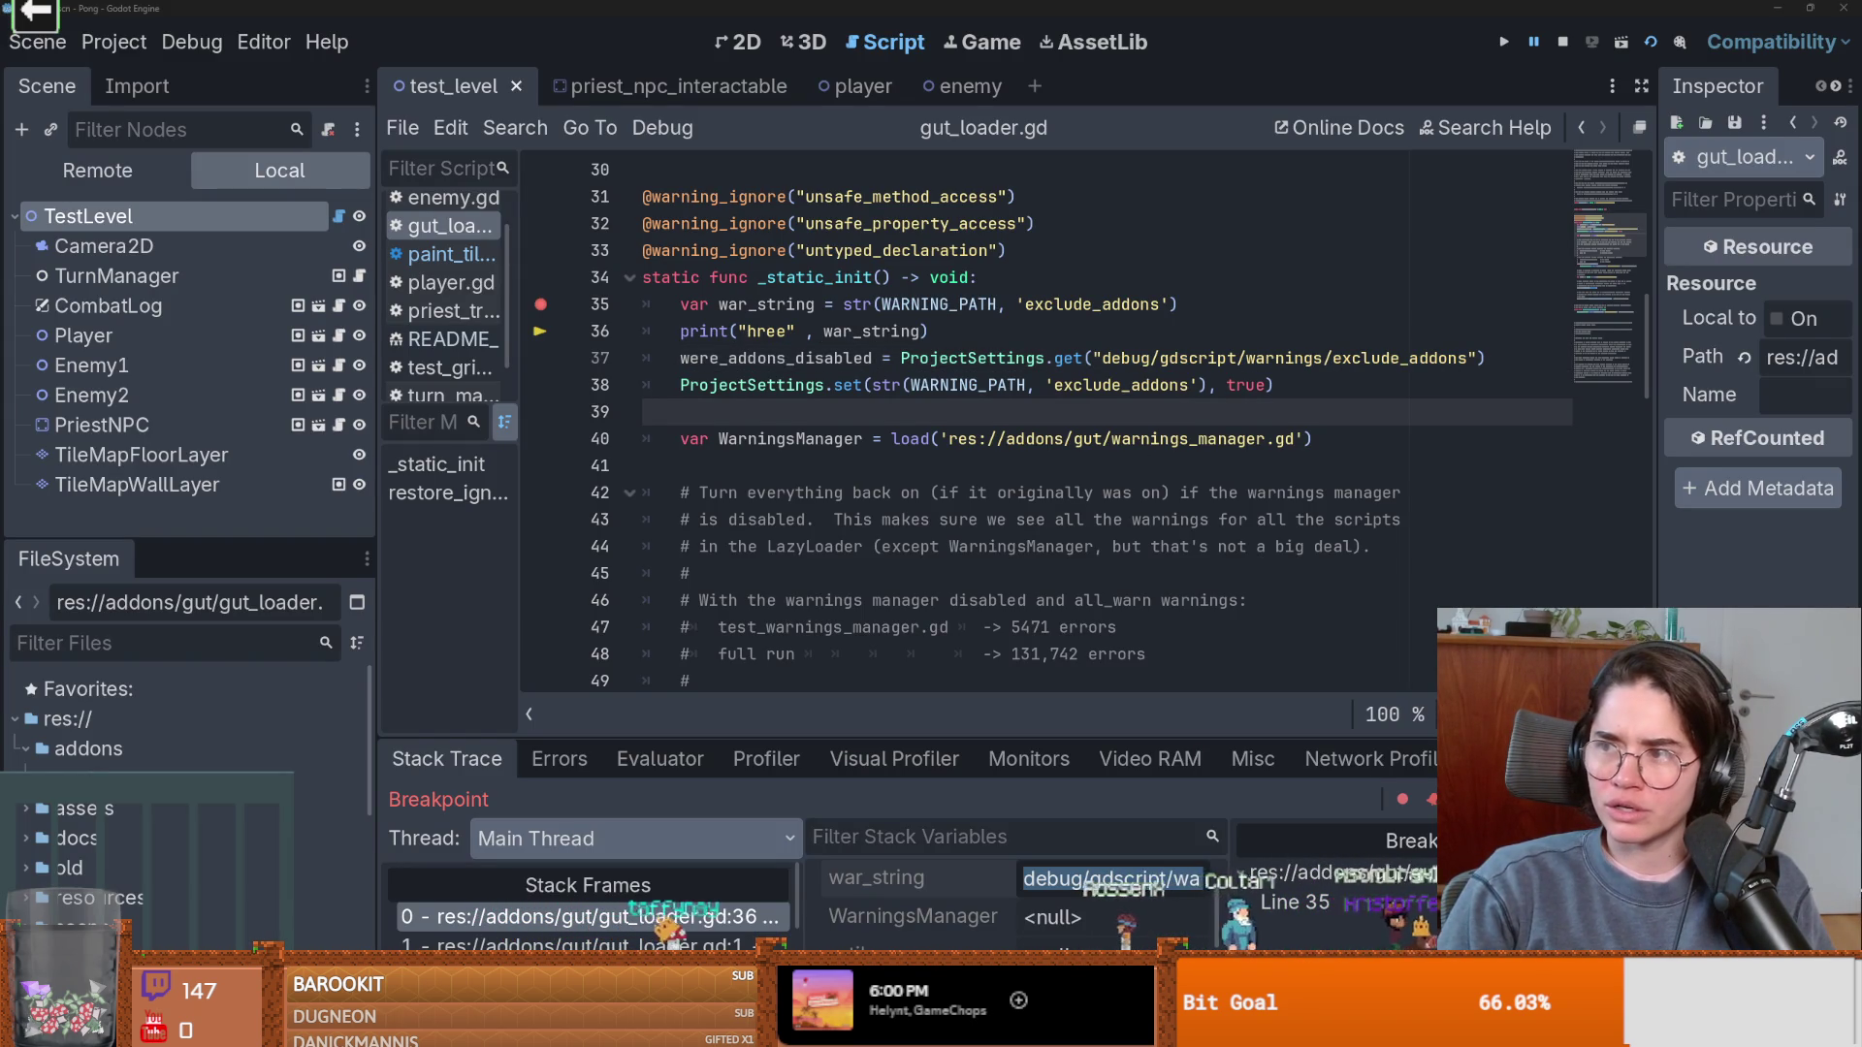
pyautogui.hotkey('alt', 'Tab')
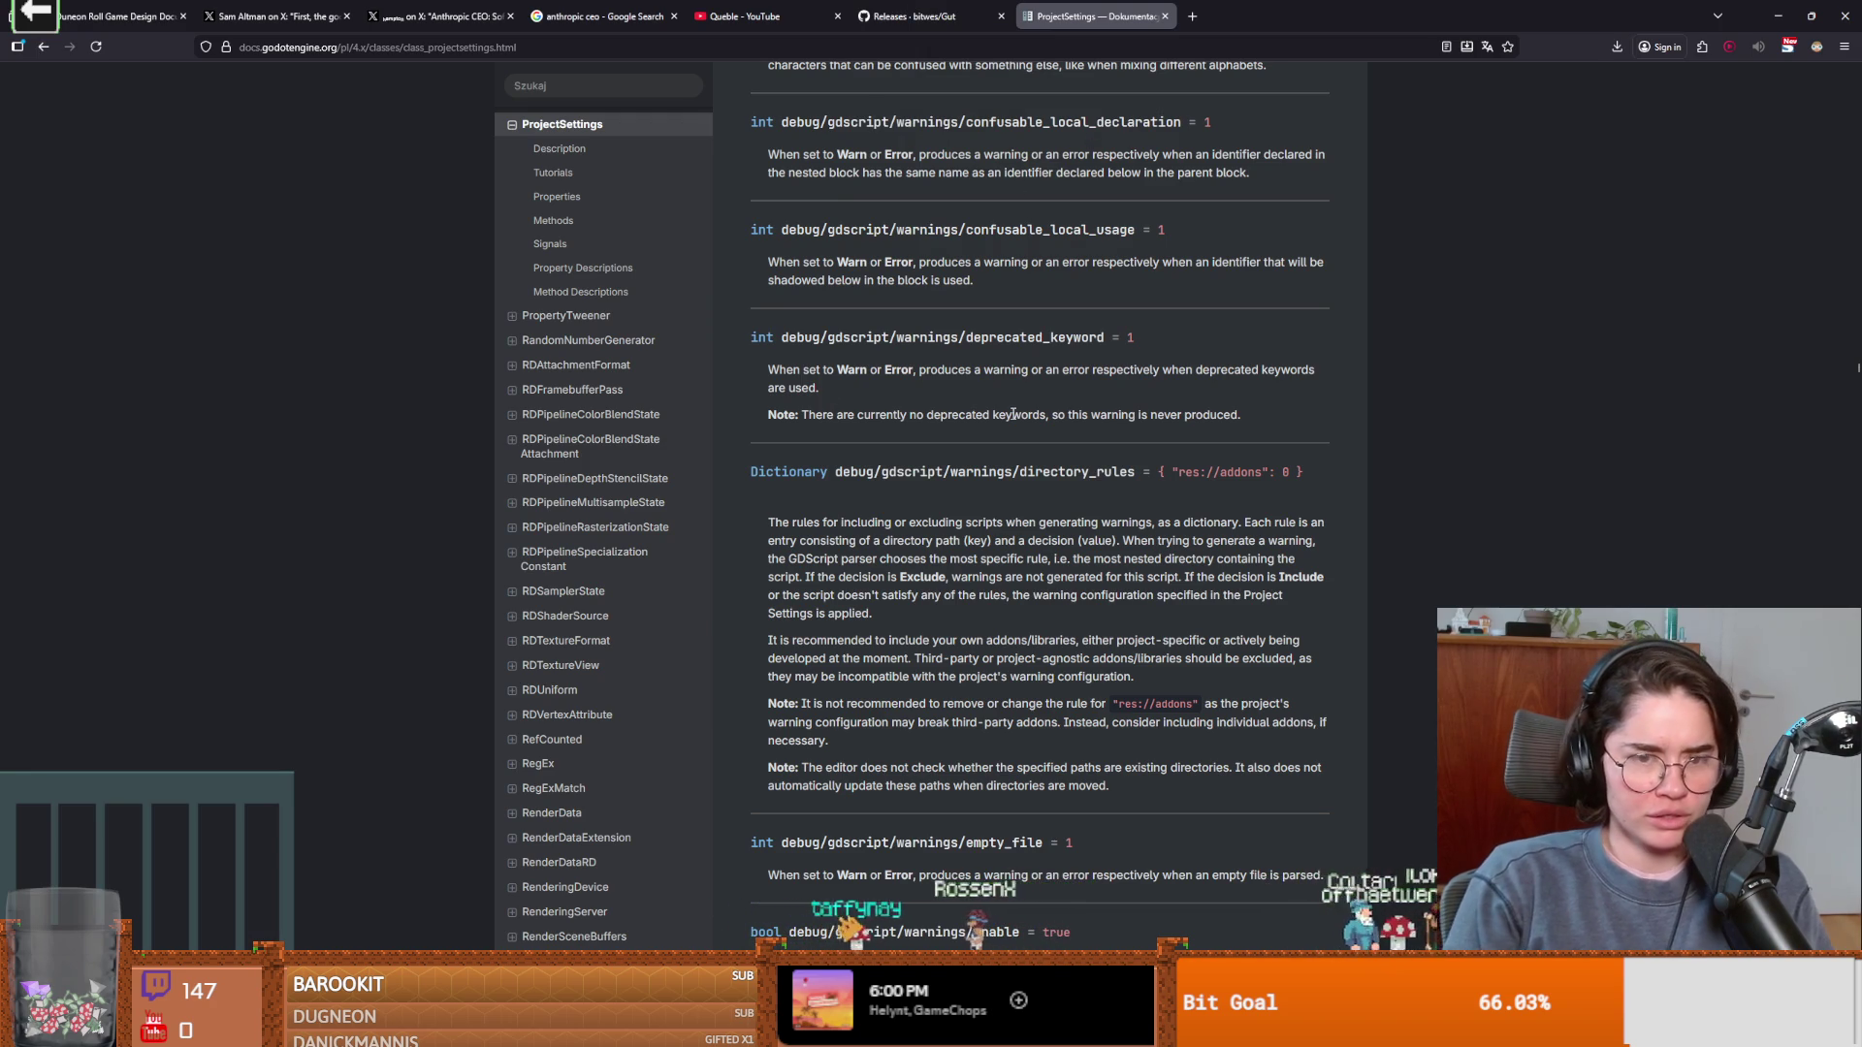
# Search the docs page for addons matches to read directory_rules, then bring back the game jam tab.
pyautogui.hotkey('ctrl', 'f')
pyautogui.write('adds')
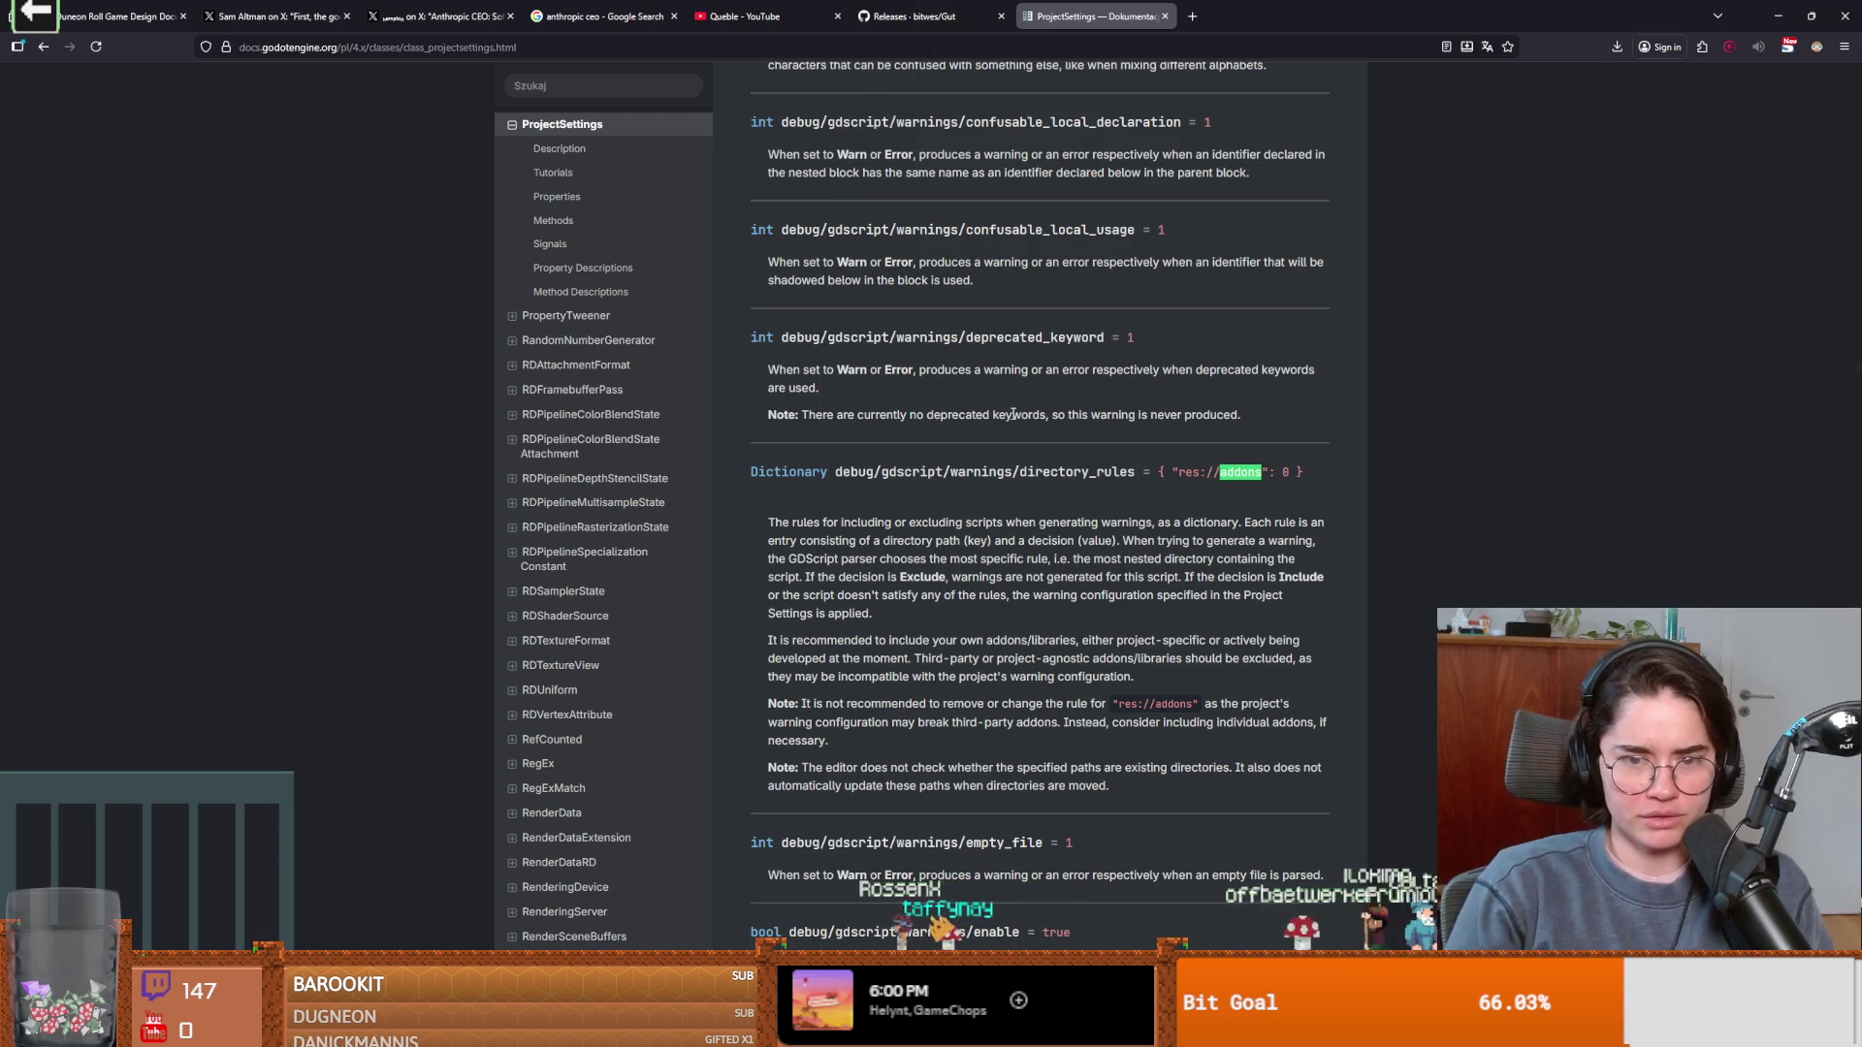
pyautogui.press('Return')
pyautogui.press('Return')
pyautogui.press('Return')
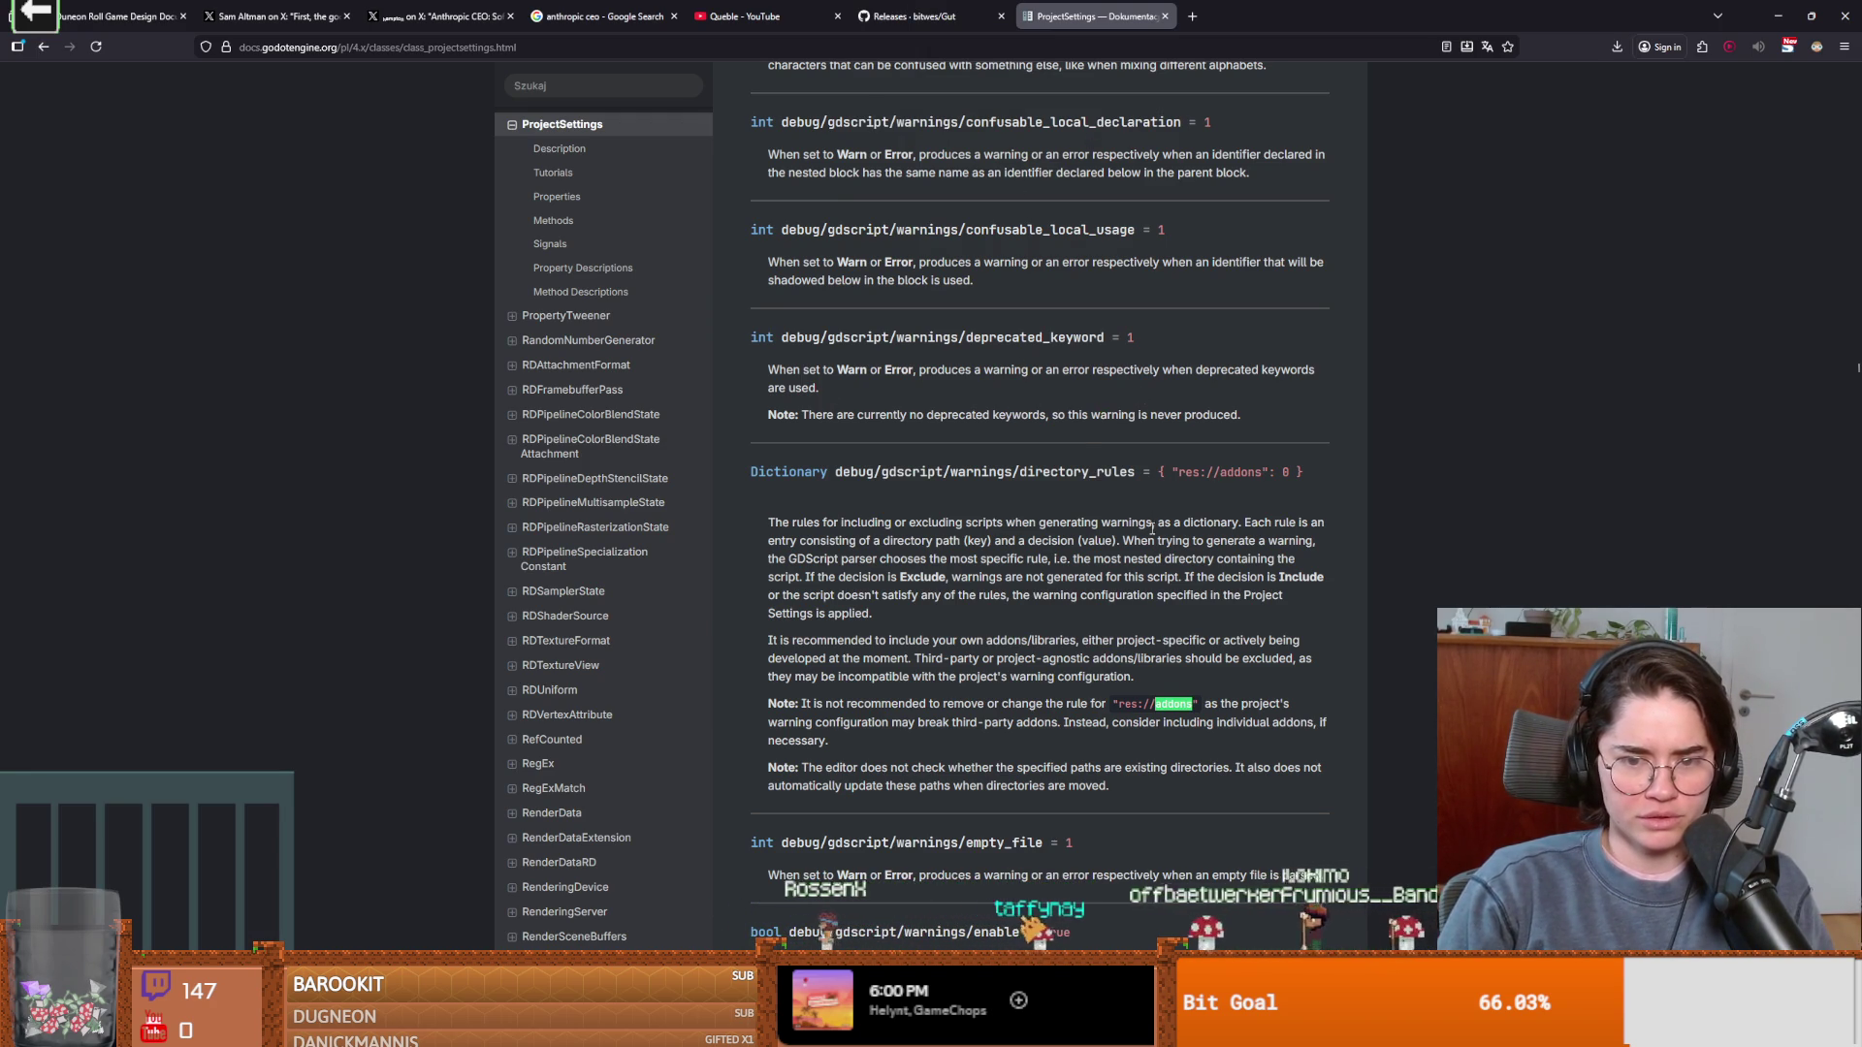
pyautogui.press('Return')
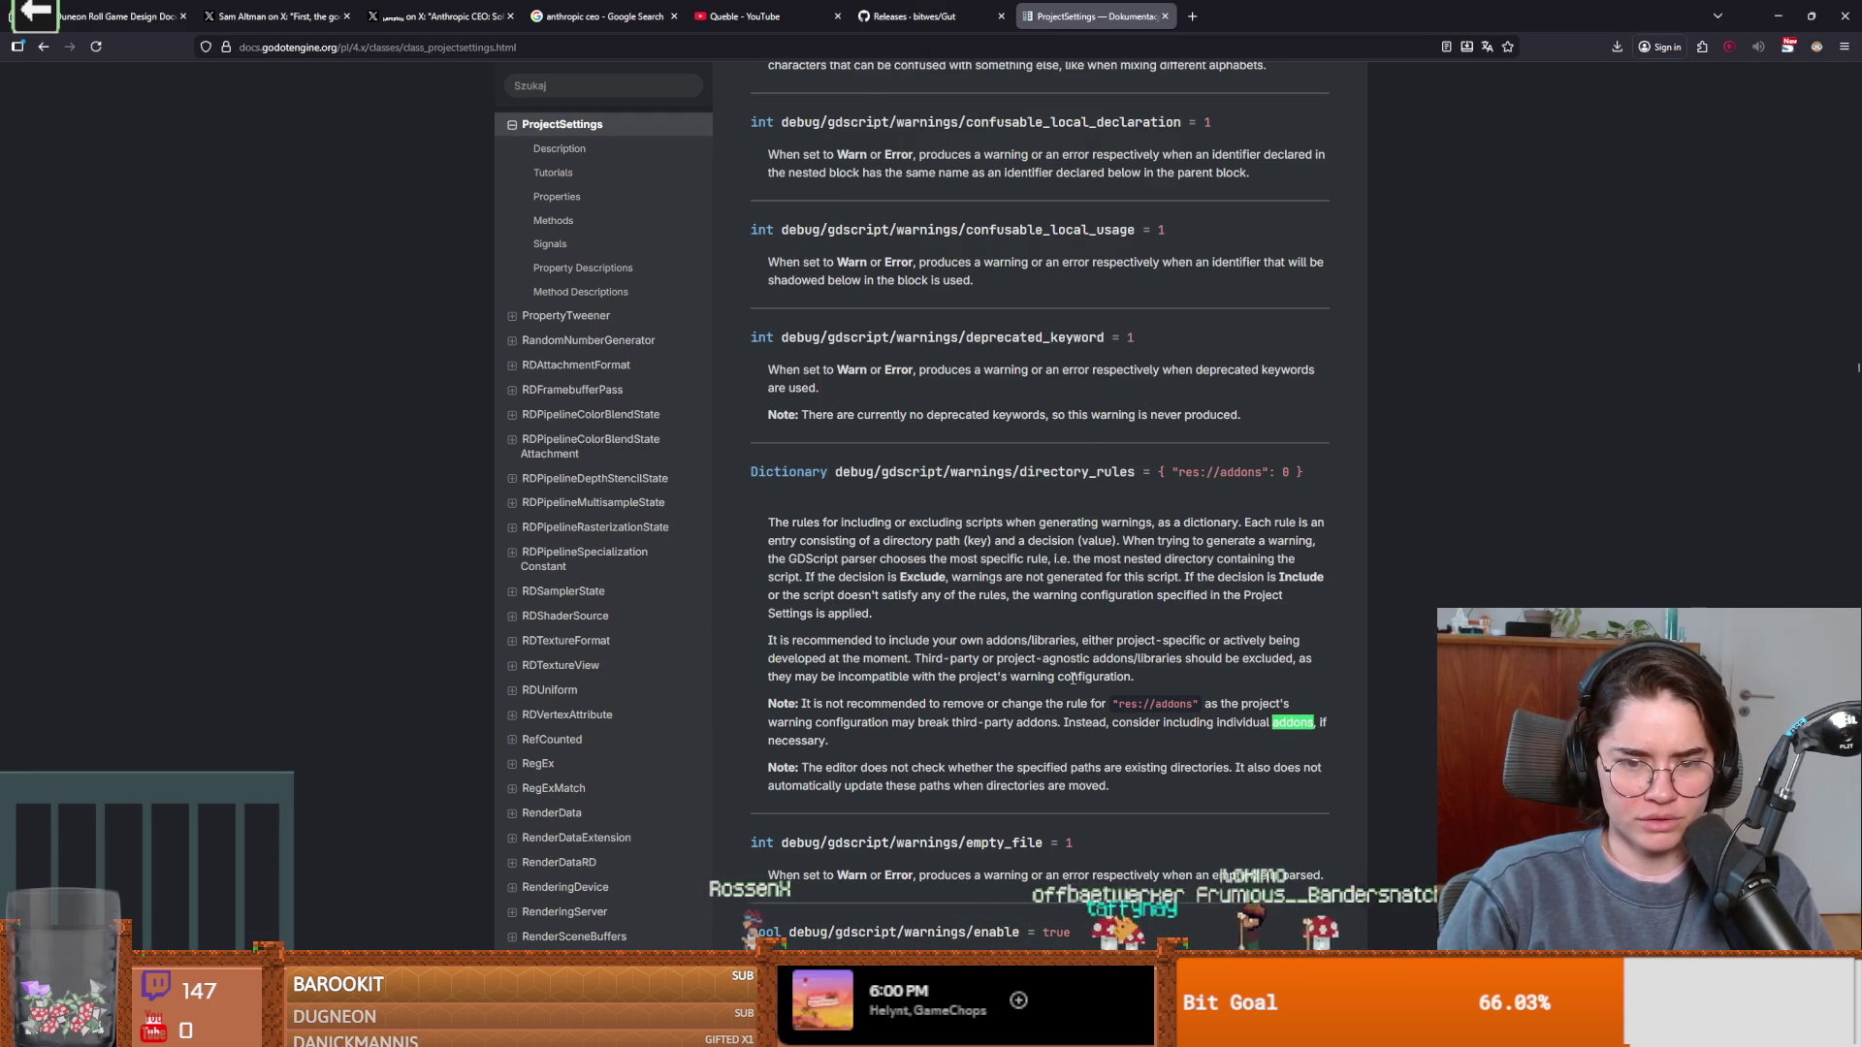
pyautogui.press('Return')
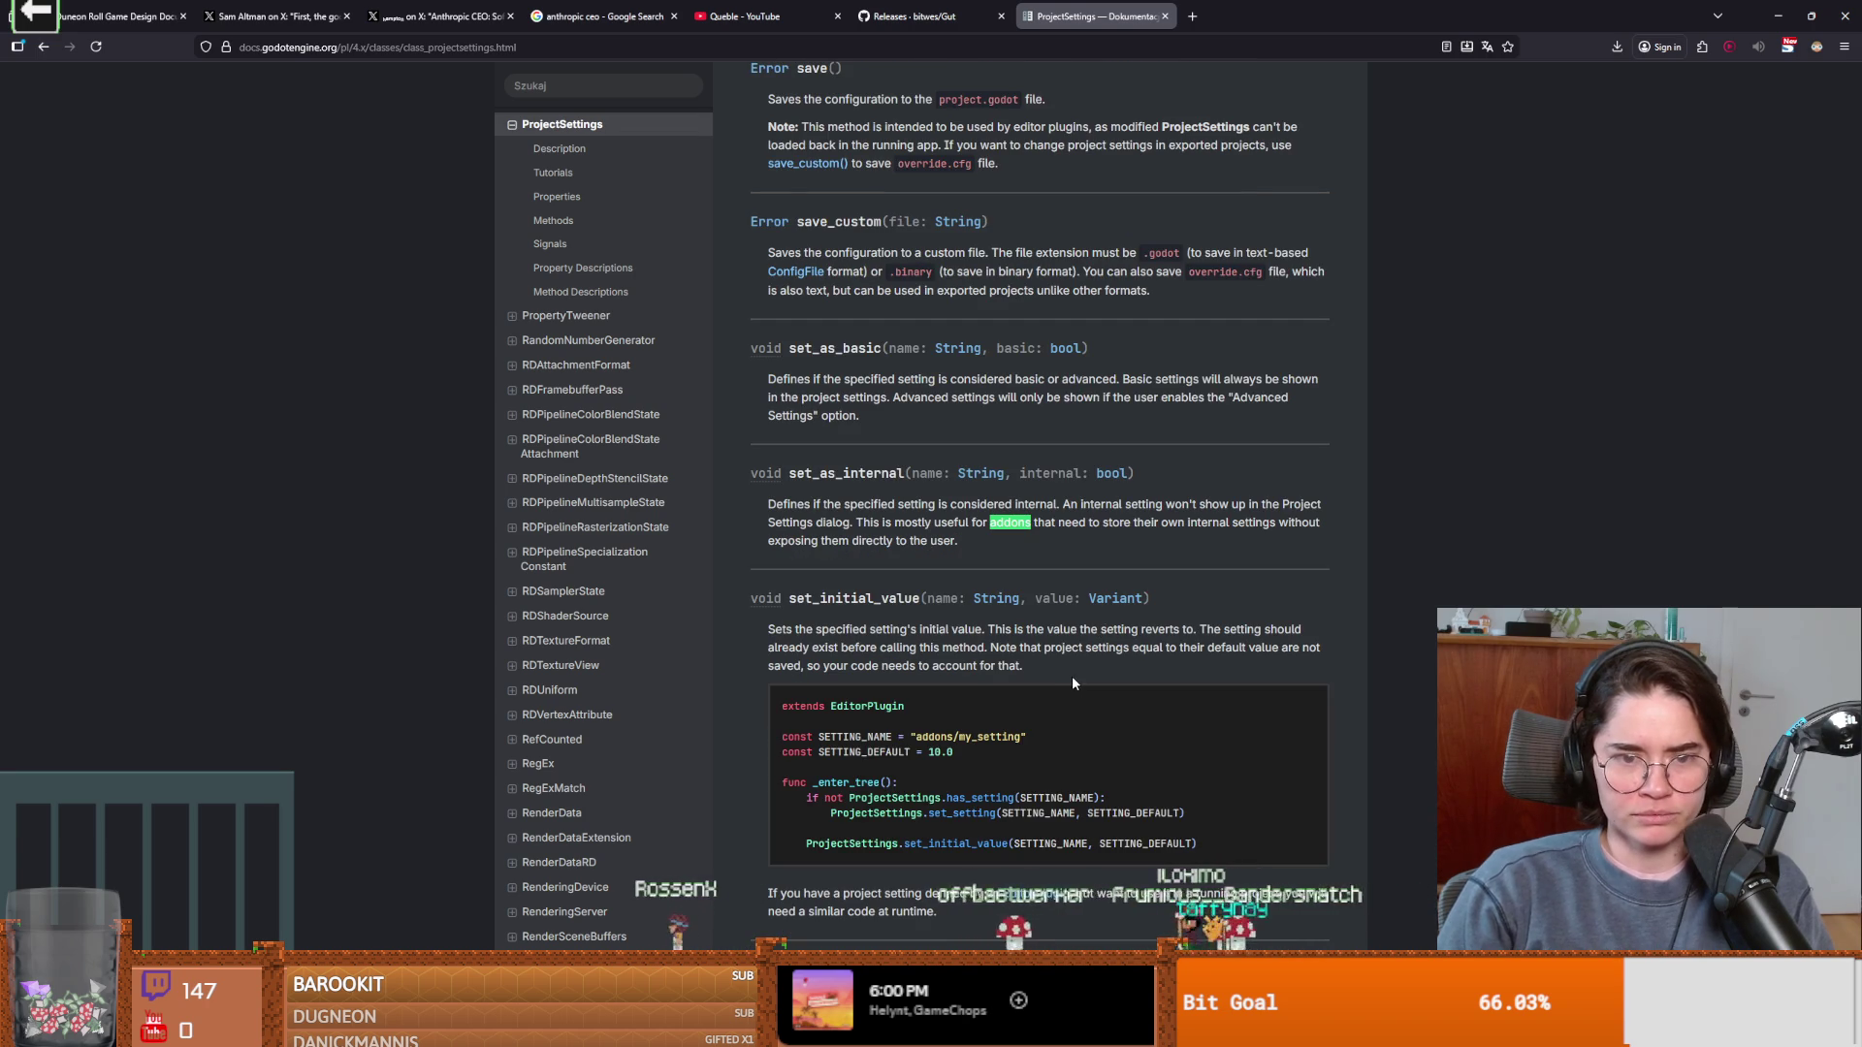
pyautogui.press('Return')
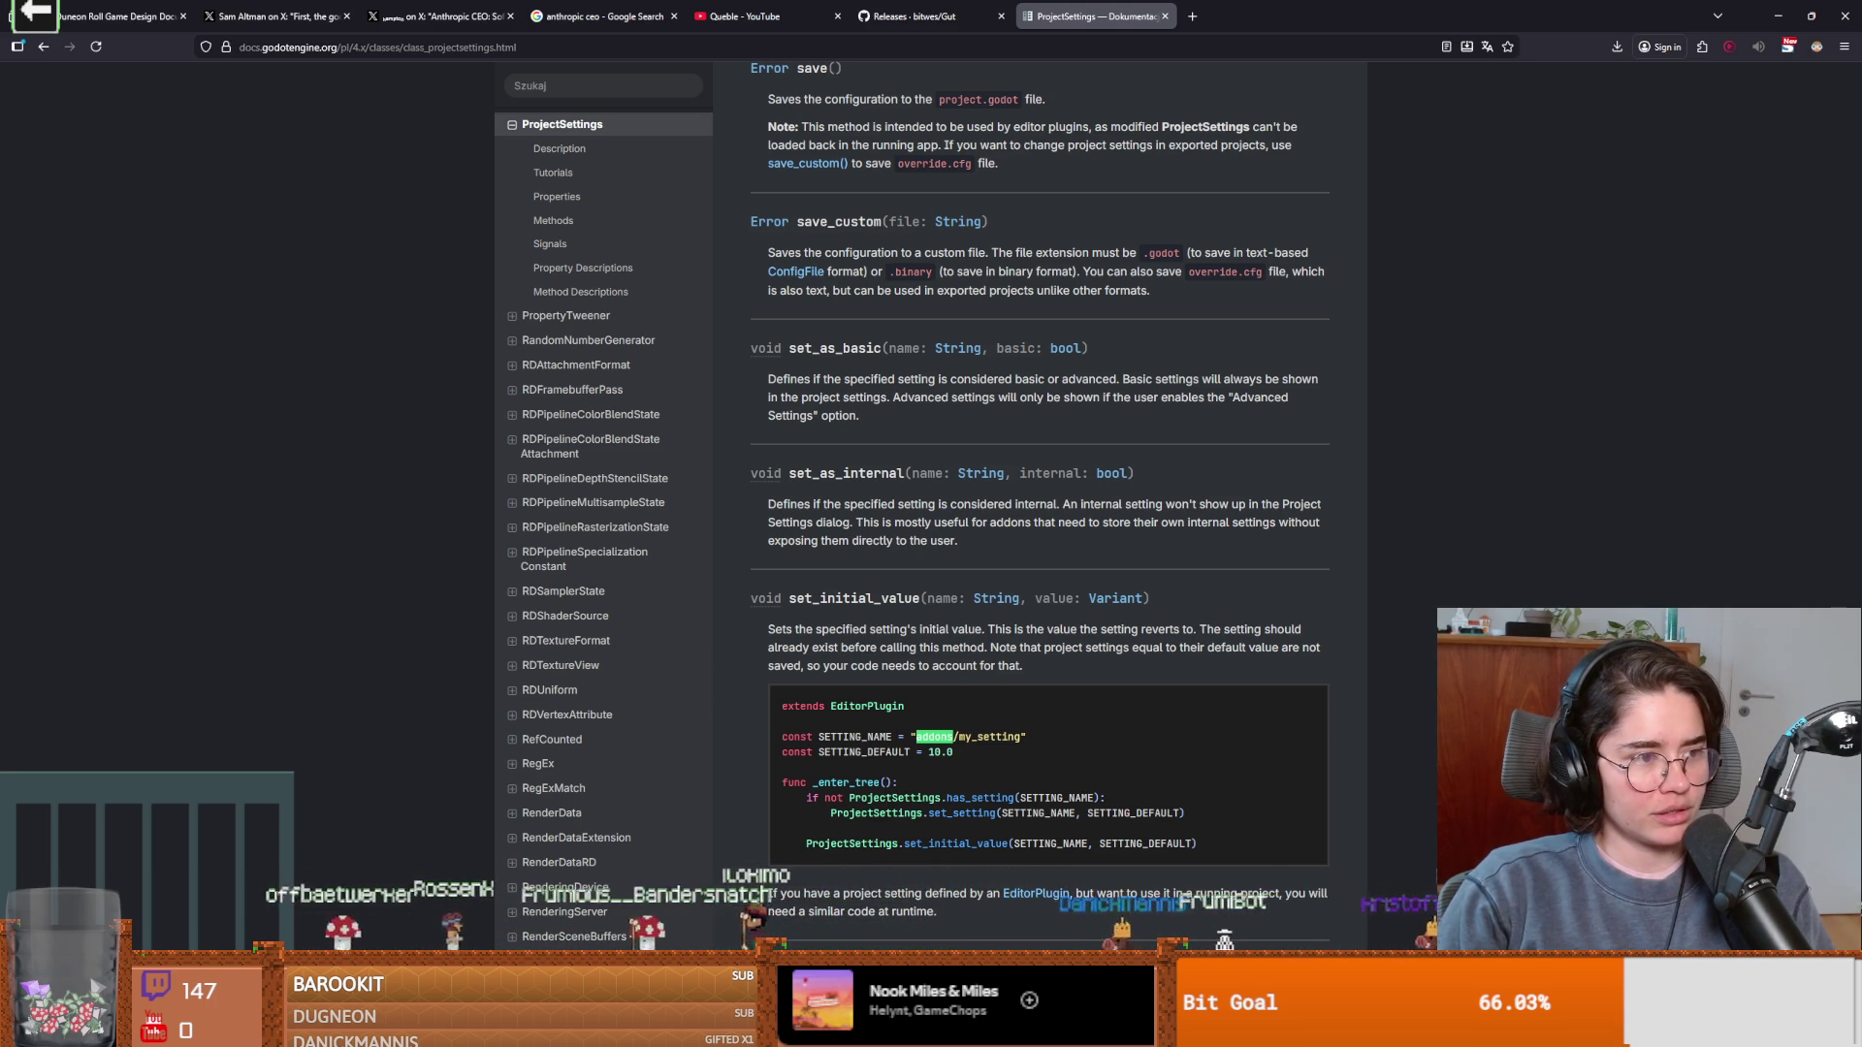
pyautogui.press('Escape')
pyautogui.hotkey('ctrl', 'shift', 't')
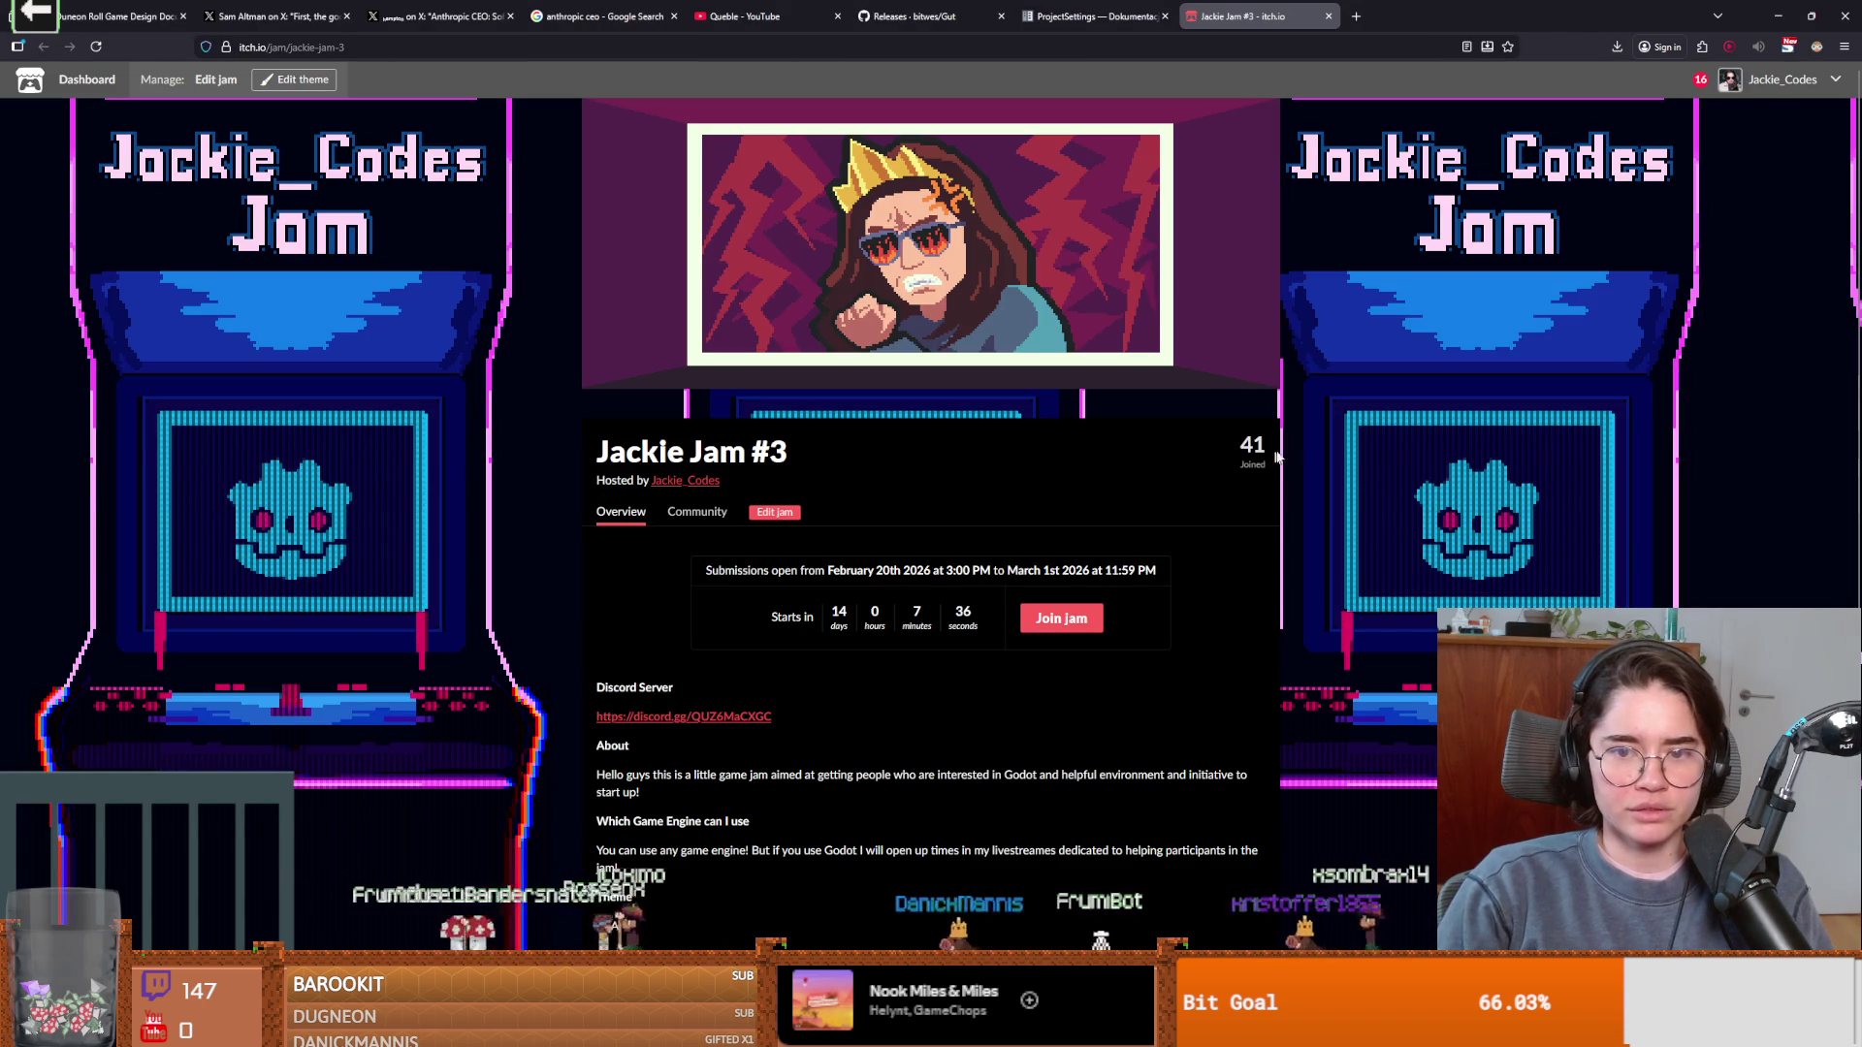
# Open the jam's edit form and add 'Winner will get a letter written by you' under Prizes / Sponsor.
pyautogui.scroll(-2, 1309, 504)
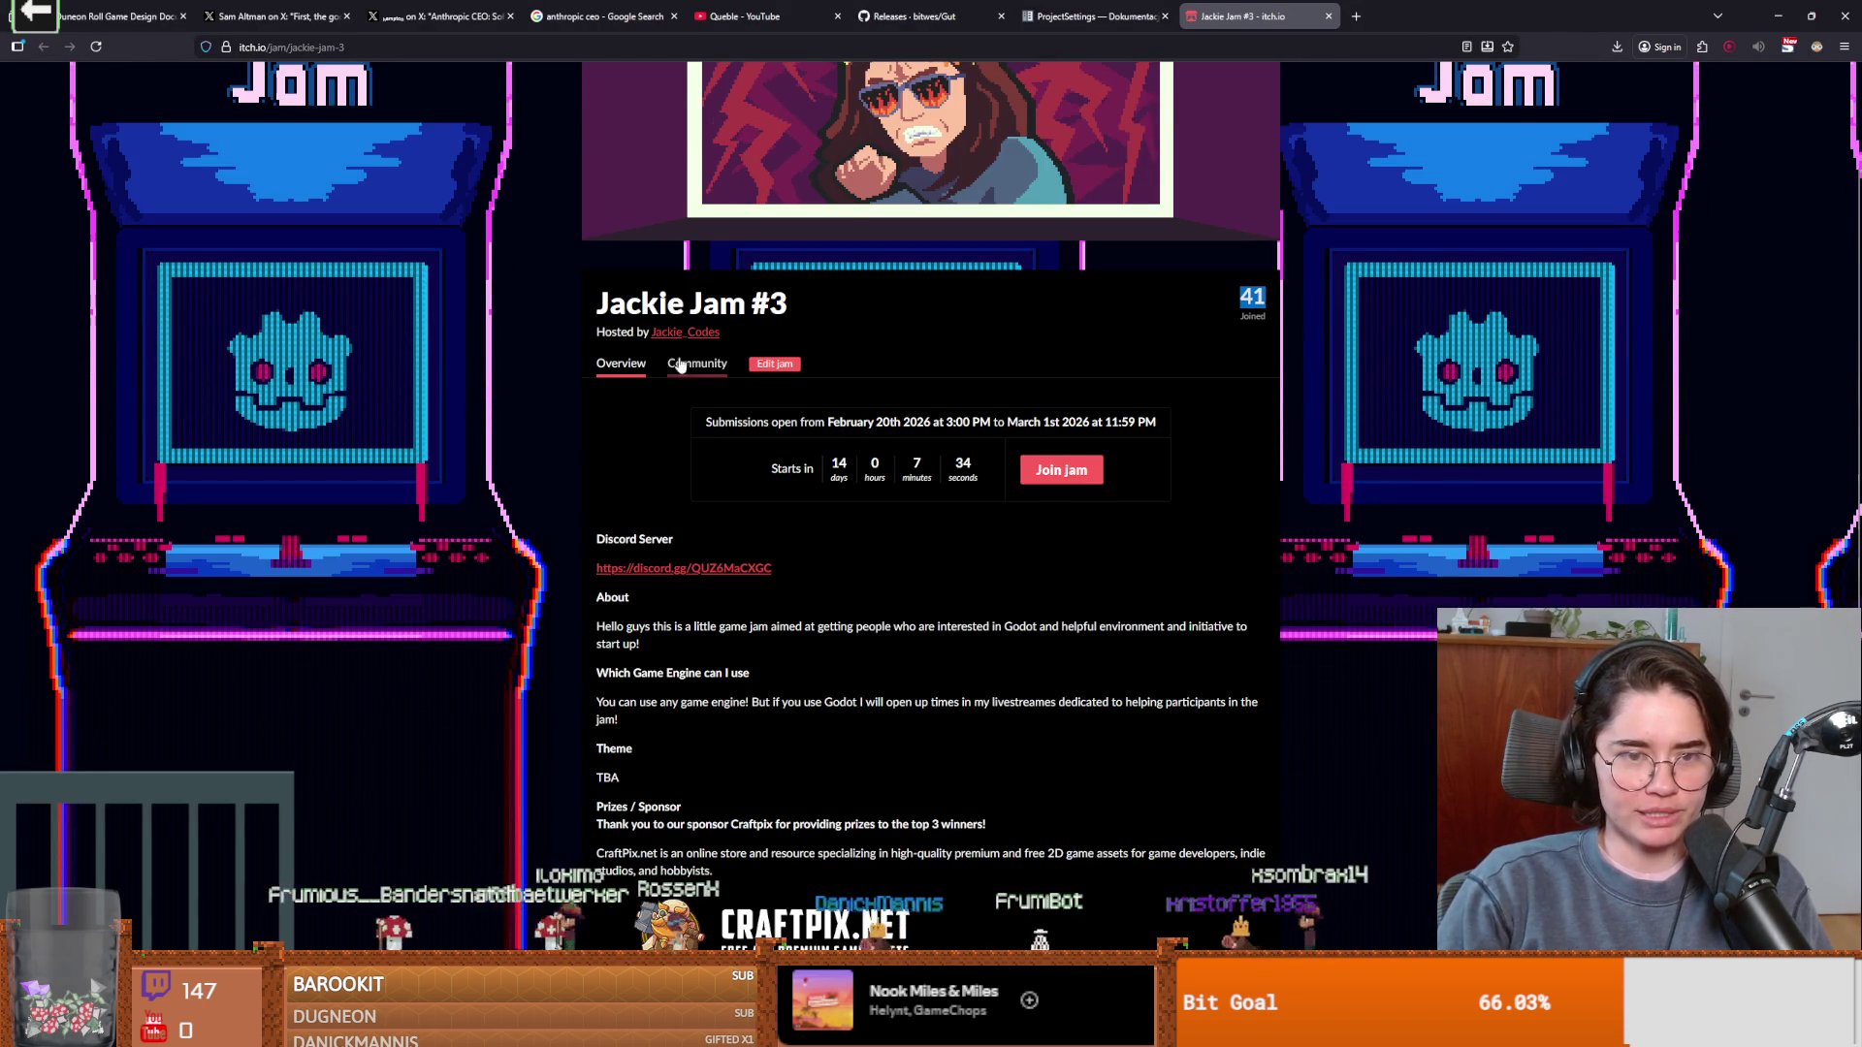
pyautogui.click(773, 365)
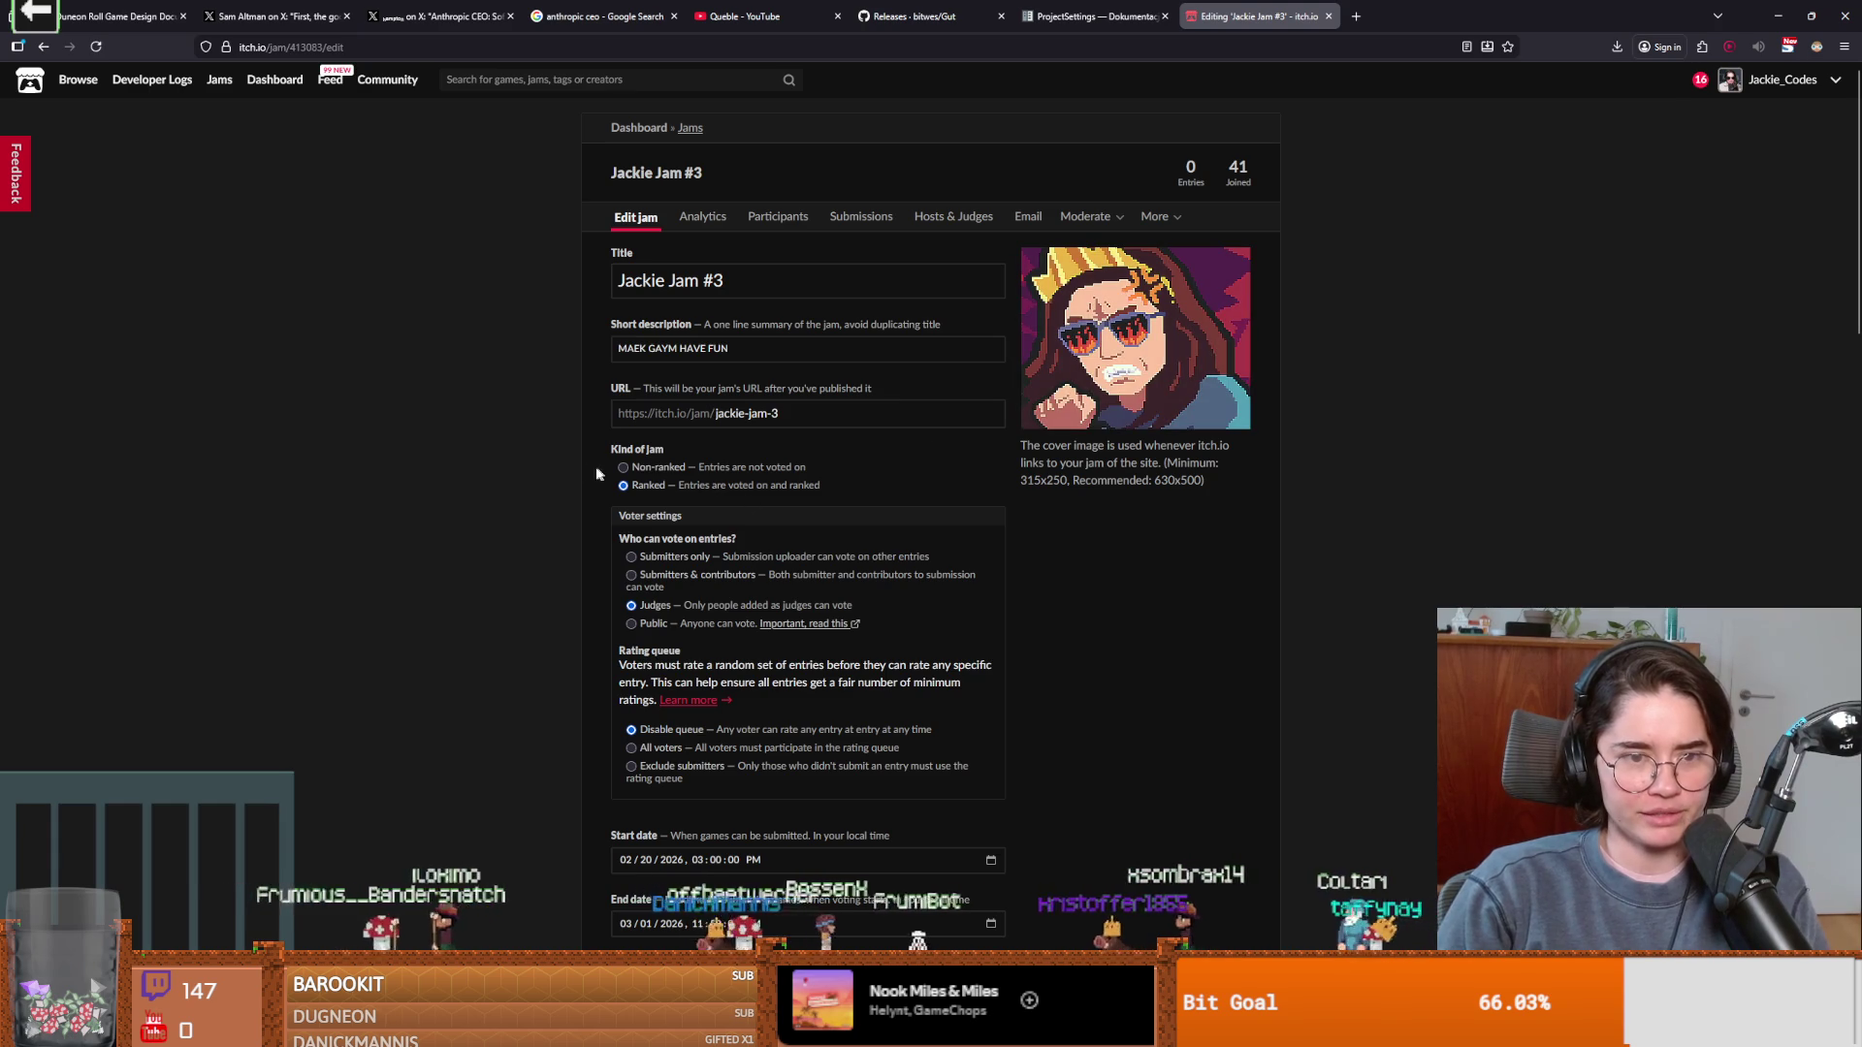
pyautogui.scroll(-10, 605, 487)
pyautogui.click(655, 378)
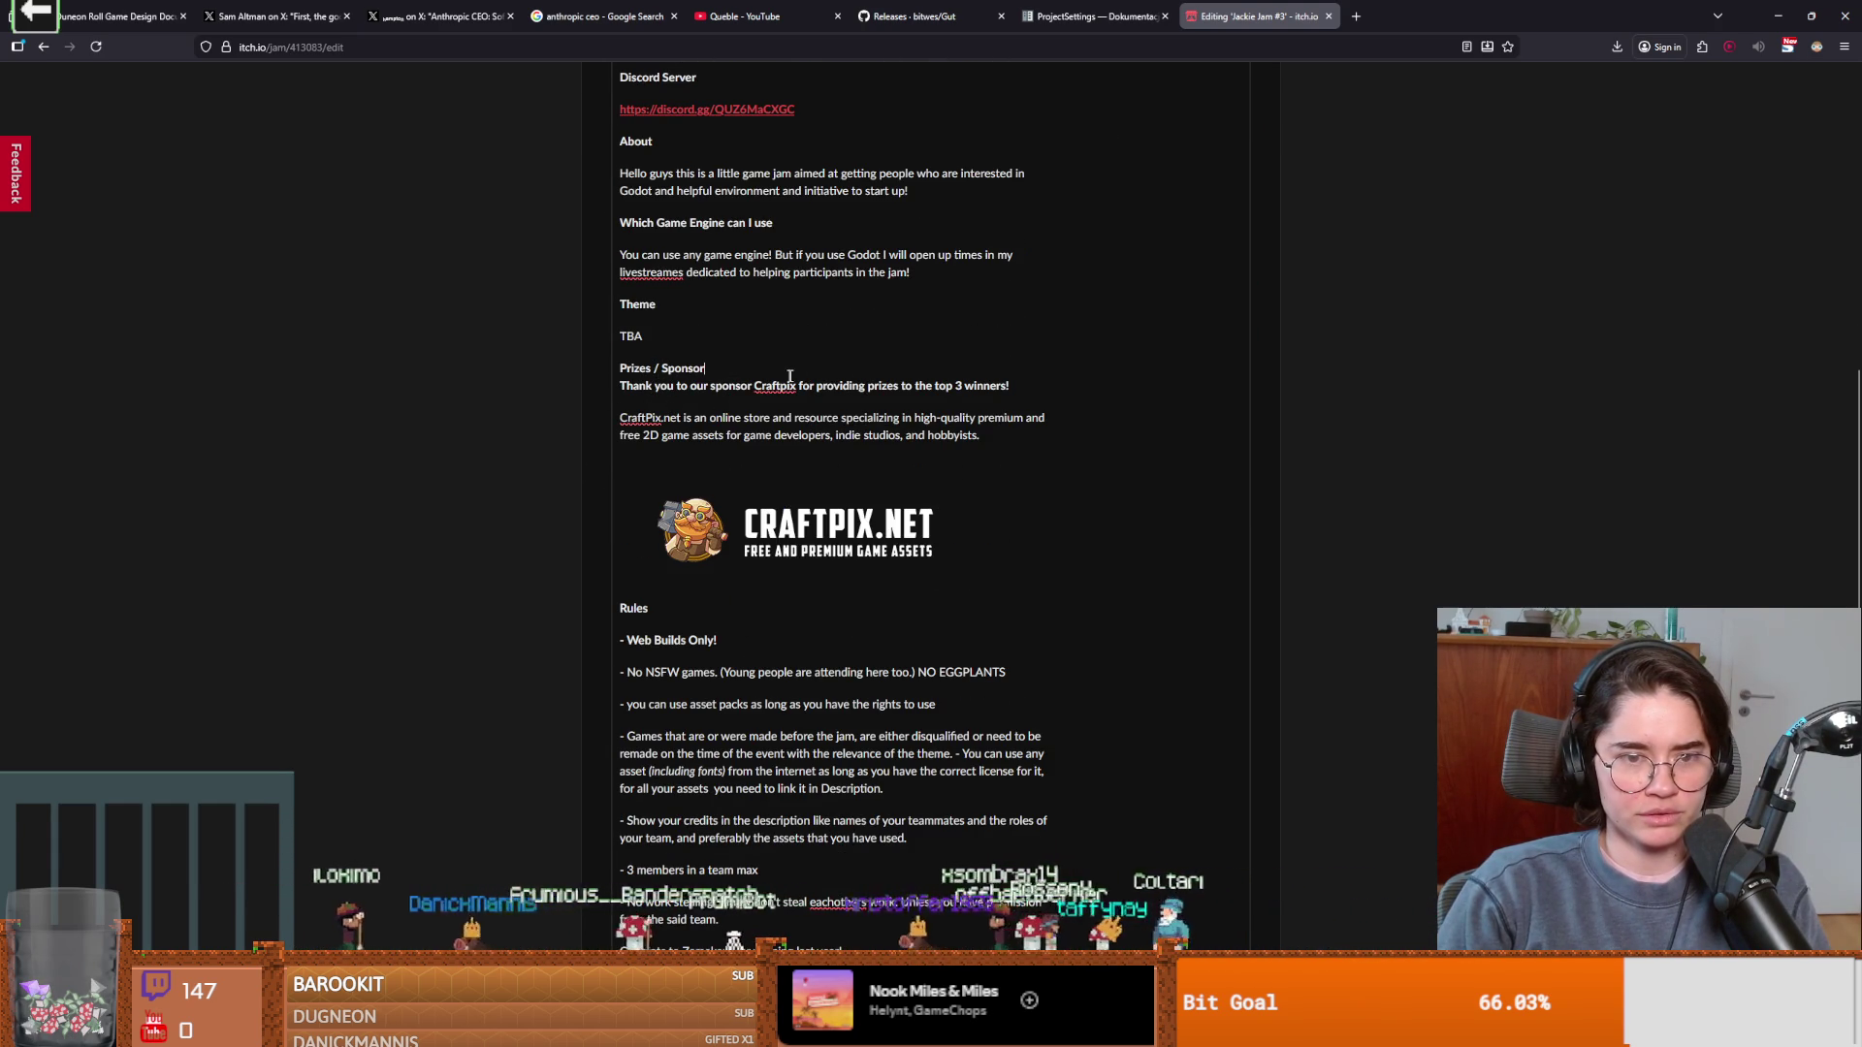
pyautogui.press('Return')
pyautogui.press('Return')
pyautogui.press('Return')
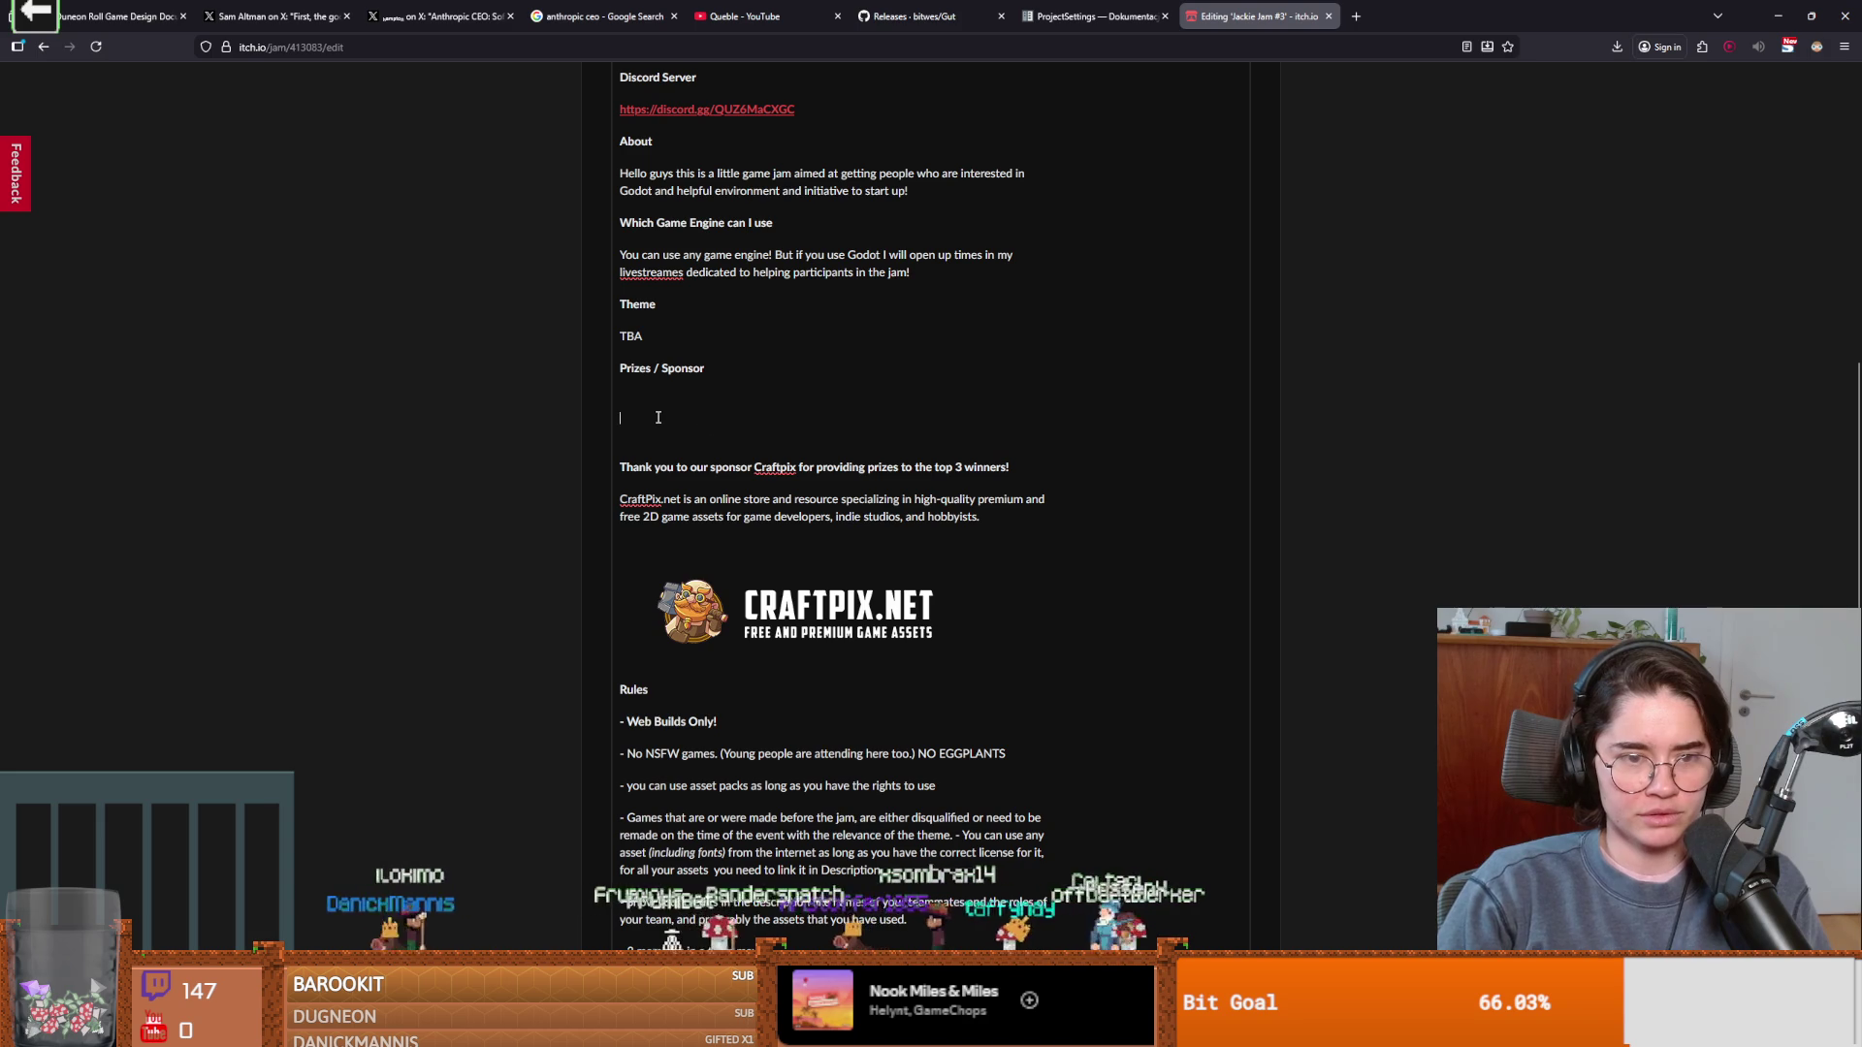
pyautogui.write('Winner will')
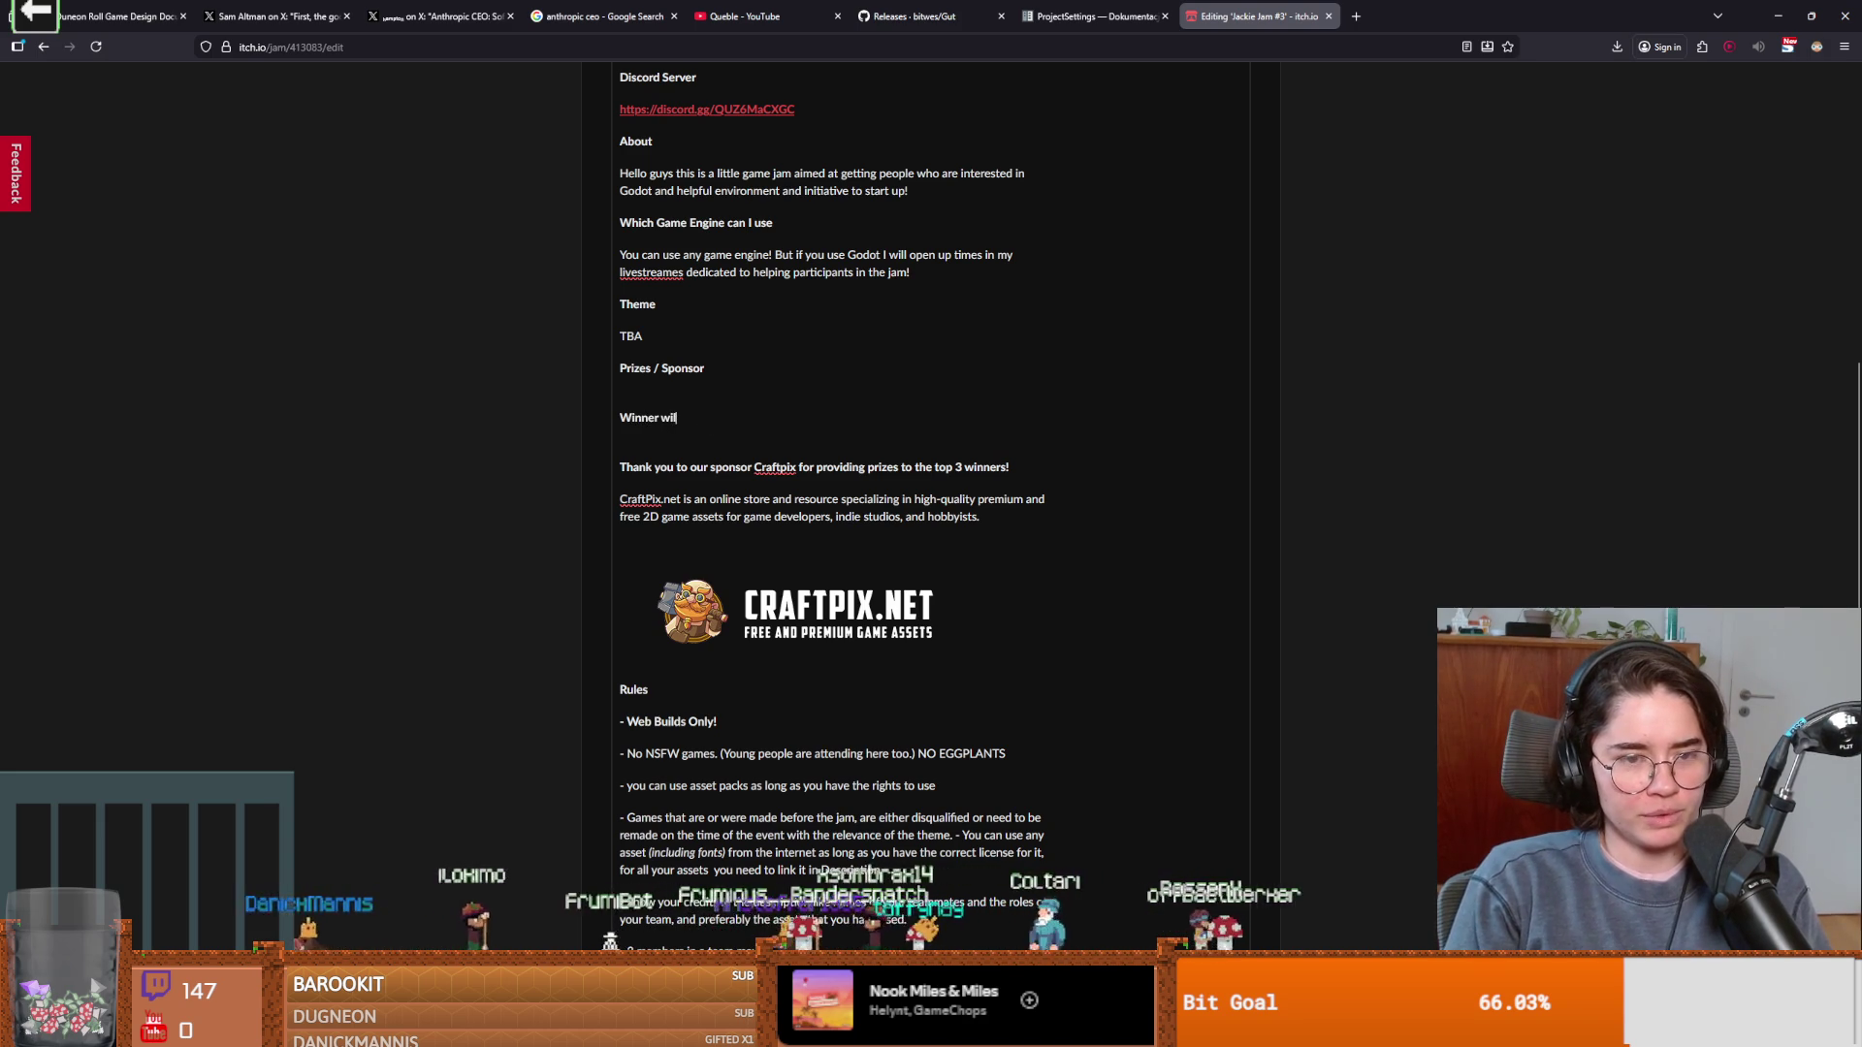
pyautogui.write(' get a letter ')
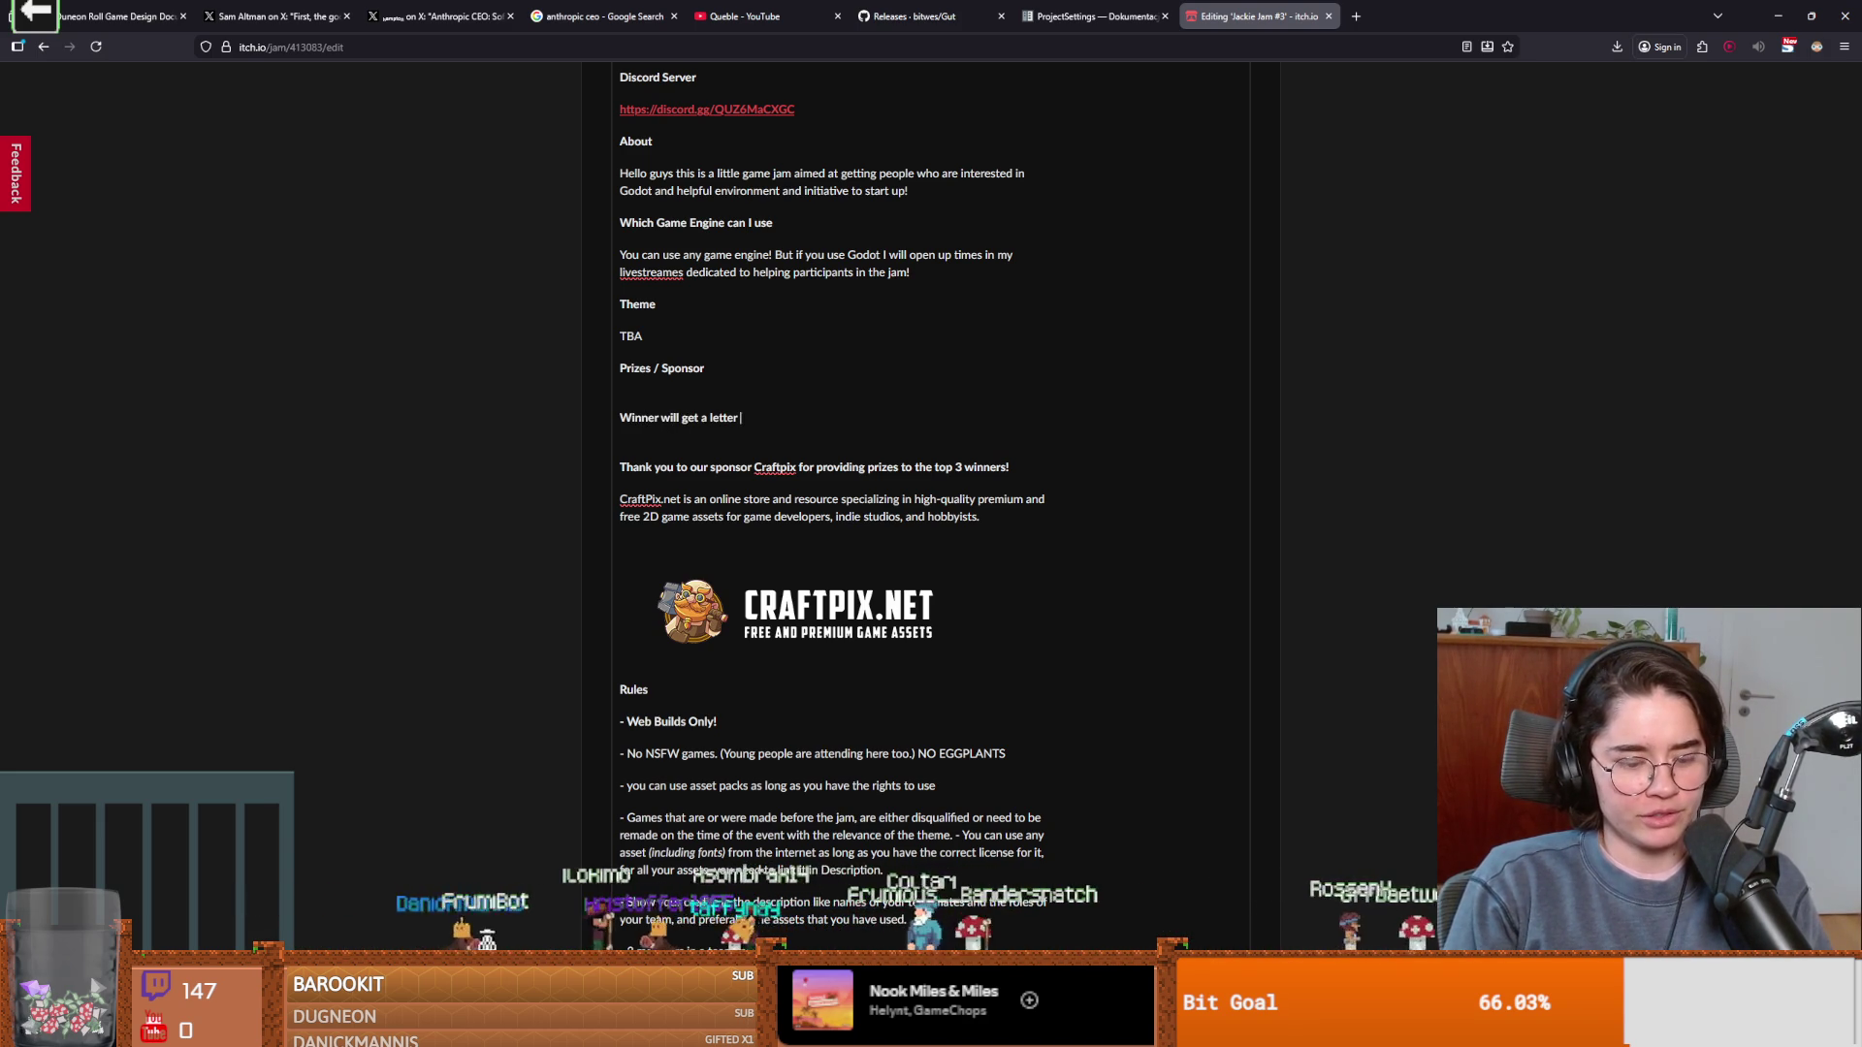
pyautogui.write('written ')
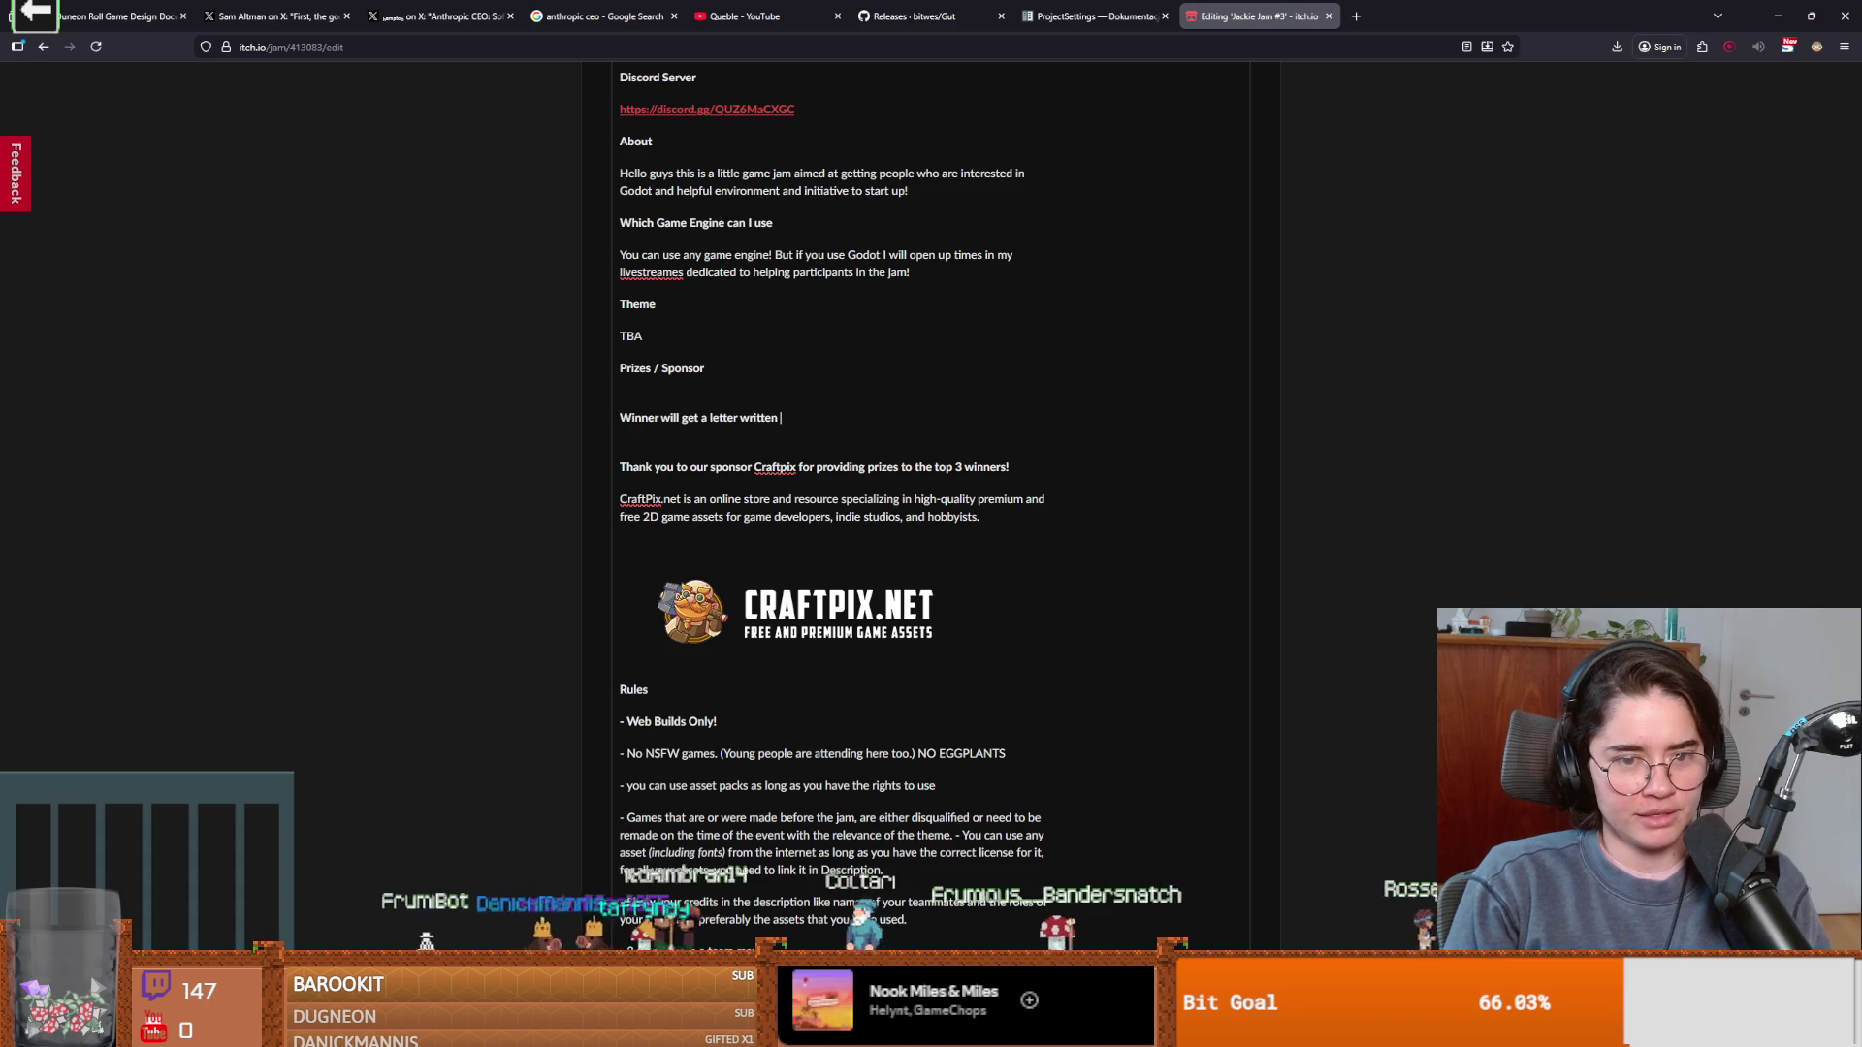
pyautogui.write('by you')
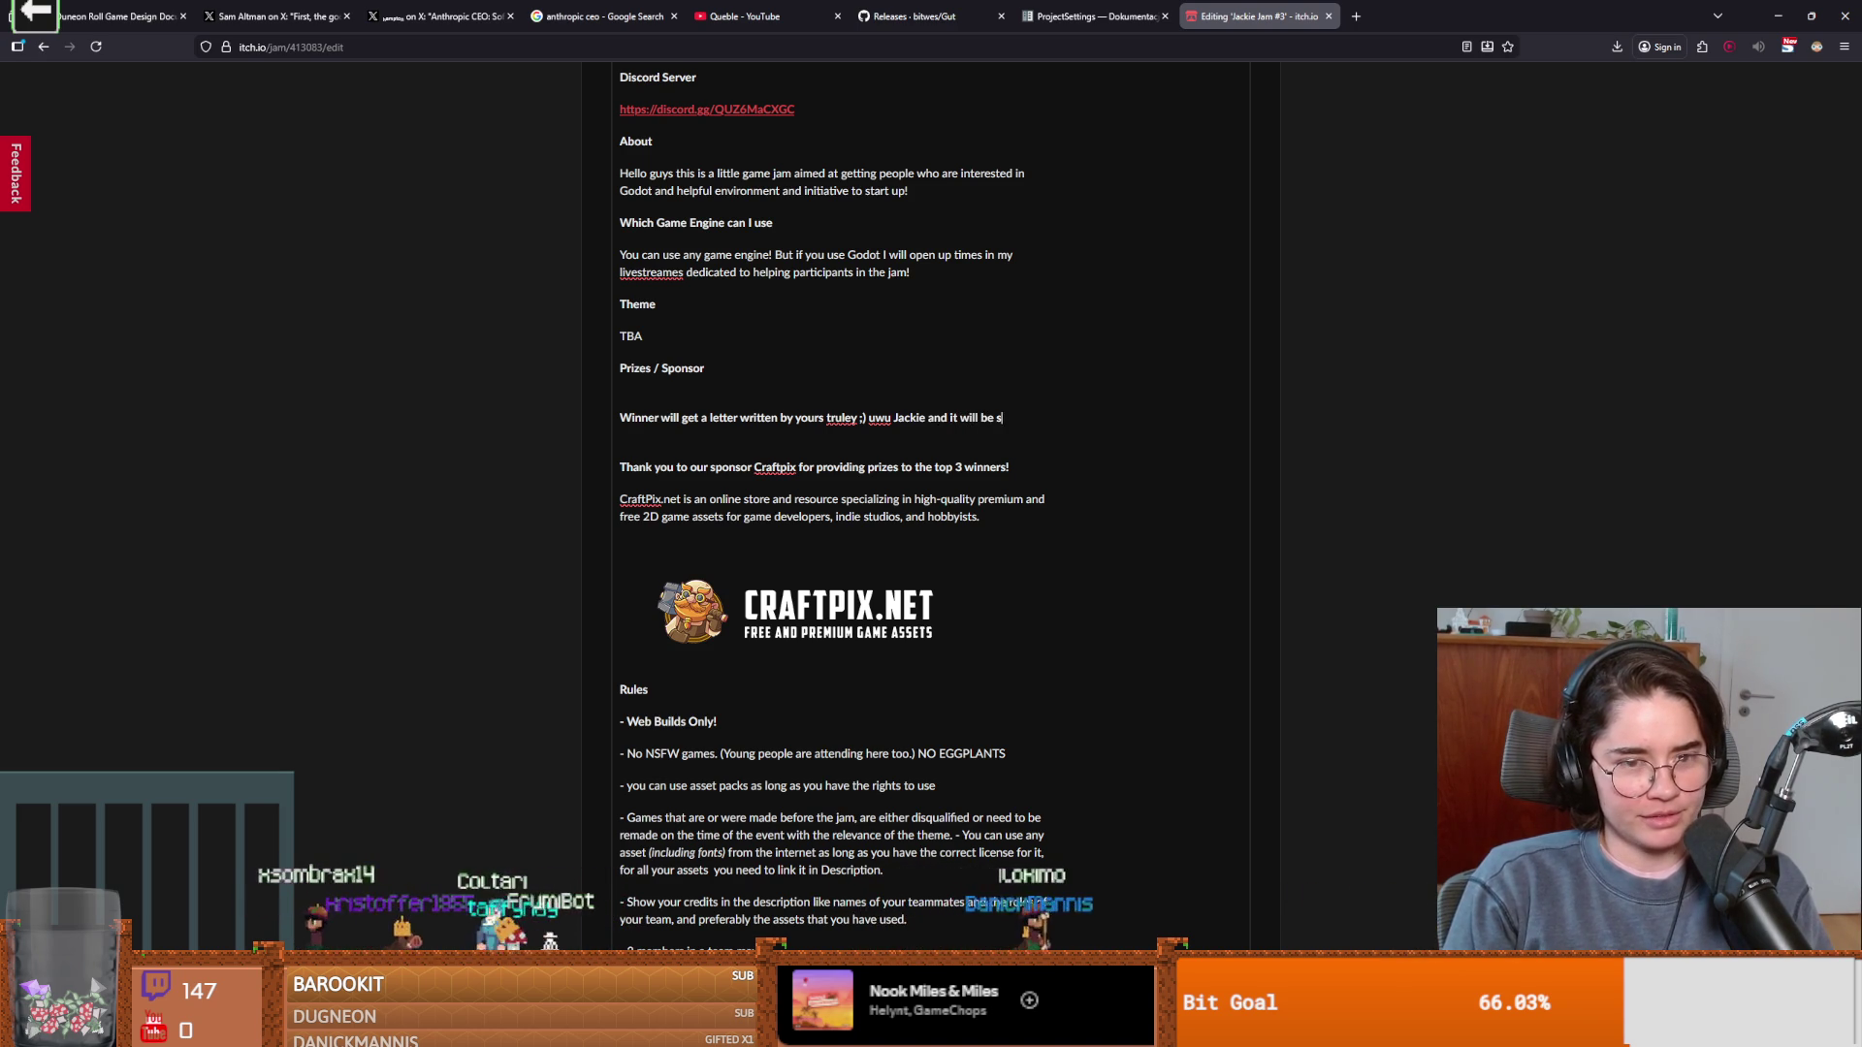
# Finish the prize line with 'an uwu stamp' and the address note, fix 'adress' to 'address', and save.
pyautogui.write('an')
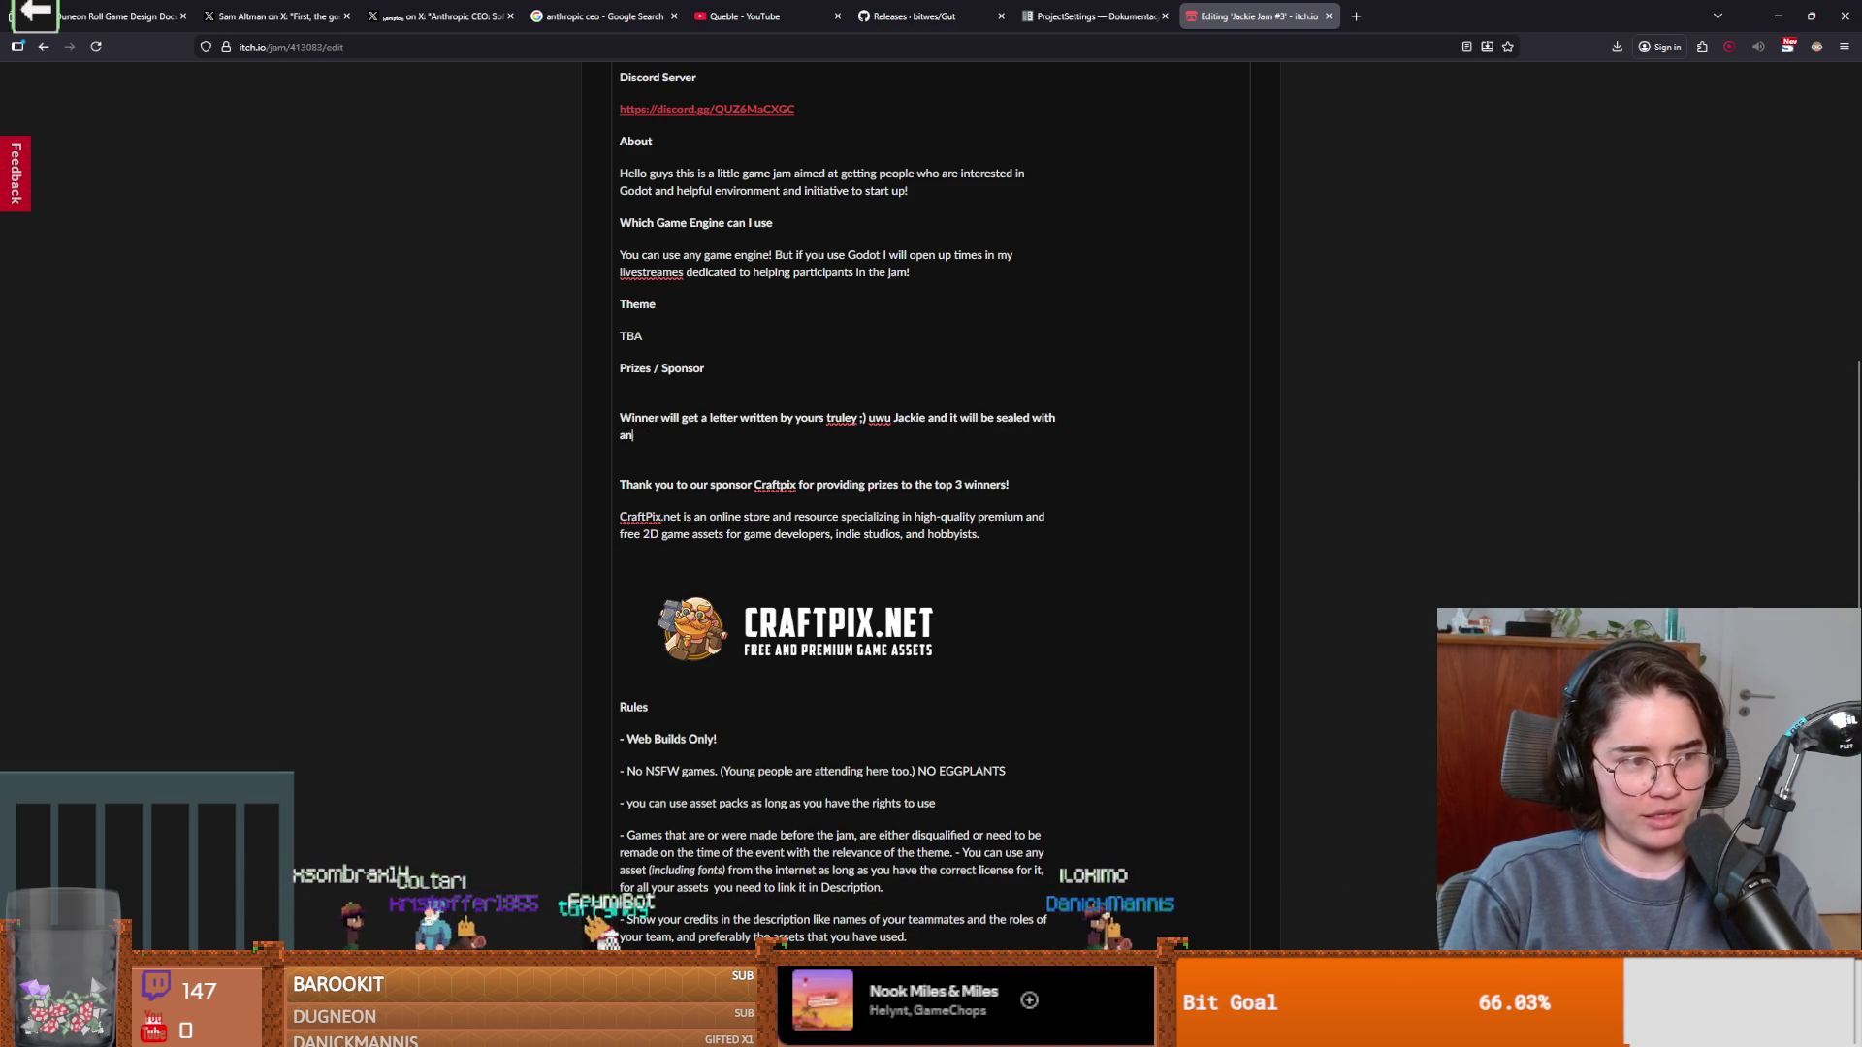
pyautogui.write(' uwu stamp in hot wax and sen')
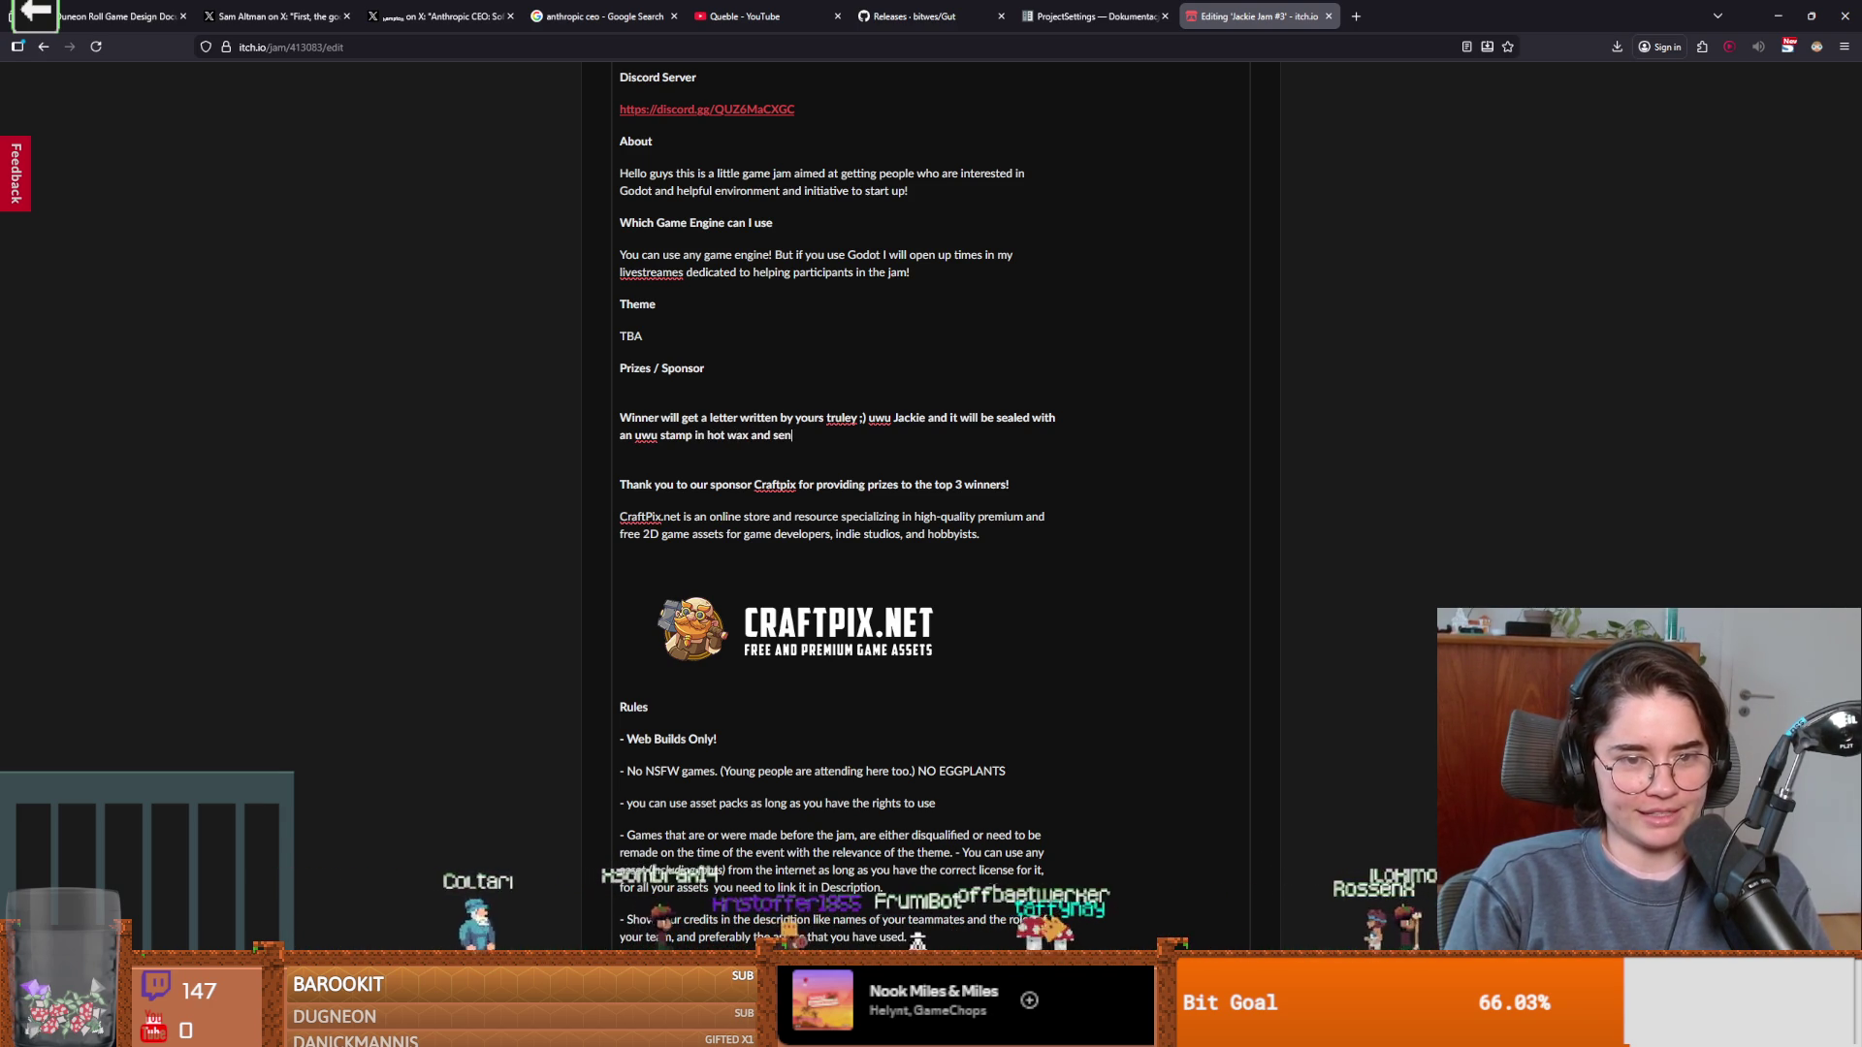
pyautogui.write('t to you (if you feel comfortable giving me your a')
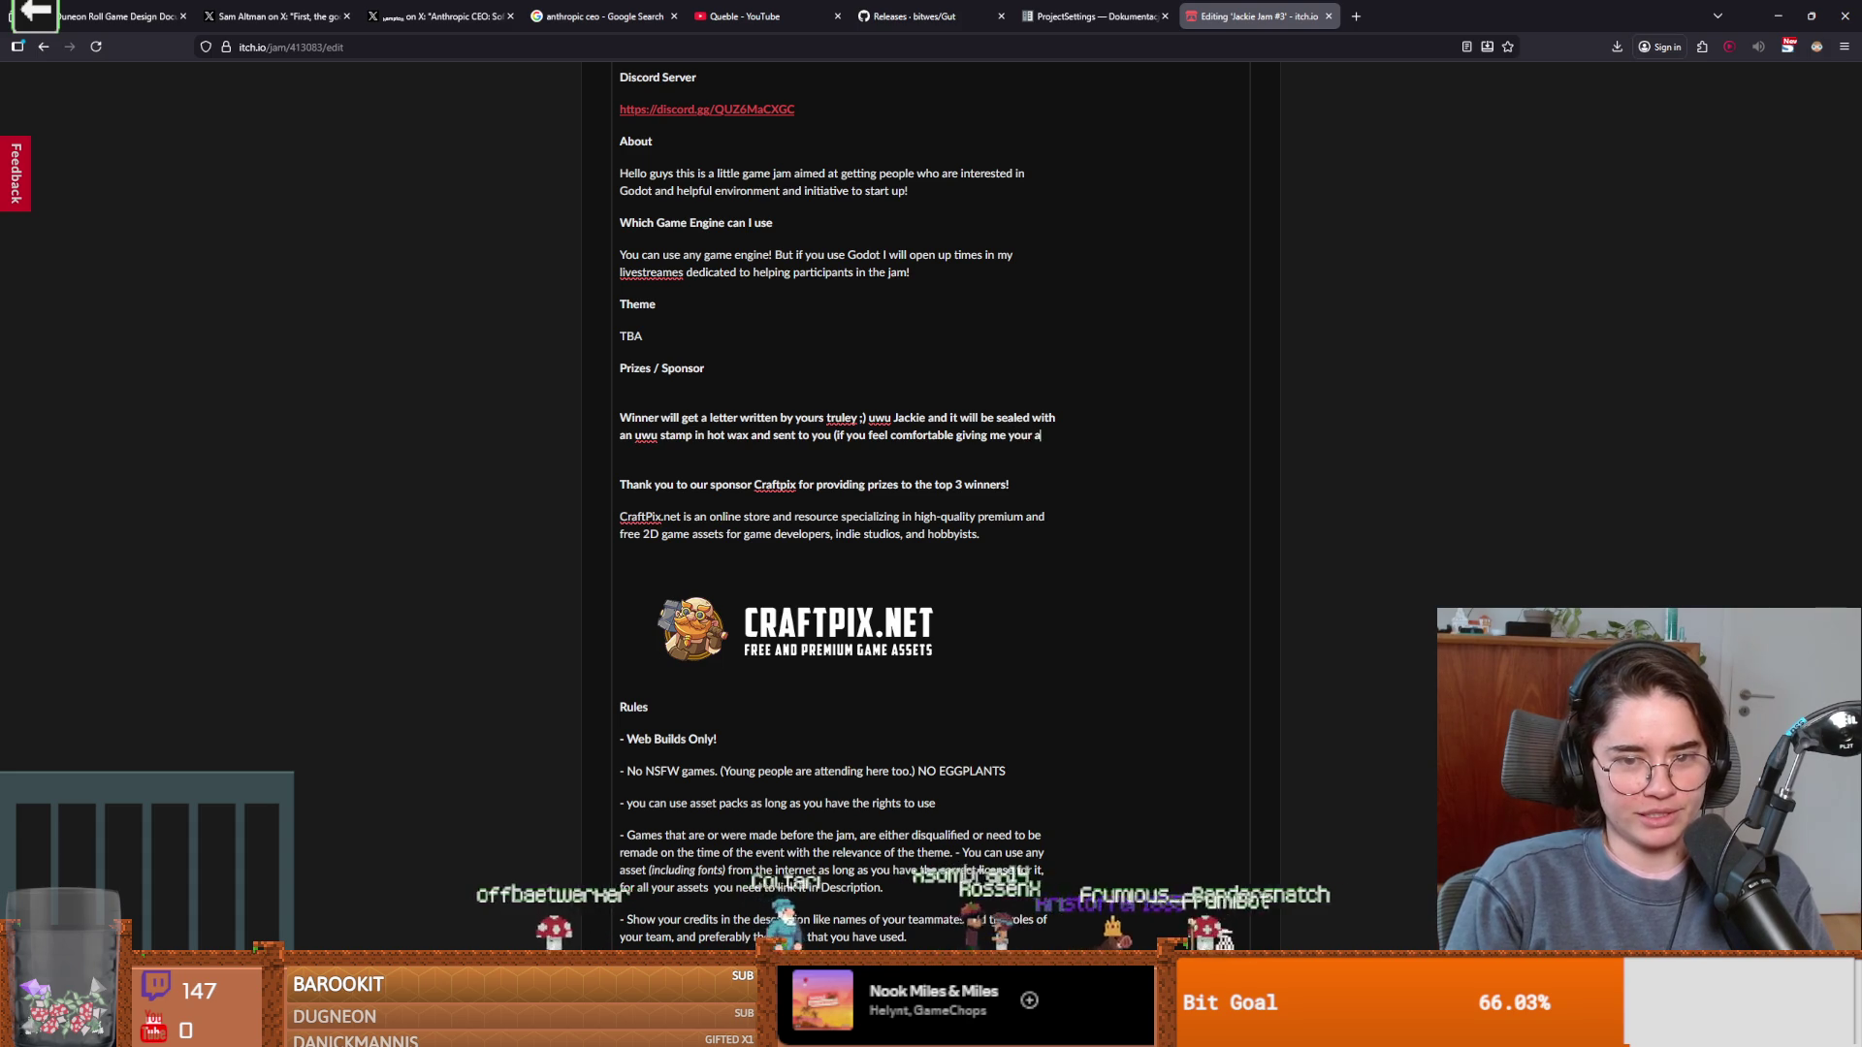
pyautogui.write('dress')
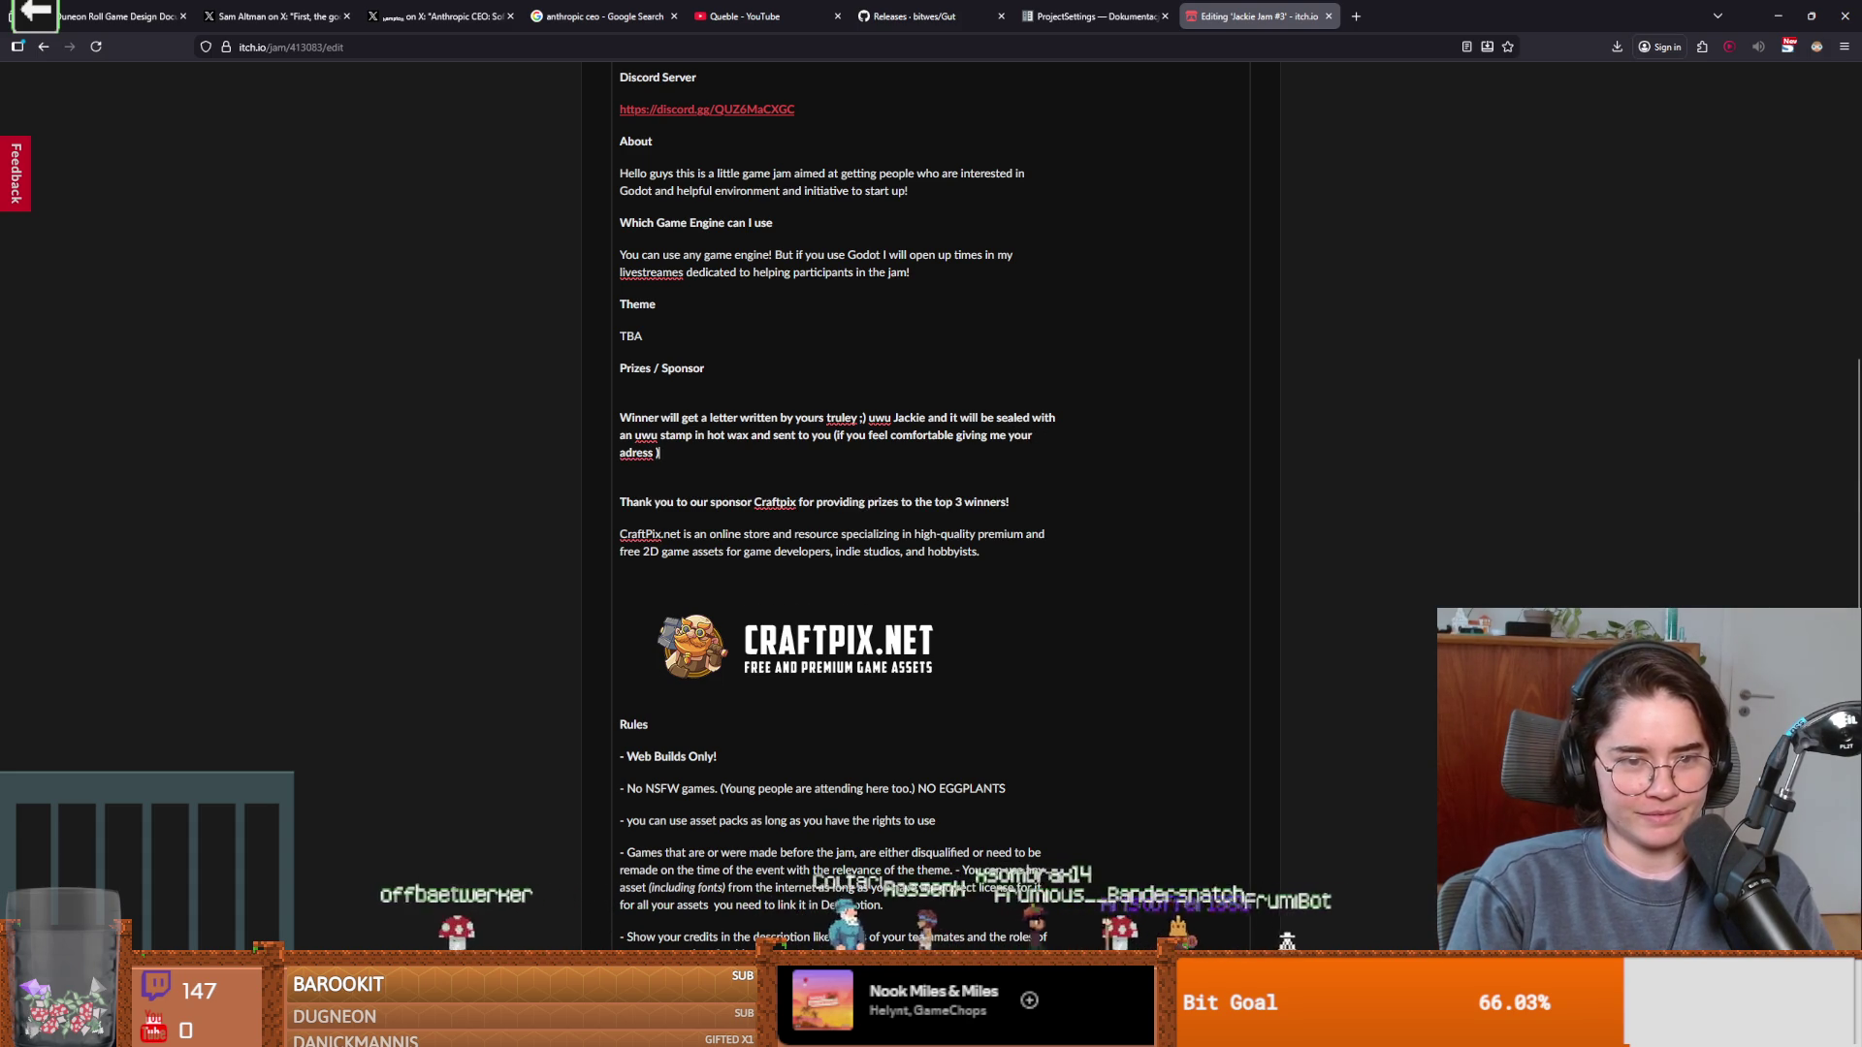
pyautogui.write(')')
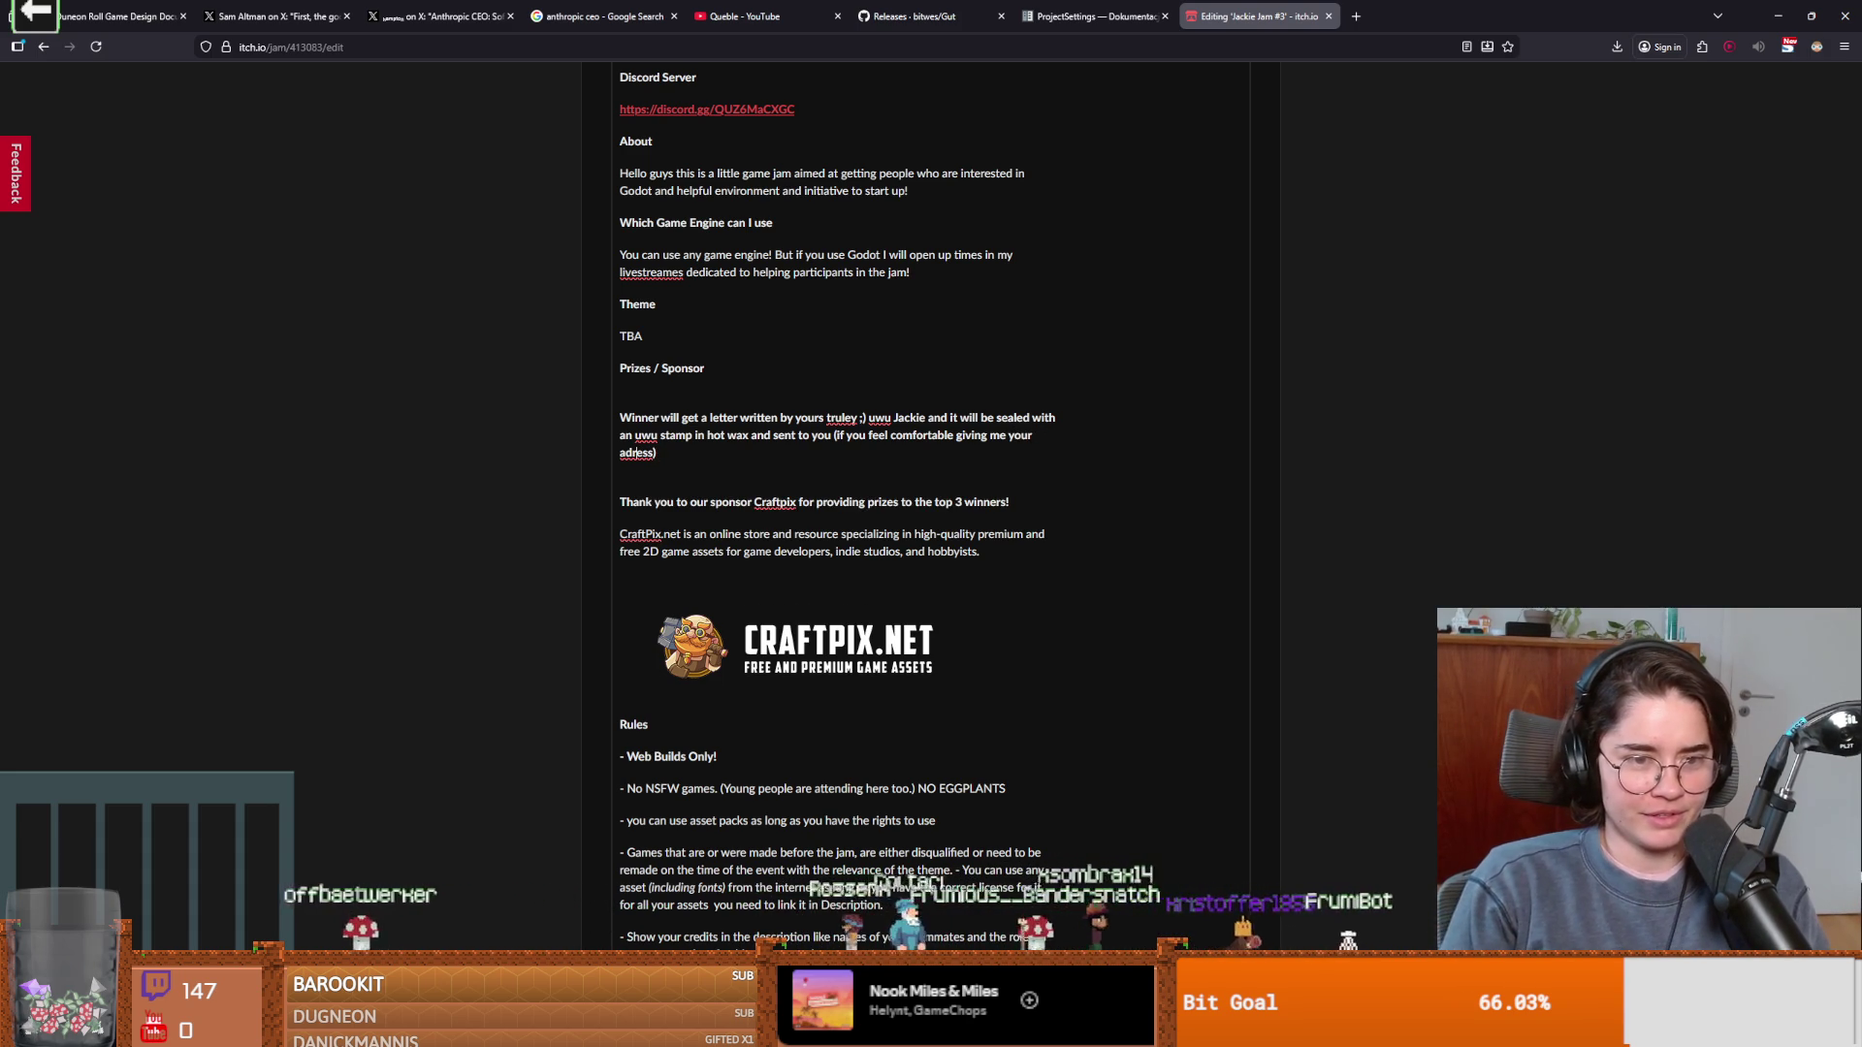
pyautogui.click(635, 453)
pyautogui.write('d')
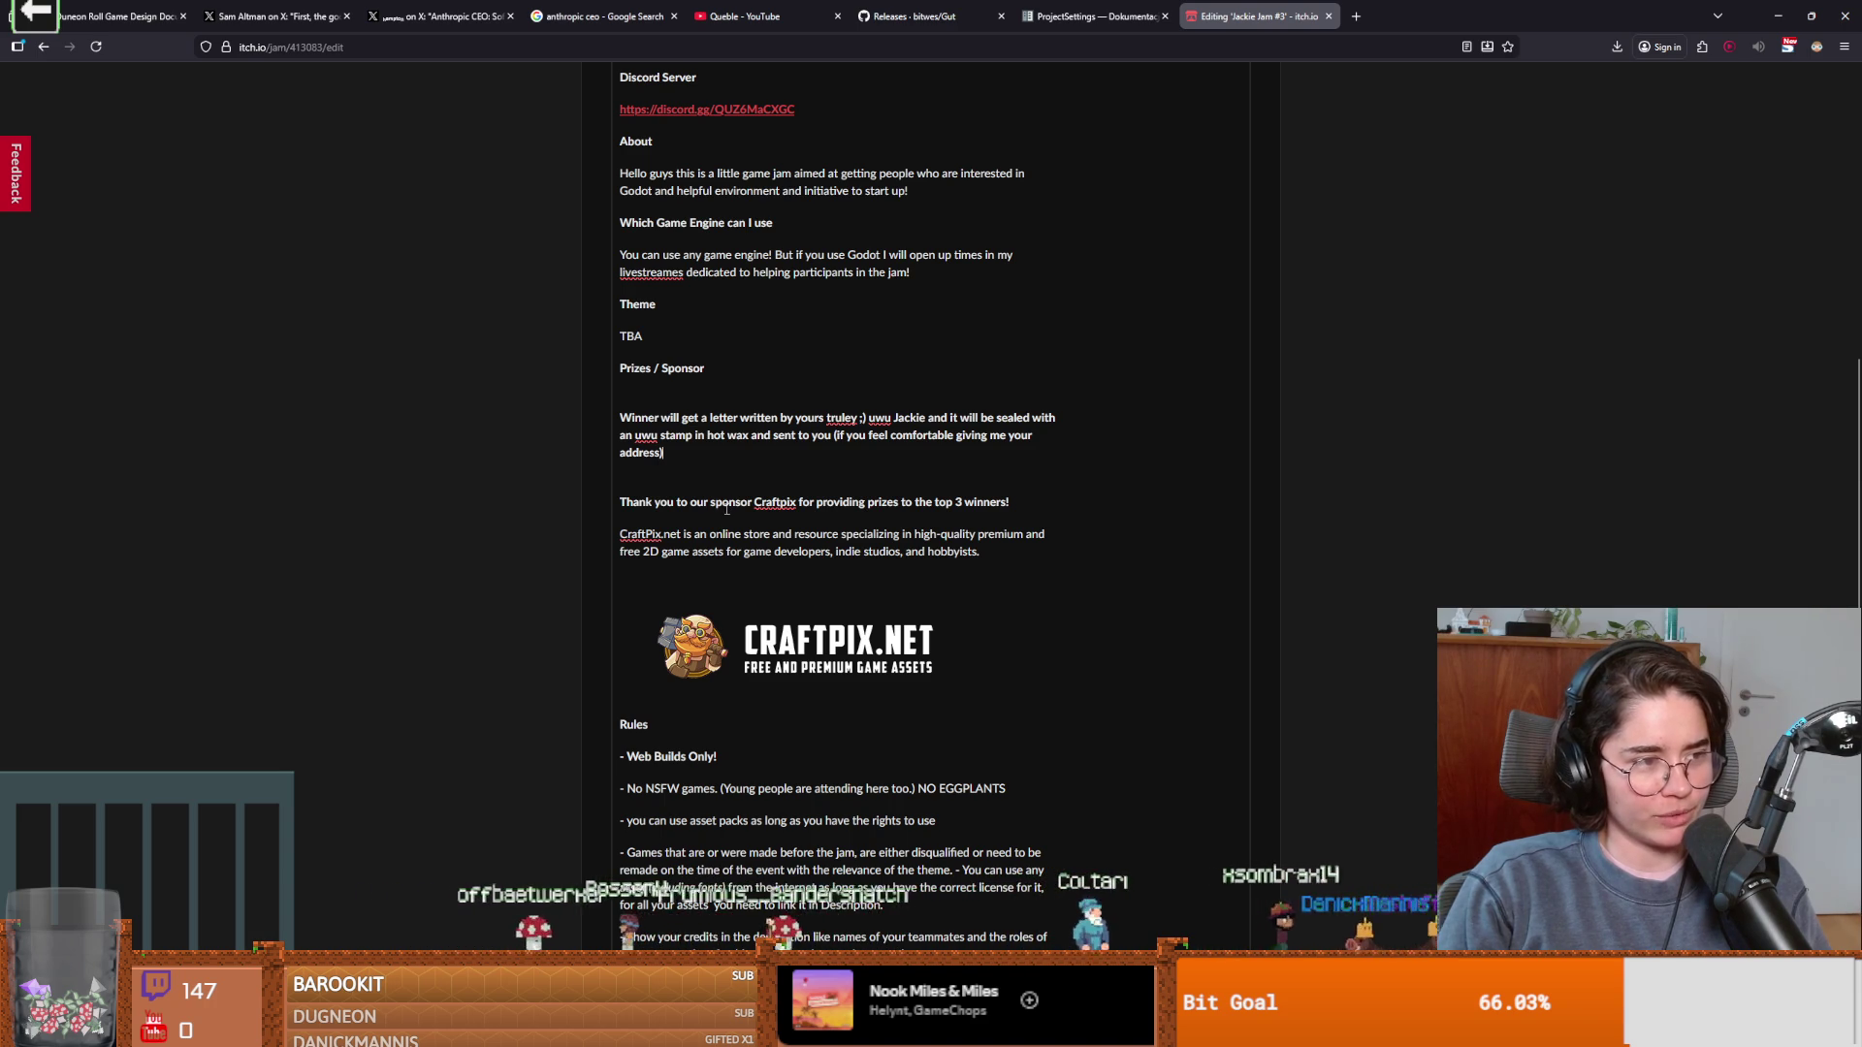
pyautogui.scroll(-5, 790, 491)
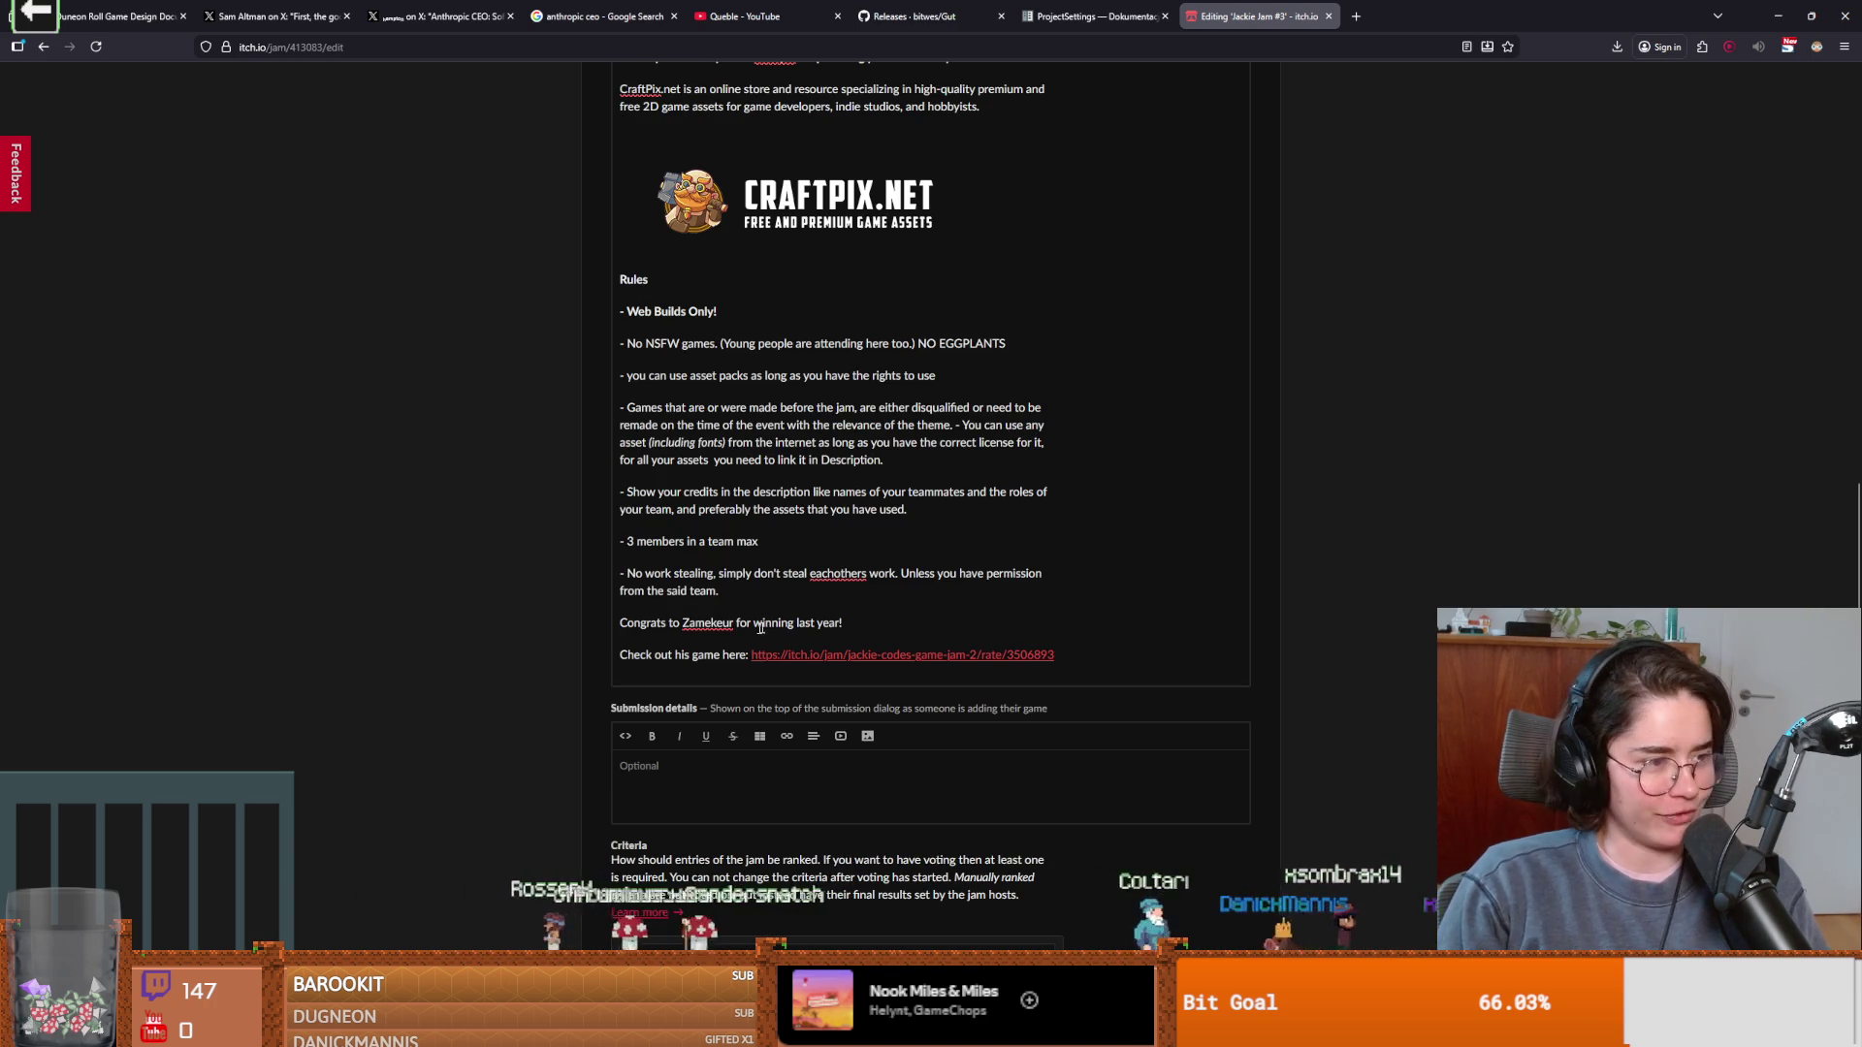
pyautogui.scroll(-10, 575, 742)
pyautogui.click(635, 897)
pyautogui.scroll(15, 613, 613)
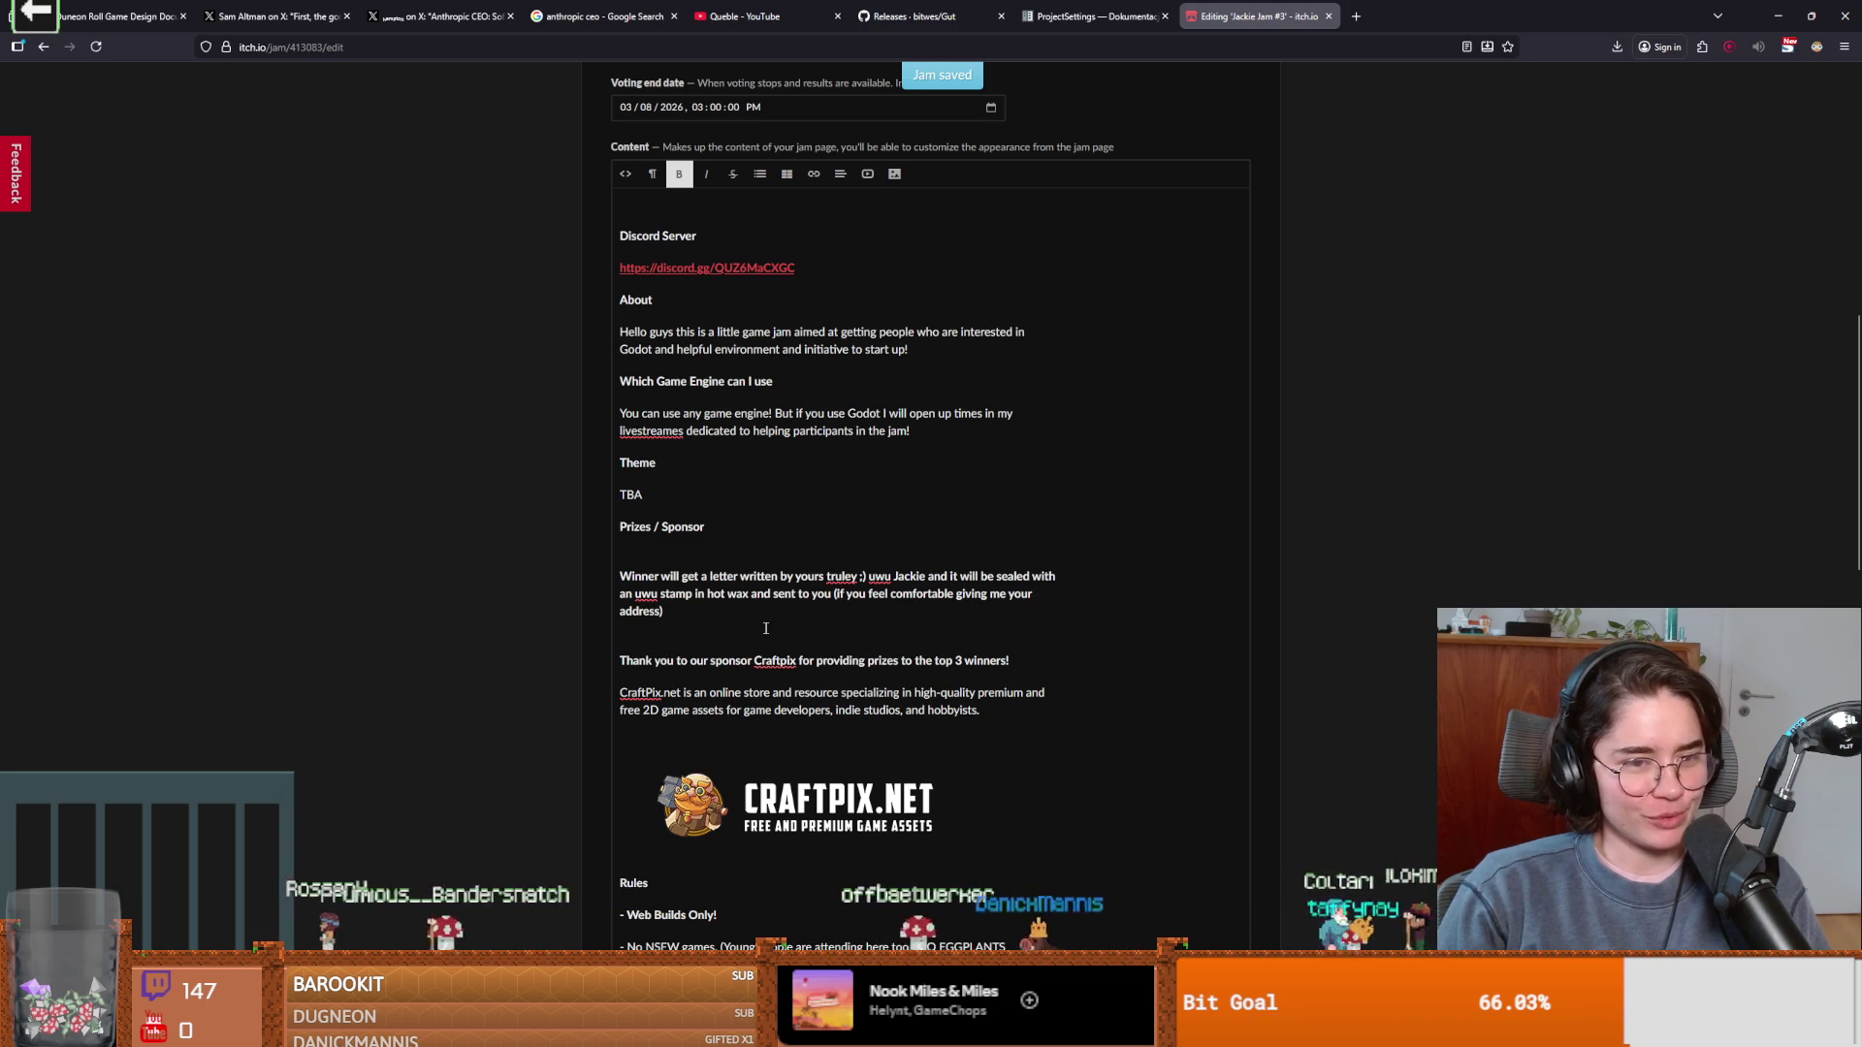
pyautogui.scroll(-4, 764, 629)
# Replace line 37's ProjectSettings.get call with were_addons_disabled = true, save, and rerun the tests.
pyautogui.scroll(-1, 764, 629)
pyautogui.hotkey('alt', 'Tab')
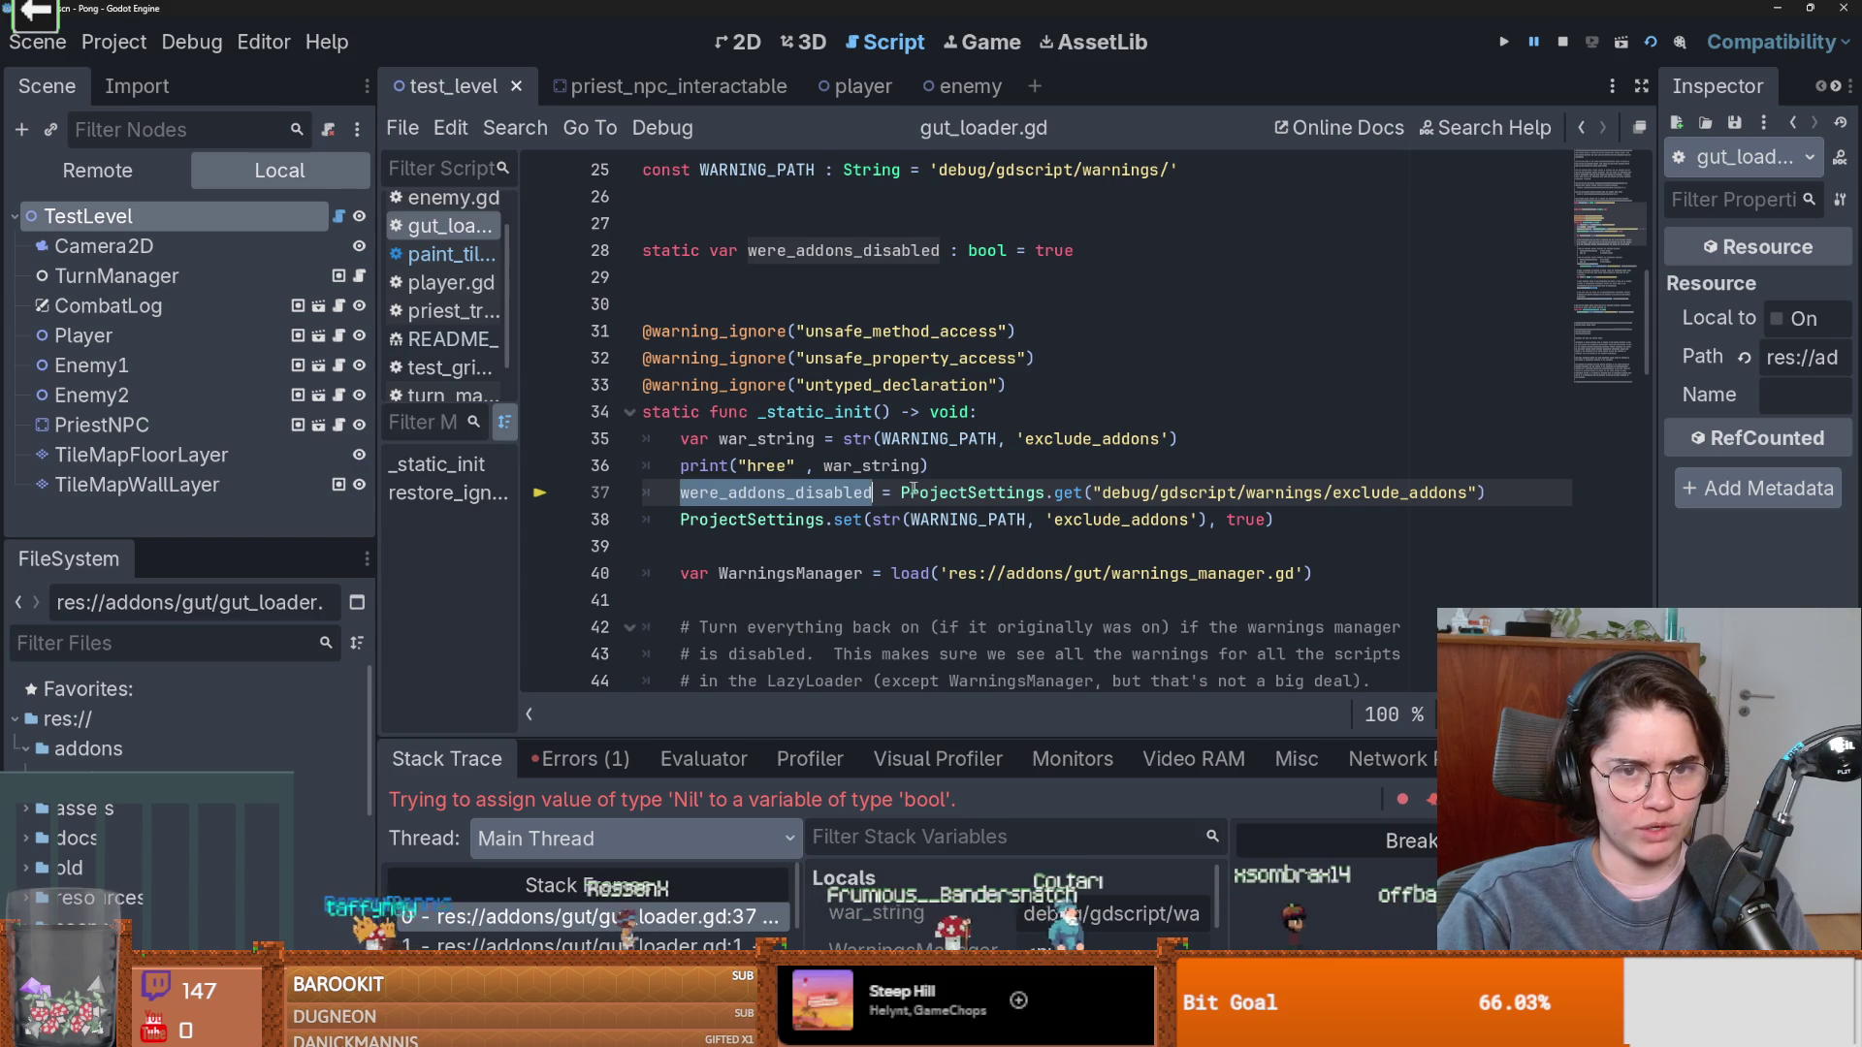
pyautogui.moveTo(900, 493)
pyautogui.mouseDown()
pyautogui.moveTo(1512, 519)
pyautogui.moveTo(1526, 499)
pyautogui.mouseUp()
pyautogui.write('TRUE')
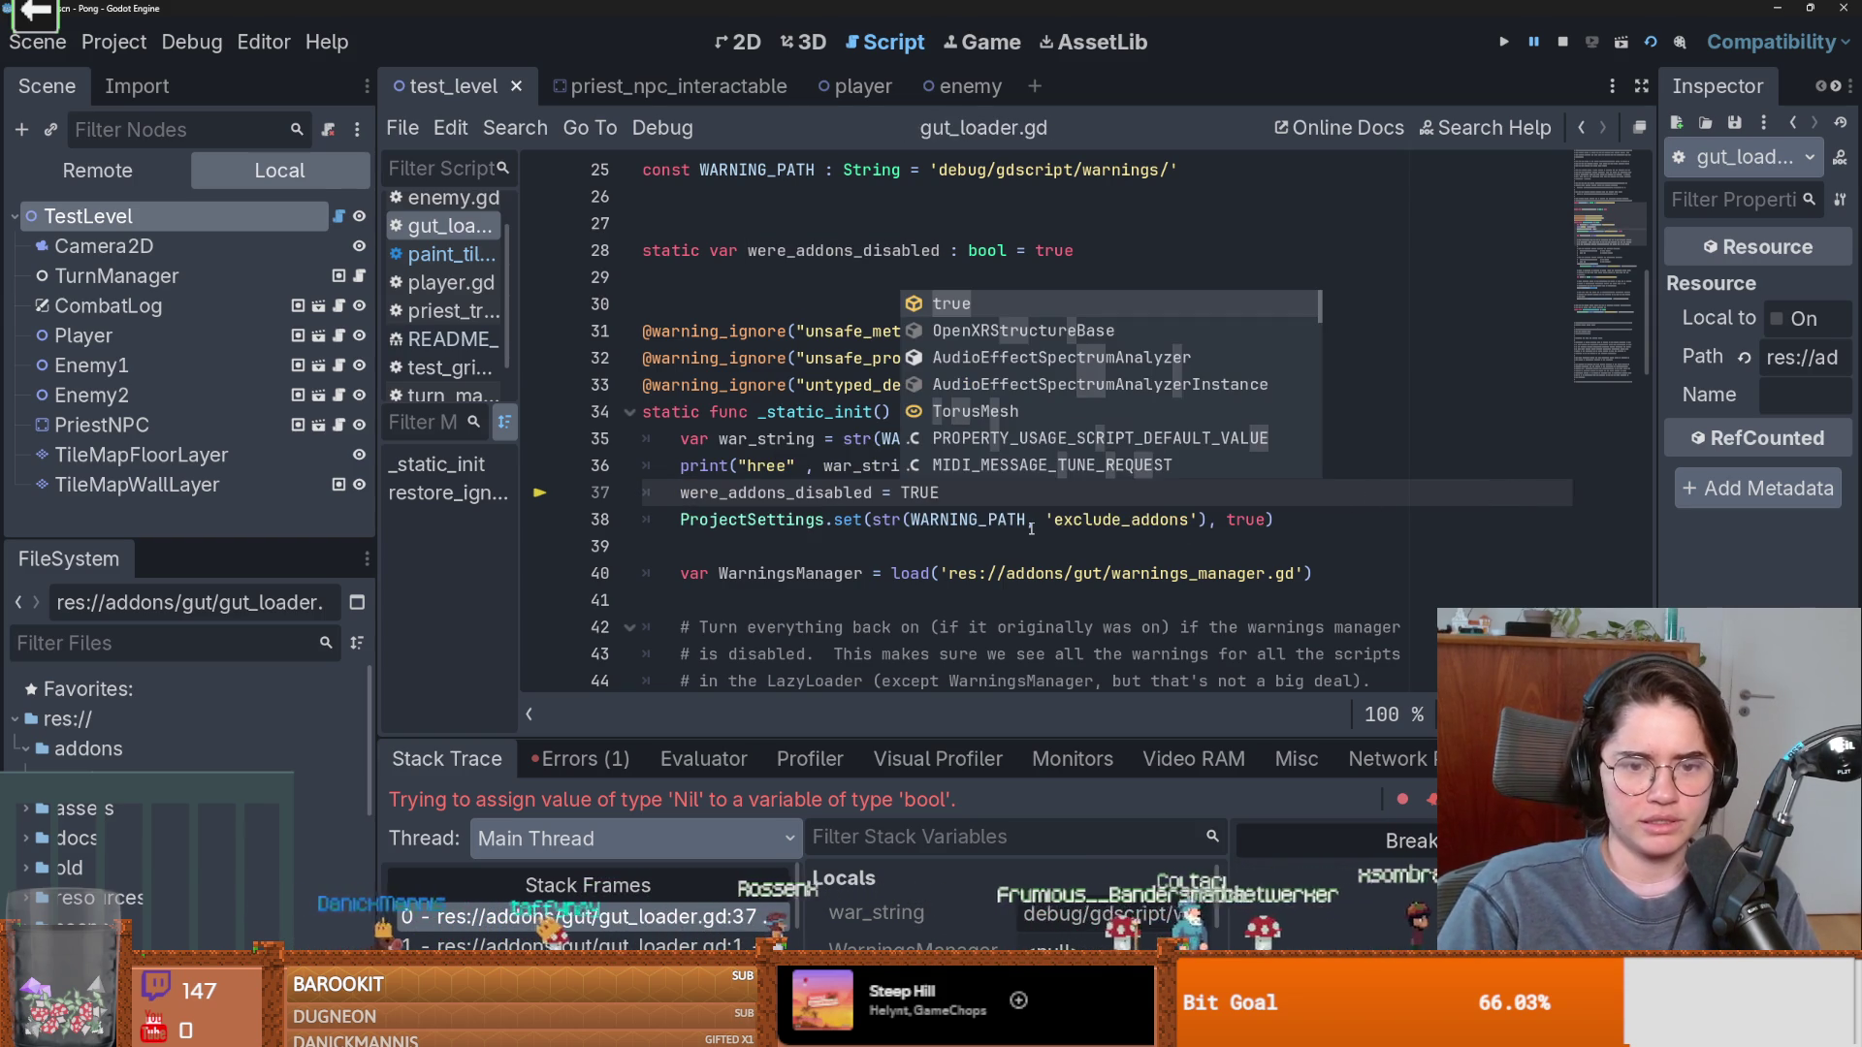
pyautogui.press('BackSpace')
pyautogui.press('BackSpace')
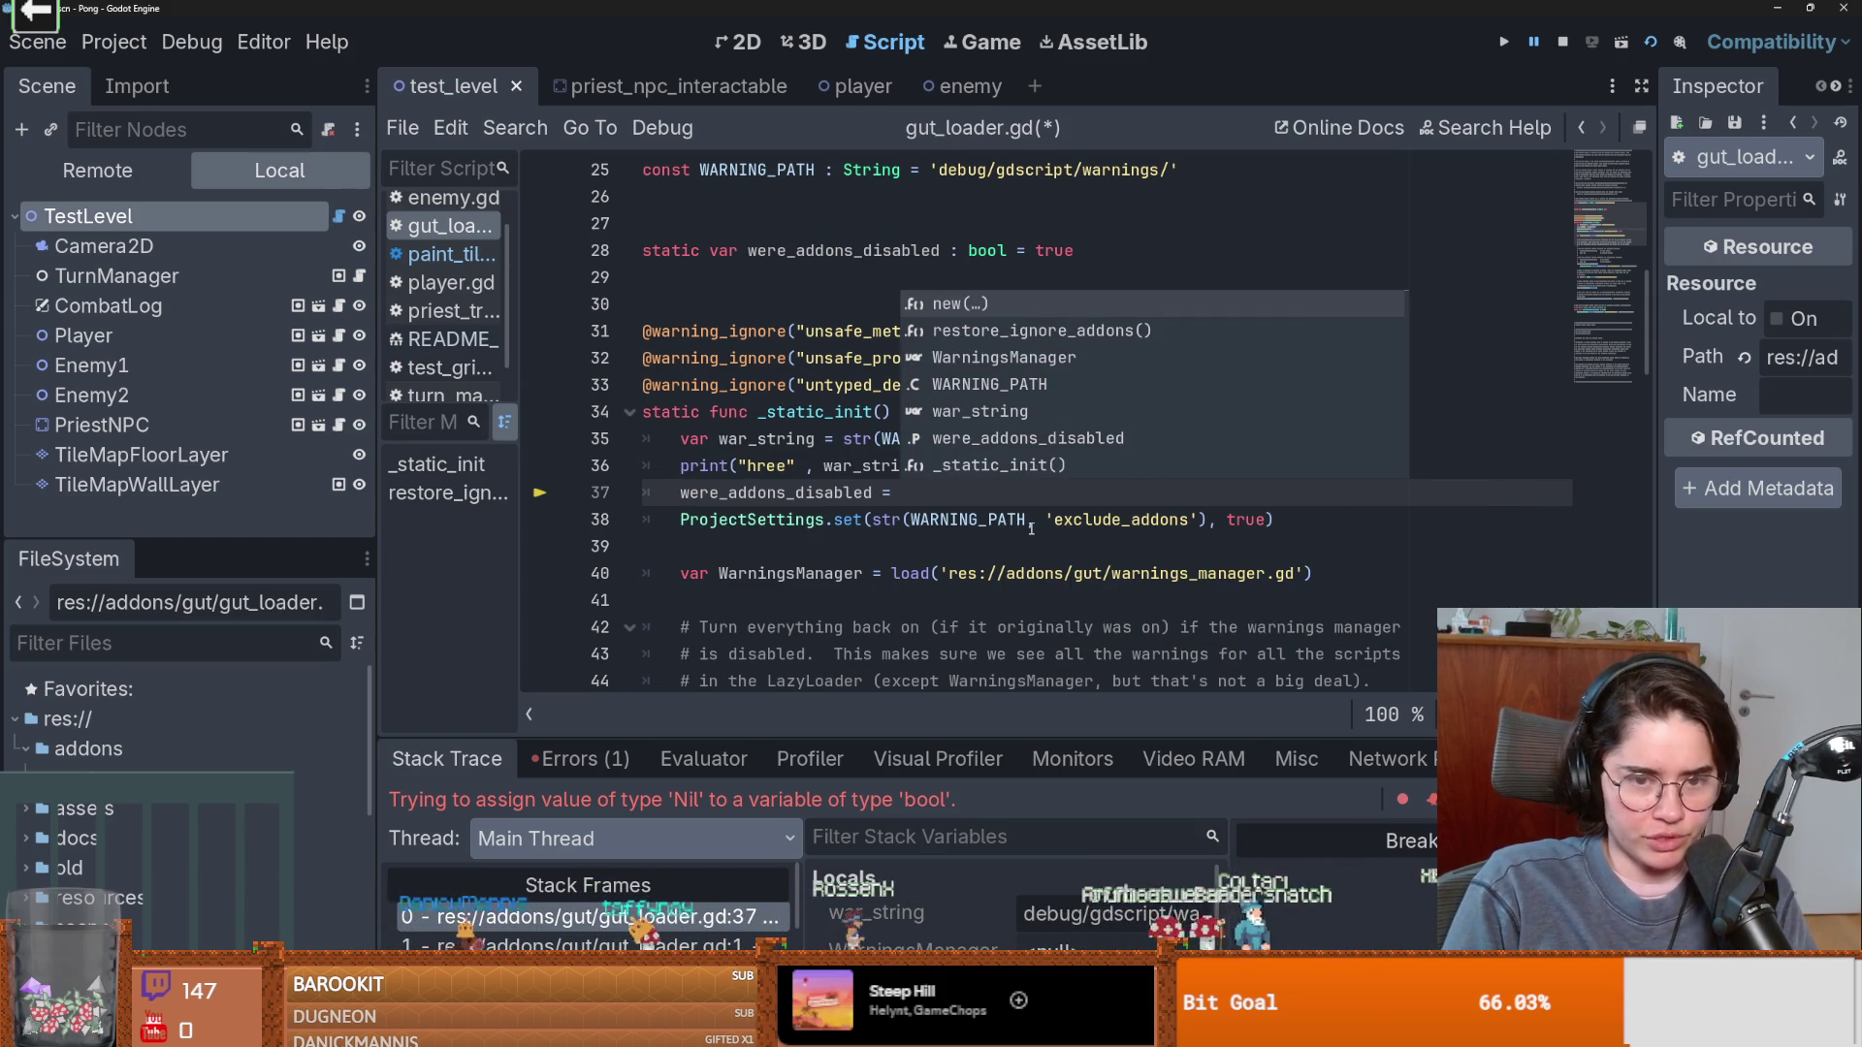
pyautogui.write('true')
pyautogui.hotkey('ctrl', 's')
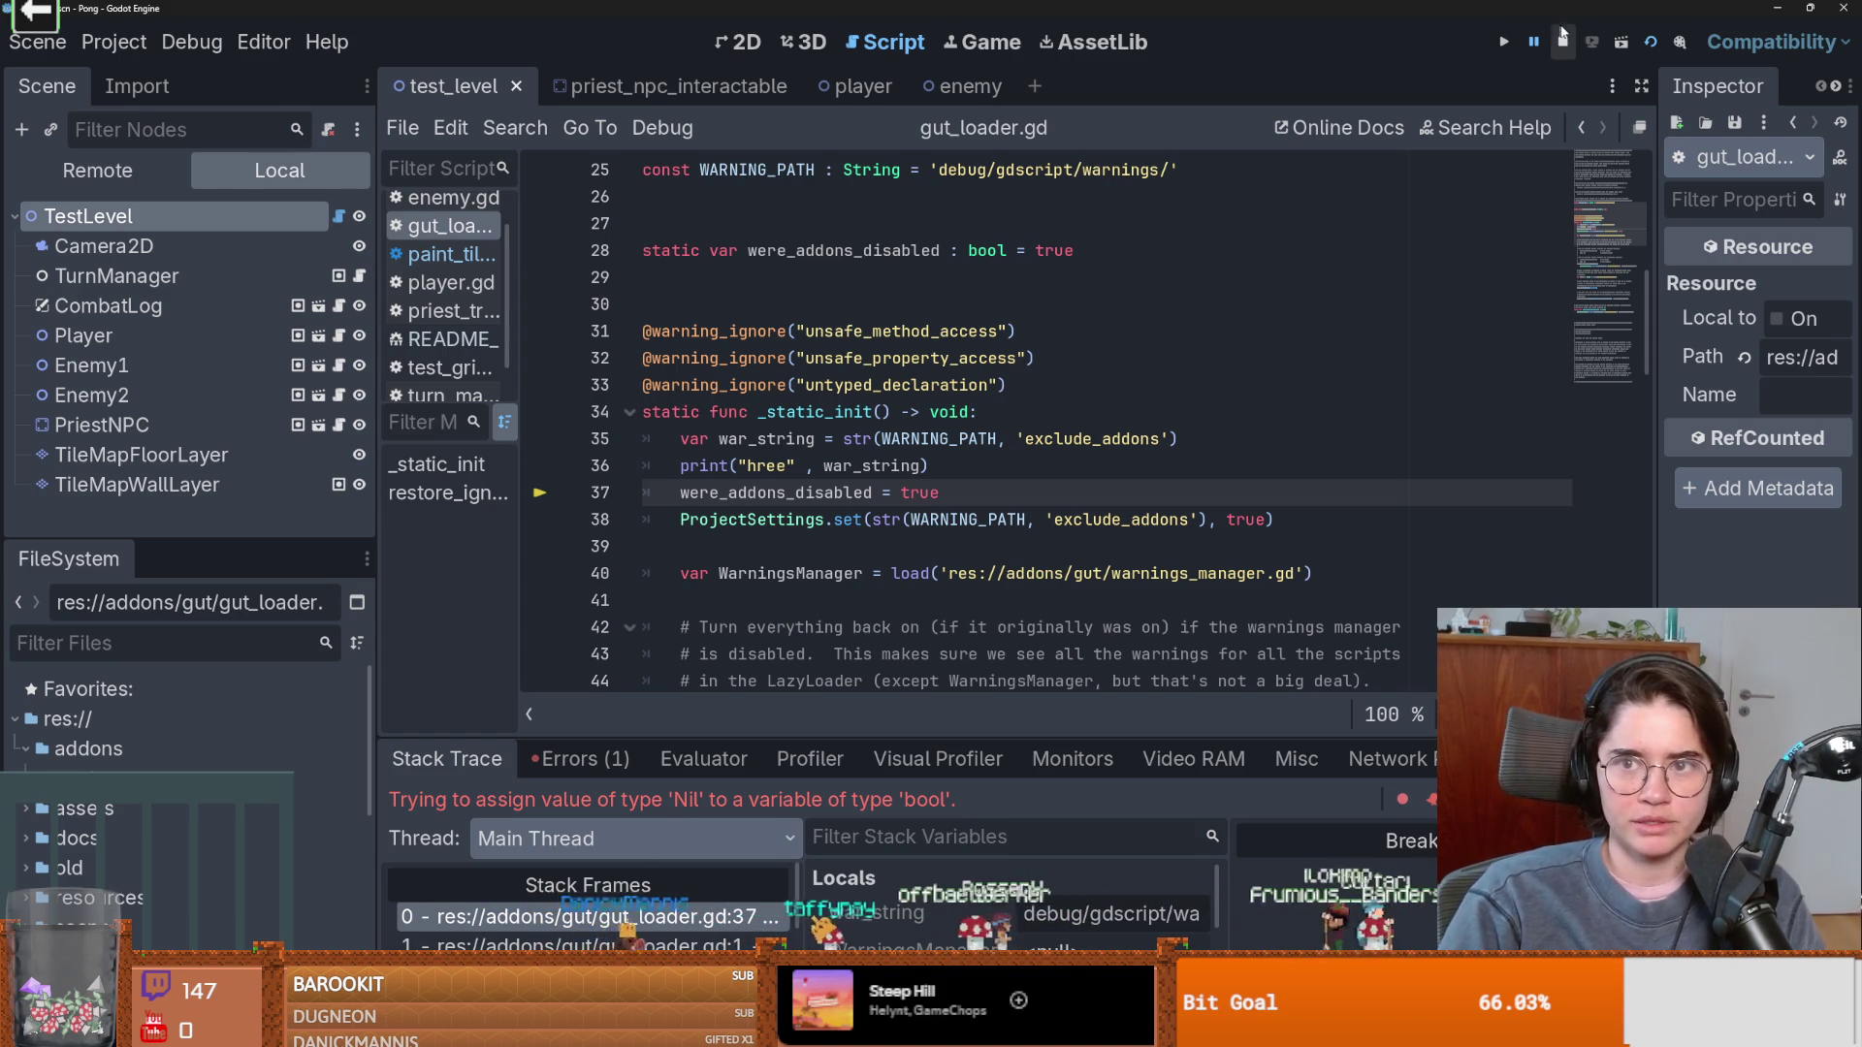
pyautogui.click(1559, 29)
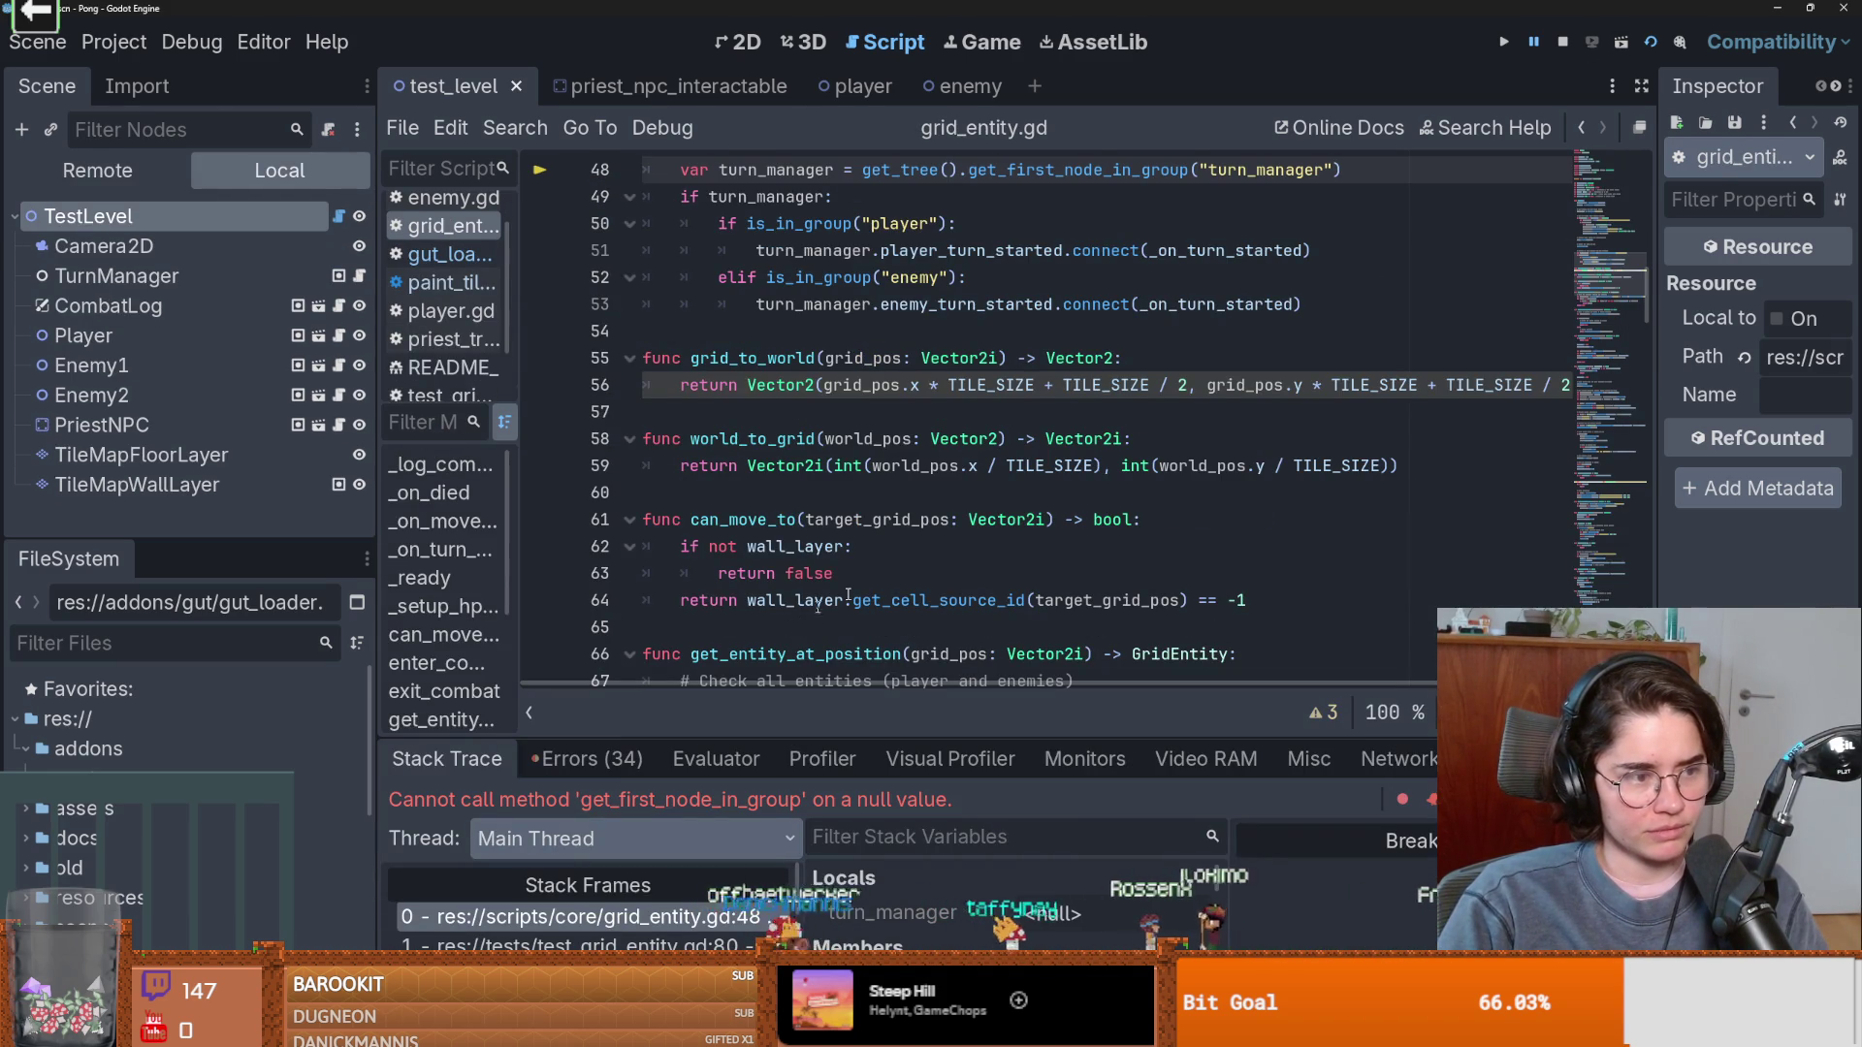
# Confirm in Project Settings > Plugins that the Gut plugin is enabled.
pyautogui.click(114, 42)
pyautogui.click(155, 71)
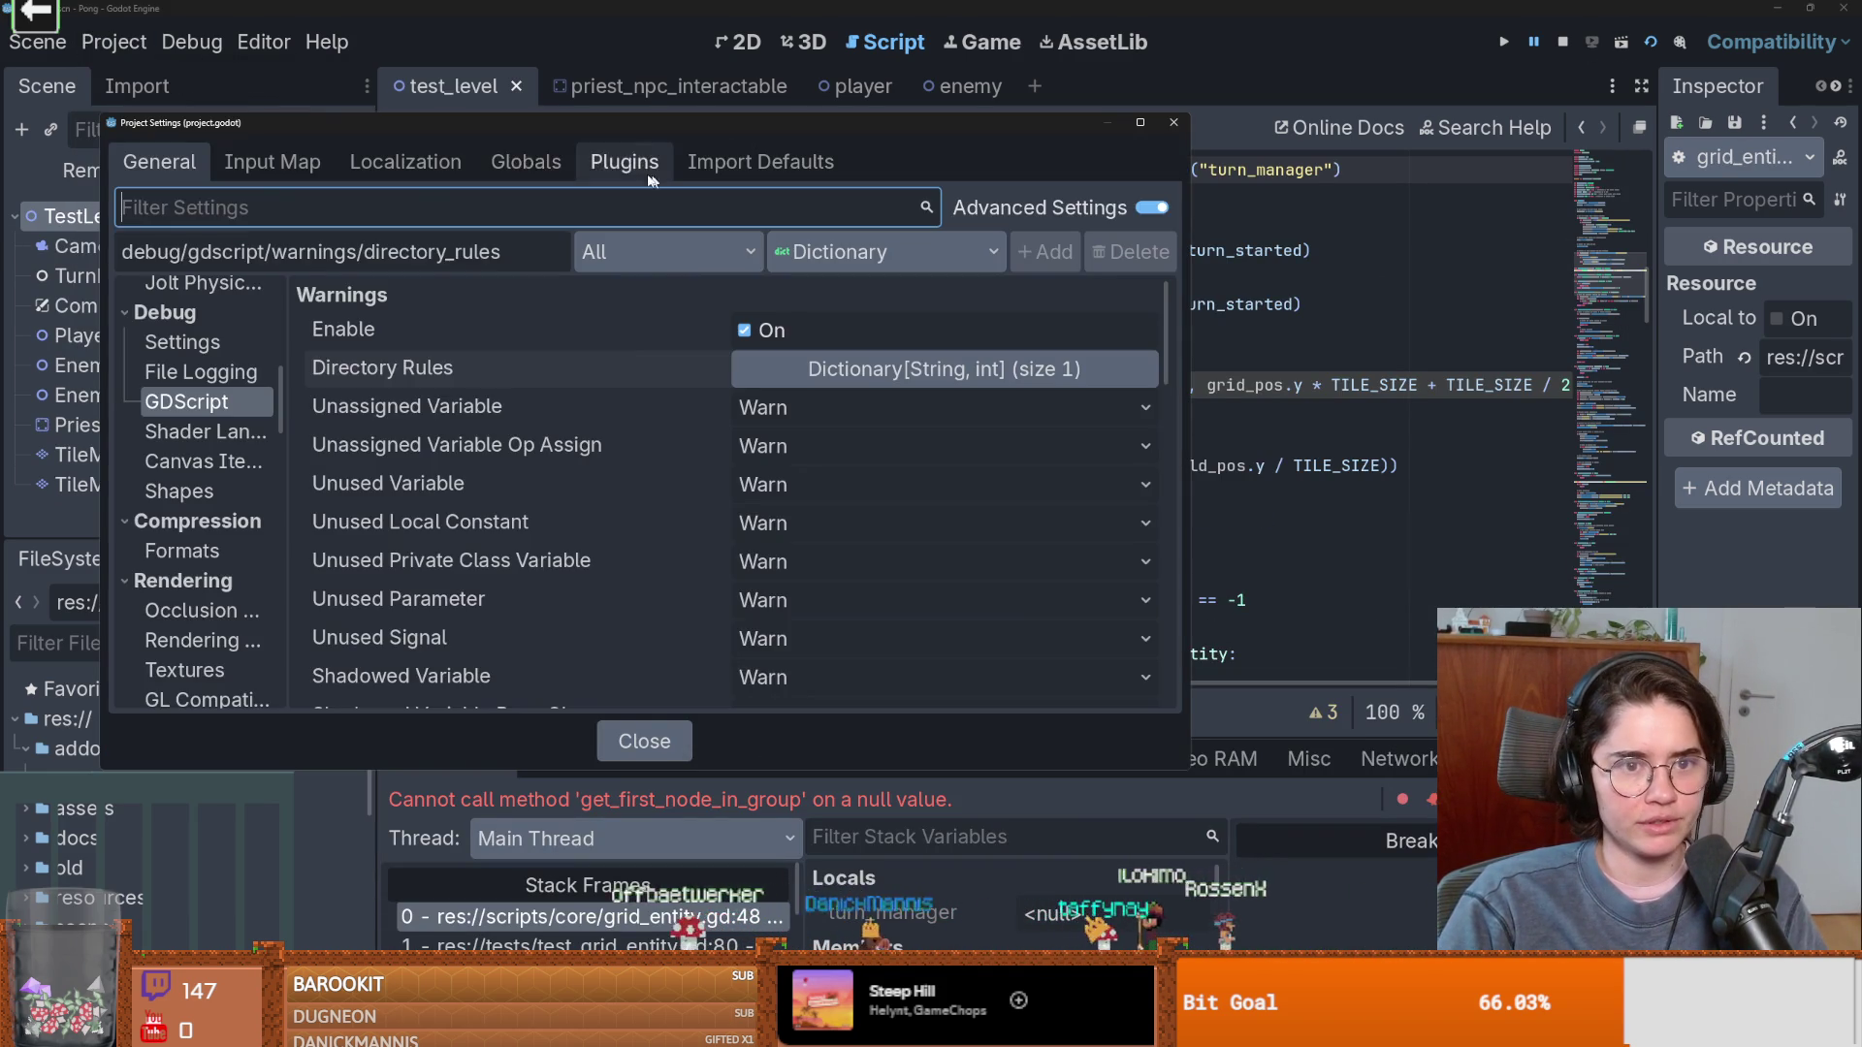
pyautogui.click(526, 161)
pyautogui.click(624, 160)
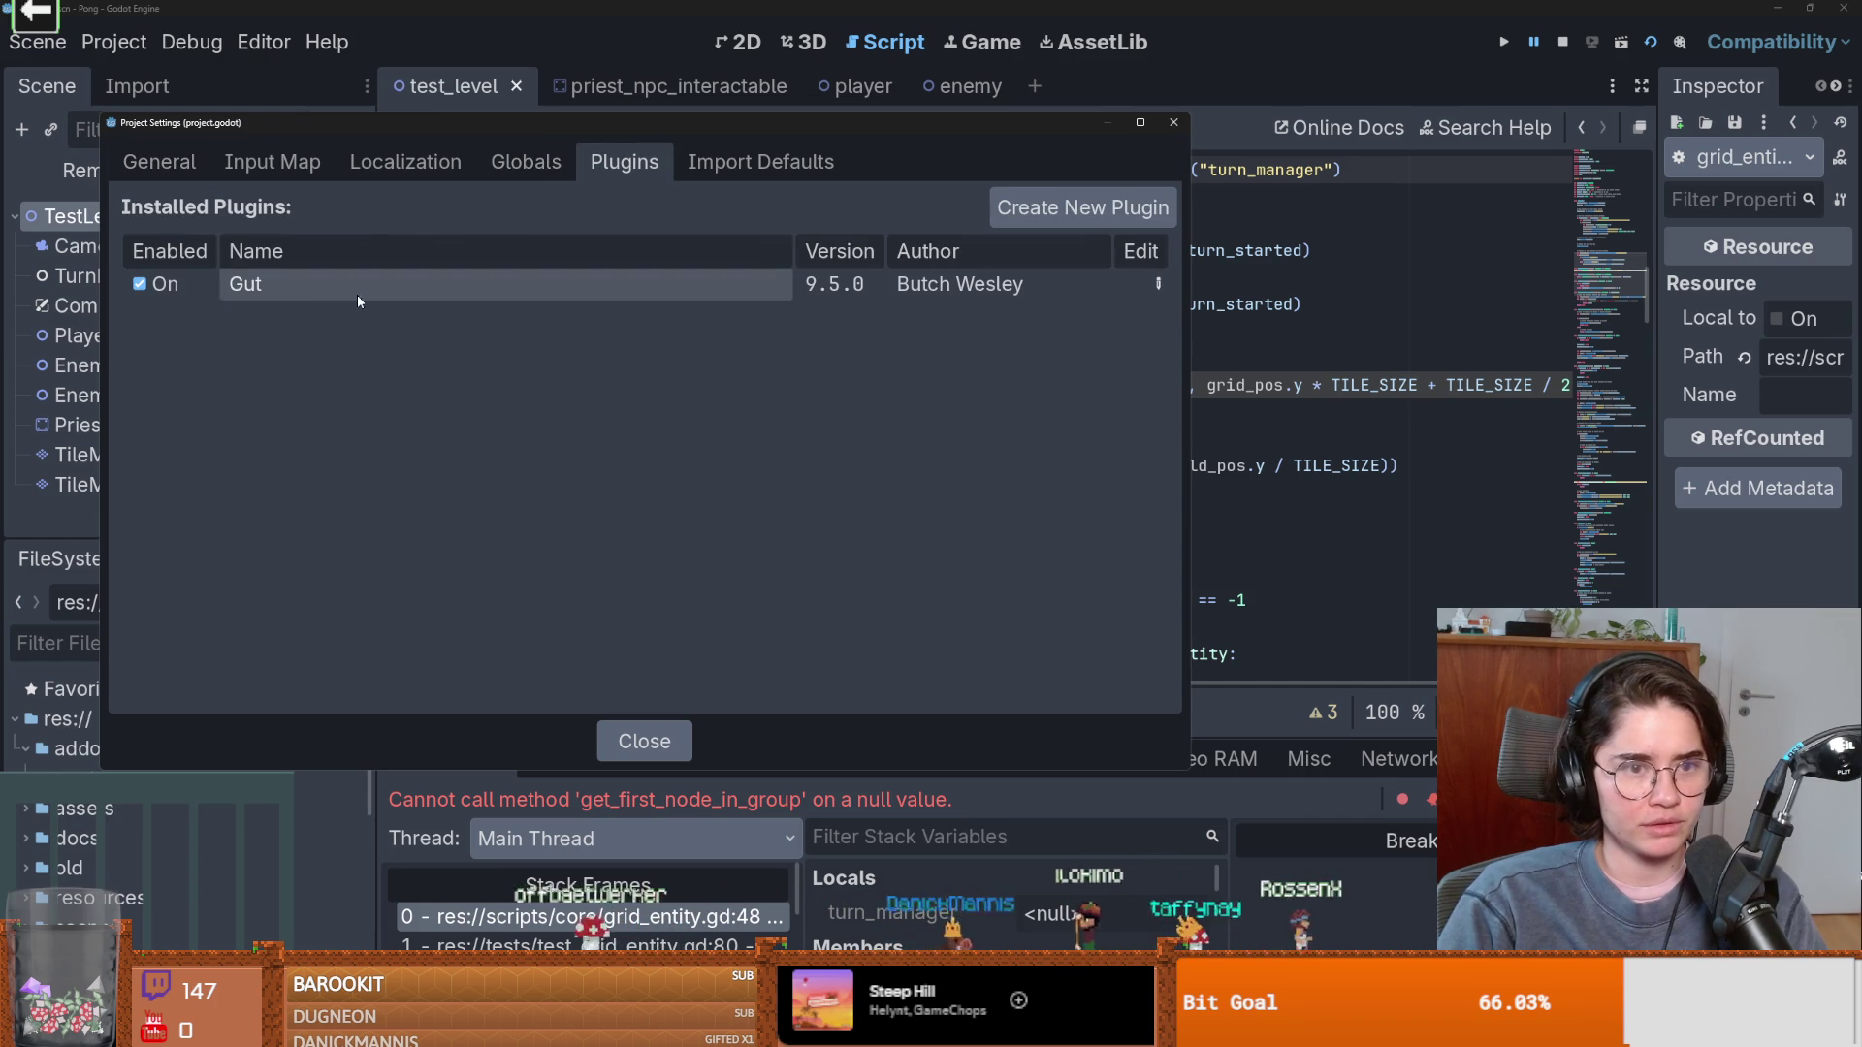
pyautogui.press('Escape')
pyautogui.click(1039, 414)
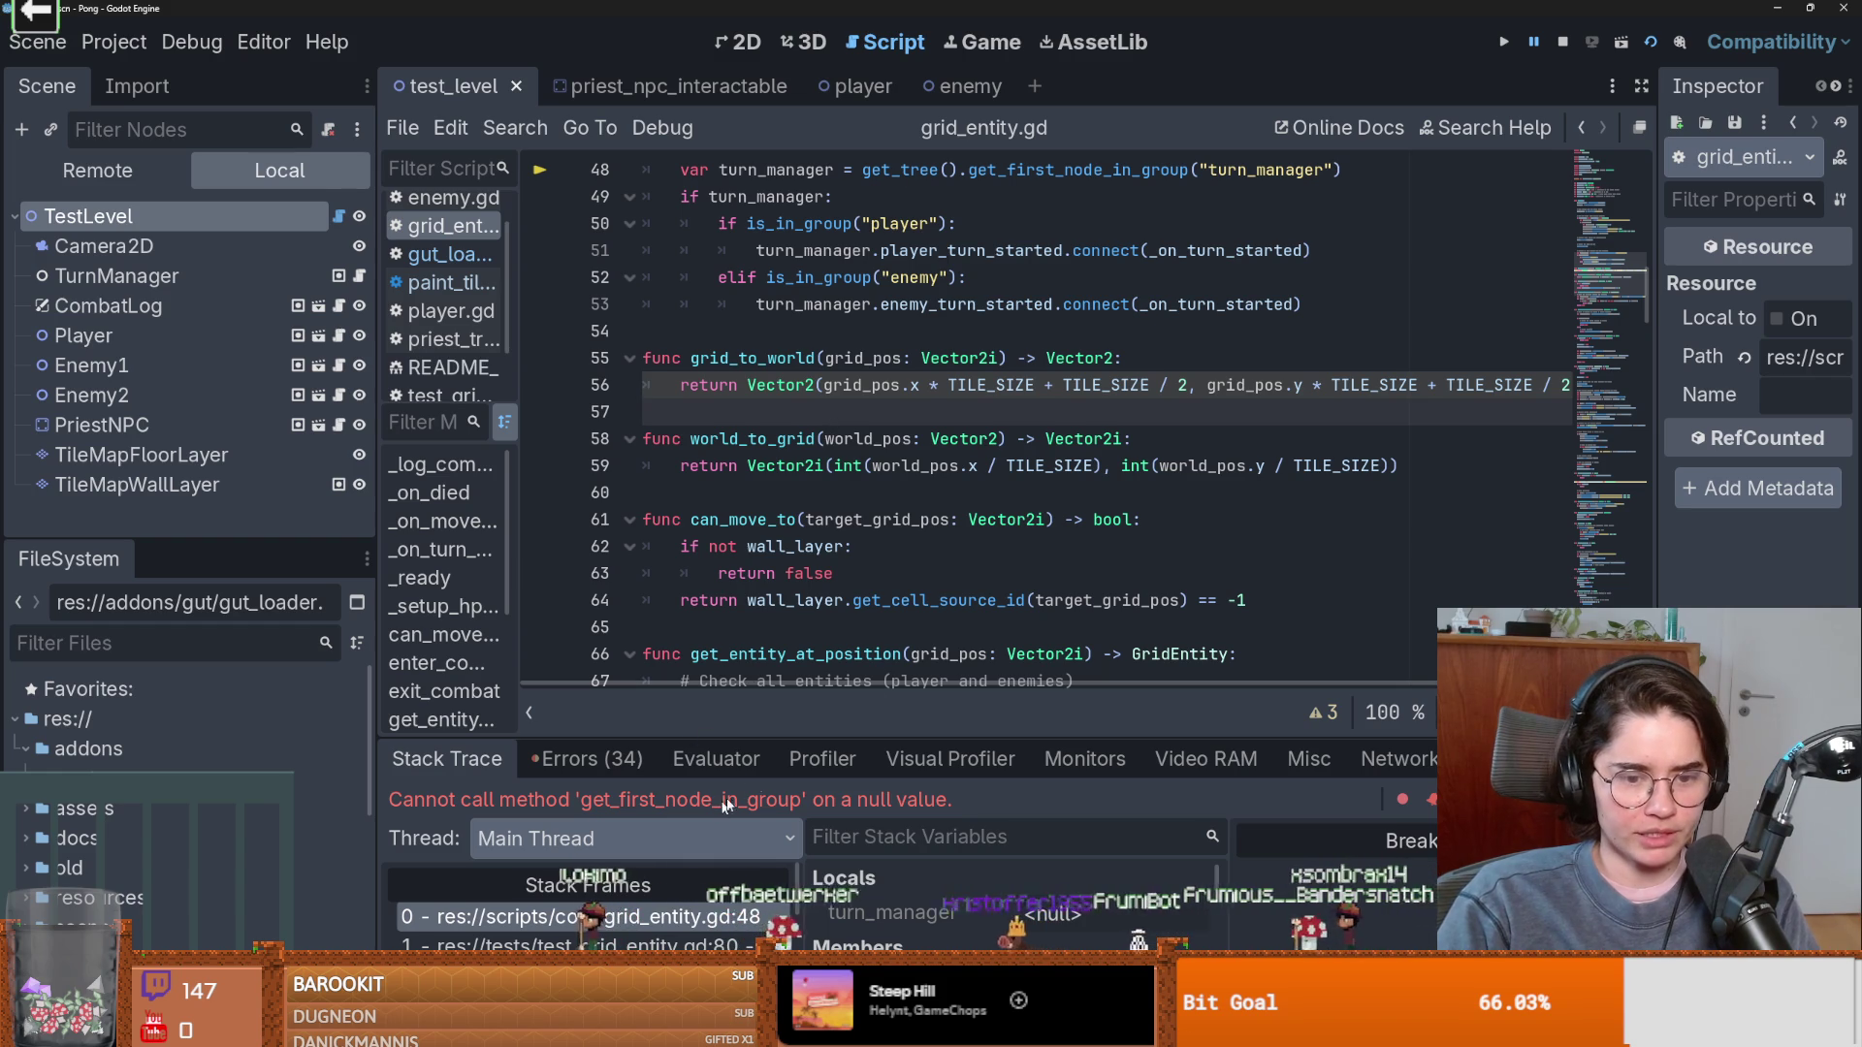
# Widen the script list, reveal grid_entity.gd in scripts/core, and jump to its failing line 48.
pyautogui.hscroll(3, 834, 669)
pyautogui.hscroll(-3, 912, 572)
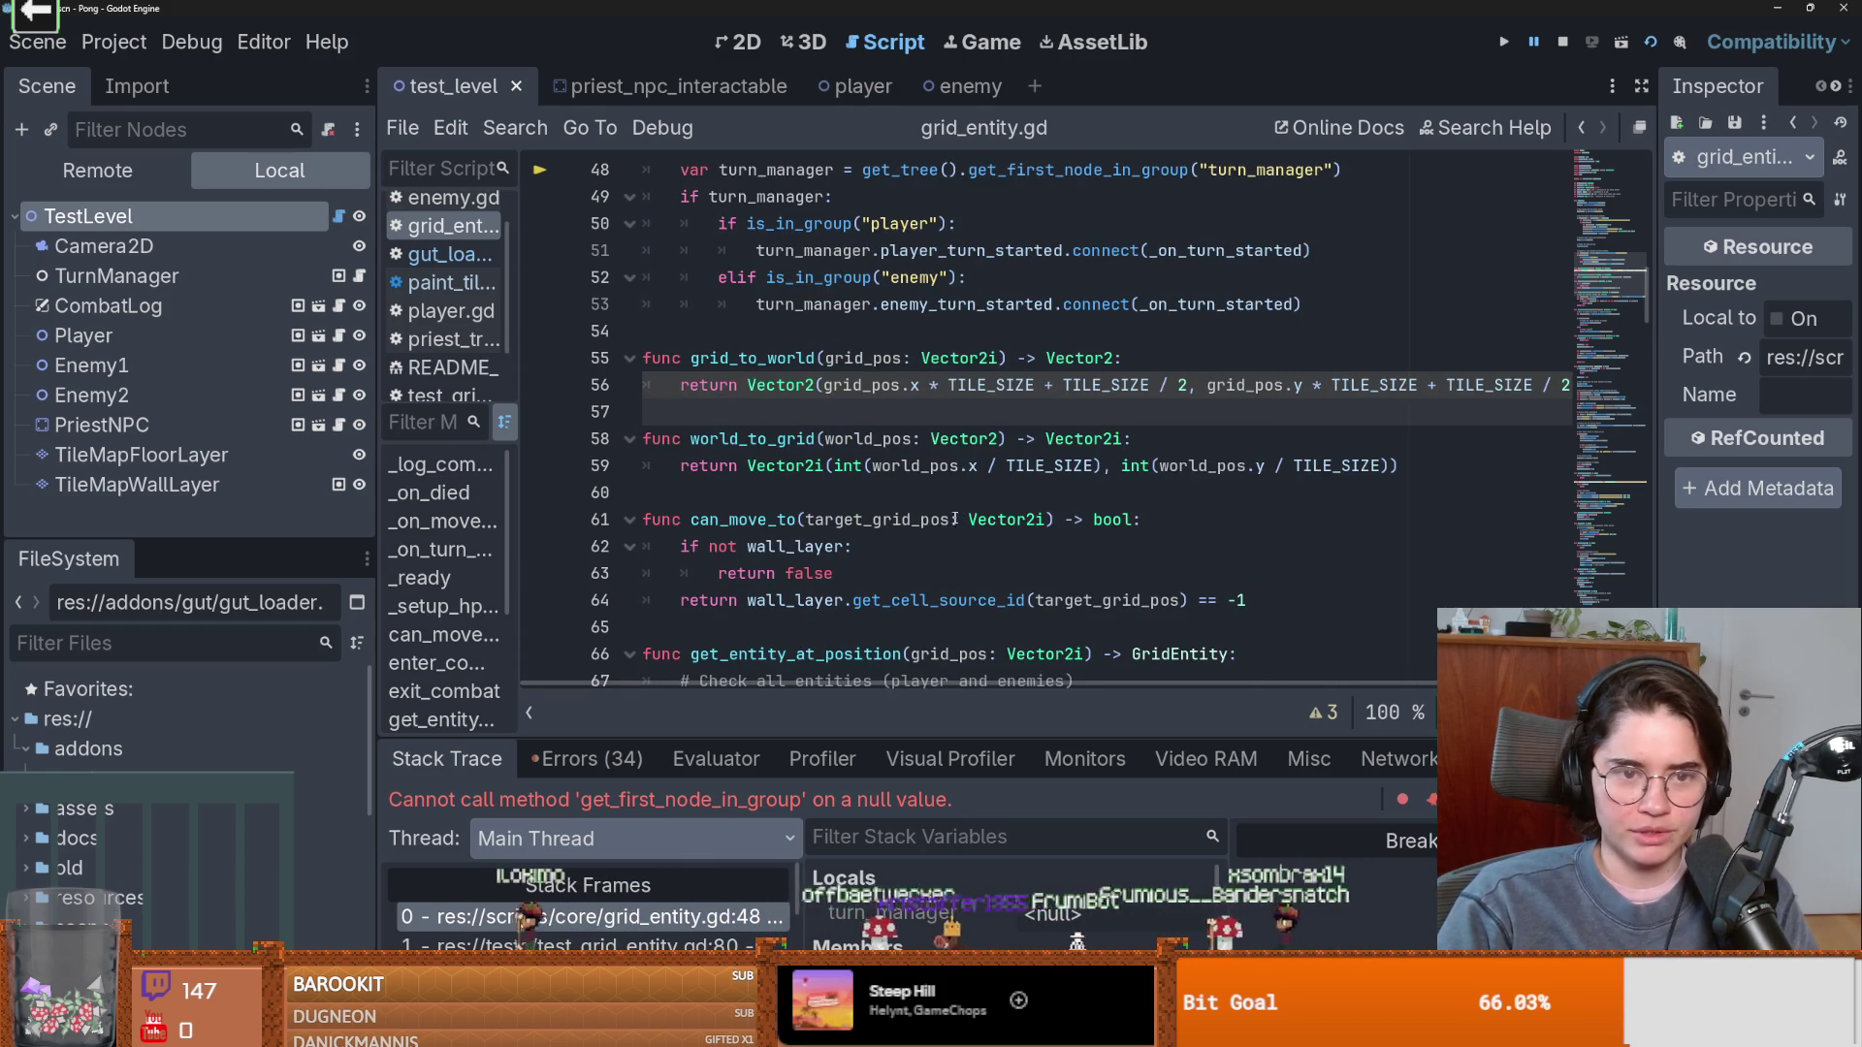
pyautogui.hscroll(2, 969, 533)
pyautogui.scroll(1, 989, 547)
pyautogui.hscroll(-2, 1008, 568)
pyautogui.scroll(-1, 1024, 582)
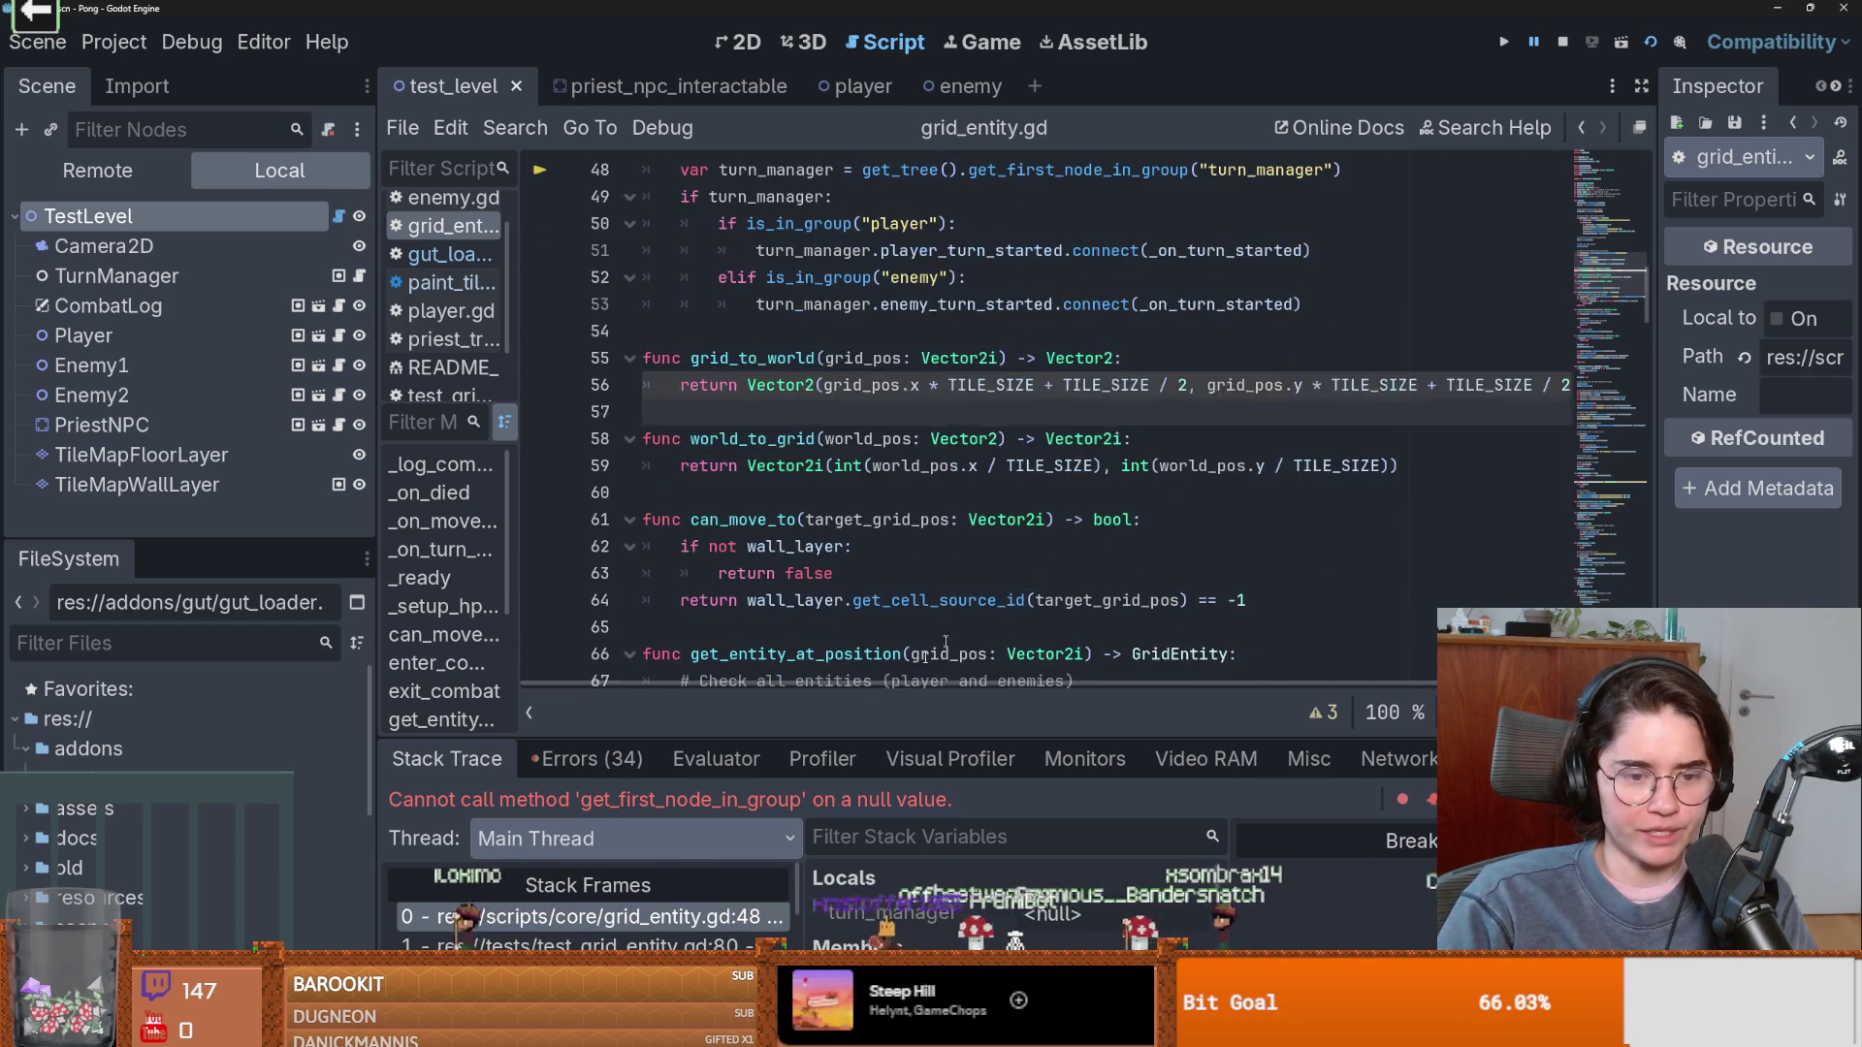
pyautogui.moveTo(519, 417); pyautogui.dragTo(734, 417)
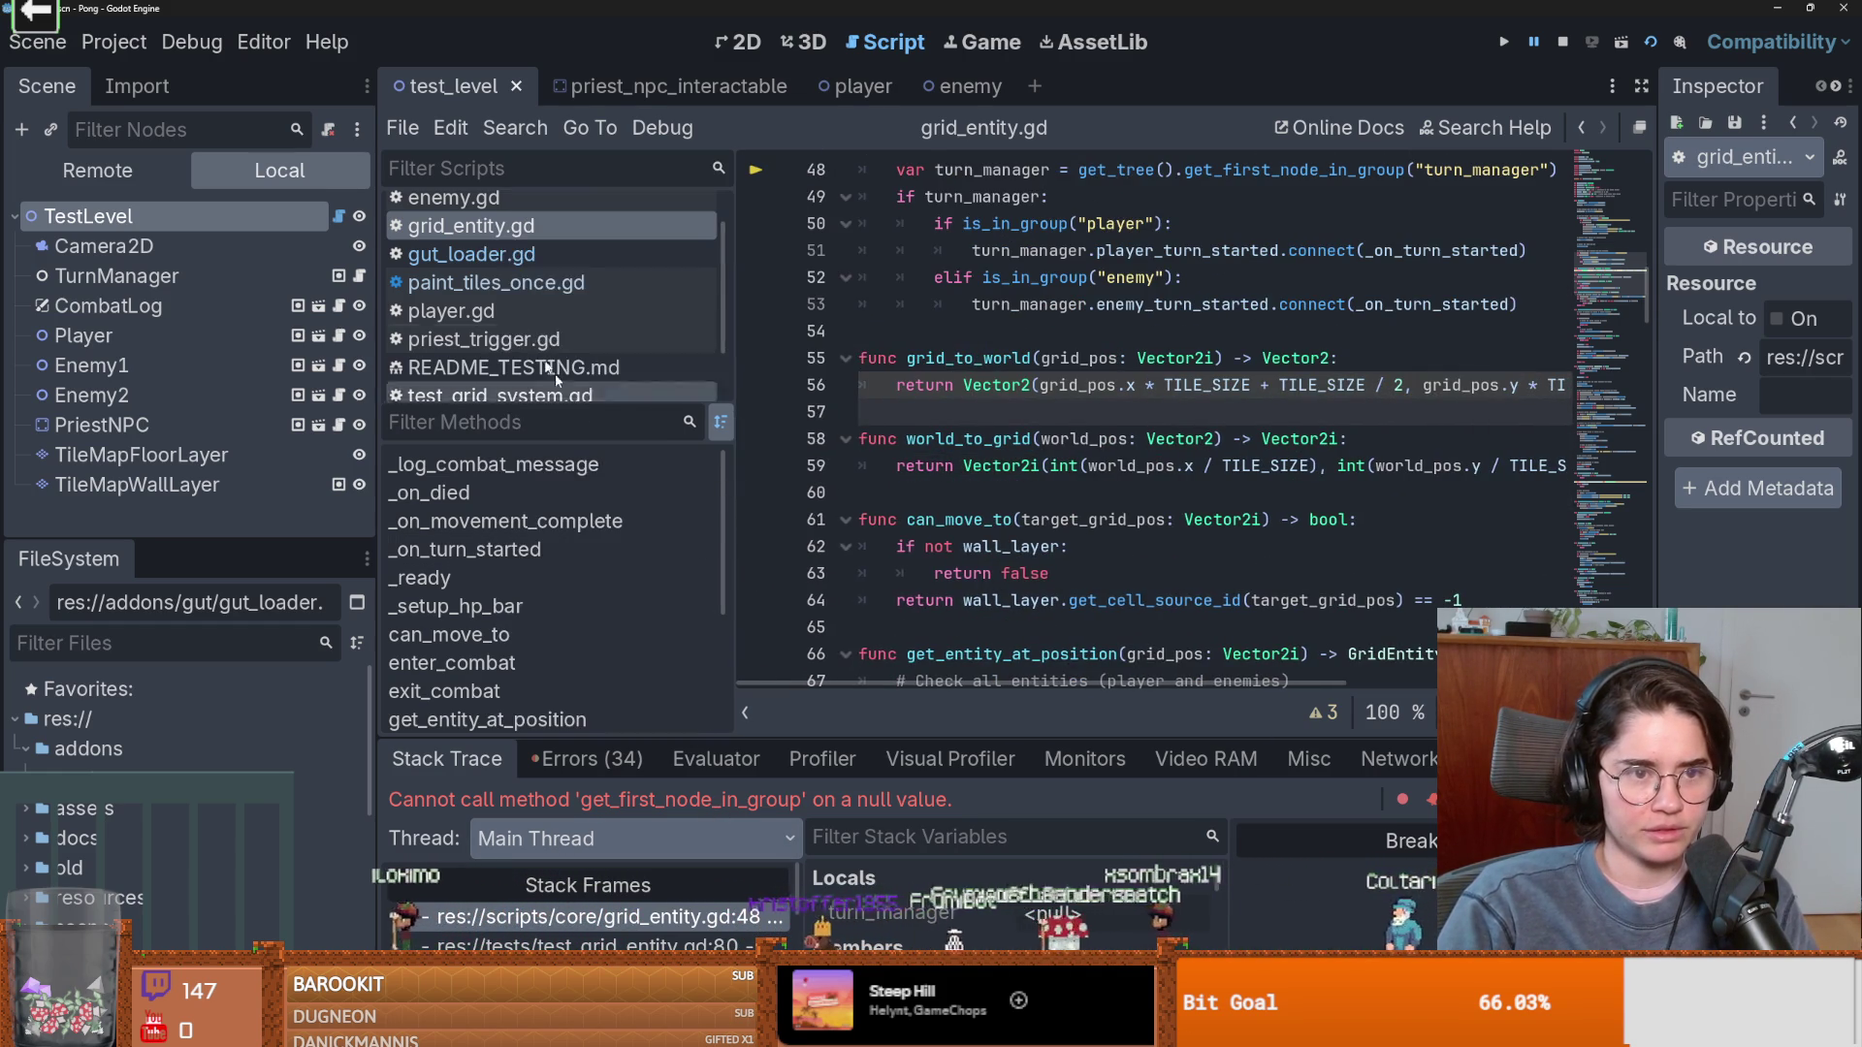
pyautogui.rightClick(501, 228)
pyautogui.click(601, 524)
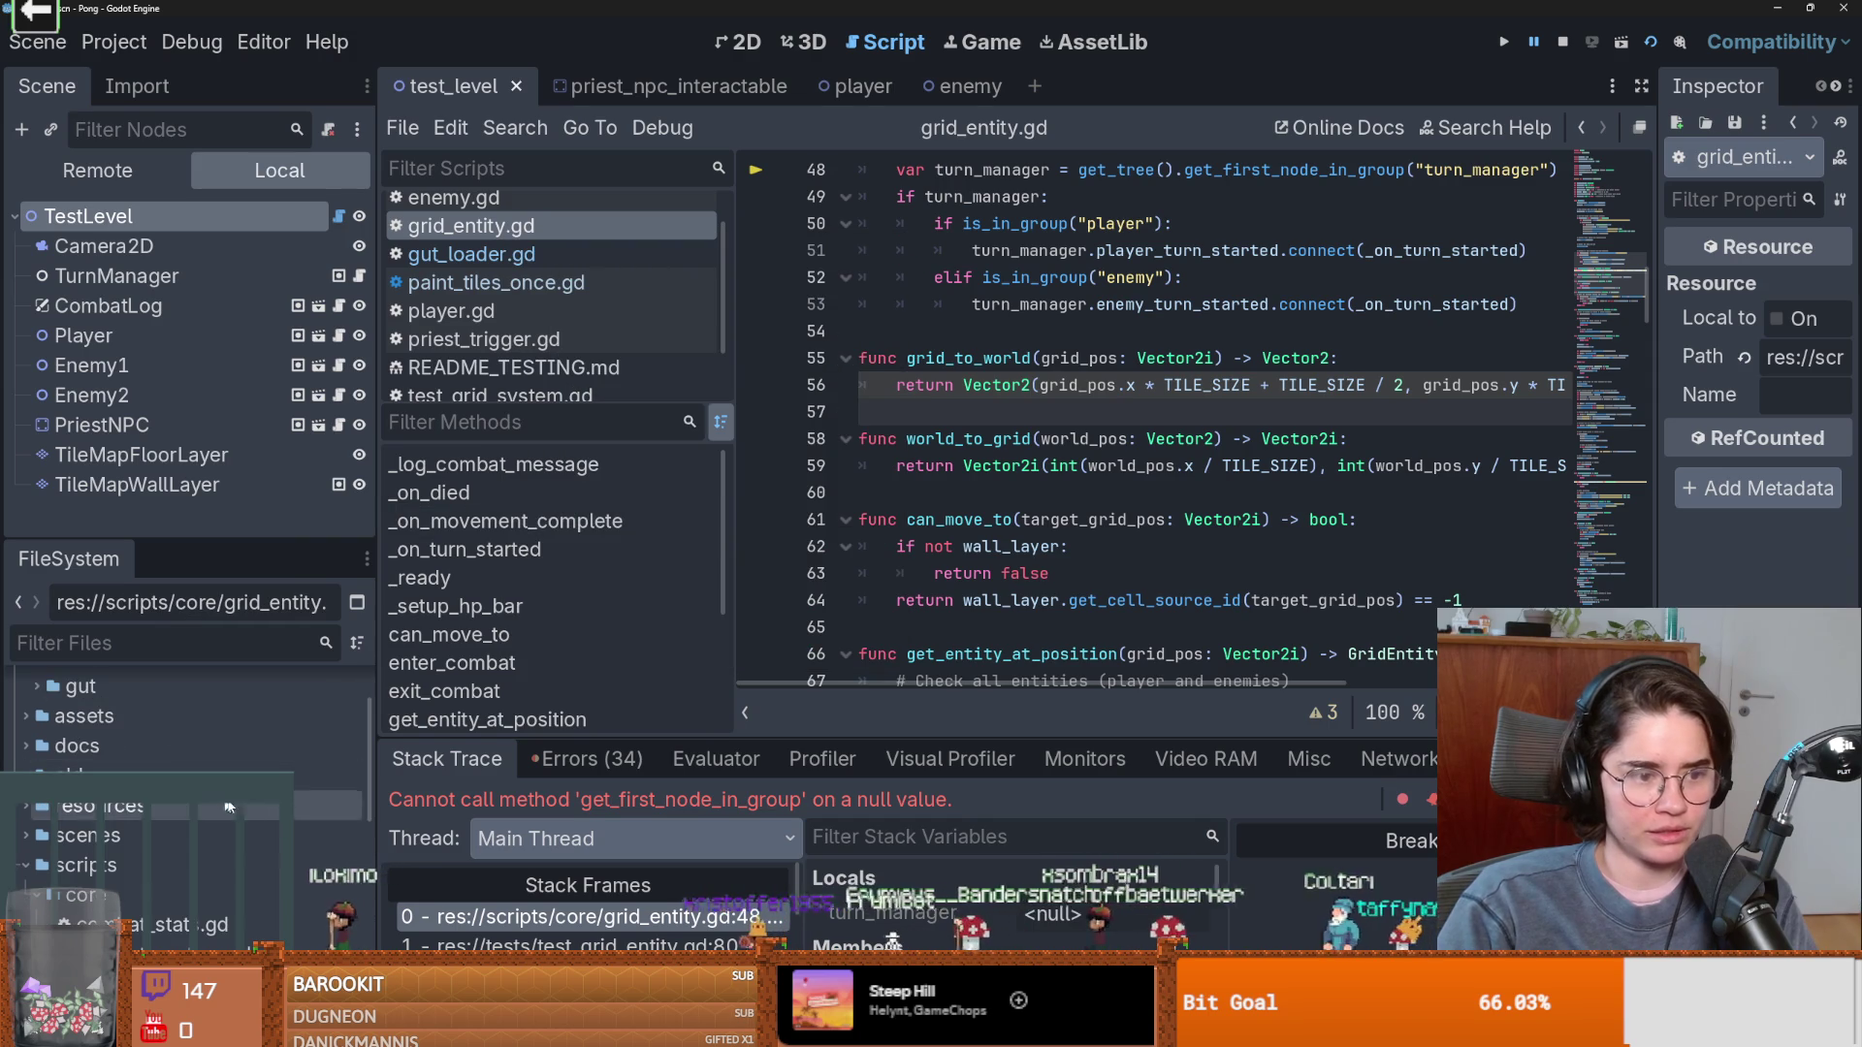
pyautogui.rightClick(528, 236)
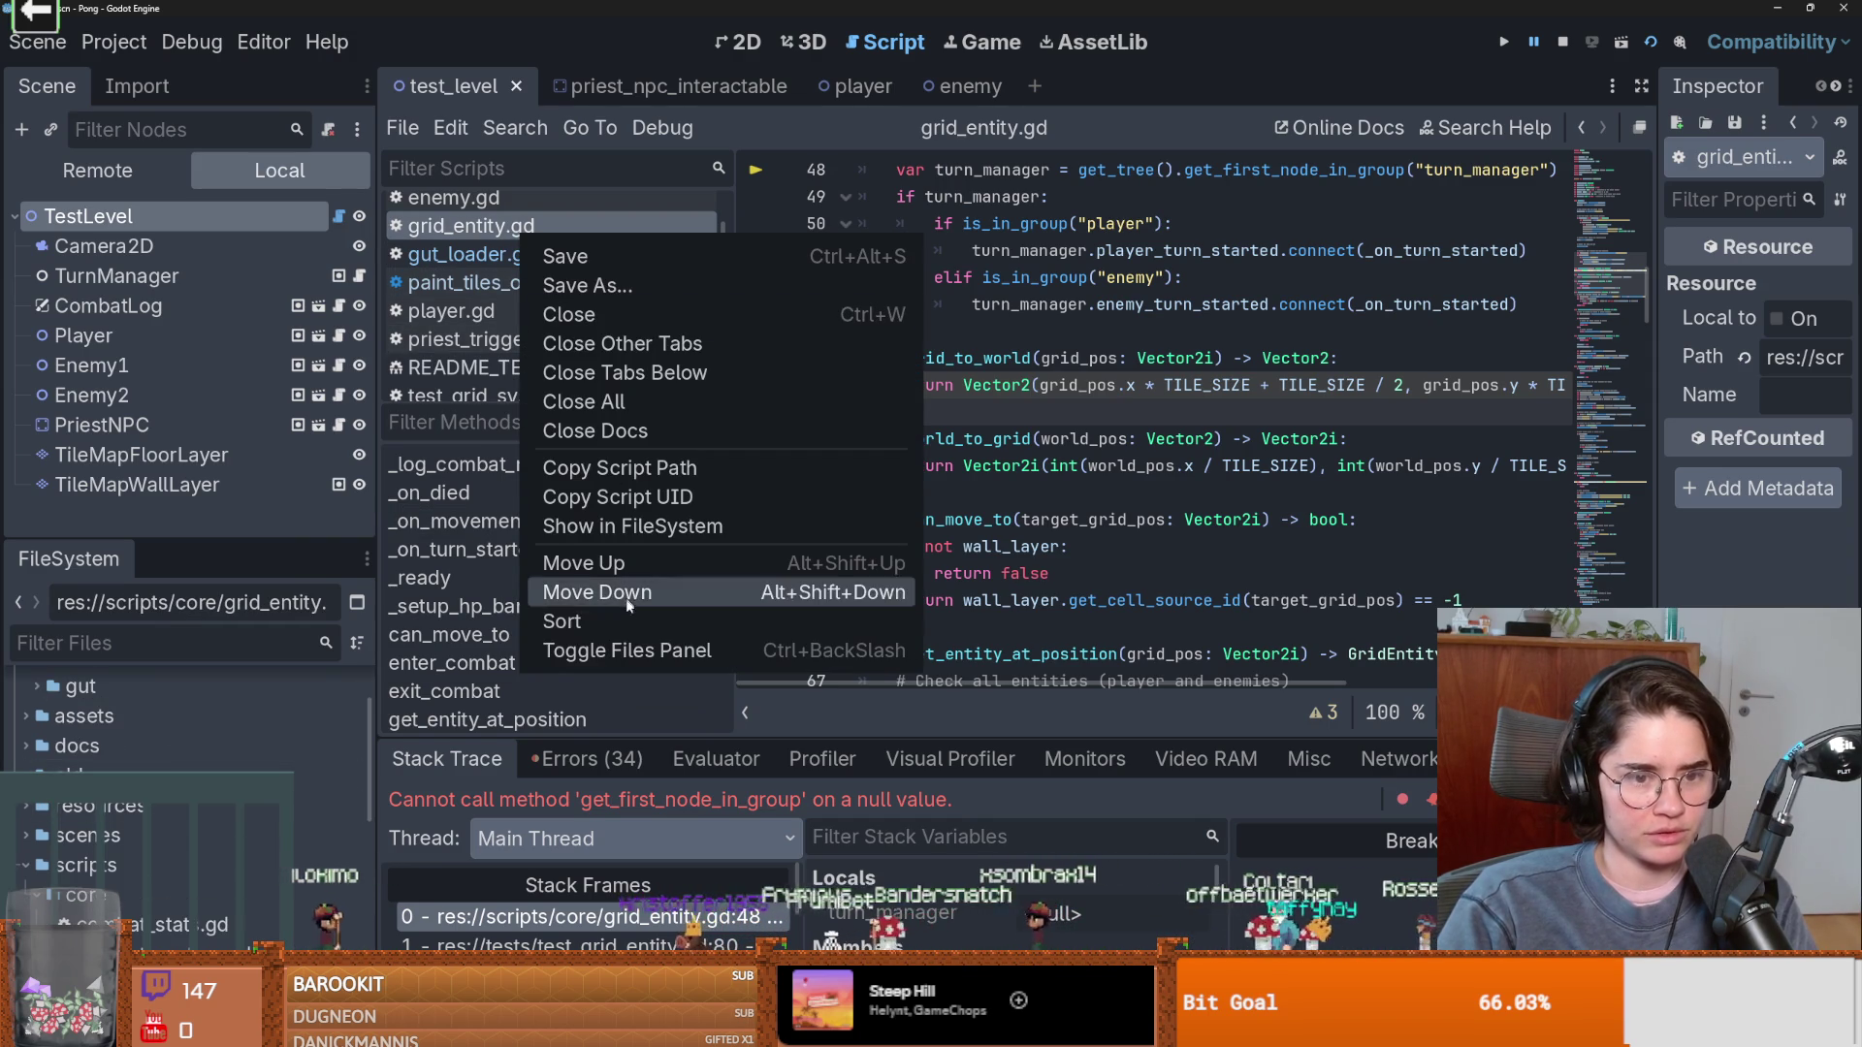
pyautogui.click(630, 525)
pyautogui.scroll(3, 200, 818)
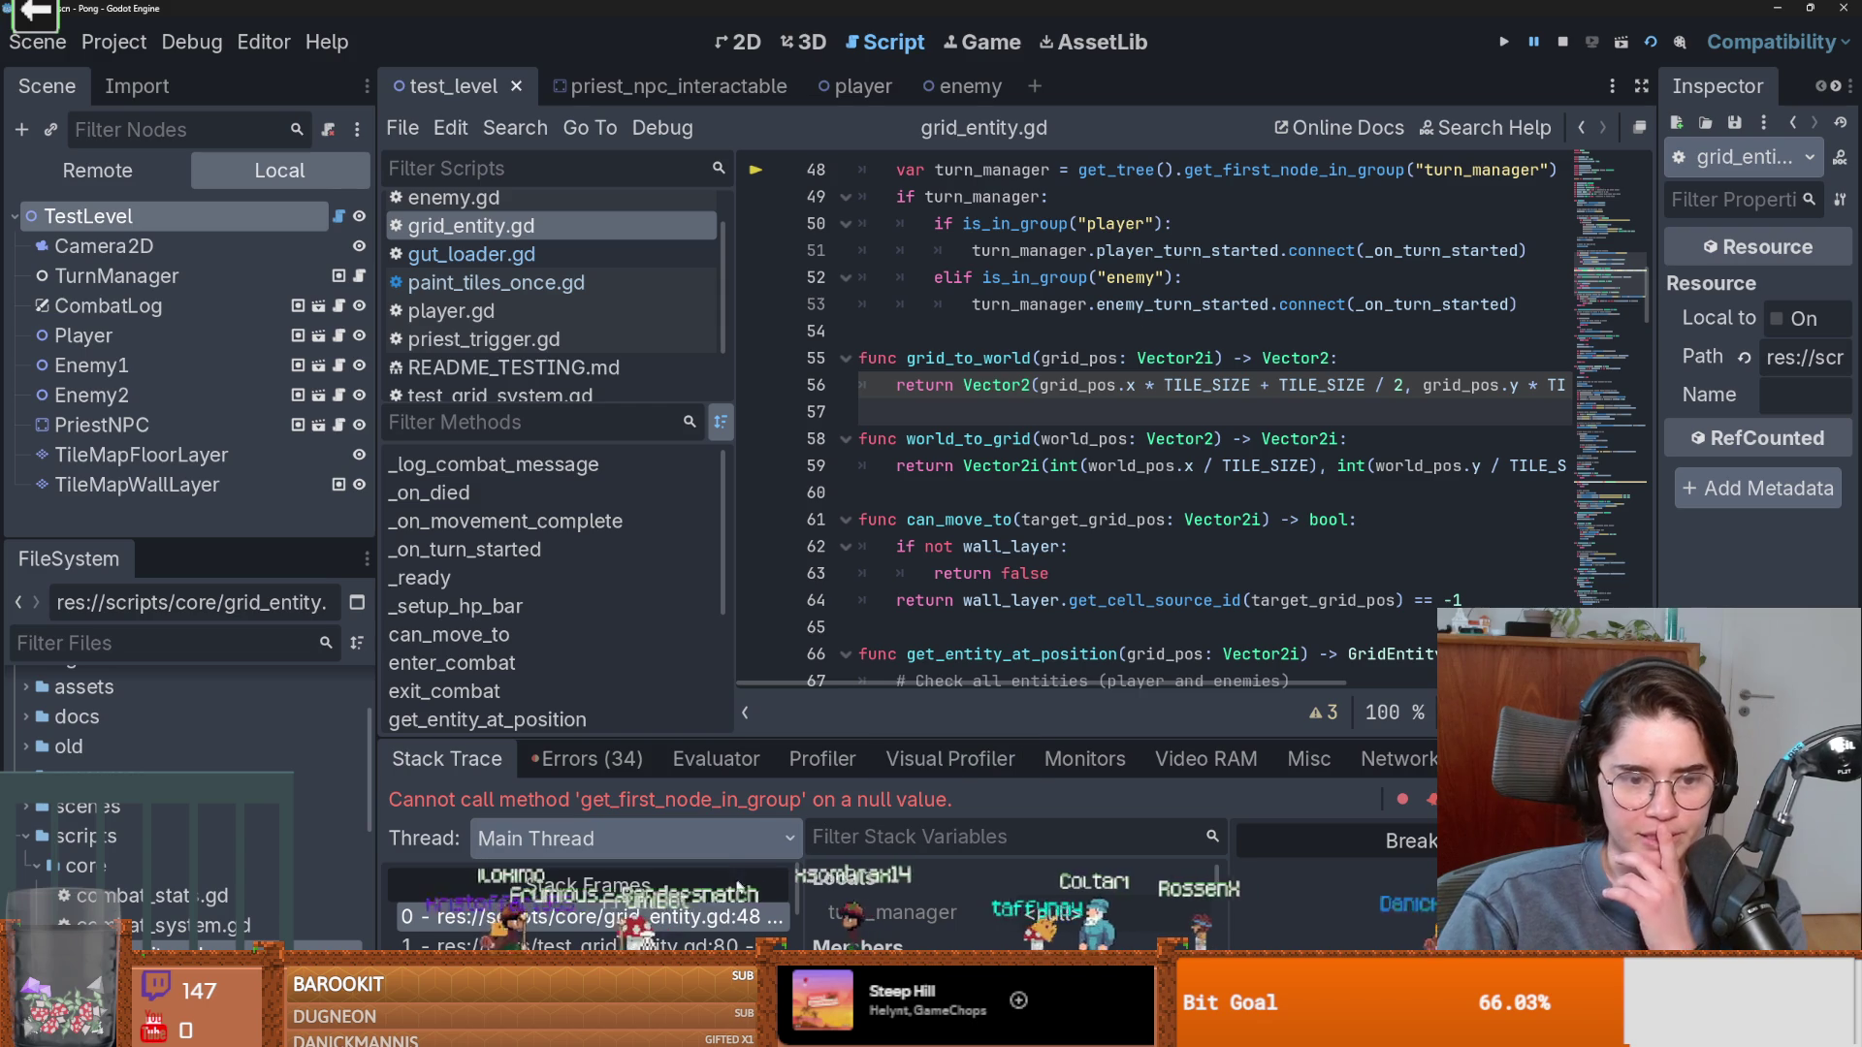
pyautogui.click(707, 926)
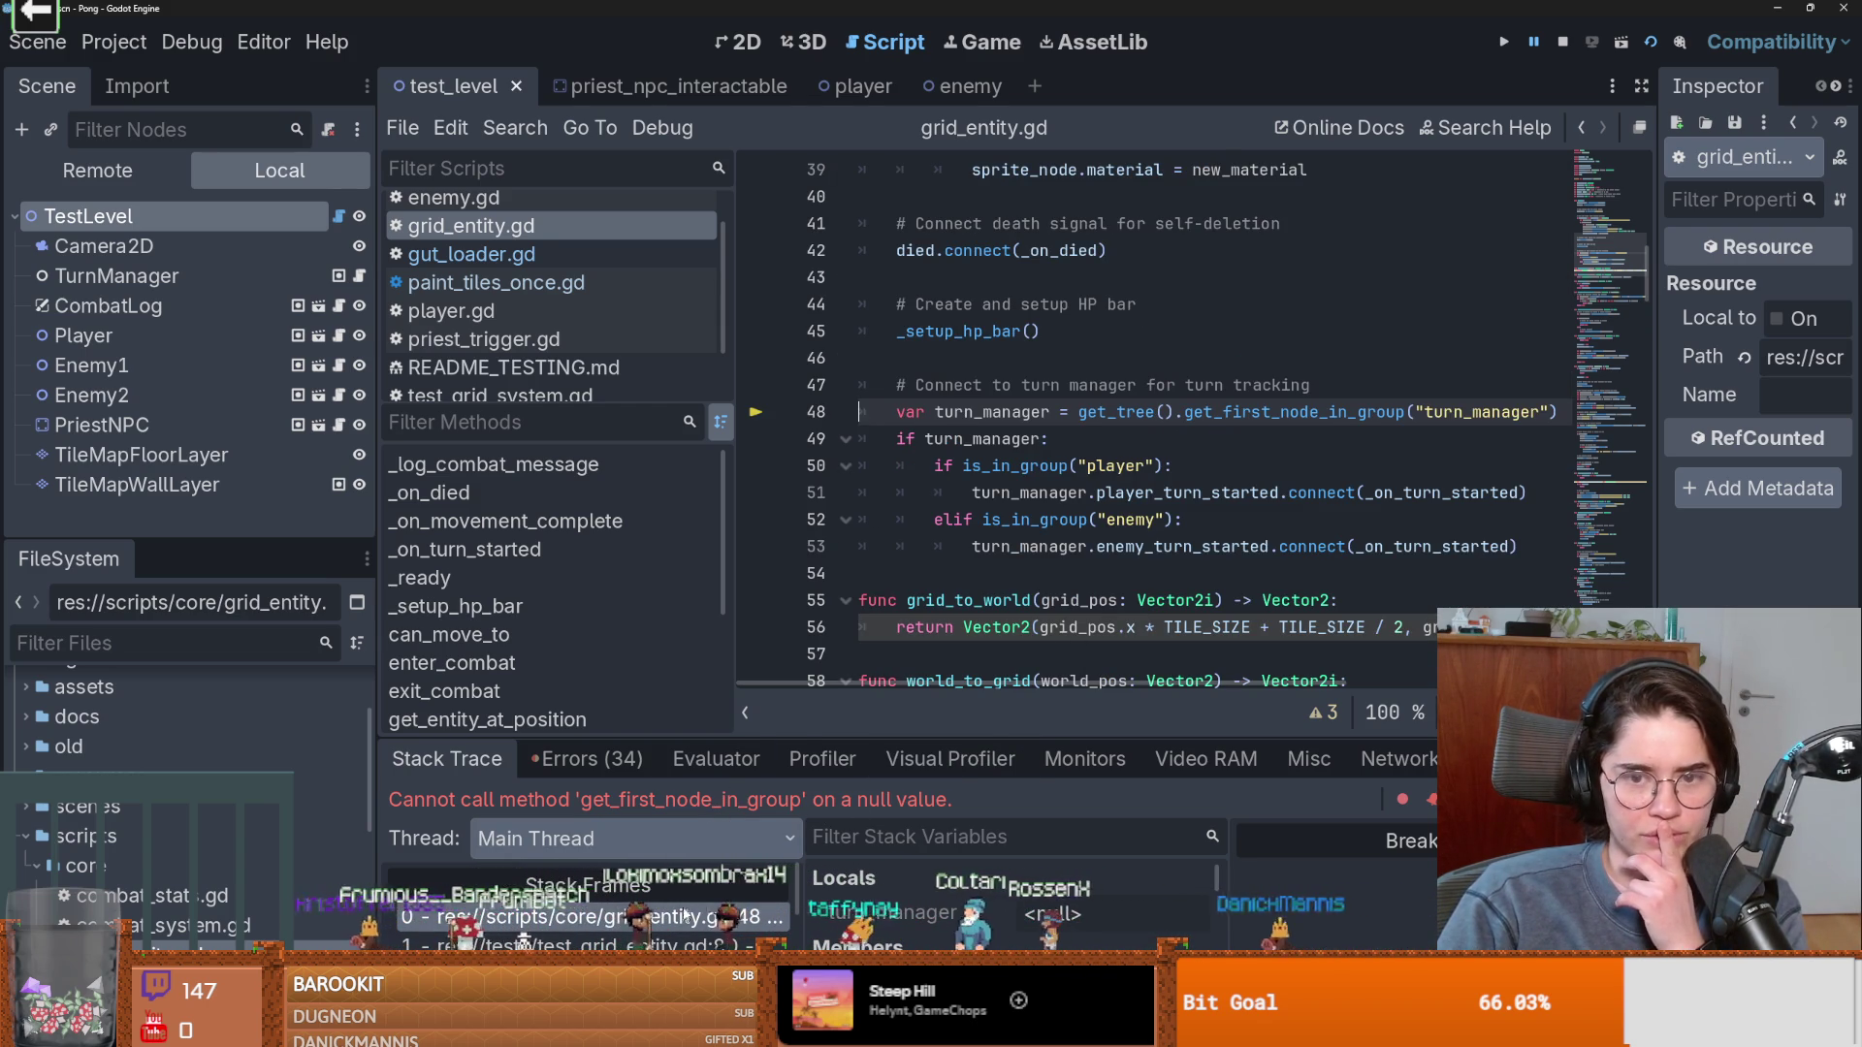
# Expand the Errors list, trace the get_first_node_in_group null error to line 48, and copy the GridEntity._ready trace.
pyautogui.doubleClick(1245, 418)
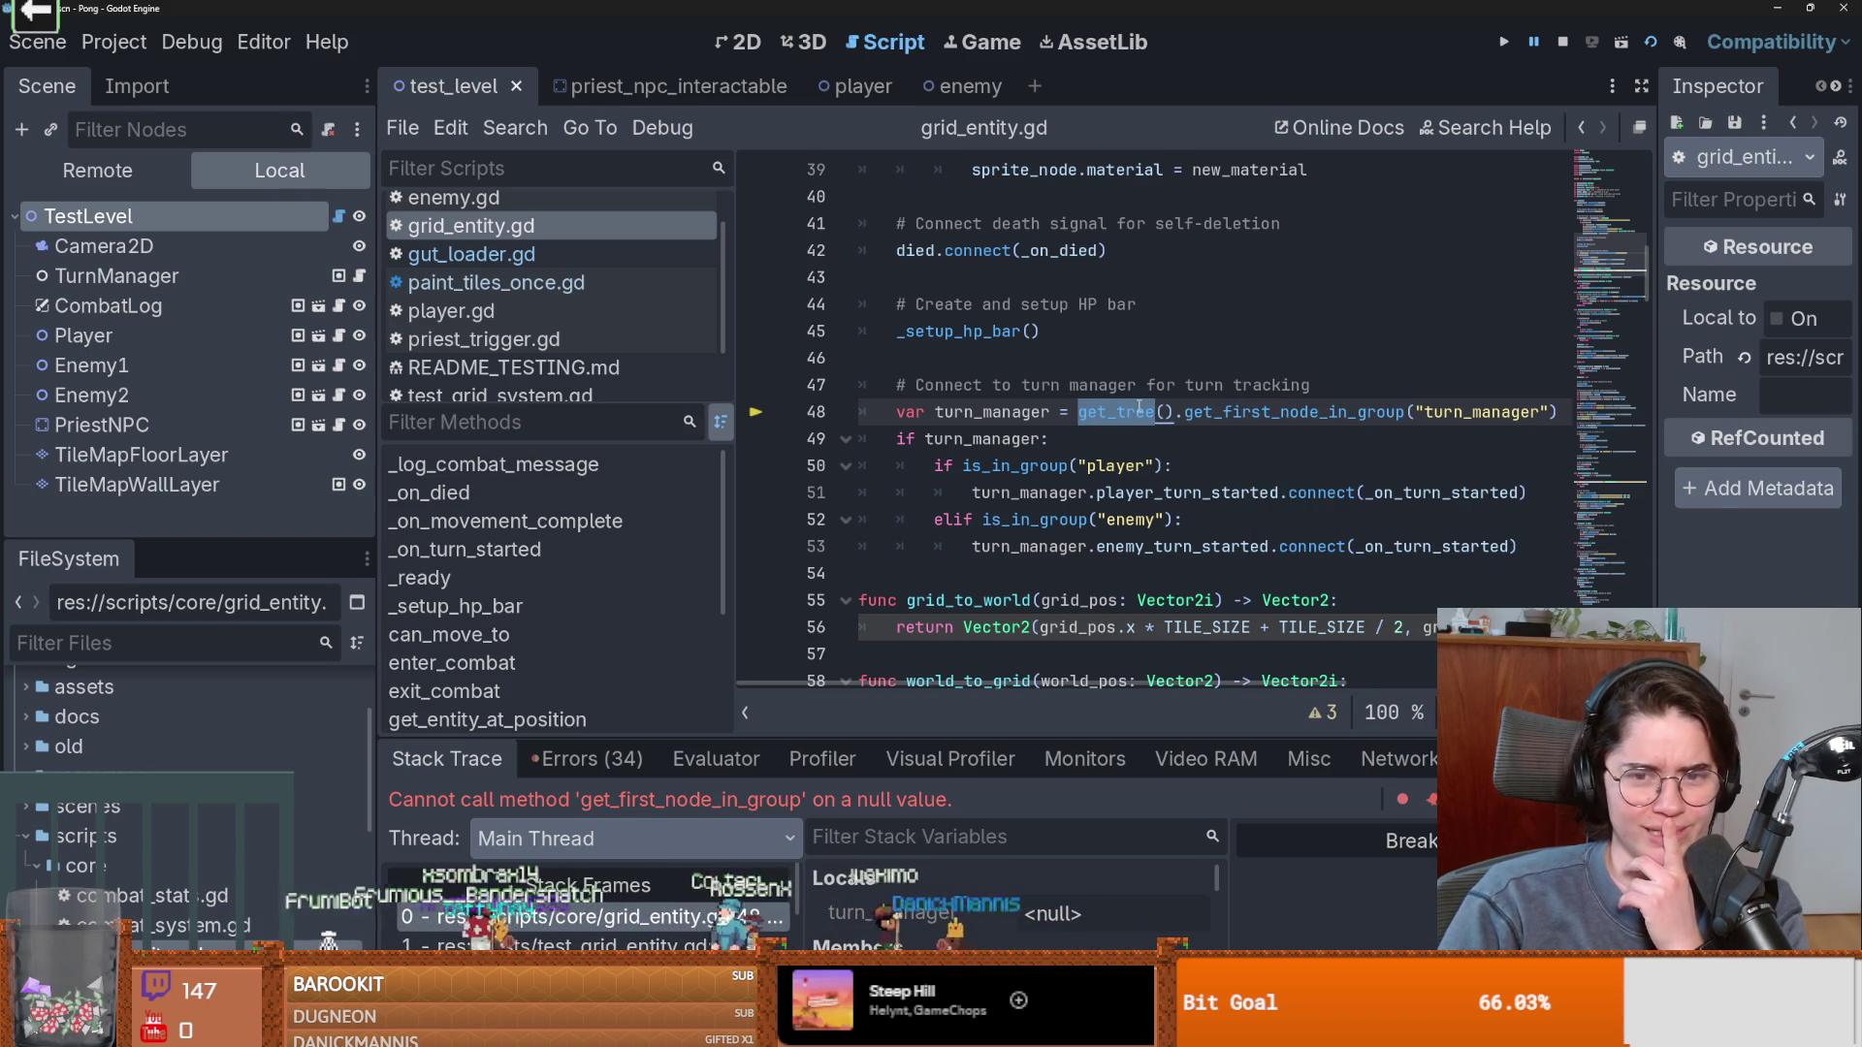
pyautogui.moveTo(1138, 407)
pyautogui.click(587, 758)
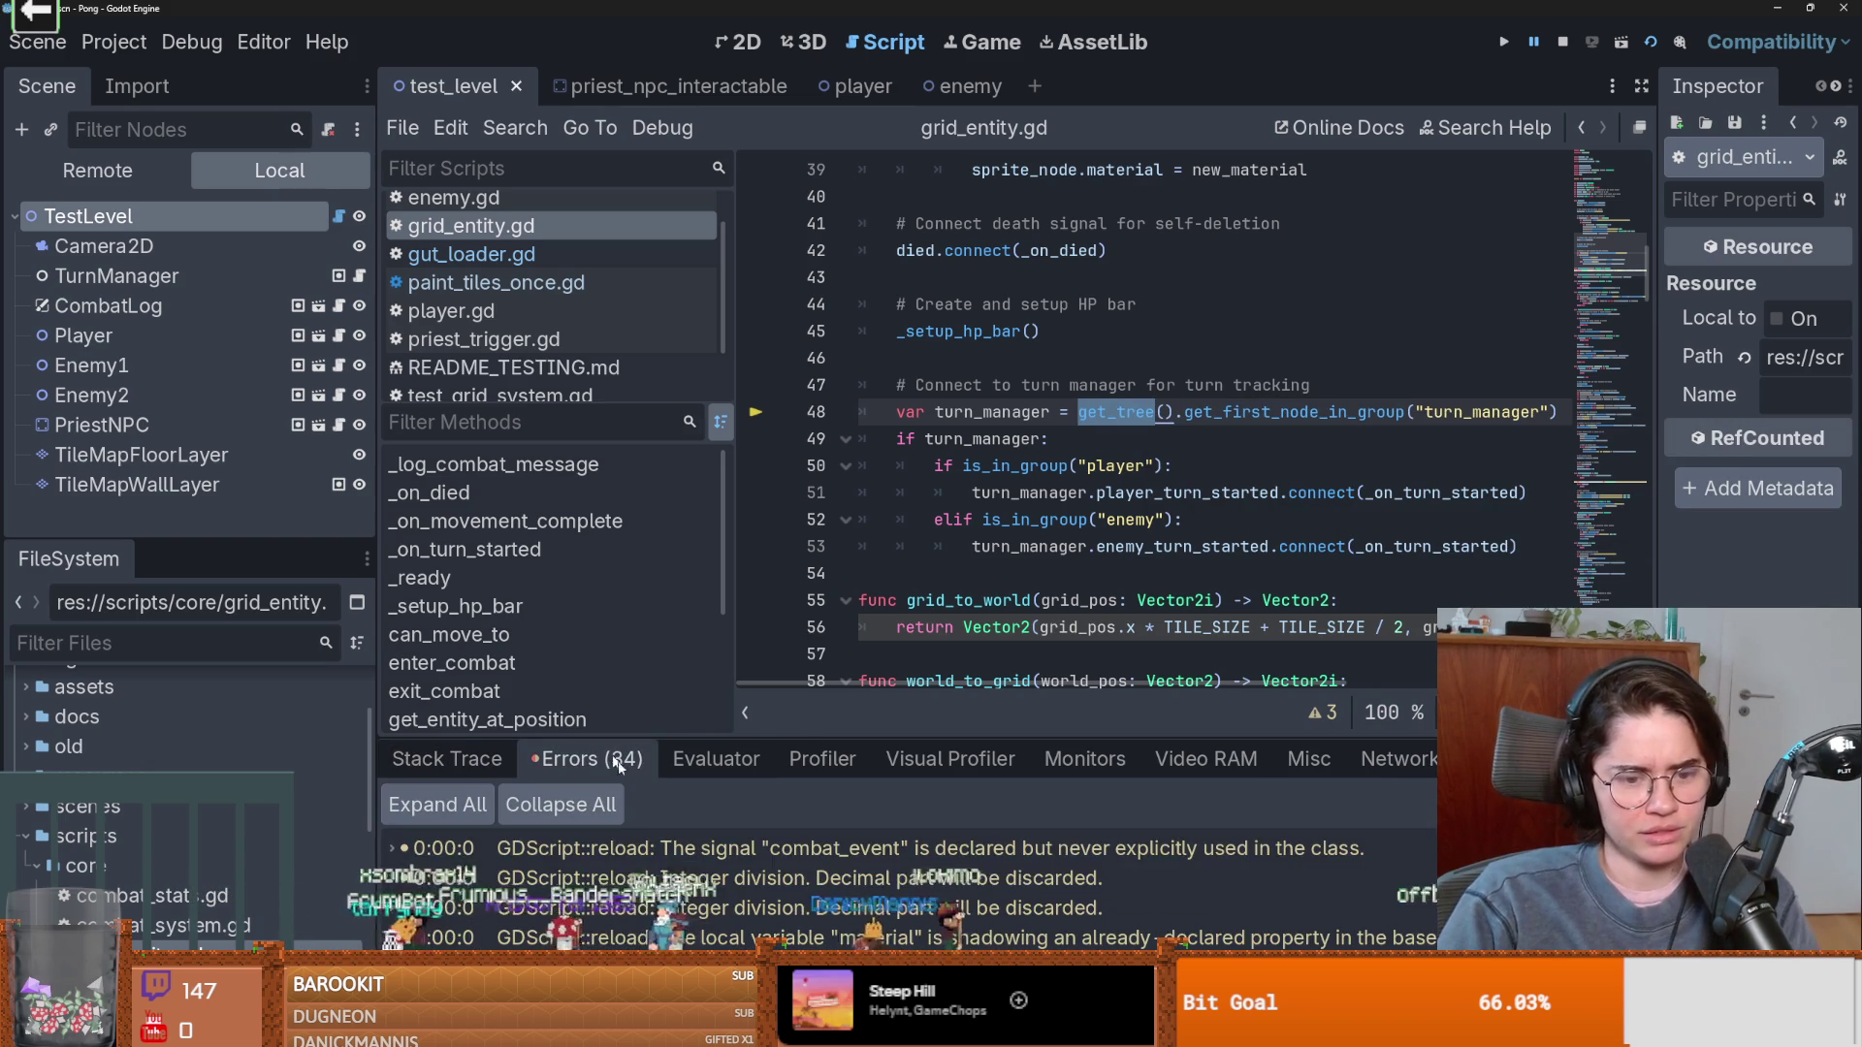
pyautogui.moveTo(803, 737); pyautogui.dragTo(803, 346)
pyautogui.scroll(-10, 742, 873)
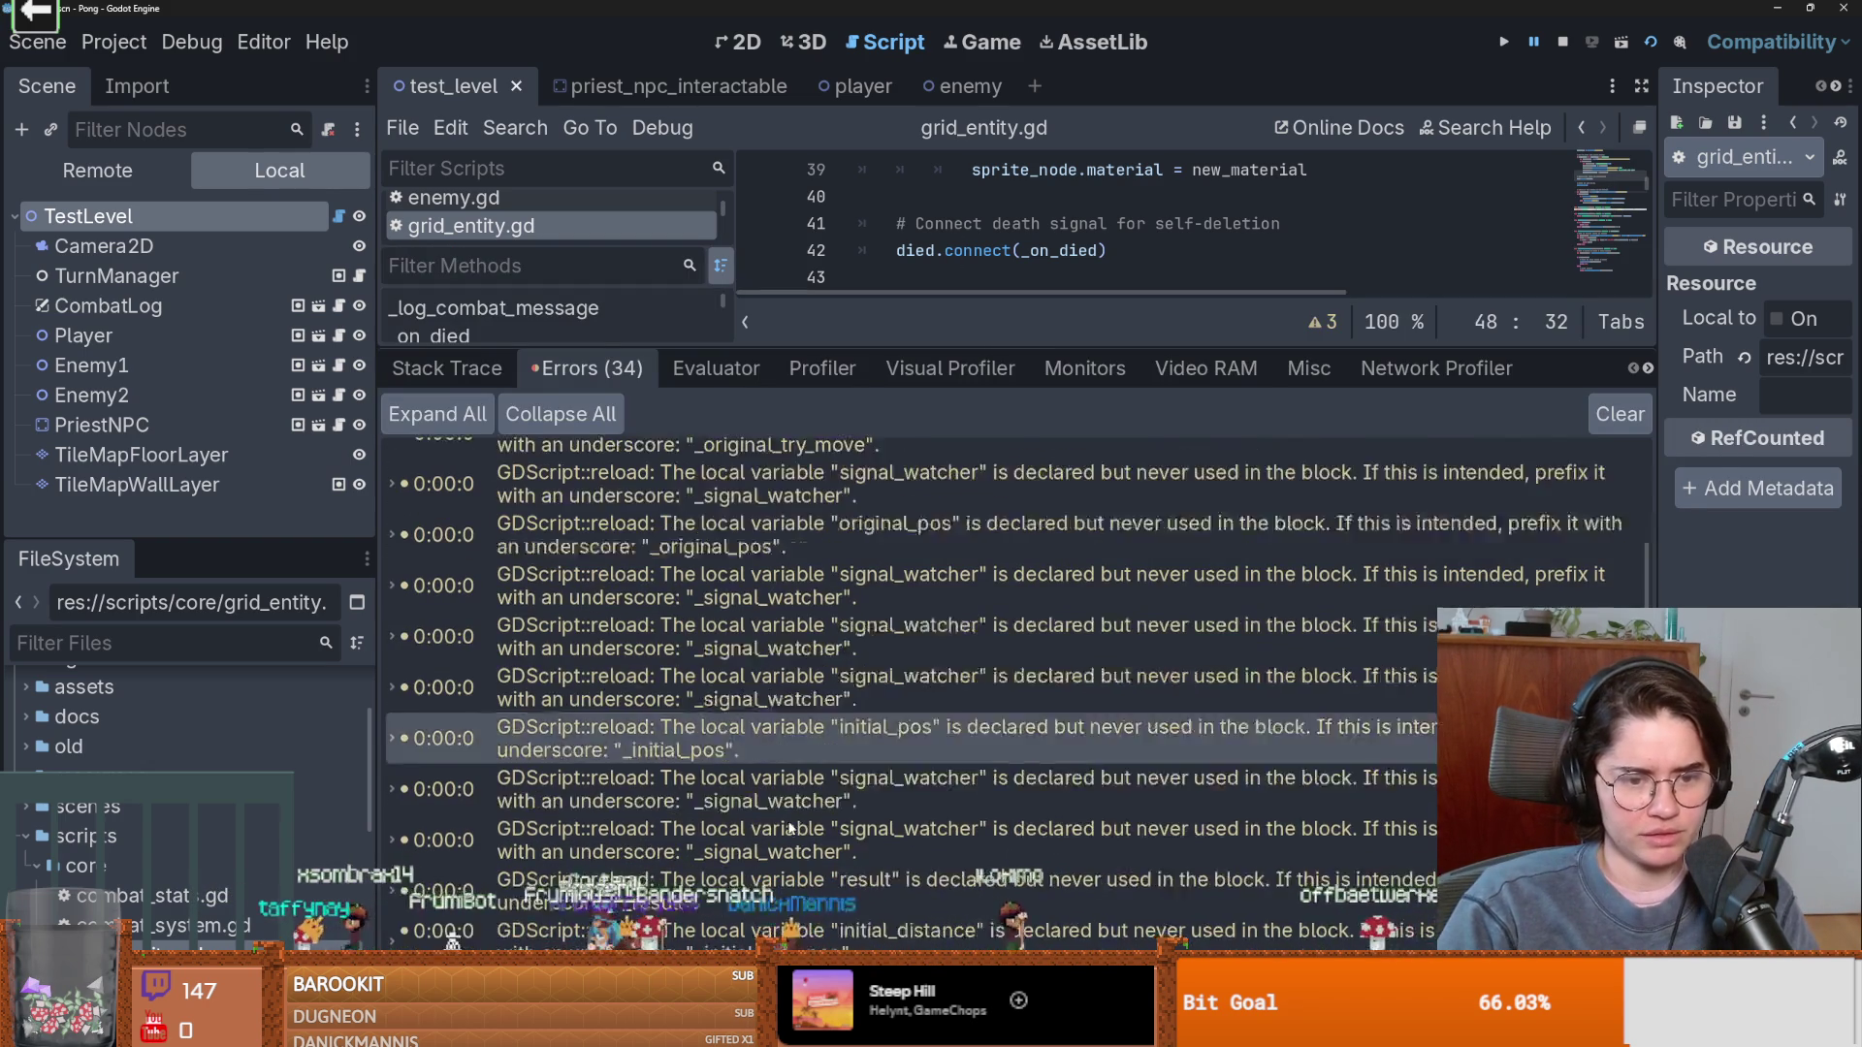
pyautogui.click(742, 909)
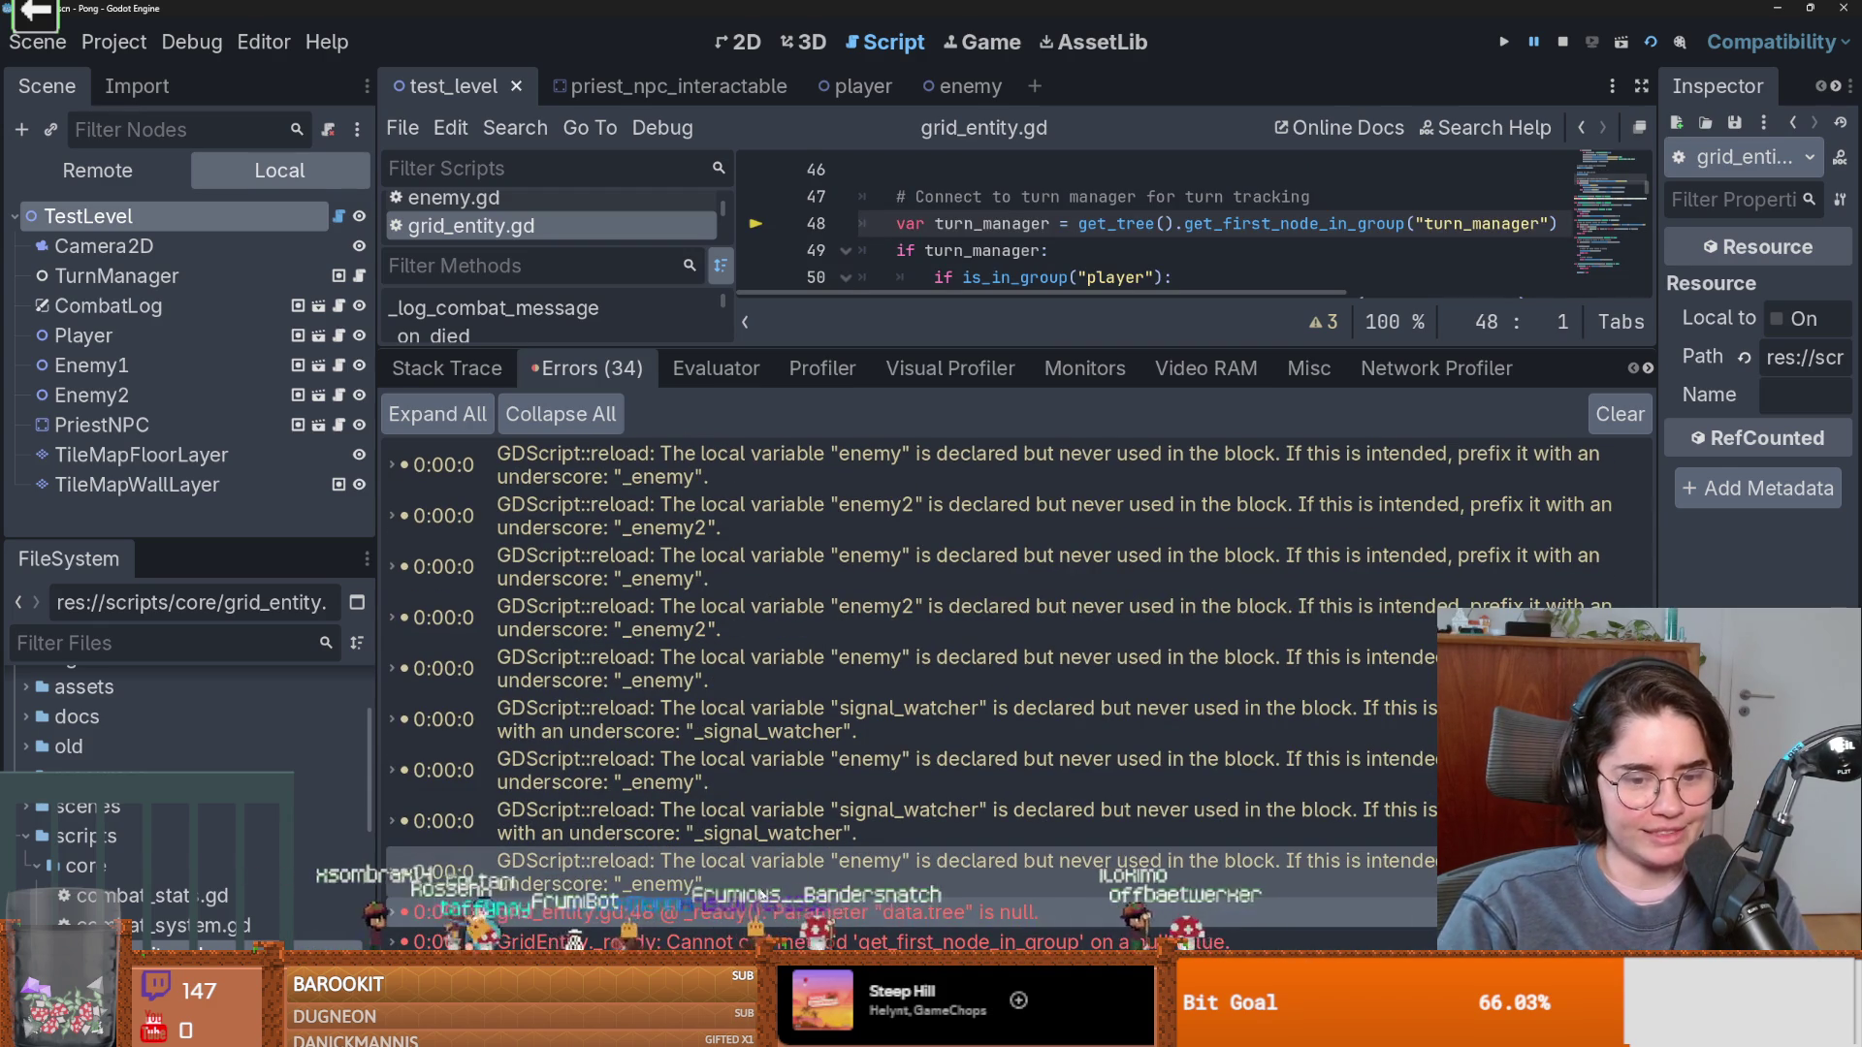
pyautogui.press('F5')
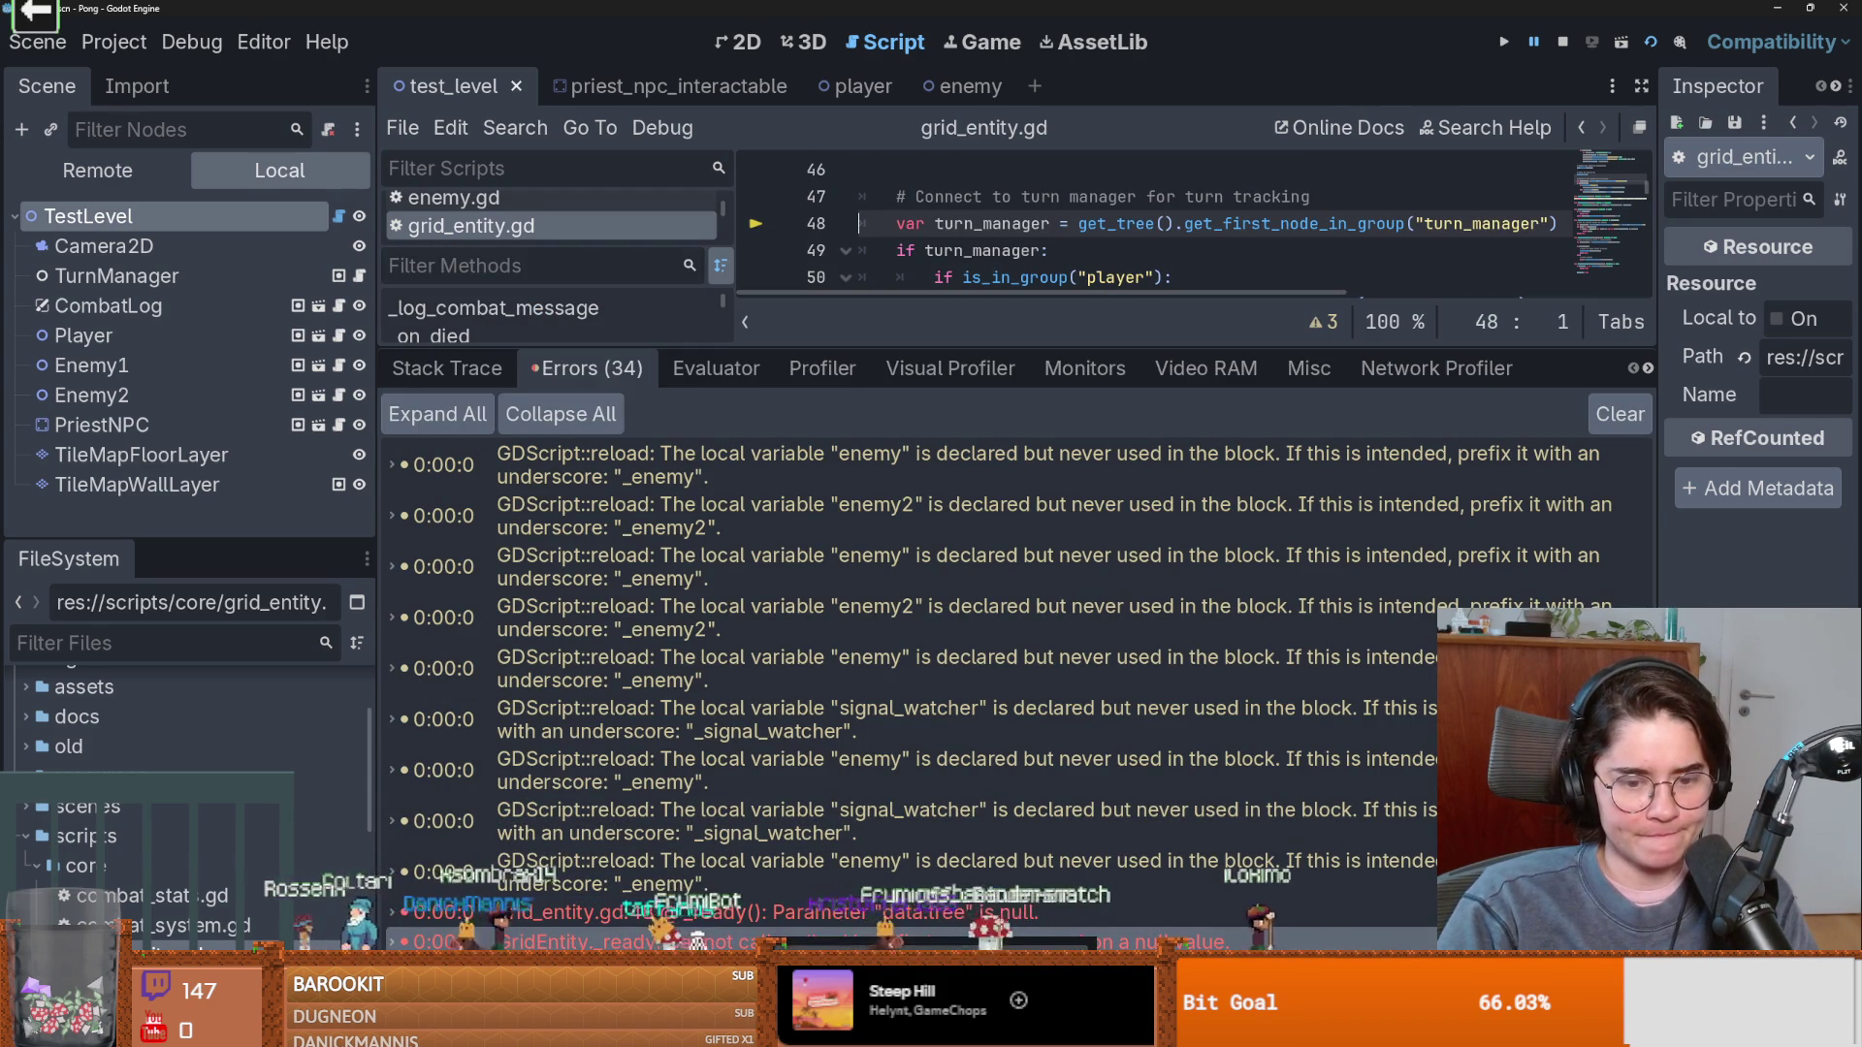
pyautogui.hotkey('alt', 'Tab')
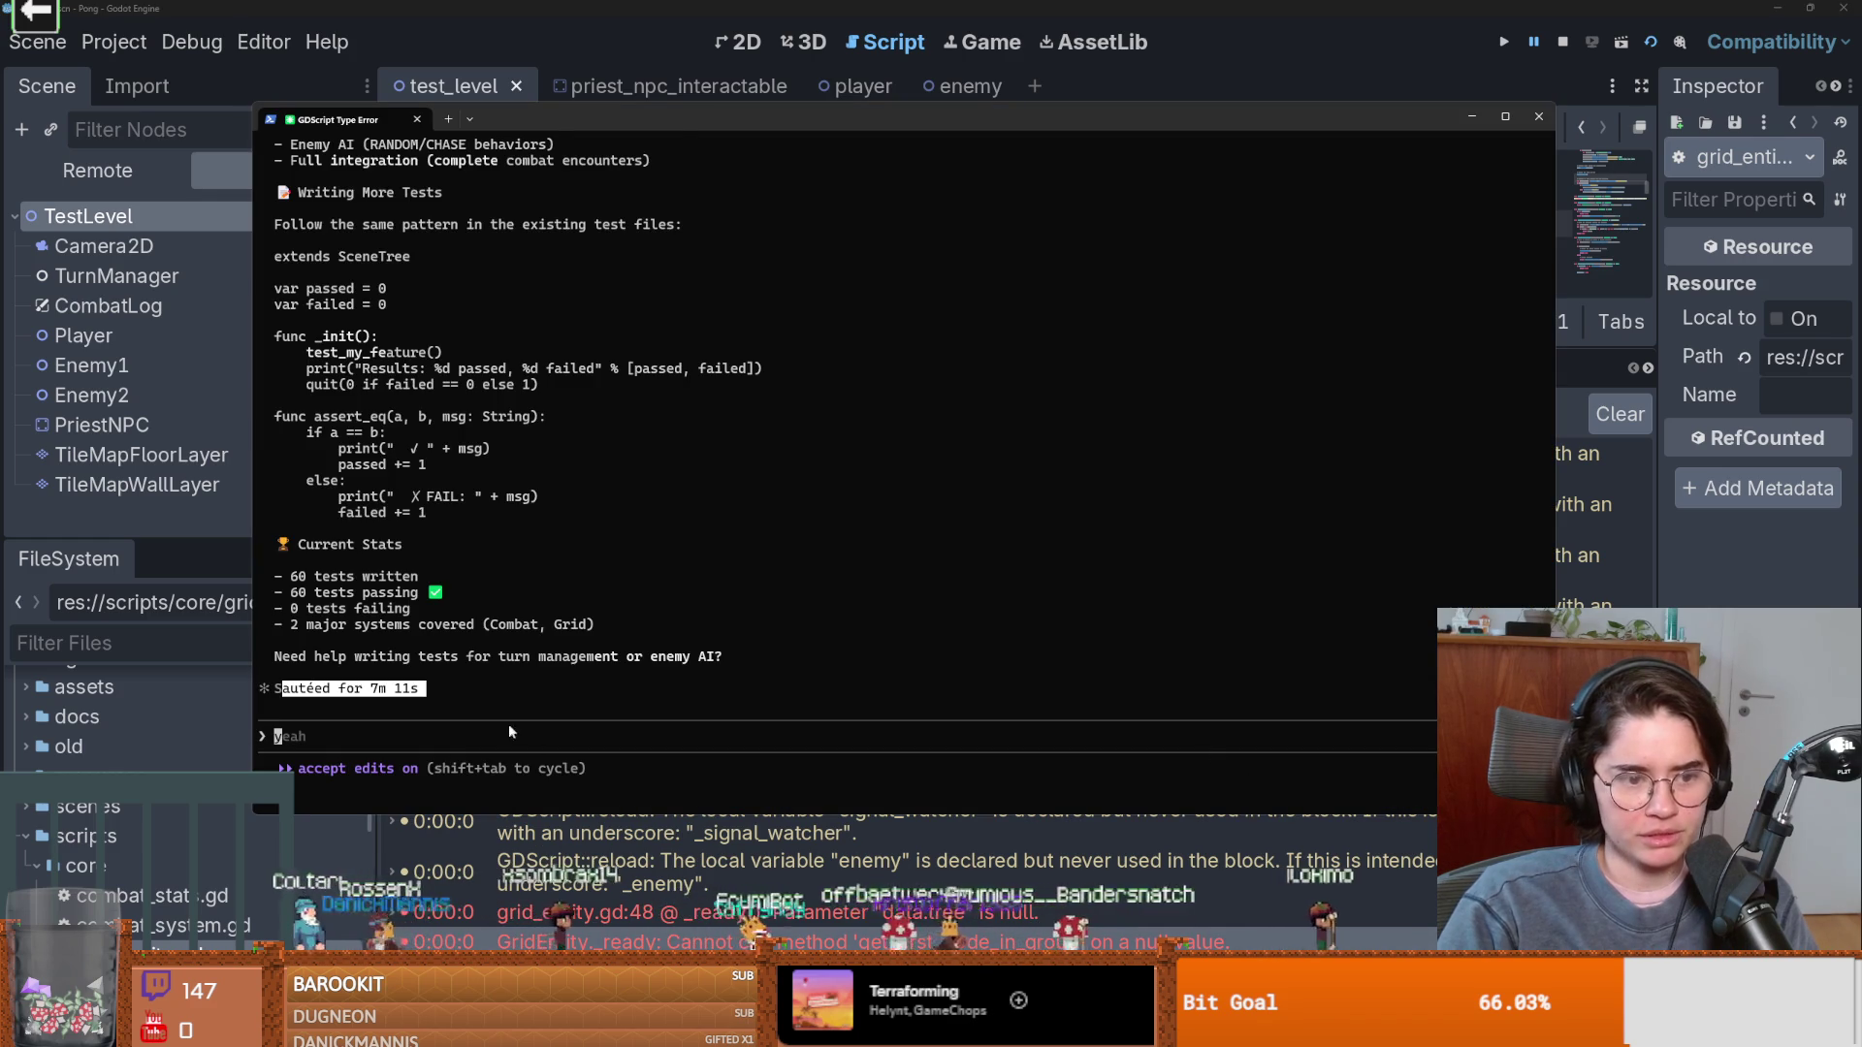
# Submit the grid_entity.gd line-48 null error trace to Claude Code, then return to Godot and resize its bottom panel.
pyautogui.write("E 0:00:01:506   GridEntity._ready: Cannot call method 'get_first_node_in_group' on a null value.   <GDScript Source>grid_entity.gd:48 @ GridEntity._ready()   <Stack Trace> grid_entity.gd:48 @ _ready()                 test_grid_entity.gd:80 @ test_ready_snaps_to_grid()                 gut.gd:612 @ _run_test()                 gut.gd:815 @ _test_the_scripts()")
pyautogui.press('Return')
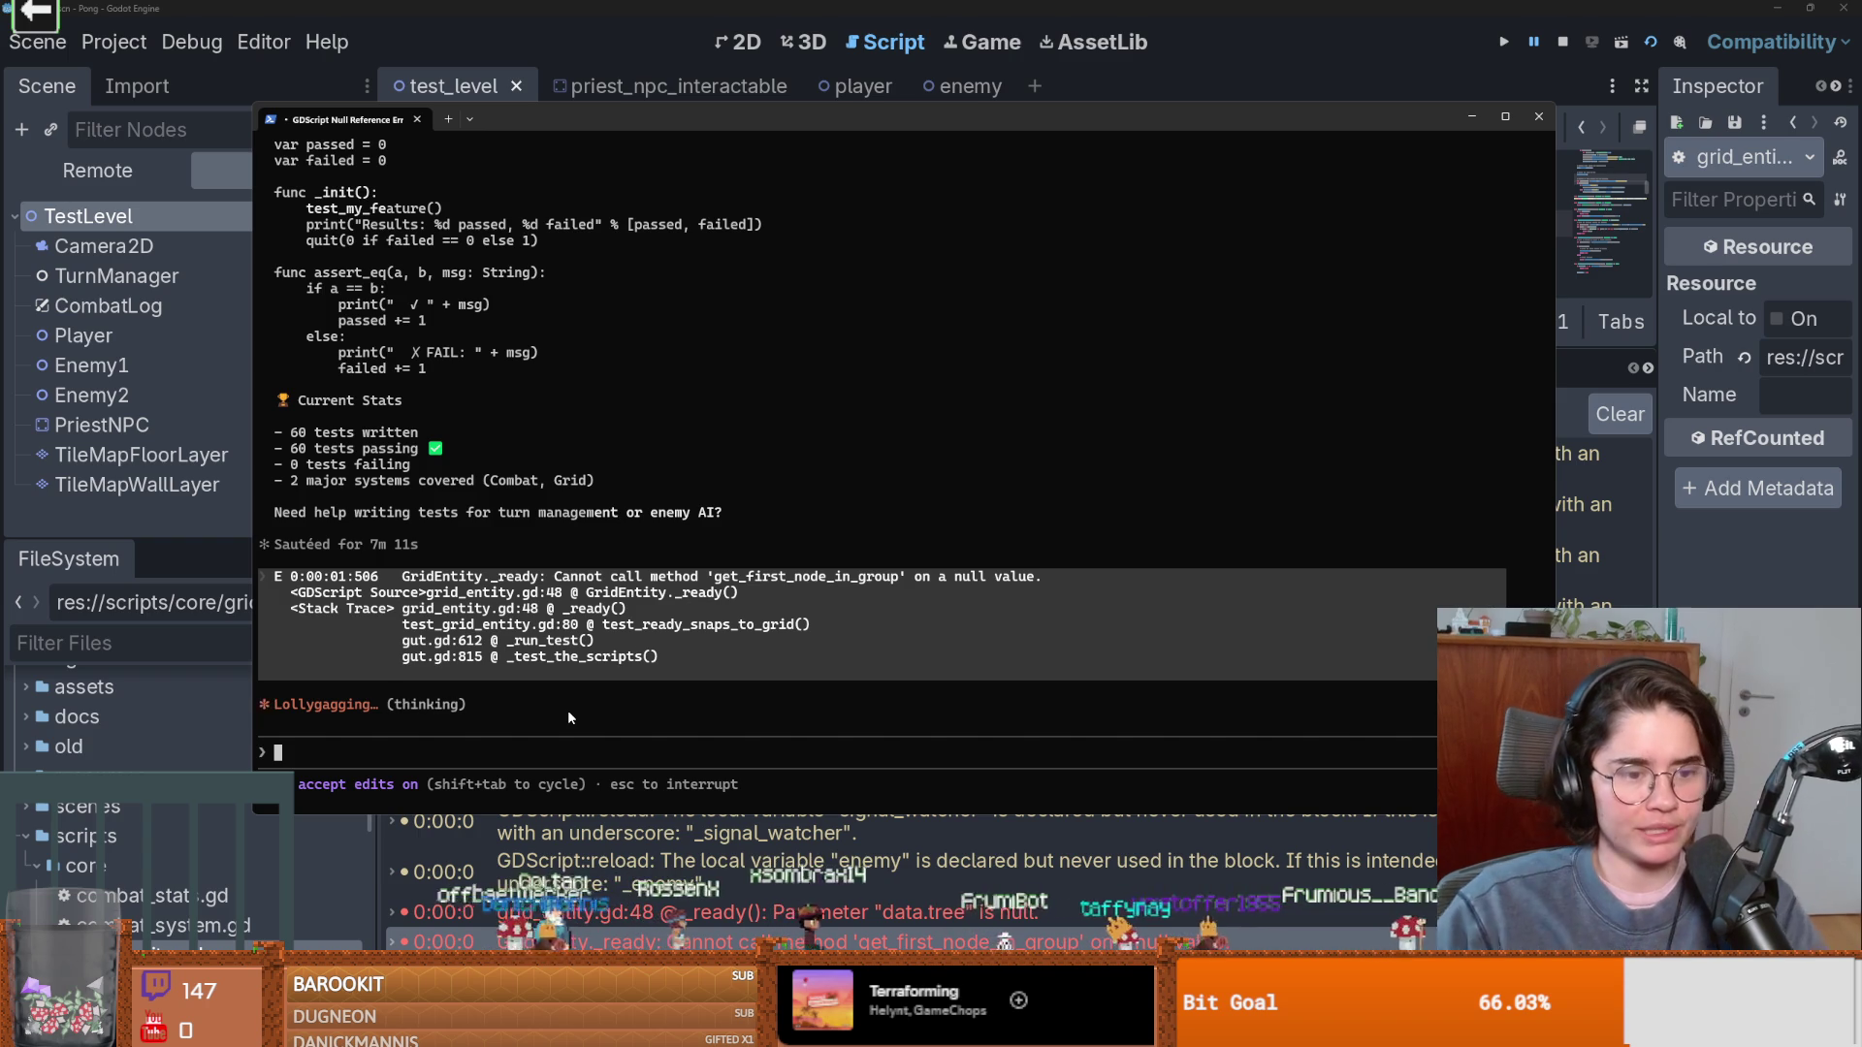
pyautogui.click(1537, 117)
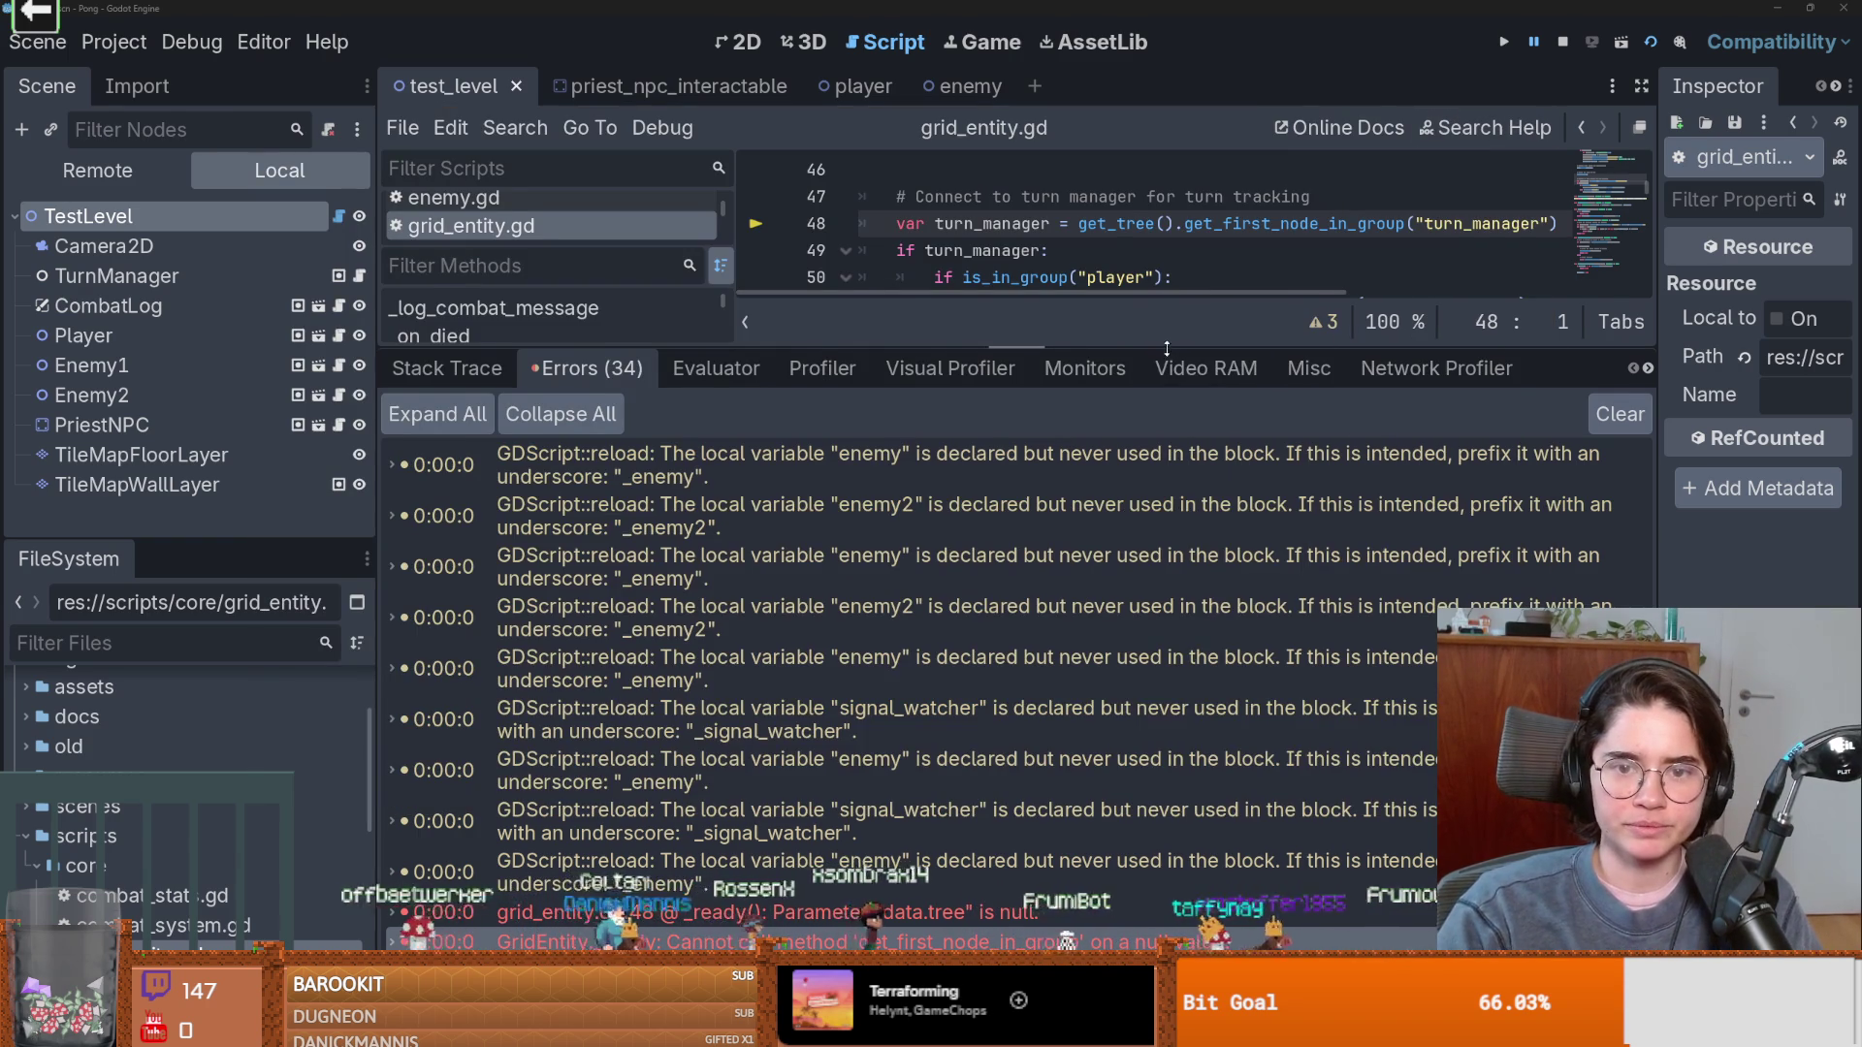
pyautogui.moveTo(1171, 346); pyautogui.dragTo(1163, 735)
pyautogui.scroll(15, 1068, 550)
pyautogui.scroll(-8, 1068, 550)
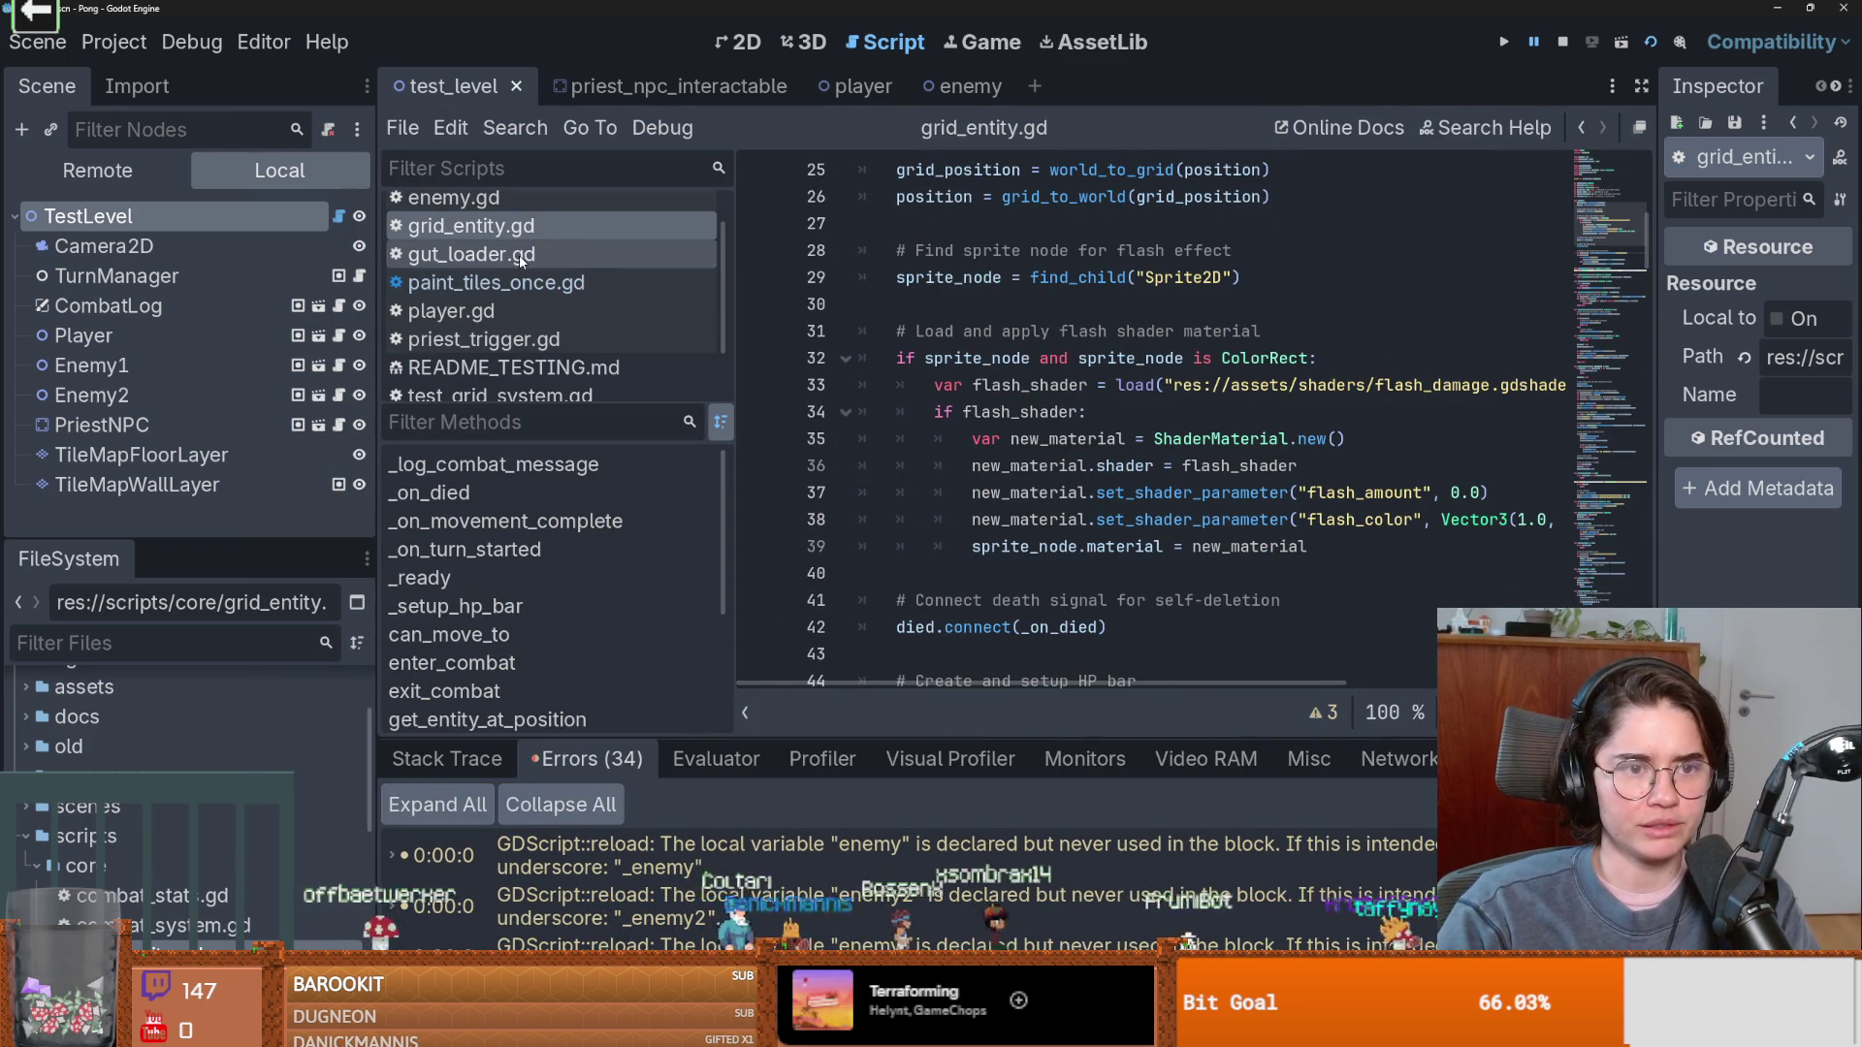
# Undo line 37 of gut_loader.gd back to the exclude_addons lookup, then Stop & Quit the Pong editor.
pyautogui.click(572, 255)
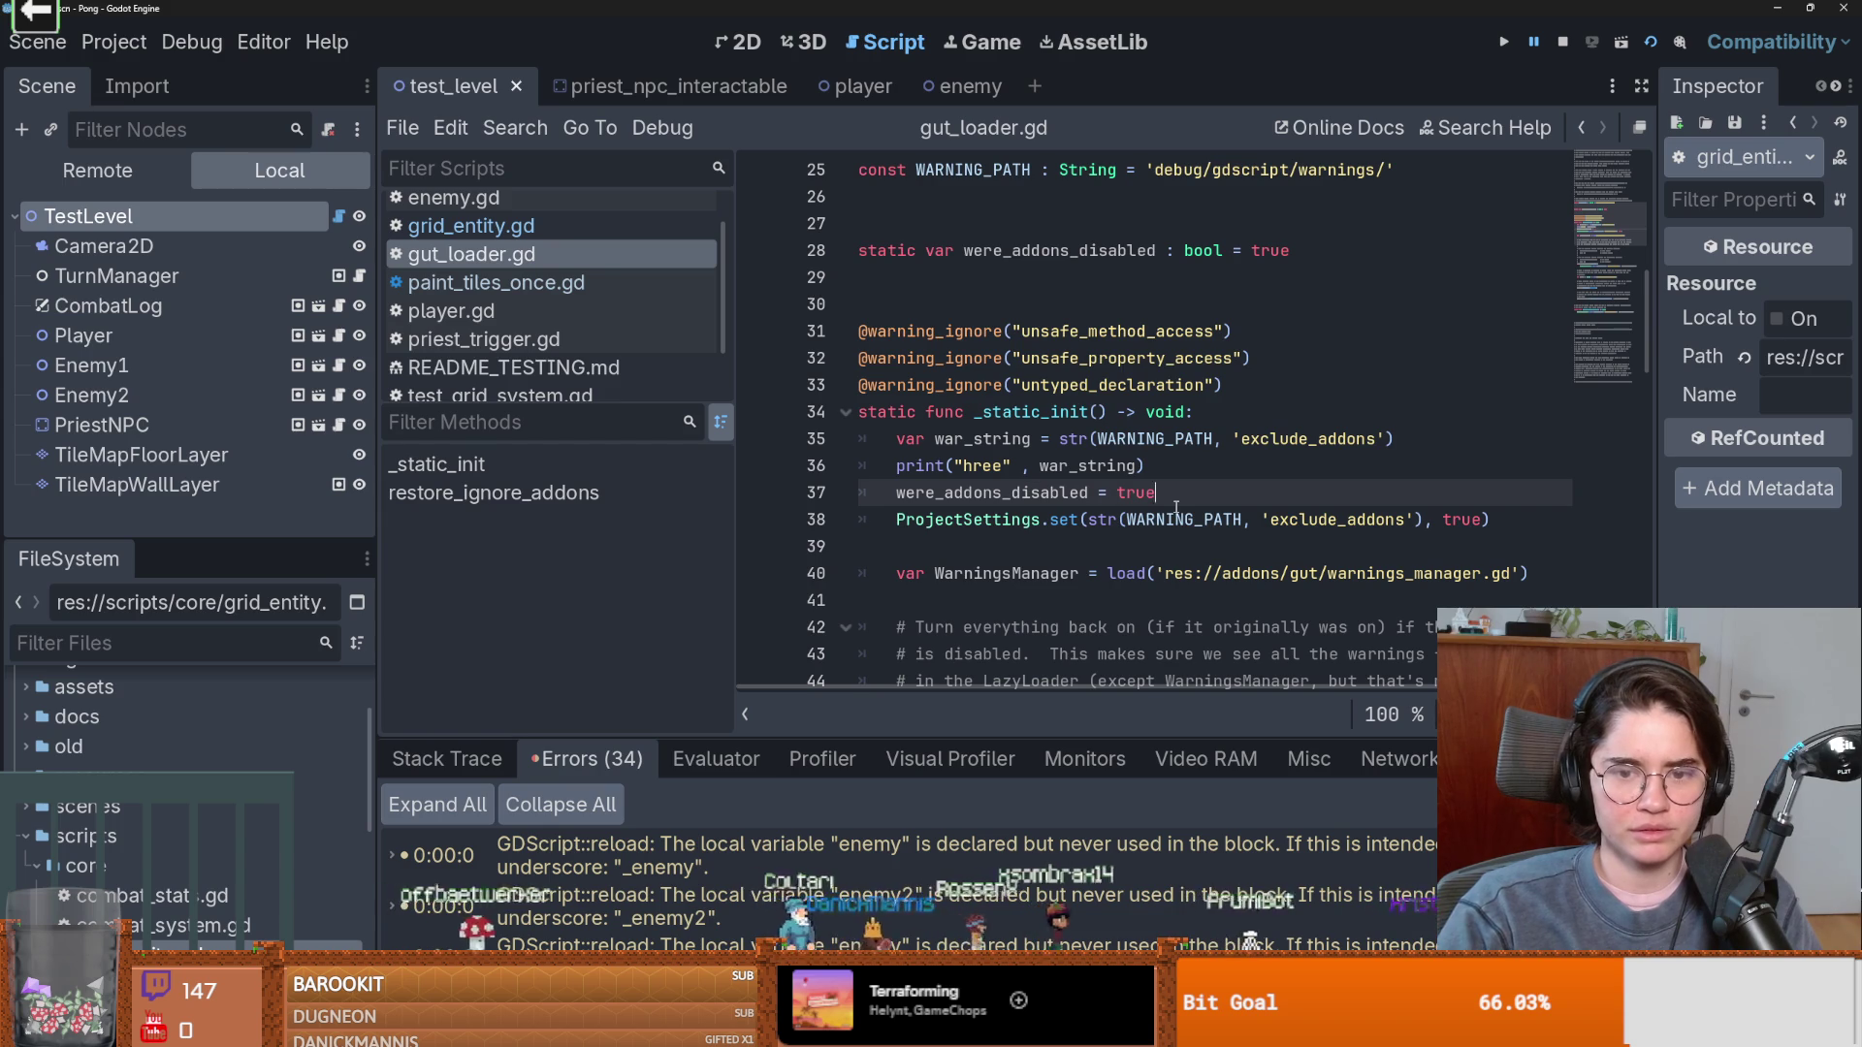
pyautogui.hotkey('ctrl', 'z')
pyautogui.press('F5')
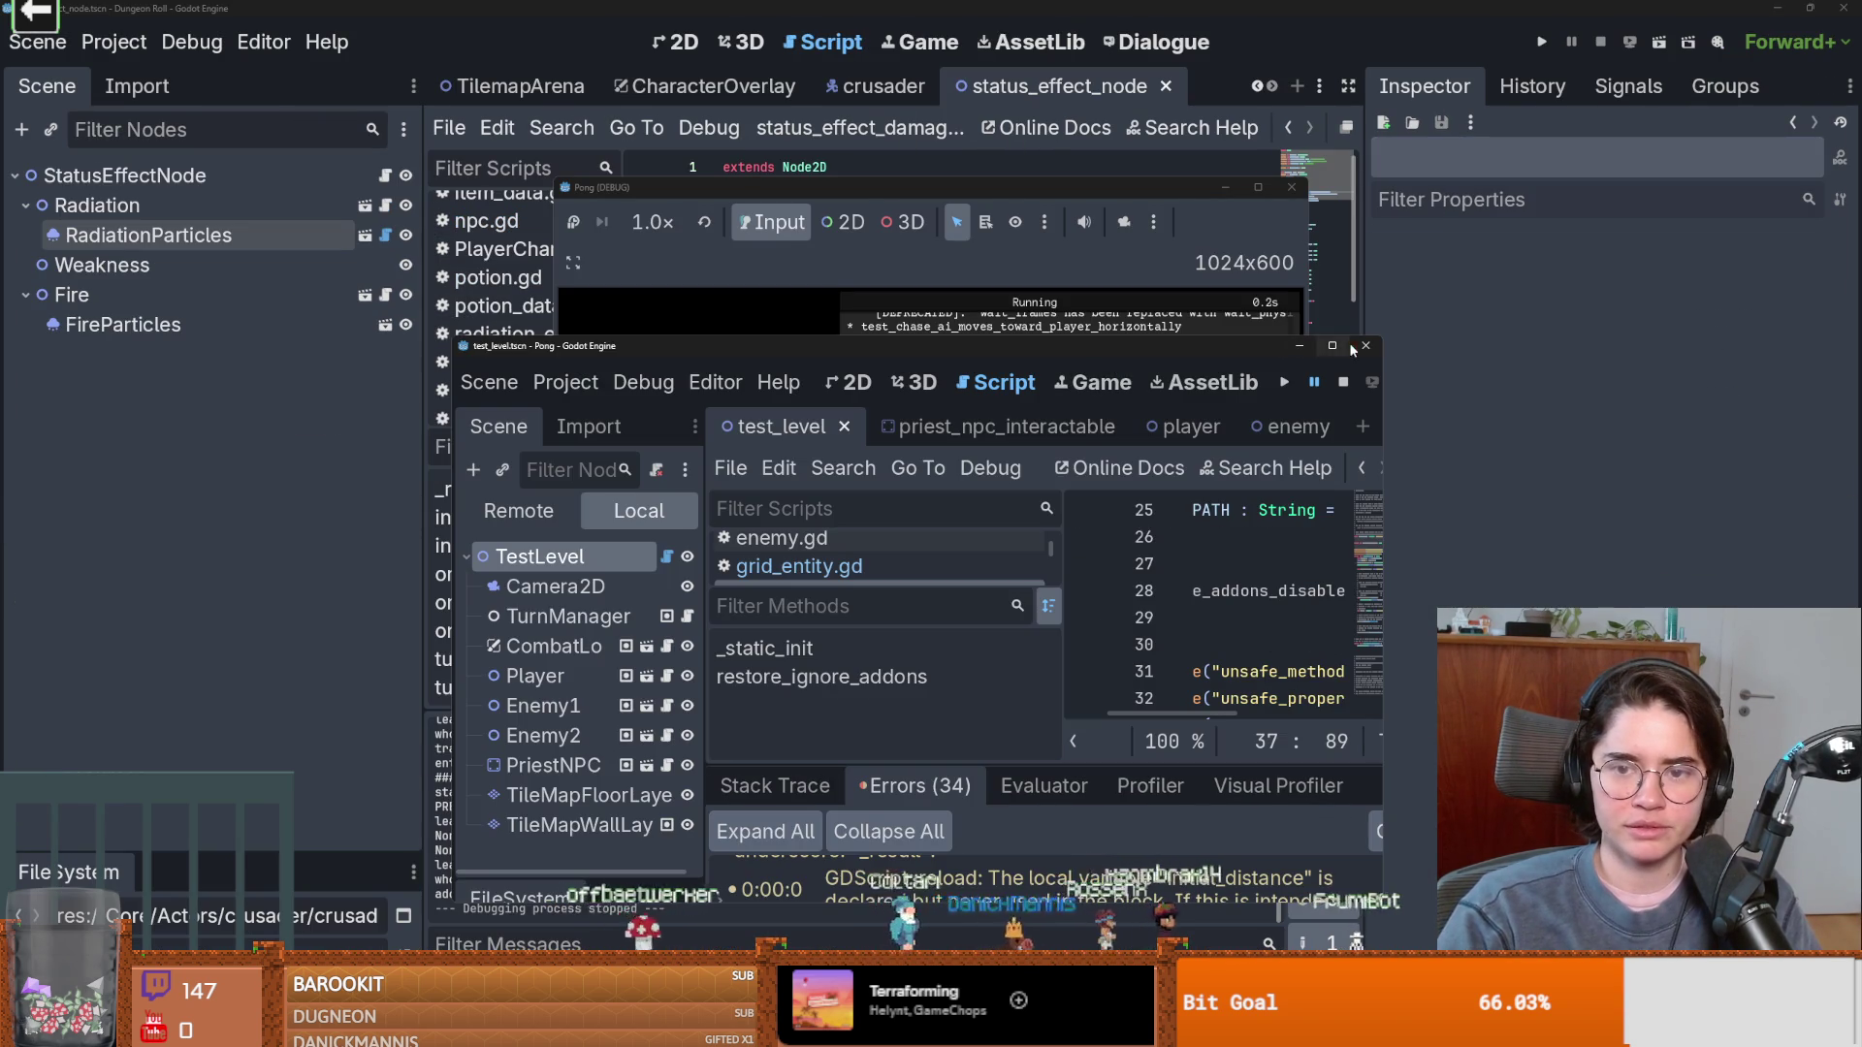
pyautogui.click(1365, 345)
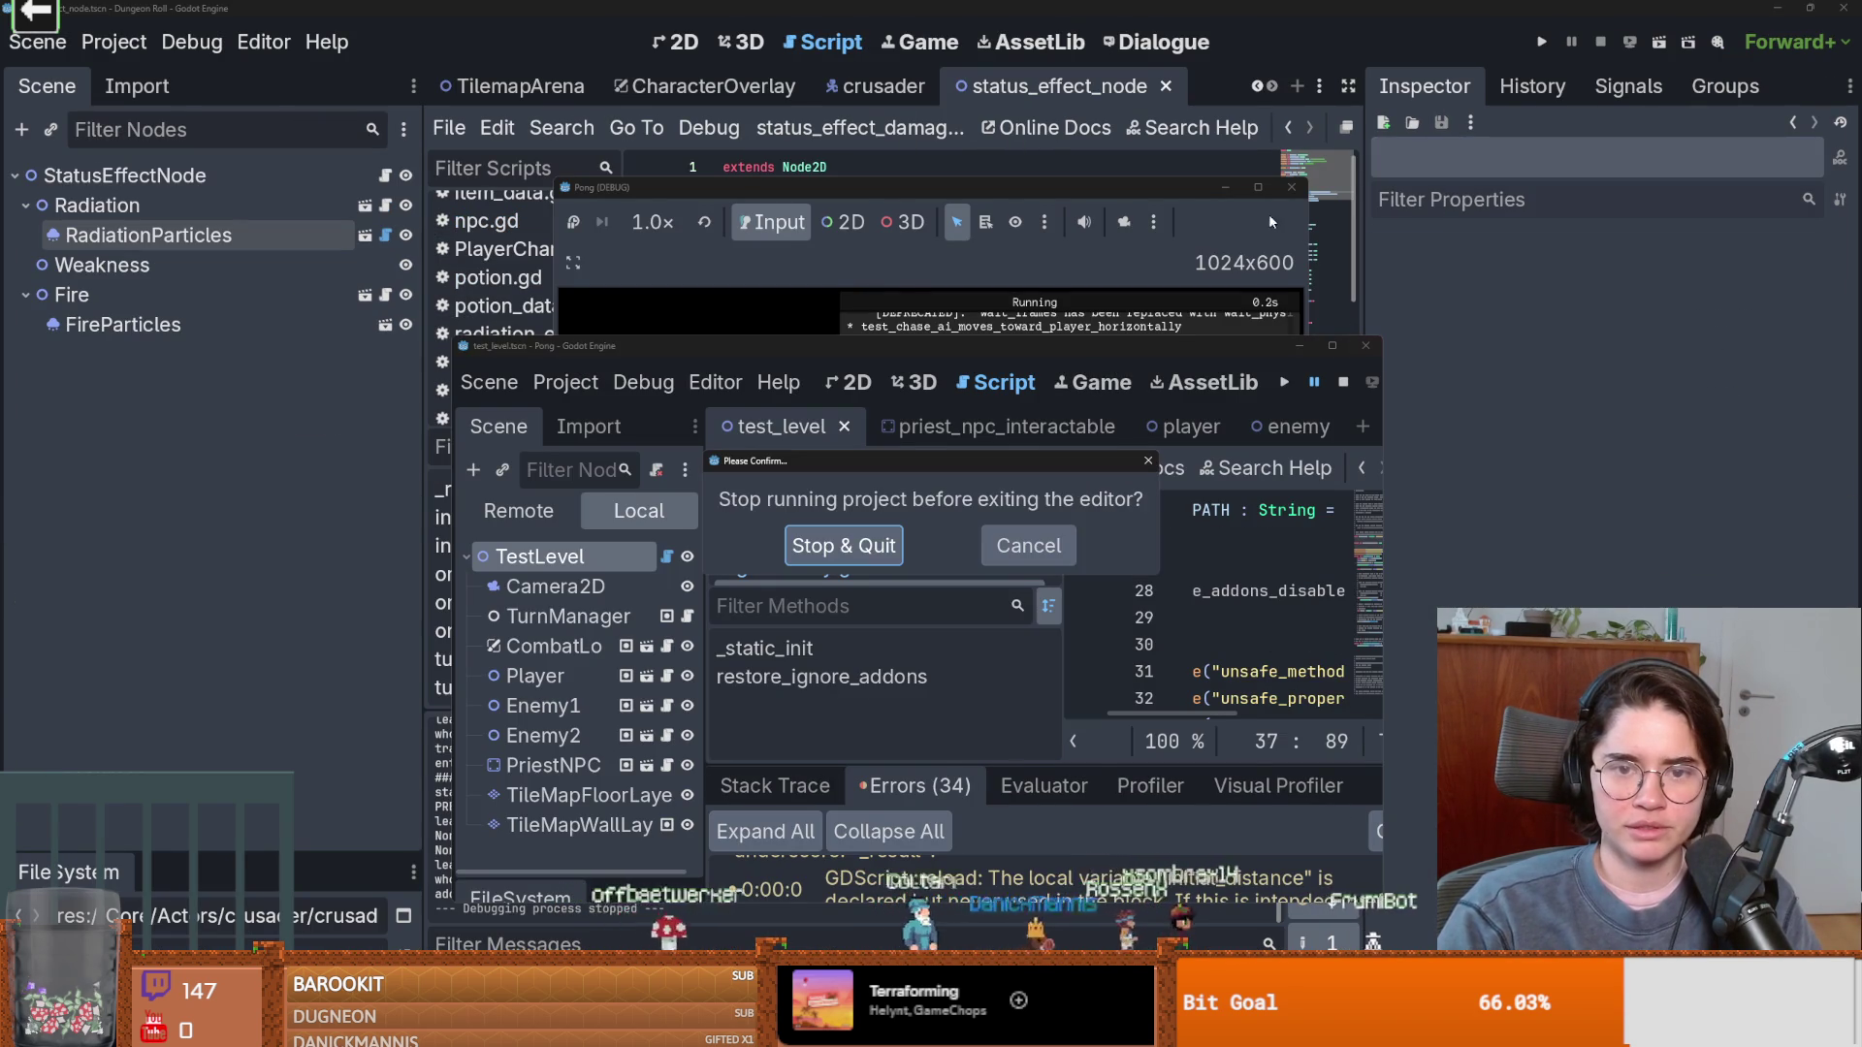
pyautogui.click(840, 543)
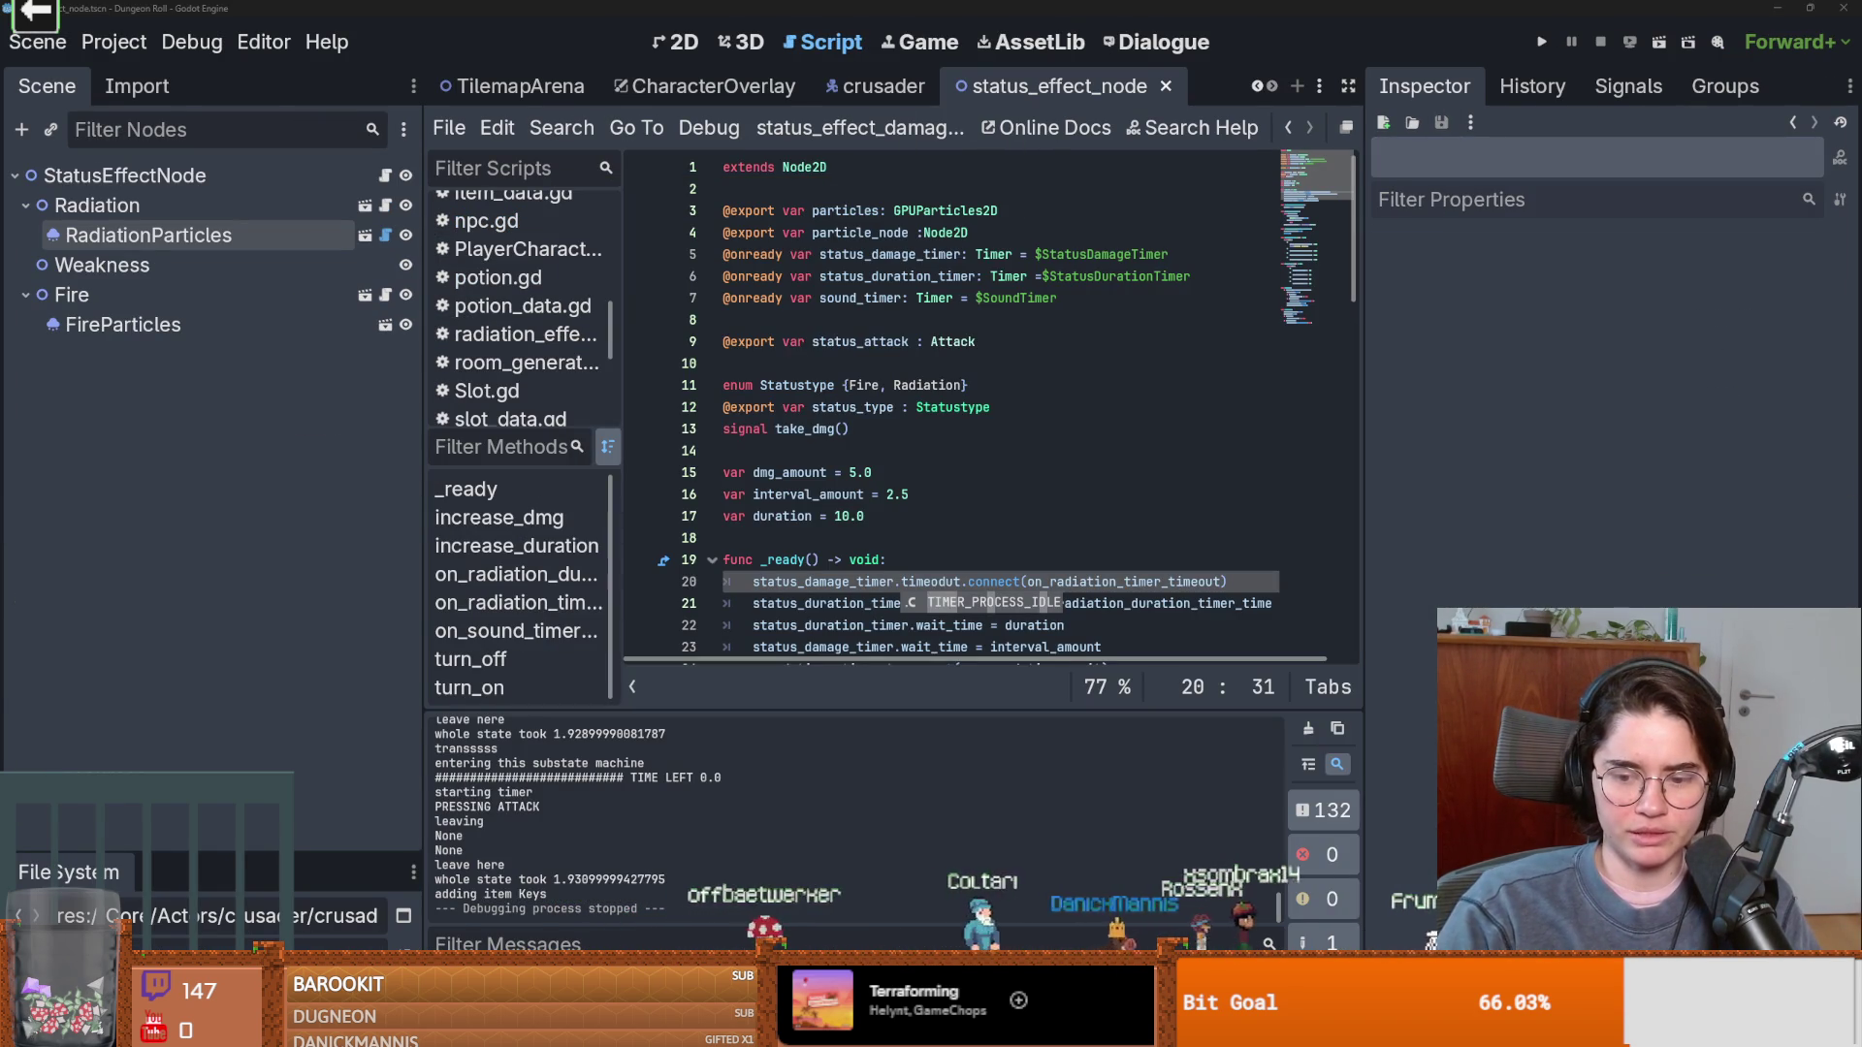
# Run Dungeon Roll and open the Pong project from the project list.
pyautogui.press('F5')
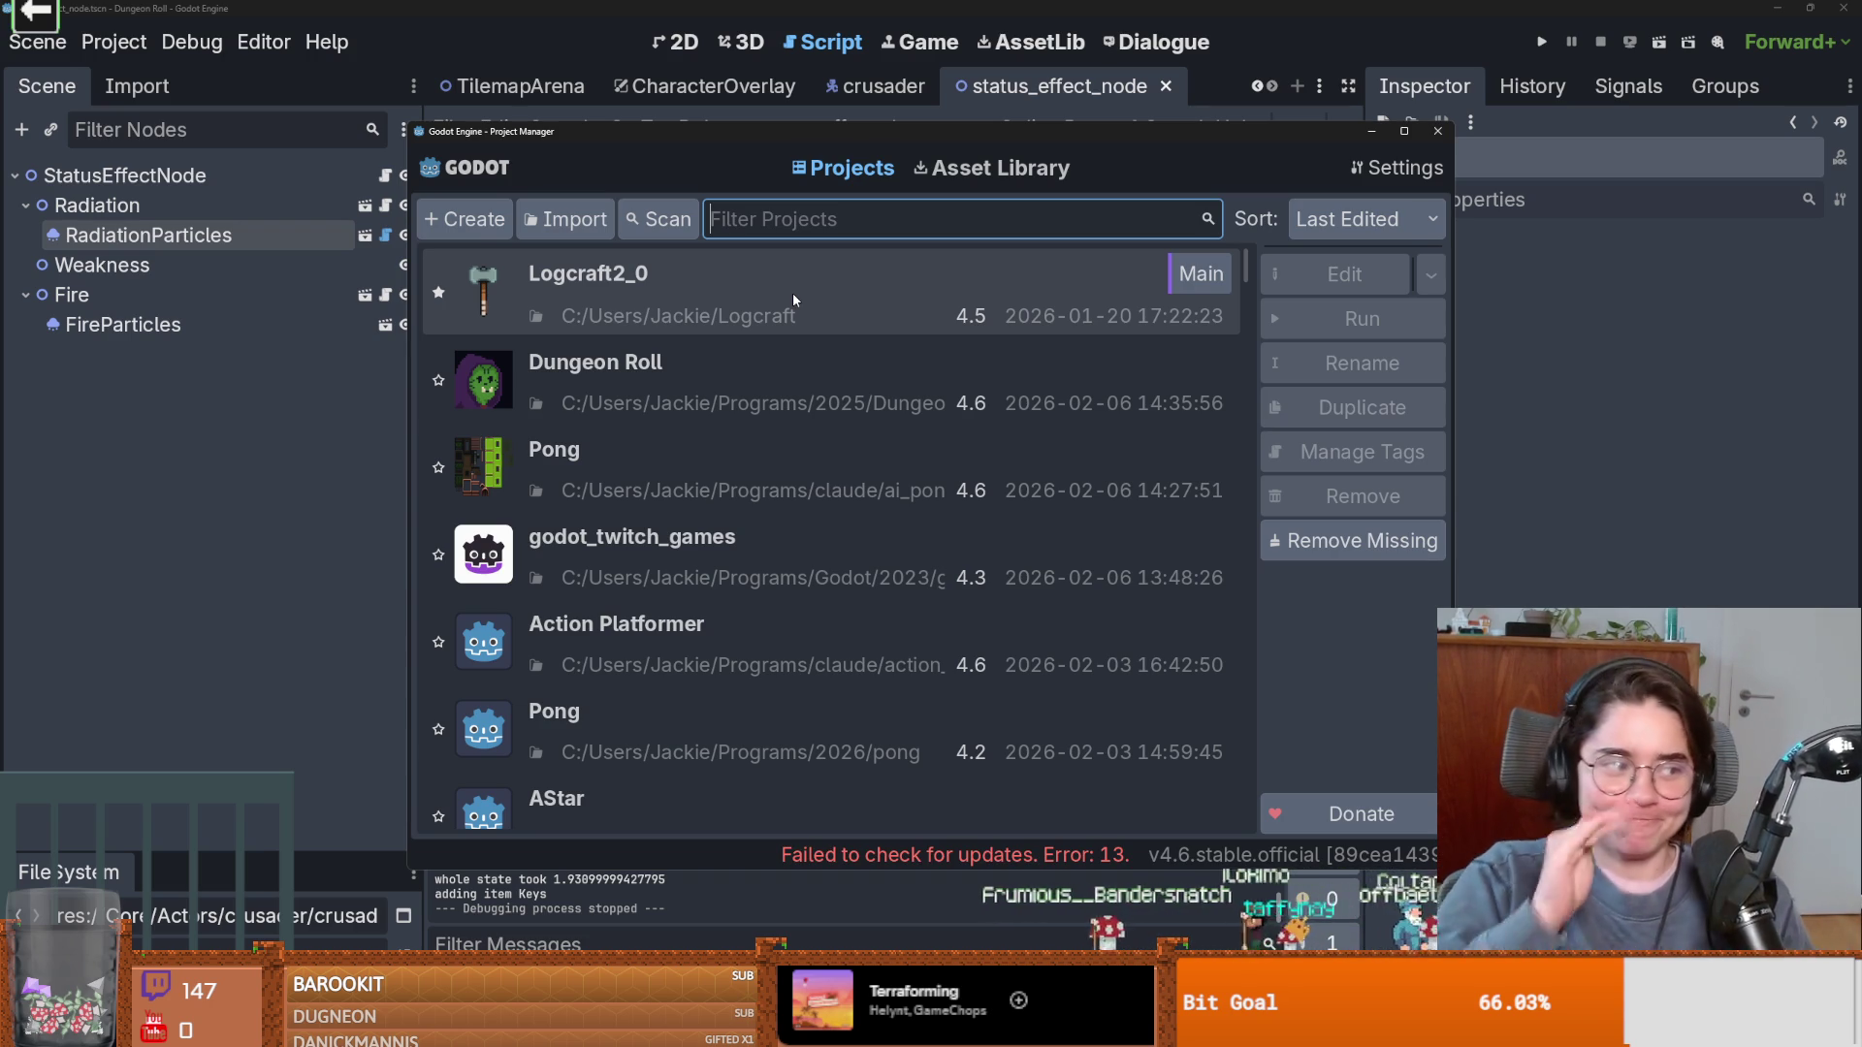
pyautogui.click(715, 462)
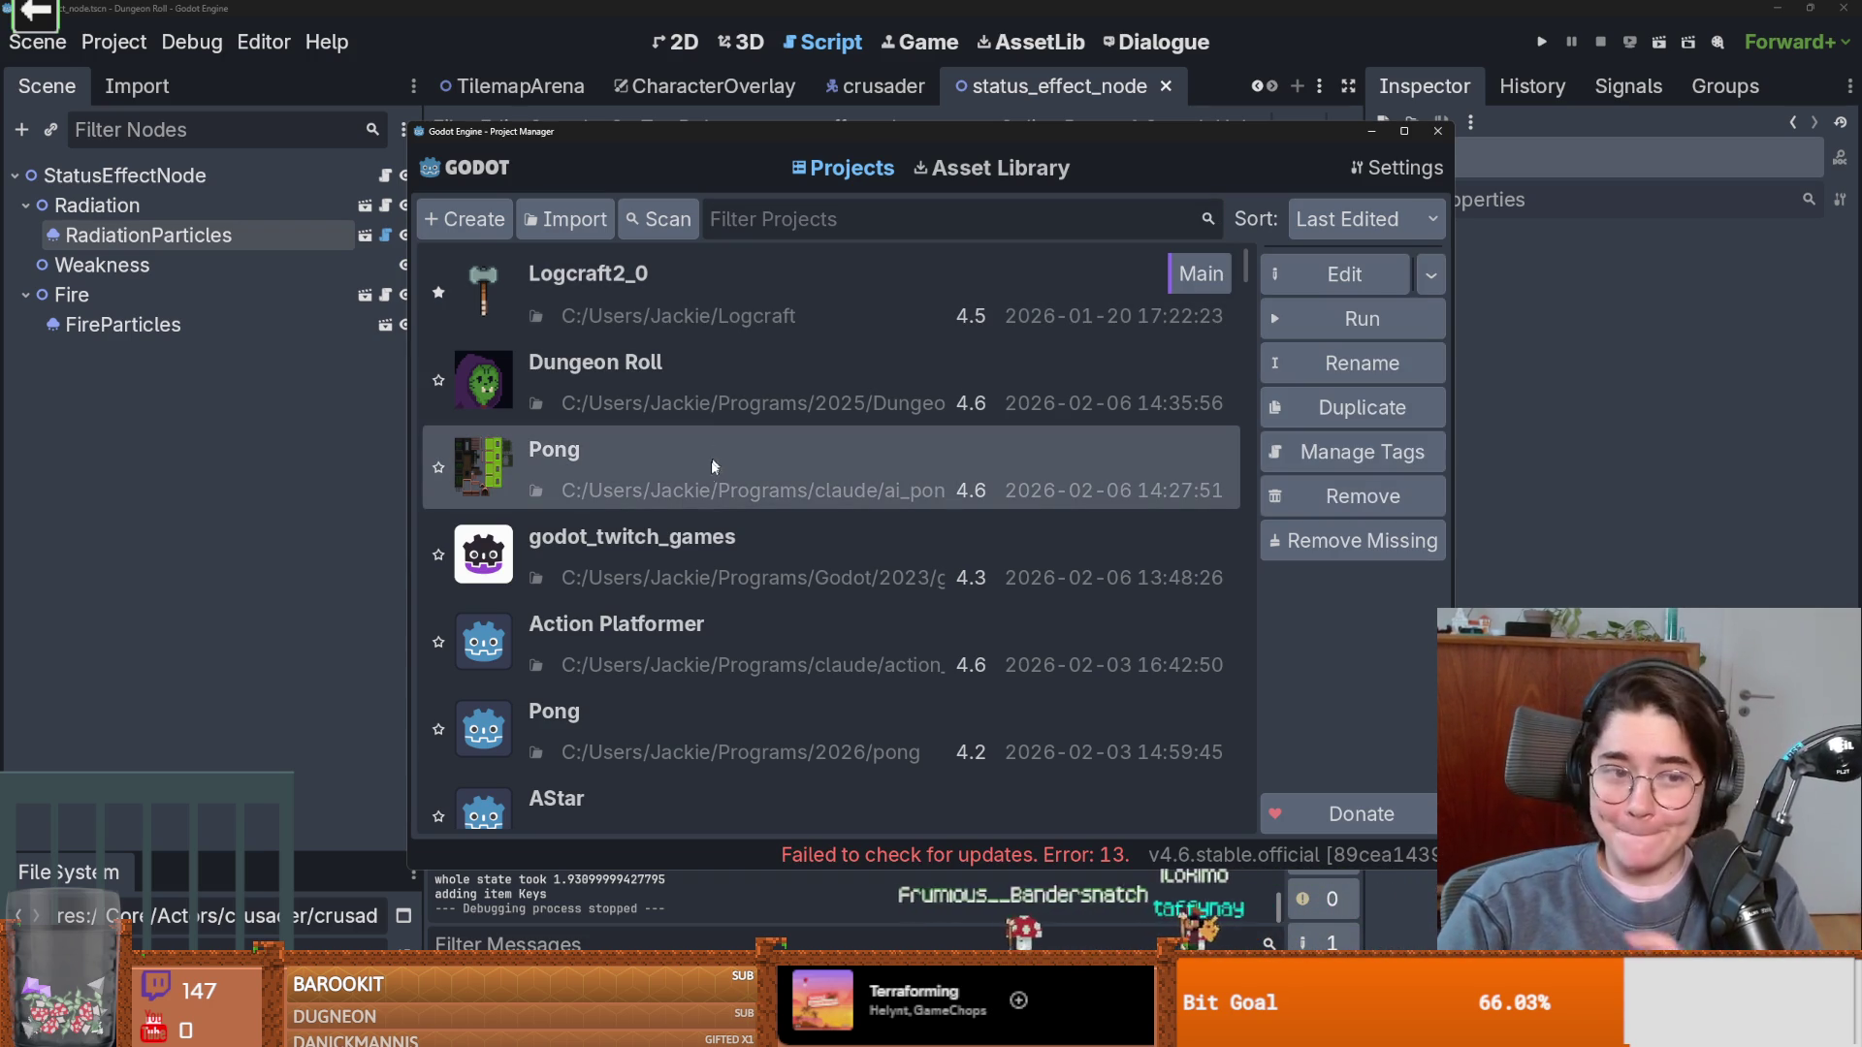
pyautogui.doubleClick(701, 474)
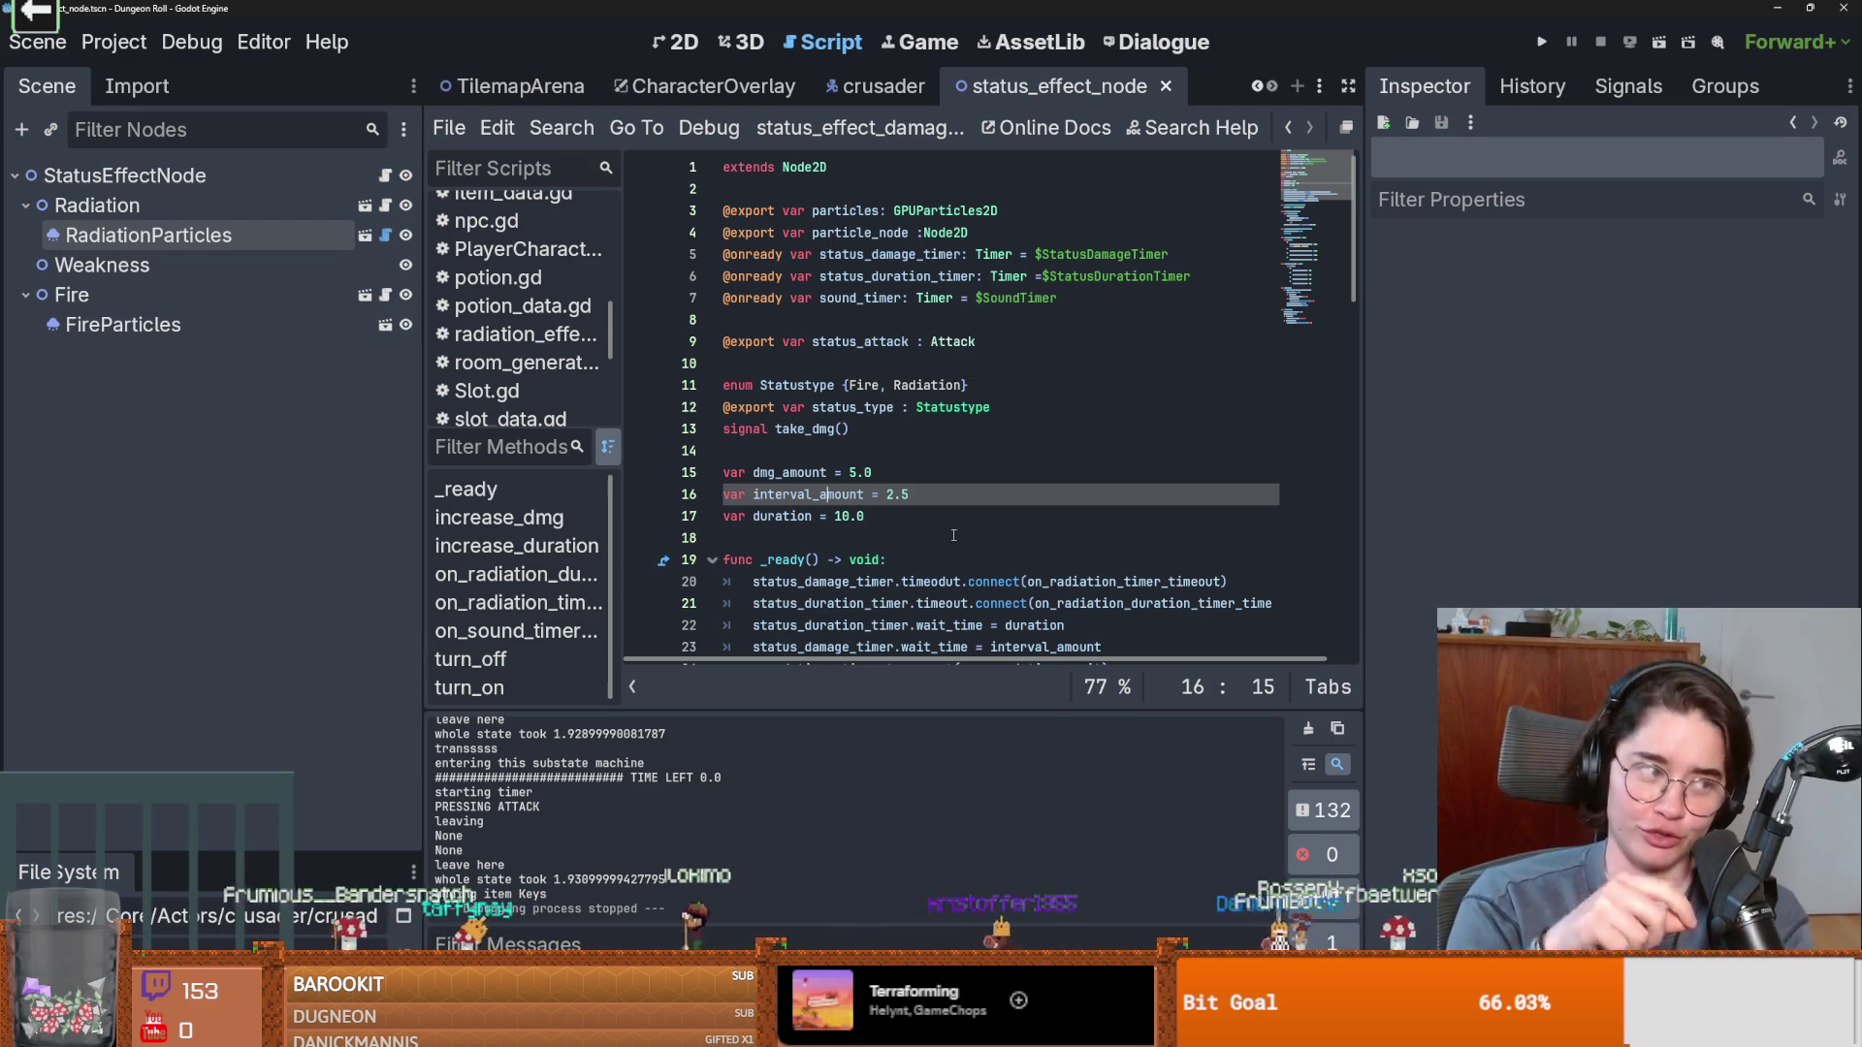
# Place the caret on empty line 14 of status_effect_node, save, then switch to the Pong editor.
pyautogui.click(953, 535)
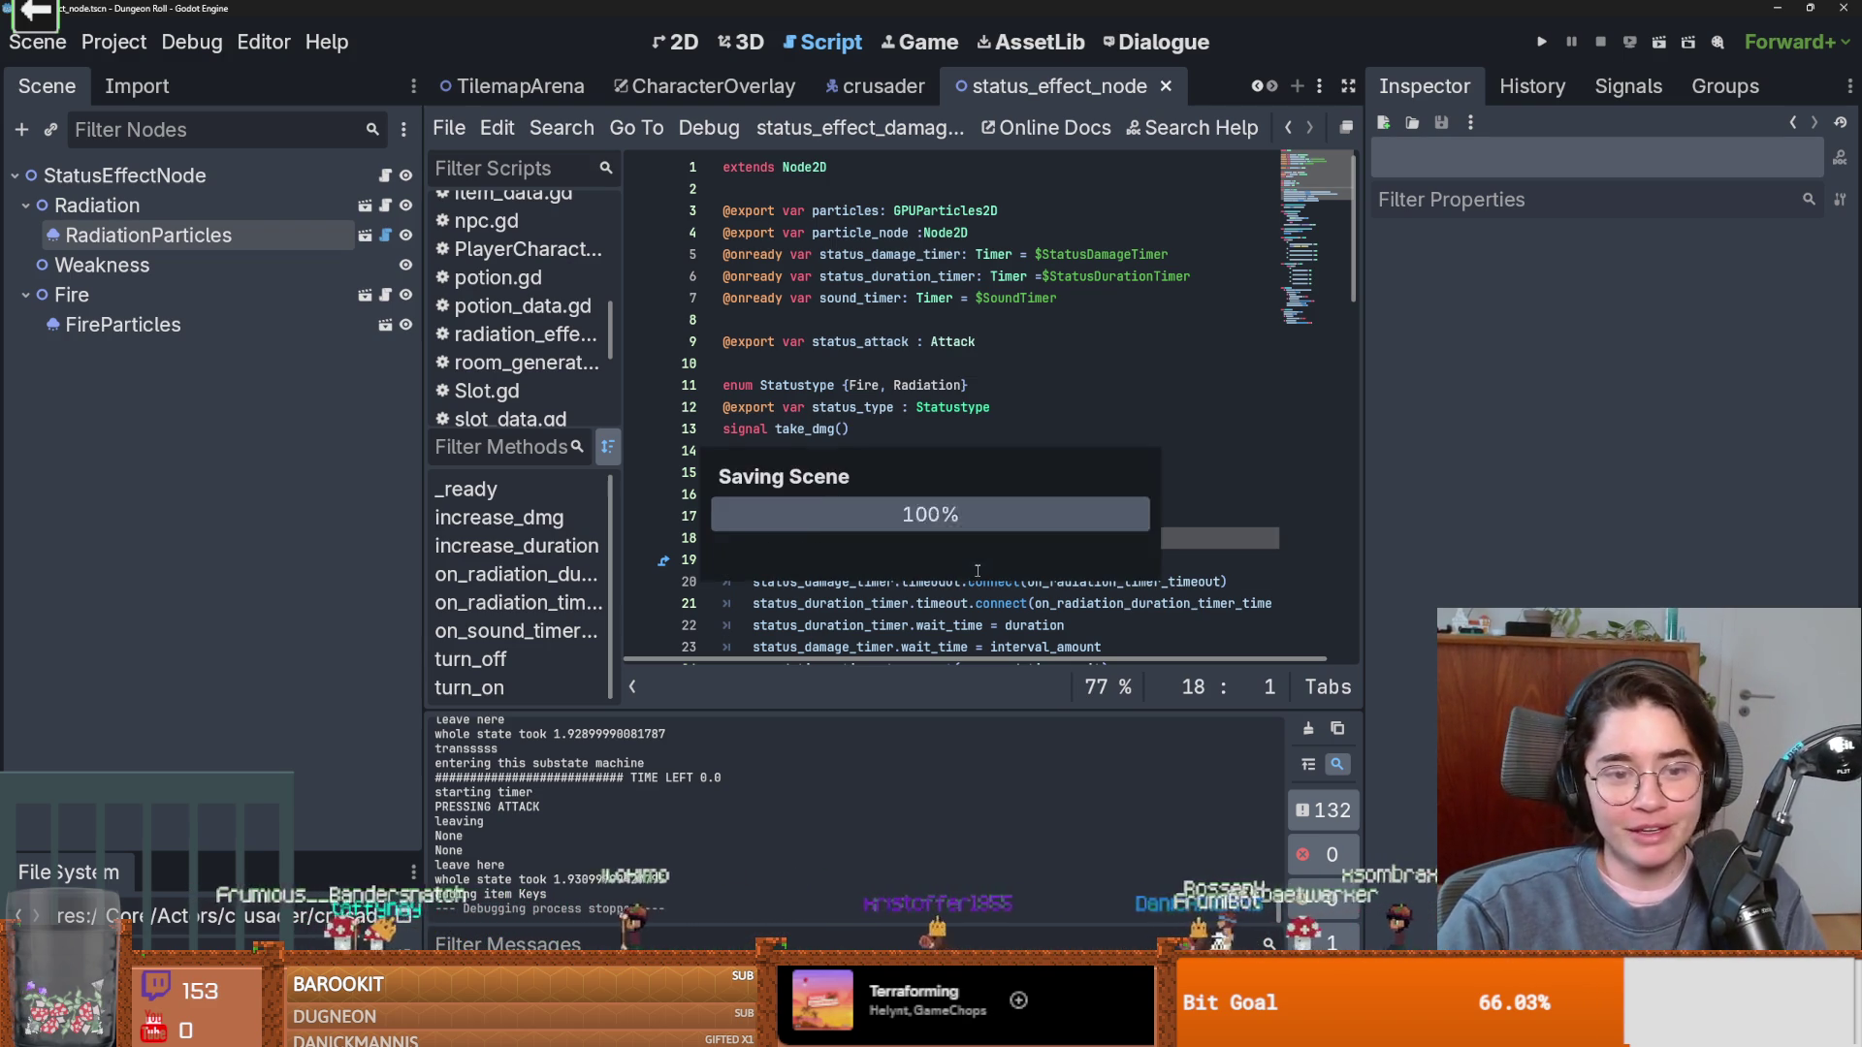
pyautogui.click(882, 460)
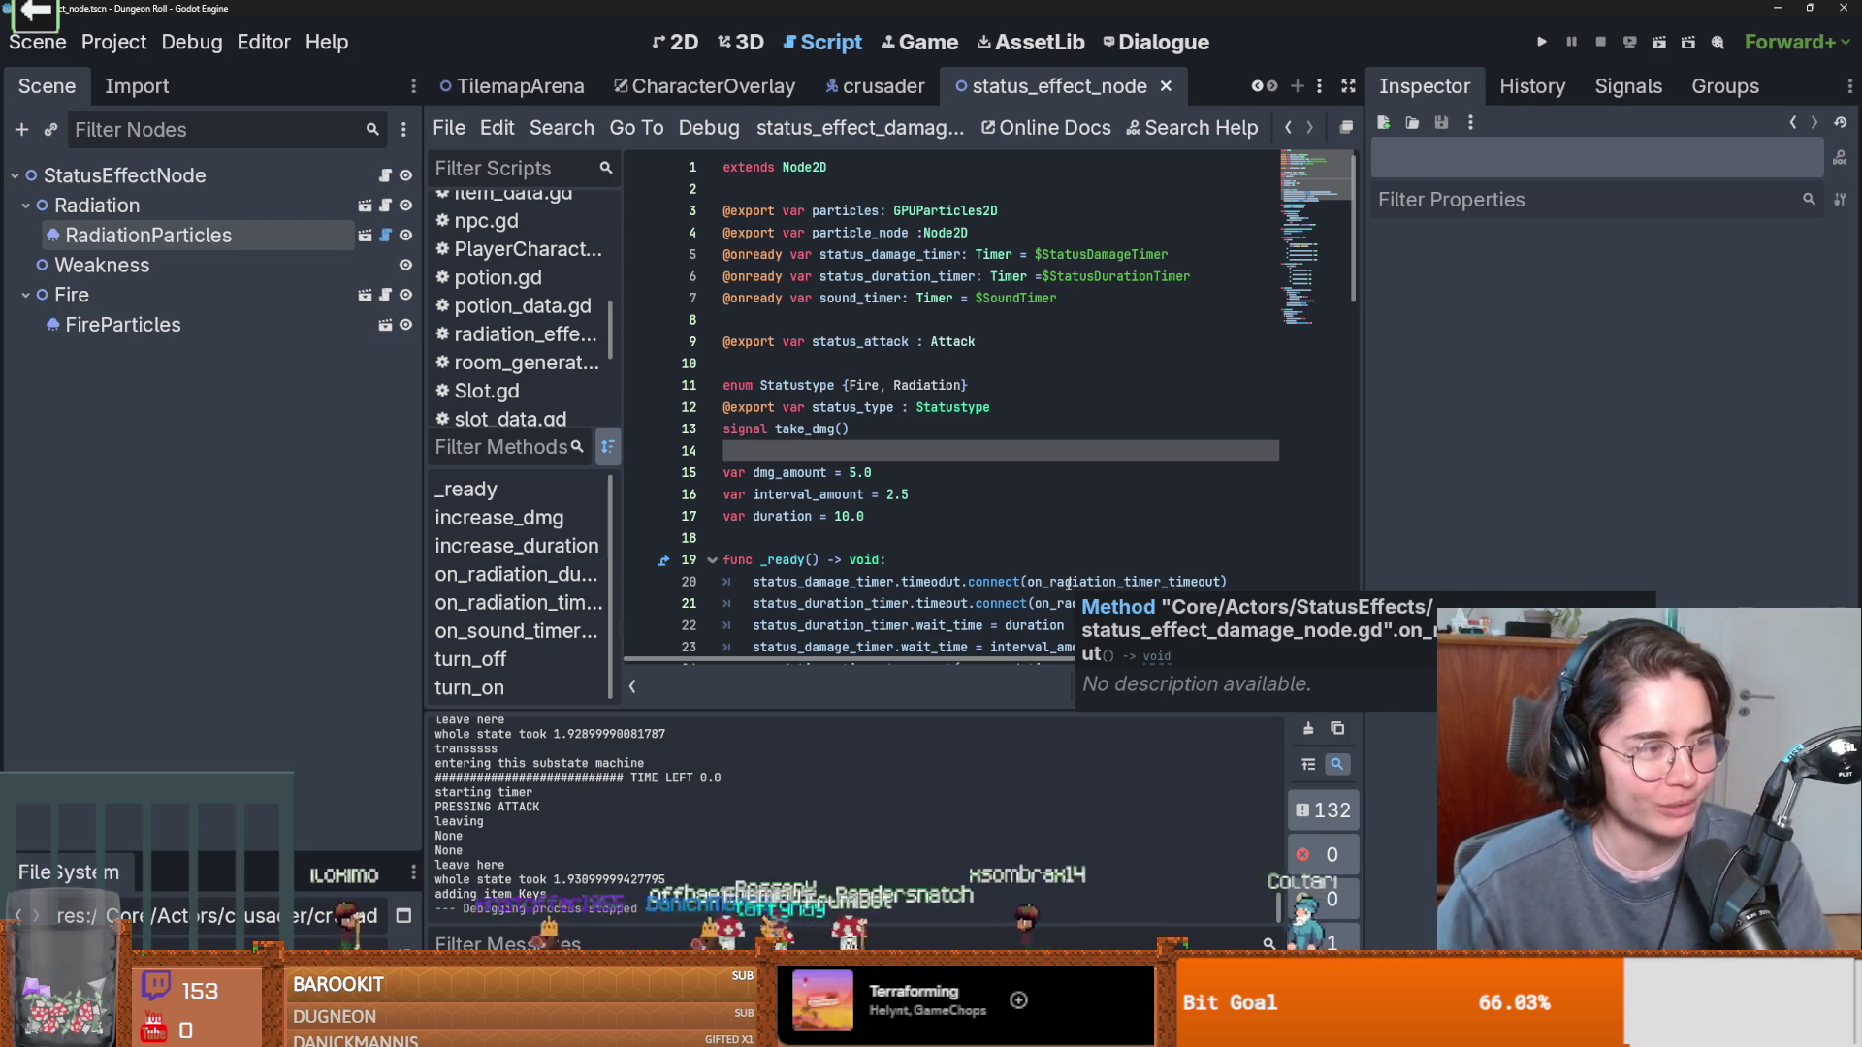
pyautogui.click(903, 429)
pyautogui.hotkey('ctrl', 's')
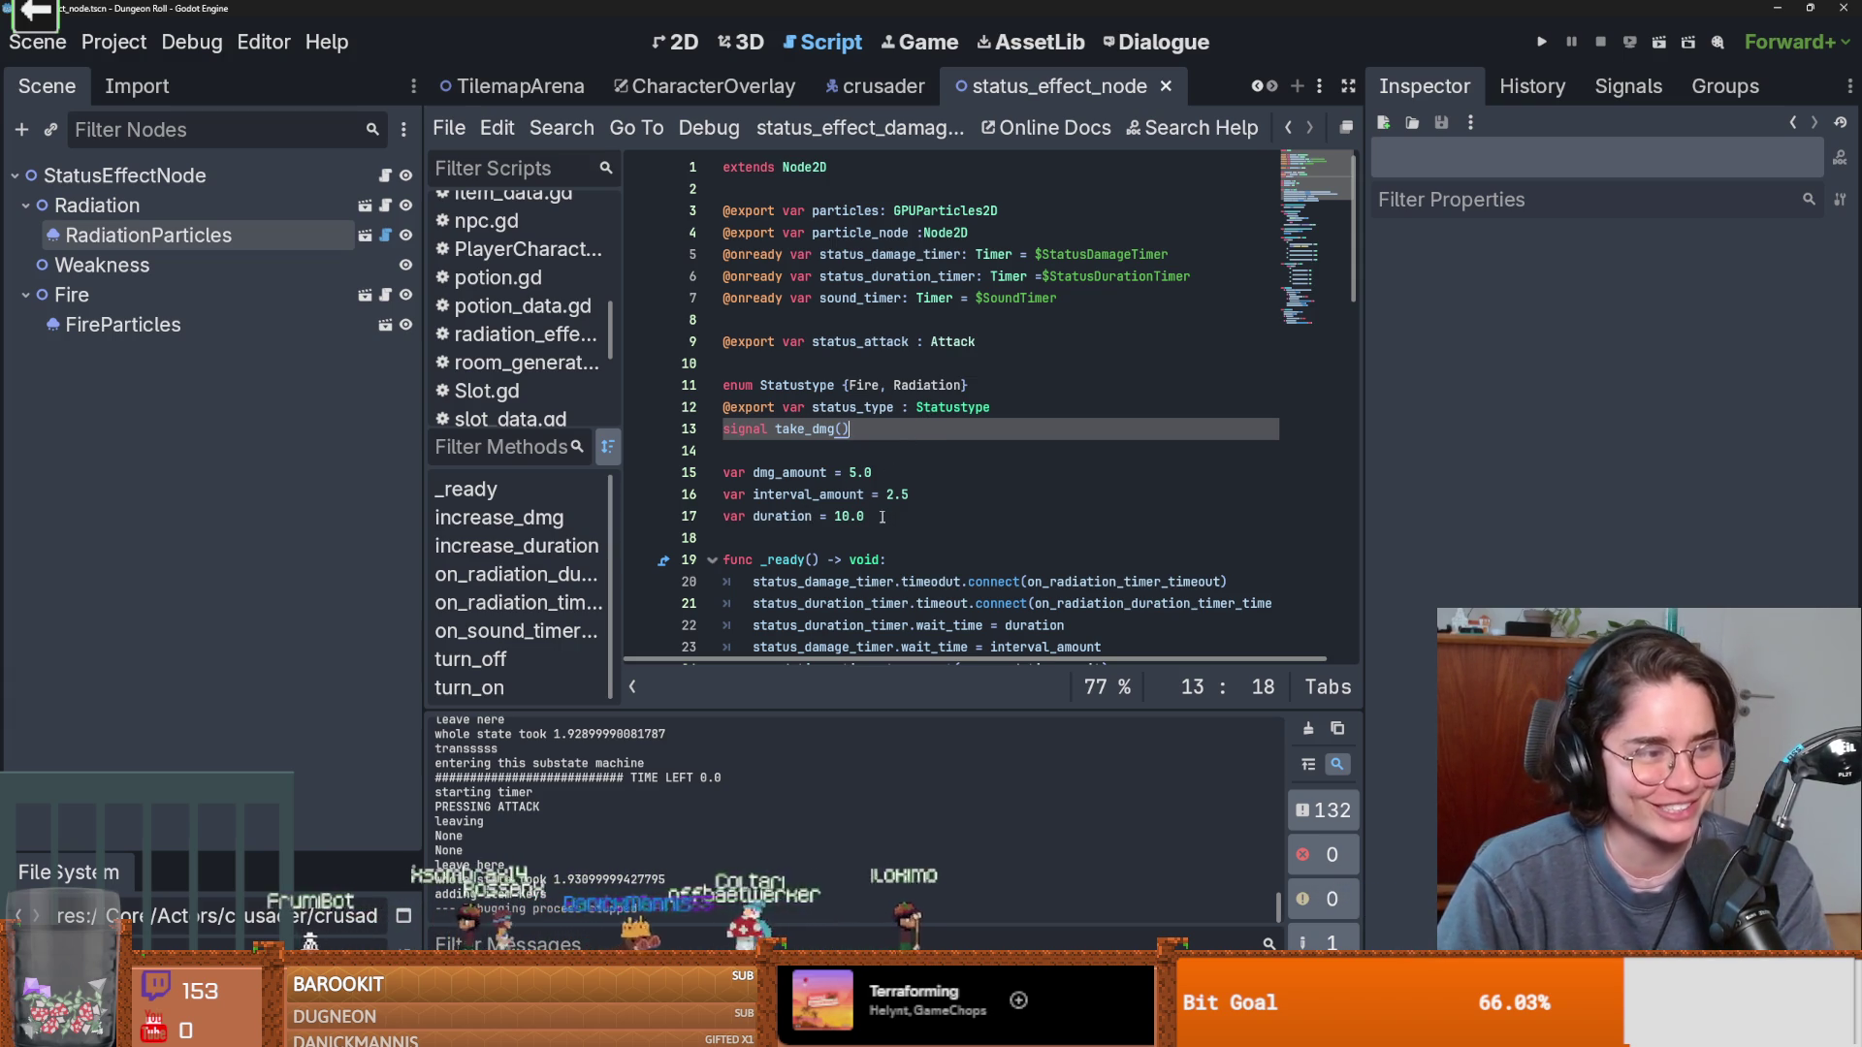
pyautogui.click(766, 453)
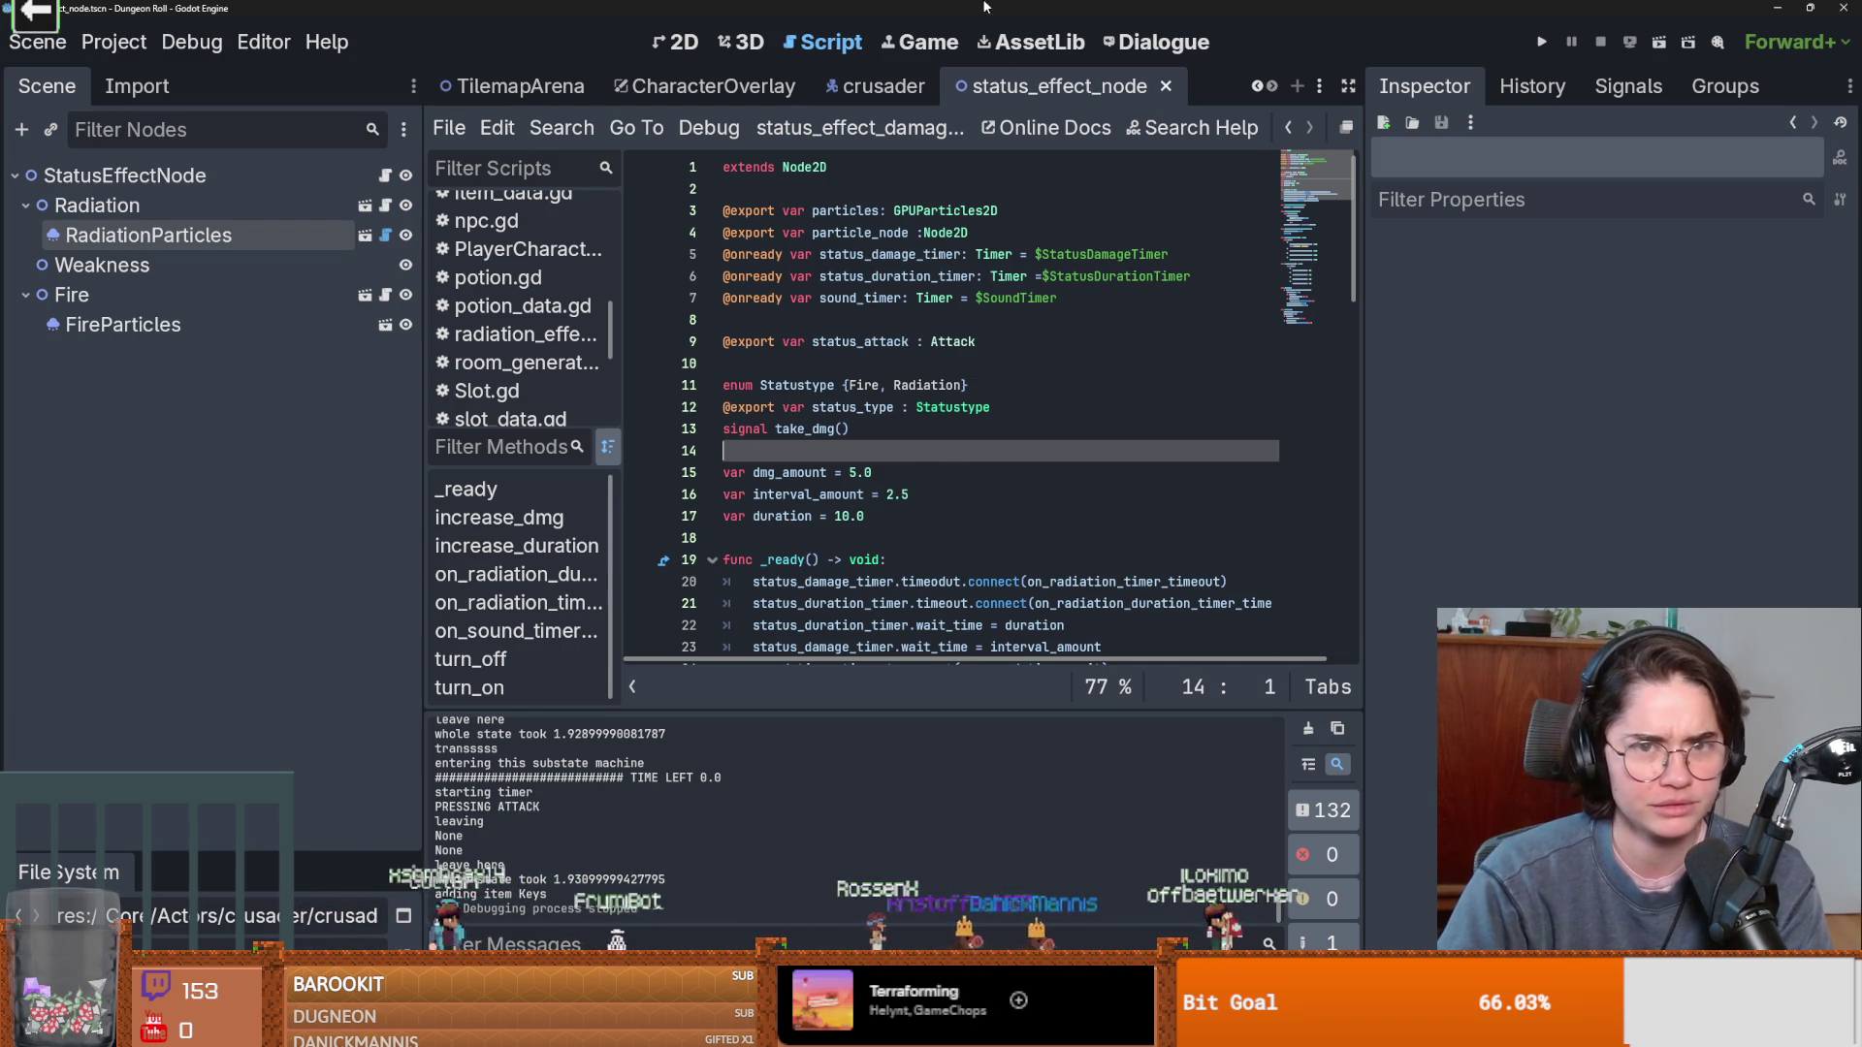
pyautogui.hotkey('alt', 'Tab')
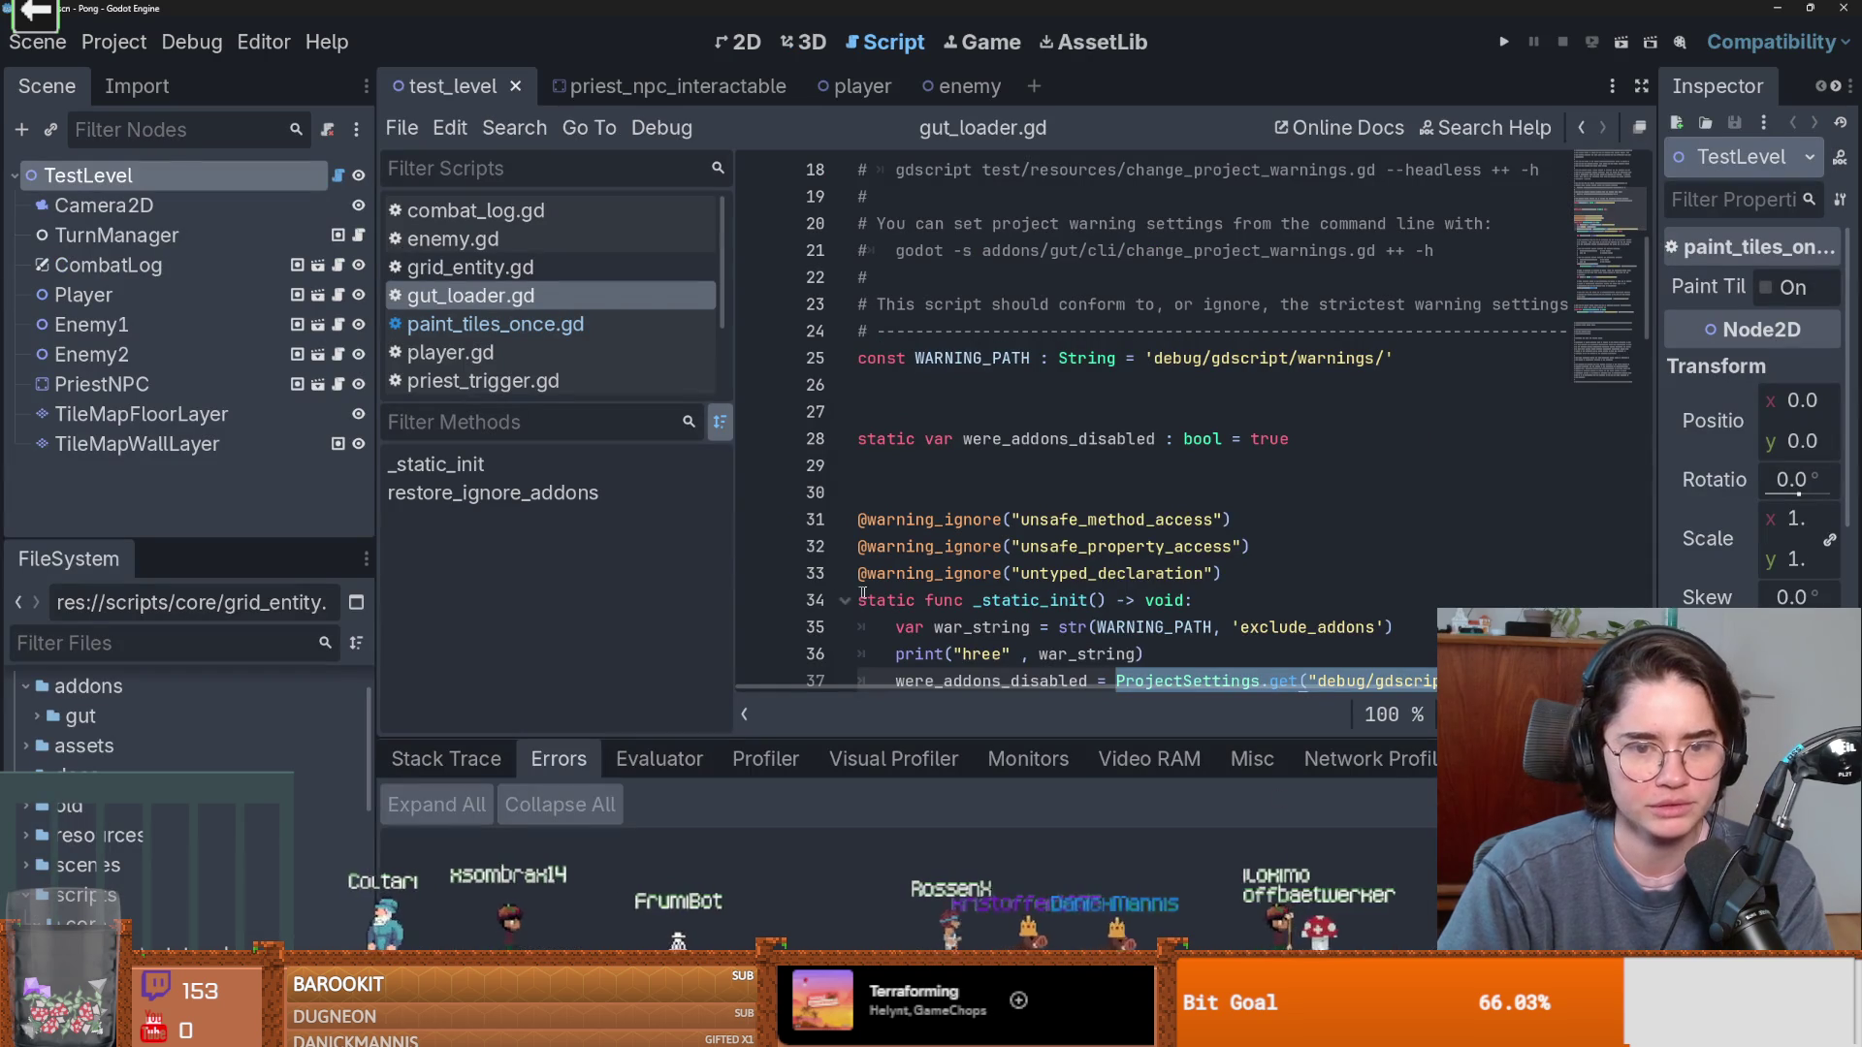
# Run the Pong project and resize the script list and code editor panels.
pyautogui.press('F5')
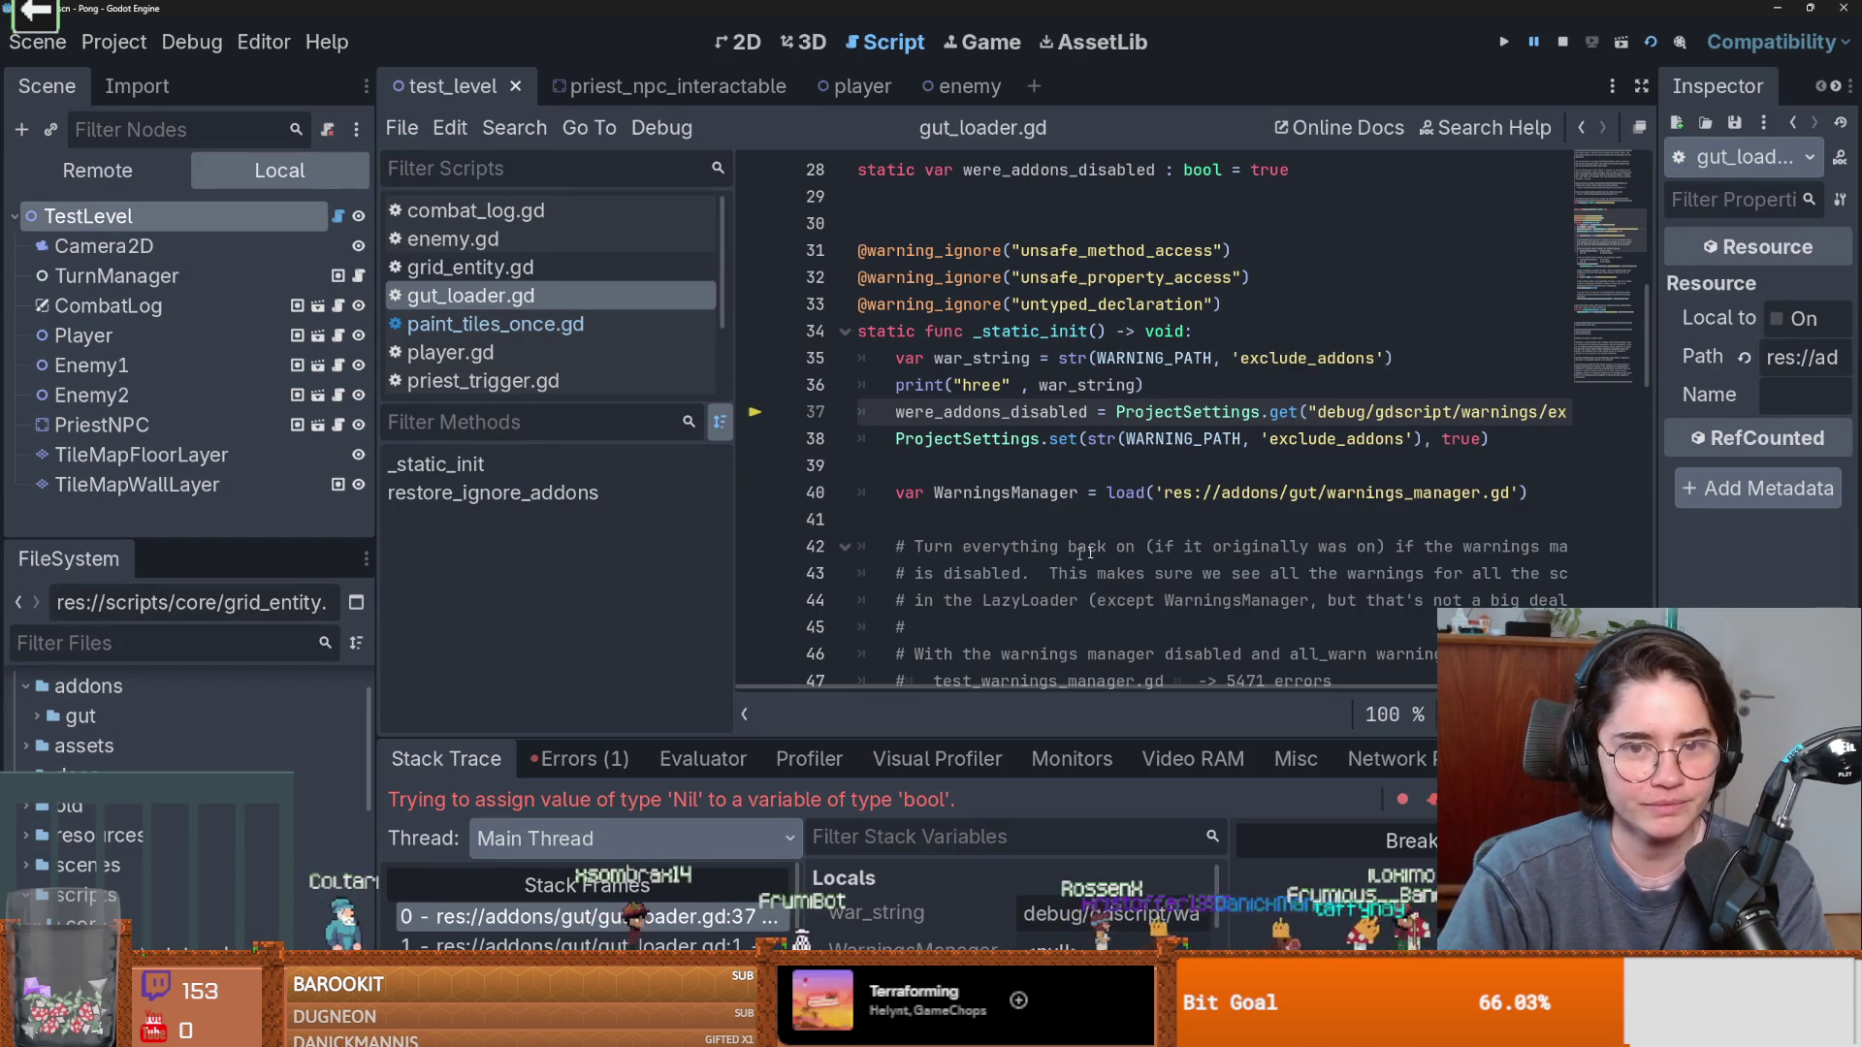
pyautogui.moveTo(739, 574); pyautogui.dragTo(520, 574)
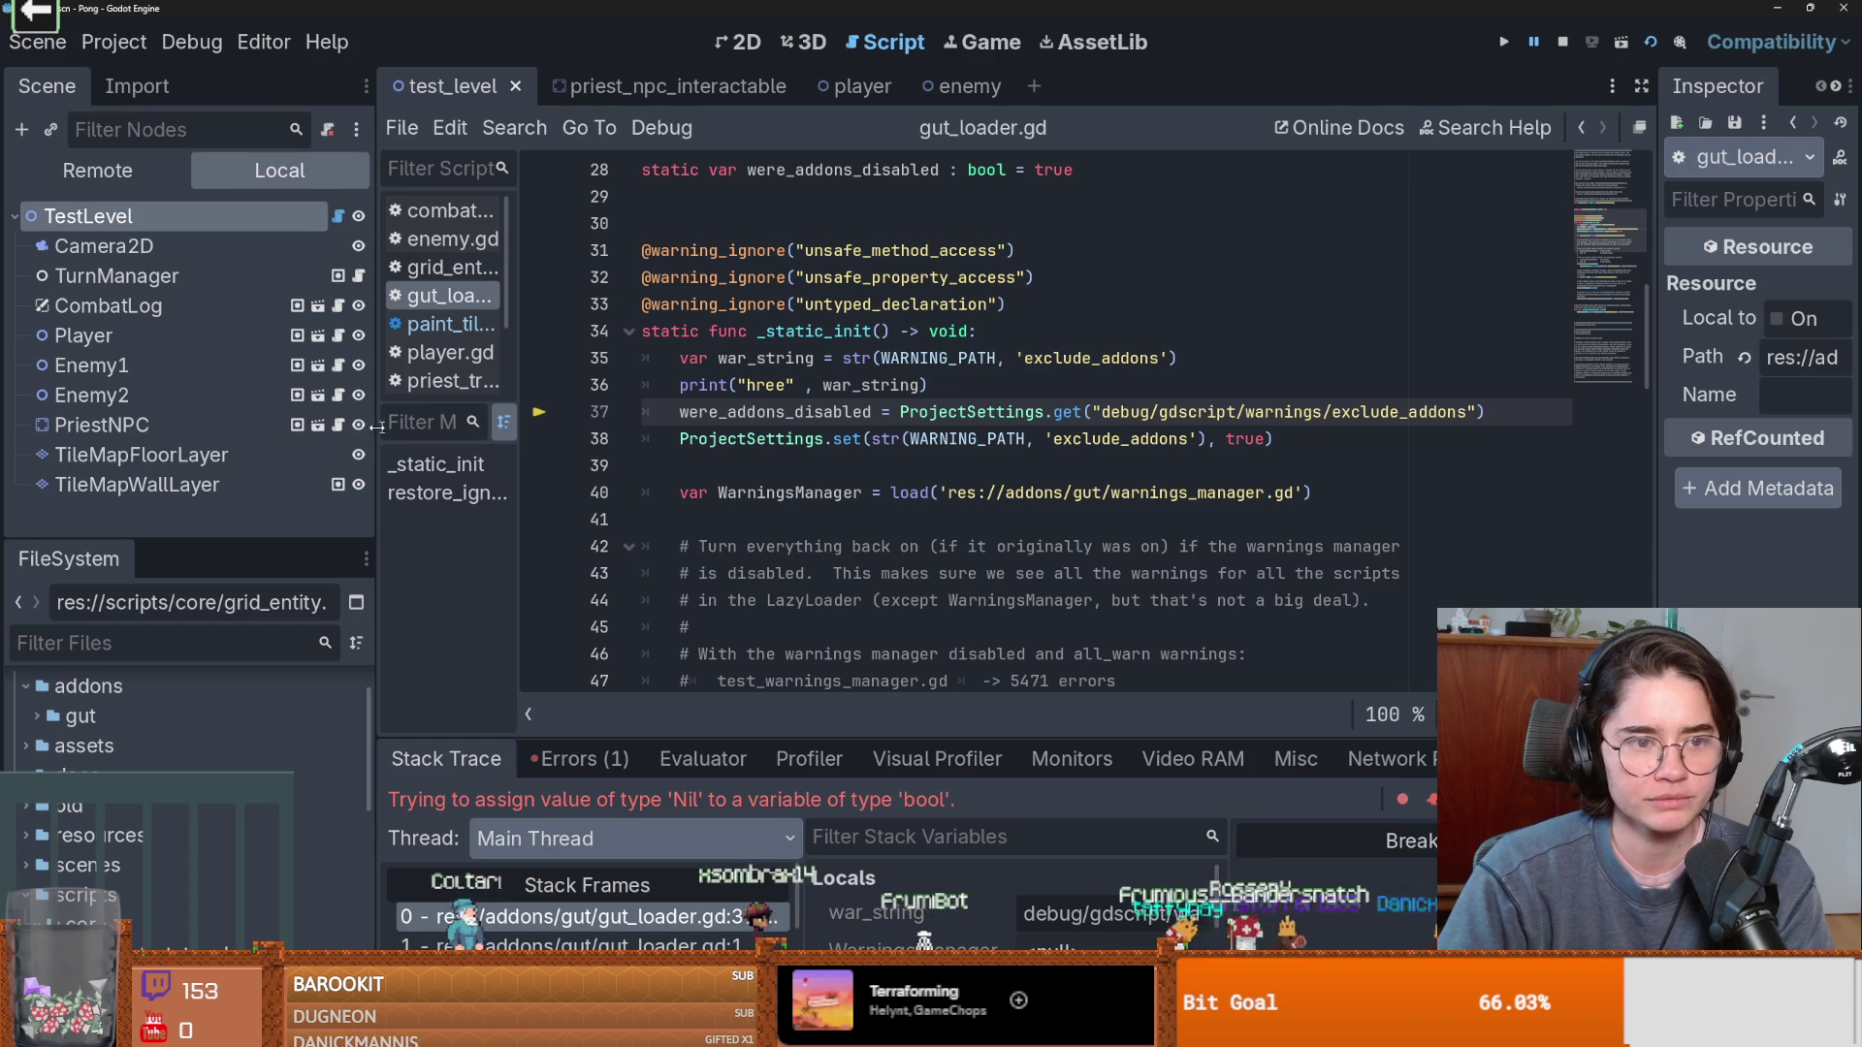
pyautogui.moveTo(376, 424)
pyautogui.mouseDown()
pyautogui.moveTo(296, 424)
pyautogui.moveTo(336, 424)
pyautogui.mouseUp()
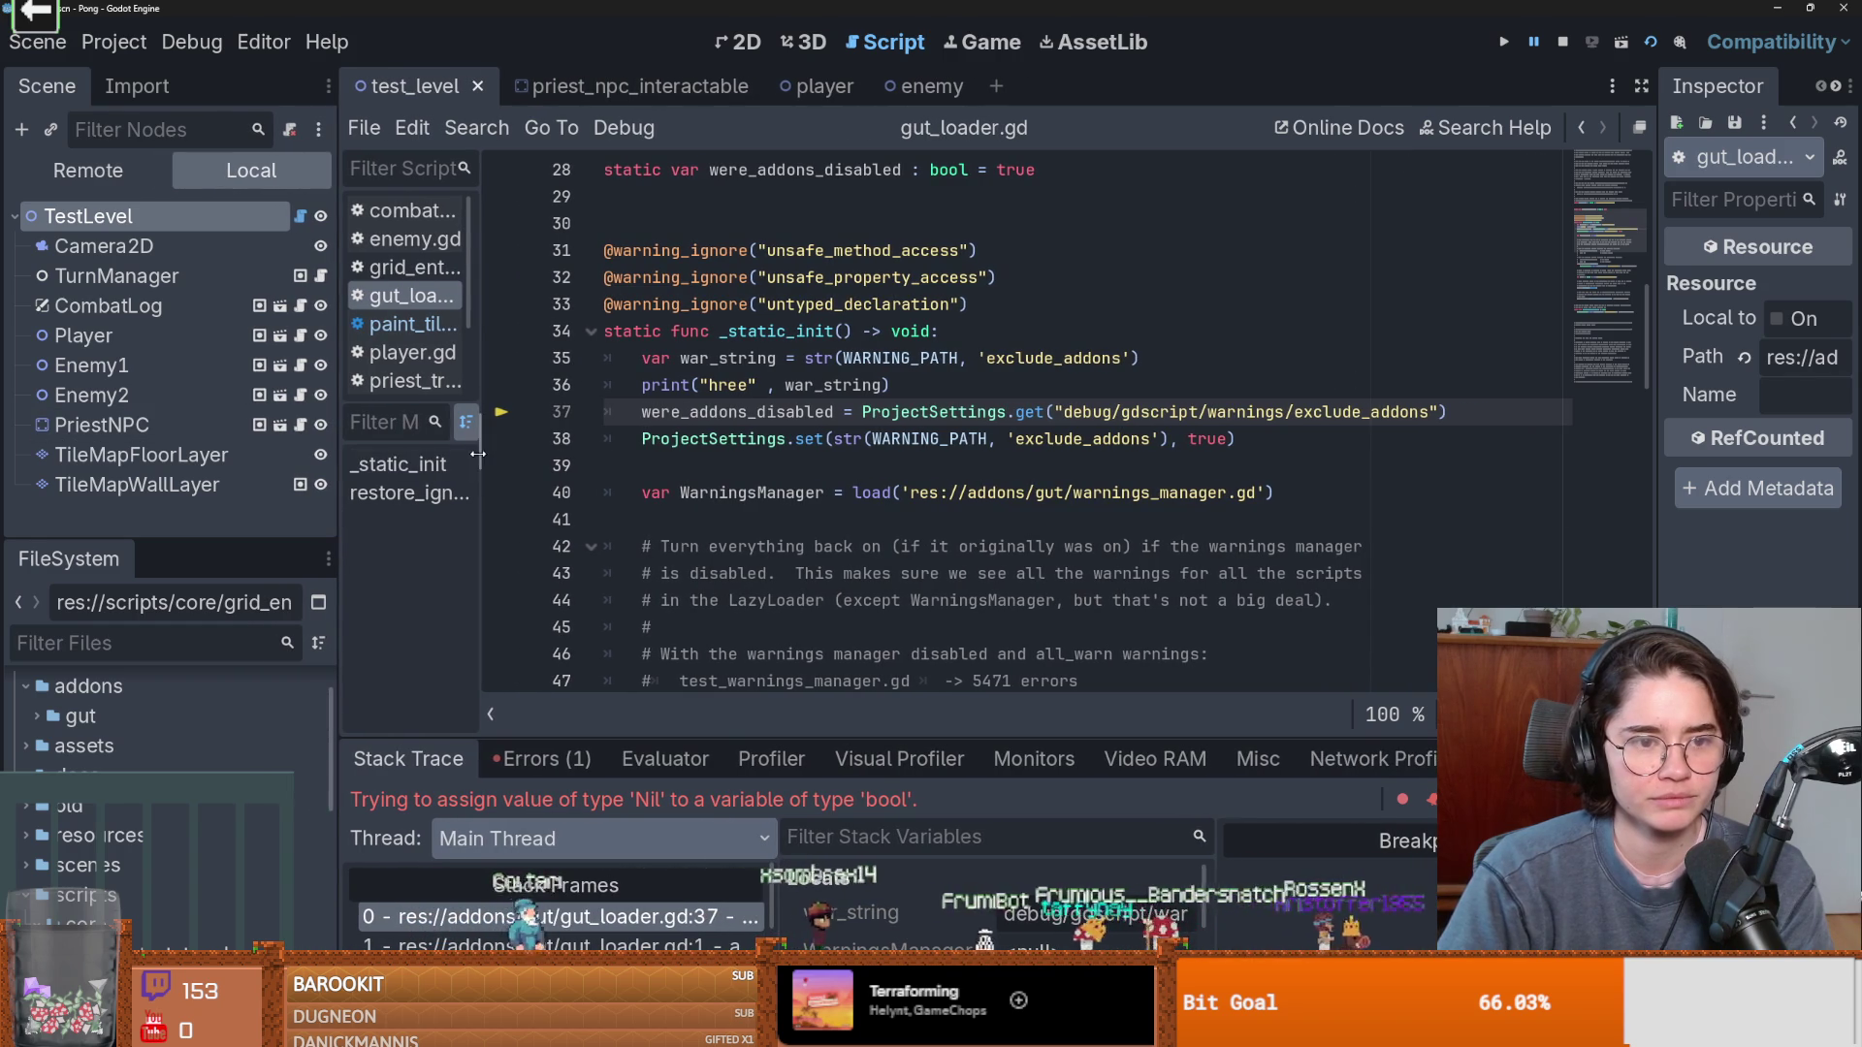
pyautogui.moveTo(481, 470); pyautogui.dragTo(713, 470)
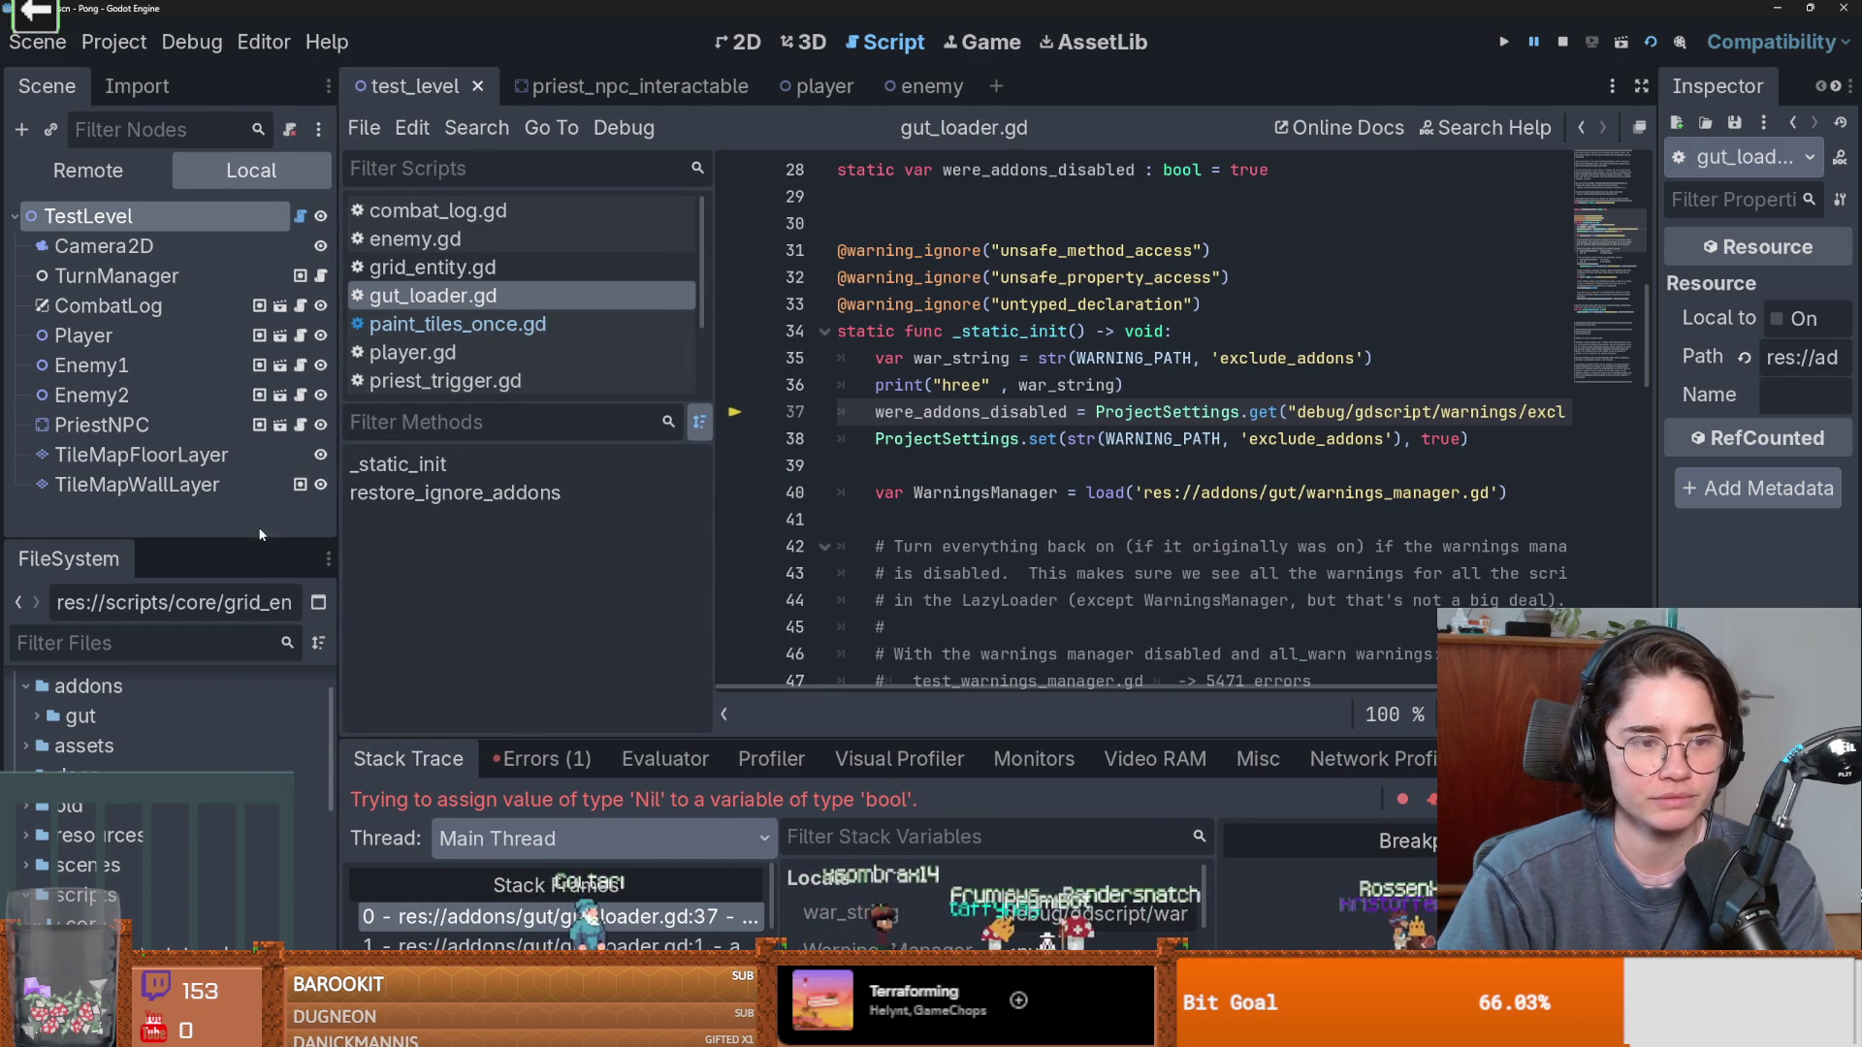
# Bring up the options menu for the Pong project's tests/ folder.
pyautogui.scroll(-5, 221, 698)
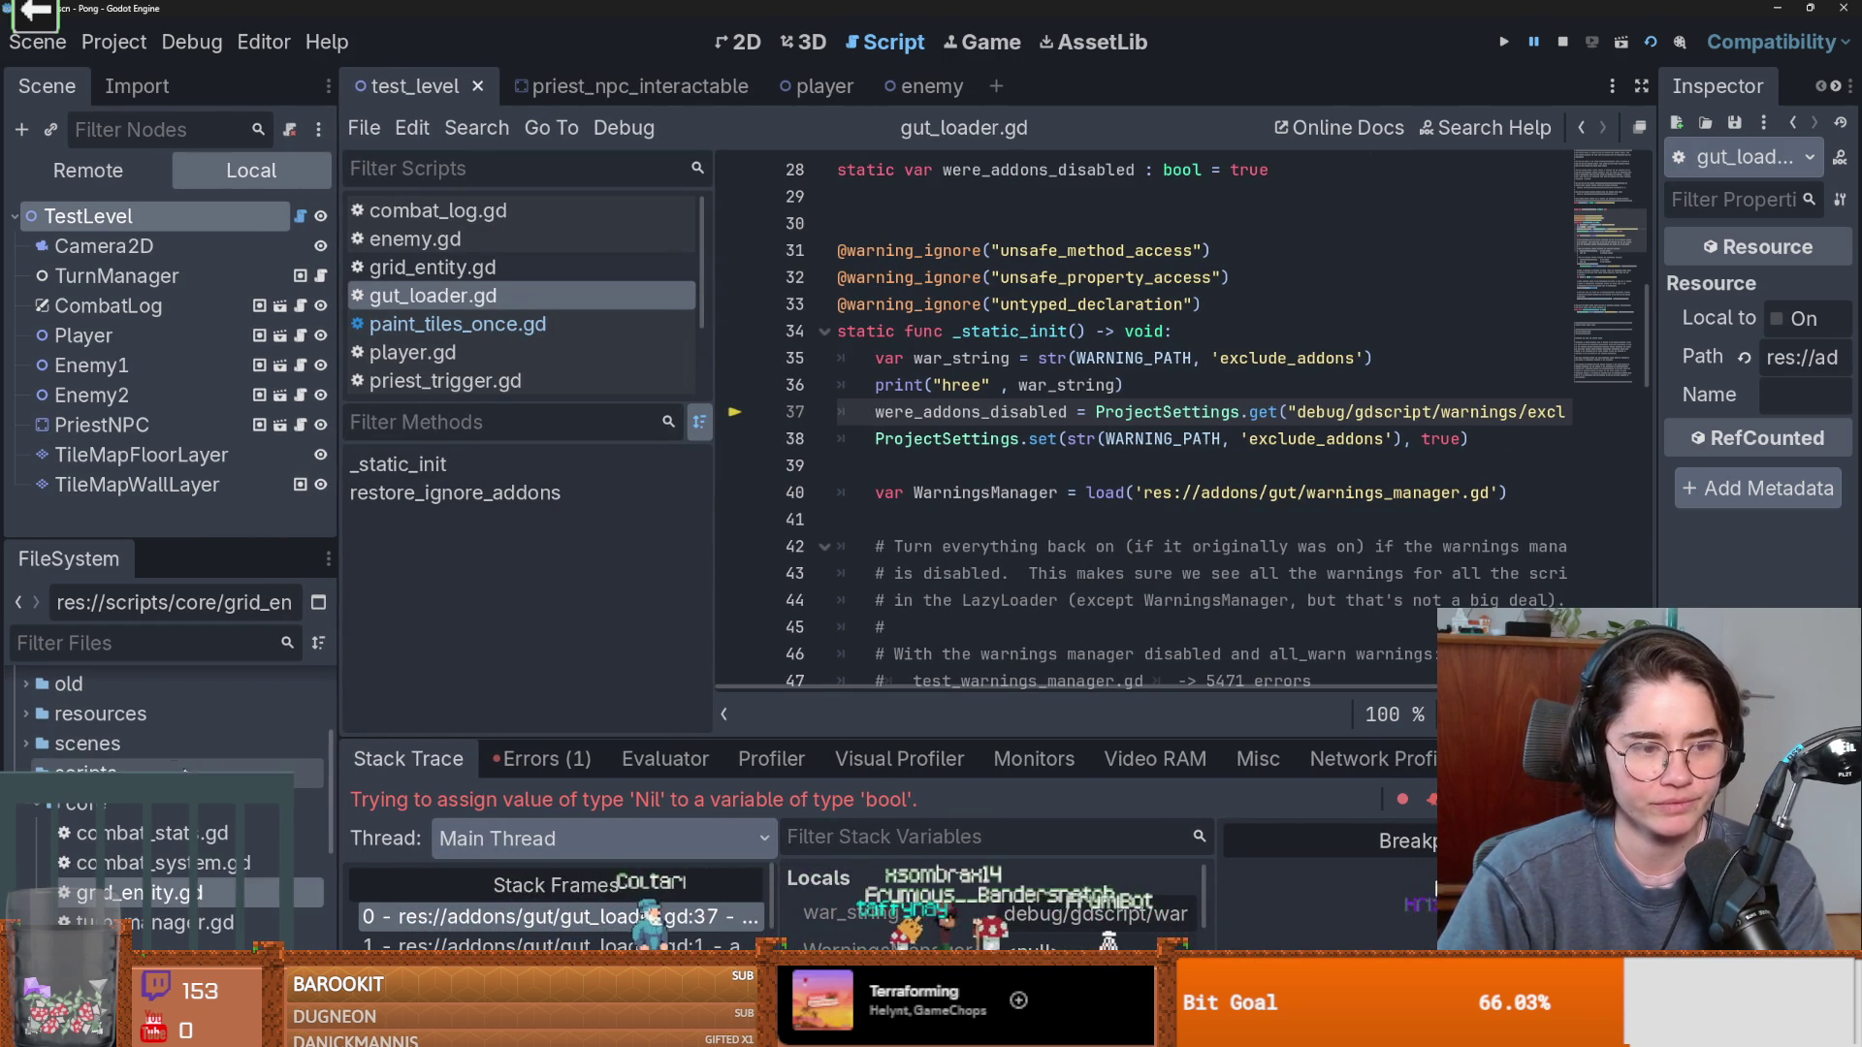
pyautogui.scroll(-5, 83, 747)
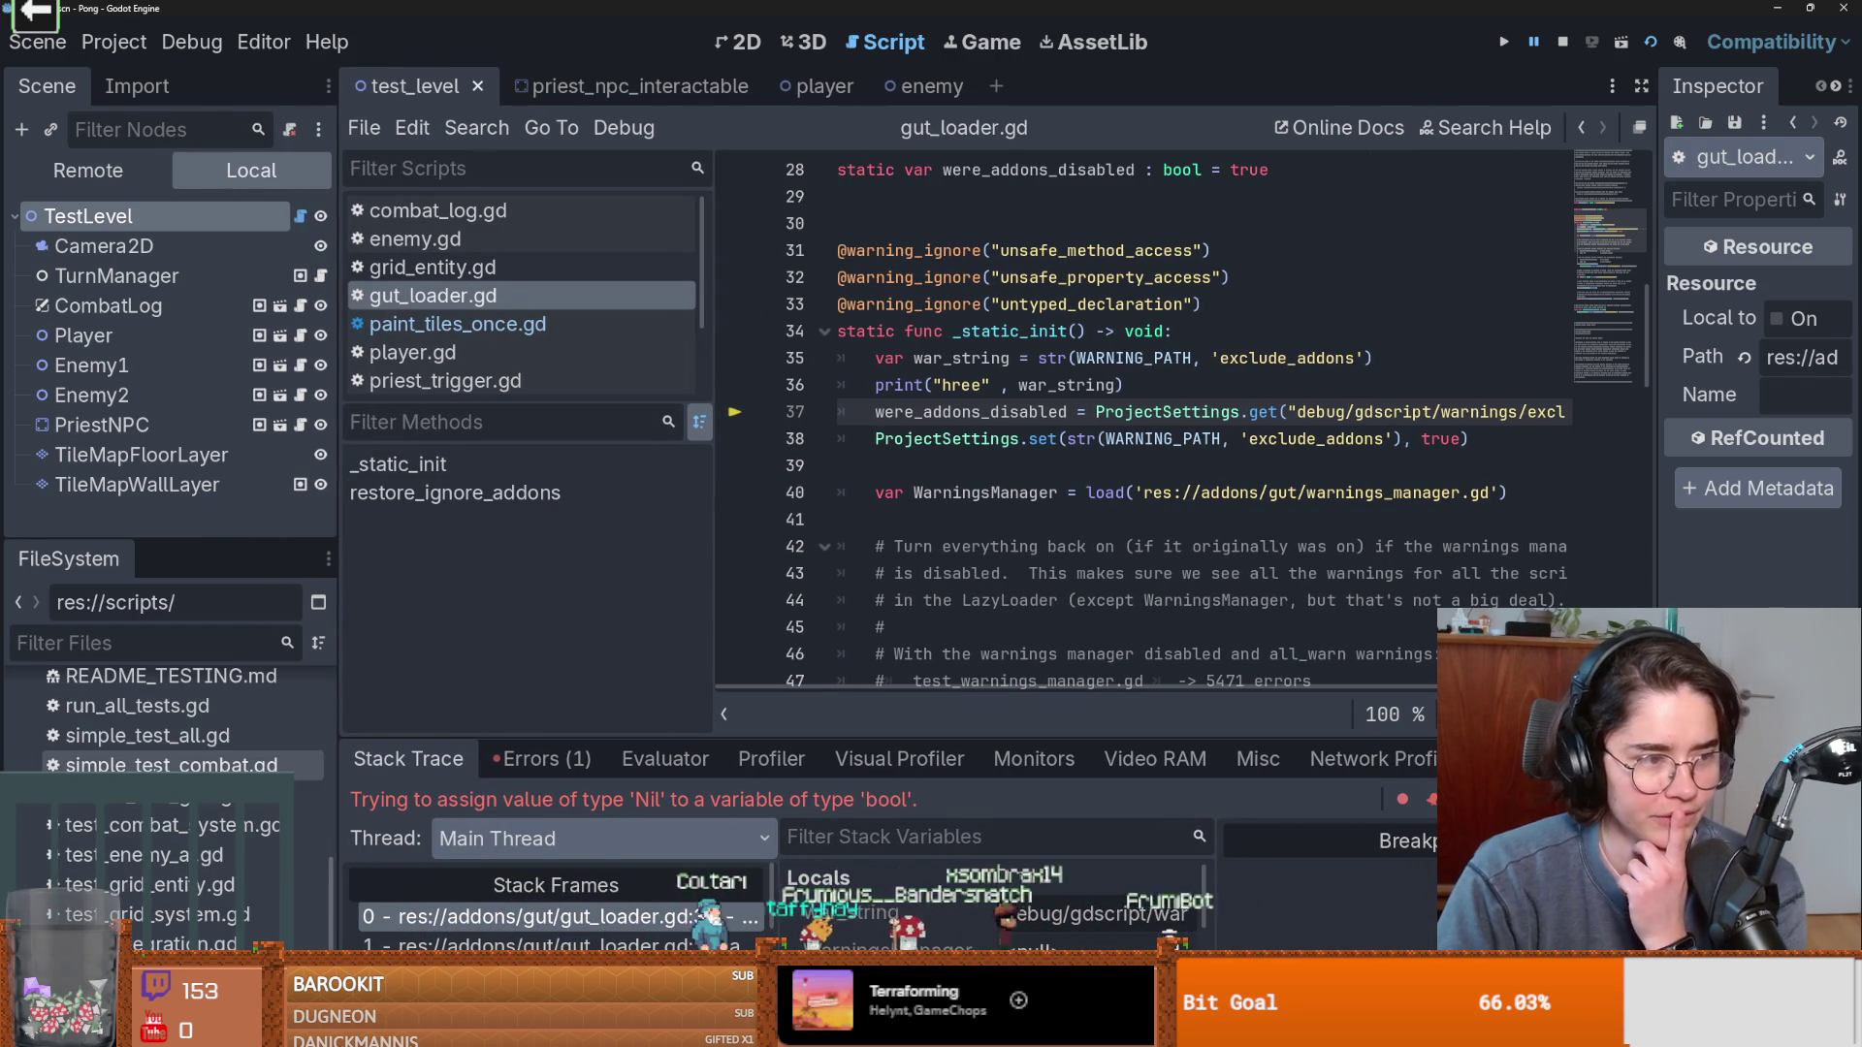
pyautogui.scroll(3, 82, 750)
pyautogui.scroll(2, 83, 746)
pyautogui.scroll(-3, 83, 746)
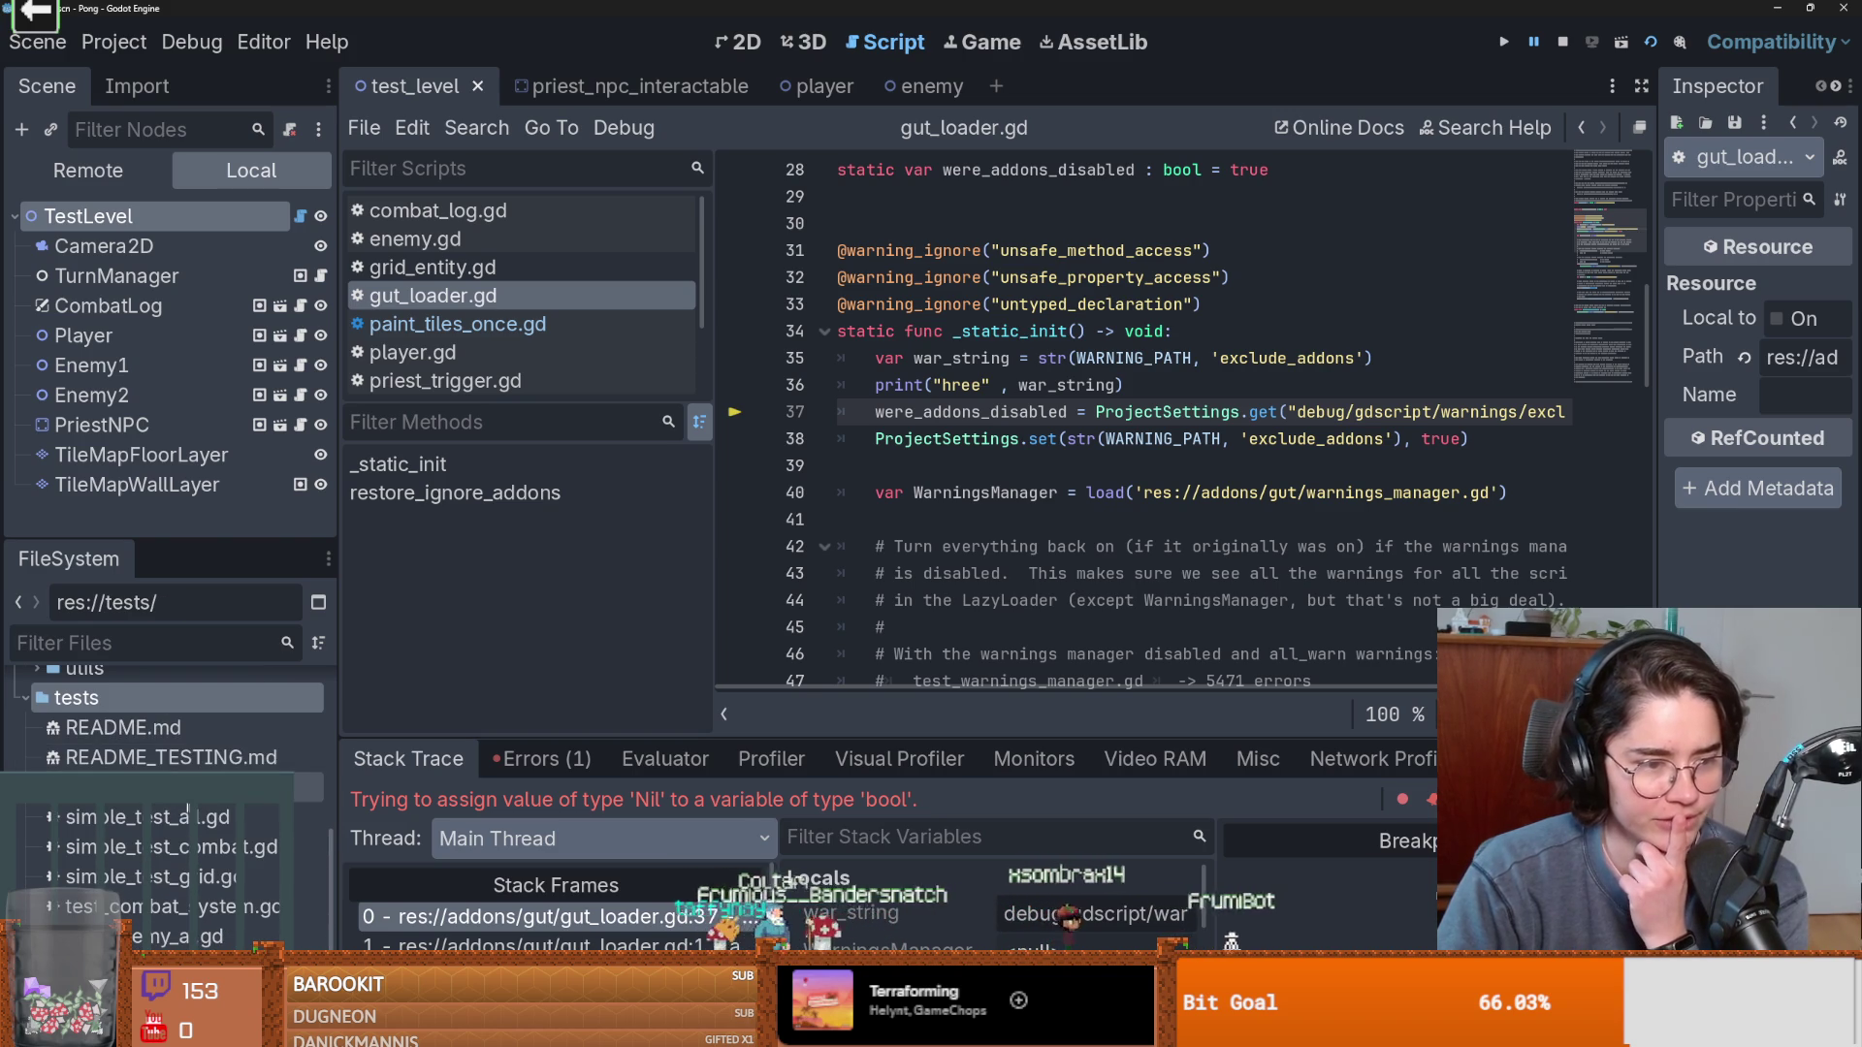
pyautogui.rightClick(68, 698)
# Delete the tests folder from the Pong FileSystem dock, then collapse the addons folder.
pyautogui.click(242, 885)
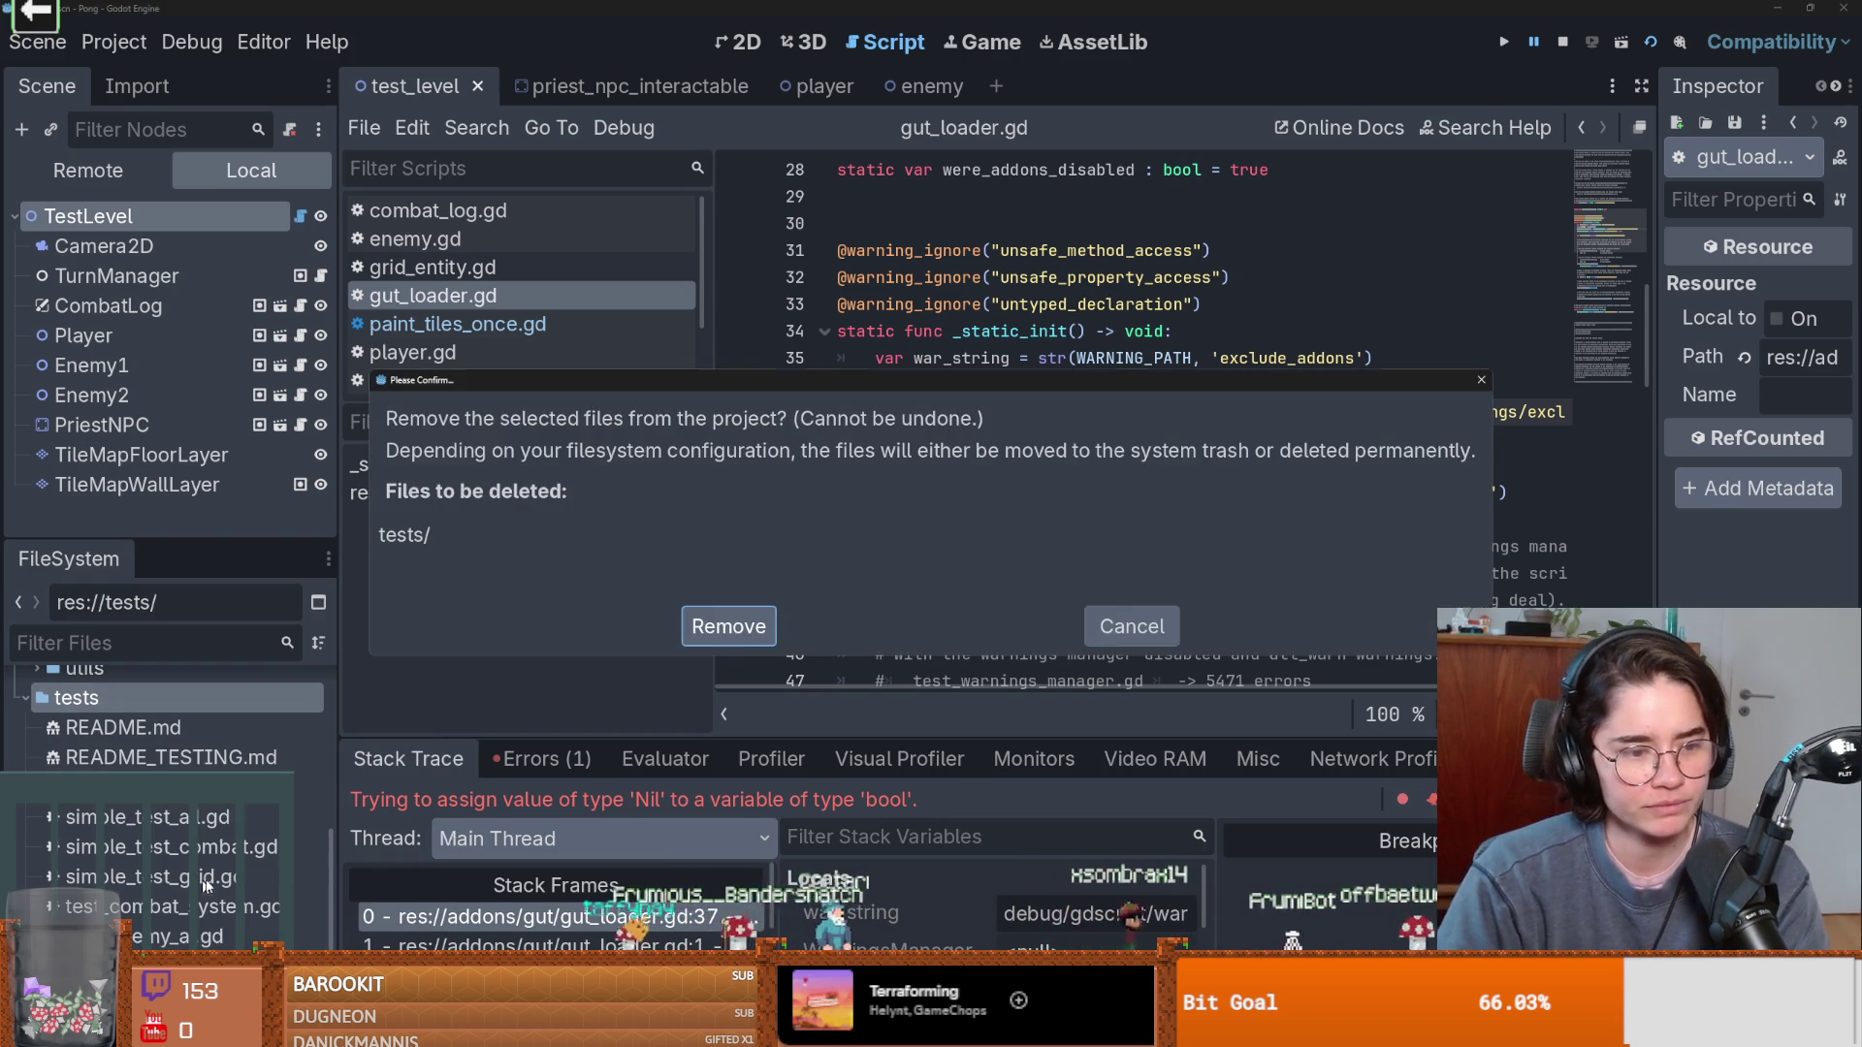
pyautogui.click(728, 626)
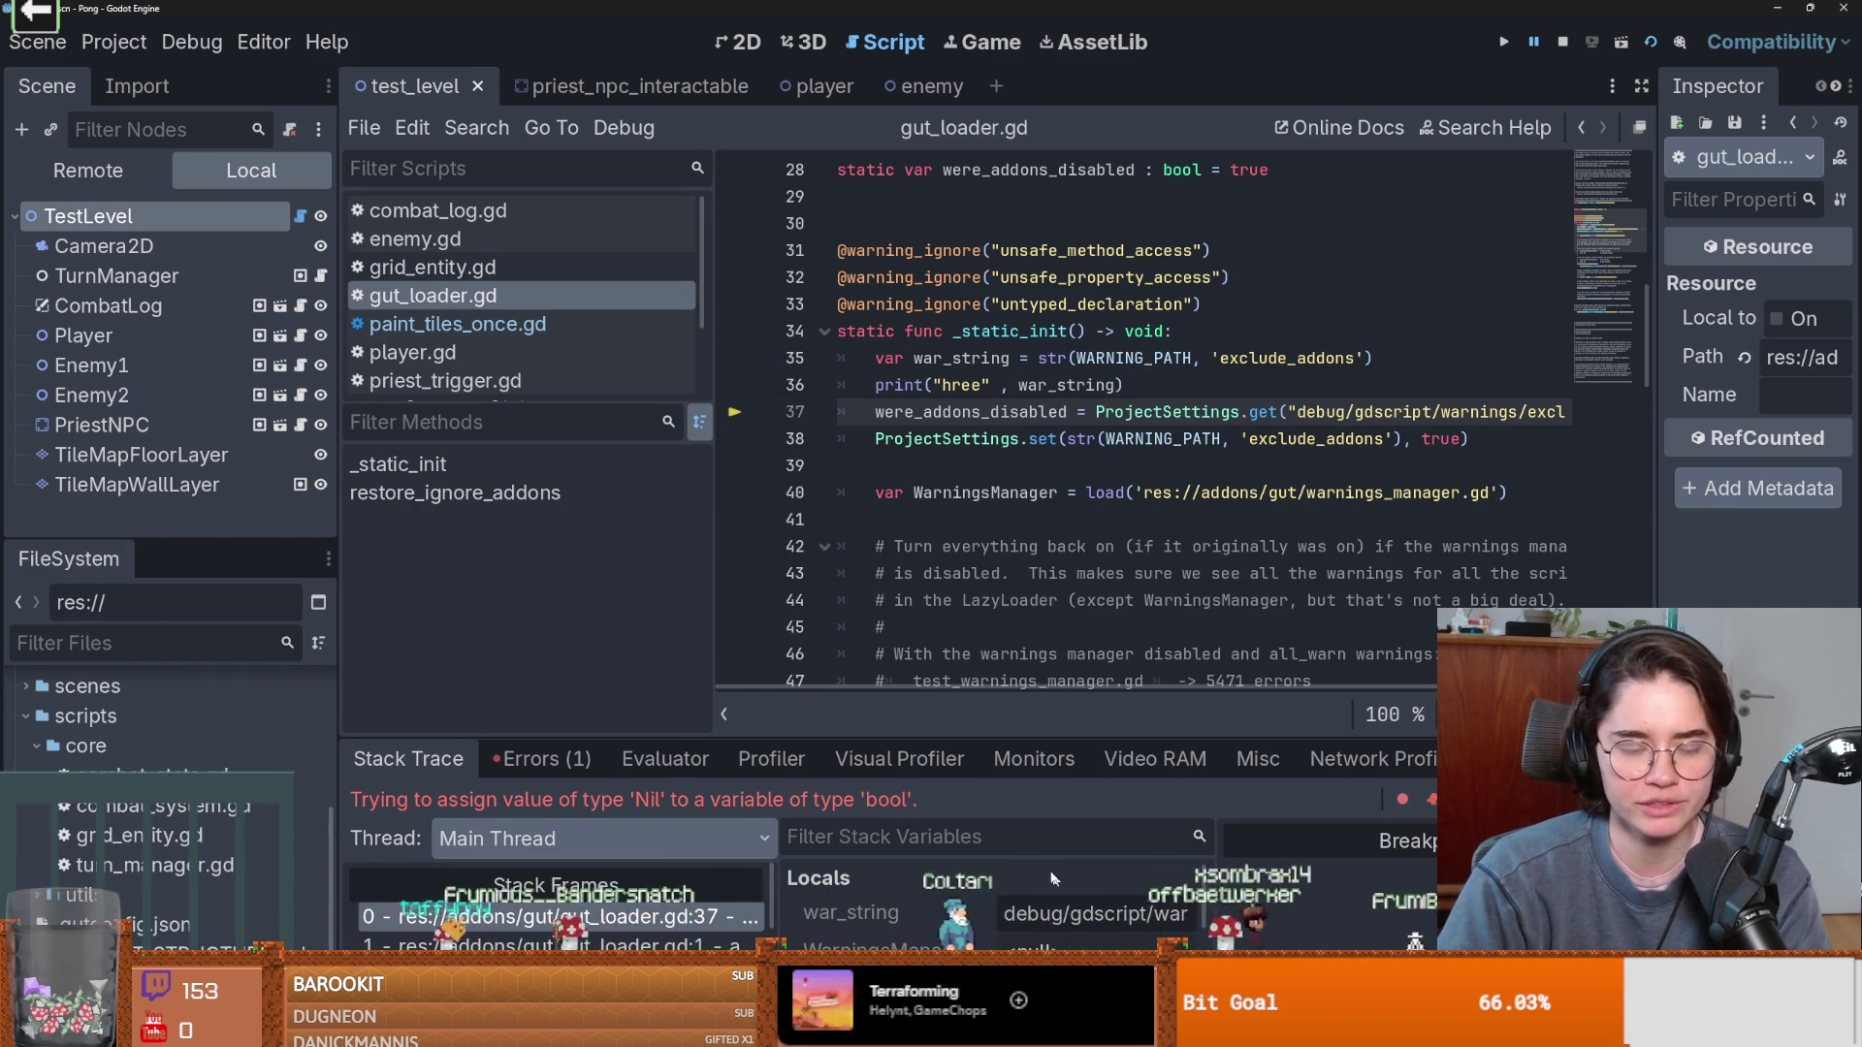
pyautogui.click(27, 748)
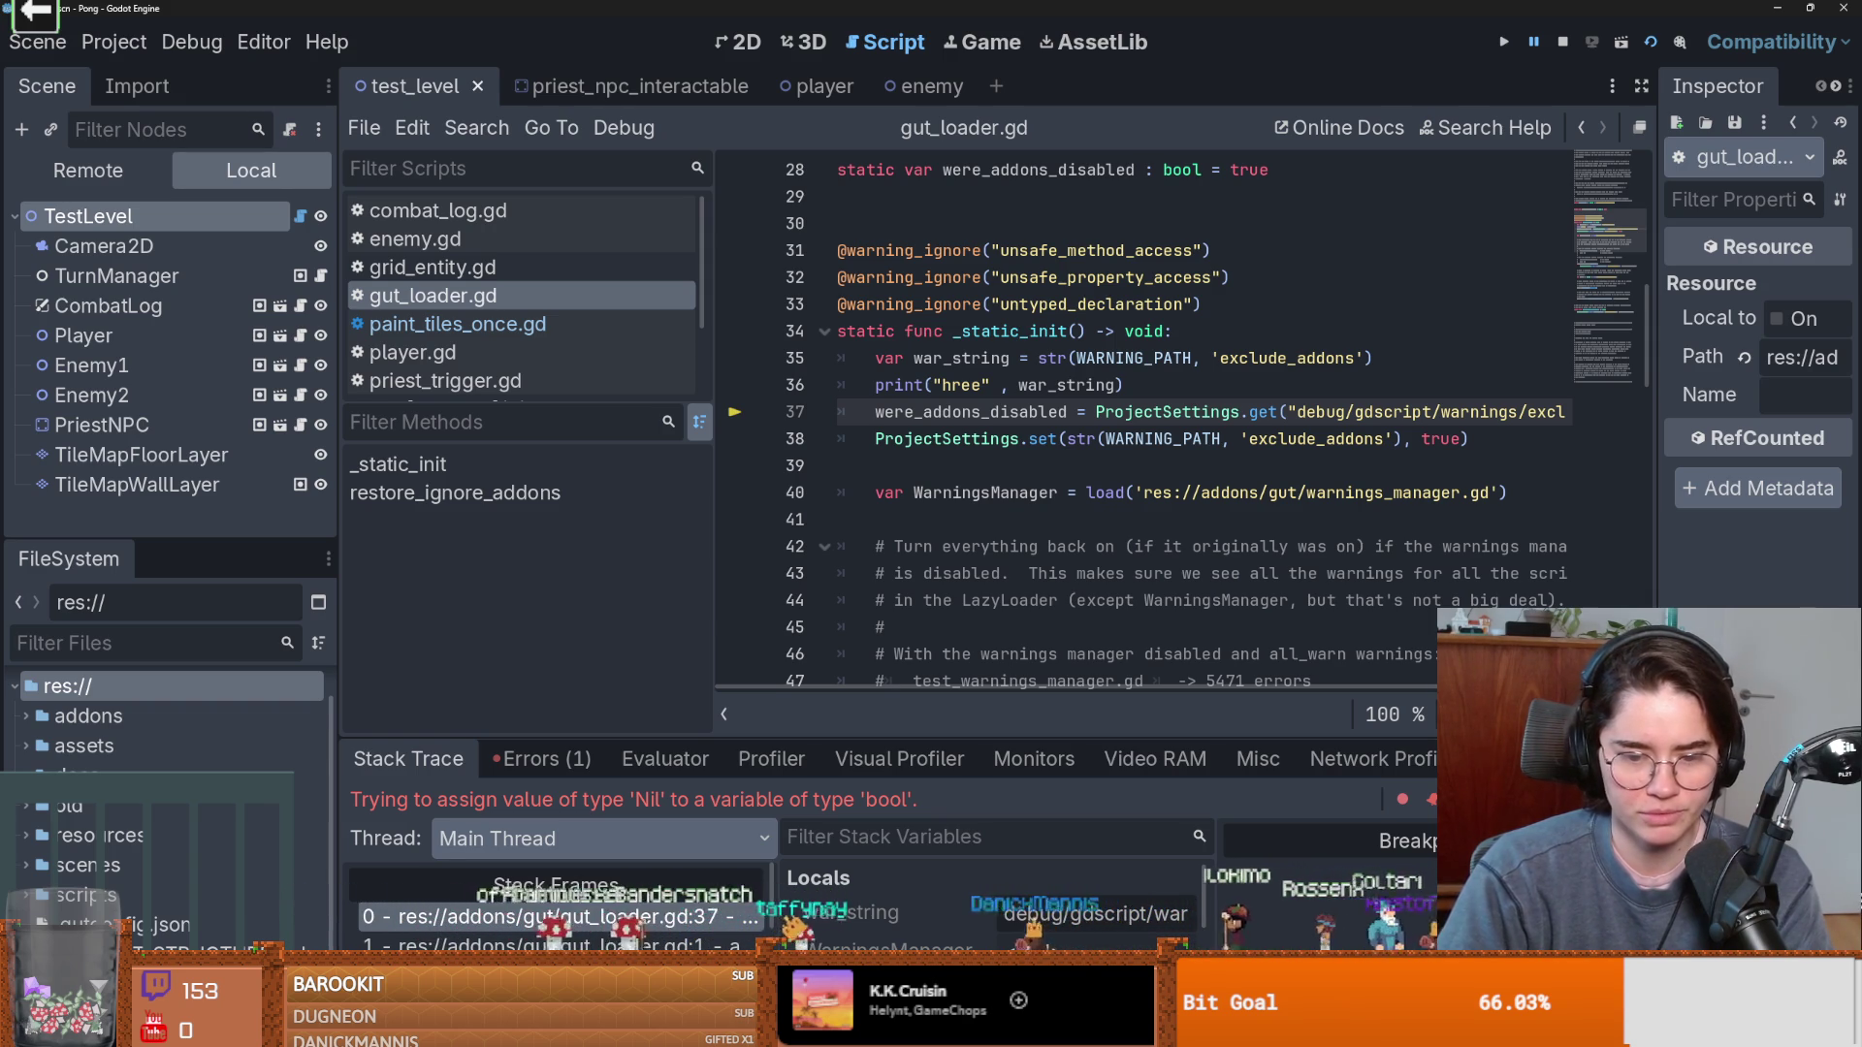
# Open Command Prompt and navigate into the Programs\claude folder.
pyautogui.press('super')
pyautogui.write('cm')
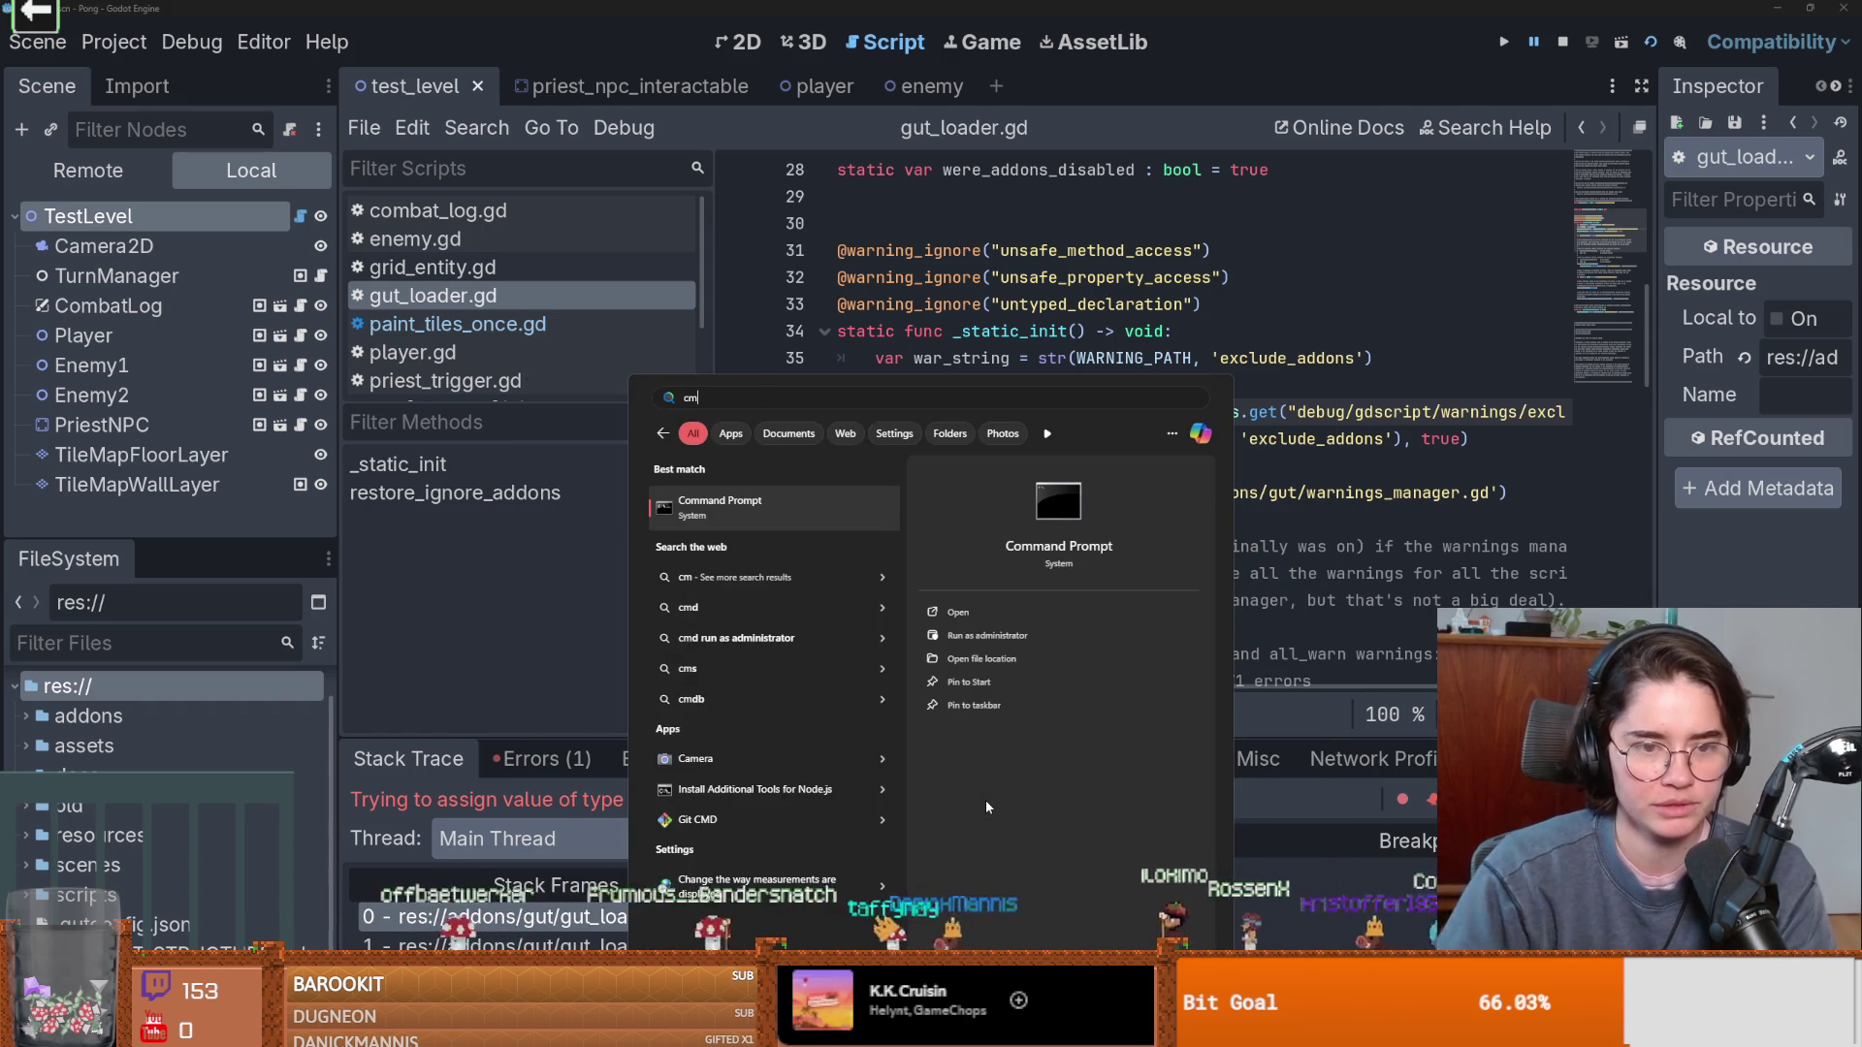
pyautogui.click(805, 504)
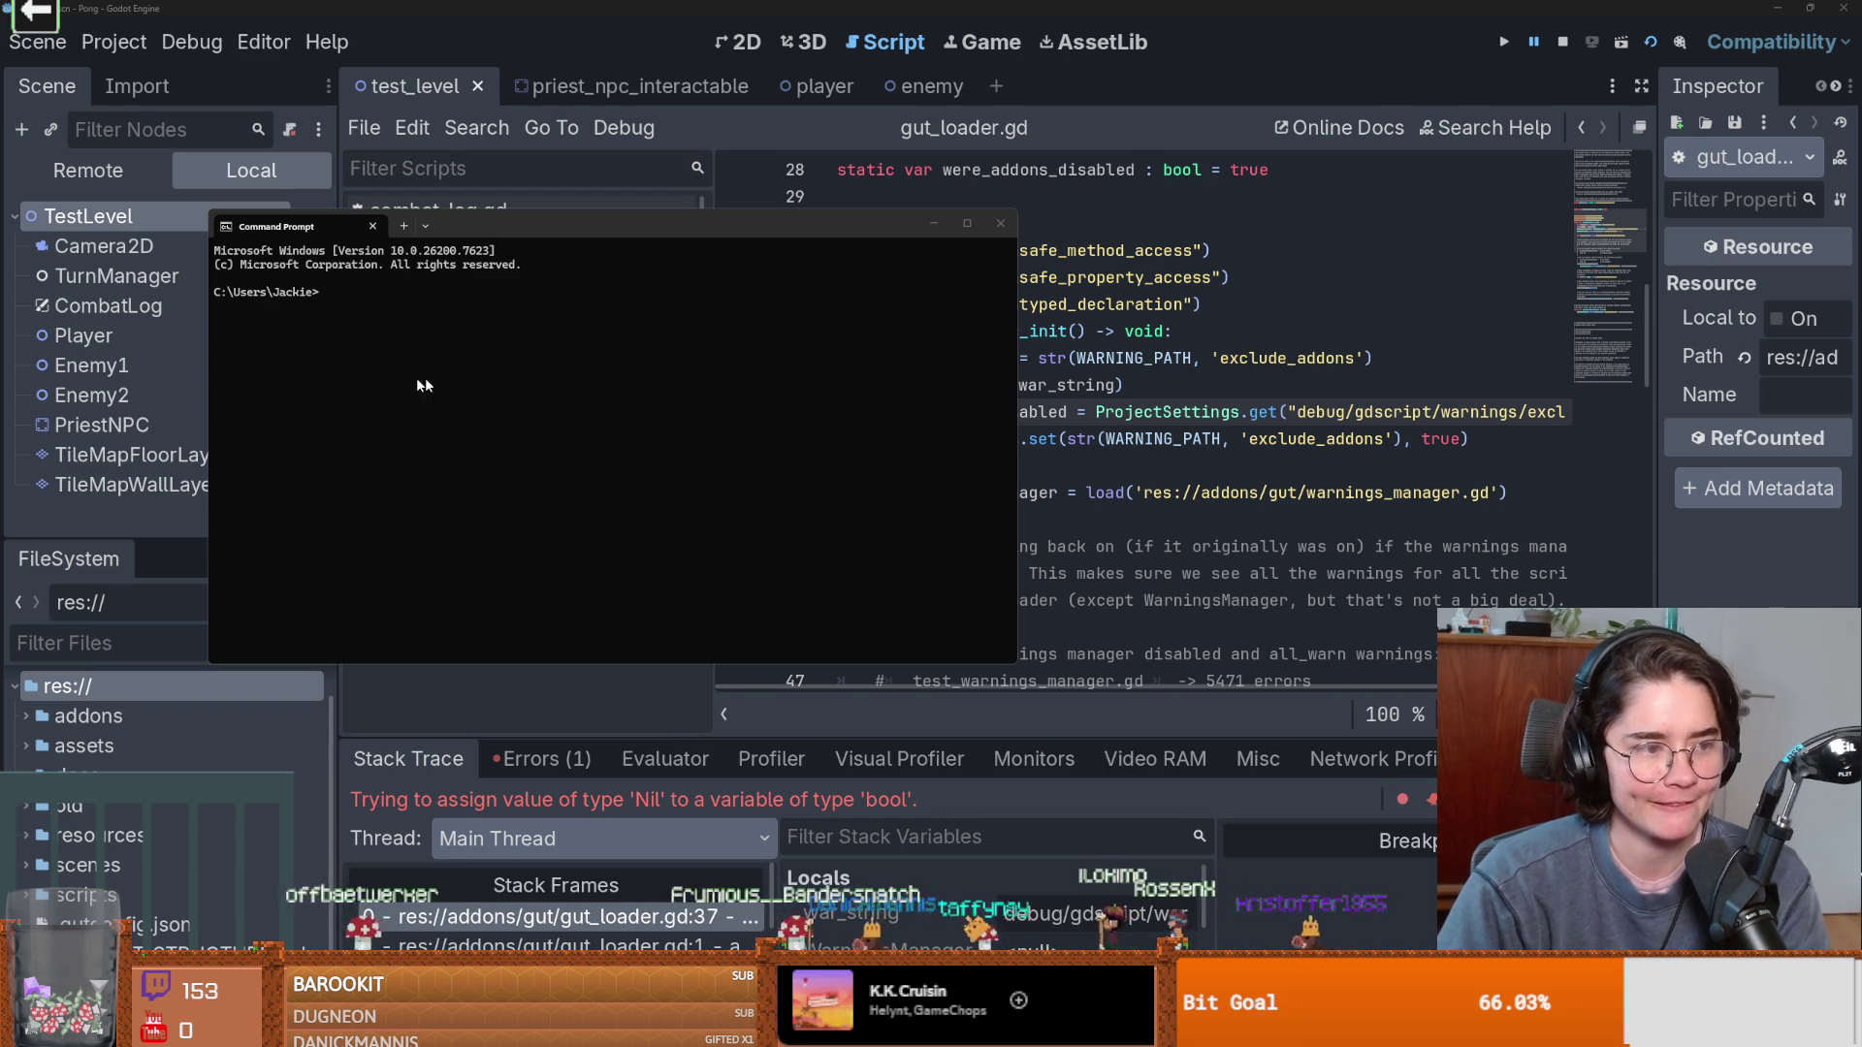
pyautogui.write('cd ')
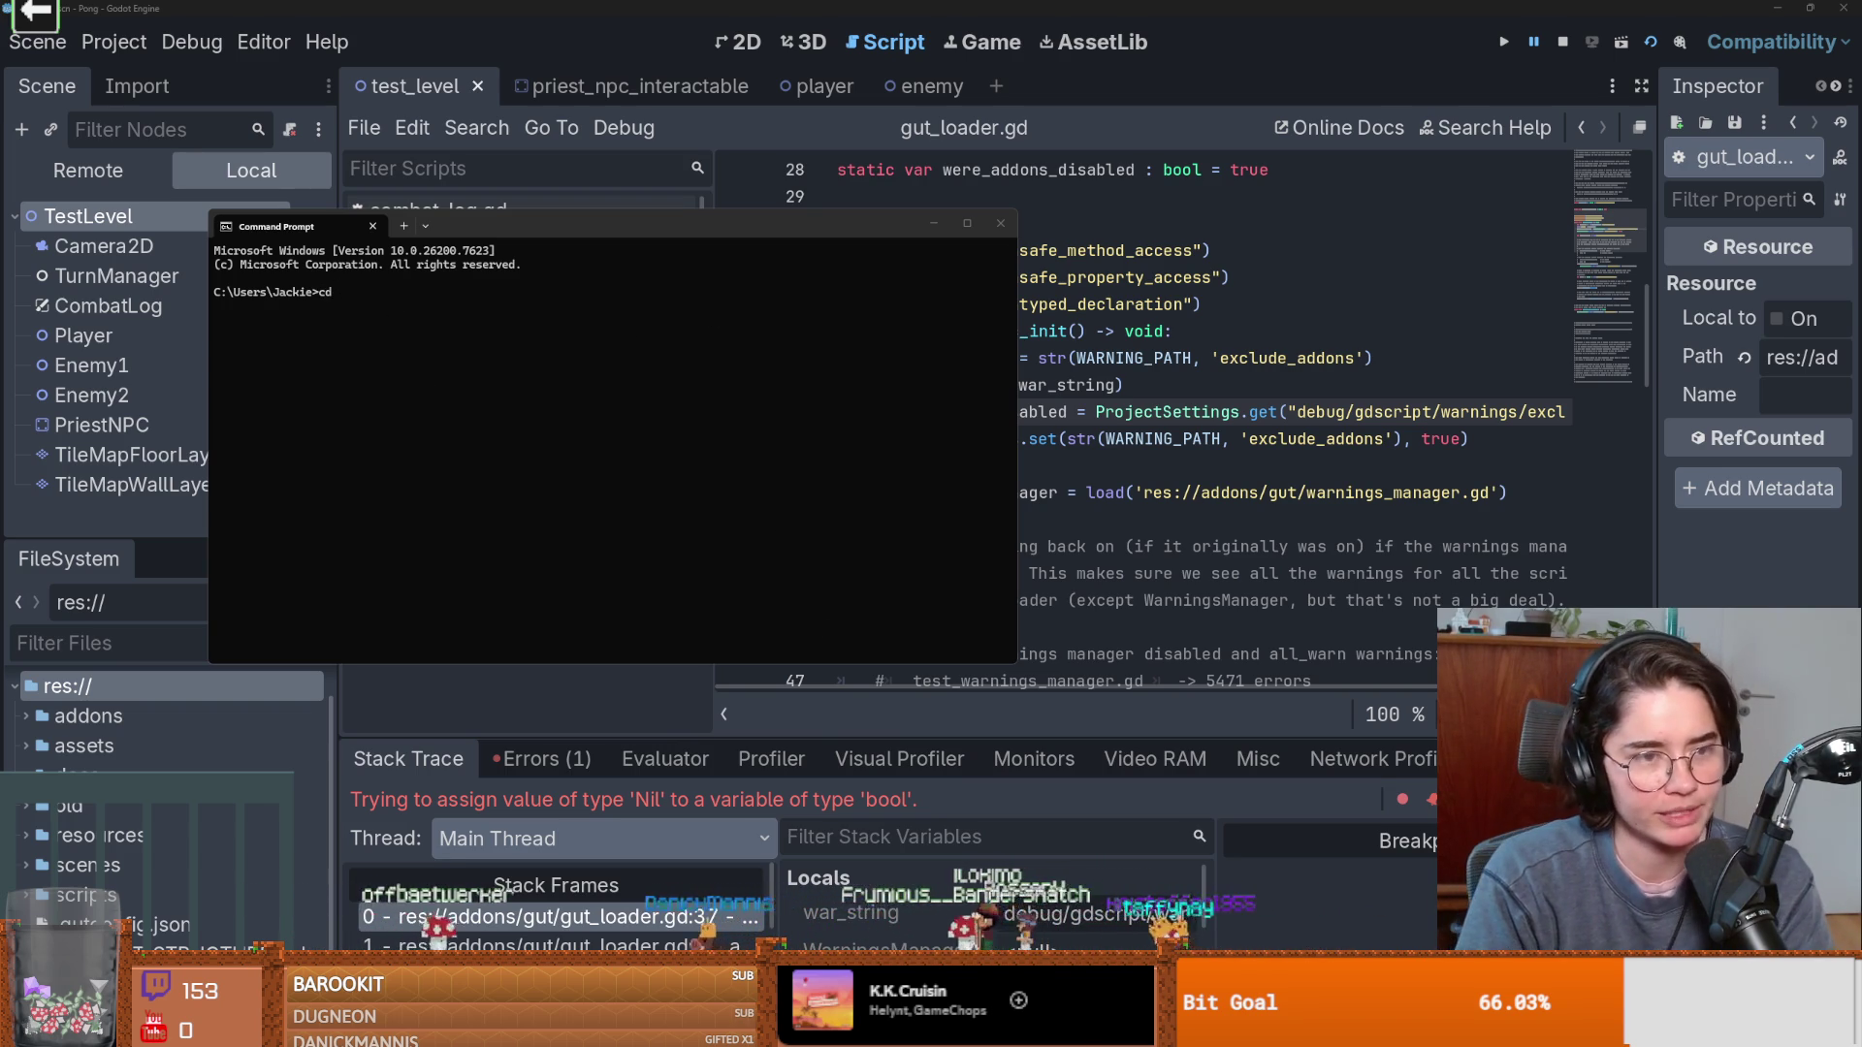
pyautogui.write('programs')
pyautogui.press('Return')
pyautogui.write('cd cla')
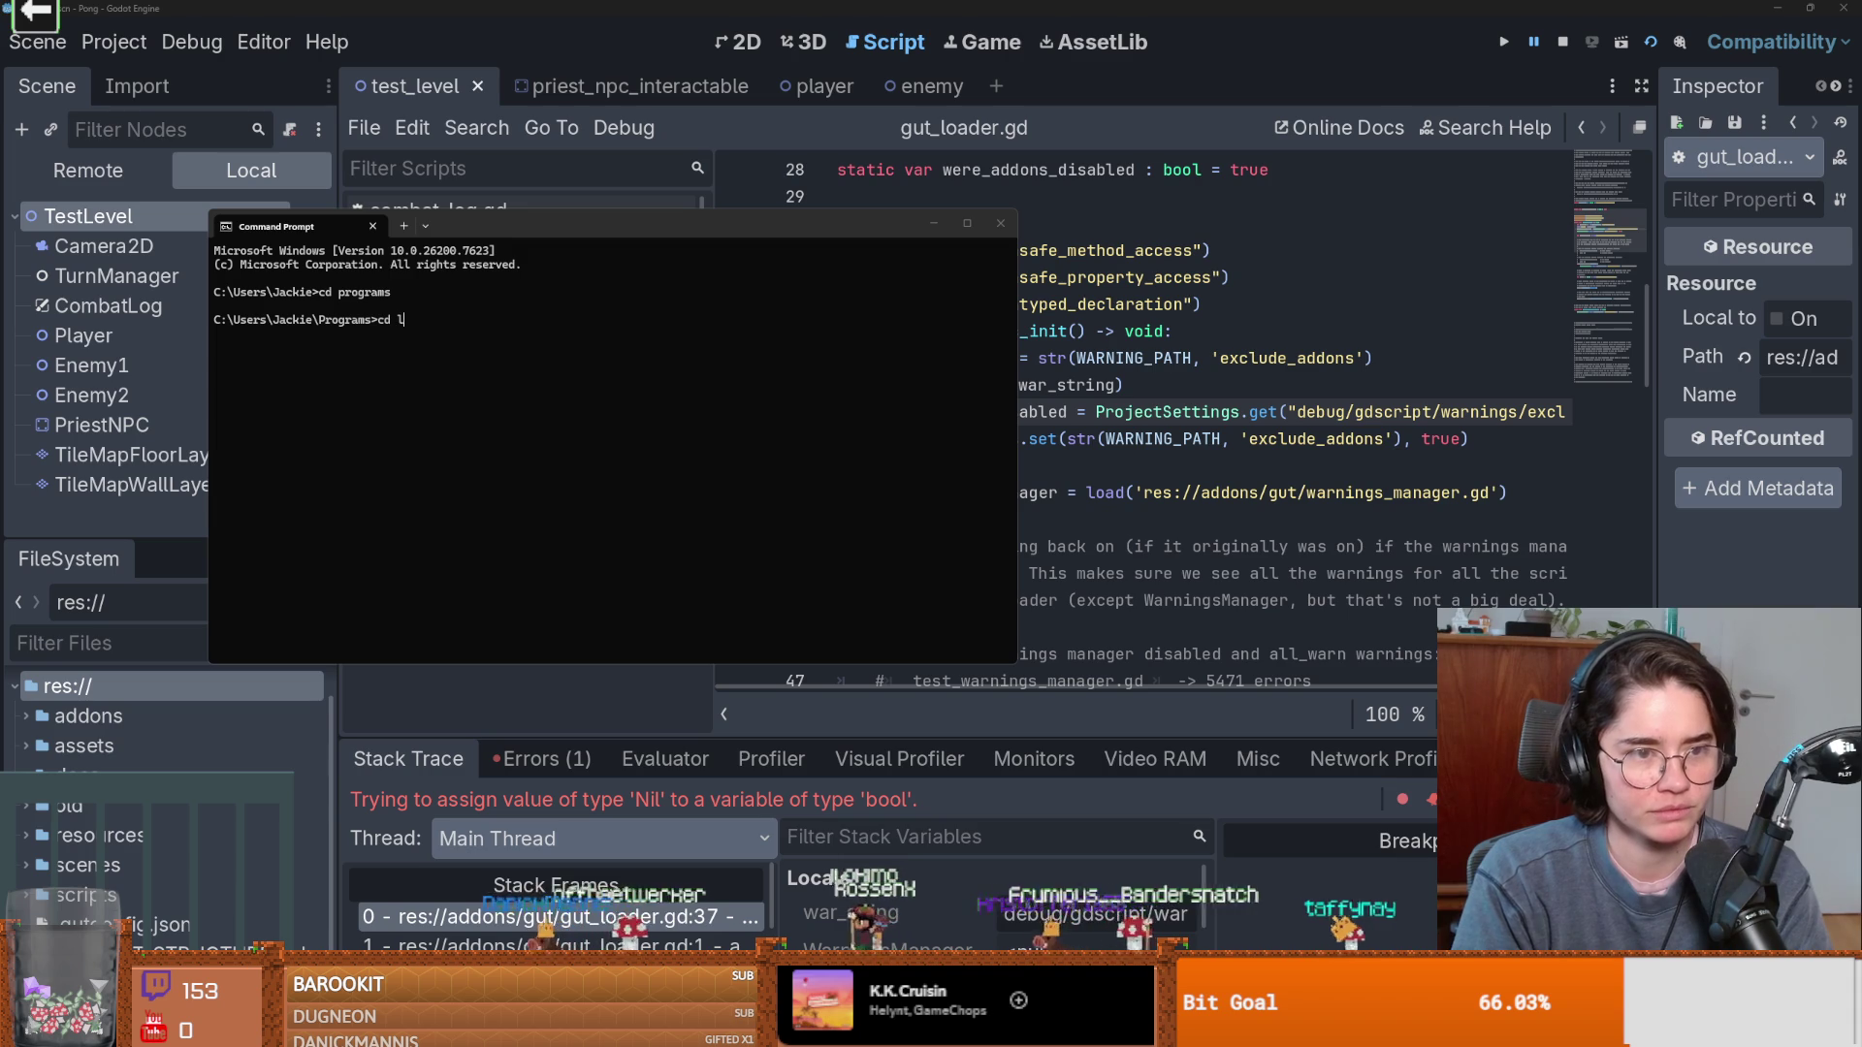
pyautogui.write('ude')
pyautogui.press('Return')
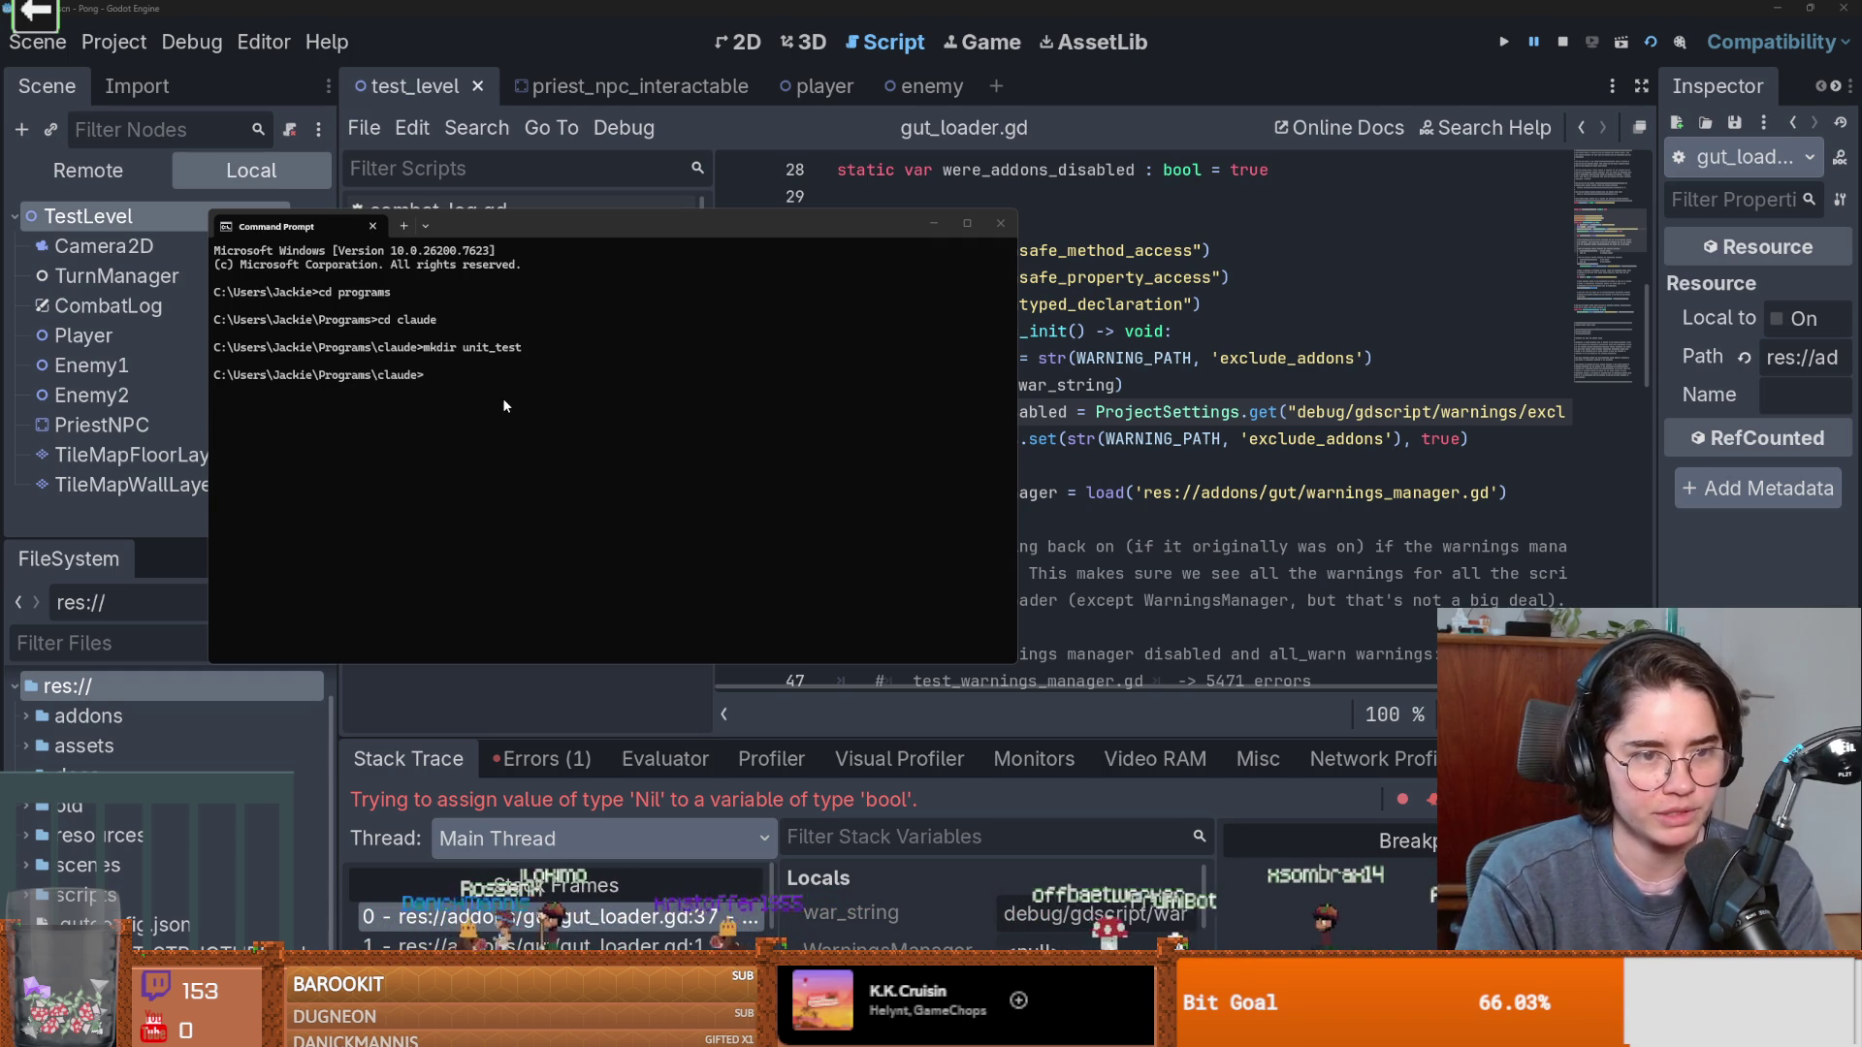
# Move into the unit_test folder and launch Claude Code there.
pyautogui.write('cd unit_test')
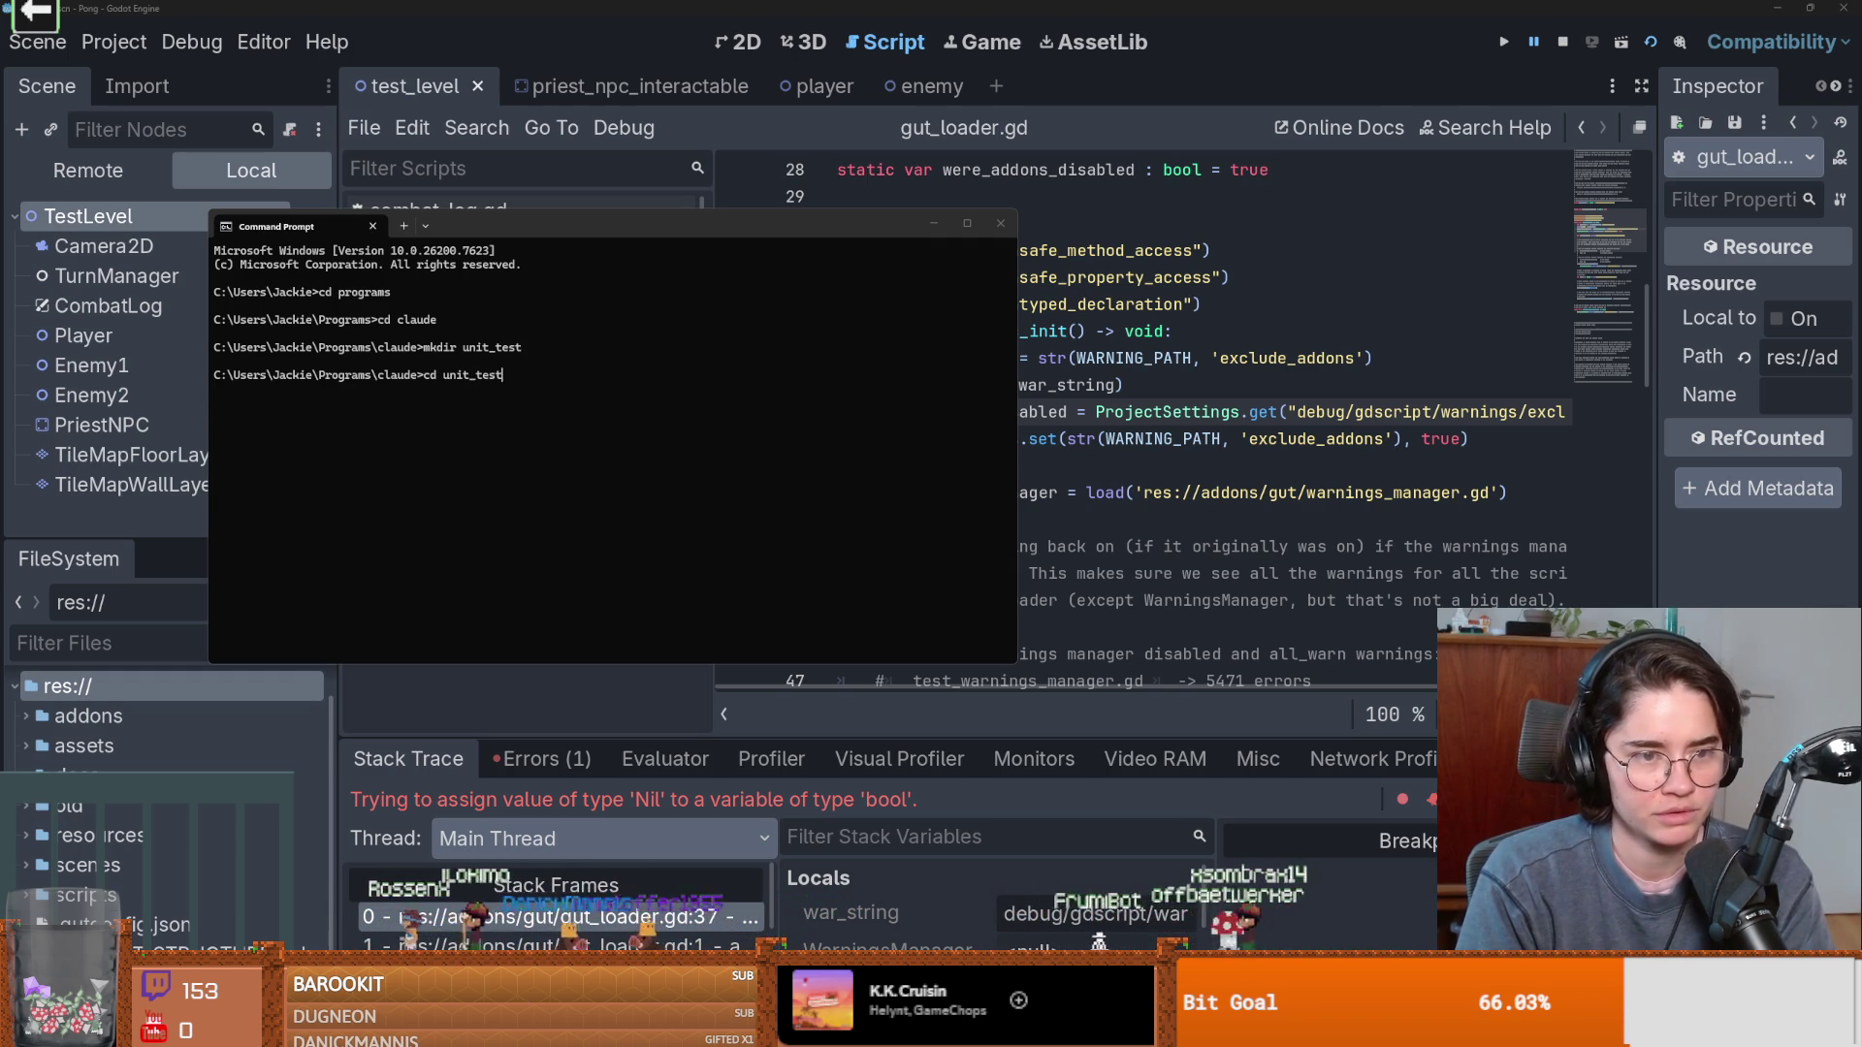
pyautogui.press('Return')
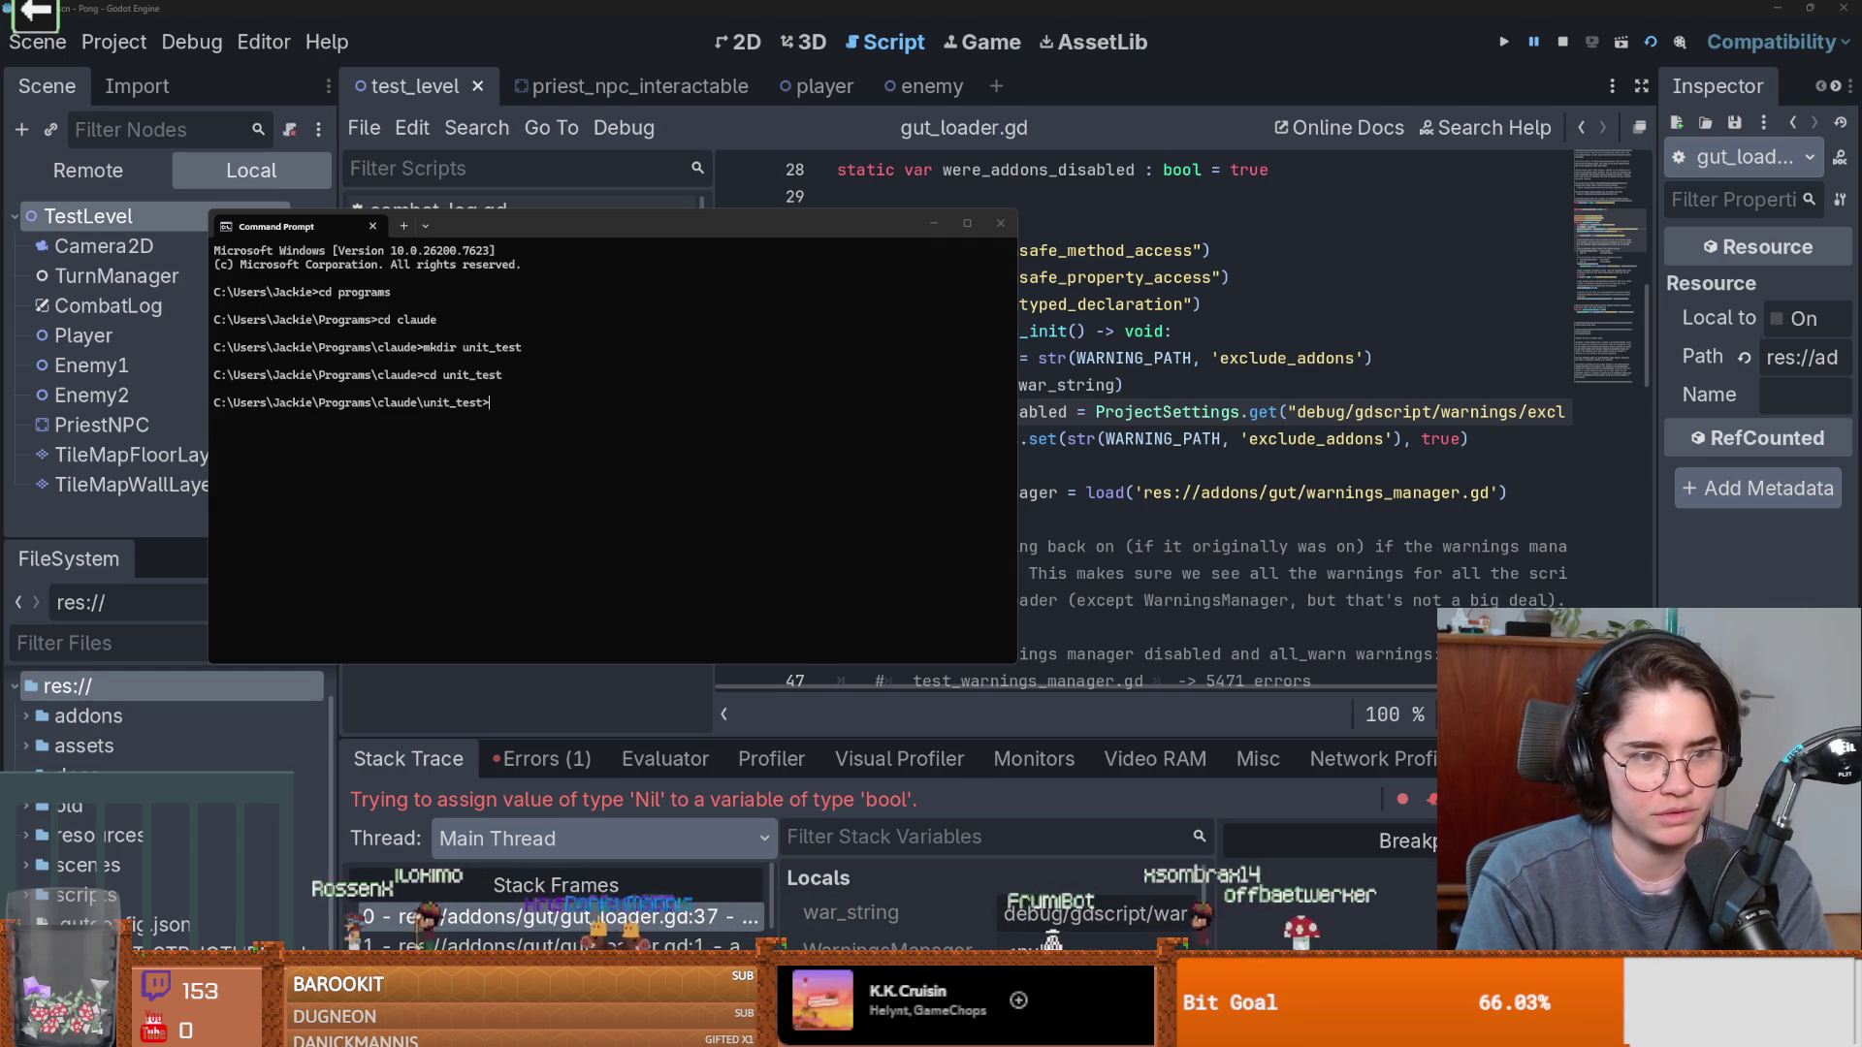
pyautogui.write('claude')
pyautogui.press('Return')
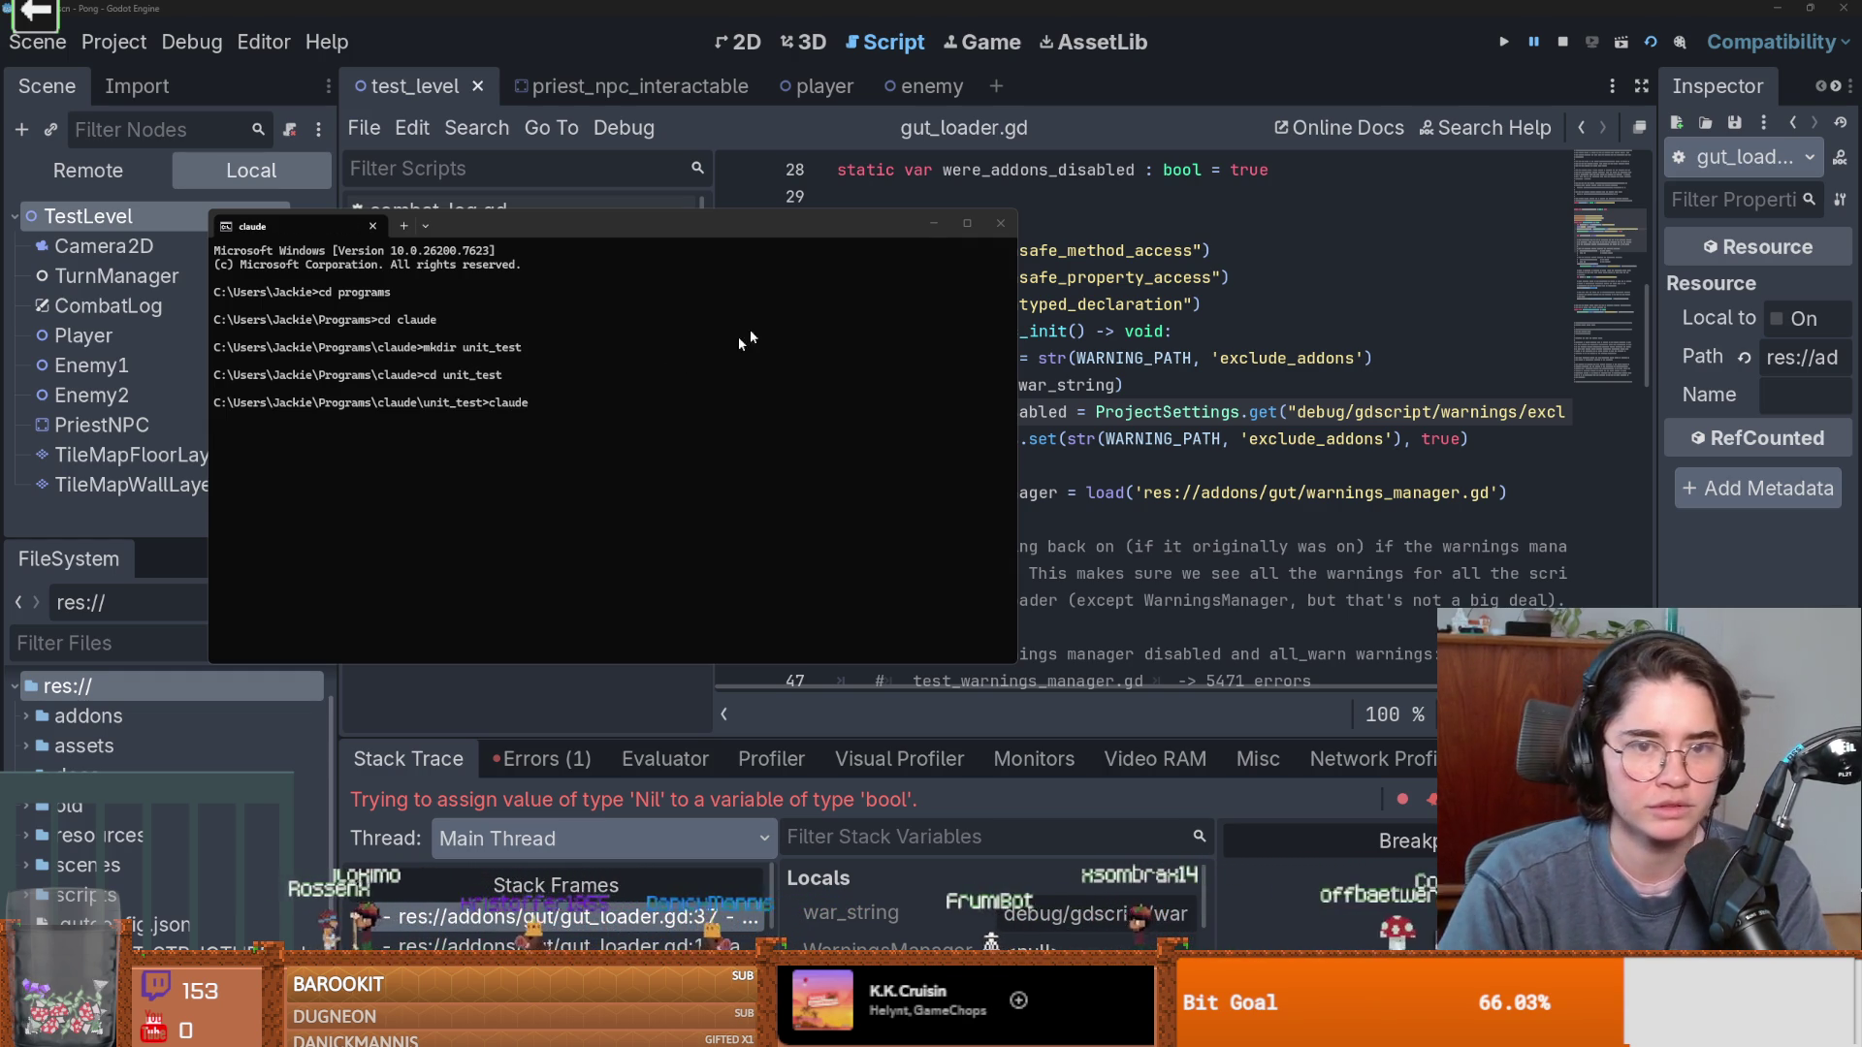
pyautogui.moveTo(804, 230); pyautogui.dragTo(845, 82)
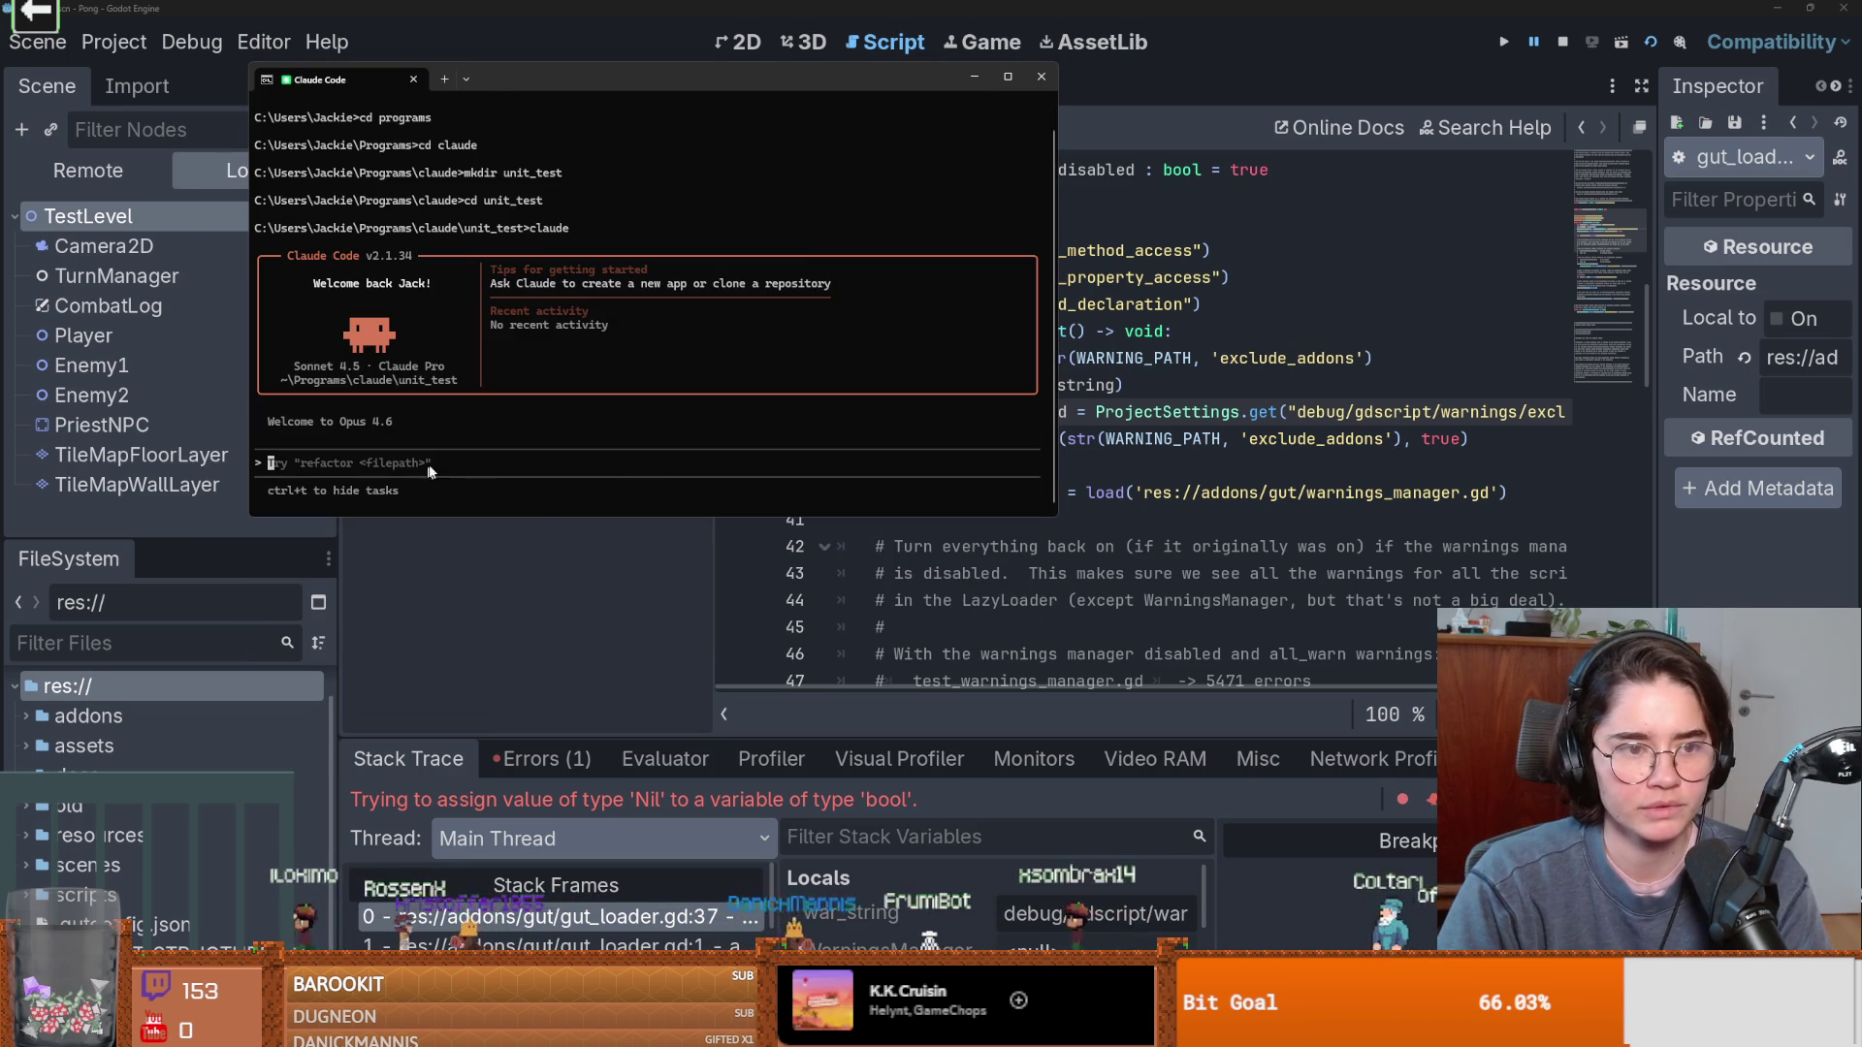
pyautogui.write('I')
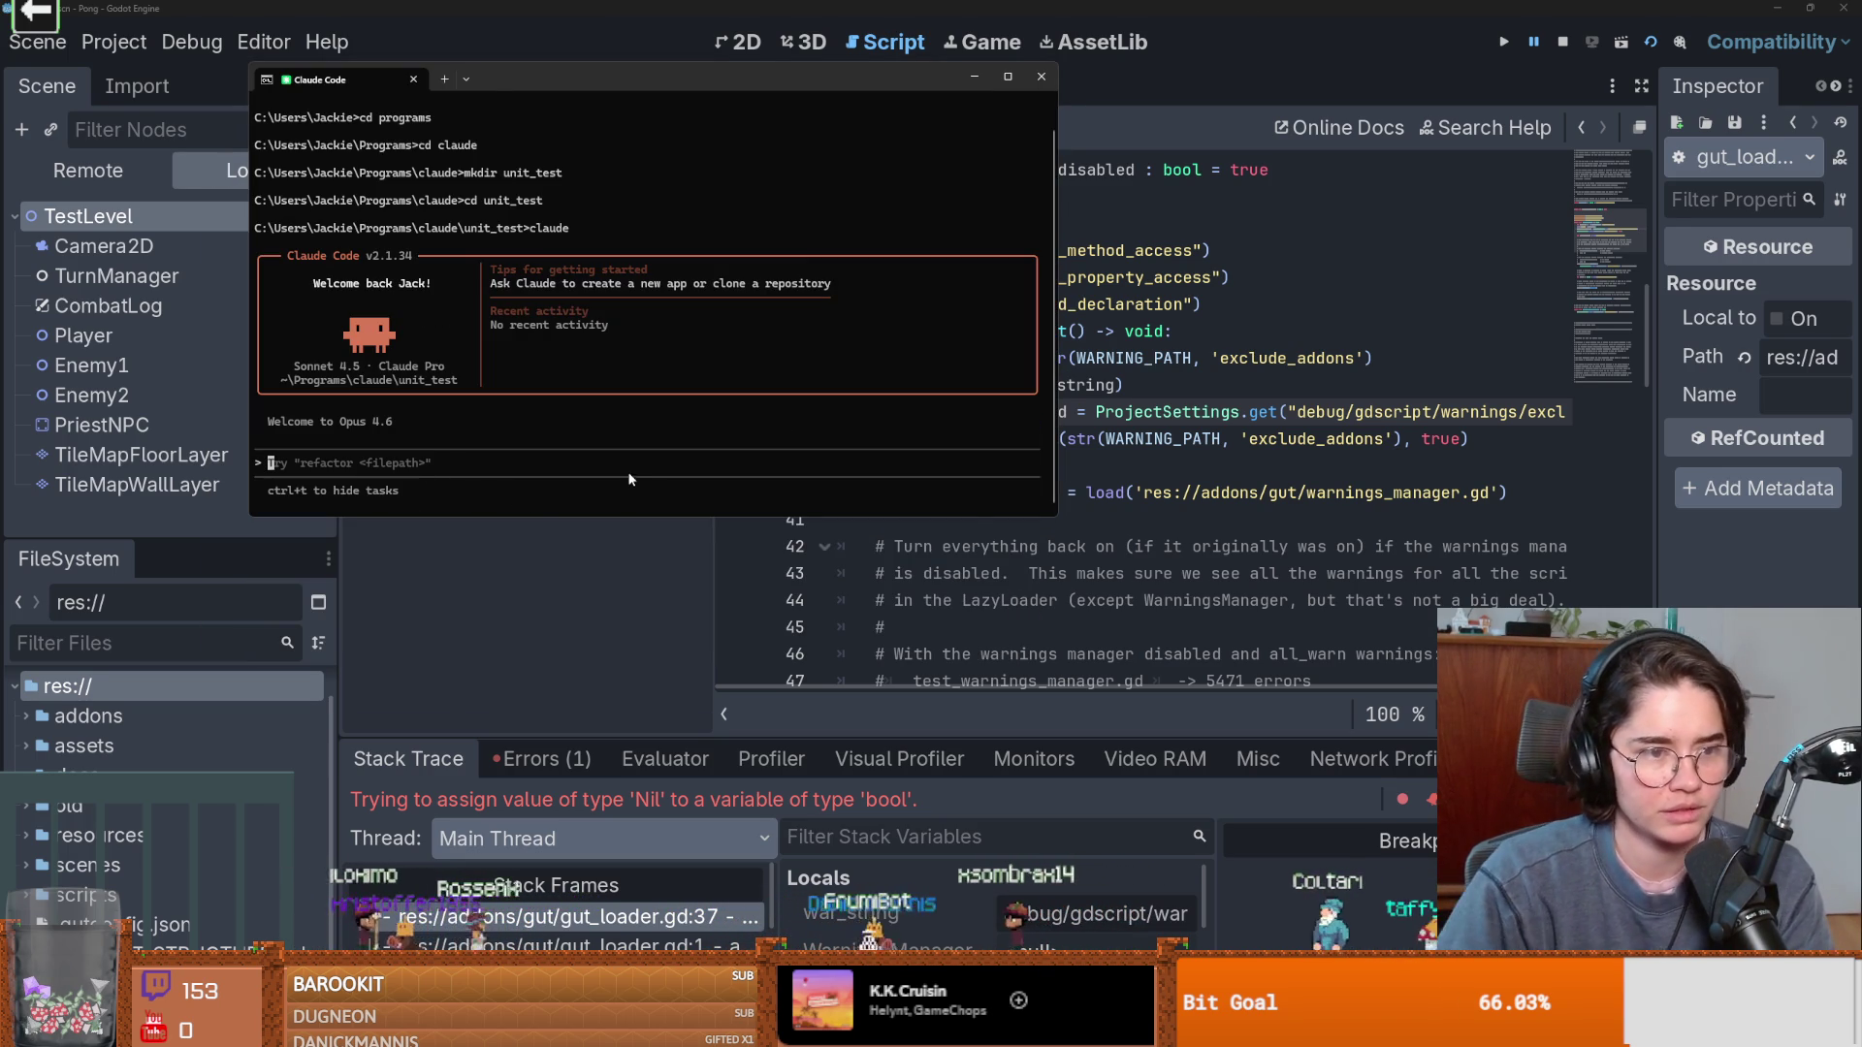
pyautogui.click(1386, 714)
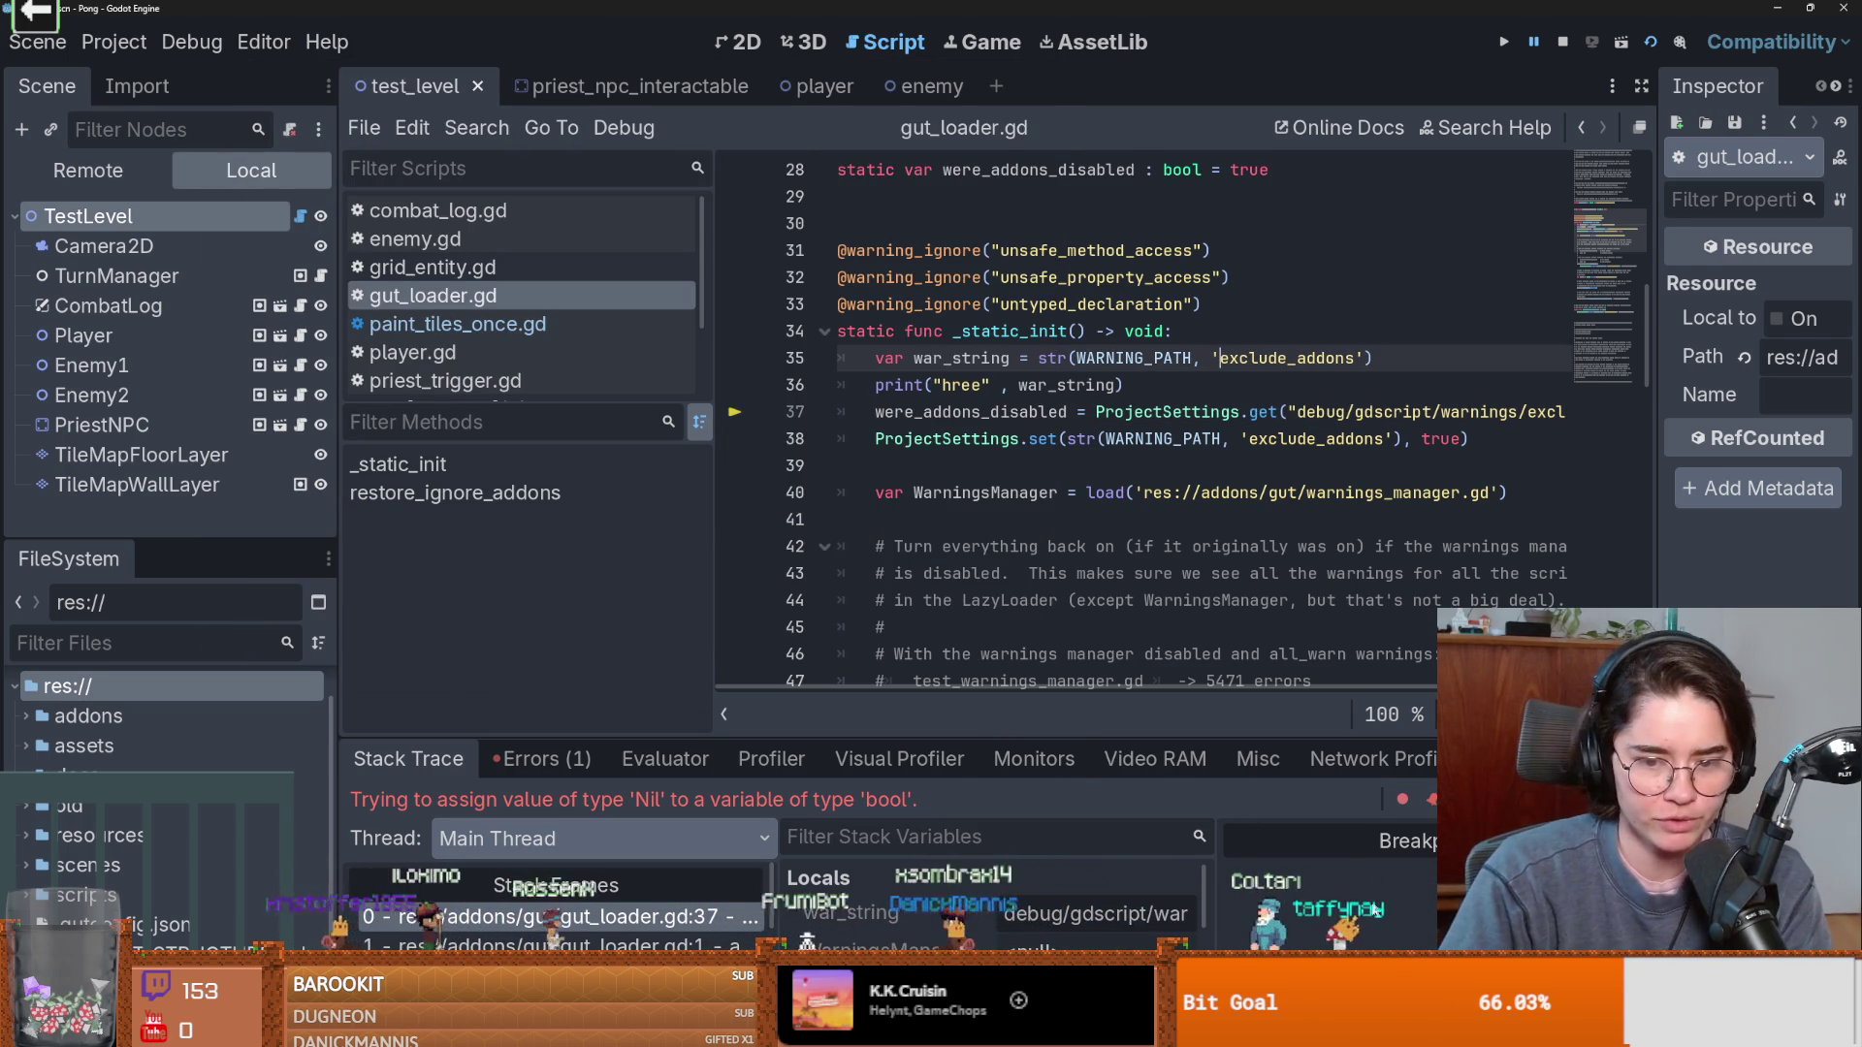
pyautogui.click(1015, 620)
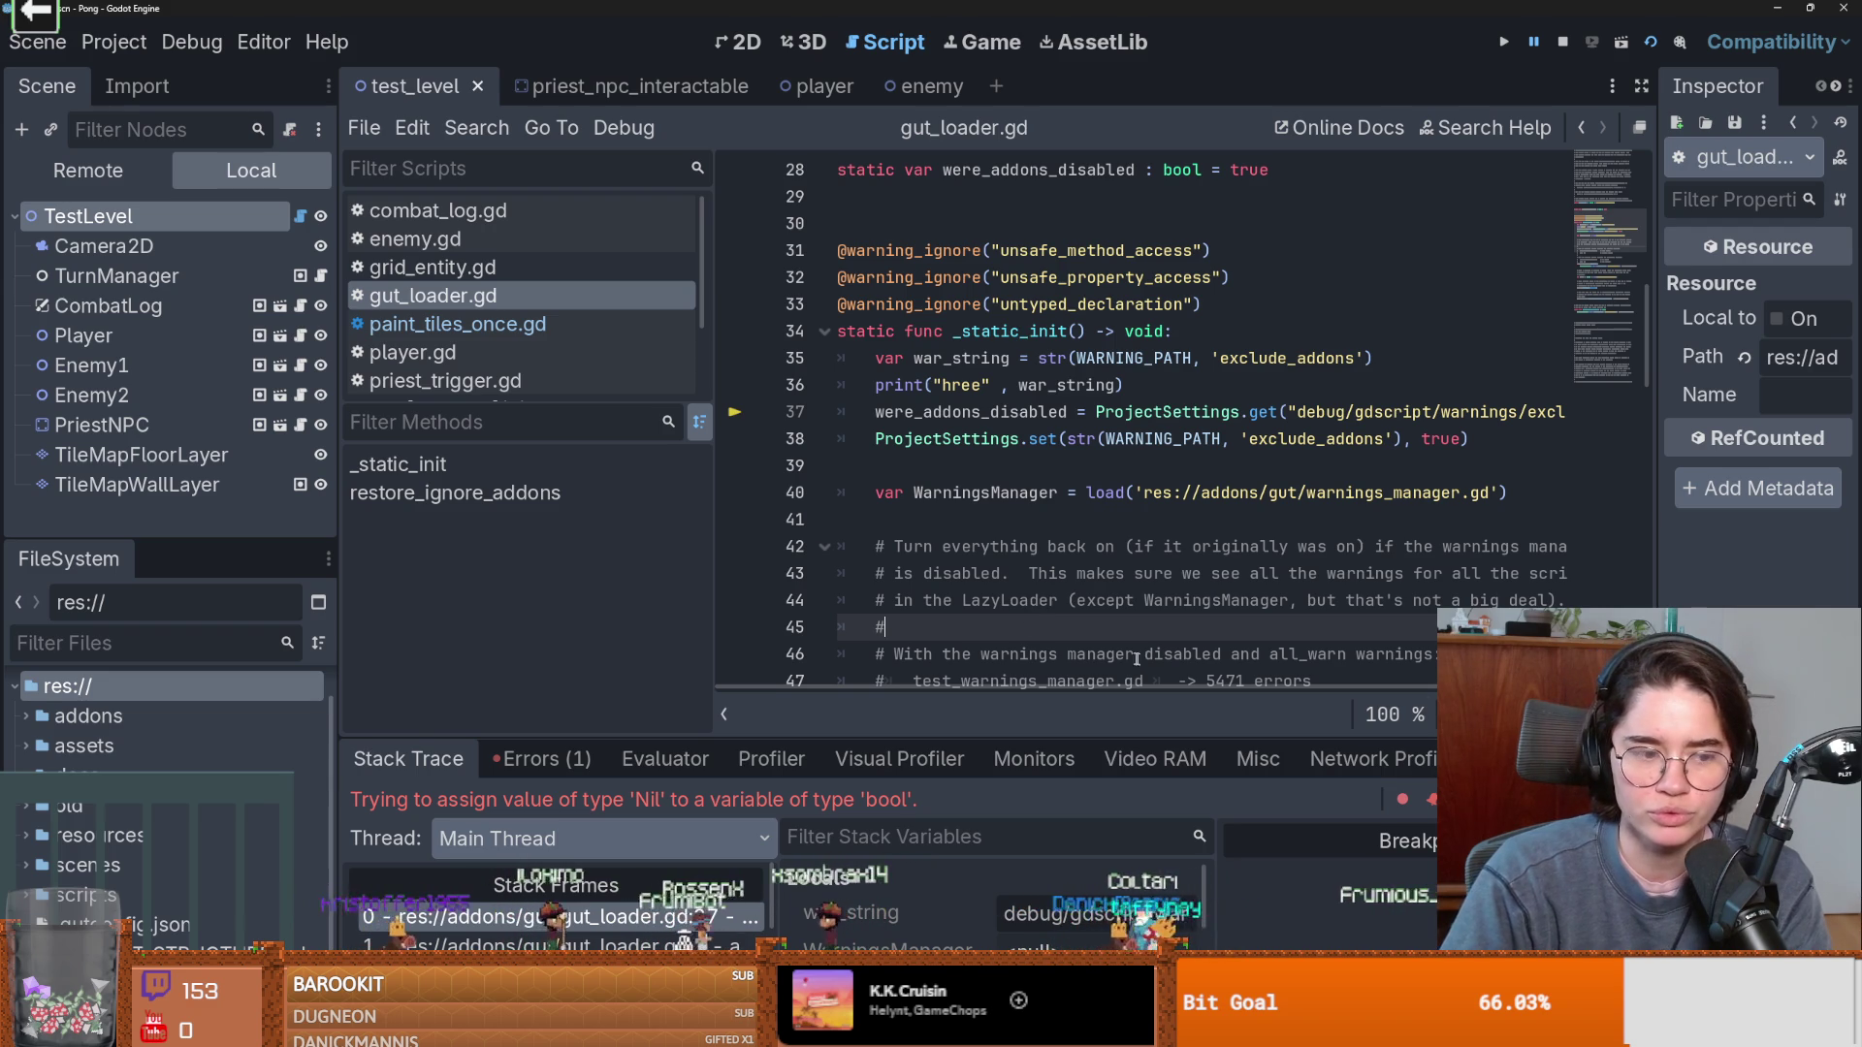
pyautogui.click(188, 866)
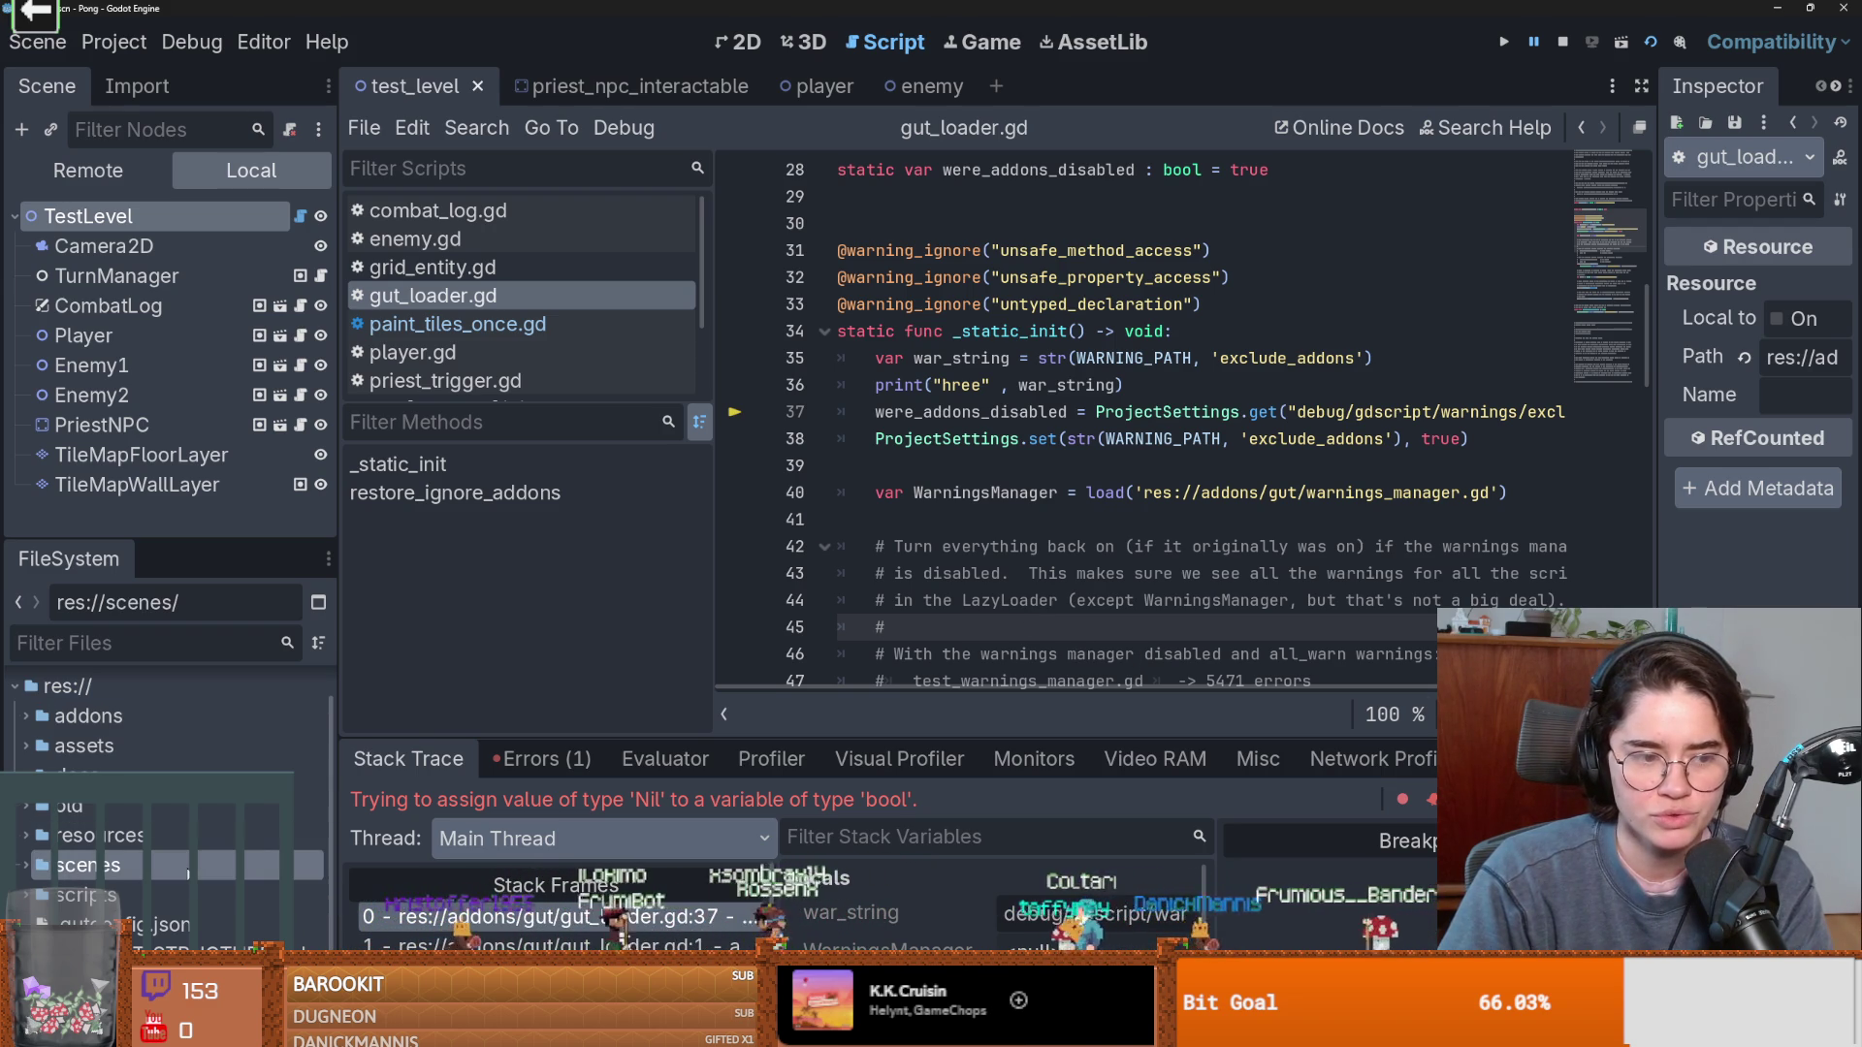
pyautogui.scroll(1, 180, 859)
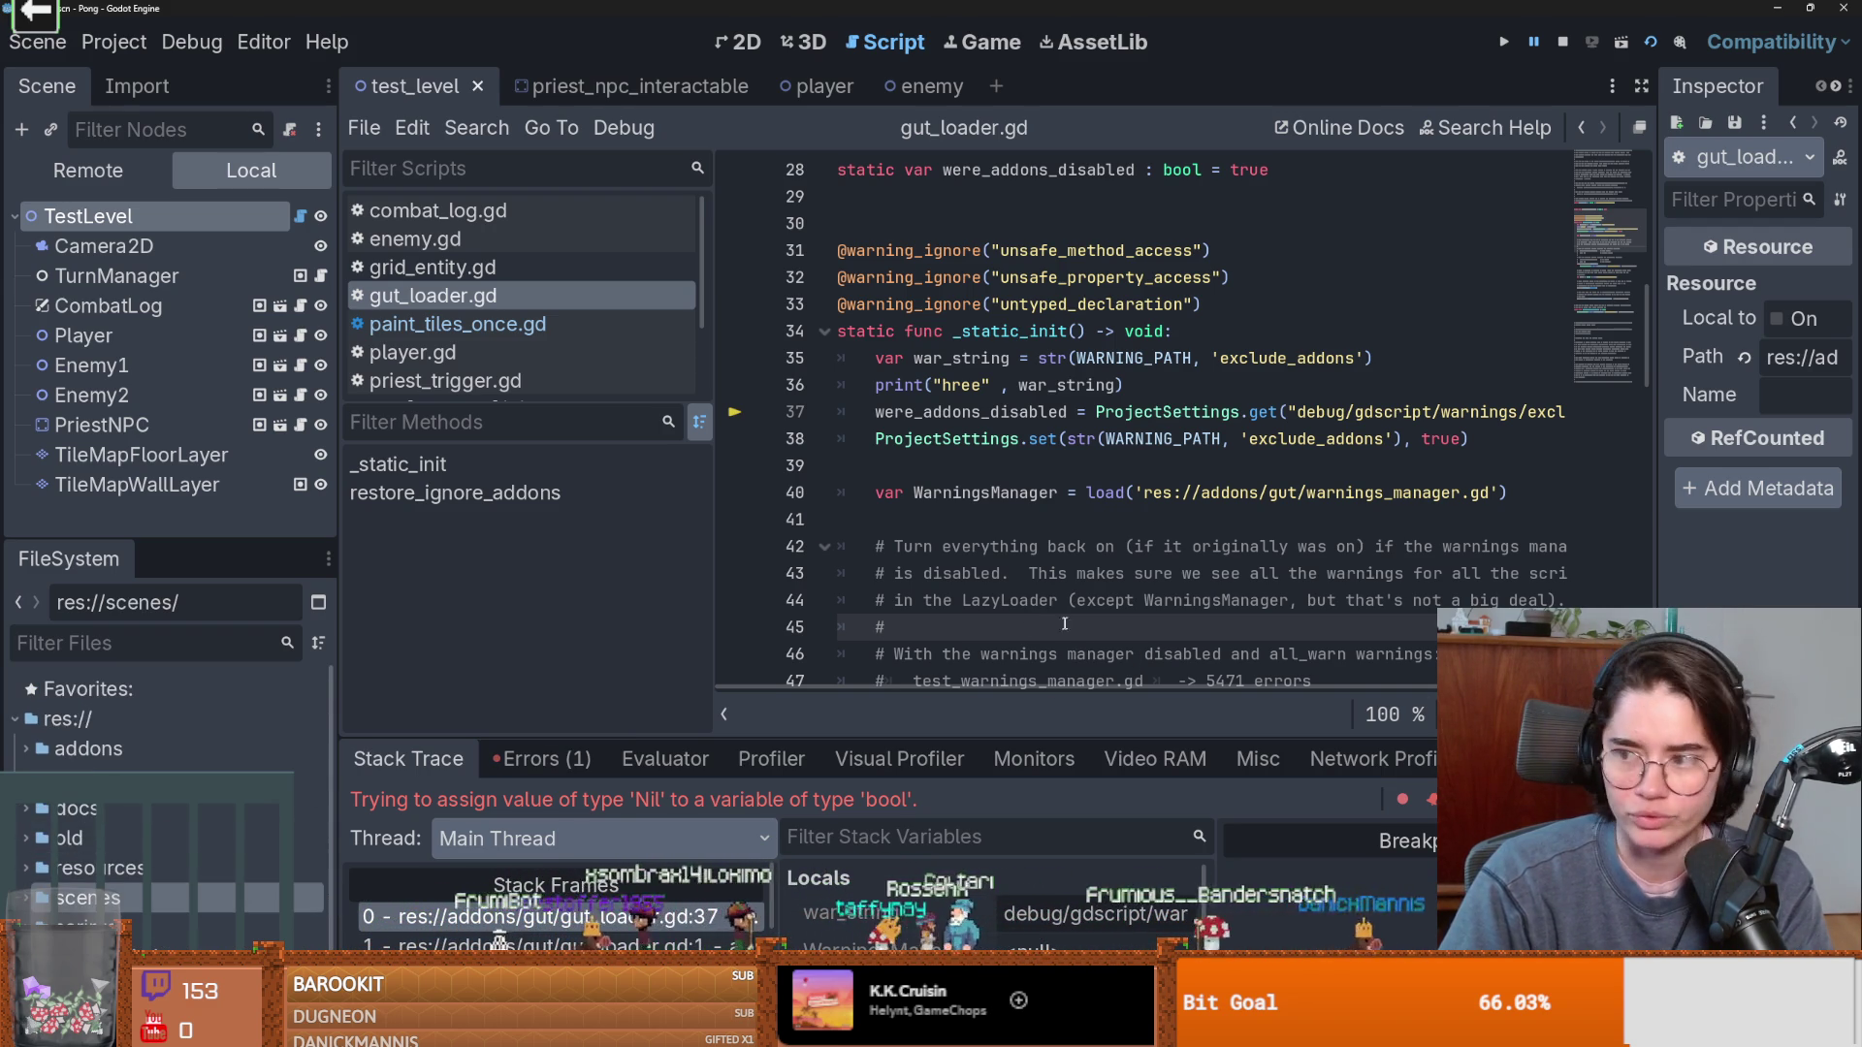
pyautogui.click(1008, 515)
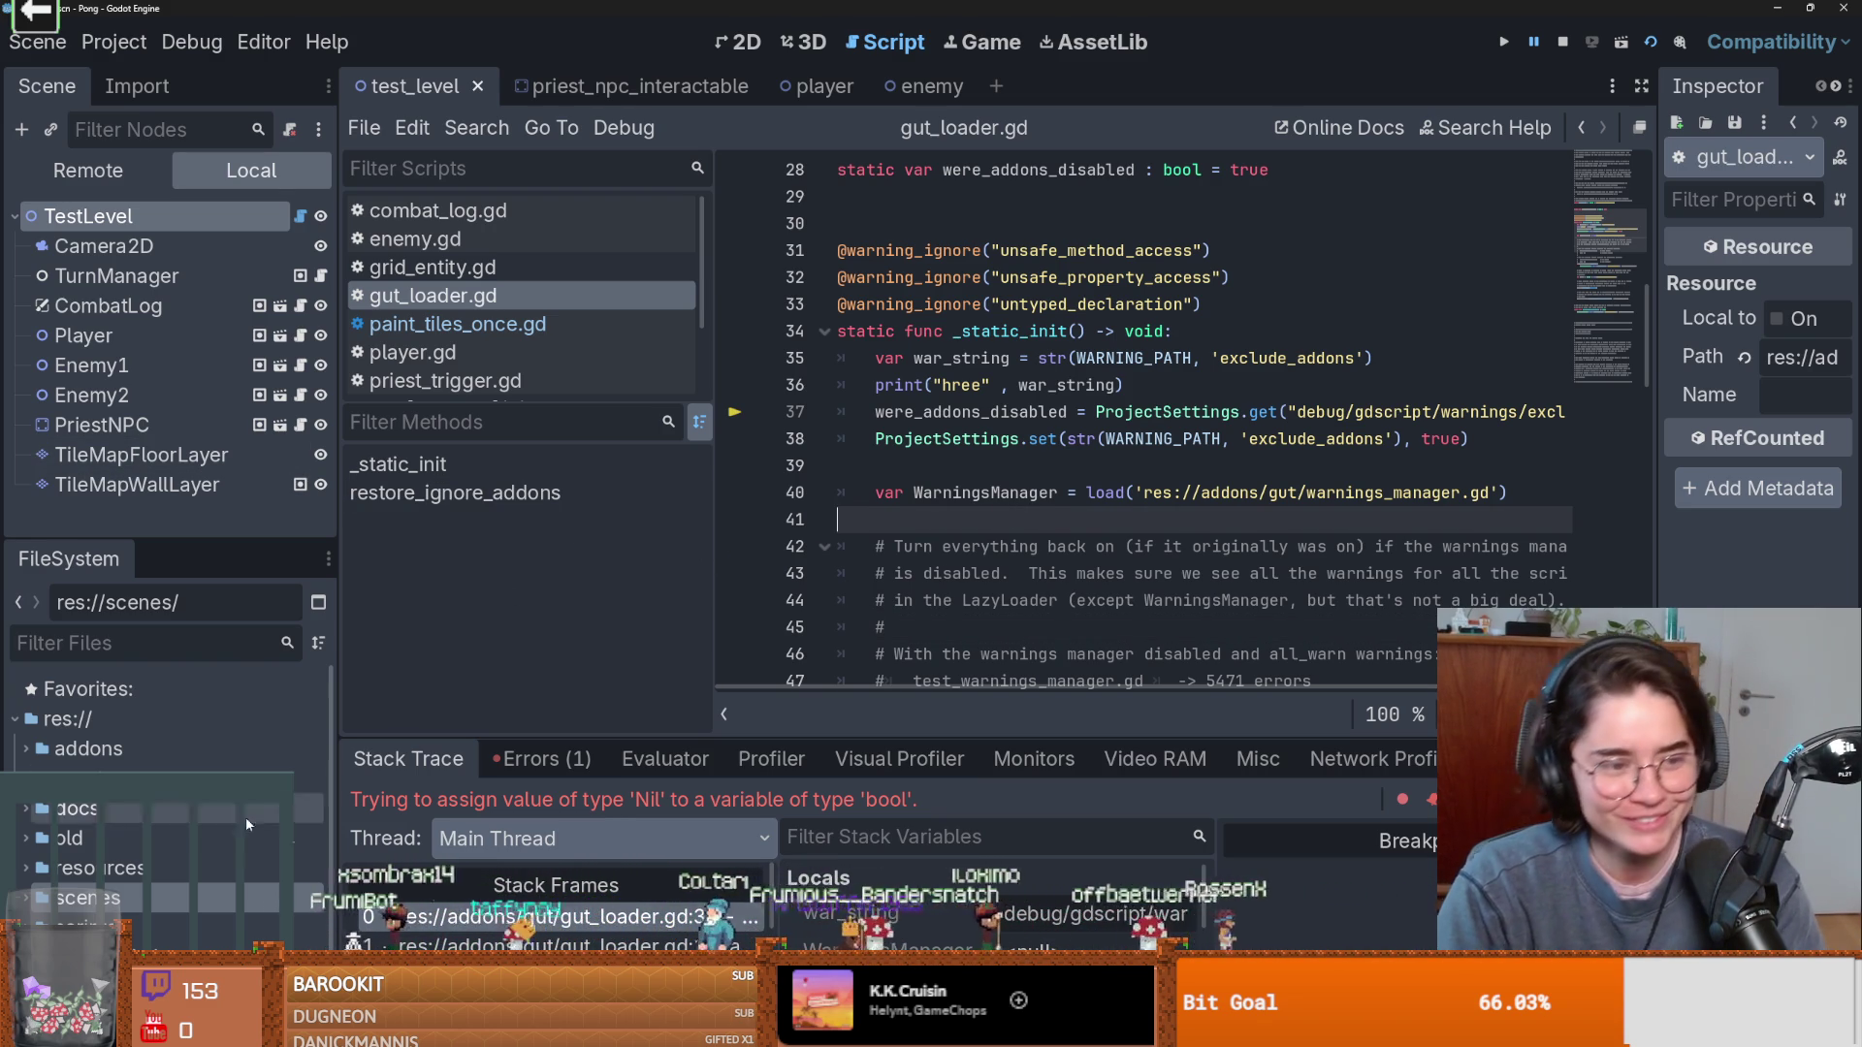
pyautogui.hotkey('alt', 'Tab')
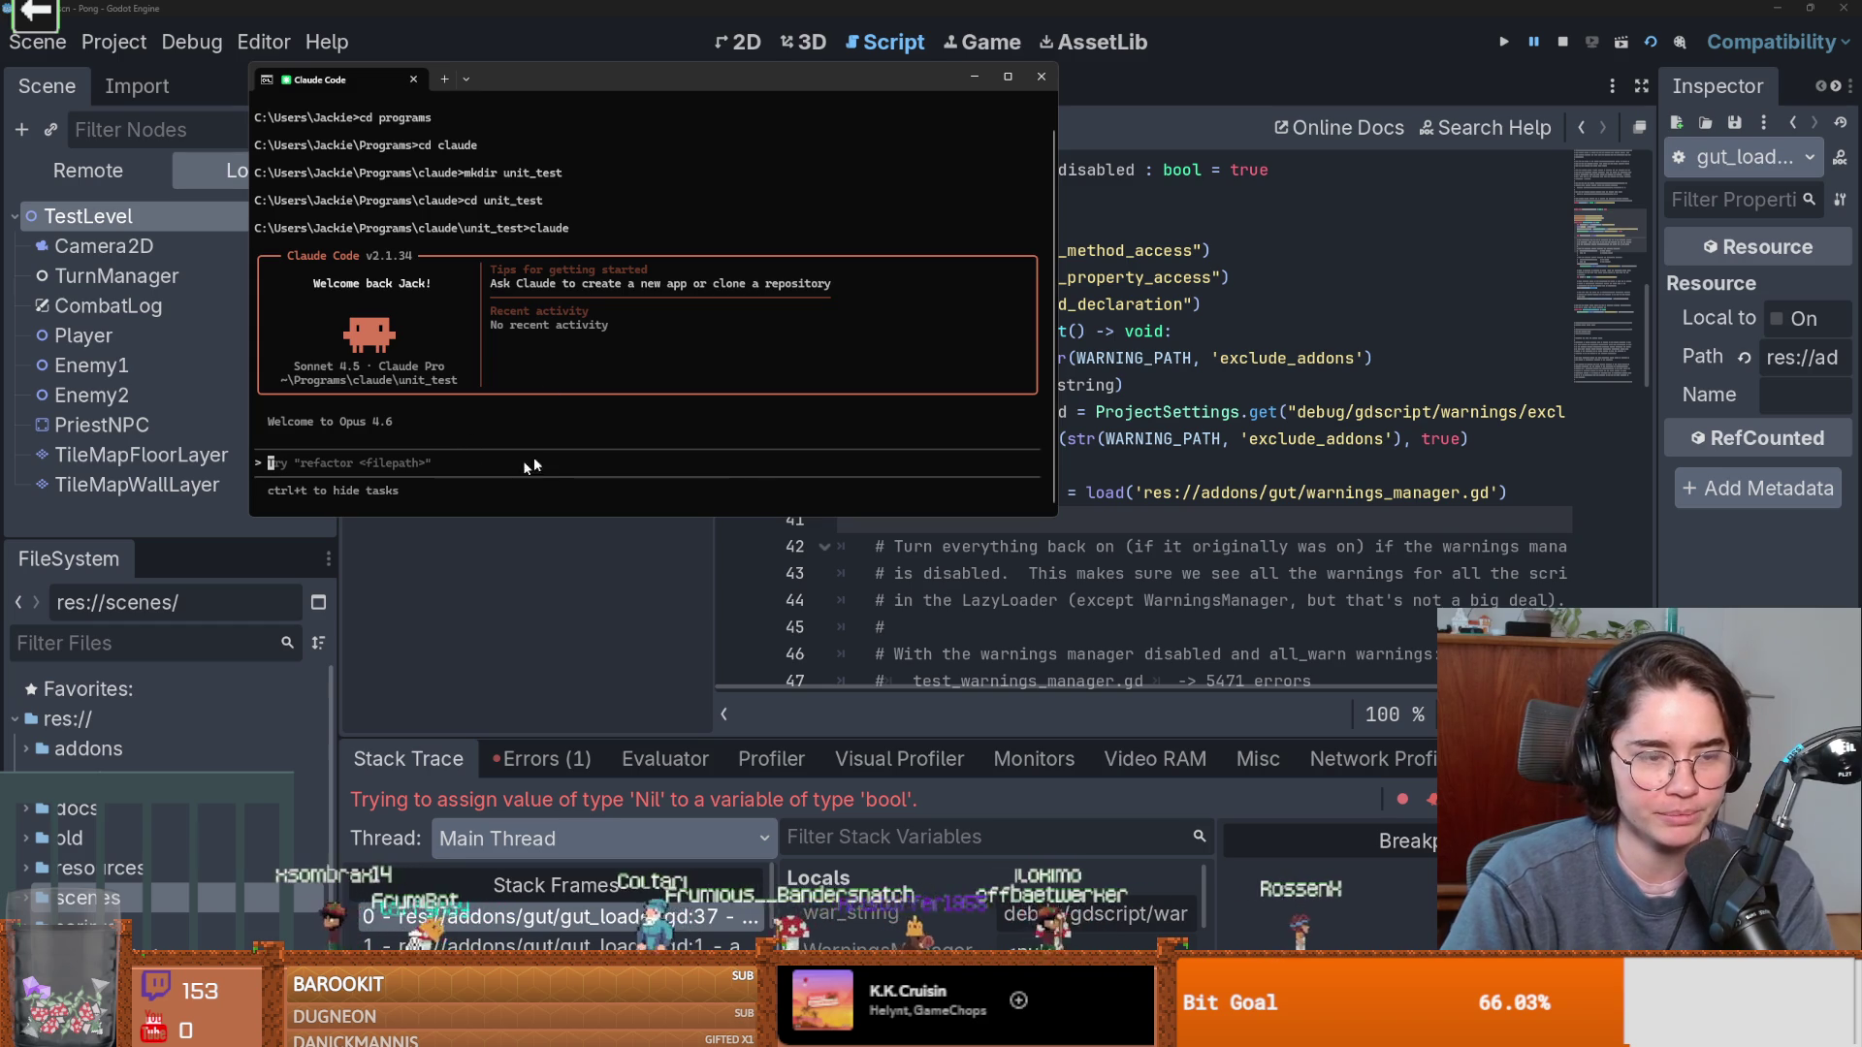
pyautogui.moveTo(642, 96); pyautogui.dragTo(841, 183)
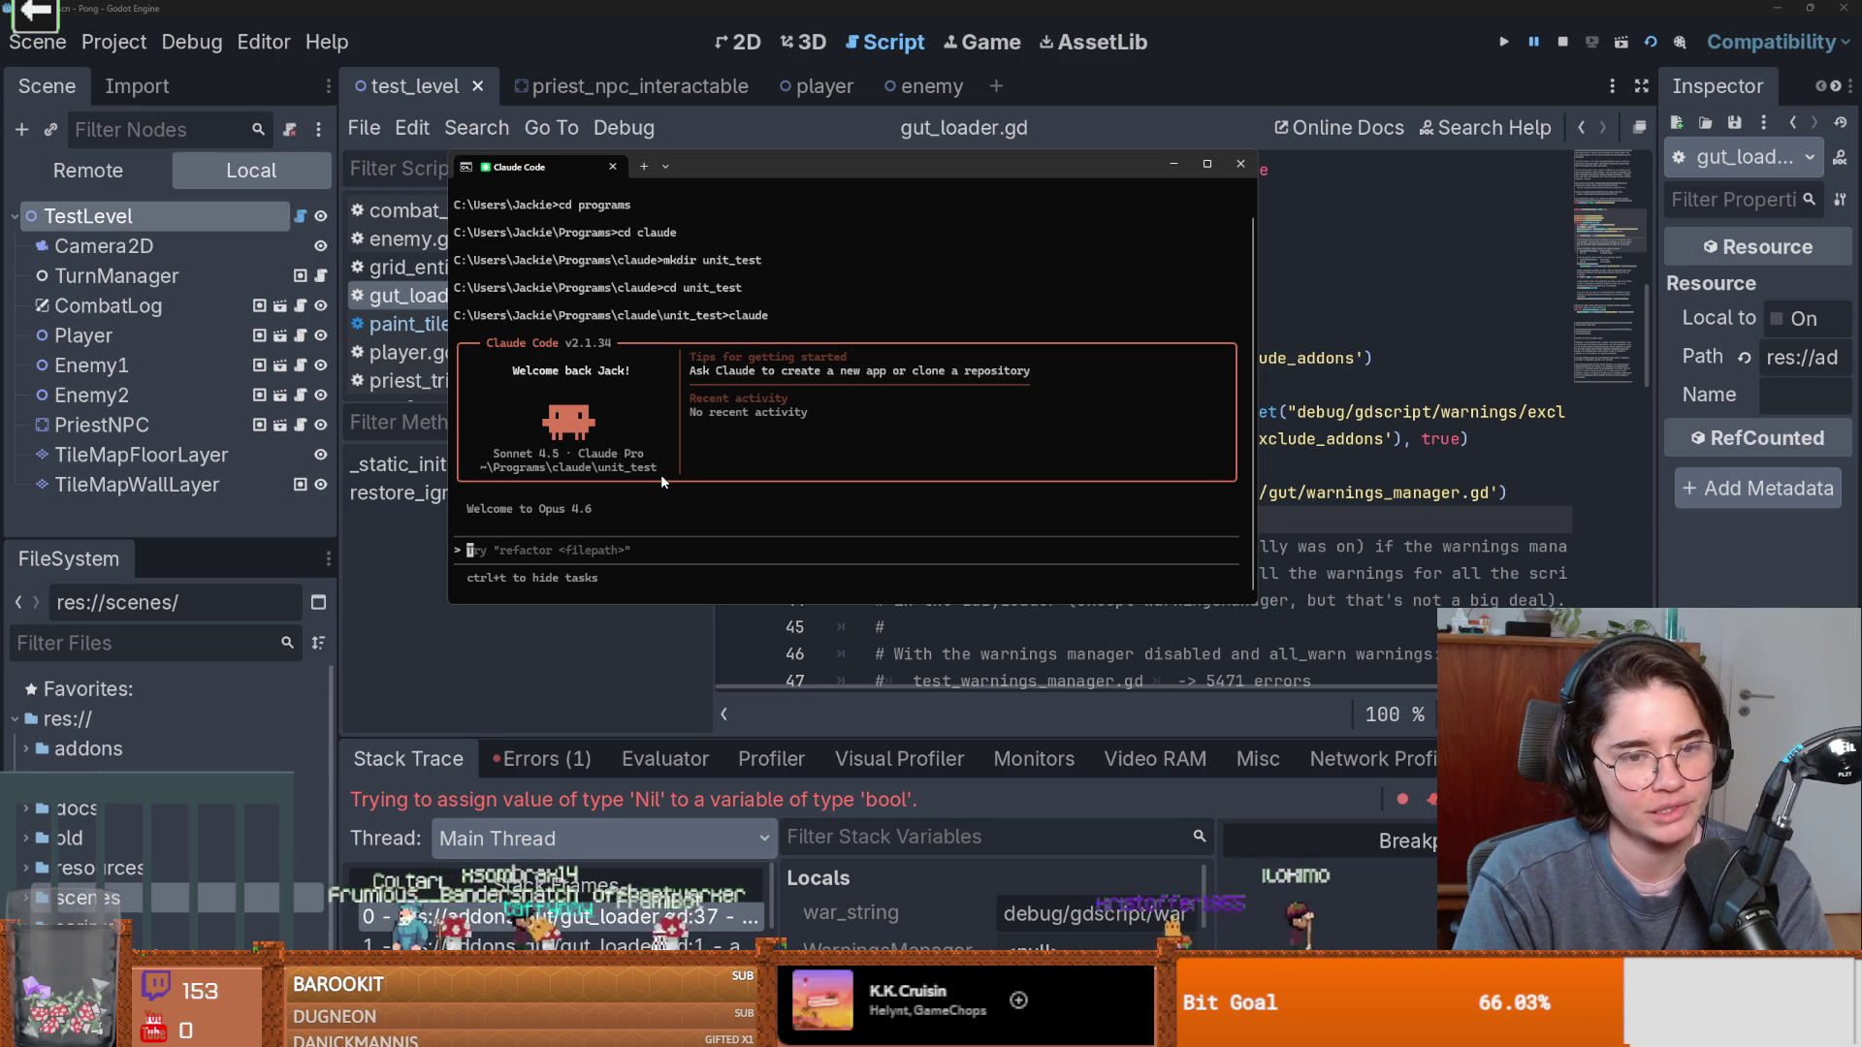
pyautogui.click(160, 718)
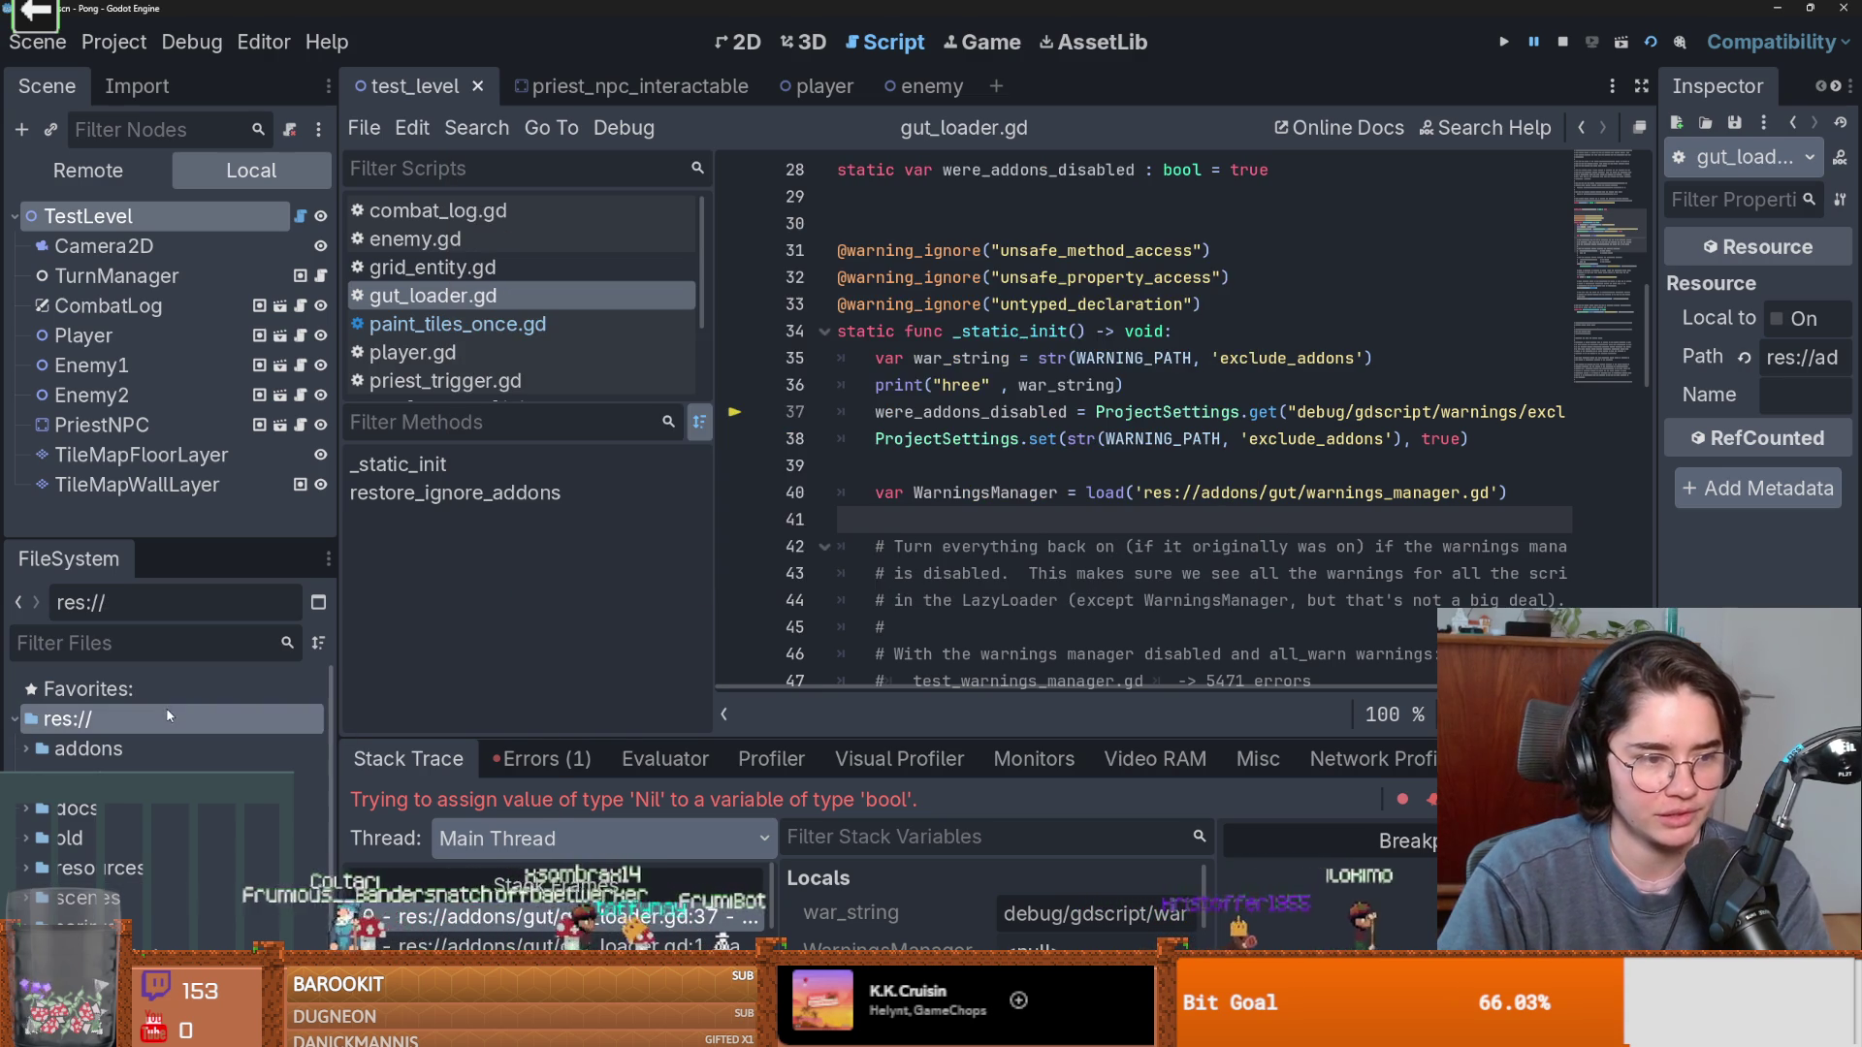
pyautogui.rightClick(163, 716)
pyautogui.press('Escape')
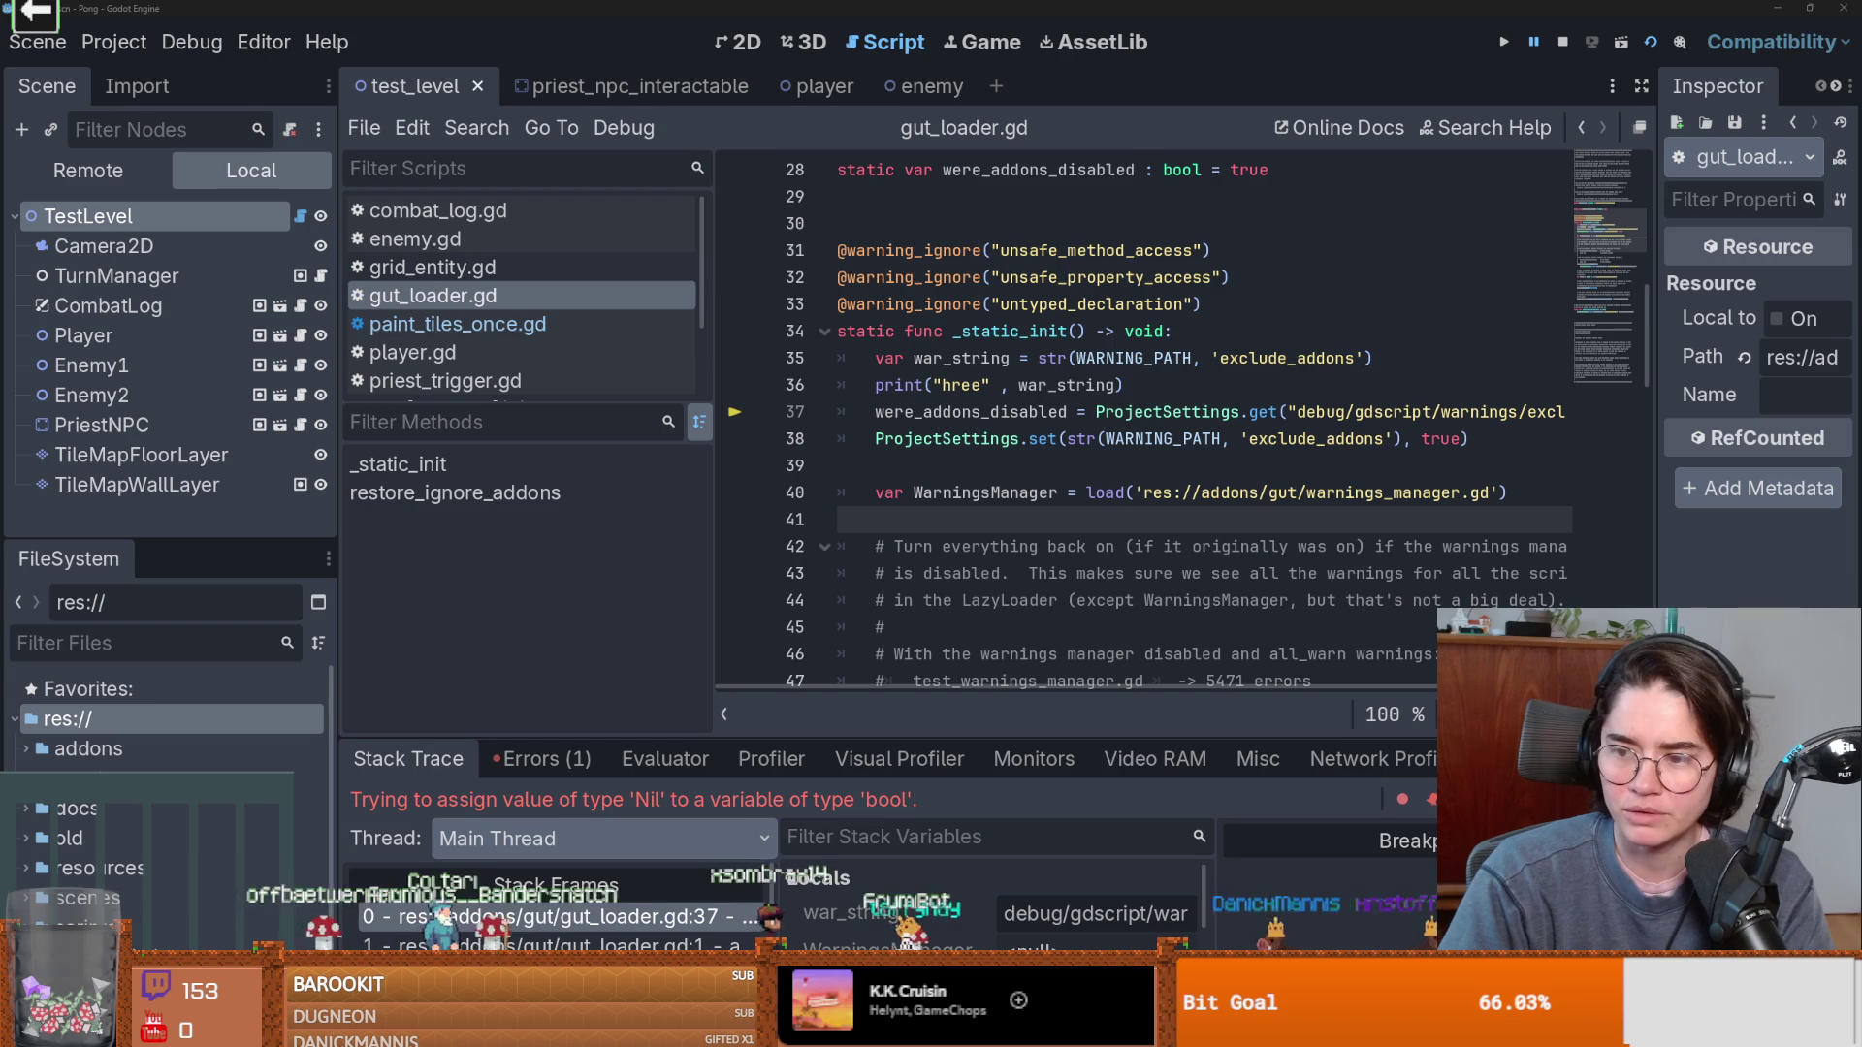
pyautogui.hotkey('alt', 'Tab')
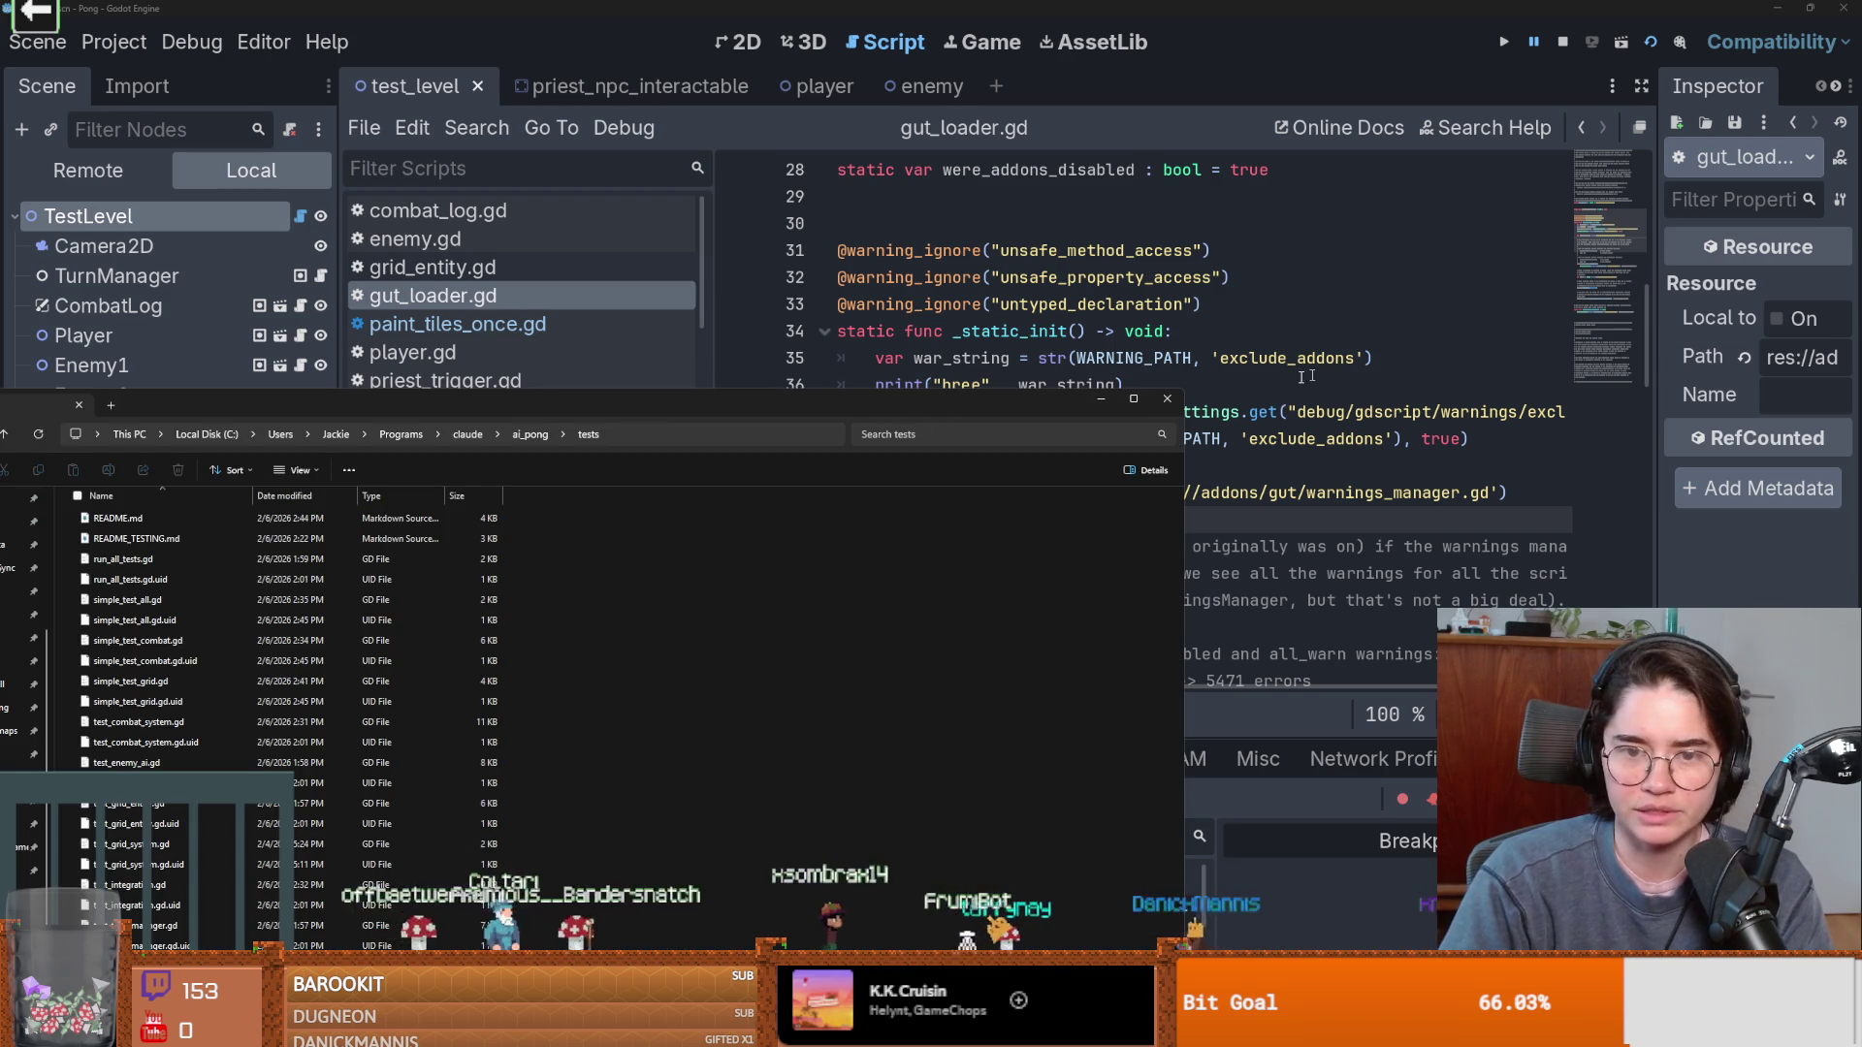
# Try quitting the Pong editor with Ctrl+Q, stopping the running project, then cancel the quit.
pyautogui.click(1167, 400)
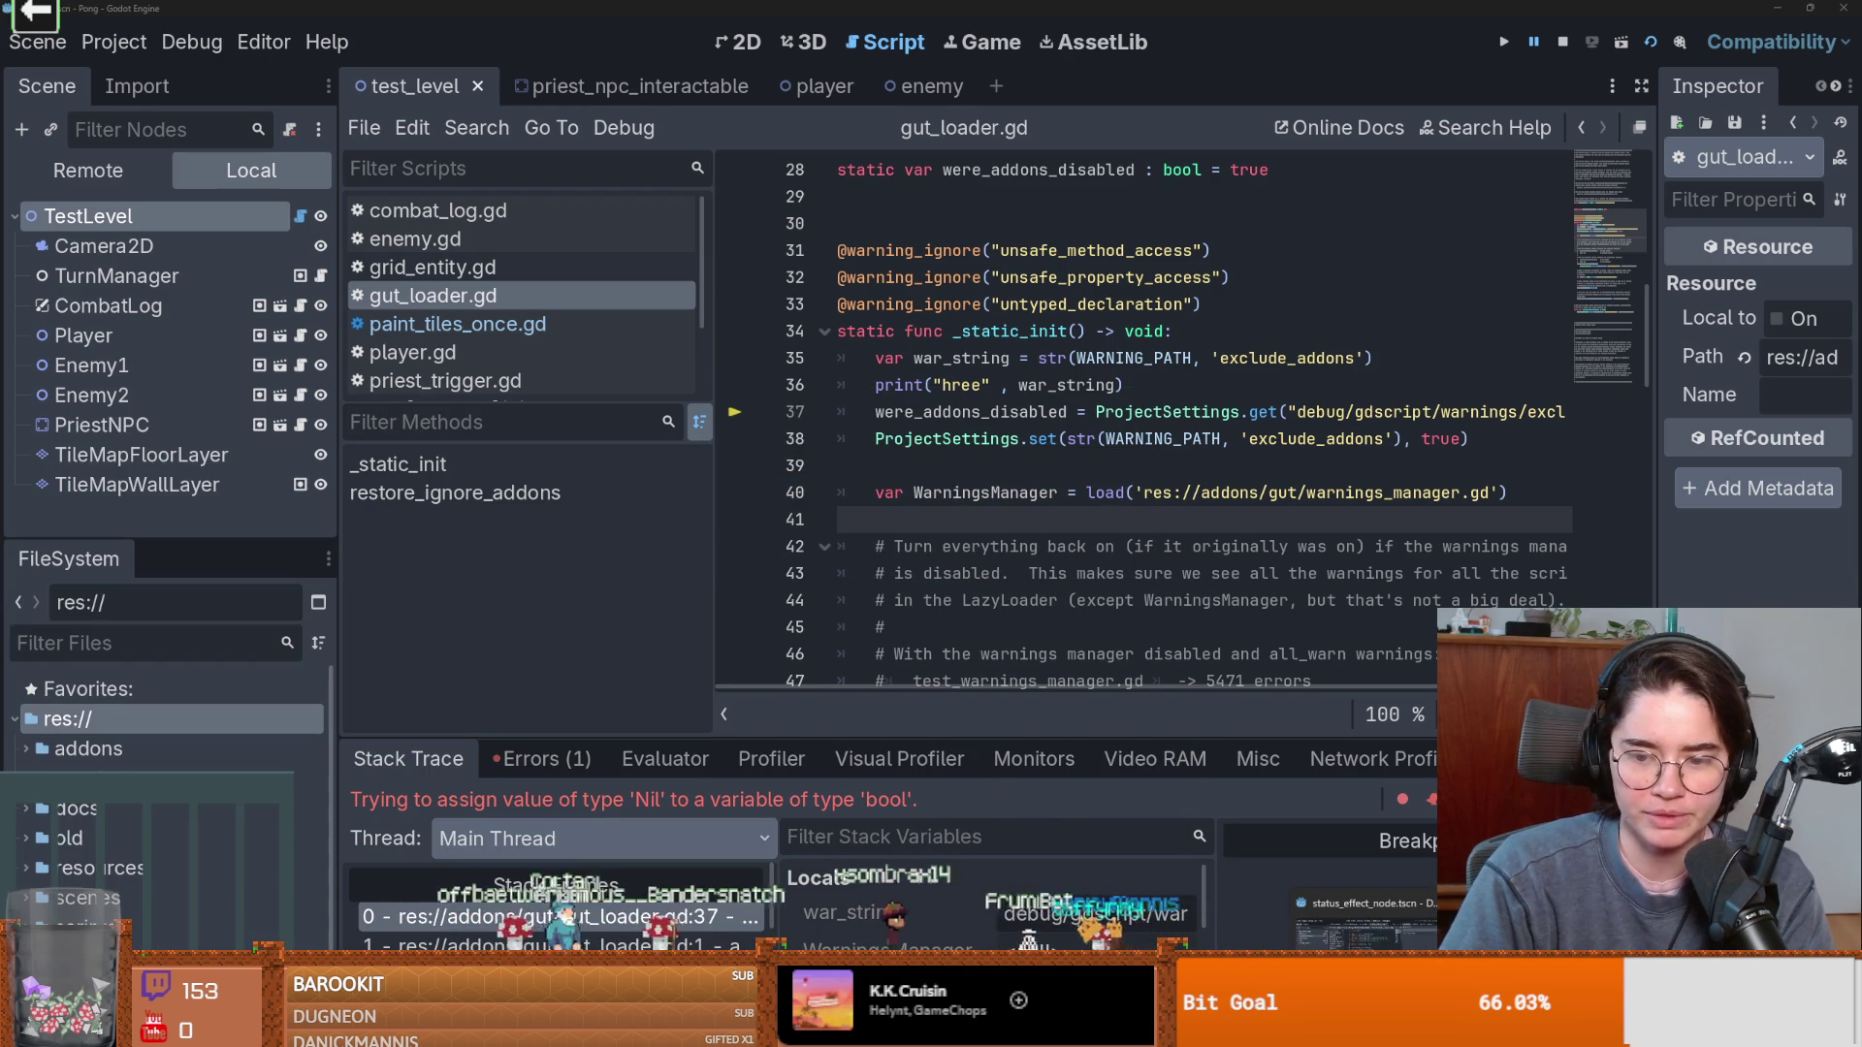
pyautogui.hotkey('ctrl', 'q')
pyautogui.click(891, 549)
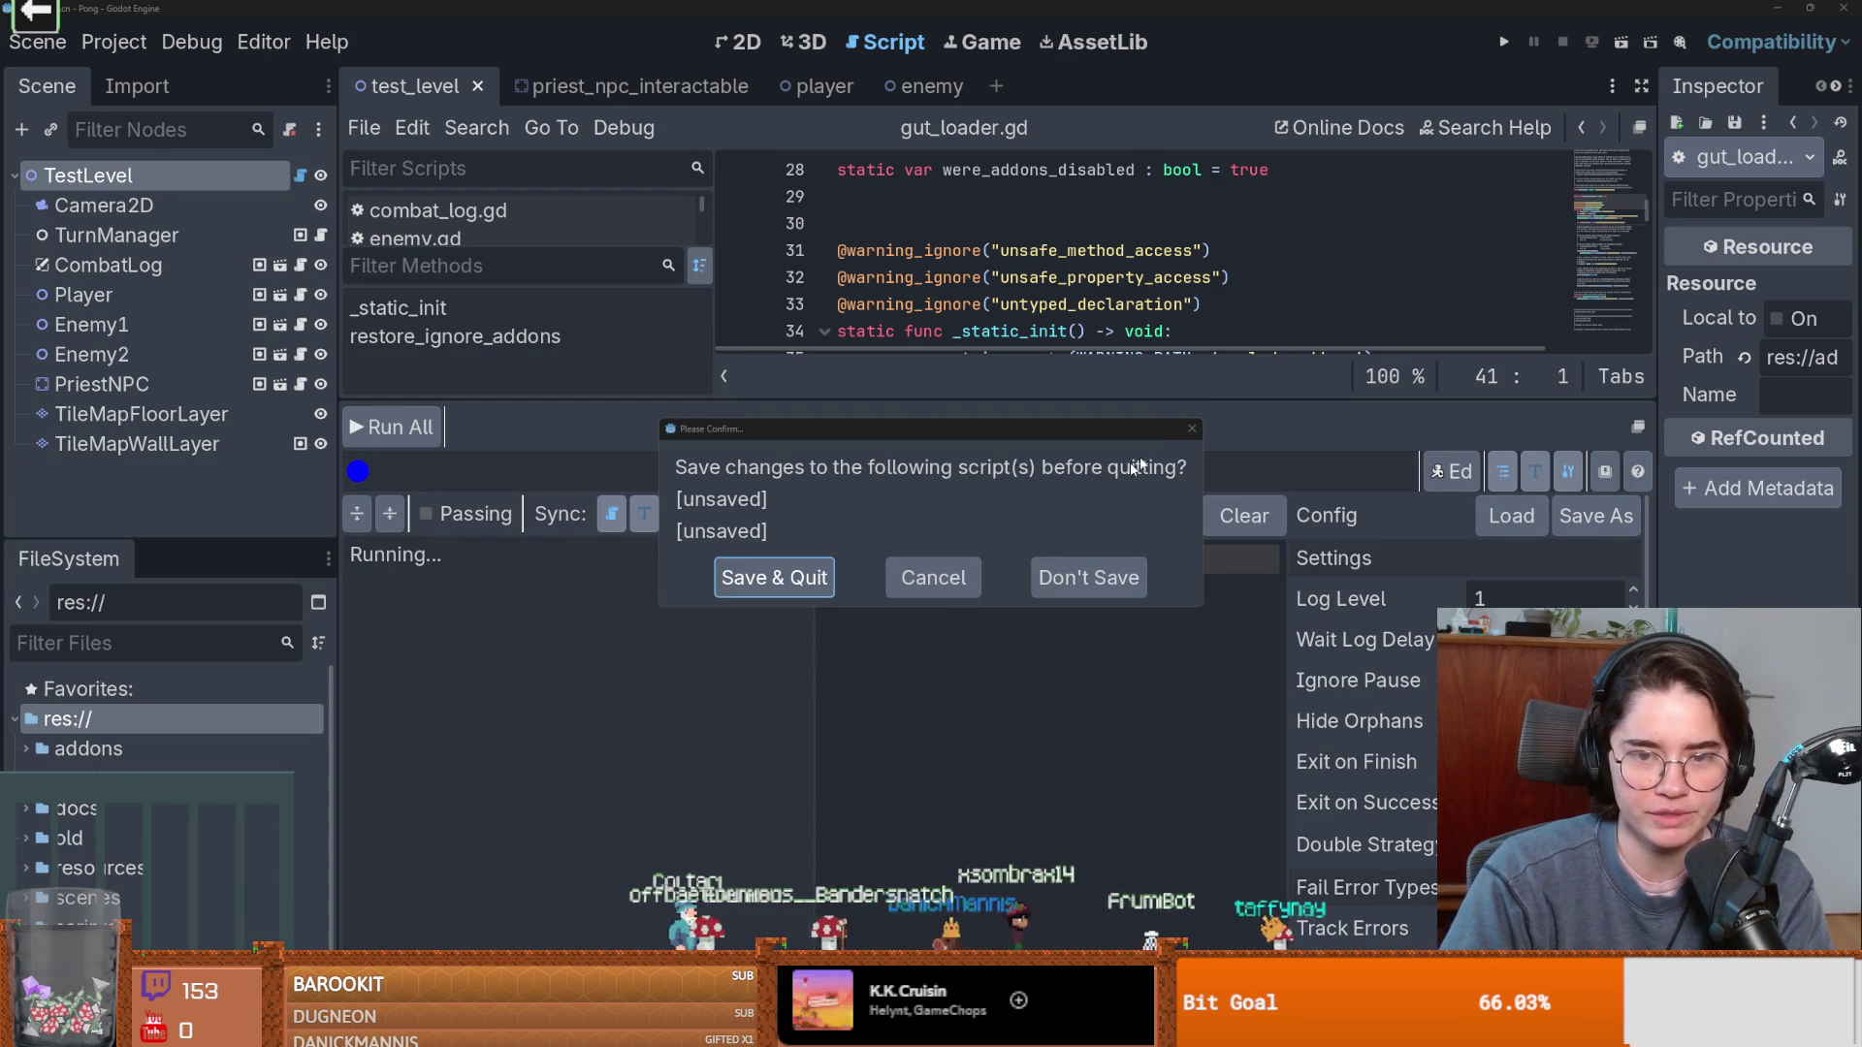
pyautogui.click(1189, 431)
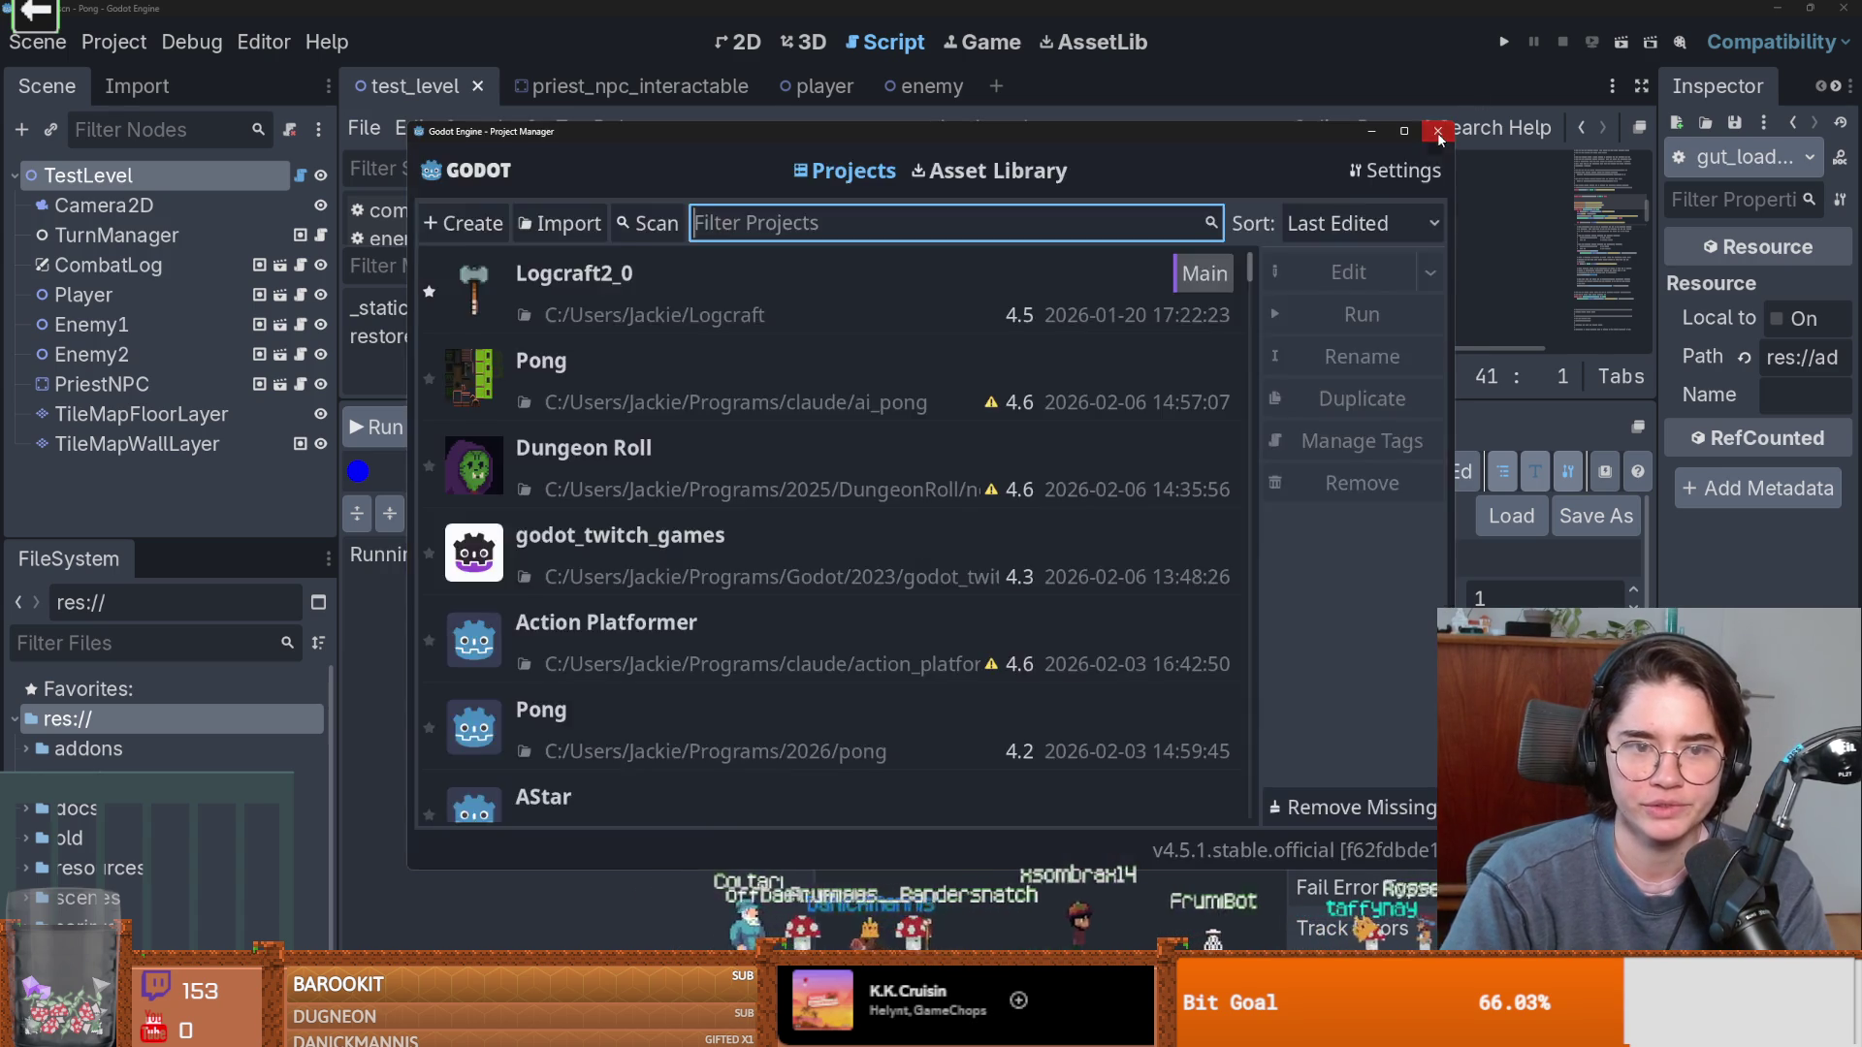
pyautogui.click(1438, 128)
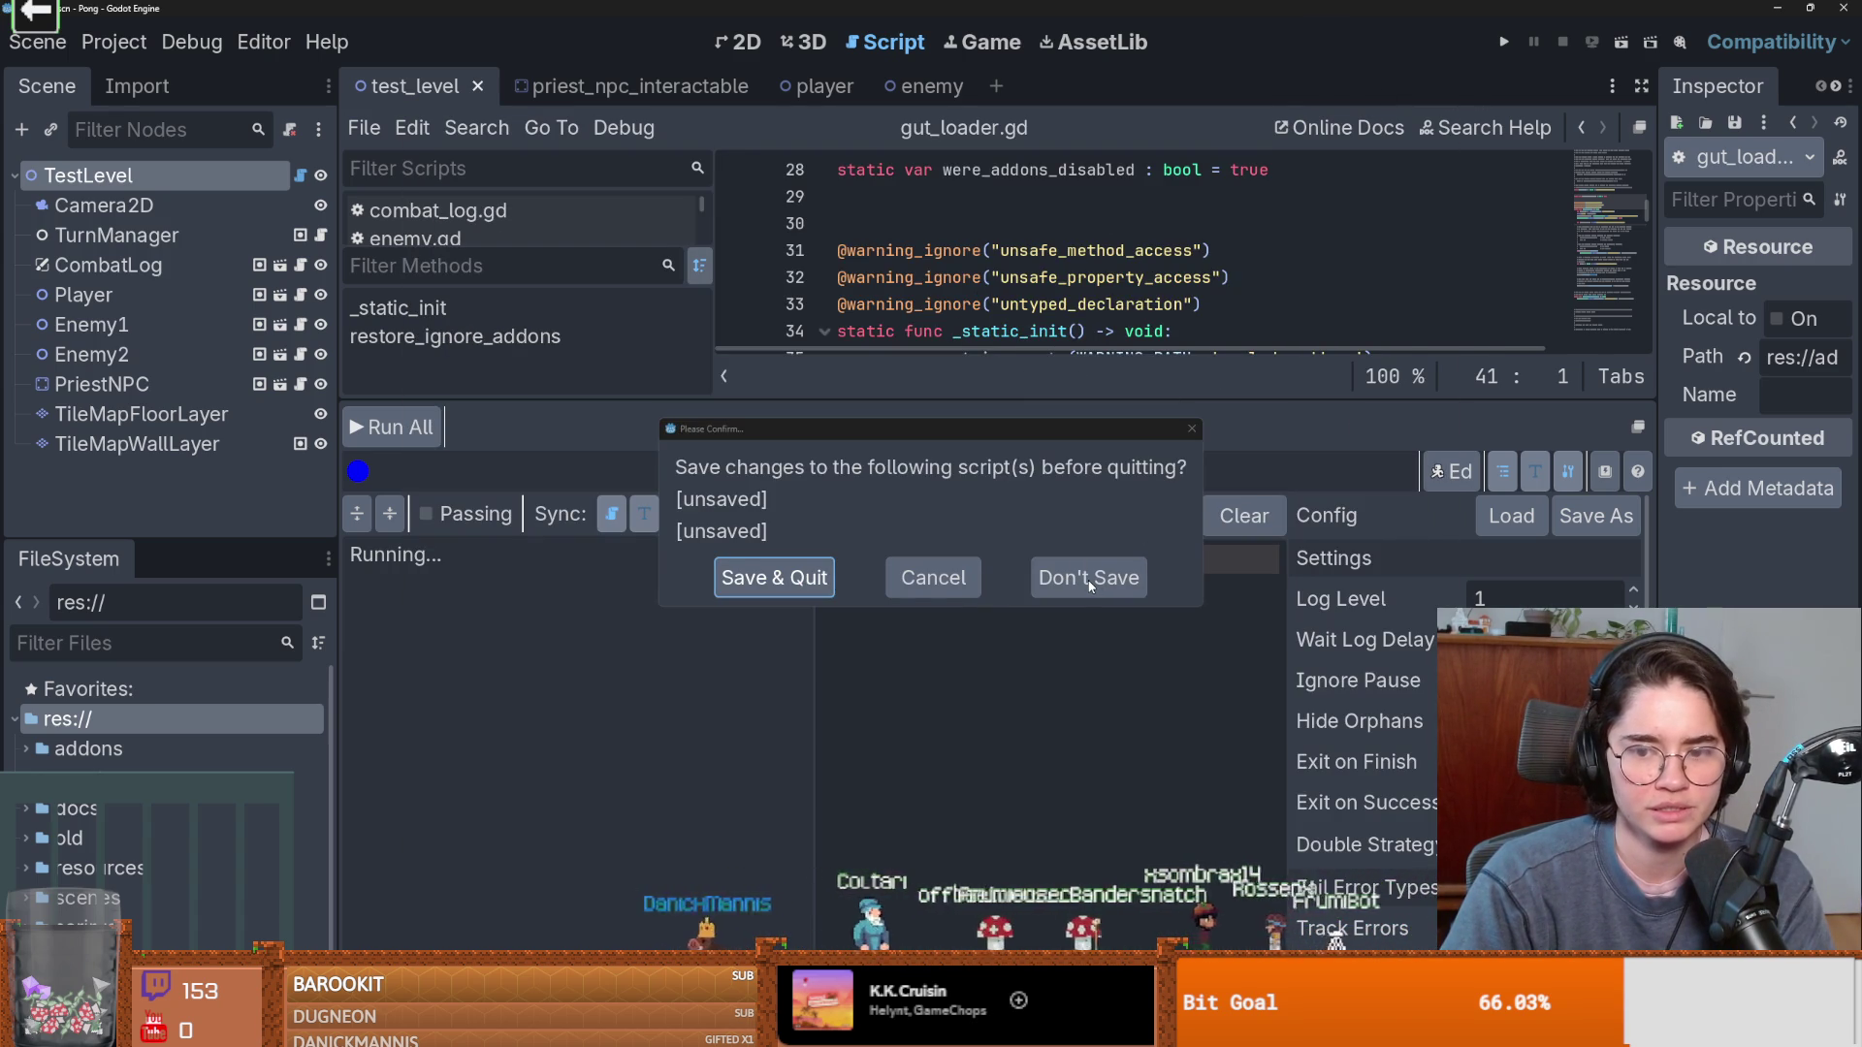
pyautogui.click(890, 588)
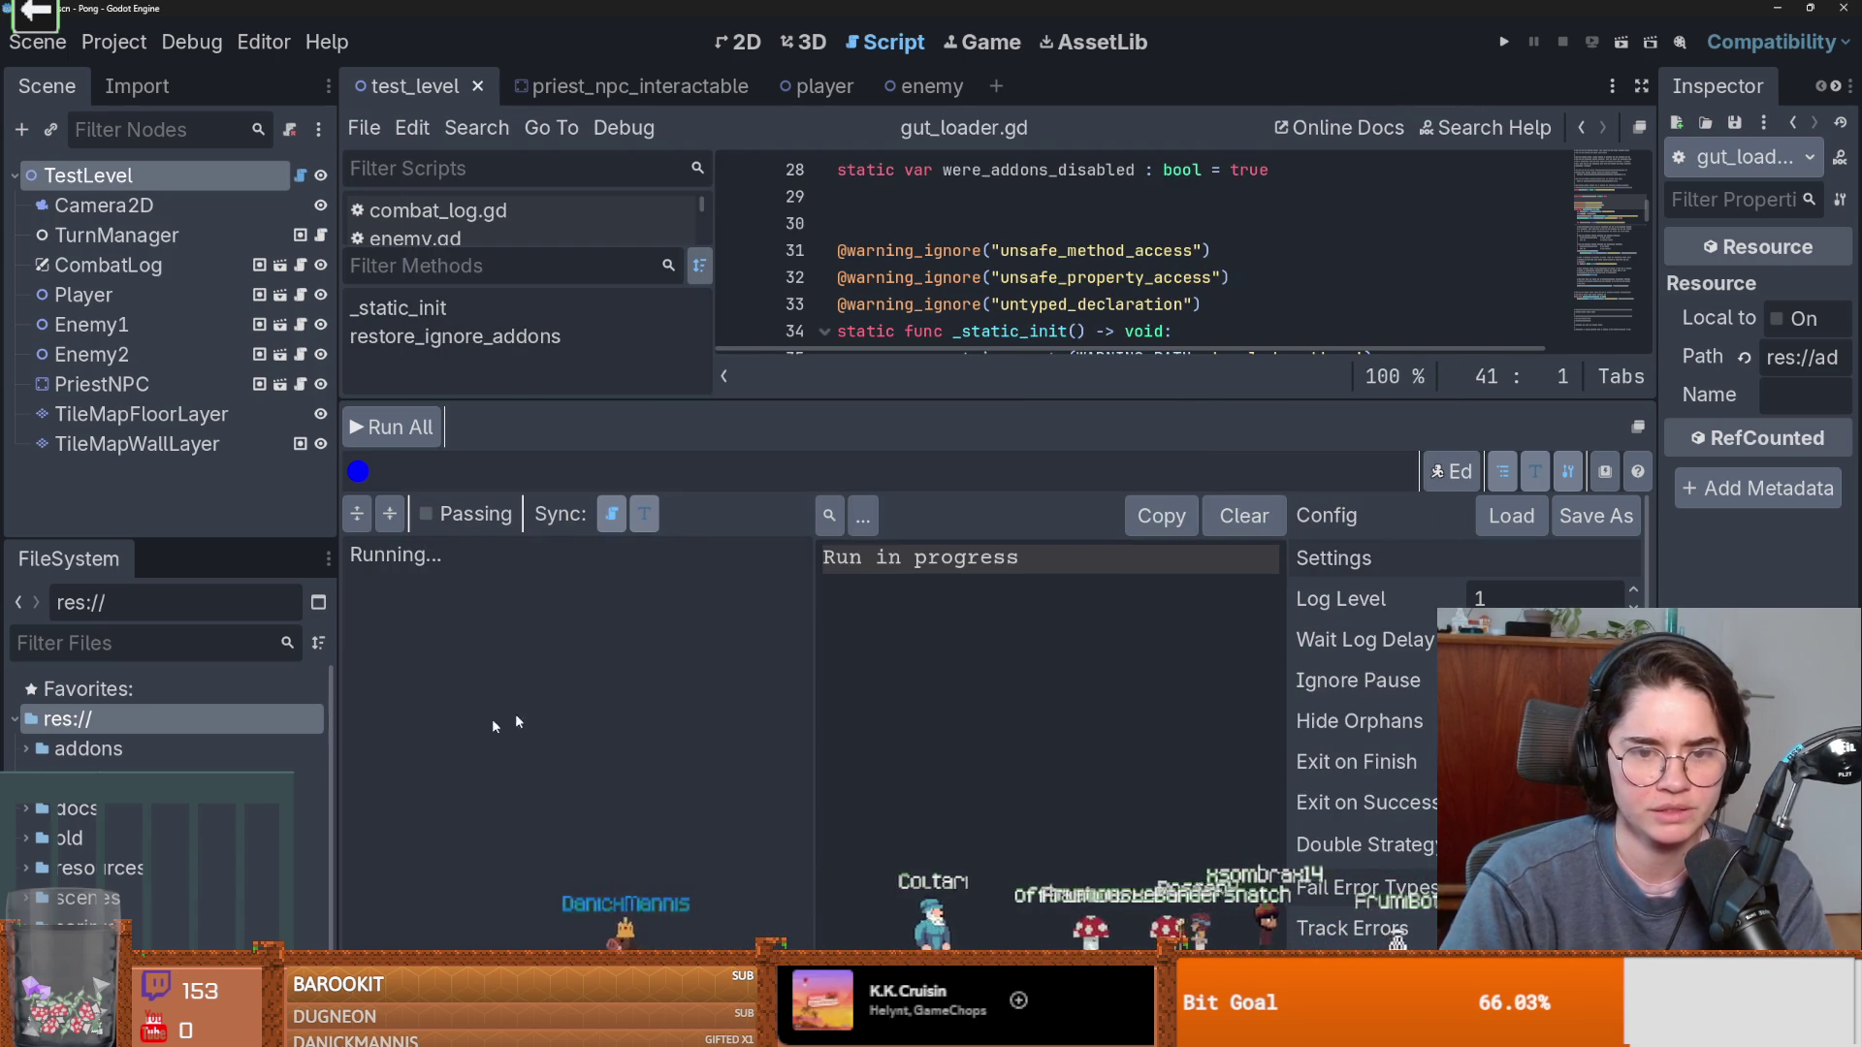
# Close the Pong editor with Don't Save, then reopen Pong from the Project Manager anyway.
pyautogui.moveTo(1473, 9); pyautogui.dragTo(1327, 323)
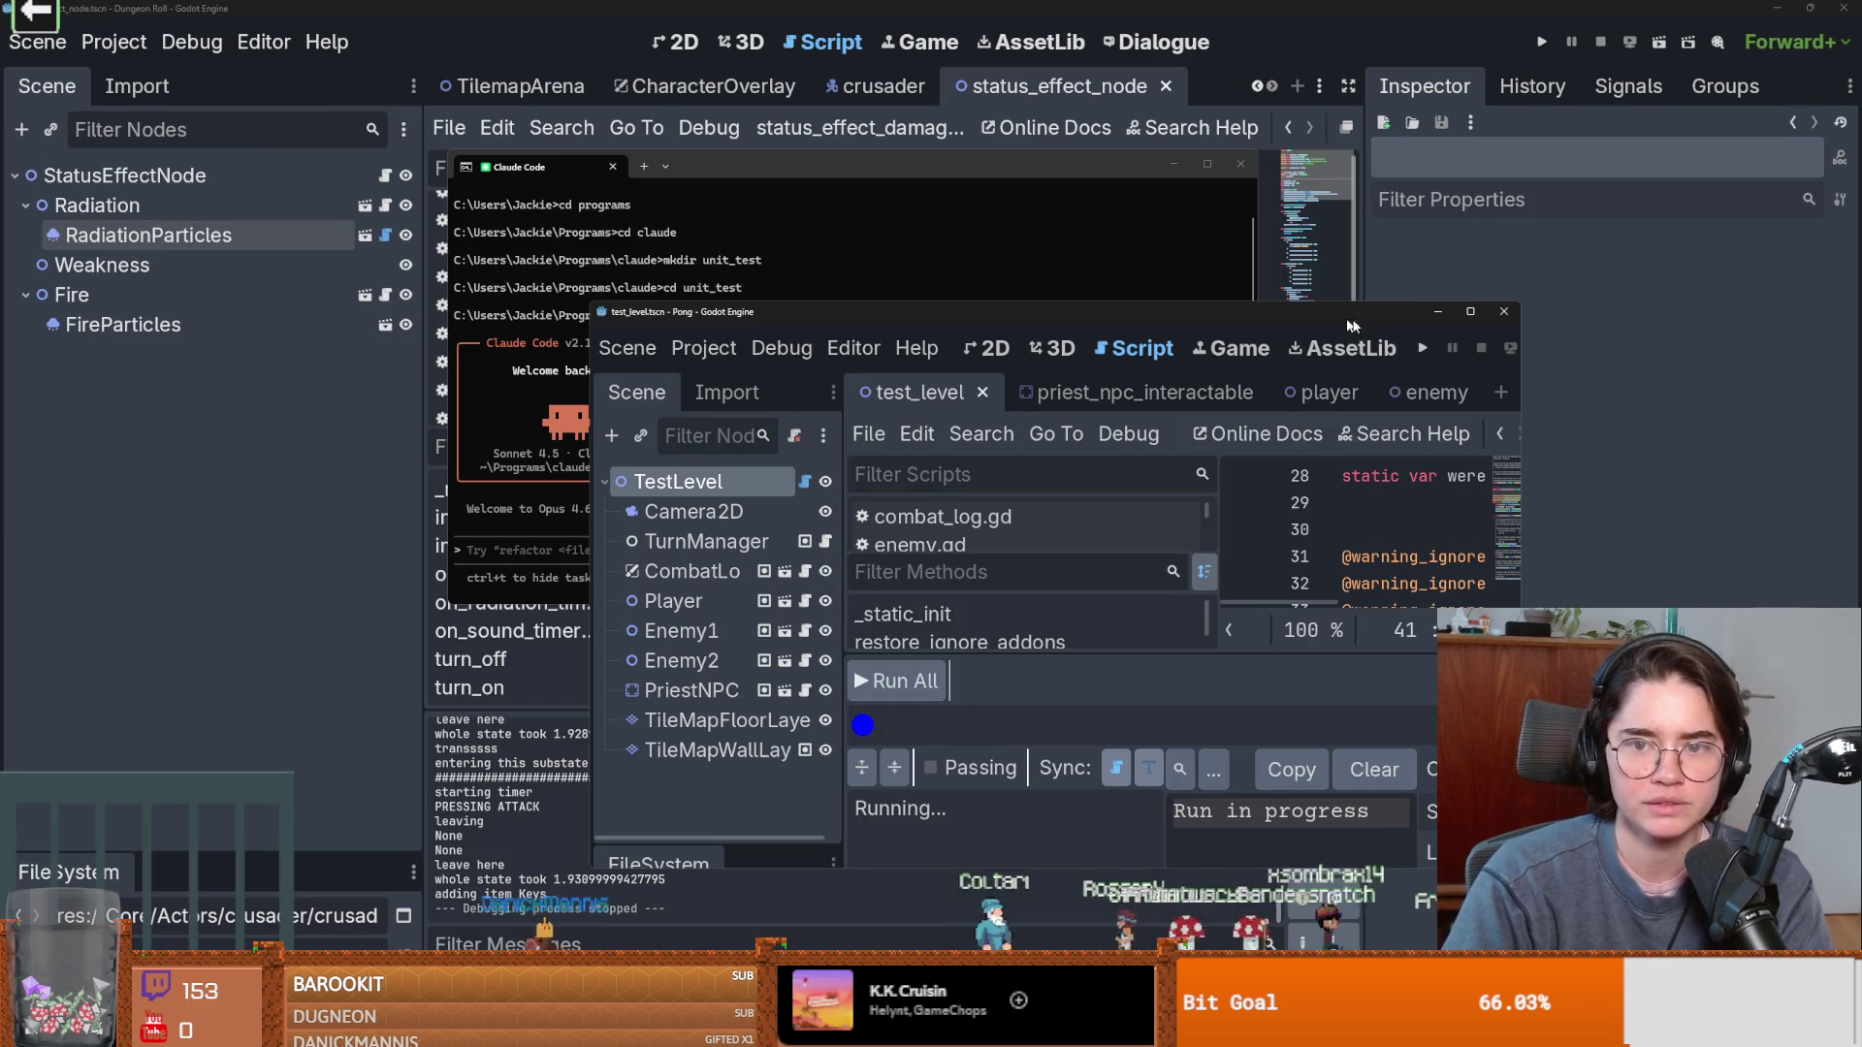
pyautogui.click(1503, 312)
pyautogui.click(1089, 573)
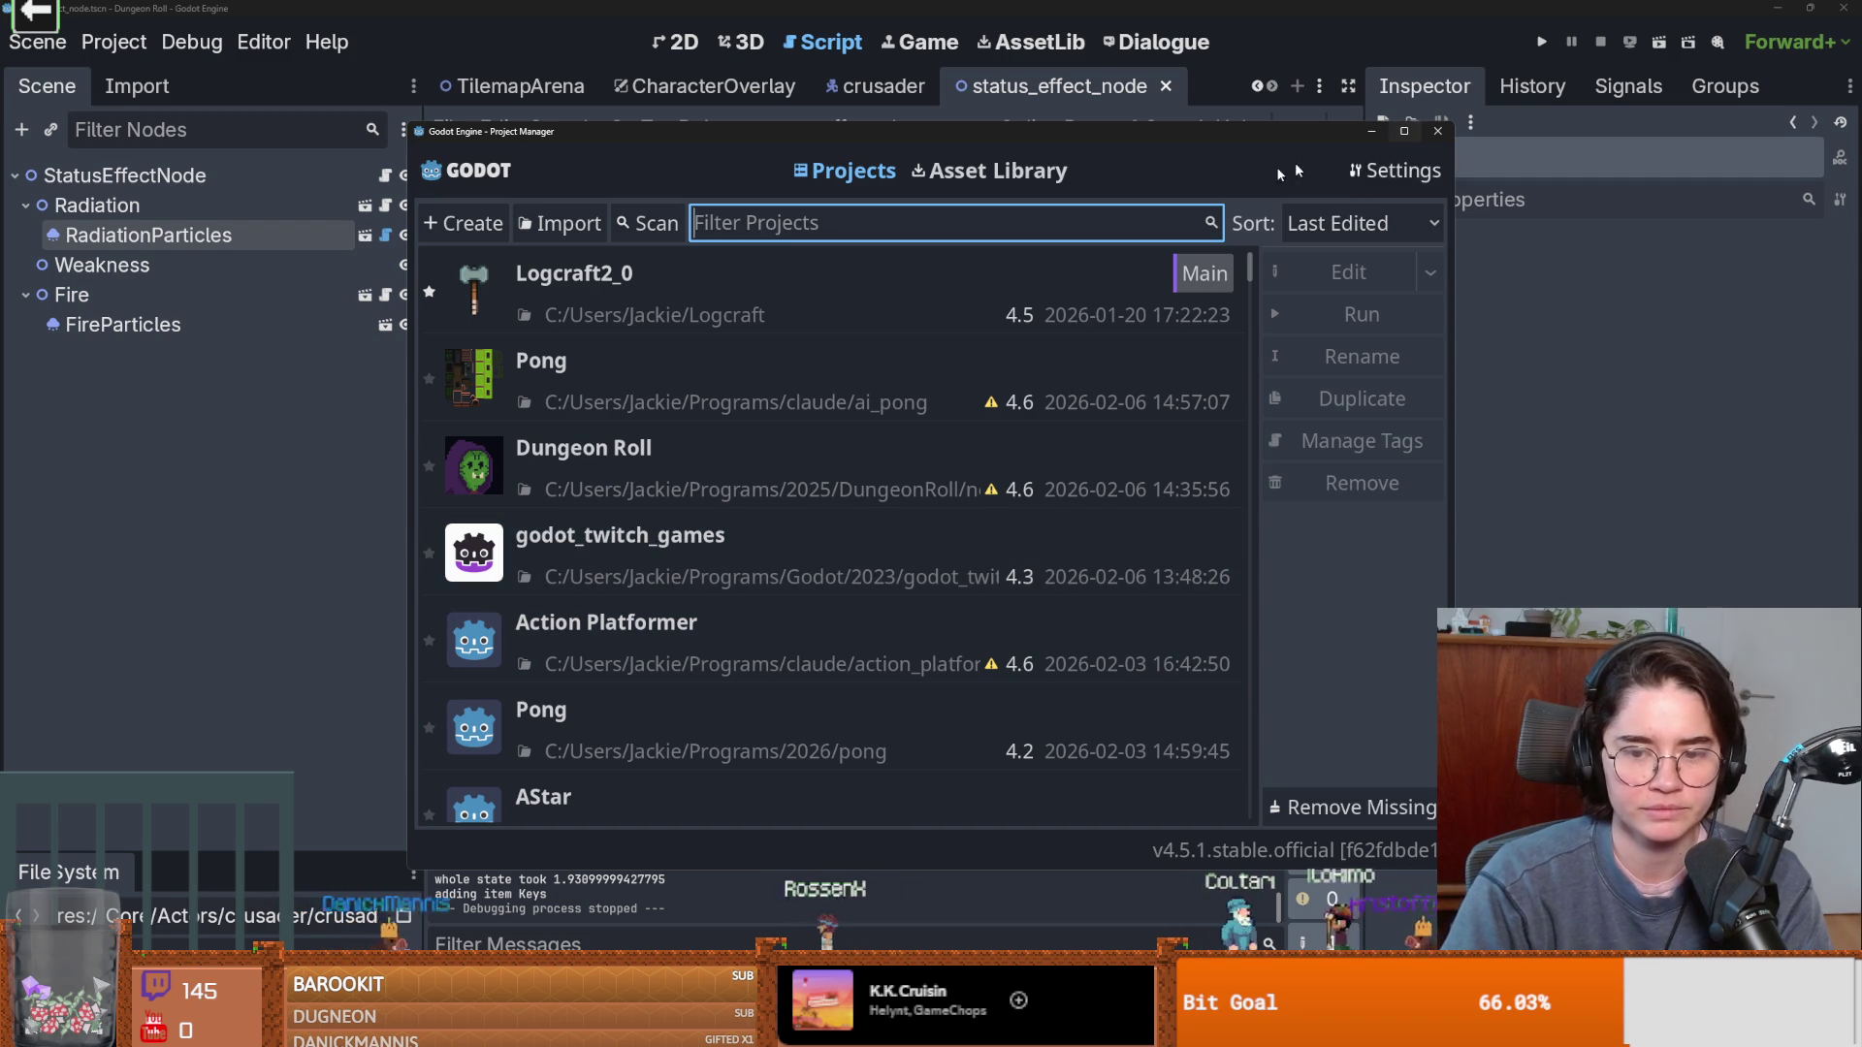
pyautogui.doubleClick(651, 398)
pyautogui.click(1027, 660)
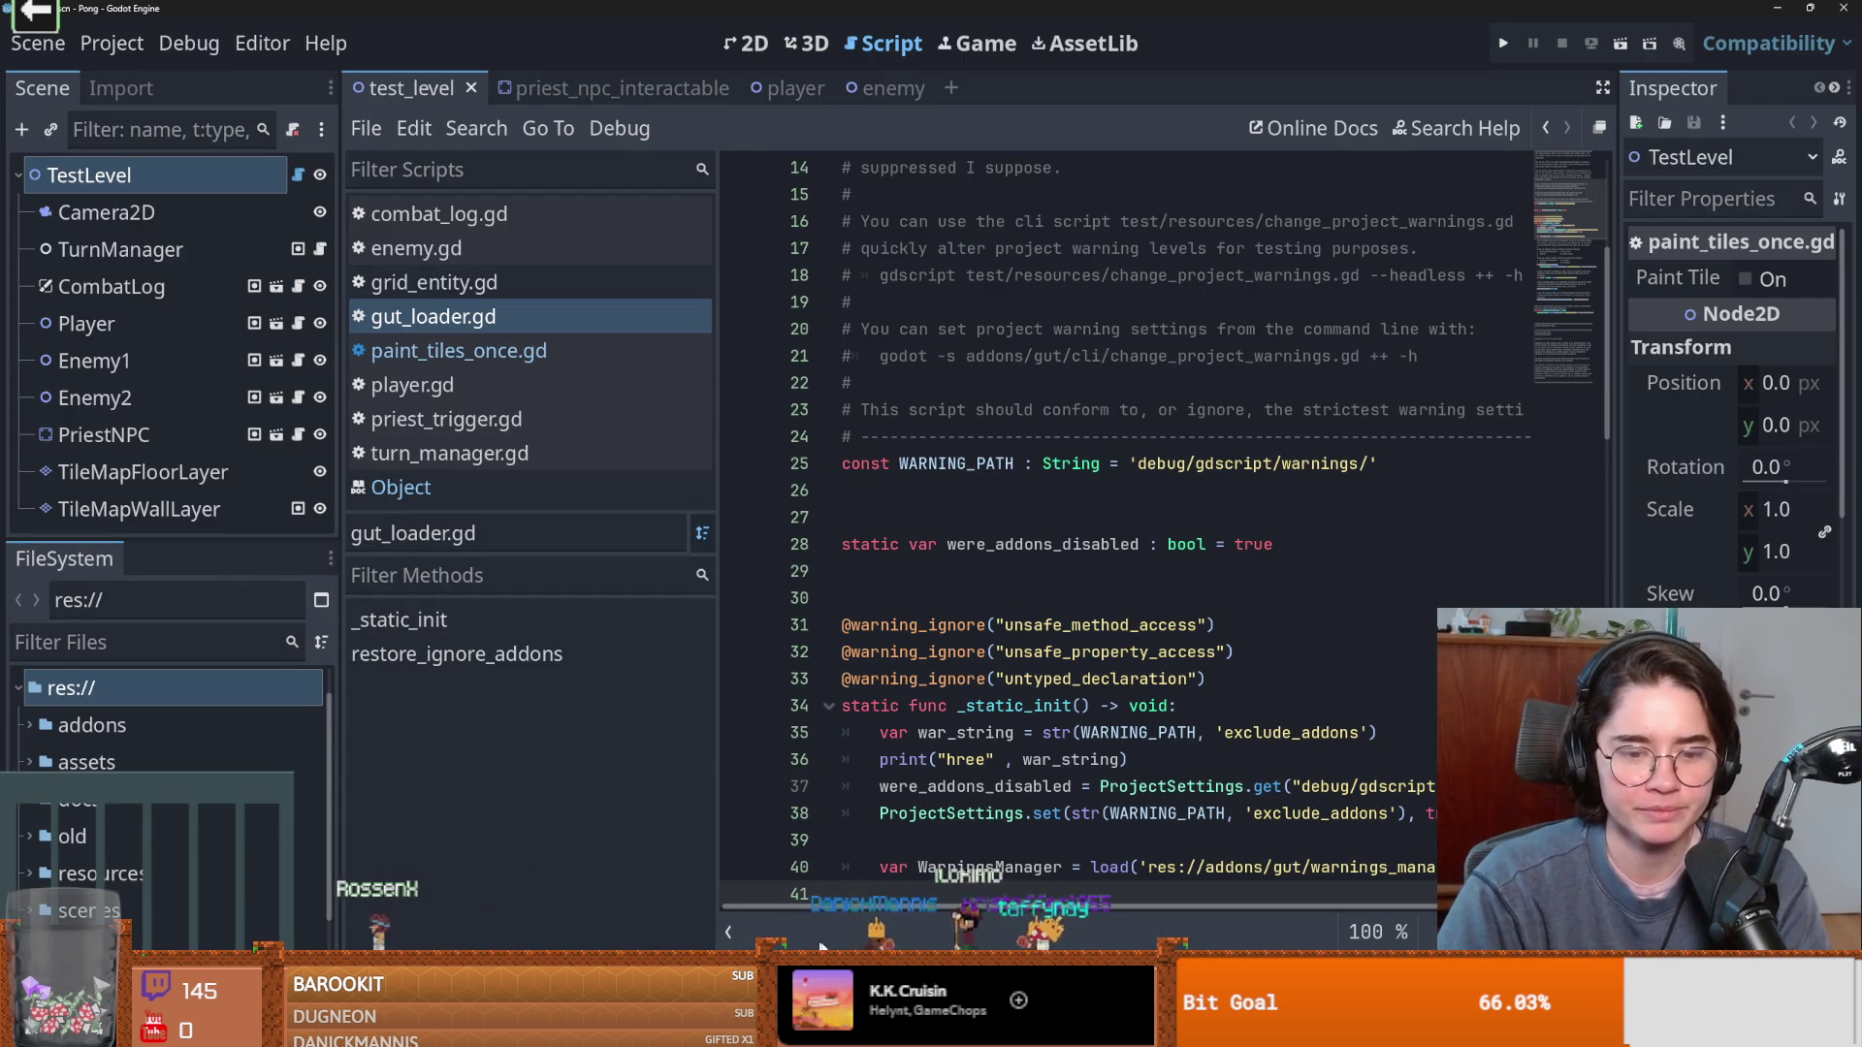
# Run all GUT tests and select the resulting null-value error in grid_entity.
pyautogui.click(396, 801)
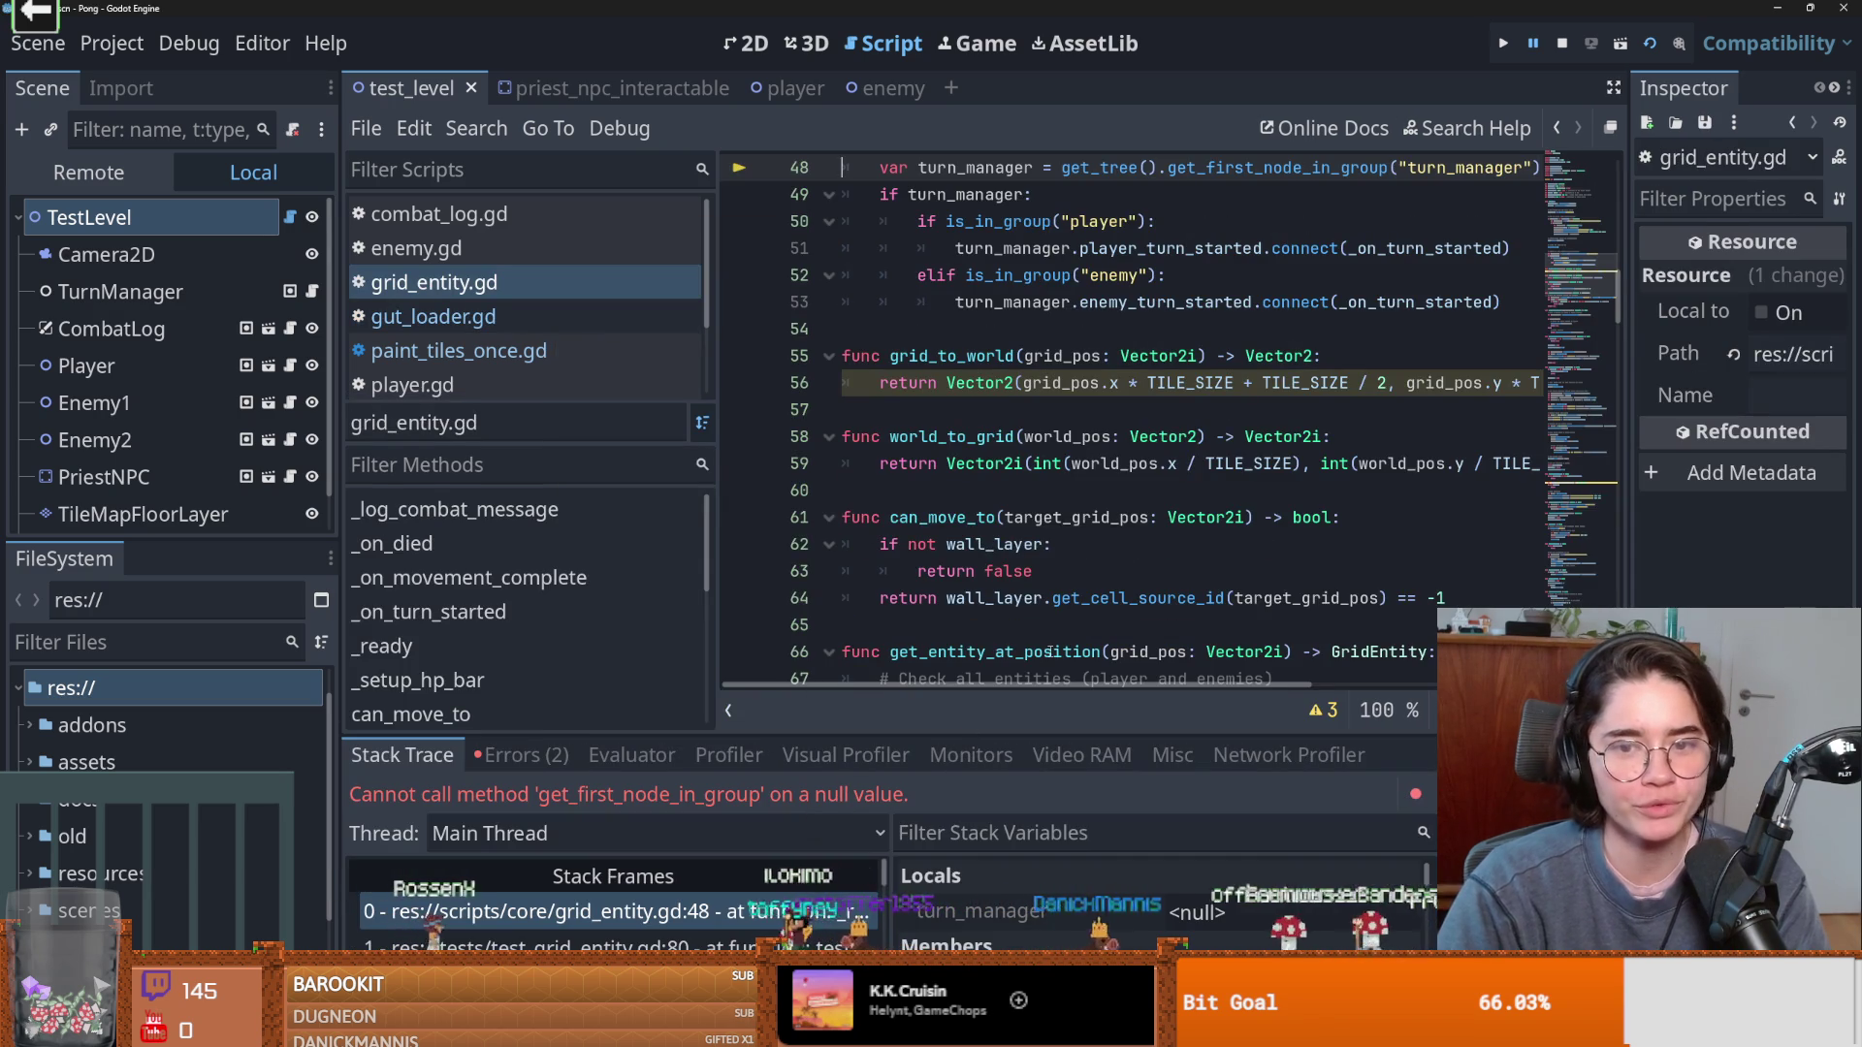
pyautogui.click(1070, 440)
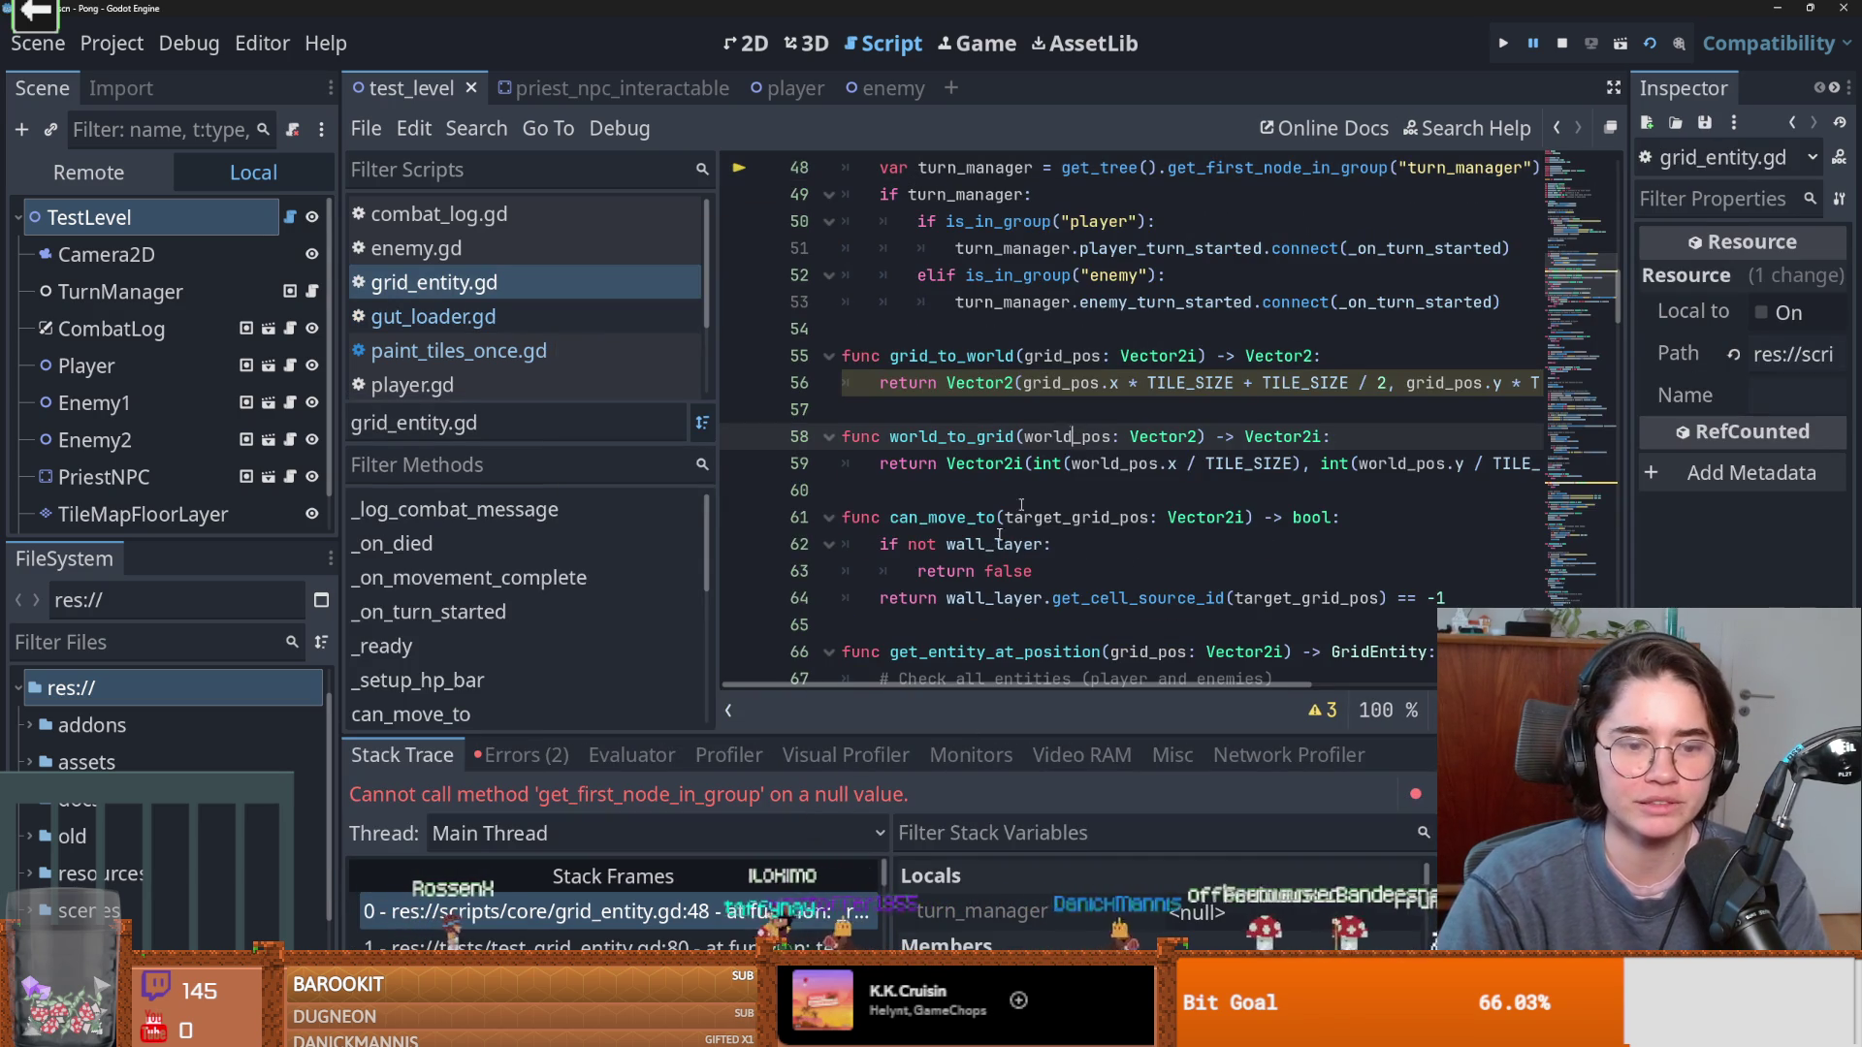
pyautogui.moveTo(909, 795); pyautogui.dragTo(400, 802)
pyautogui.scroll(10, 1046, 562)
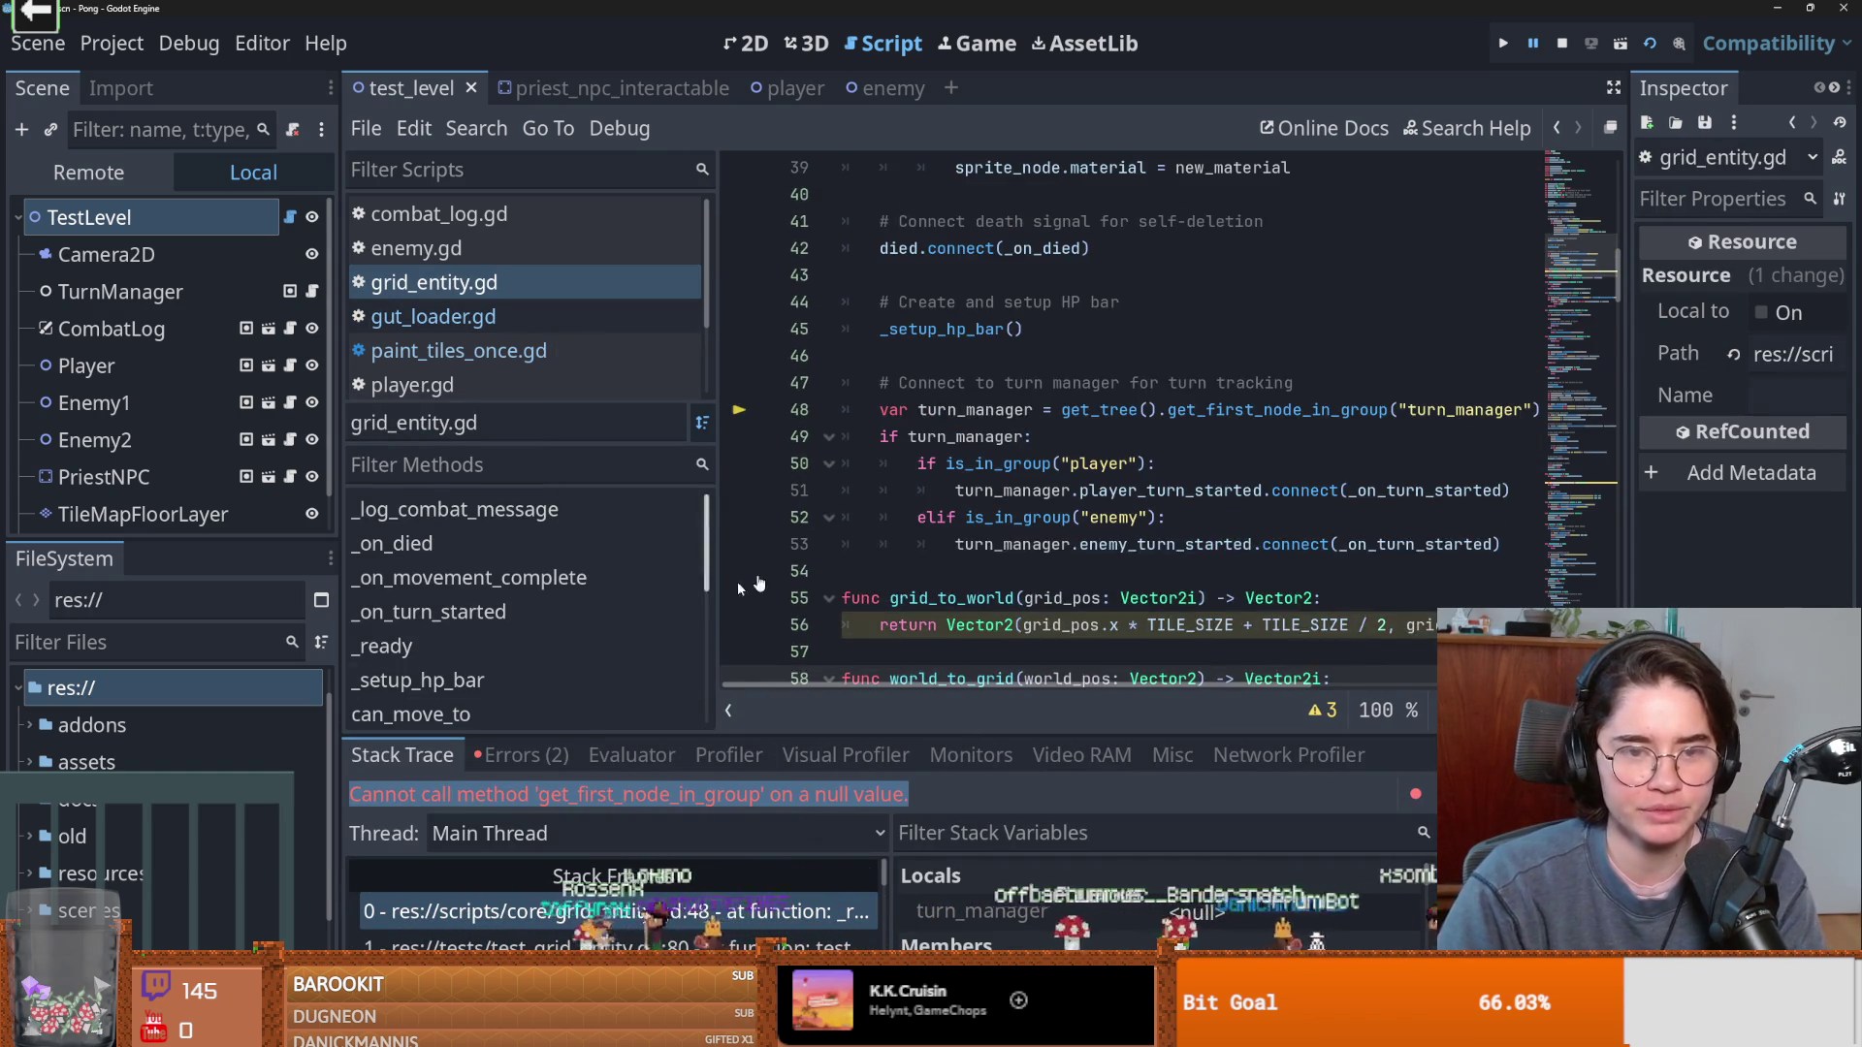
# In gut_loader.gd, replace true on line 38 with were_addons_disabled copied from line 37.
pyautogui.click(433, 316)
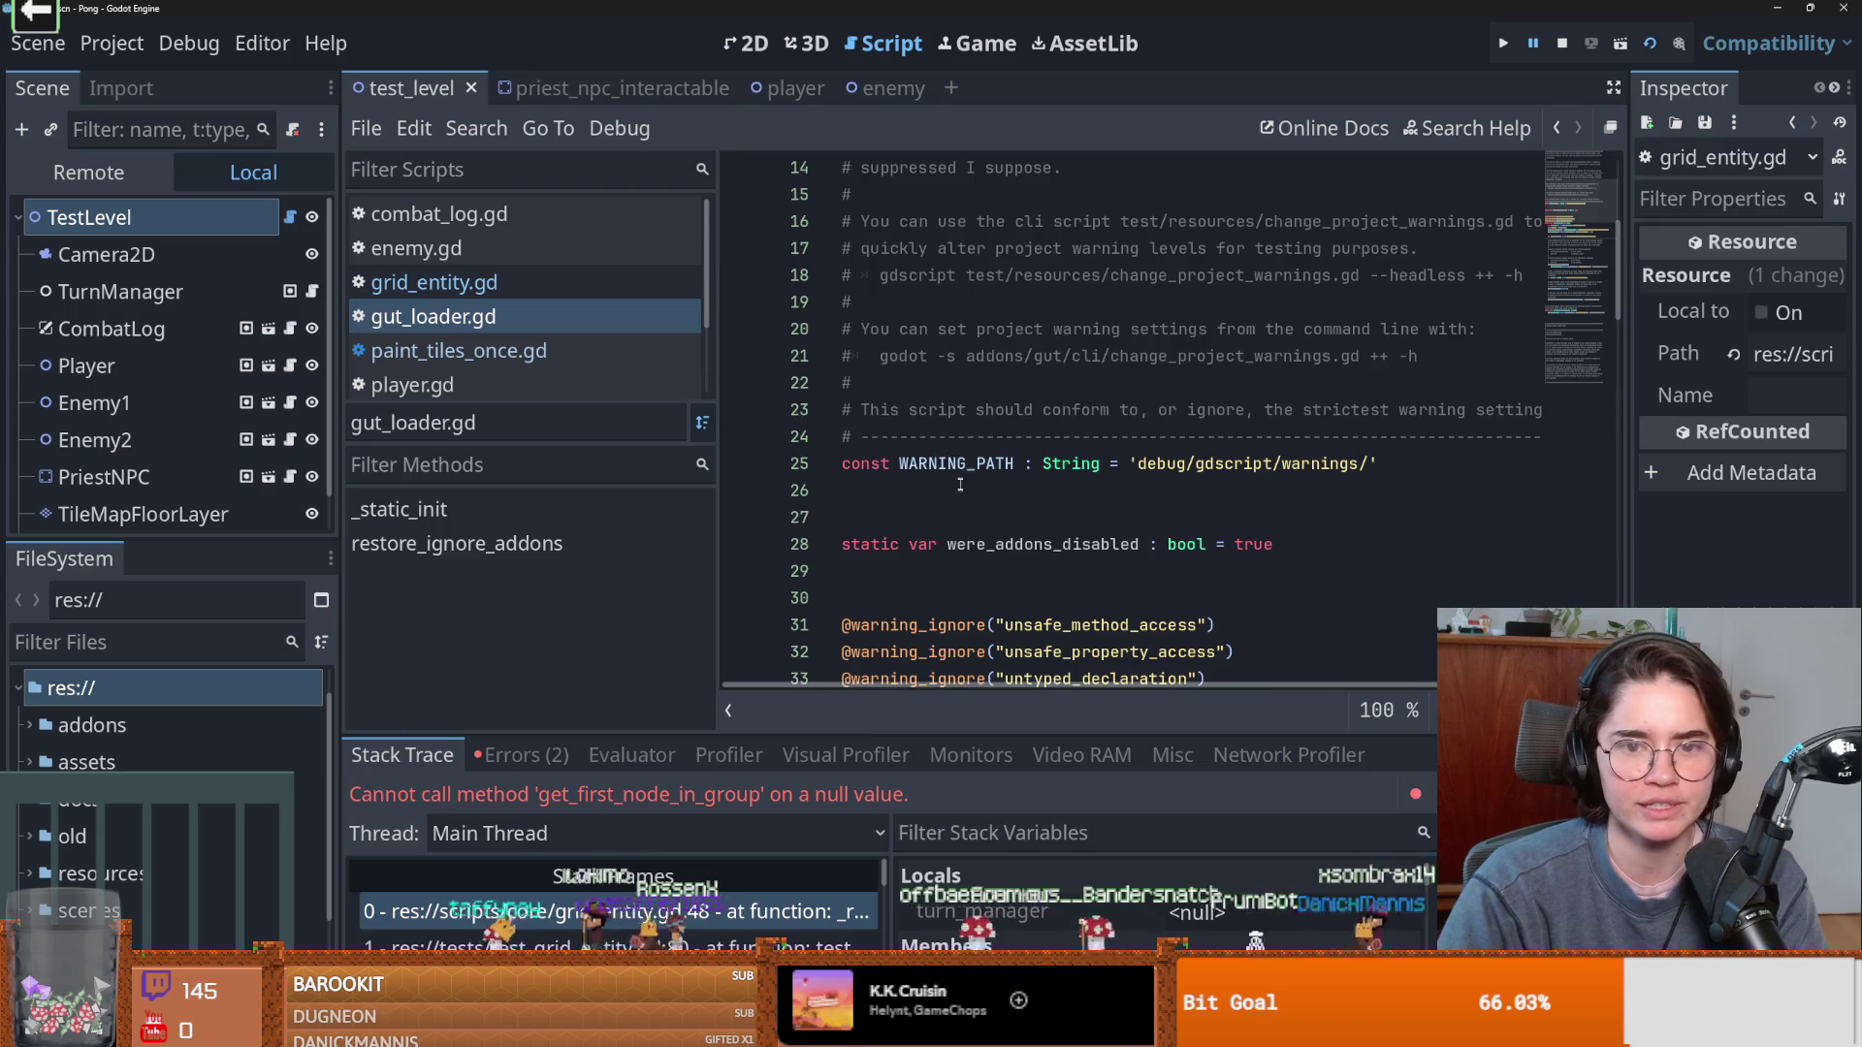
pyautogui.scroll(-12, 1002, 495)
pyautogui.scroll(2, 1001, 494)
pyautogui.scroll(1, 1042, 406)
pyautogui.click(1441, 410)
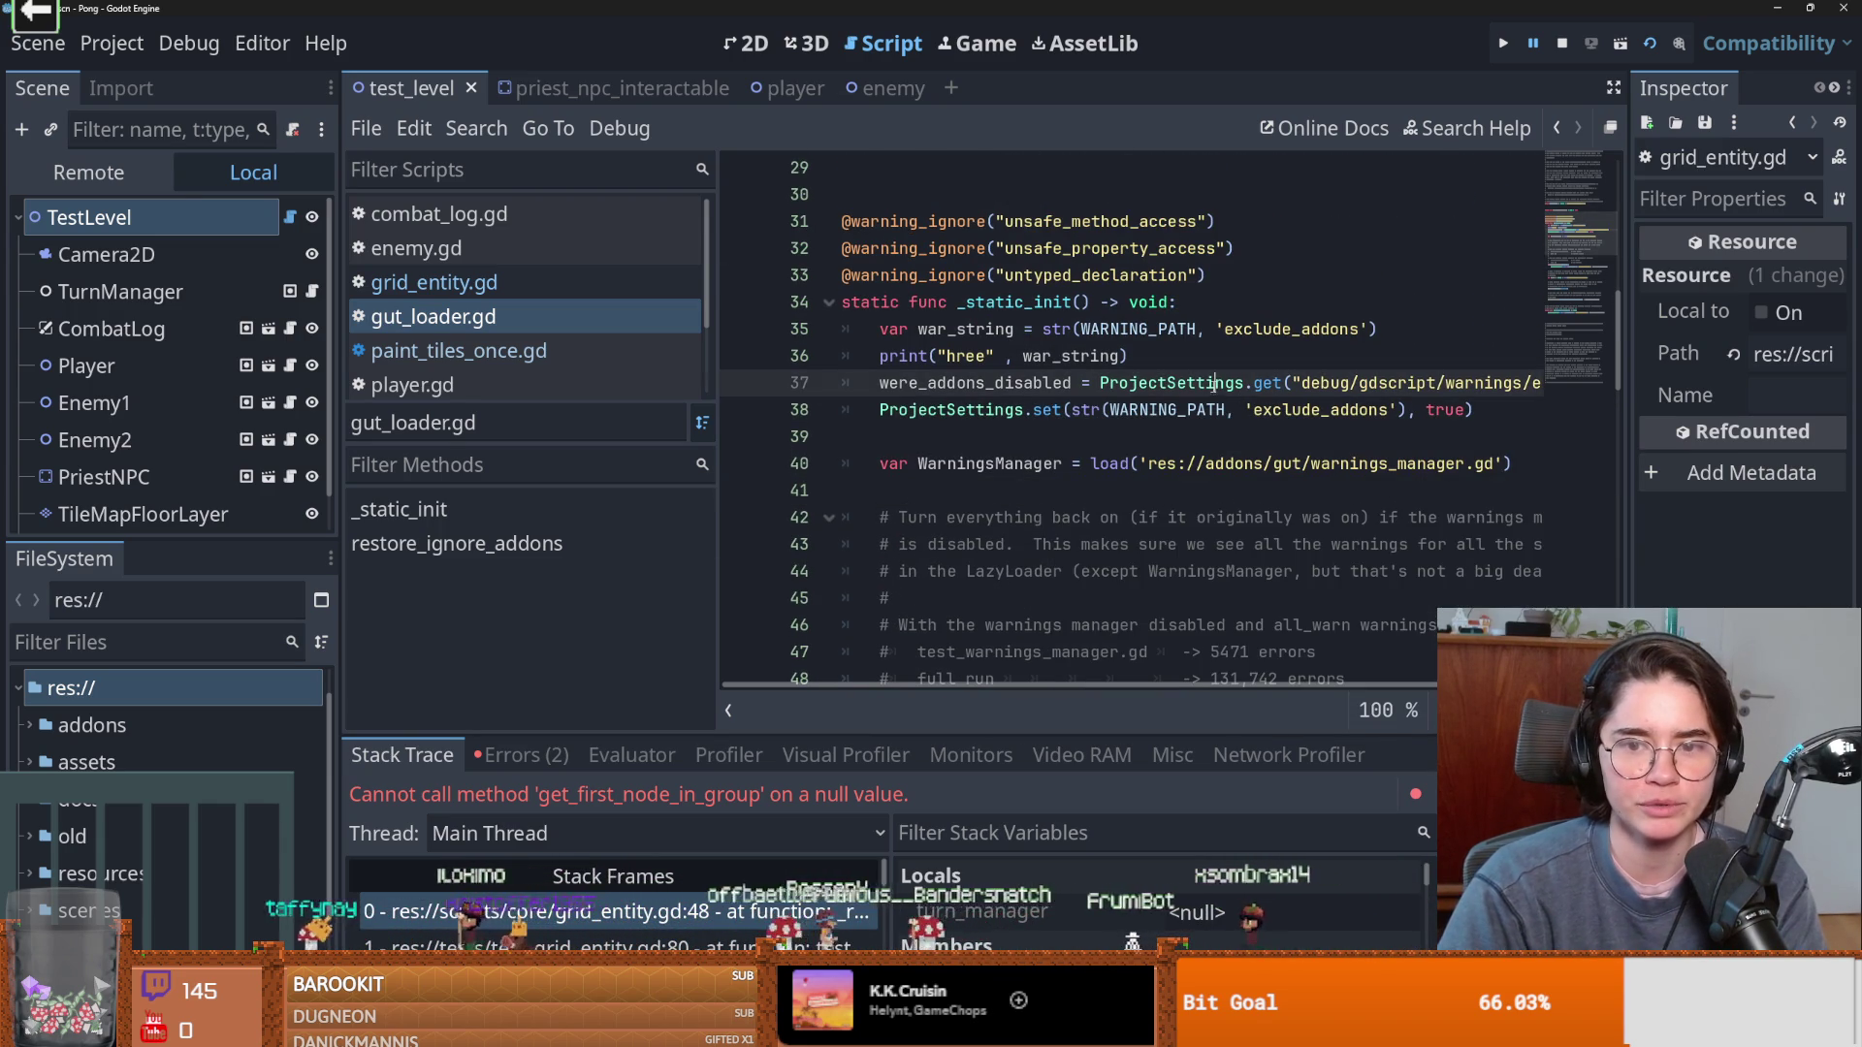
pyautogui.doubleClick(1442, 409)
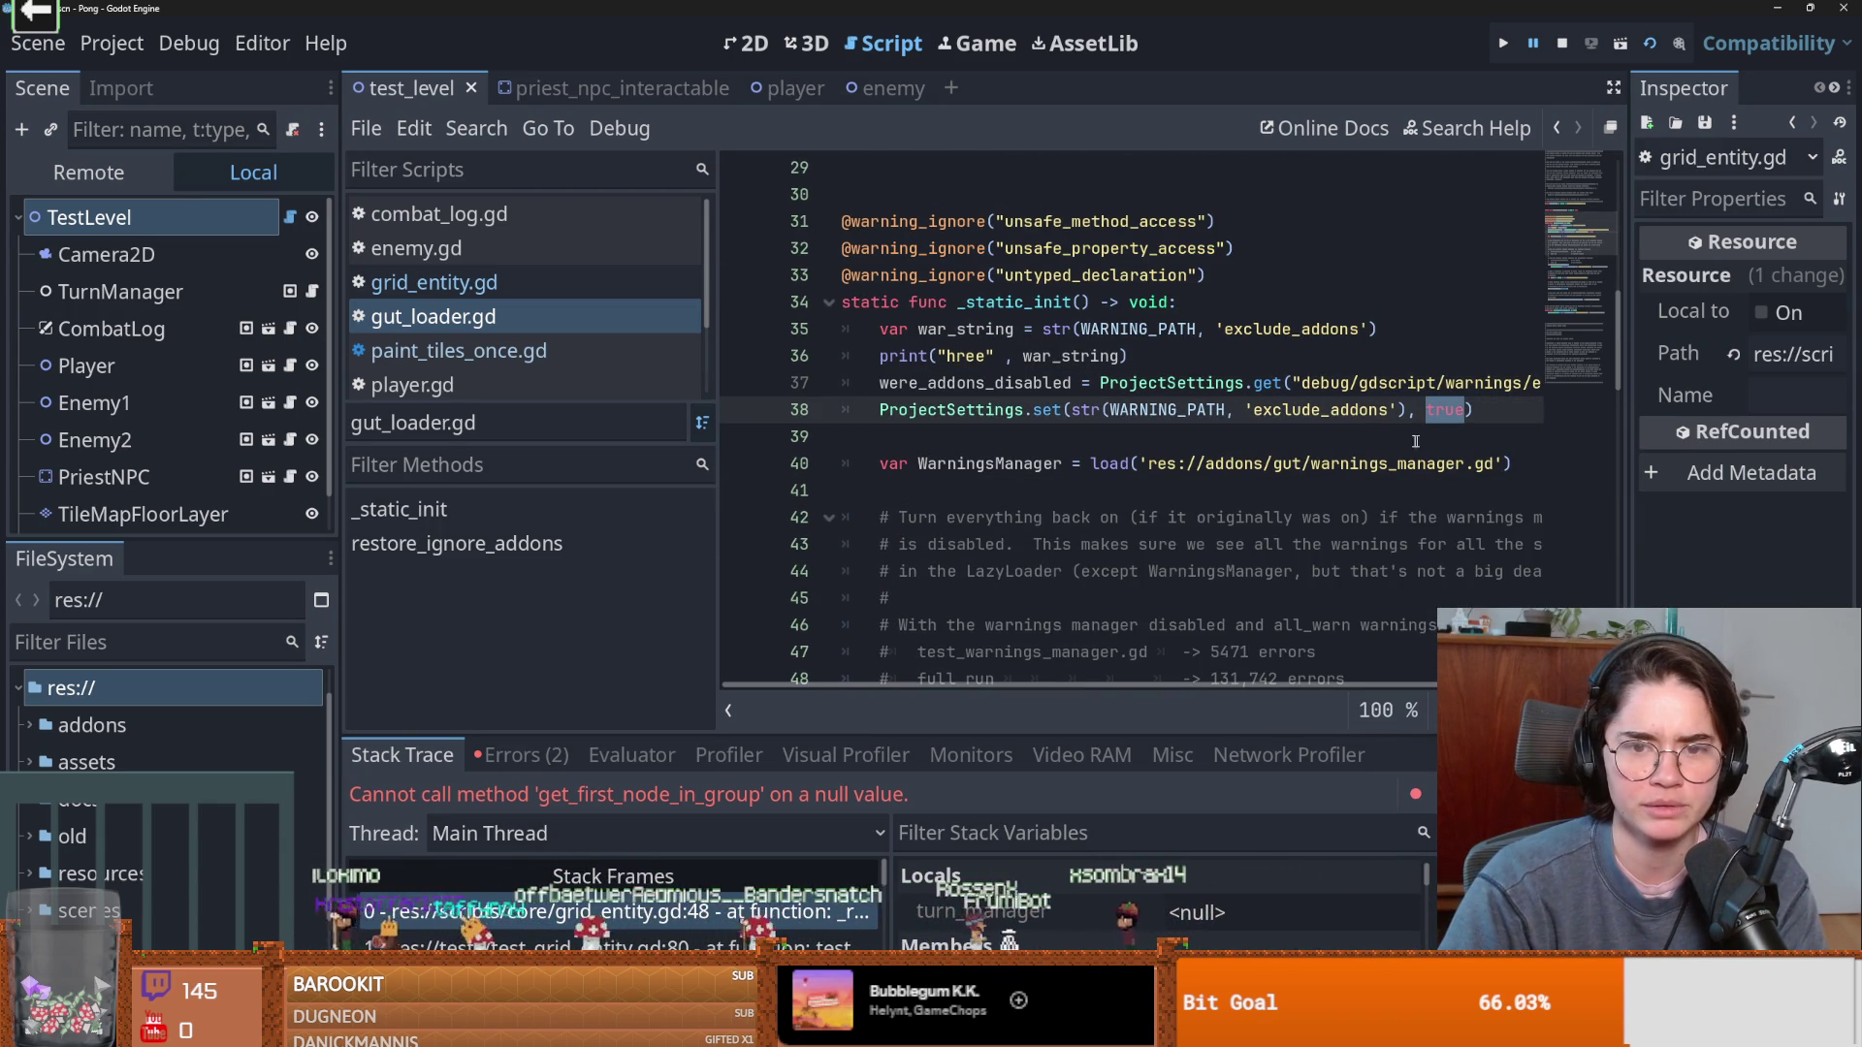
pyautogui.click(1140, 409)
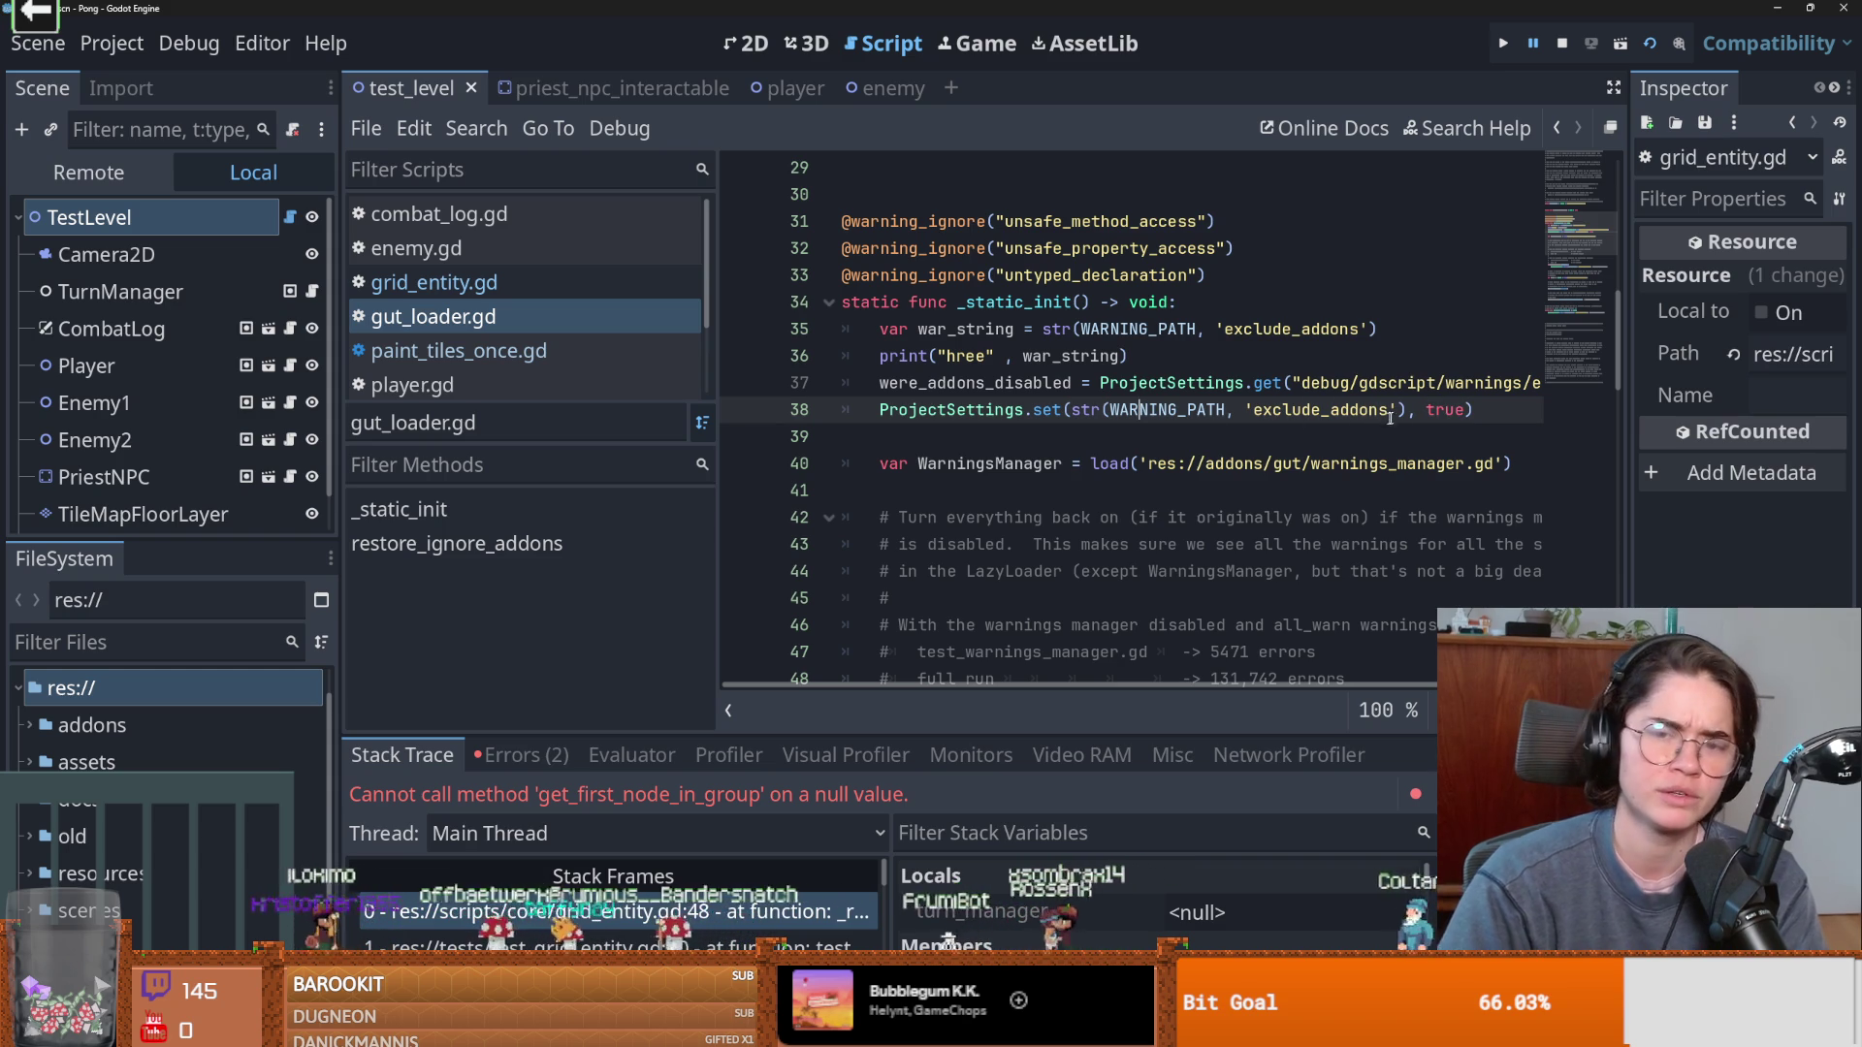
pyautogui.click(978, 391)
pyautogui.doubleClick(978, 383)
pyautogui.hotkey('ctrl', 'c')
pyautogui.doubleClick(1444, 409)
pyautogui.hotkey('ctrl', 'v')
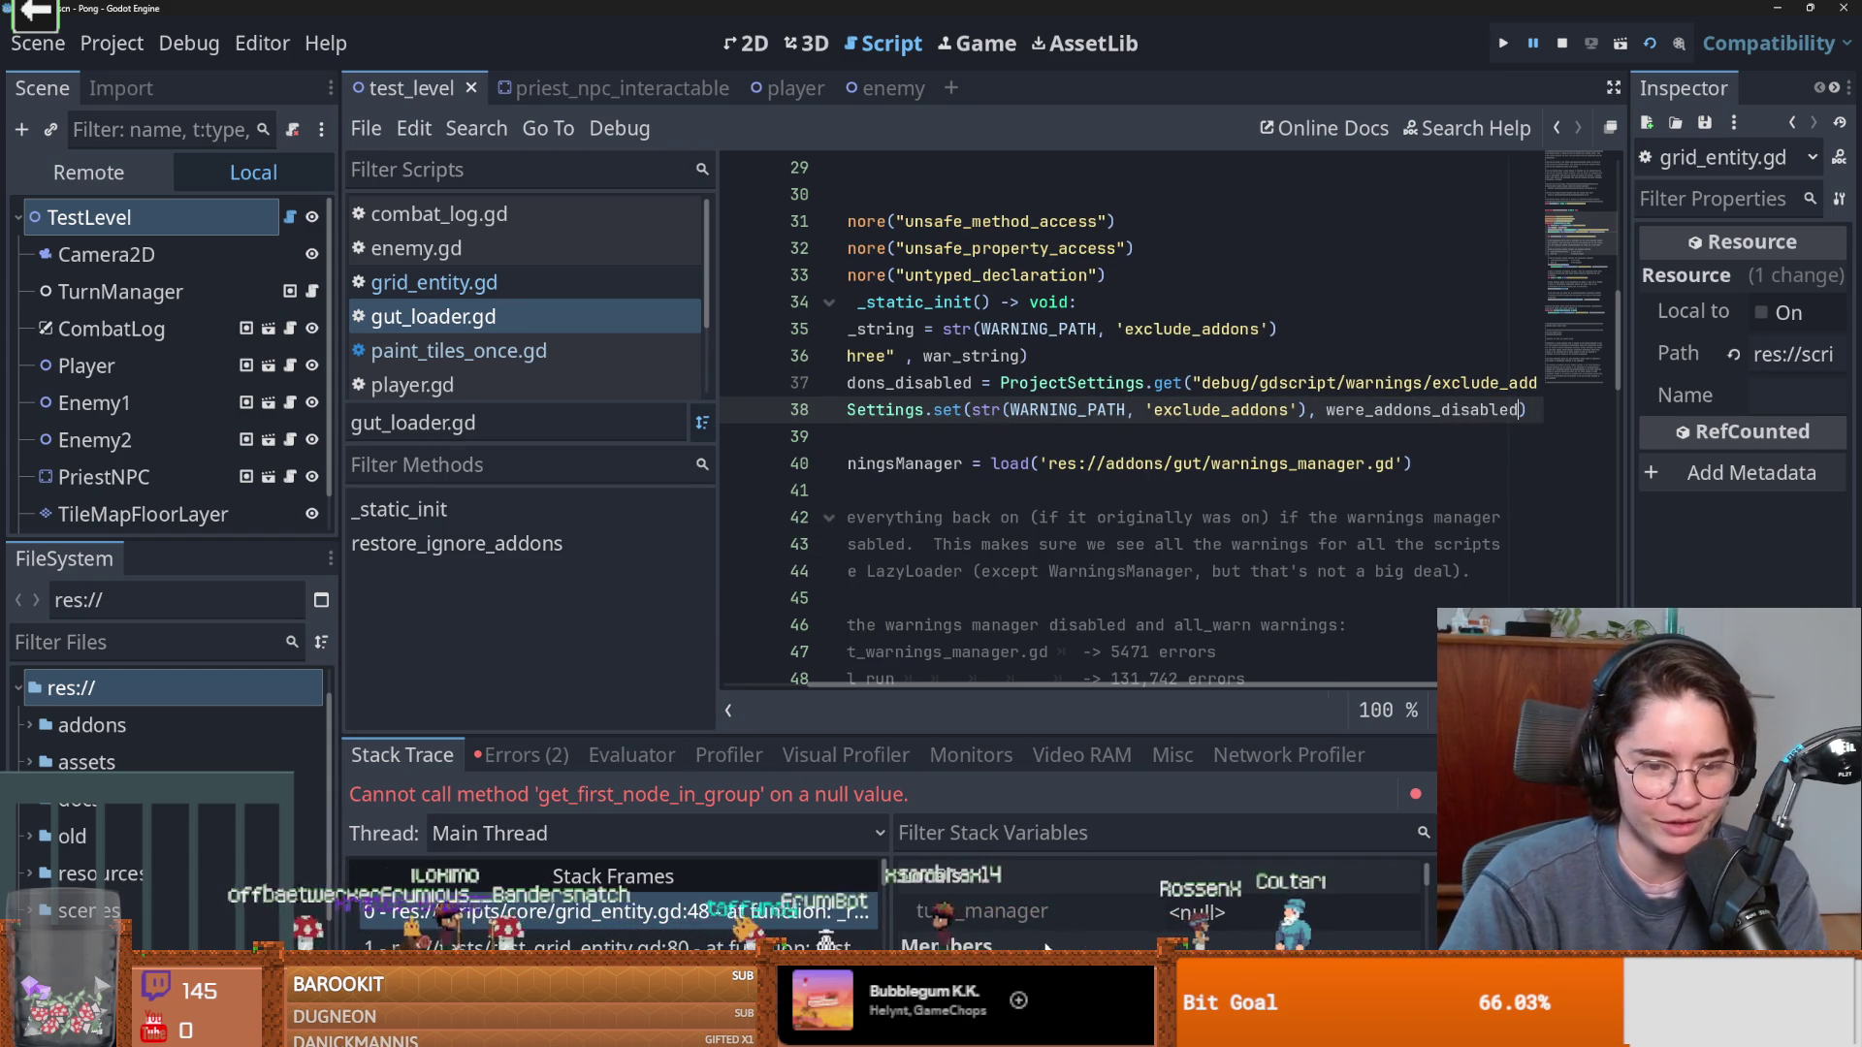
# Rerun all GUT tests and inspect the null-value error at grid_entity.gd line 48.
pyautogui.hotkey('ctrl', 'shift', 'r')
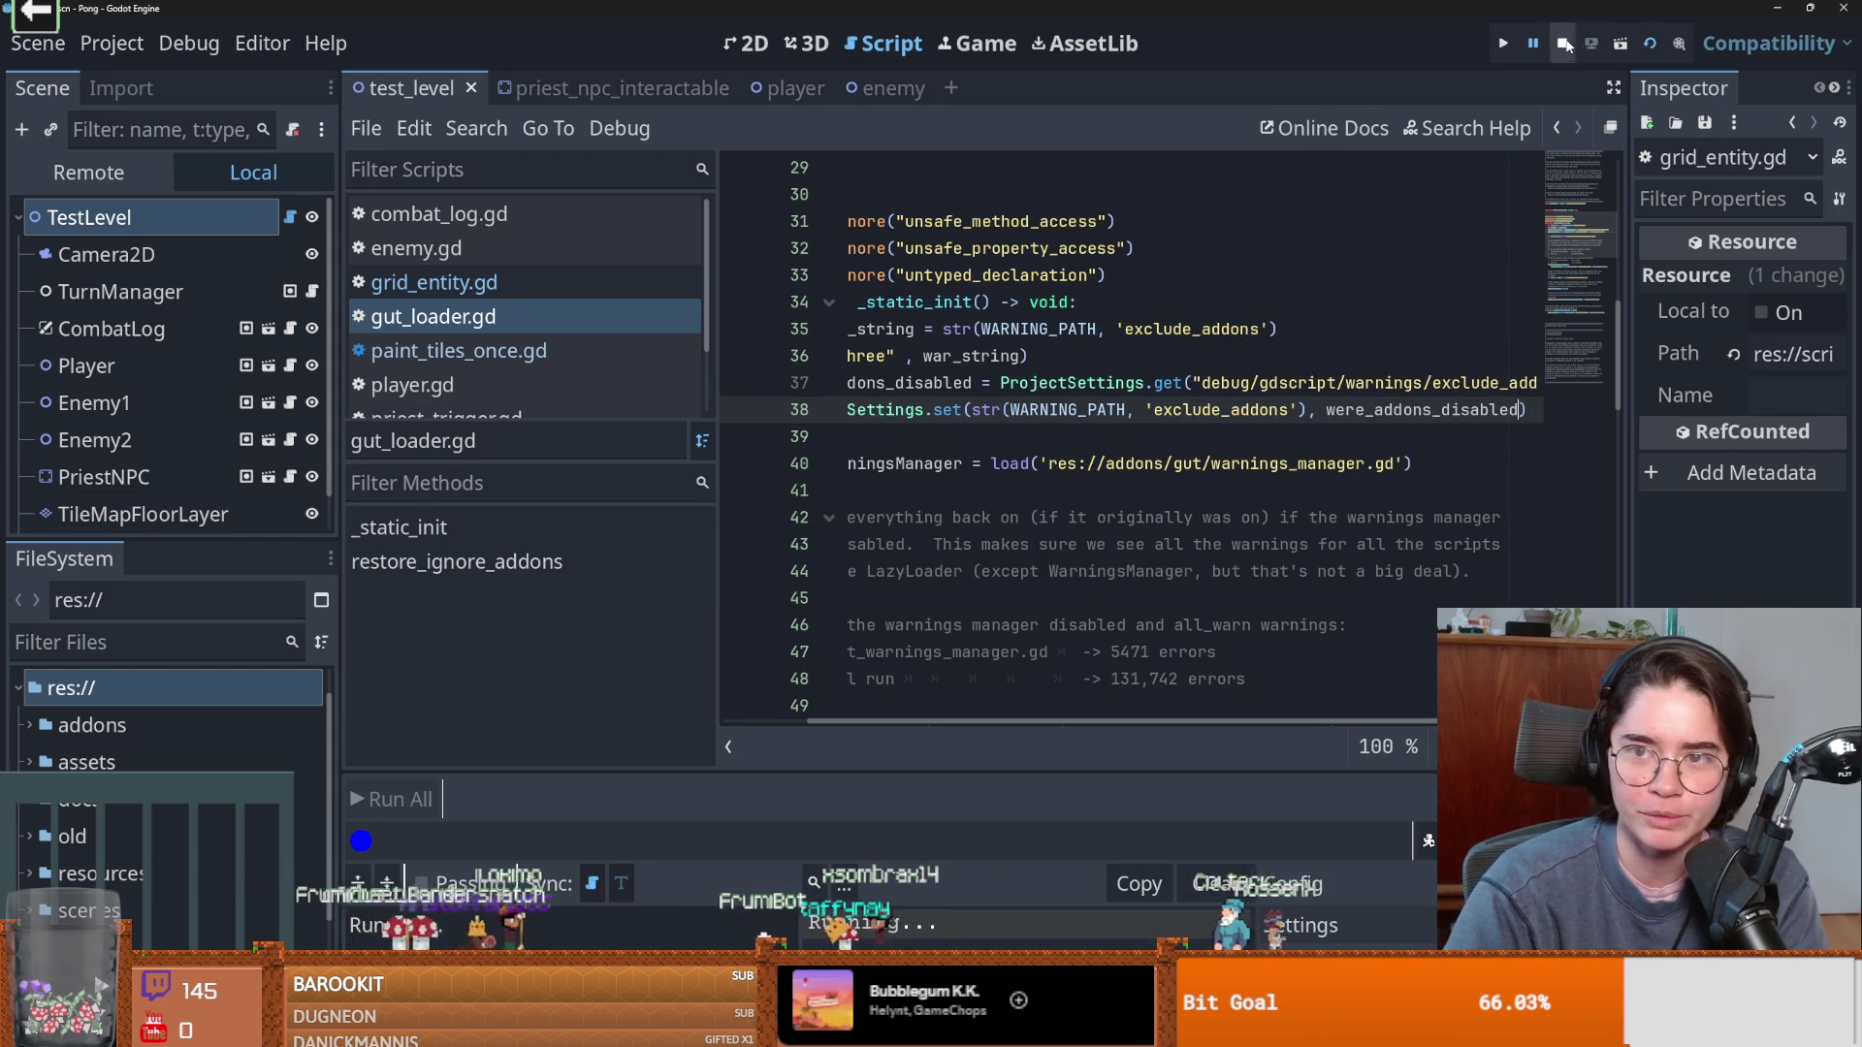
pyautogui.click(422, 800)
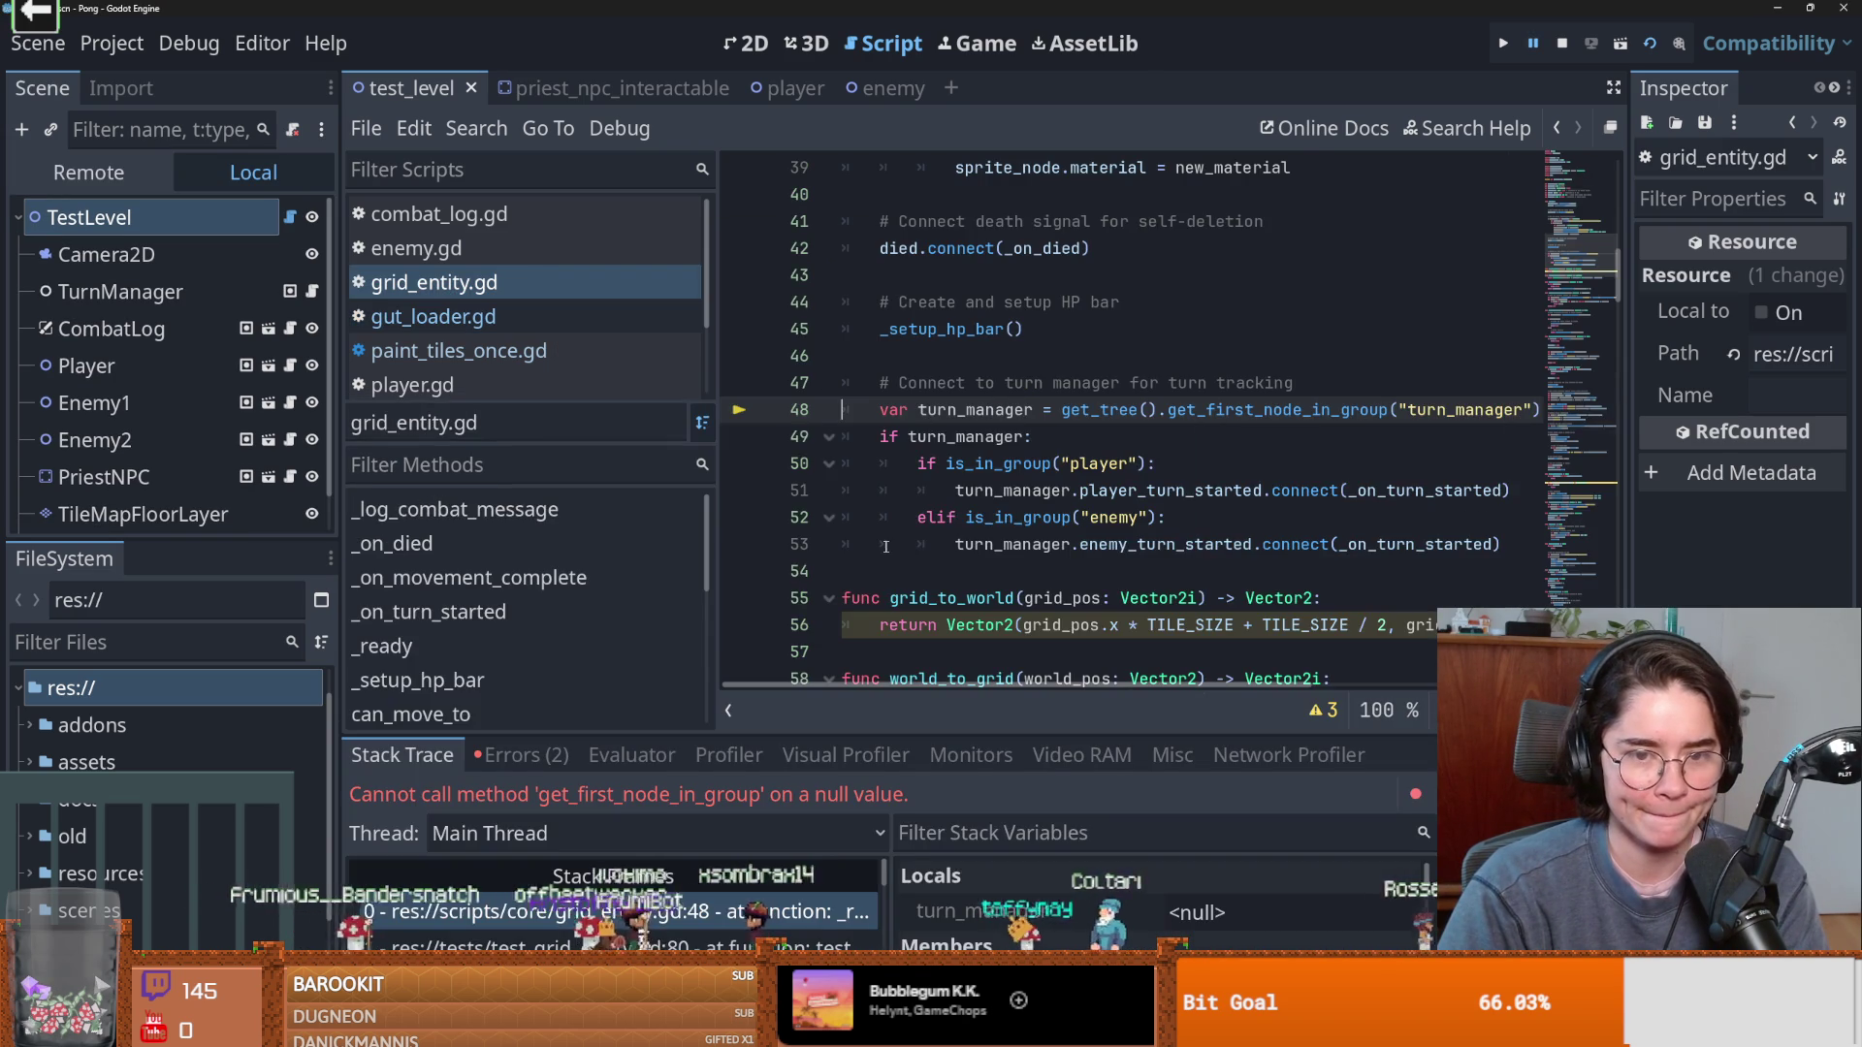
pyautogui.scroll(2, 1125, 531)
pyautogui.scroll(-2, 1076, 538)
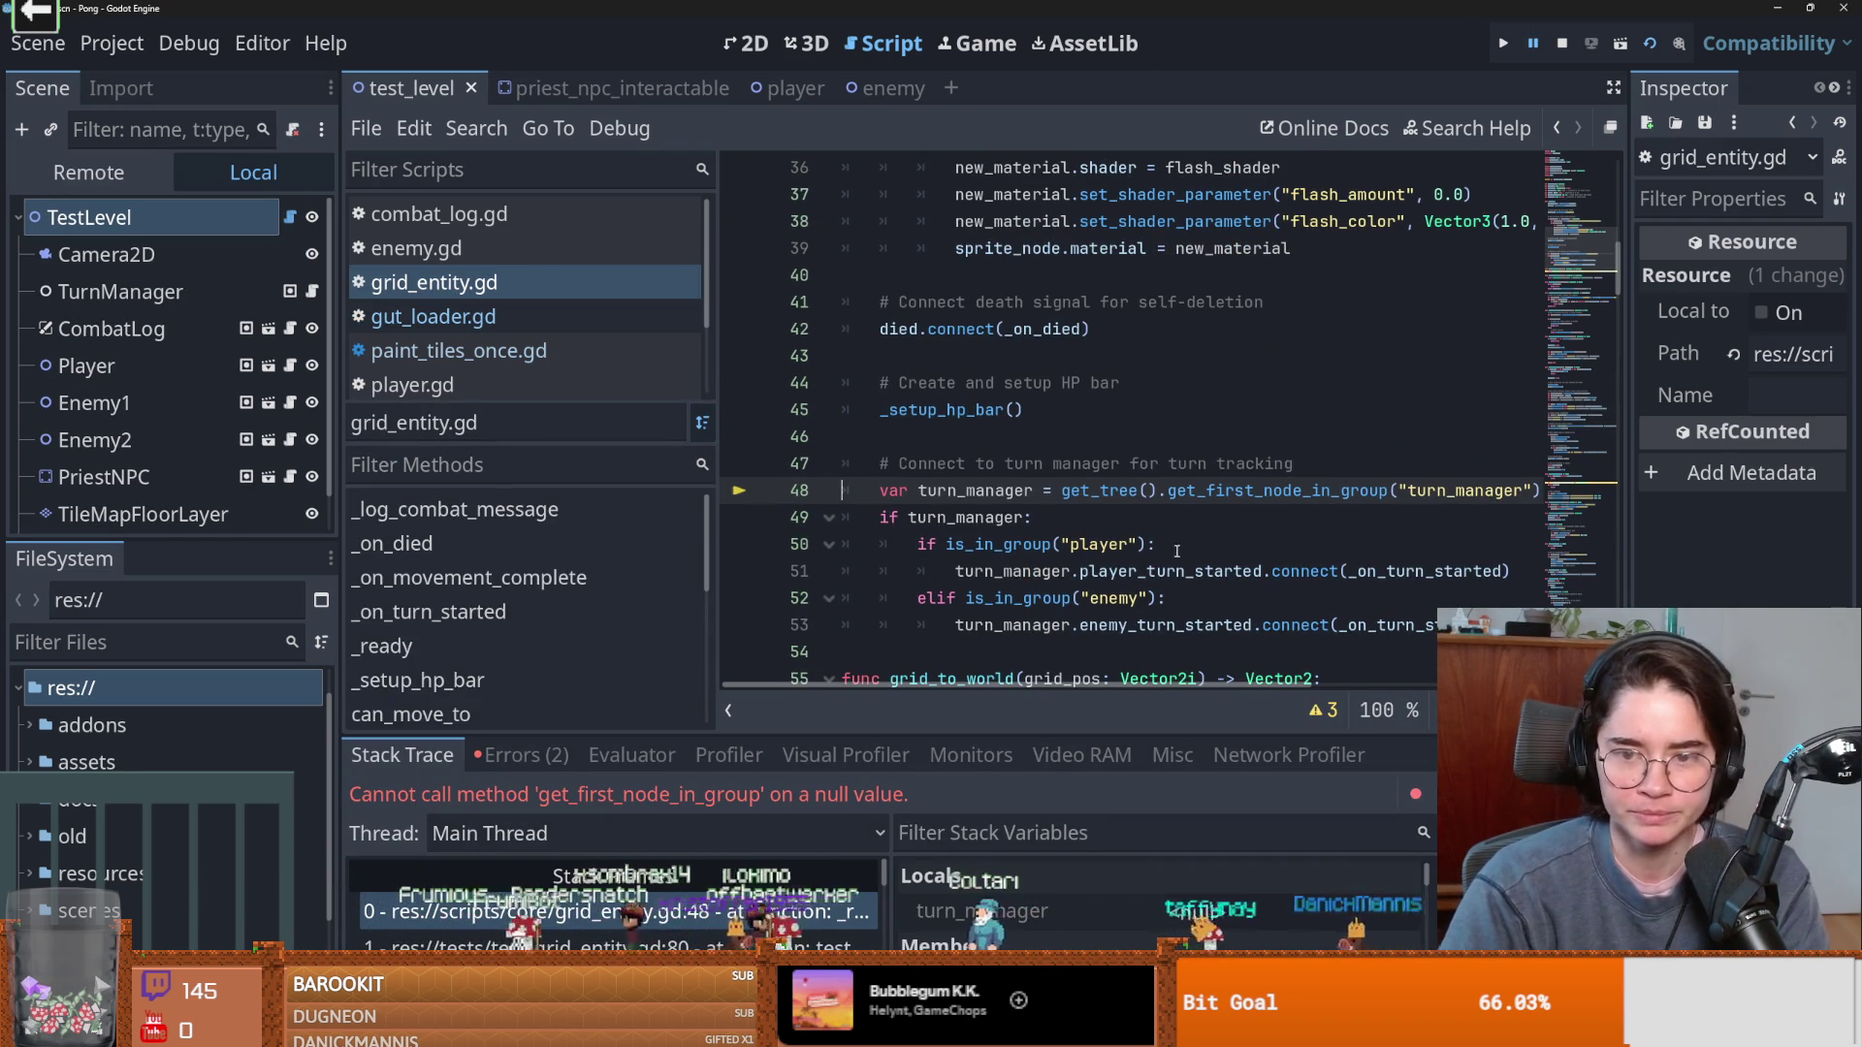
pyautogui.doubleClick(1098, 492)
pyautogui.click(1088, 465)
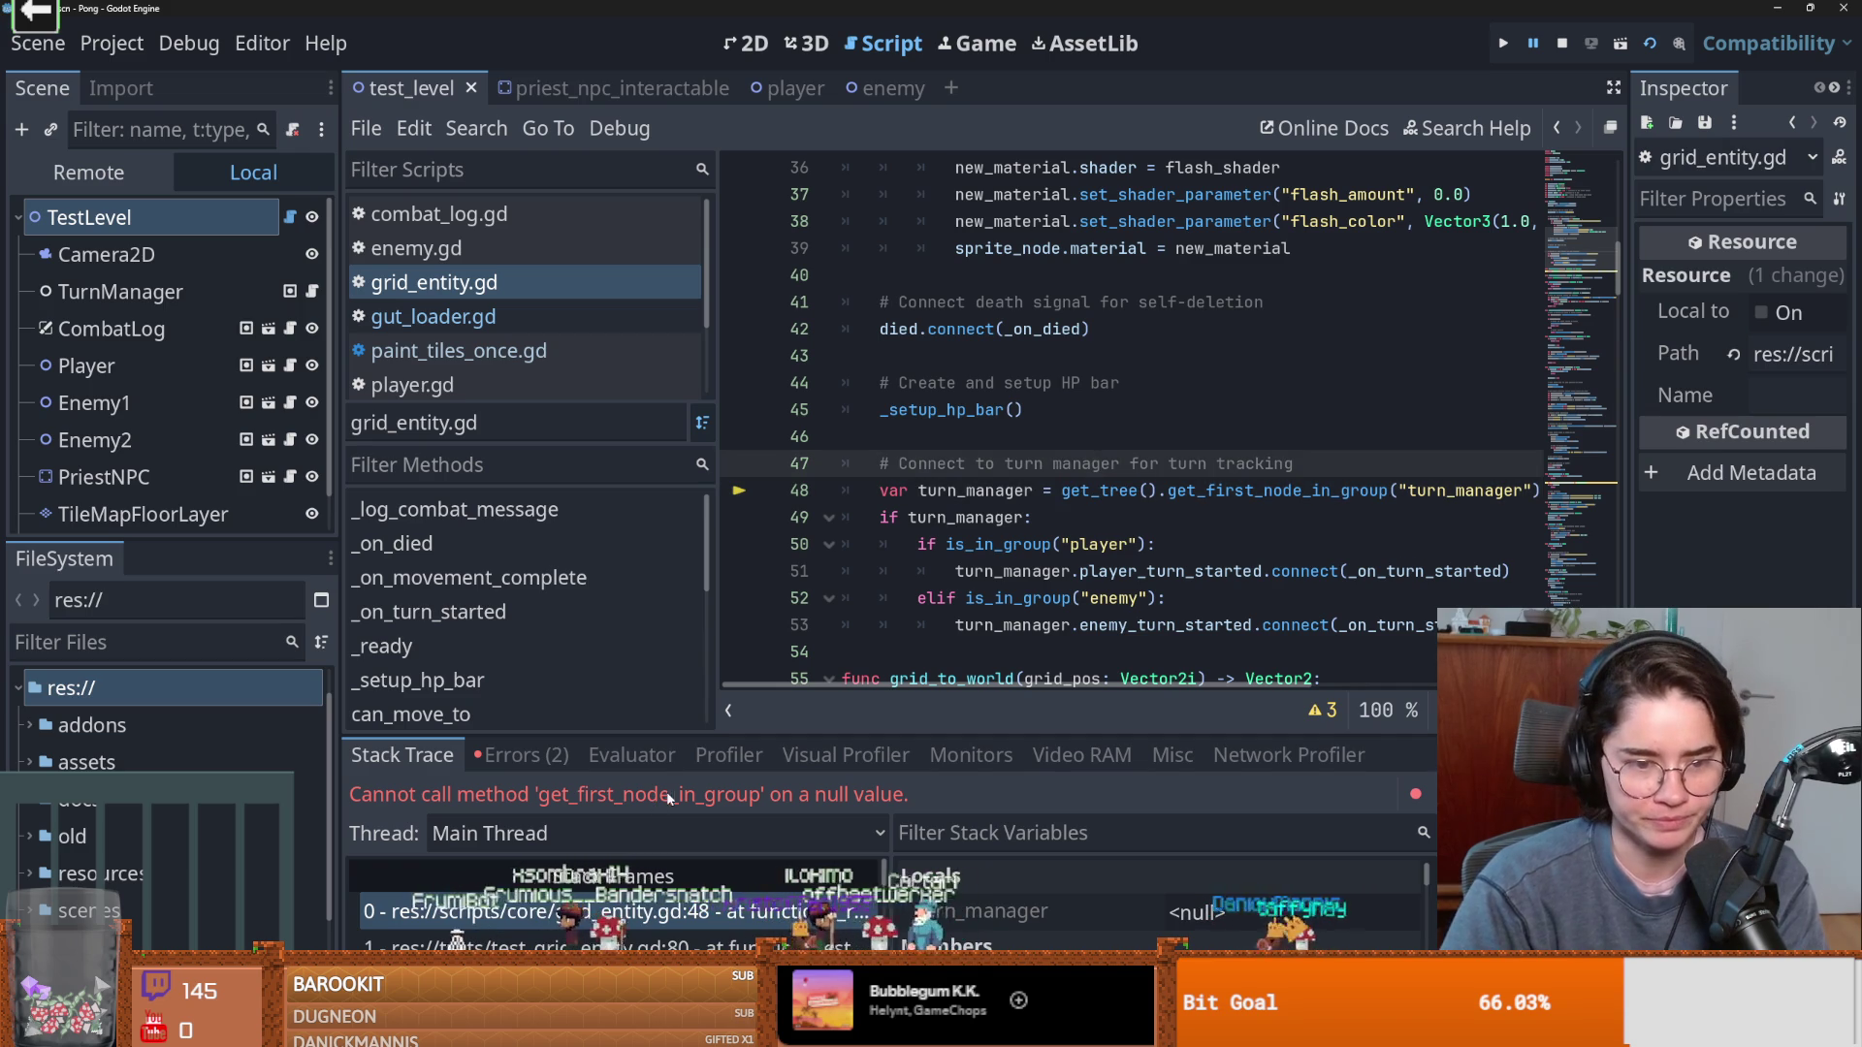
pyautogui.rightClick(701, 797)
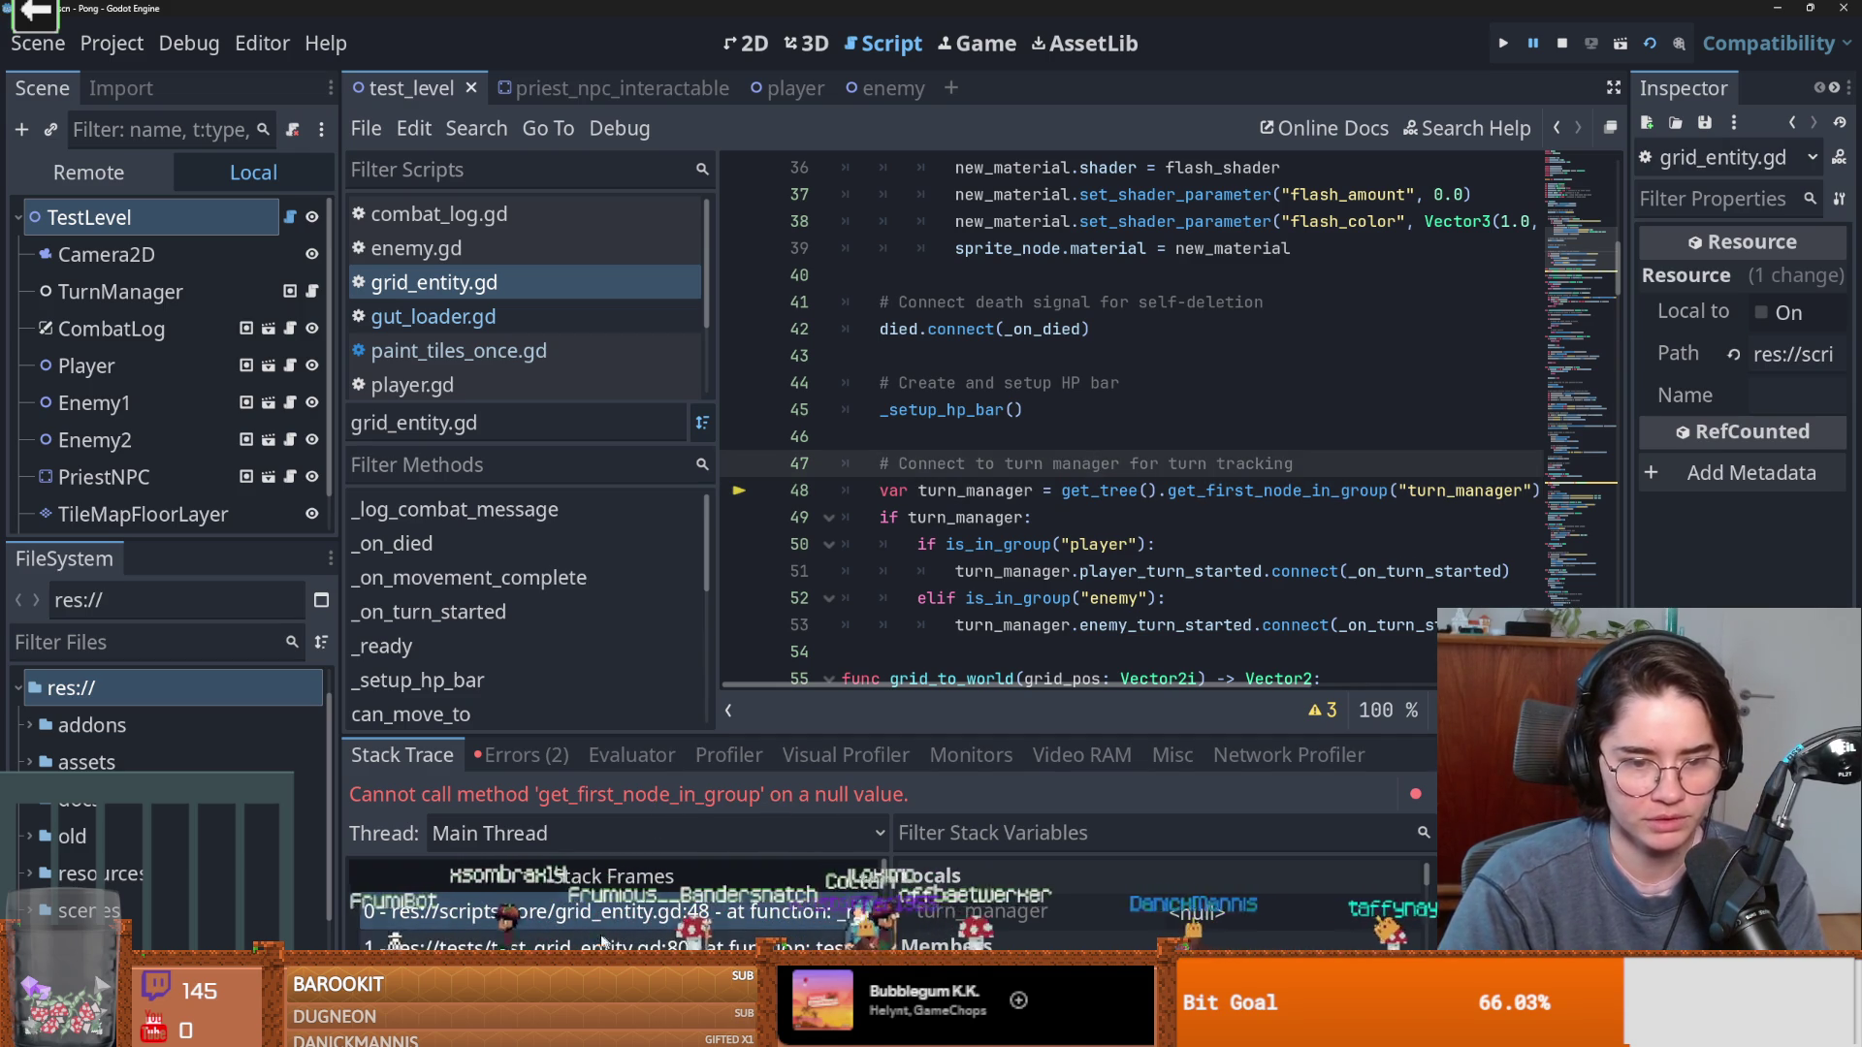
# Open the res:// project folder in File Explorer, showing ai_pong.
pyautogui.rightClick(109, 671)
pyautogui.click(194, 960)
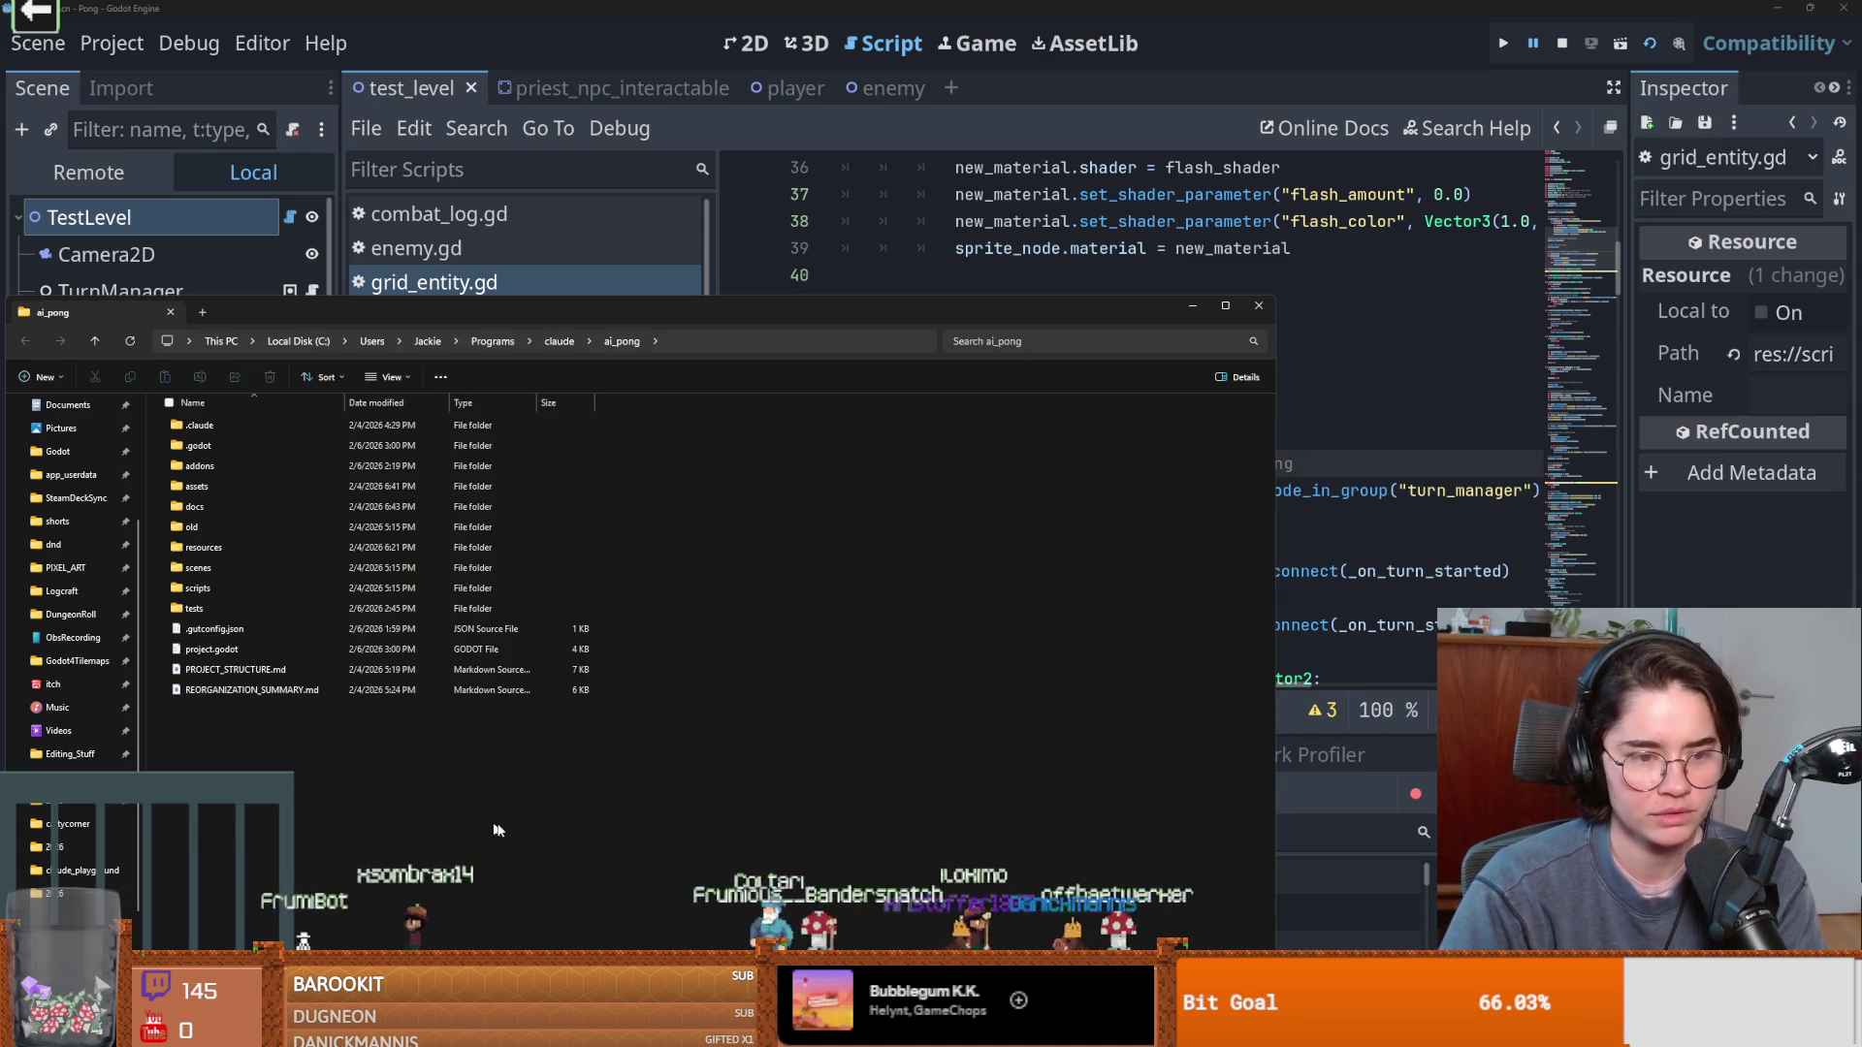
pyautogui.rightClick(431, 824)
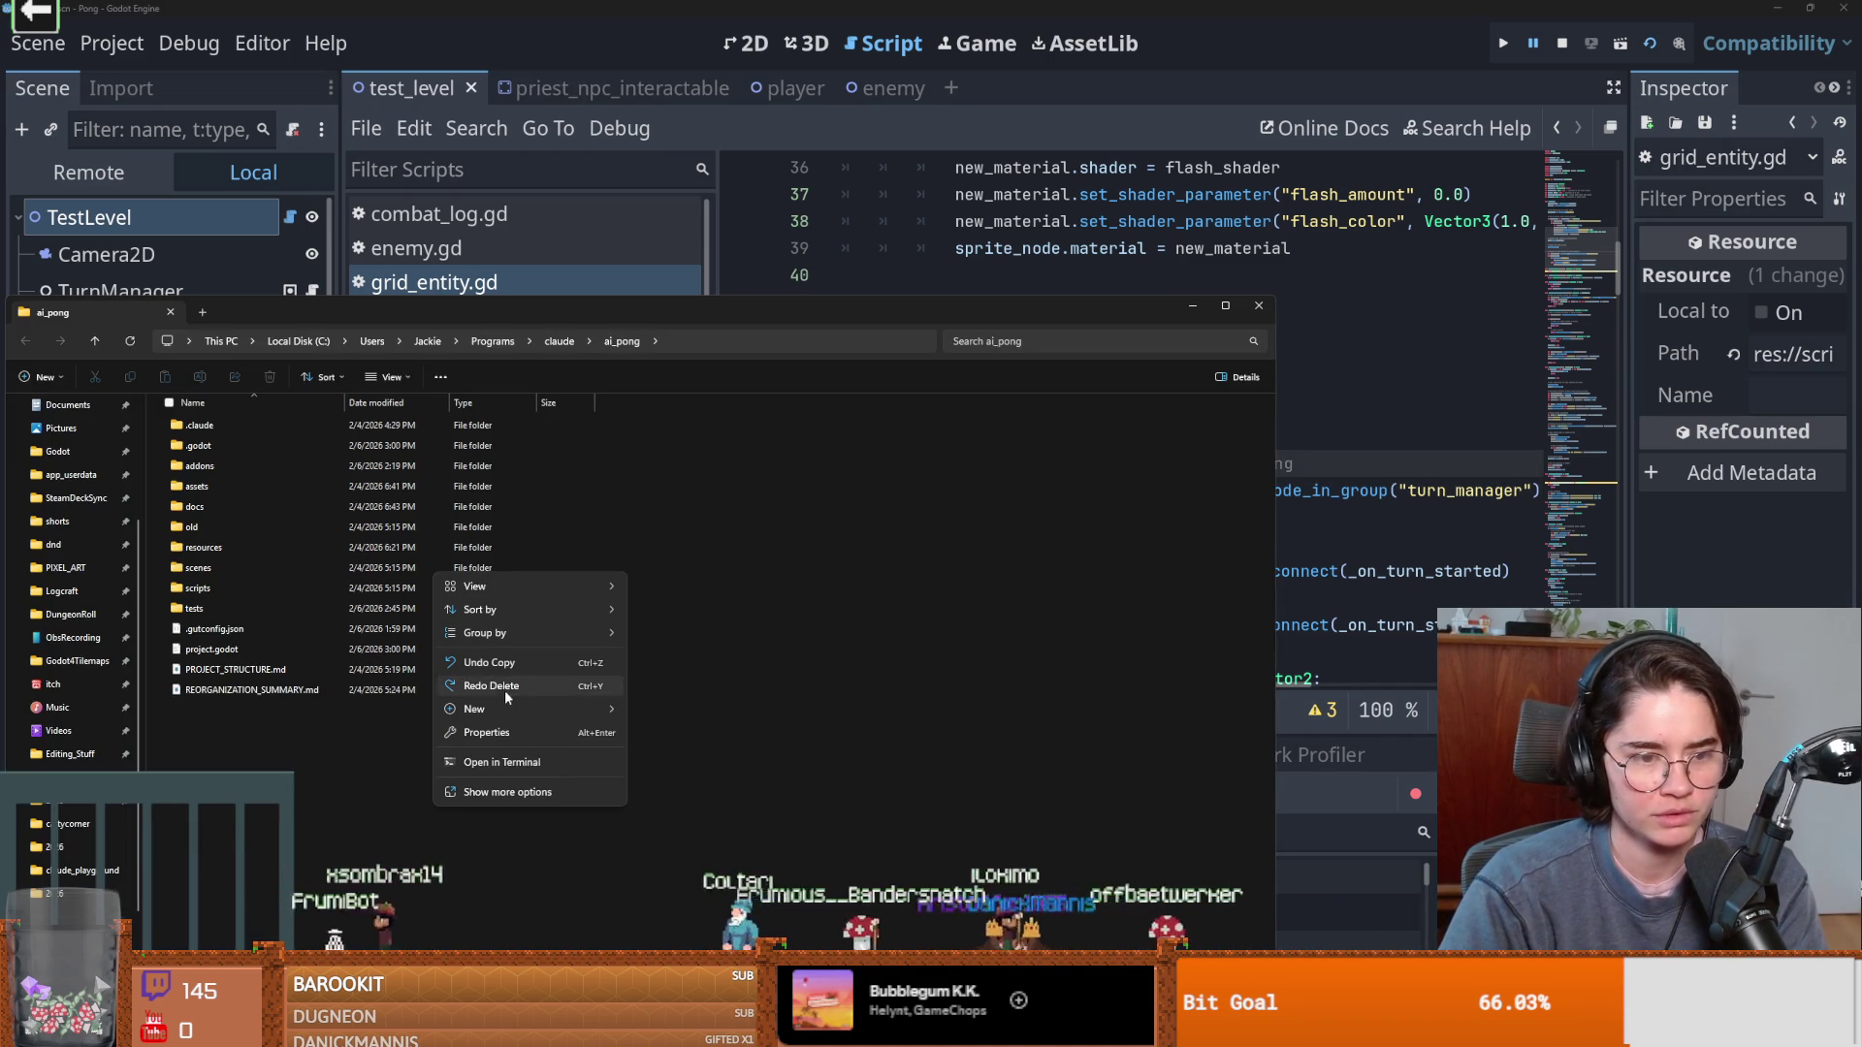
# Open a terminal in the ai_pong folder and start Claude Code.
pyautogui.click(514, 763)
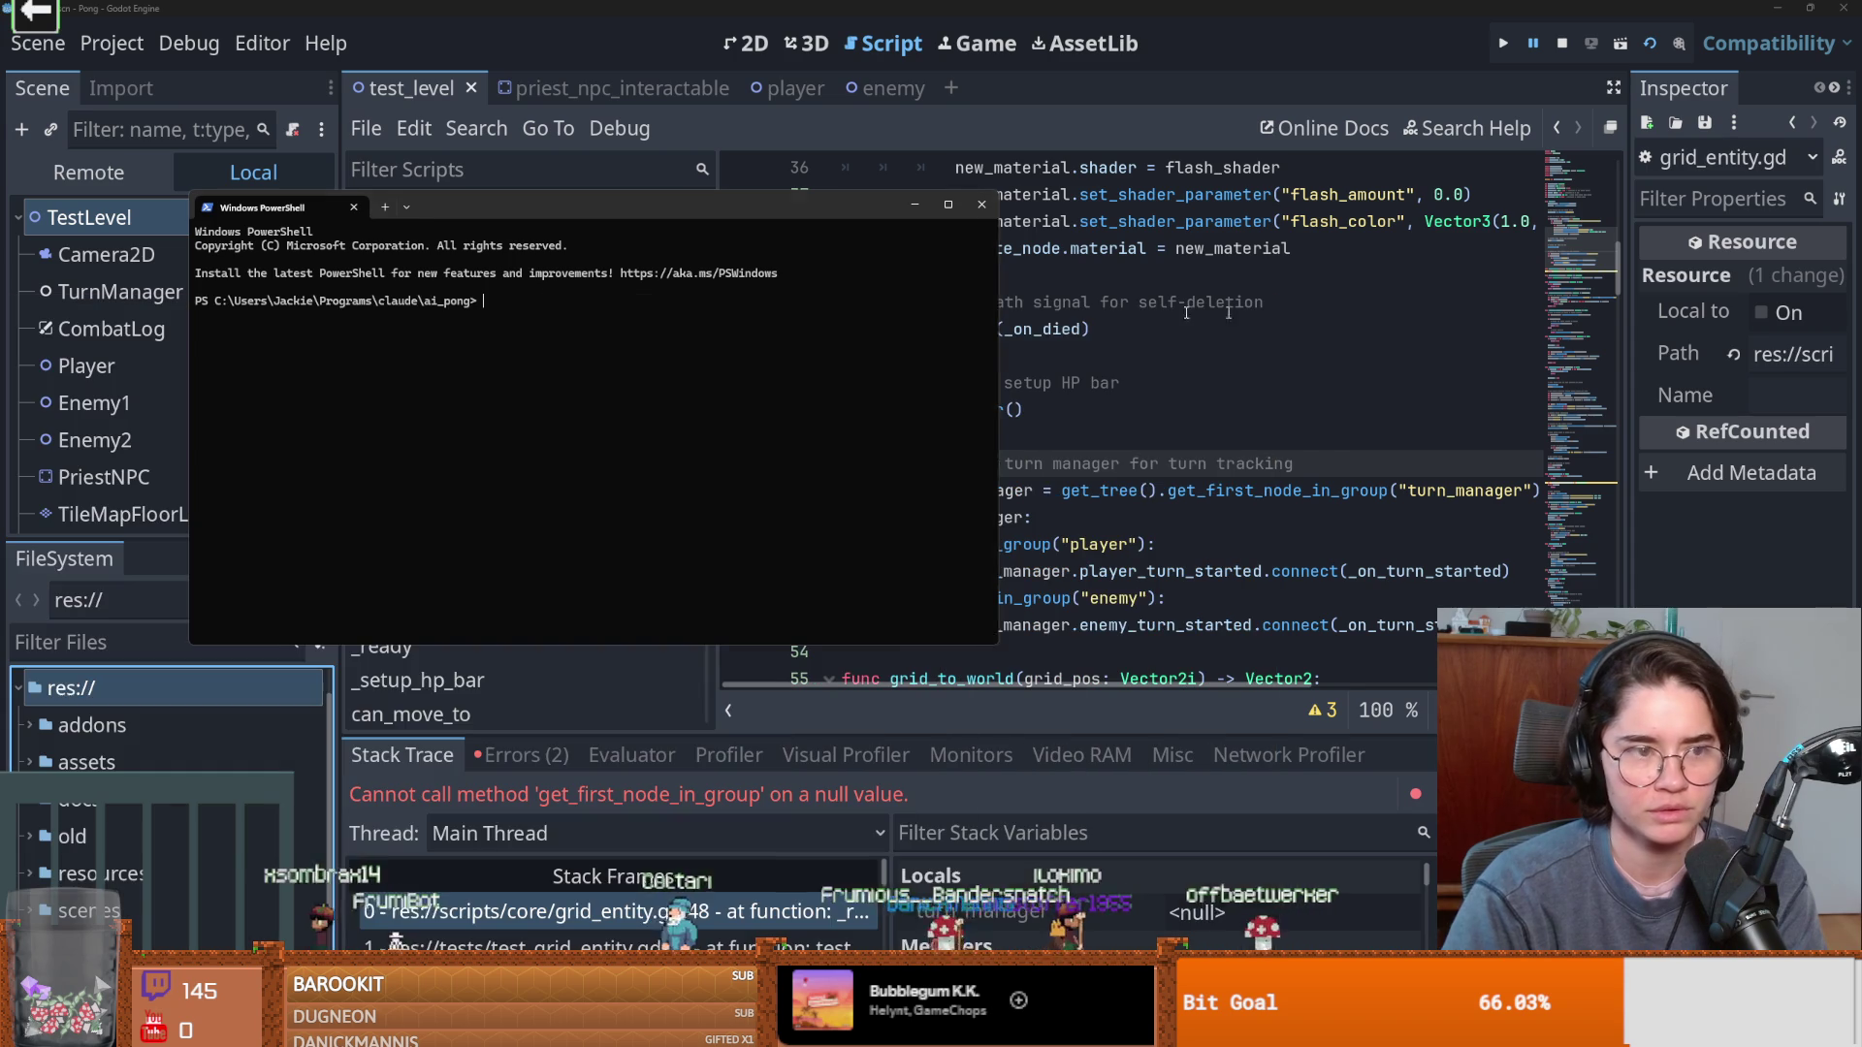
pyautogui.write('claude')
pyautogui.press('Return')
# Send Claude the 'get_first_node_in_group' null-value error with 'when i run all in GUT'.
pyautogui.write("Cannot call method 'get_first_node_in_group' on a null value. when i run ")
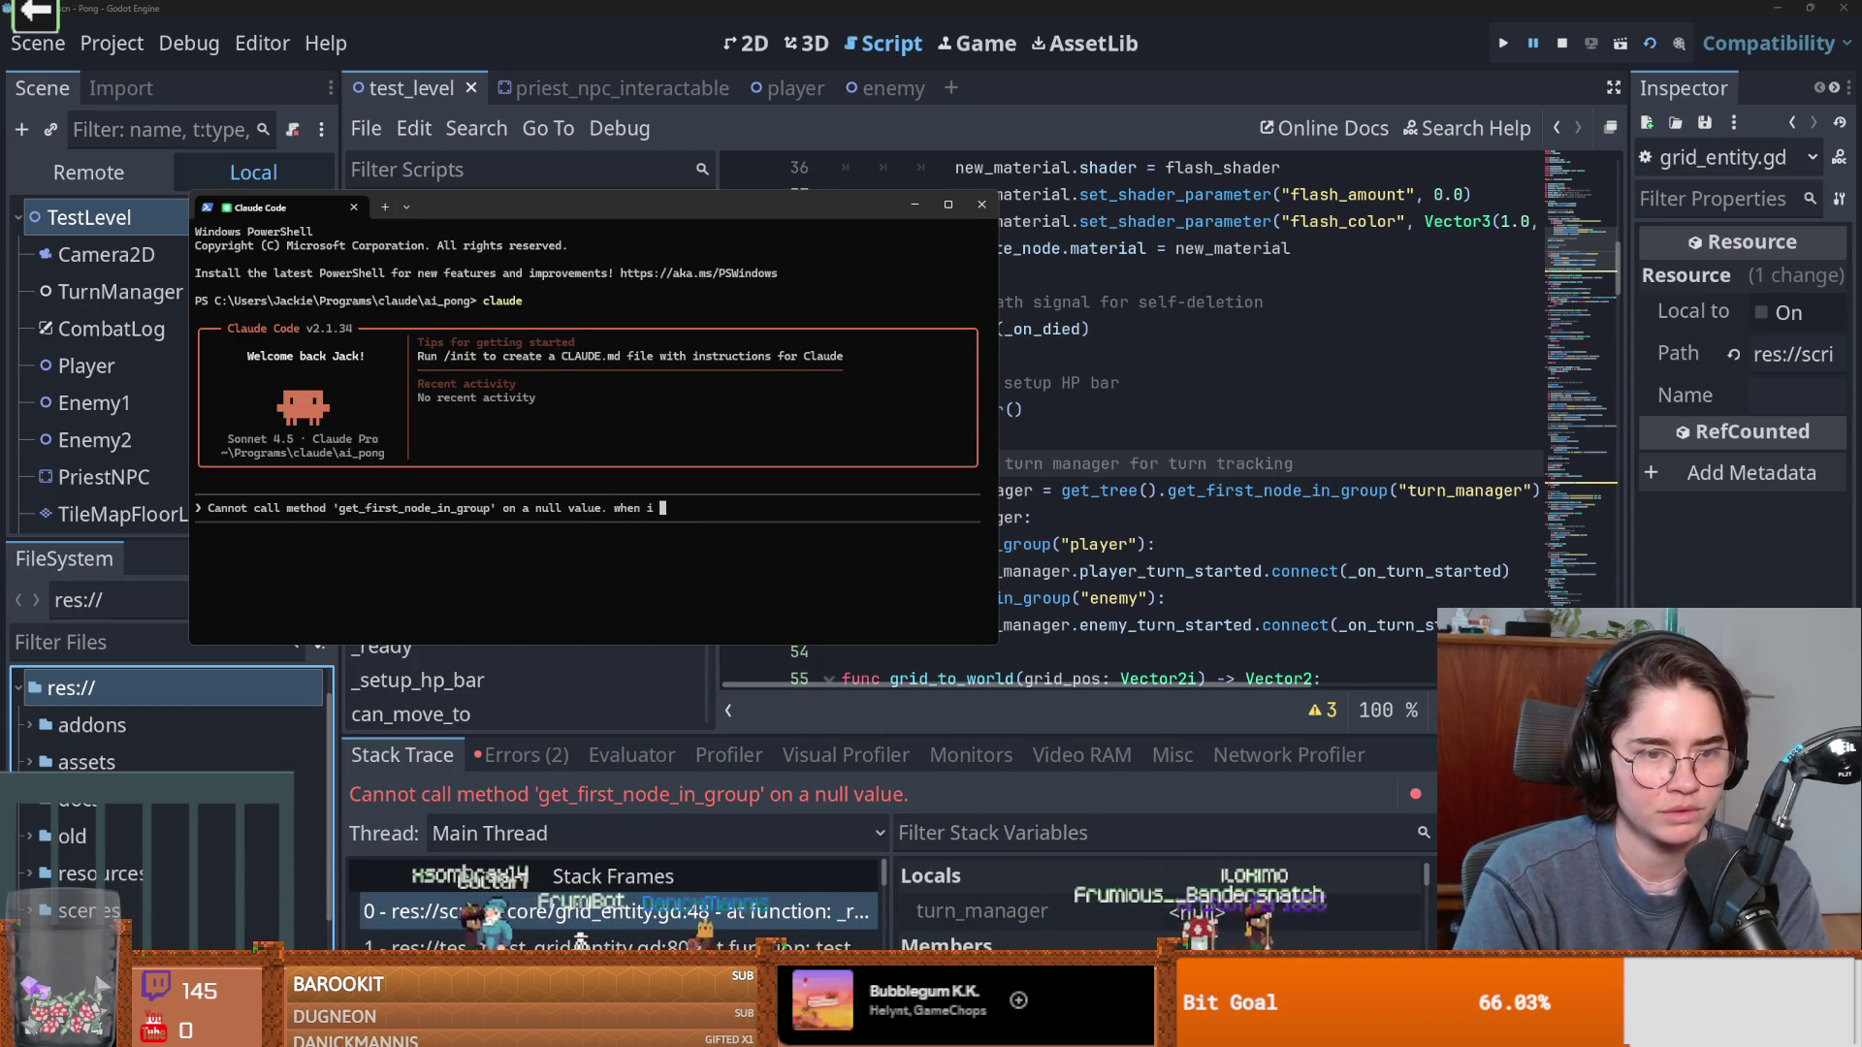
pyautogui.write('all in GUT')
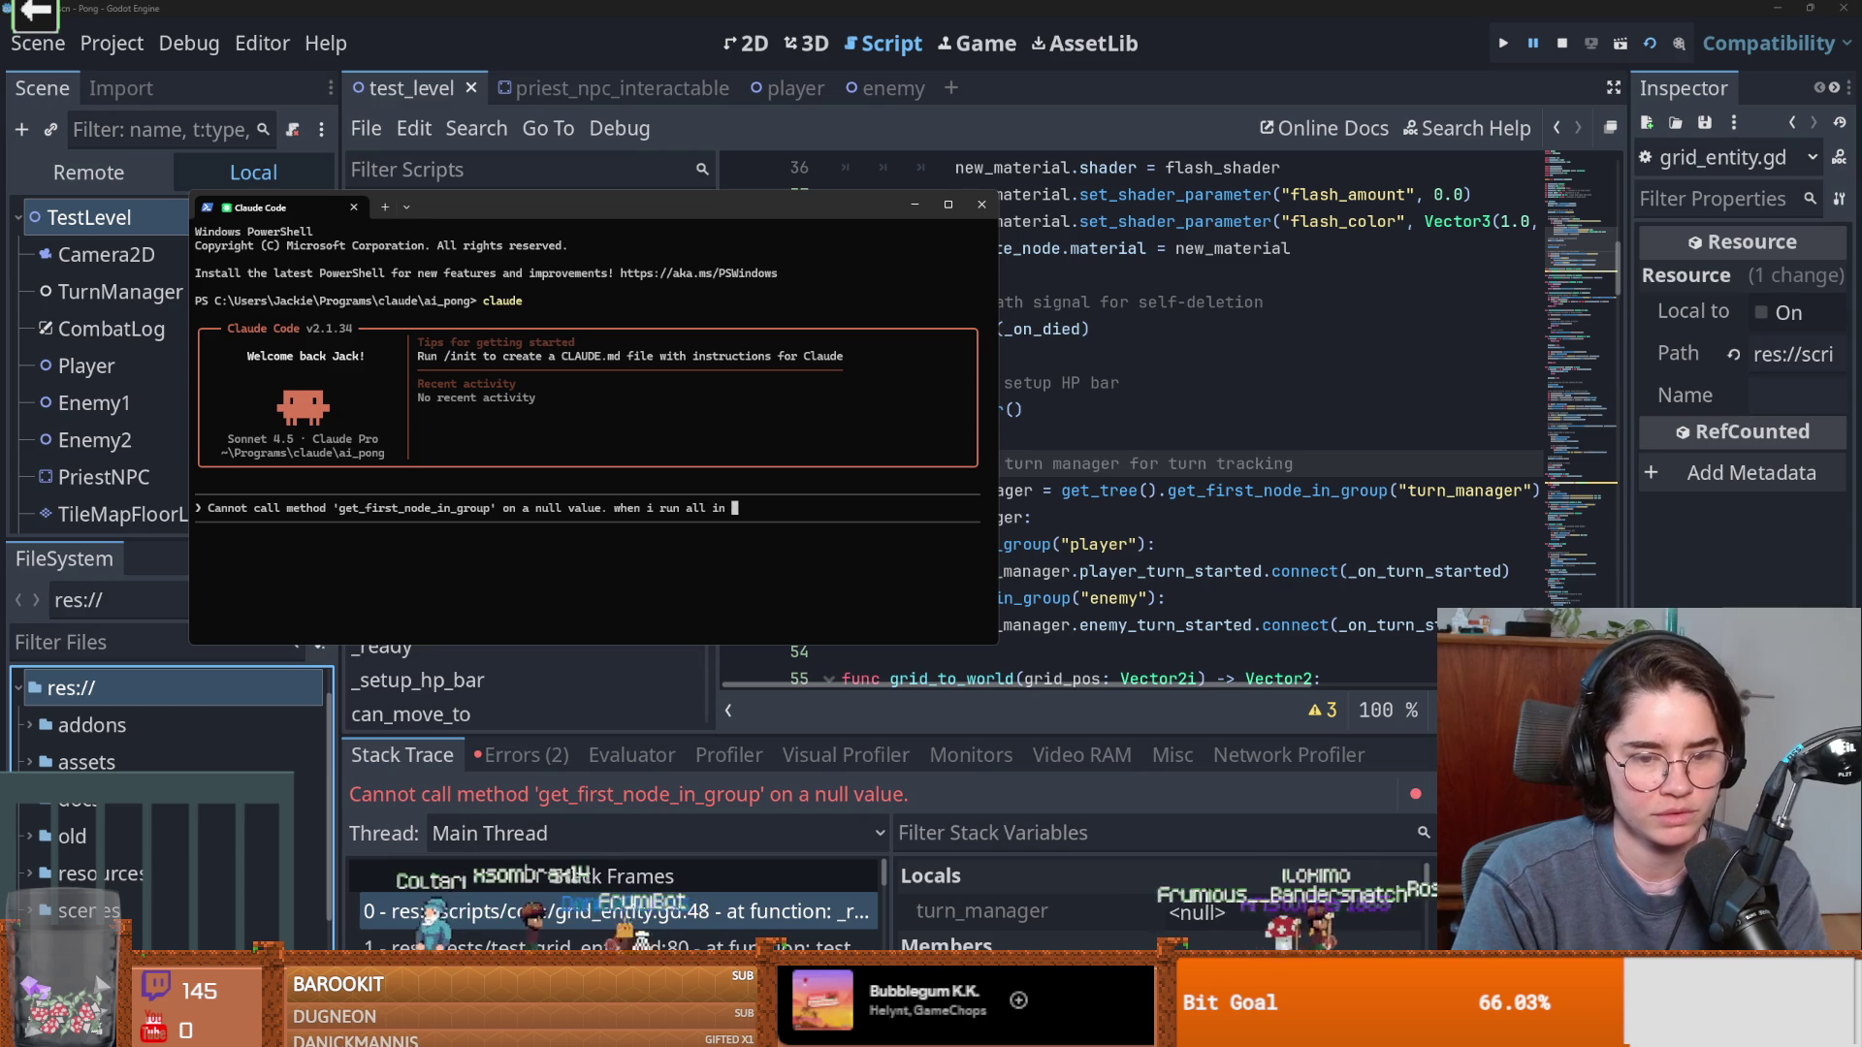
pyautogui.press('Return')
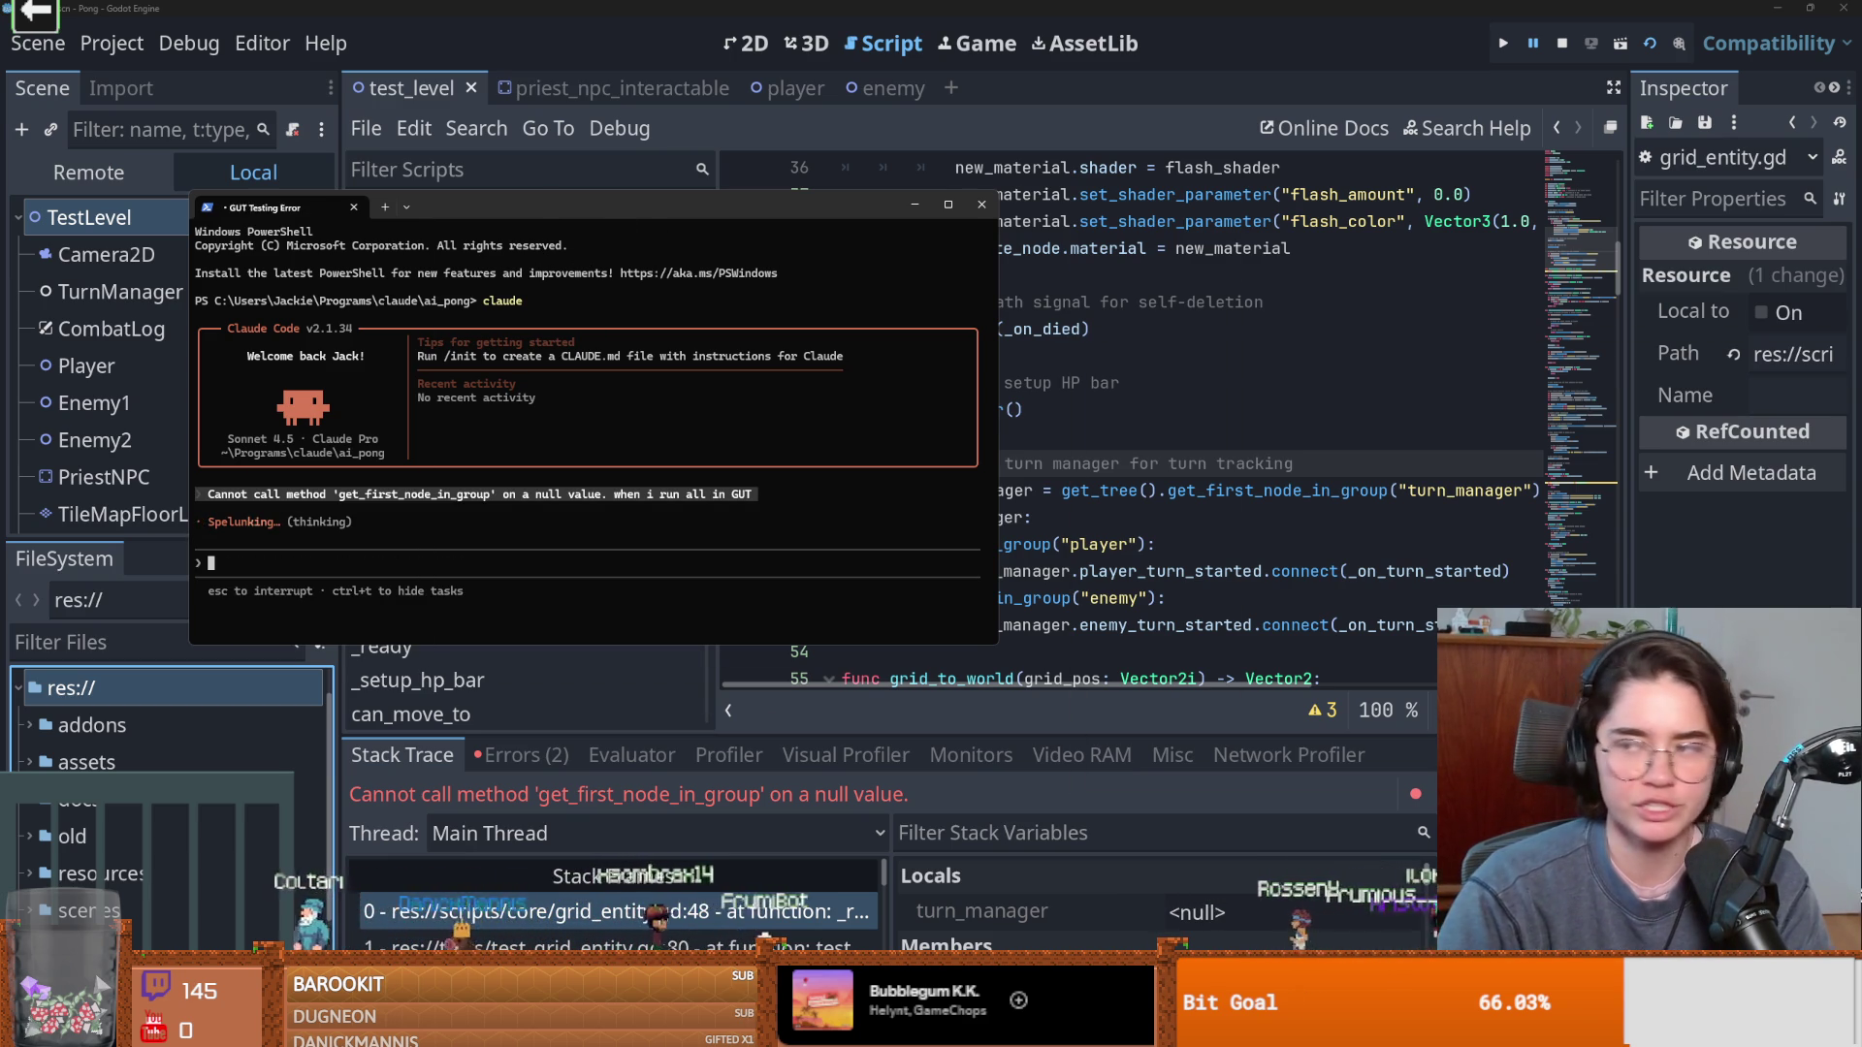
pyautogui.hotkey('alt', 'Tab')
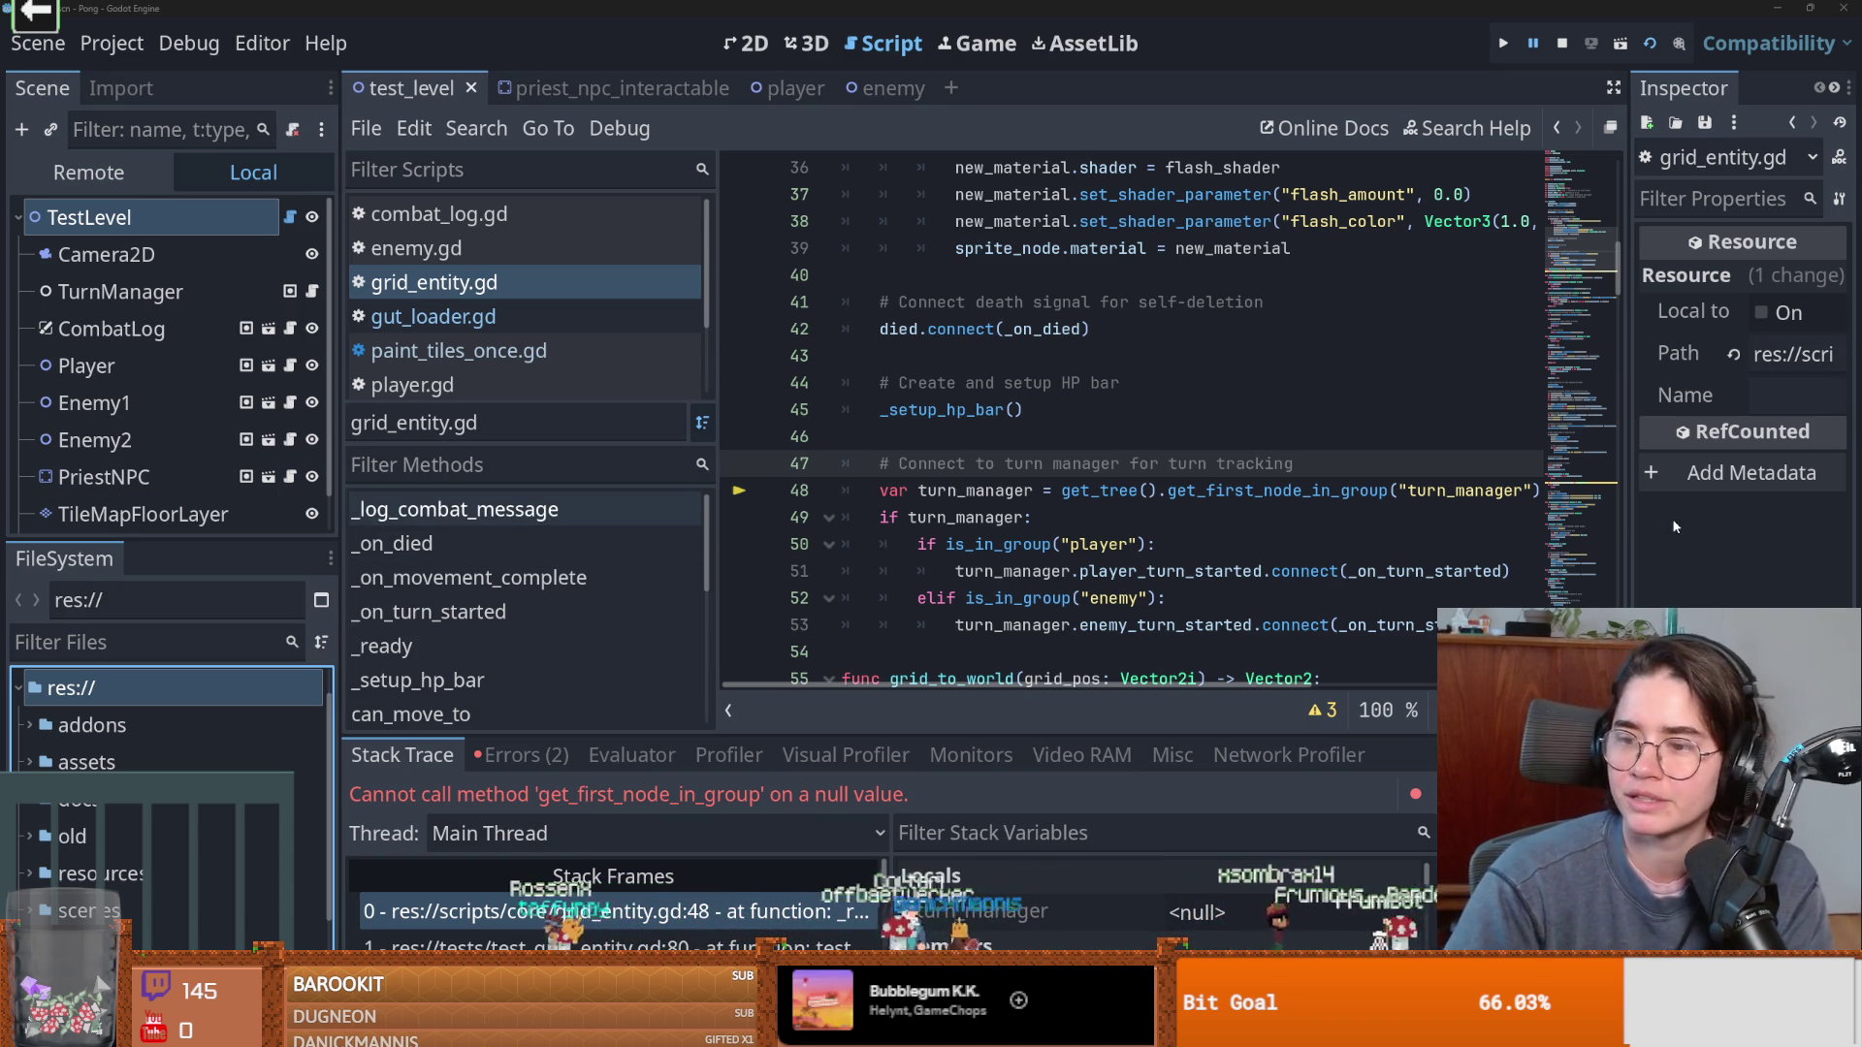
# Review grid_entity.gd's turn tracking, turn_manager check and player turn connection (lines 47–51), then save.
pyautogui.click(1090, 572)
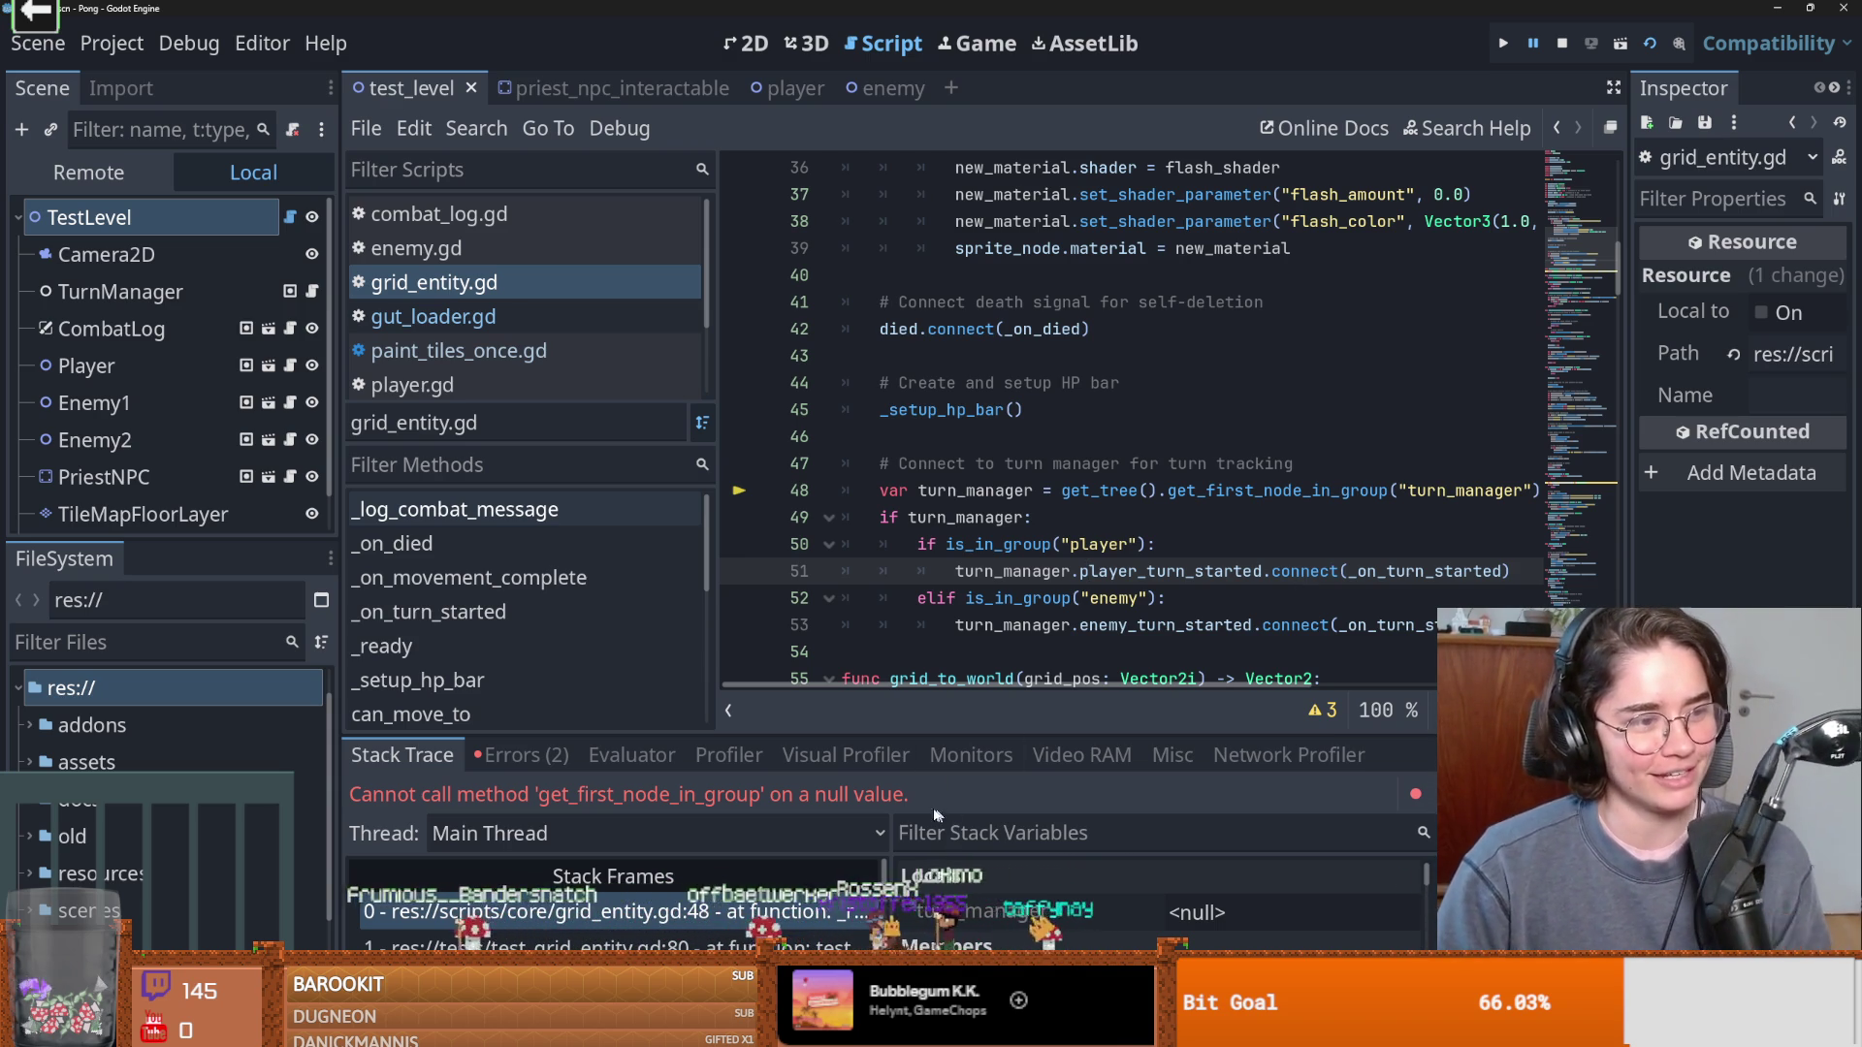
pyautogui.click(1055, 517)
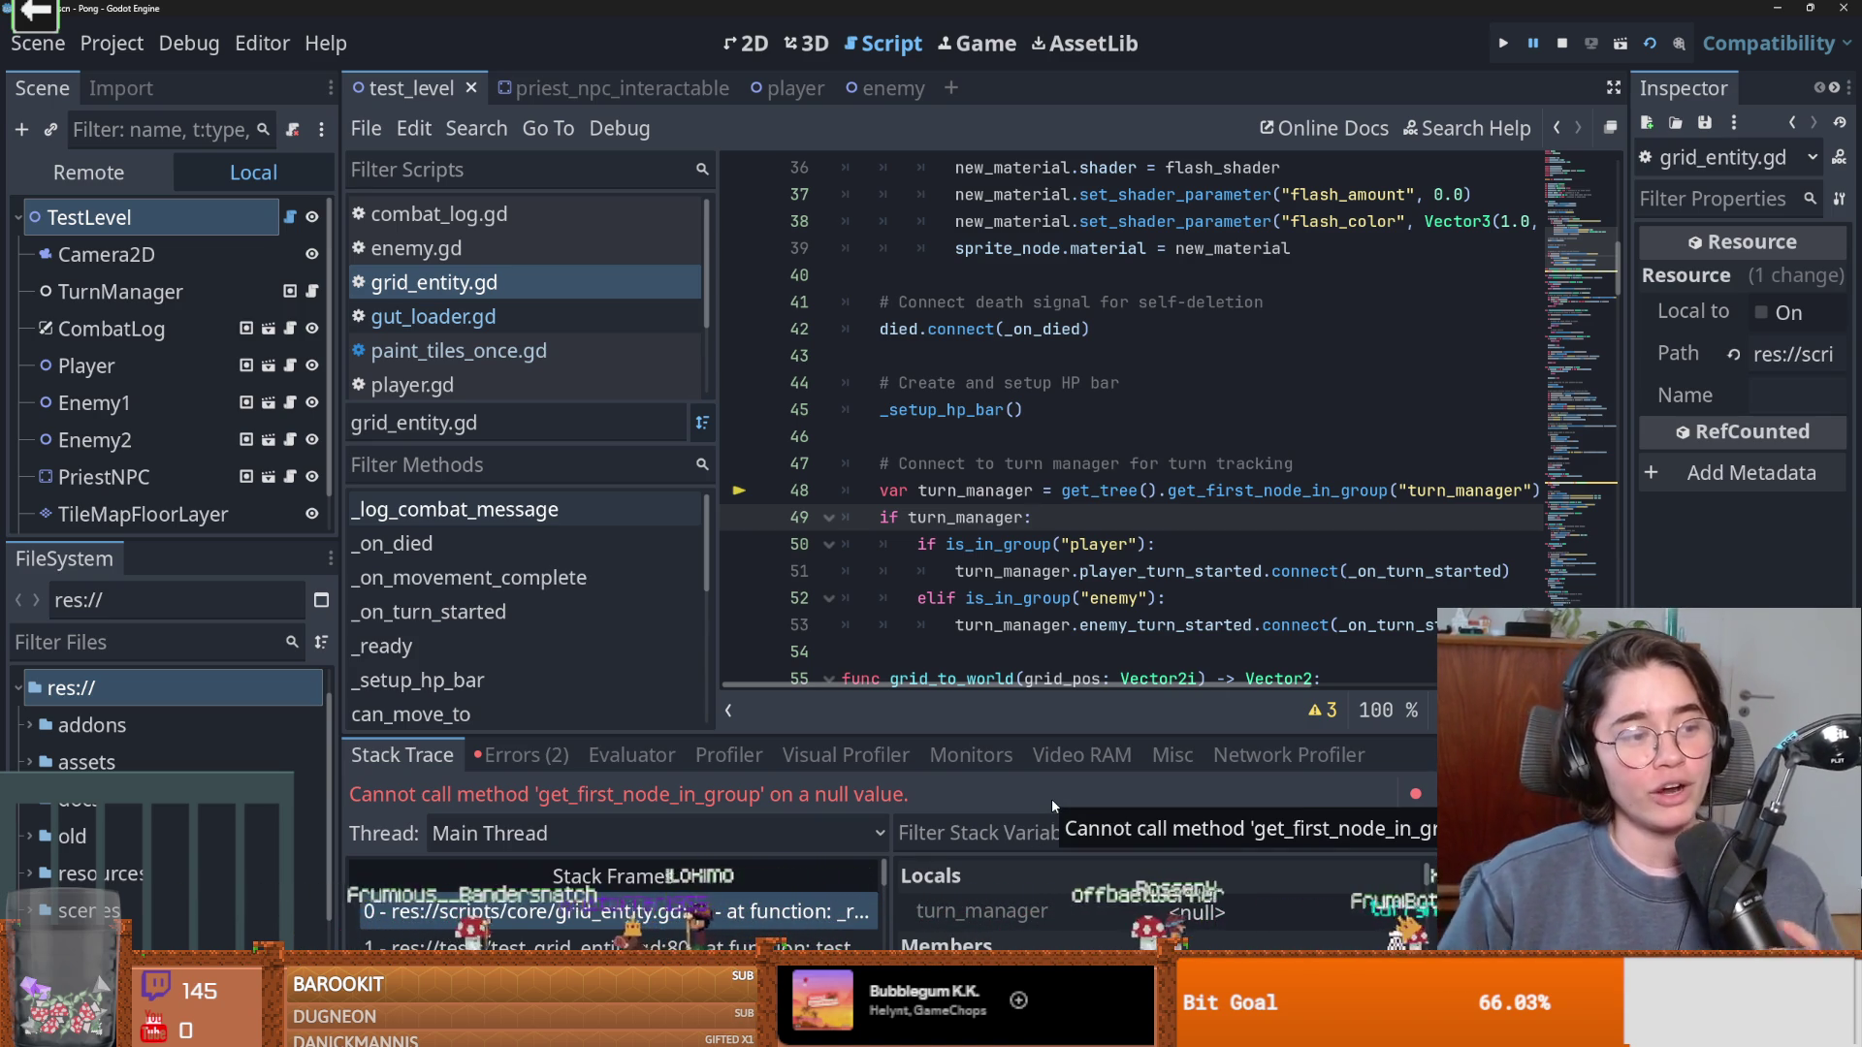
pyautogui.click(1180, 465)
pyautogui.hotkey('ctrl', 's')
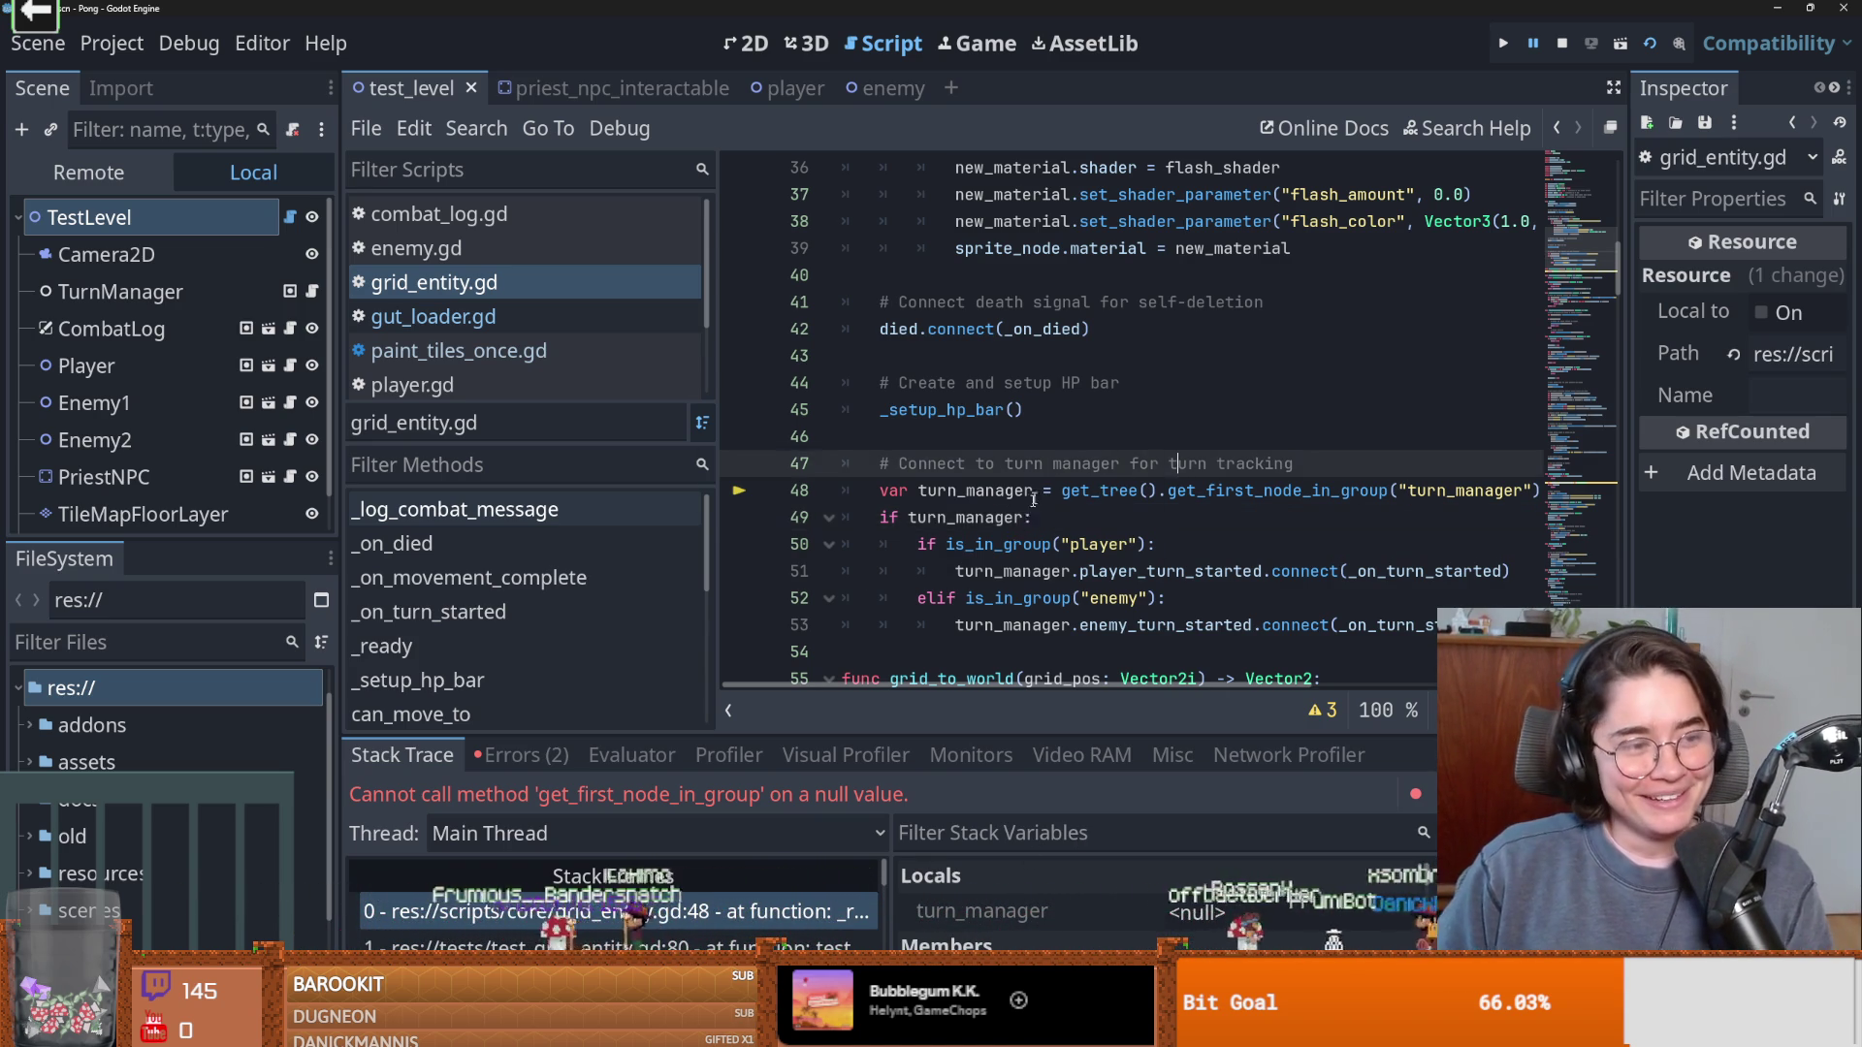
# Scroll through the status_effect_node script to its flash shader assignment and save.
pyautogui.scroll(5, 1025, 525)
pyautogui.scroll(2, 1025, 524)
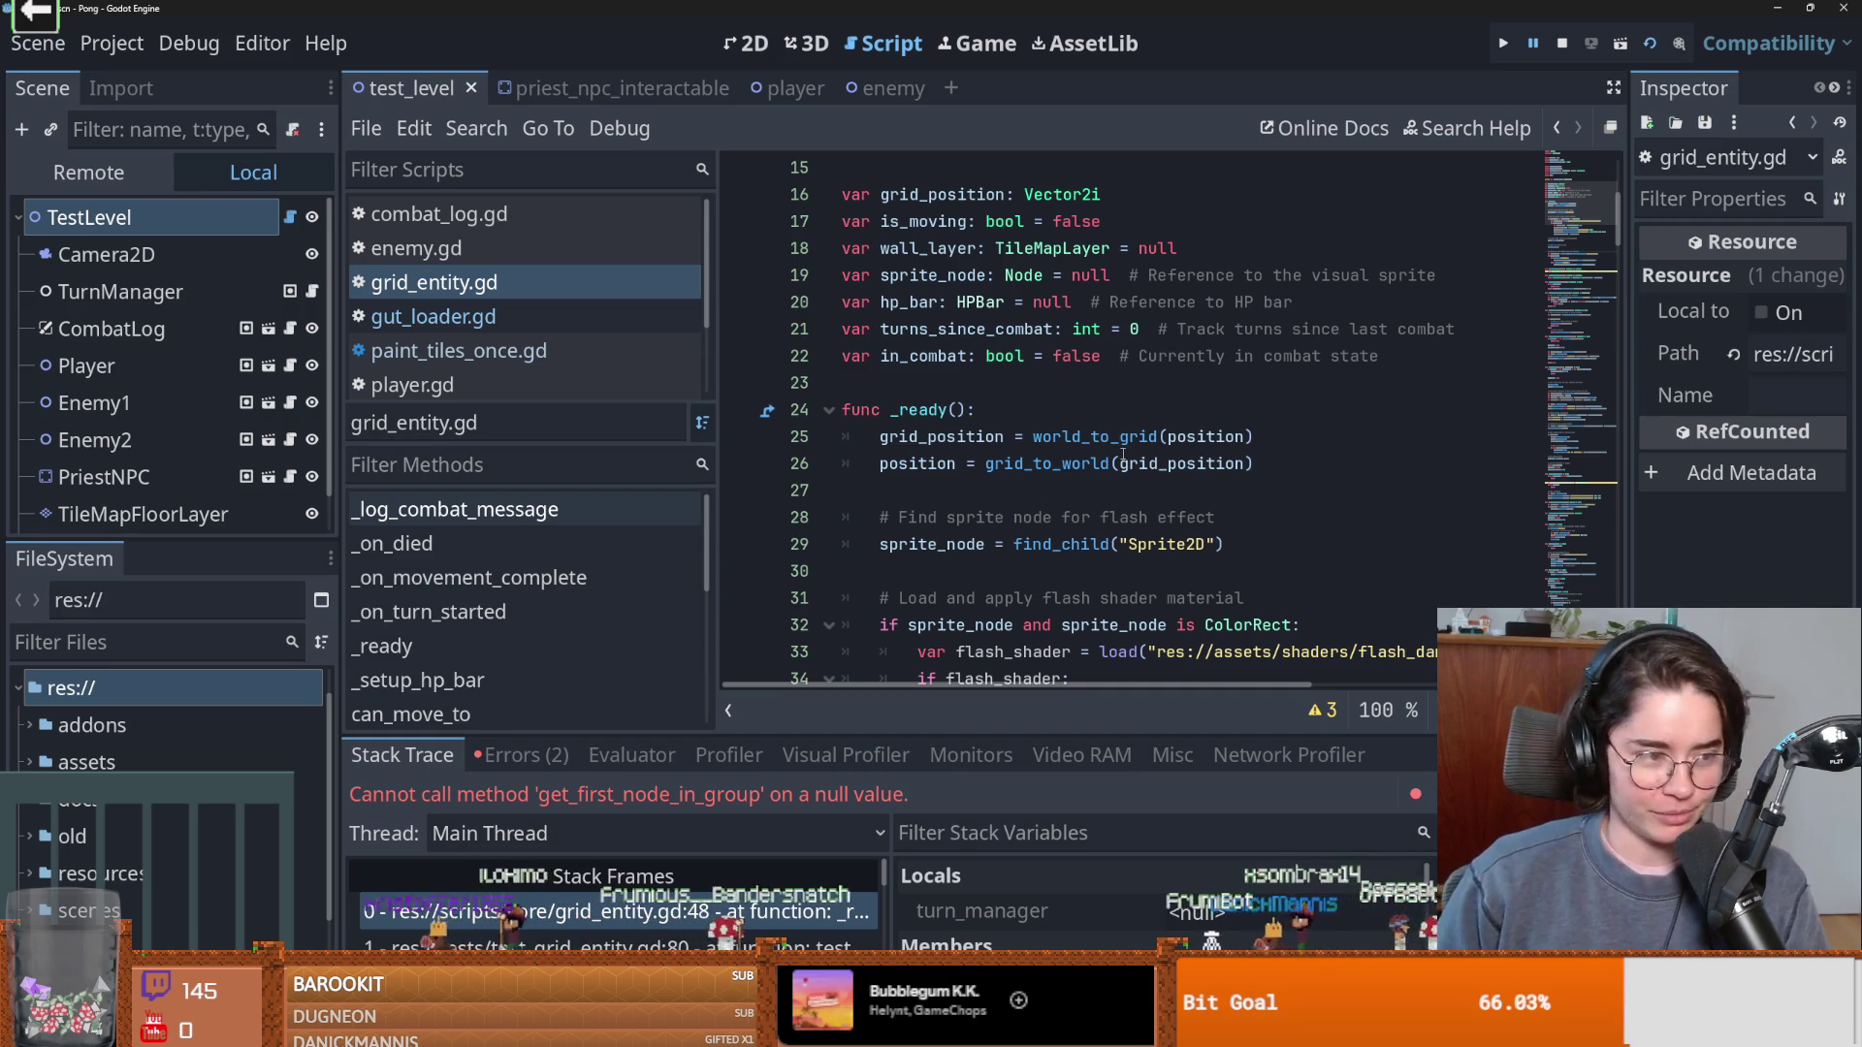
pyautogui.scroll(-2, 1075, 486)
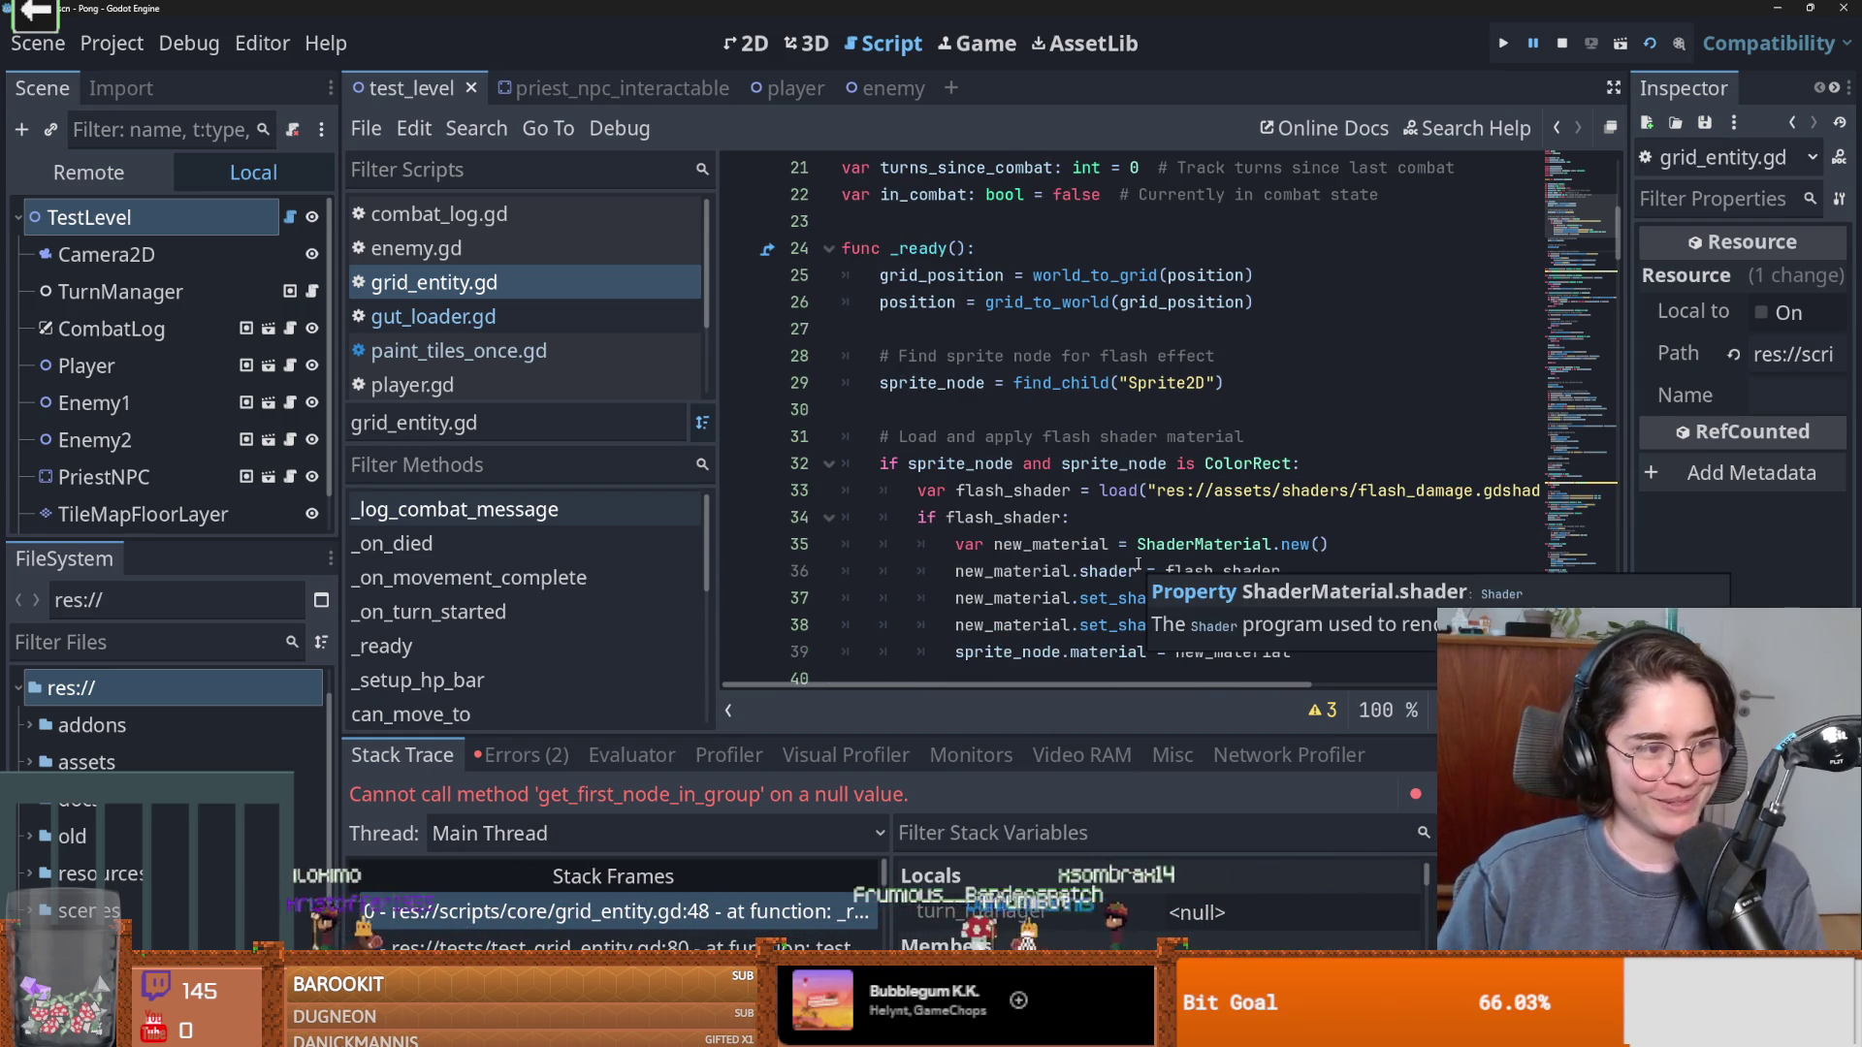
pyautogui.click(1223, 571)
pyautogui.hotkey('ctrl', 's')
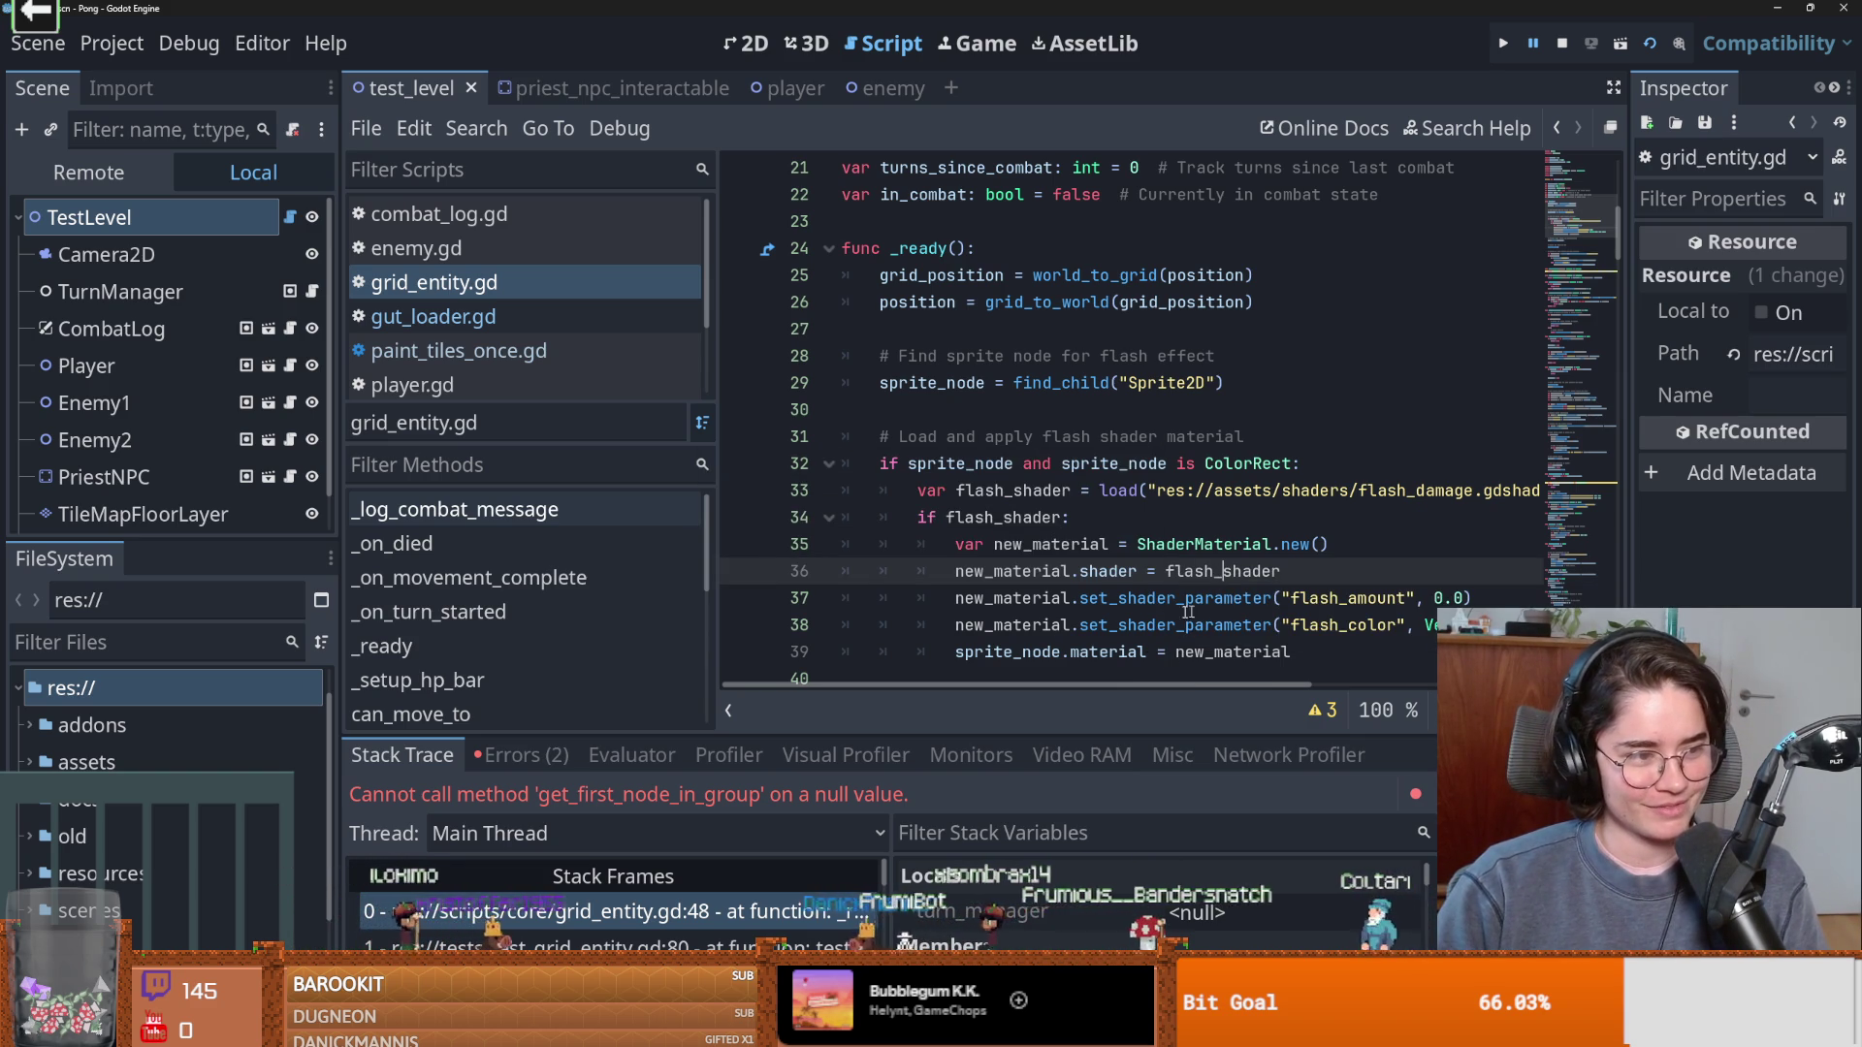
pyautogui.scroll(-2, 1207, 659)
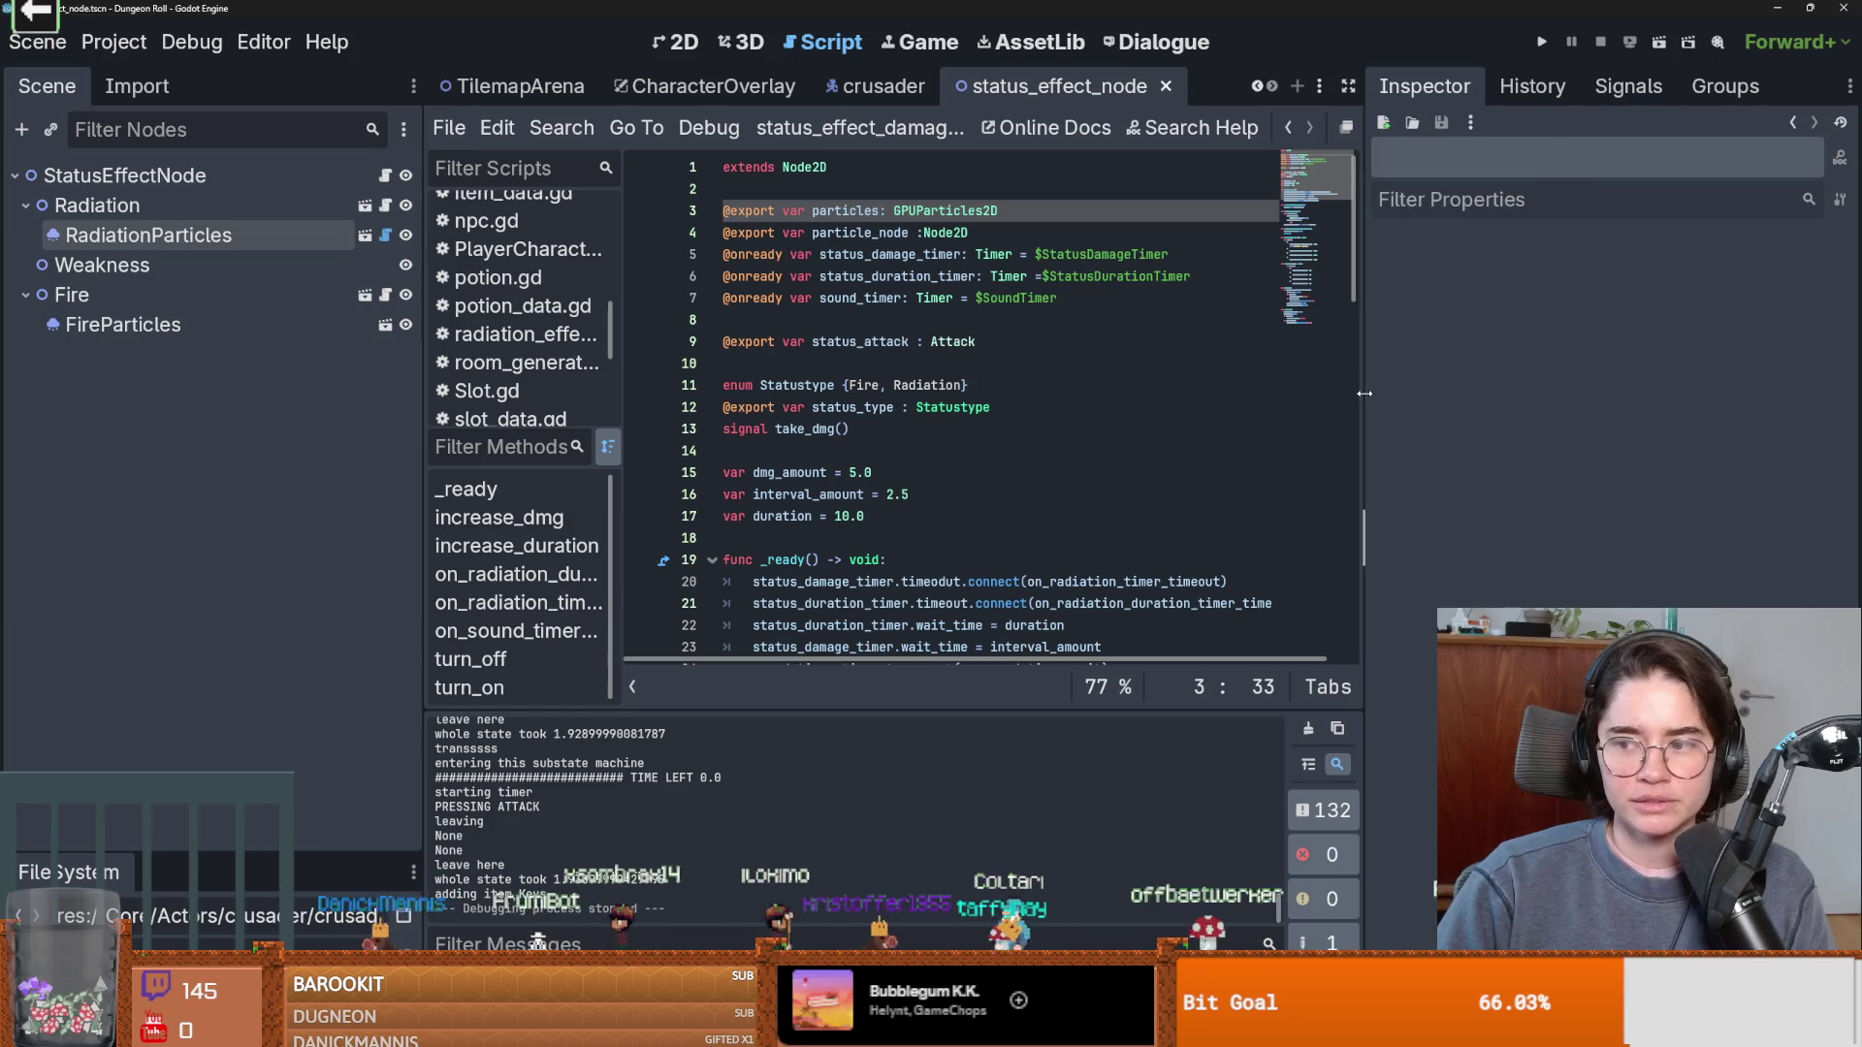
# Save, switch to the TilemapArena scene in 2D view, and select WorldEnvironment.
pyautogui.moveTo(433, 415); pyautogui.dragTo(345, 415)
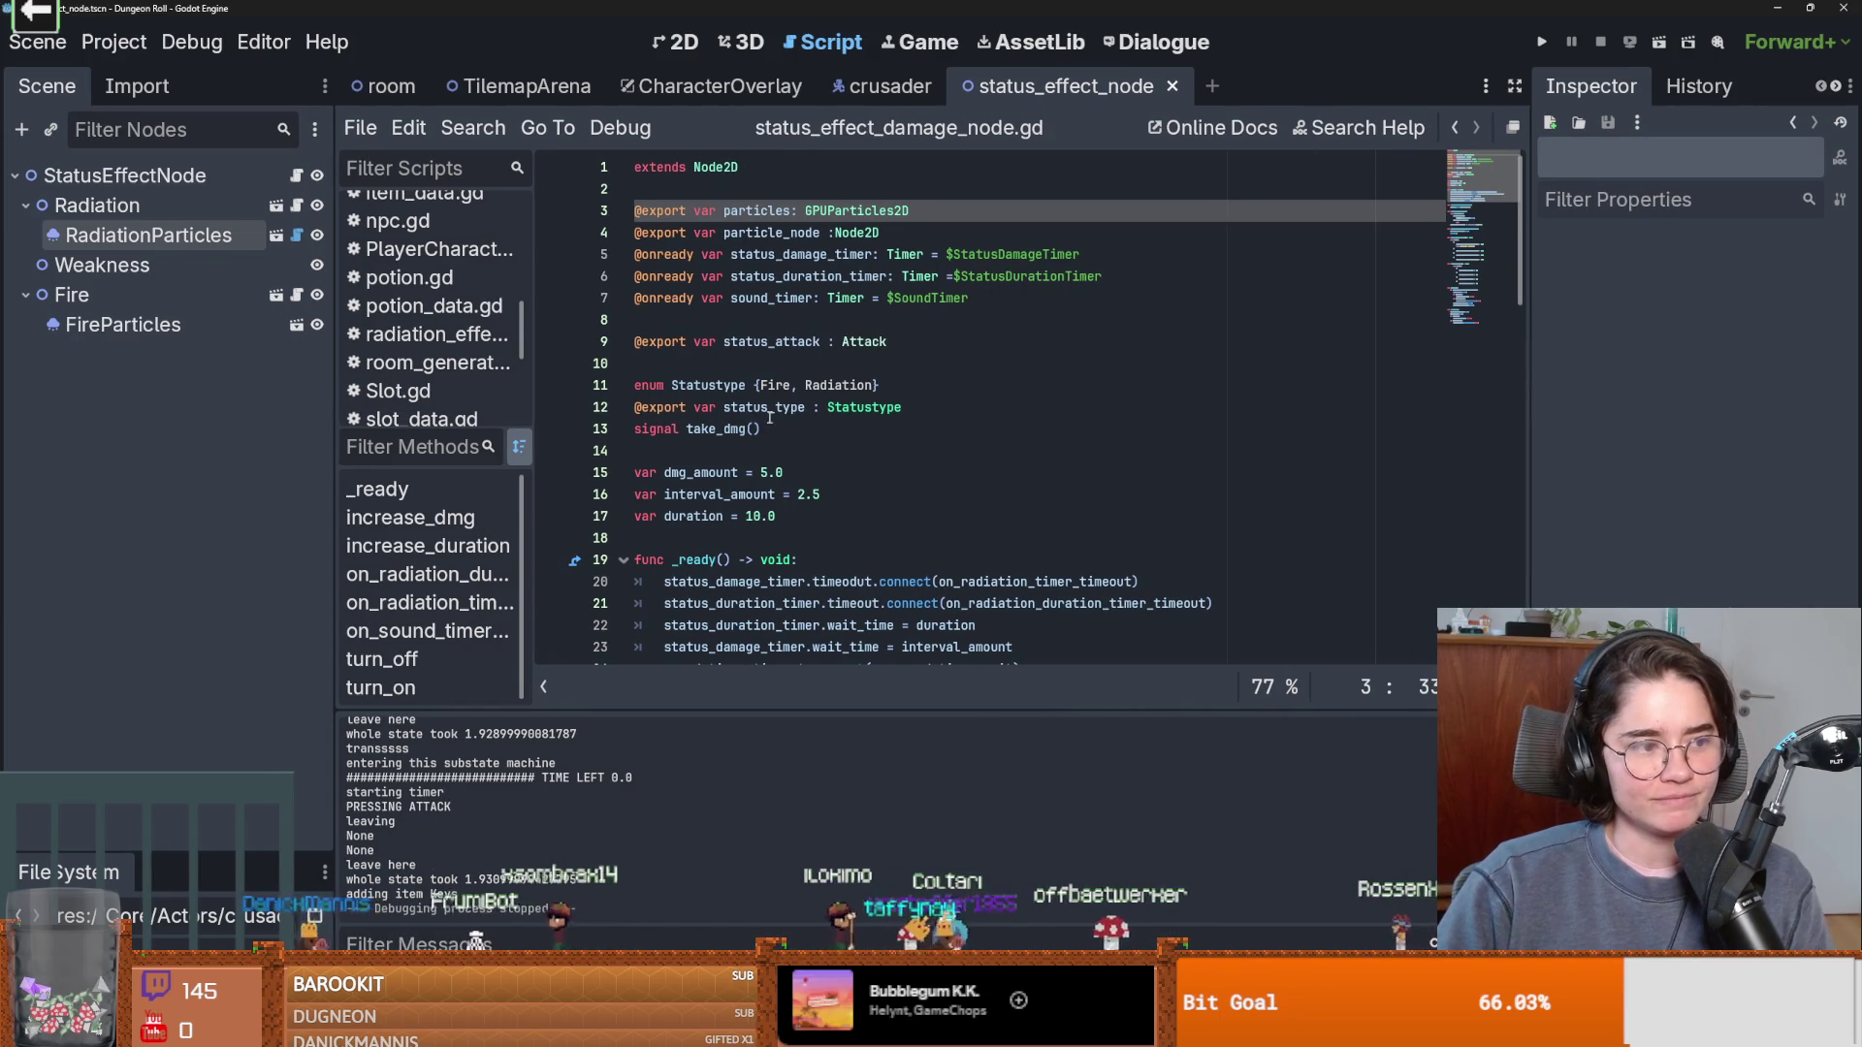
pyautogui.click(775, 428)
pyautogui.hotkey('ctrl', 's')
pyautogui.click(518, 85)
pyautogui.click(140, 563)
pyautogui.hotkey('ctrl', 'F1')
pyautogui.scroll(3, 1098, 438)
pyautogui.scroll(-4, 834, 402)
pyautogui.scroll(3, 782, 392)
pyautogui.scroll(1, 782, 392)
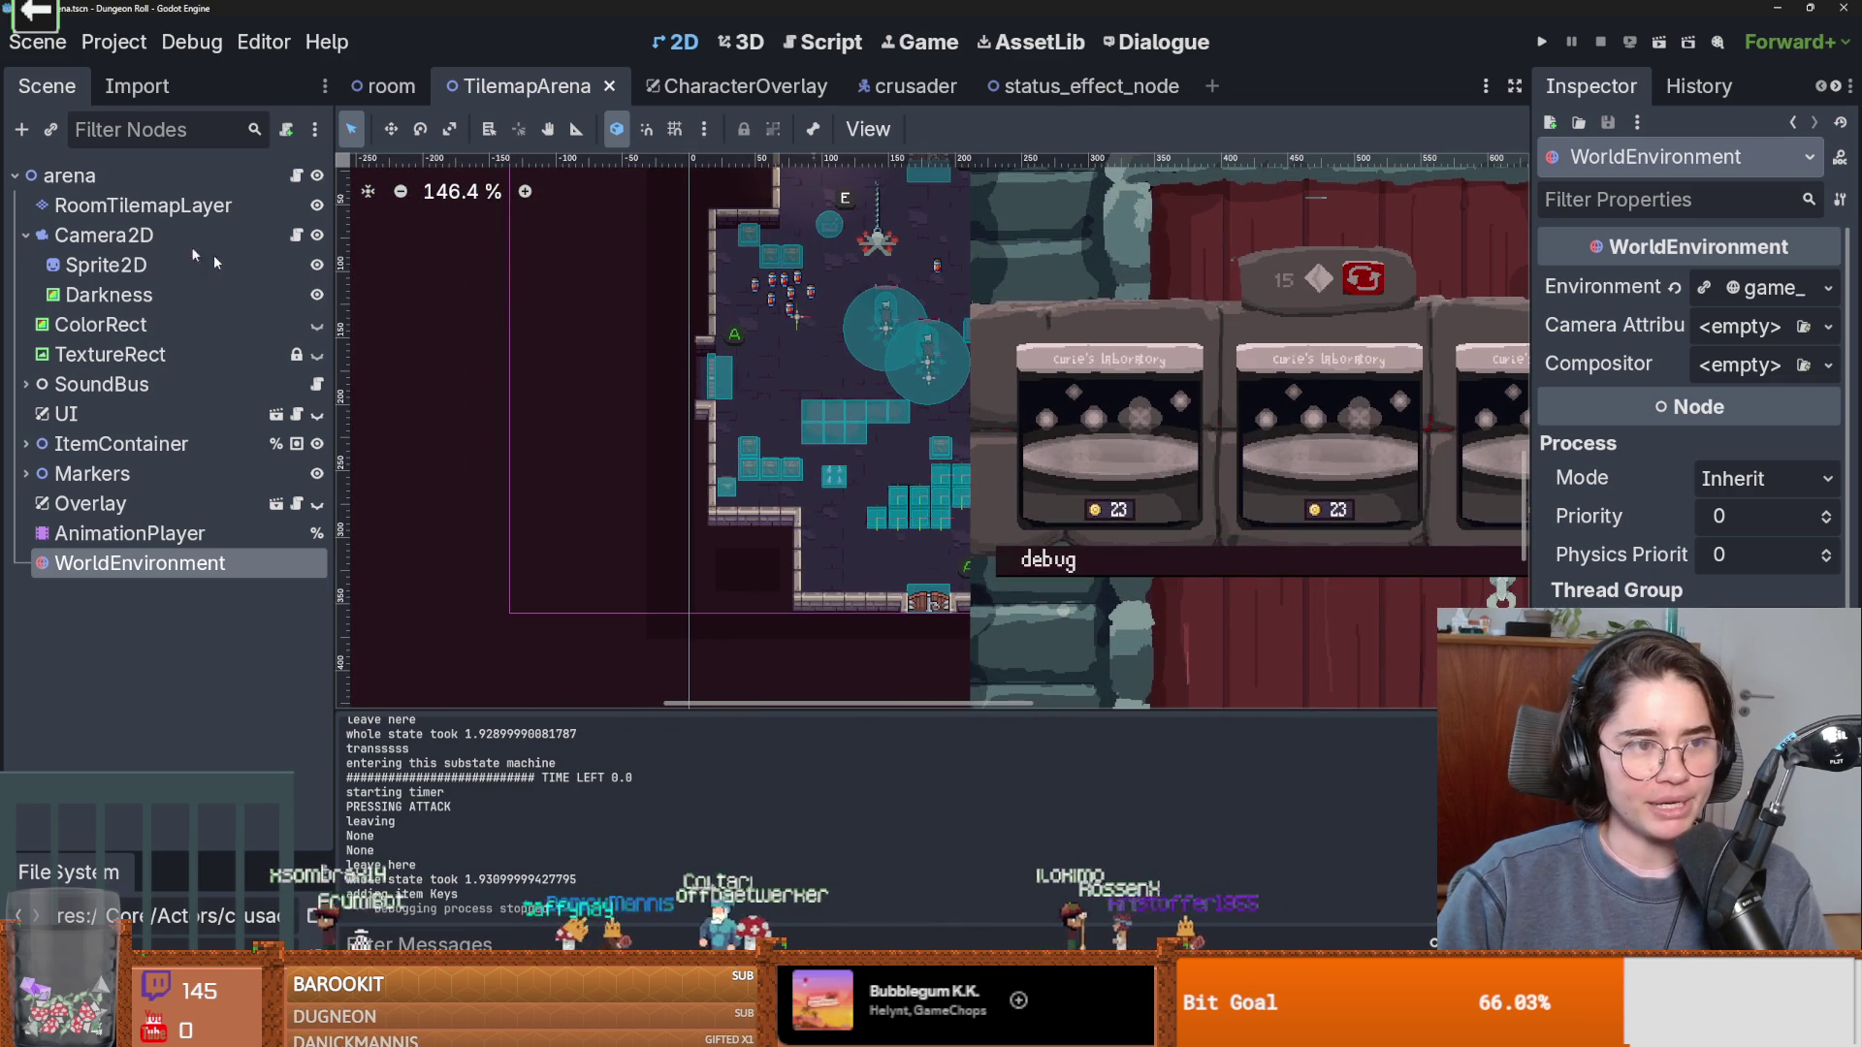
pyautogui.click(25, 234)
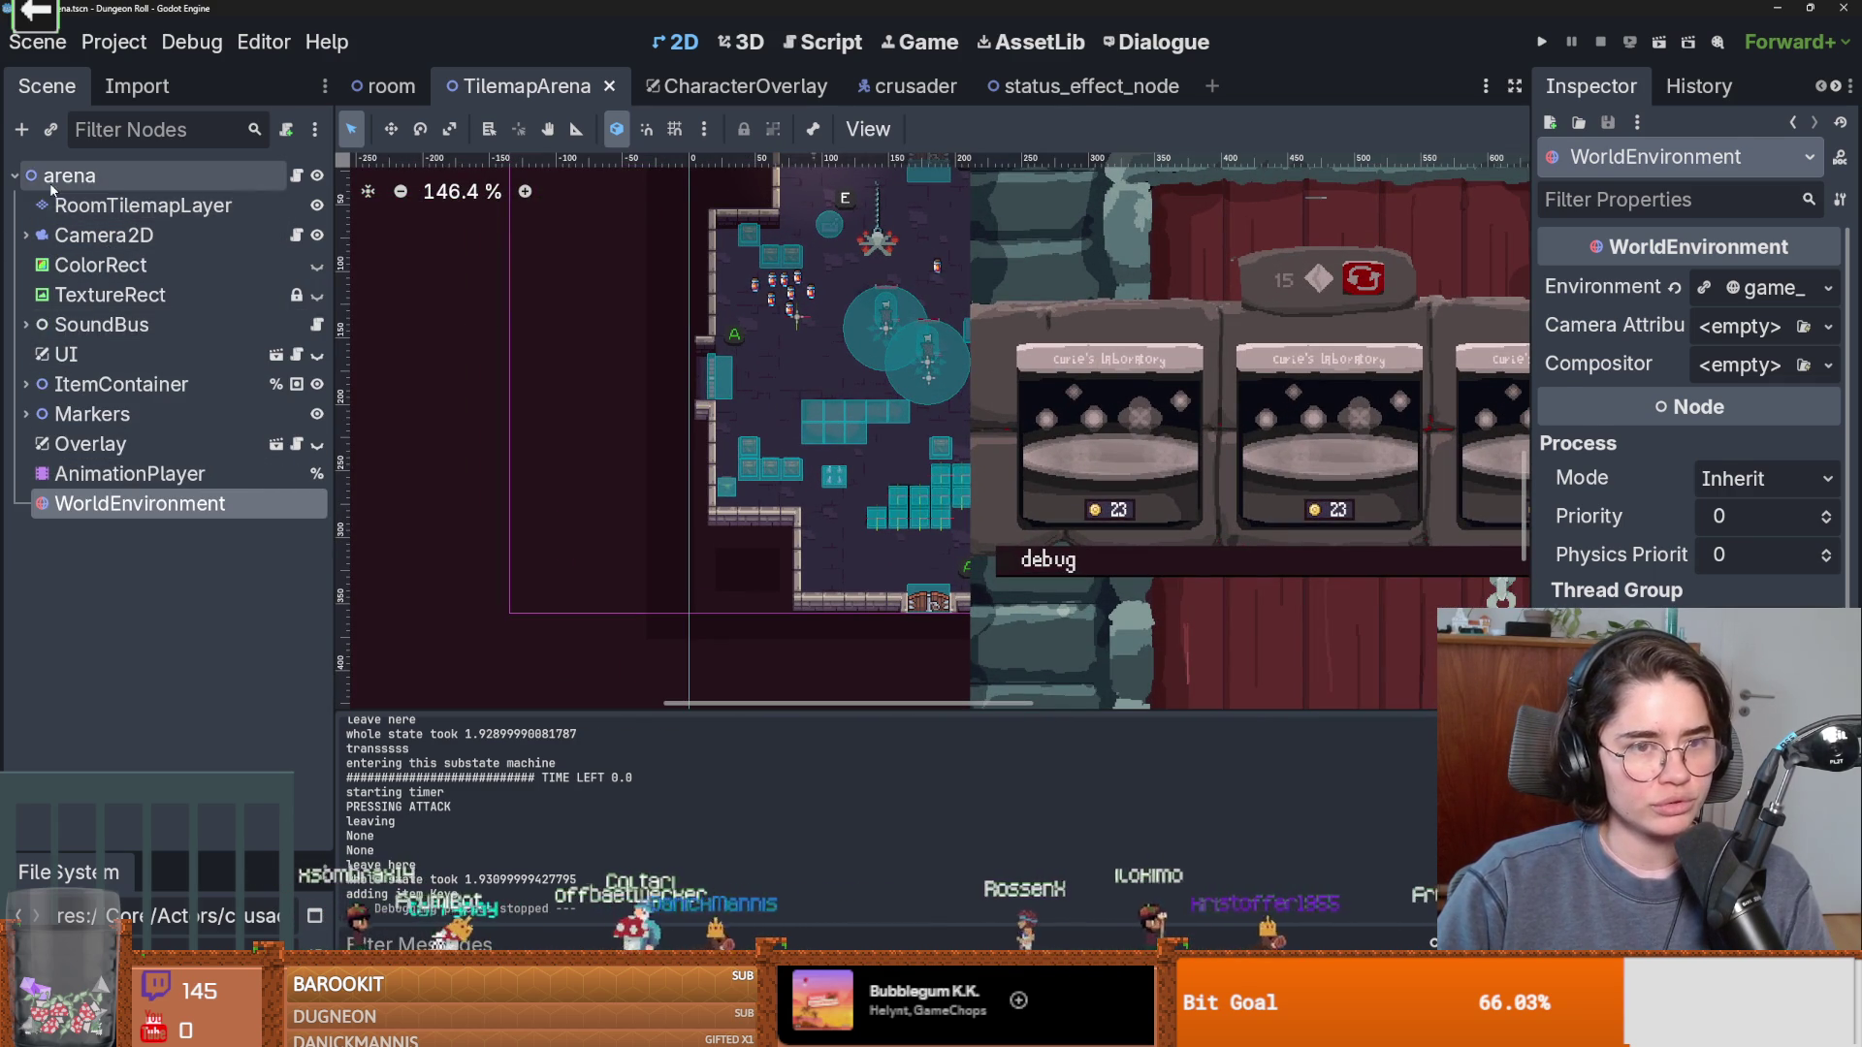
# Add a CanvasModulate child node under the arena root.
pyautogui.rightClick(68, 177)
pyautogui.click(104, 250)
pyautogui.write('canv')
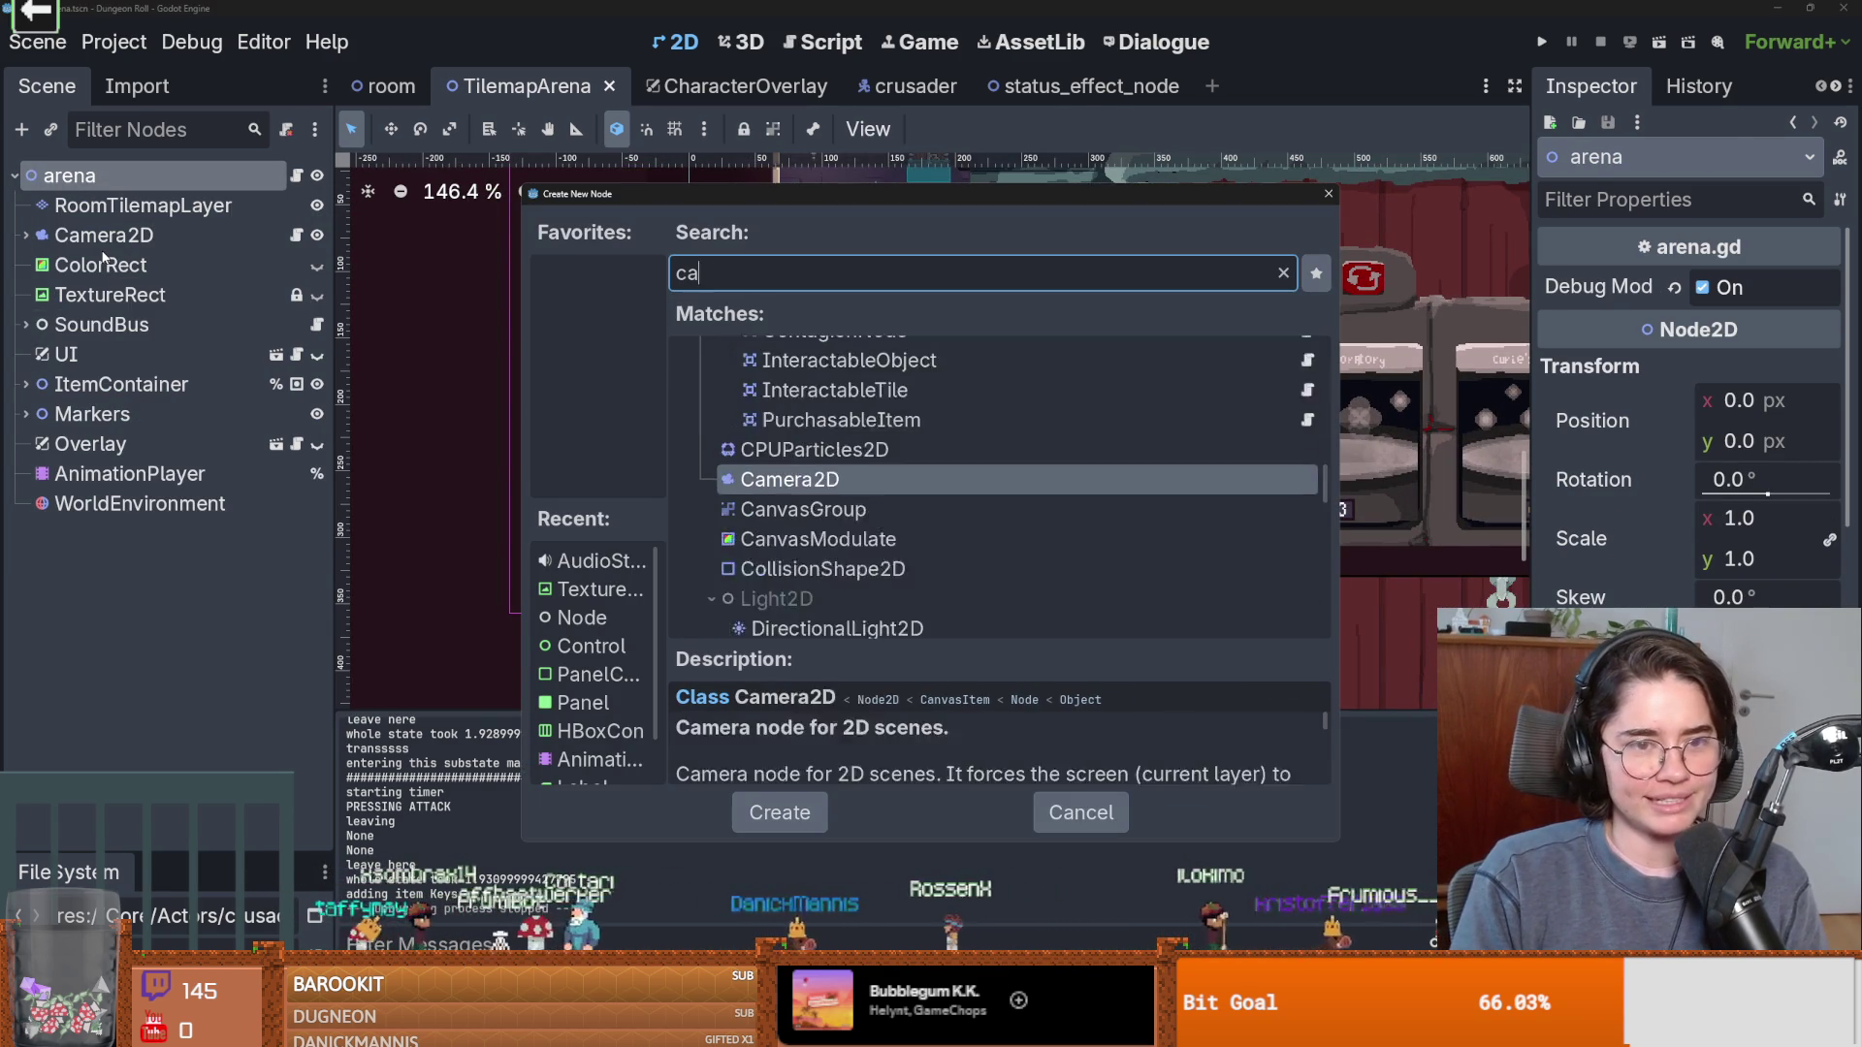
pyautogui.press('Down')
pyautogui.press('Return')
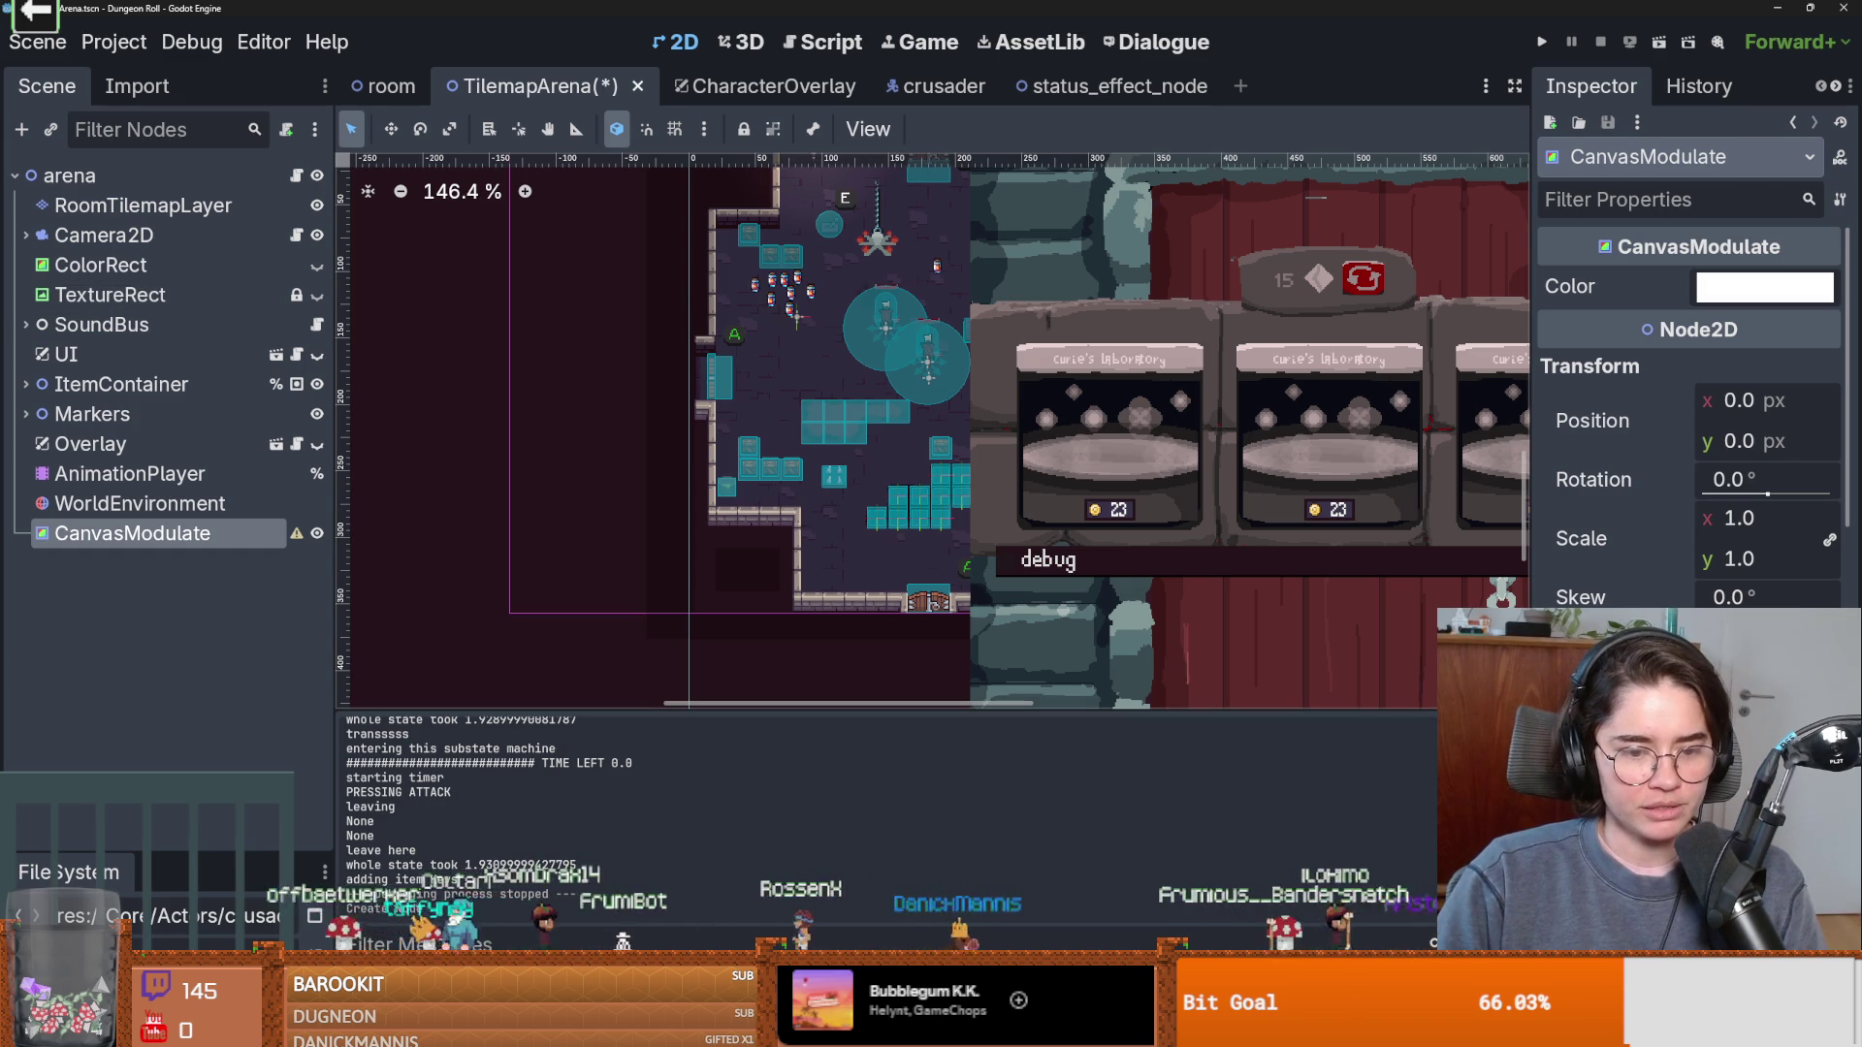
# Check the repository's uncommitted changes in GitHub Desktop.
pyautogui.hotkey('alt', 'Tab')
pyautogui.click(175, 71)
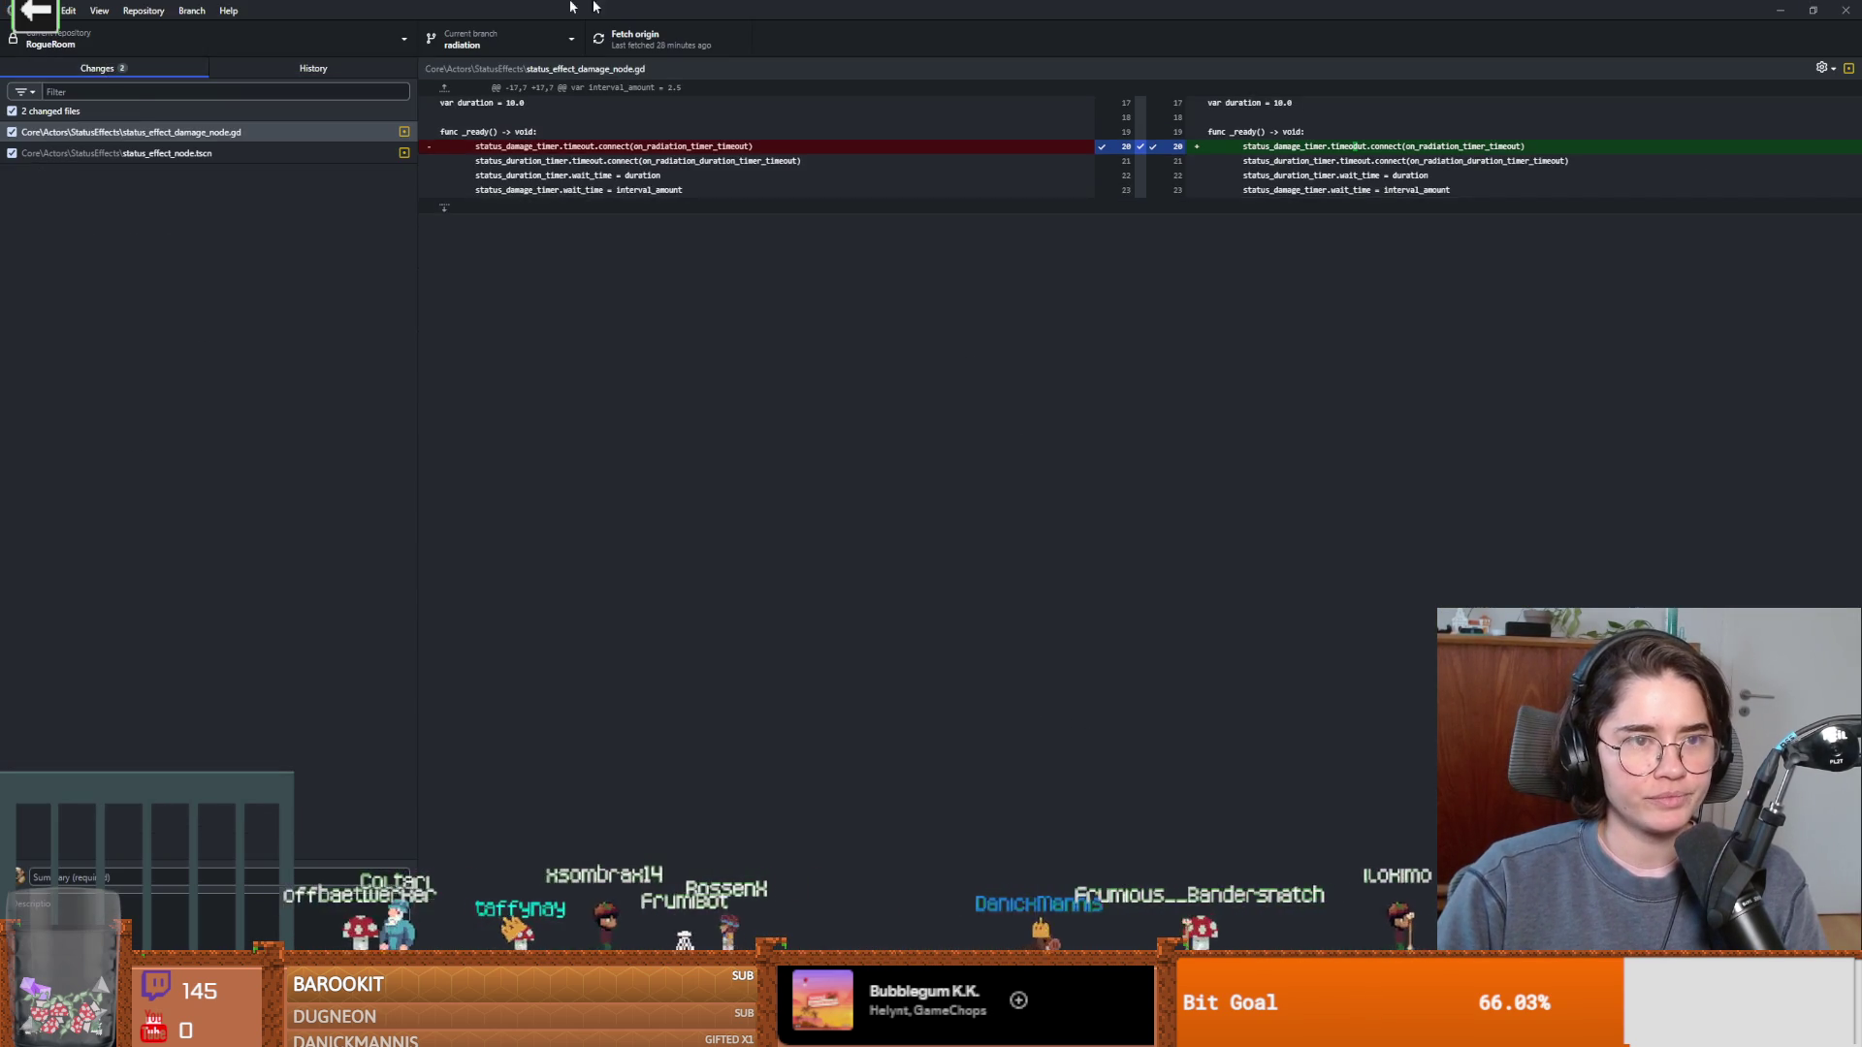
pyautogui.hotkey('alt', 'Tab')
# Set the CanvasModulate Color to pink.
pyautogui.scroll(1, 887, 458)
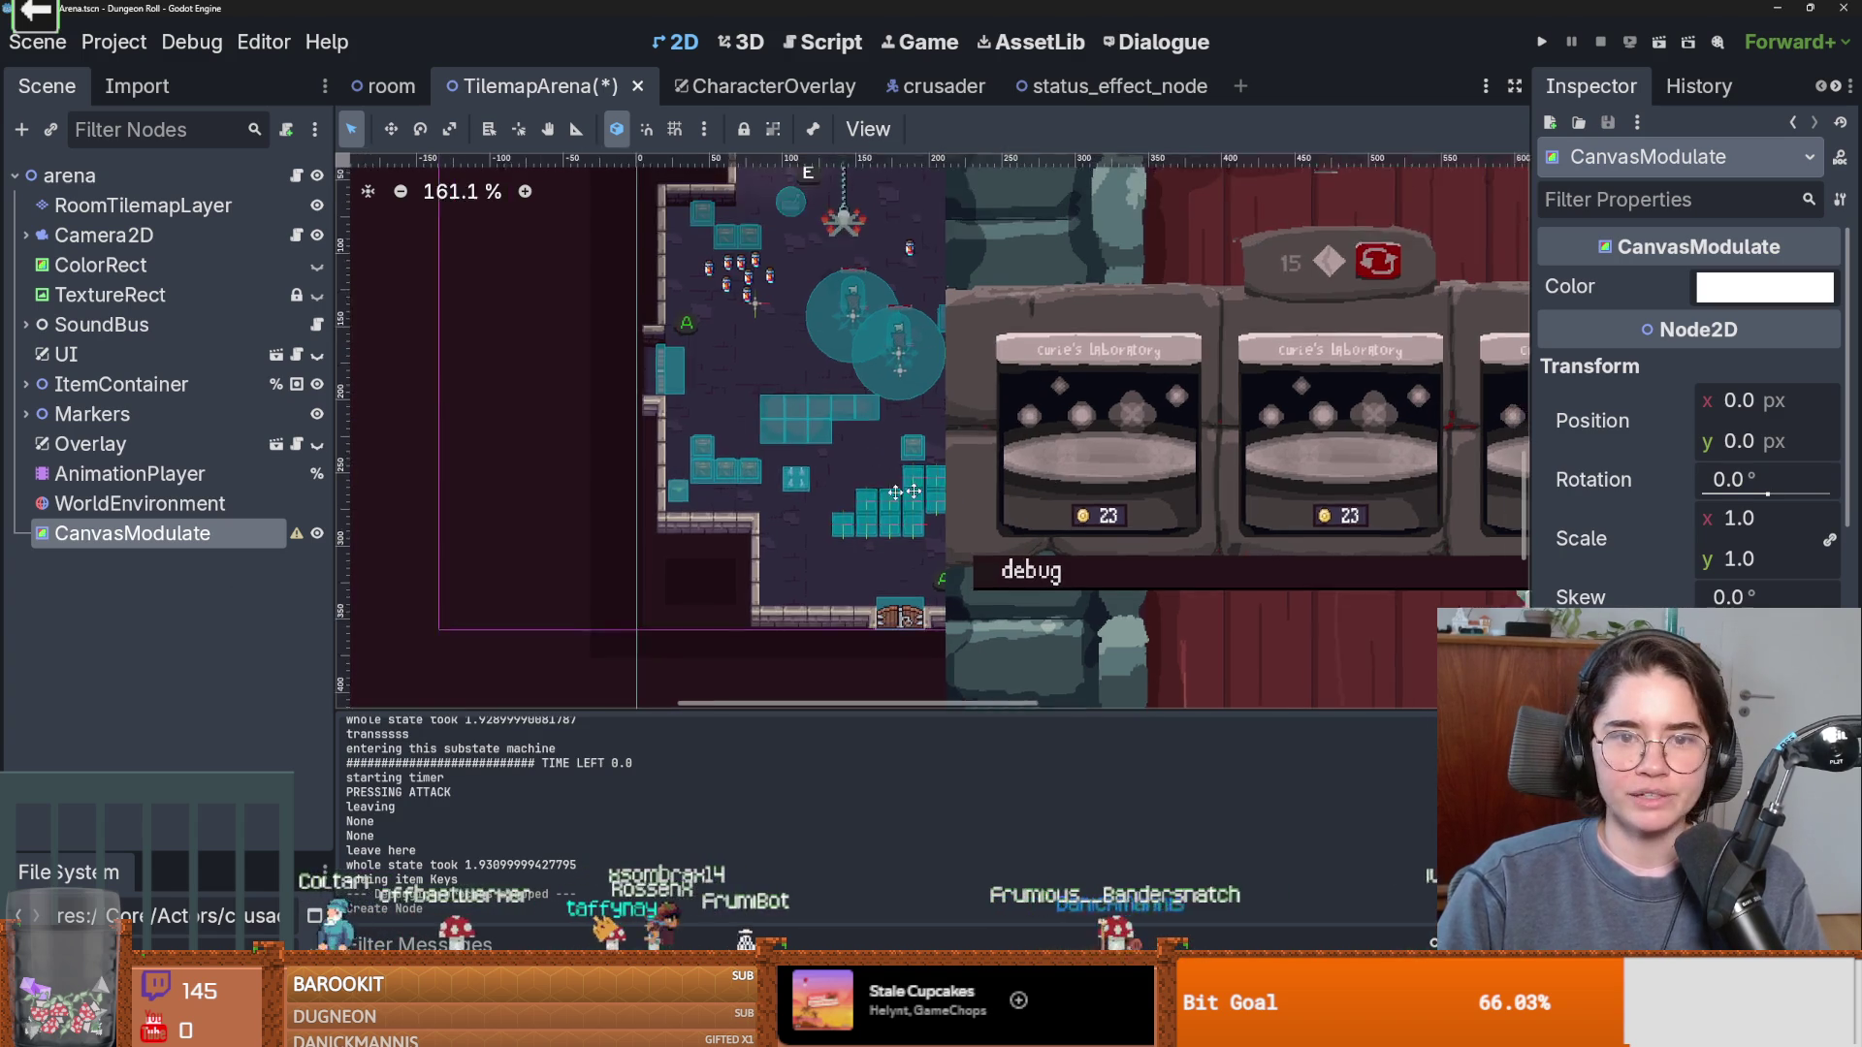
pyautogui.scroll(-5, 887, 457)
pyautogui.scroll(3, 1208, 438)
pyautogui.hscroll(3, 1208, 438)
pyautogui.scroll(-2, 886, 437)
pyautogui.click(1764, 286)
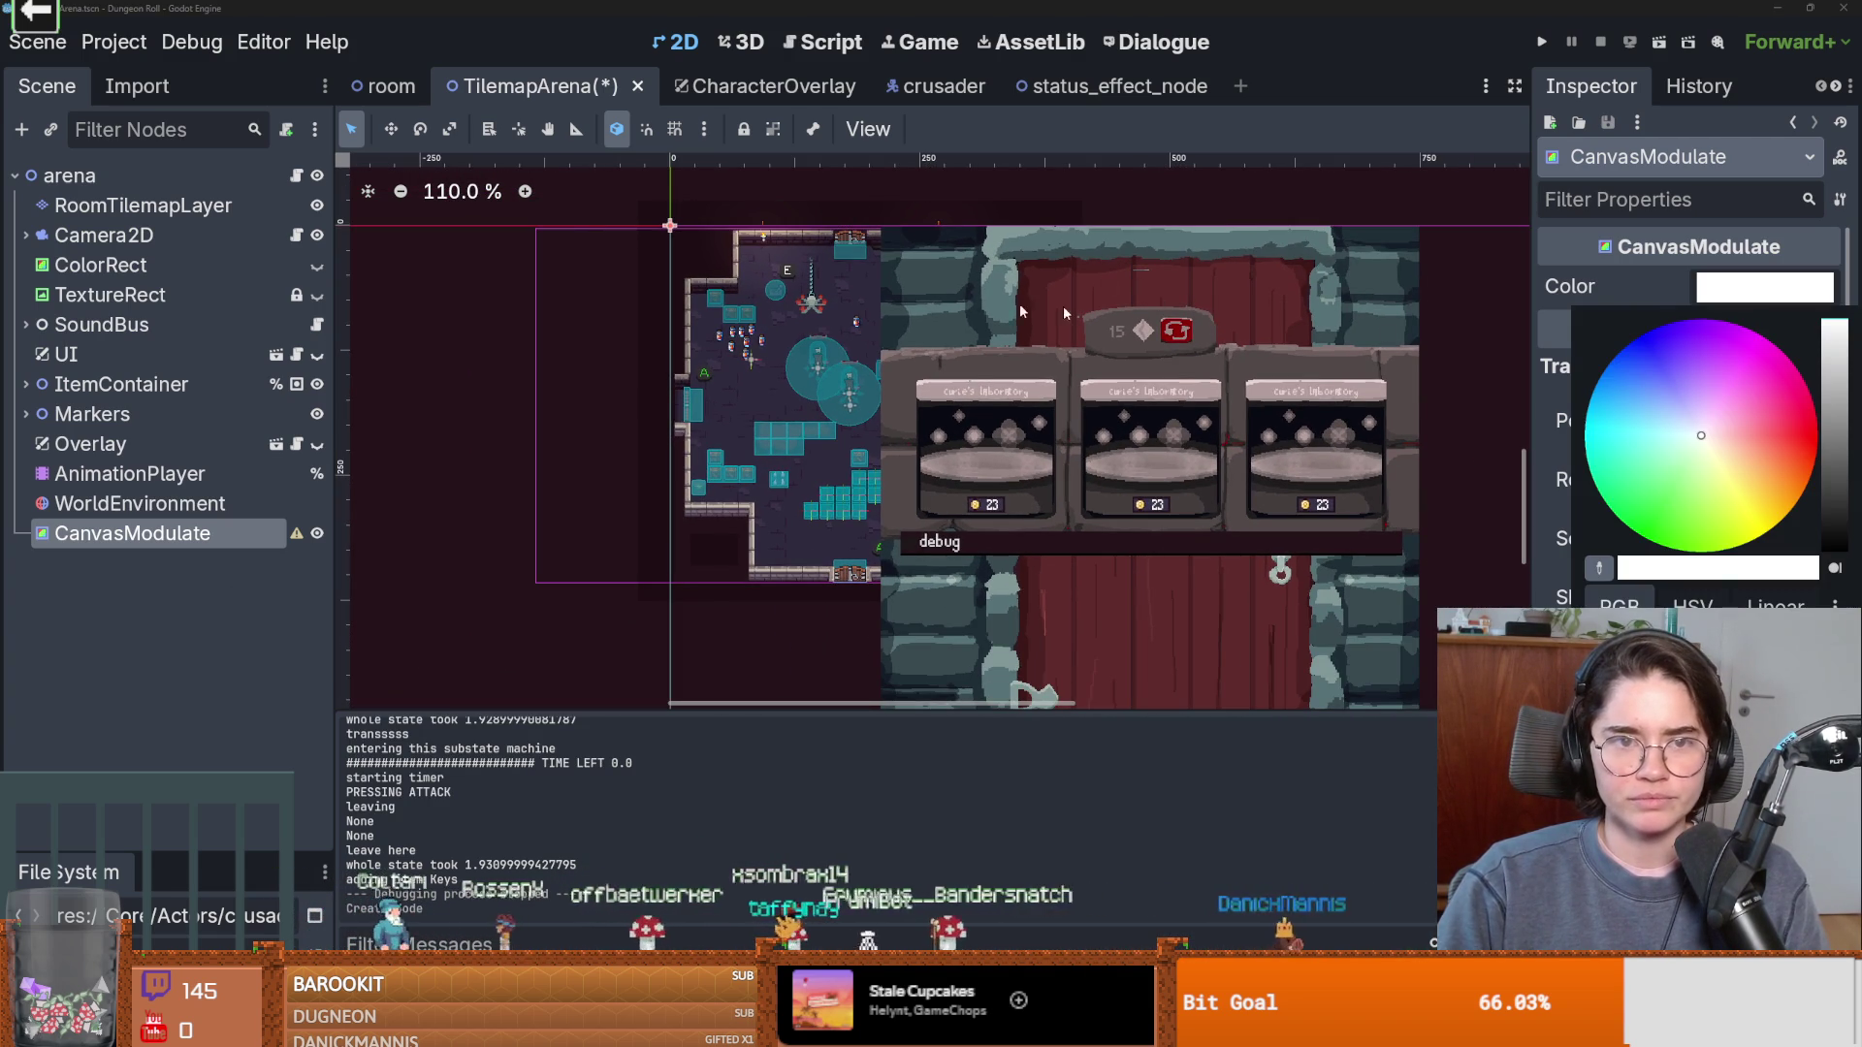
pyautogui.moveTo(1670, 416); pyautogui.dragTo(1736, 352)
pyautogui.click(1454, 437)
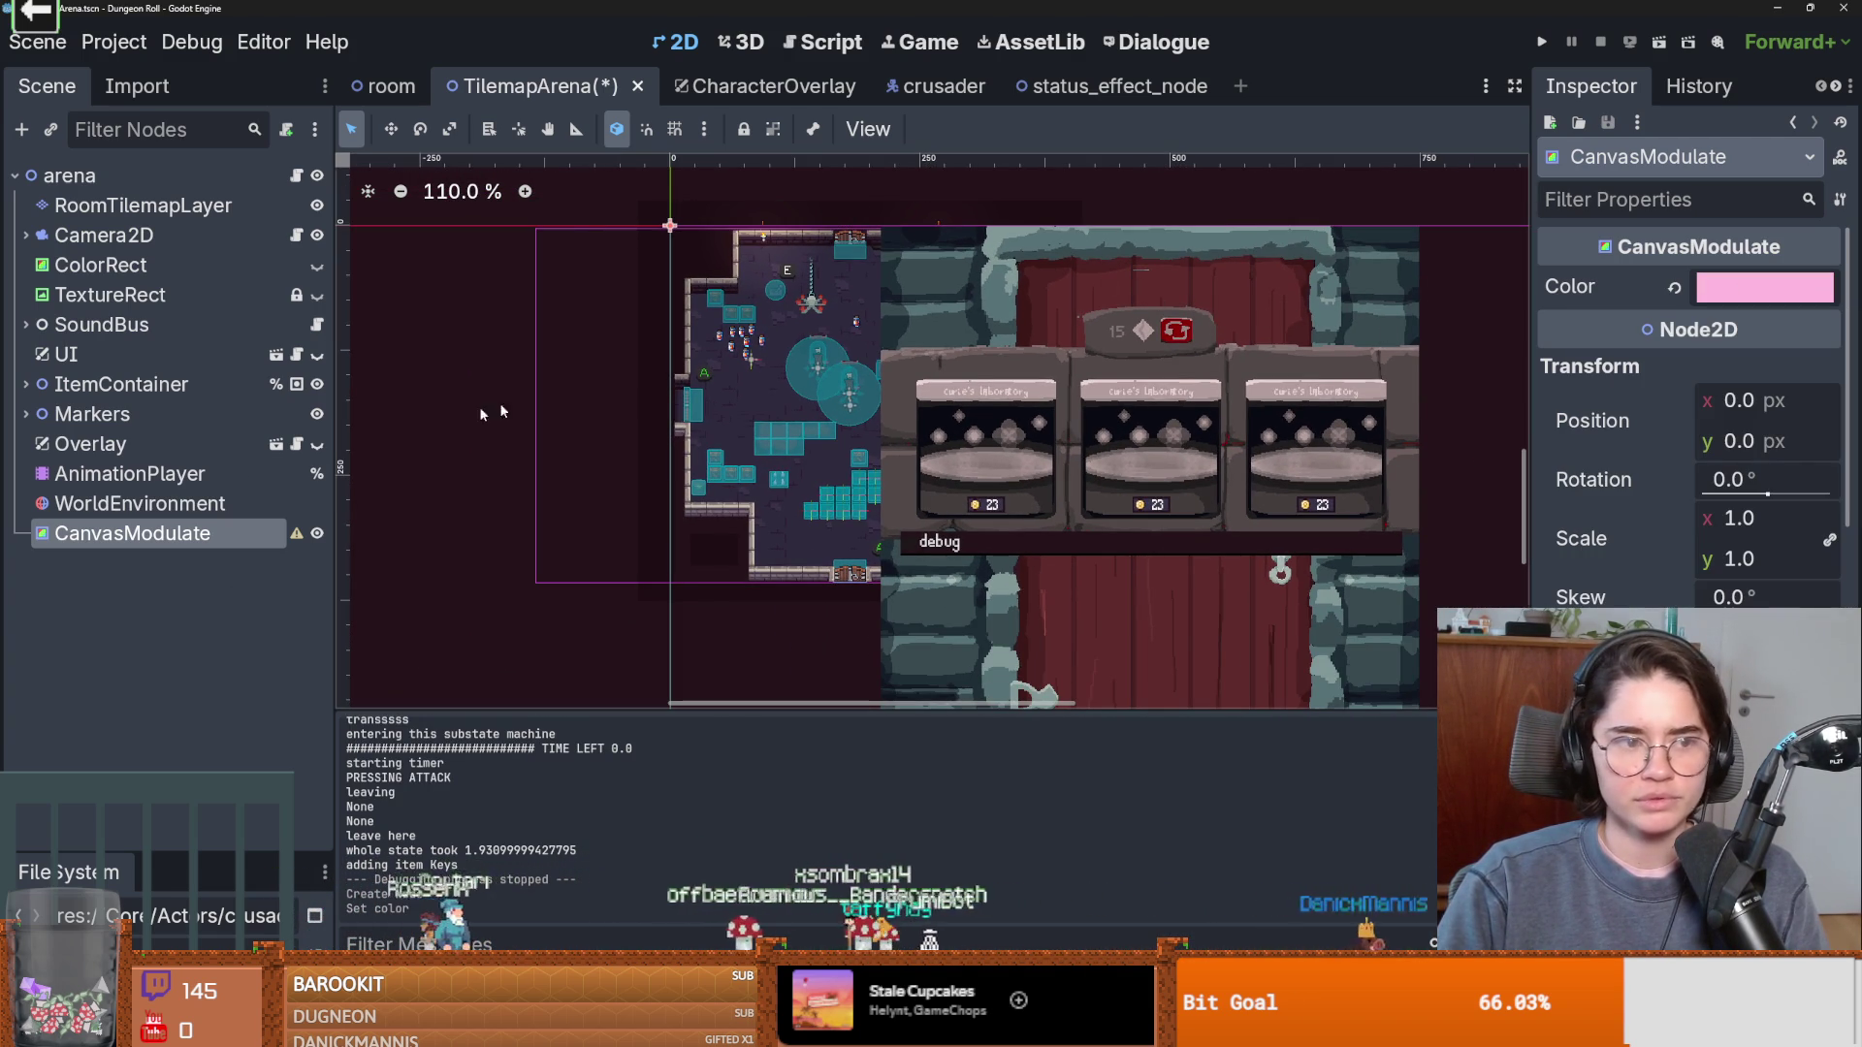
# Move CanvasModulate above WorldEnvironment, read its configuration warning, and request its deletion.
pyautogui.moveTo(178, 536)
pyautogui.mouseDown()
pyautogui.moveTo(208, 419)
pyautogui.moveTo(354, 481)
pyautogui.moveTo(155, 496)
pyautogui.moveTo(281, 519)
pyautogui.mouseUp()
pyautogui.click(296, 505)
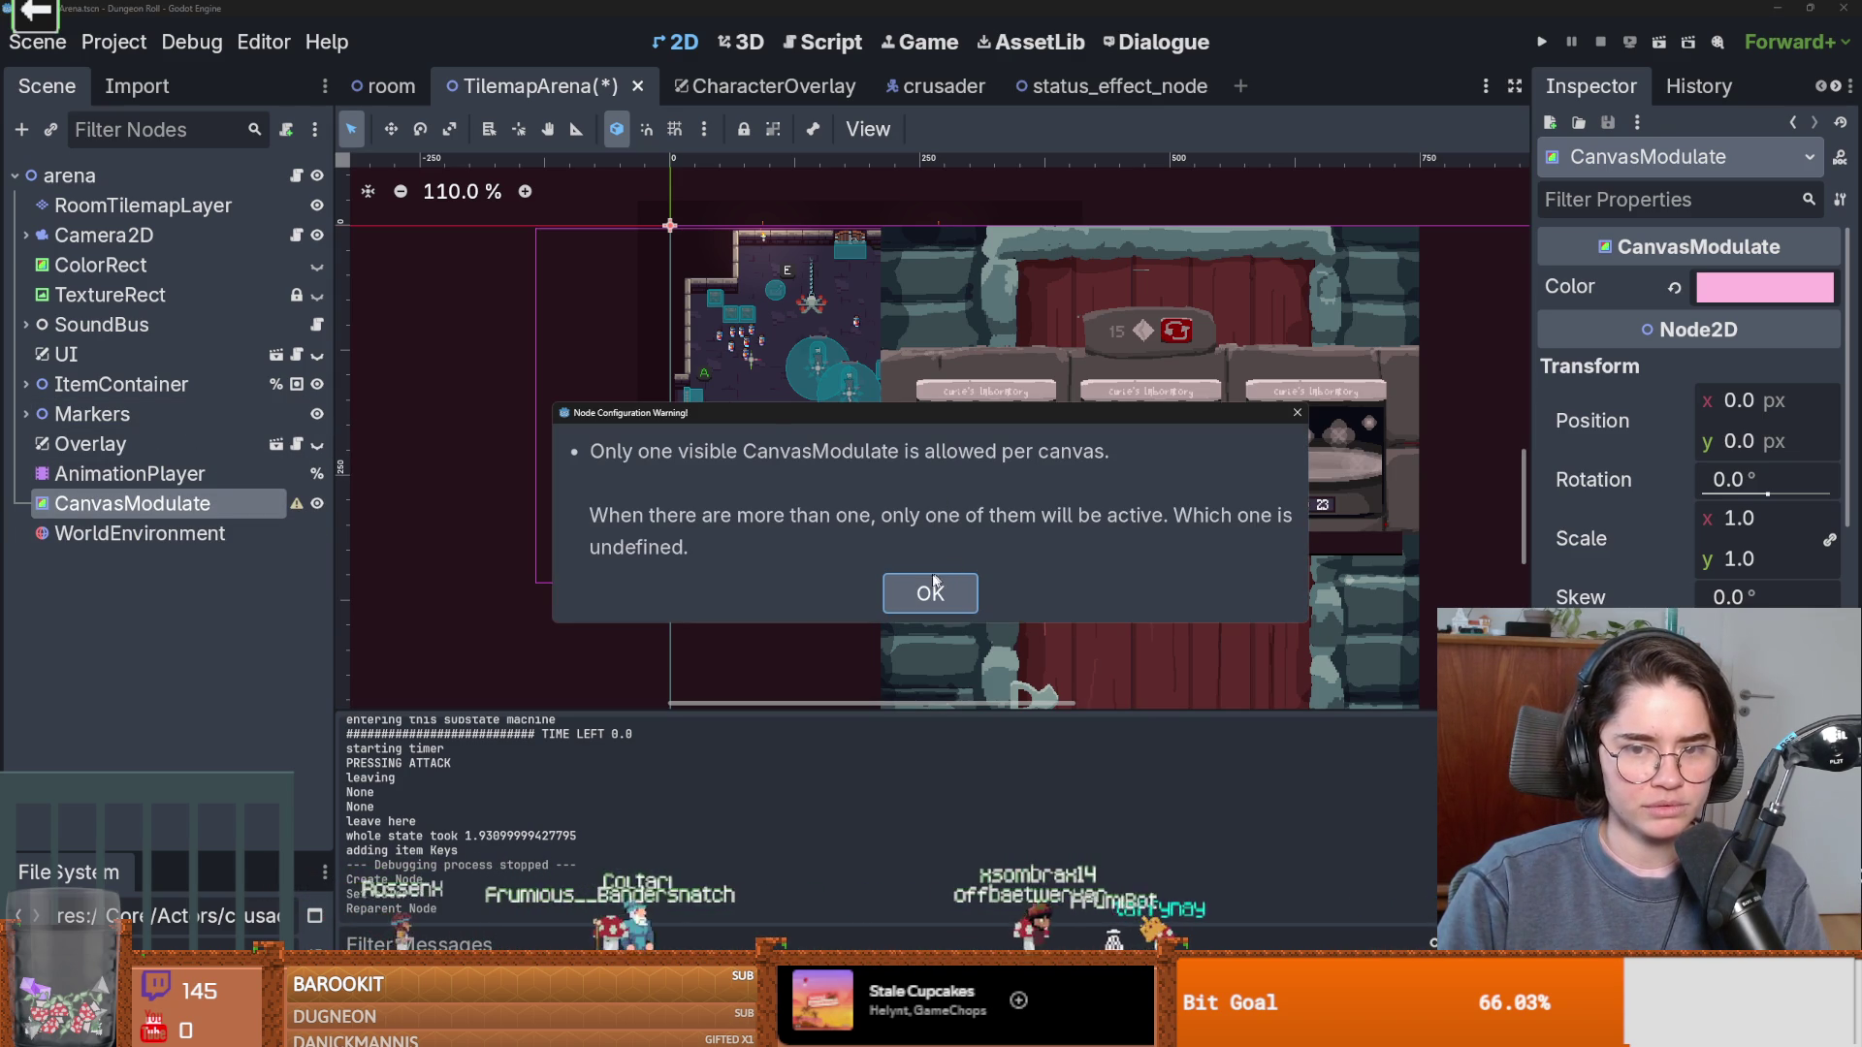
pyautogui.click(887, 594)
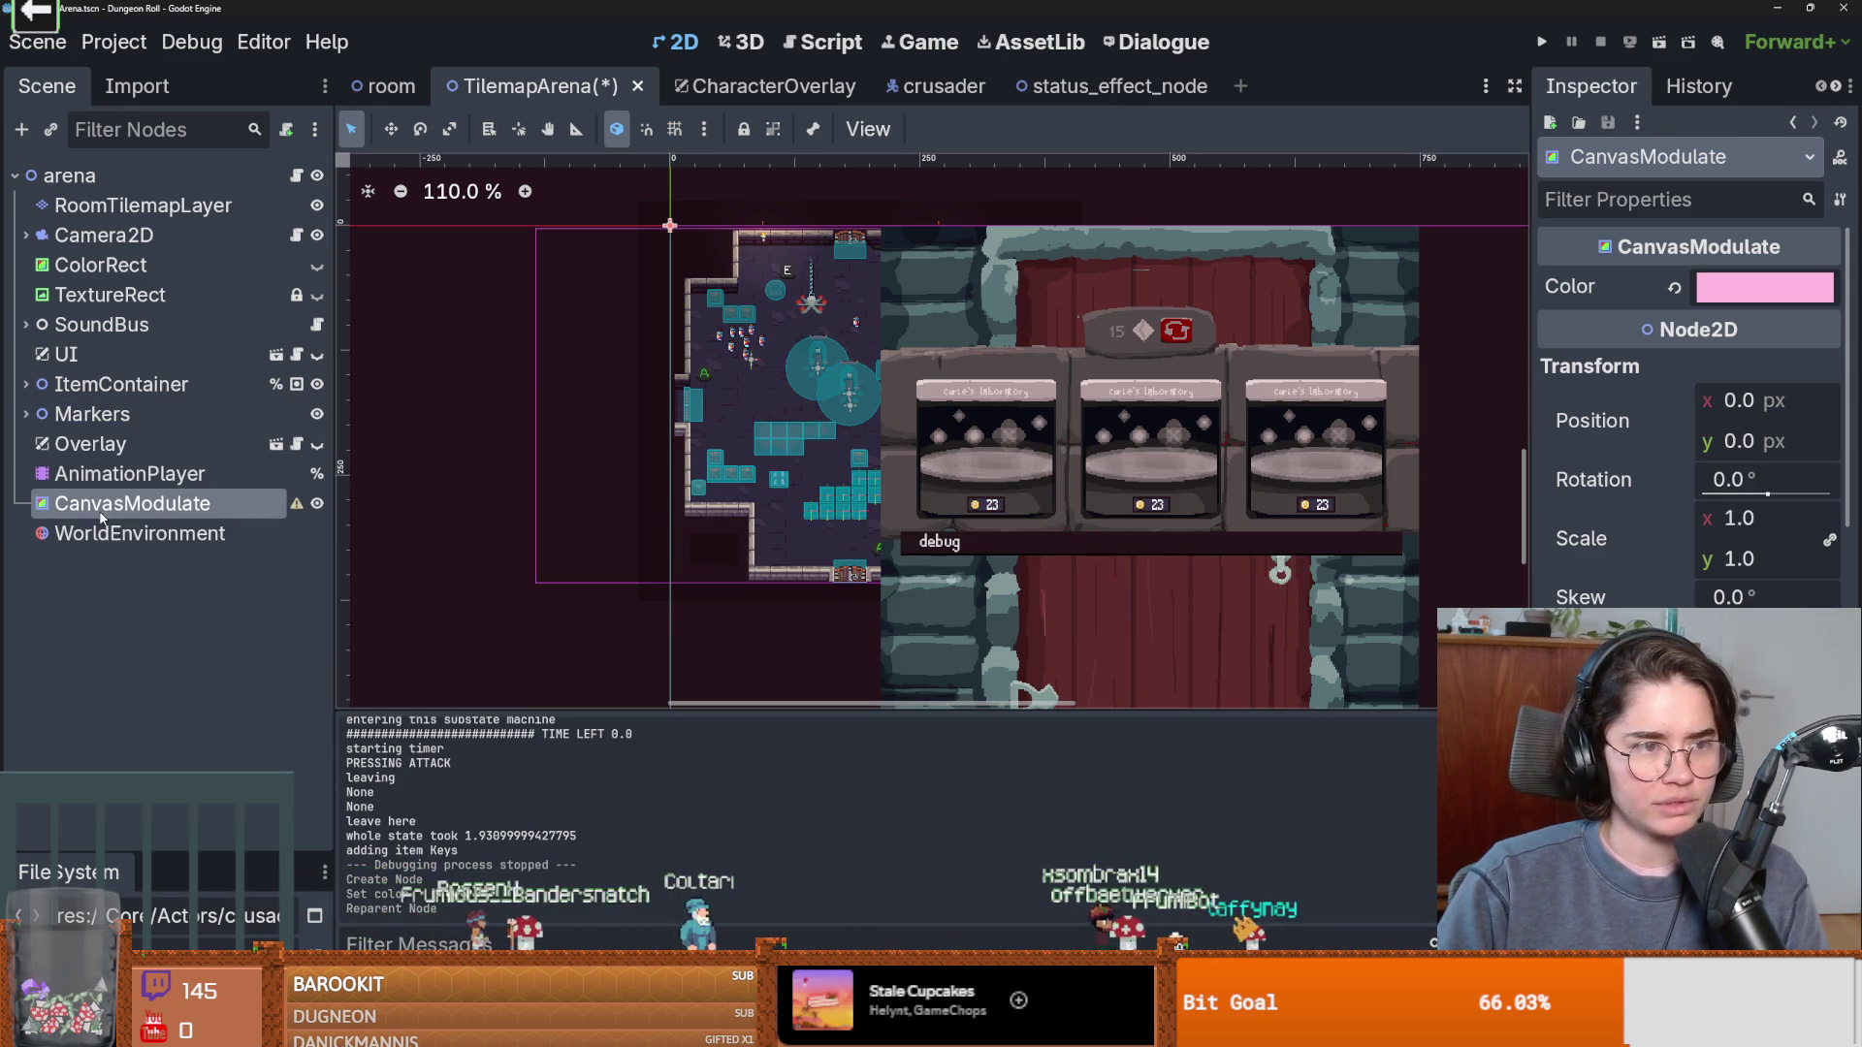
pyautogui.rightClick(89, 513)
pyautogui.click(85, 502)
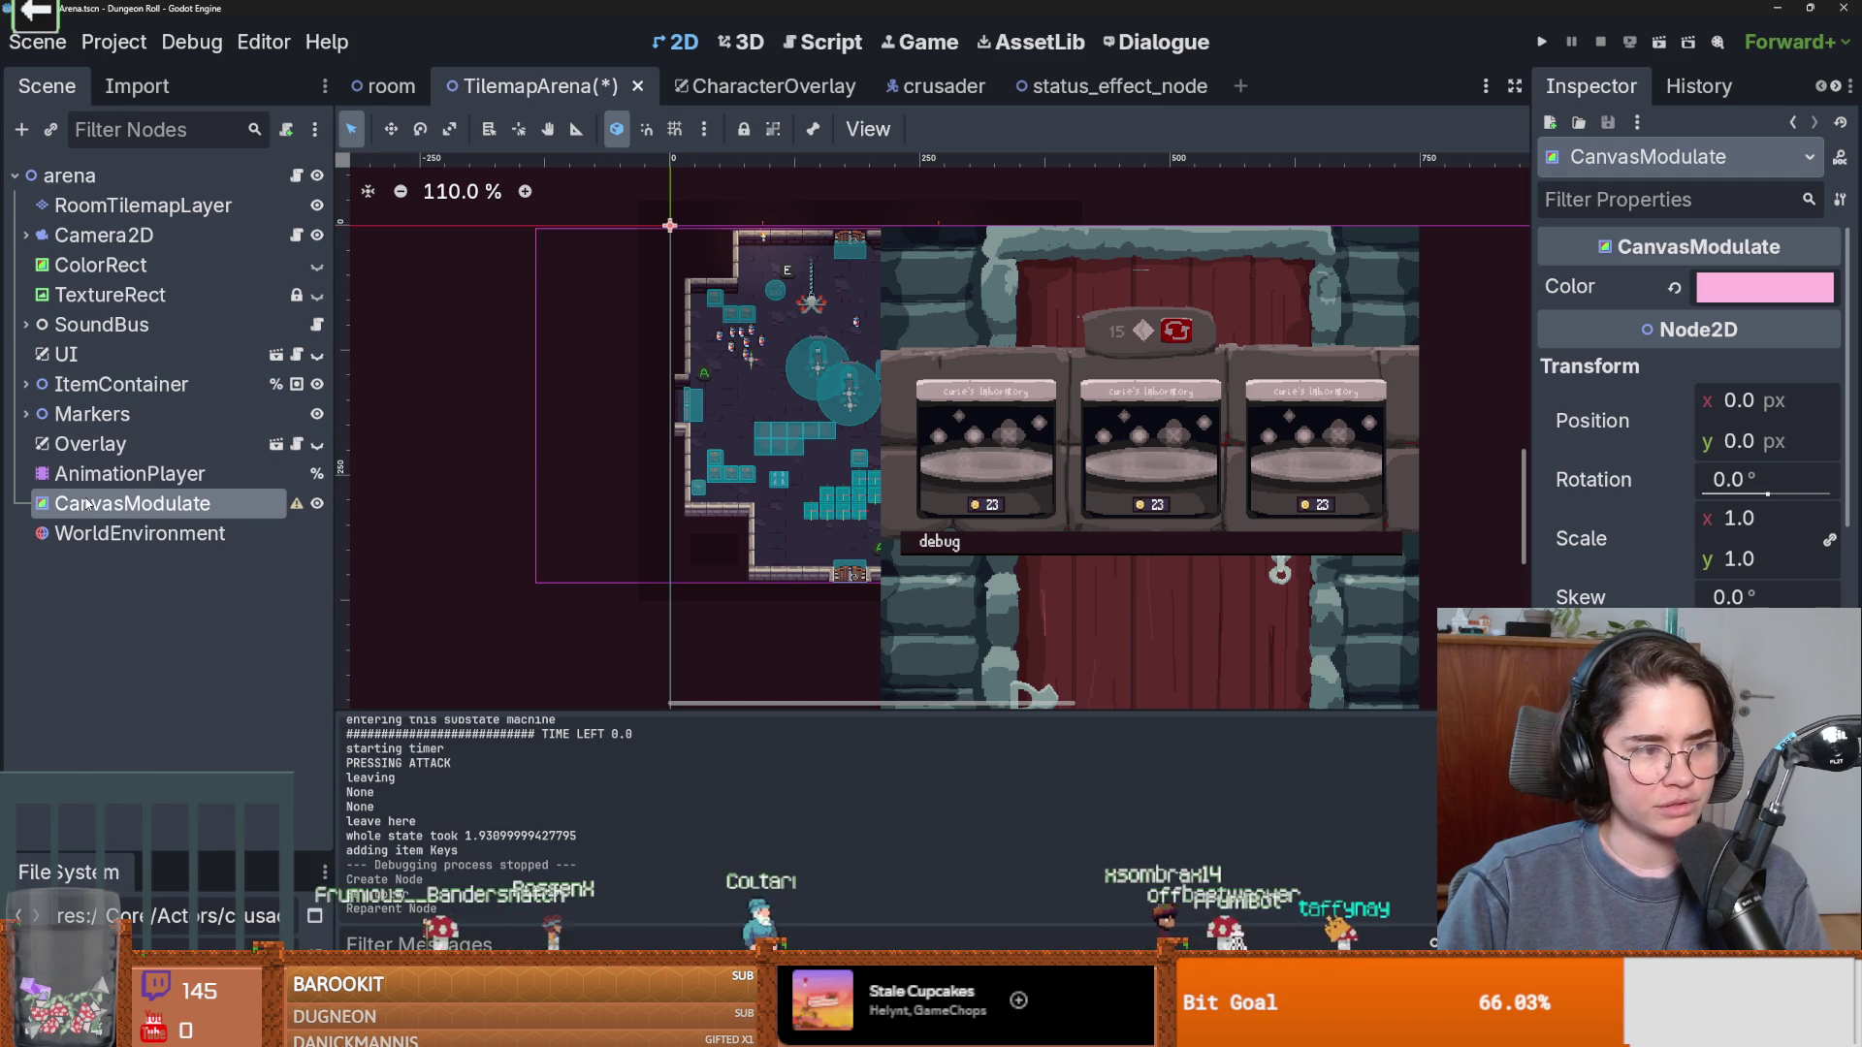
pyautogui.rightClick(139, 505)
pyautogui.press('Delete')
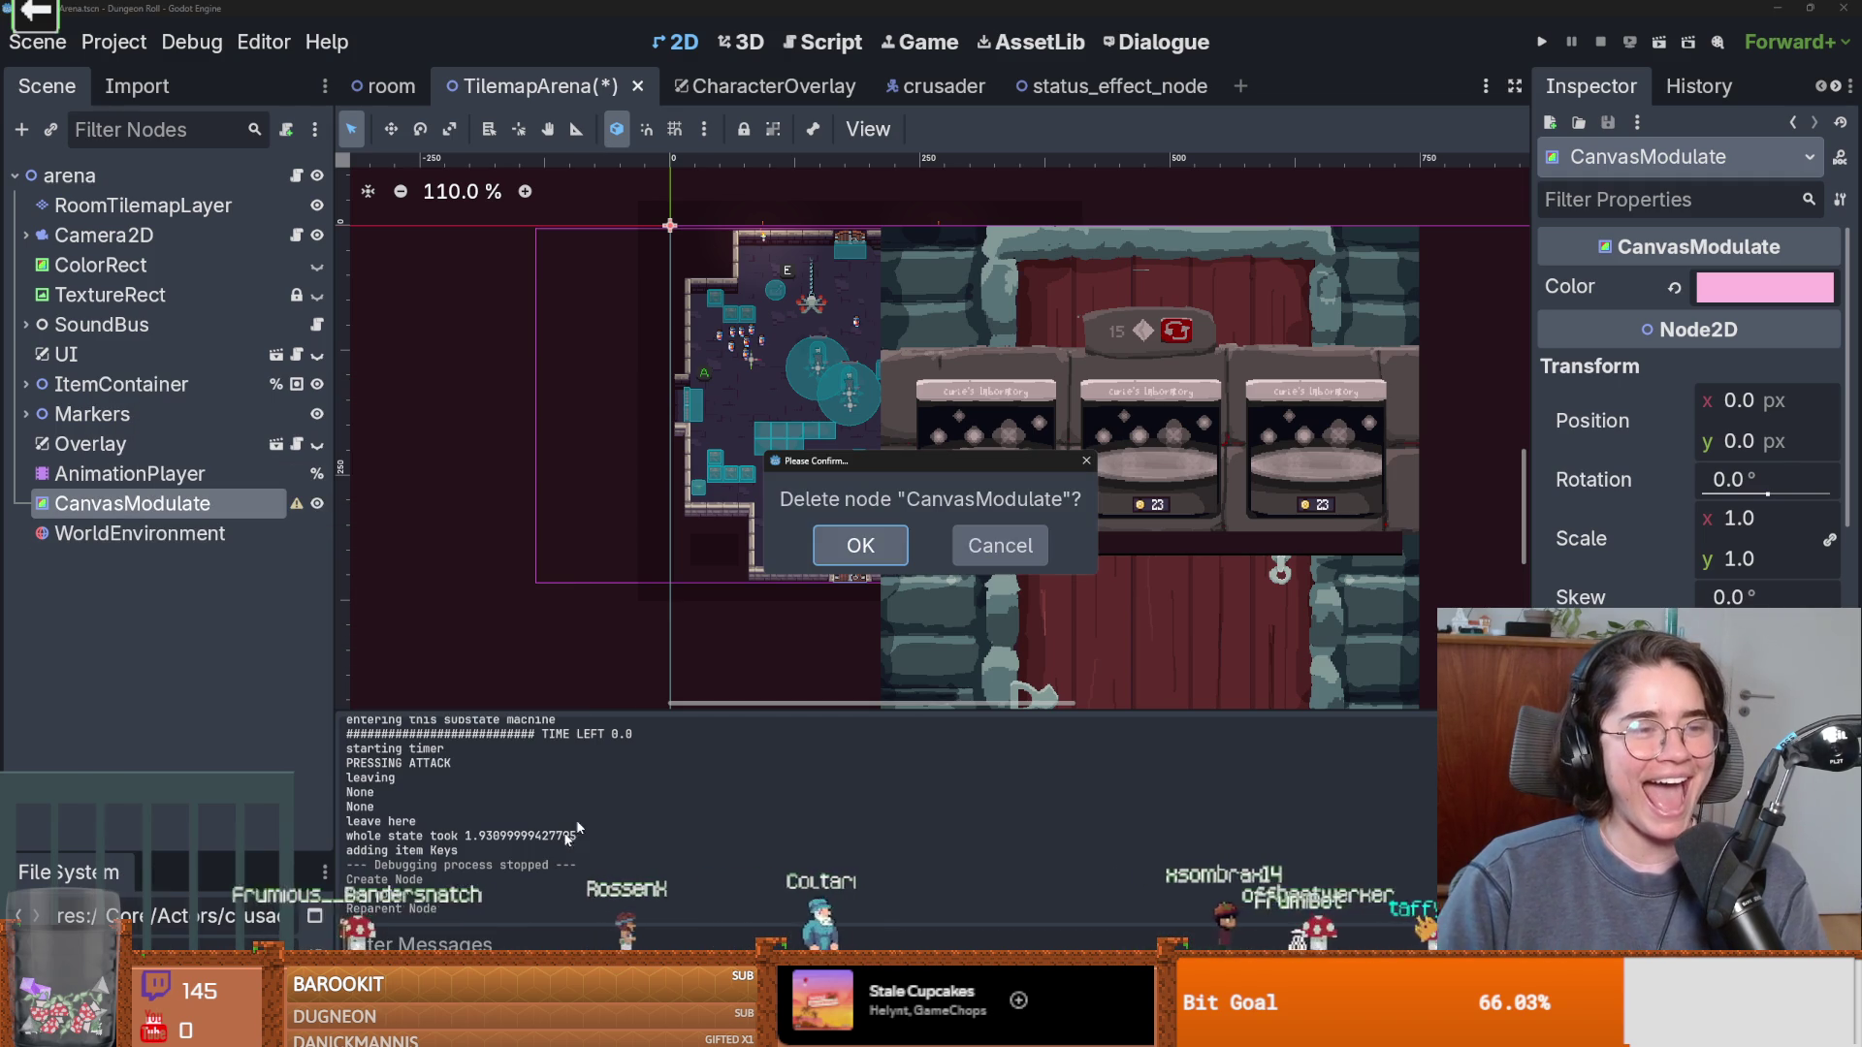
# Cancel, then delete the CanvasModulate node and confirm.
pyautogui.click(997, 543)
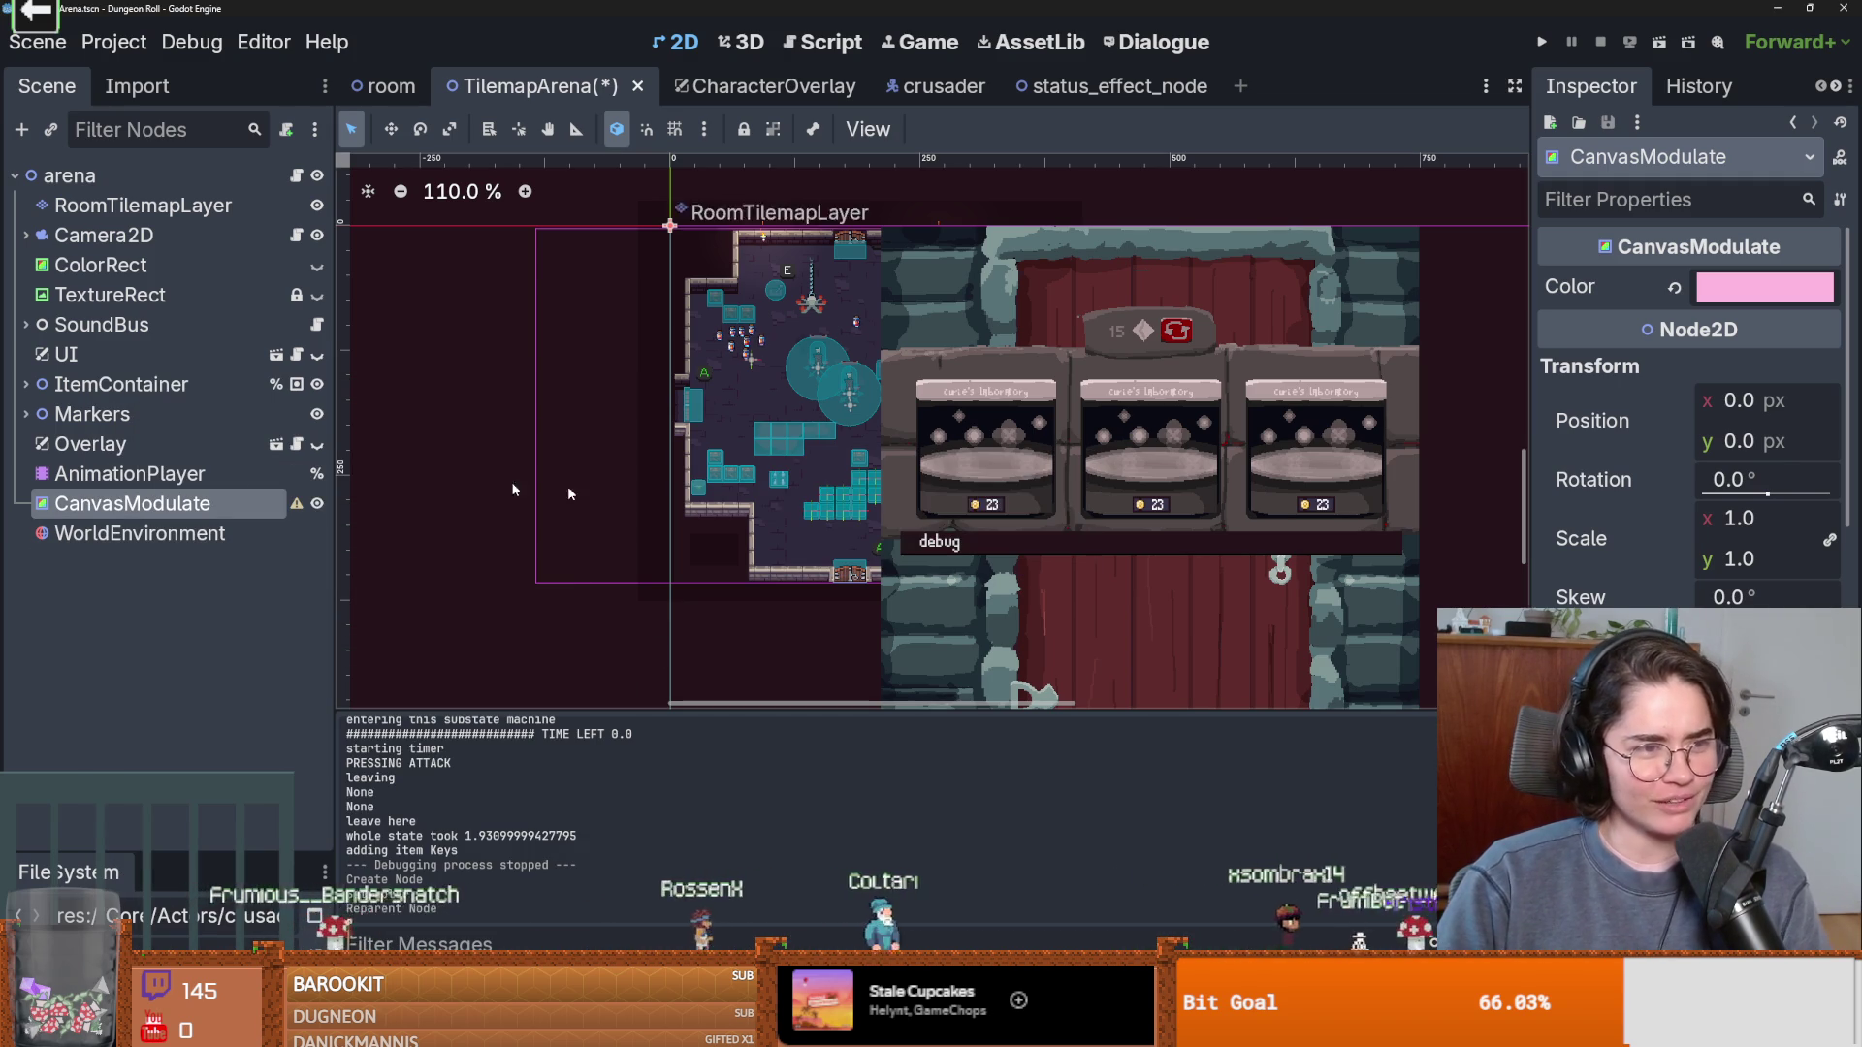
pyautogui.rightClick(136, 503)
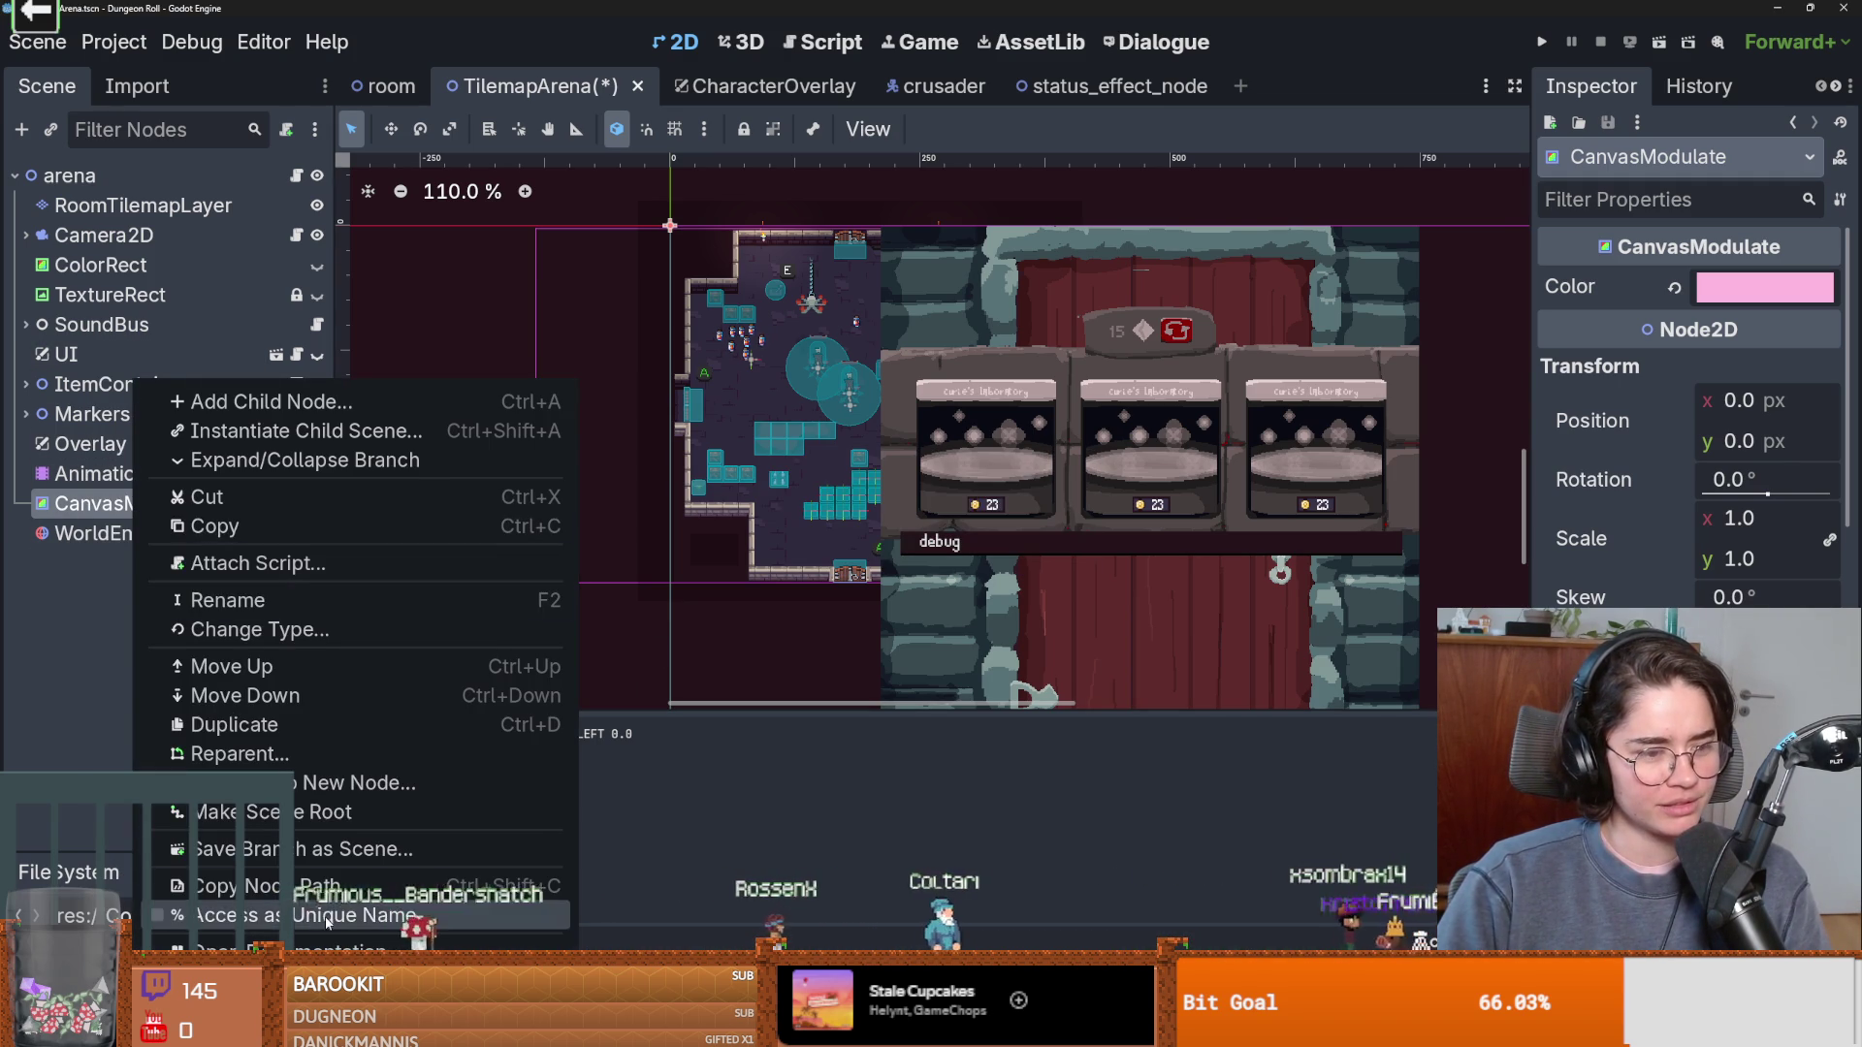
pyautogui.press('Delete')
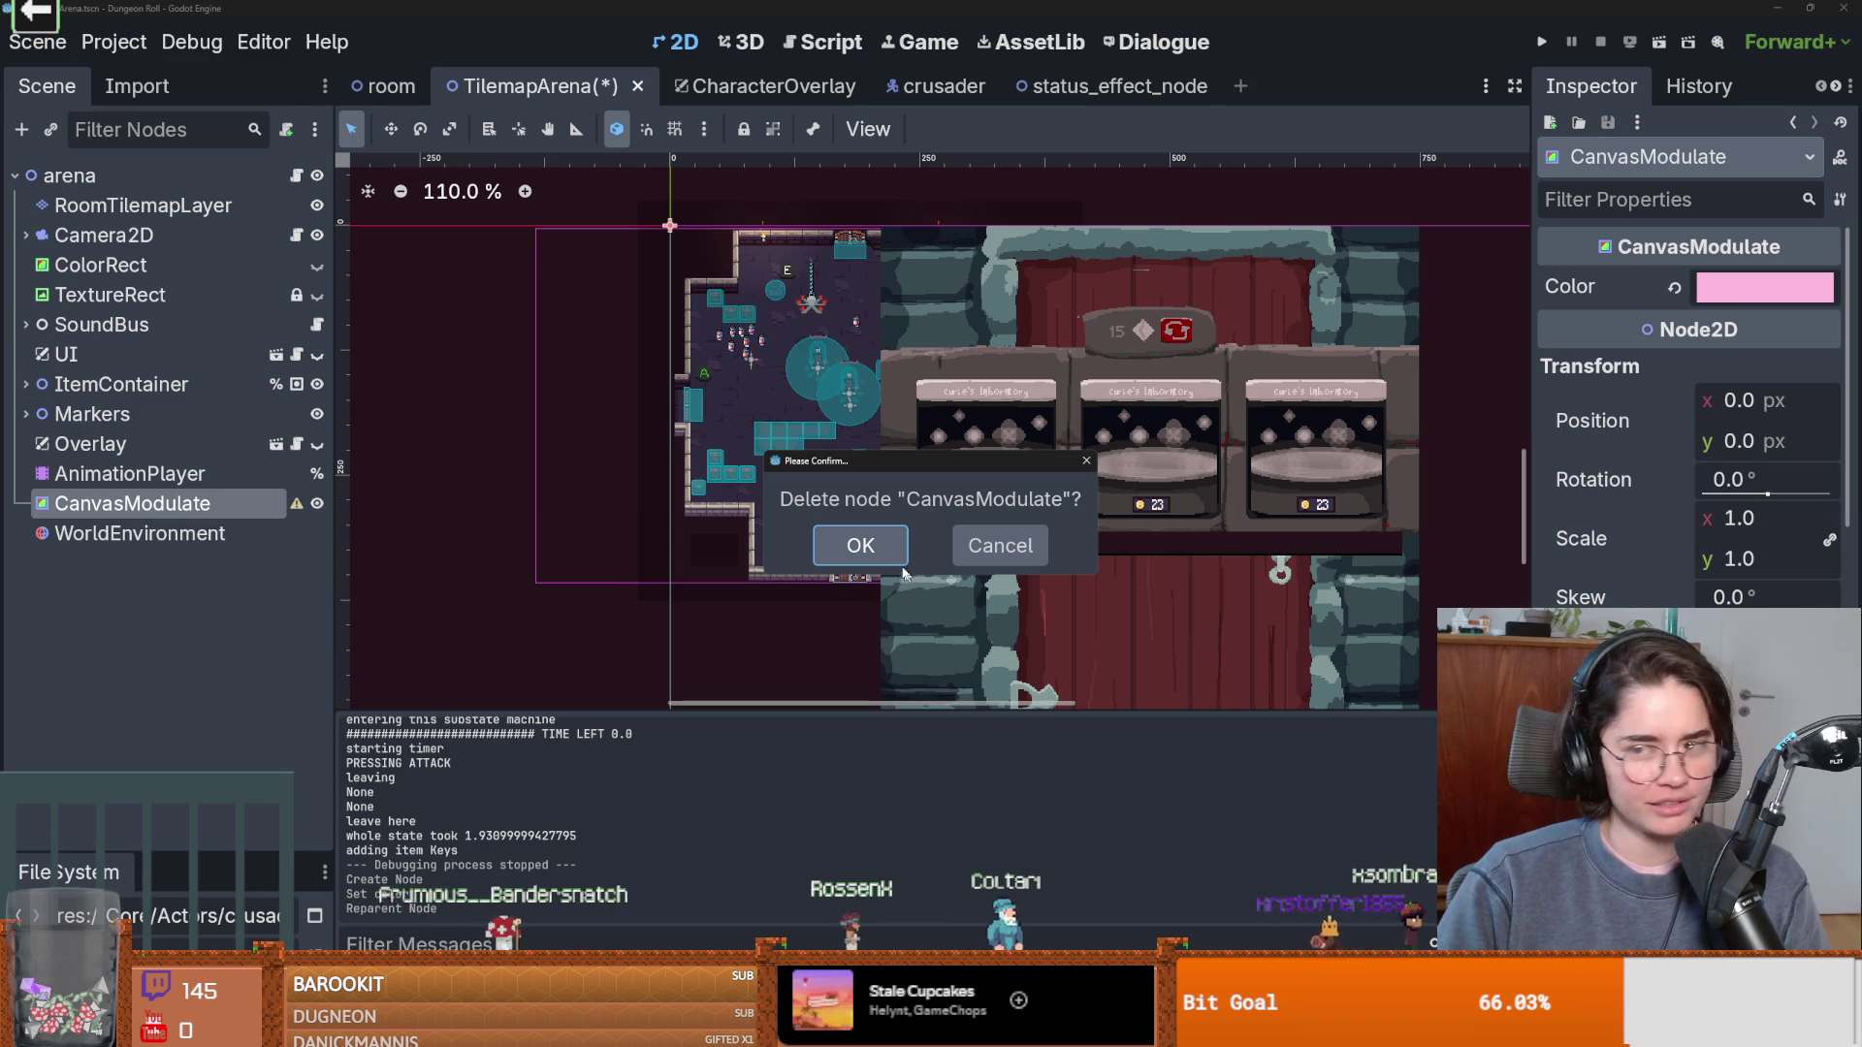
pyautogui.click(897, 557)
# Review WorldEnvironment's Environment glow settings in a widened Inspector, then save TilemapArena.
pyautogui.click(131, 500)
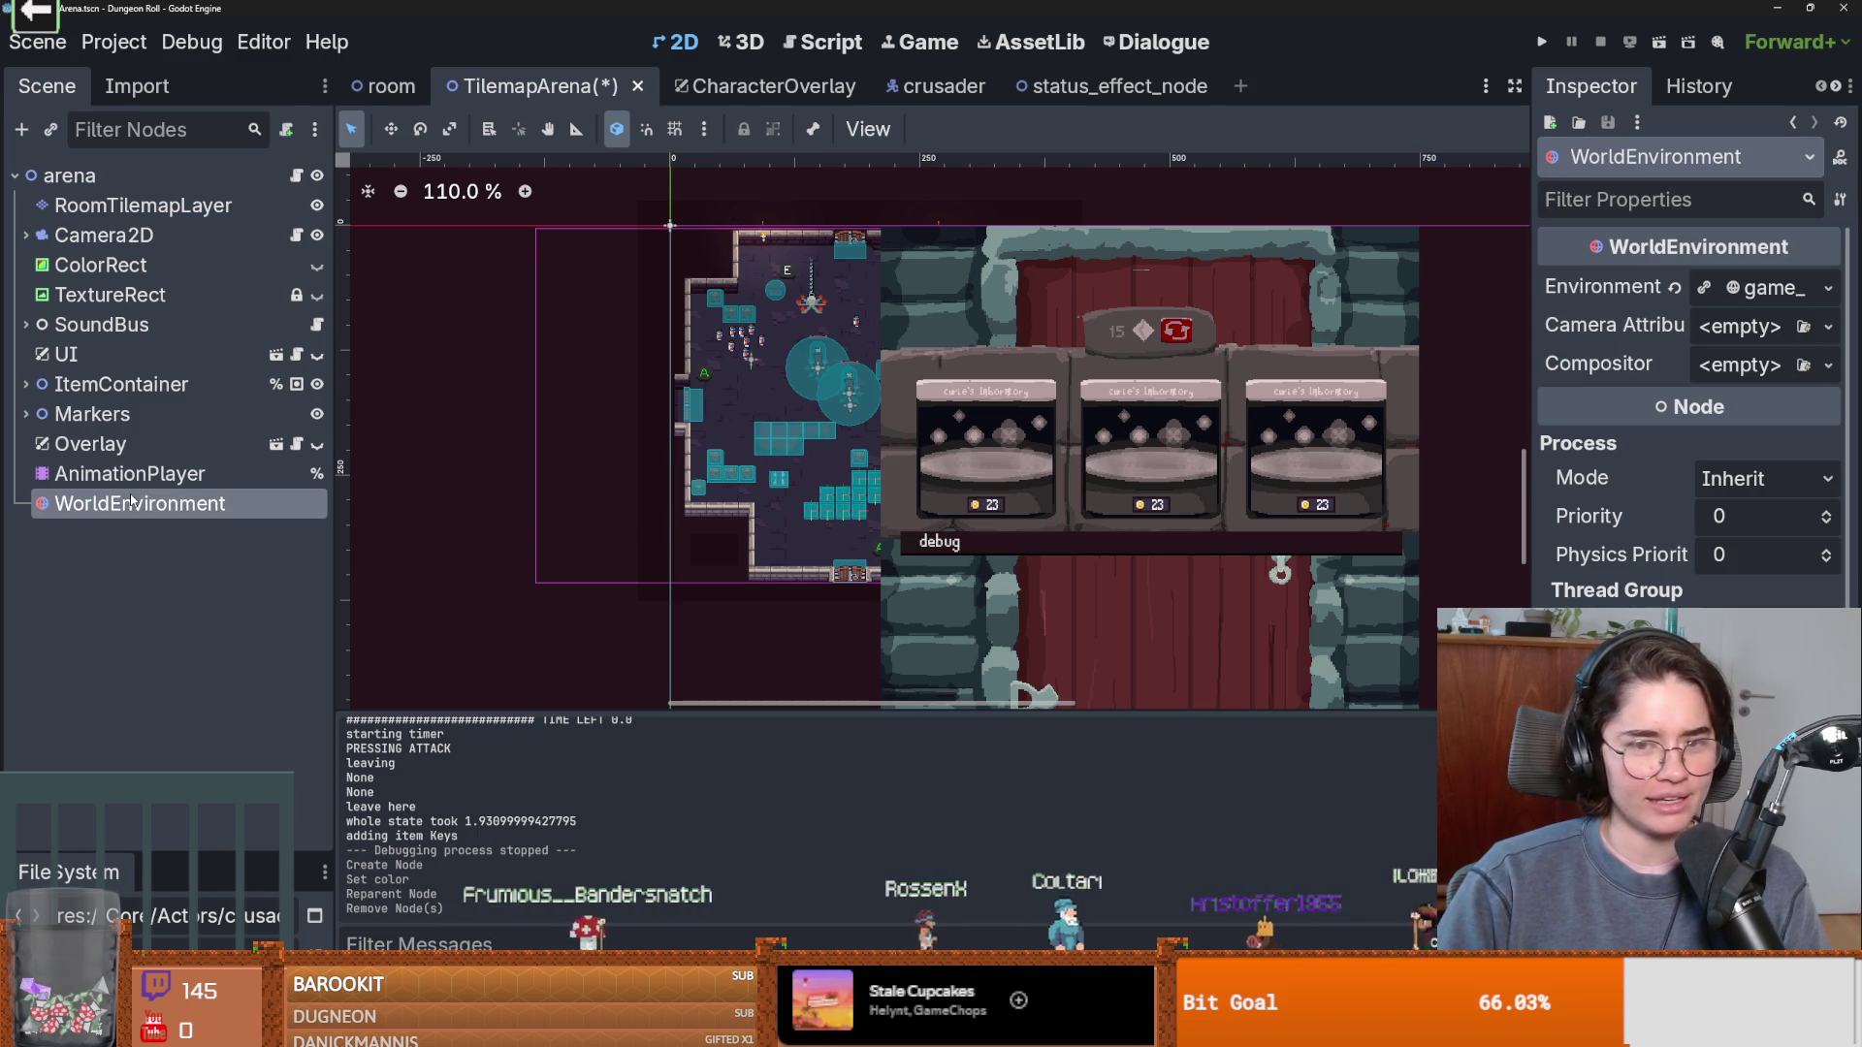
pyautogui.click(1731, 287)
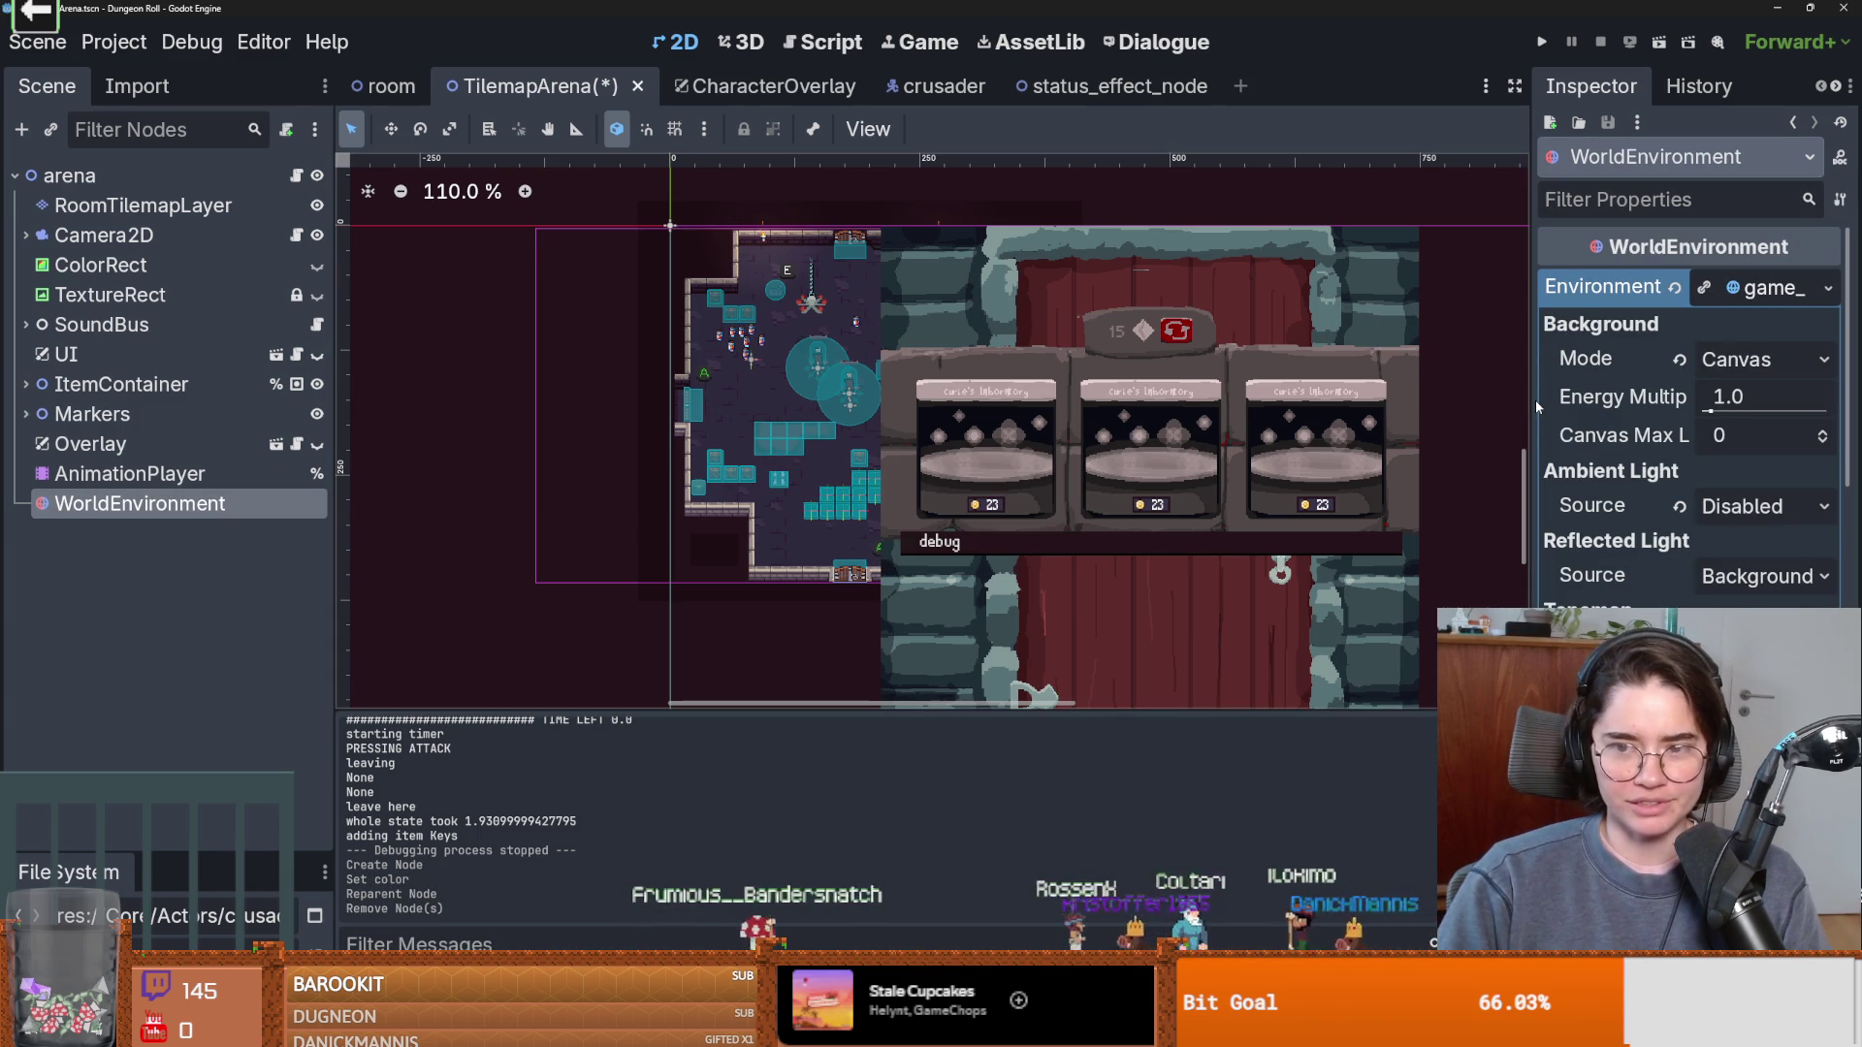
pyautogui.moveTo(1532, 399); pyautogui.dragTo(1268, 394)
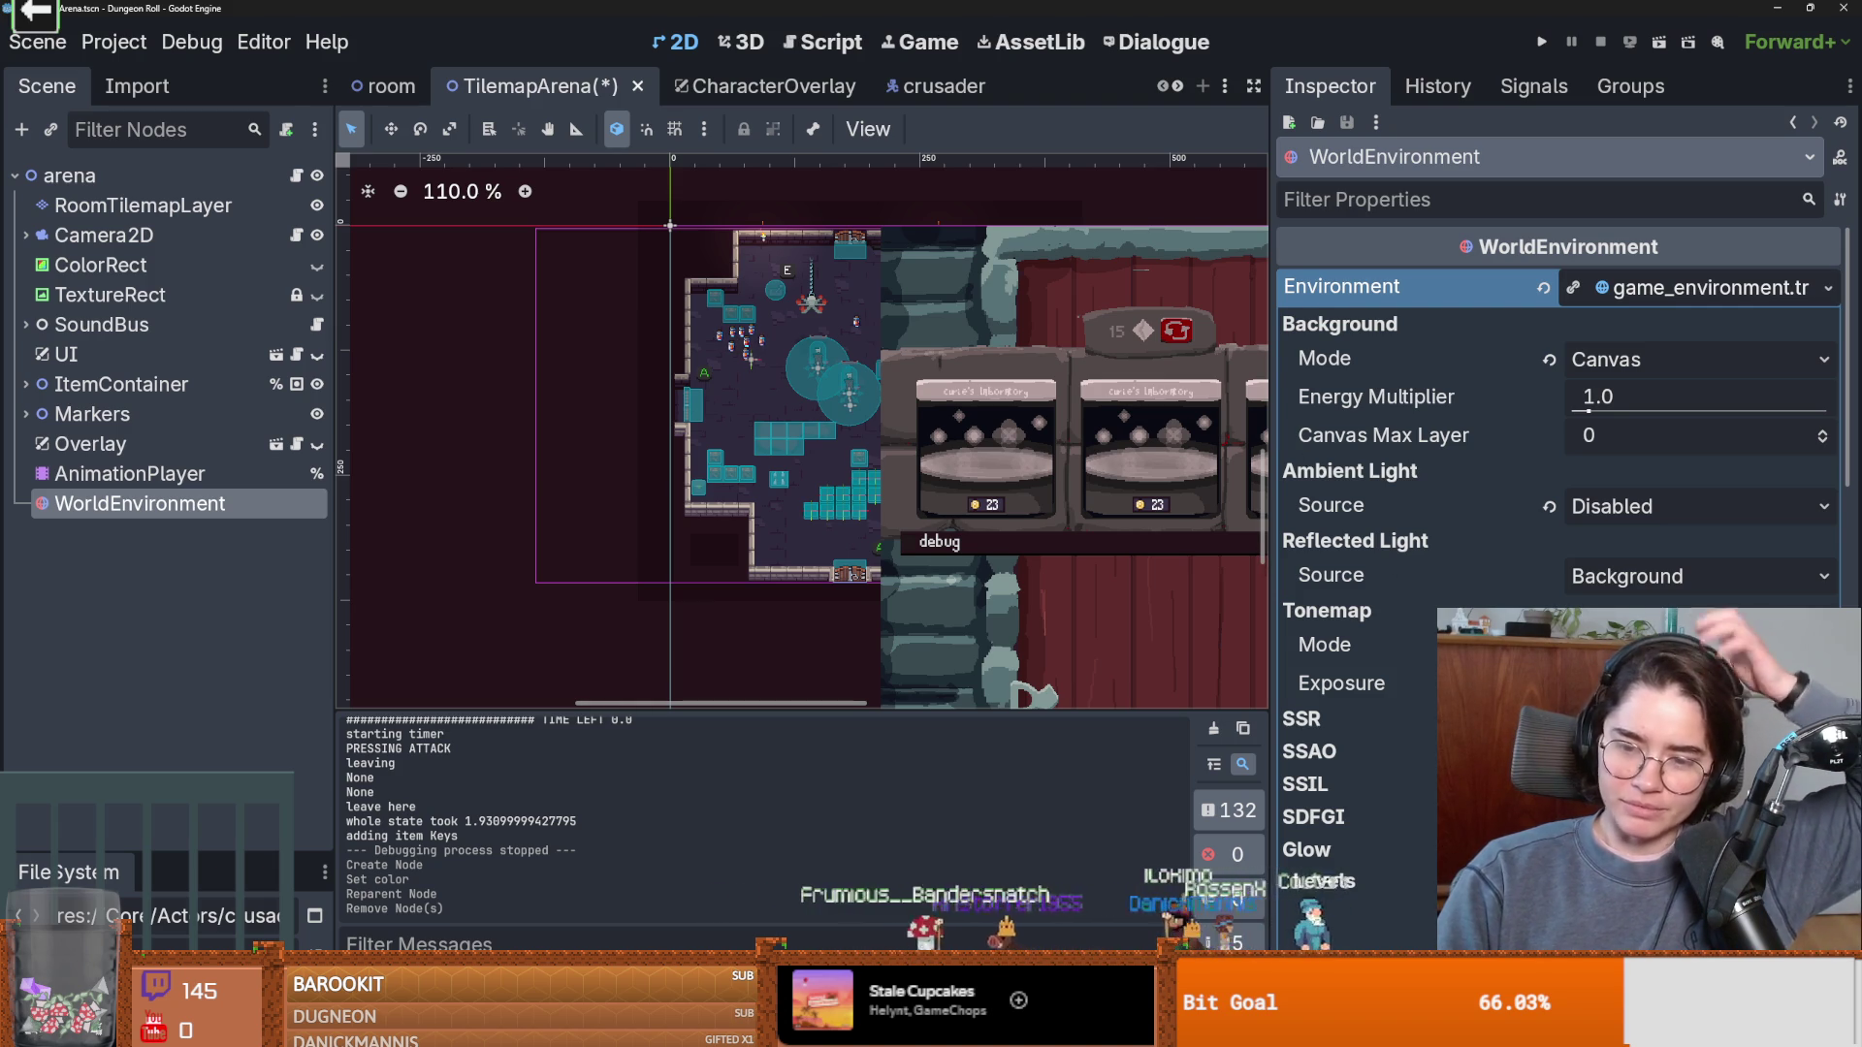
pyautogui.scroll(-10, 1551, 485)
pyautogui.scroll(4, 978, 544)
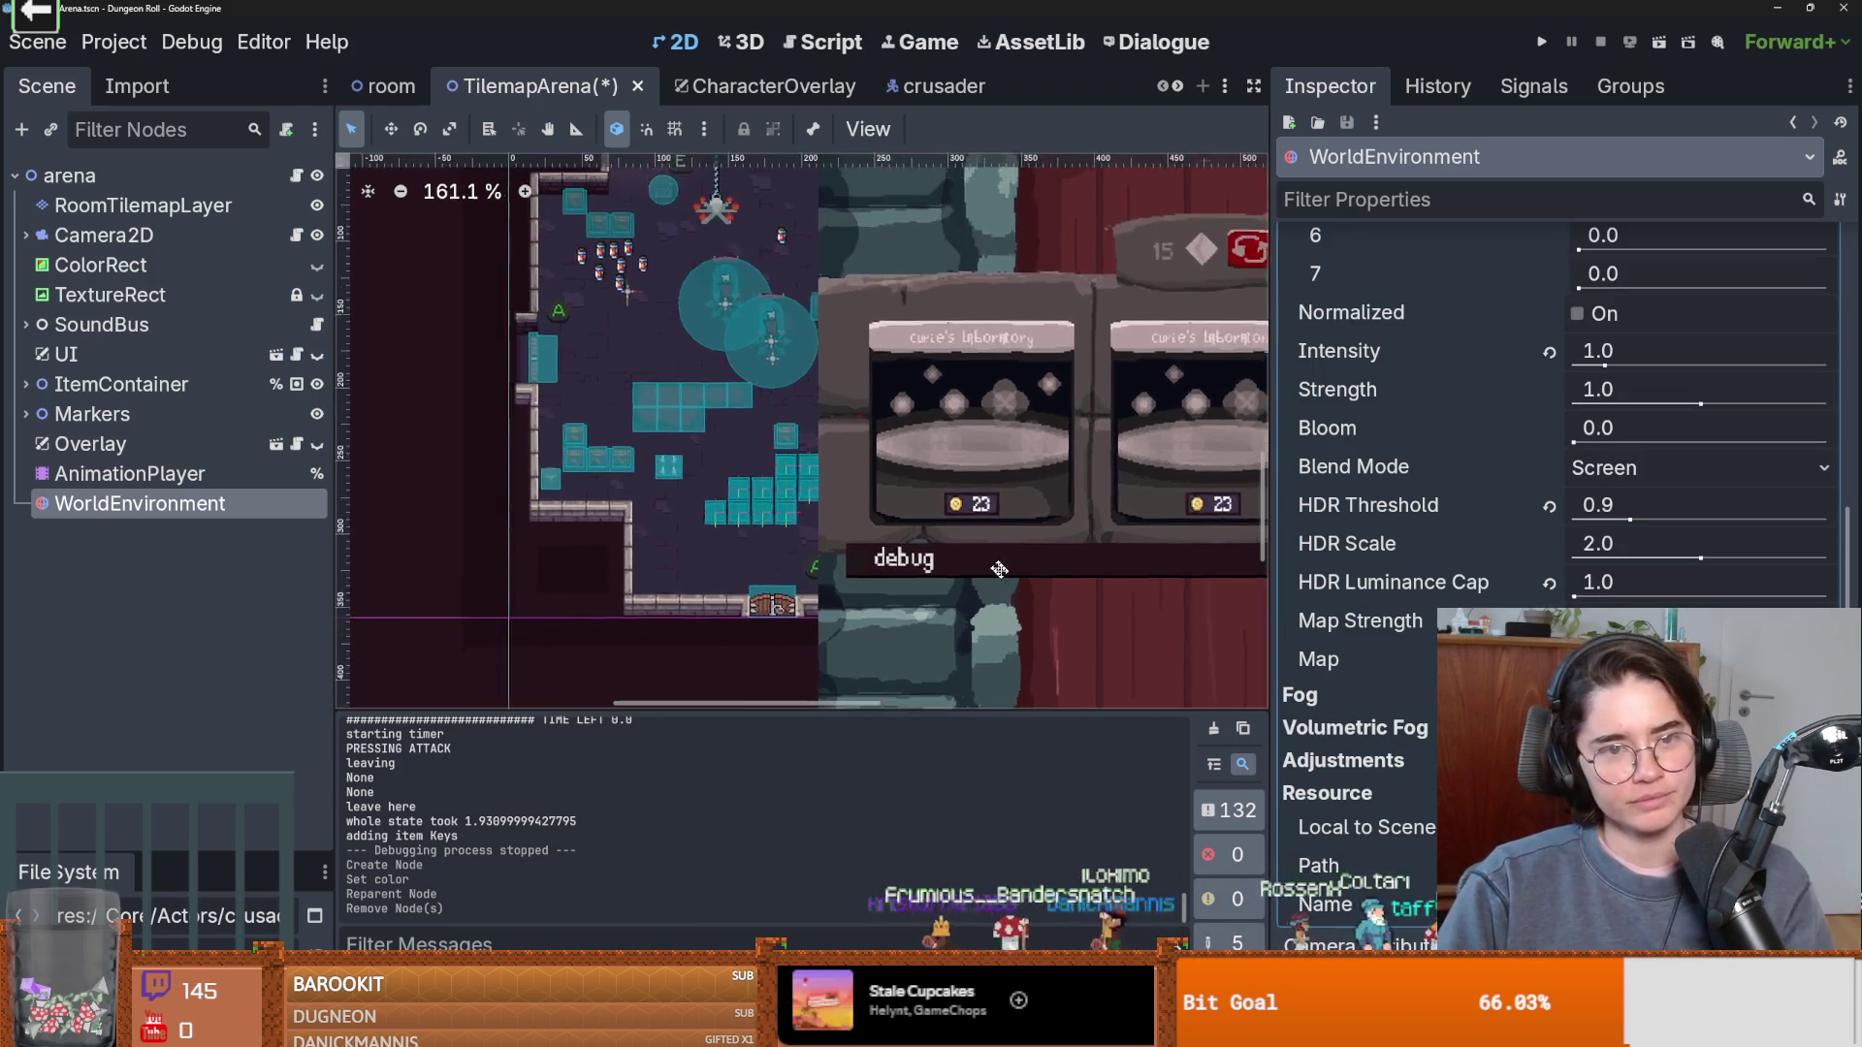
pyautogui.scroll(9, 978, 544)
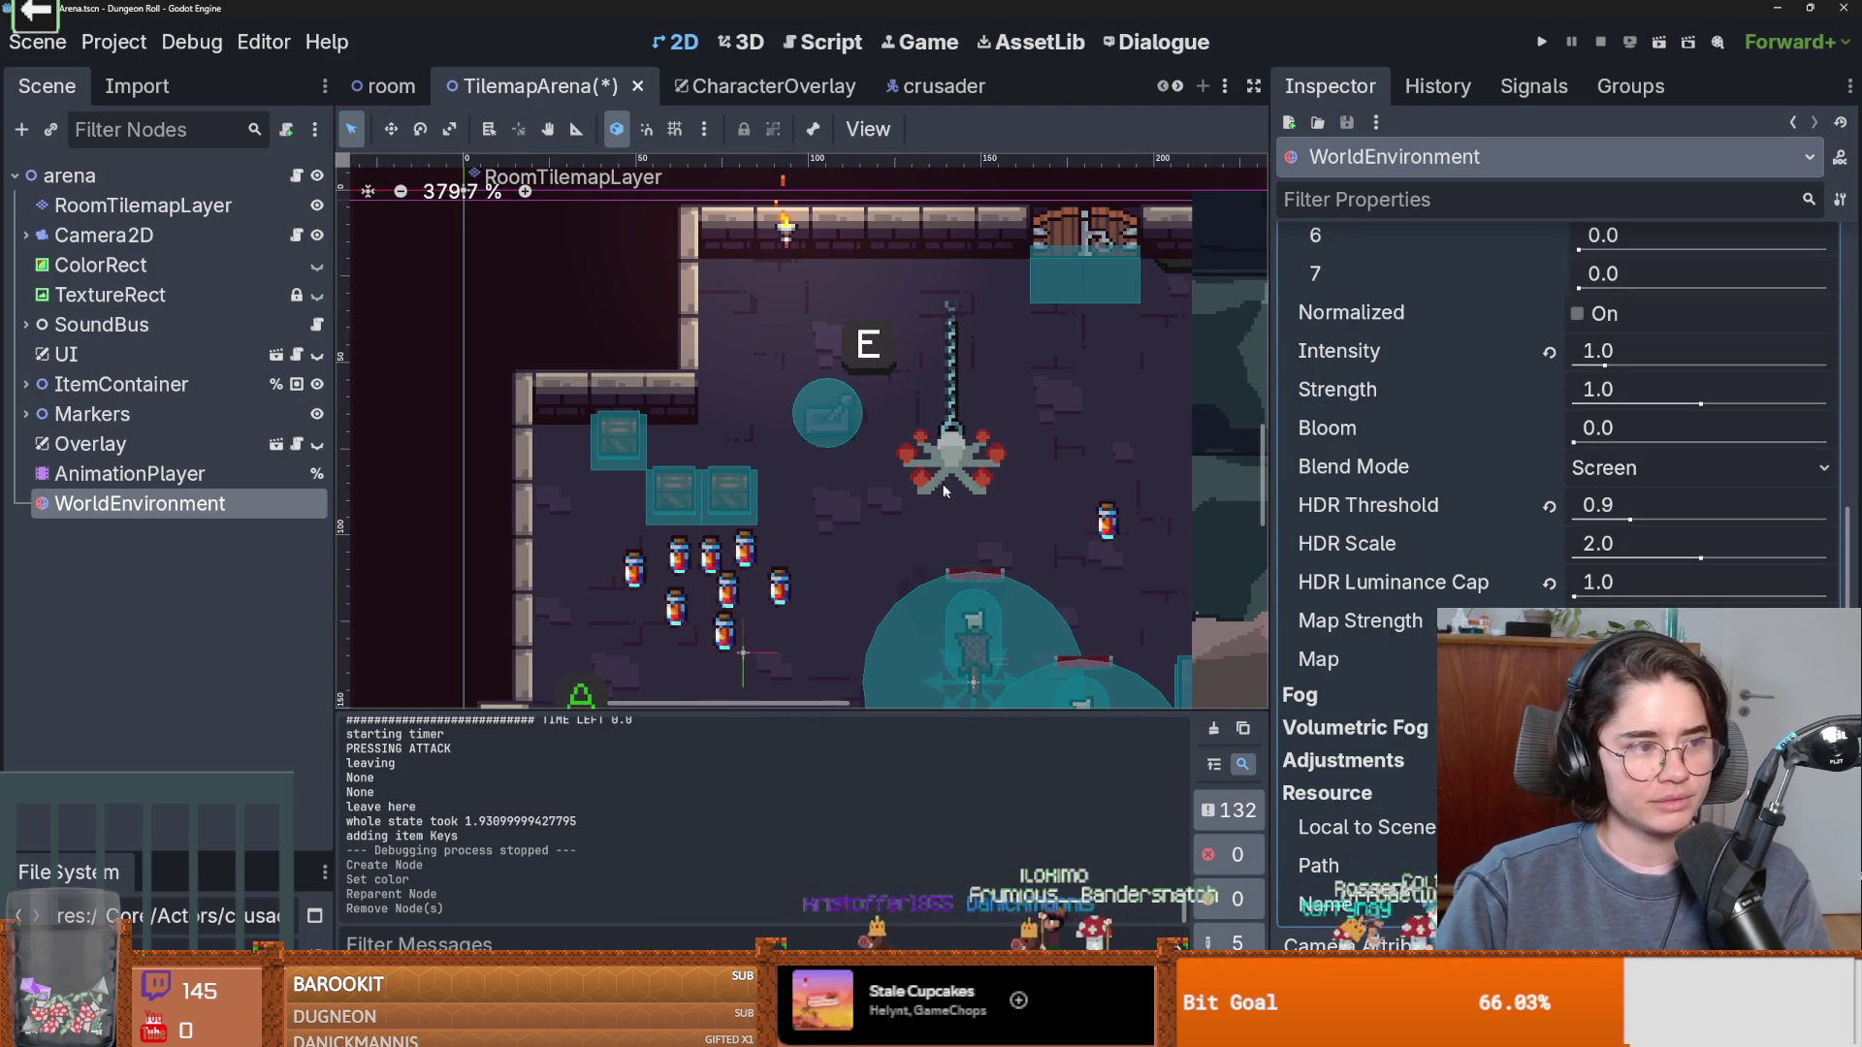
pyautogui.moveTo(940, 446); pyautogui.dragTo(879, 411)
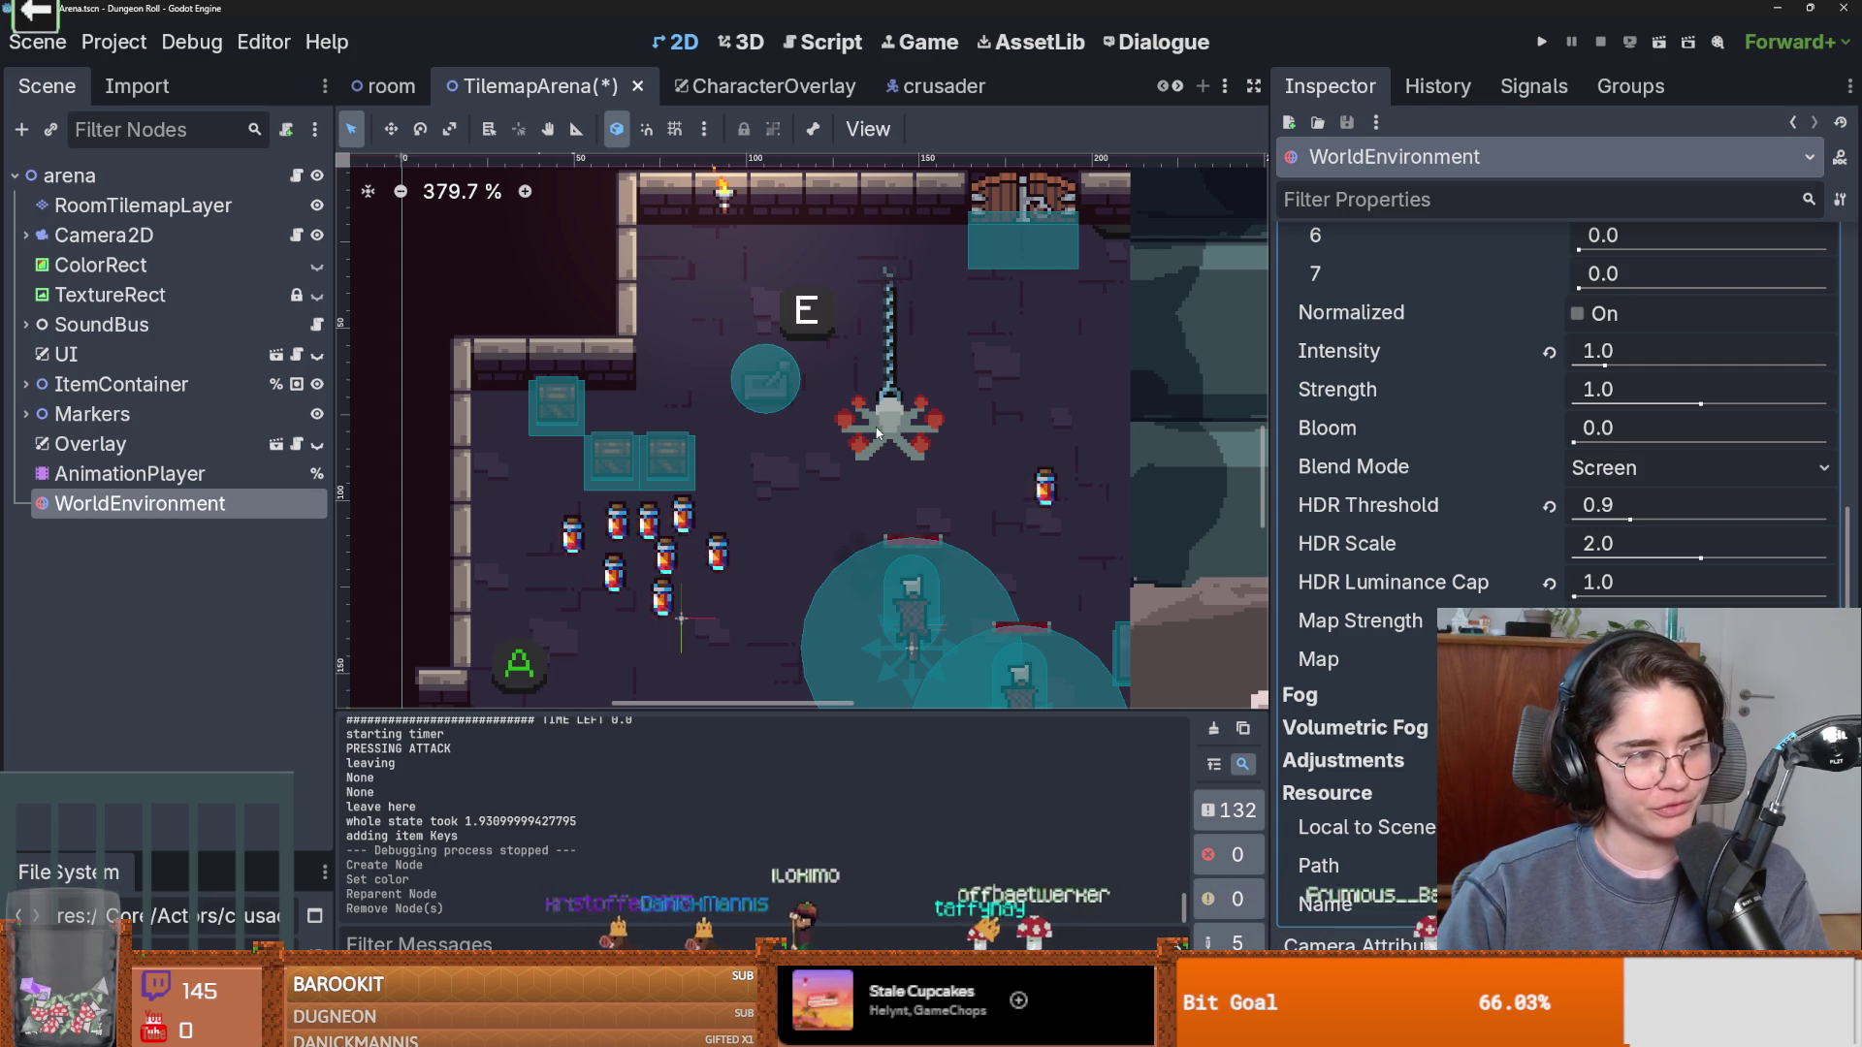
pyautogui.scroll(-2, 876, 434)
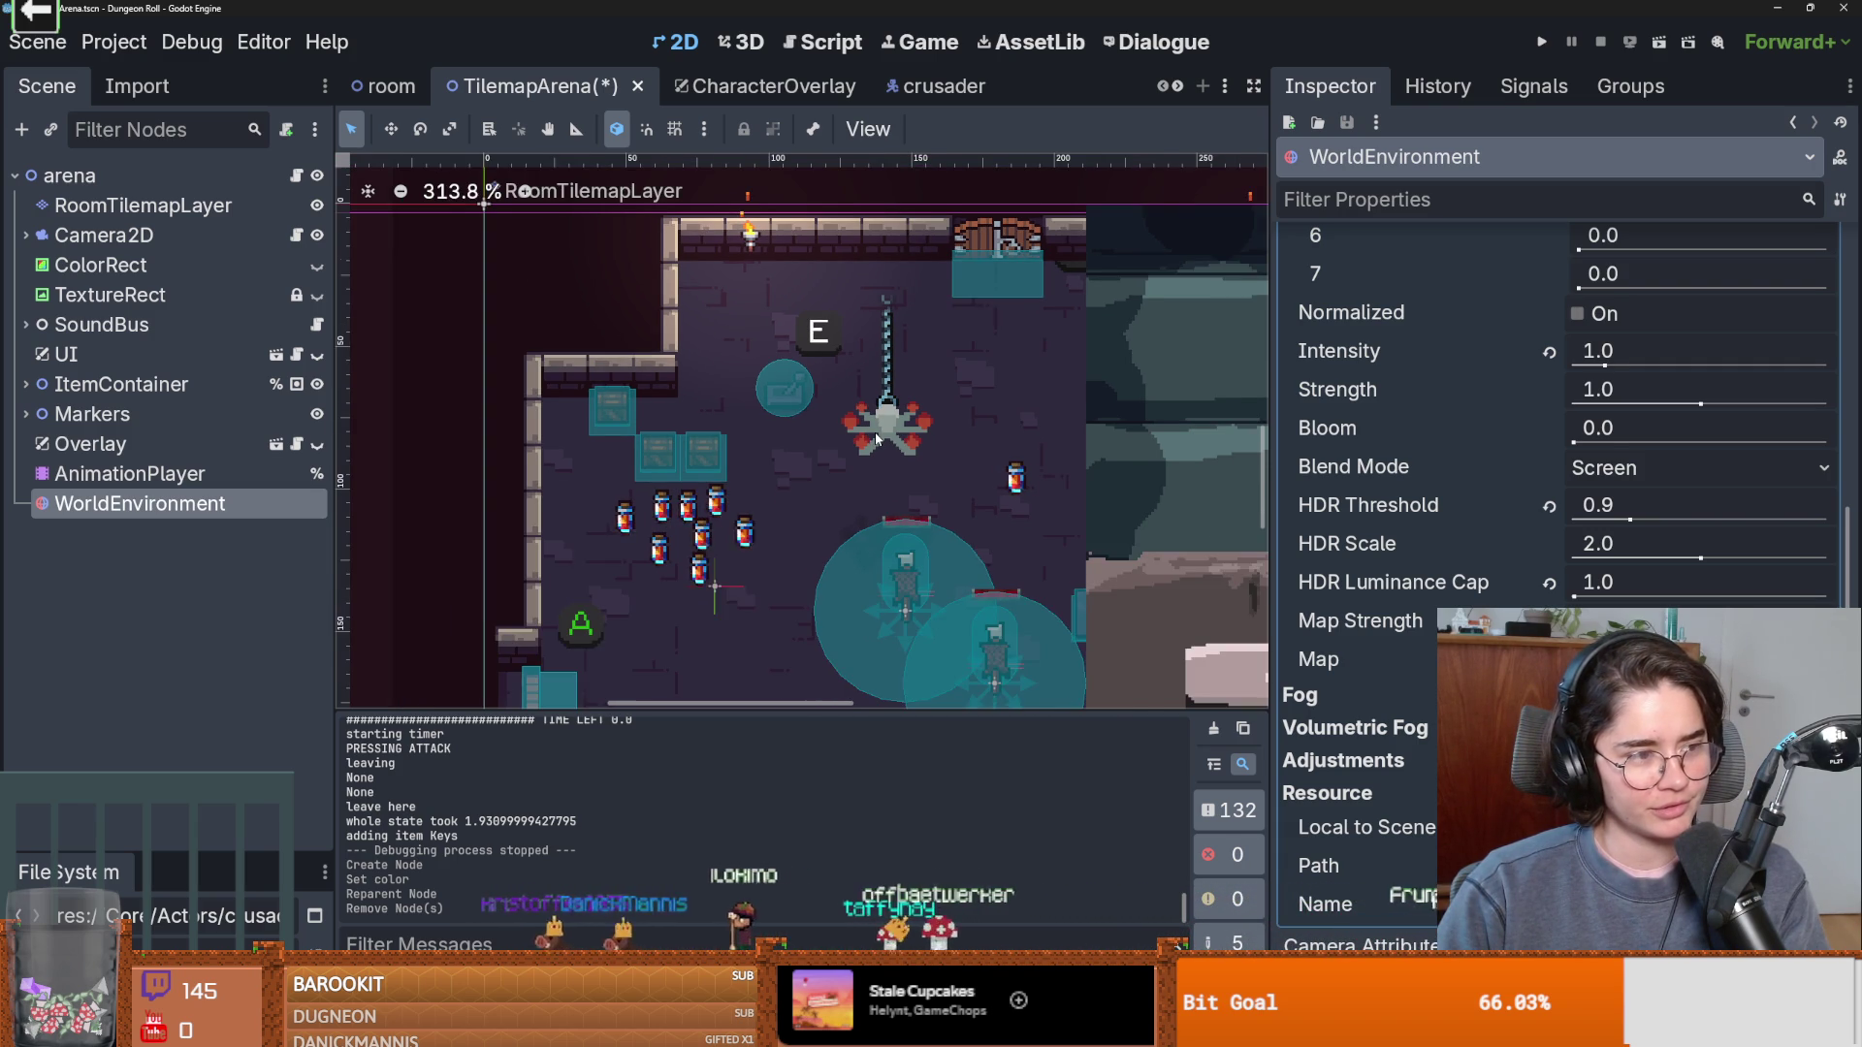
pyautogui.scroll(1, 875, 432)
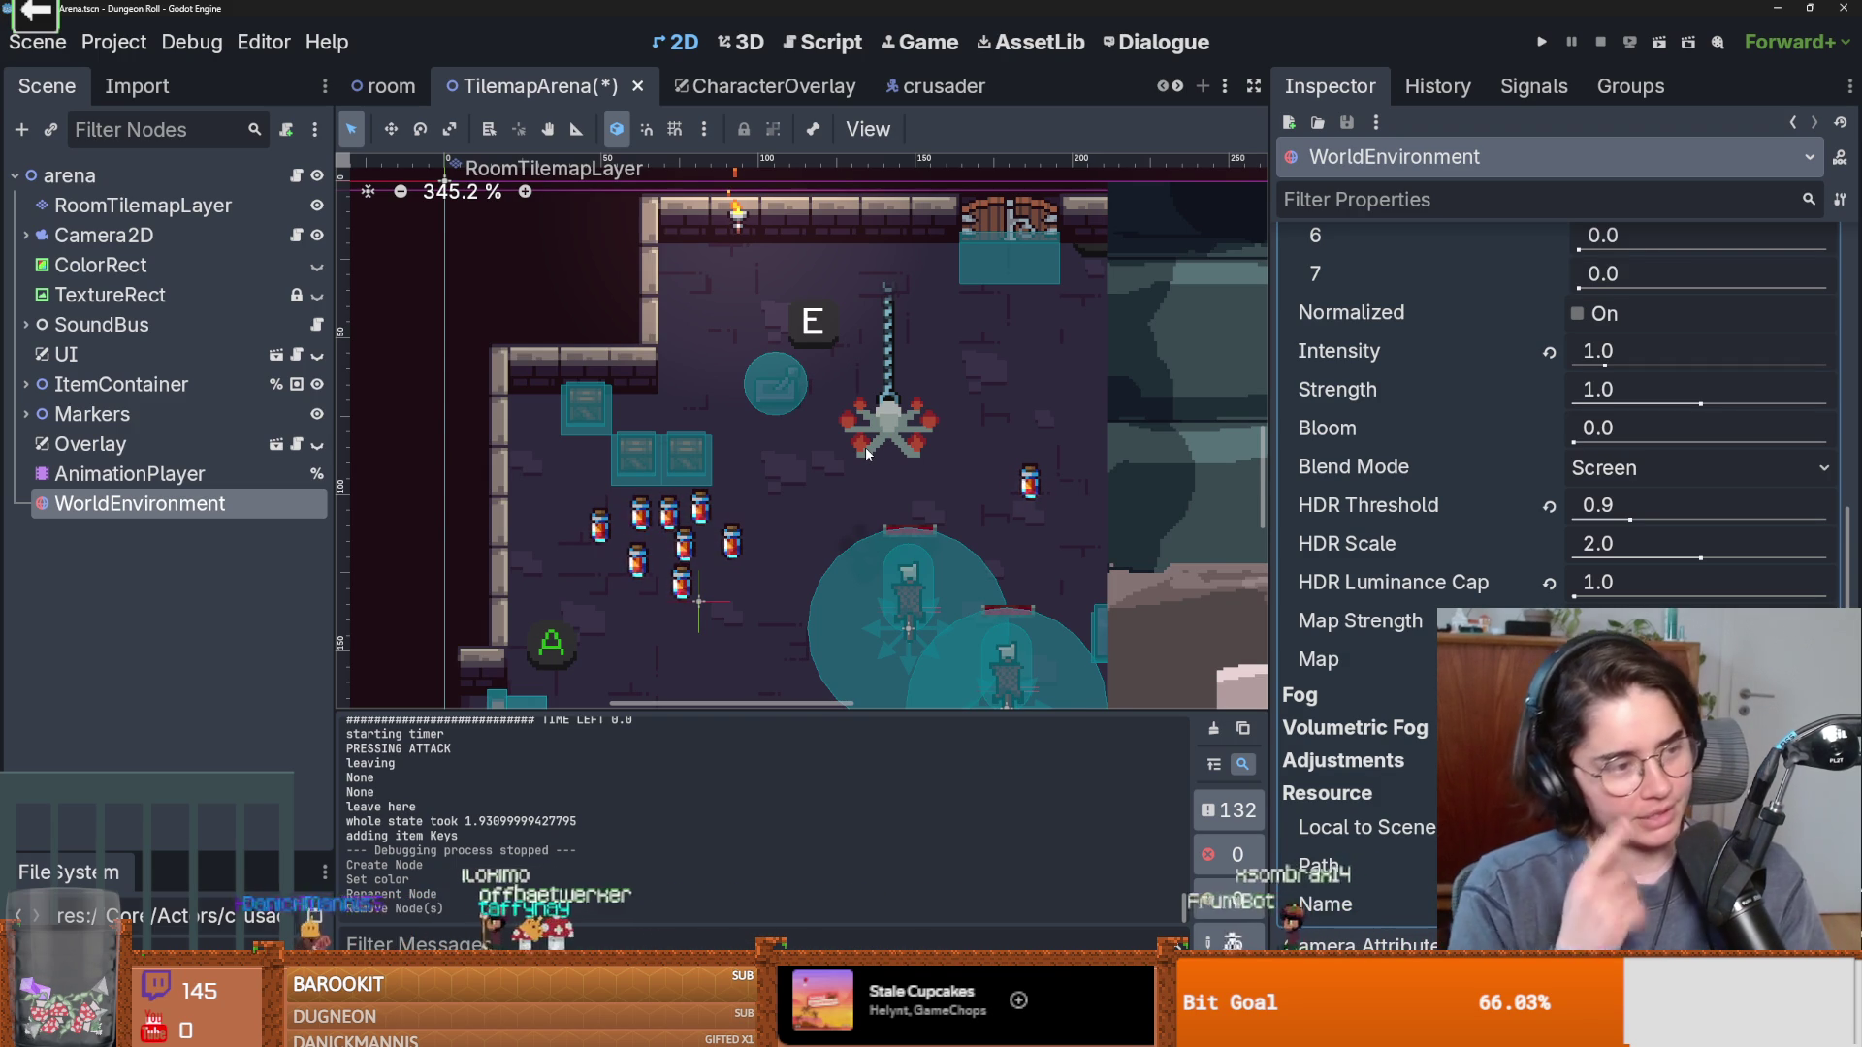
pyautogui.moveTo(841, 421); pyautogui.dragTo(852, 369)
pyautogui.hotkey('ctrl', 's')
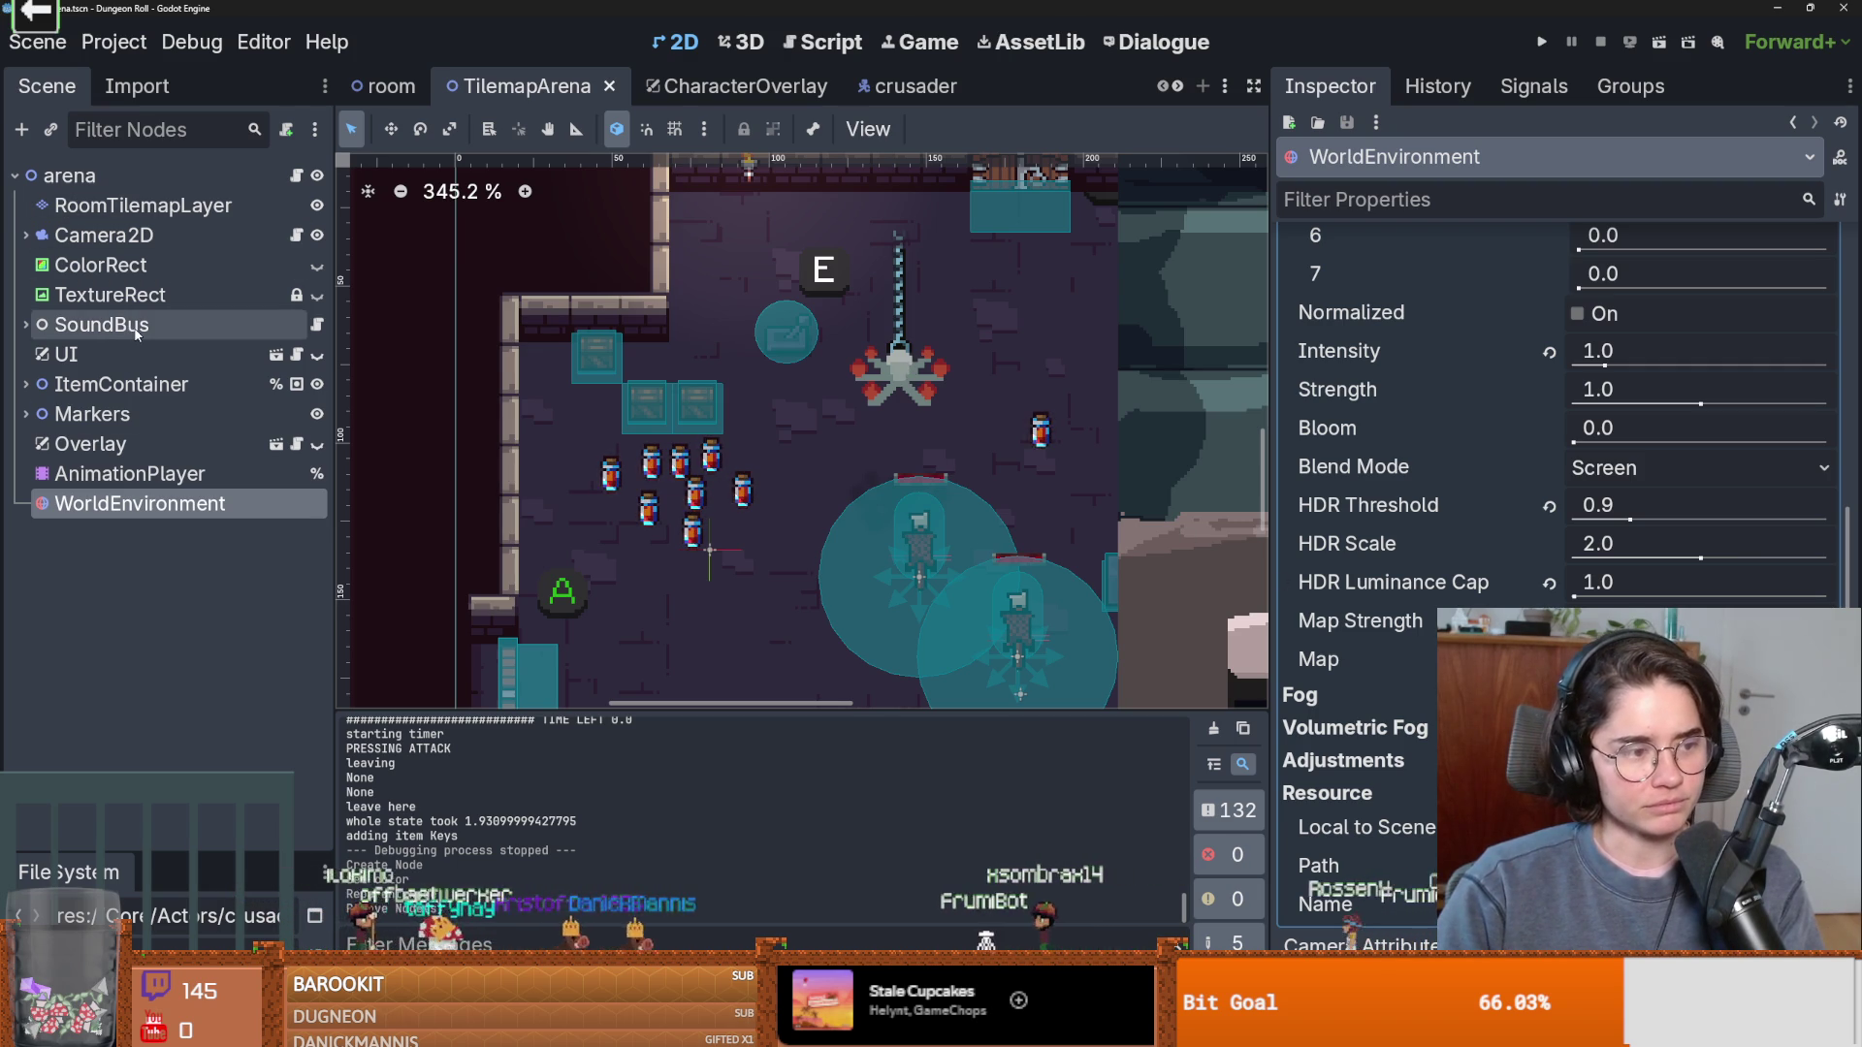
# Filter the FileSystem for 'room' and open the monster_room_18 scene.
pyautogui.moveTo(168, 853); pyautogui.dragTo(165, 539)
pyautogui.doubleClick(153, 643)
pyautogui.write('room')
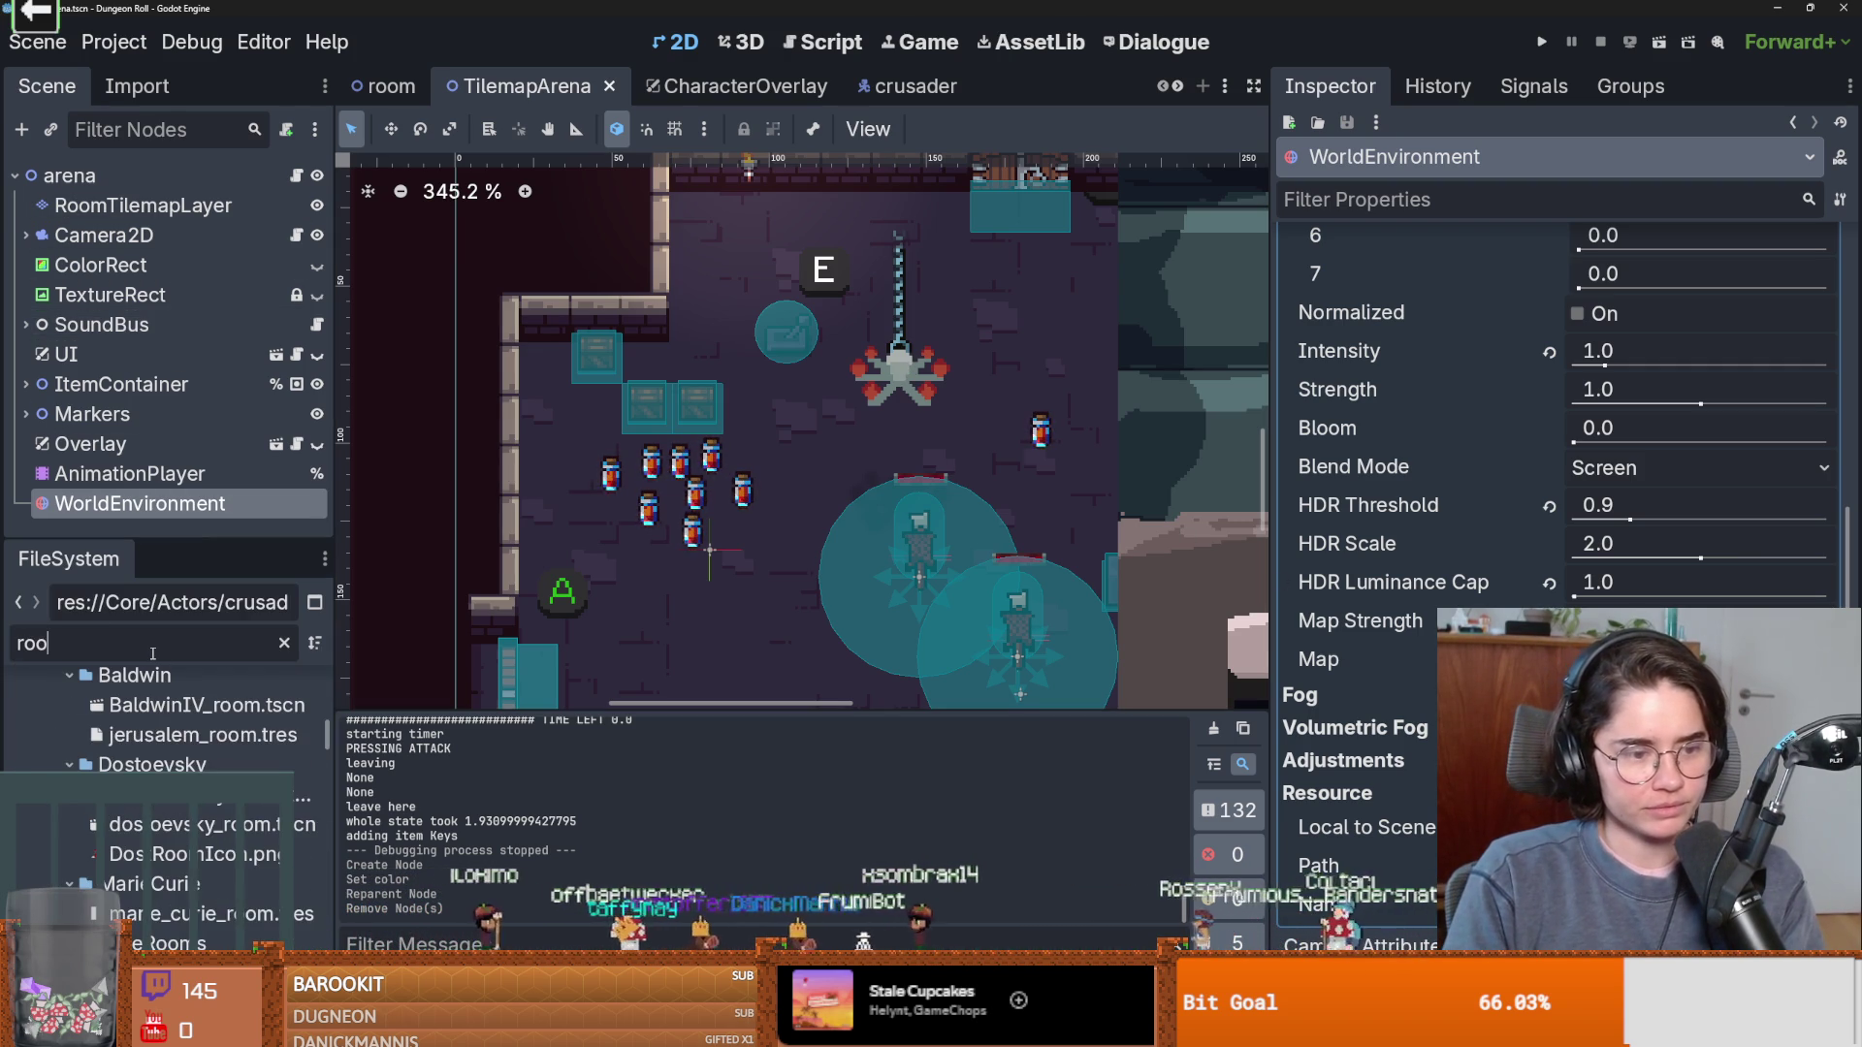
pyautogui.scroll(-15, 212, 820)
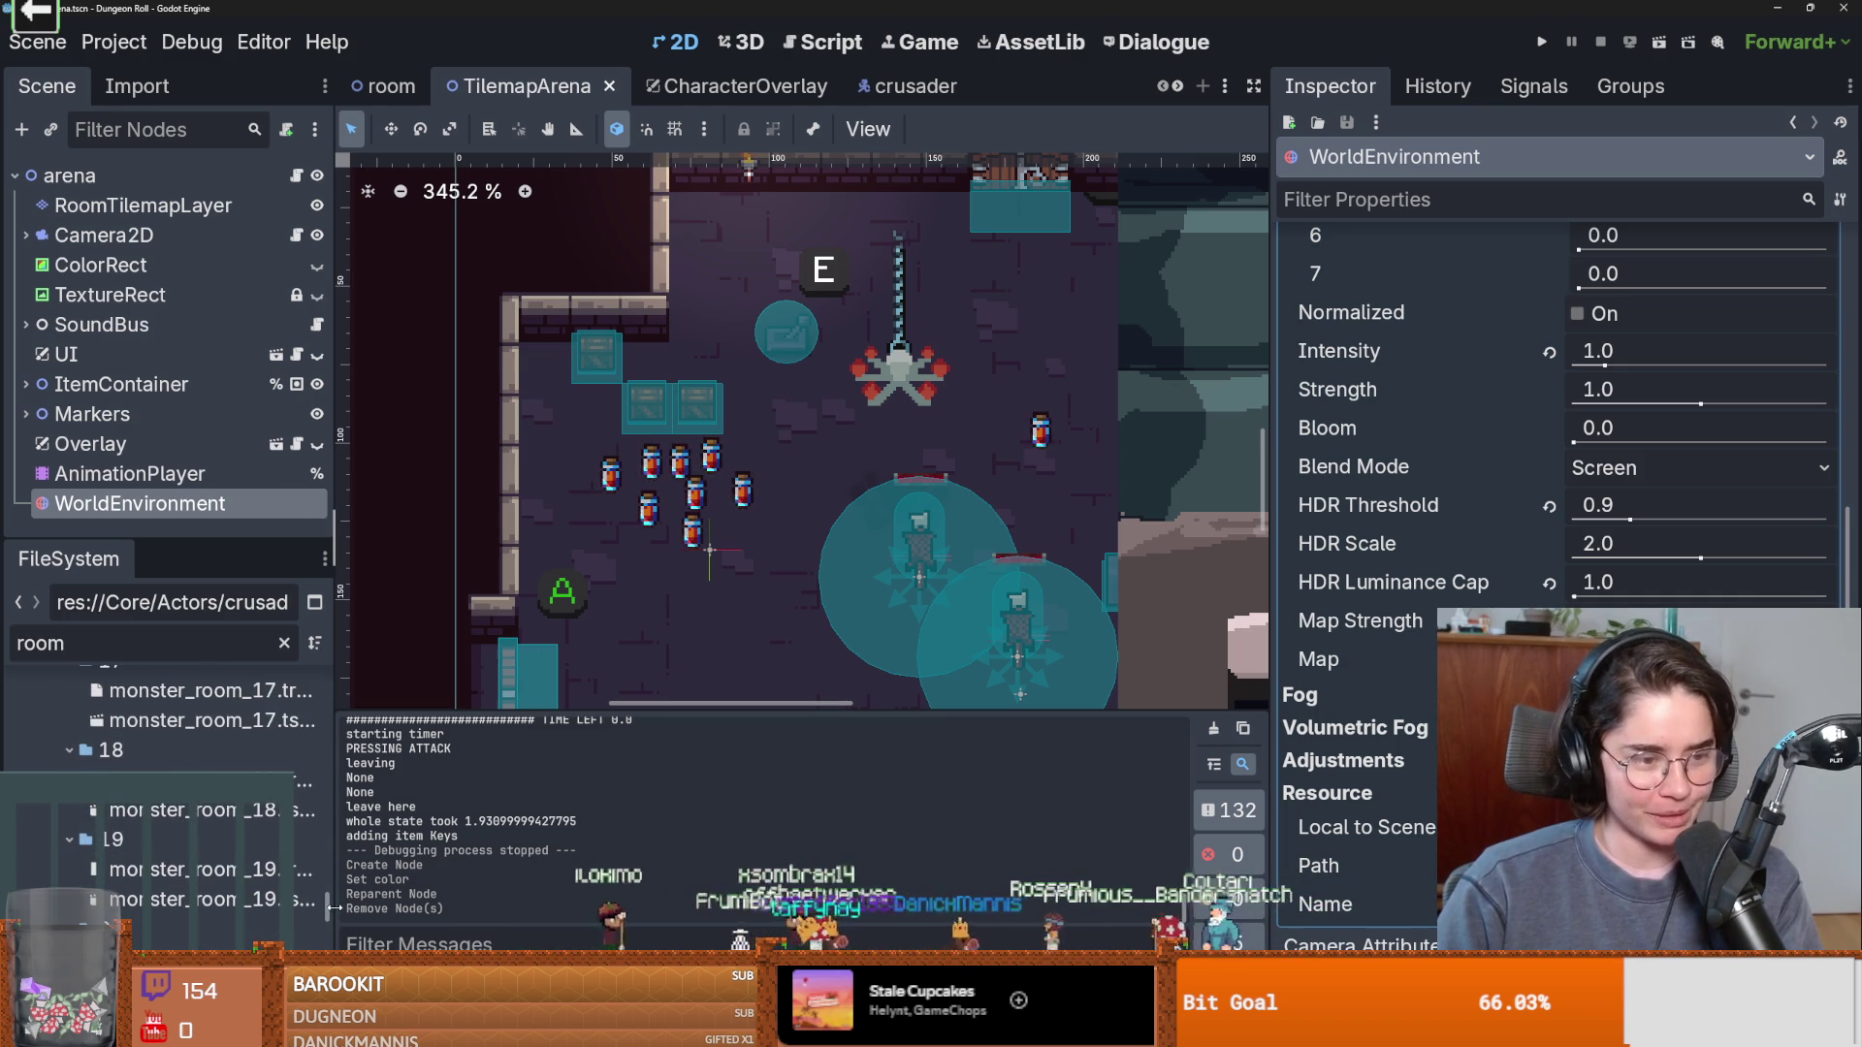
pyautogui.doubleClick(194, 810)
pyautogui.hotkey('ctrl', 'Tab')
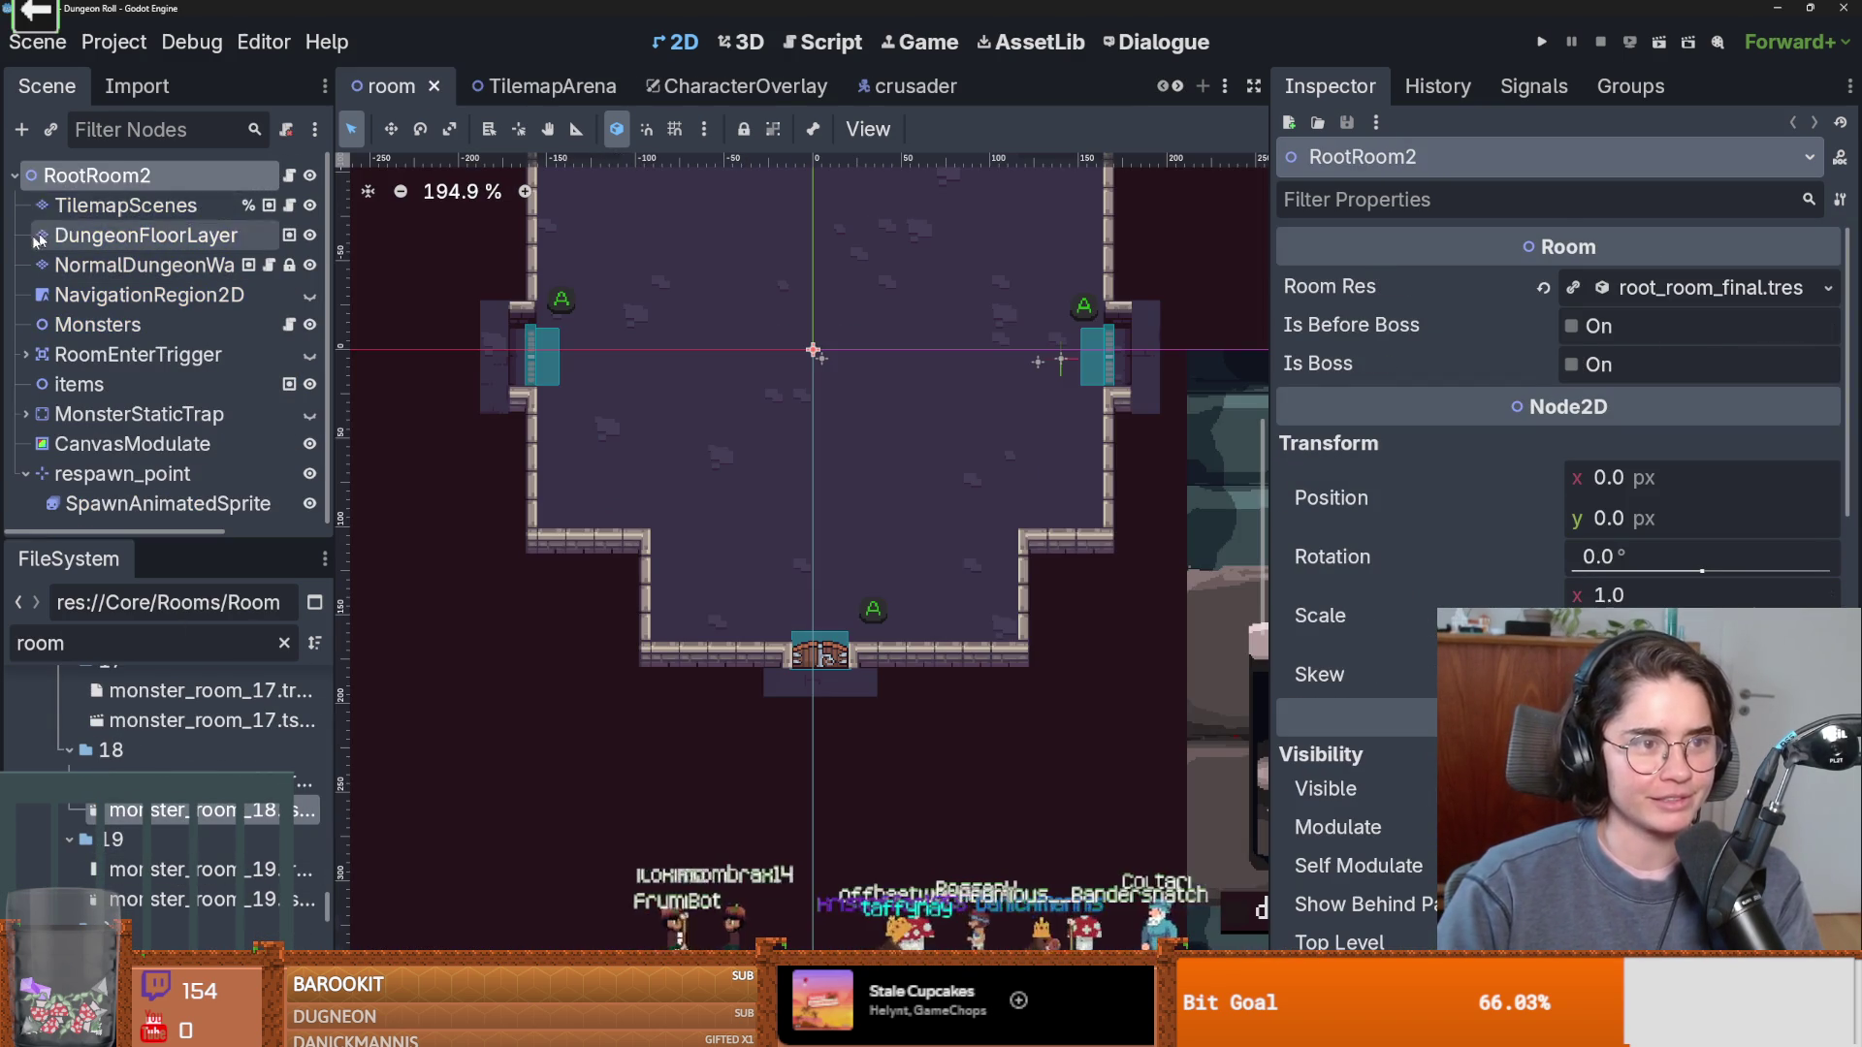
# Tint the room's CanvasModulate purple, then run the game and start a new game.
pyautogui.click(131, 442)
pyautogui.scroll(-2, 852, 424)
pyautogui.click(1634, 291)
pyautogui.moveTo(1687, 423)
pyautogui.mouseDown()
pyautogui.moveTo(1706, 398)
pyautogui.moveTo(1657, 384)
pyautogui.mouseUp()
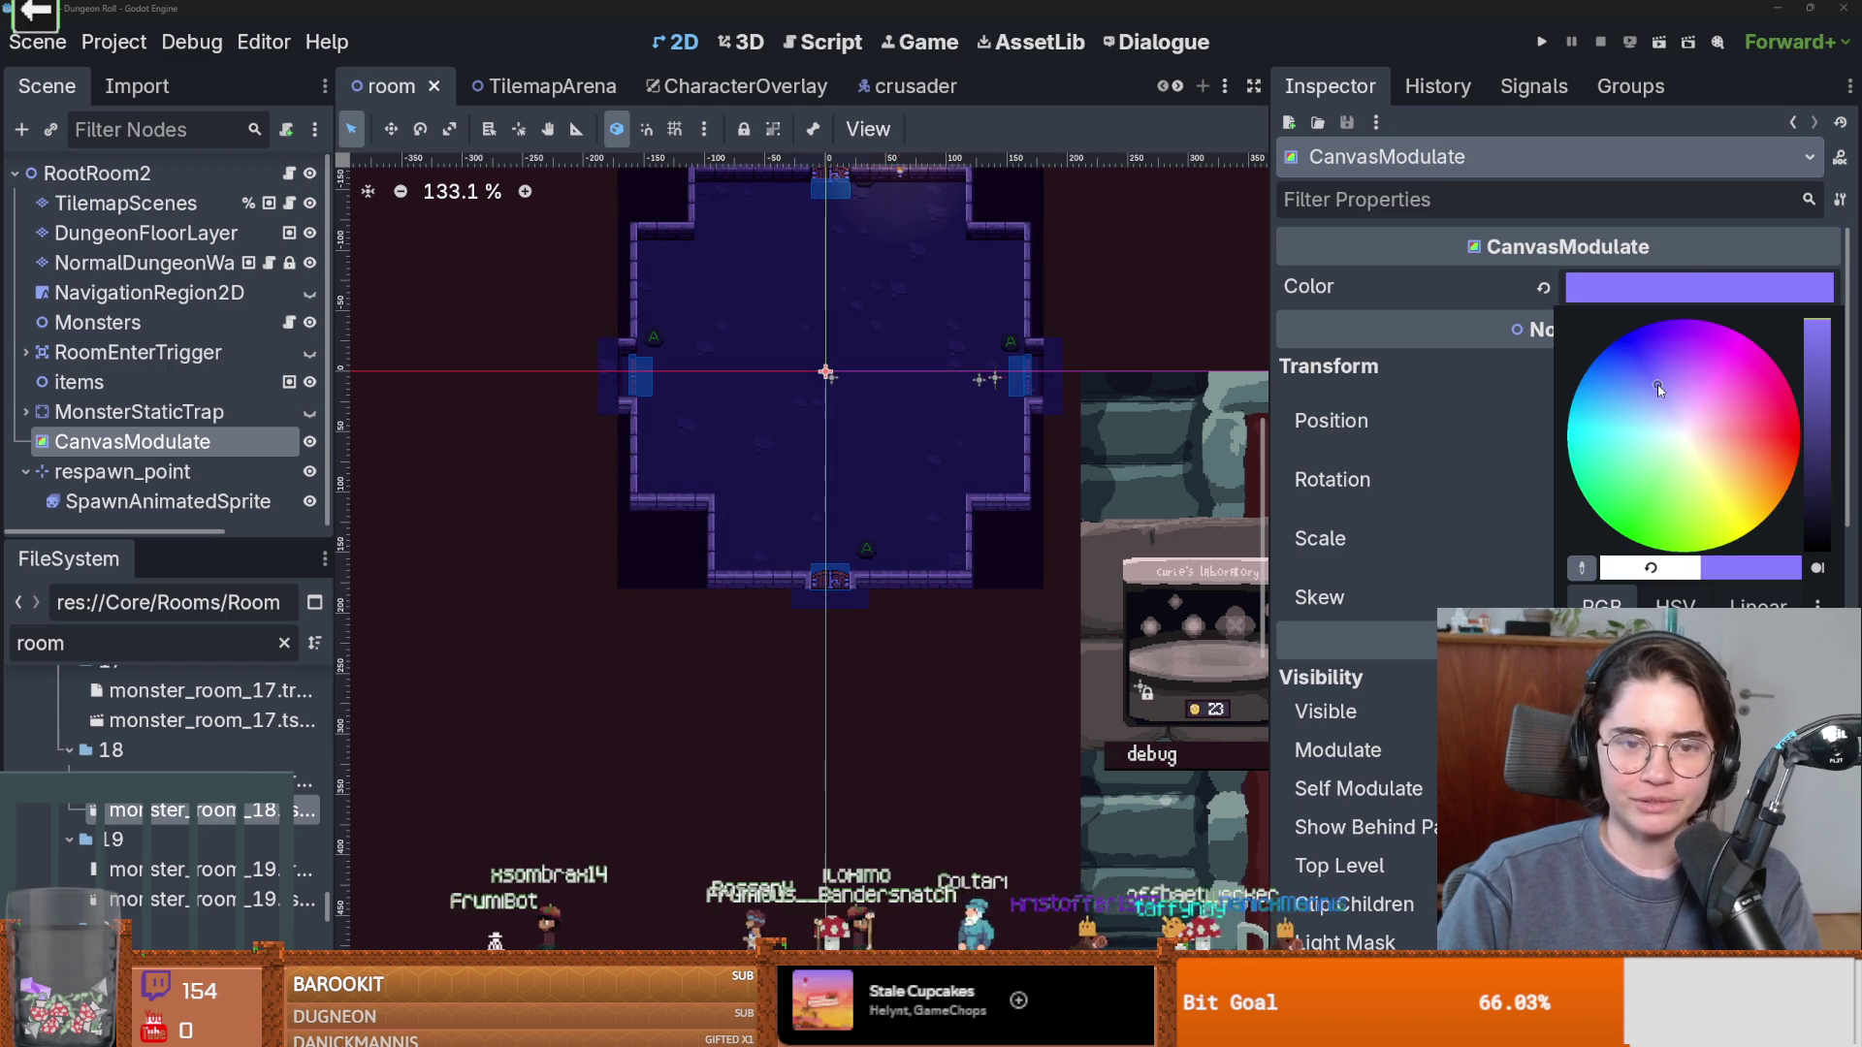
pyautogui.click(1536, 52)
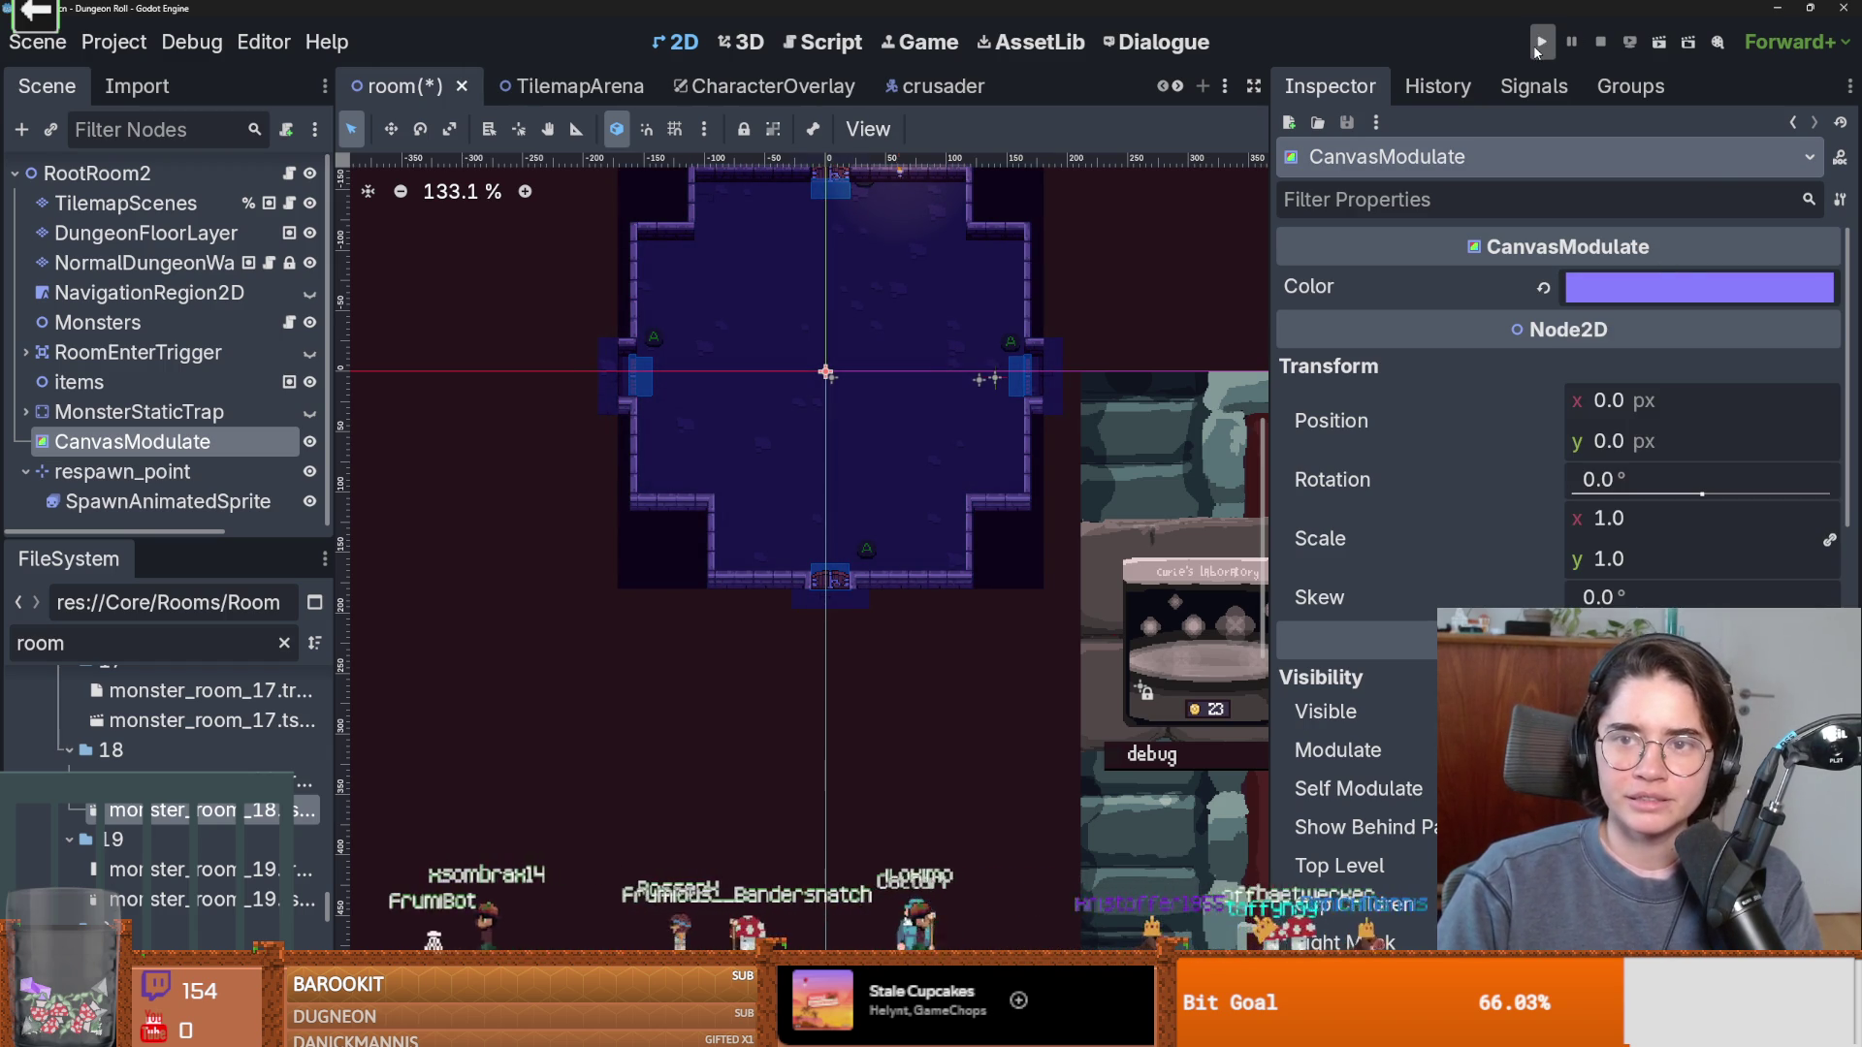
pyautogui.click(1539, 41)
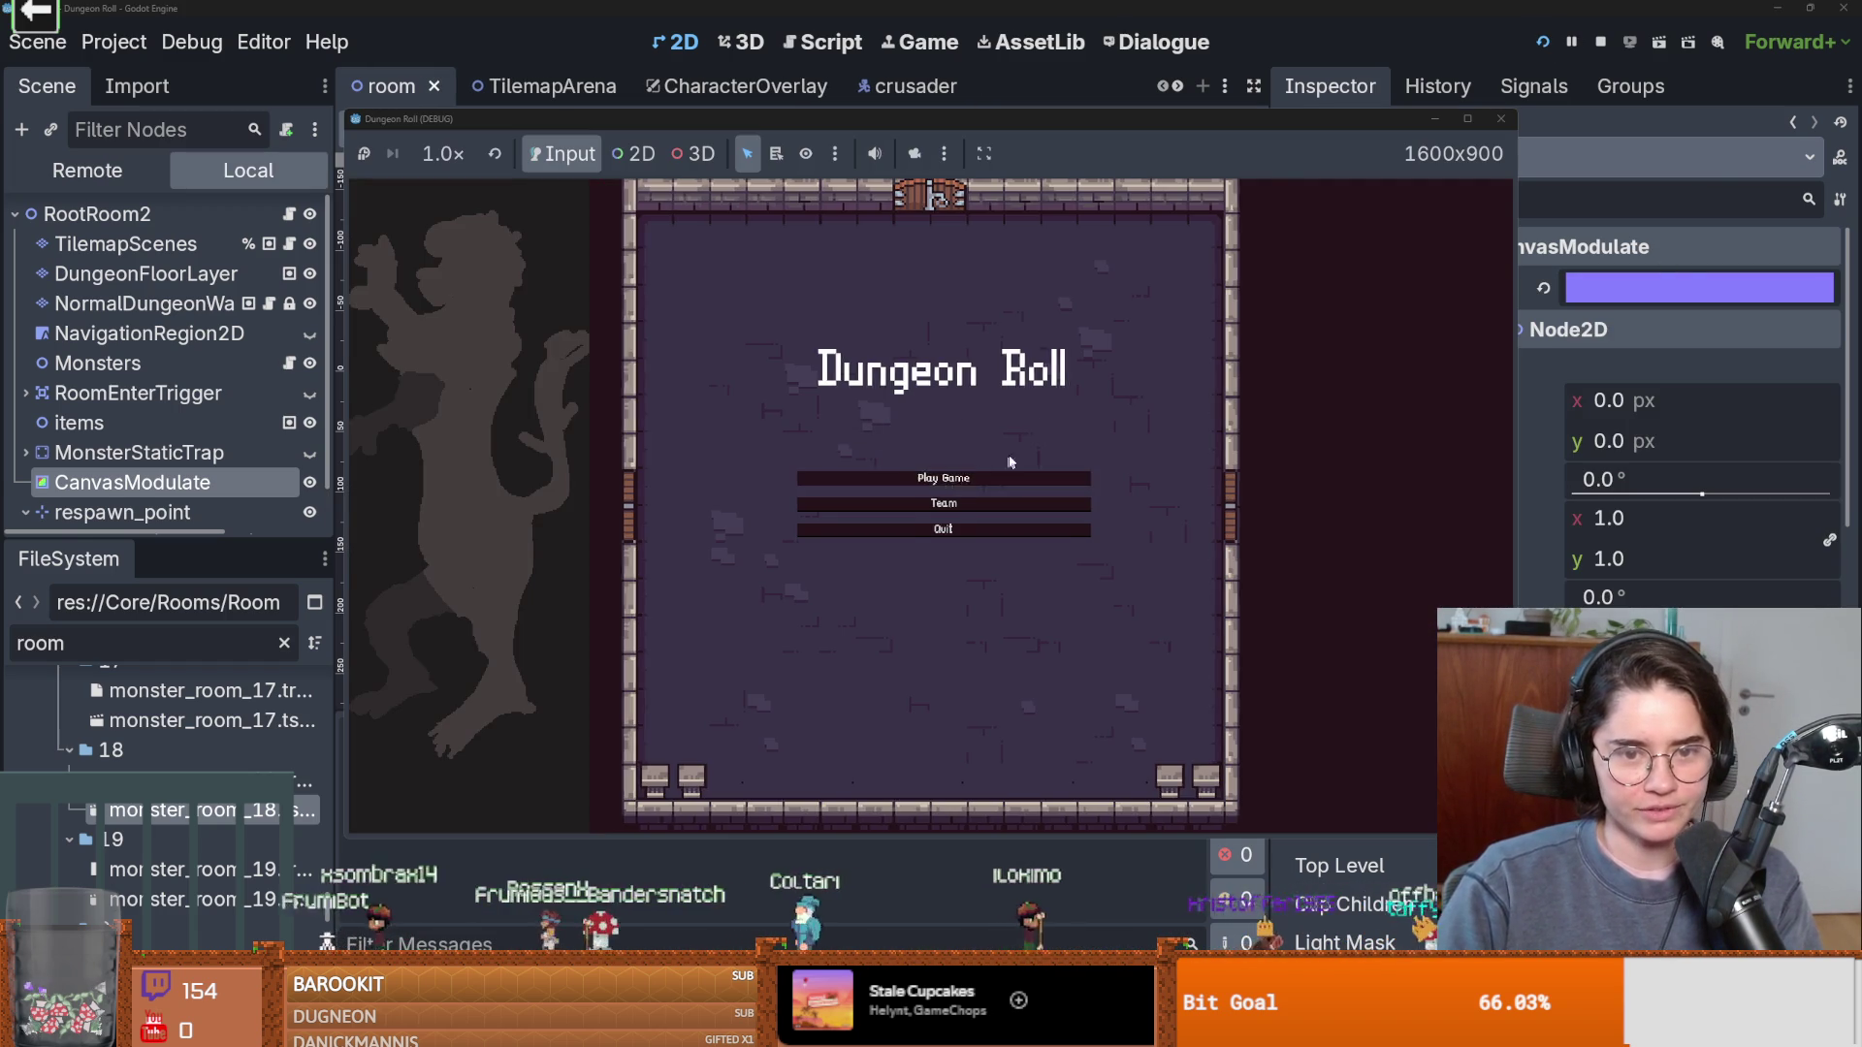
pyautogui.click(1008, 477)
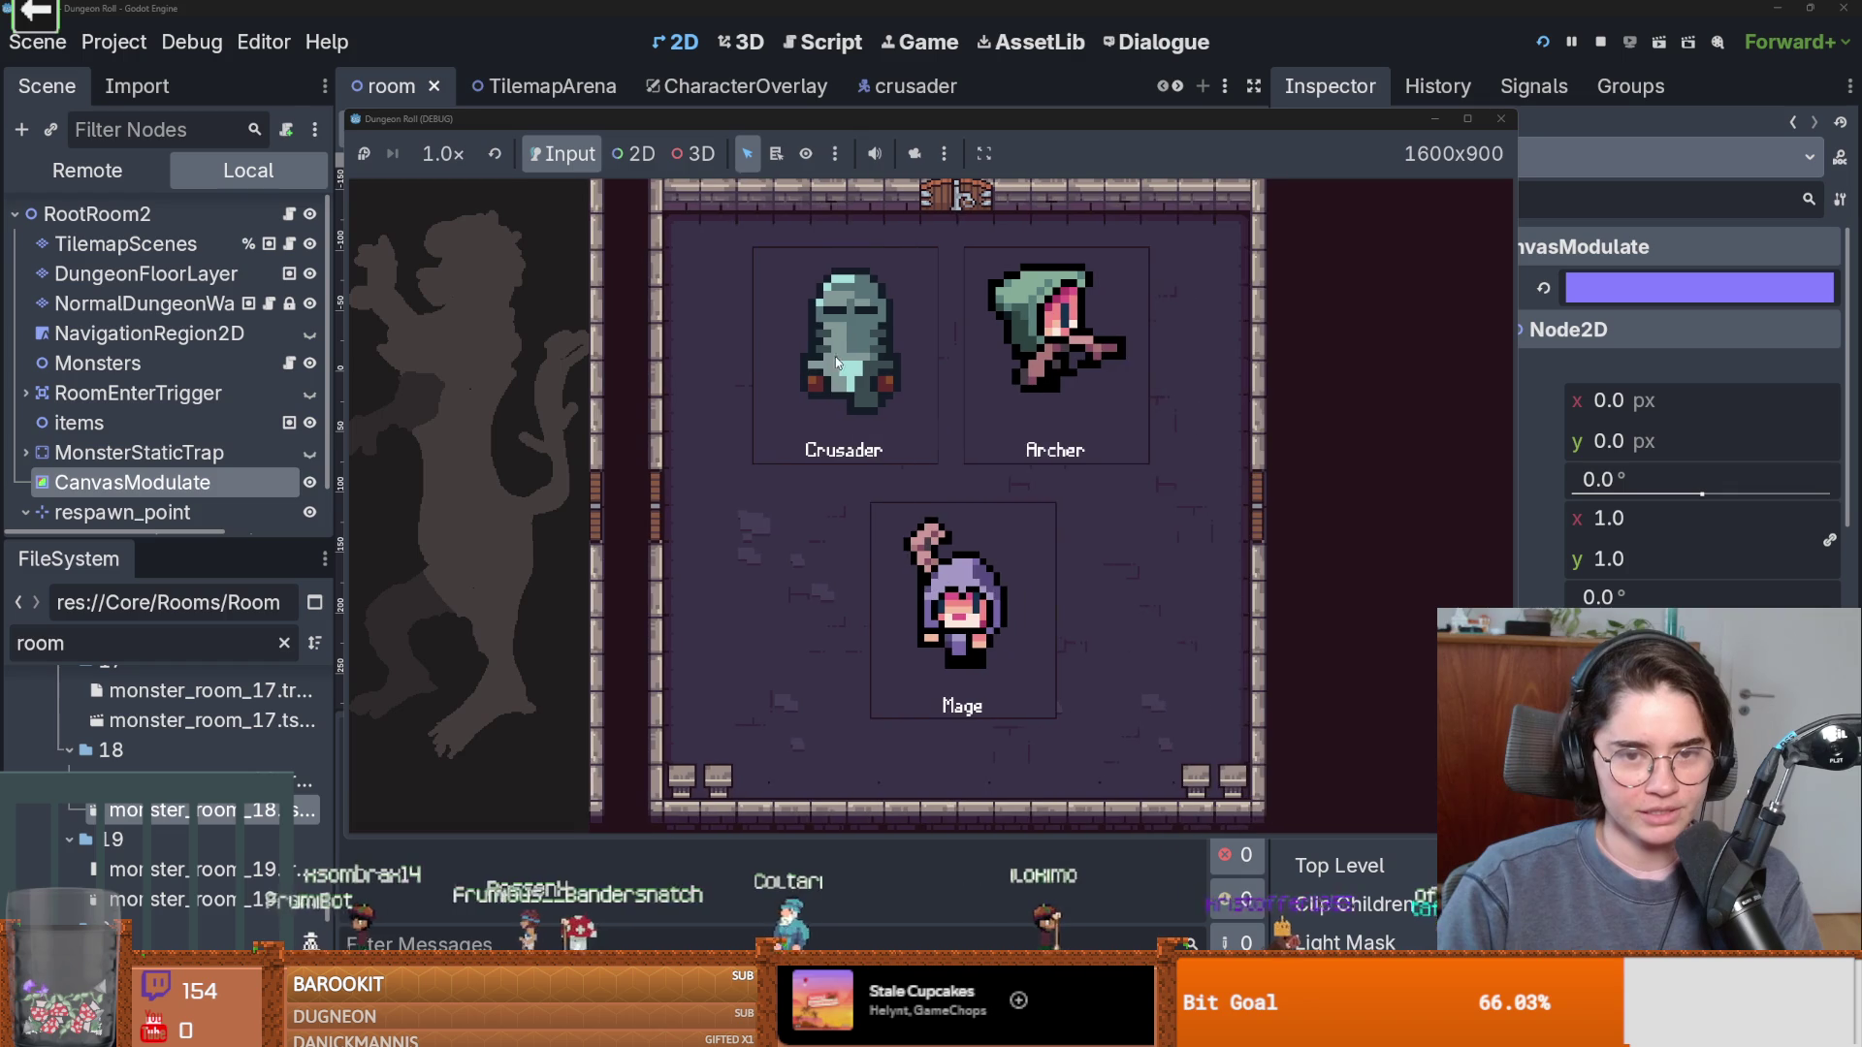
# Remove the stray 'as', correct 'timeodut' to 'timeout' on line 20, and save the script.
pyautogui.click(864, 396)
pyautogui.write('as')
pyautogui.press('BackSpace')
pyautogui.press('BackSpace')
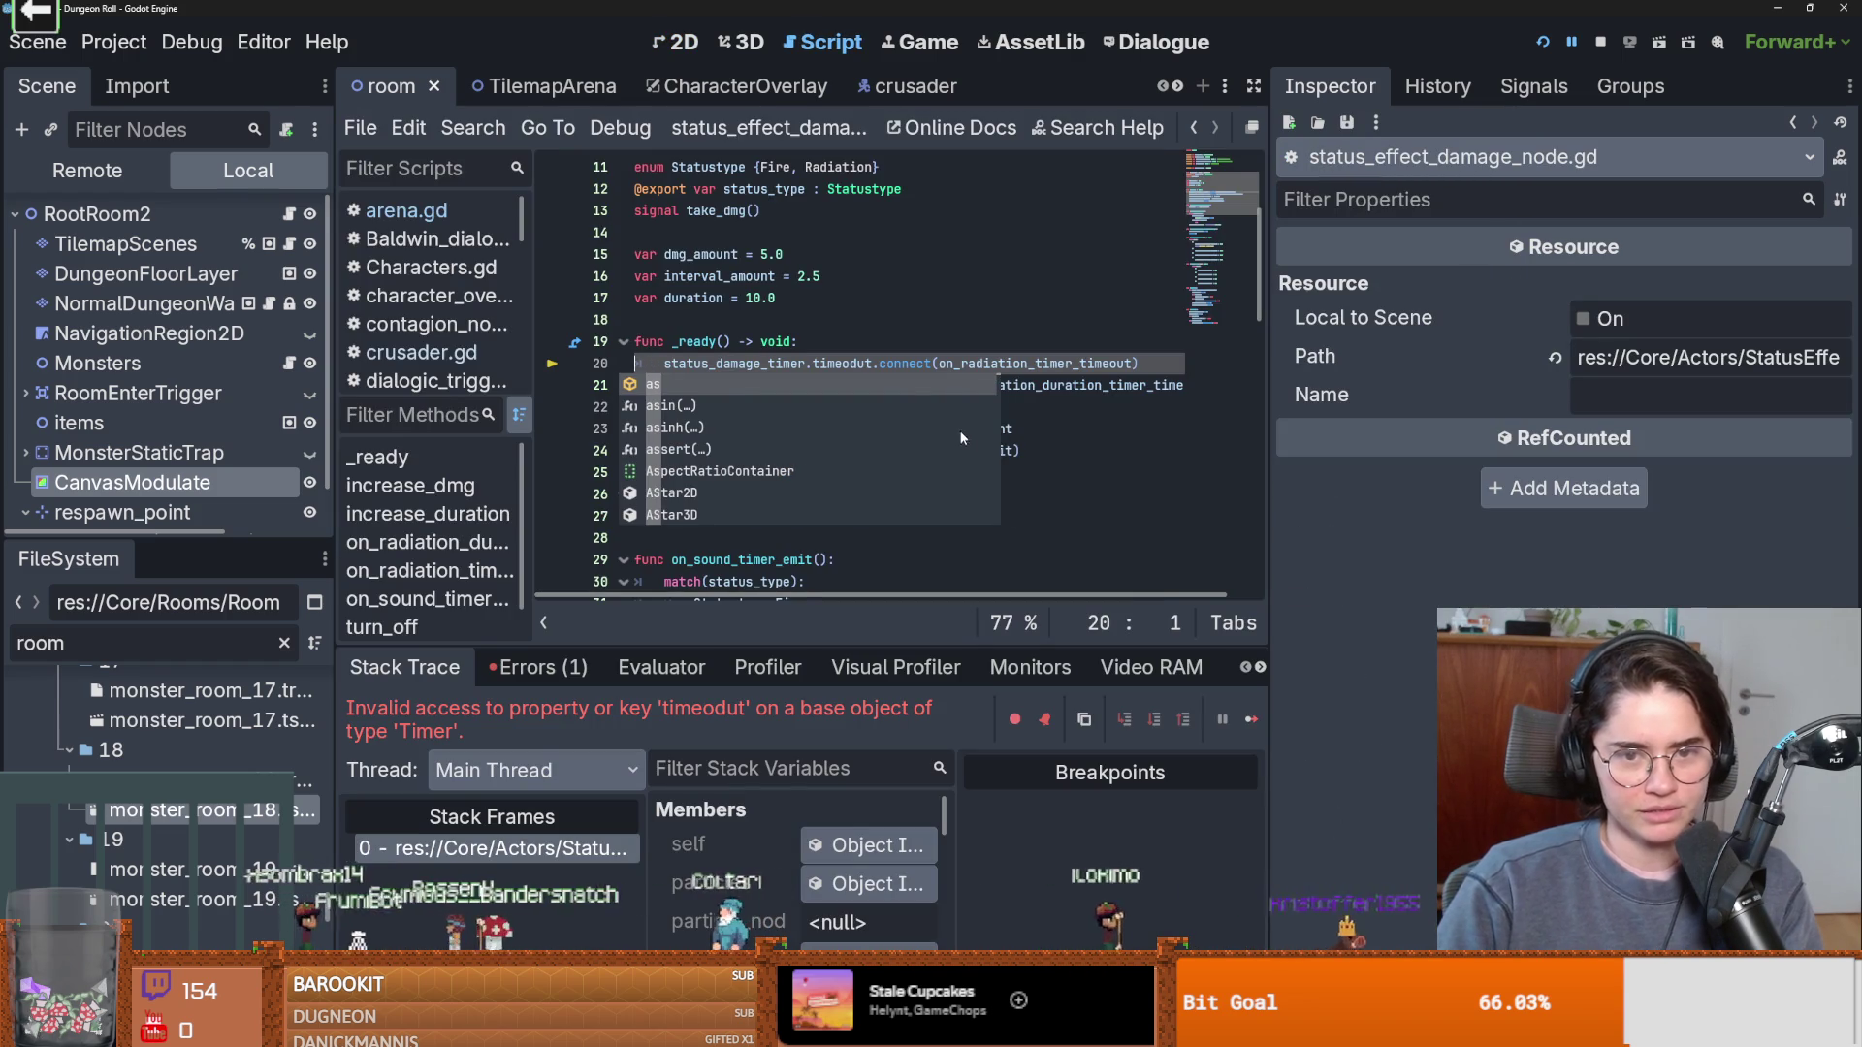
pyautogui.click(812, 363)
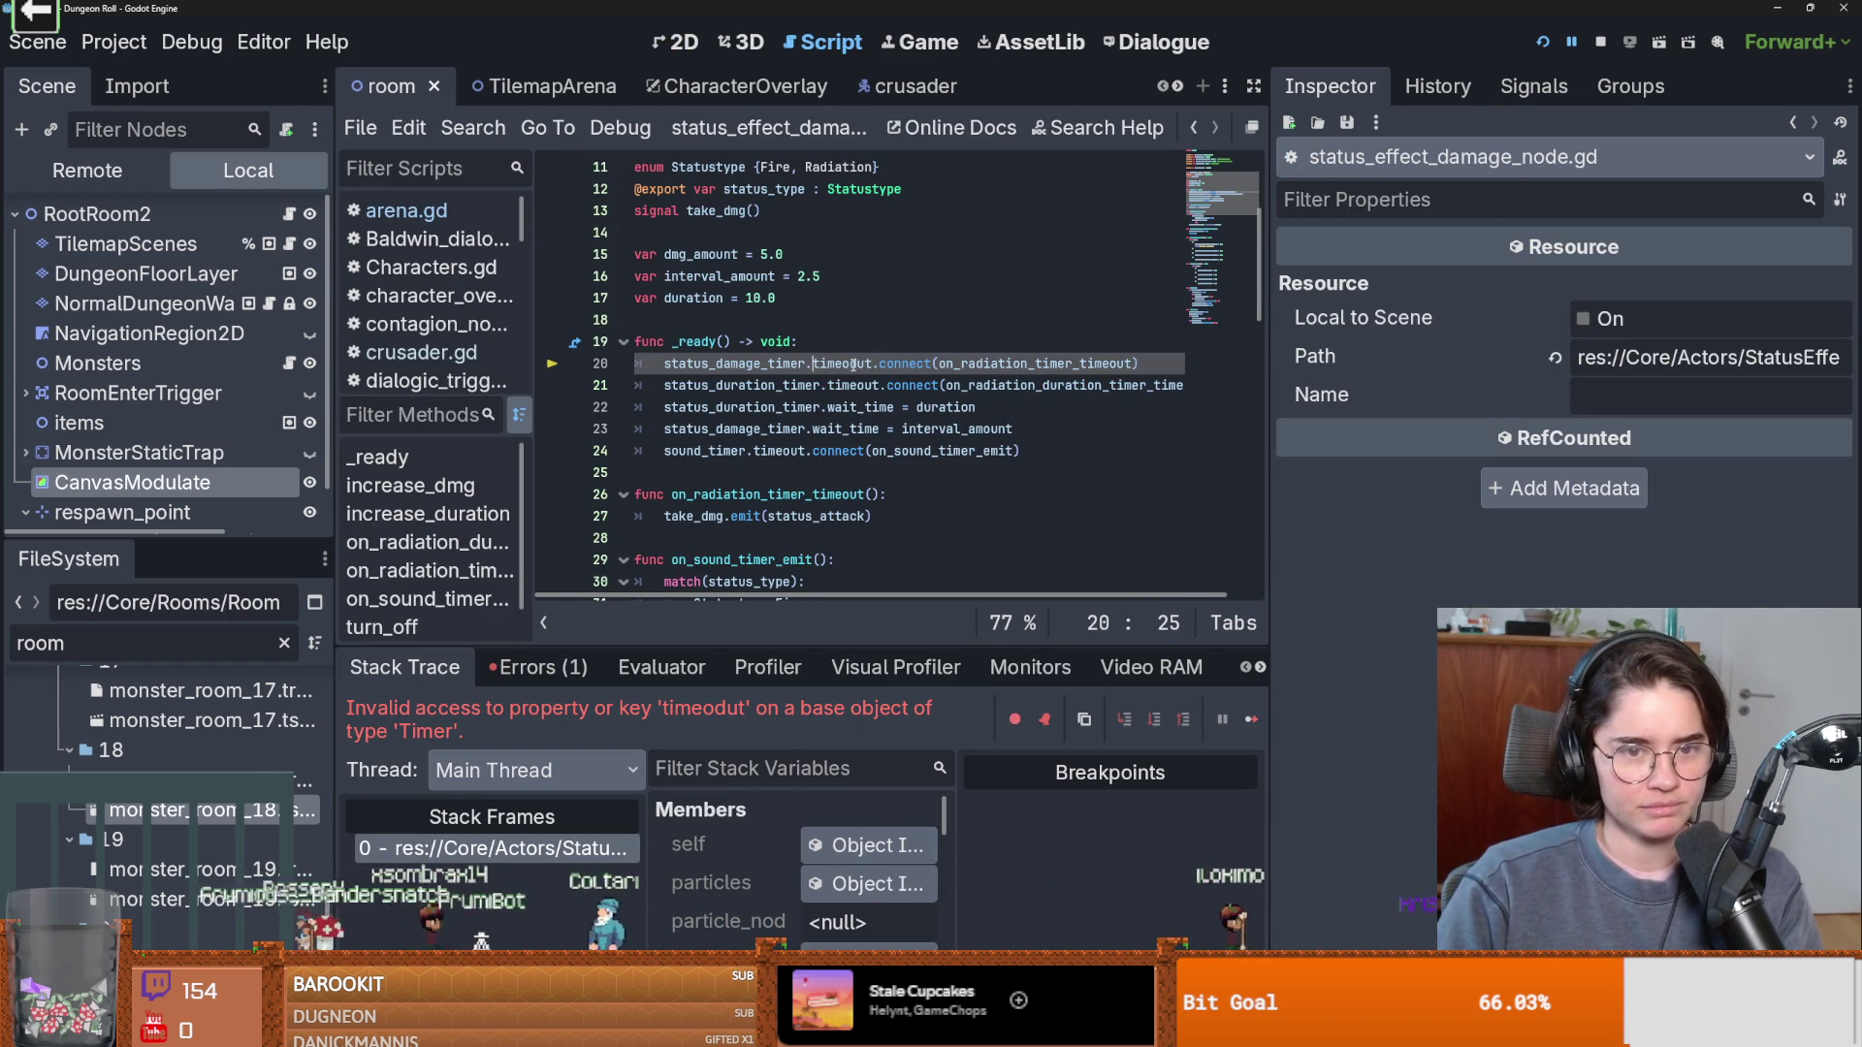
pyautogui.press('BackSpace')
pyautogui.hotkey('ctrl', 's')
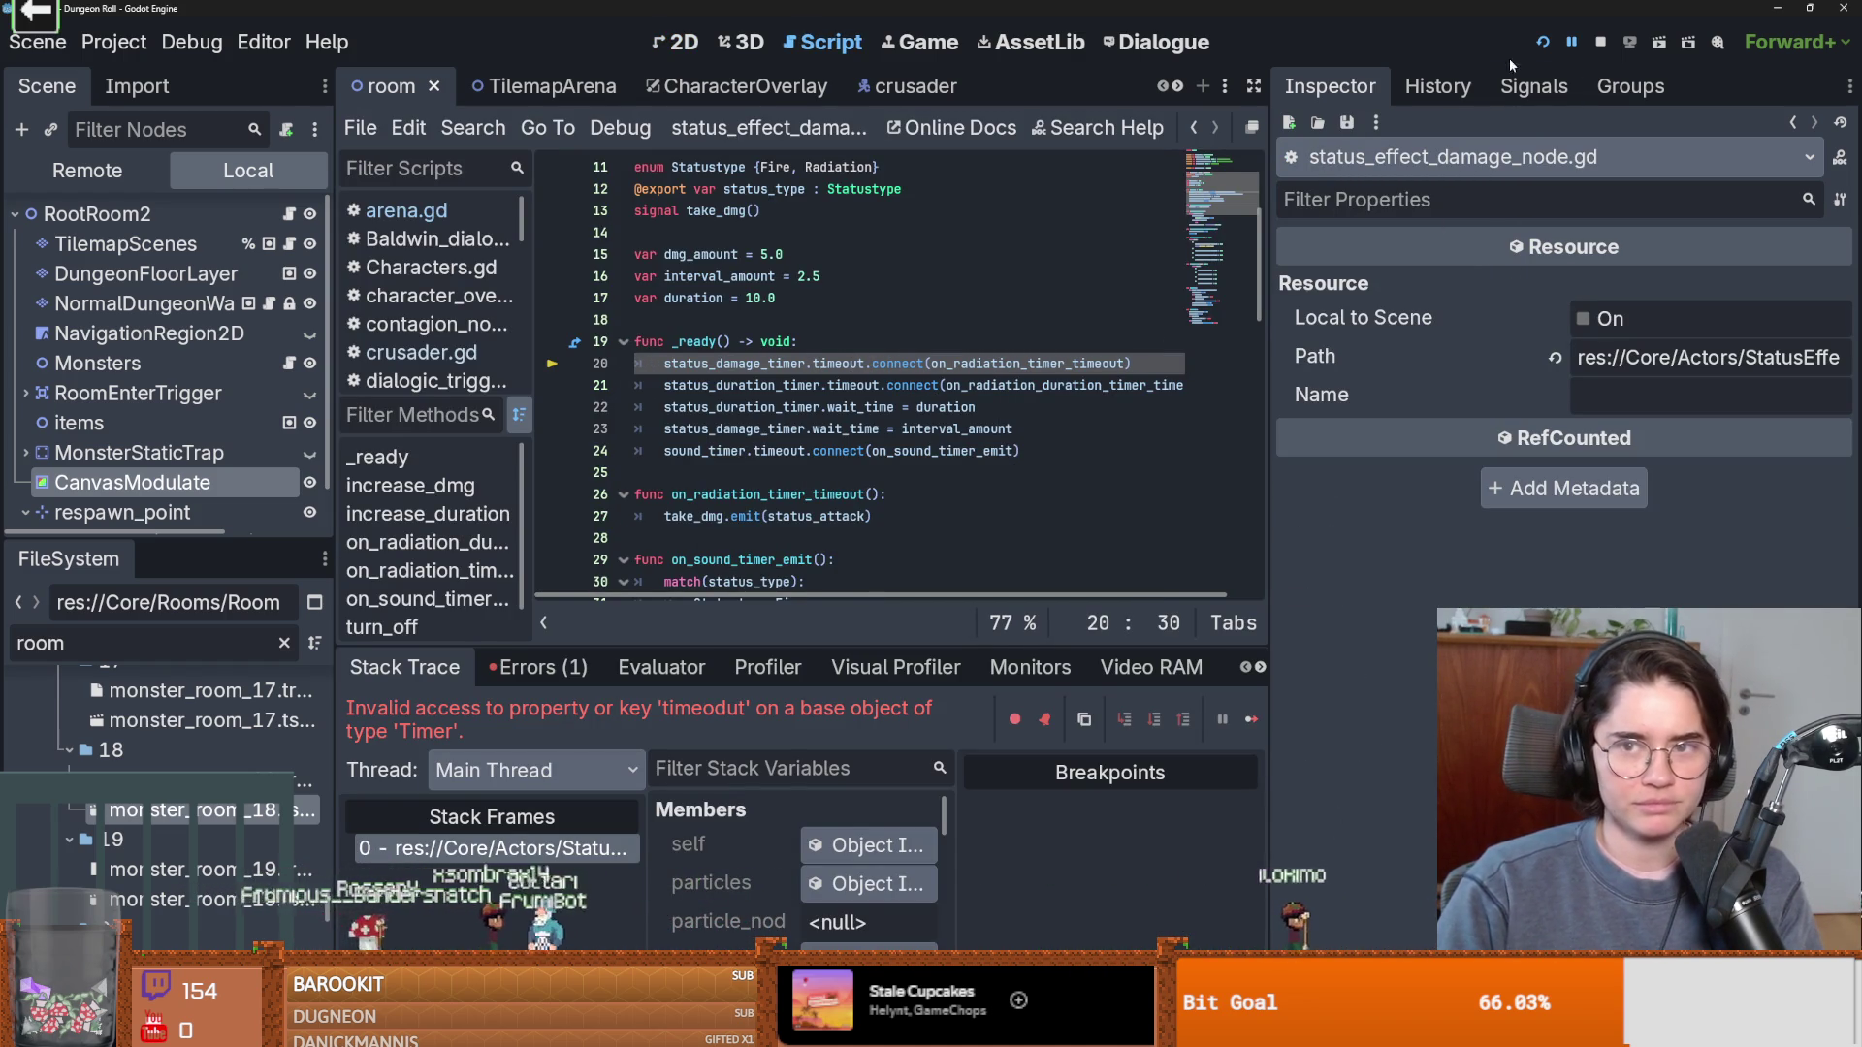
# Restart the game, start as the Crusader, walk around the dim room, then close the game.
pyautogui.click(1550, 47)
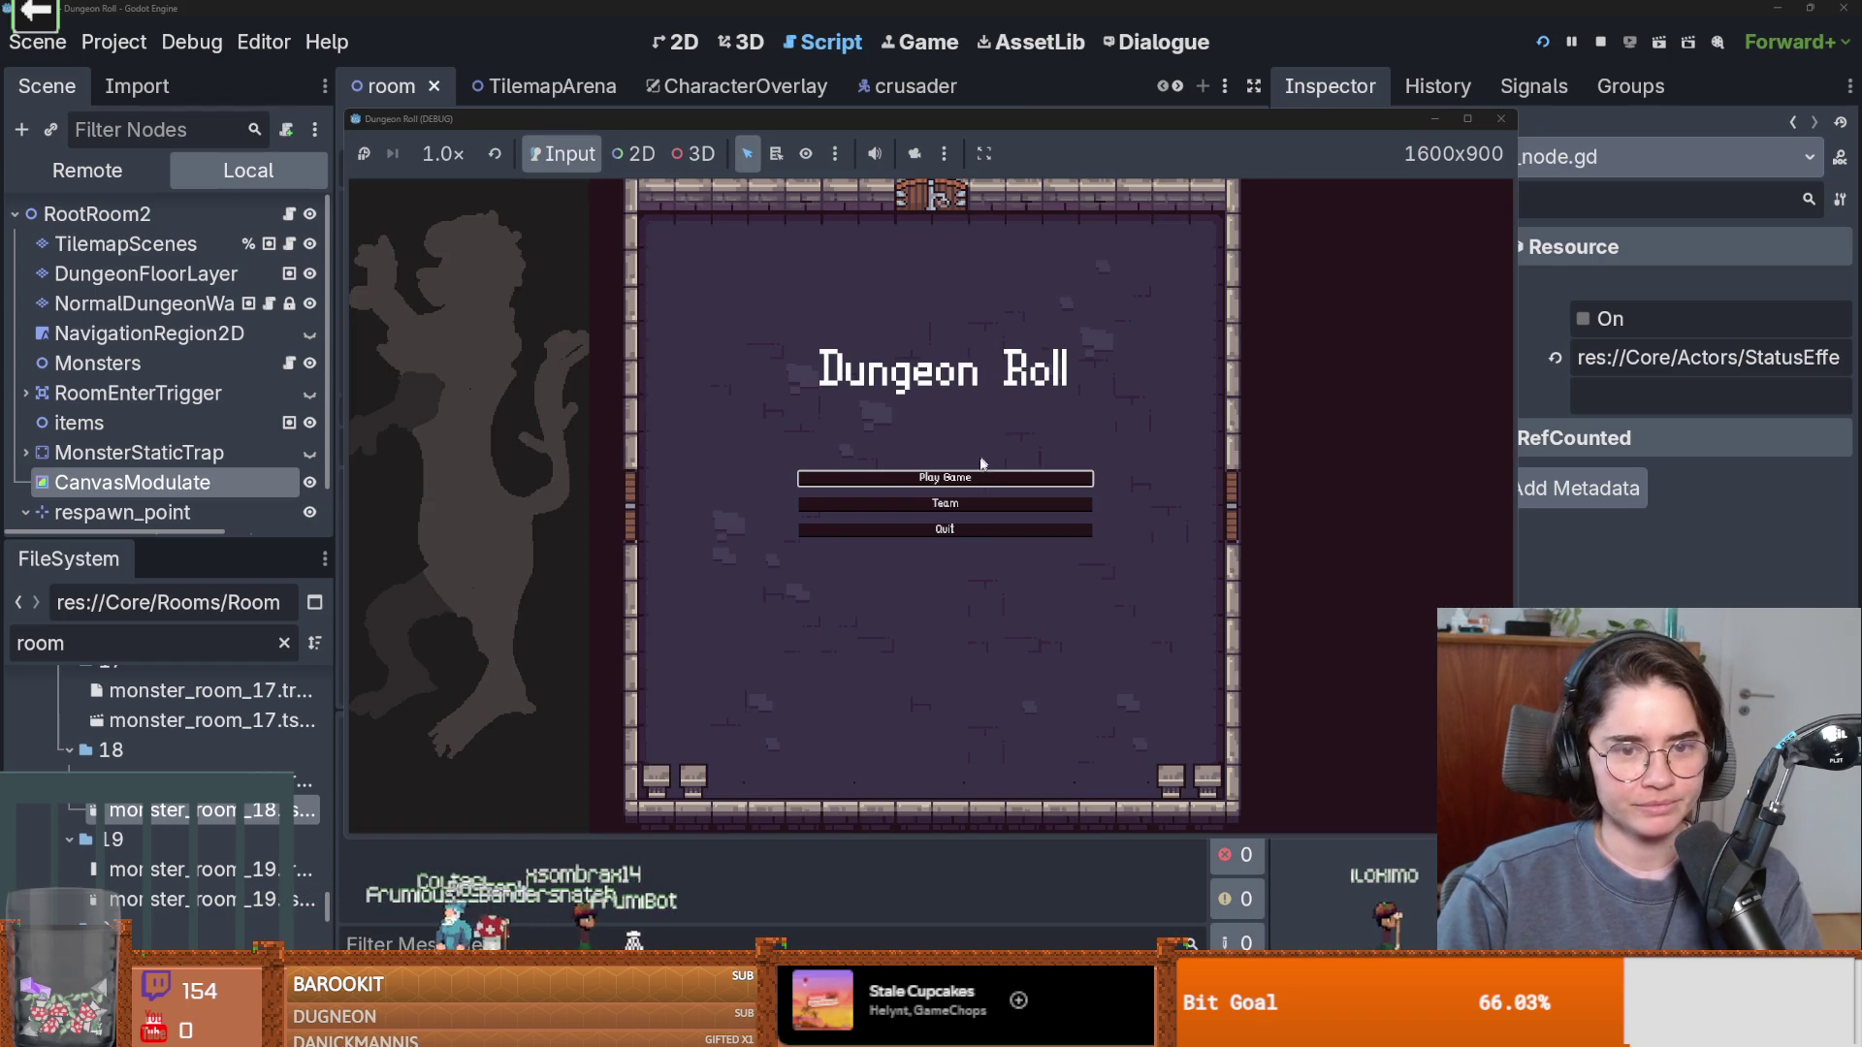
pyautogui.click(981, 475)
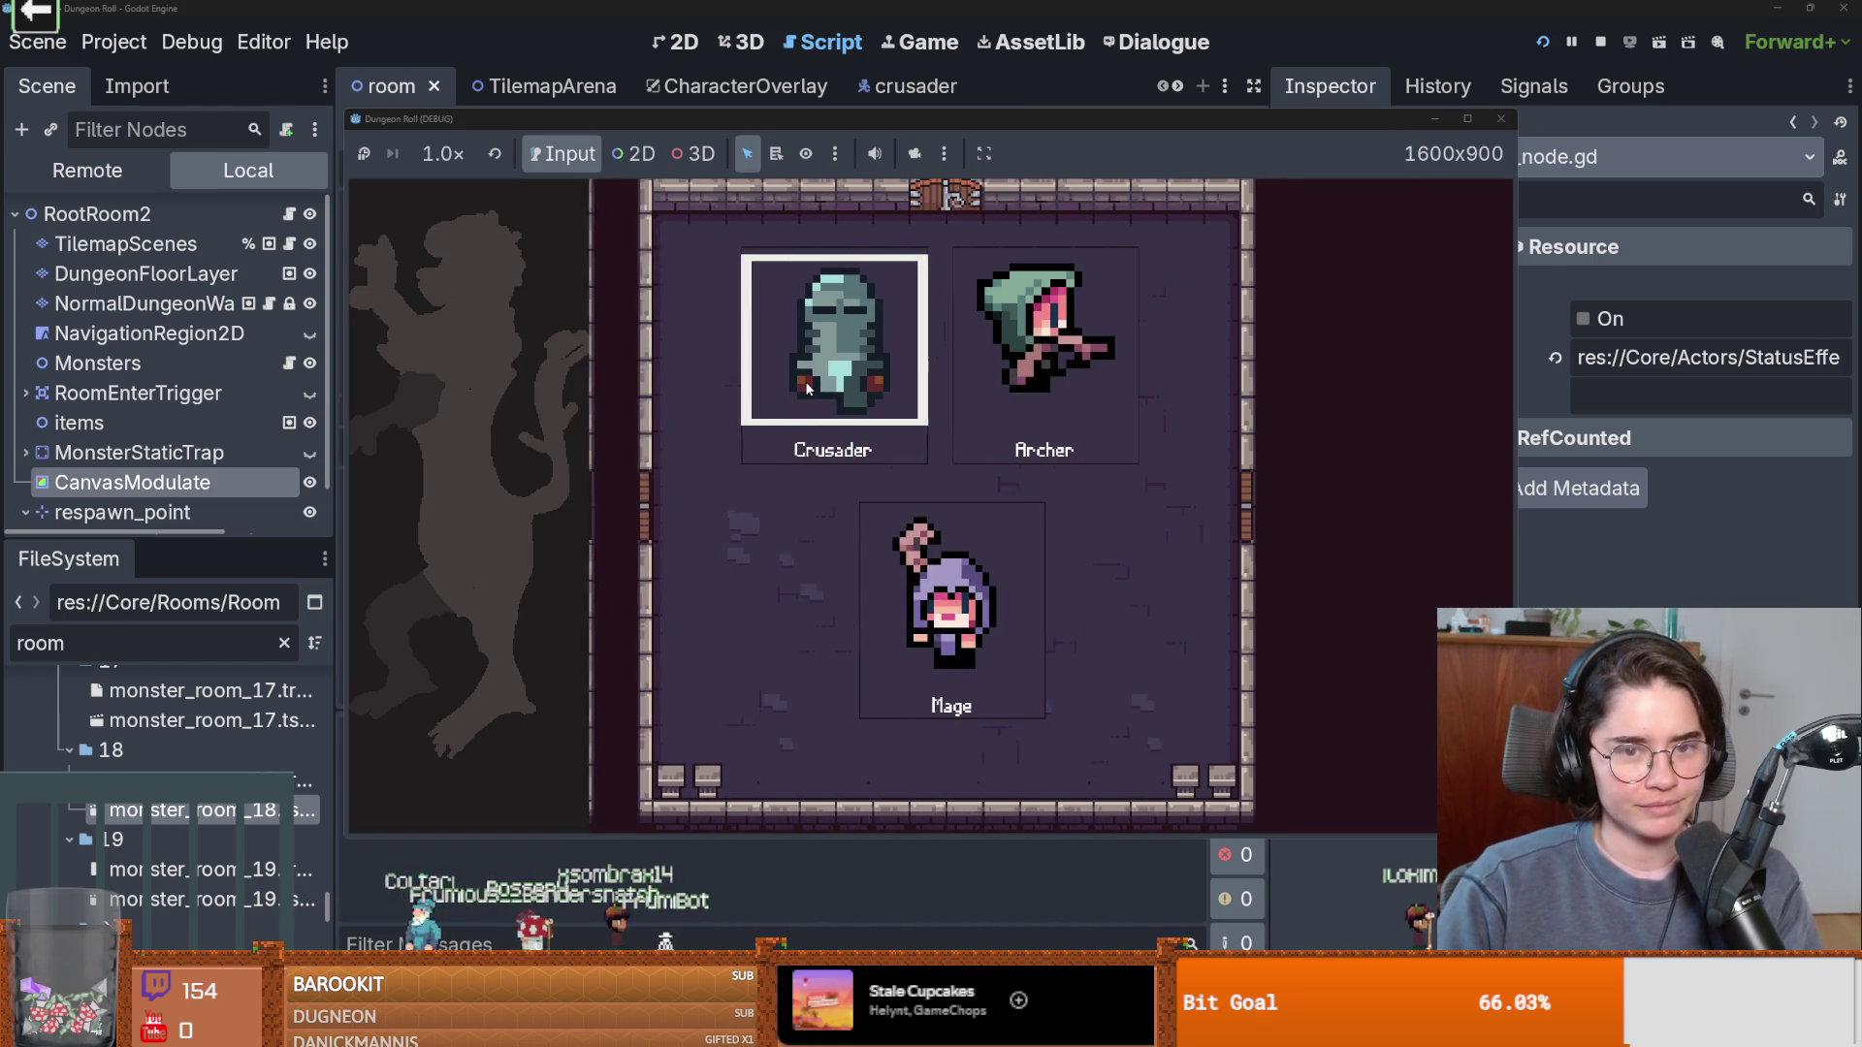
pyautogui.click(880, 414)
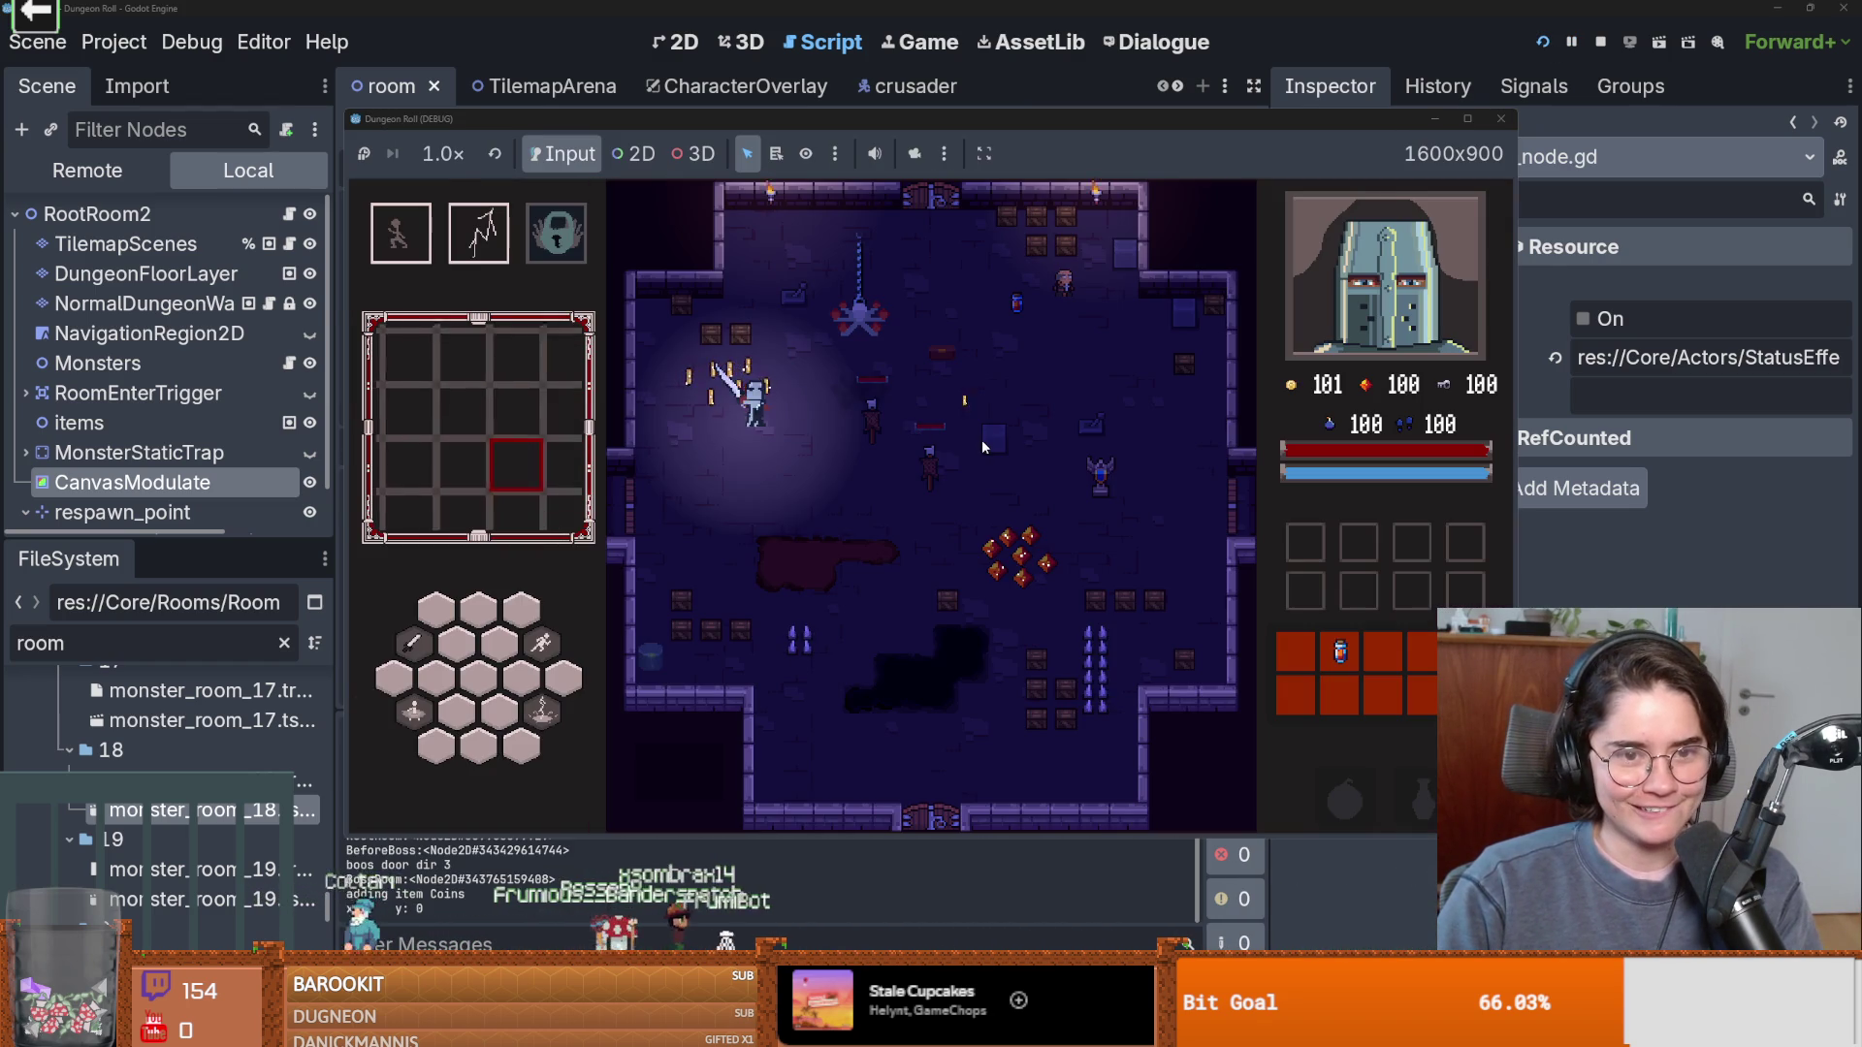
pyautogui.press('d')
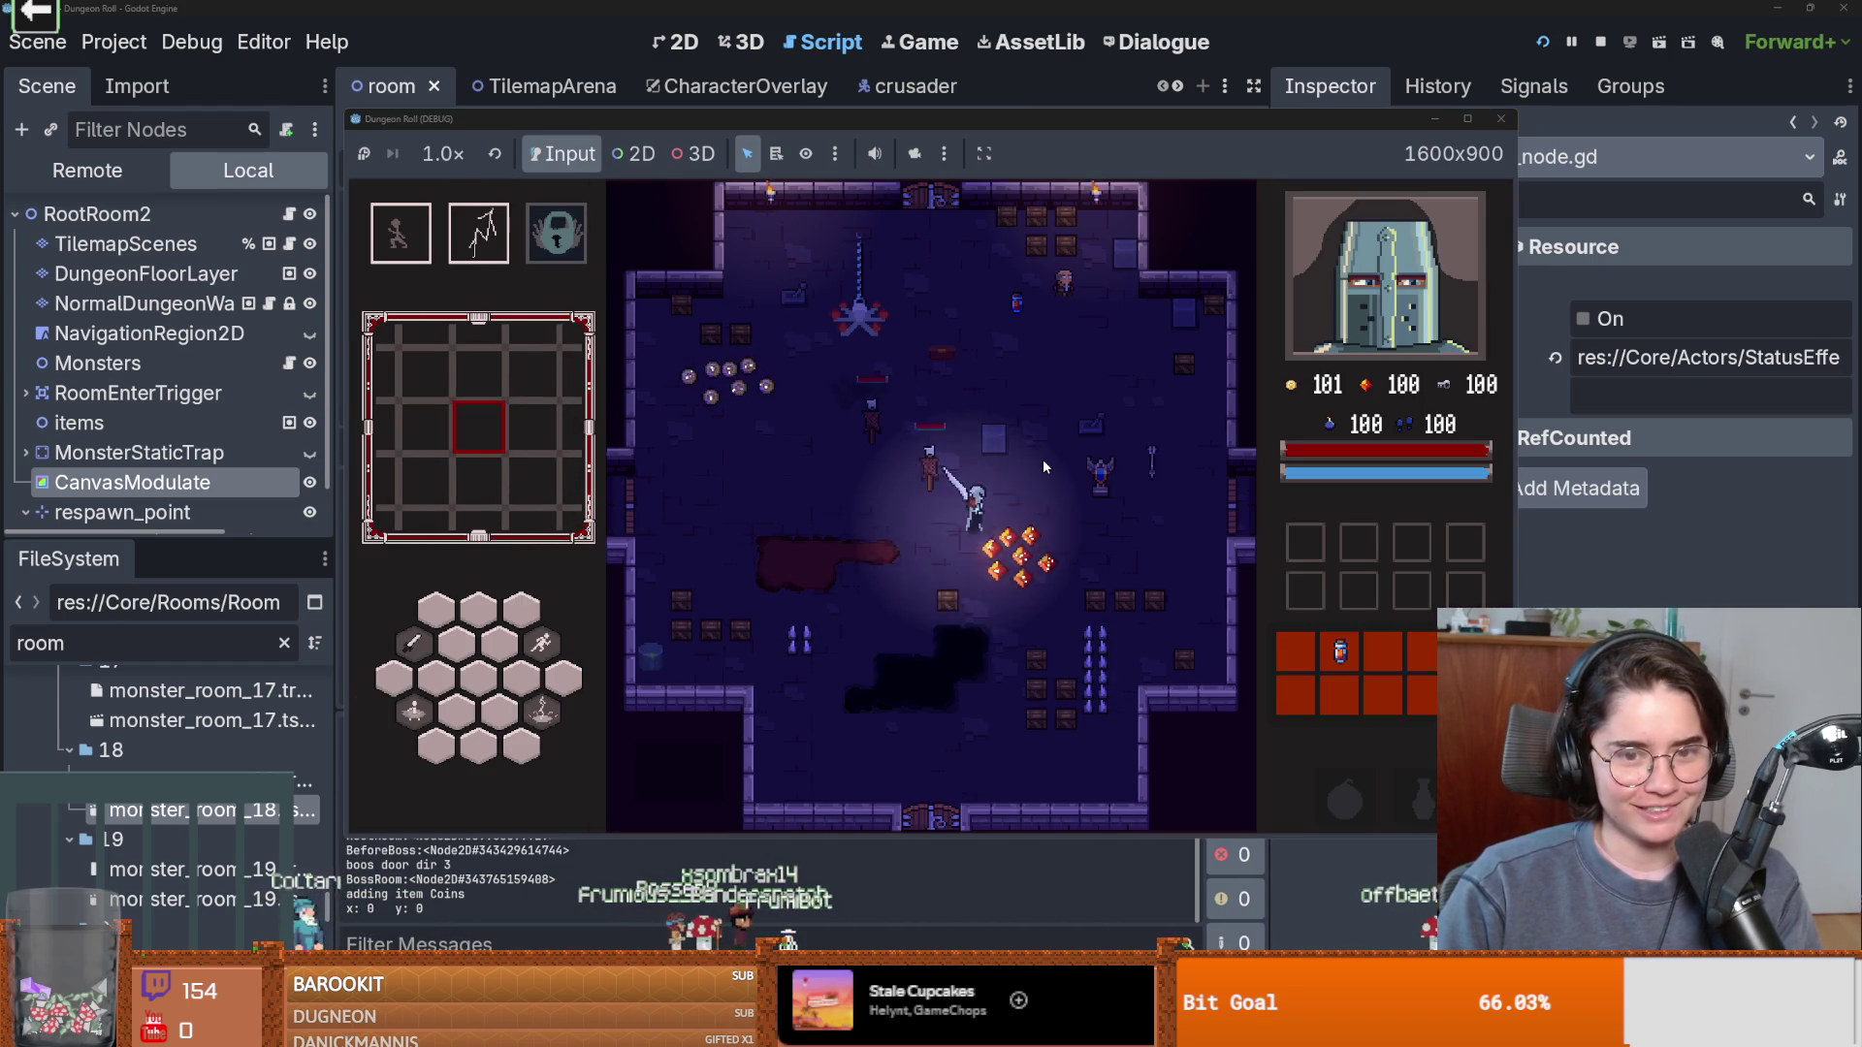
pyautogui.press('w')
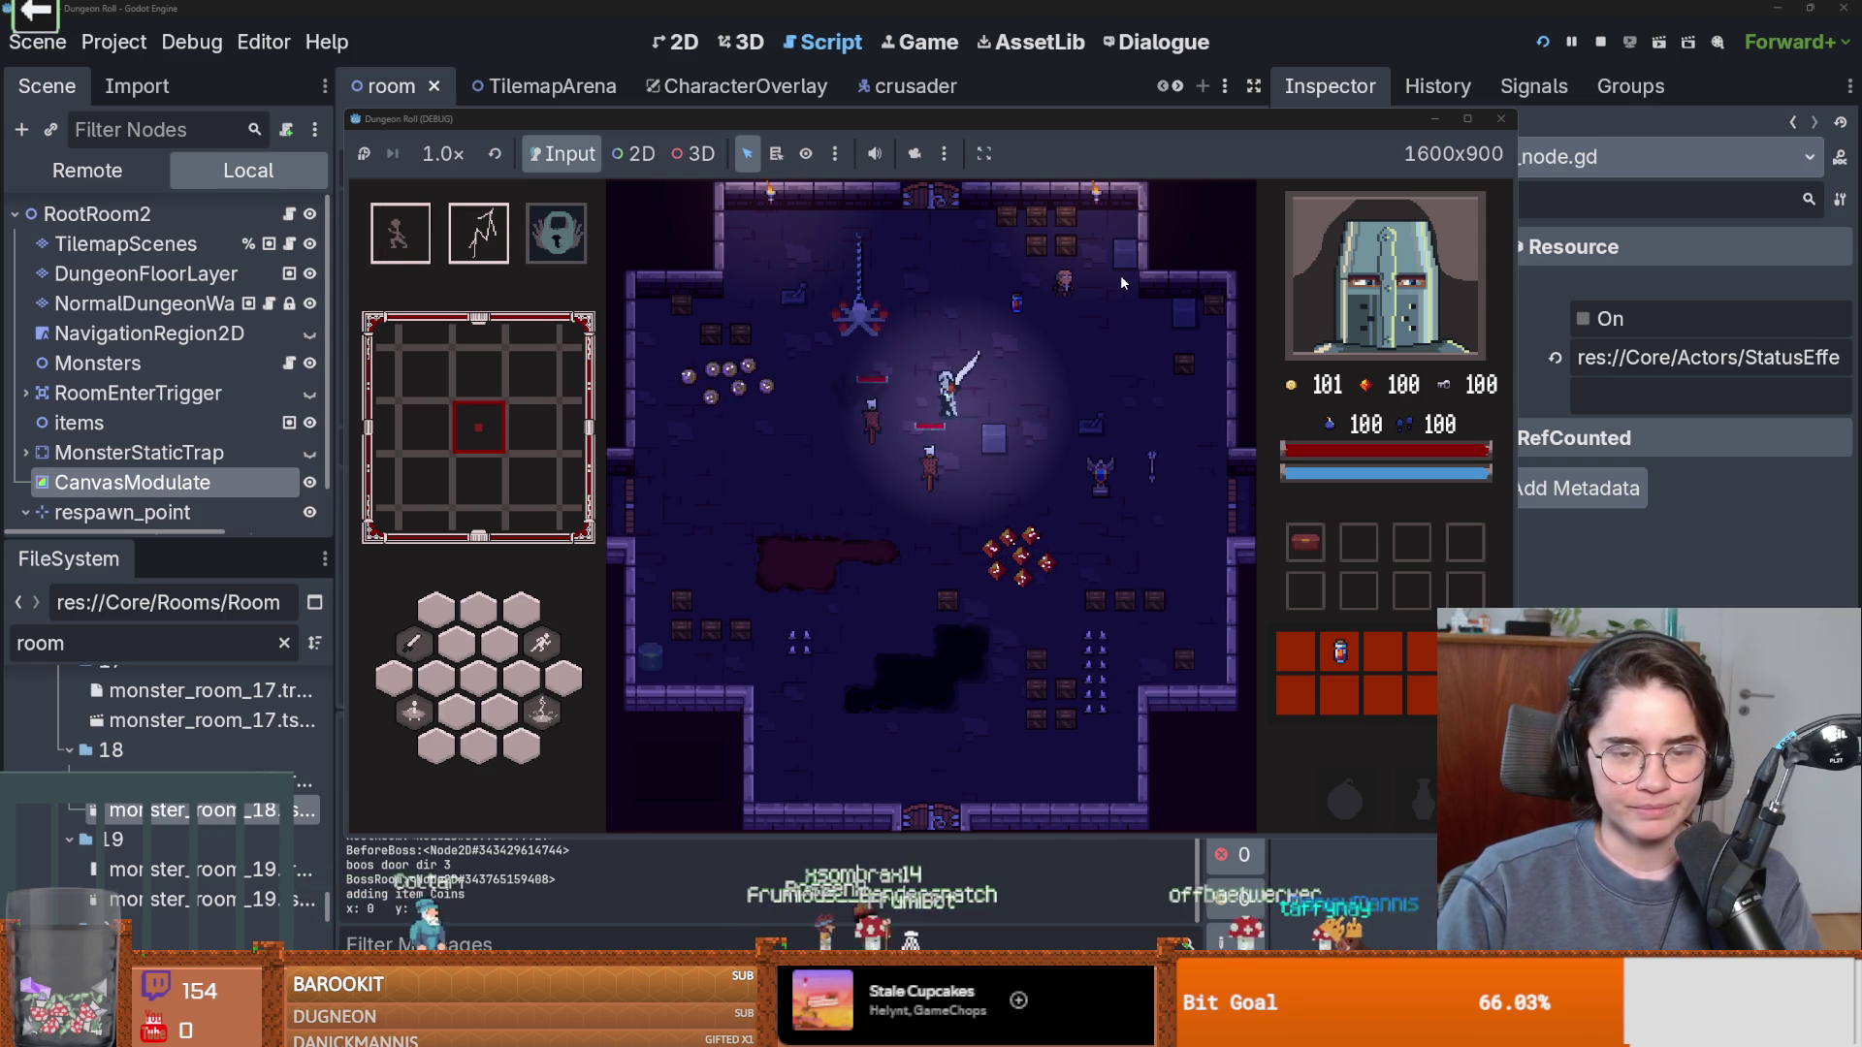
pyautogui.press('s')
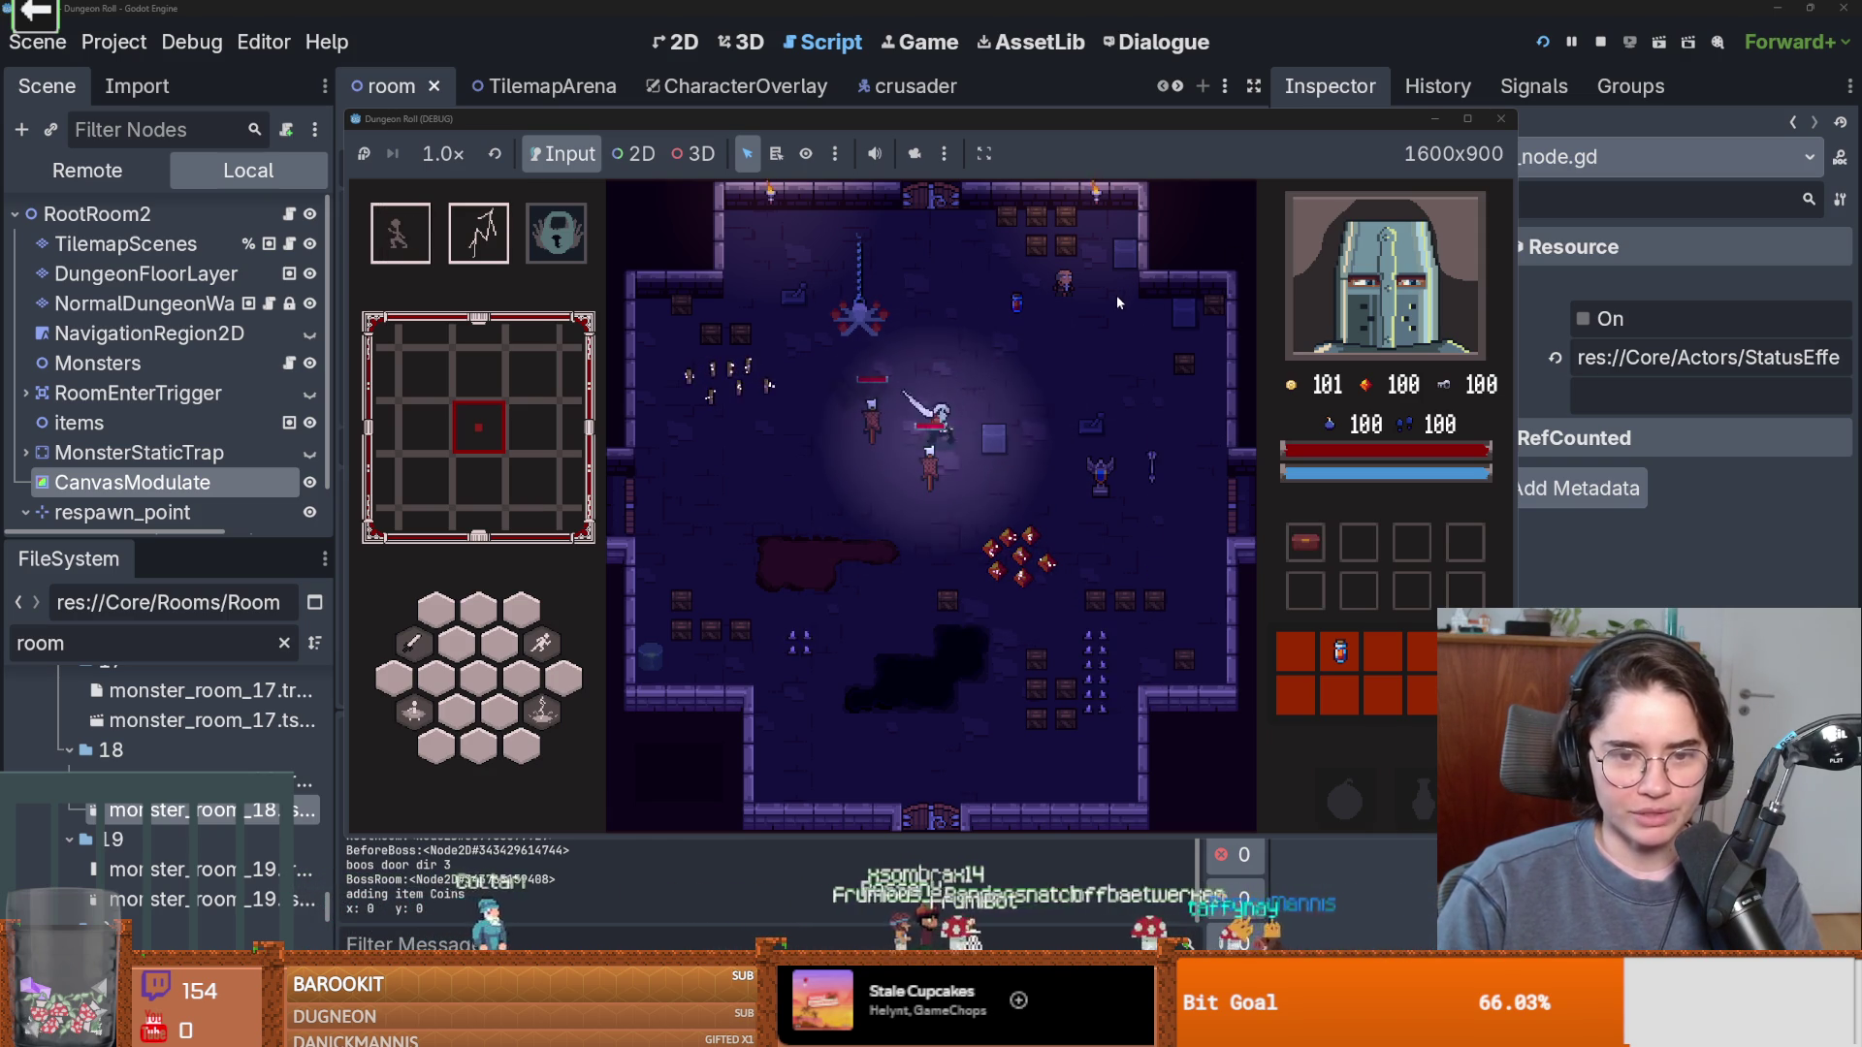
pyautogui.click(1501, 118)
# Reset the CanvasModulate colour to white and save the room scene.
pyautogui.click(776, 494)
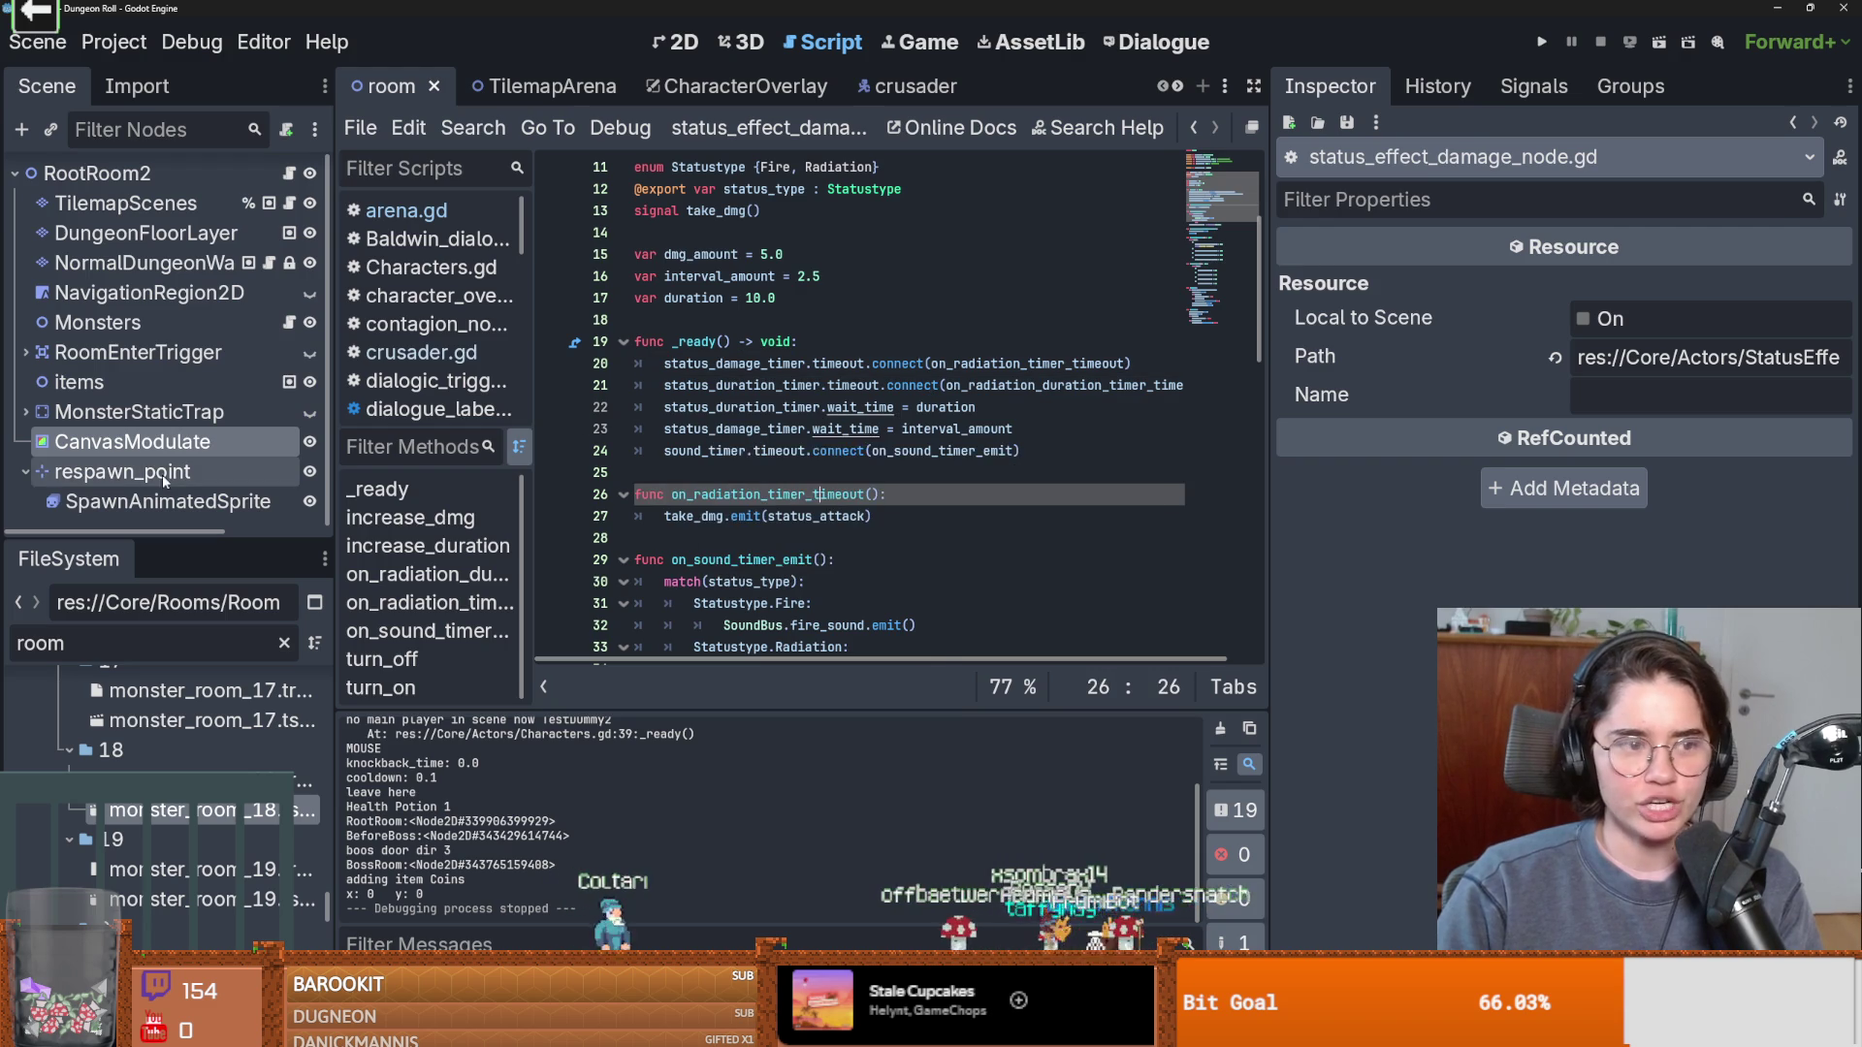
pyautogui.click(132, 441)
pyautogui.click(1543, 287)
pyautogui.hotkey('ctrl', 's')
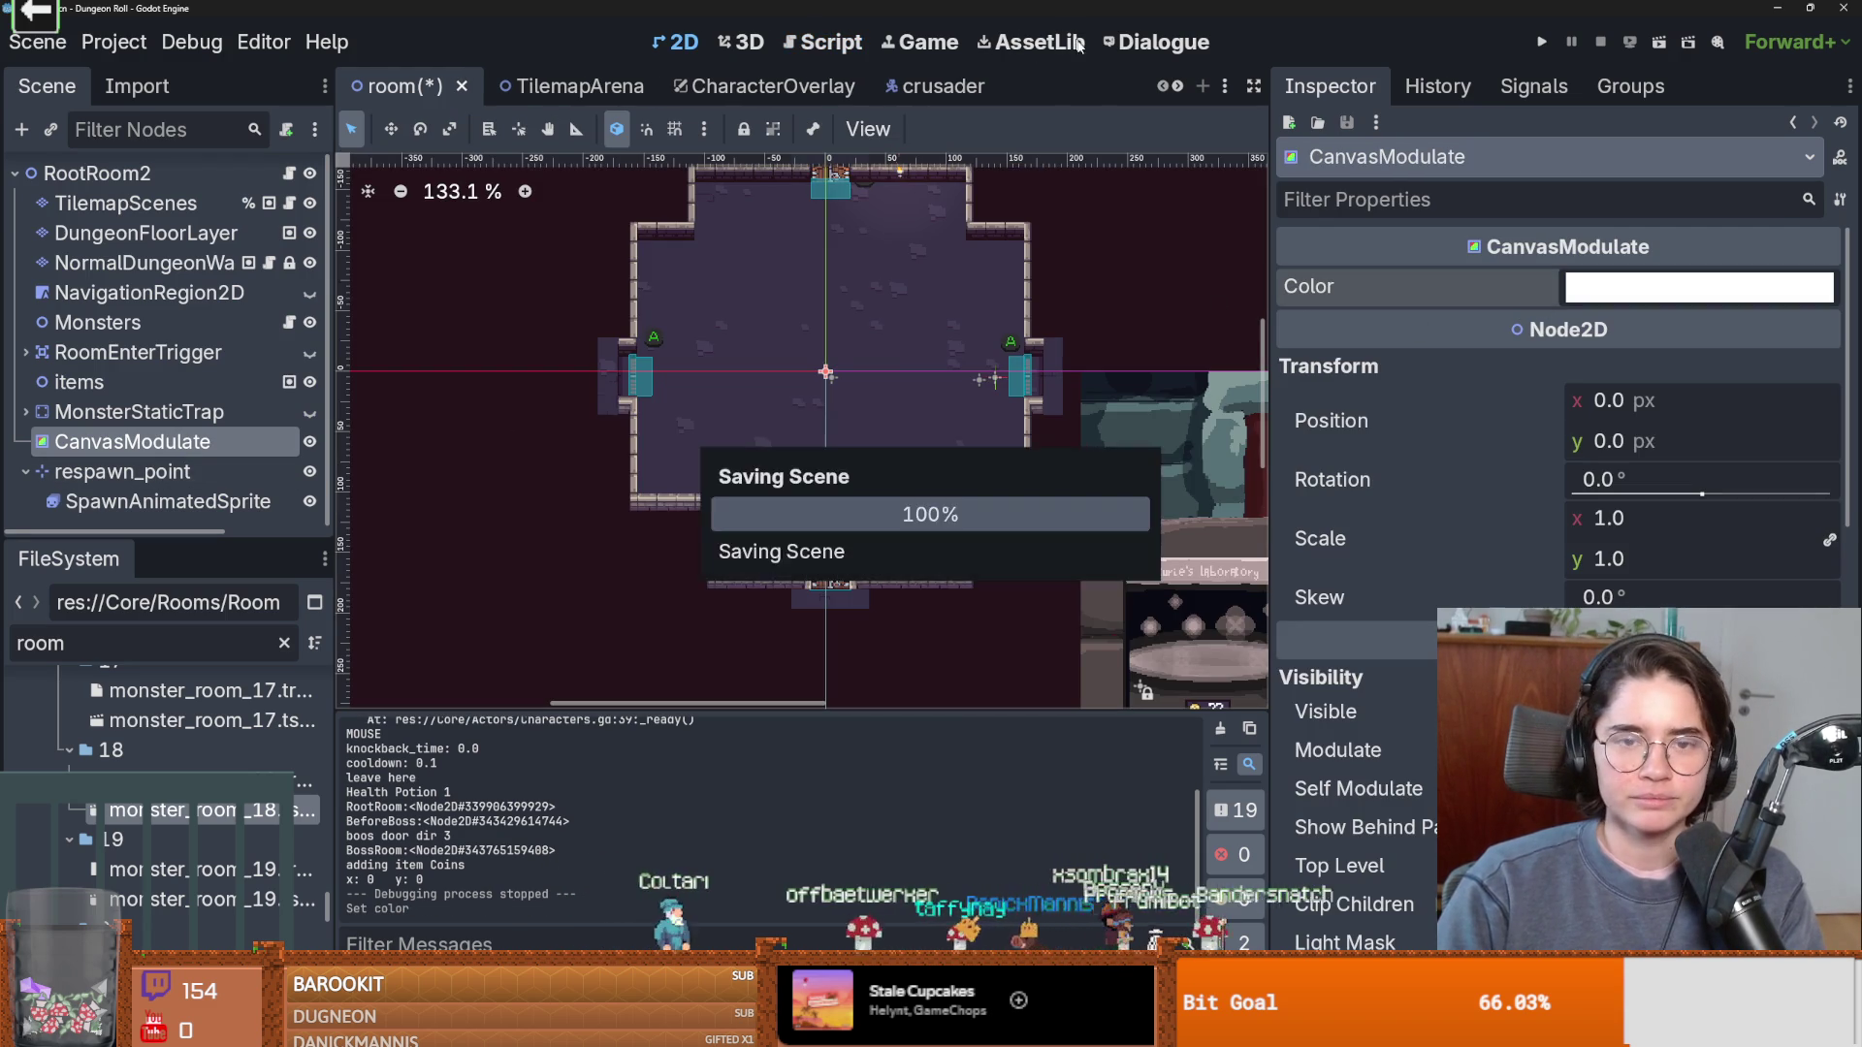
# Shrink the Dungeon Roll editor window and minimize it.
pyautogui.moveTo(1135, 9); pyautogui.dragTo(1111, 285)
pyautogui.doubleClick(1115, 287)
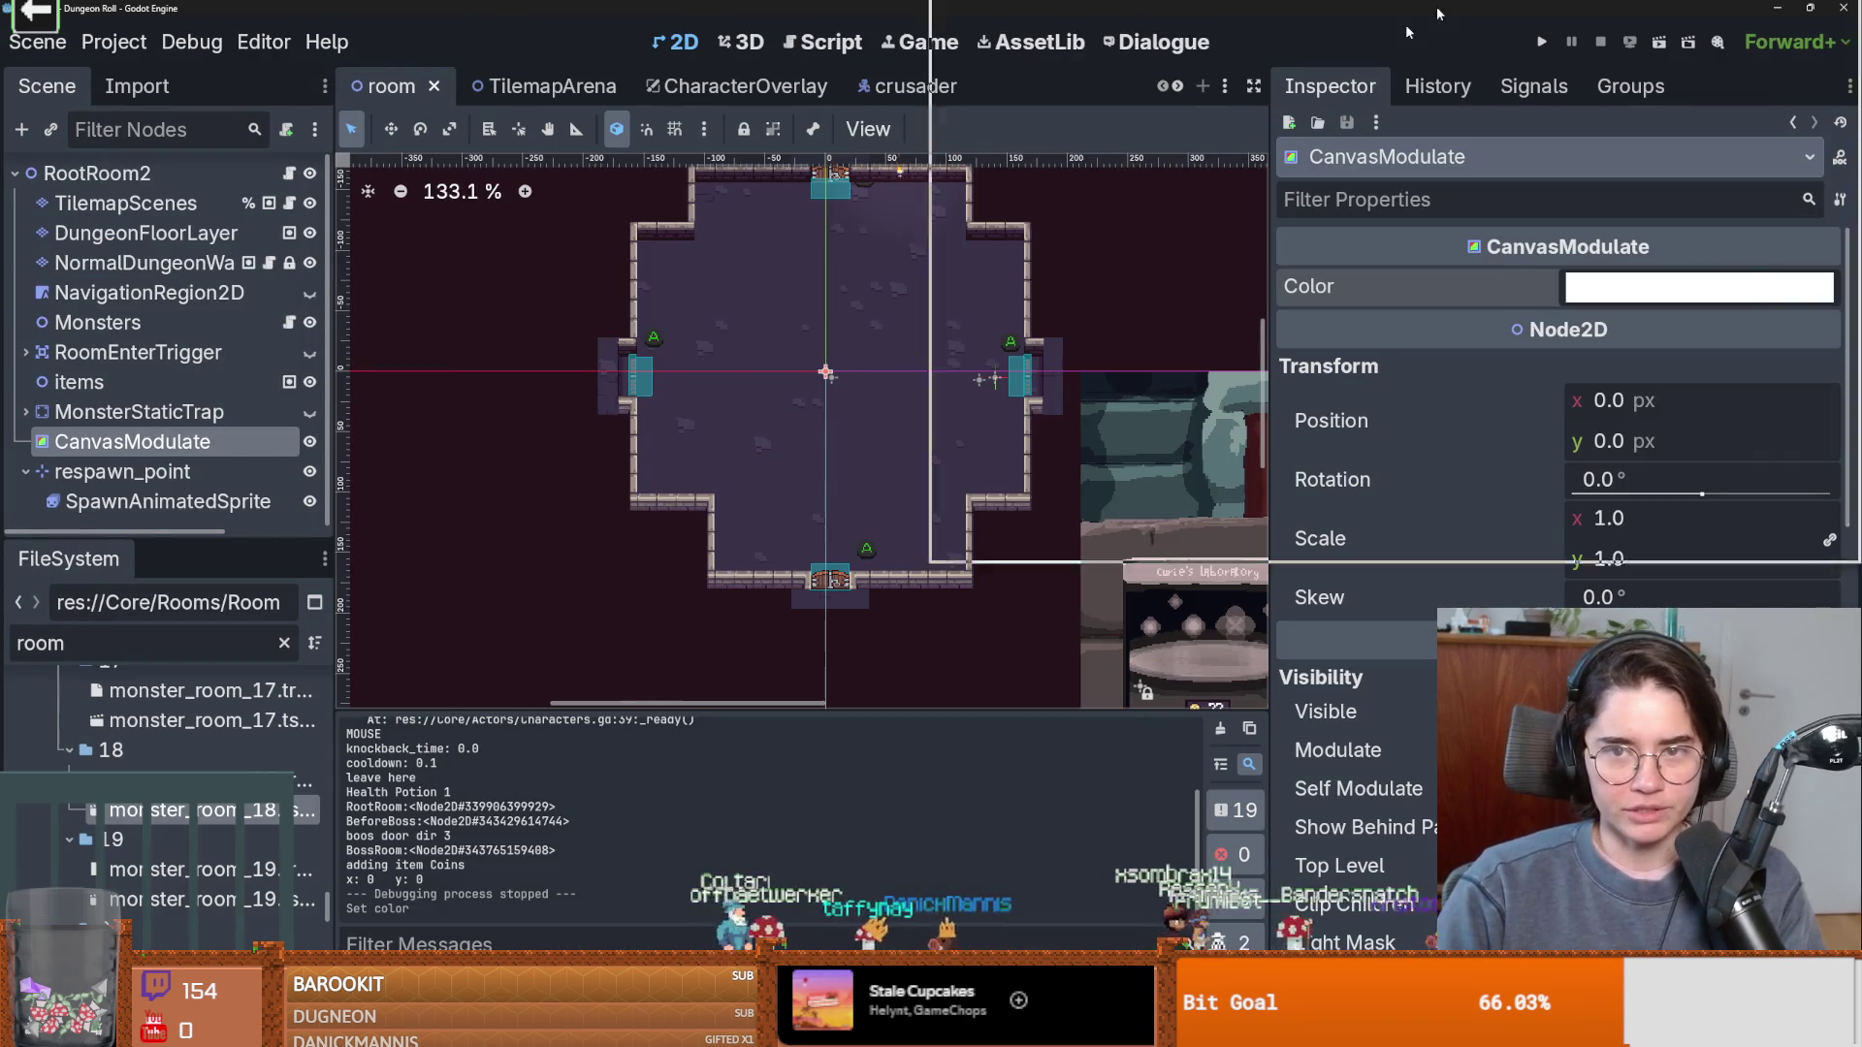
pyautogui.moveTo(1115, 12); pyautogui.dragTo(1106, 332)
pyautogui.click(1397, 338)
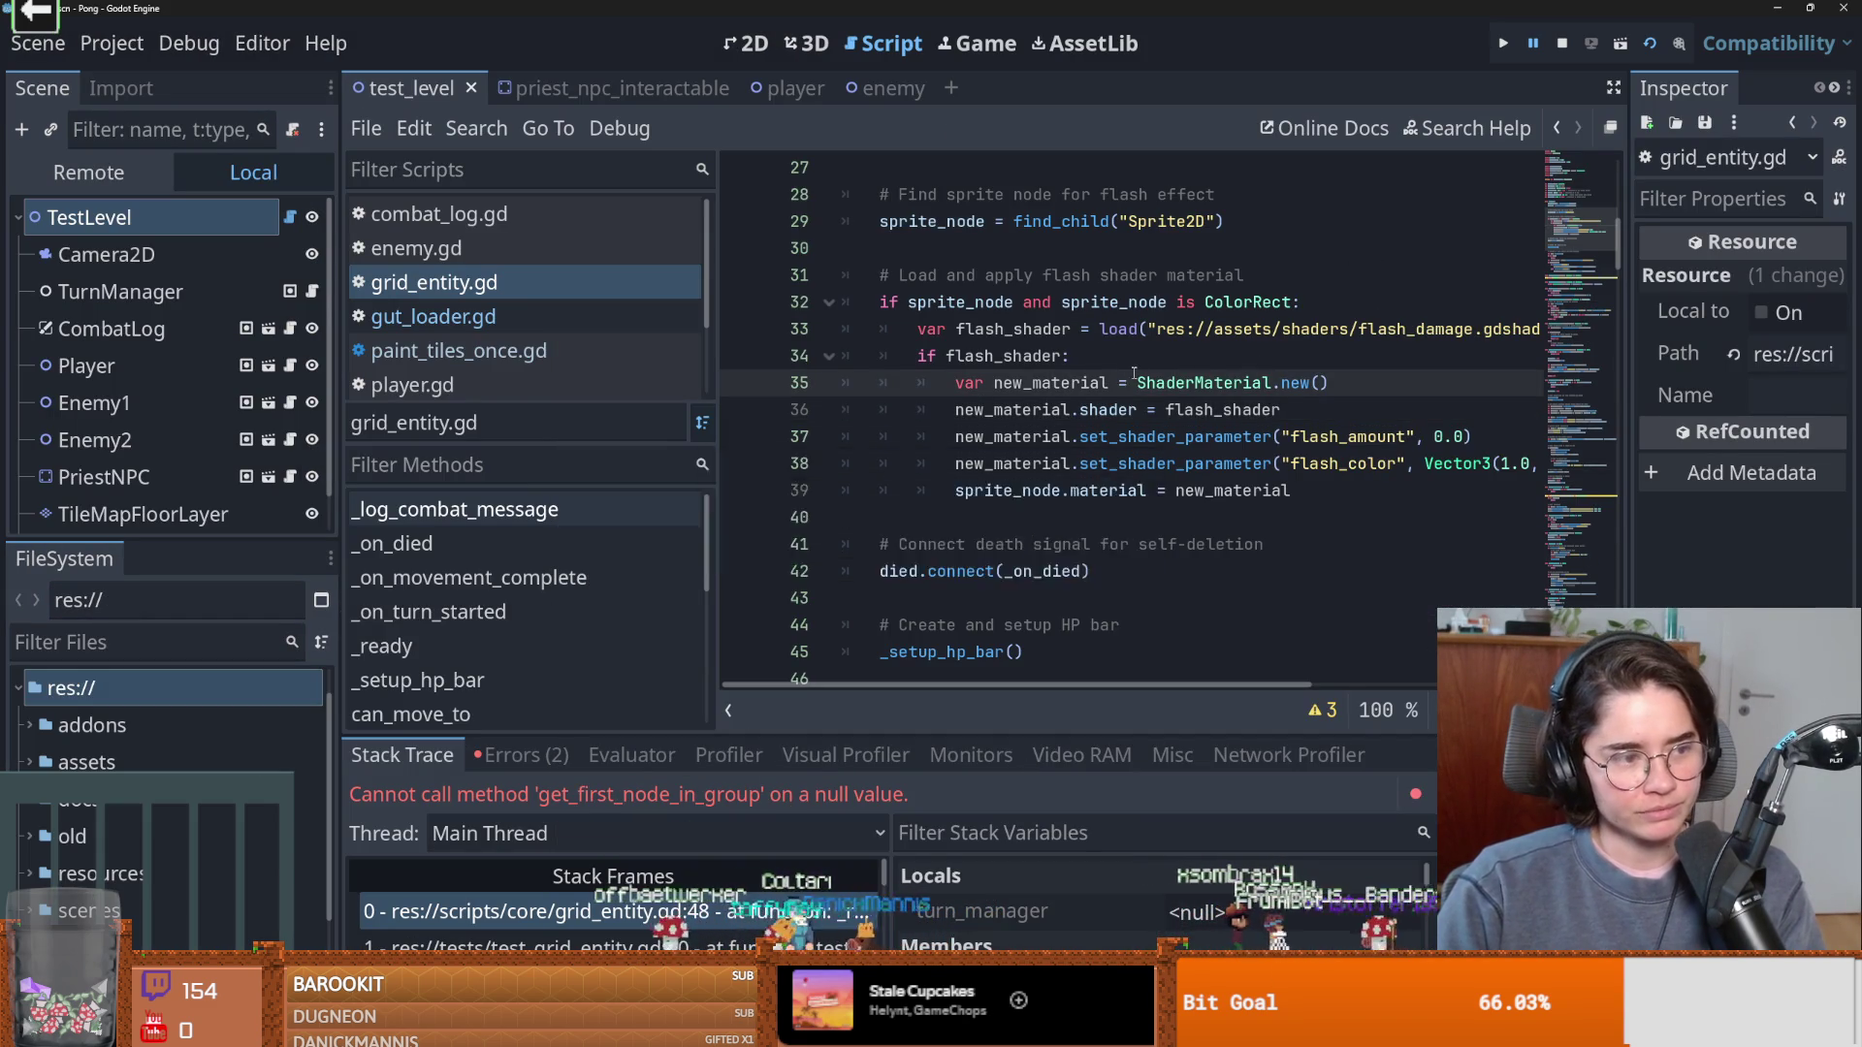
# Save grid_entity.gd in the Pong editor, restore its window, and quit the editor with Ctrl+Q.
pyautogui.moveTo(1134, 374)
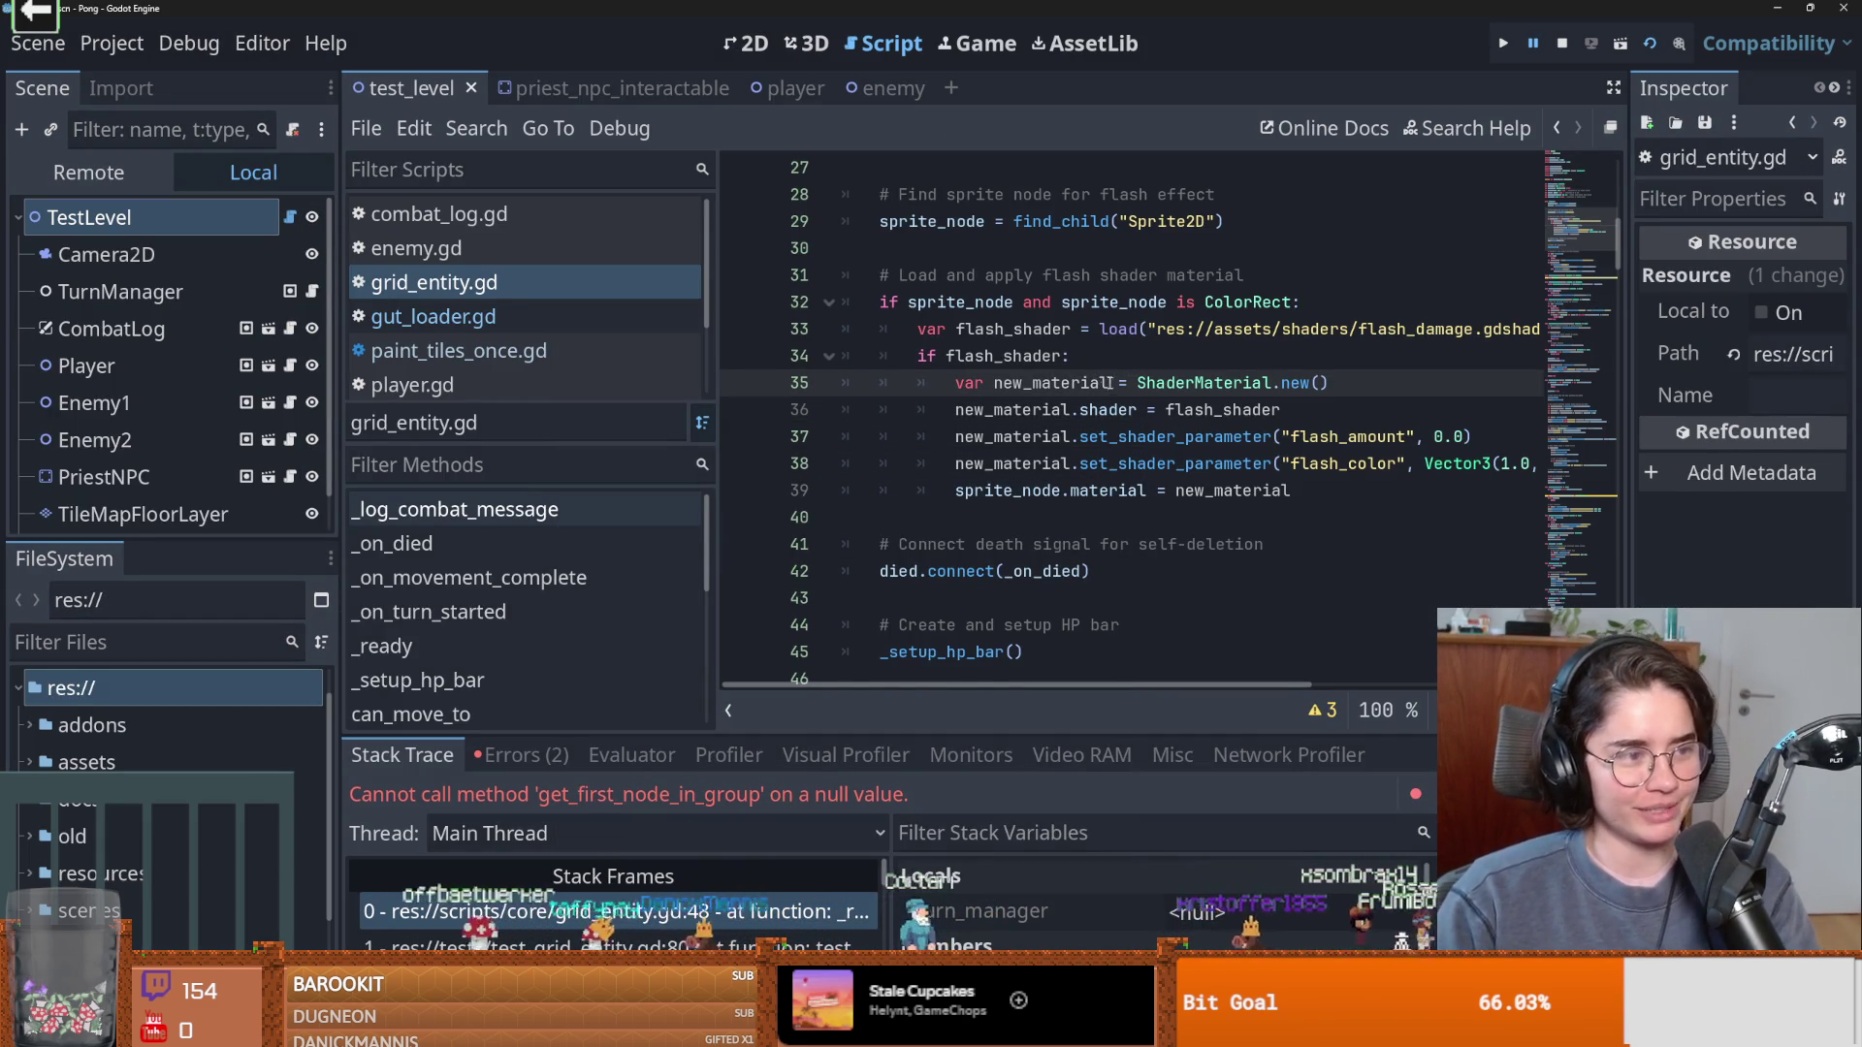
pyautogui.scroll(-2, 1105, 381)
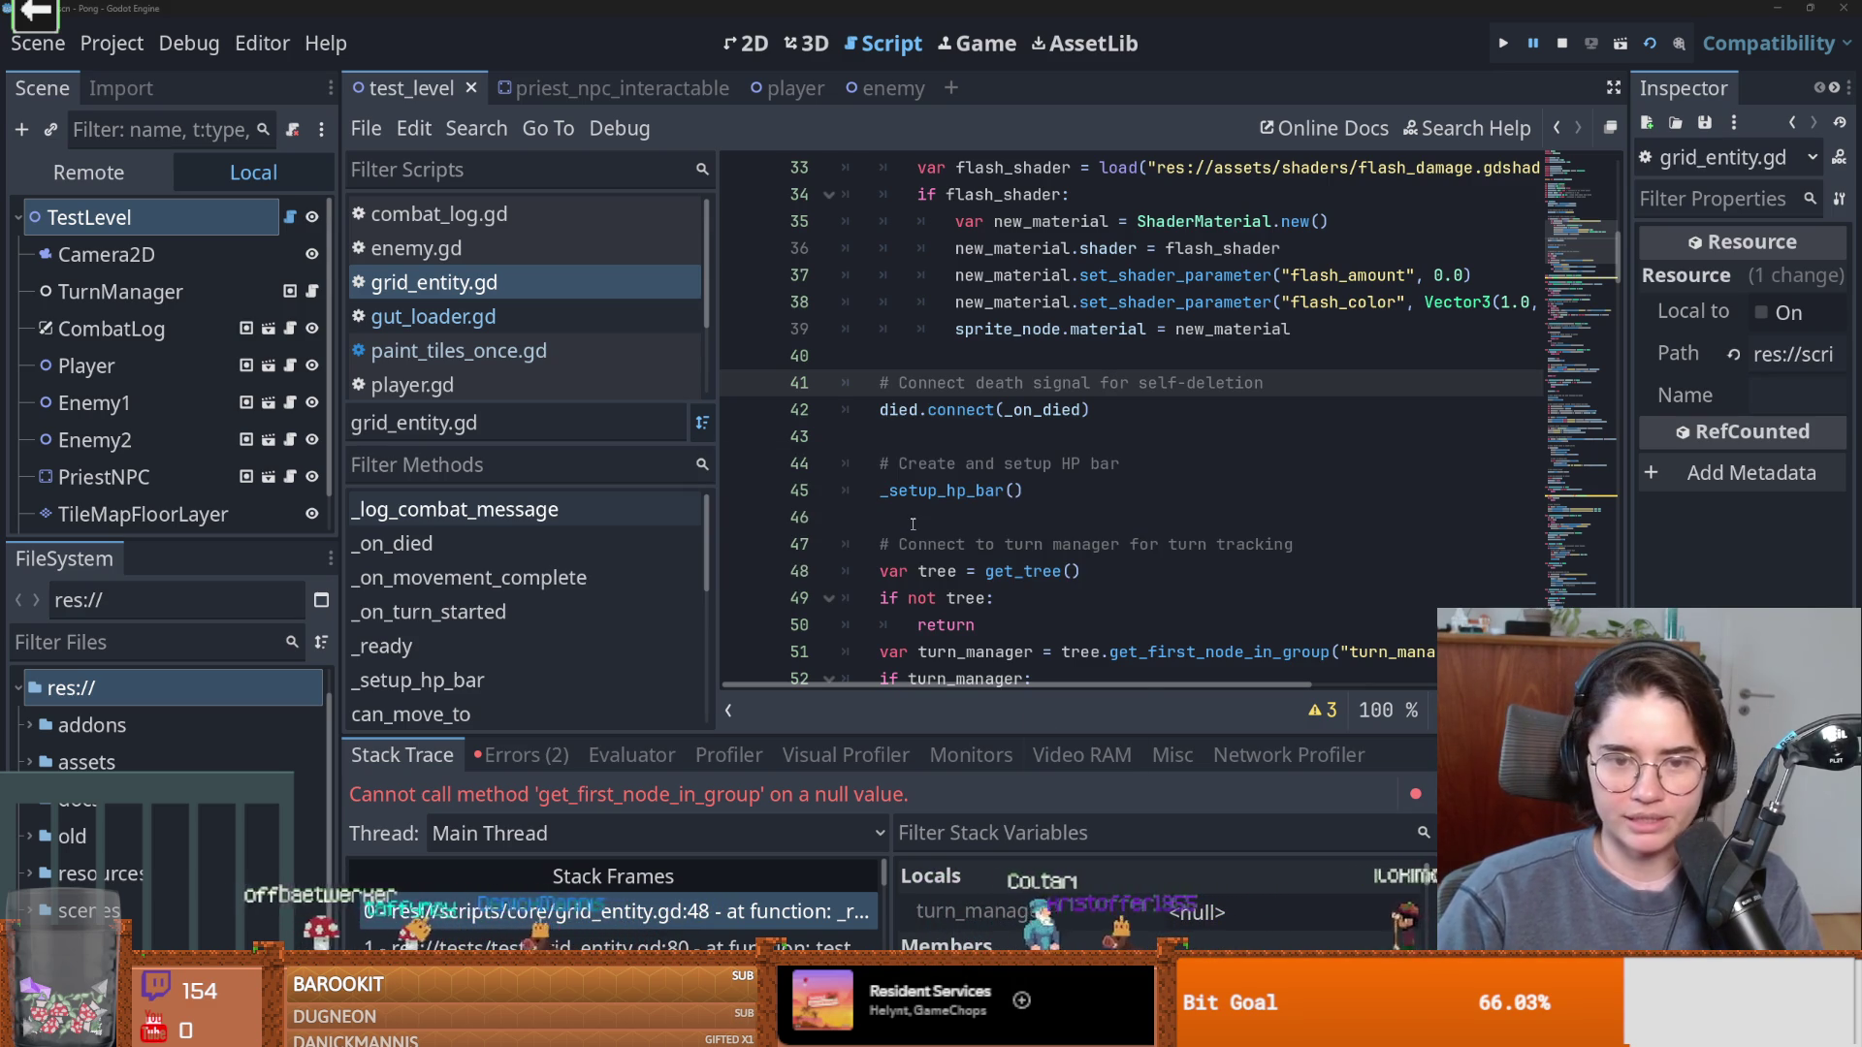
pyautogui.click(879, 517)
pyautogui.hotkey('ctrl', 's')
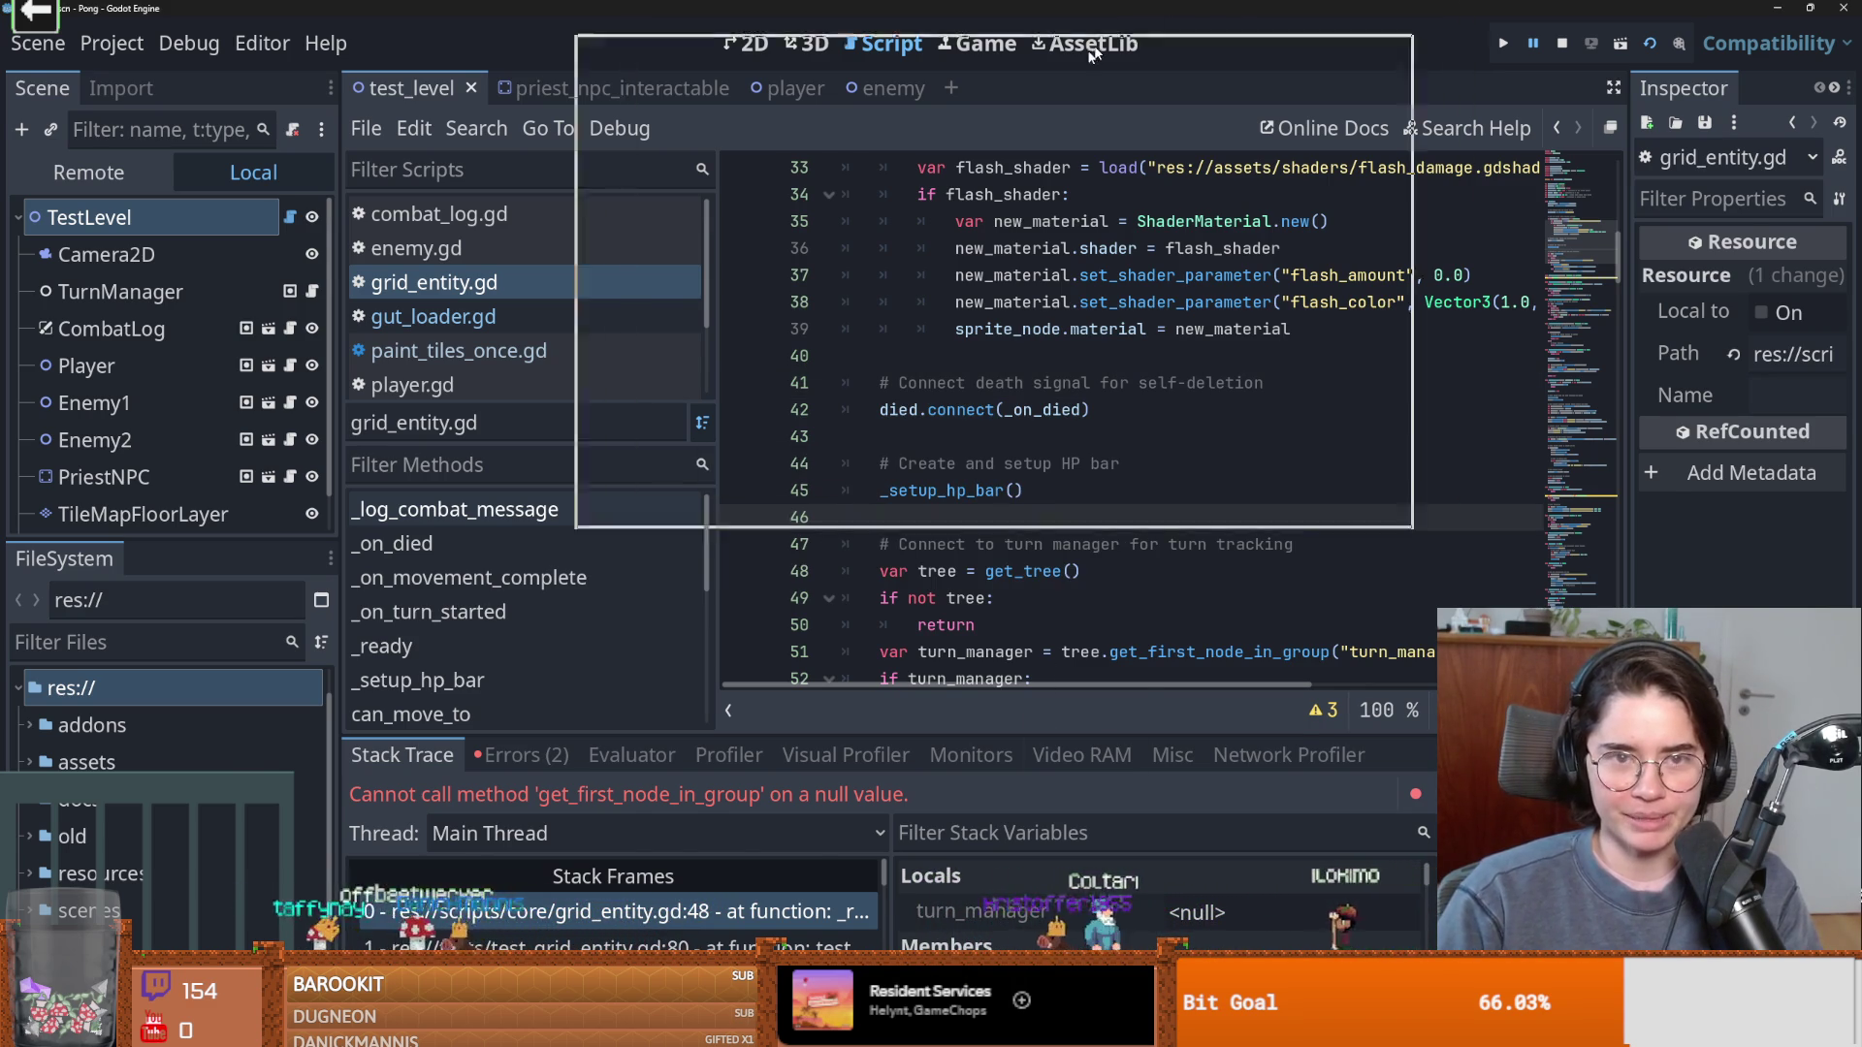
pyautogui.press('super+Down')
pyautogui.hotkey('ctrl', 'q')
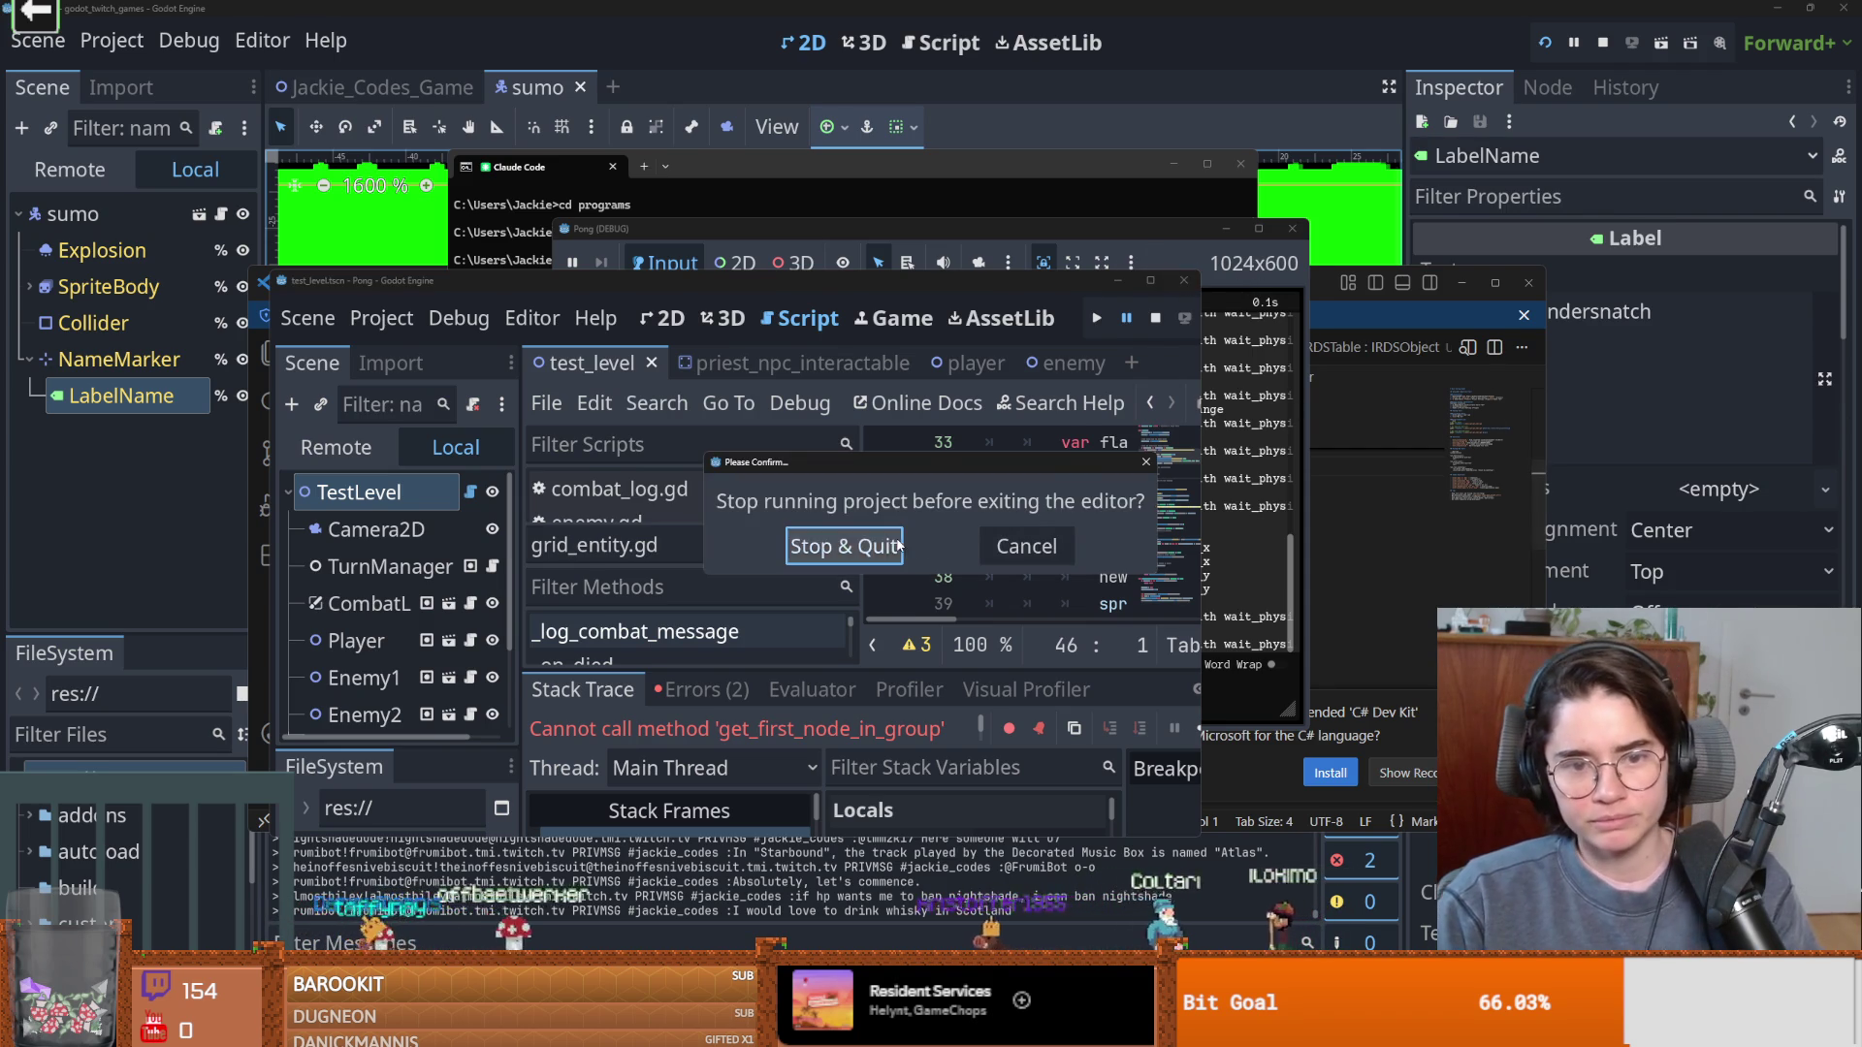
# Confirm Stop & Quit, then discard the status_effect_node.tscn changes in GitHub Desktop.
pyautogui.press('Return')
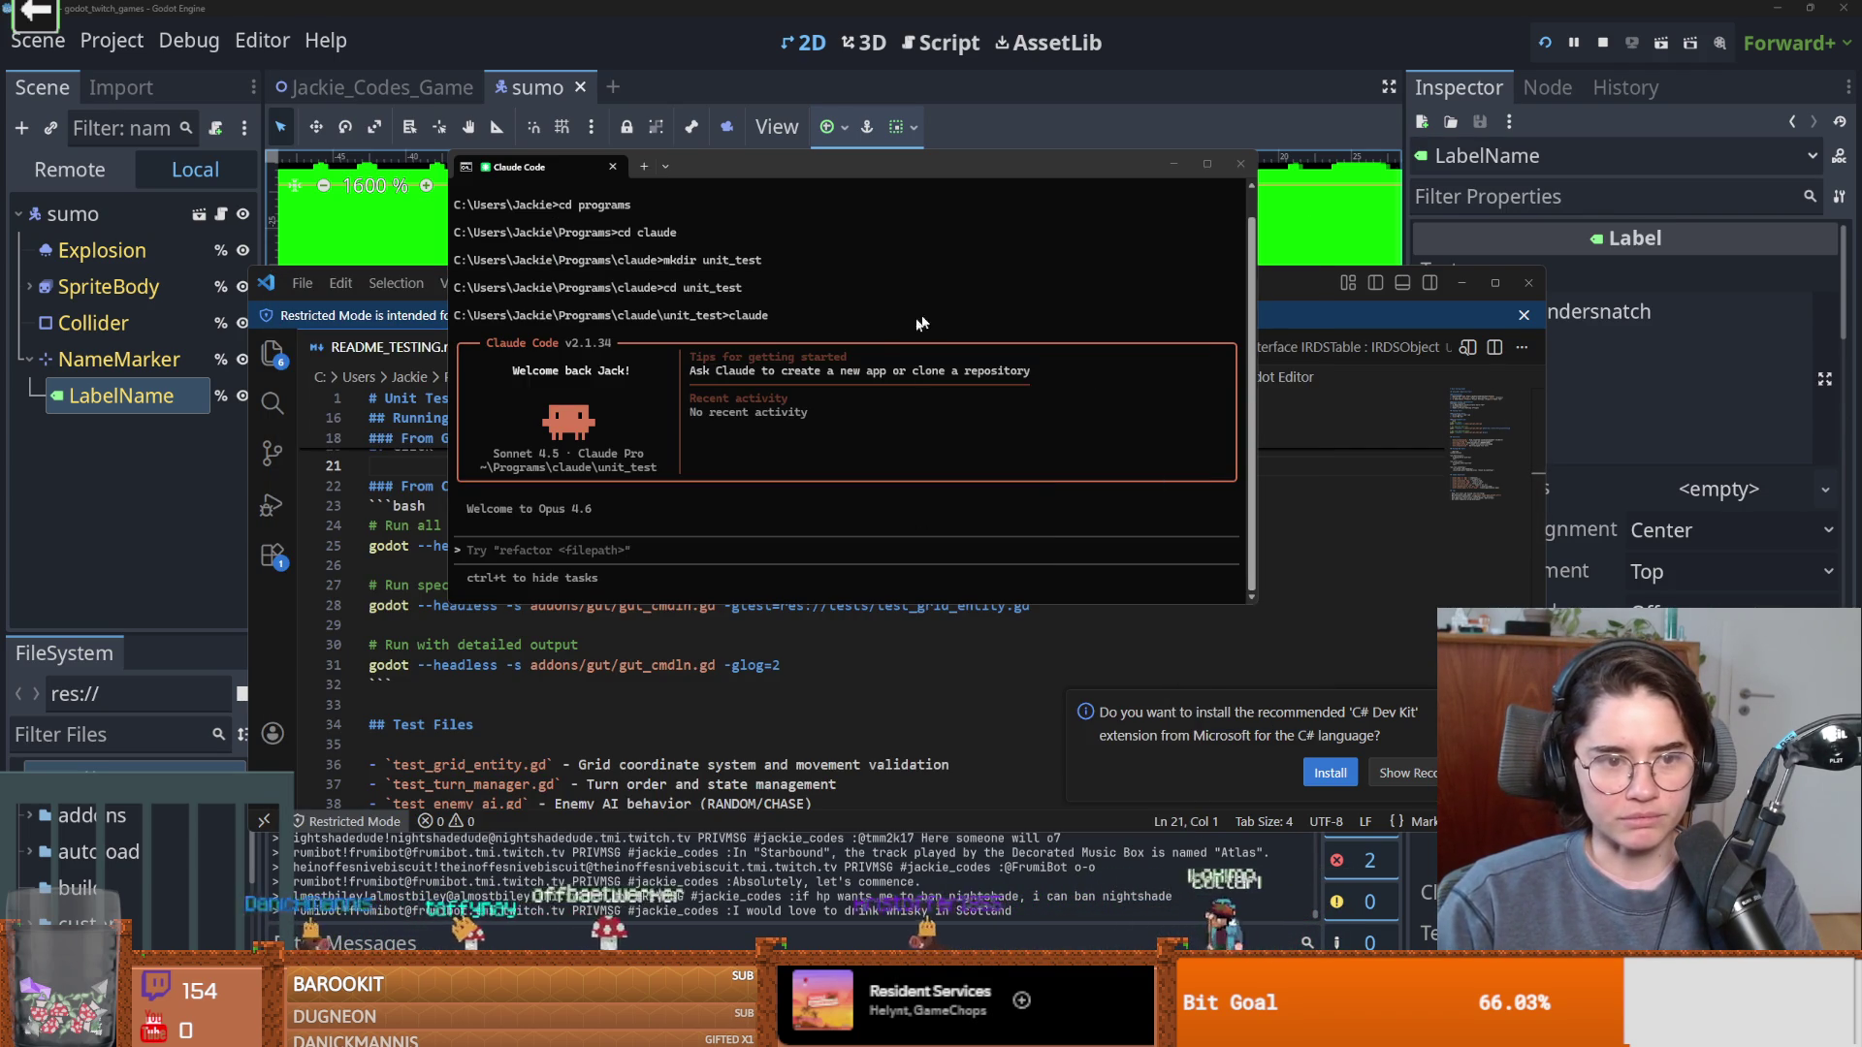
pyautogui.click(910, 765)
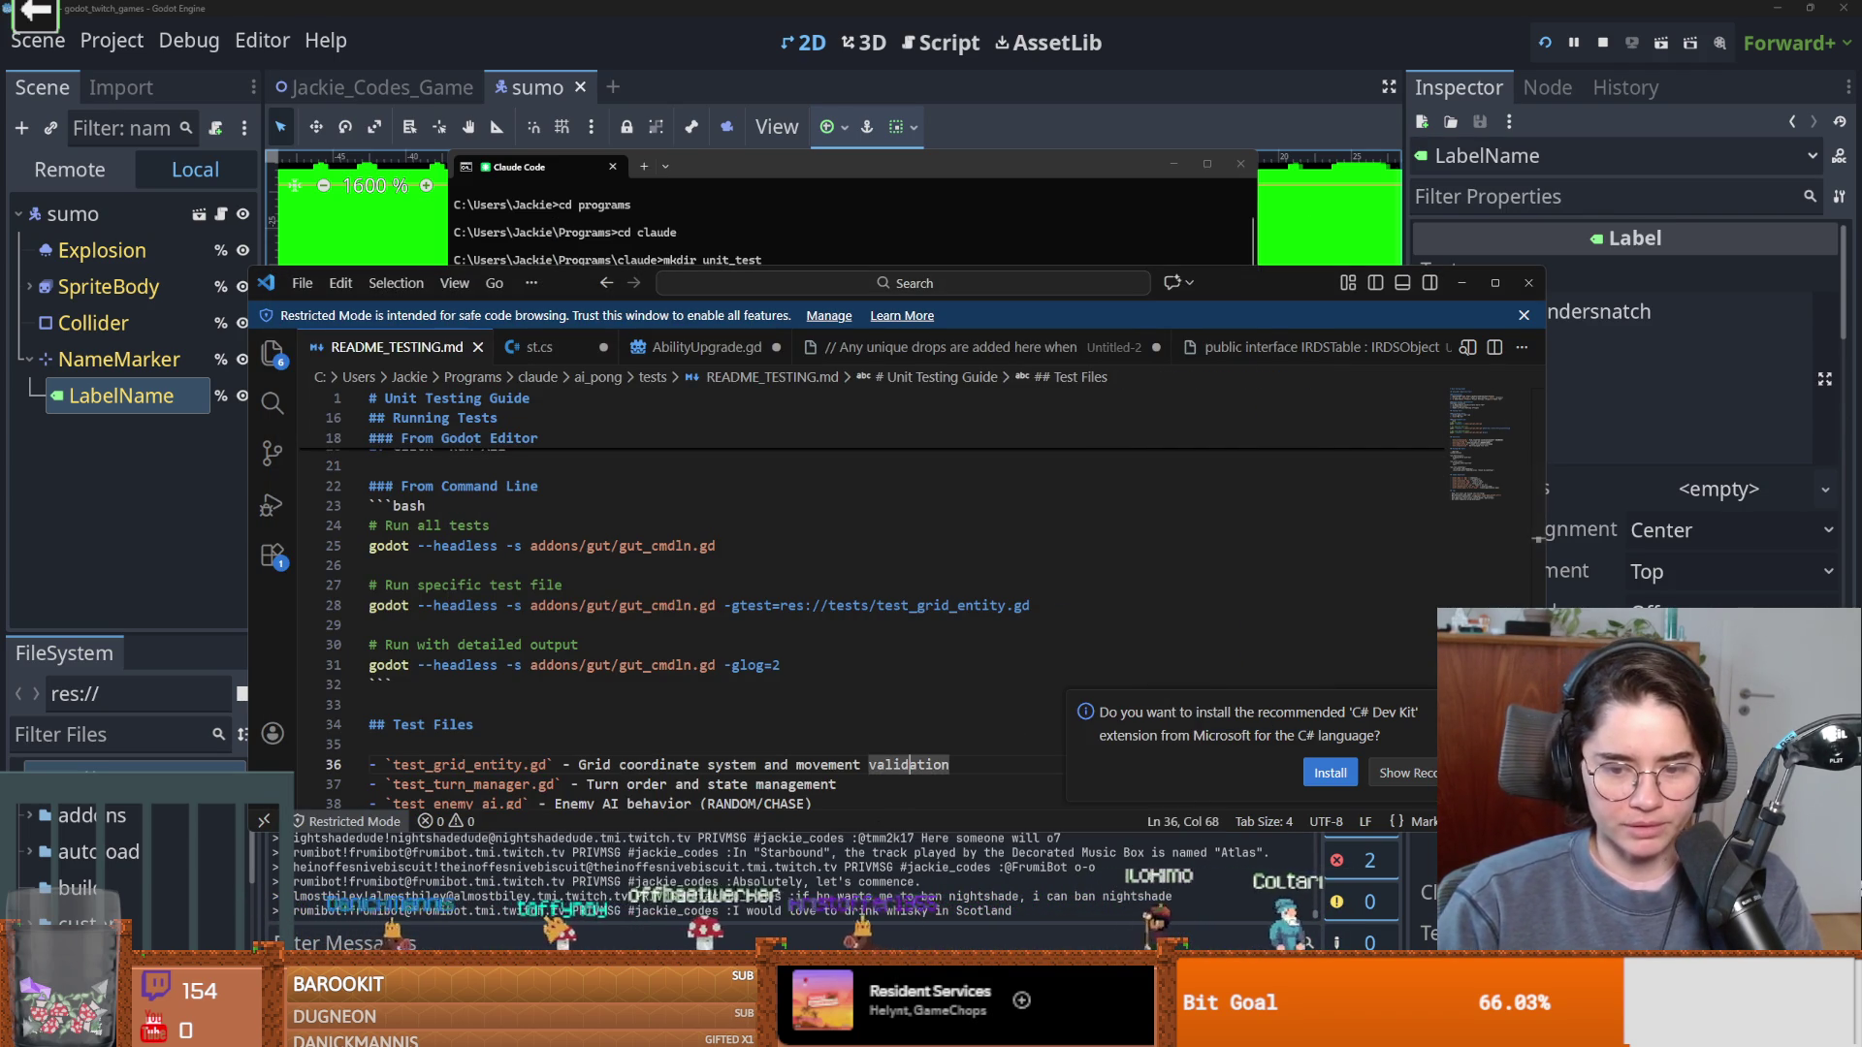
pyautogui.hotkey('alt', 'Tab')
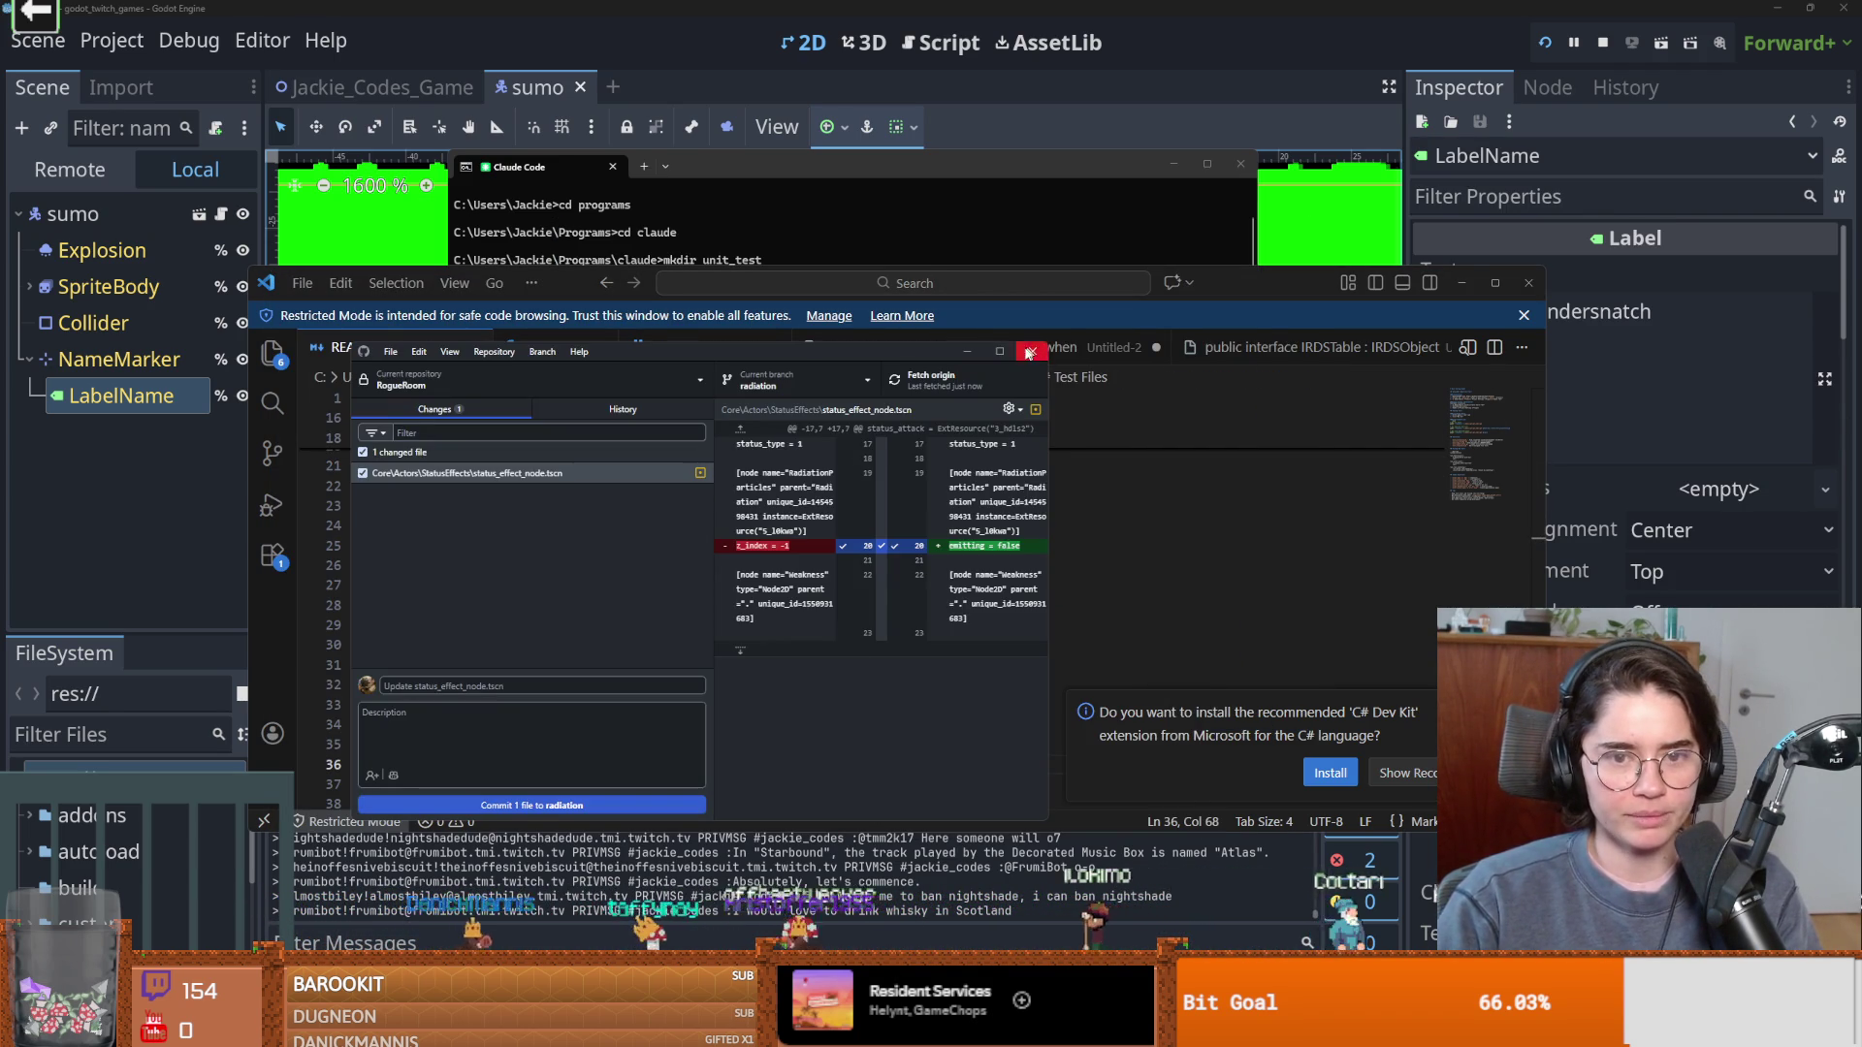
pyautogui.click(1000, 351)
pyautogui.rightClick(238, 132)
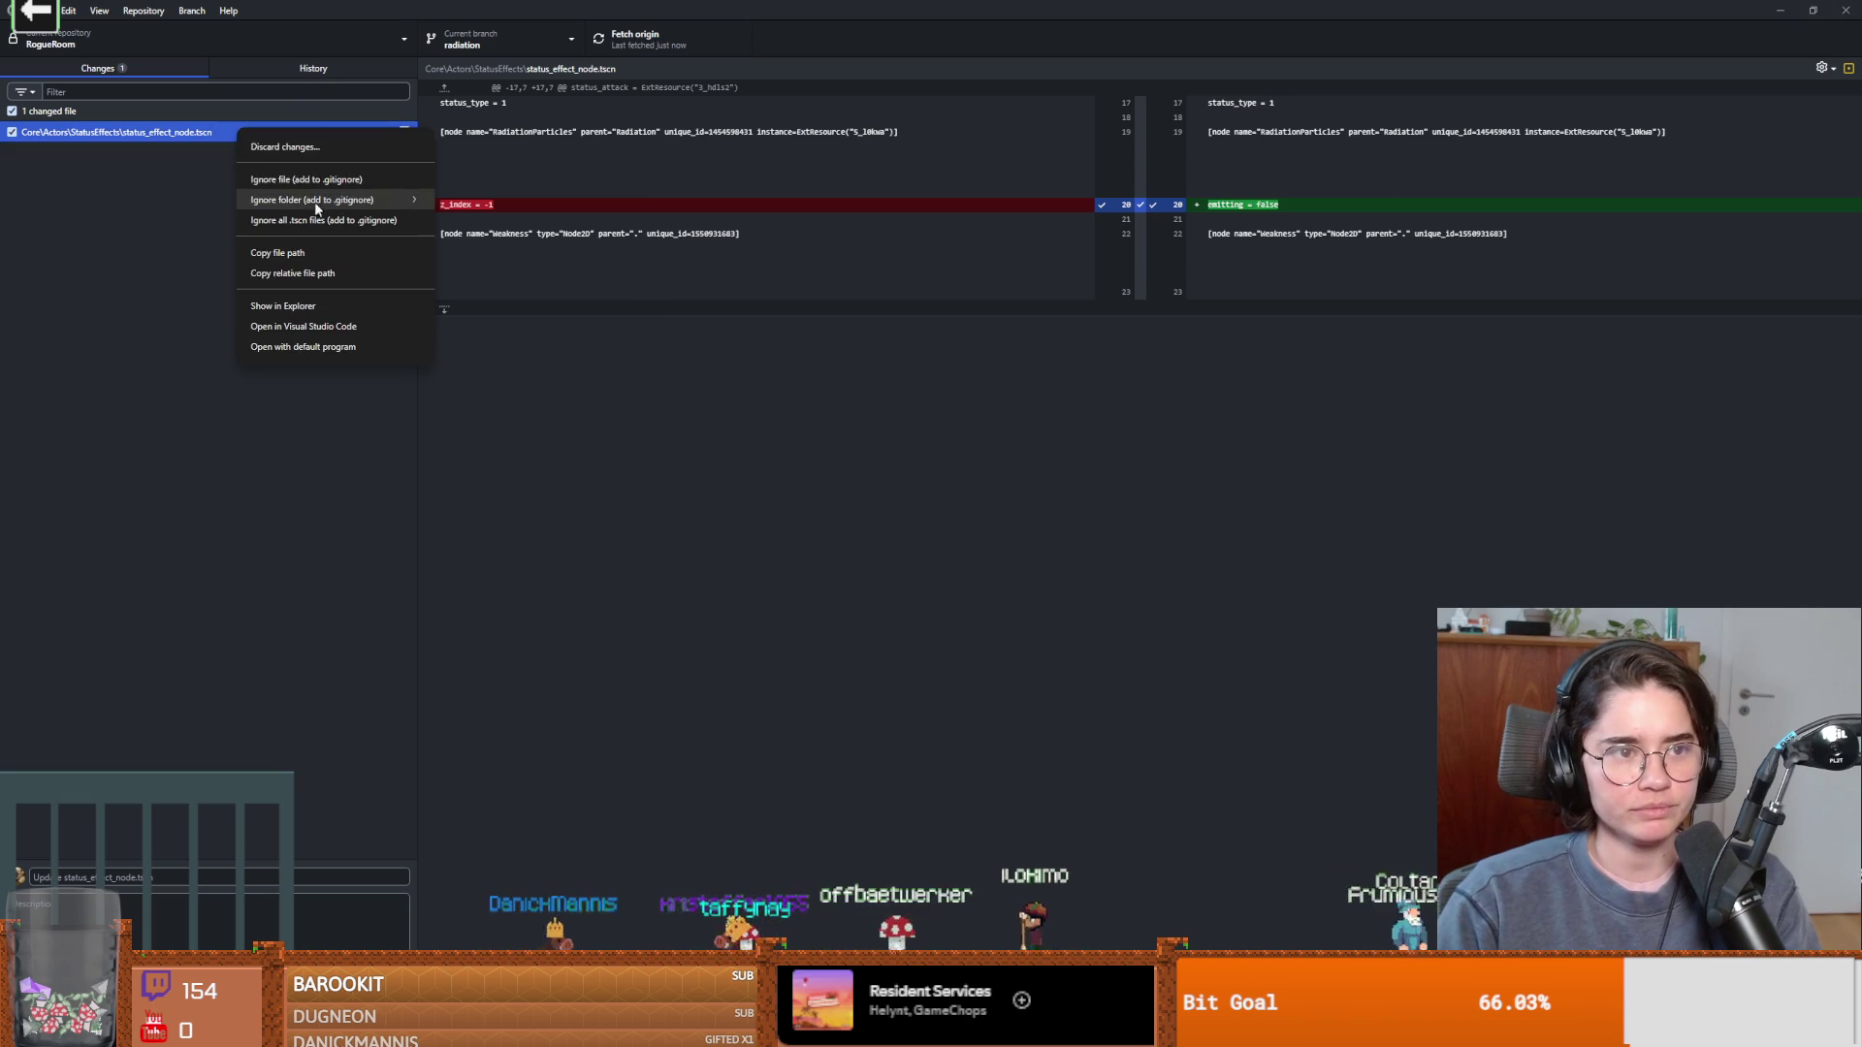
pyautogui.click(291, 147)
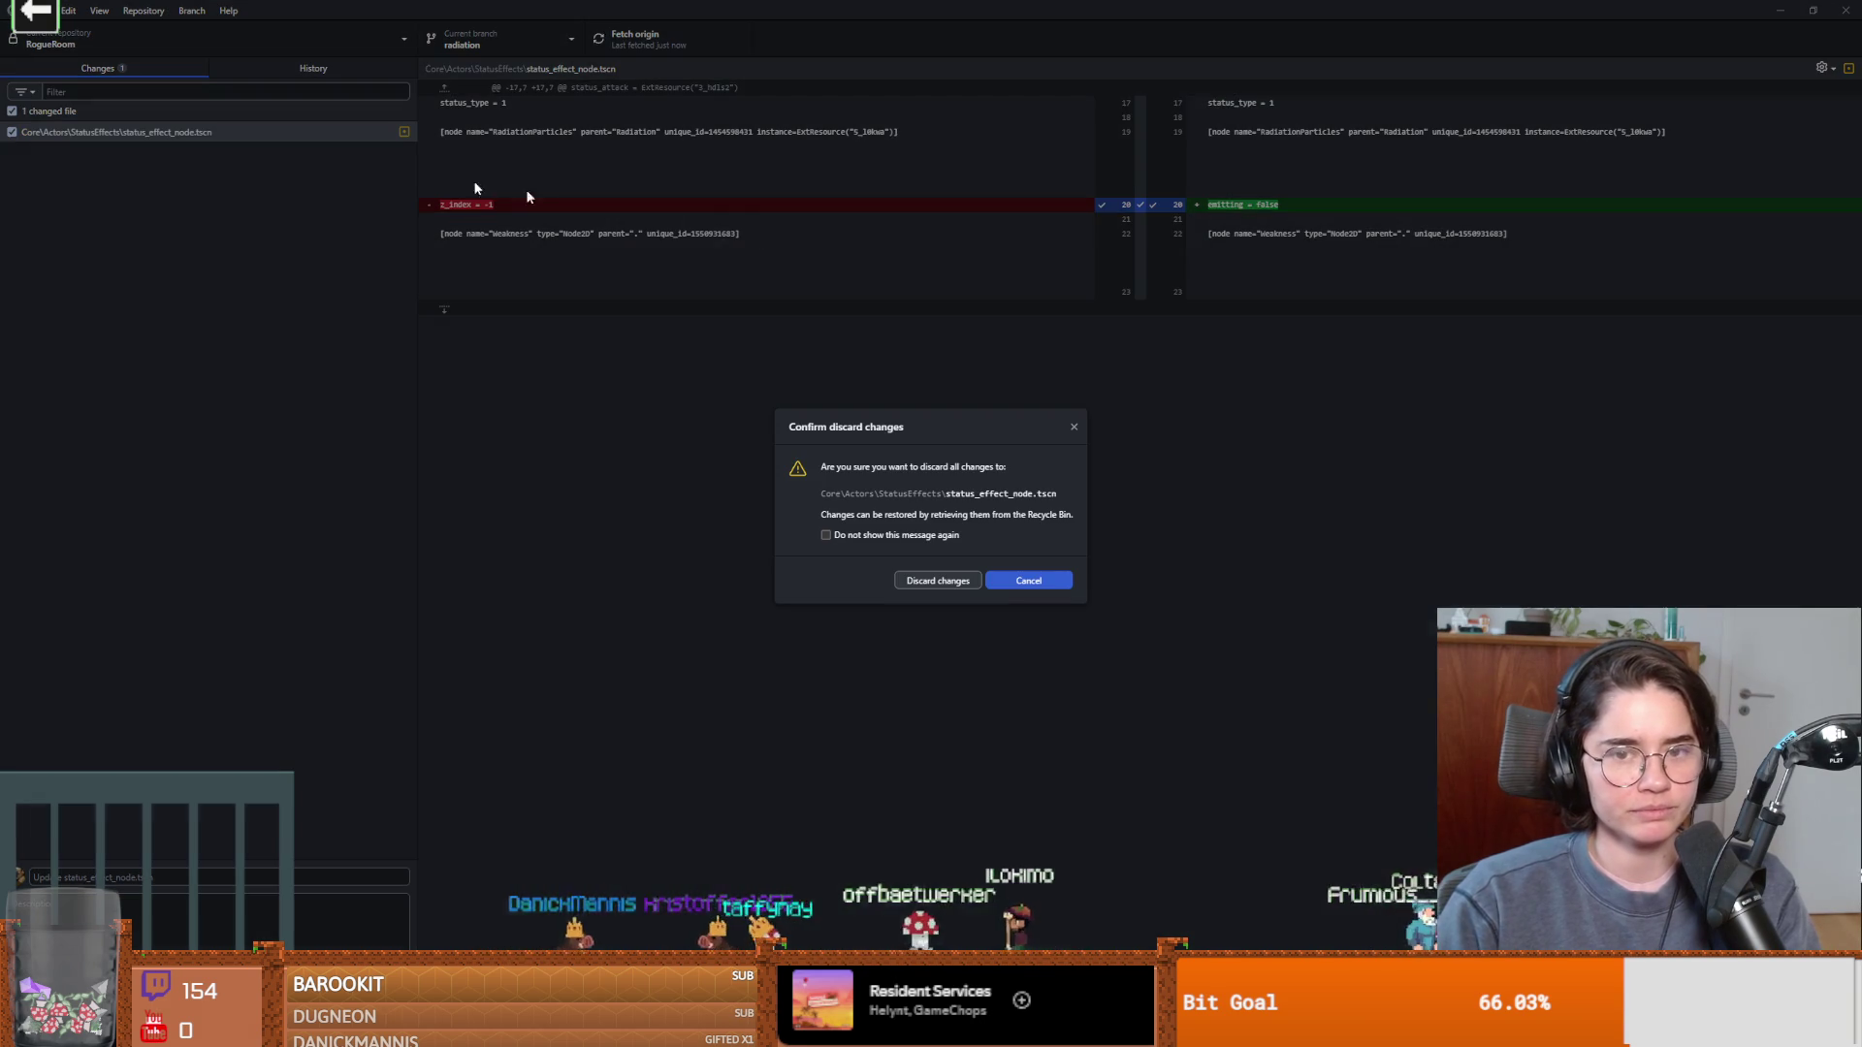
pyautogui.click(938, 580)
# Check out the dev branch and minimize GitHub Desktop.
pyautogui.click(490, 41)
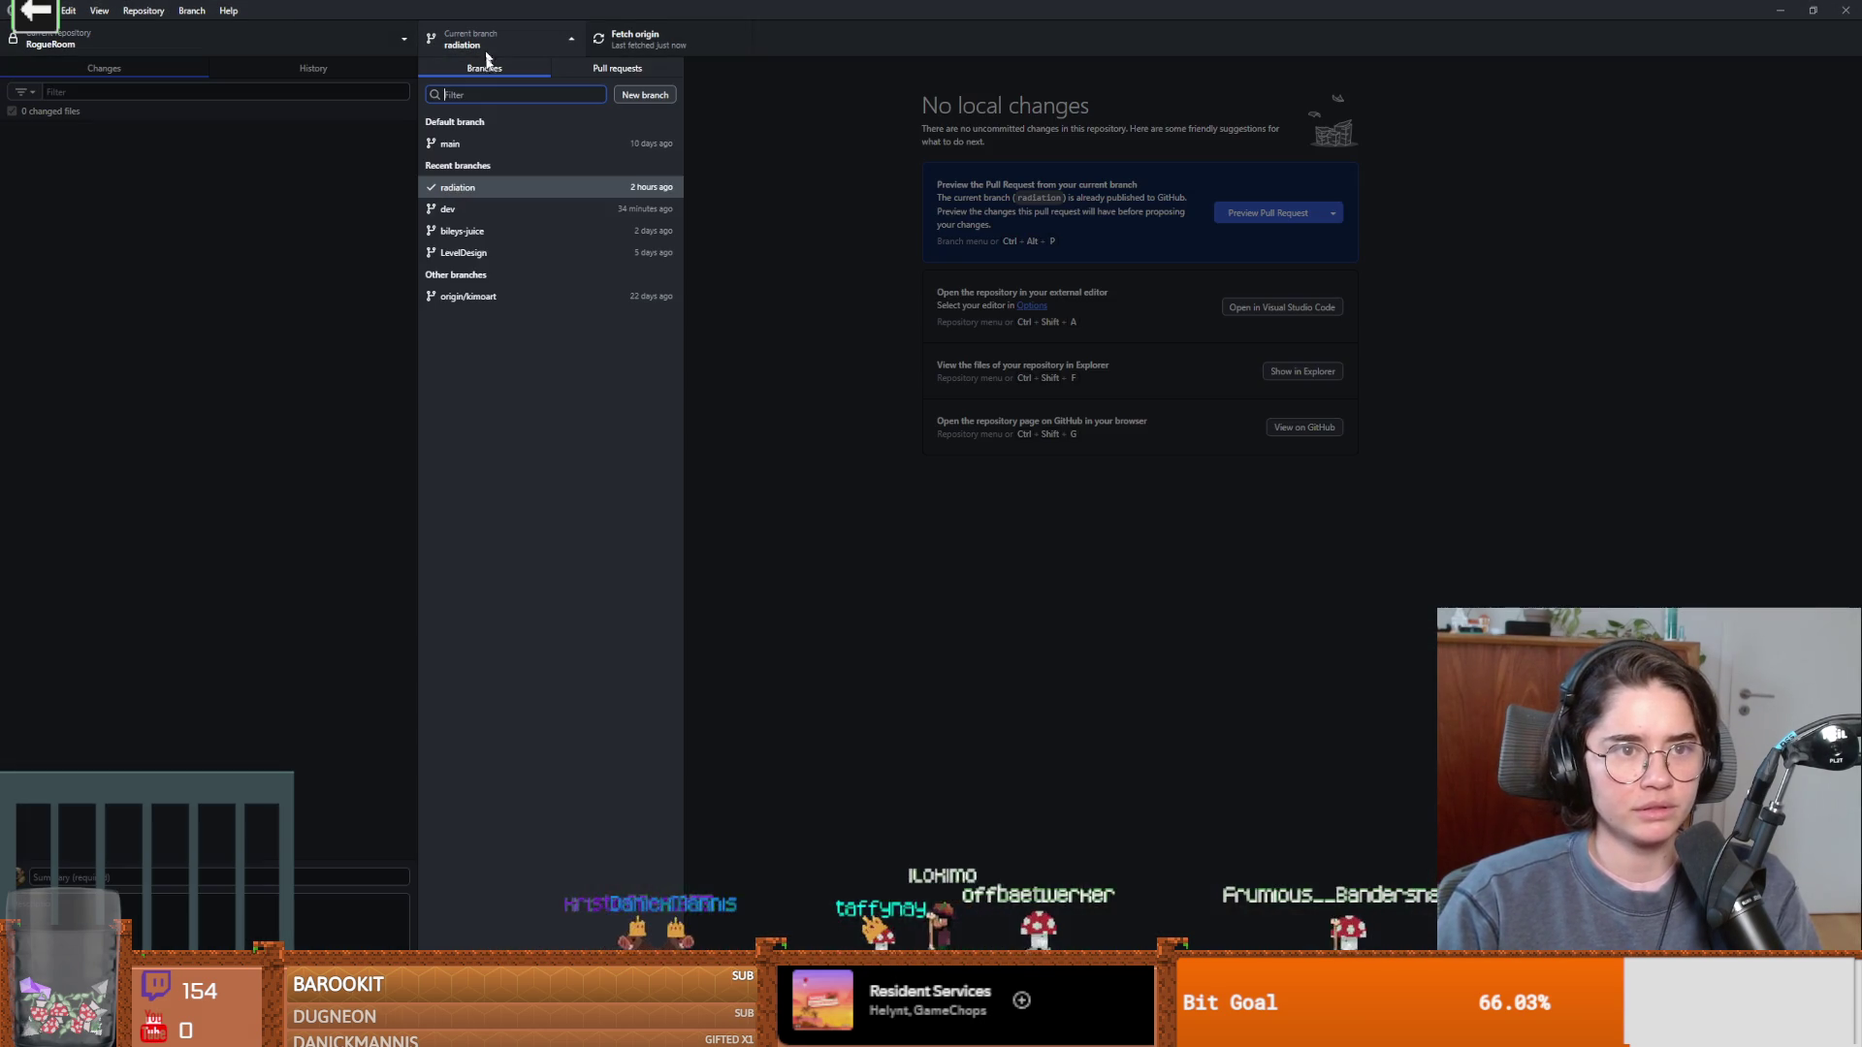
pyautogui.click(520, 211)
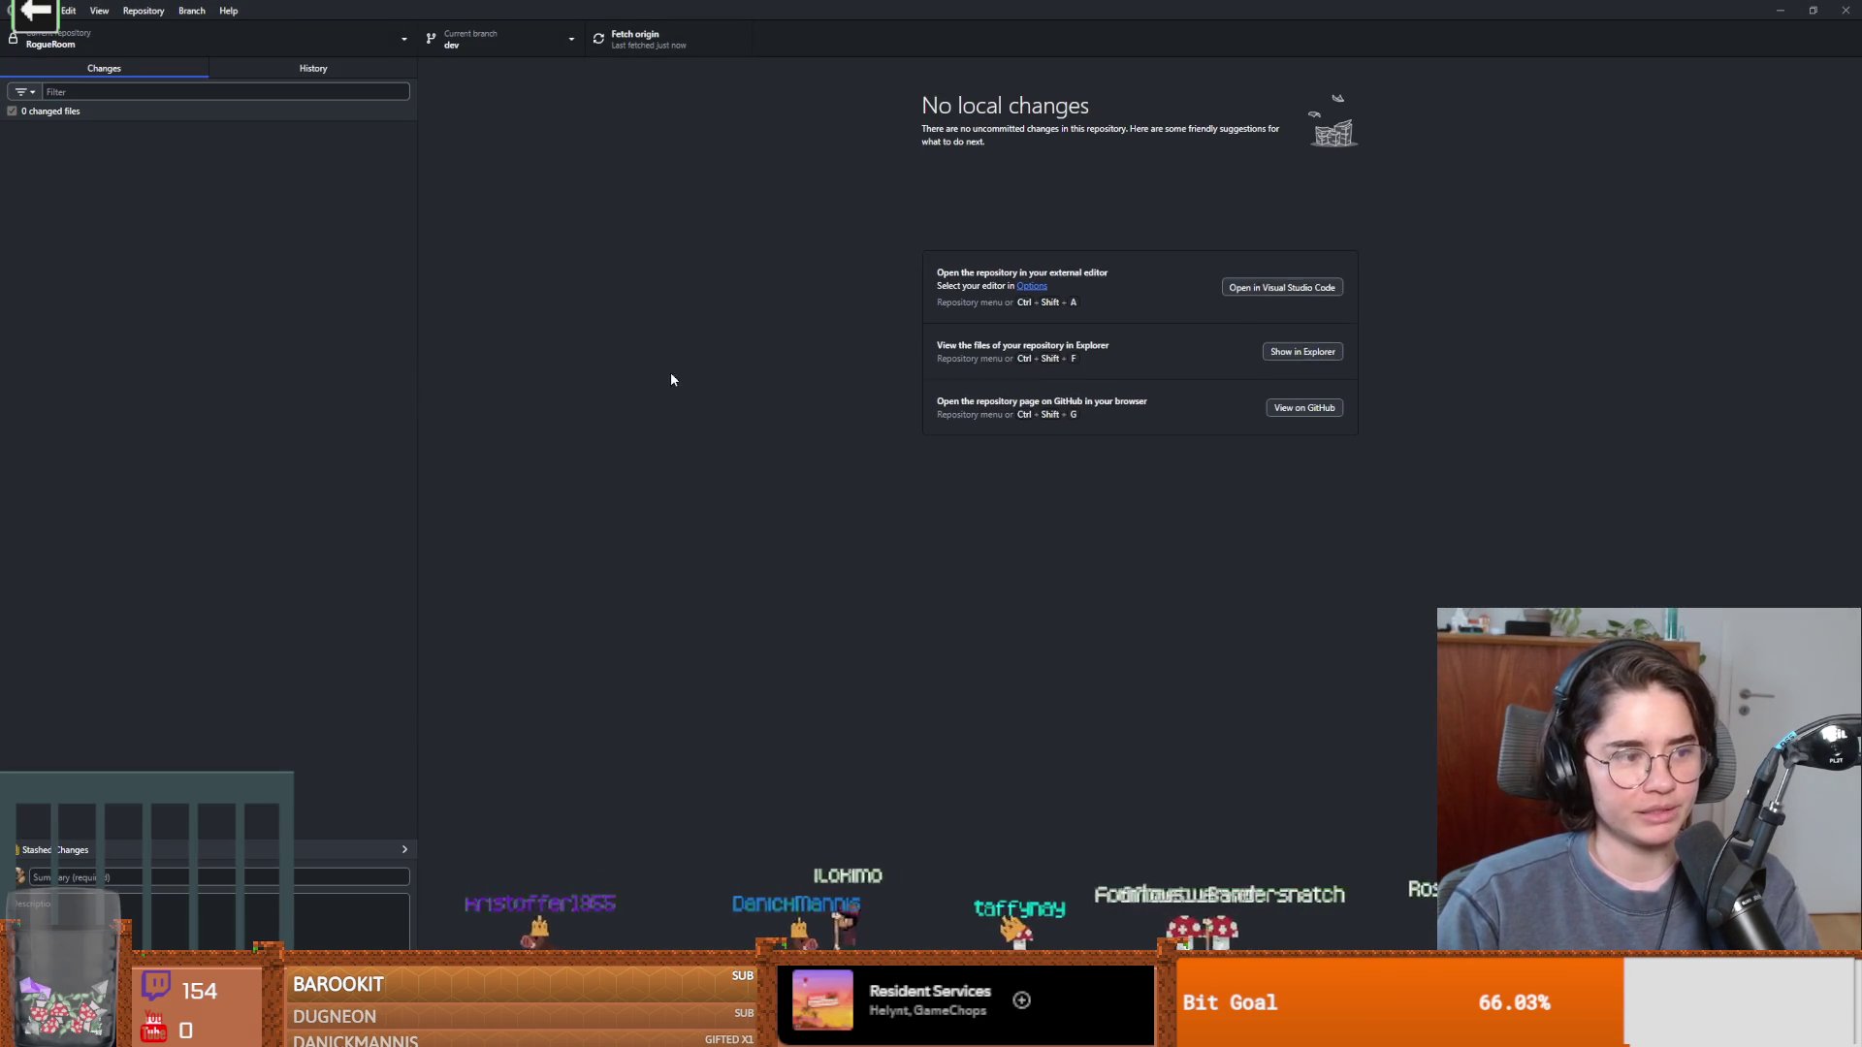
pyautogui.moveTo(1745, 9); pyautogui.dragTo(1092, 281)
pyautogui.click(1047, 281)
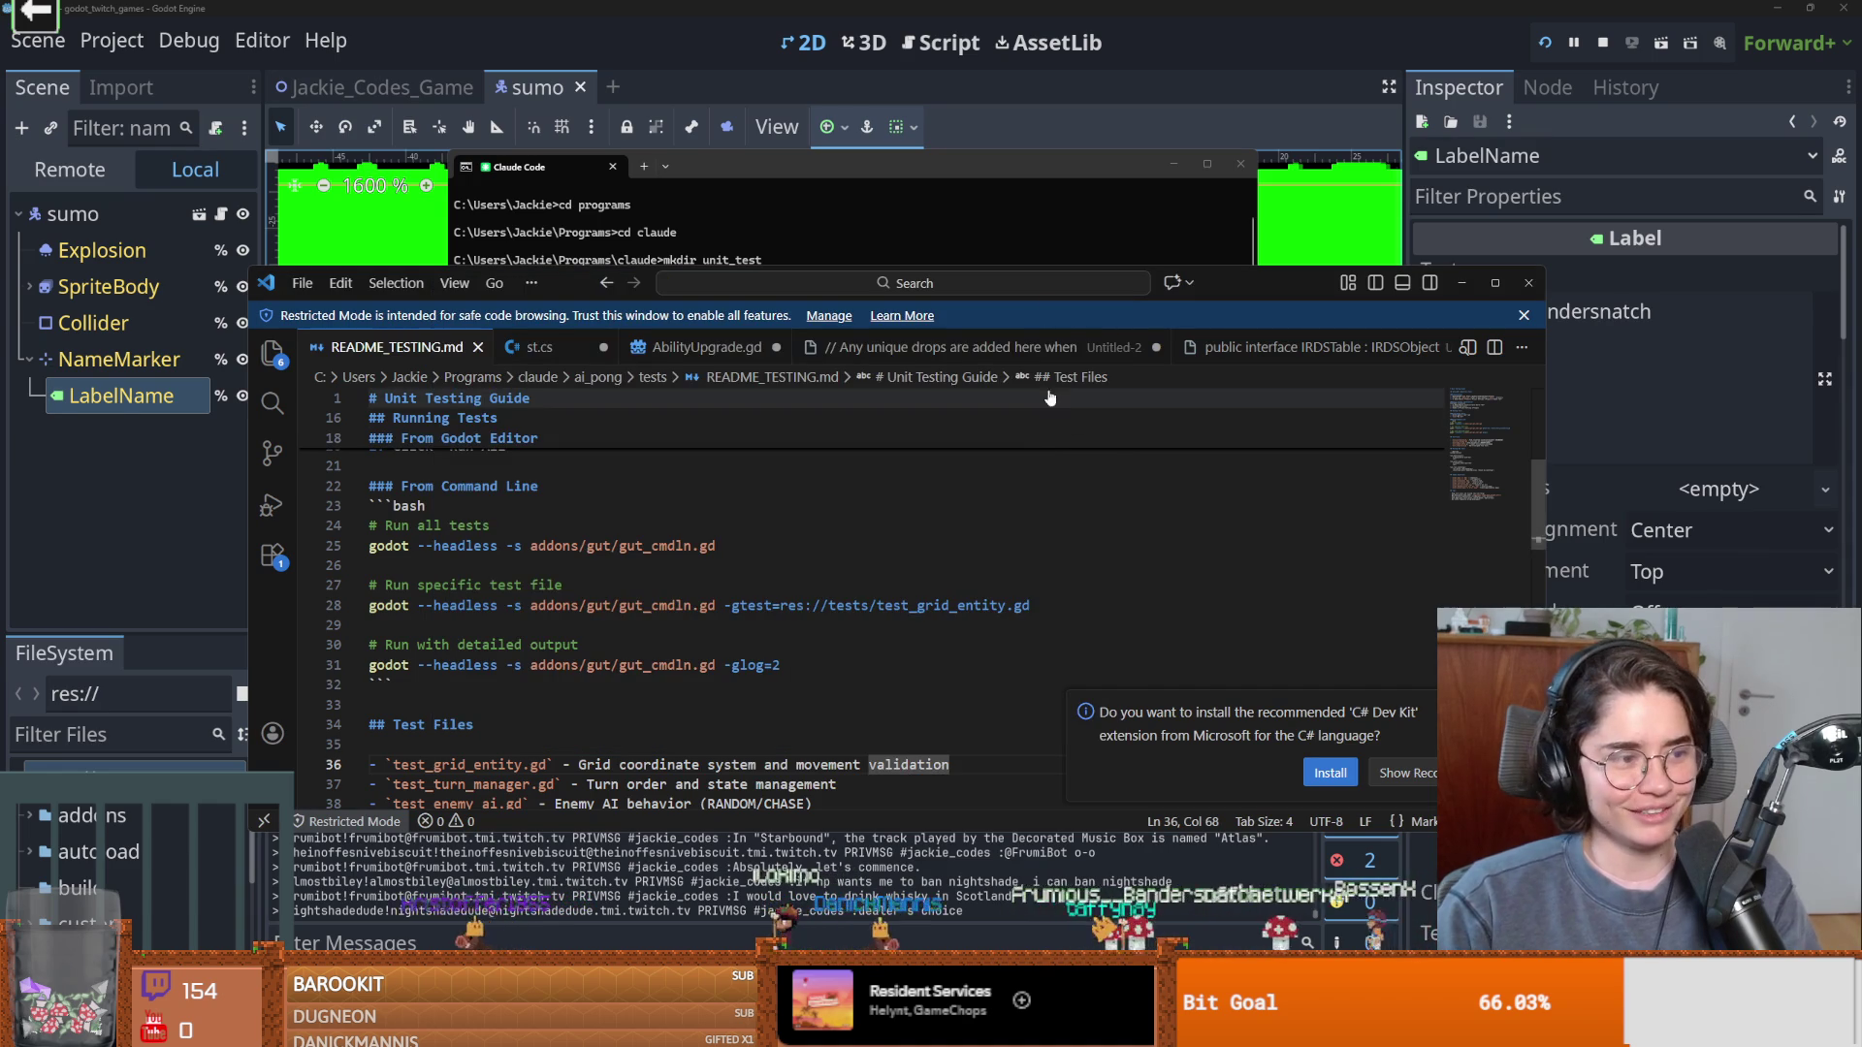
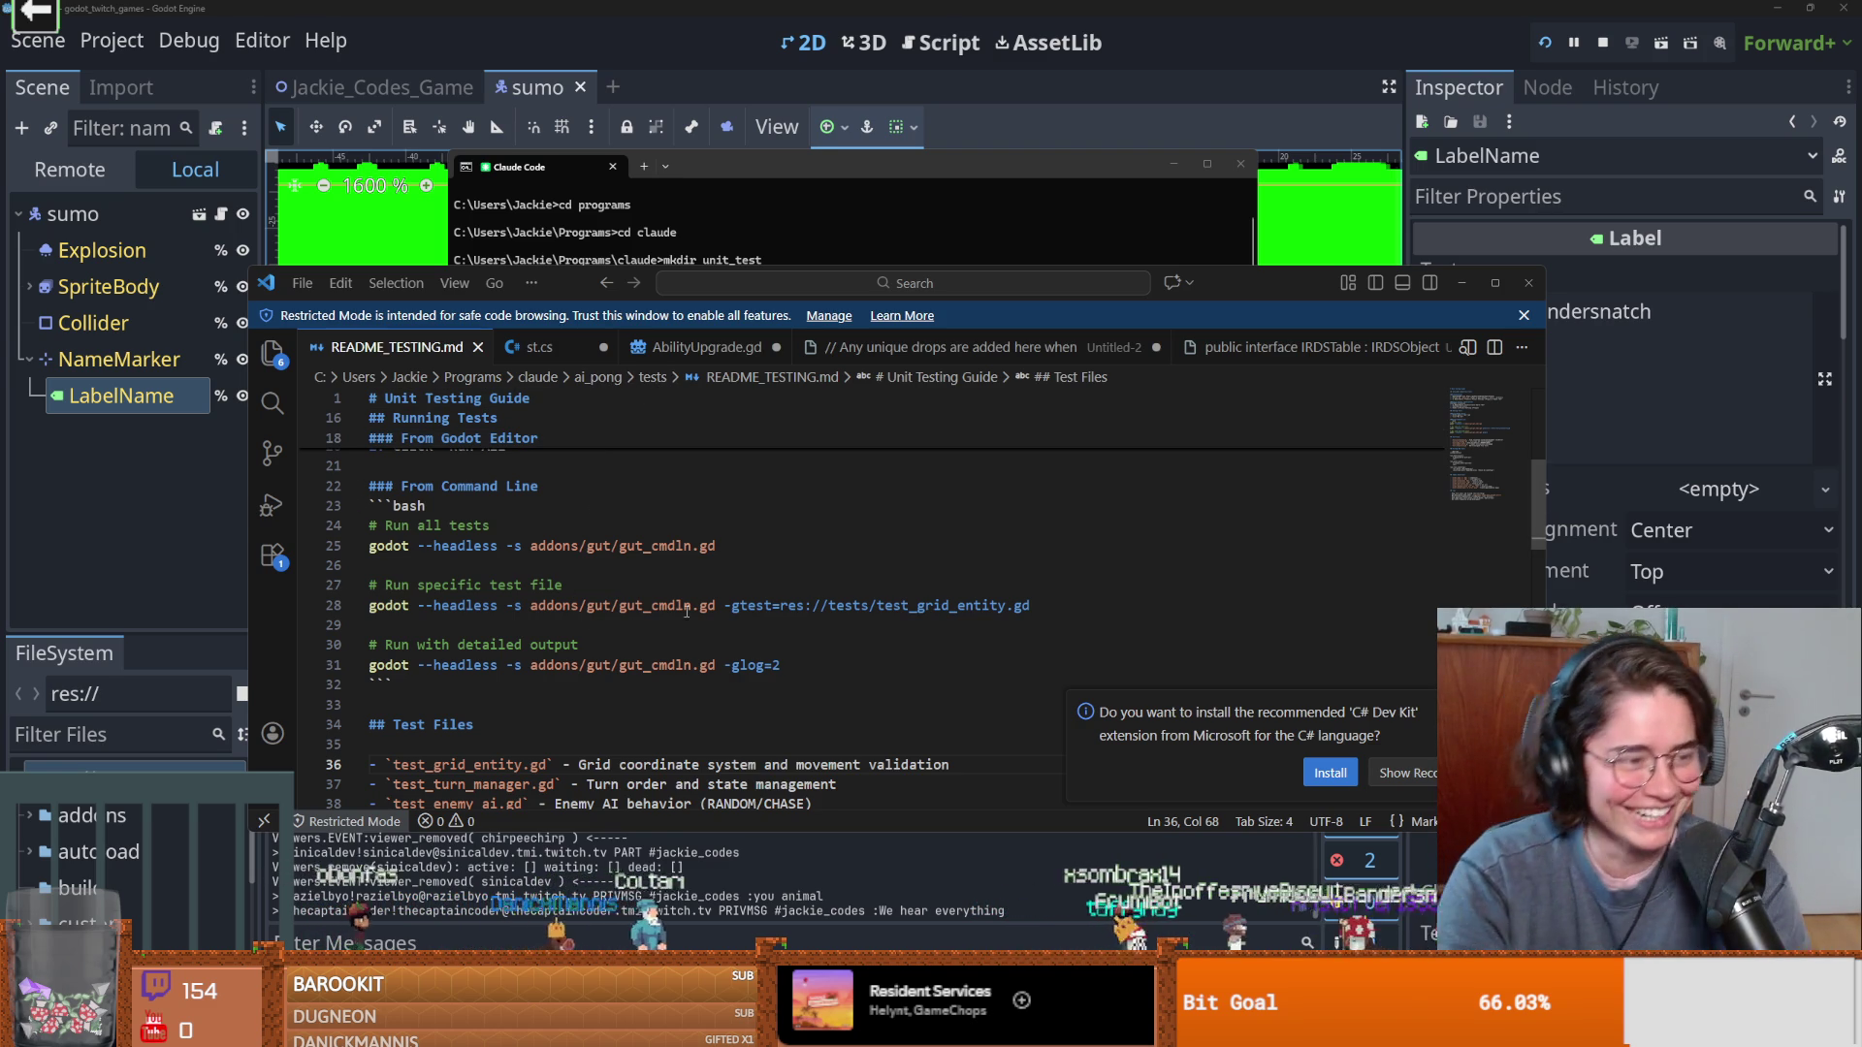
# Reload Godot's externally changed Dungeon Roll scenes from disk, then close the VS Code README_TESTING.md window.
pyautogui.moveTo(1230, 274); pyautogui.dragTo(1190, 386)
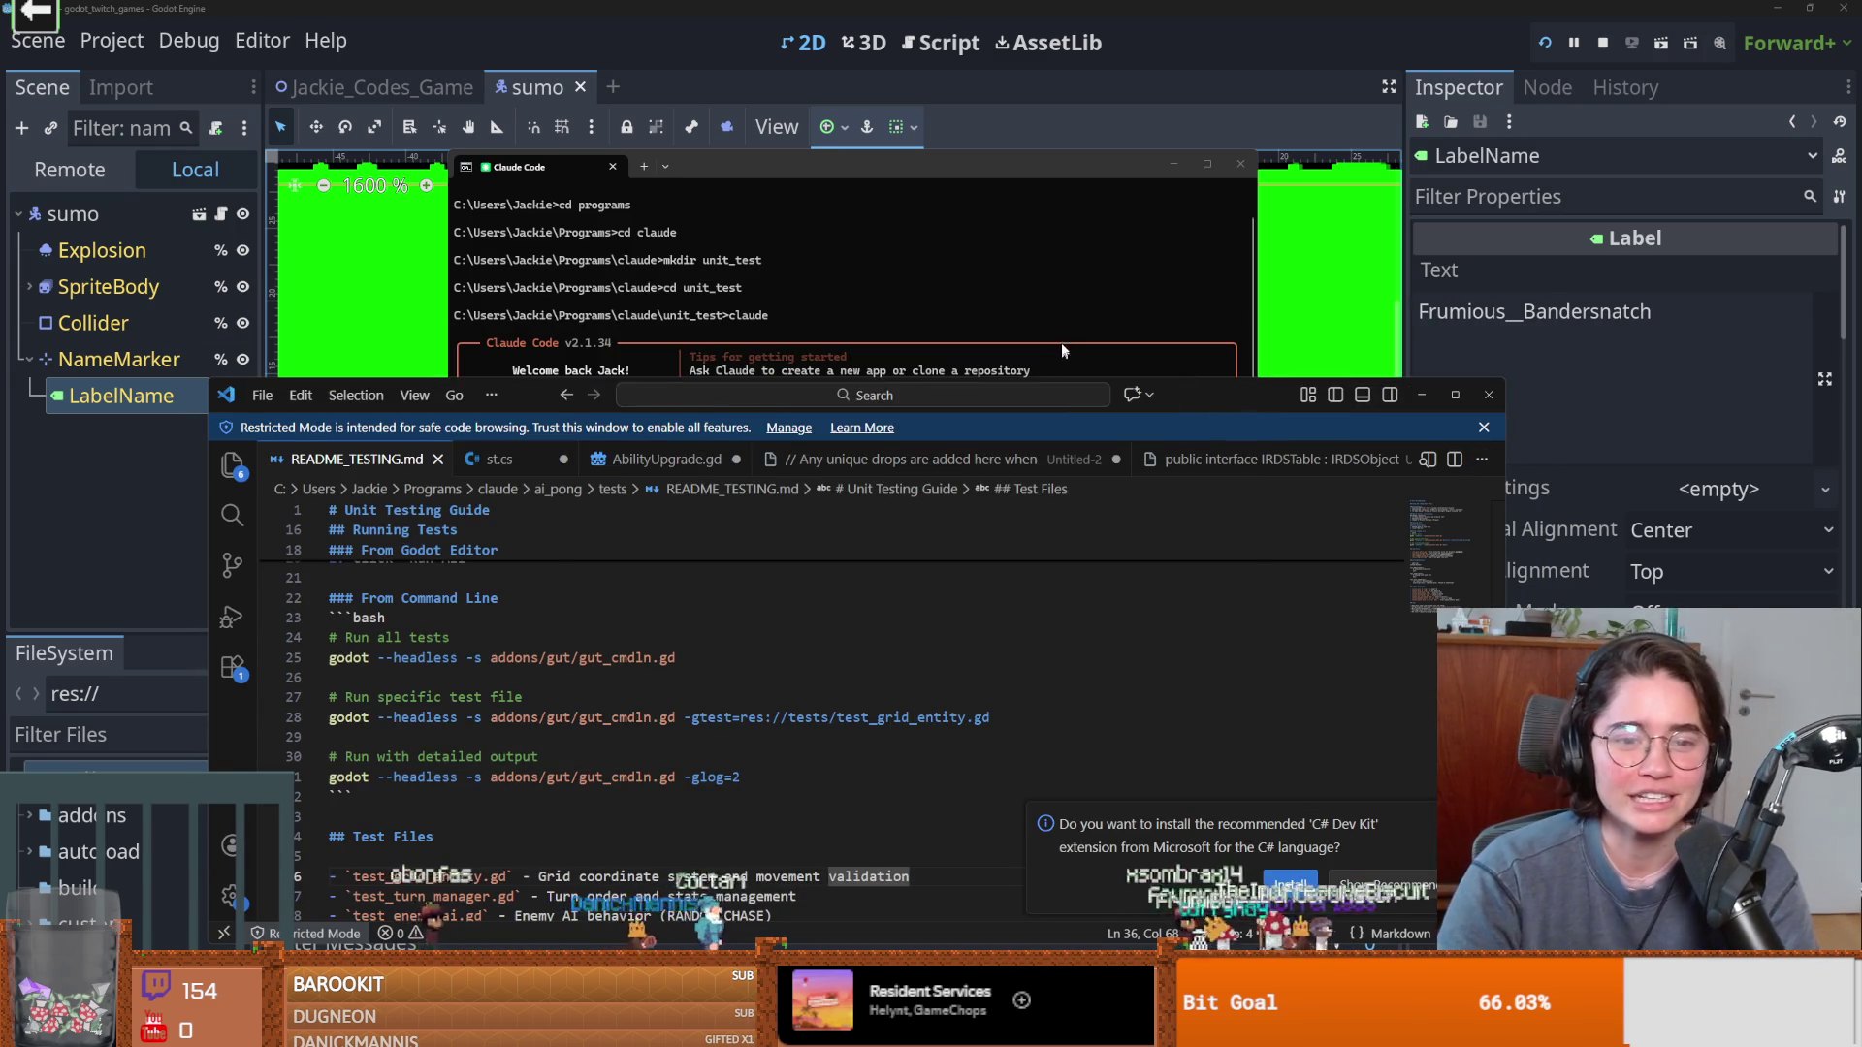
pyautogui.click(1061, 347)
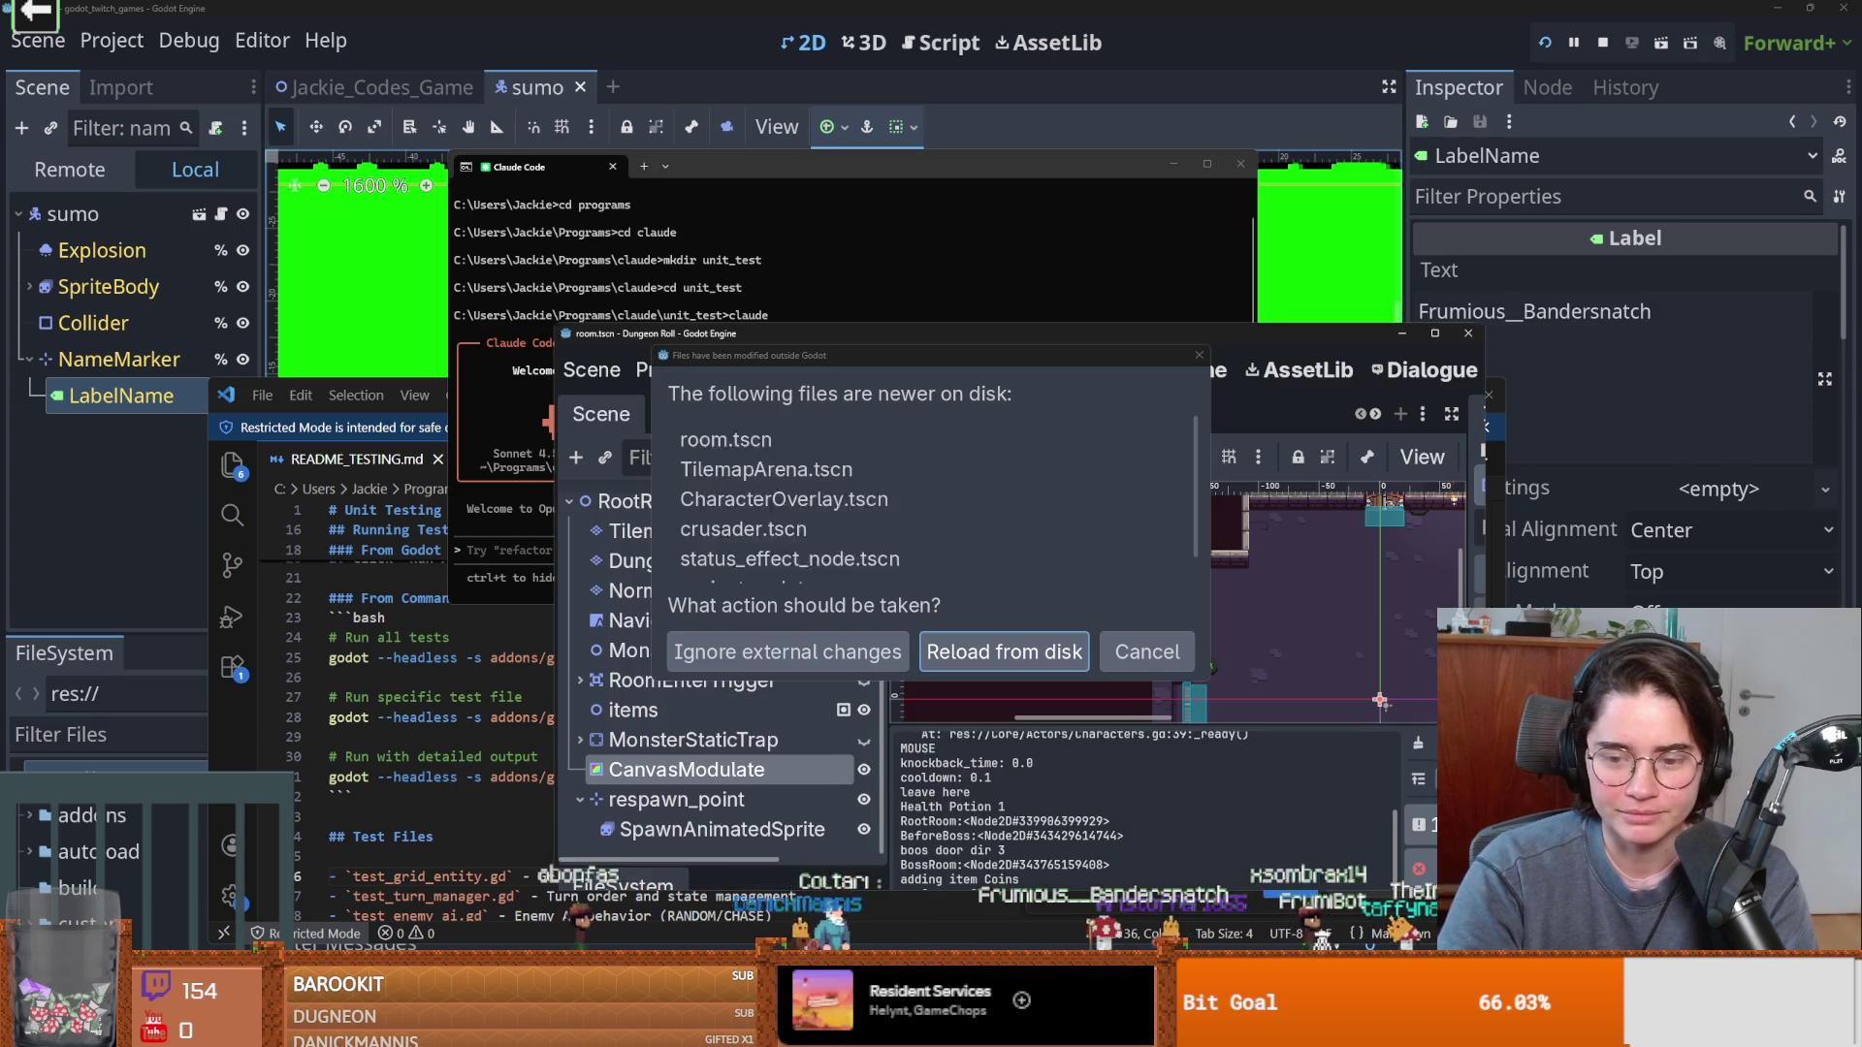
pyautogui.click(1033, 658)
pyautogui.click(1437, 334)
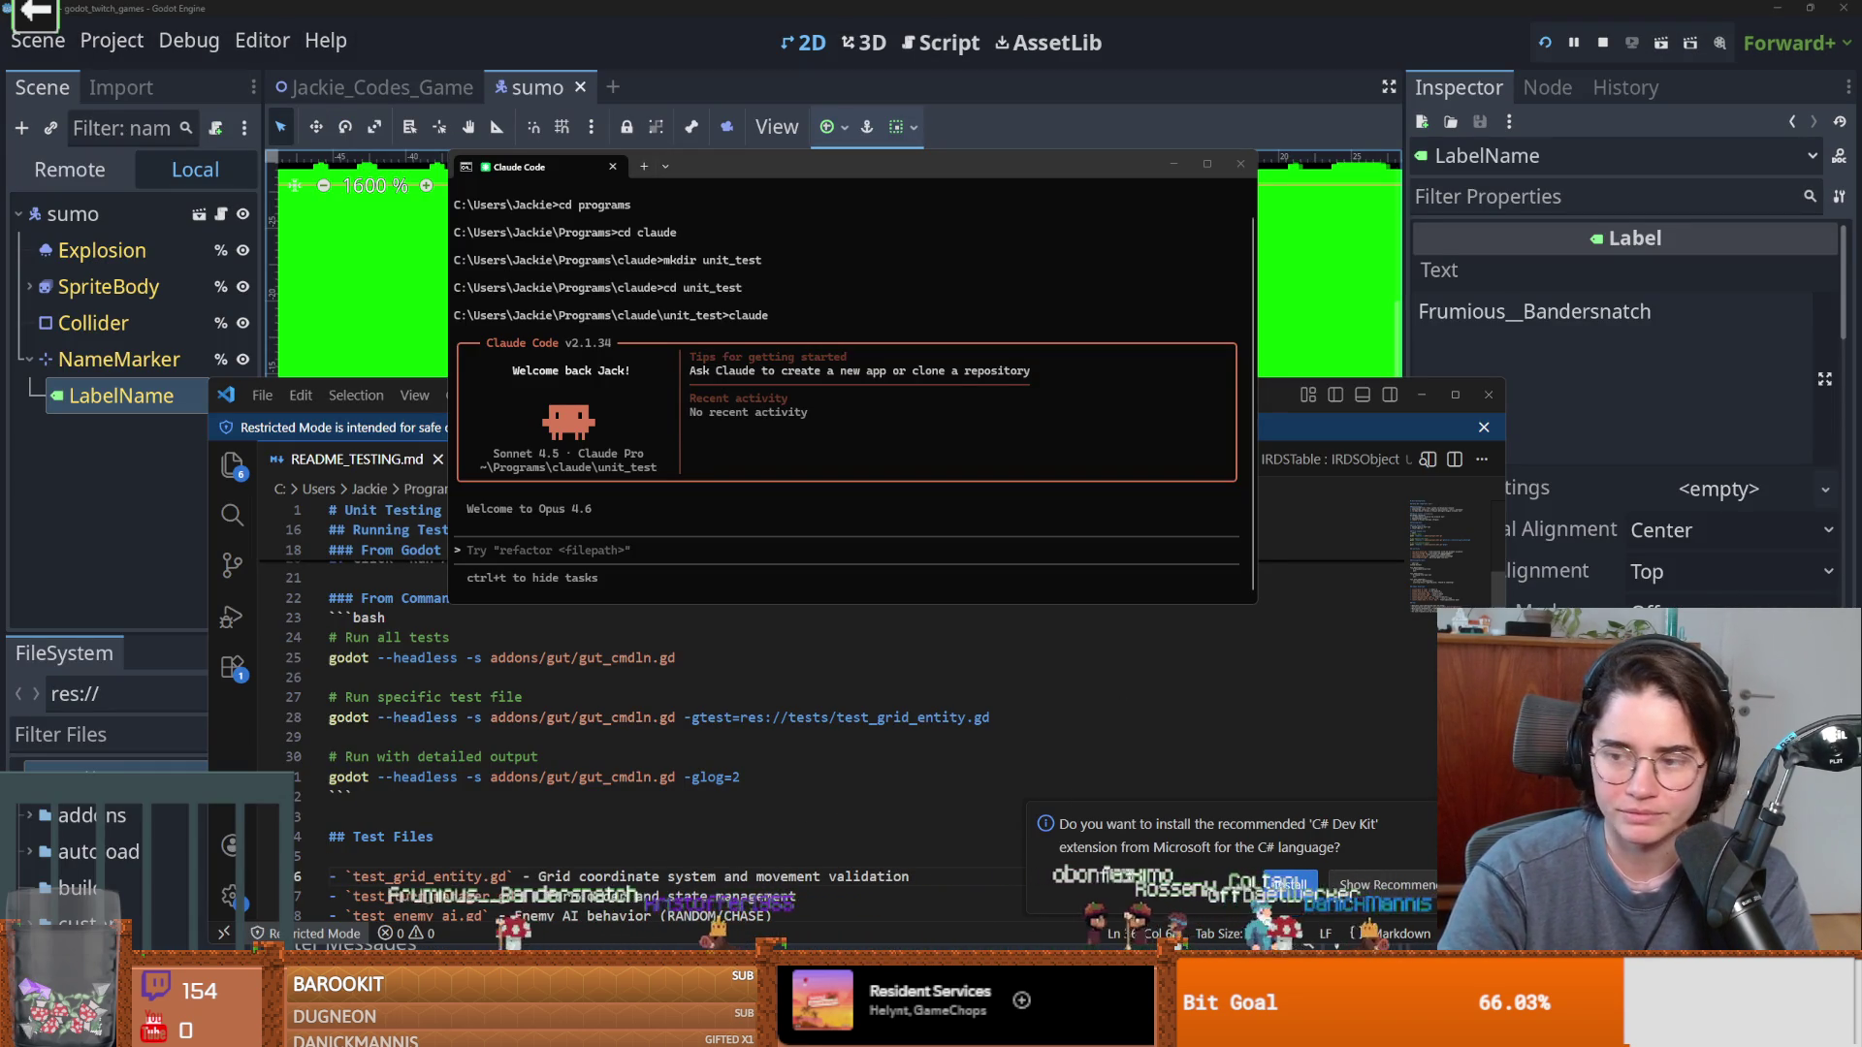
pyautogui.click(1254, 677)
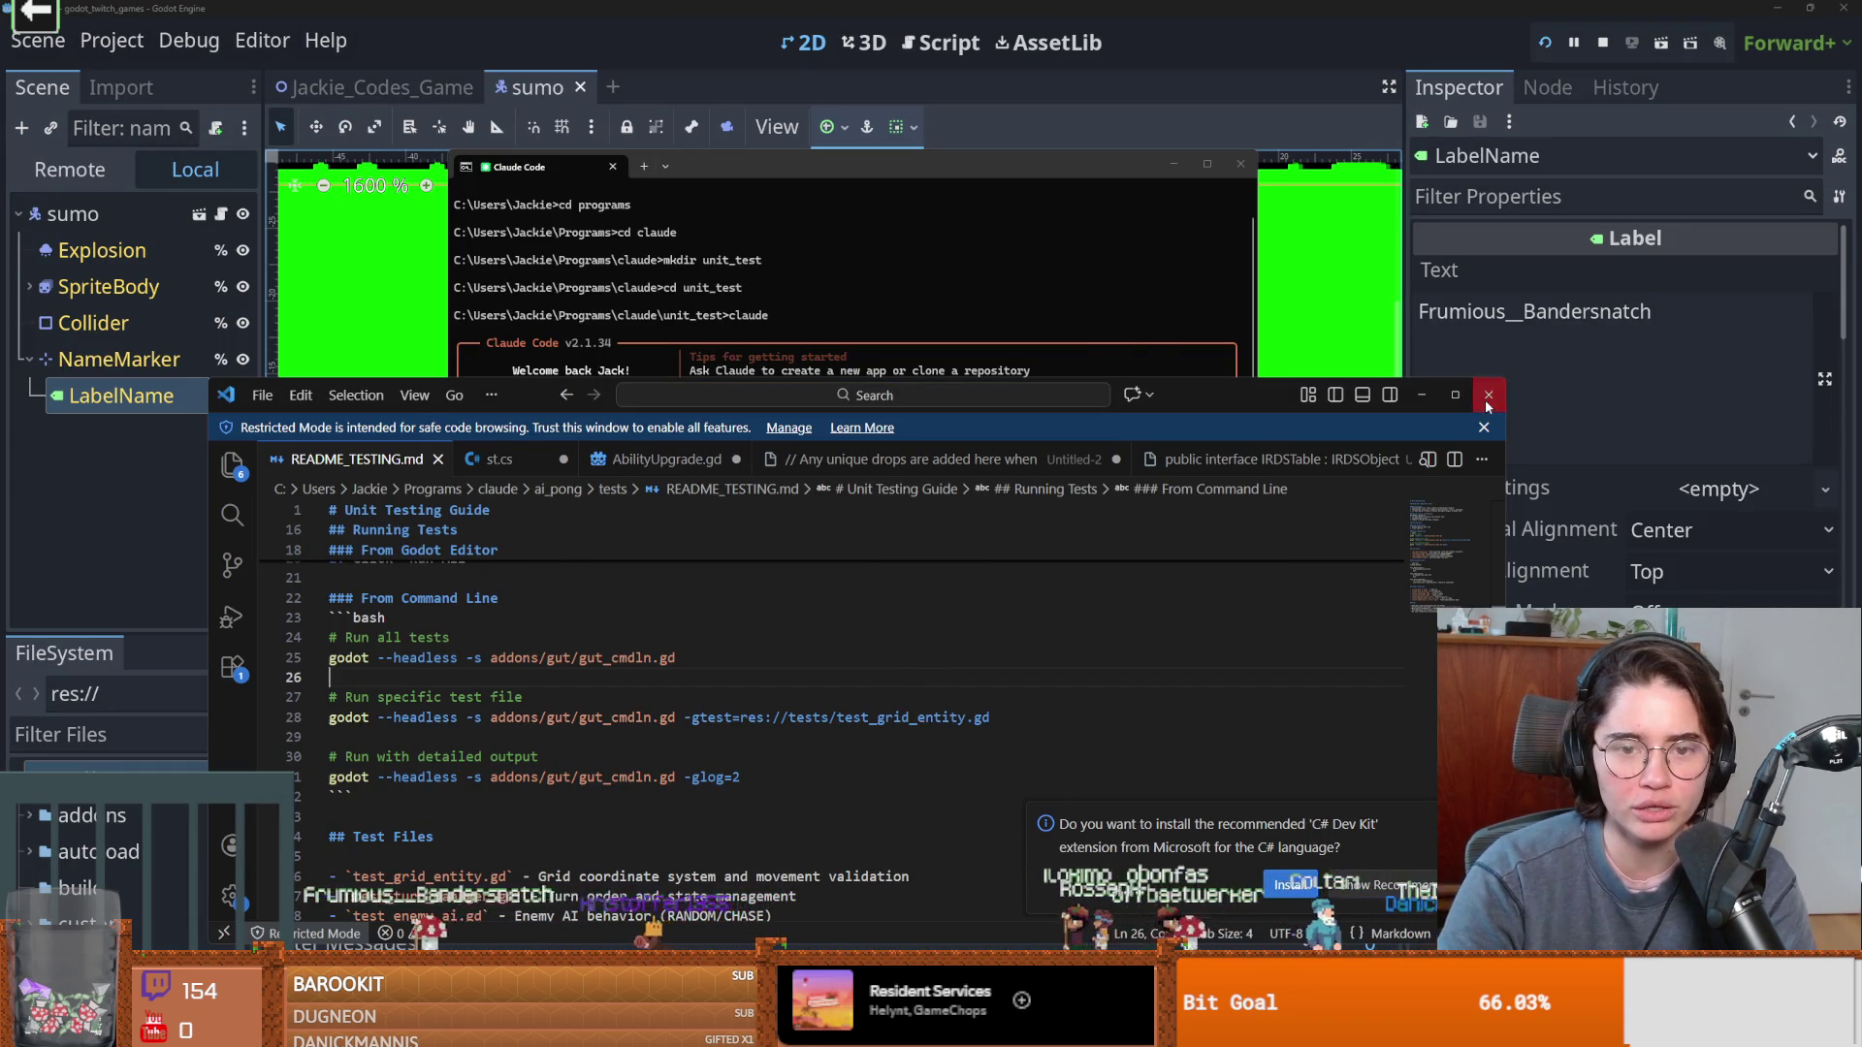
pyautogui.click(1488, 397)
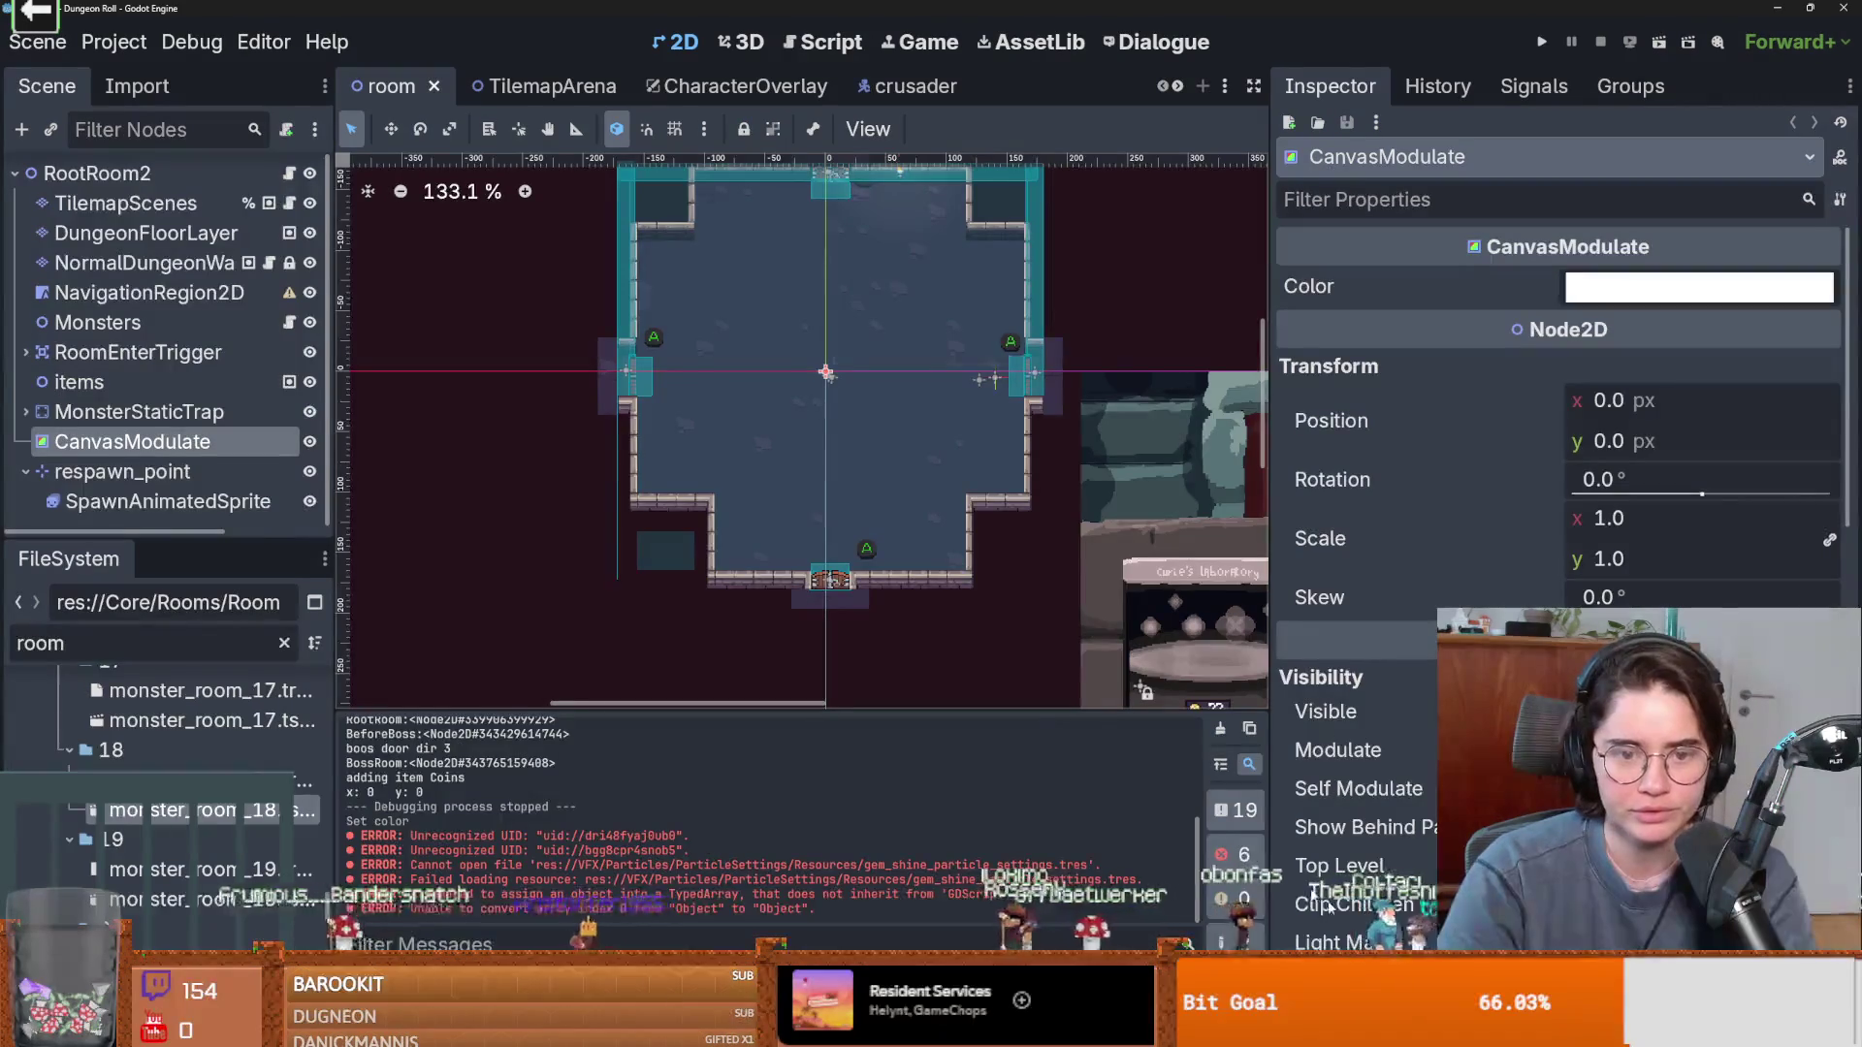
# Save the room scene, switch to TilemapArena, enlarge the scene tree panel and save the arena.
pyautogui.hotkey('ctrl', 's')
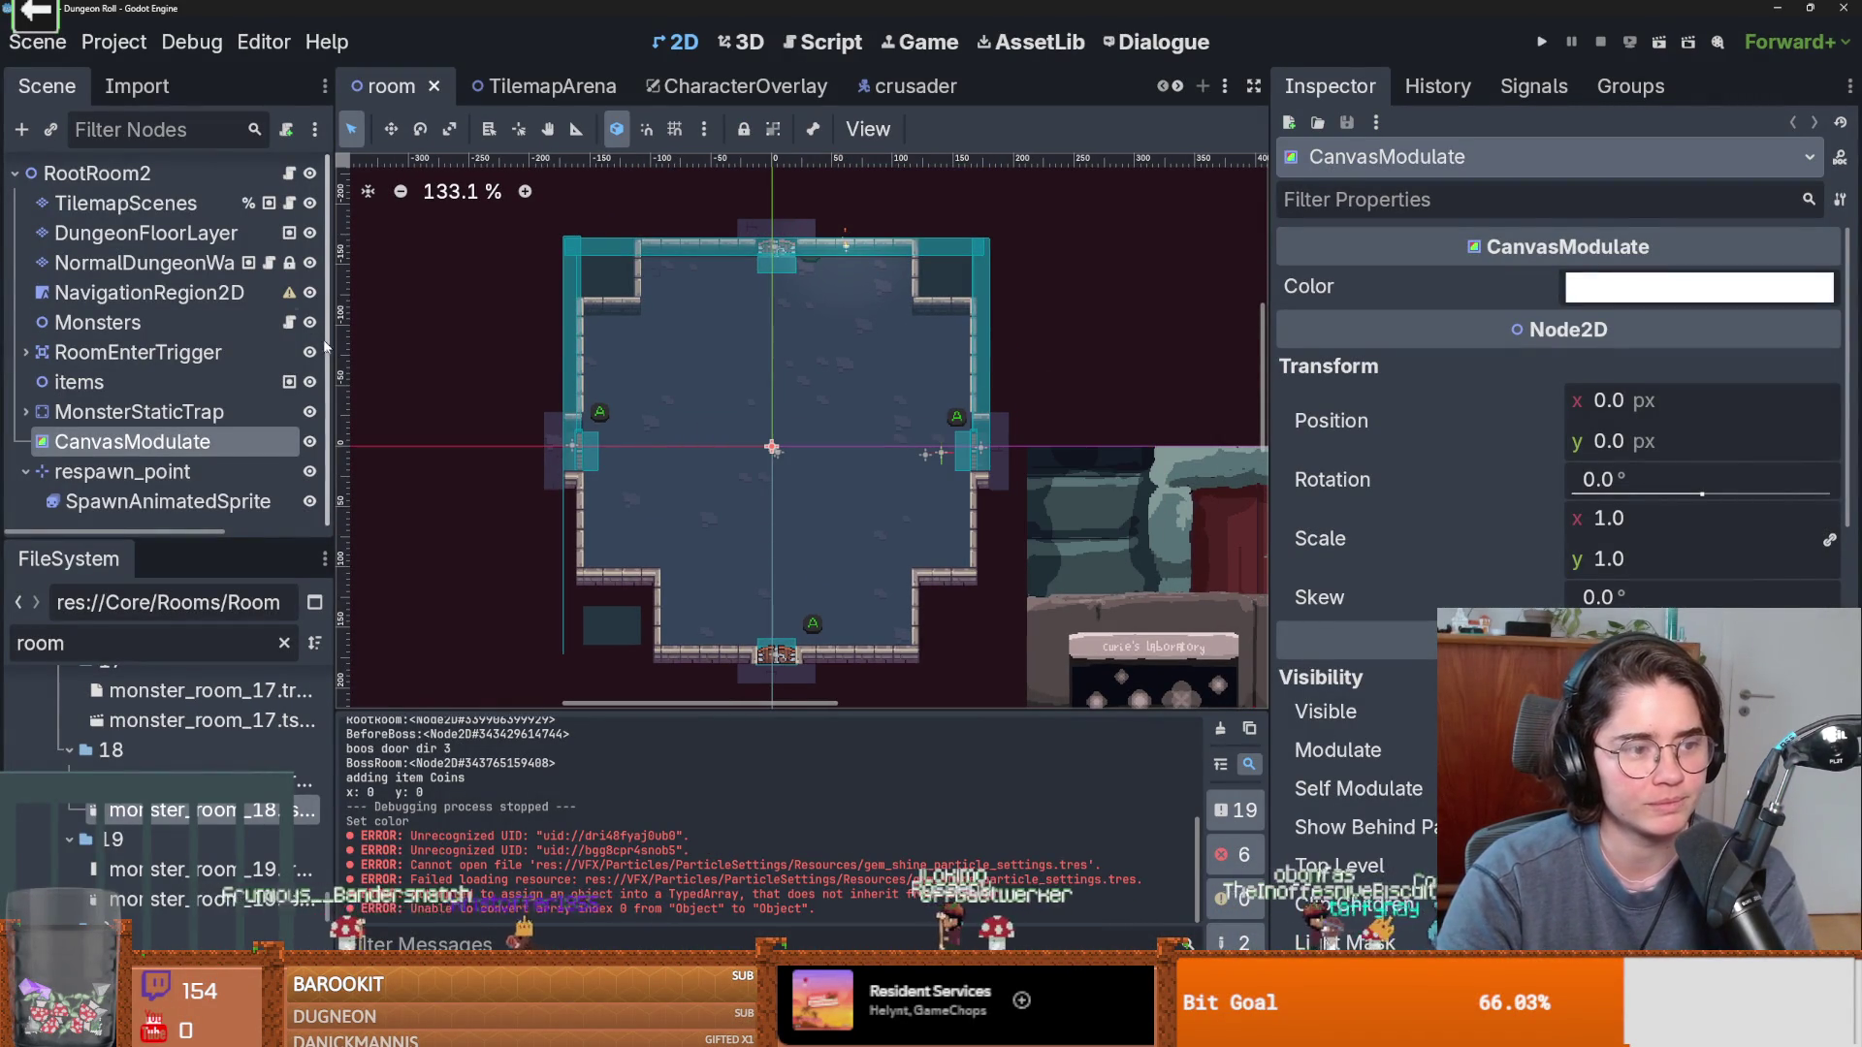
pyautogui.click(117, 322)
pyautogui.click(511, 89)
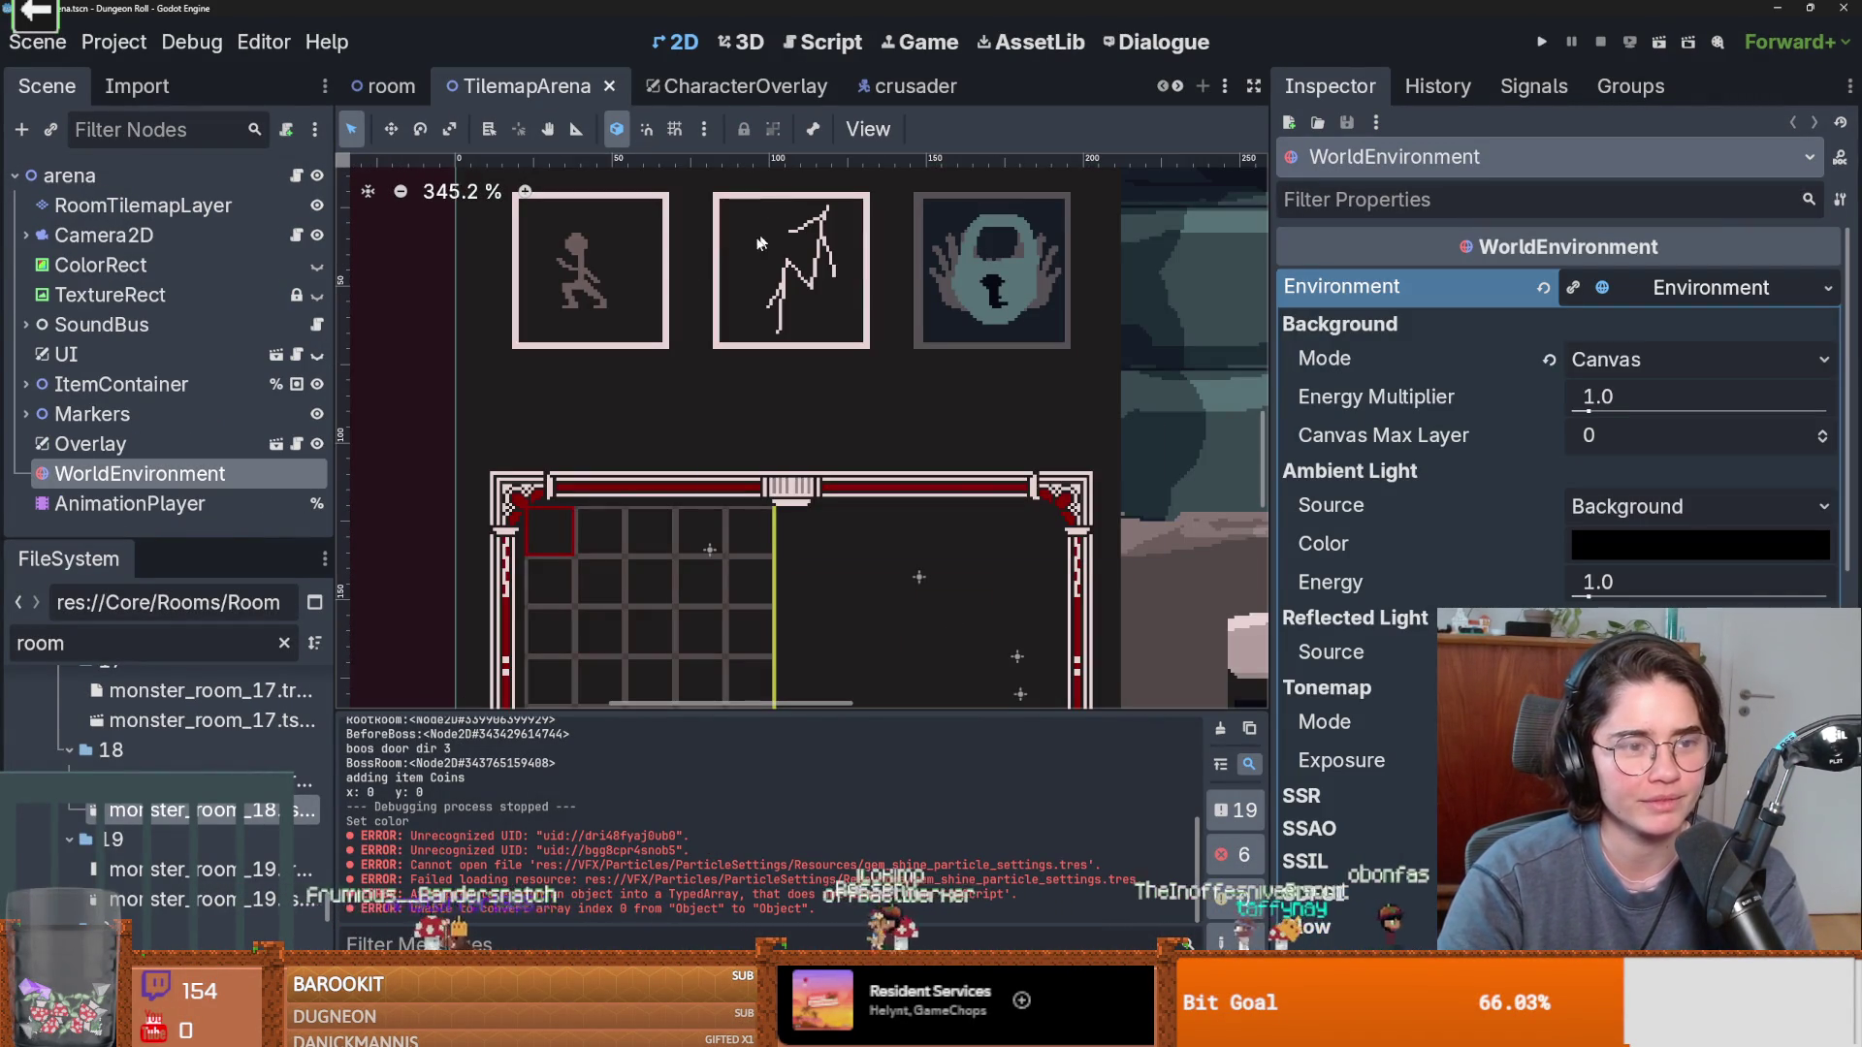
pyautogui.moveTo(270, 536); pyautogui.dragTo(309, 820)
pyautogui.moveTo(335, 645); pyautogui.dragTo(551, 630)
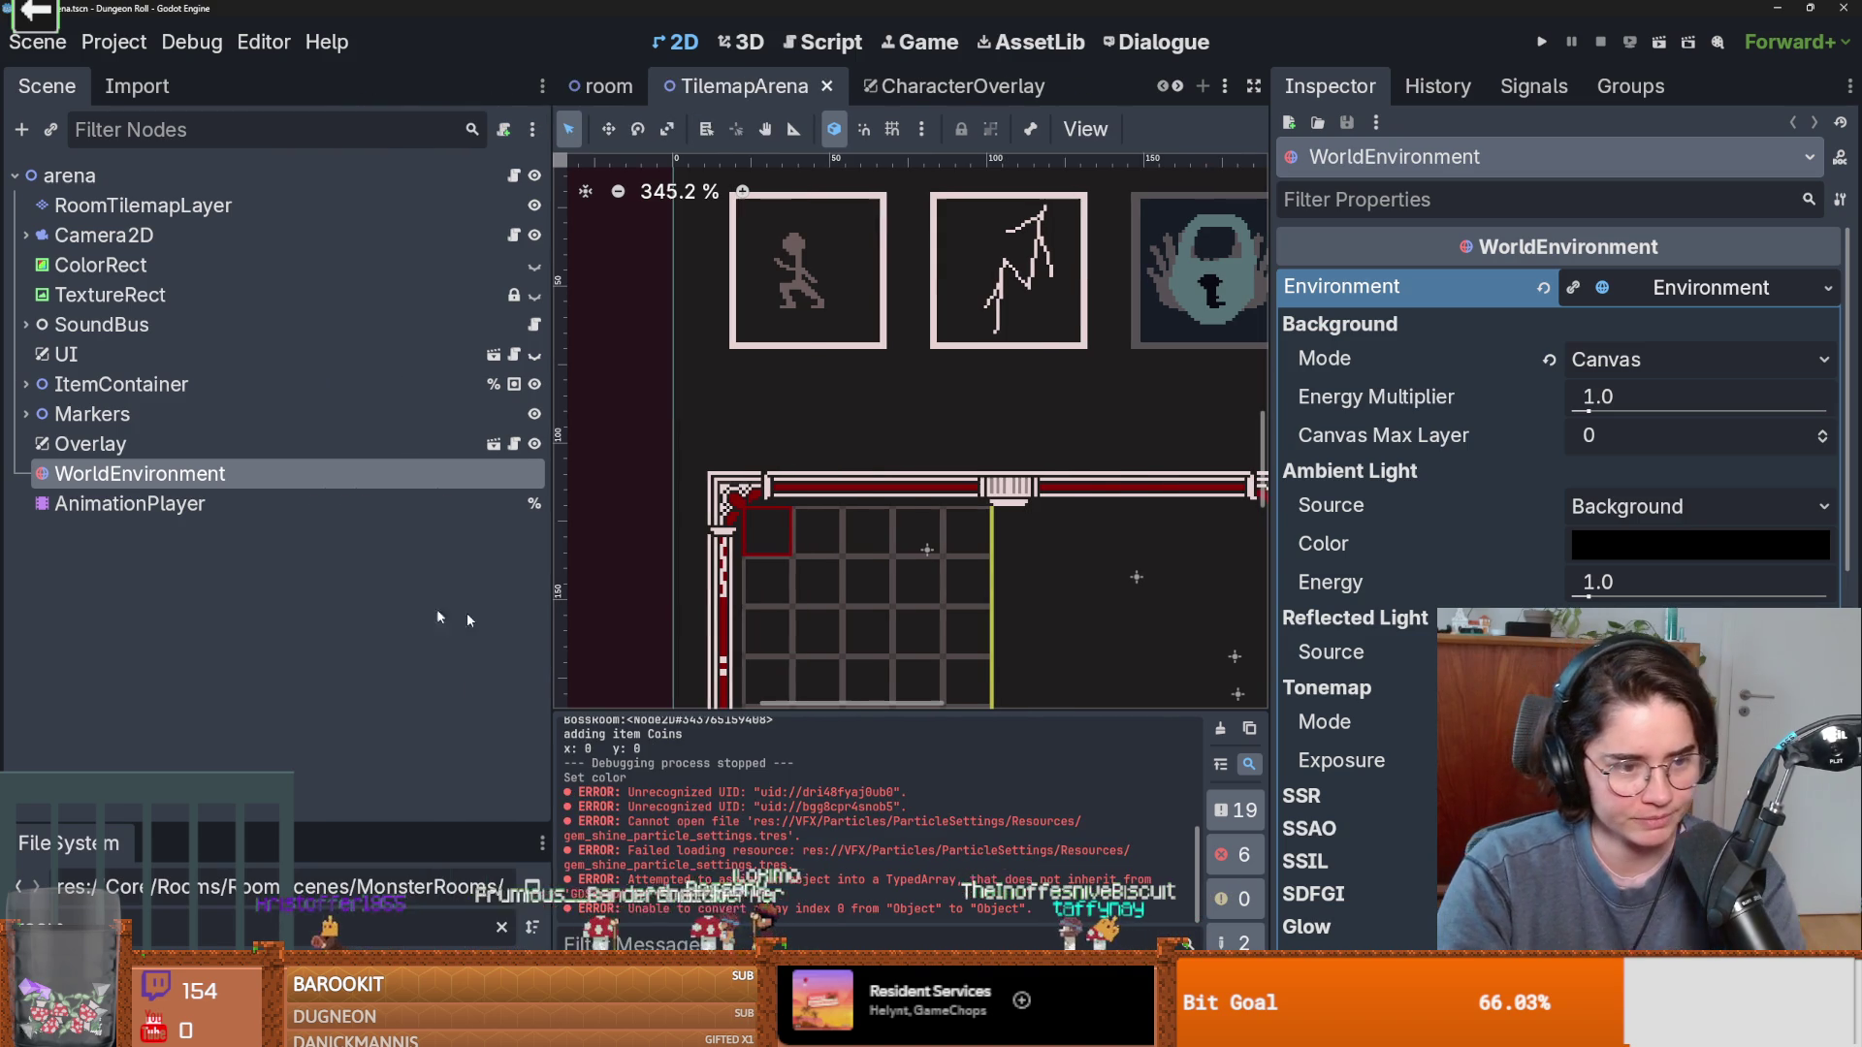
pyautogui.hotkey('ctrl', 's')
pyautogui.scroll(2, 790, 560)
pyautogui.scroll(-1, 790, 559)
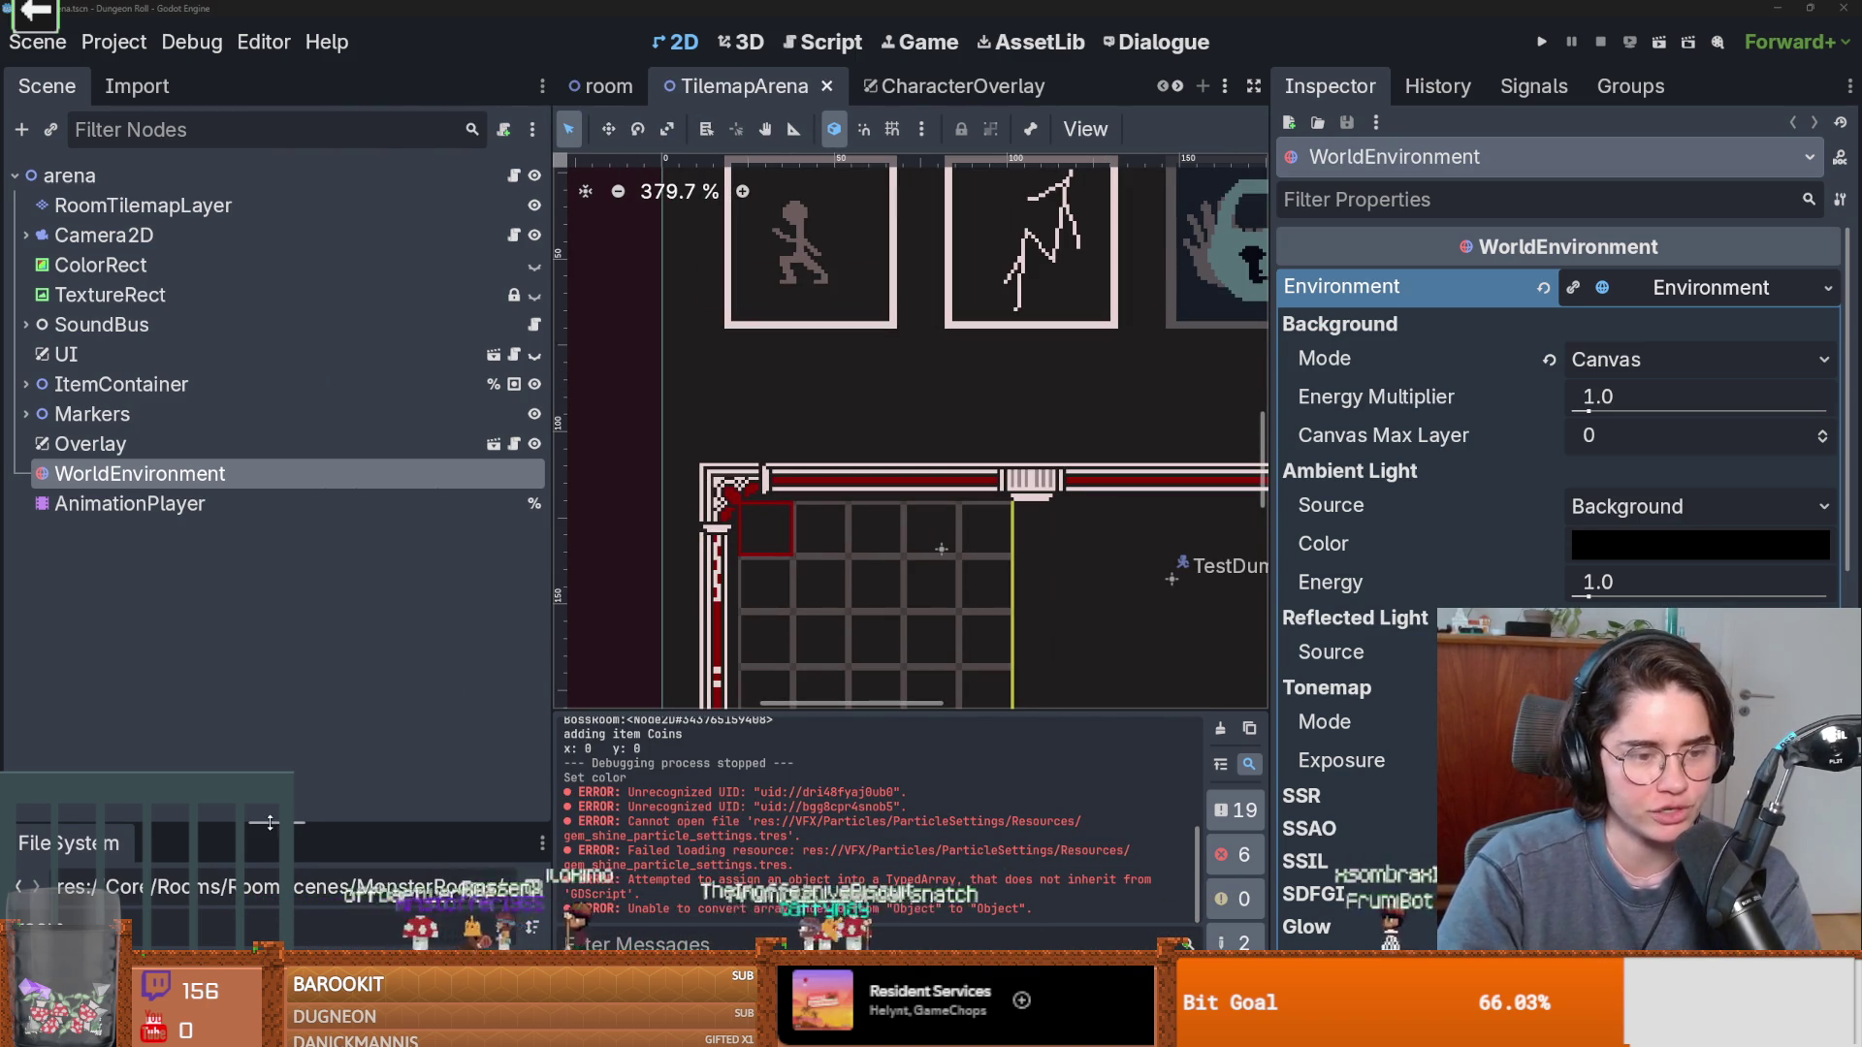
# Filter the FileSystem dock for the shop scene and open silk_road_room.tscn.
pyautogui.moveTo(270, 822); pyautogui.dragTo(270, 538)
pyautogui.doubleClick(236, 651)
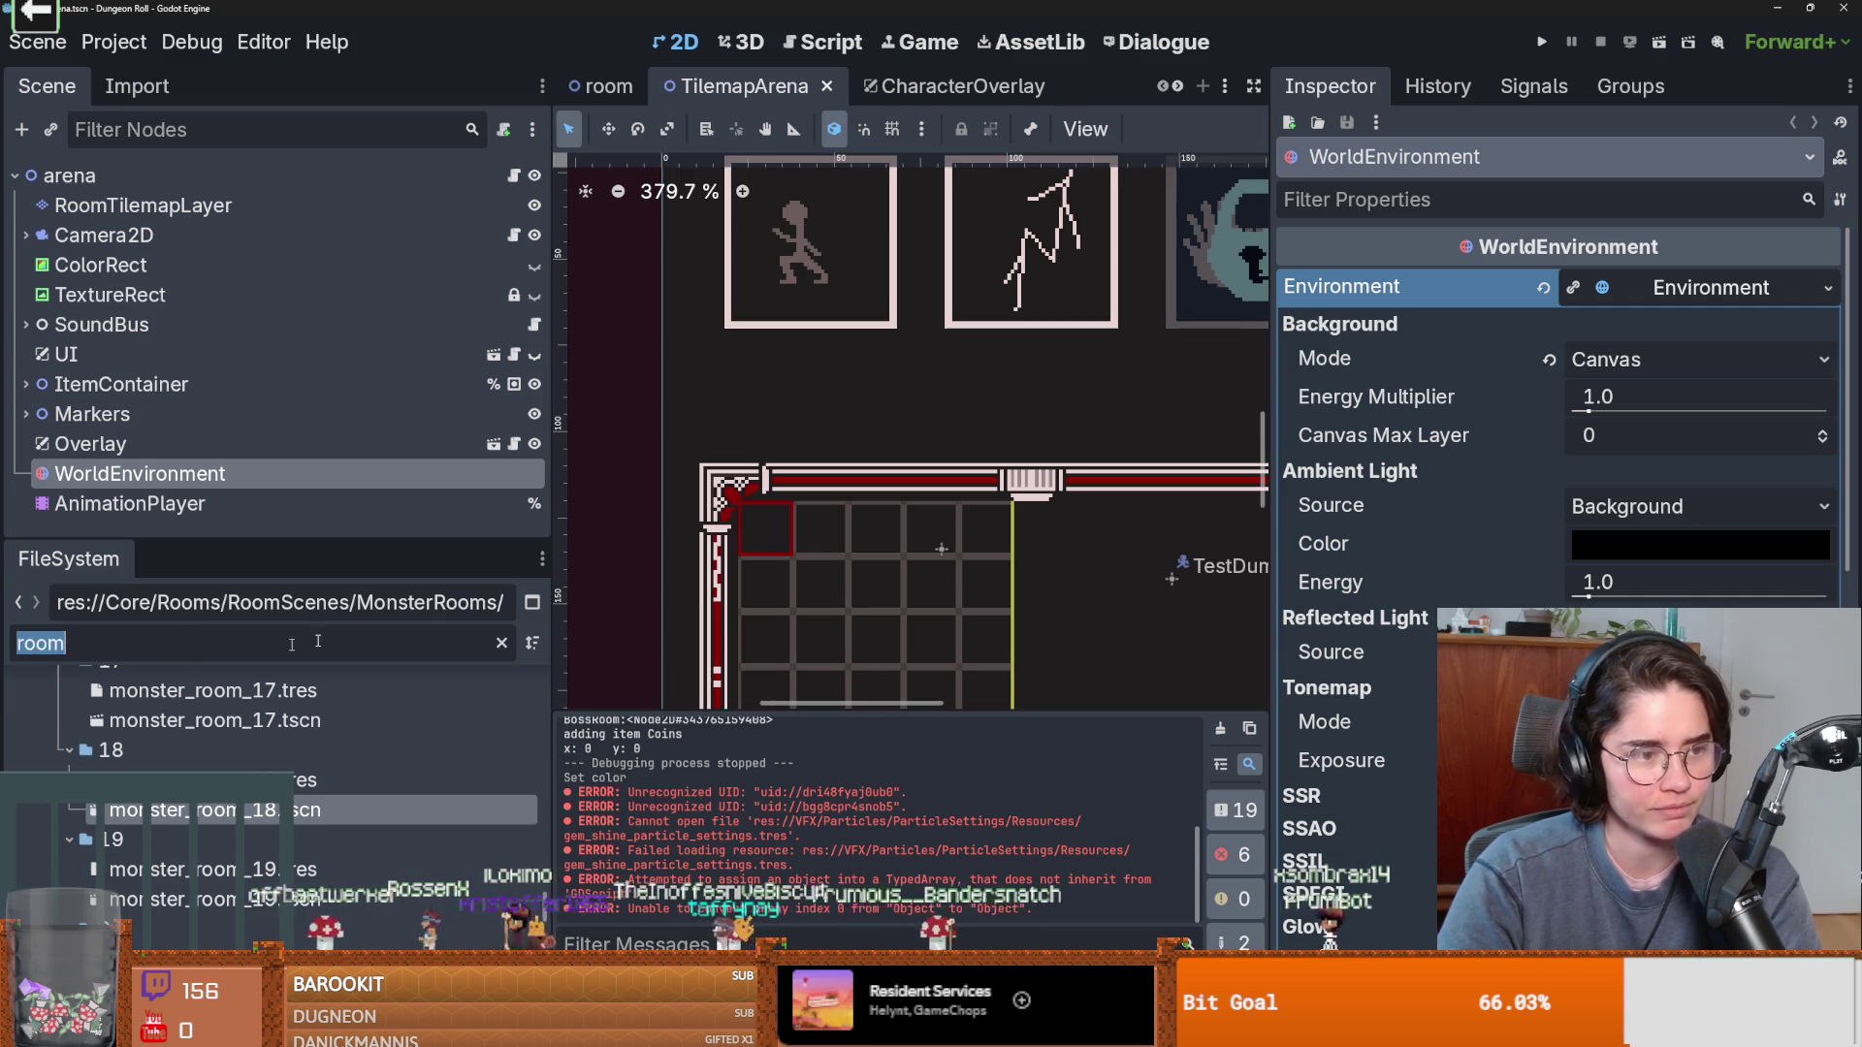
pyautogui.write('sh')
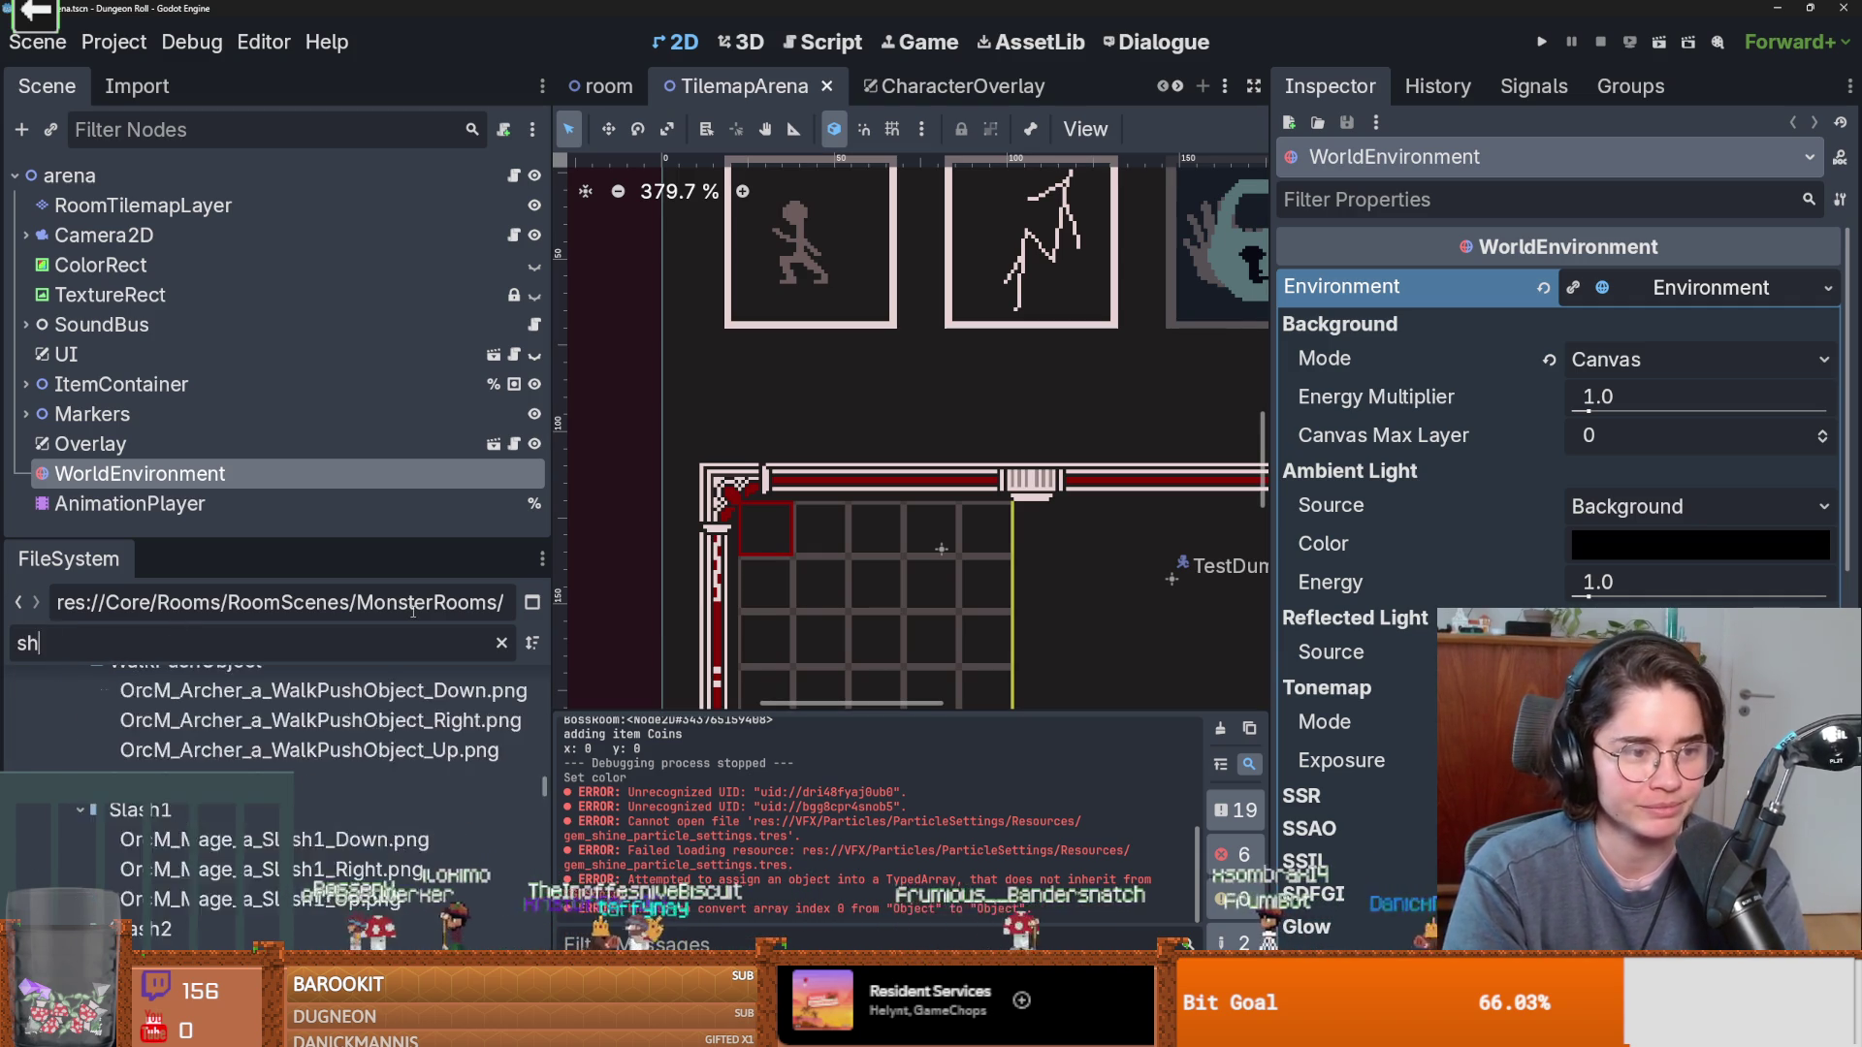
pyautogui.write('opsilk')
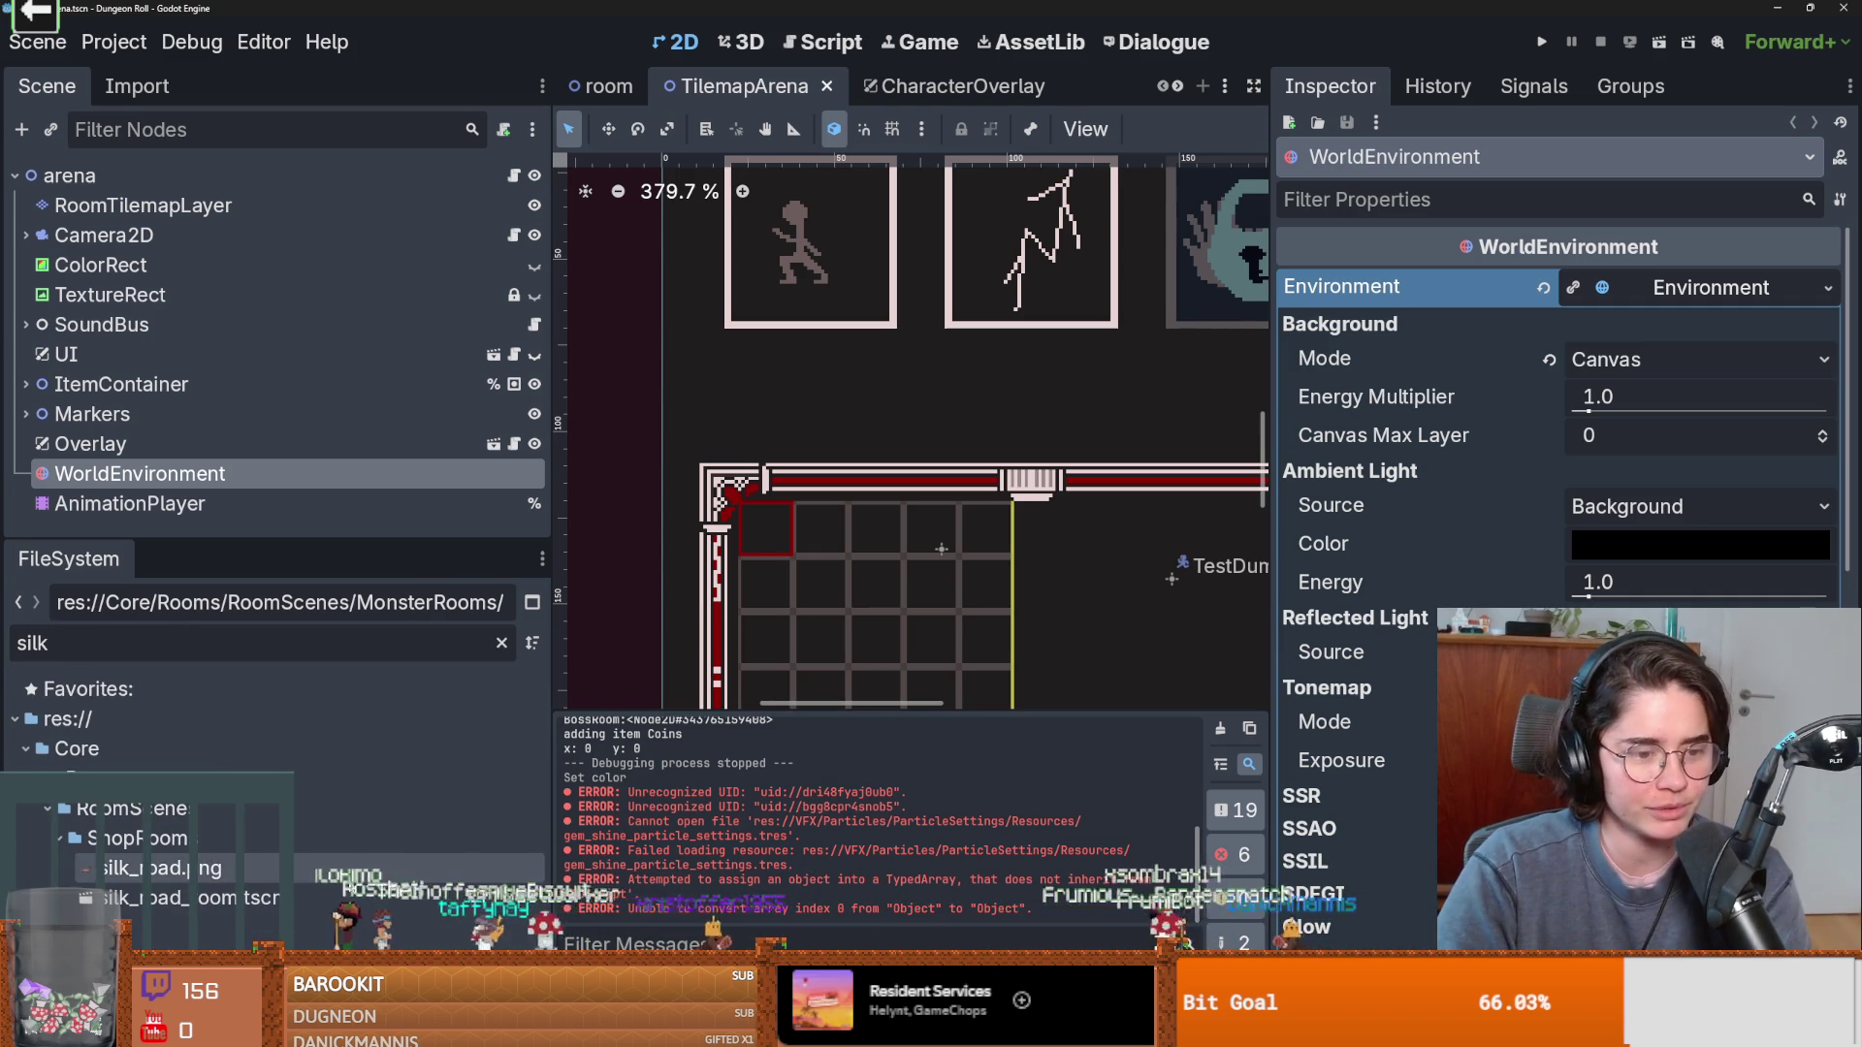
pyautogui.doubleClick(185, 898)
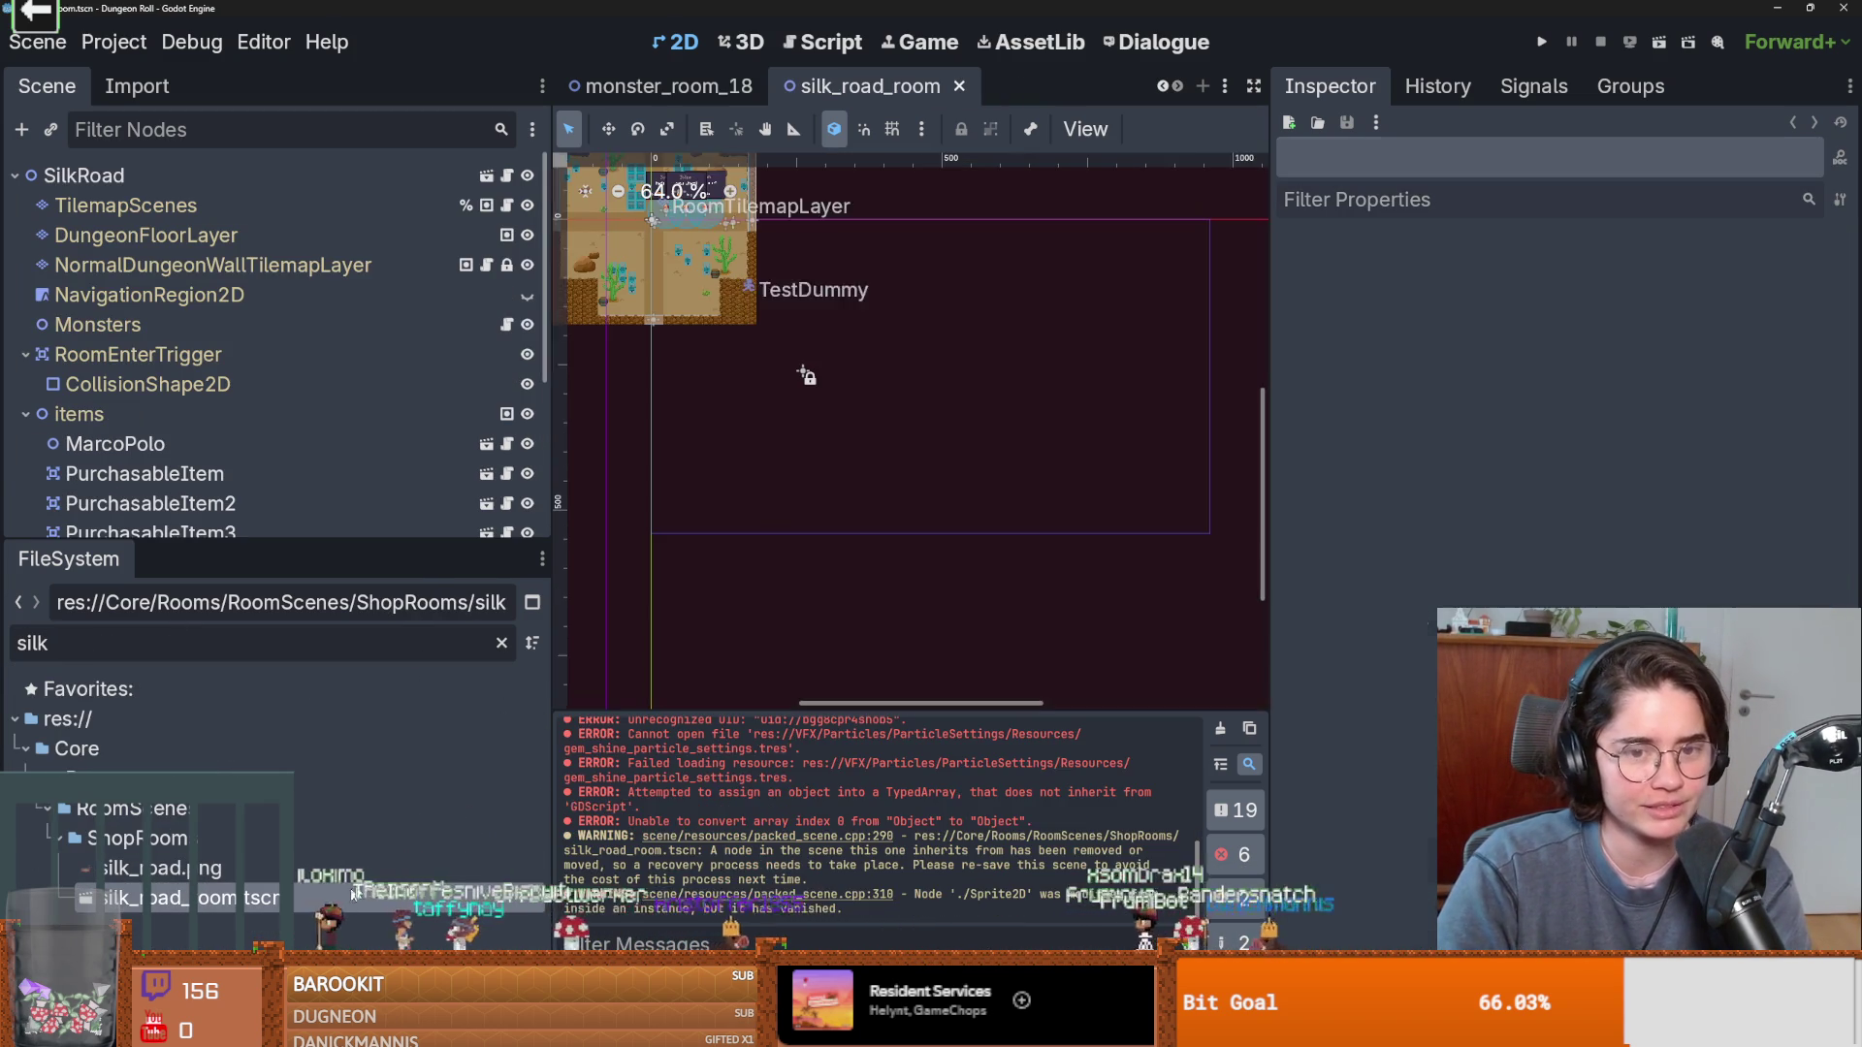
pyautogui.scroll(5, 829, 330)
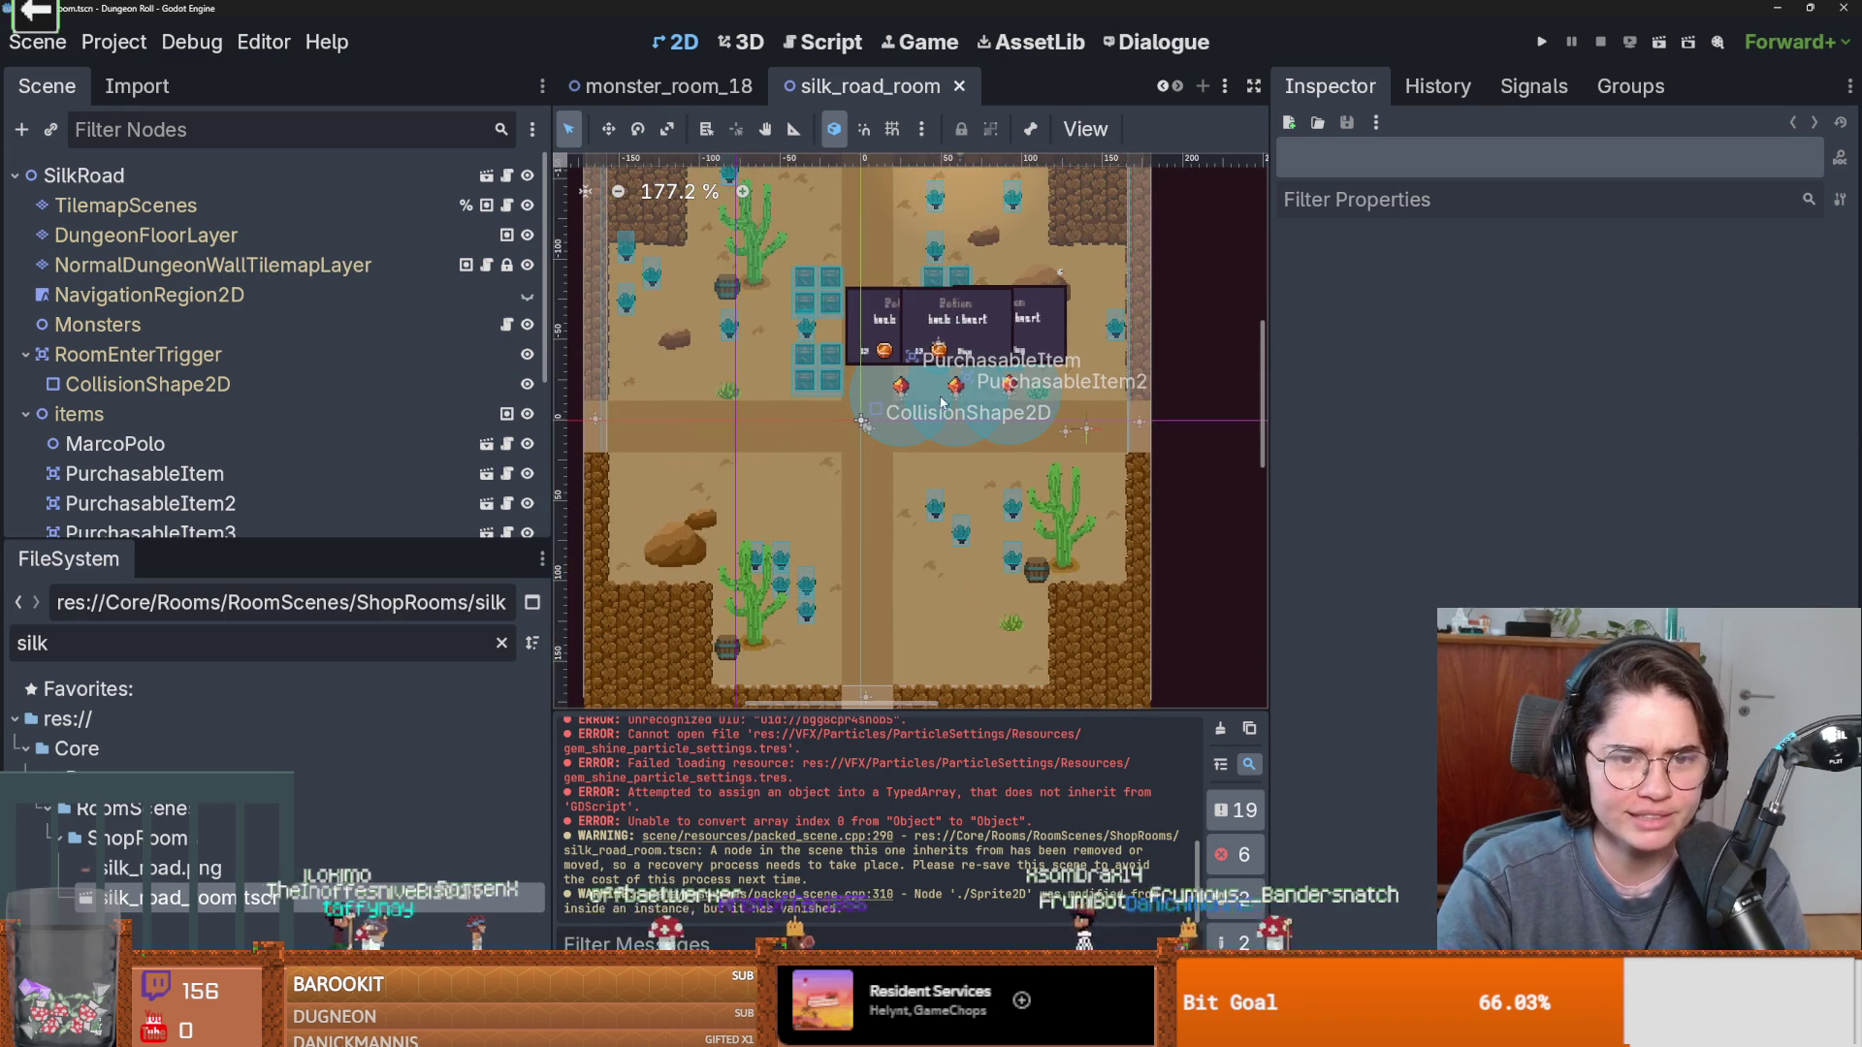
# Inspect the settings of the three PurchasableItem nodes in silk_road_room.
pyautogui.click(955, 325)
pyautogui.moveTo(299, 546); pyautogui.dragTo(299, 752)
pyautogui.click(248, 475)
pyautogui.click(247, 503)
pyautogui.click(248, 533)
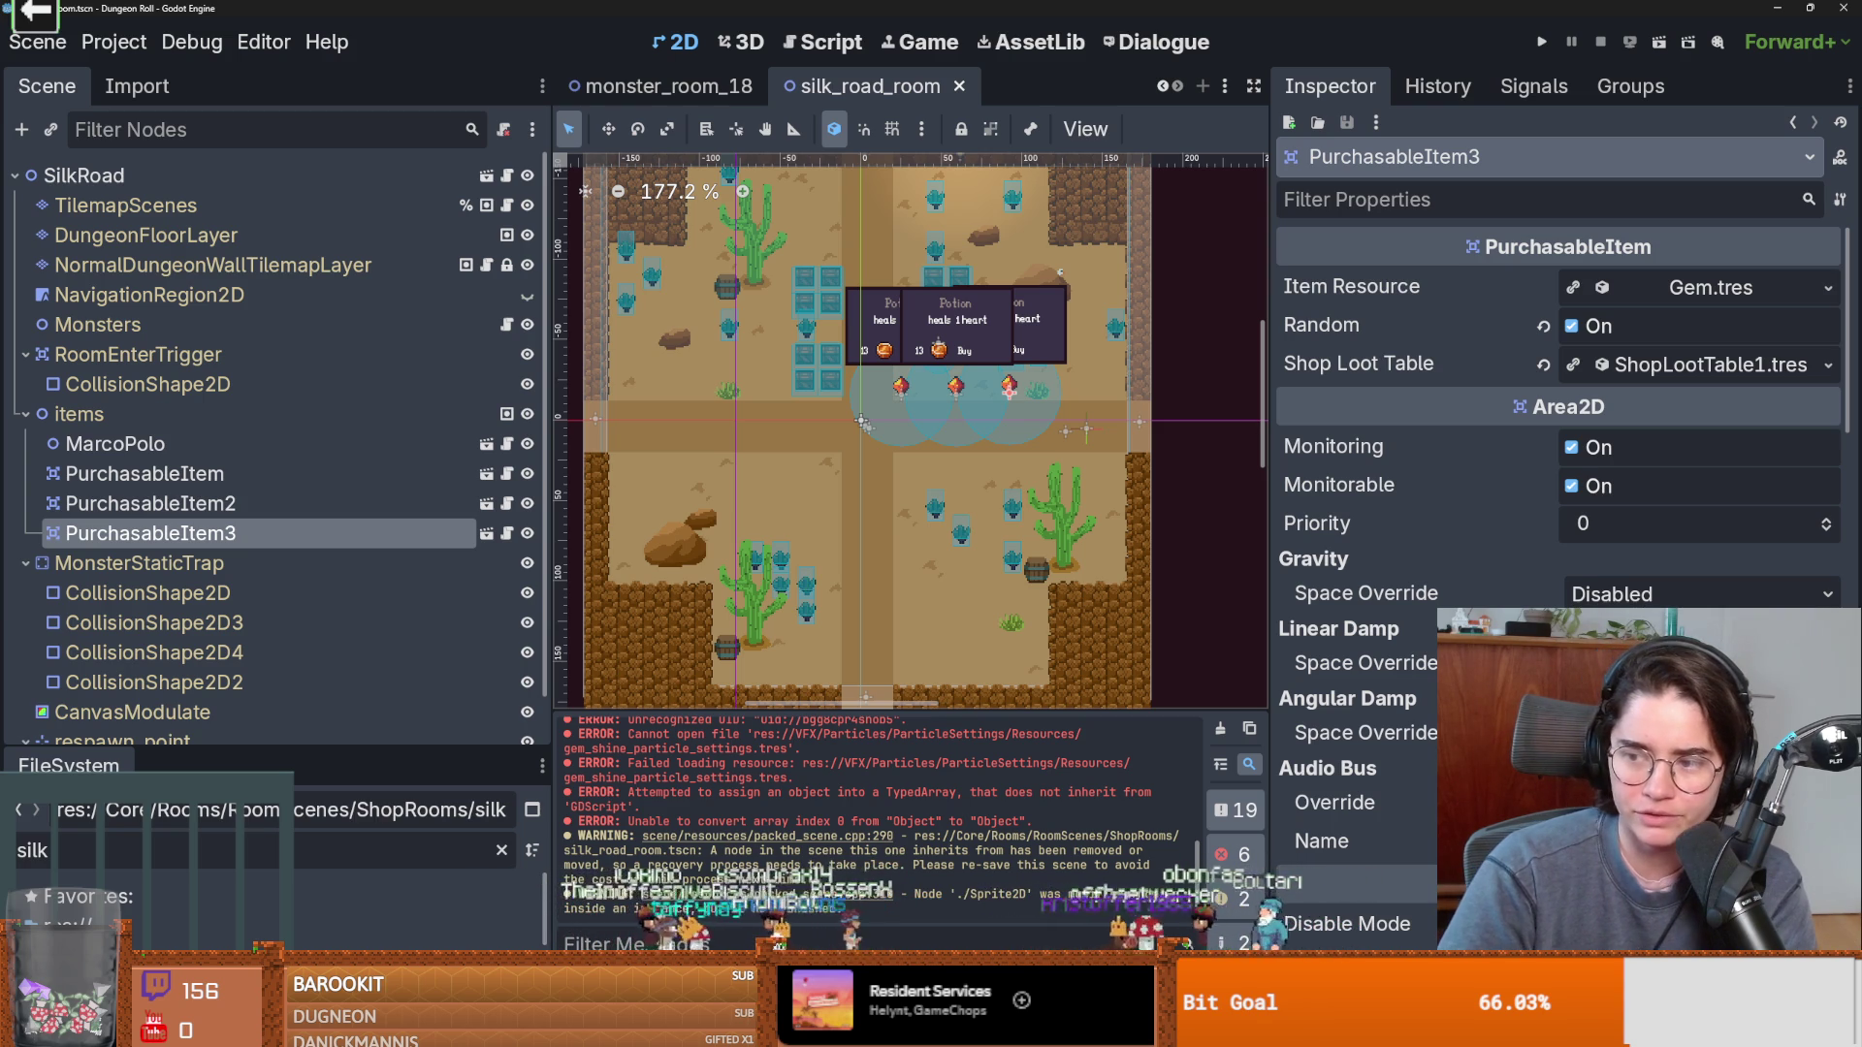
pyautogui.hotkey('alt', 'Tab')
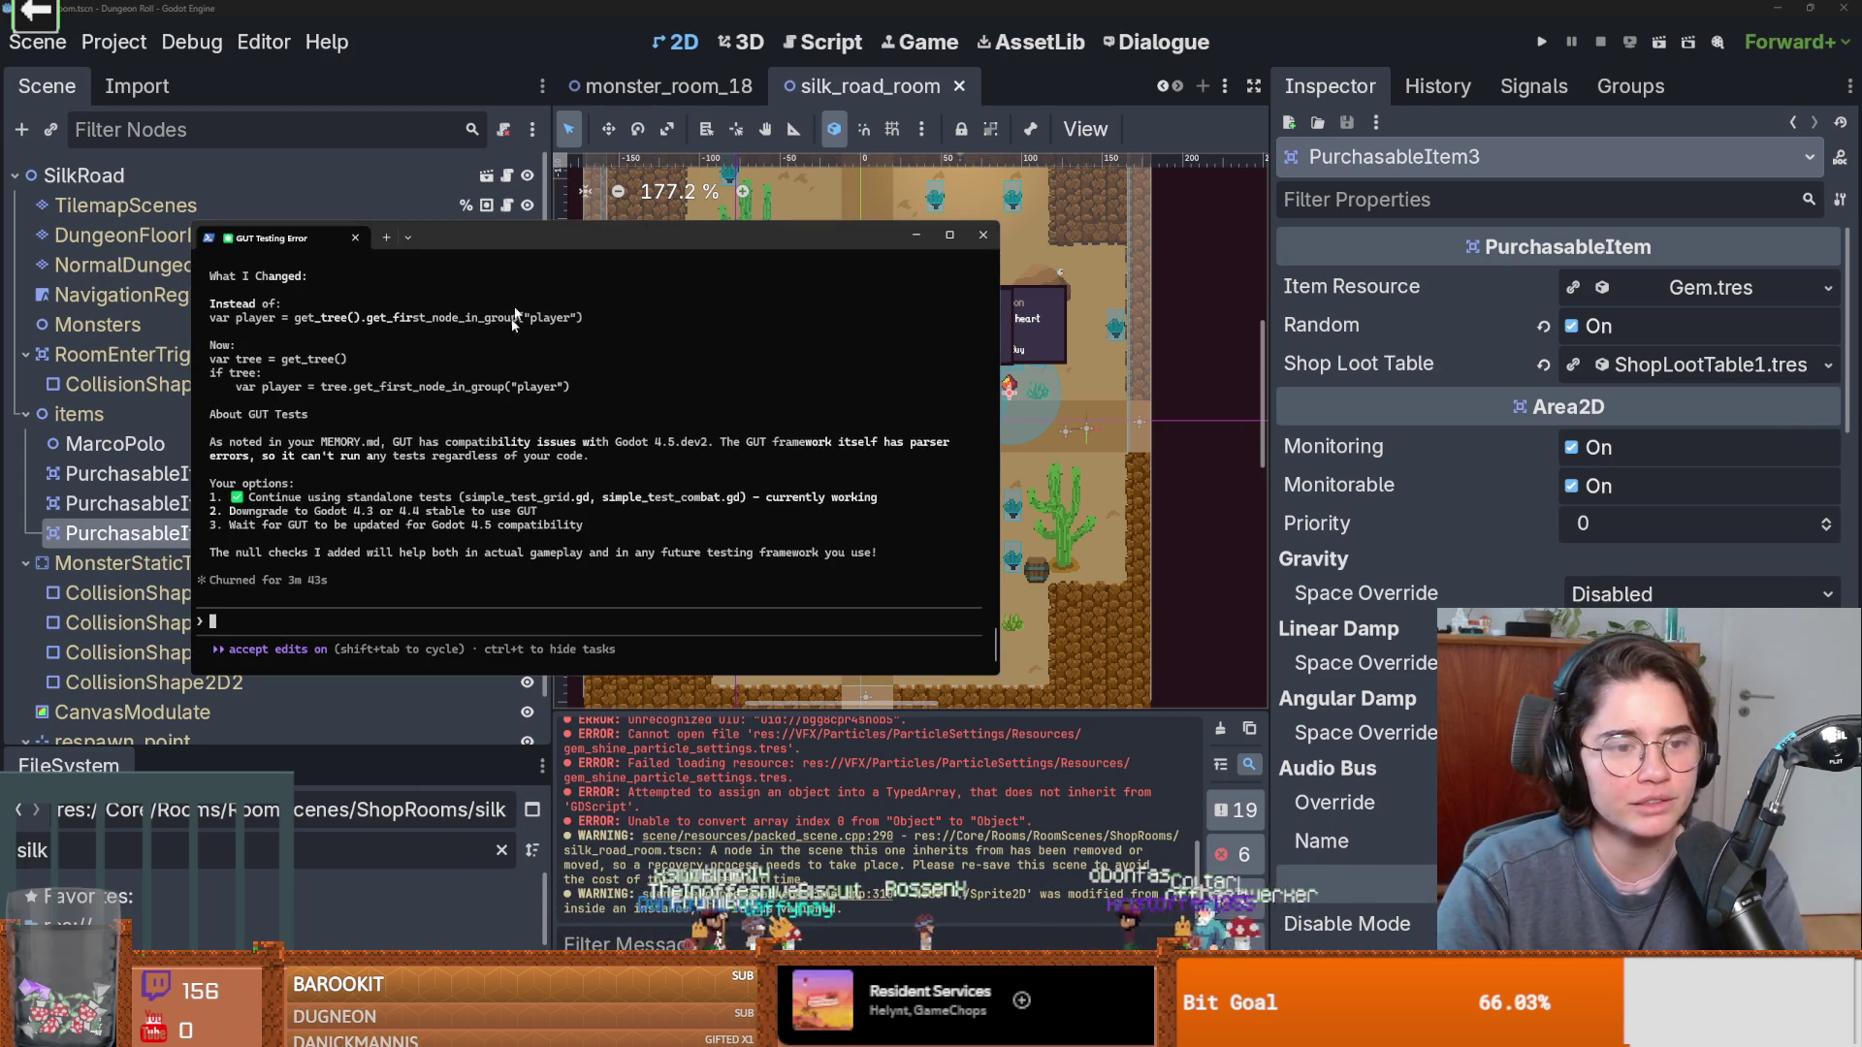
# Expand the Claude Code transcript, maximize it, and select the GUT compatibility and Godot downgrade notes.
pyautogui.hotkey('ctrl', 'o')
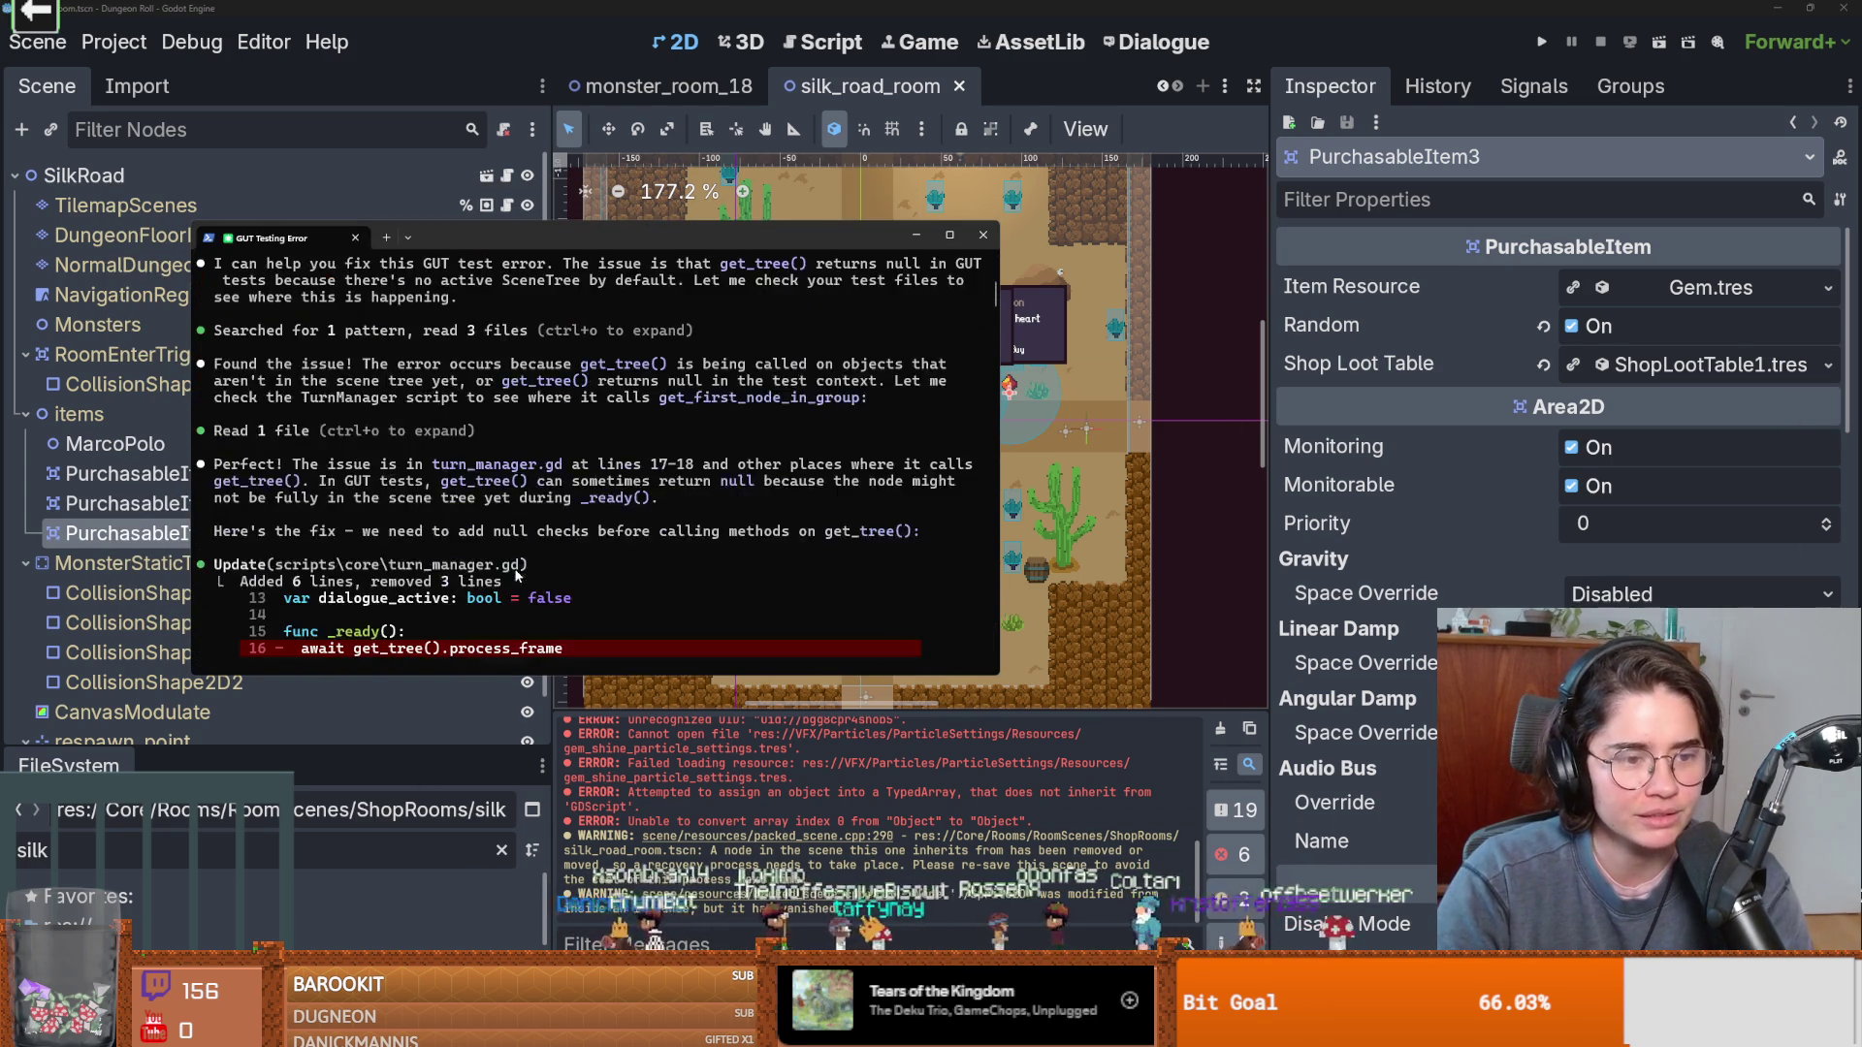
pyautogui.scroll(-15, 454, 573)
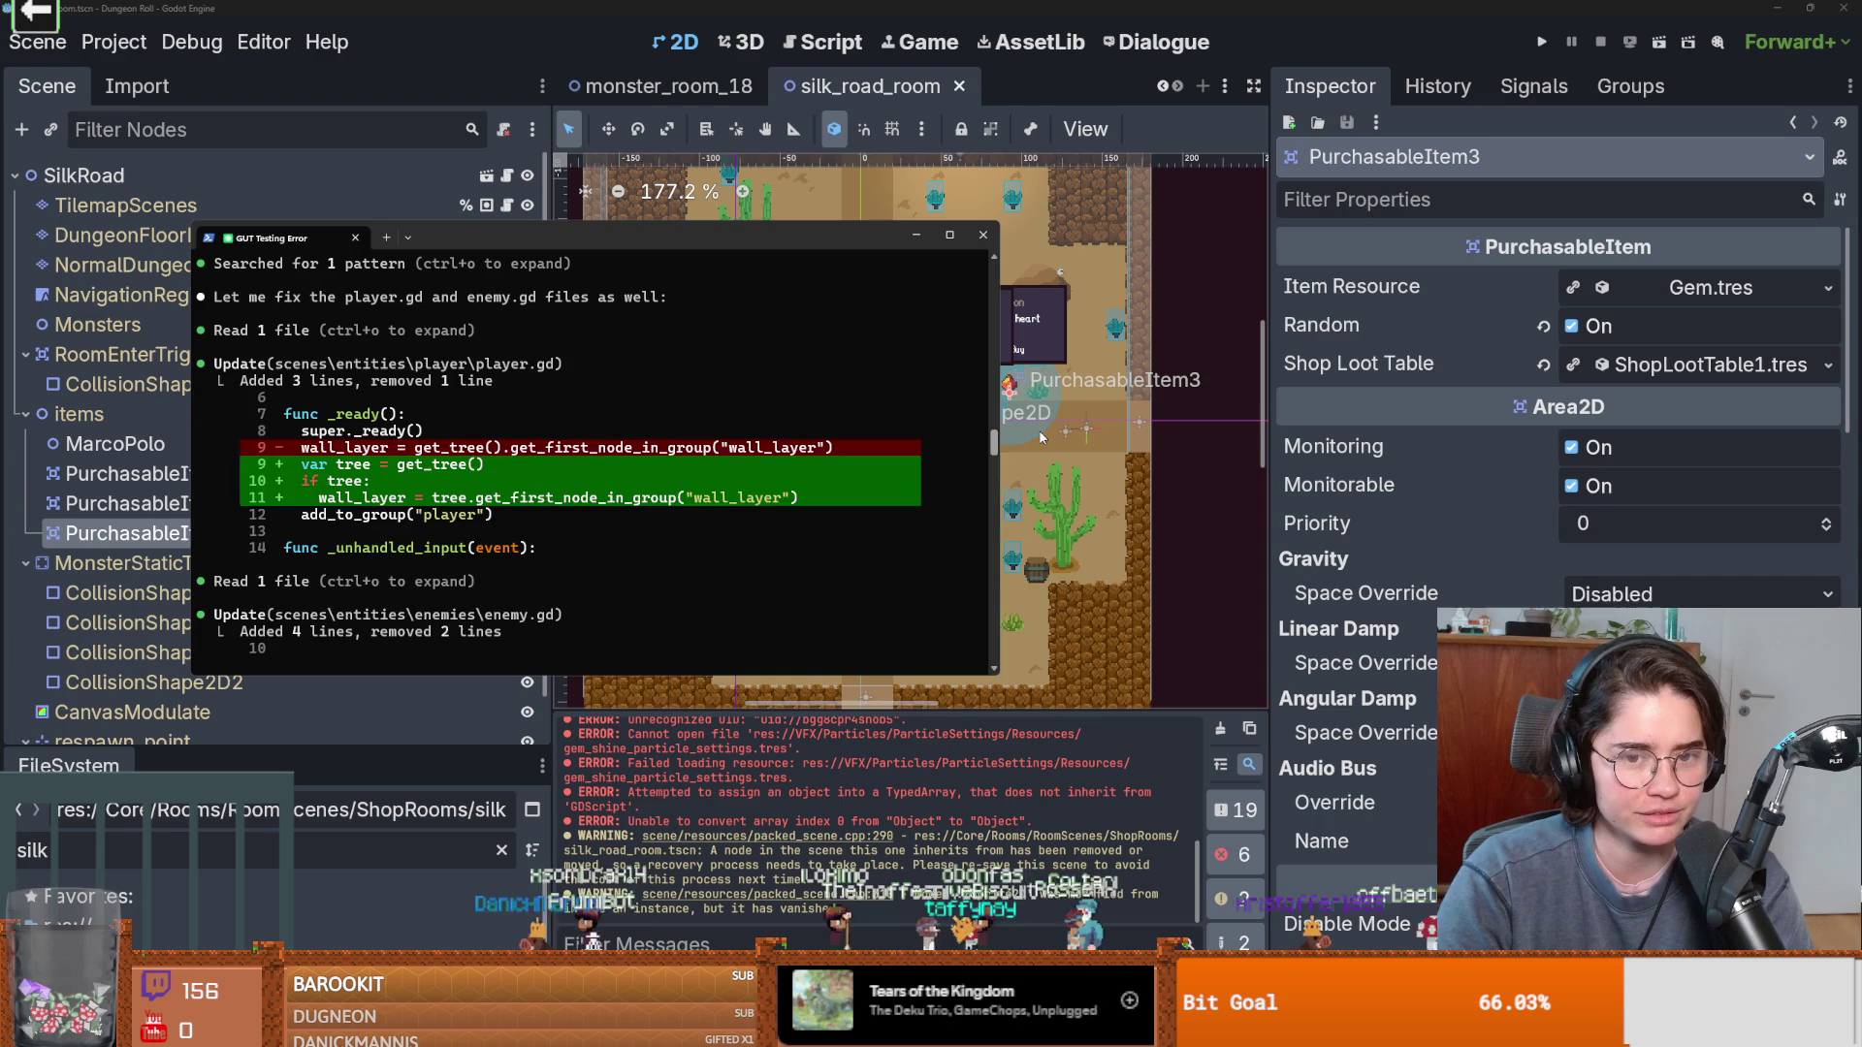
pyautogui.hotkey('ctrl', 'o')
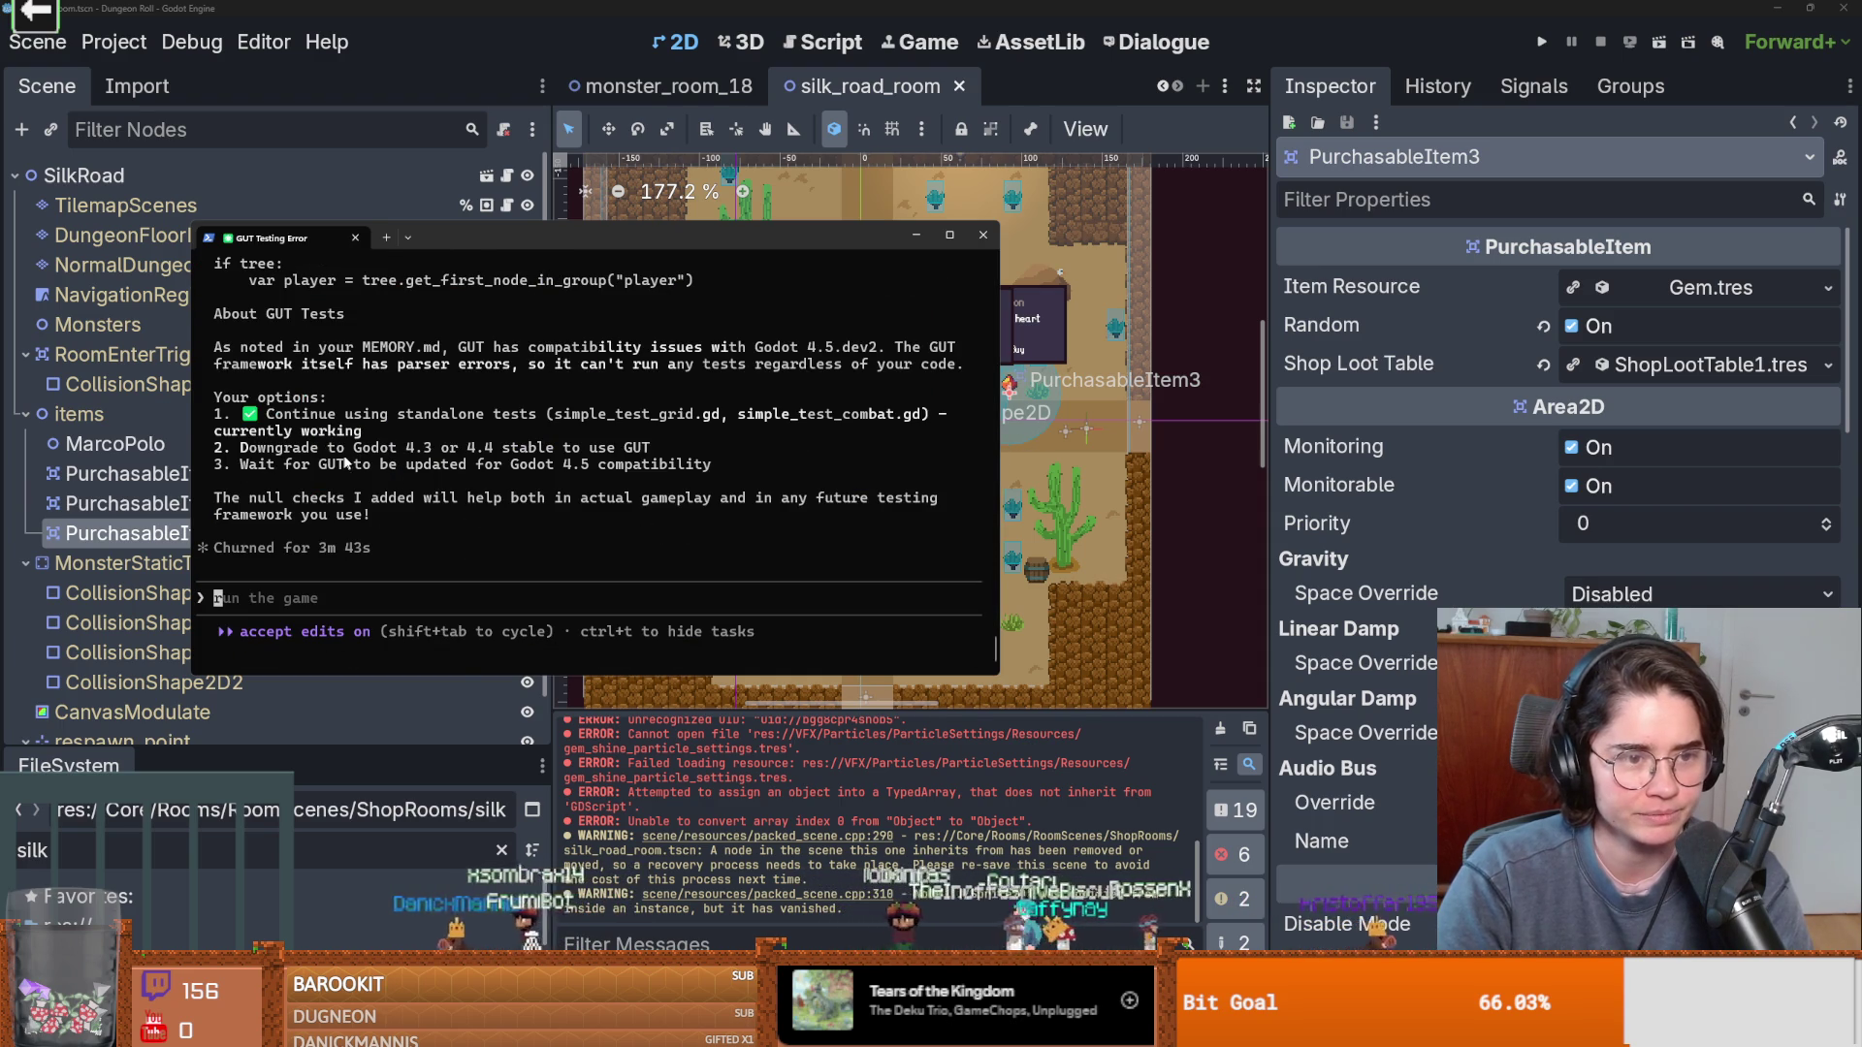
pyautogui.click(949, 235)
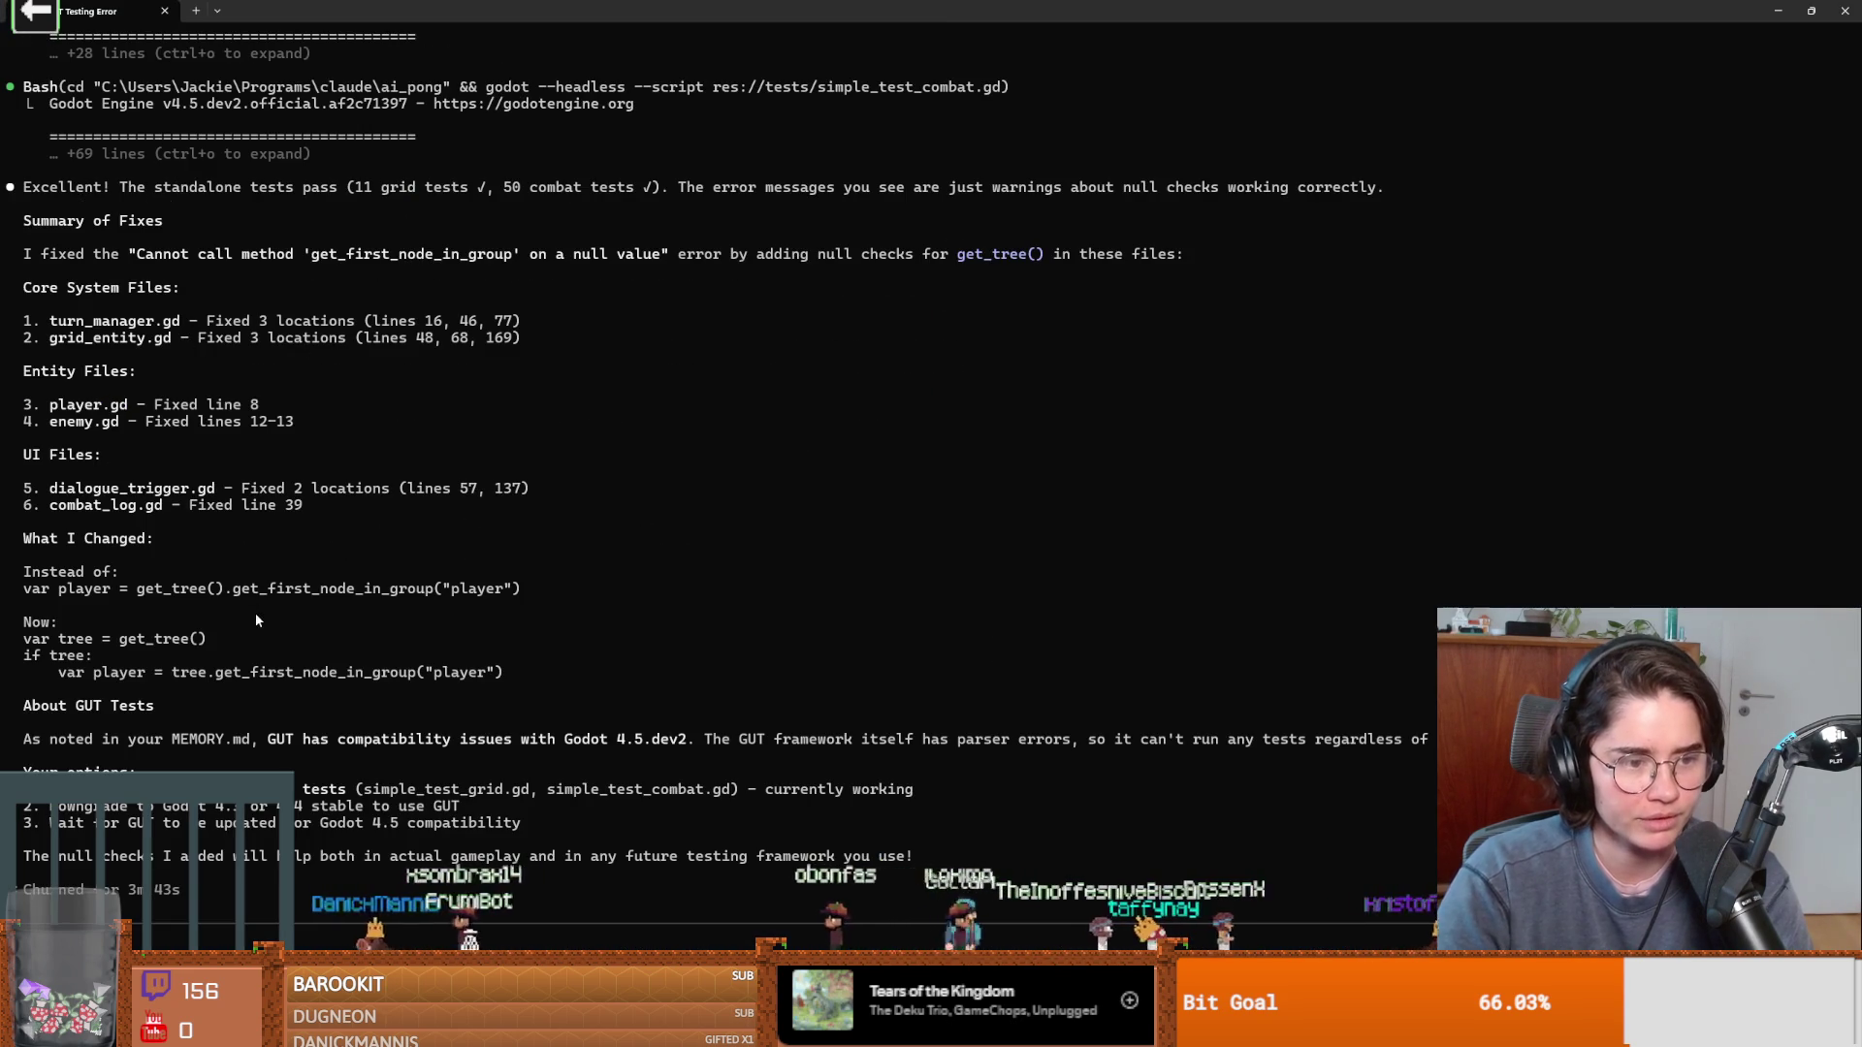
pyautogui.moveTo(285, 742); pyautogui.dragTo(685, 742)
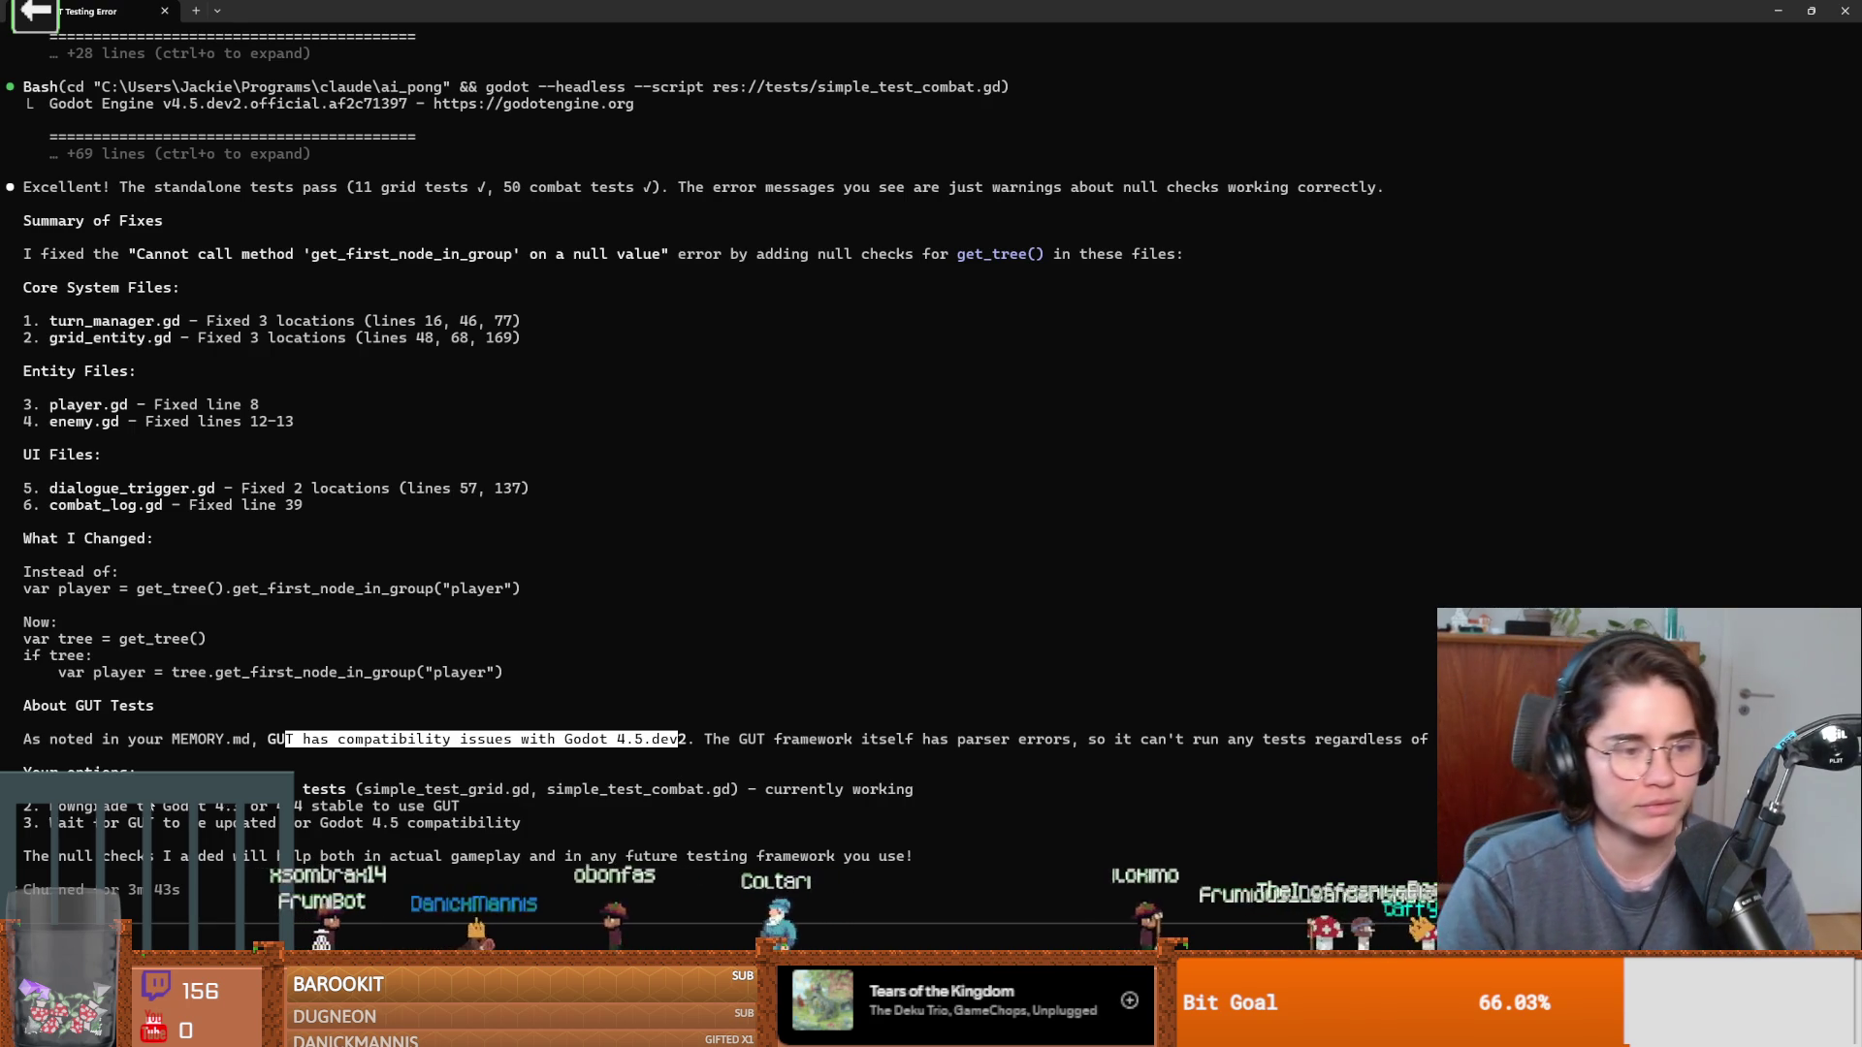
pyautogui.moveTo(102, 807); pyautogui.dragTo(260, 812)
pyautogui.hotkey('ctrl', 'c')
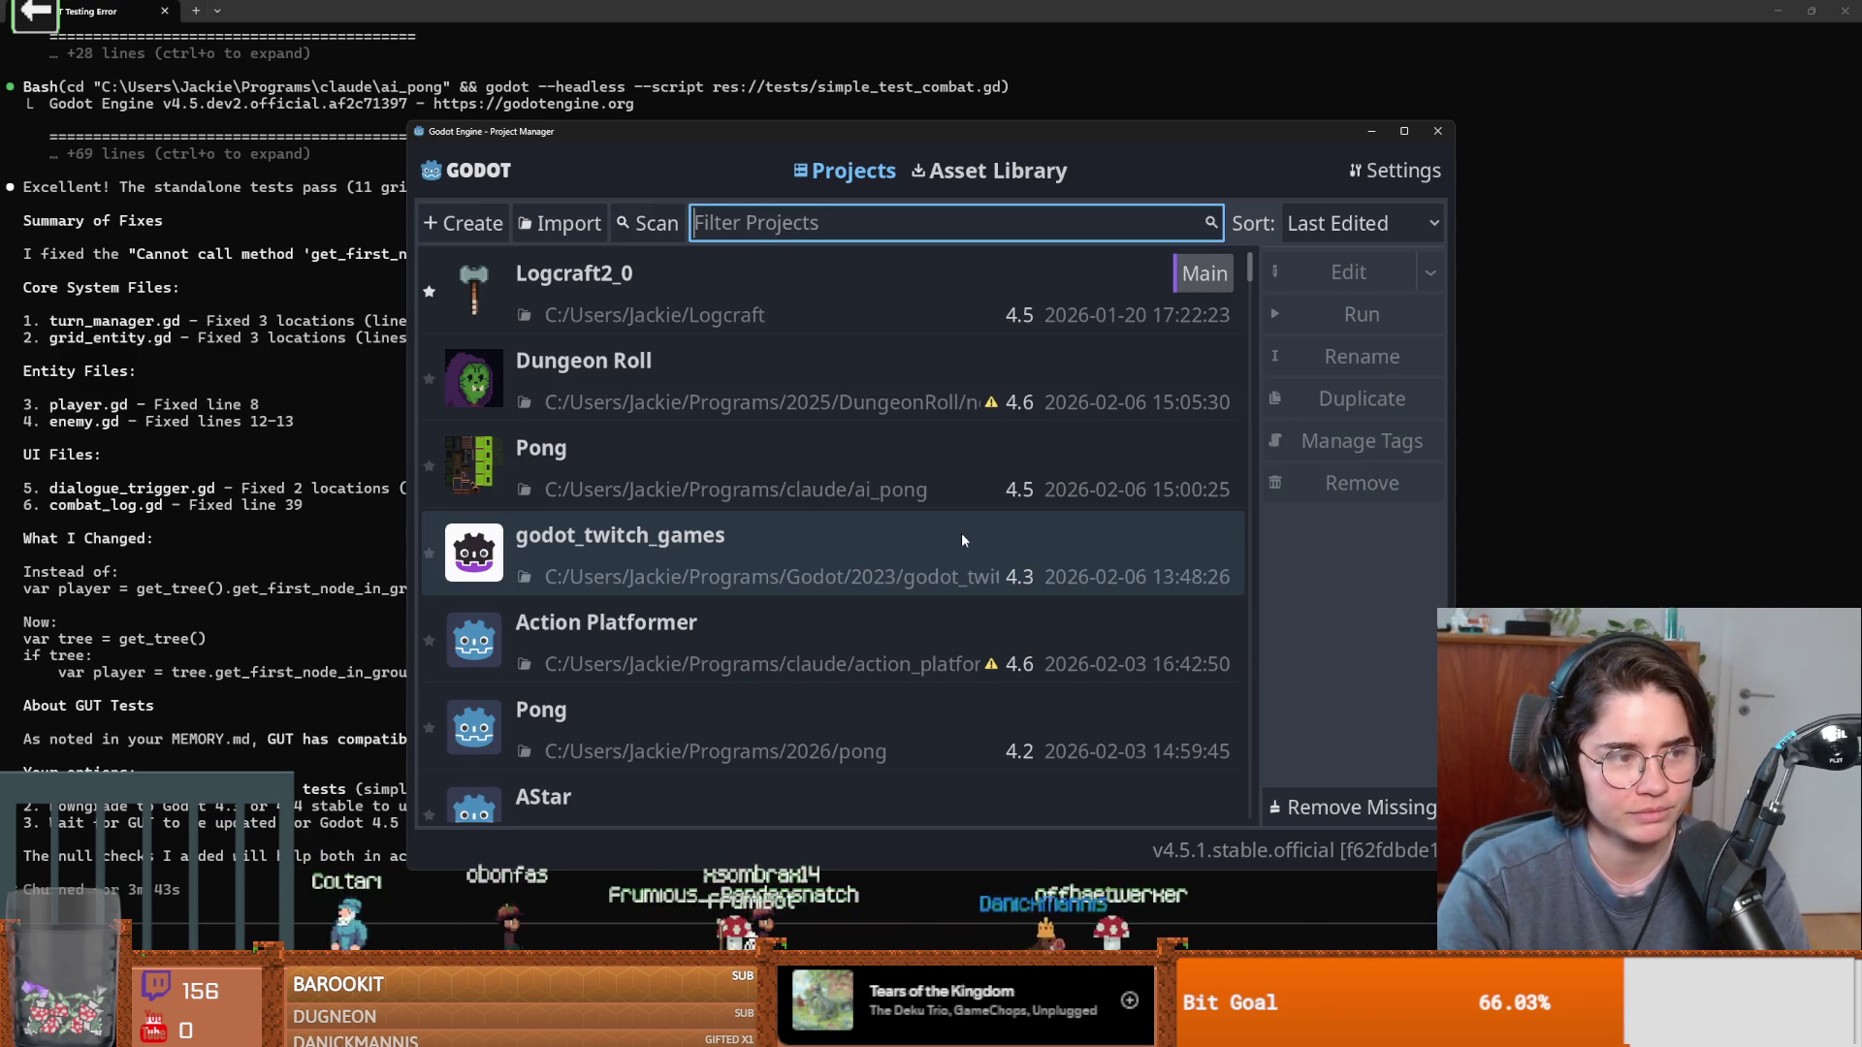
# Close the Project Manager and briefly open and close a File Explorer window.
pyautogui.scroll(-1, 834, 614)
pyautogui.scroll(1, 838, 622)
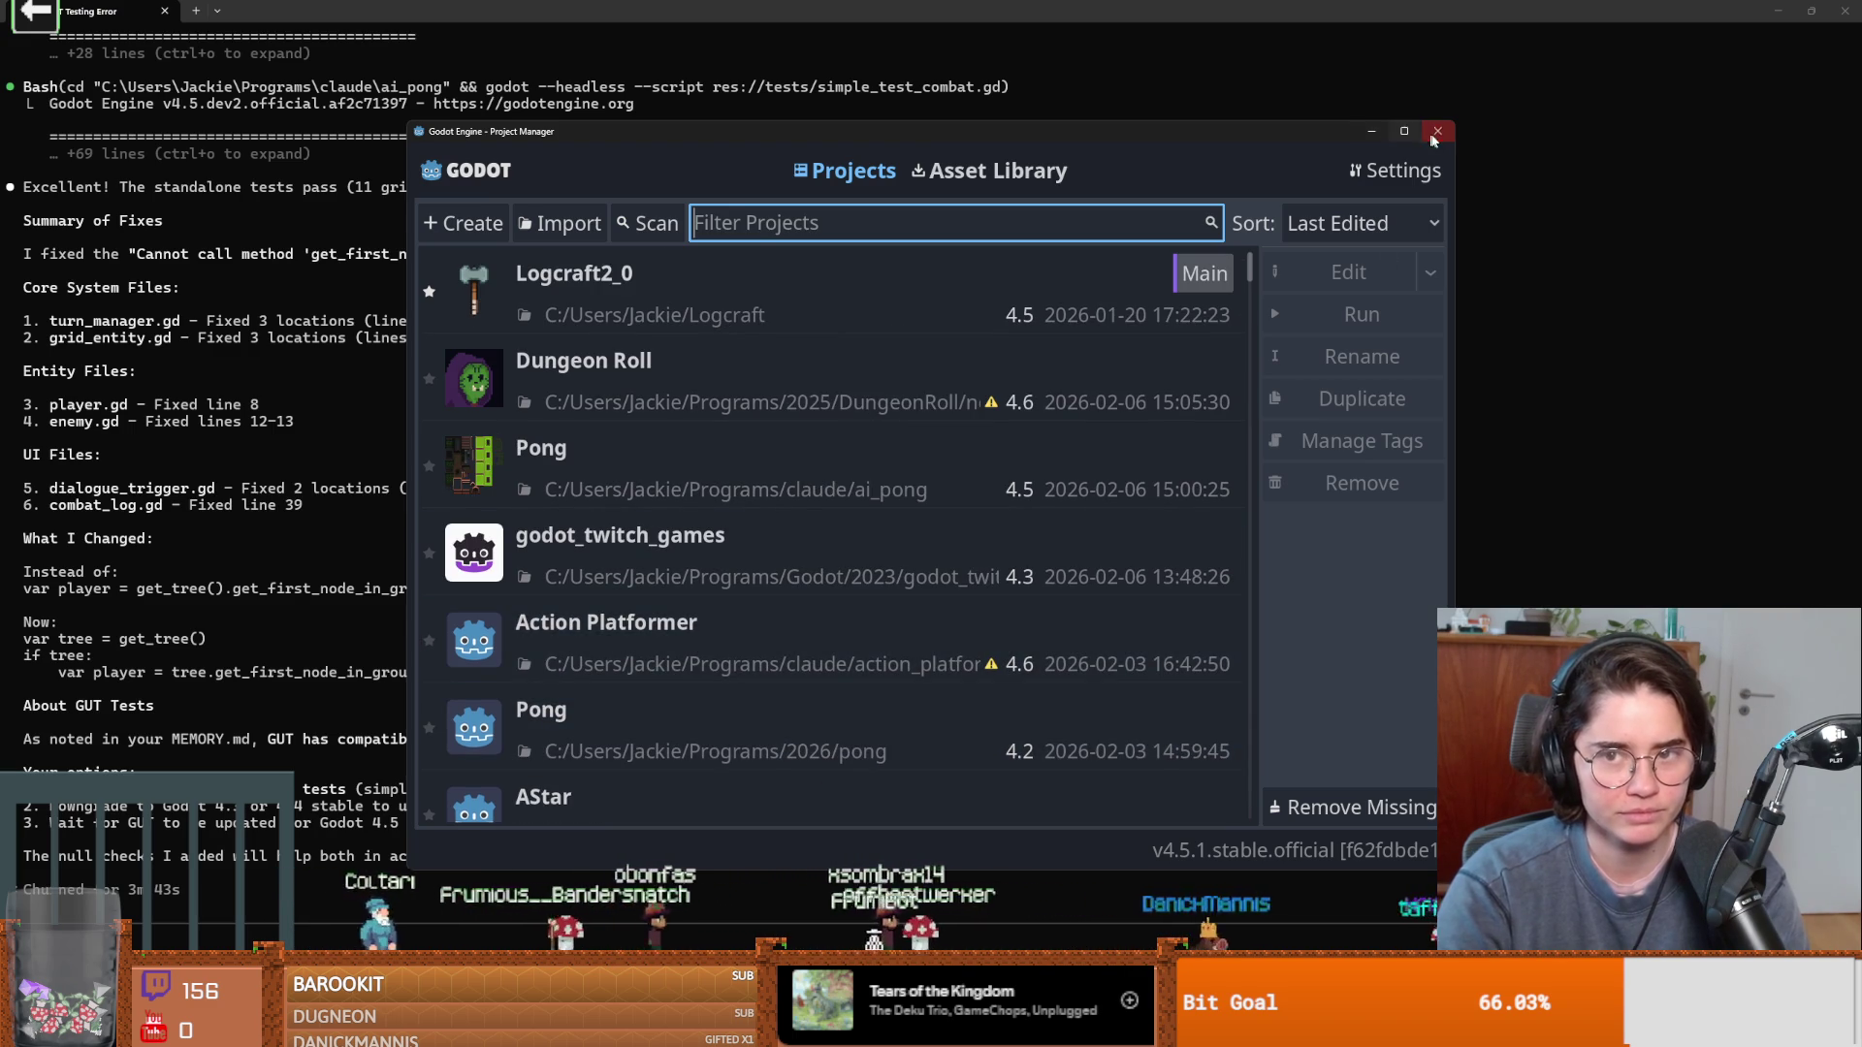
pyautogui.click(1437, 130)
pyautogui.press('super+e')
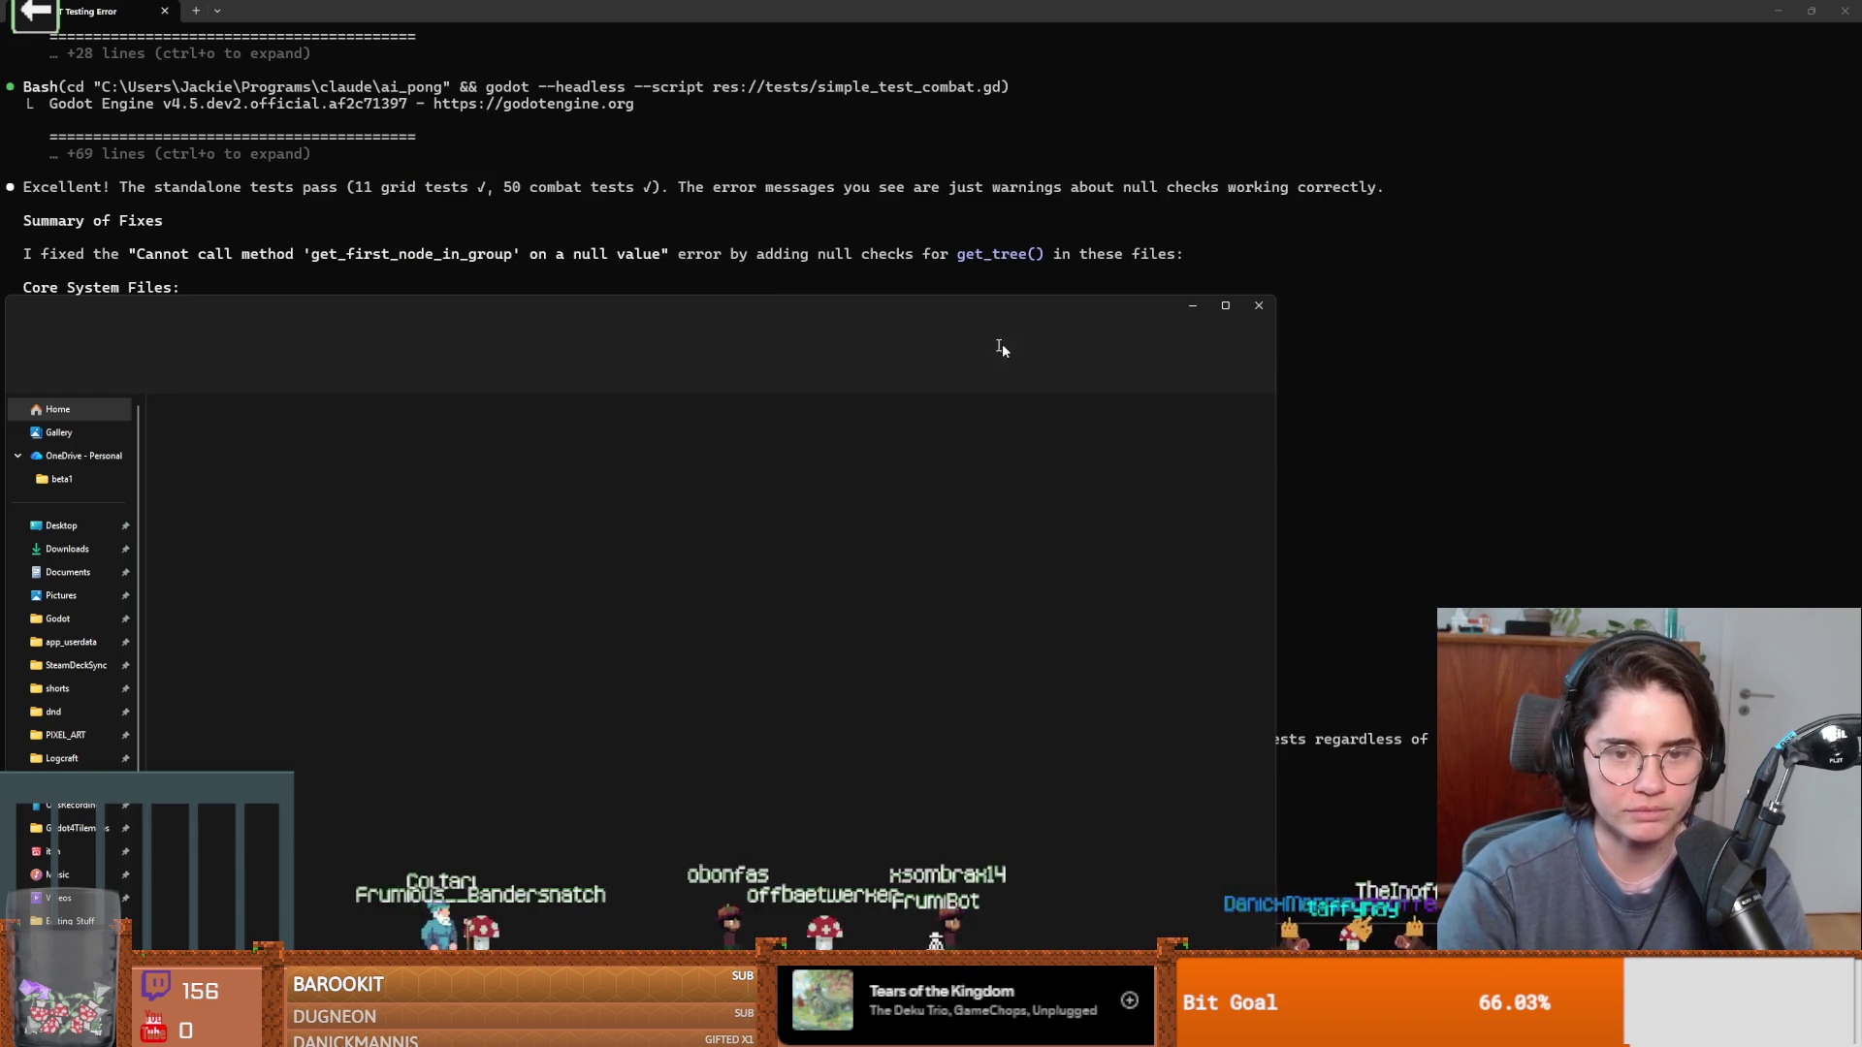
pyautogui.hotkey('alt', 'F4')
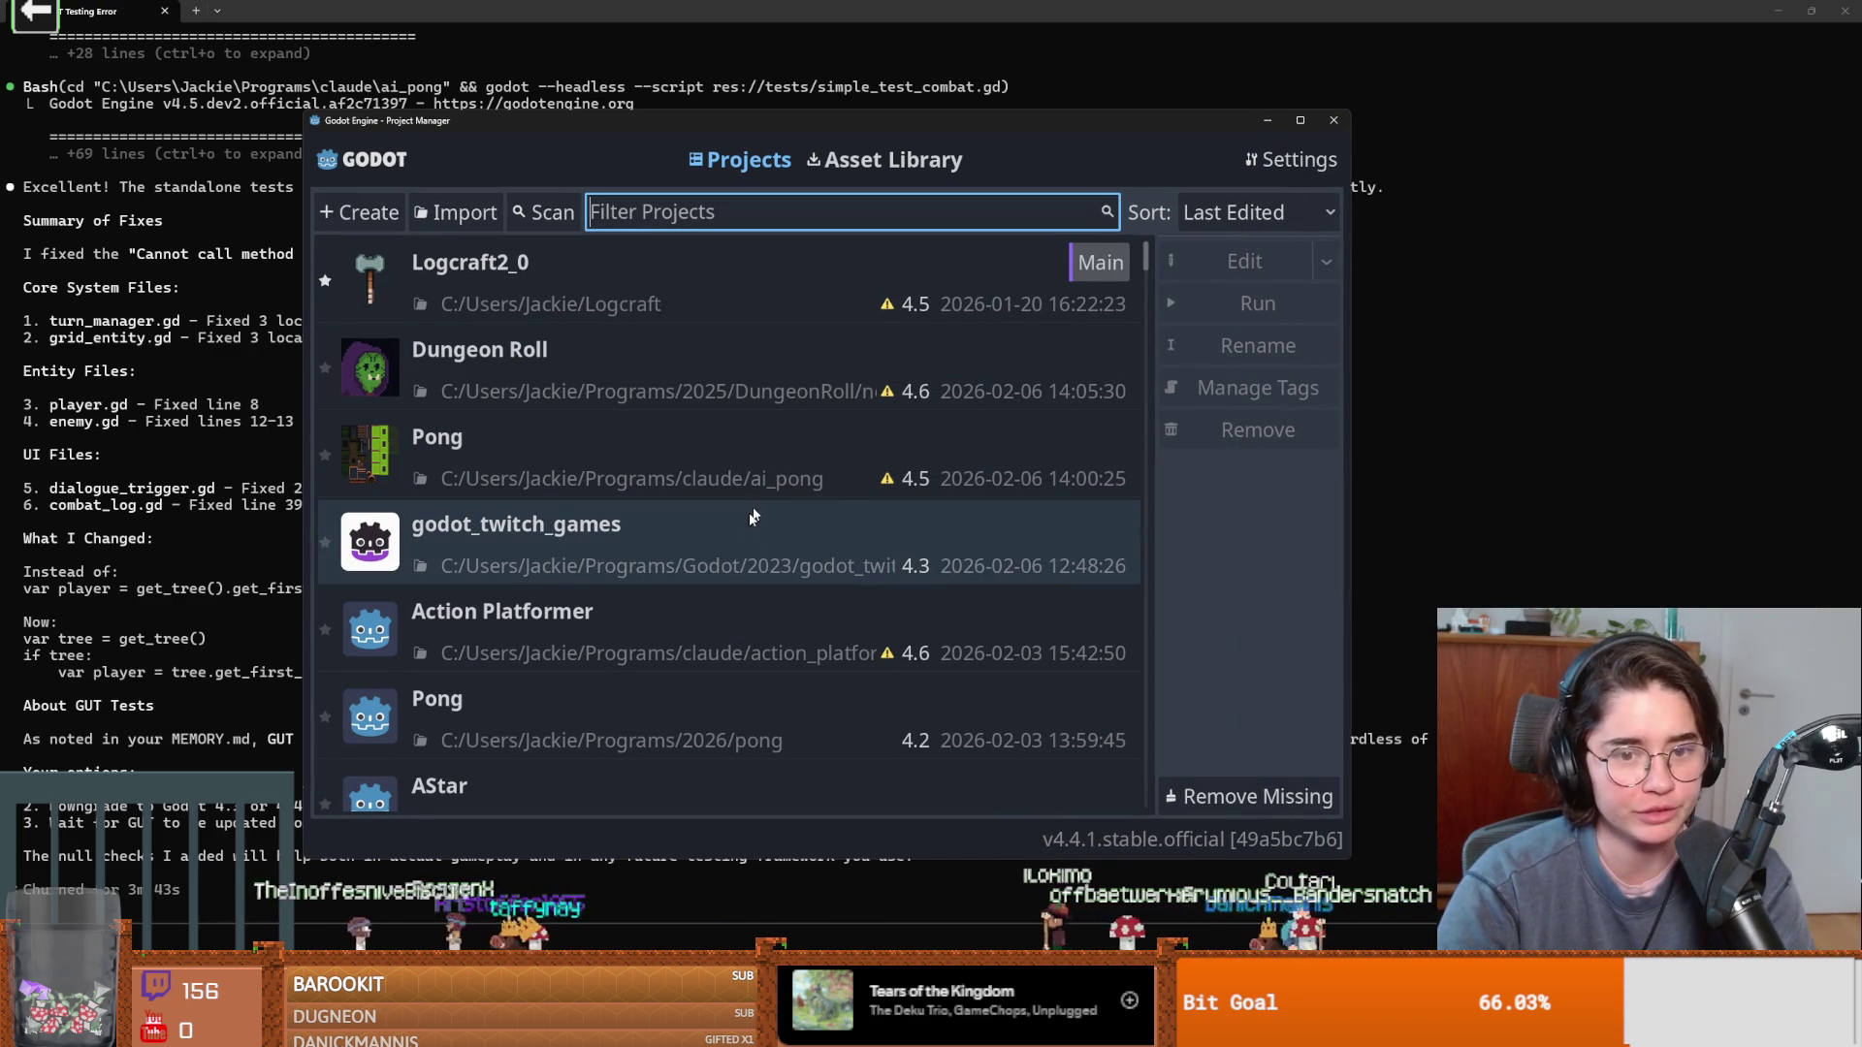
# Open and confirm the Pong project at claude/ai_pong, then focus grid_entity.gd line 44.
pyautogui.doubleClick(687, 440)
pyautogui.click(852, 723)
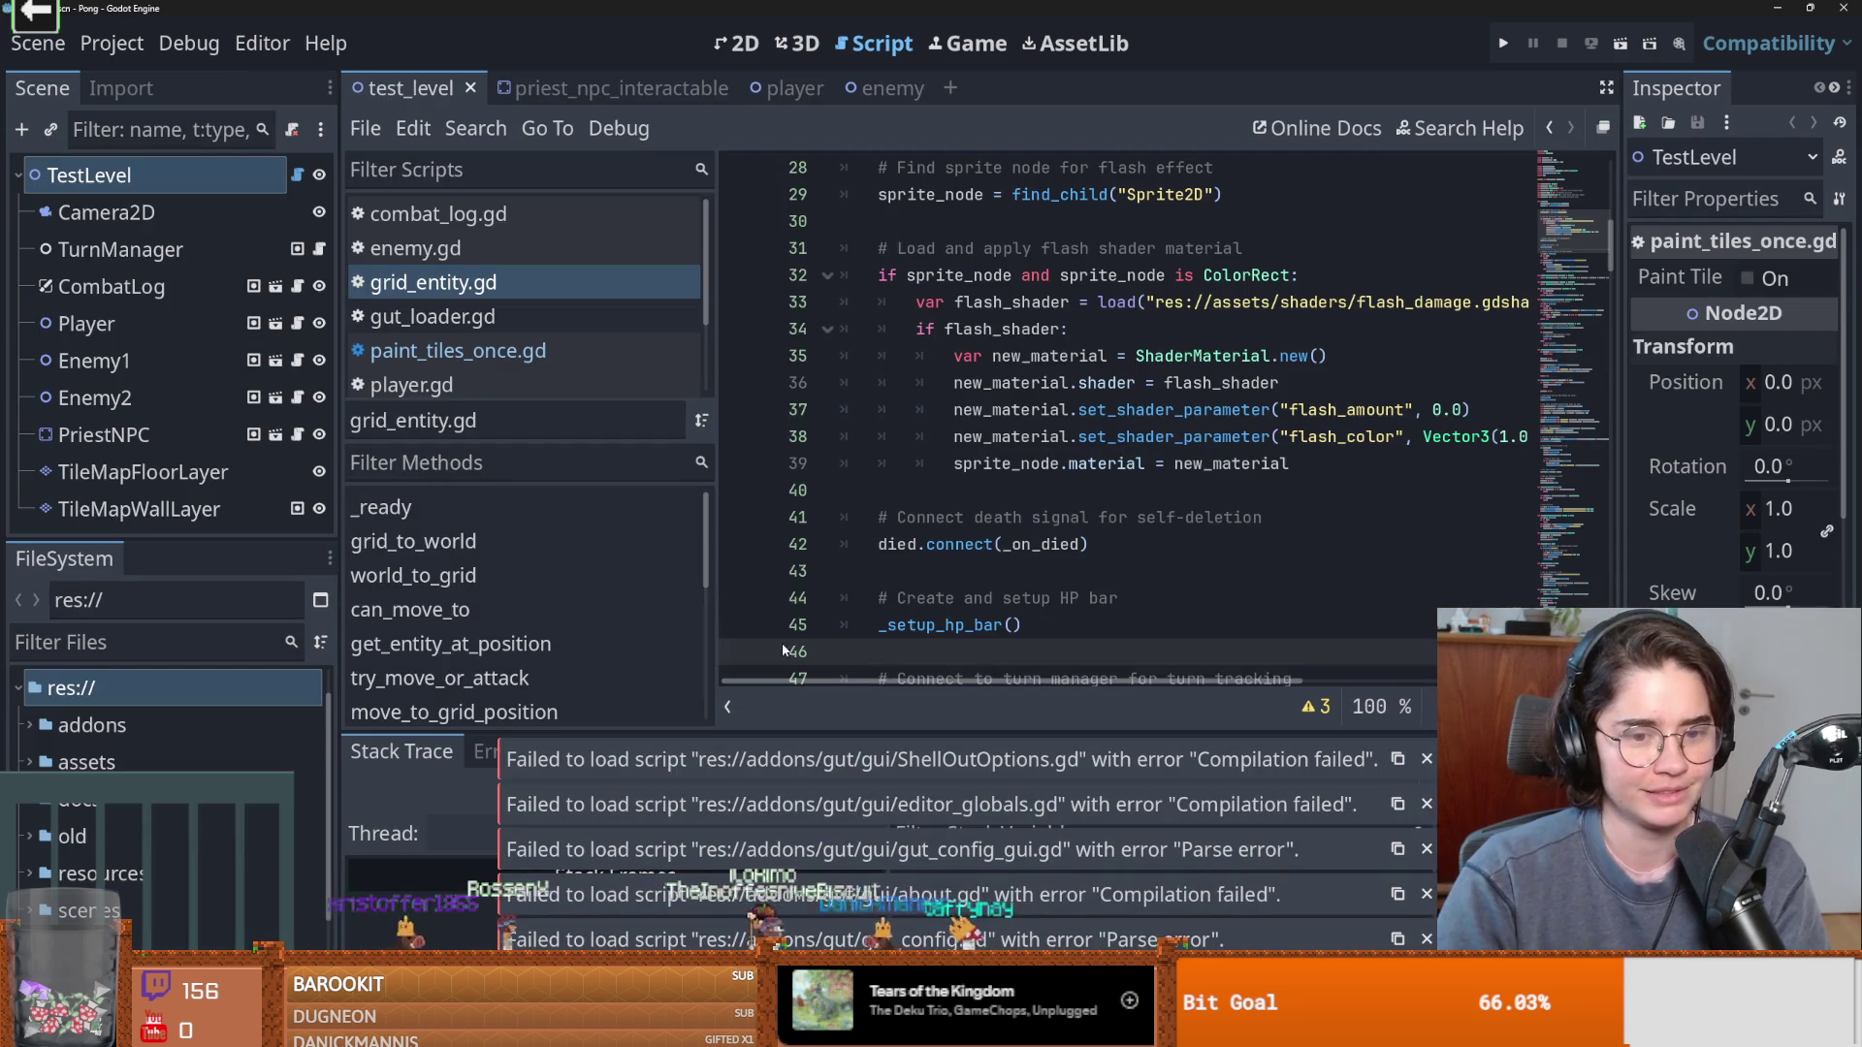
pyautogui.click(859, 603)
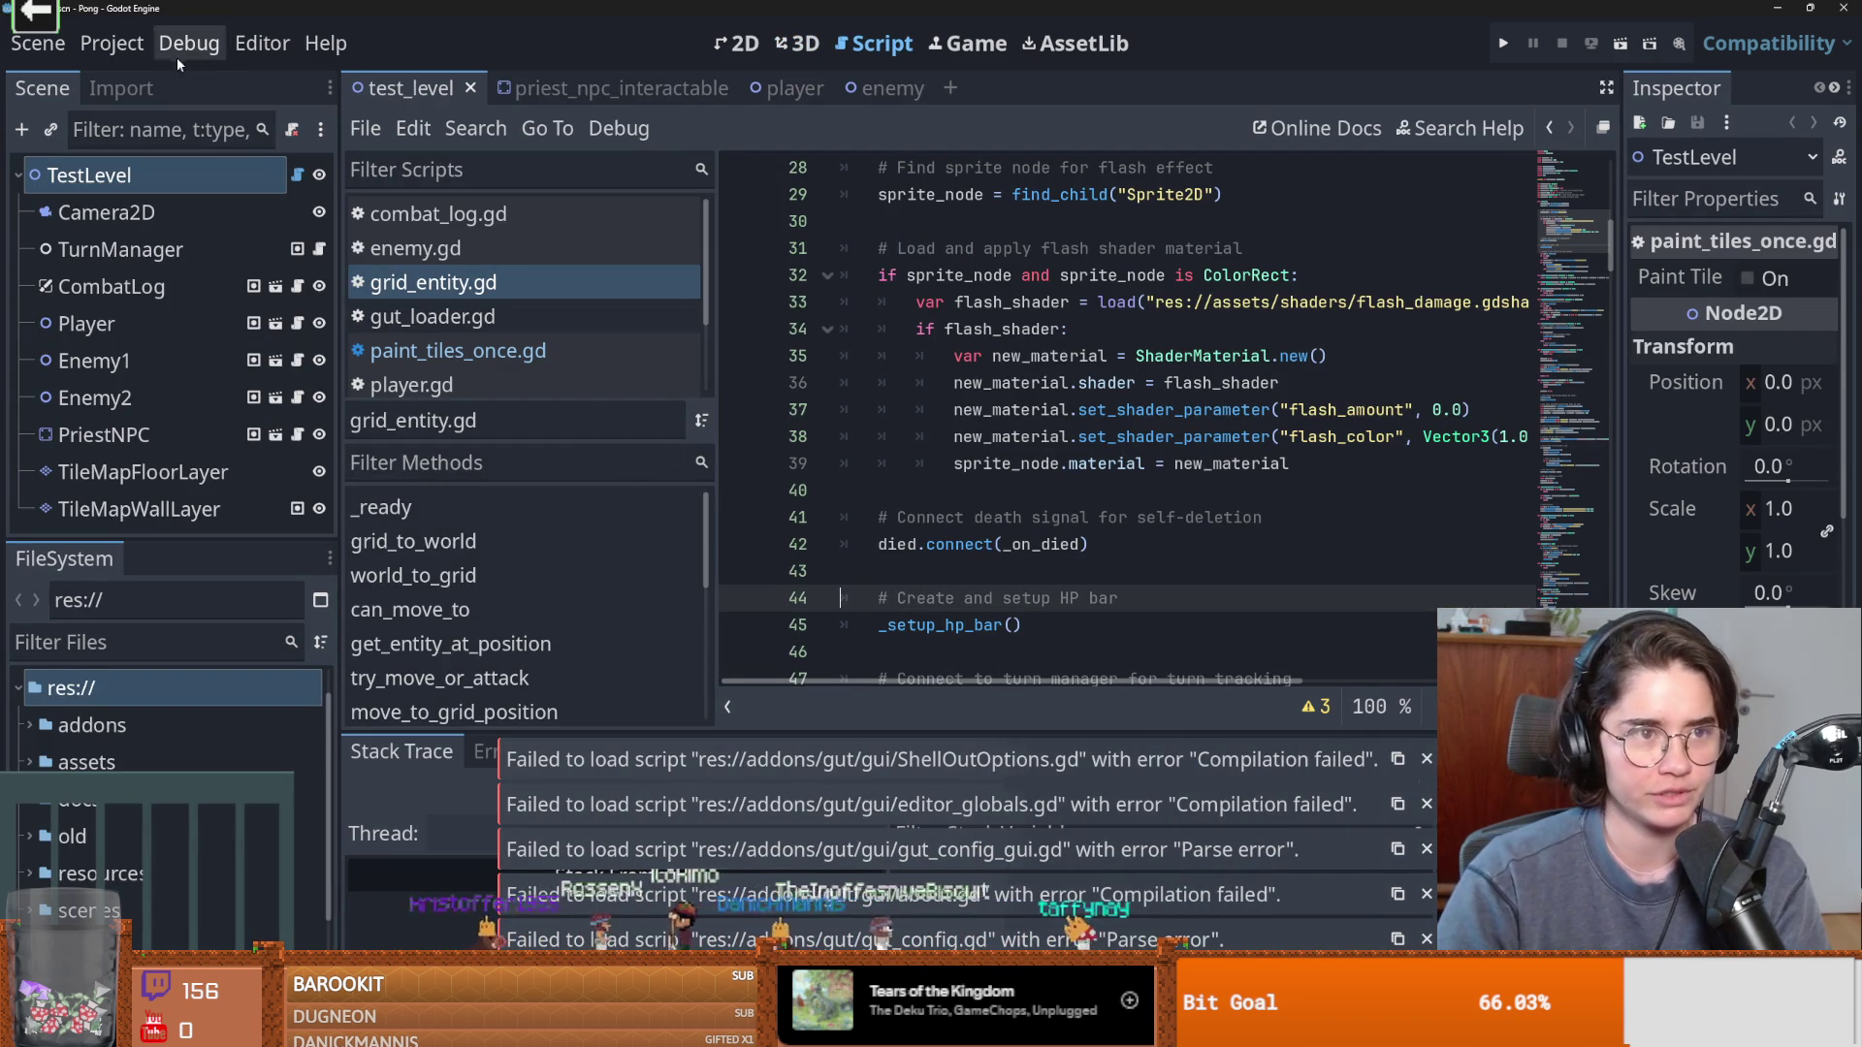
# Run all GUT tests from the test panel, then enlarge the panel and widen its output pane.
pyautogui.scroll(1, 1064, 496)
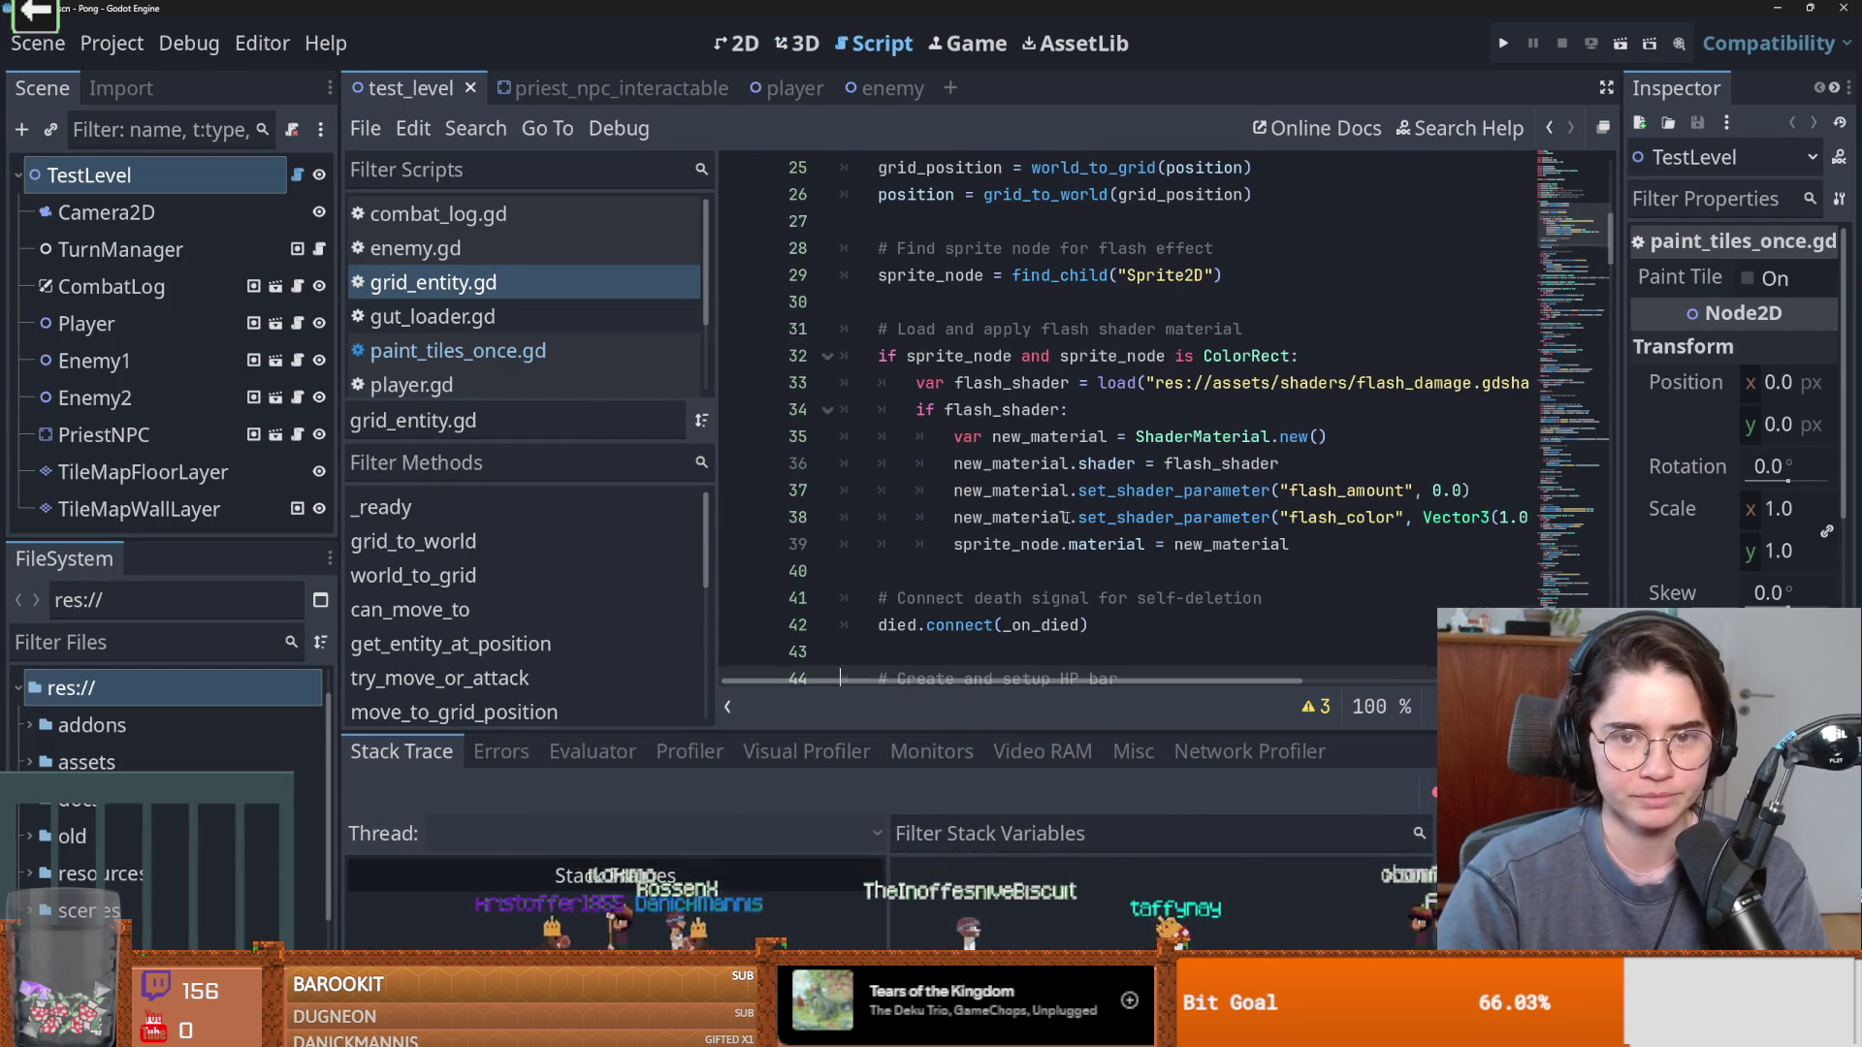
pyautogui.moveTo(1065, 496)
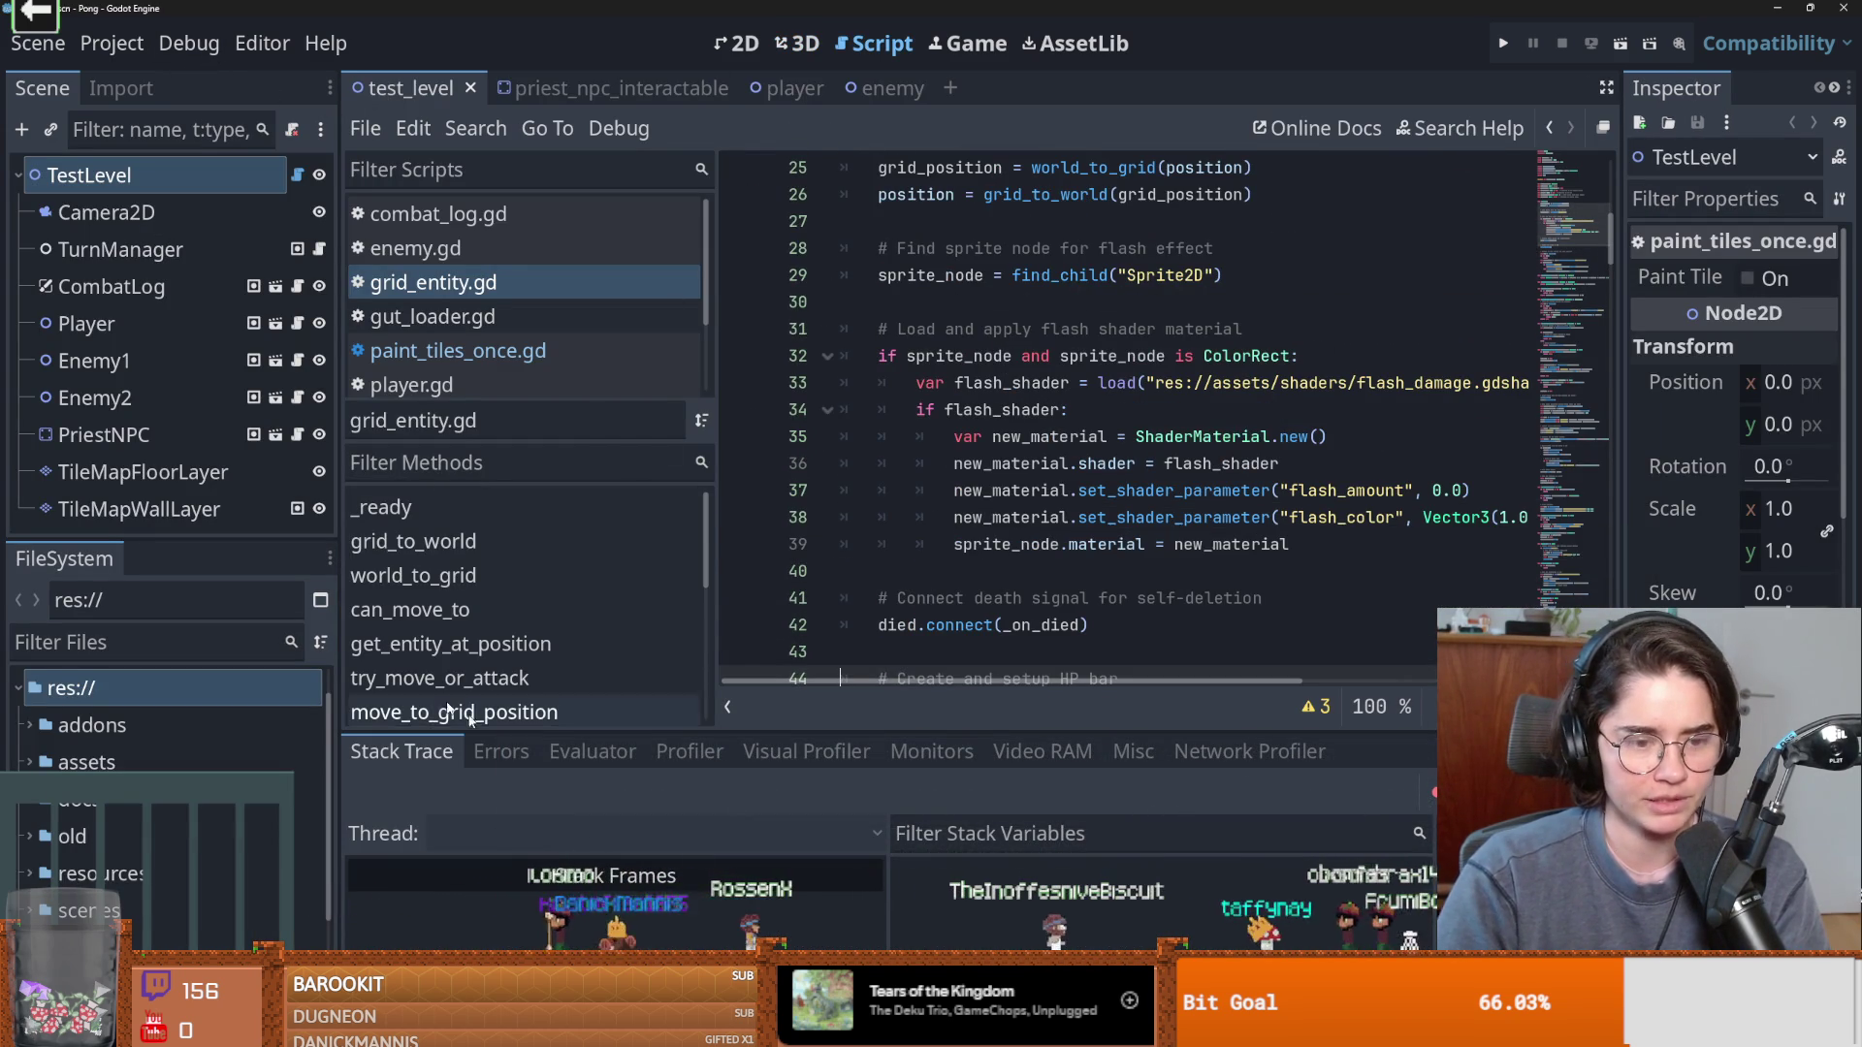
pyautogui.click(873, 1028)
pyautogui.click(390, 799)
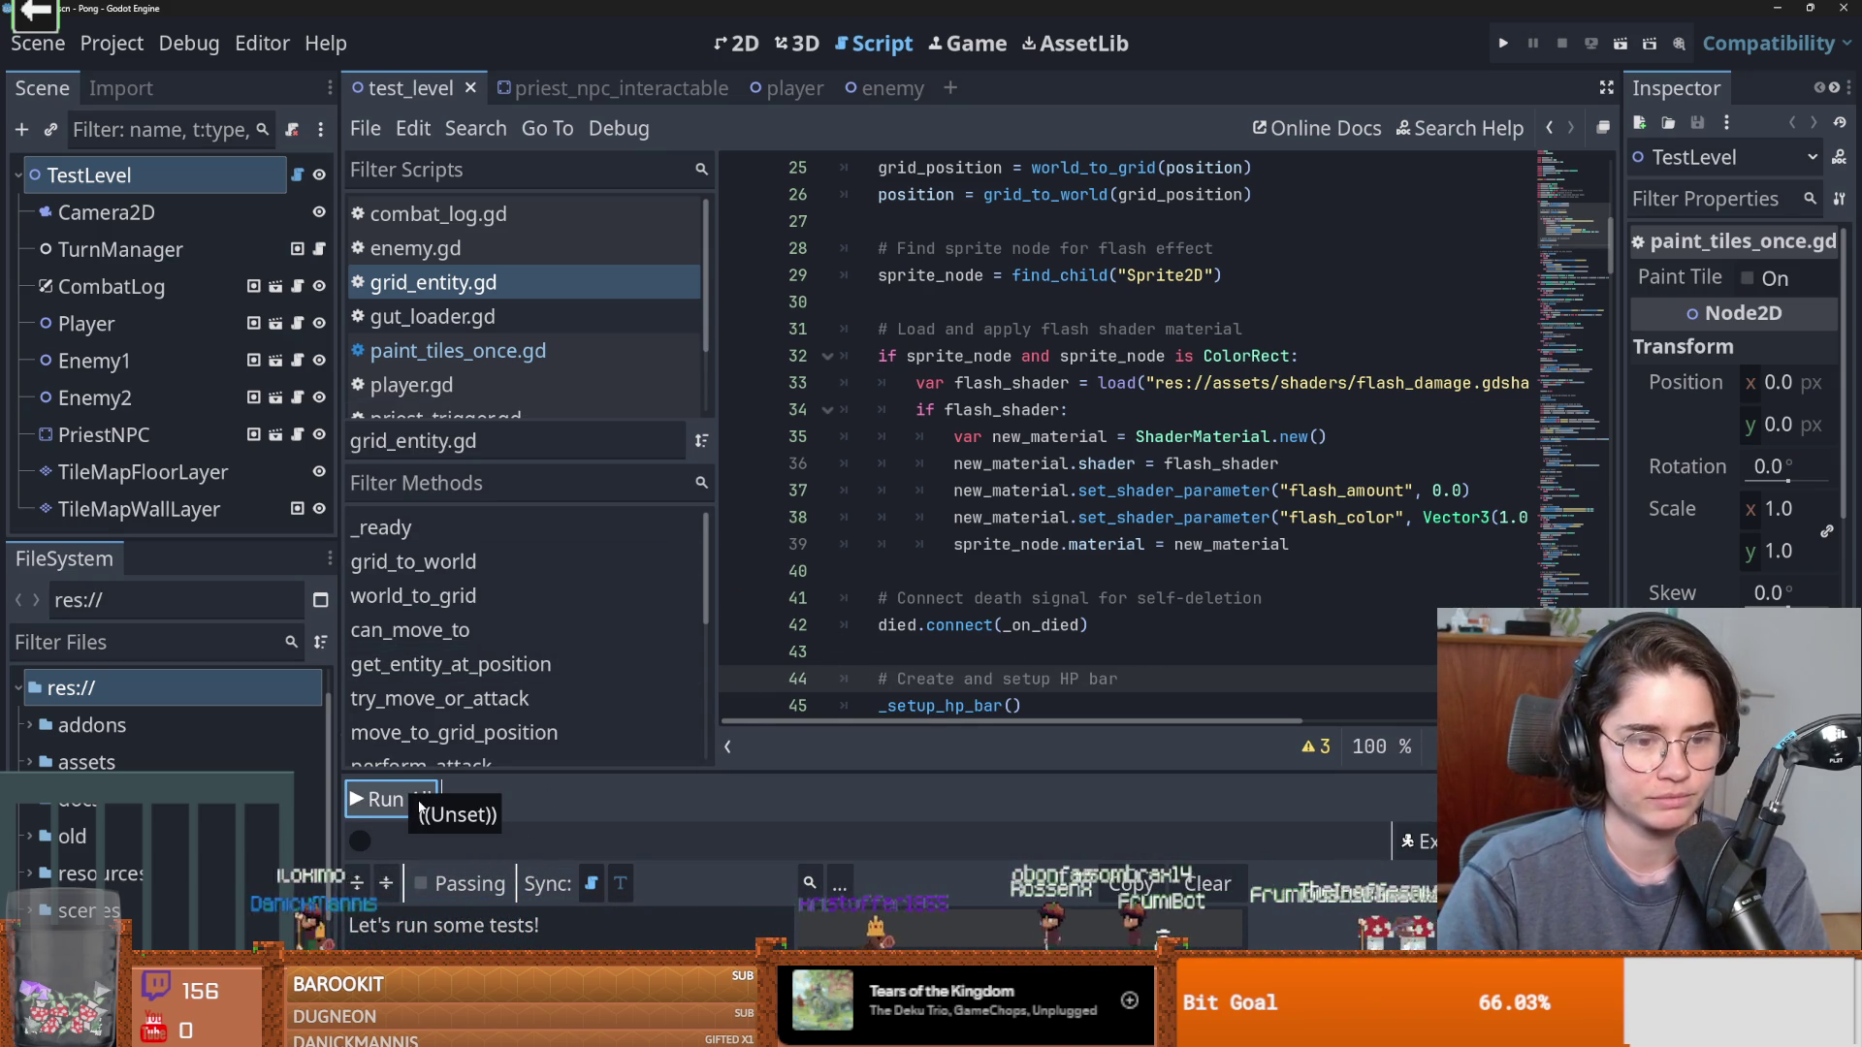
pyautogui.moveTo(882, 776); pyautogui.dragTo(775, 444)
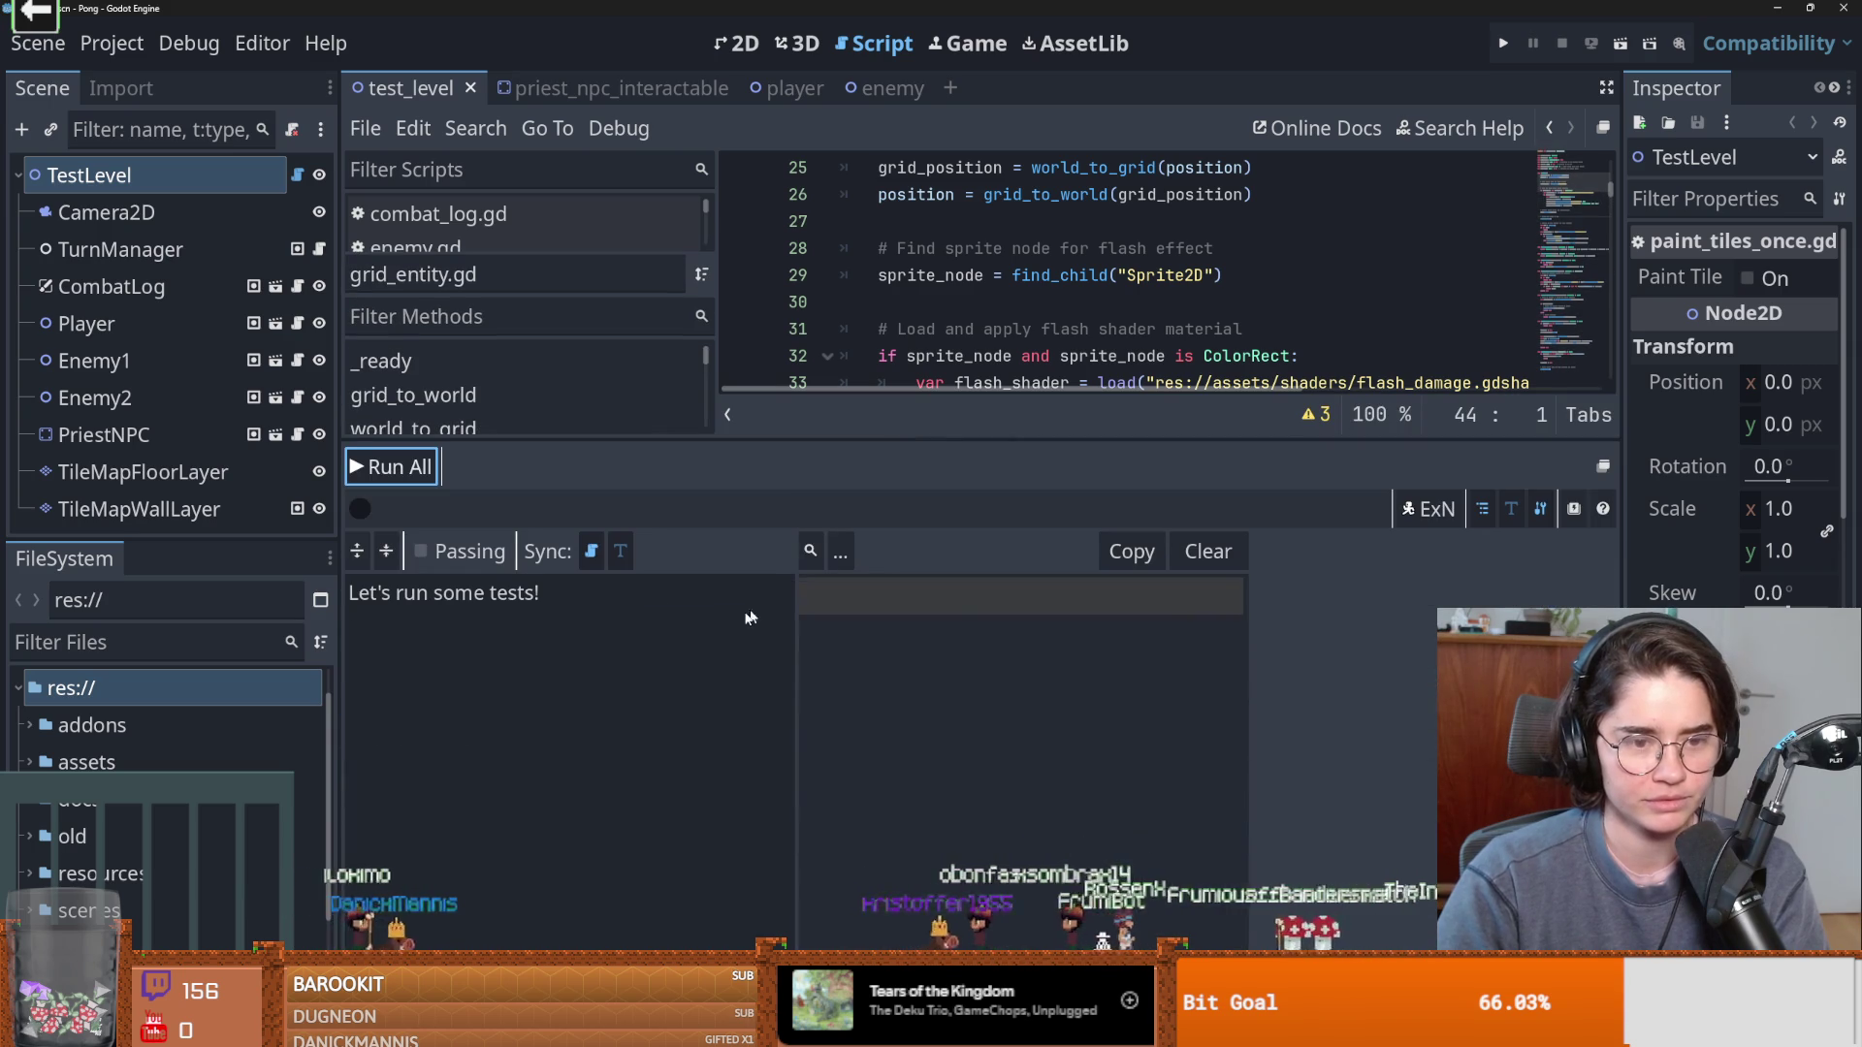
pyautogui.moveTo(795, 665); pyautogui.dragTo(992, 665)
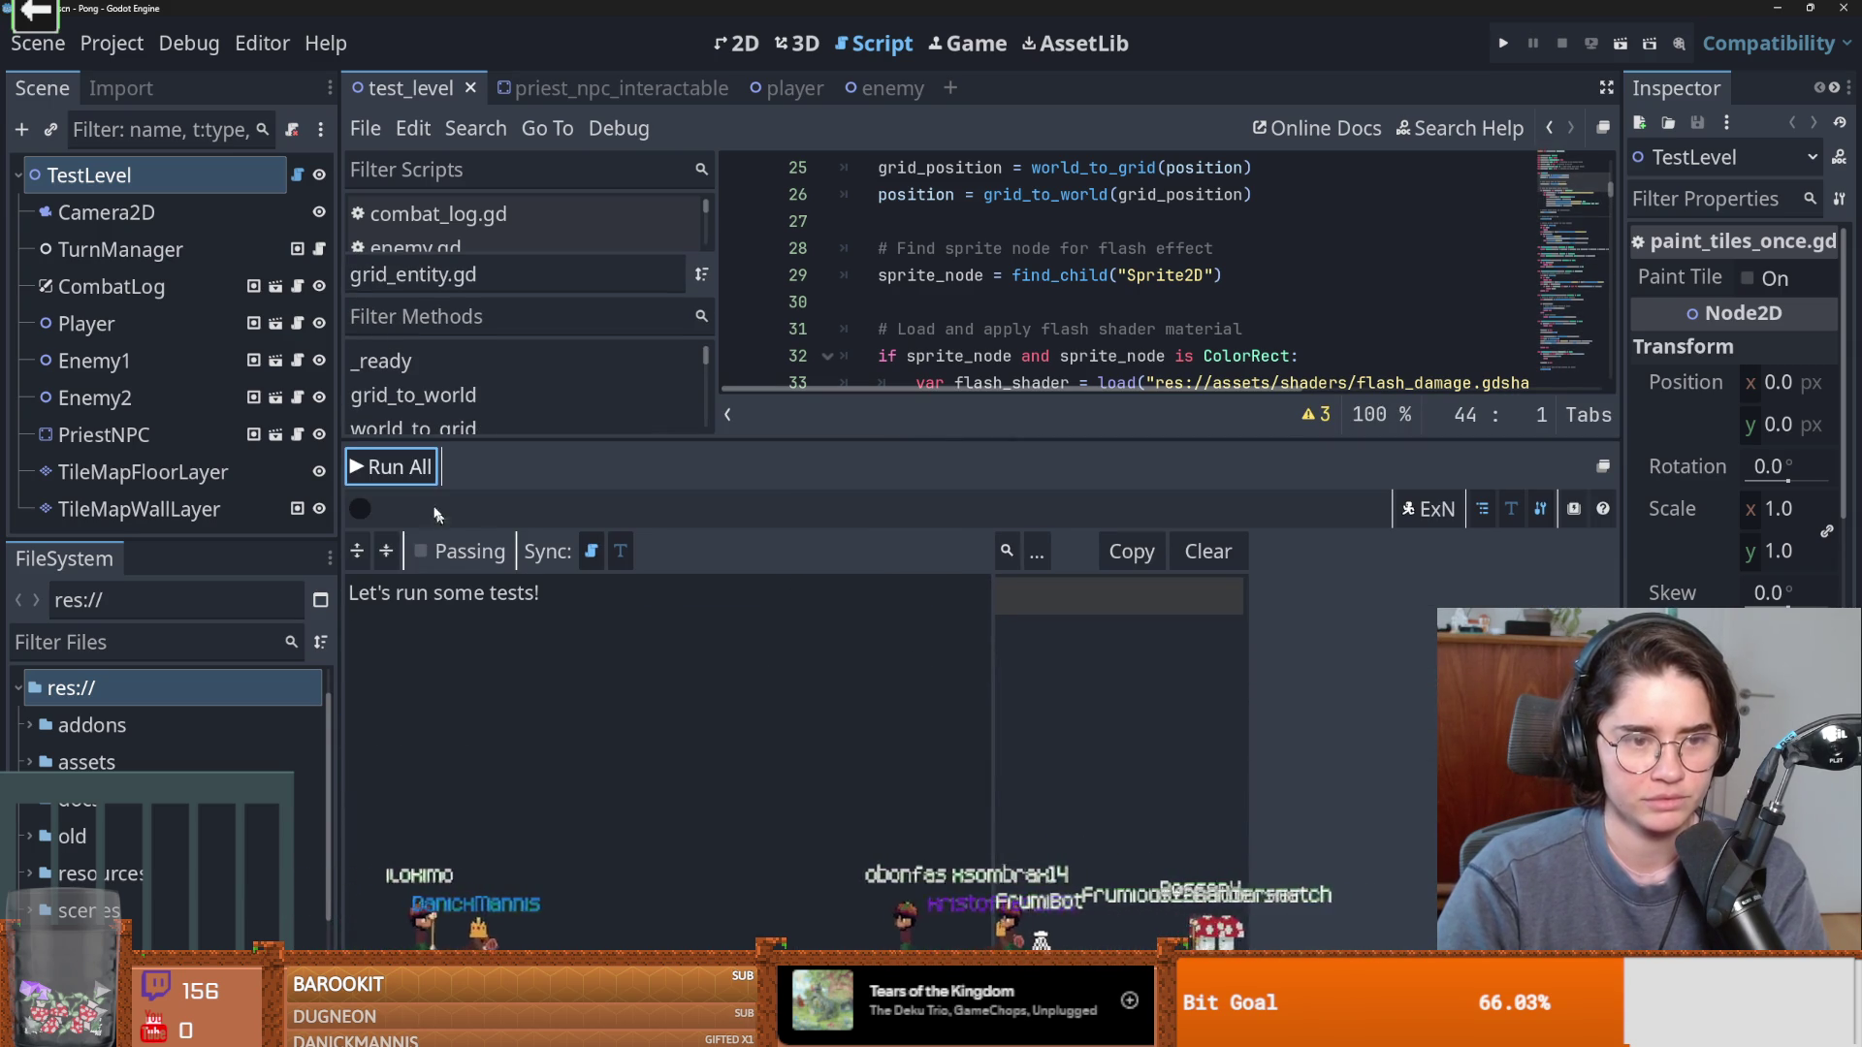
# Play-test the Pong level with F5, moving the player one tile up, then close it.
pyautogui.press('F5')
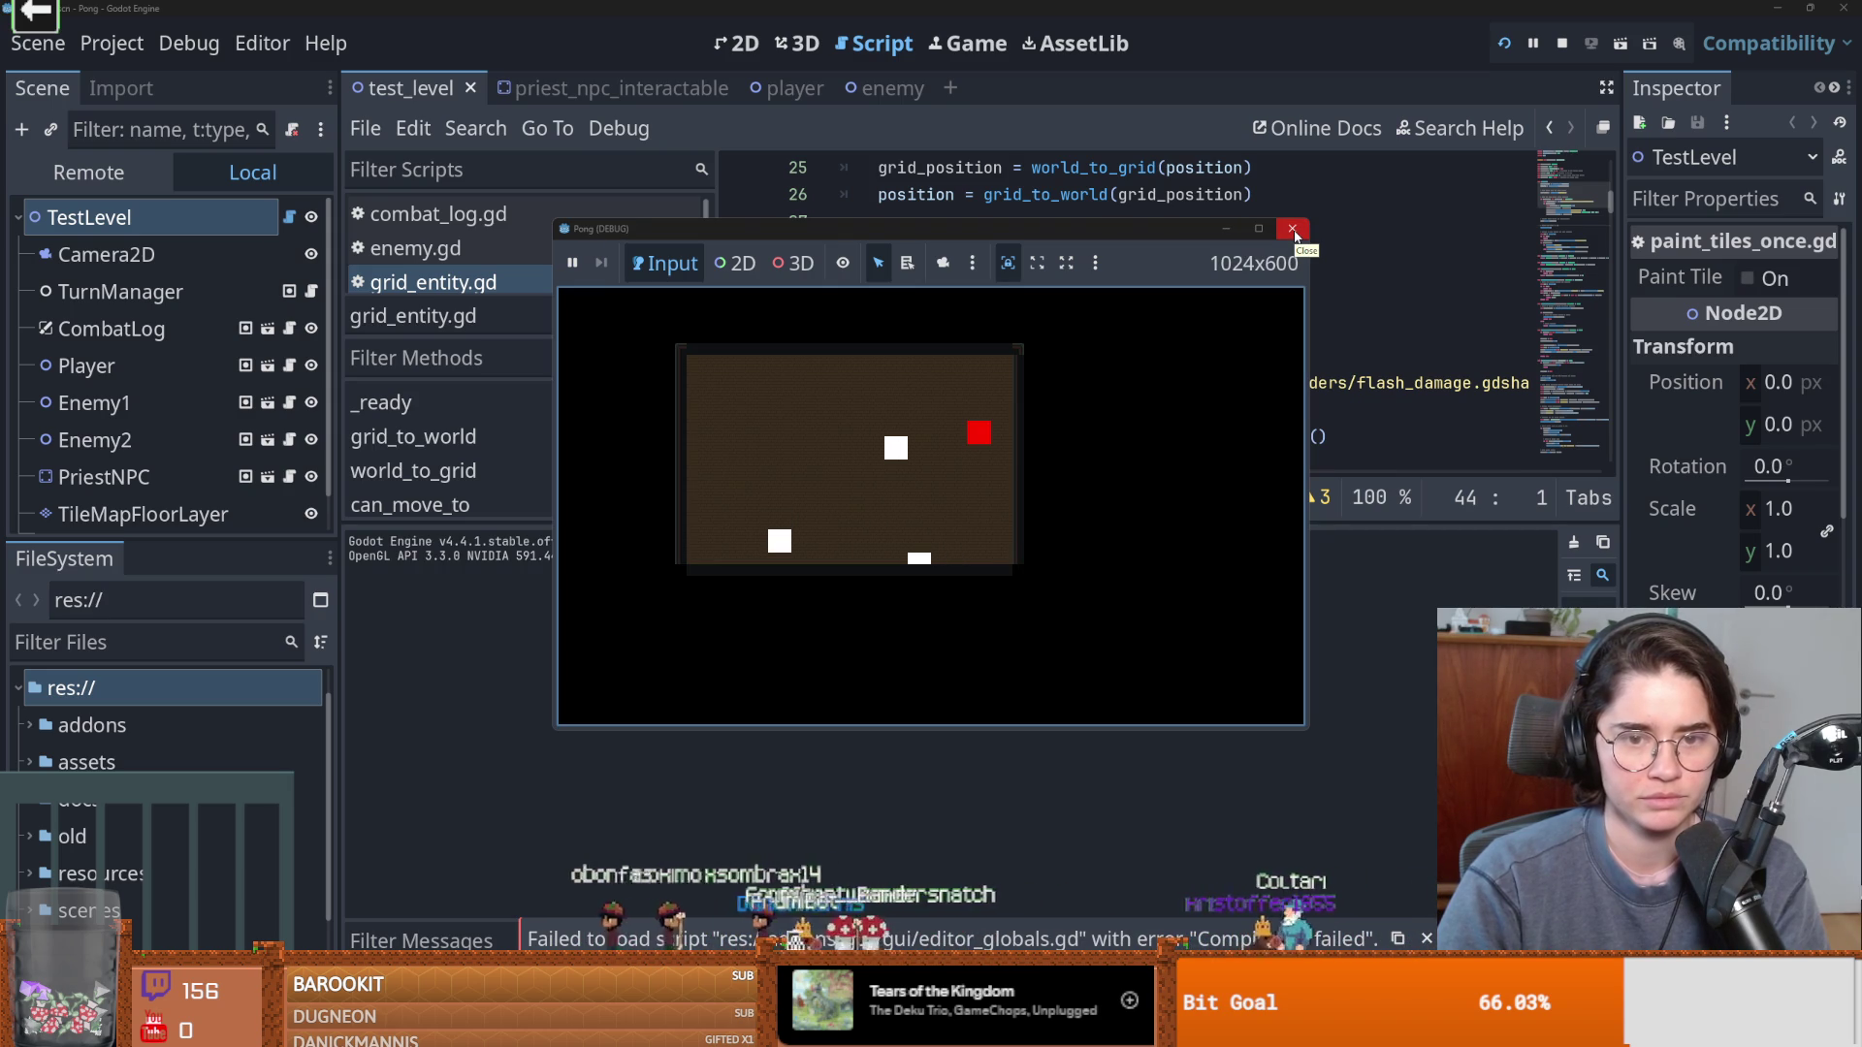
pyautogui.press('Up')
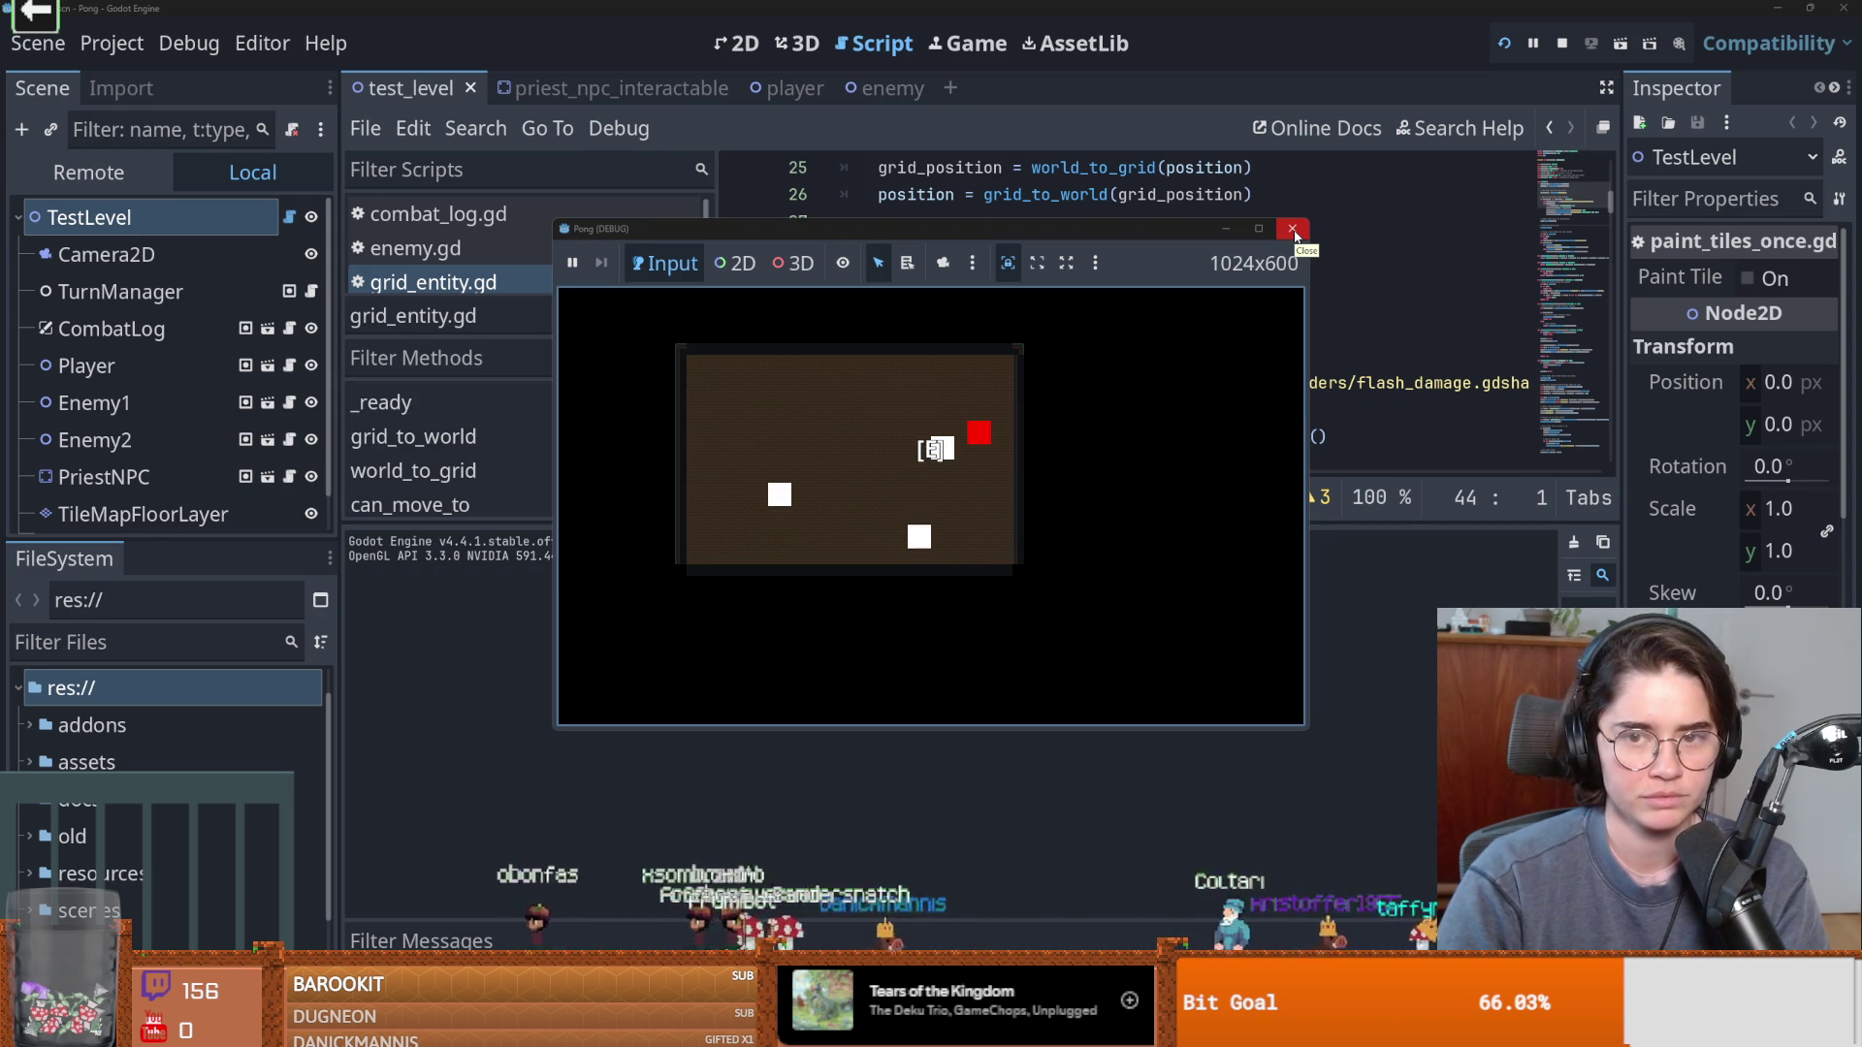
pyautogui.click(1292, 230)
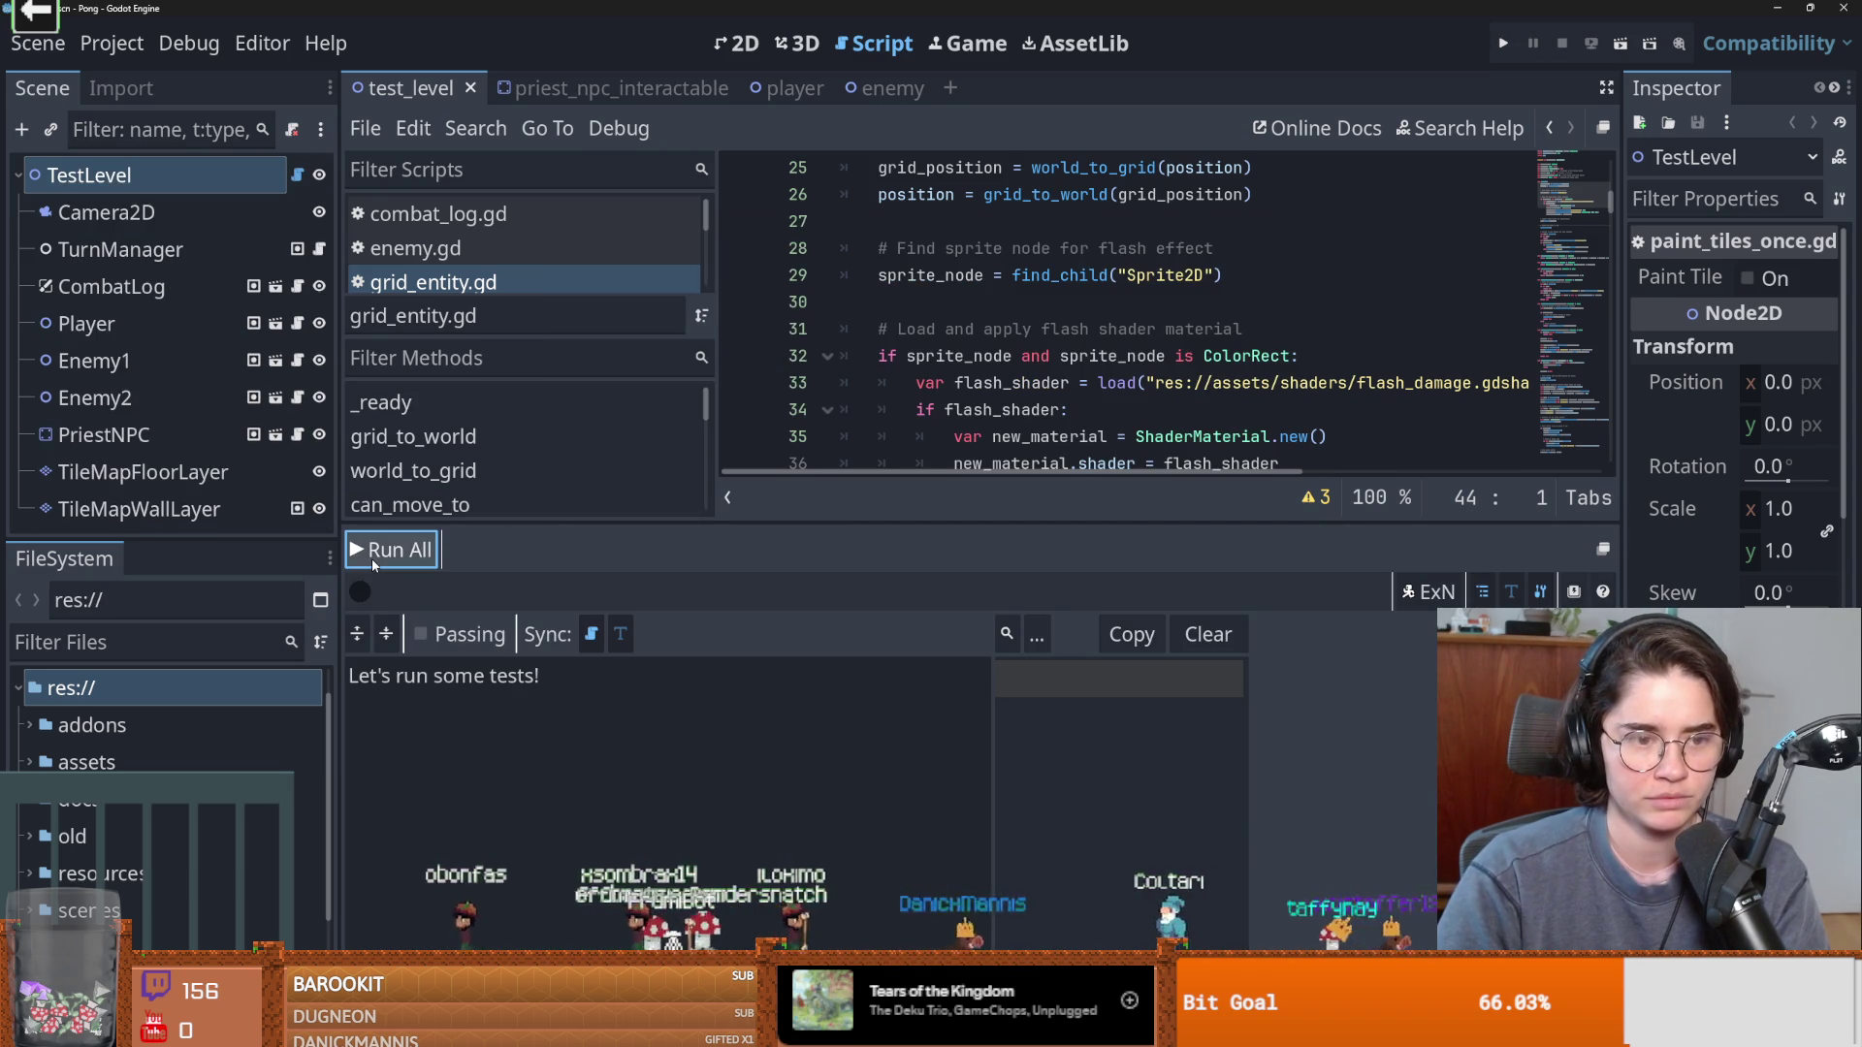
# Rerun all GUT tests and check the Debugger errors, including the unused delta parameter warning.
pyautogui.click(371, 558)
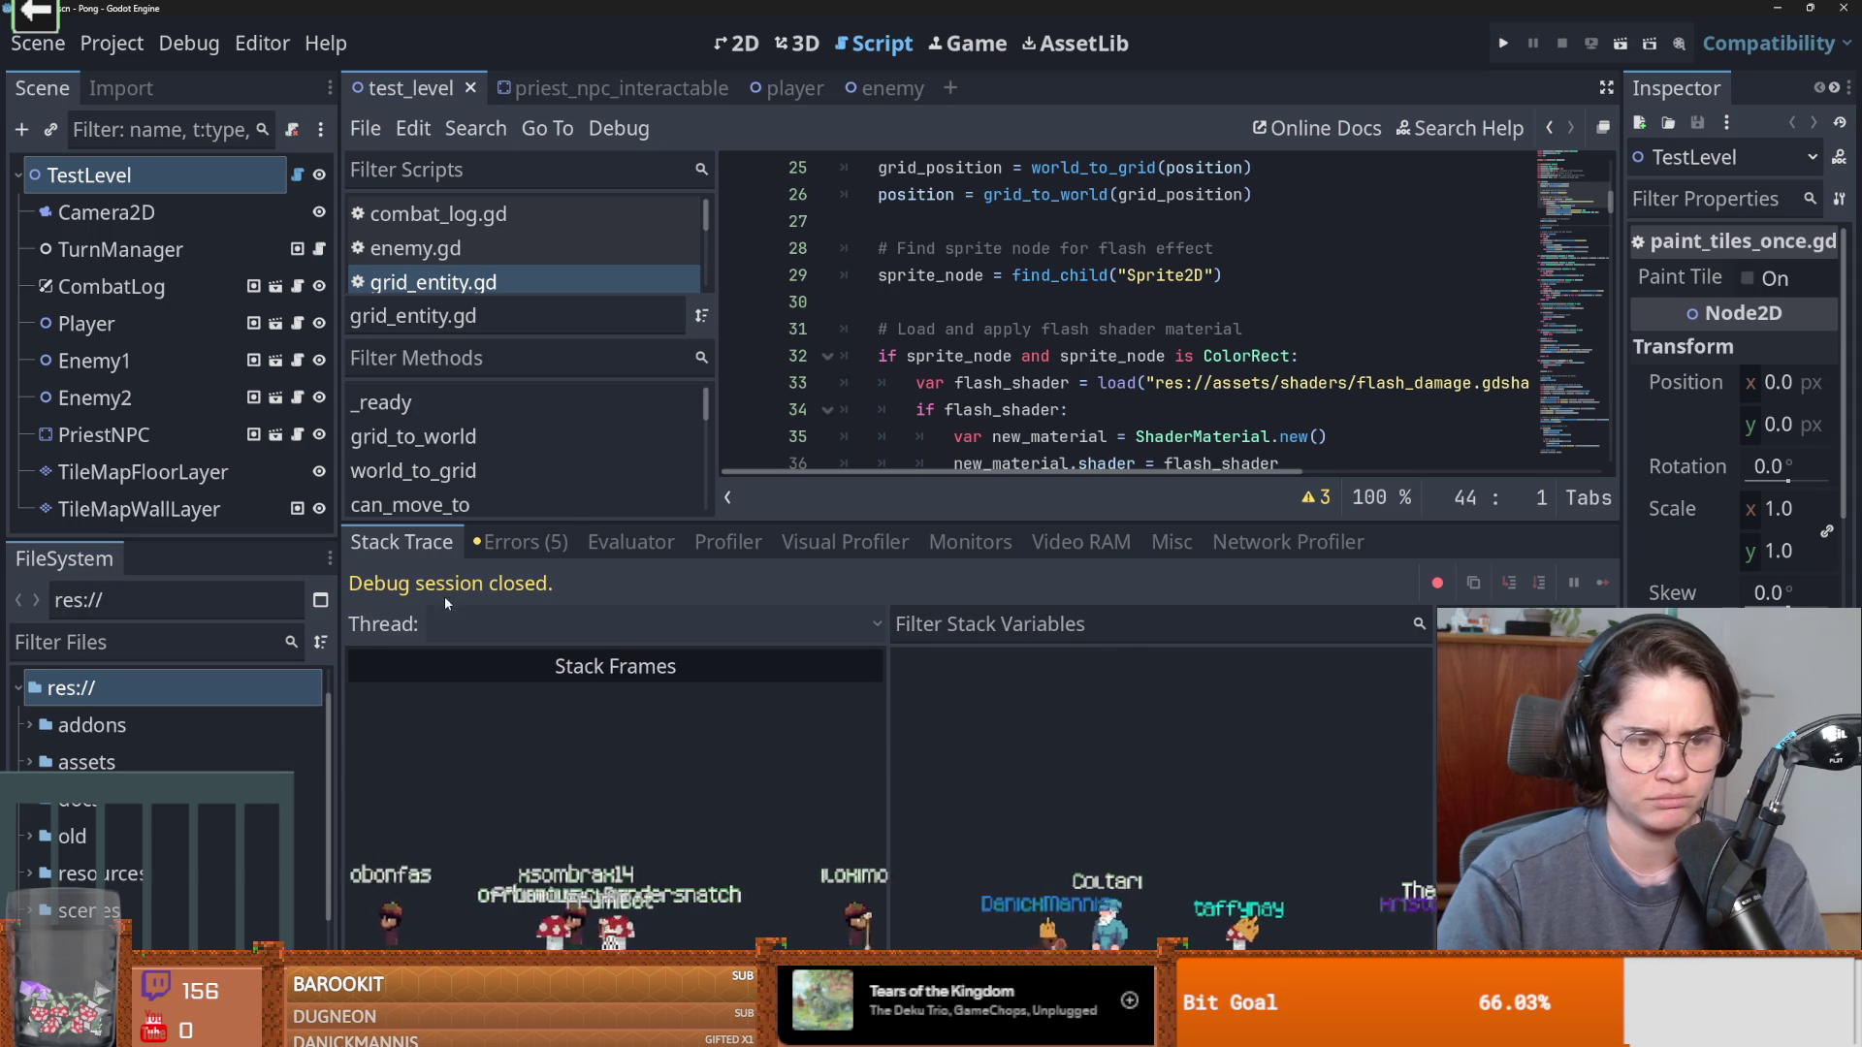
pyautogui.click(520, 542)
pyautogui.click(645, 789)
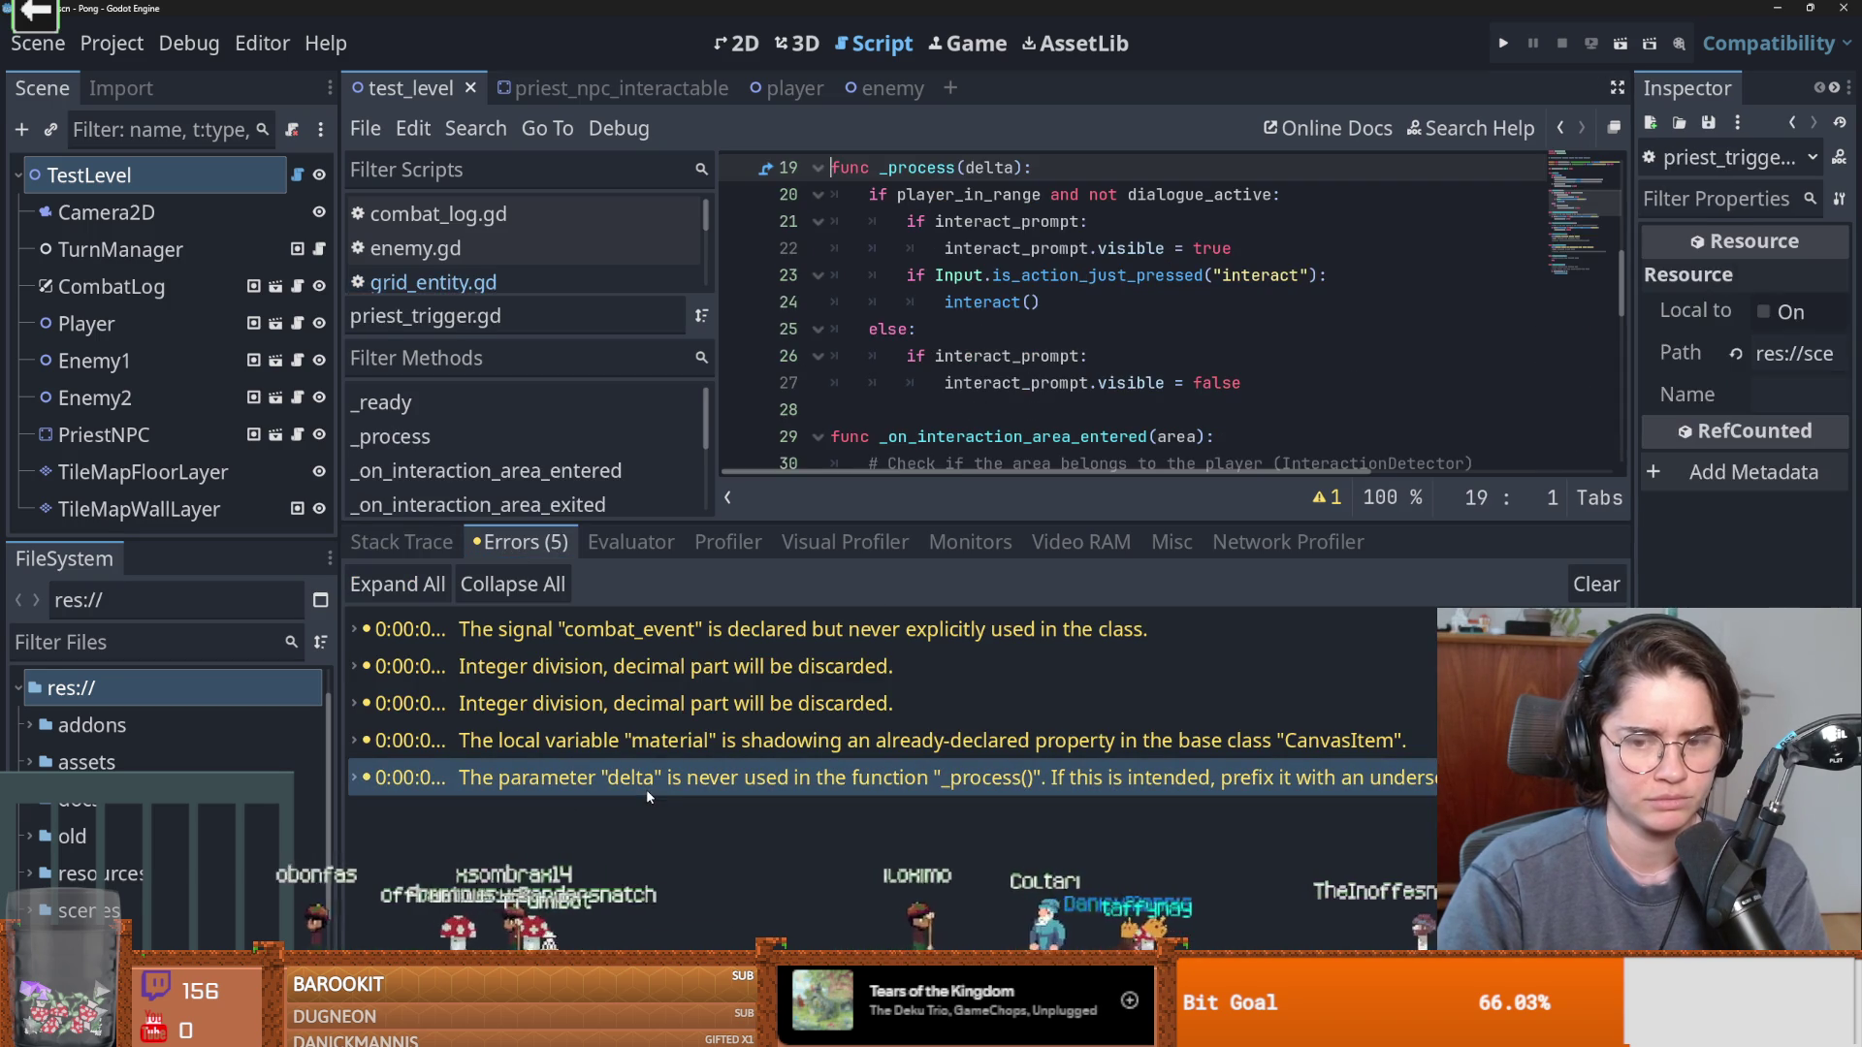
pyautogui.click(941, 1032)
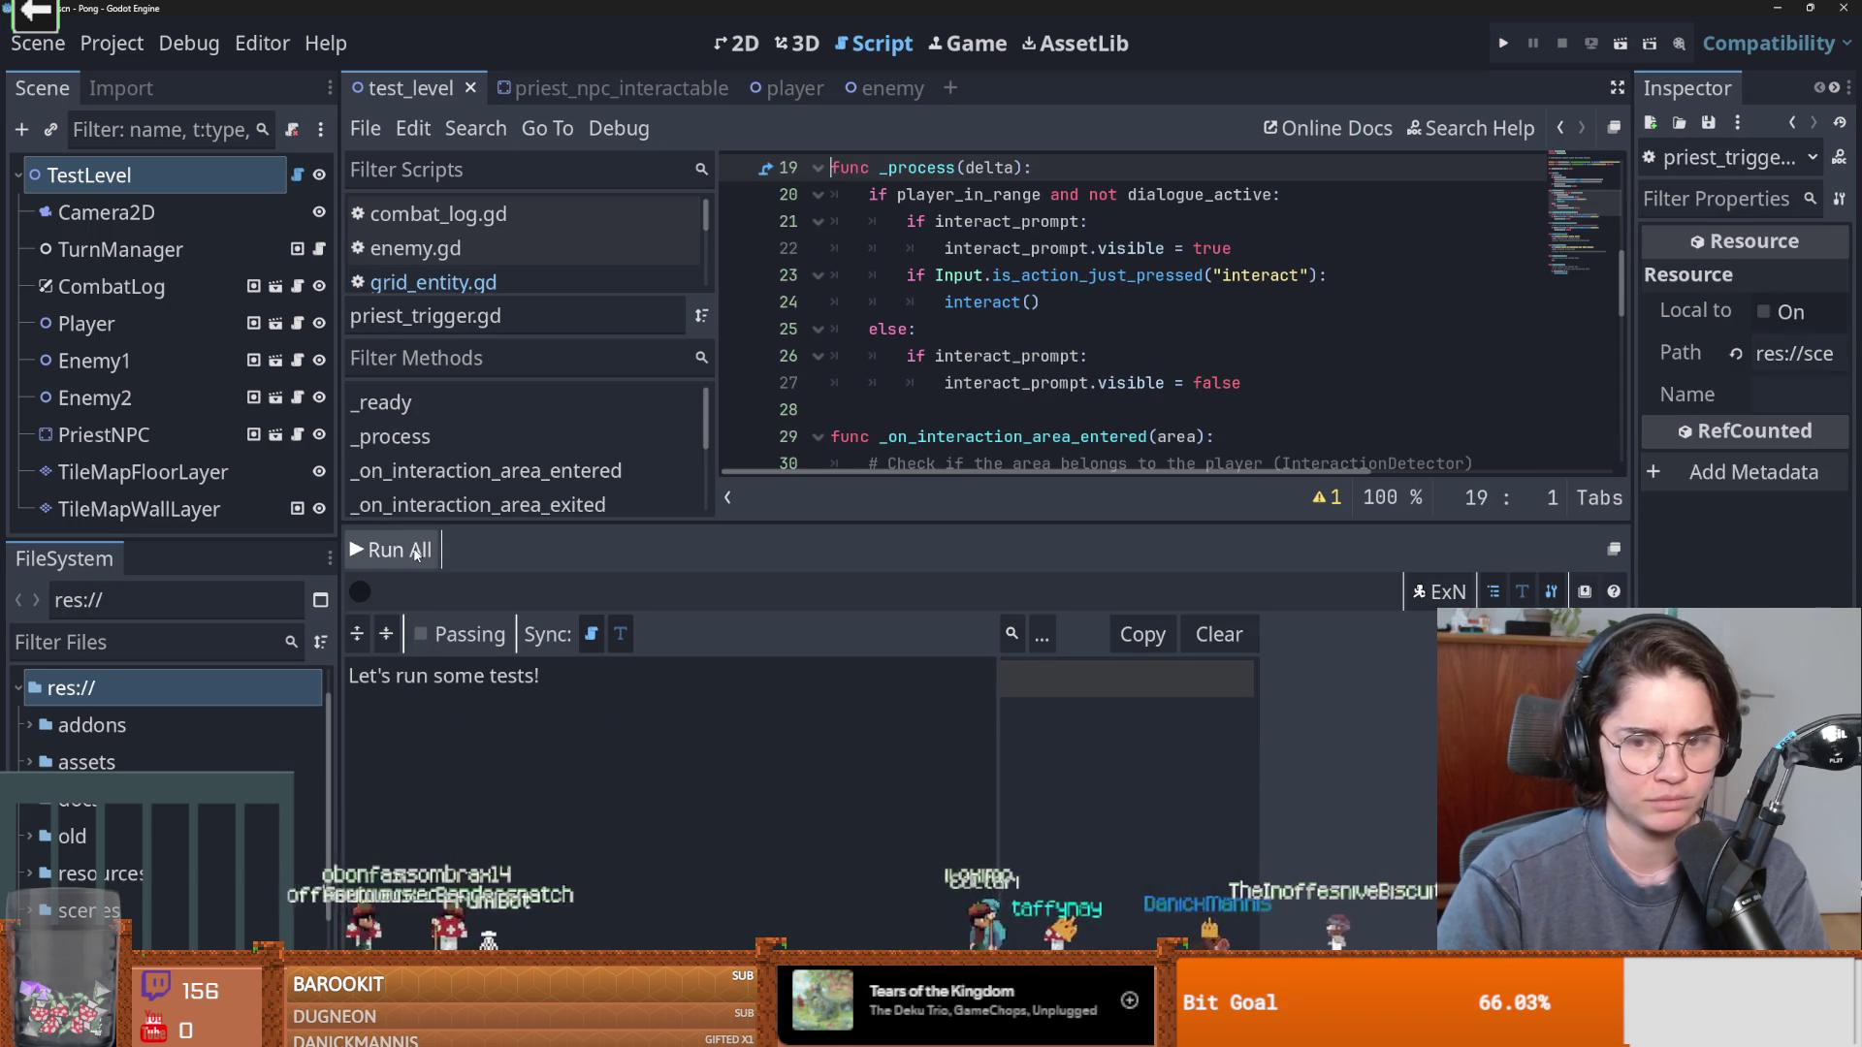
# Try GUT's experimental run mode and shortcut settings, then dismiss them.
pyautogui.click(1440, 592)
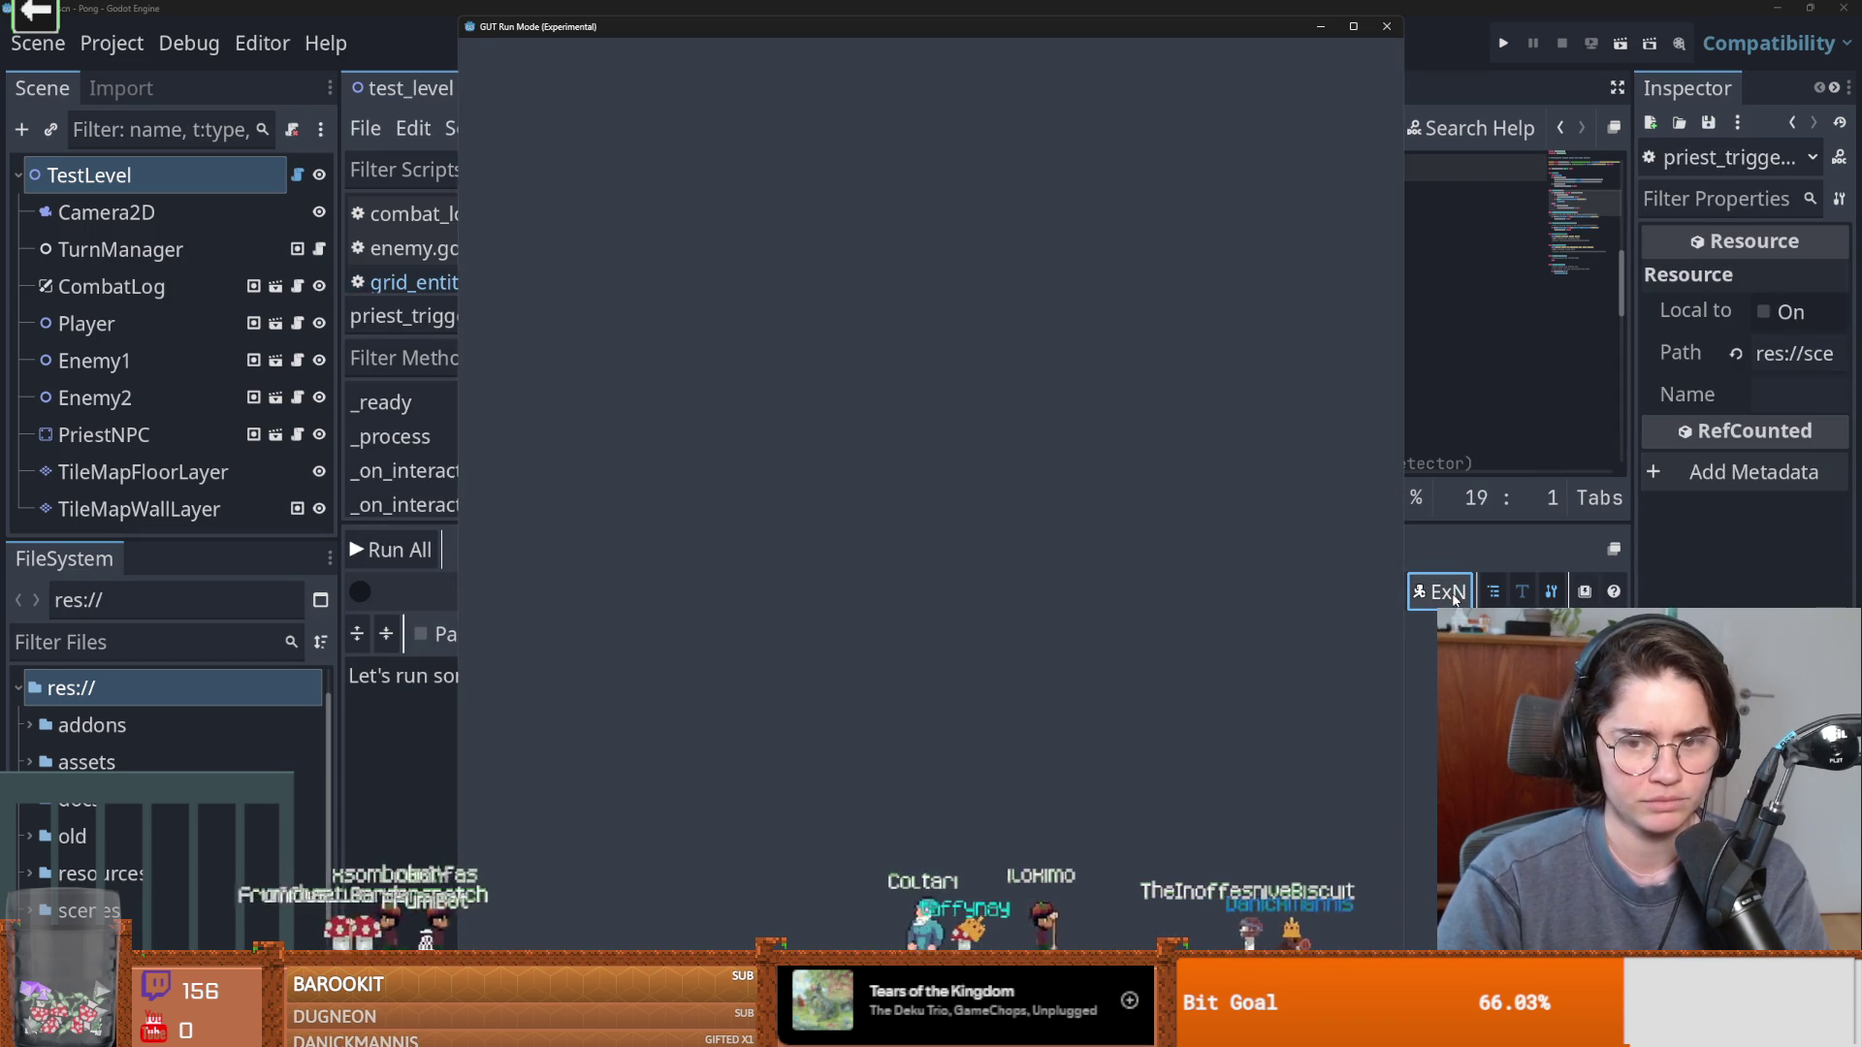
pyautogui.click(1439, 592)
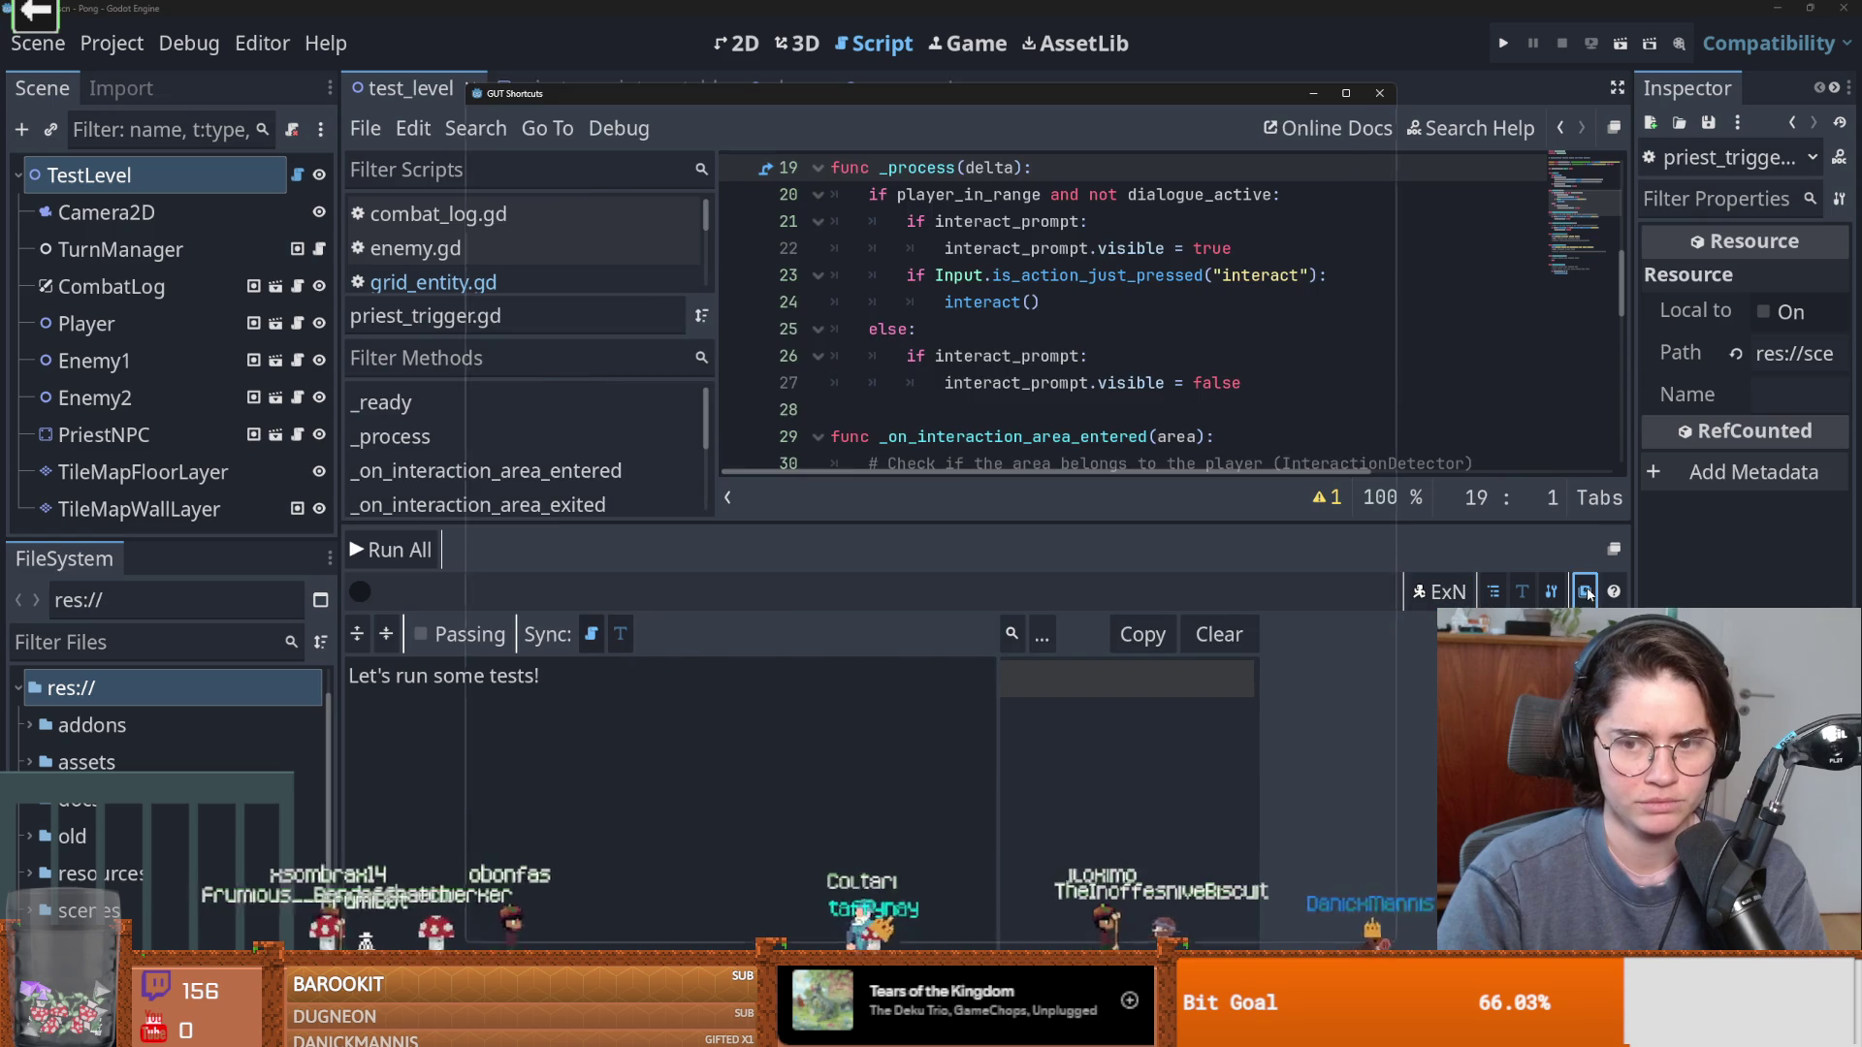
pyautogui.click(1585, 592)
pyautogui.press('Escape')
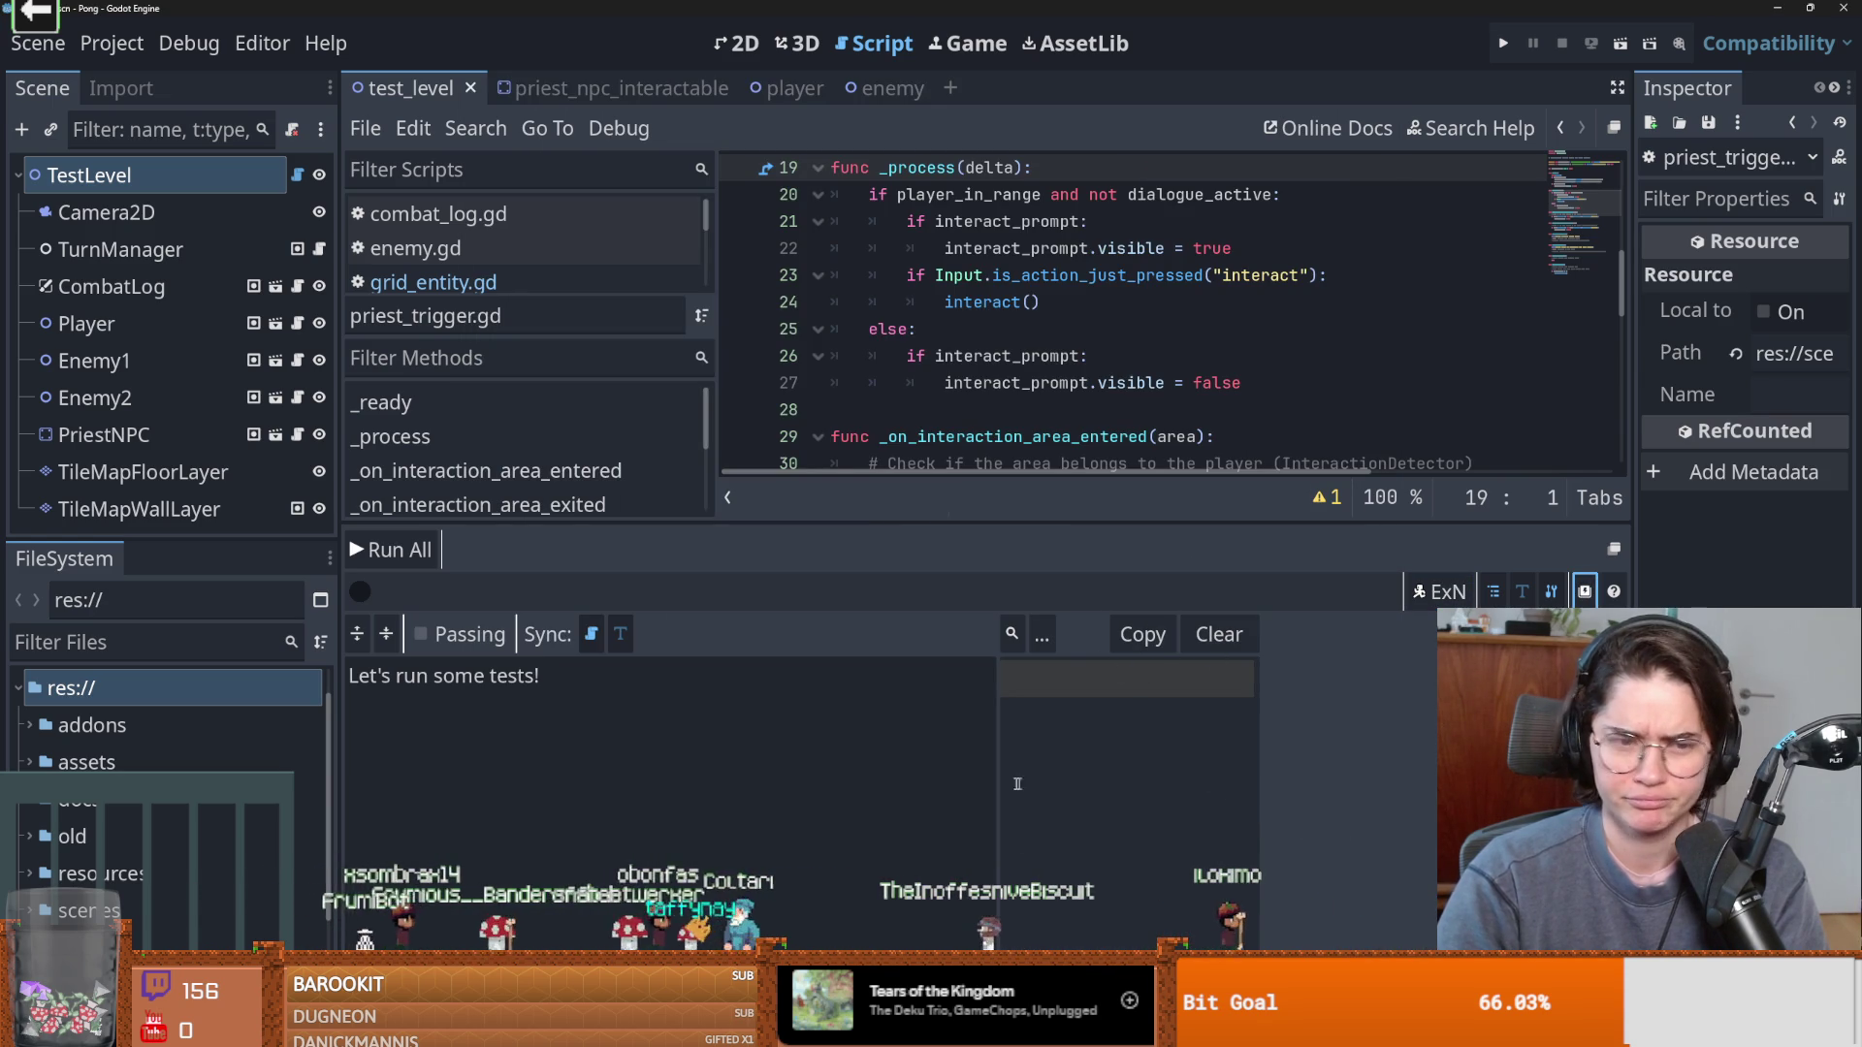
# Toggle the passing-tests output option and briefly filter the test output by 'test'.
pyautogui.click(540, 675)
pyautogui.click(424, 641)
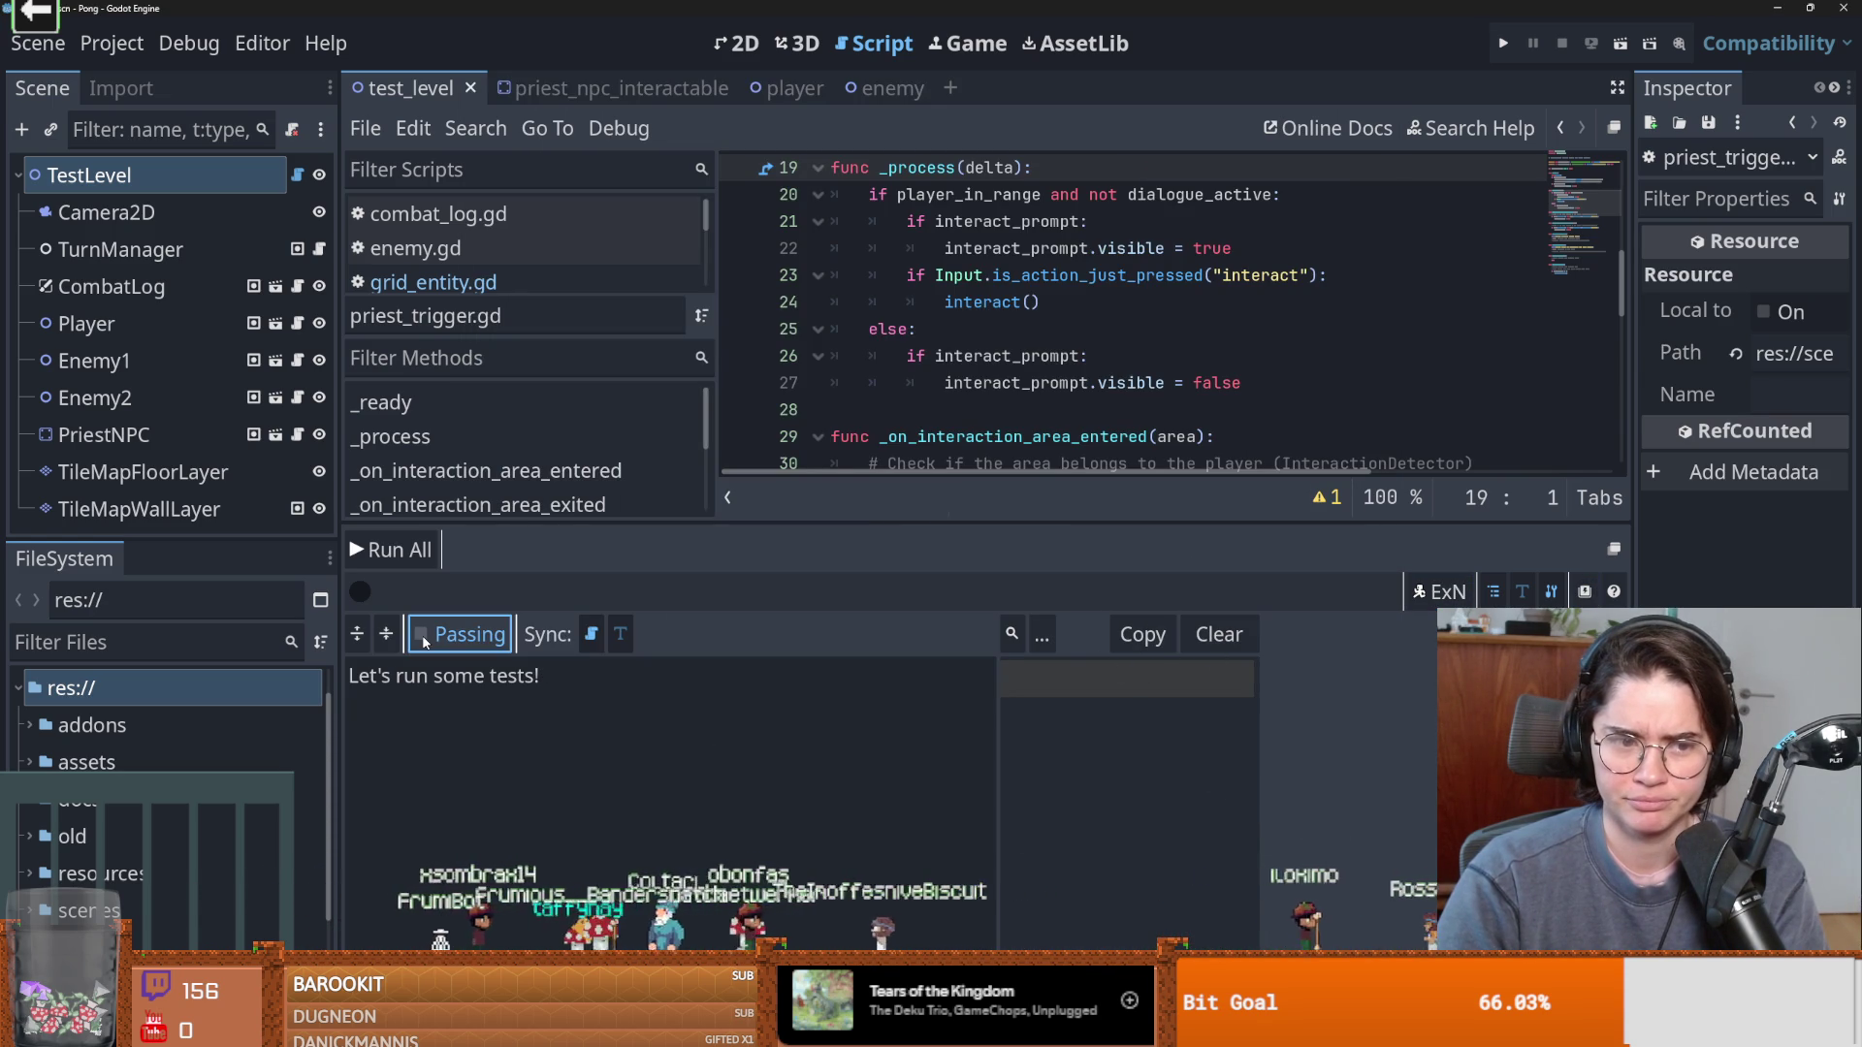
pyautogui.click(1039, 635)
pyautogui.click(1079, 698)
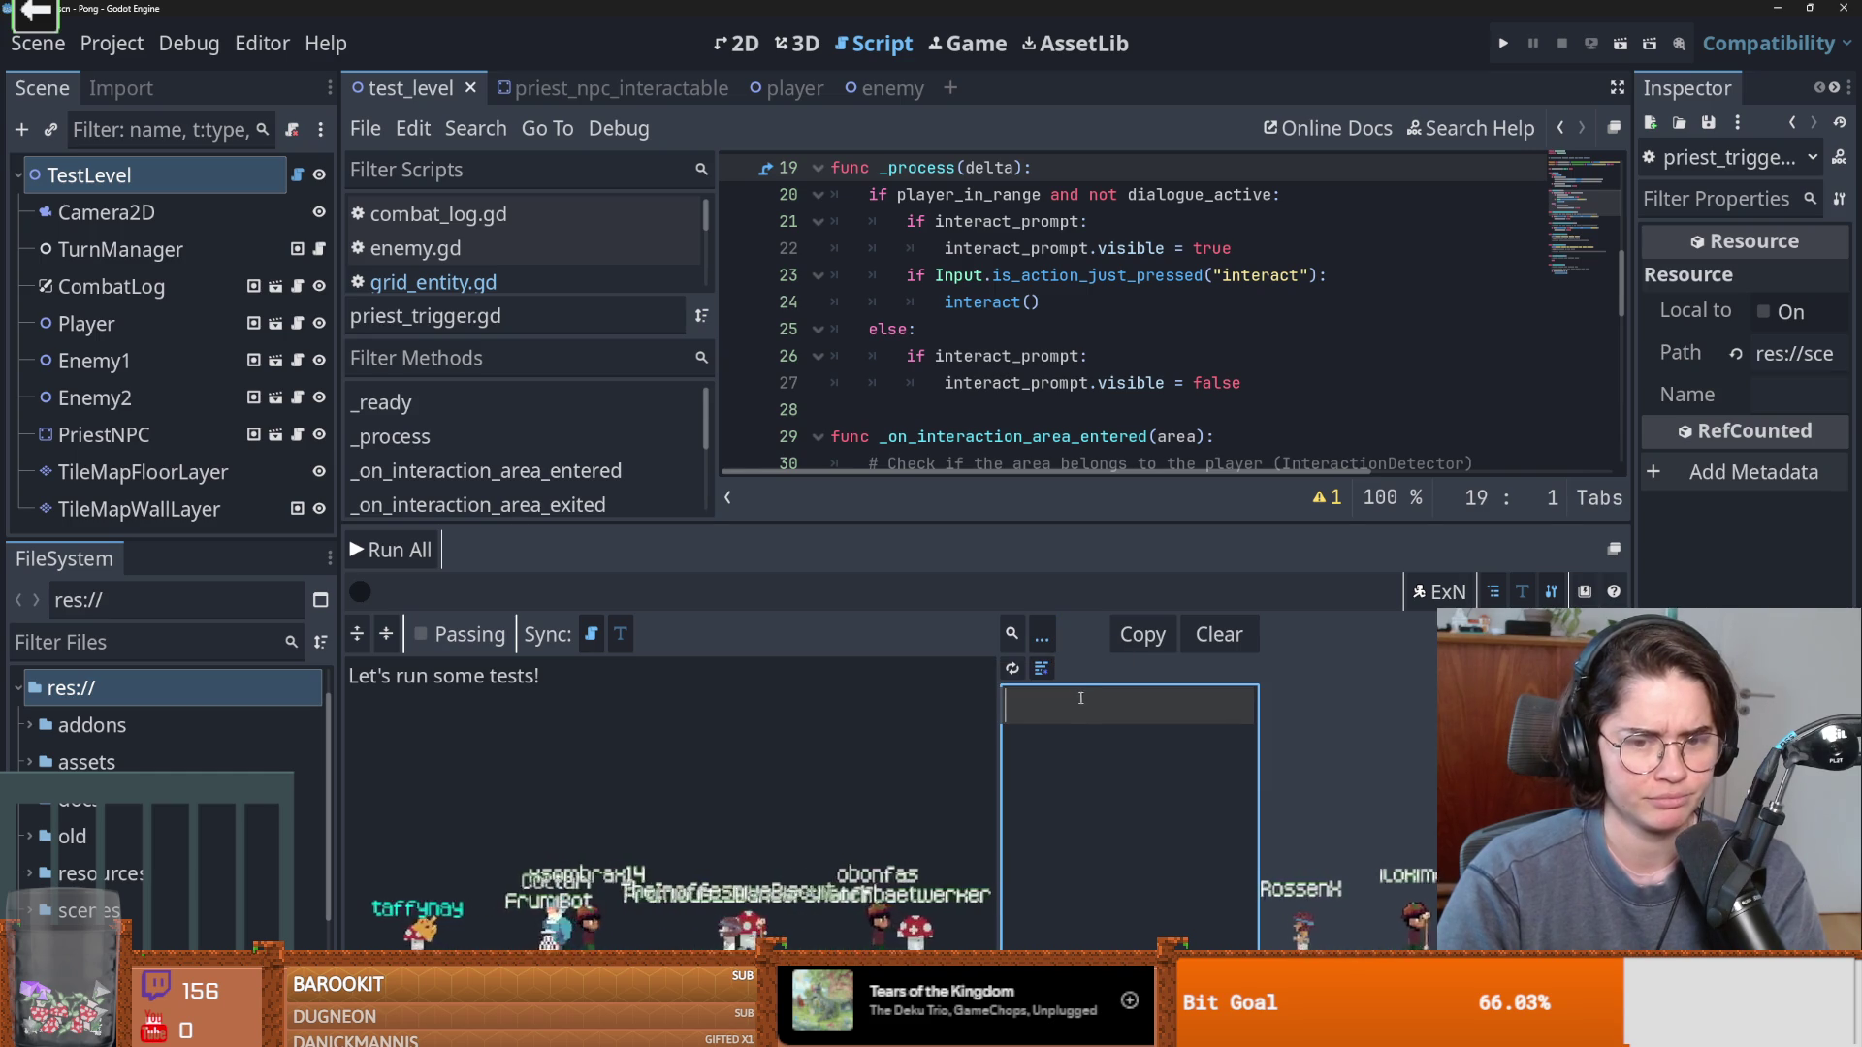
pyautogui.write('test')
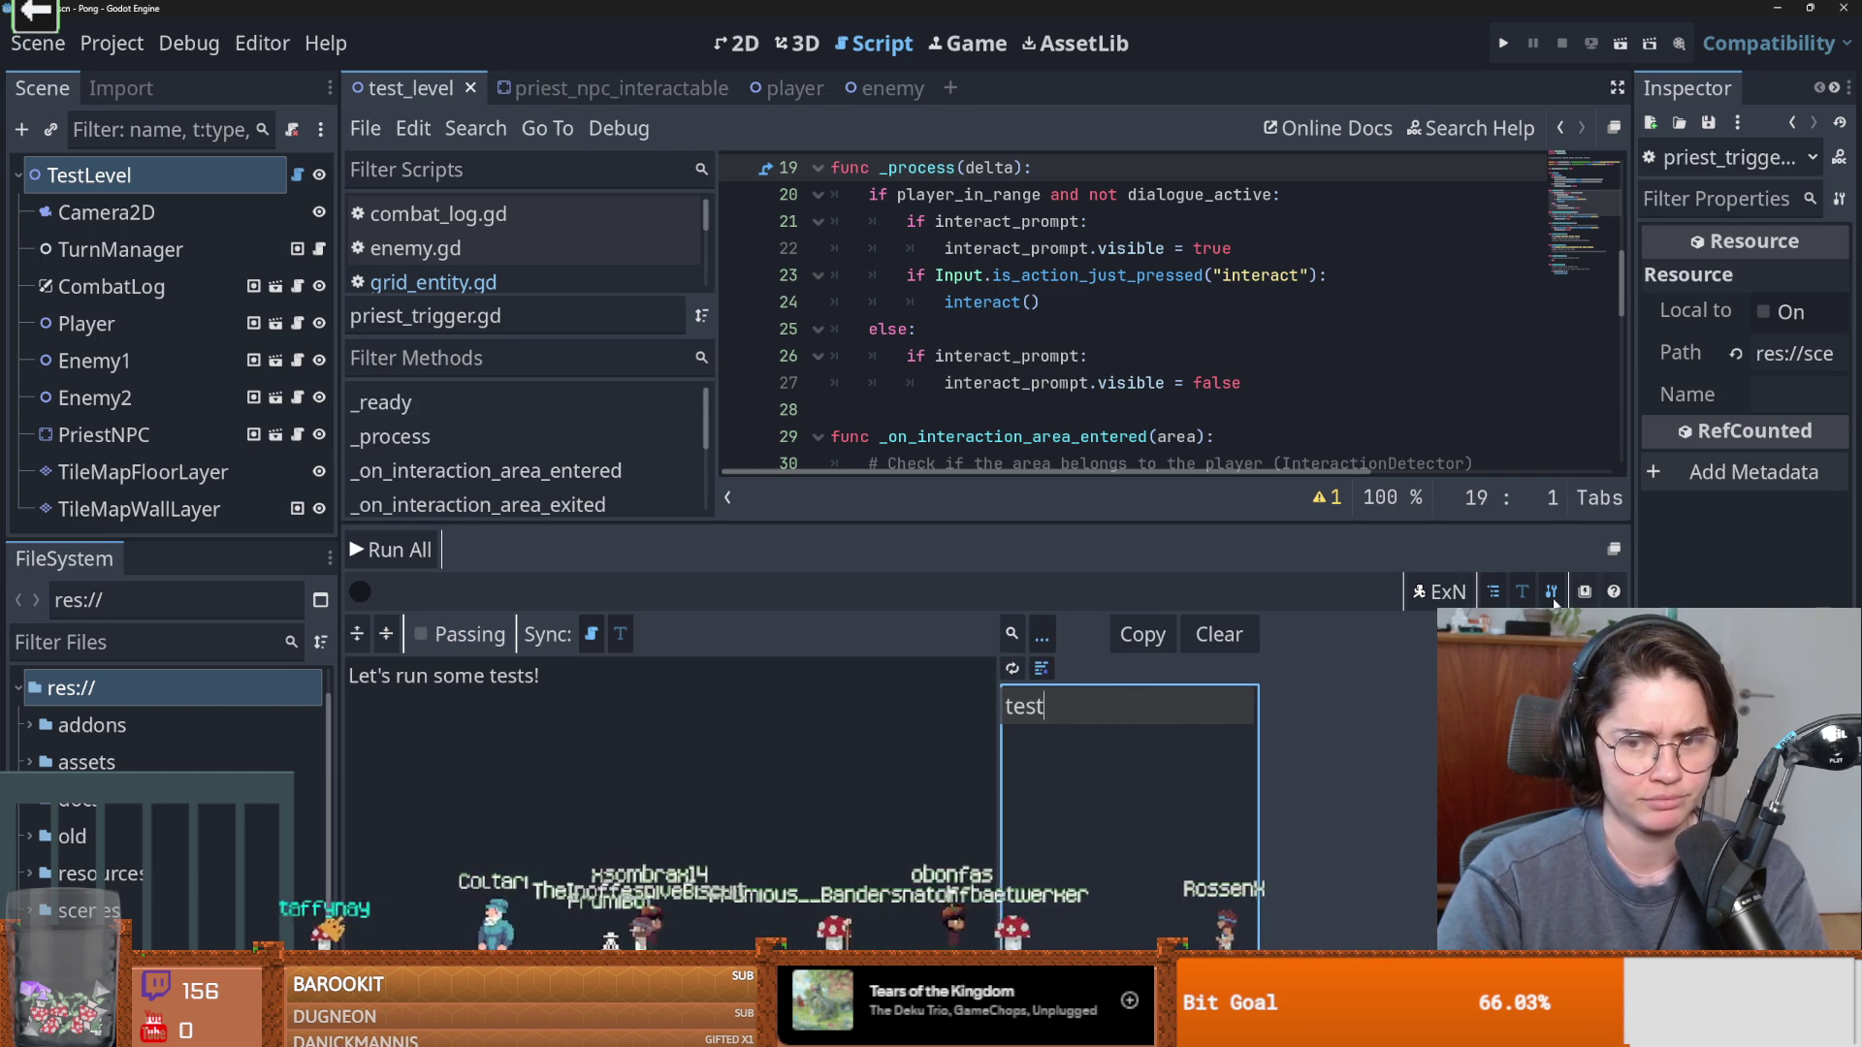
pyautogui.click(1552, 593)
pyautogui.hotkey('ctrl', 'a')
pyautogui.press('BackSpace')
# Scroll the test output and expand the res://tests folder in FileSystem.
pyautogui.click(853, 715)
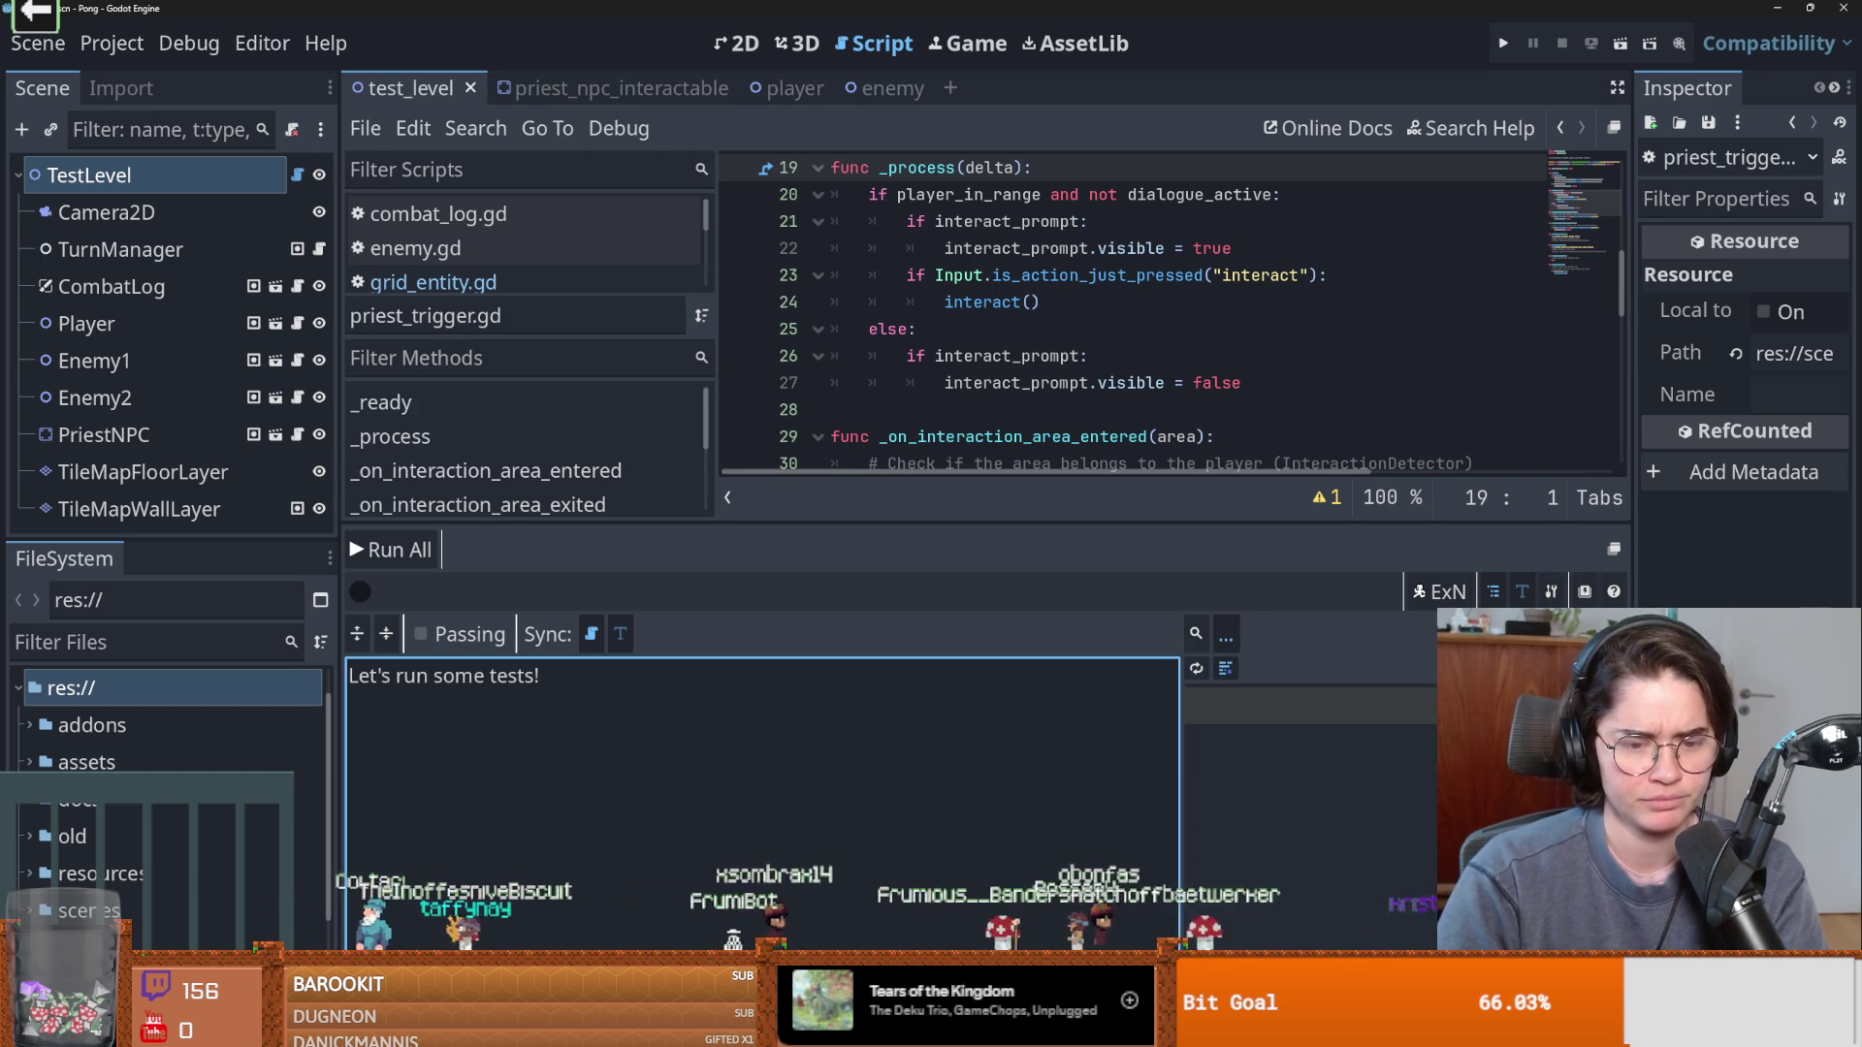
pyautogui.scroll(-3, 110, 802)
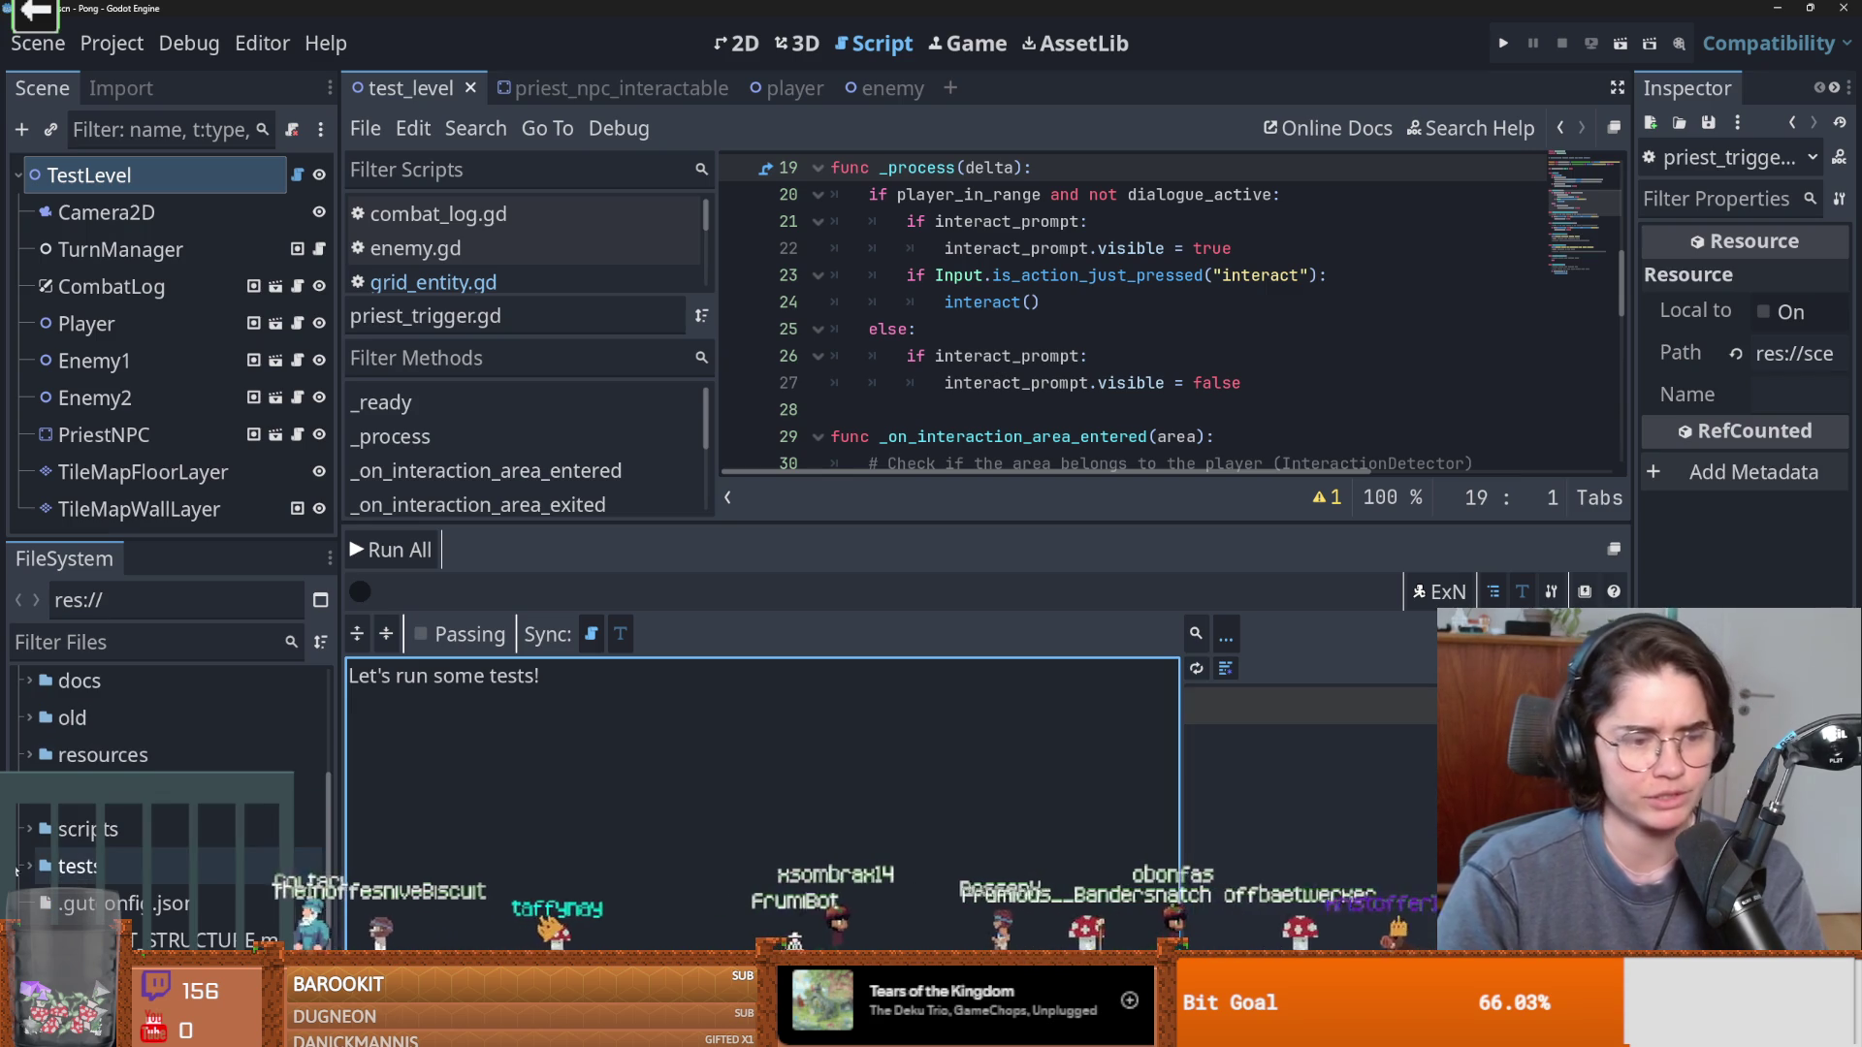
pyautogui.click(30, 863)
pyautogui.scroll(-3, 189, 829)
# Open README_TESTING.md and confirm Gut 9.5.0 is enabled under Project Settings > Plugins.
pyautogui.doubleClick(189, 819)
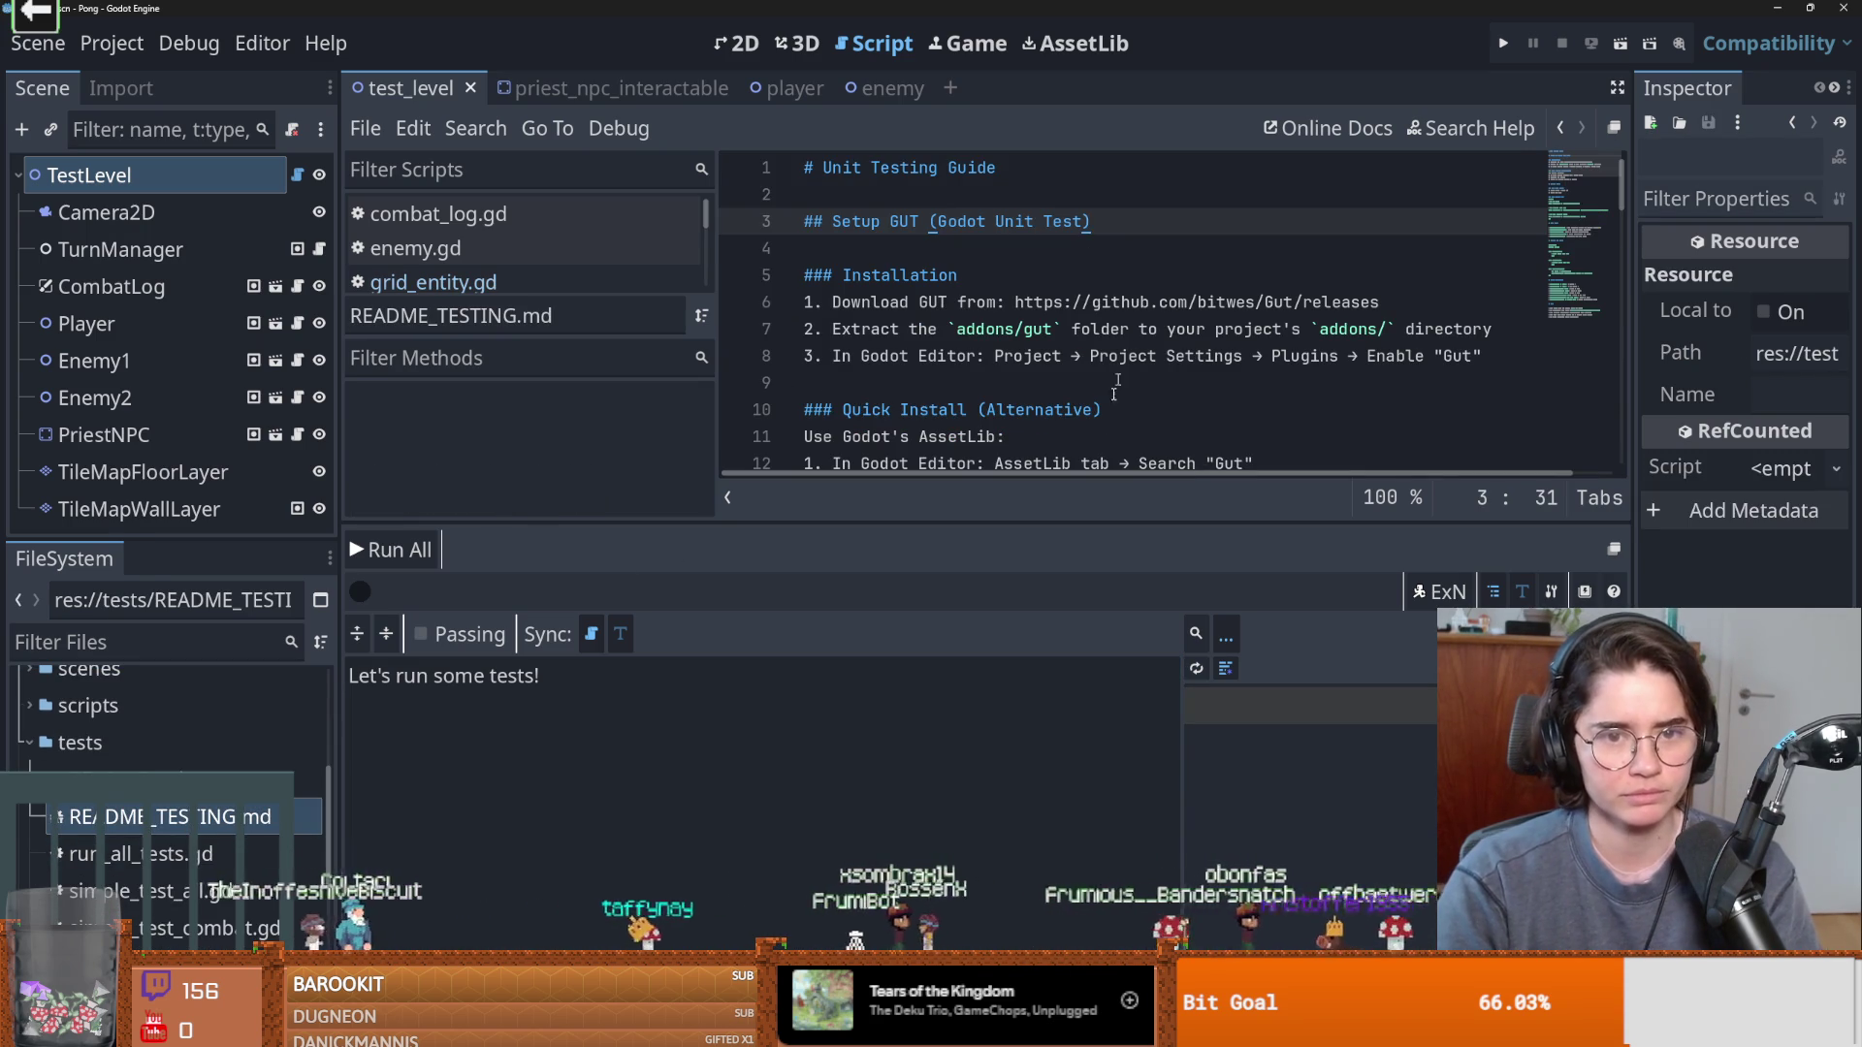
pyautogui.click(112, 43)
pyautogui.click(156, 97)
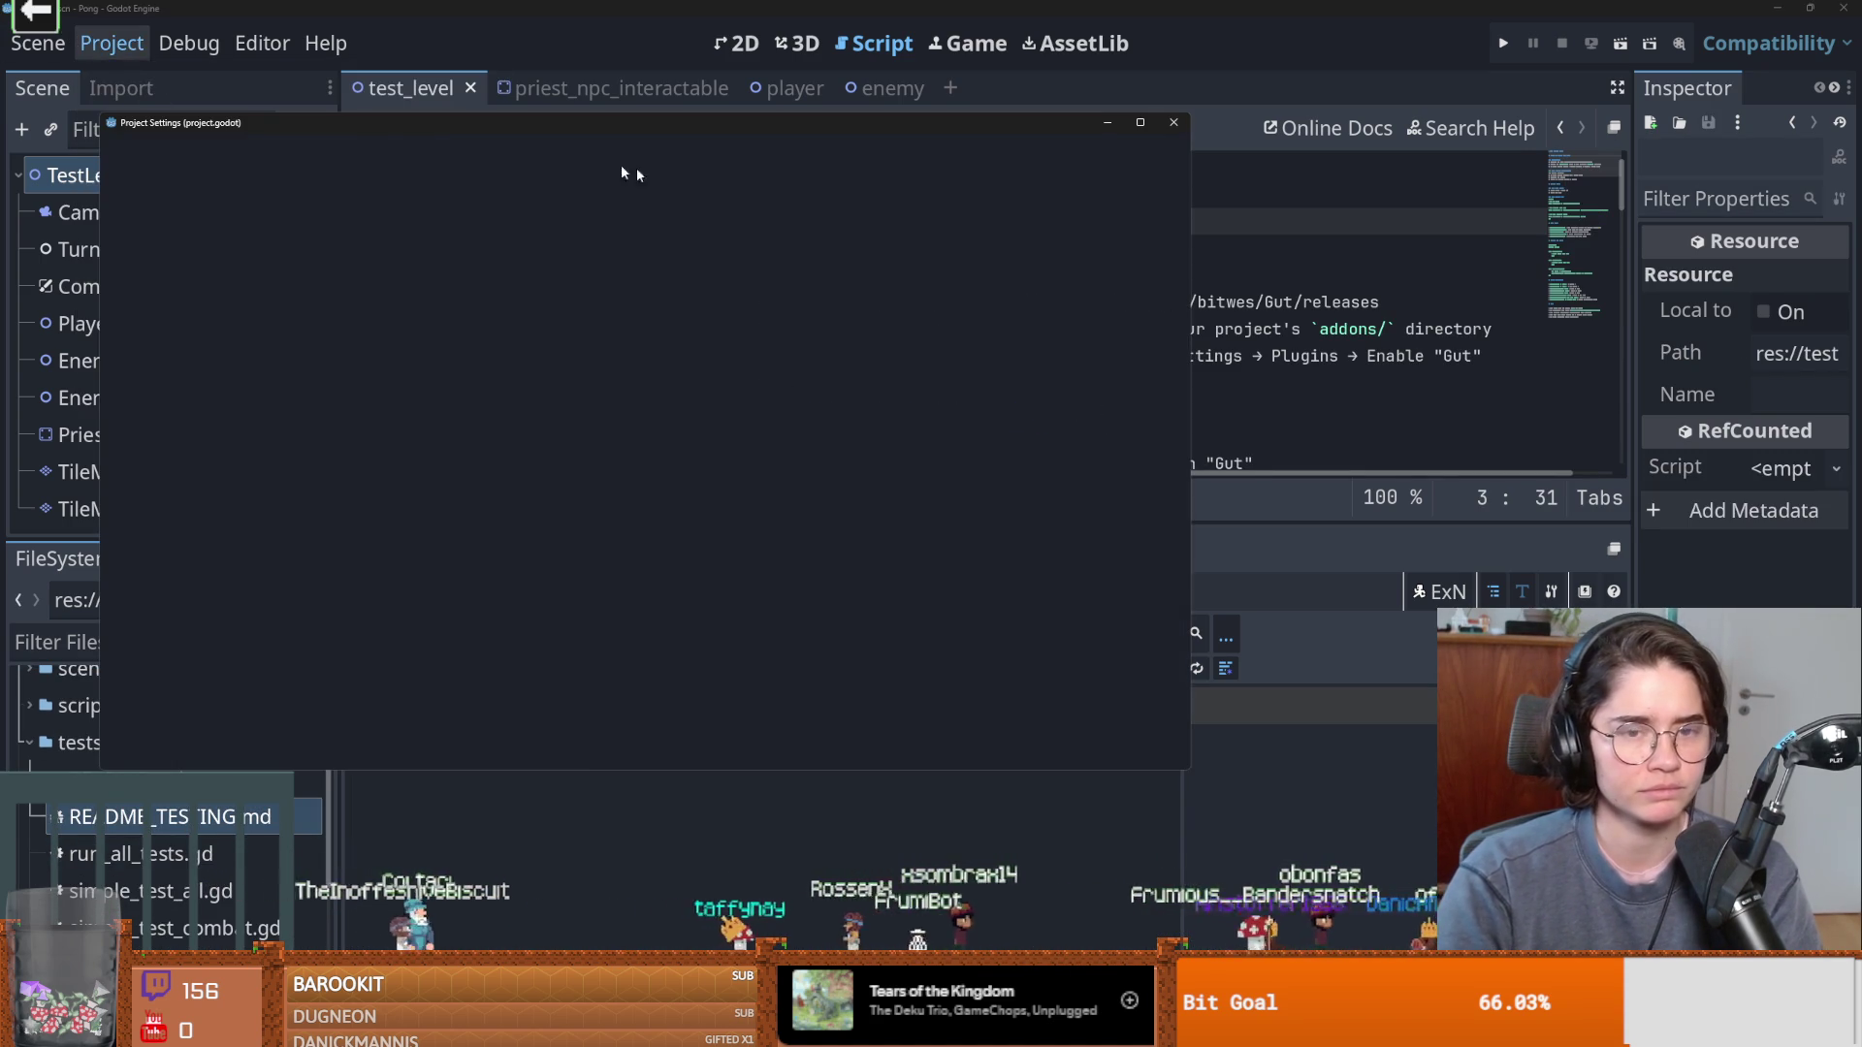
pyautogui.click(577, 160)
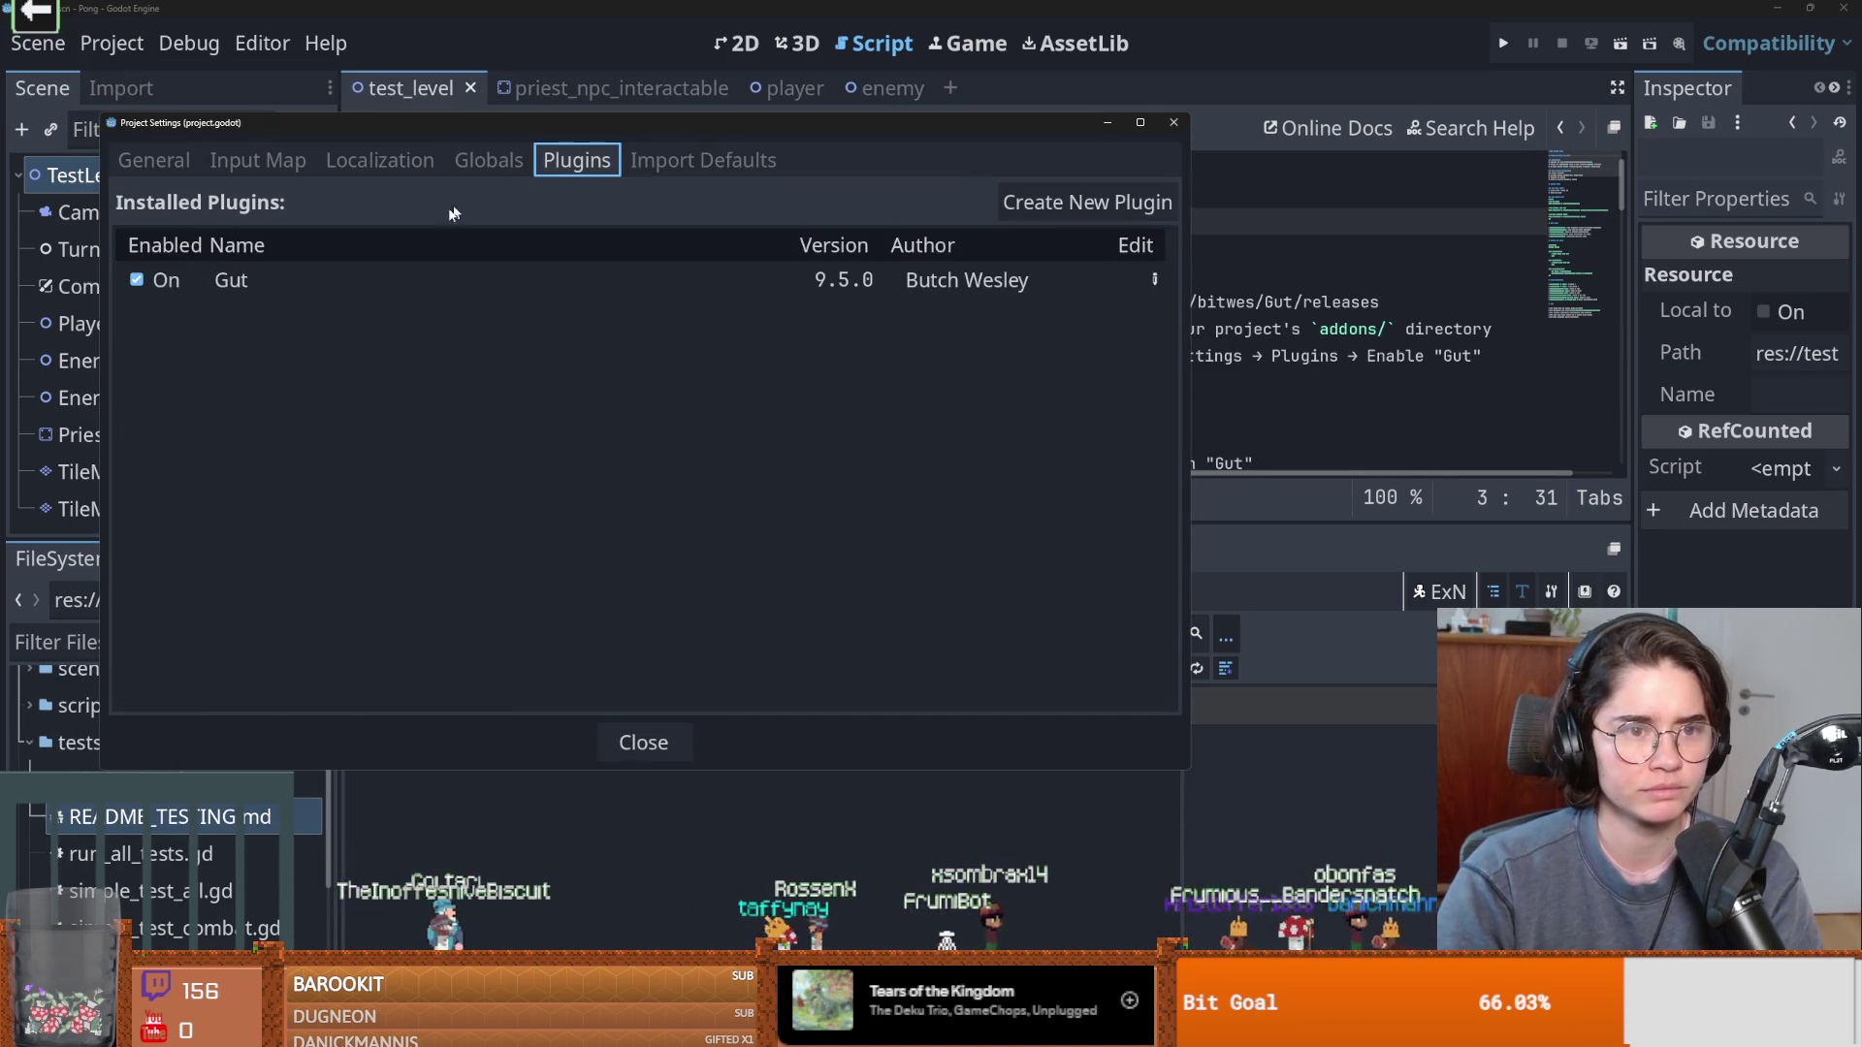
pyautogui.click(1175, 124)
# Scroll README_TESTING.md to its Running Tests instructions for the Godot Editor steps.
pyautogui.scroll(-2, 973, 381)
pyautogui.scroll(1, 973, 381)
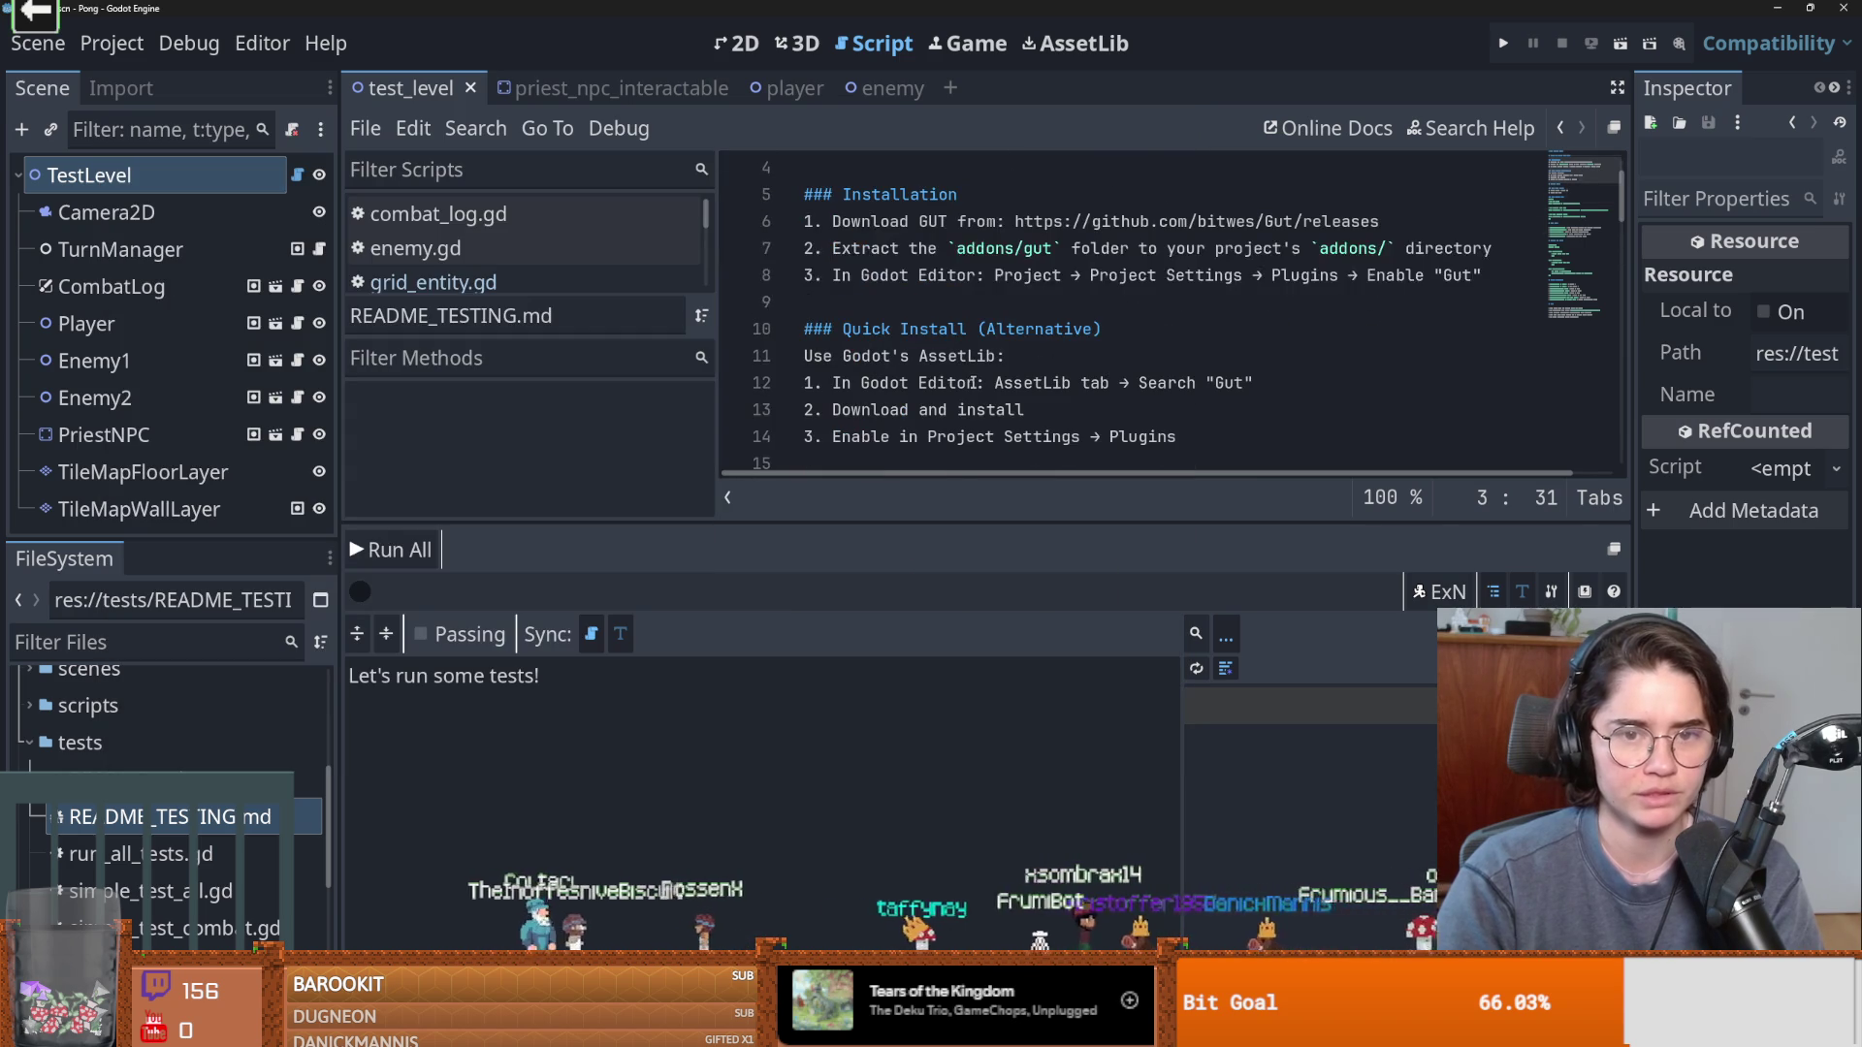
pyautogui.scroll(-1, 973, 381)
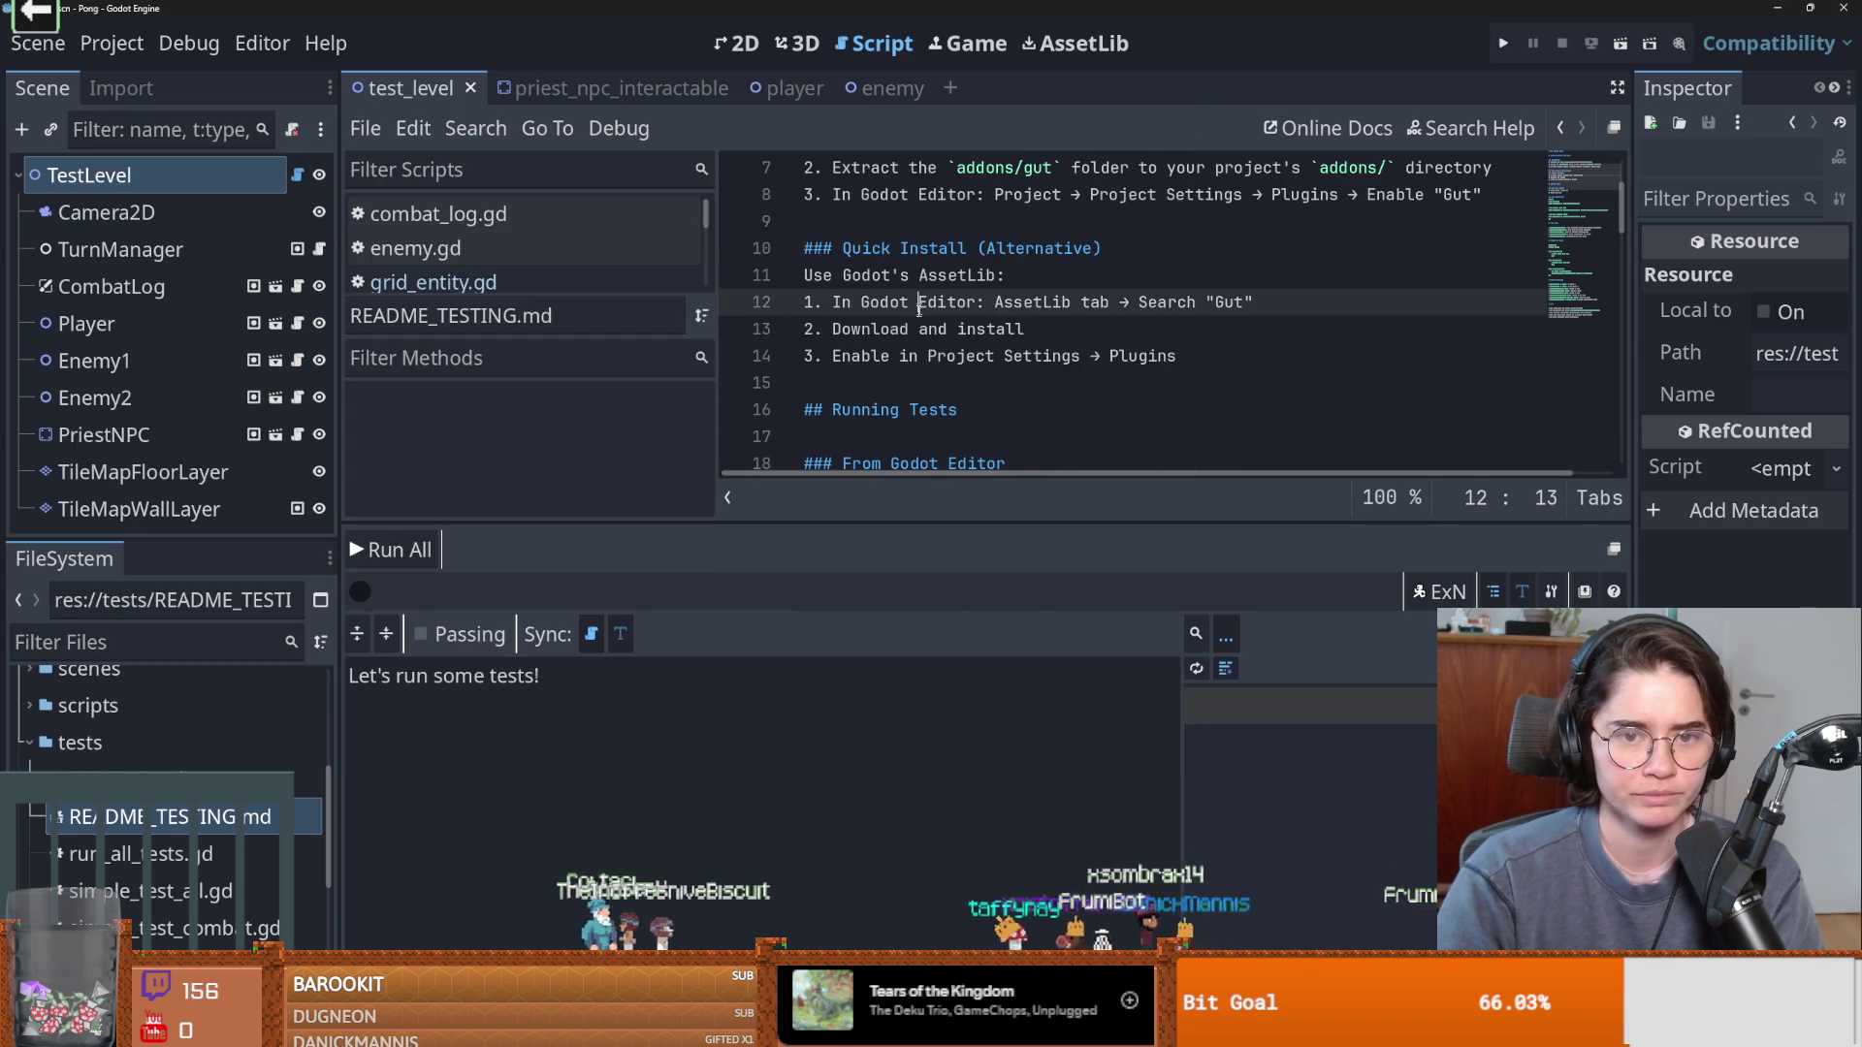
pyautogui.scroll(-3, 970, 311)
pyautogui.click(870, 254)
pyautogui.click(933, 278)
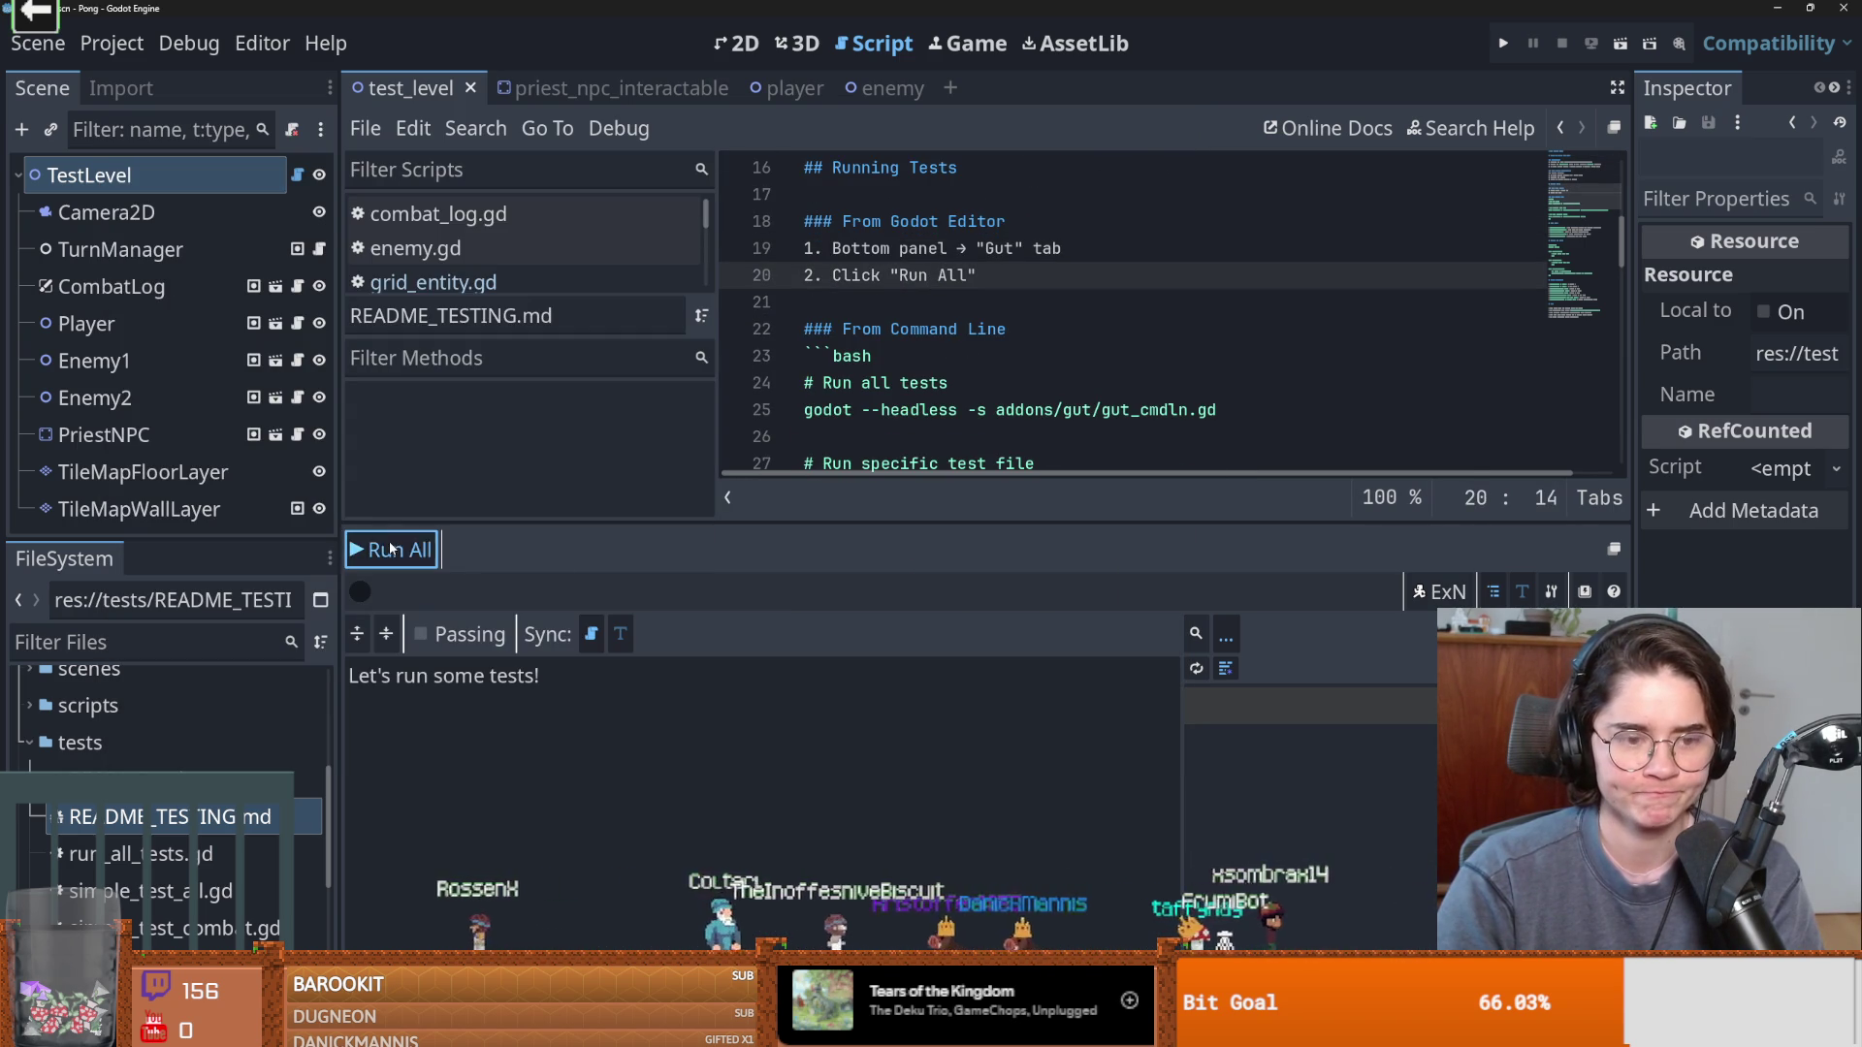
pyautogui.doubleClick(175, 737)
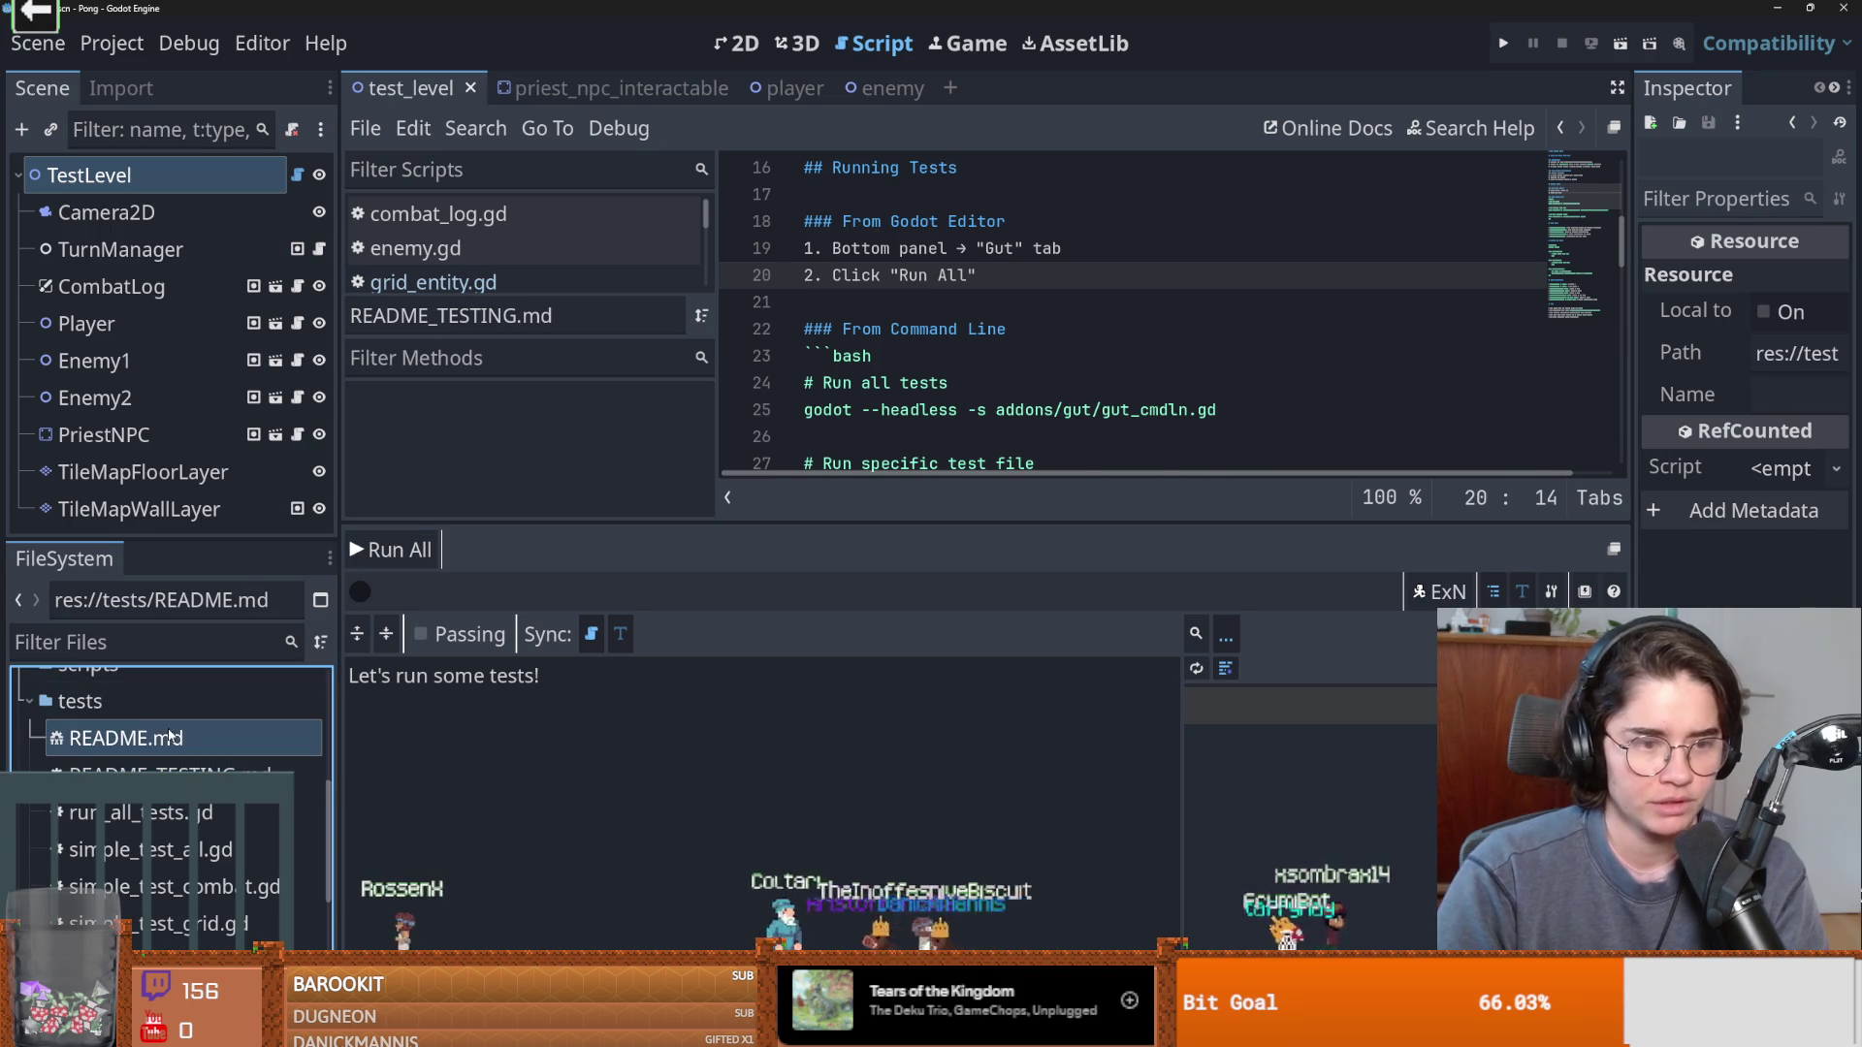
pyautogui.moveTo(1004, 276)
pyautogui.mouseDown()
pyautogui.moveTo(1608, 286)
pyautogui.moveTo(737, 275)
pyautogui.mouseUp()
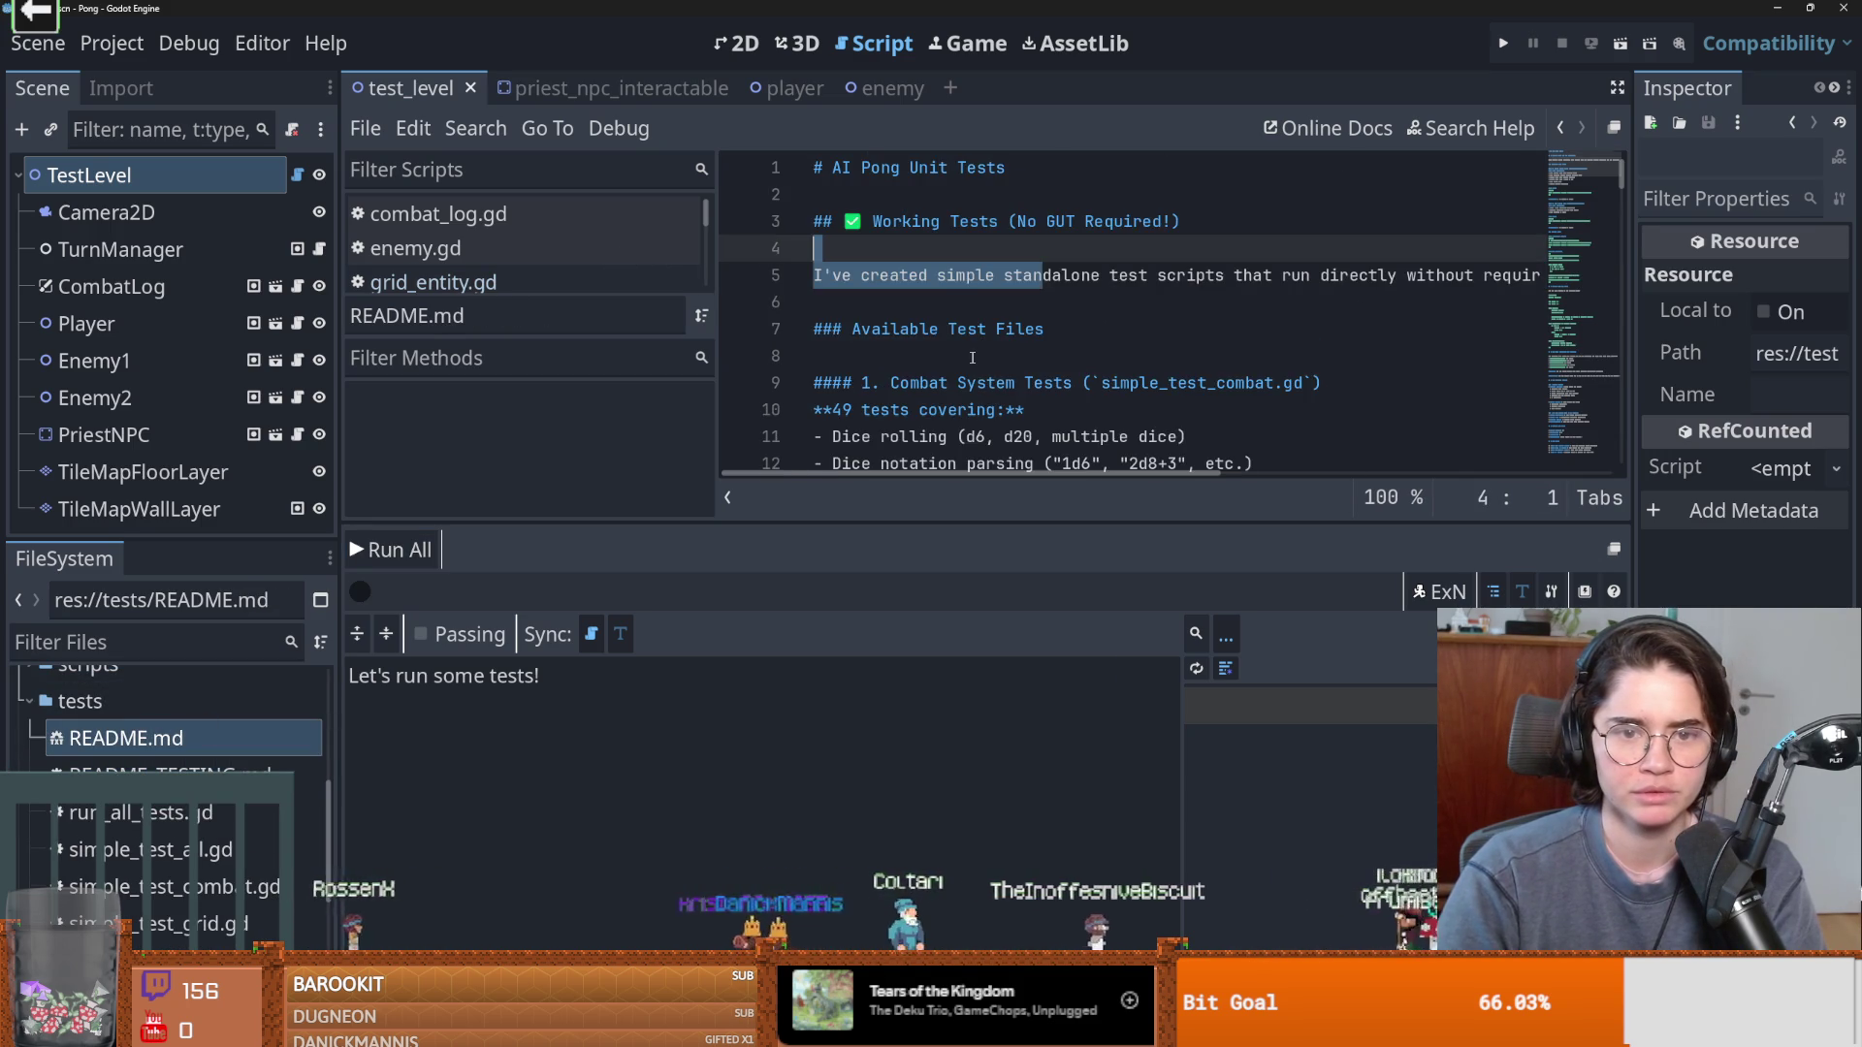
pyautogui.scroll(-1, 914, 291)
pyautogui.doubleClick(967, 249)
pyautogui.click(891, 302)
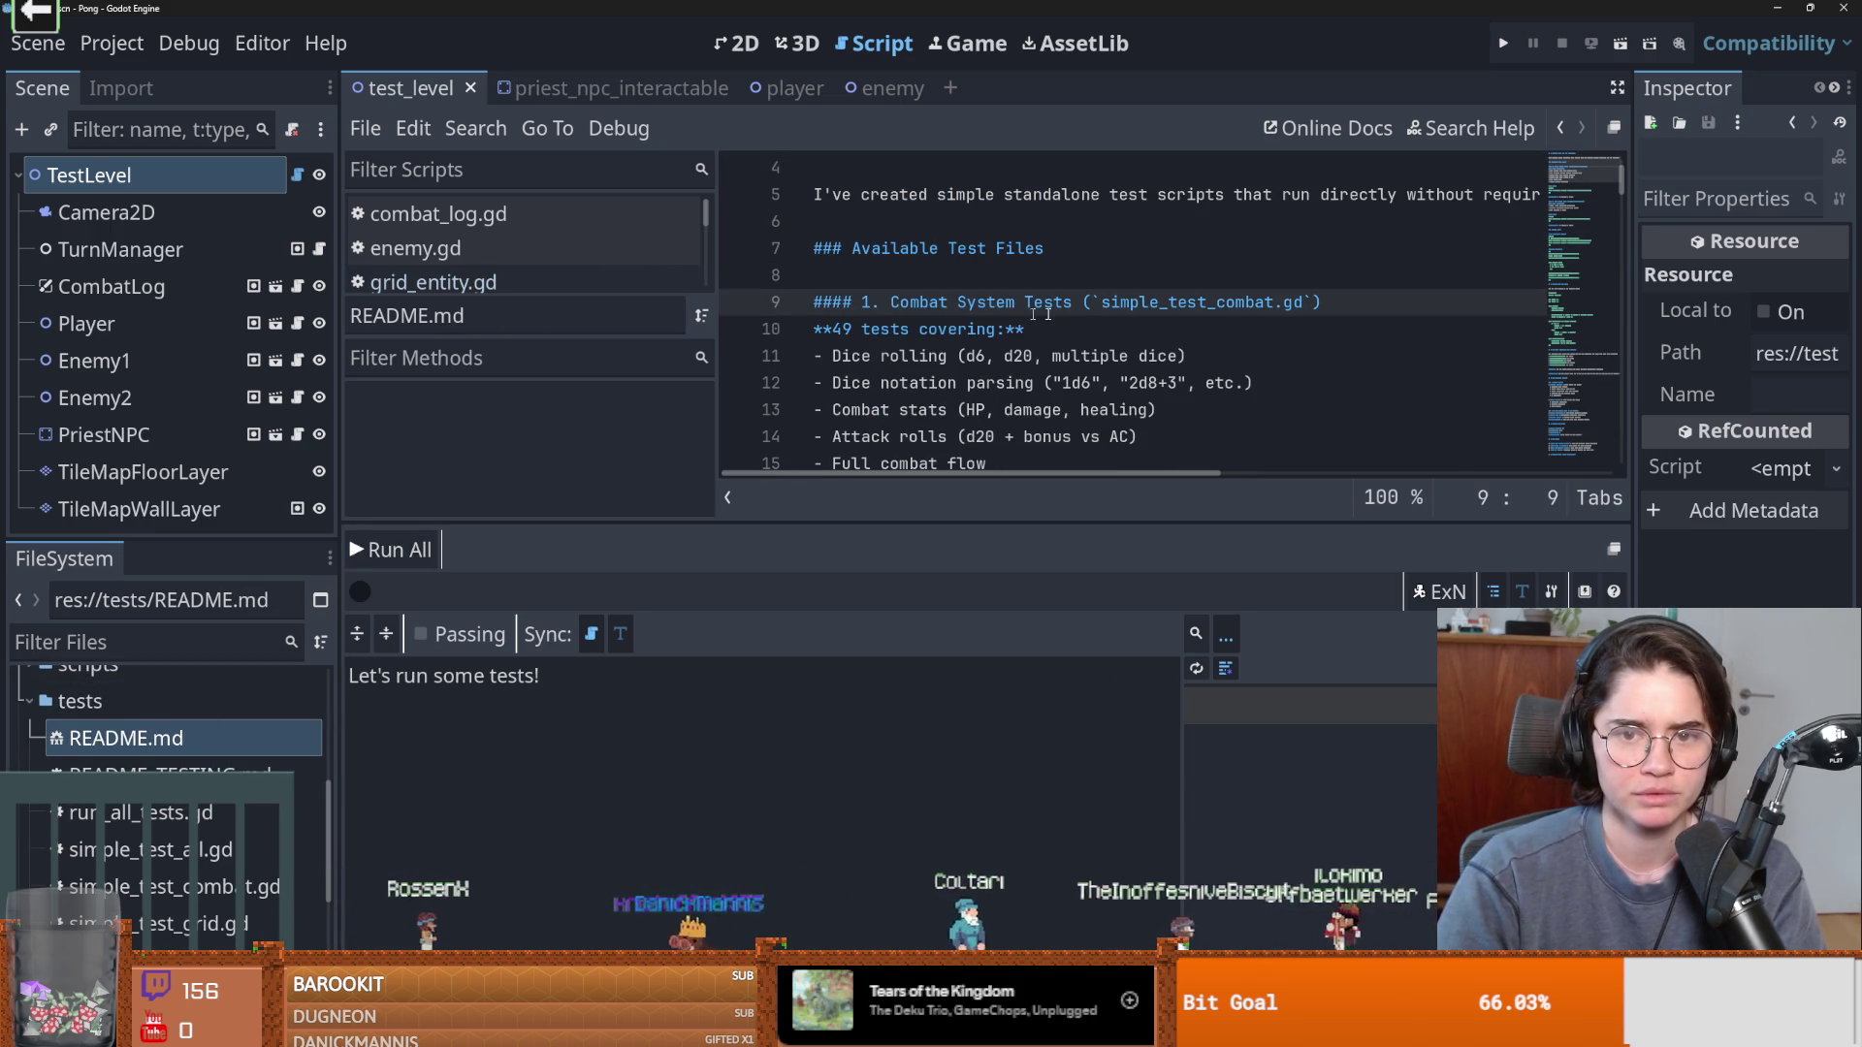
pyautogui.scroll(1, 953, 321)
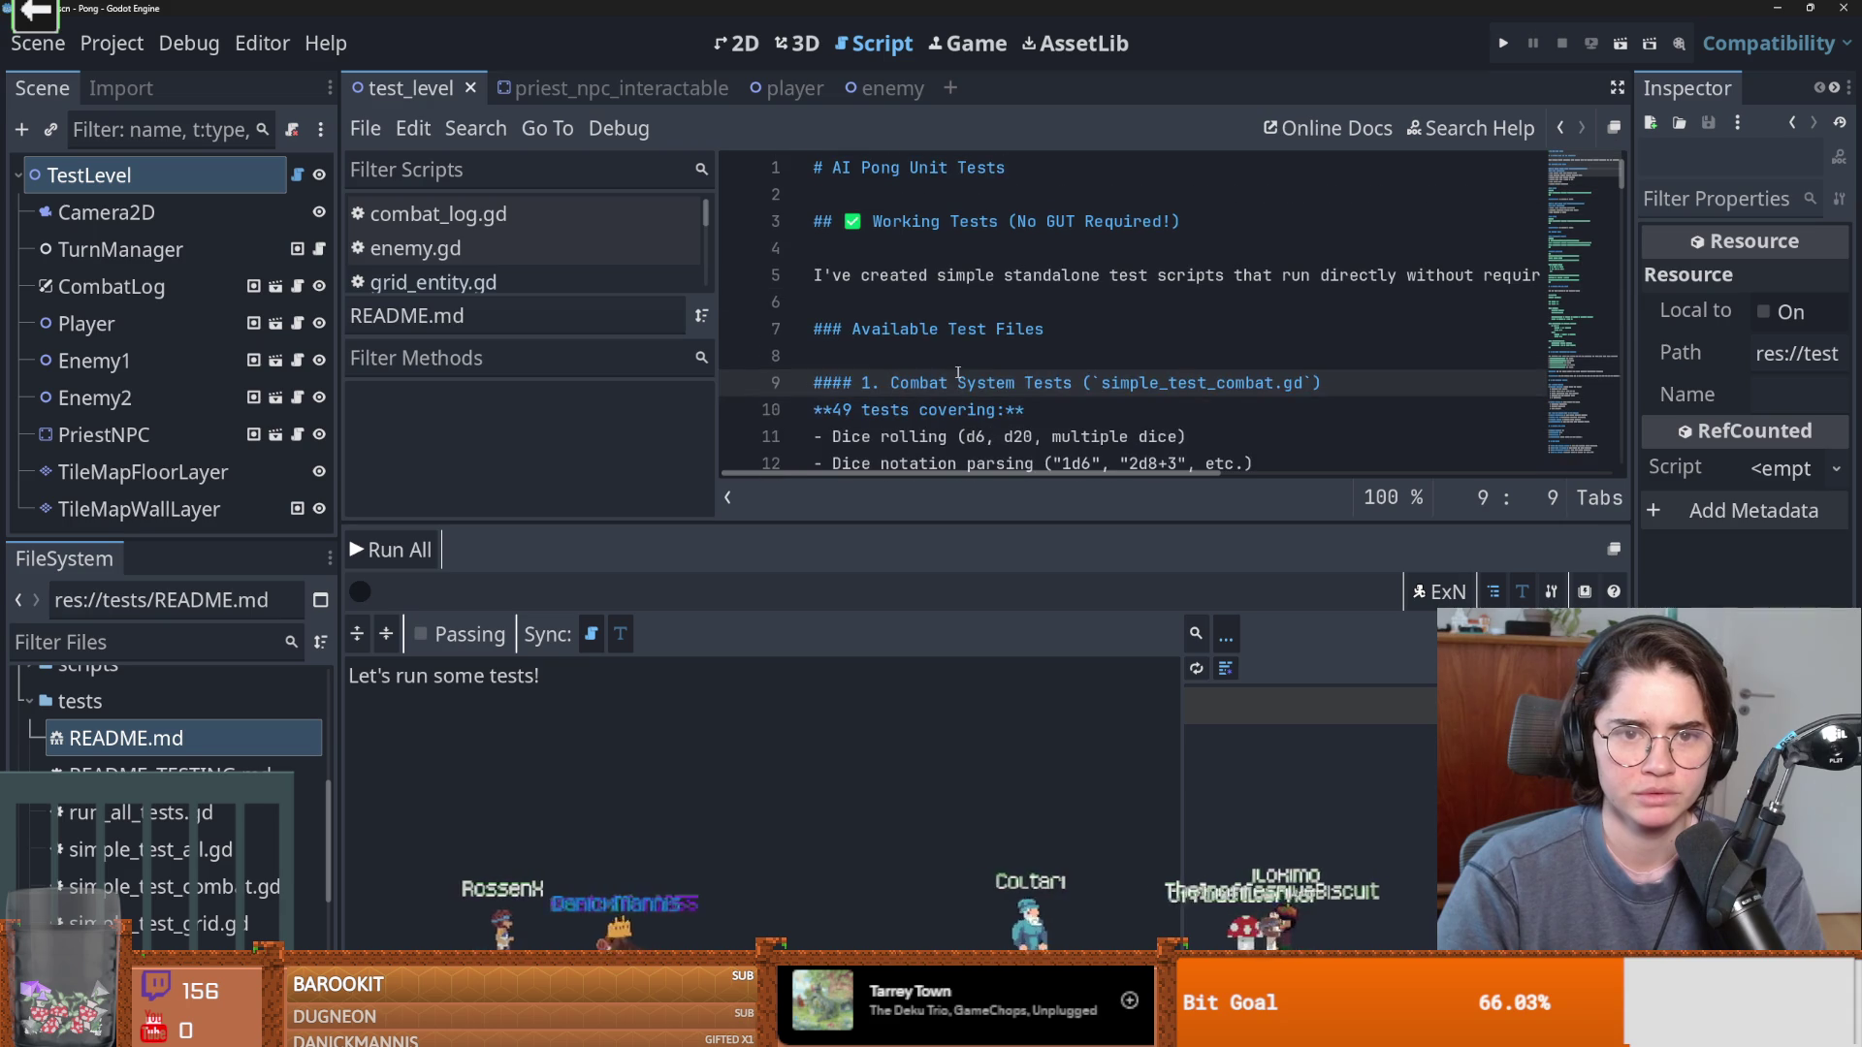
pyautogui.moveTo(934, 287); pyautogui.dragTo(1597, 288)
pyautogui.click(967, 284)
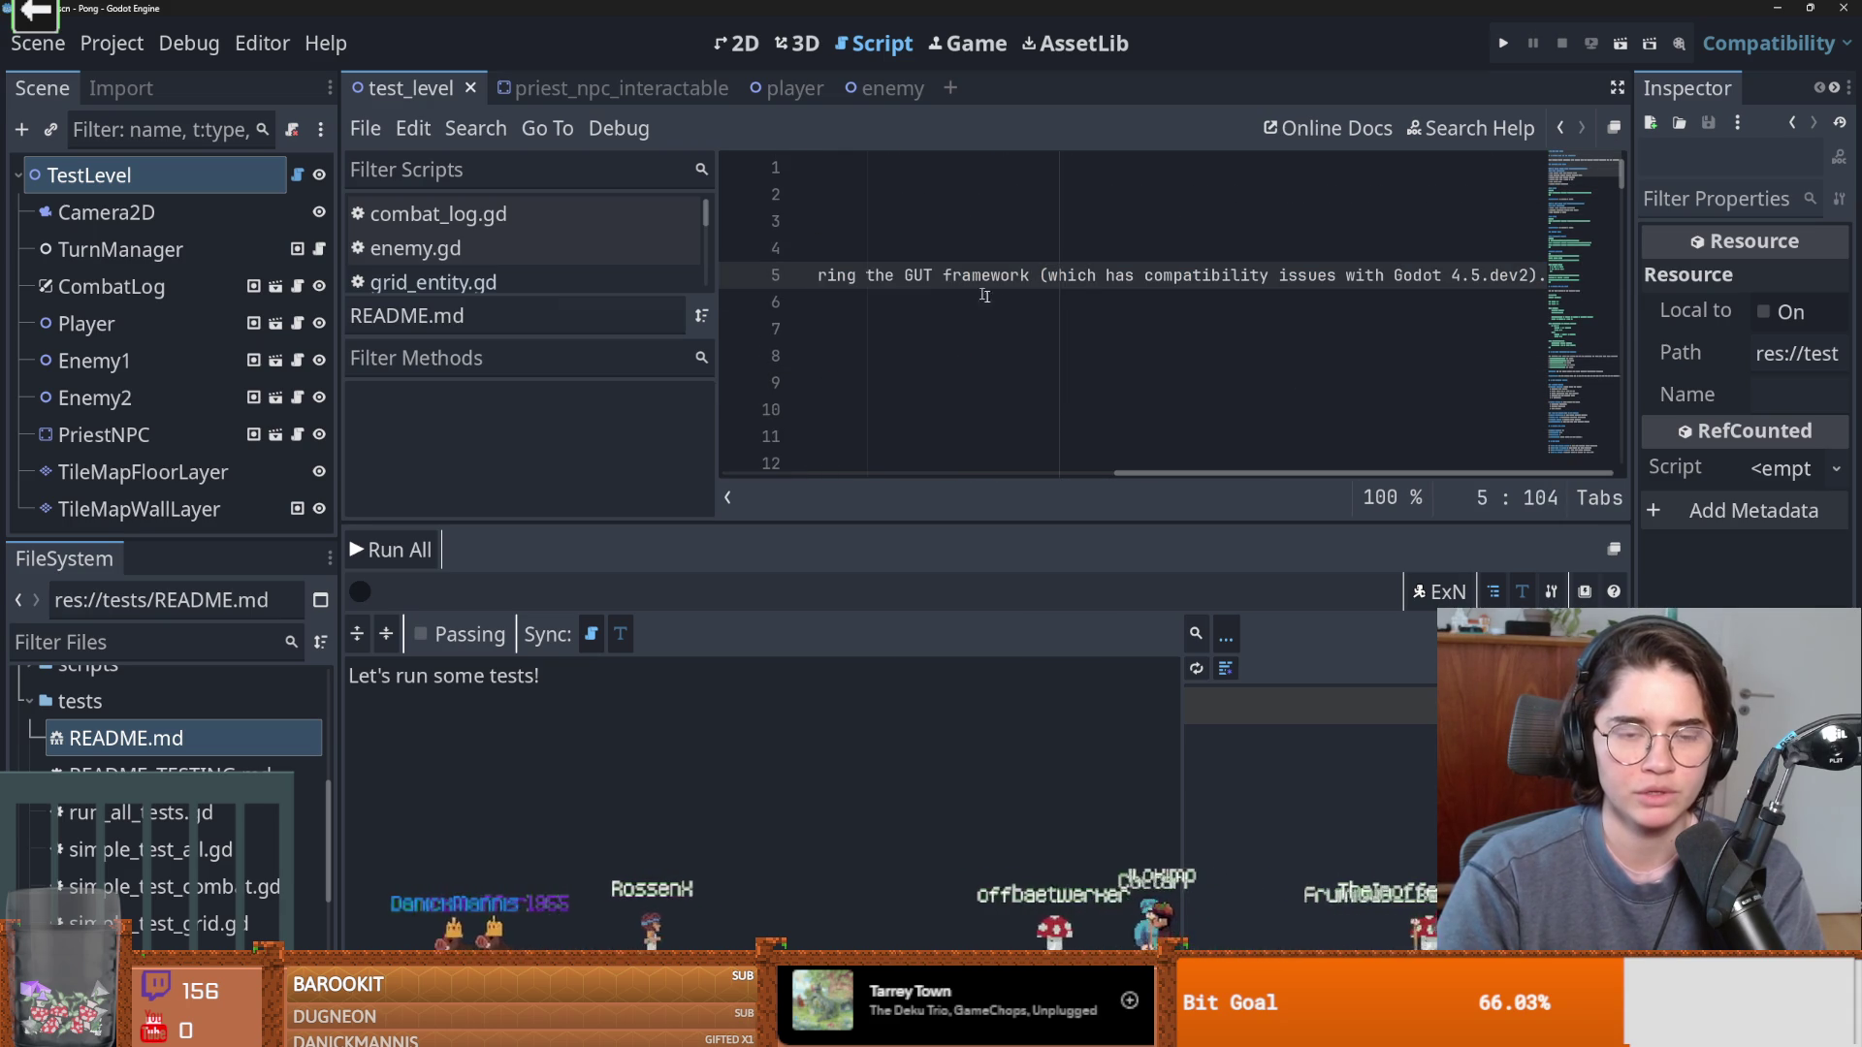
pyautogui.click(1084, 297)
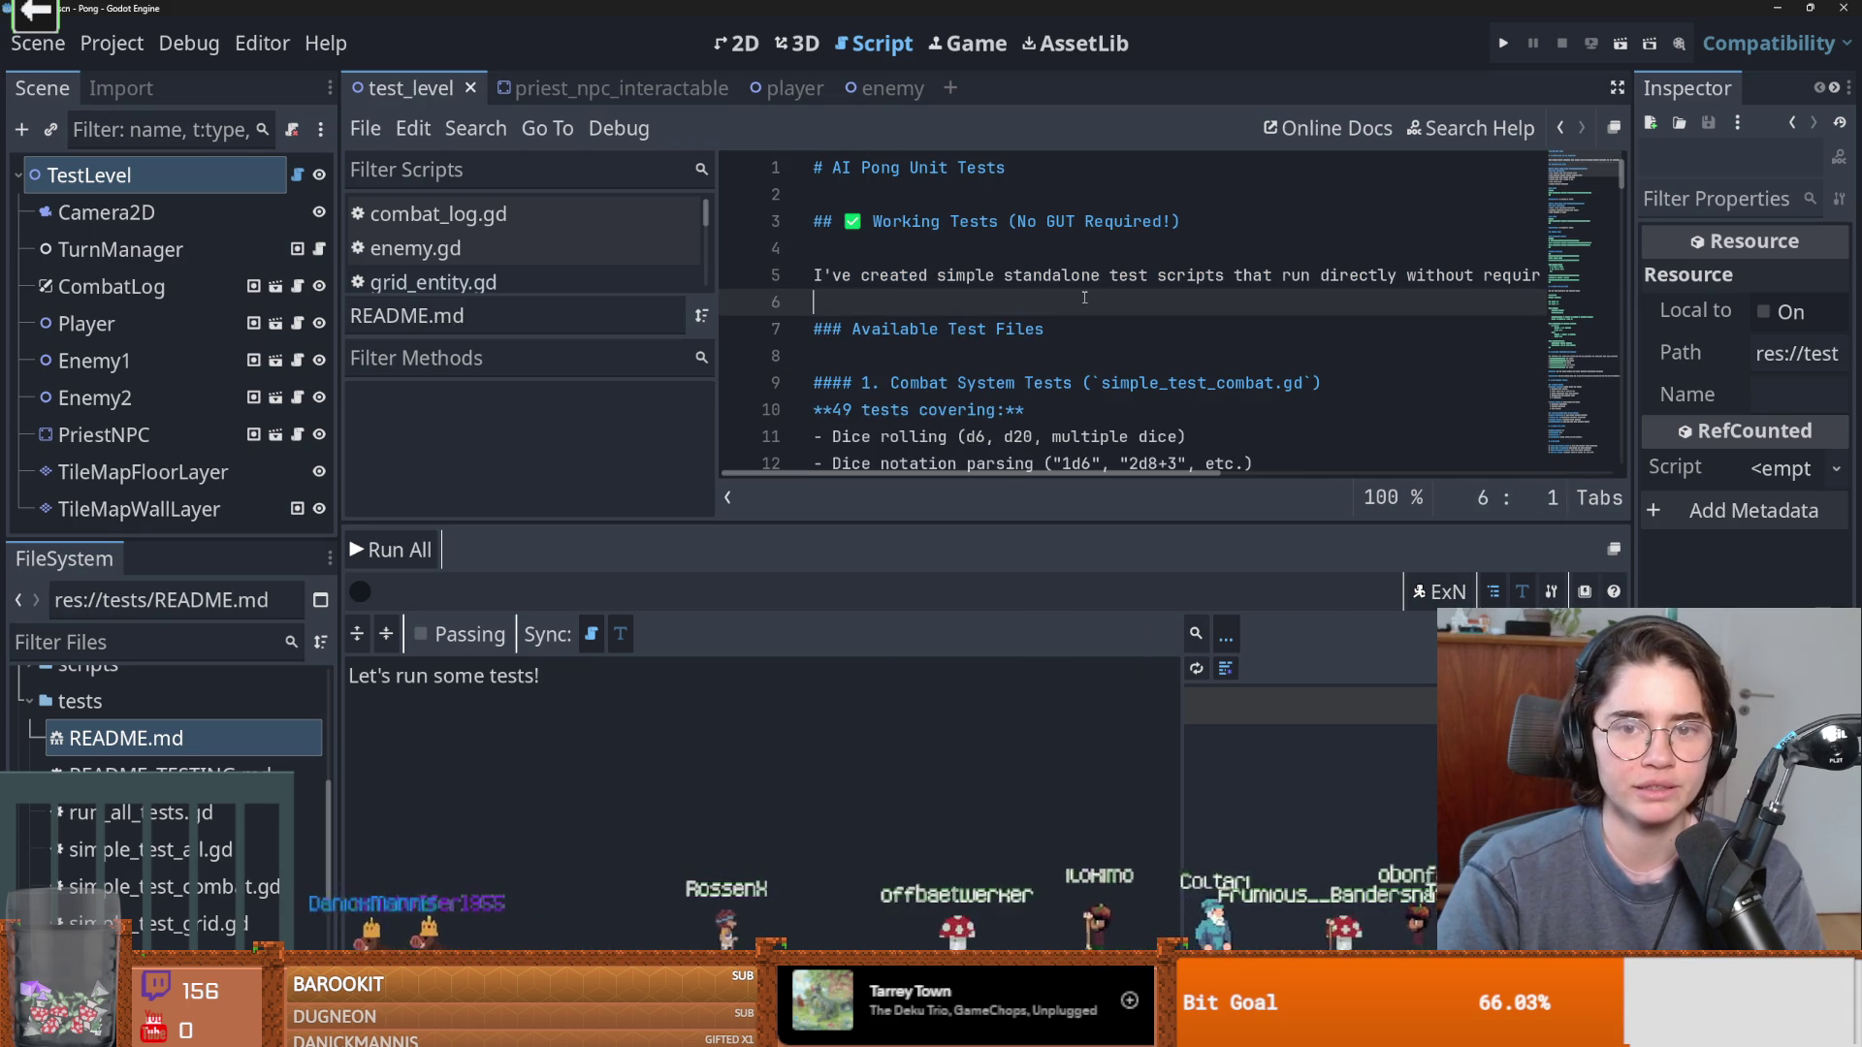
pyautogui.scroll(-1, 291, 717)
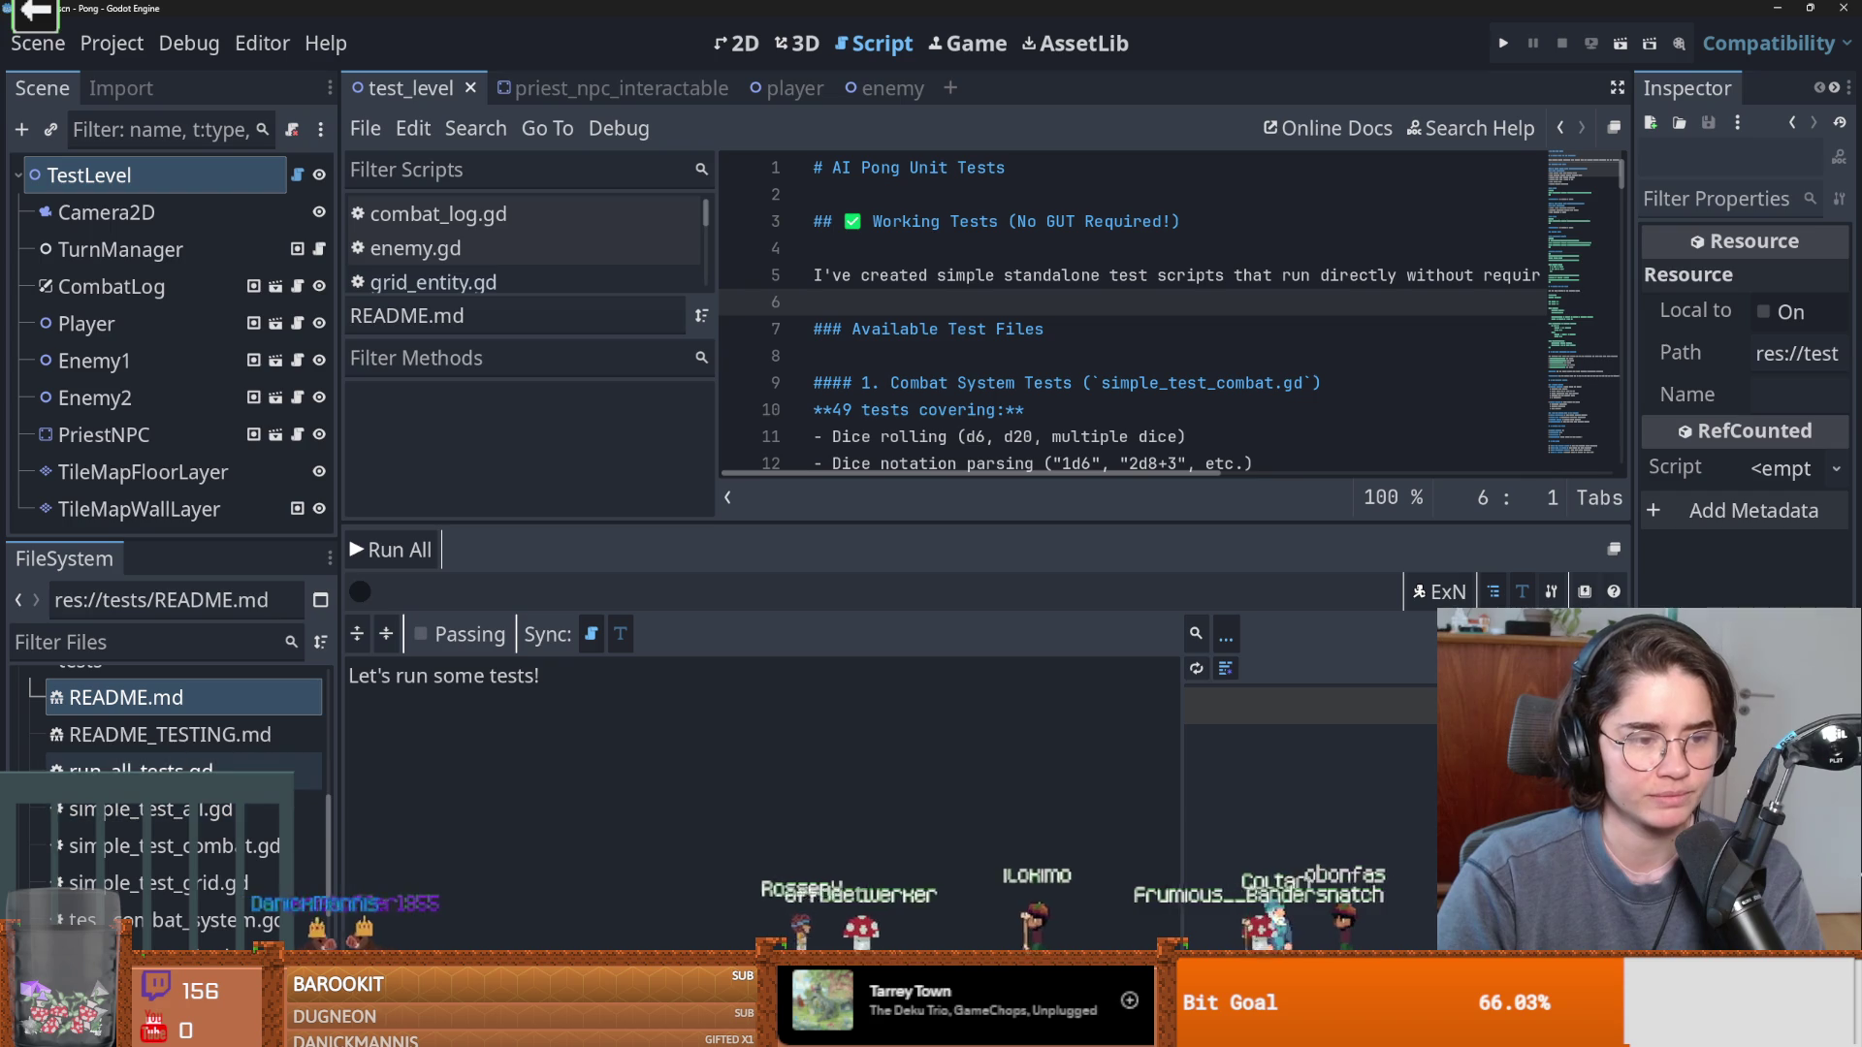
pyautogui.scroll(-1, 896, 346)
pyautogui.doubleClick(896, 351)
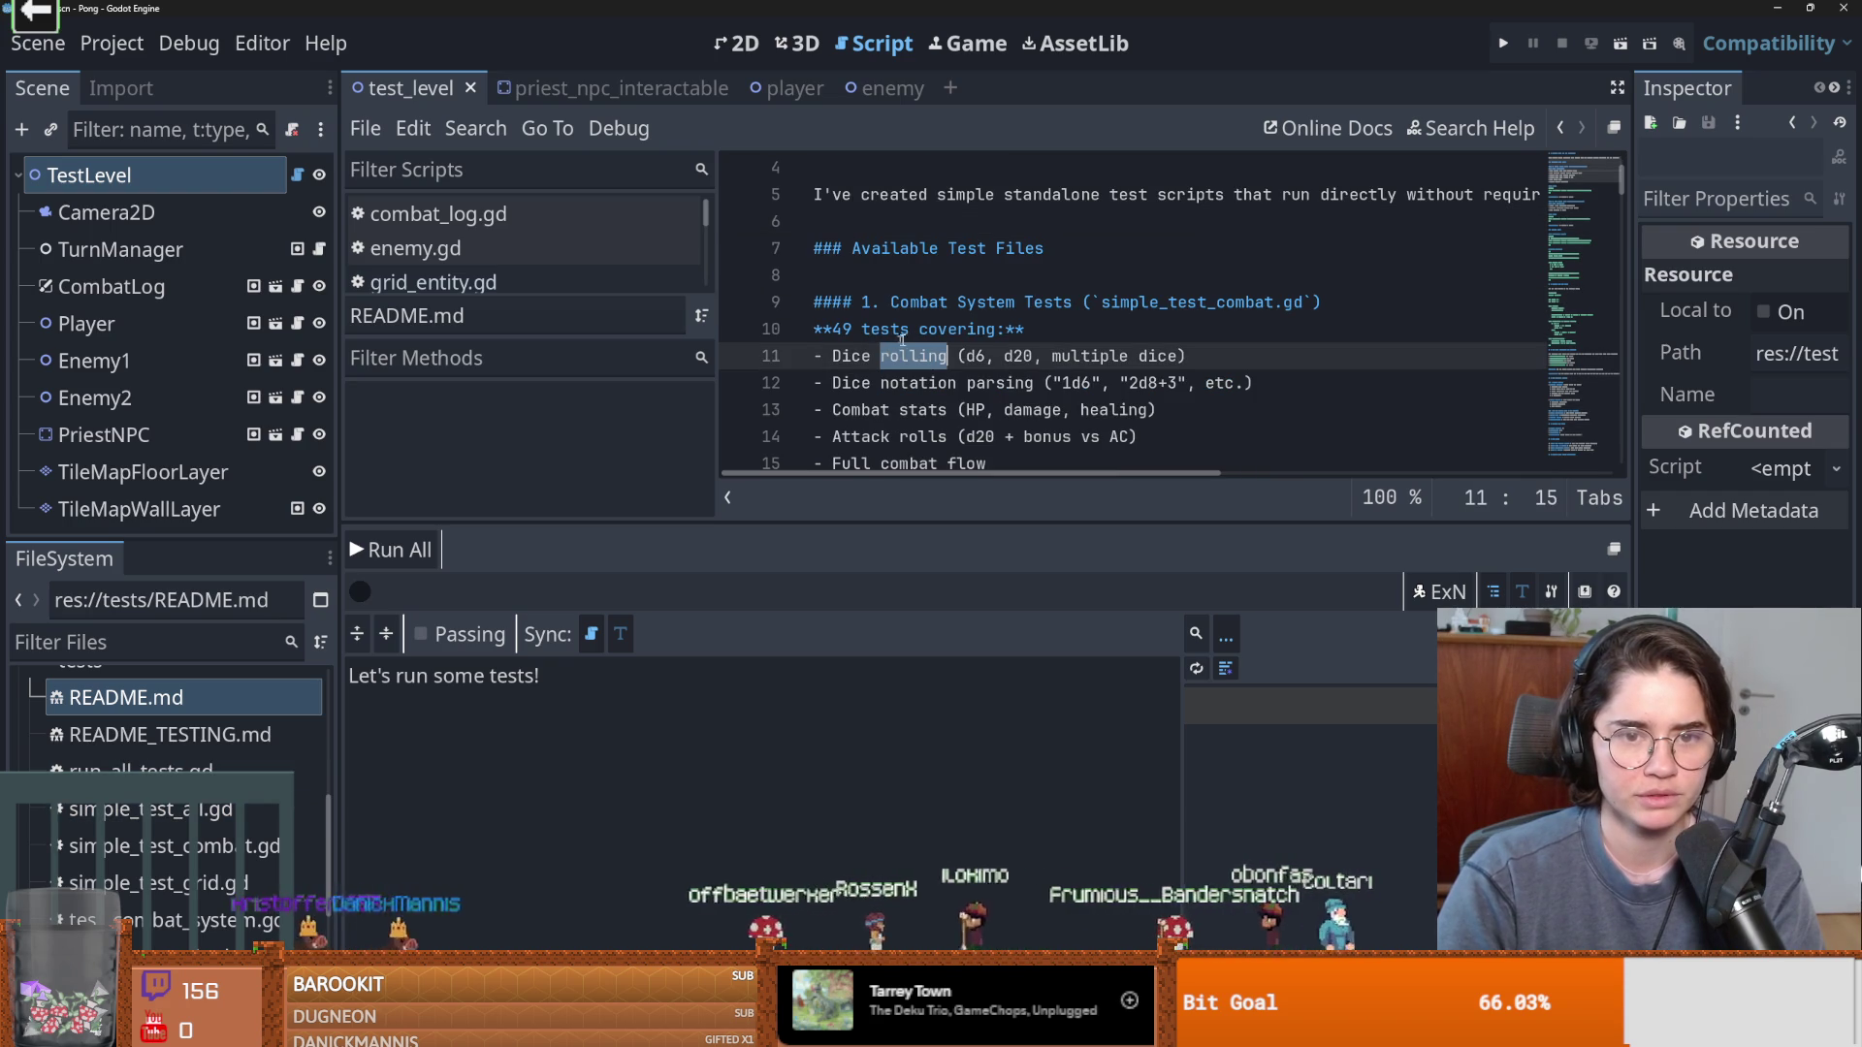
pyautogui.click(953, 306)
pyautogui.scroll(-1, 974, 361)
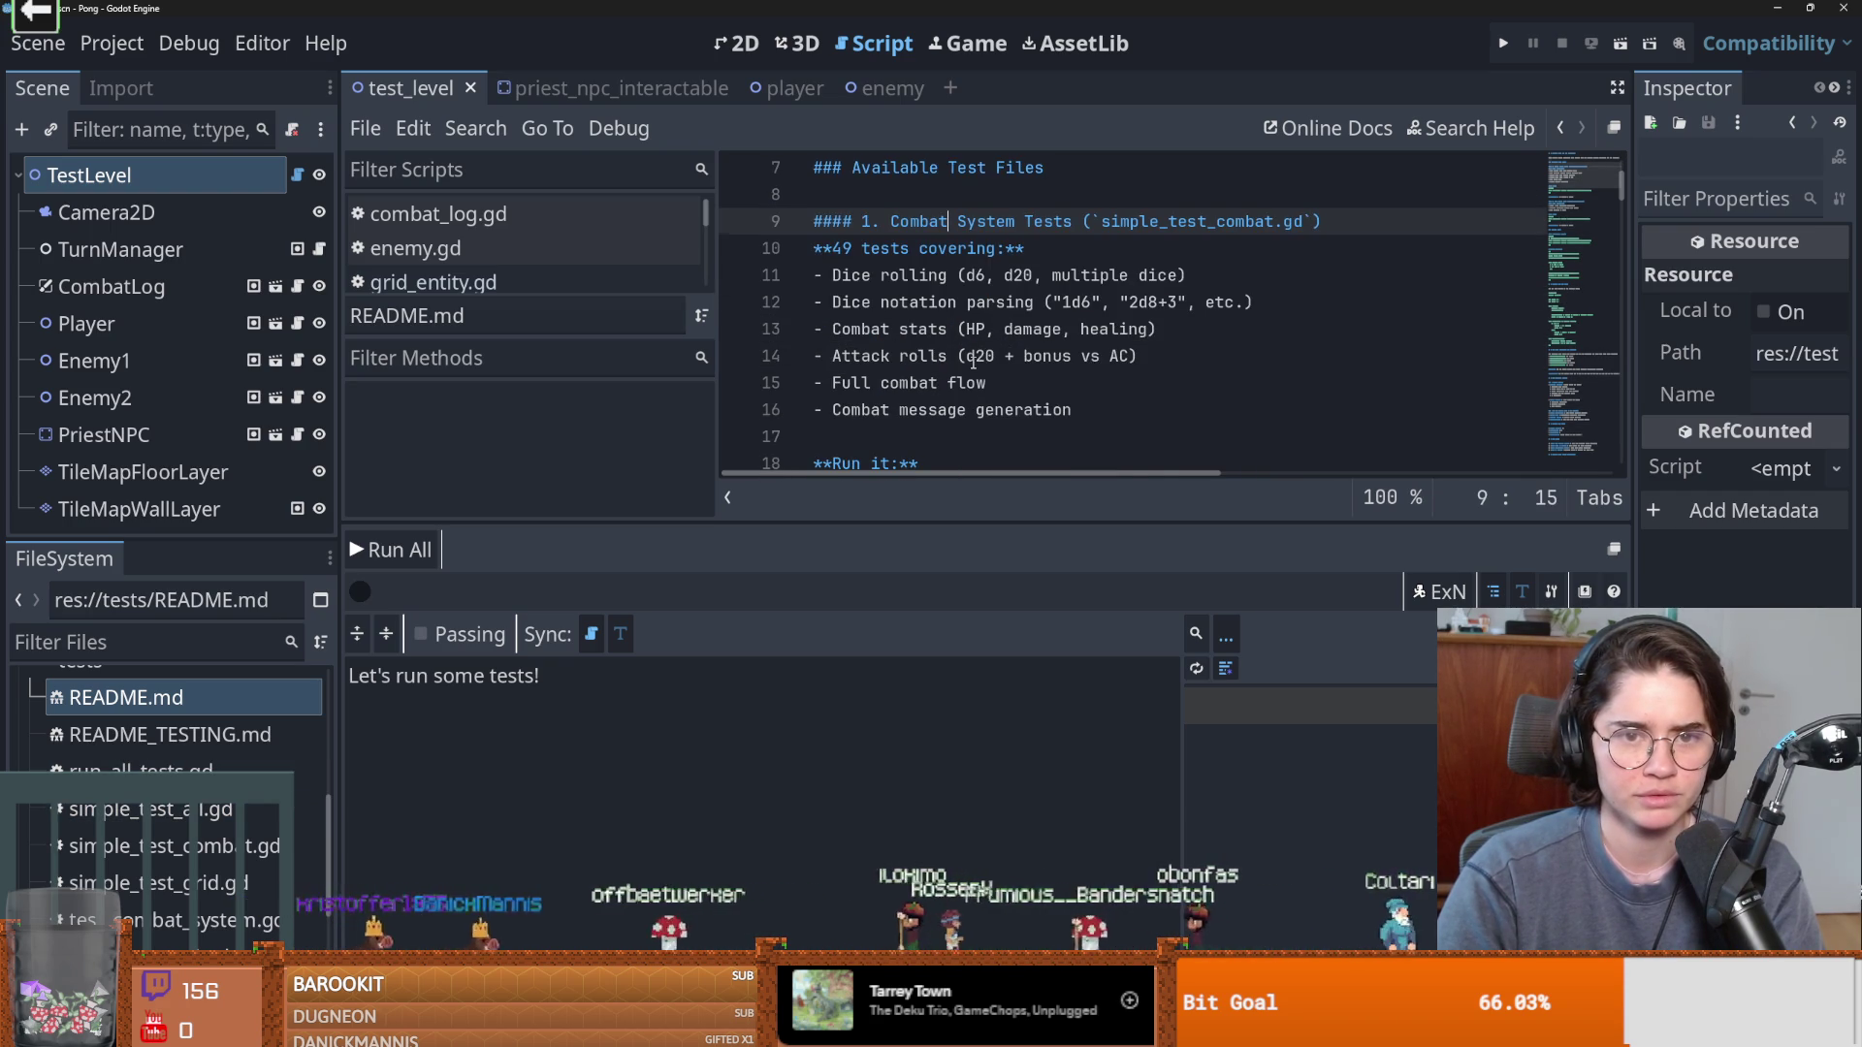
pyautogui.scroll(2, 973, 362)
pyautogui.hscroll(5, 974, 362)
pyautogui.hscroll(-5, 974, 362)
pyautogui.scroll(-1, 977, 362)
pyautogui.scroll(-1, 979, 363)
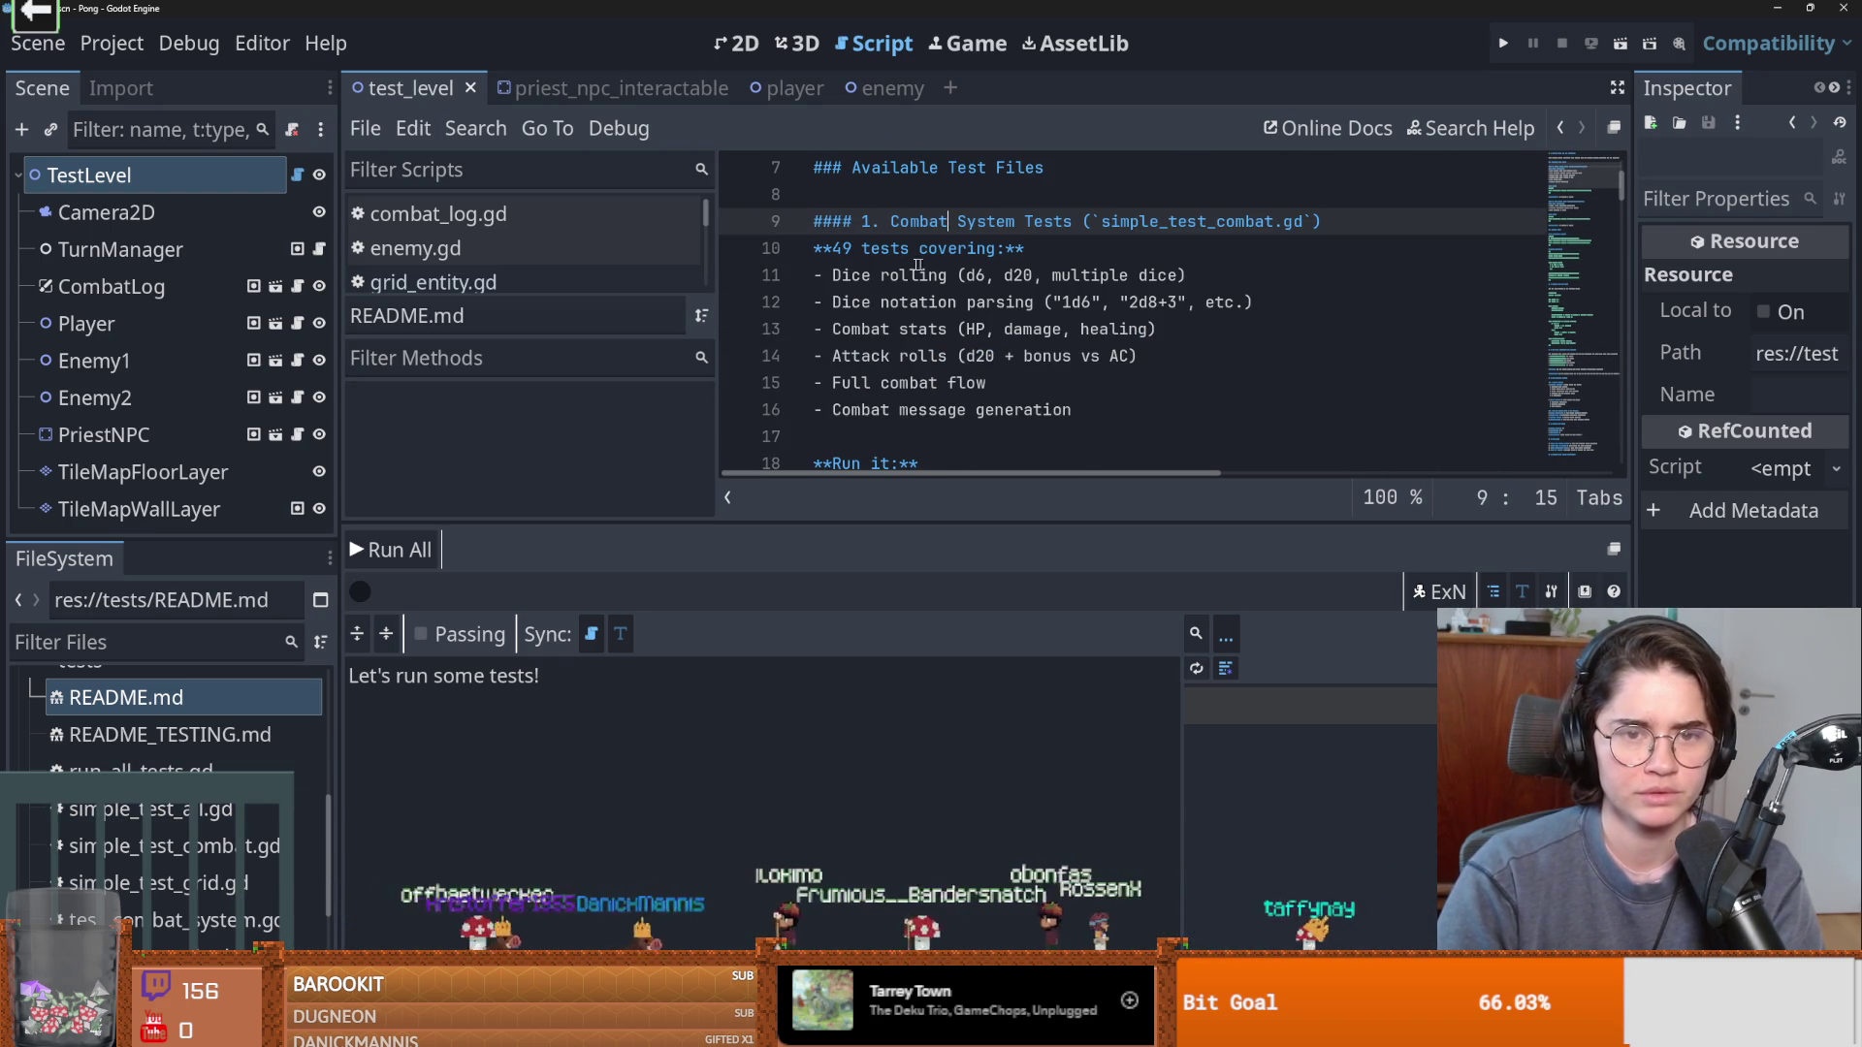
pyautogui.click(862, 254)
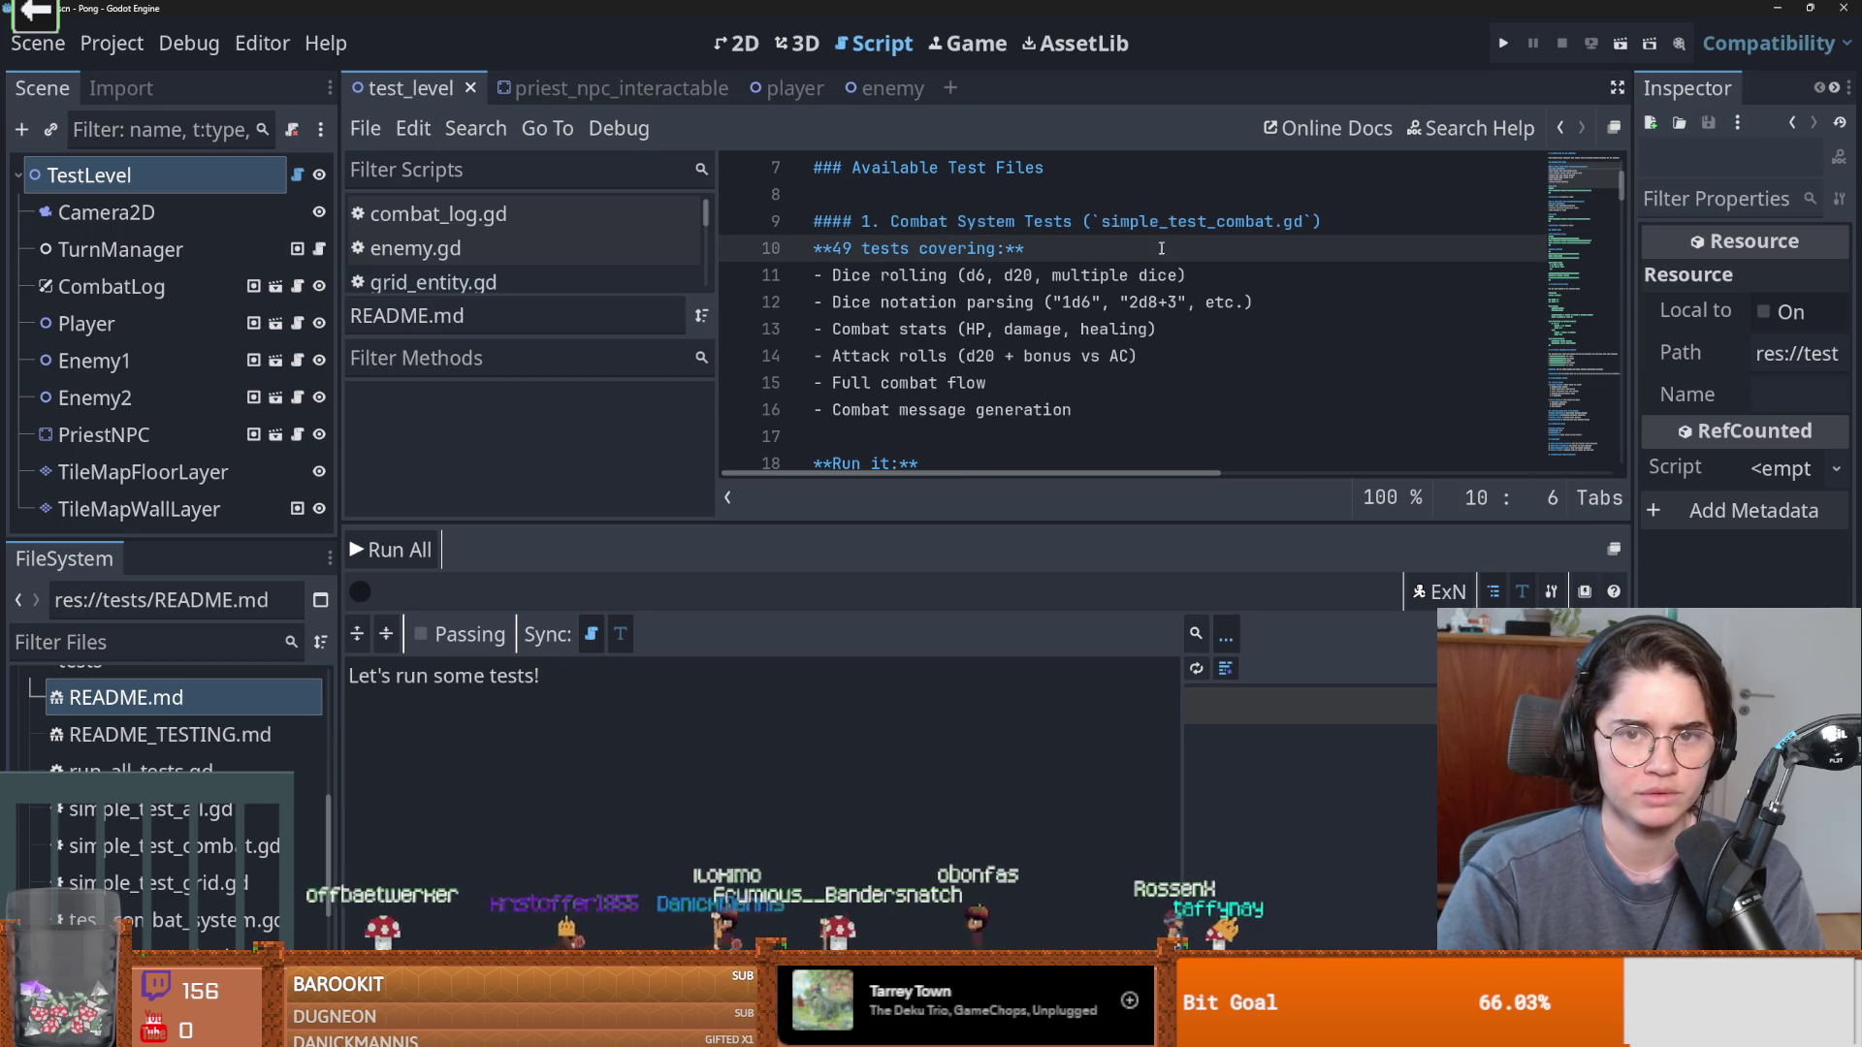
pyautogui.click(200, 813)
# Open simple_test_combat.gd and select the headless usage command on line 4.
pyautogui.doubleClick(215, 848)
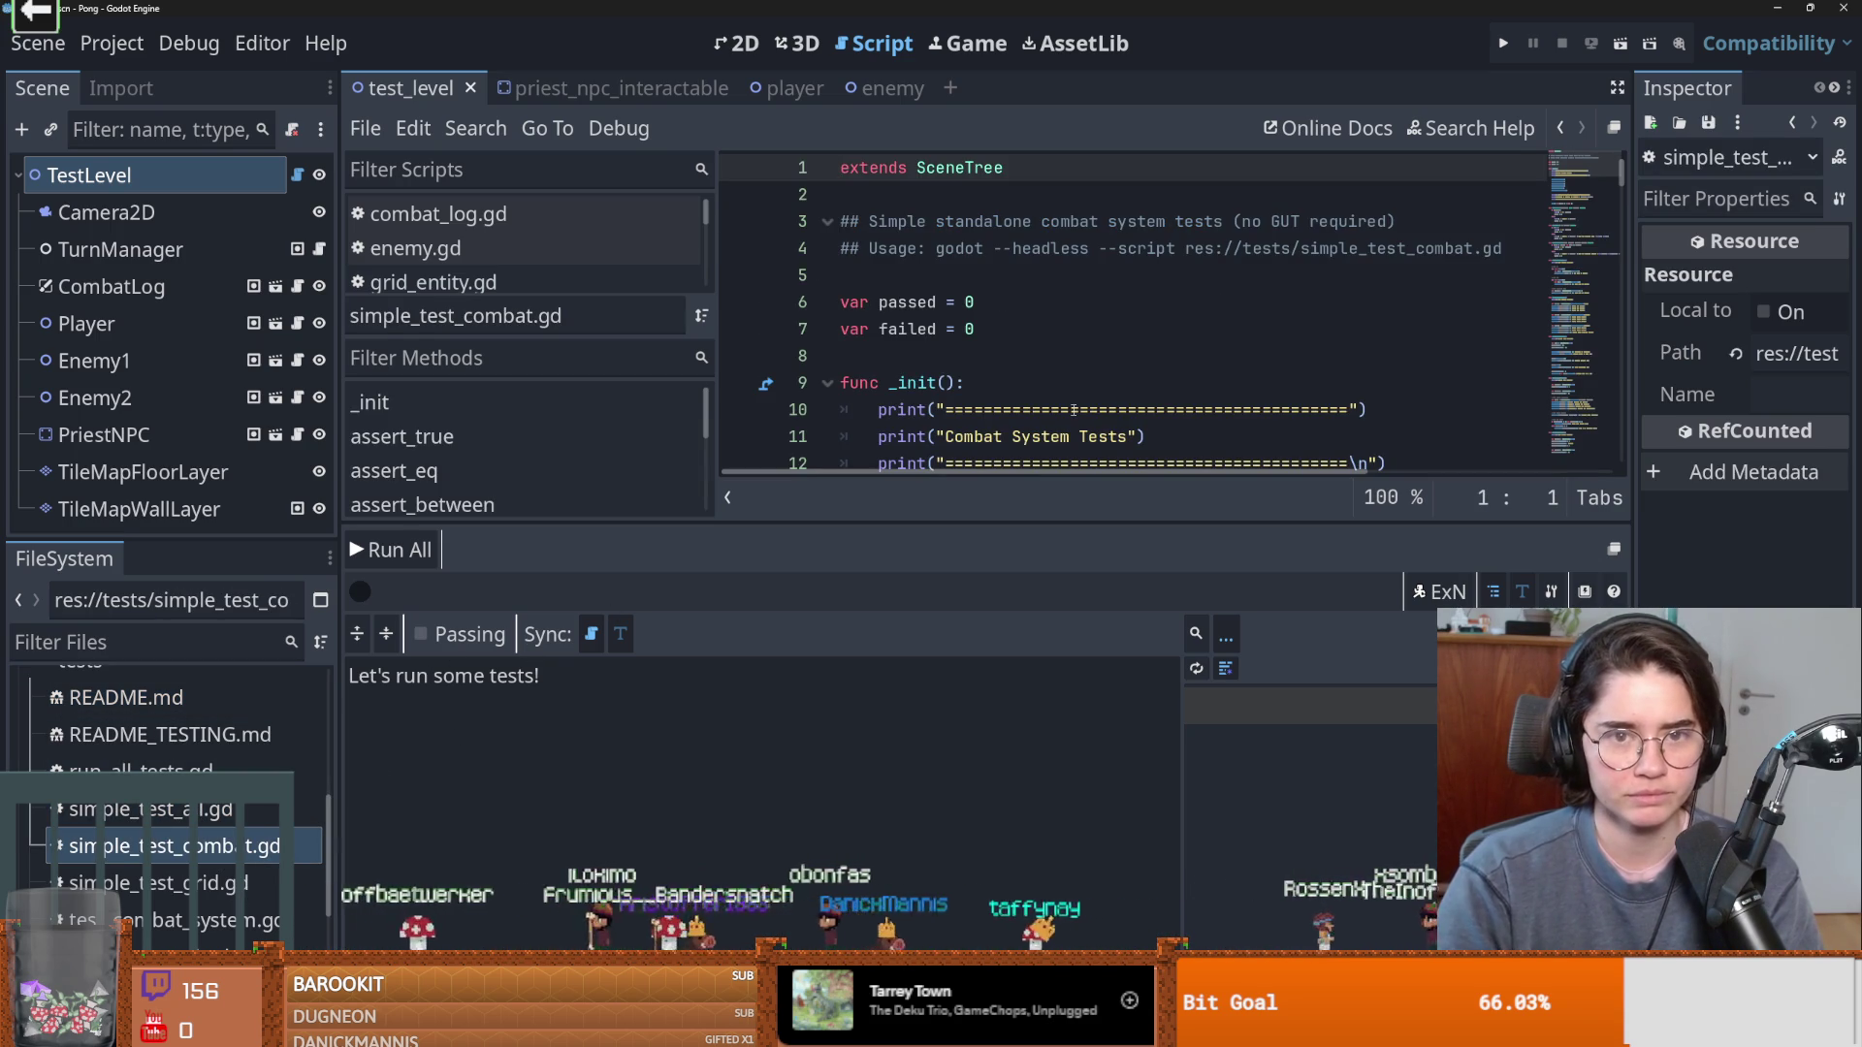
pyautogui.scroll(-3, 1134, 310)
pyautogui.scroll(3, 1134, 311)
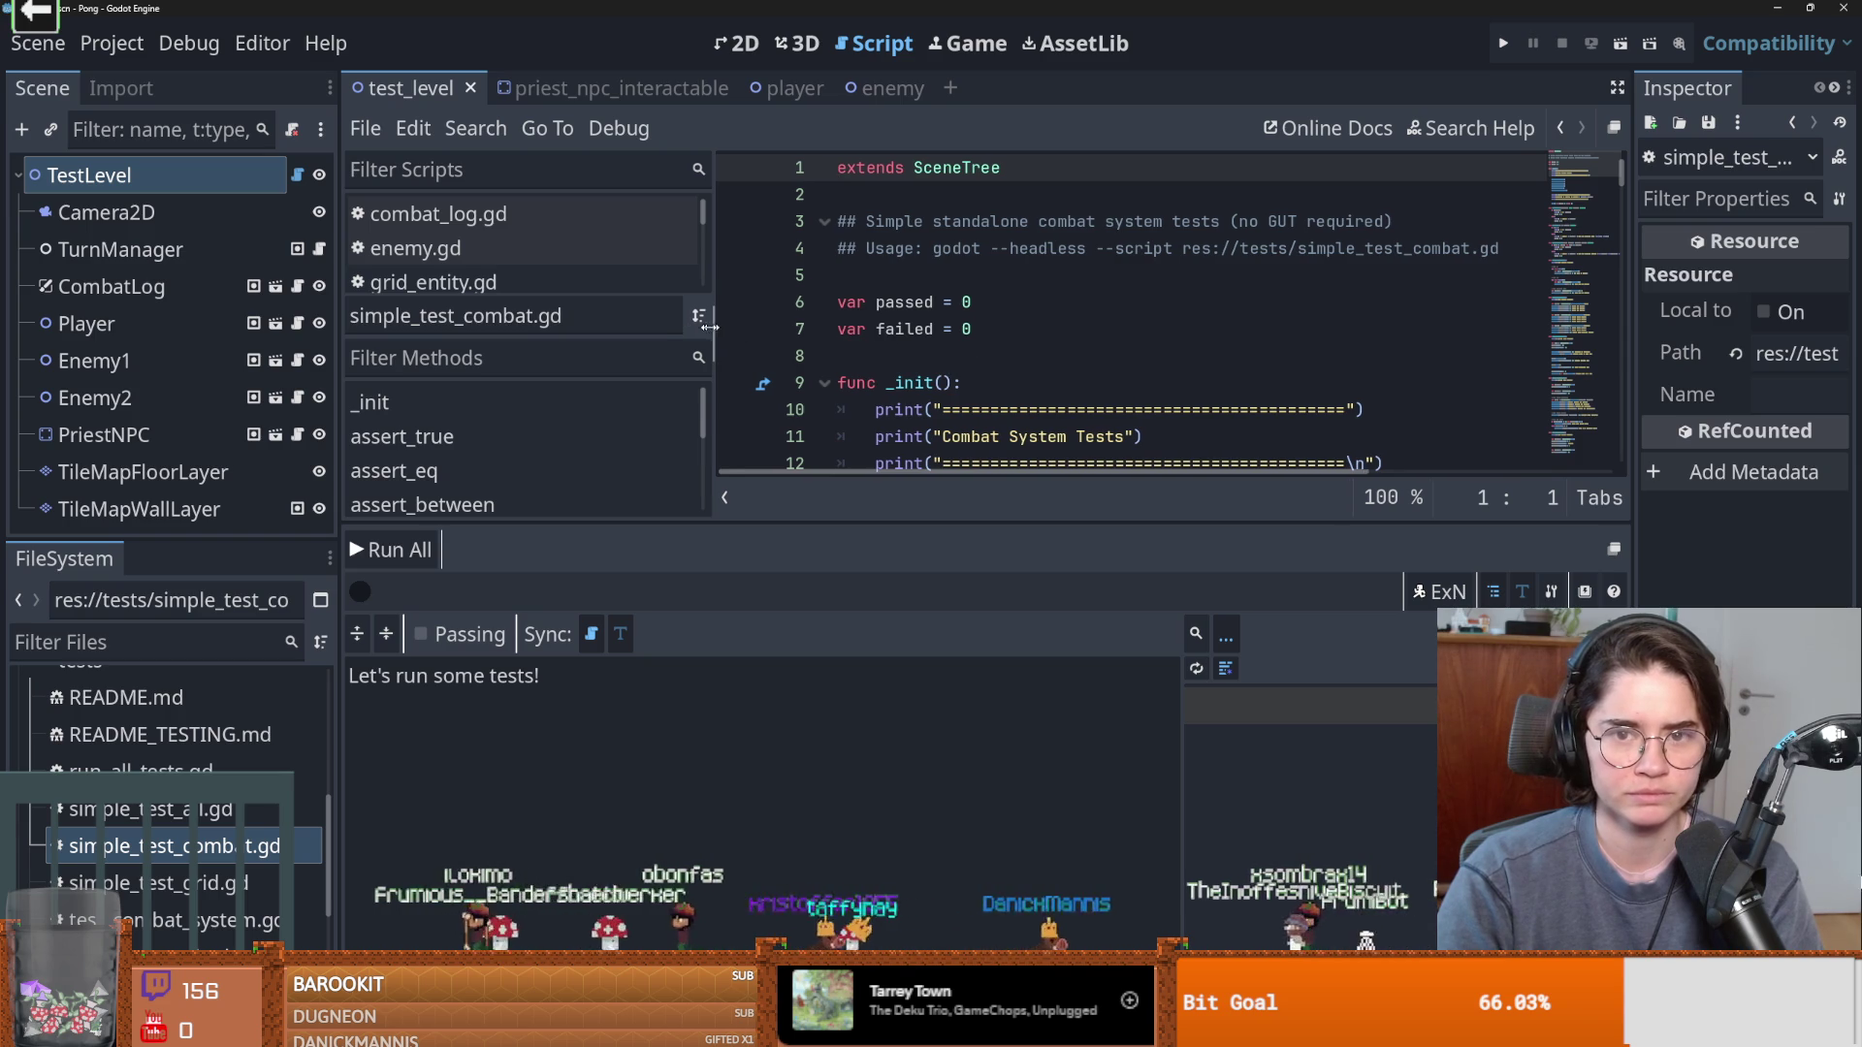
pyautogui.moveTo(716, 320); pyautogui.dragTo(442, 320)
pyautogui.click(723, 250)
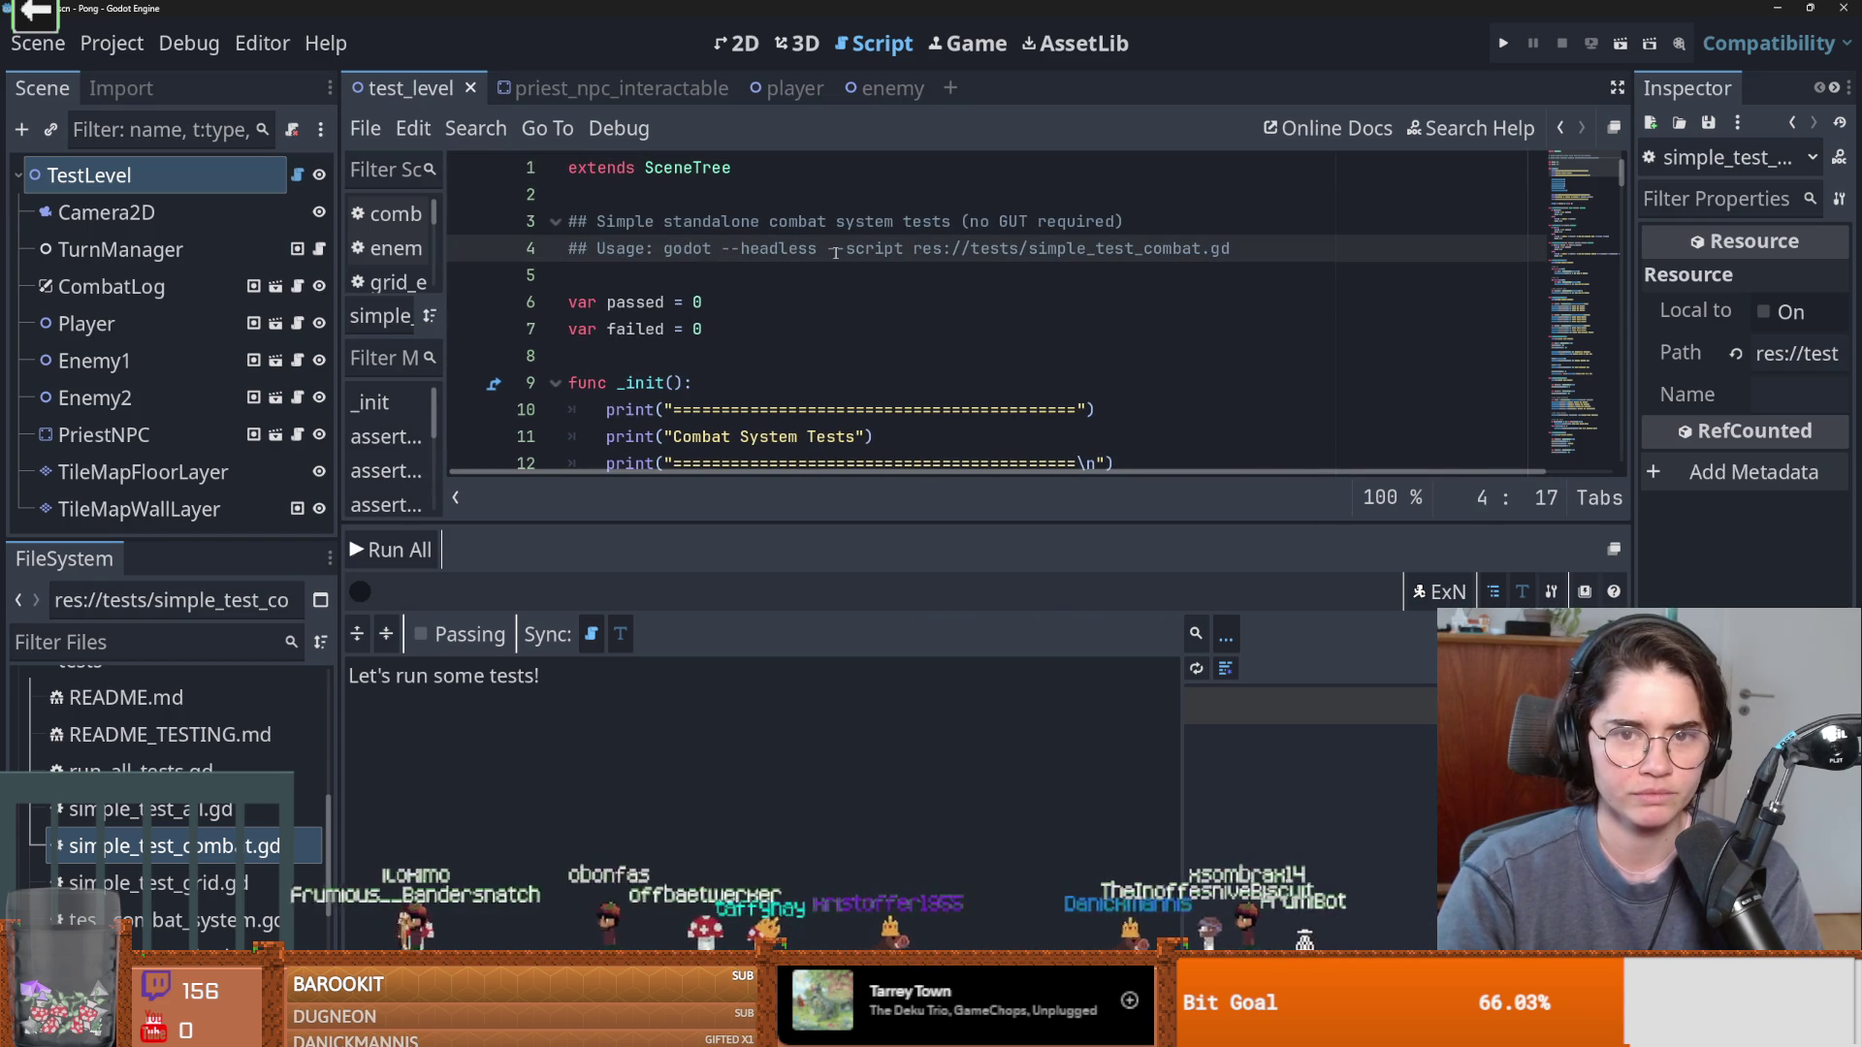
pyautogui.moveTo(1245, 249); pyautogui.dragTo(663, 249)
pyautogui.hotkey('ctrl', 'c')
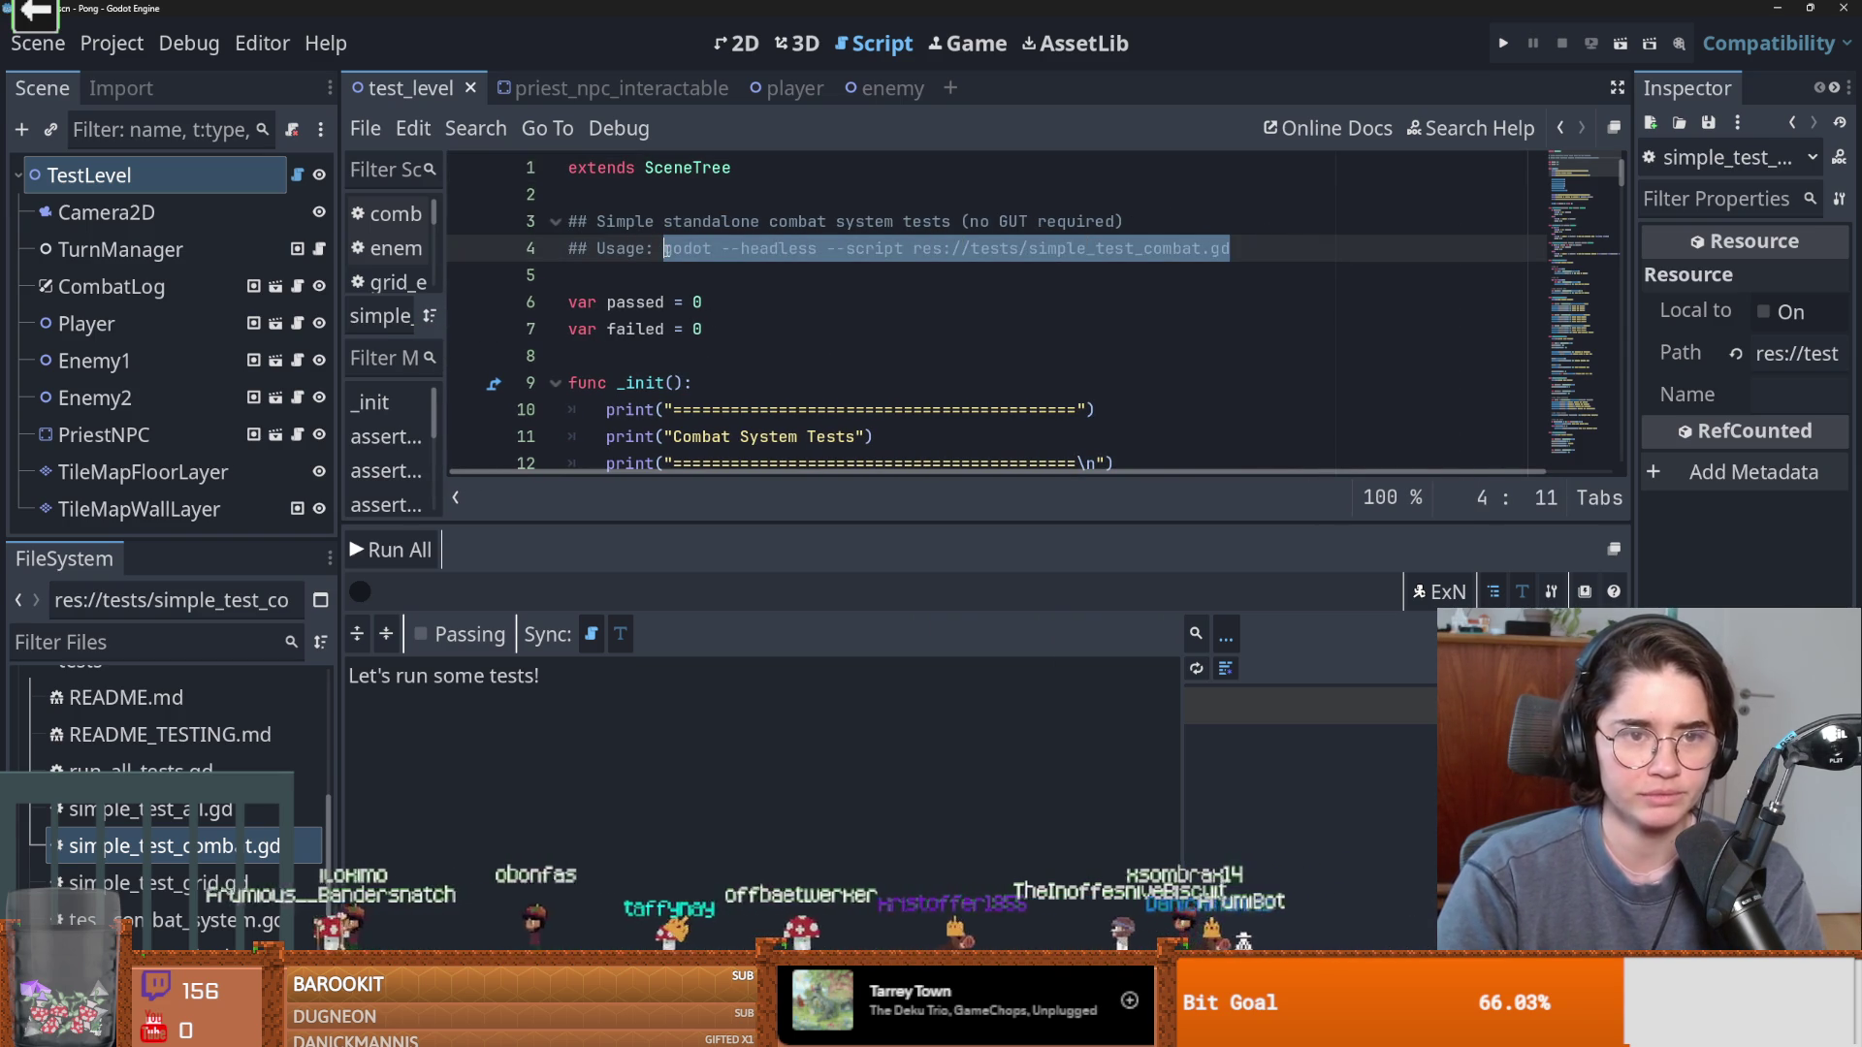
# Show simple_test_combat.gd's tests folder in File Explorer.
pyautogui.rightClick(177, 858)
pyautogui.click(242, 917)
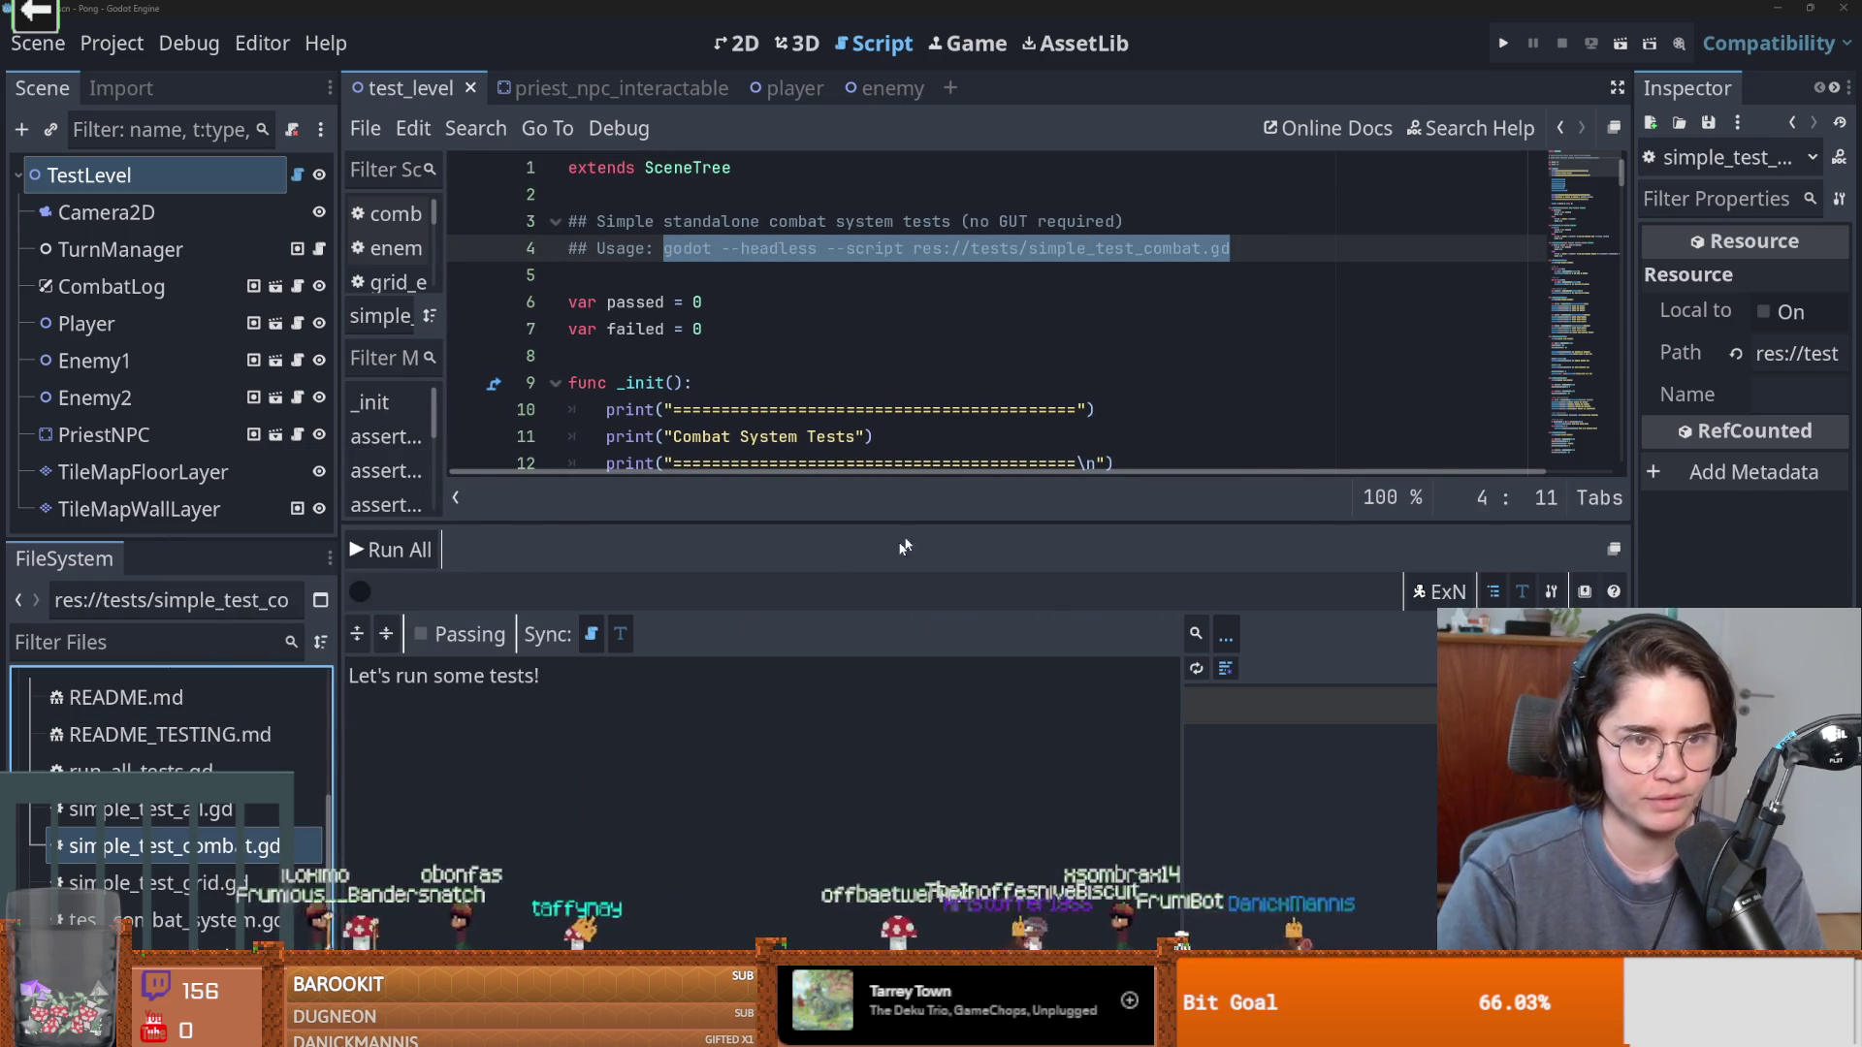
pyautogui.rightClick(396, 706)
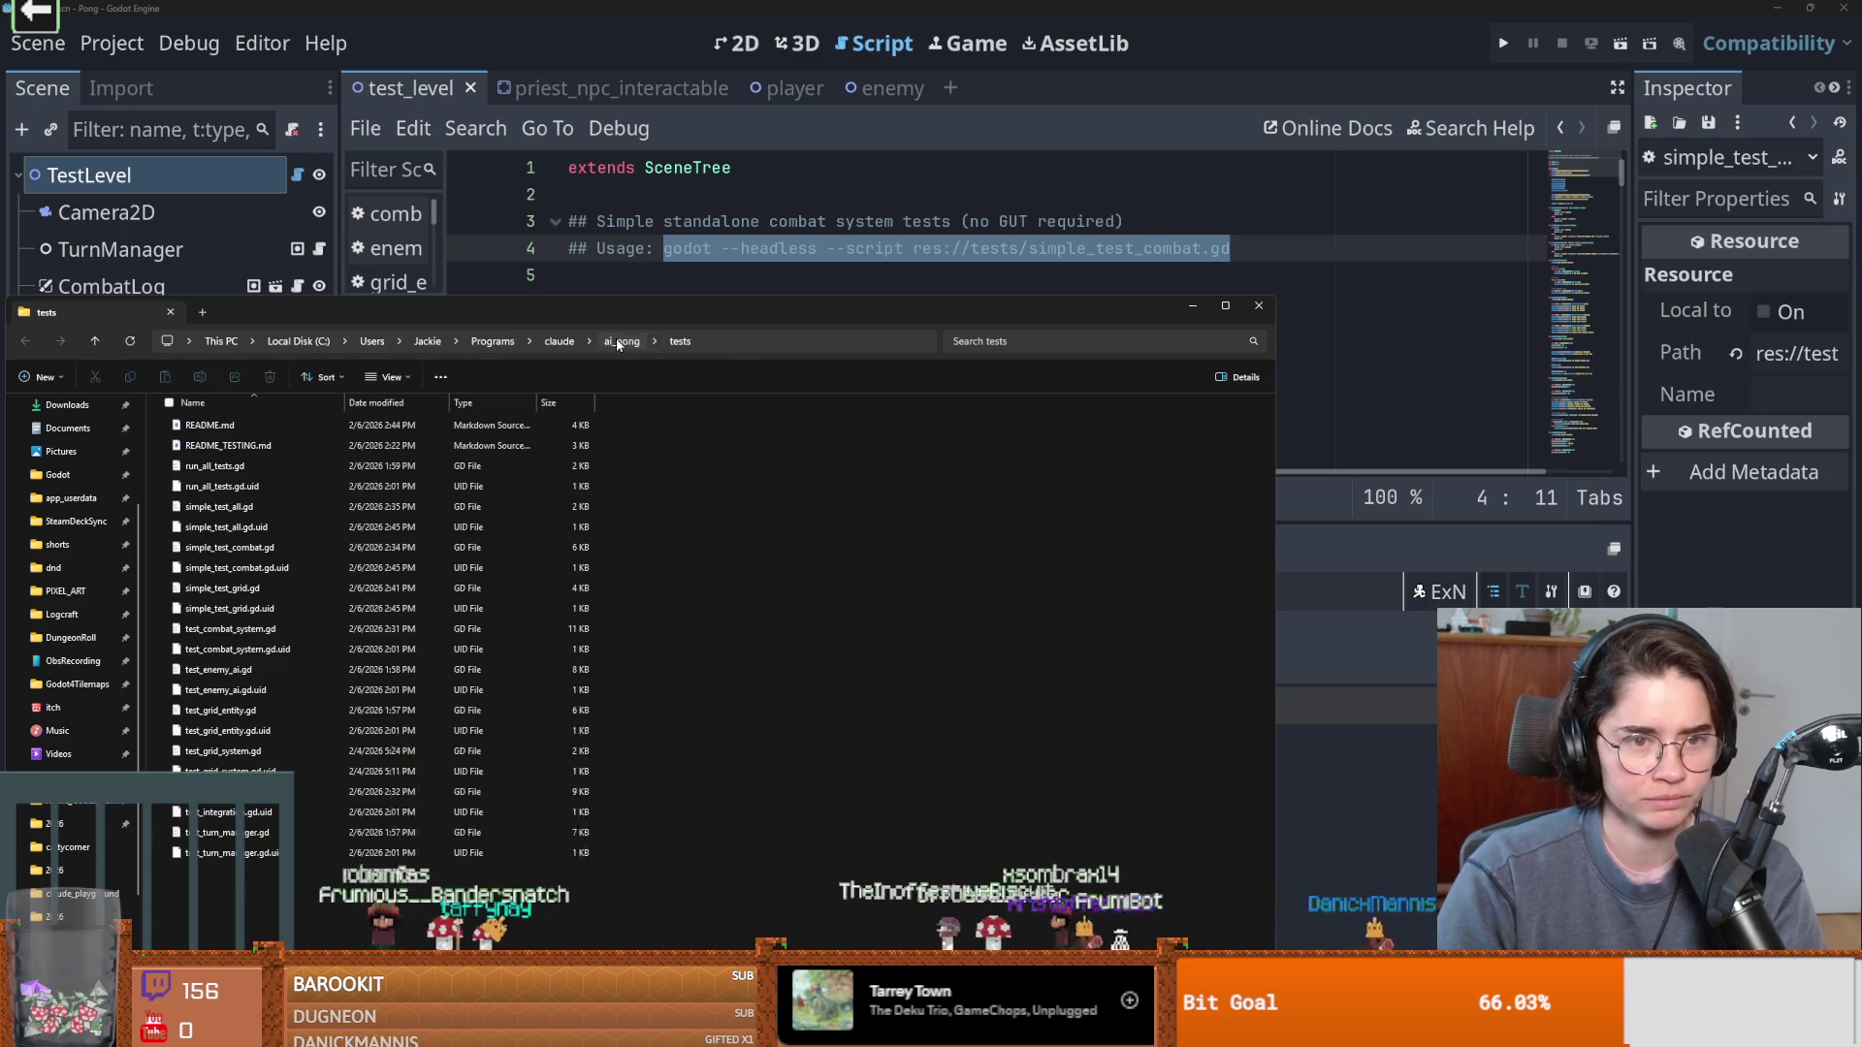
# Open PowerShell in the ai_pong folder and run the pasted godot --headless combat test command.
pyautogui.click(622, 341)
pyautogui.rightClick(439, 809)
pyautogui.click(508, 764)
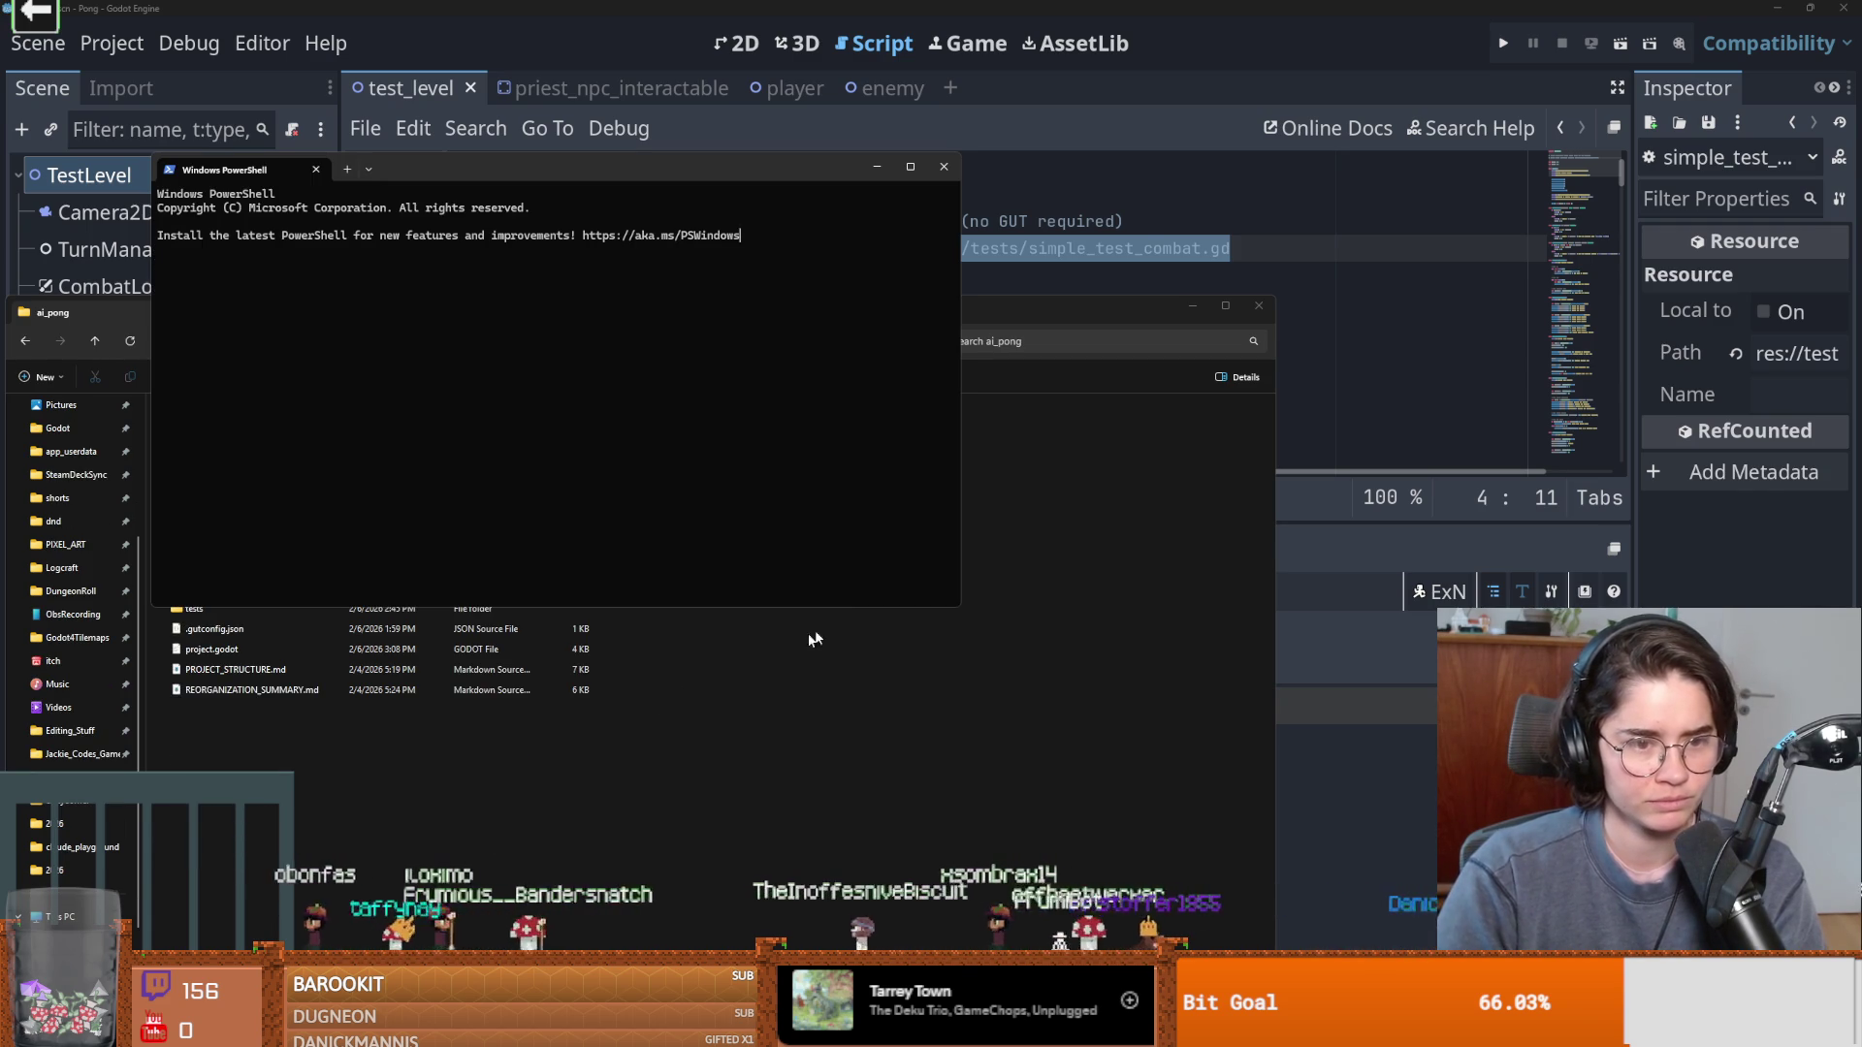
pyautogui.hotkey('ctrl', 'v')
pyautogui.press('Return')
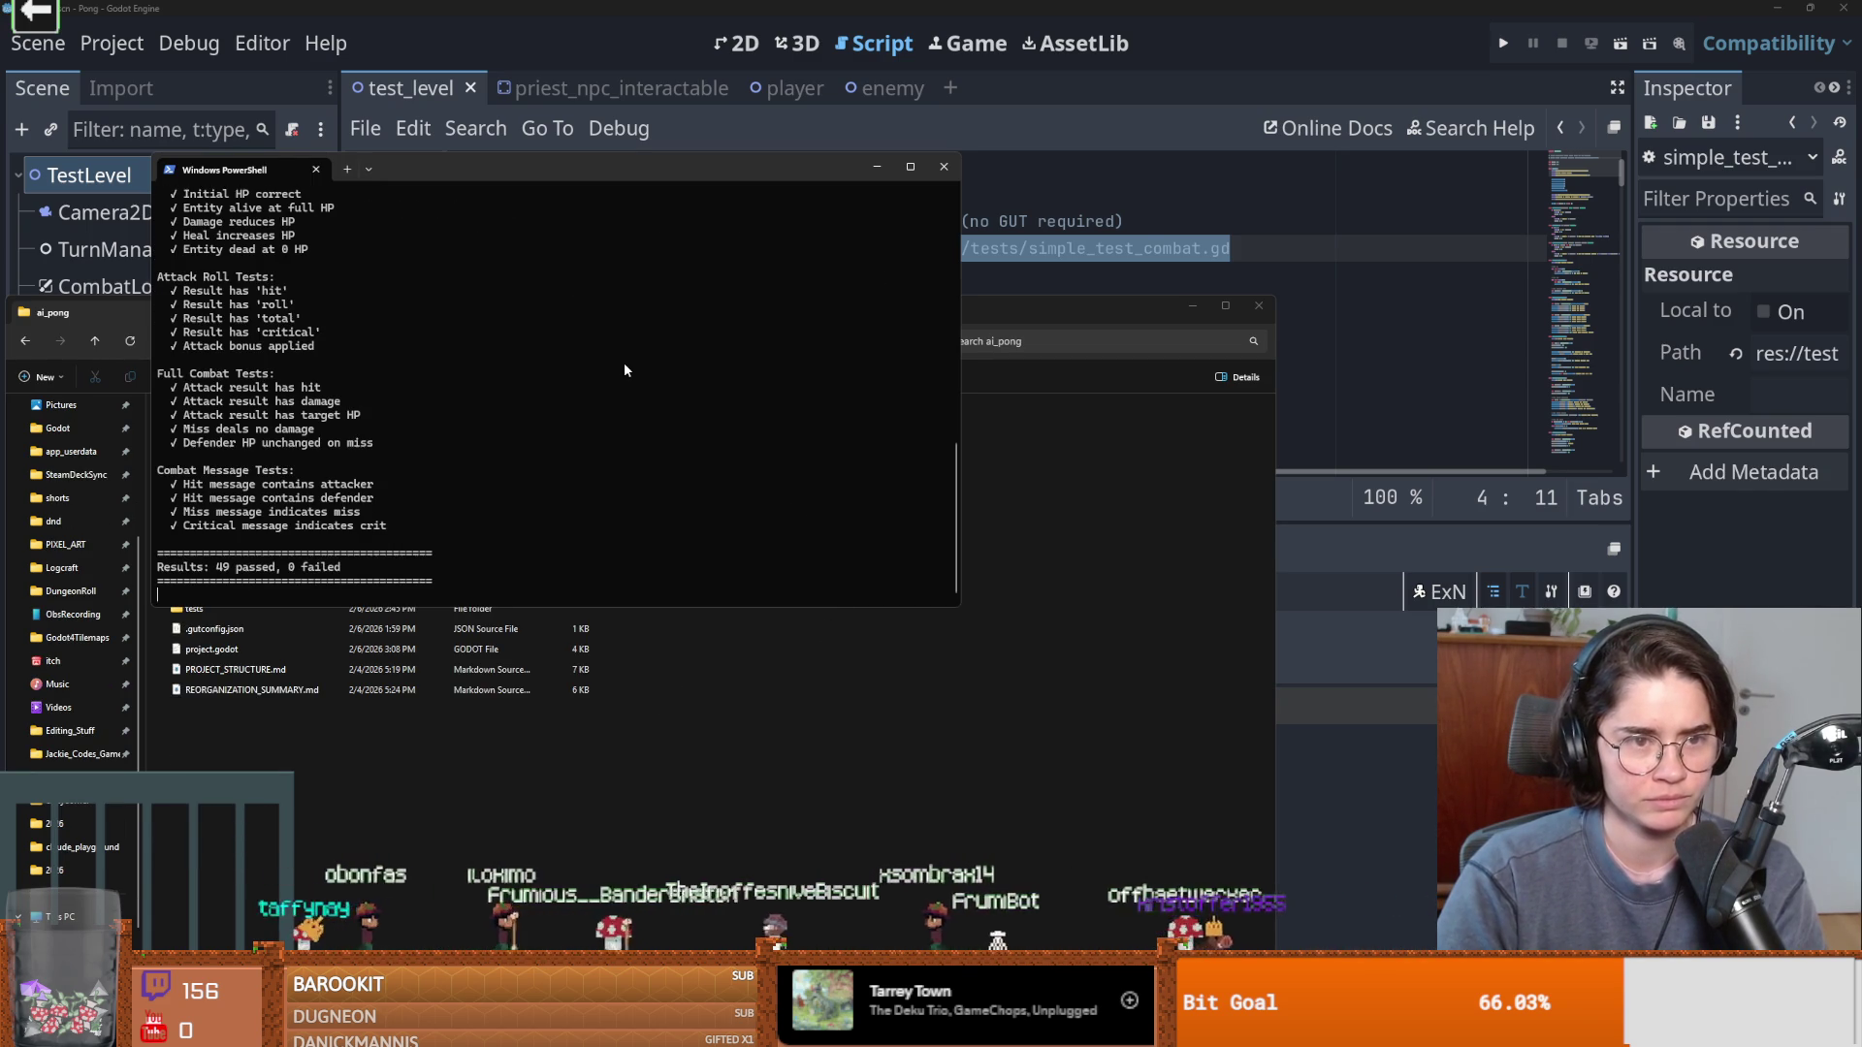
# Review the combat test output showing 49 passed, 0 failed, then minimize PowerShell.
pyautogui.scroll(5, 500, 508)
pyautogui.scroll(10, 514, 504)
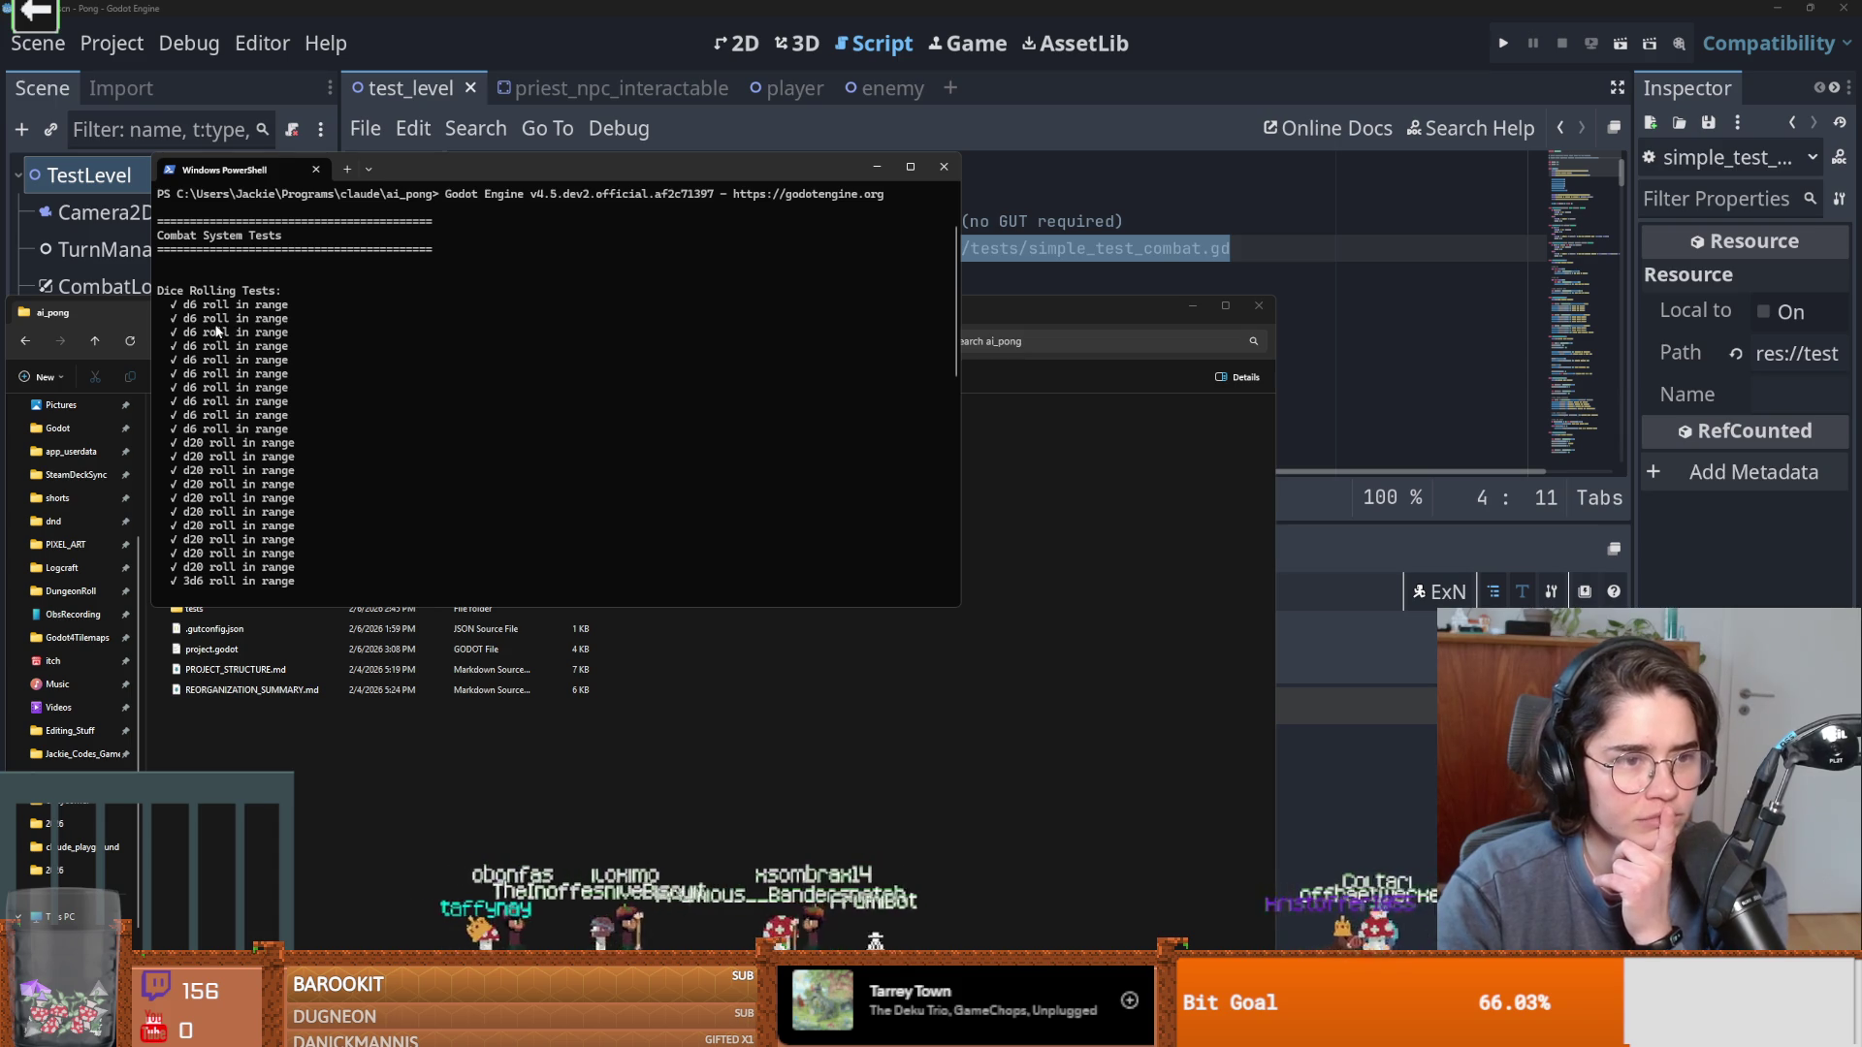
pyautogui.scroll(-1, 275, 420)
pyautogui.scroll(-5, 276, 420)
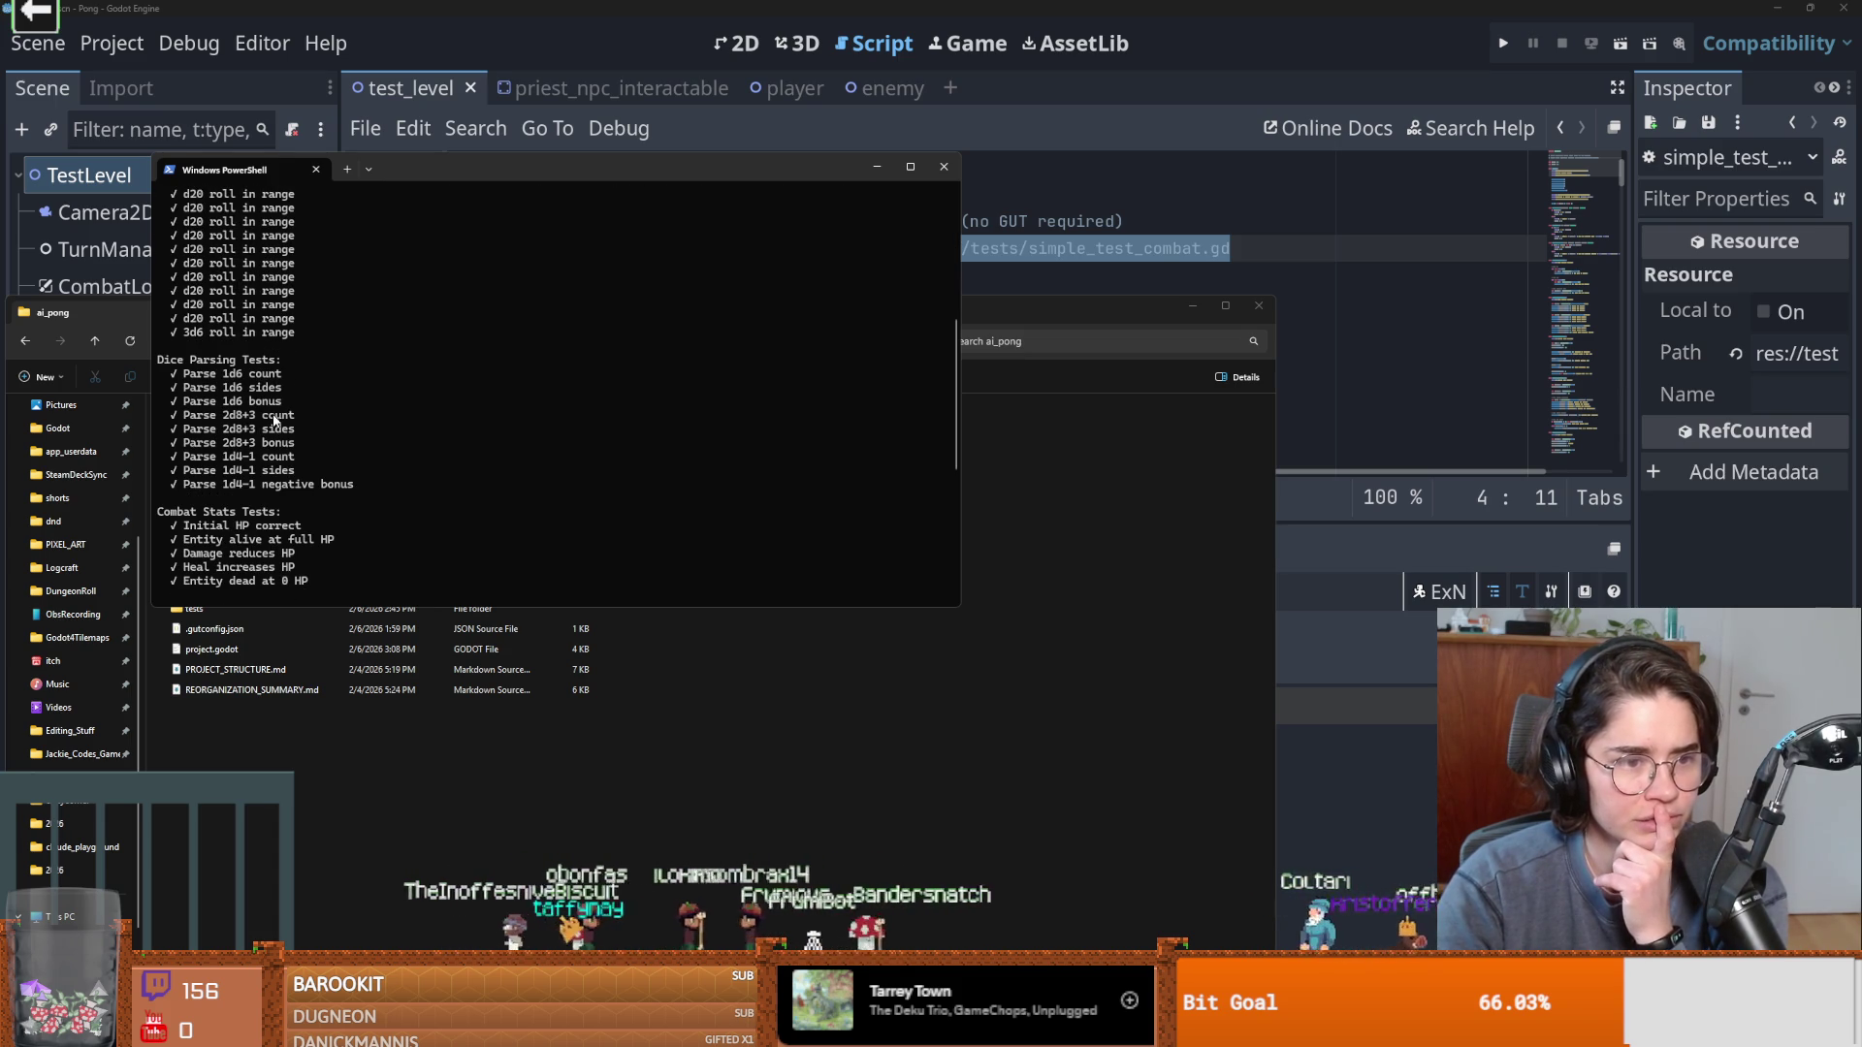
pyautogui.scroll(-2, 275, 420)
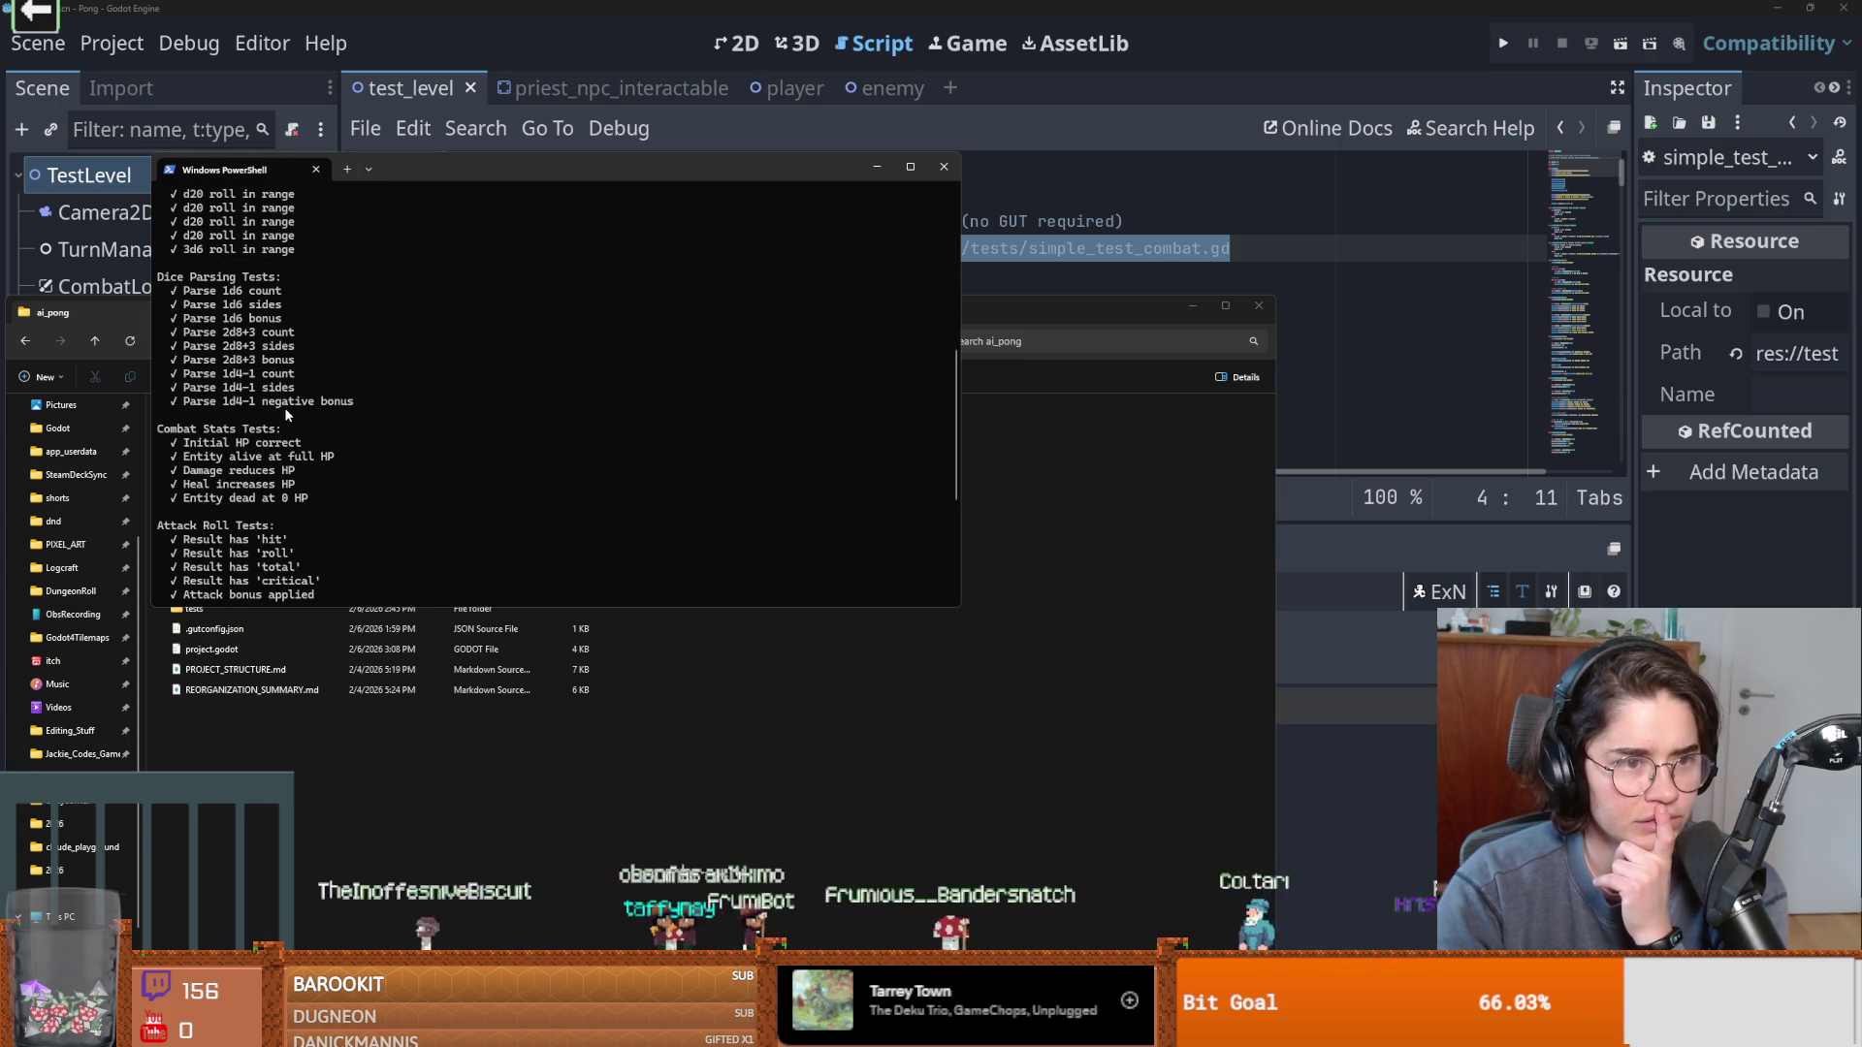
pyautogui.scroll(-2, 284, 410)
pyautogui.scroll(-2, 296, 428)
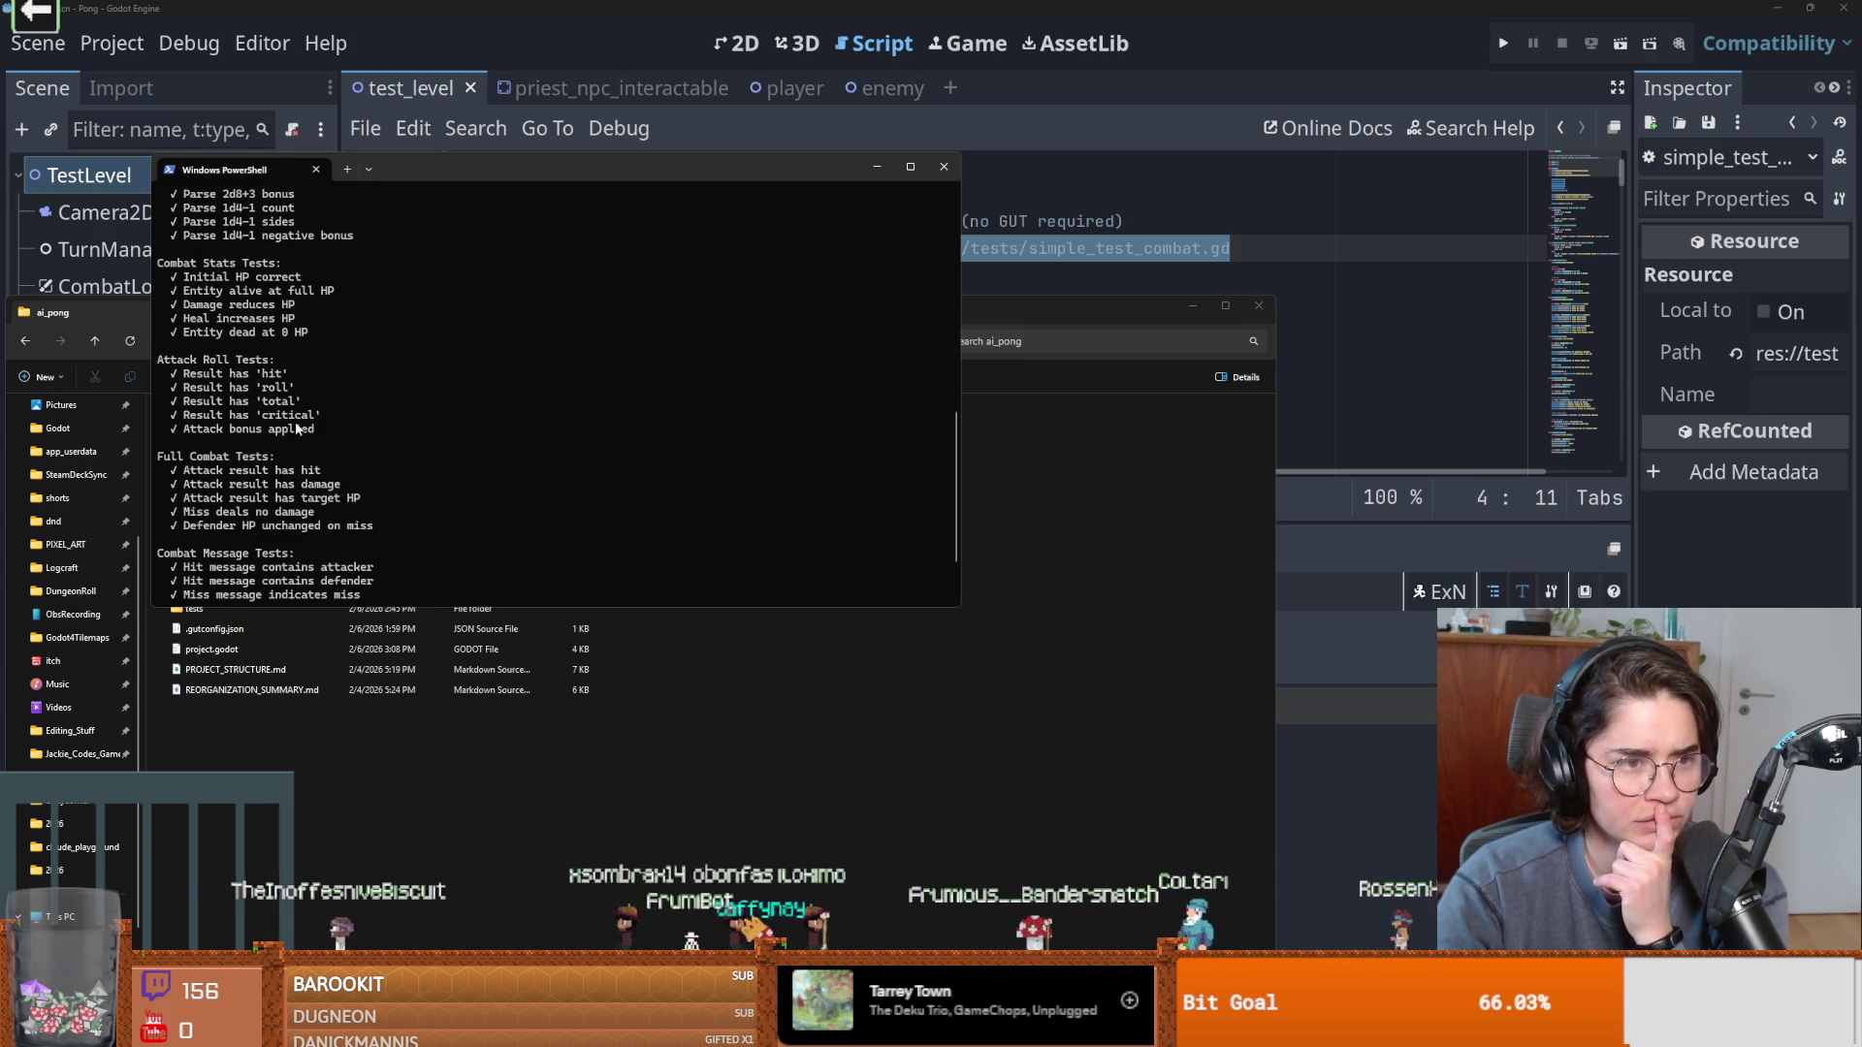
pyautogui.scroll(-1, 297, 428)
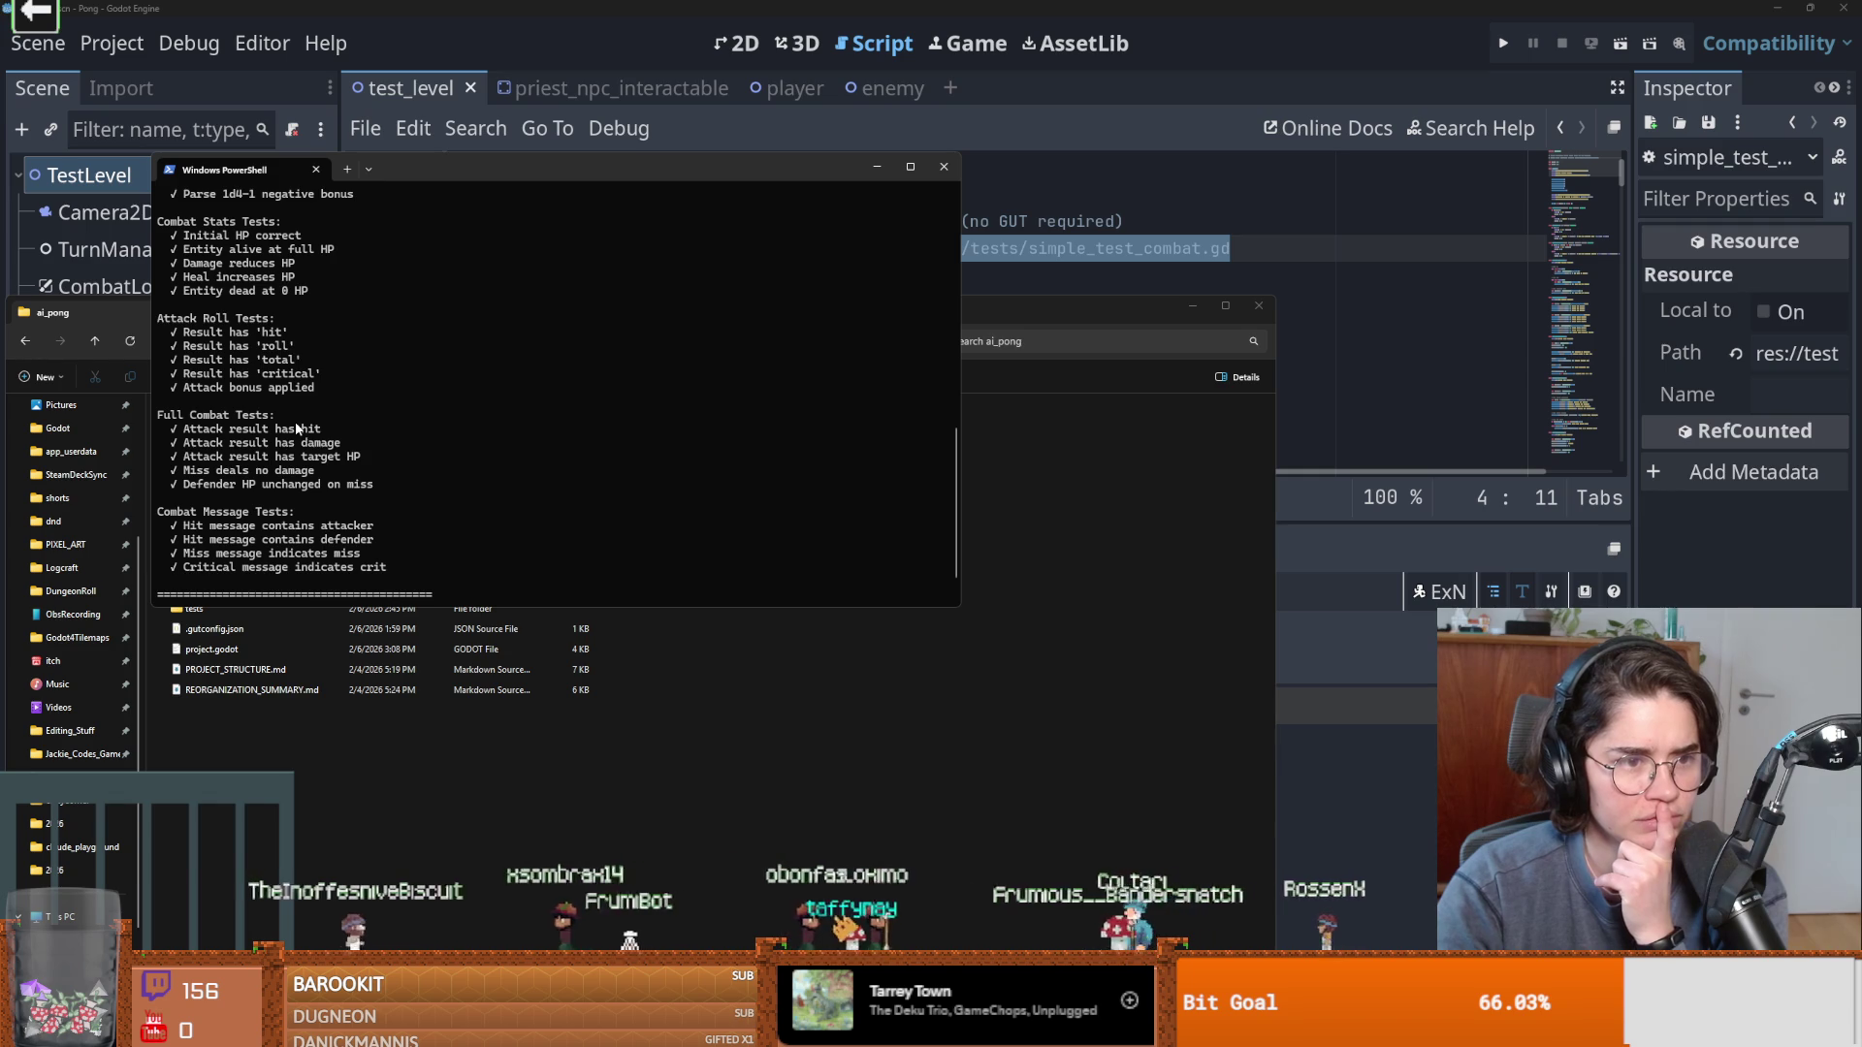
pyautogui.scroll(-1, 297, 428)
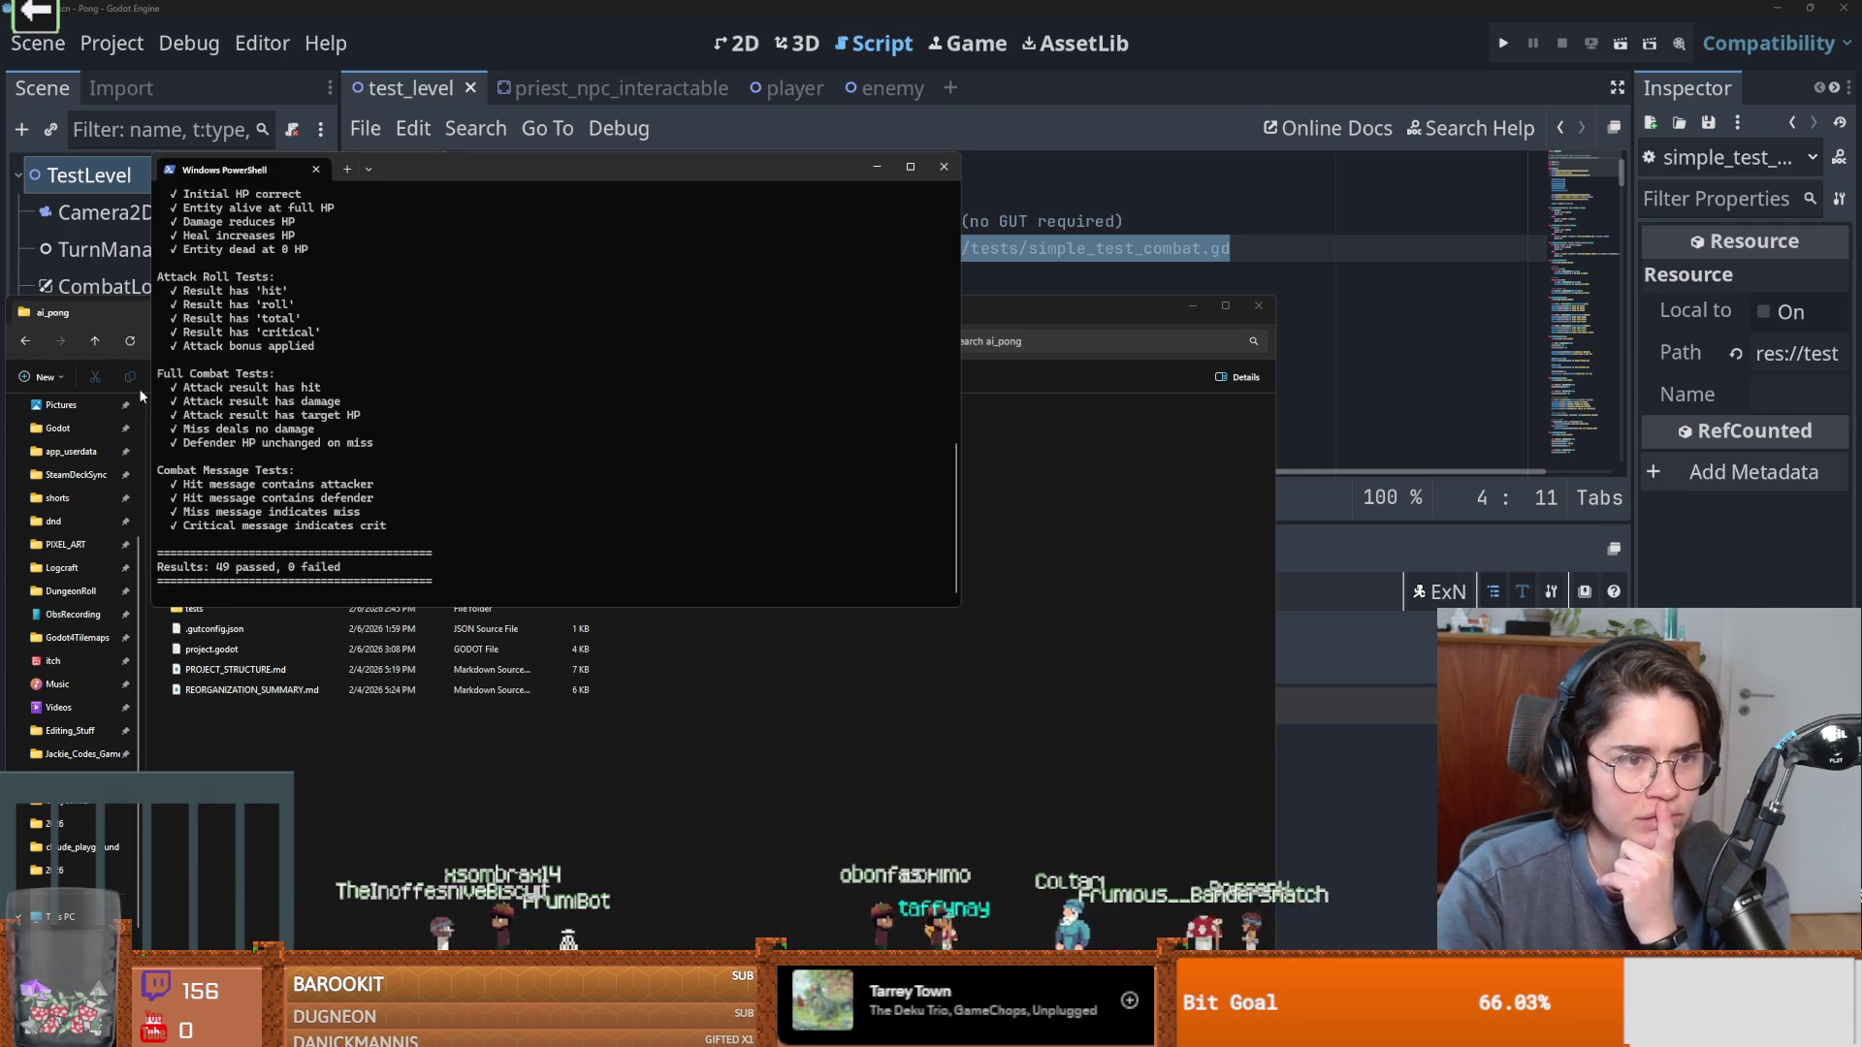
pyautogui.click(878, 167)
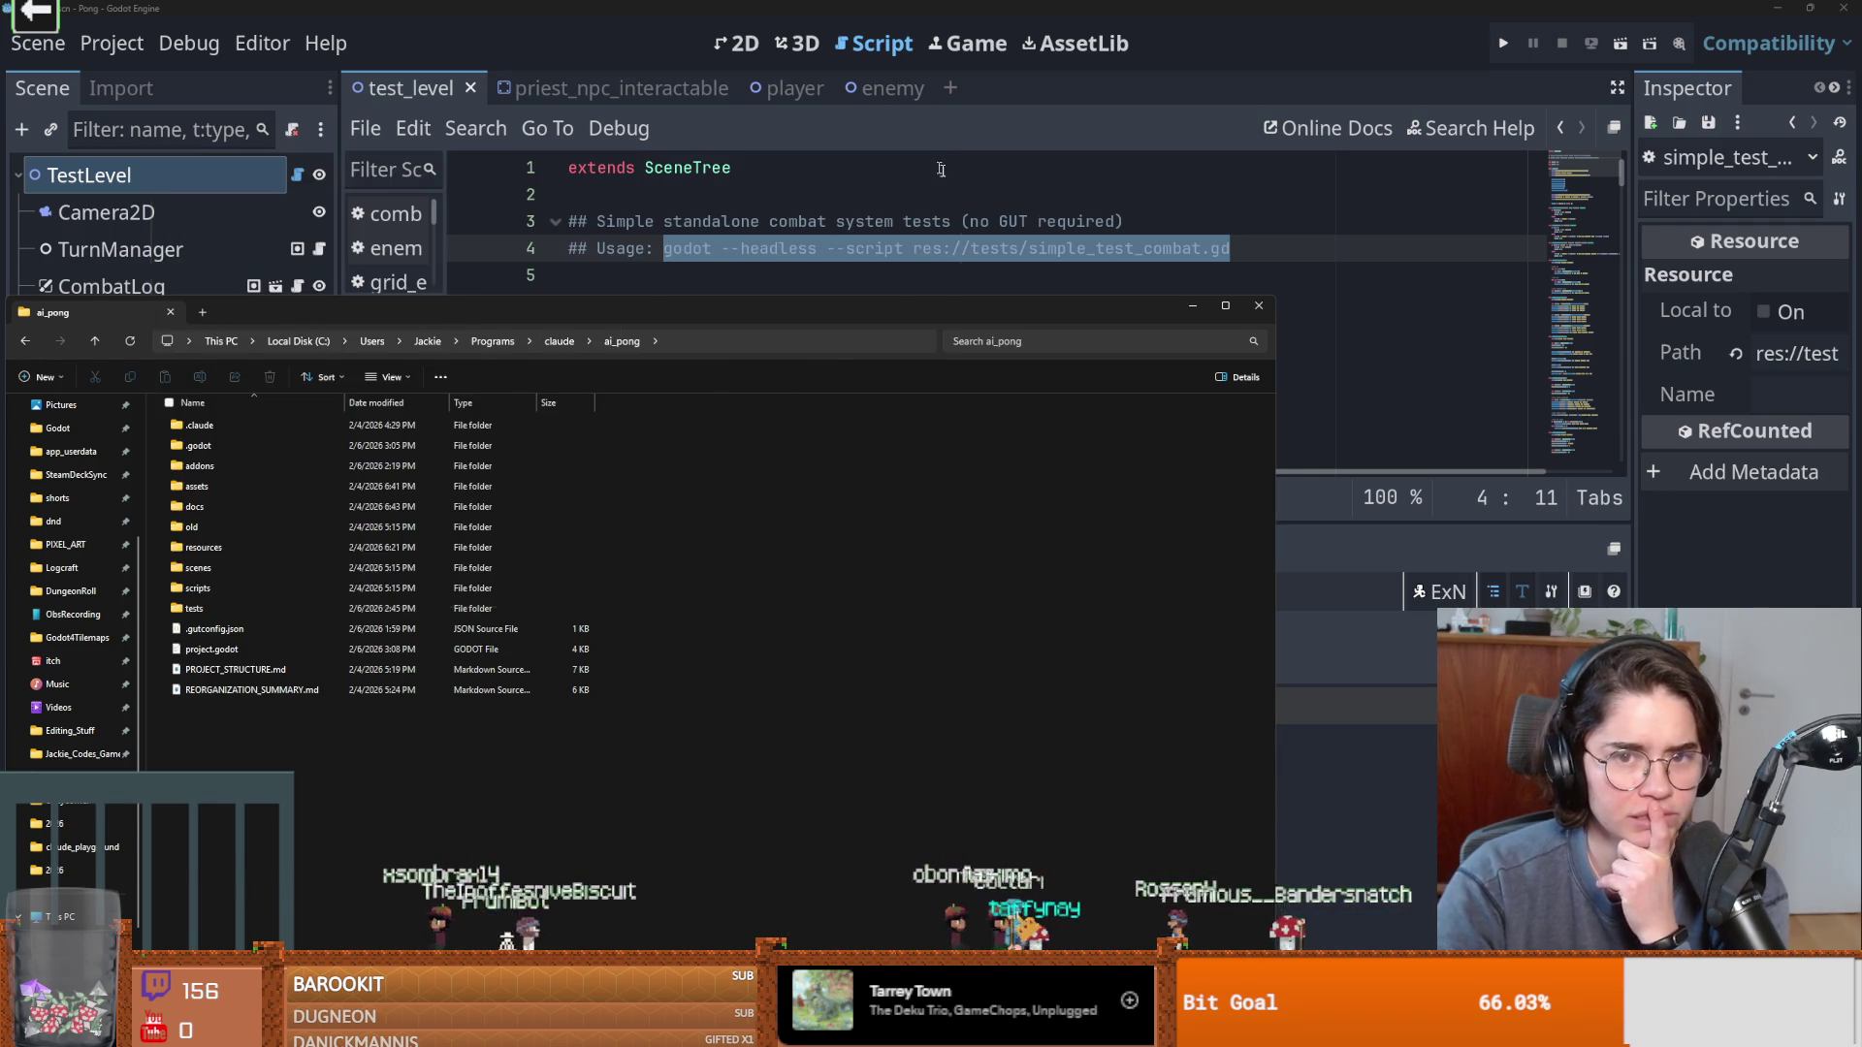
# Close File Explorer and reopen the tests README.md from the FileSystem dock.
pyautogui.click(1261, 308)
pyautogui.scroll(-5, 295, 728)
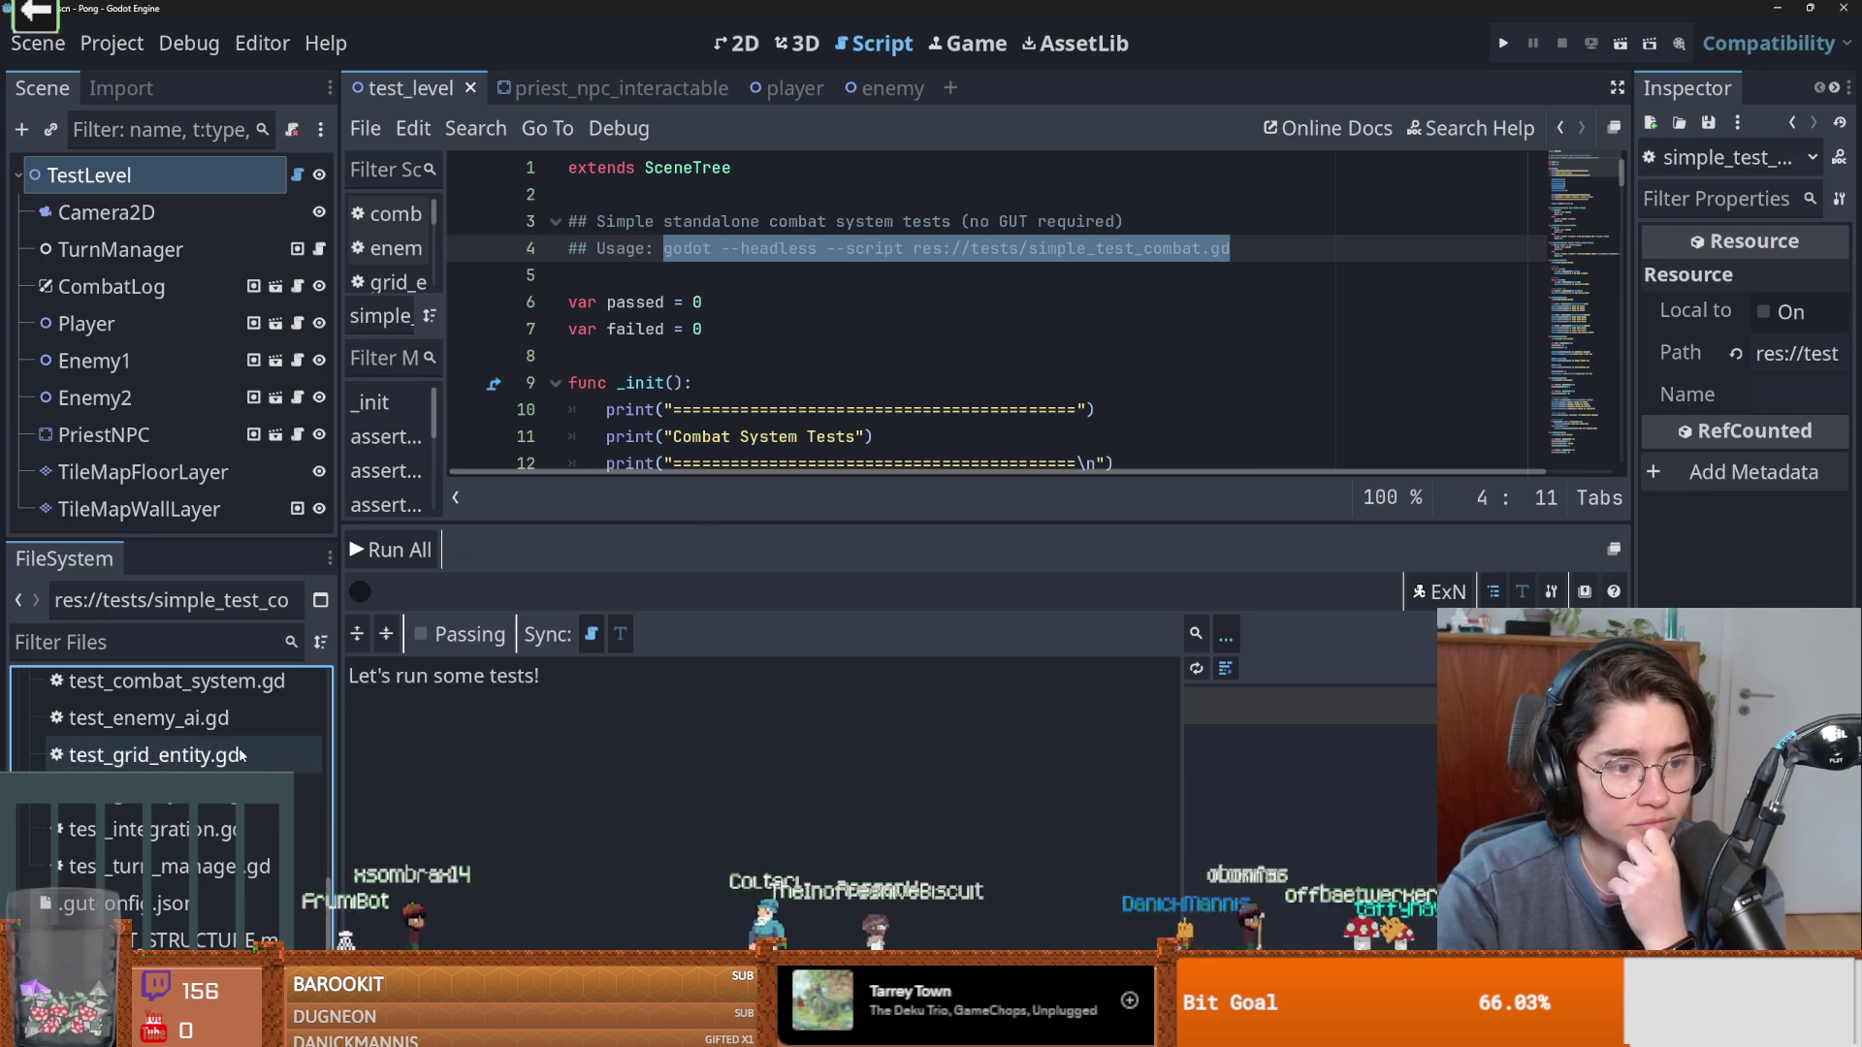
pyautogui.scroll(3, 235, 751)
pyautogui.doubleClick(194, 788)
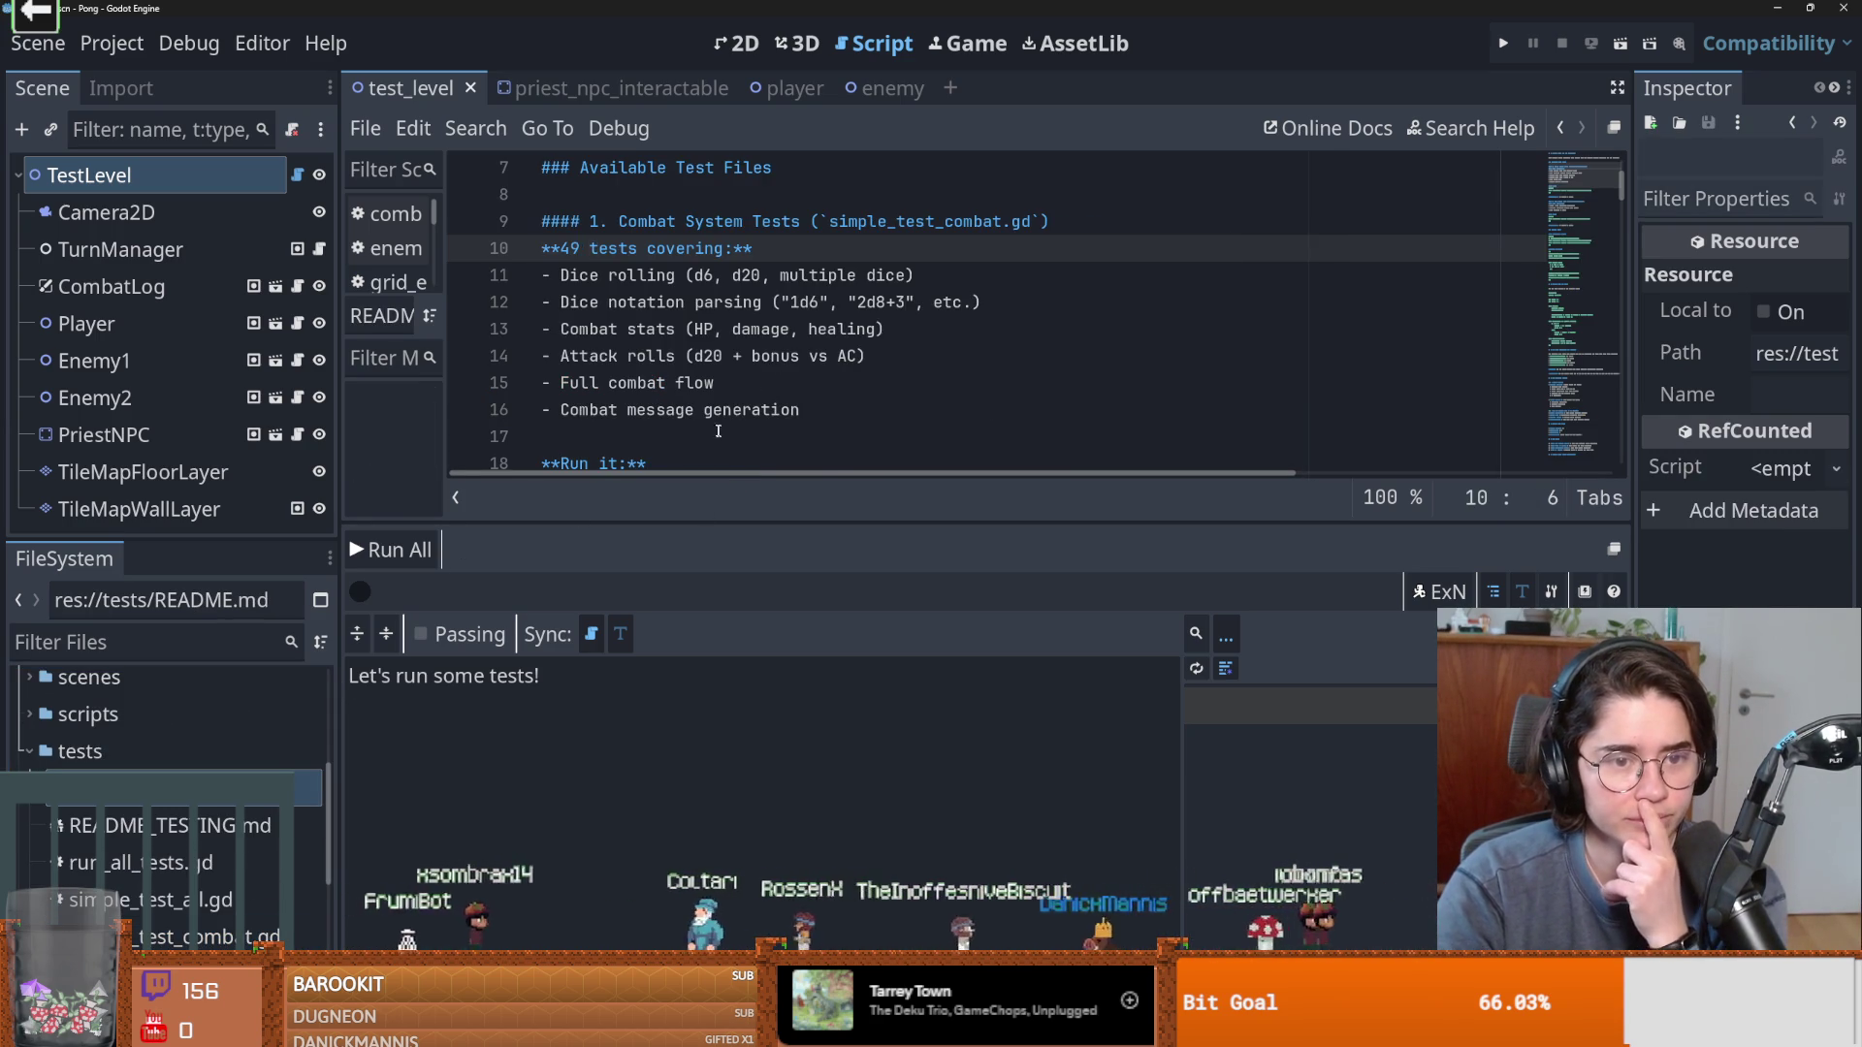
# Read README.md's Run it and Results sections, then bring Claude Code forward, positioned lower.
pyautogui.scroll(-3, 728, 438)
pyautogui.click(594, 248)
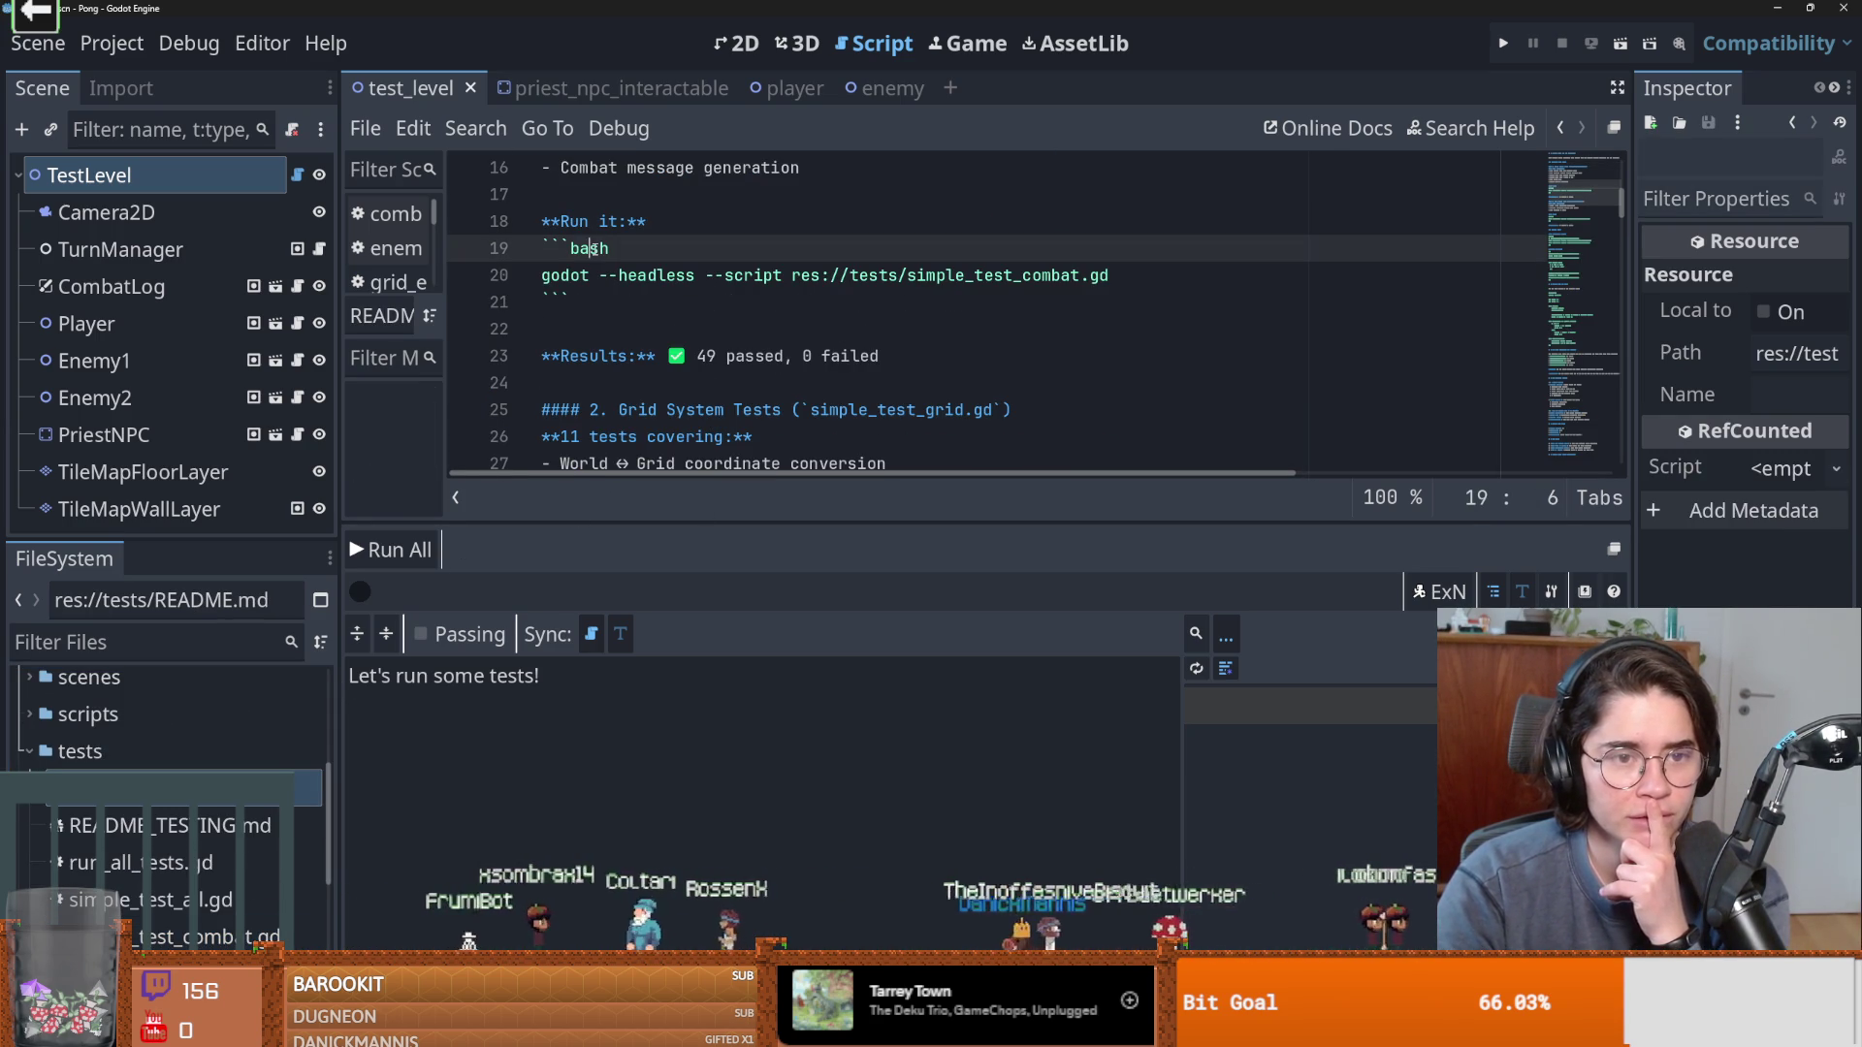
pyautogui.scroll(-2, 632, 315)
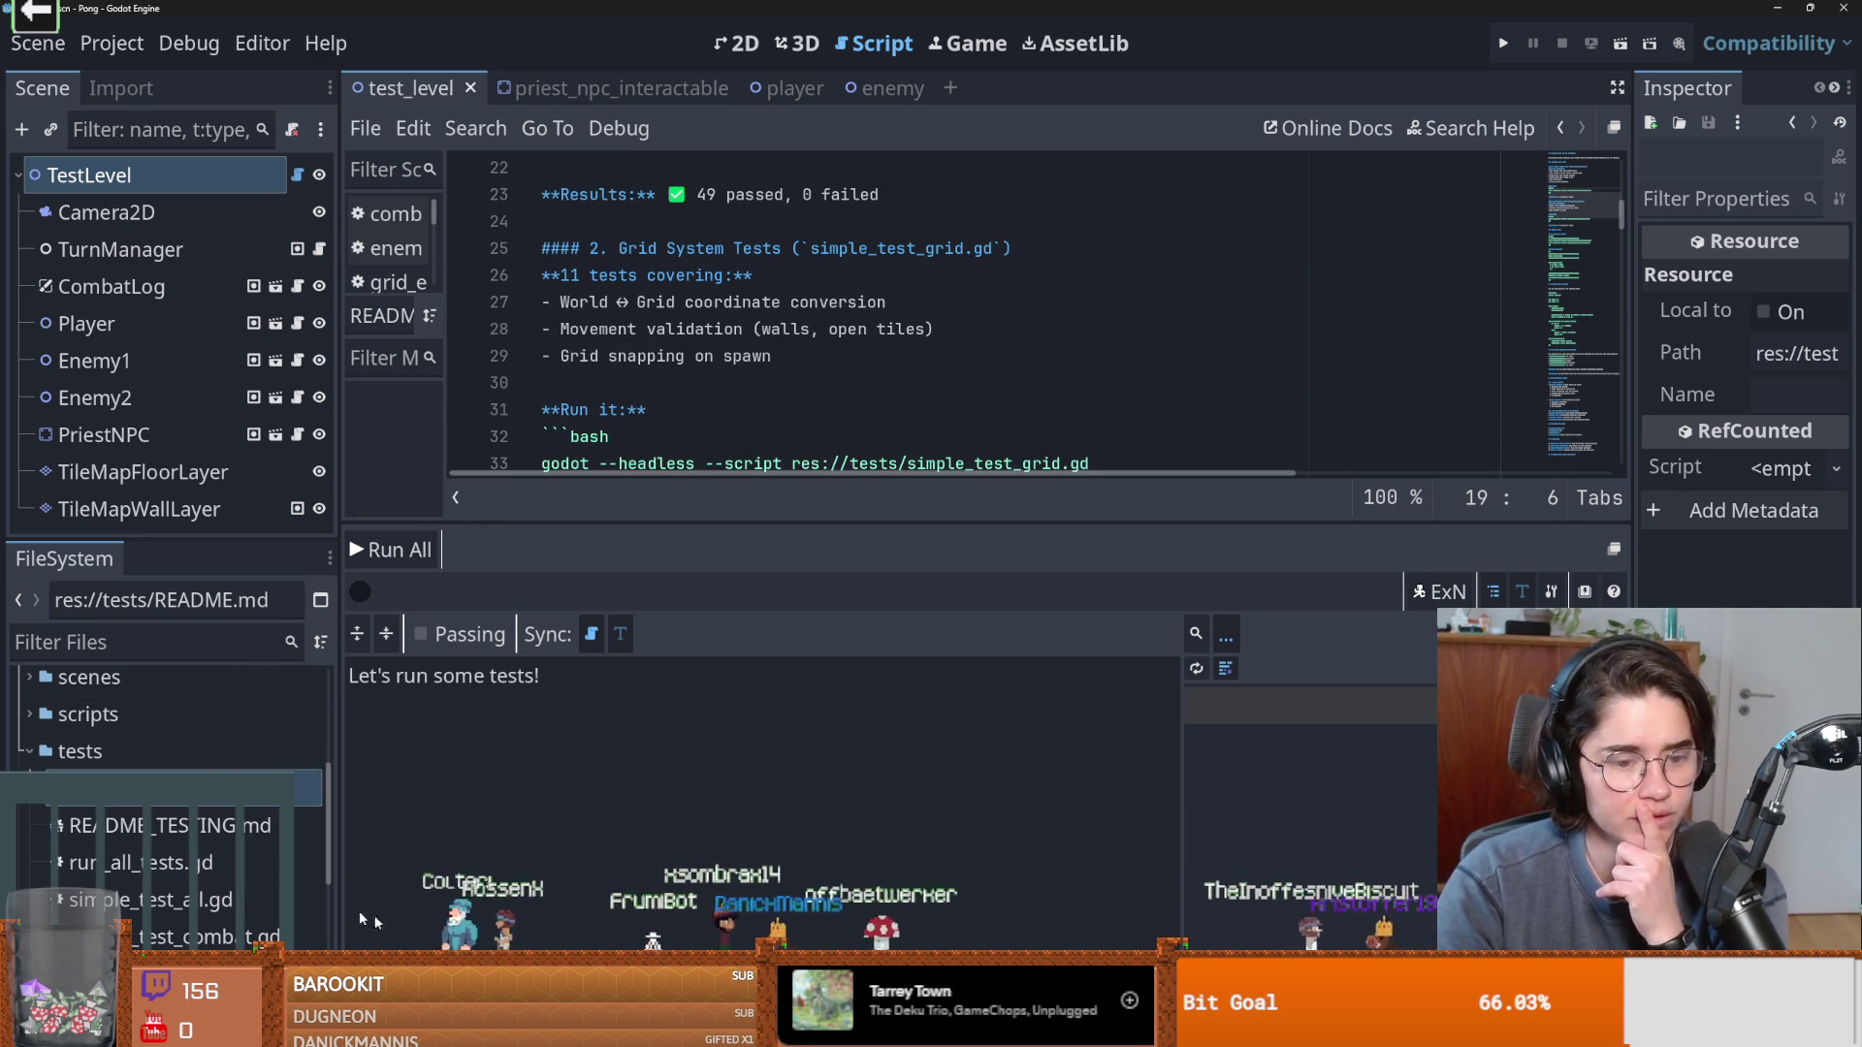
pyautogui.scroll(-1, 807, 394)
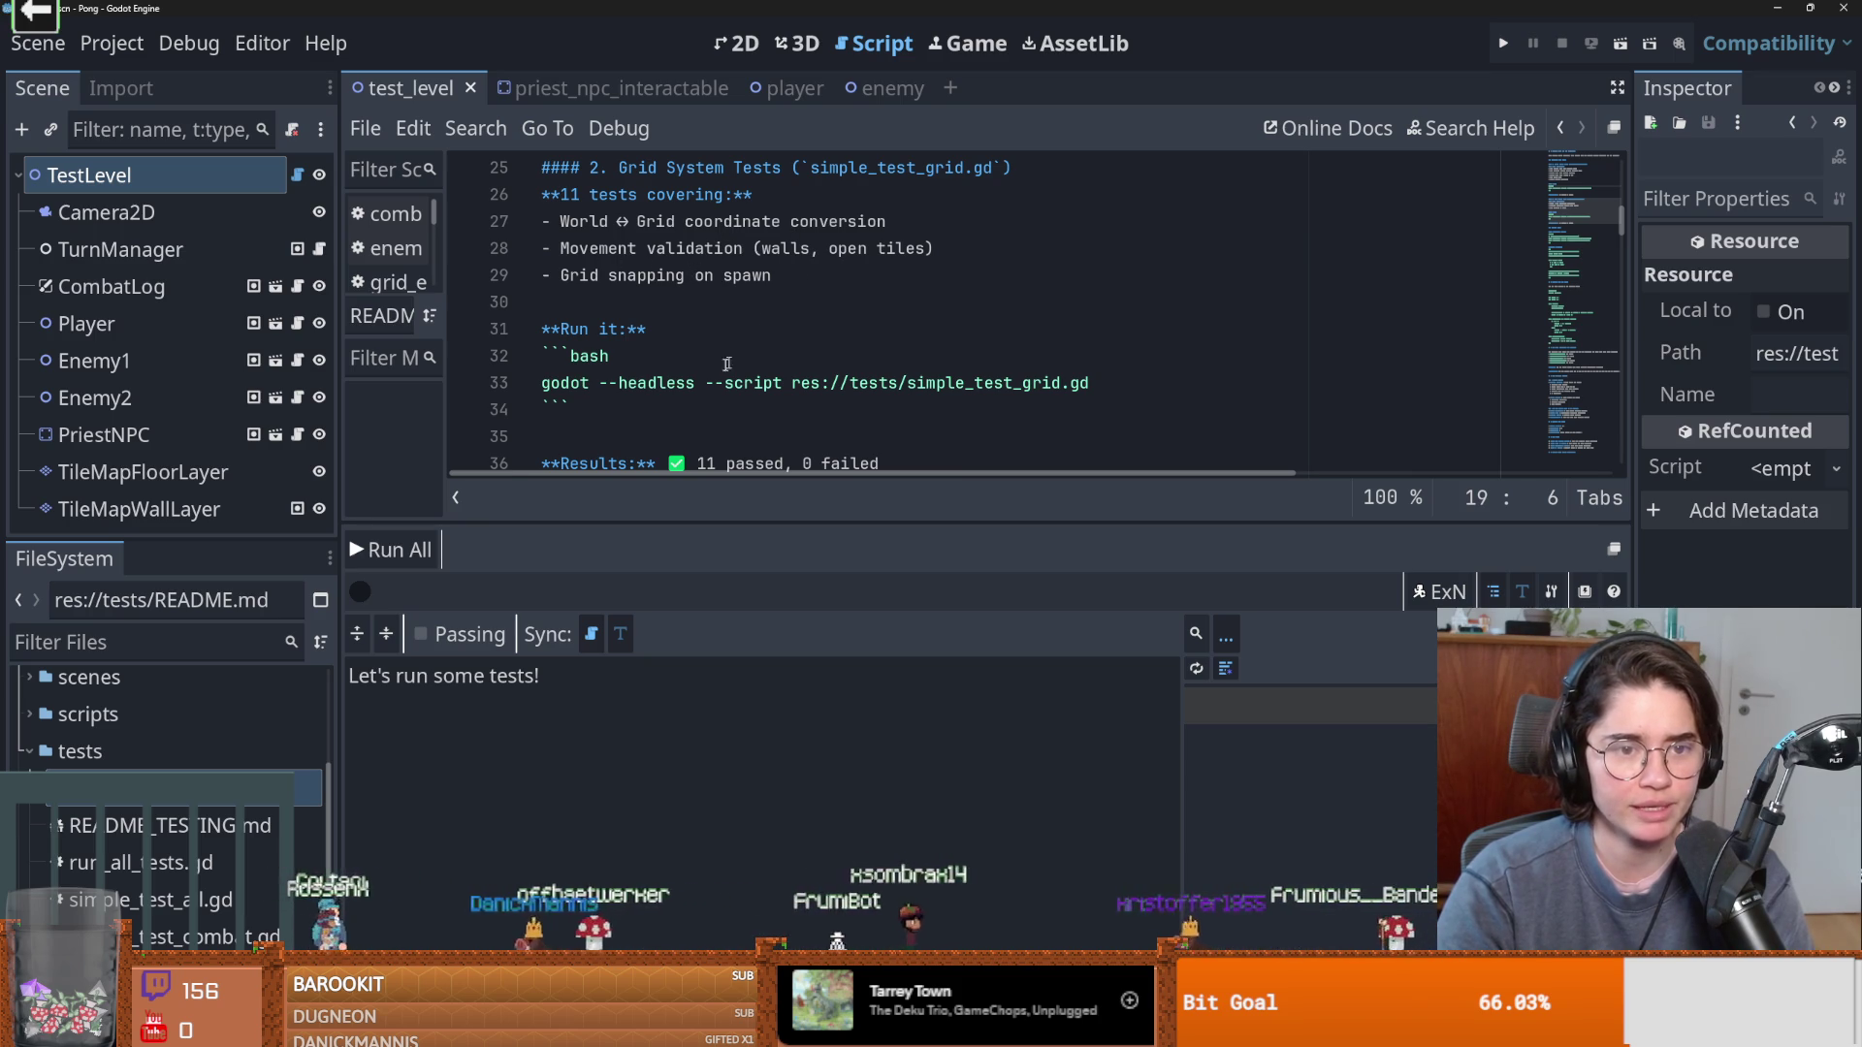
pyautogui.scroll(-1, 737, 356)
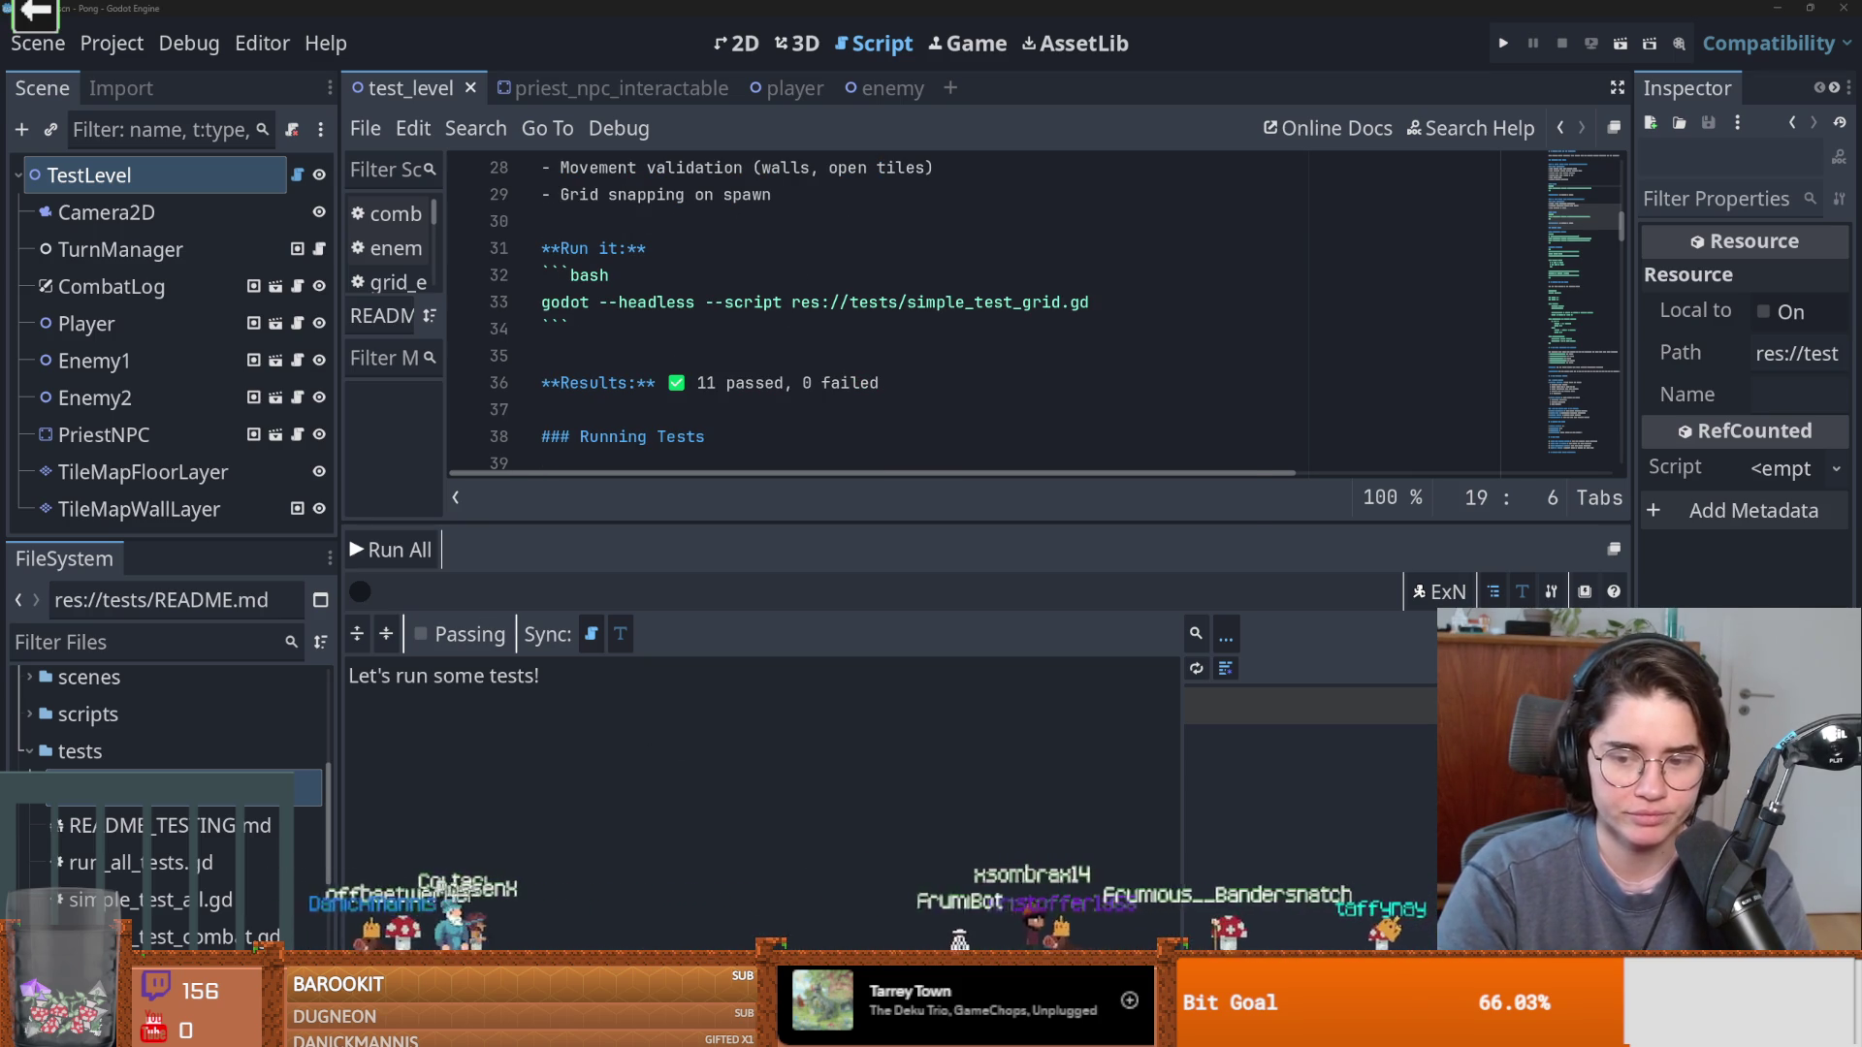
pyautogui.hotkey('alt', 'Tab')
pyautogui.moveTo(830, 166); pyautogui.dragTo(906, 556)
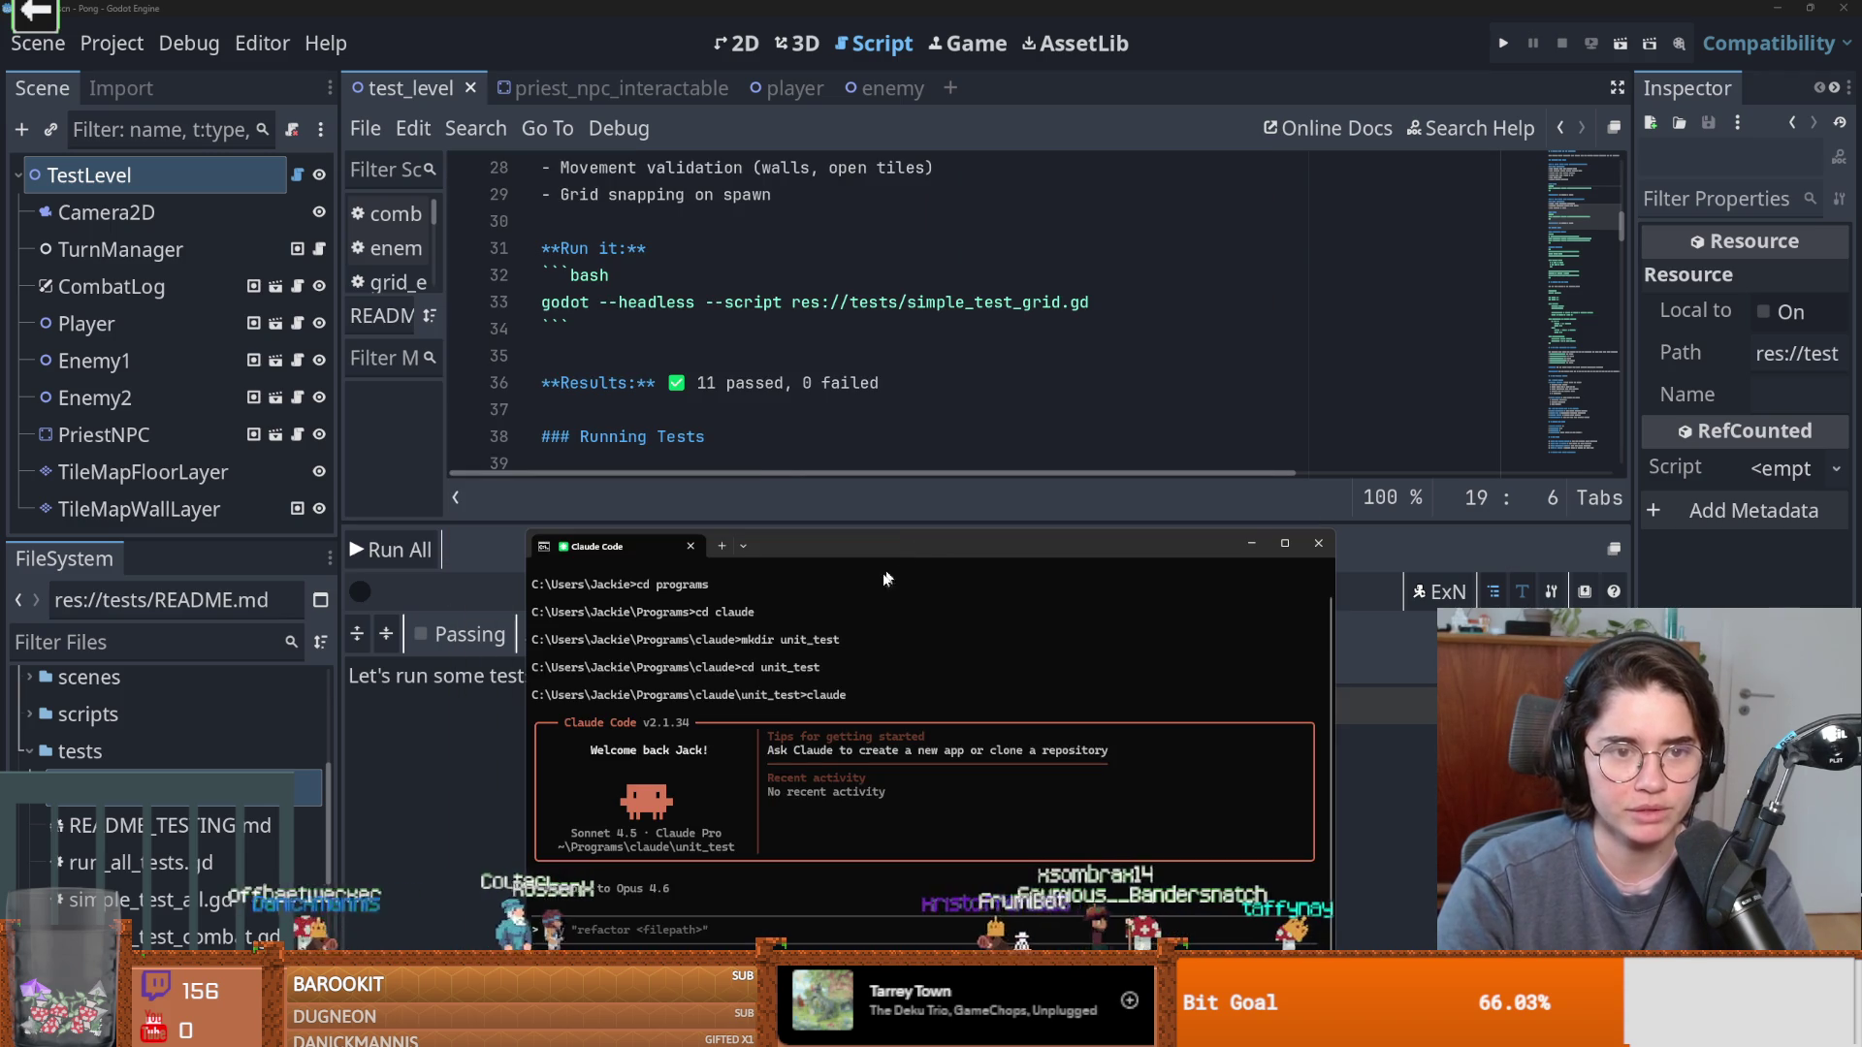
# Open the tests folder from Godot's FileSystem dock in File Explorer.
pyautogui.click(150, 714)
pyautogui.rightClick(155, 713)
pyautogui.press('Escape')
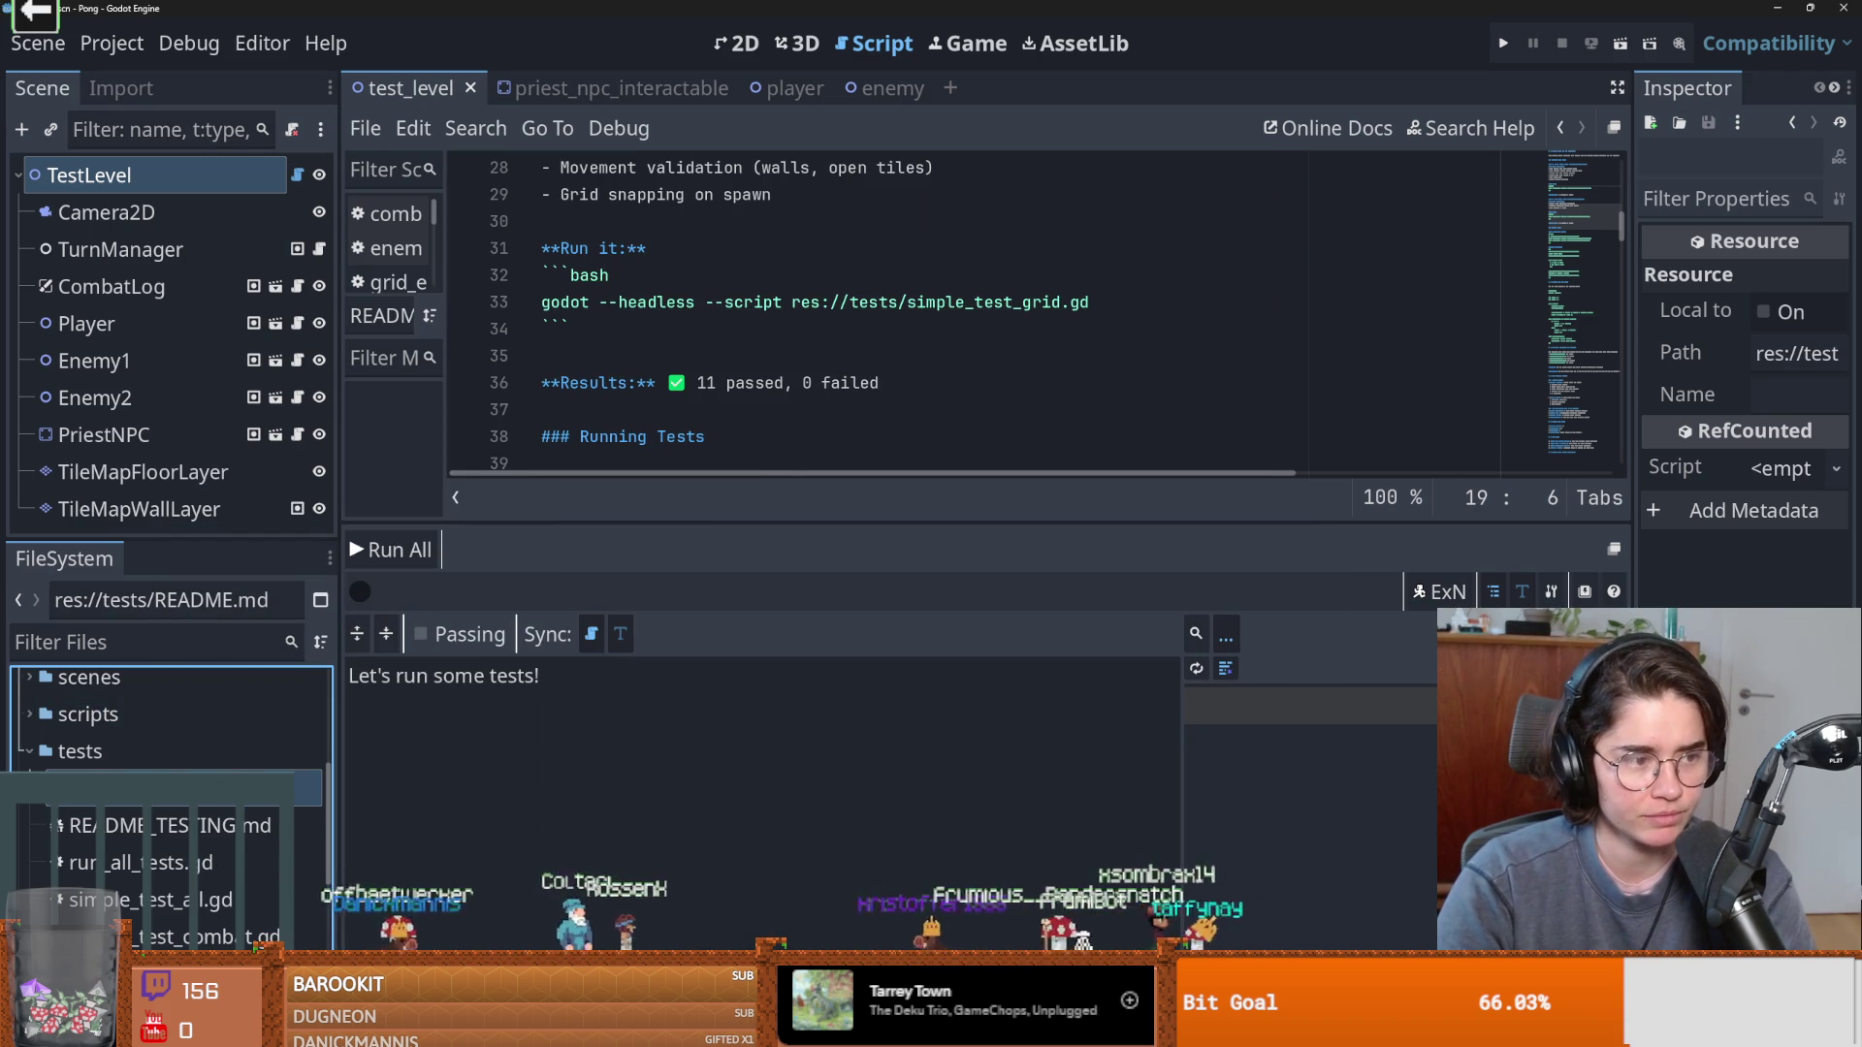
pyautogui.click(97, 751)
pyautogui.rightClick(106, 751)
pyautogui.click(194, 955)
# Go up to the ai_pong project folder and open a terminal there.
pyautogui.moveTo(807, 324); pyautogui.dragTo(1293, 406)
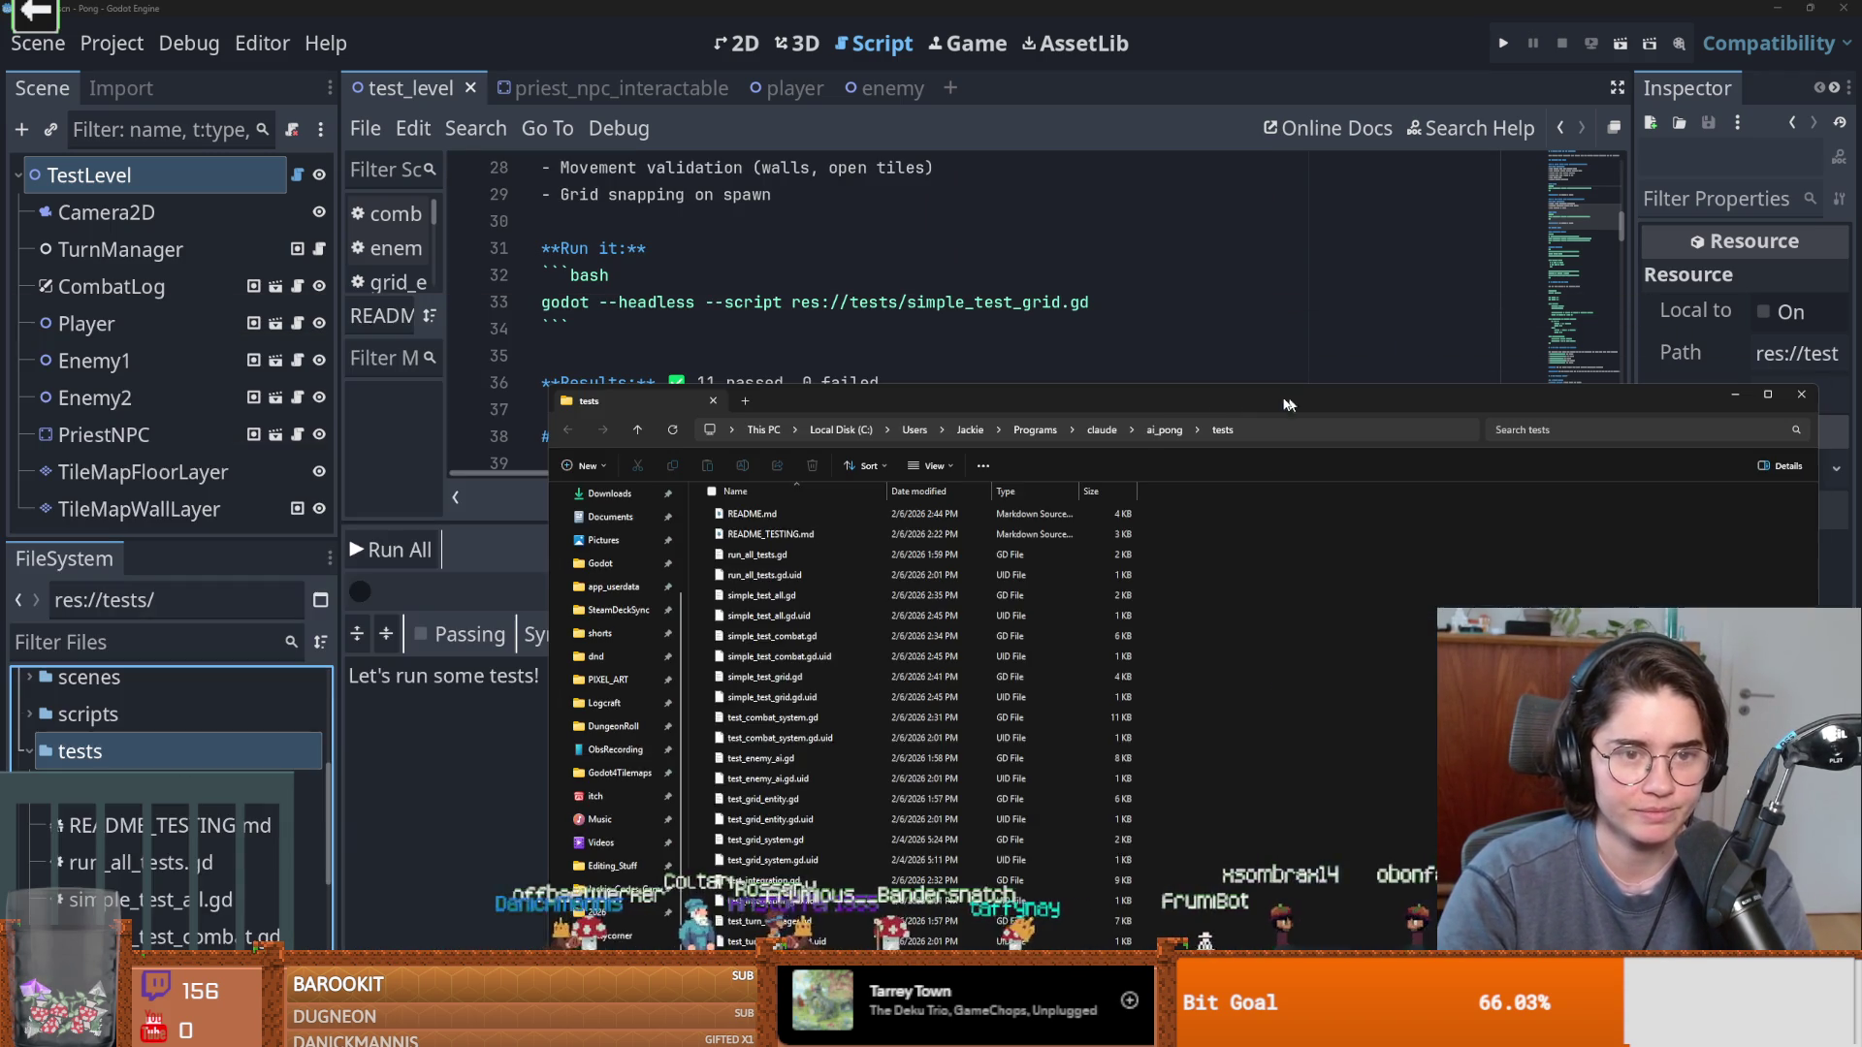
pyautogui.click(1164, 430)
pyautogui.rightClick(1026, 843)
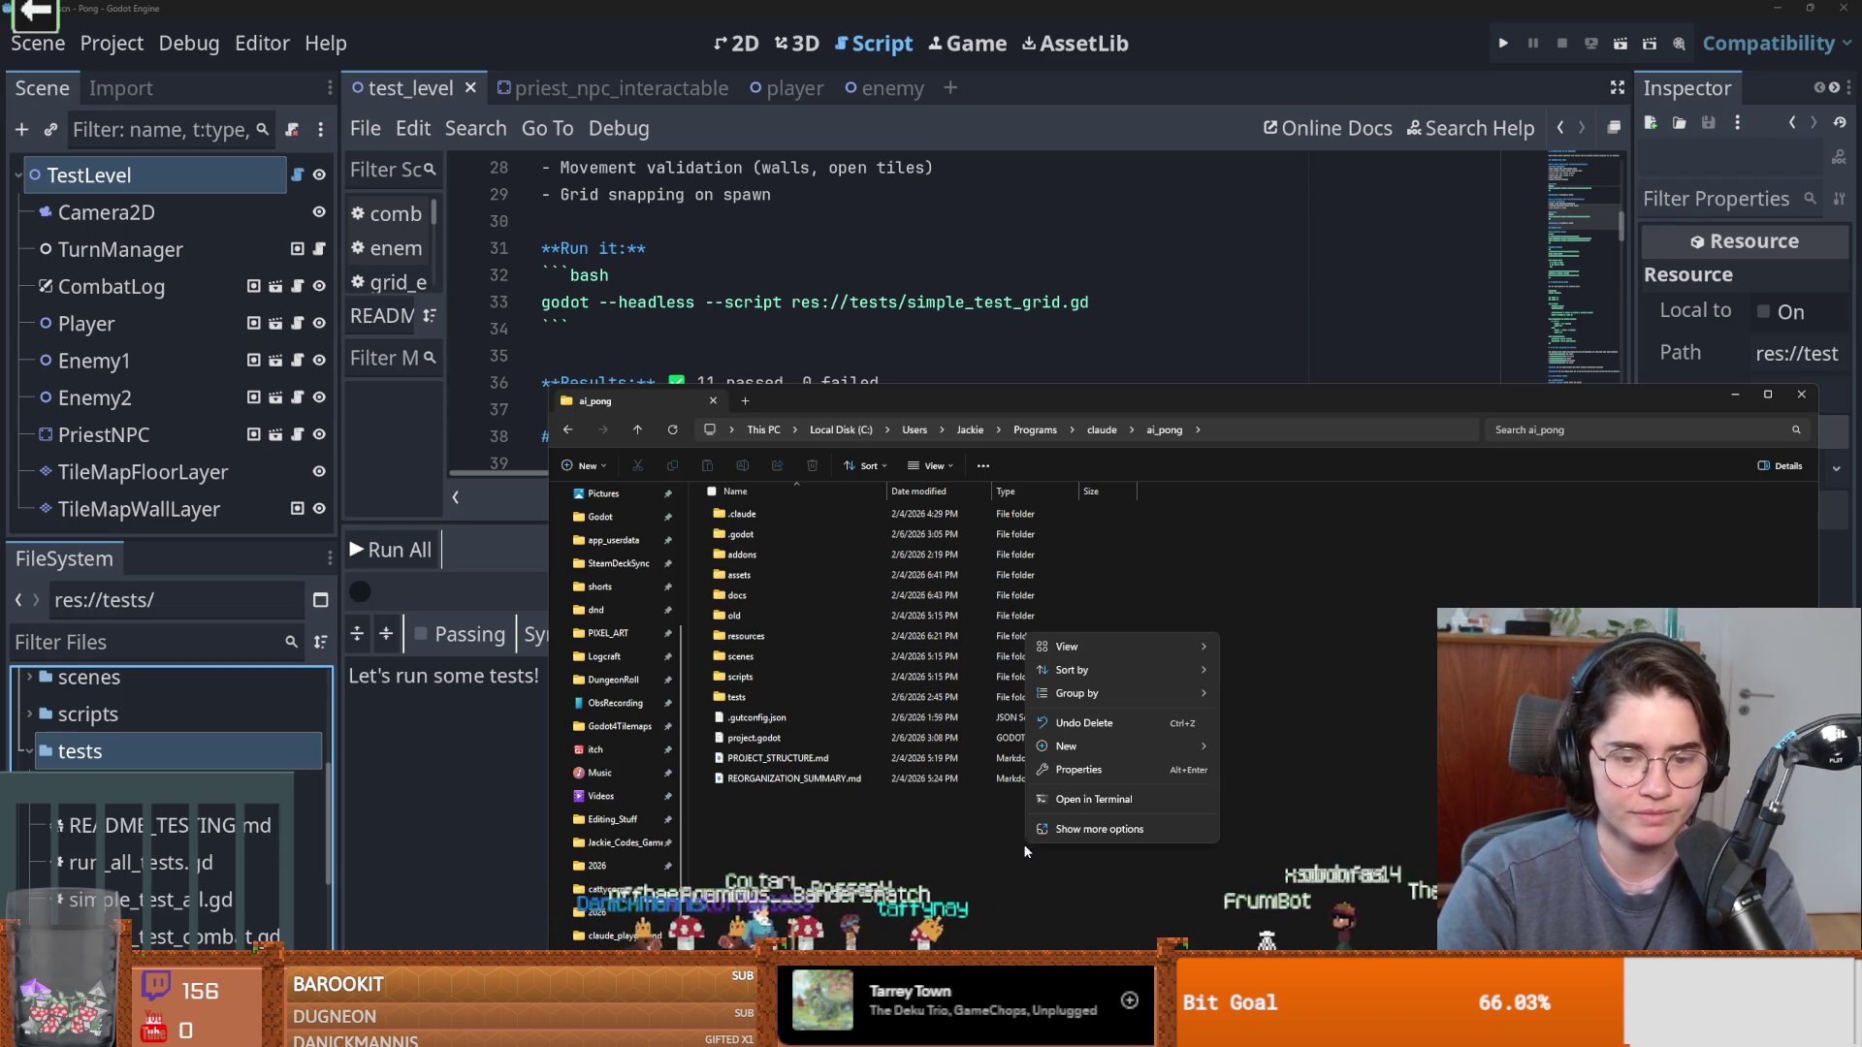
pyautogui.click(1109, 799)
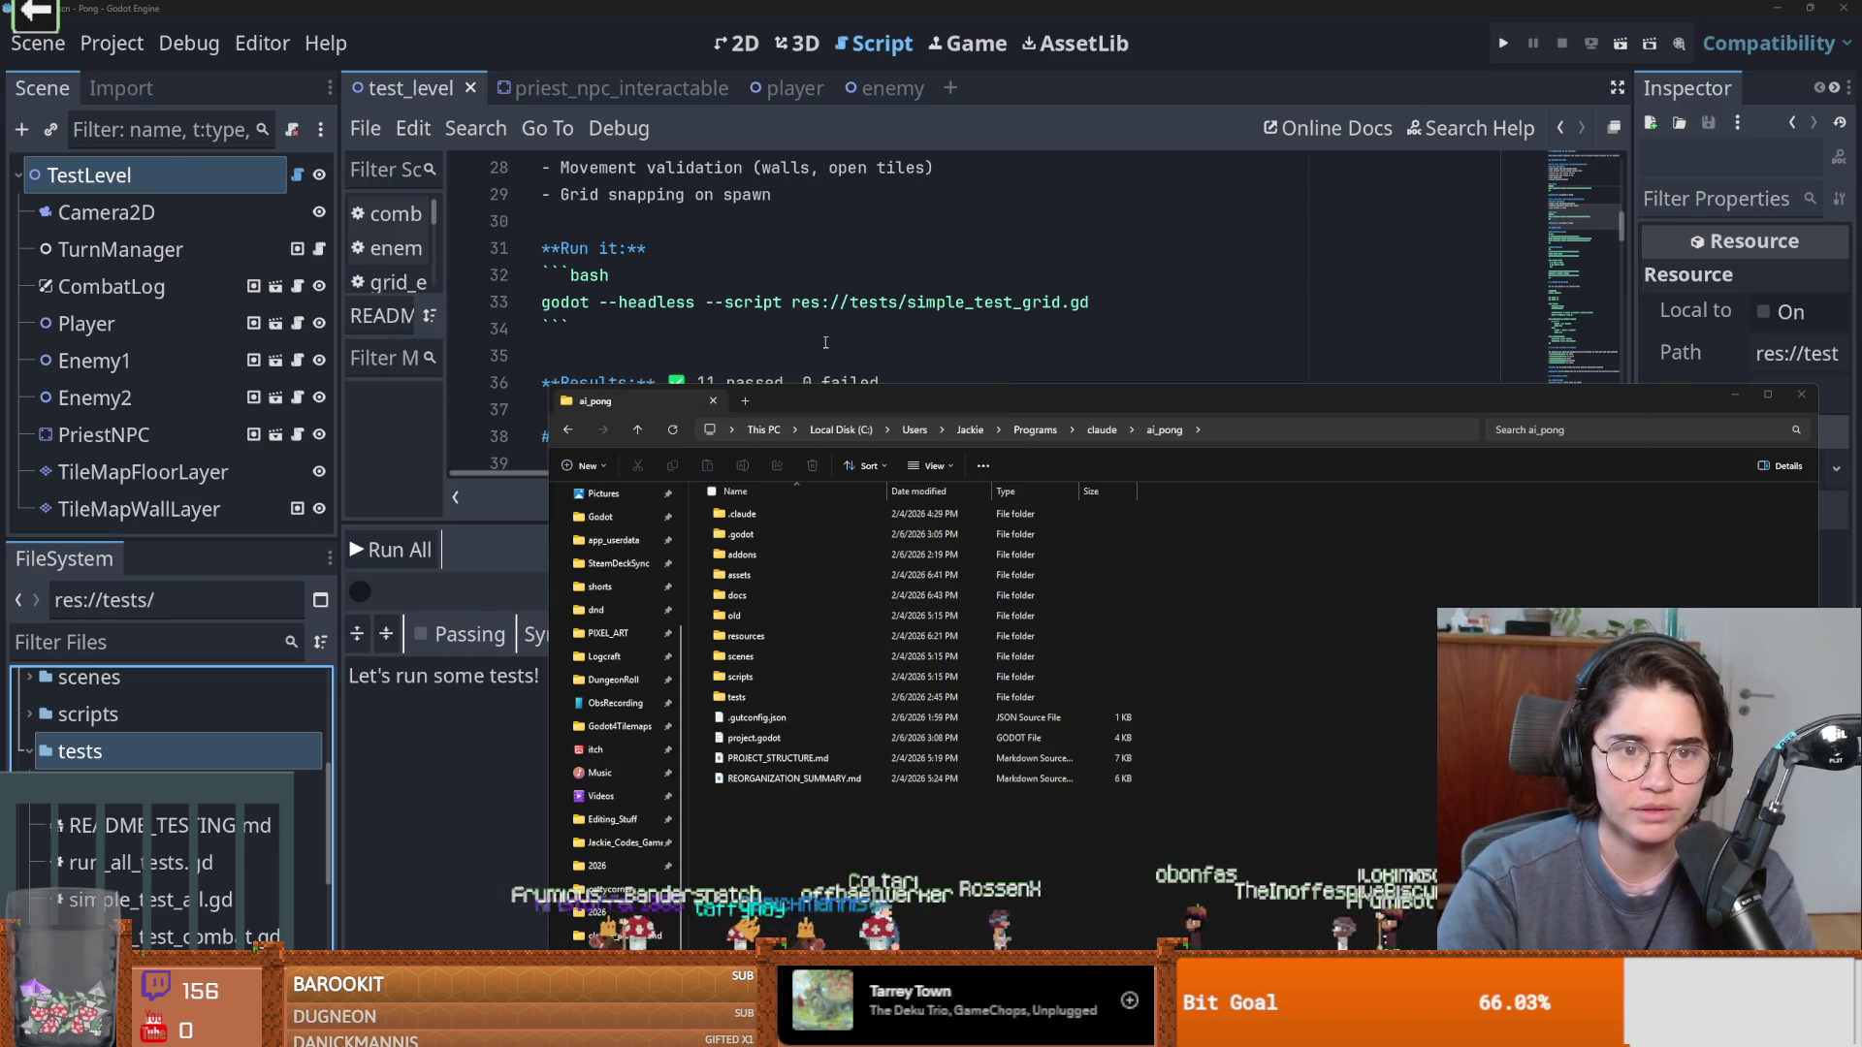
# Select the grid test's headless run command on line 33 of README.md.
pyautogui.click(822, 352)
pyautogui.moveTo(541, 302); pyautogui.dragTo(1264, 311)
pyautogui.press('Up')
pyautogui.tripleClick(1264, 311)
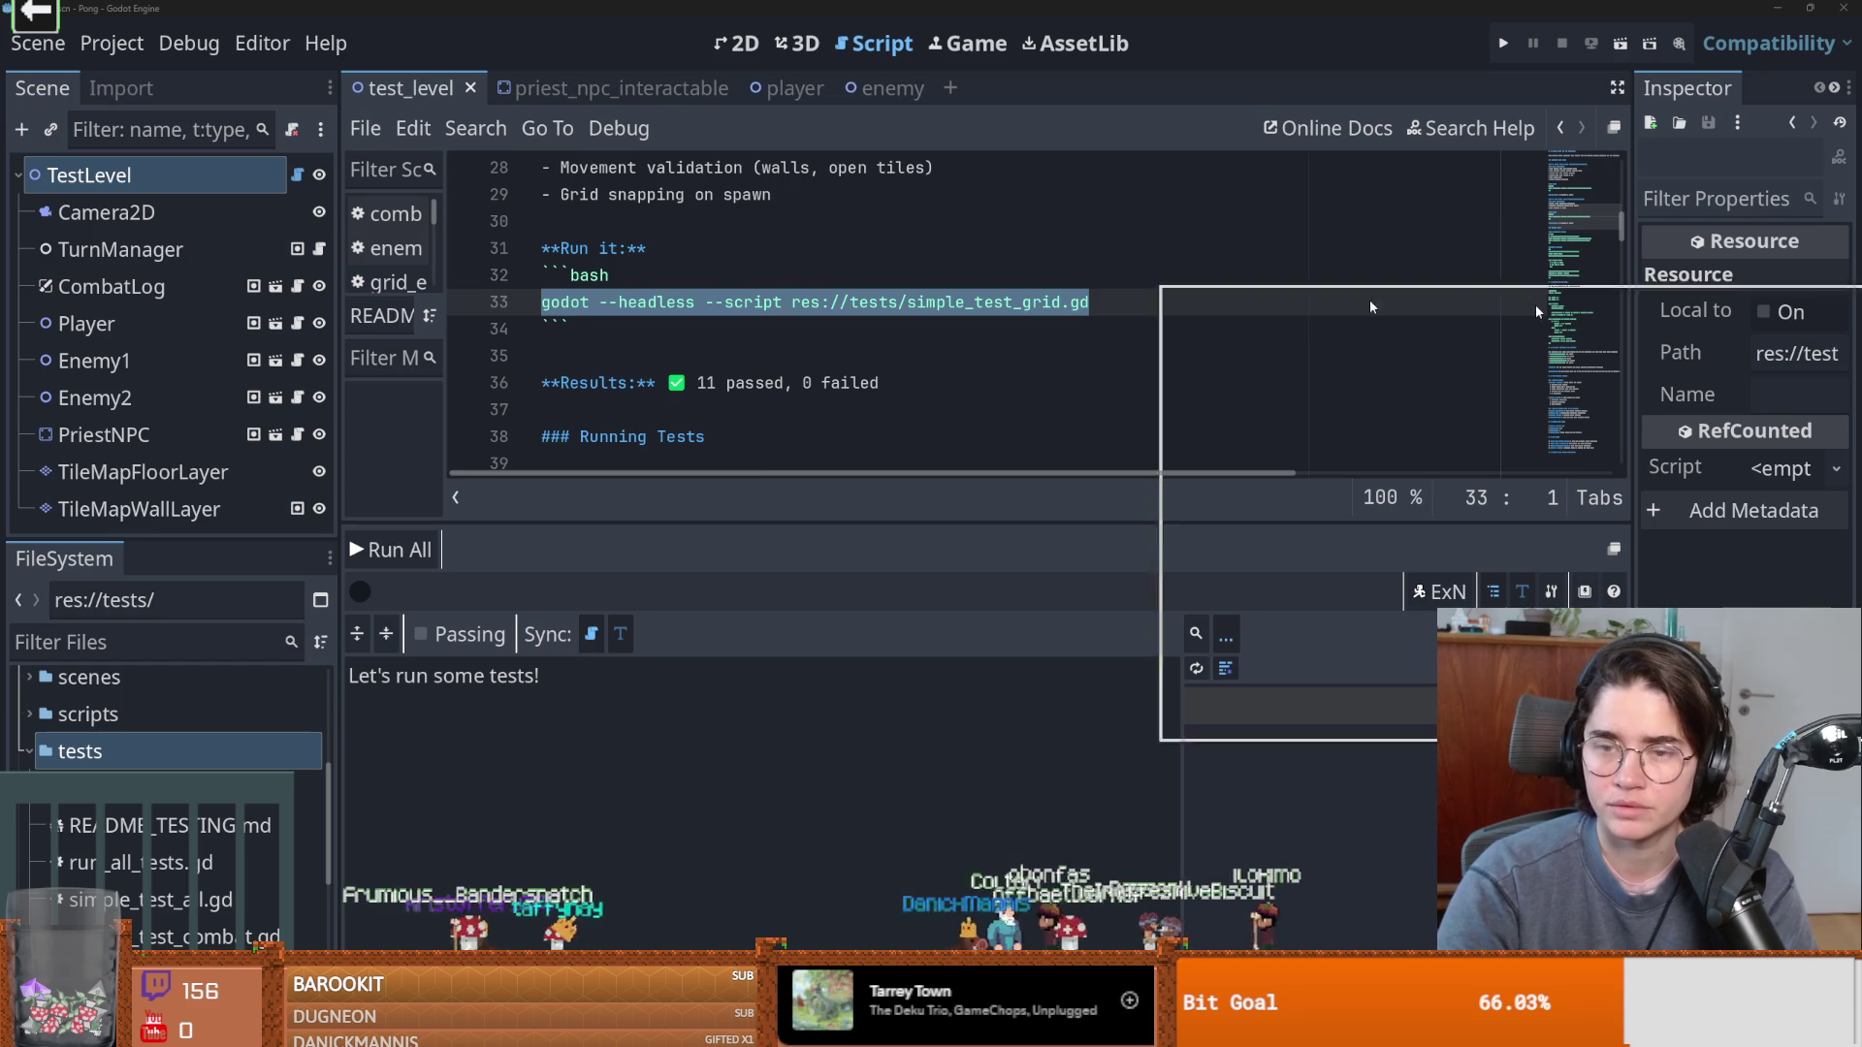
# Copy the grid test command, then paste and run it headless in PowerShell.
pyautogui.hotkey('ctrl', 'c')
pyautogui.hotkey('alt', 'Tab')
pyautogui.hotkey('ctrl', 'v')
pyautogui.press('Return')
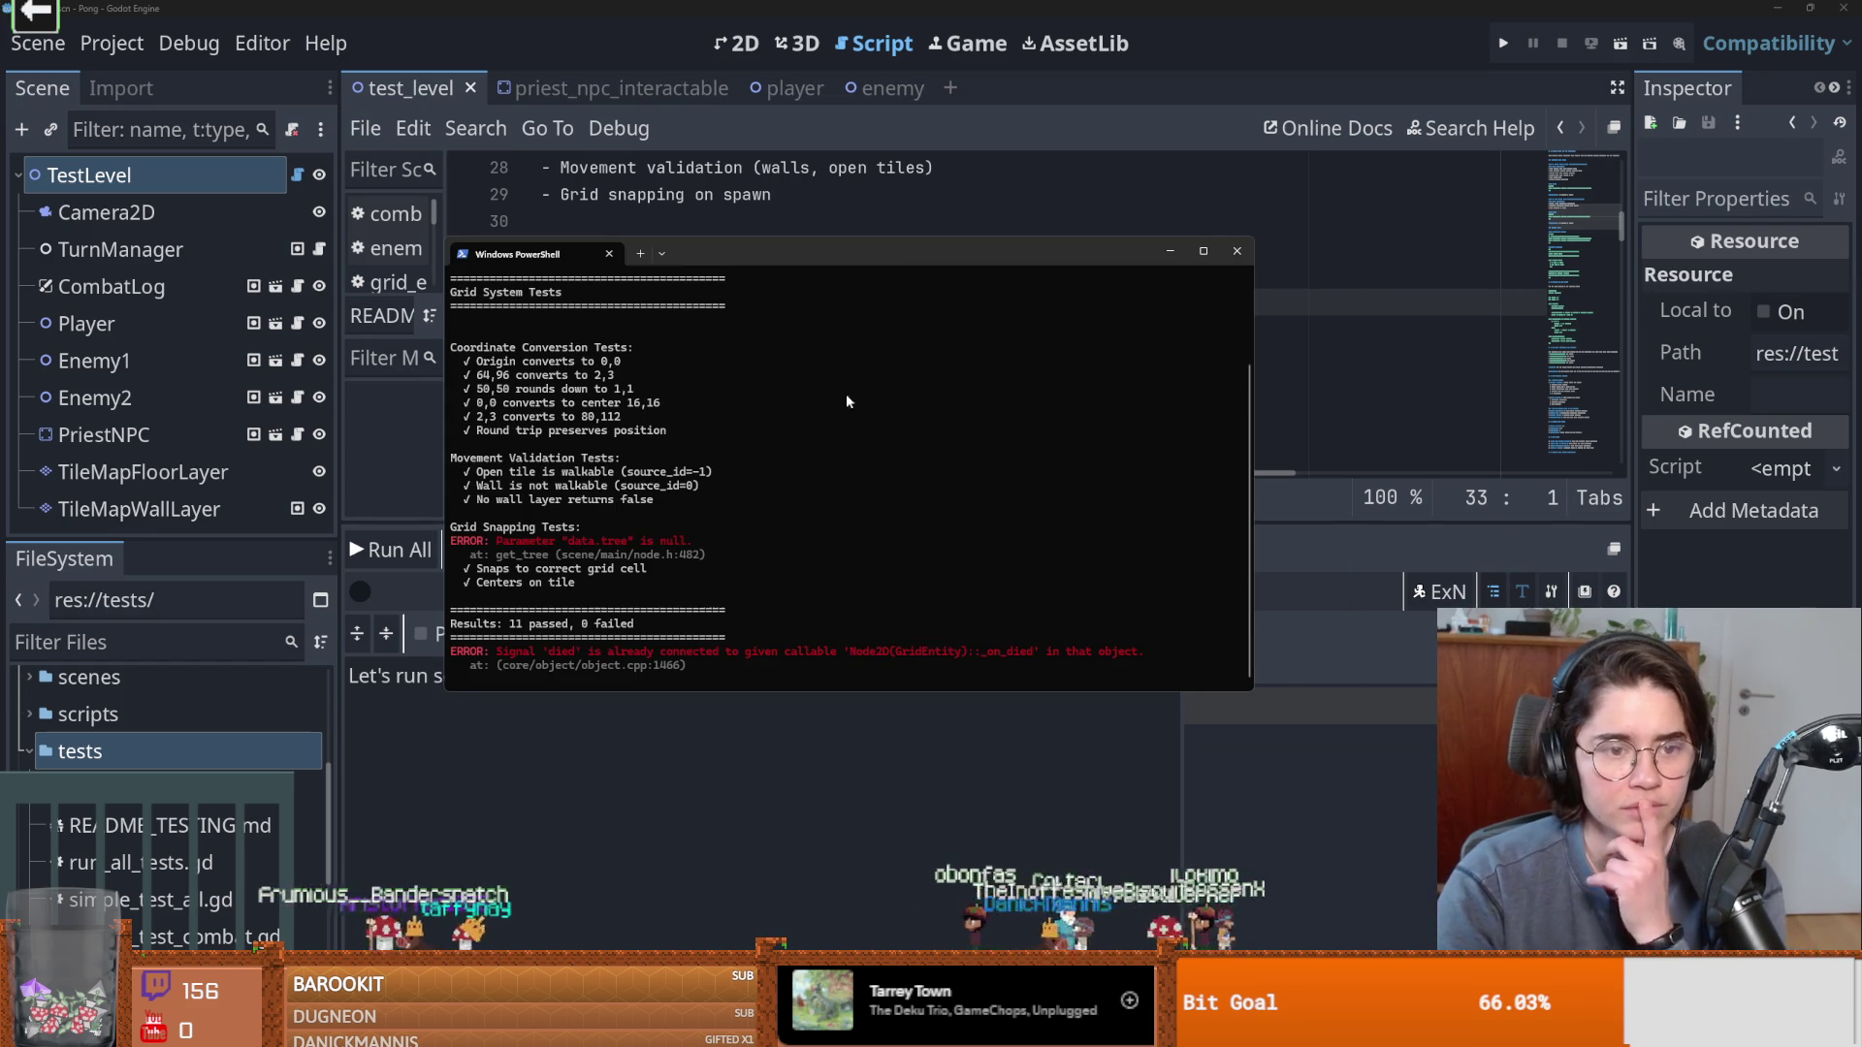
pyautogui.scroll(2, 669, 560)
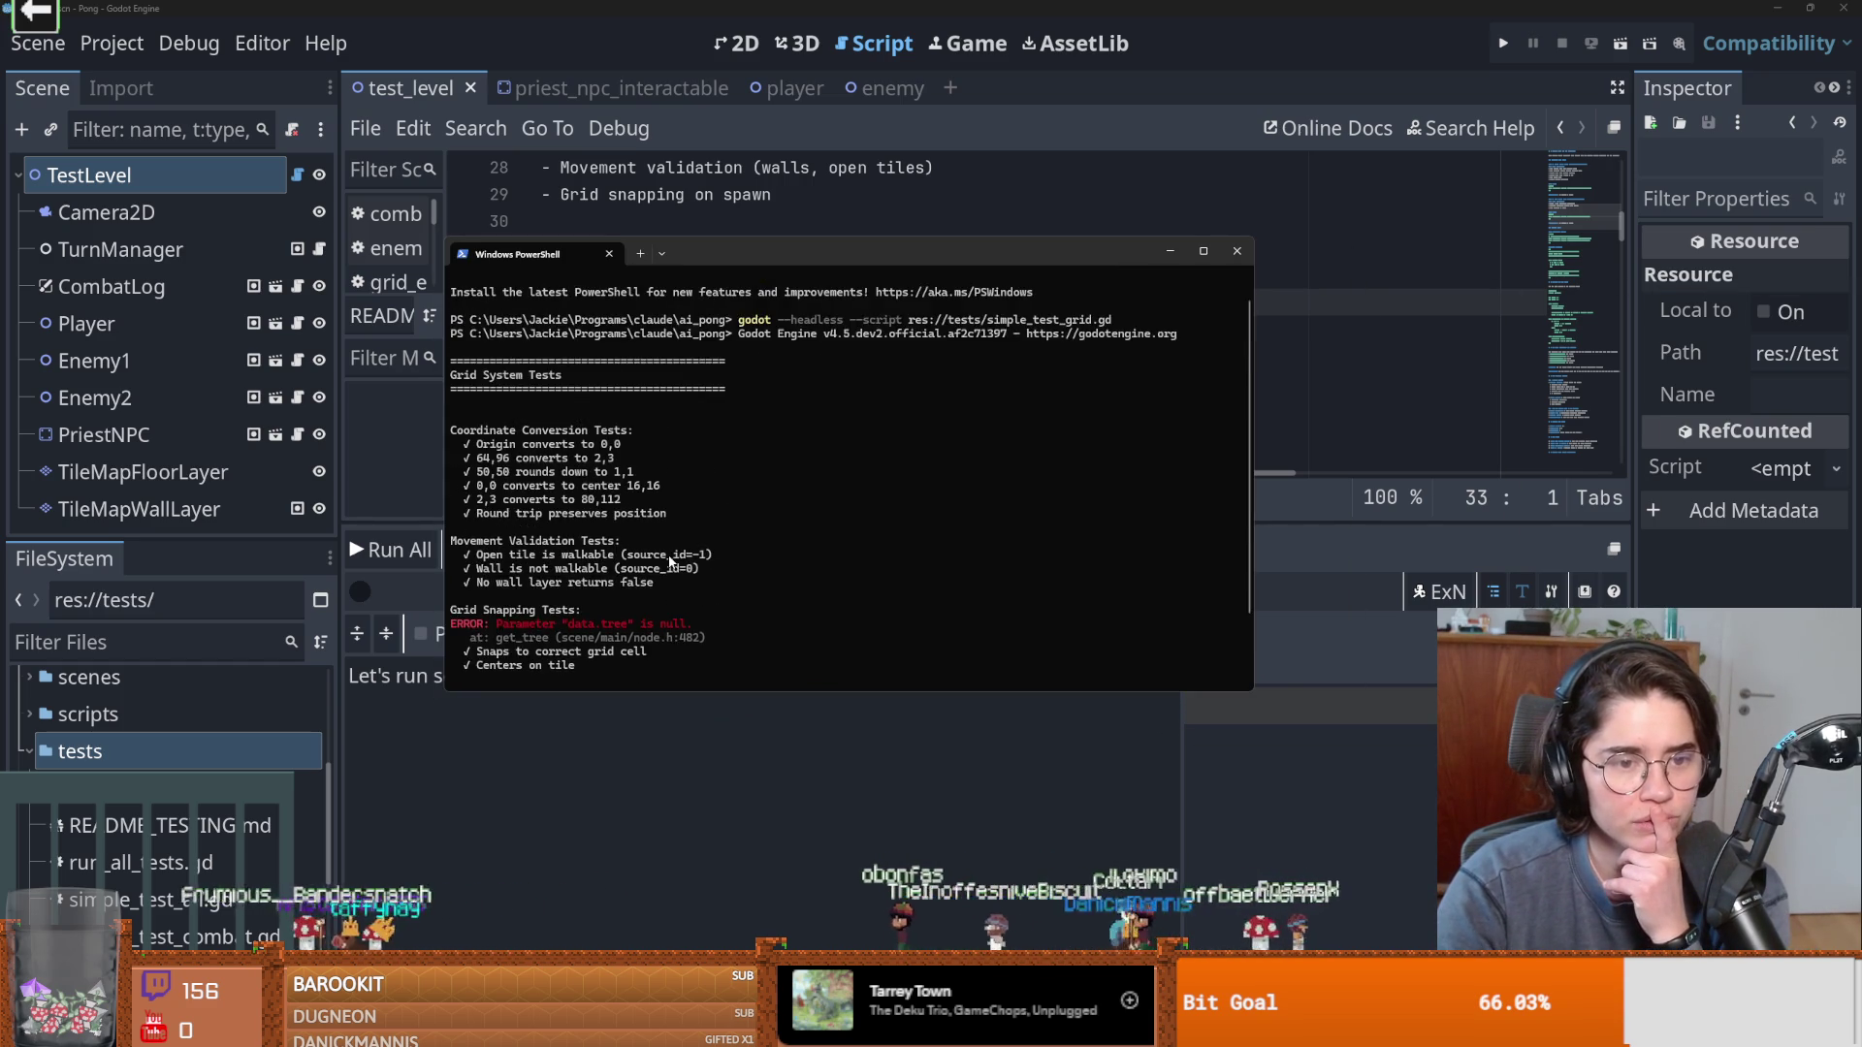
pyautogui.scroll(-1, 669, 560)
# Review the data.tree error and 11 passed, 0 failed results, then launch the Pong game.
pyautogui.moveTo(596, 585); pyautogui.dragTo(554, 586)
pyautogui.scroll(-1, 621, 587)
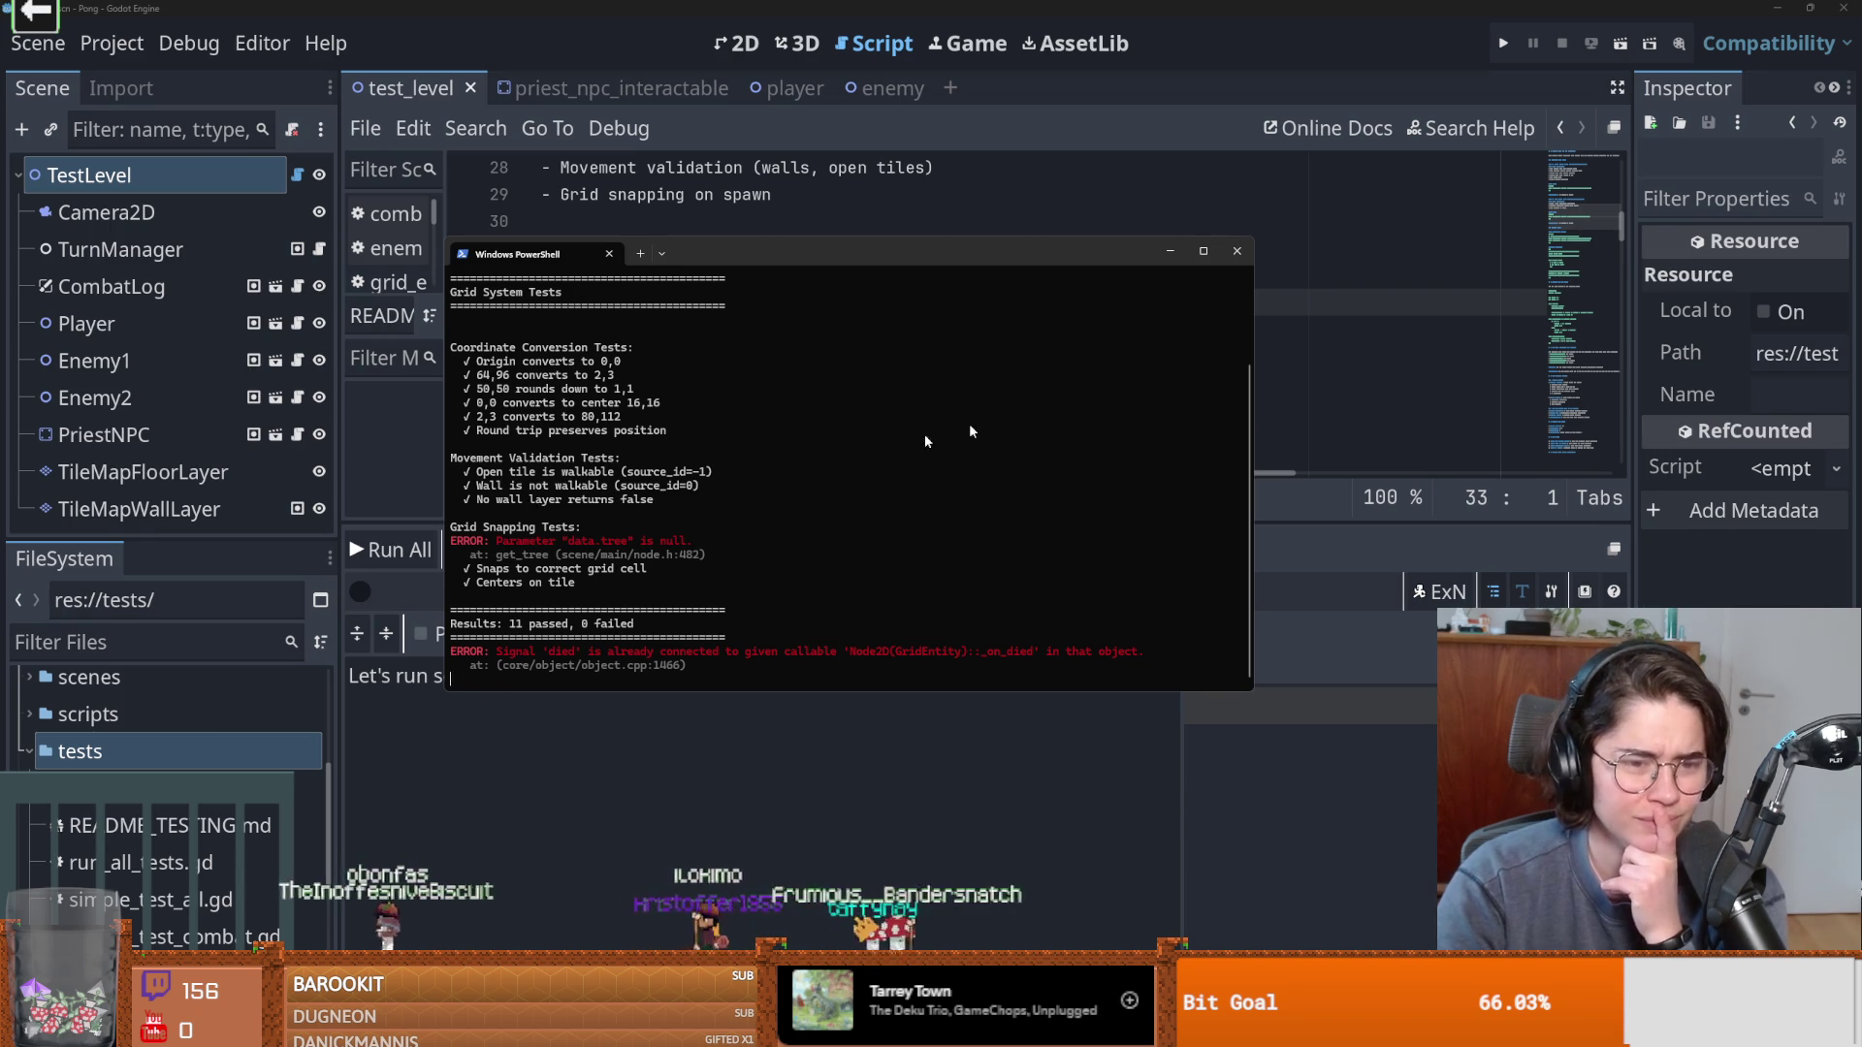
pyautogui.hotkey('alt', 'Tab')
pyautogui.press('F5')
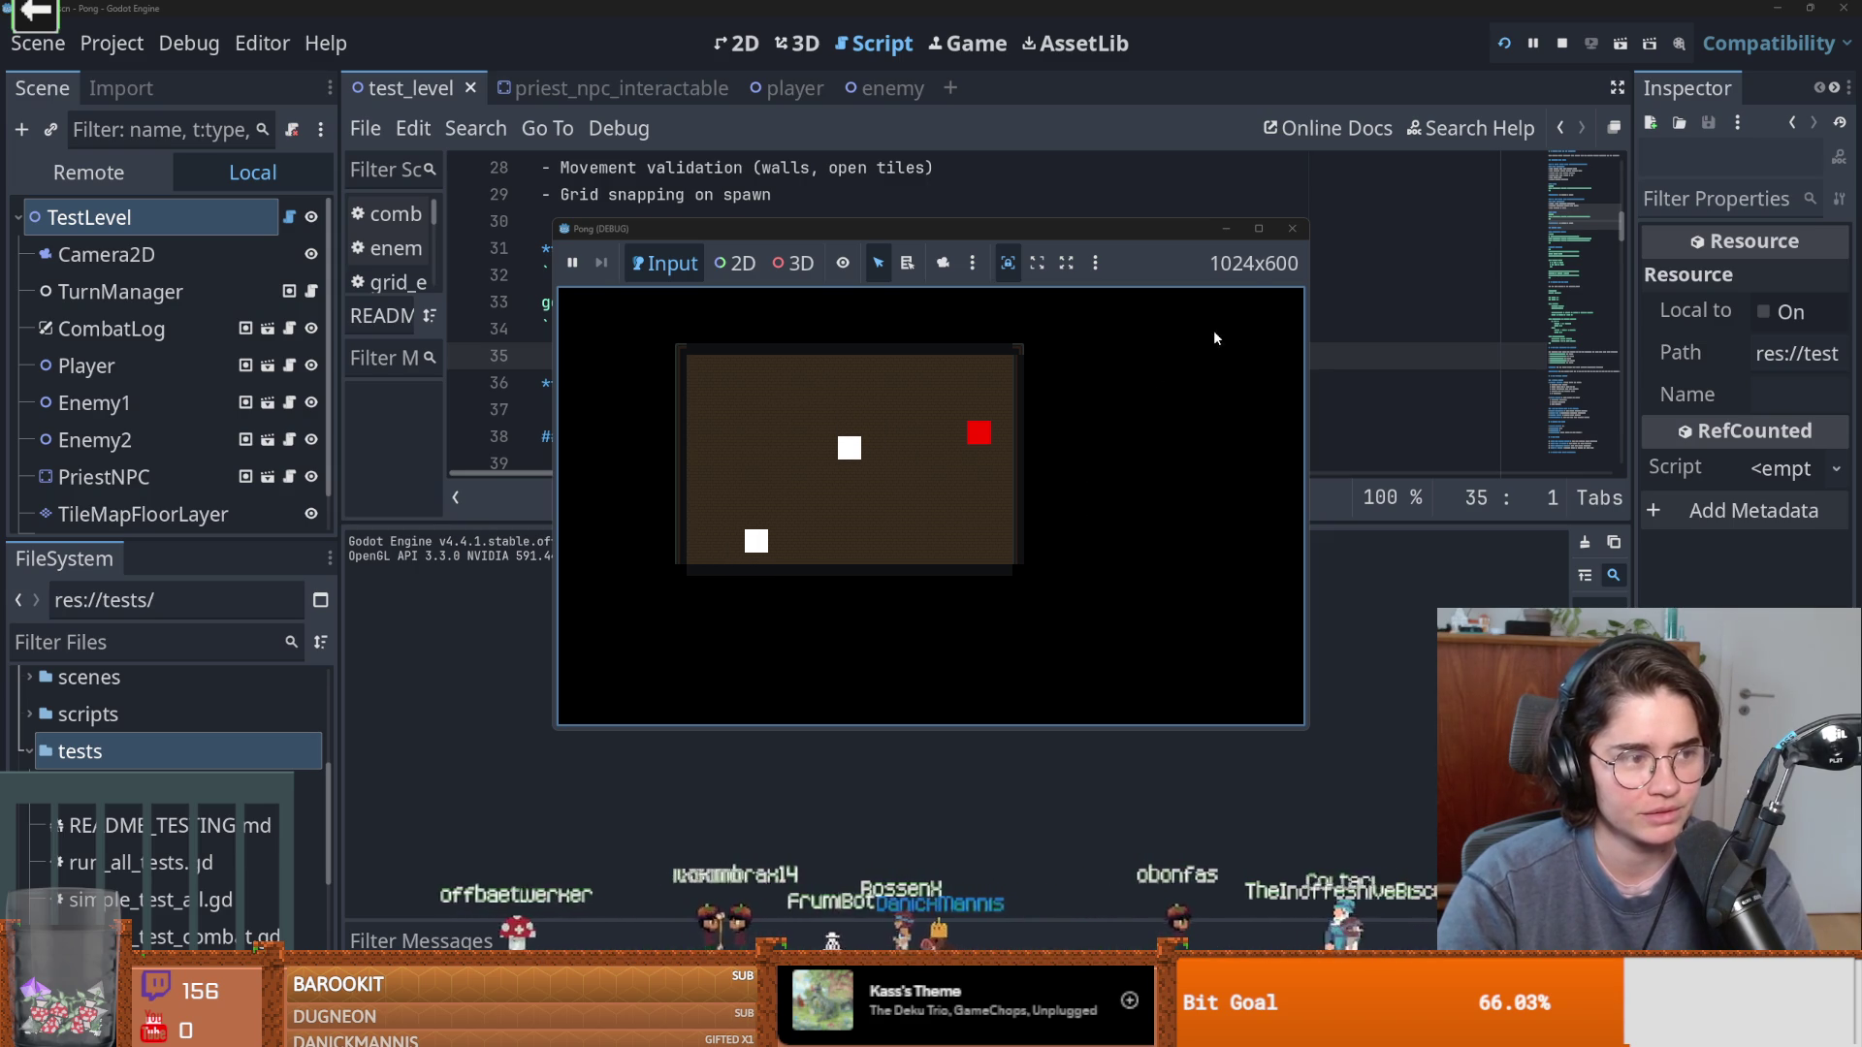
# Stop the Pong debug run, then resize the output panel and docks to enlarge the README editor.
pyautogui.click(1291, 228)
pyautogui.moveTo(762, 525); pyautogui.dragTo(762, 566)
pyautogui.moveTo(338, 560); pyautogui.dragTo(551, 561)
pyautogui.moveTo(231, 561); pyautogui.dragTo(232, 493)
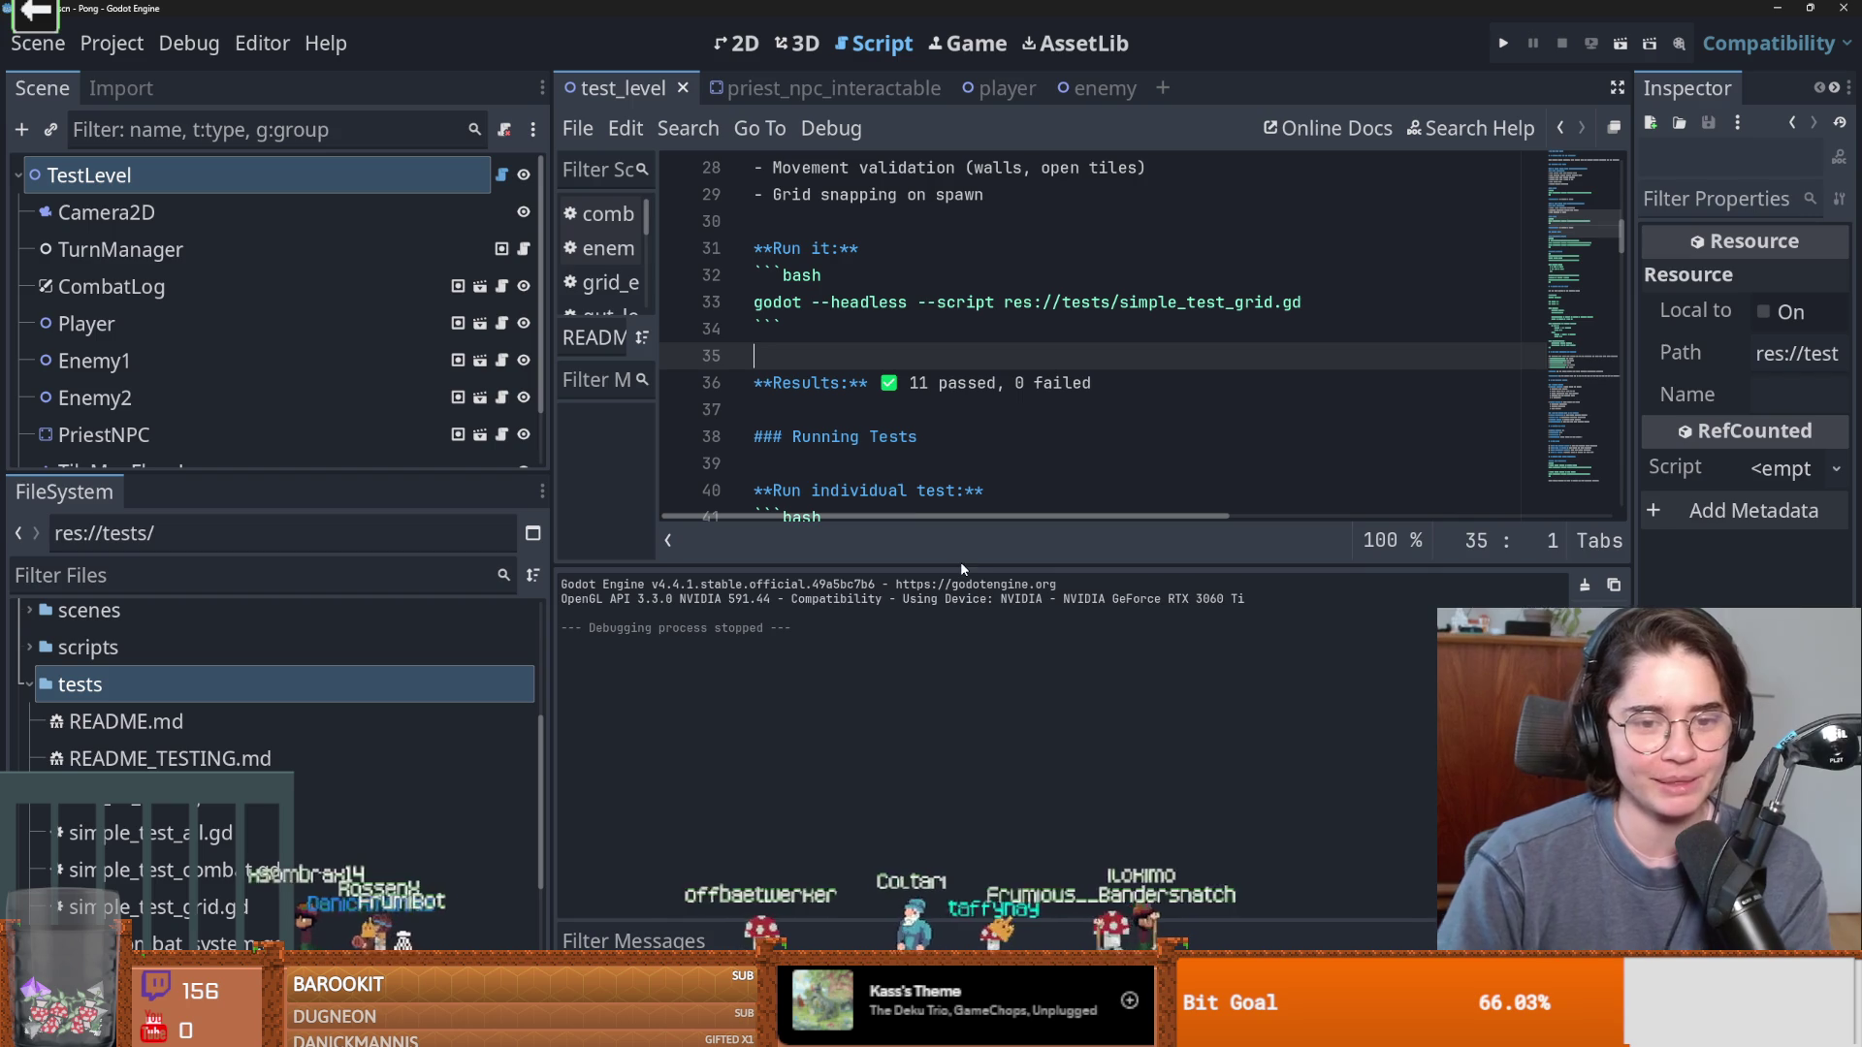
pyautogui.moveTo(960, 566); pyautogui.dragTo(878, 729)
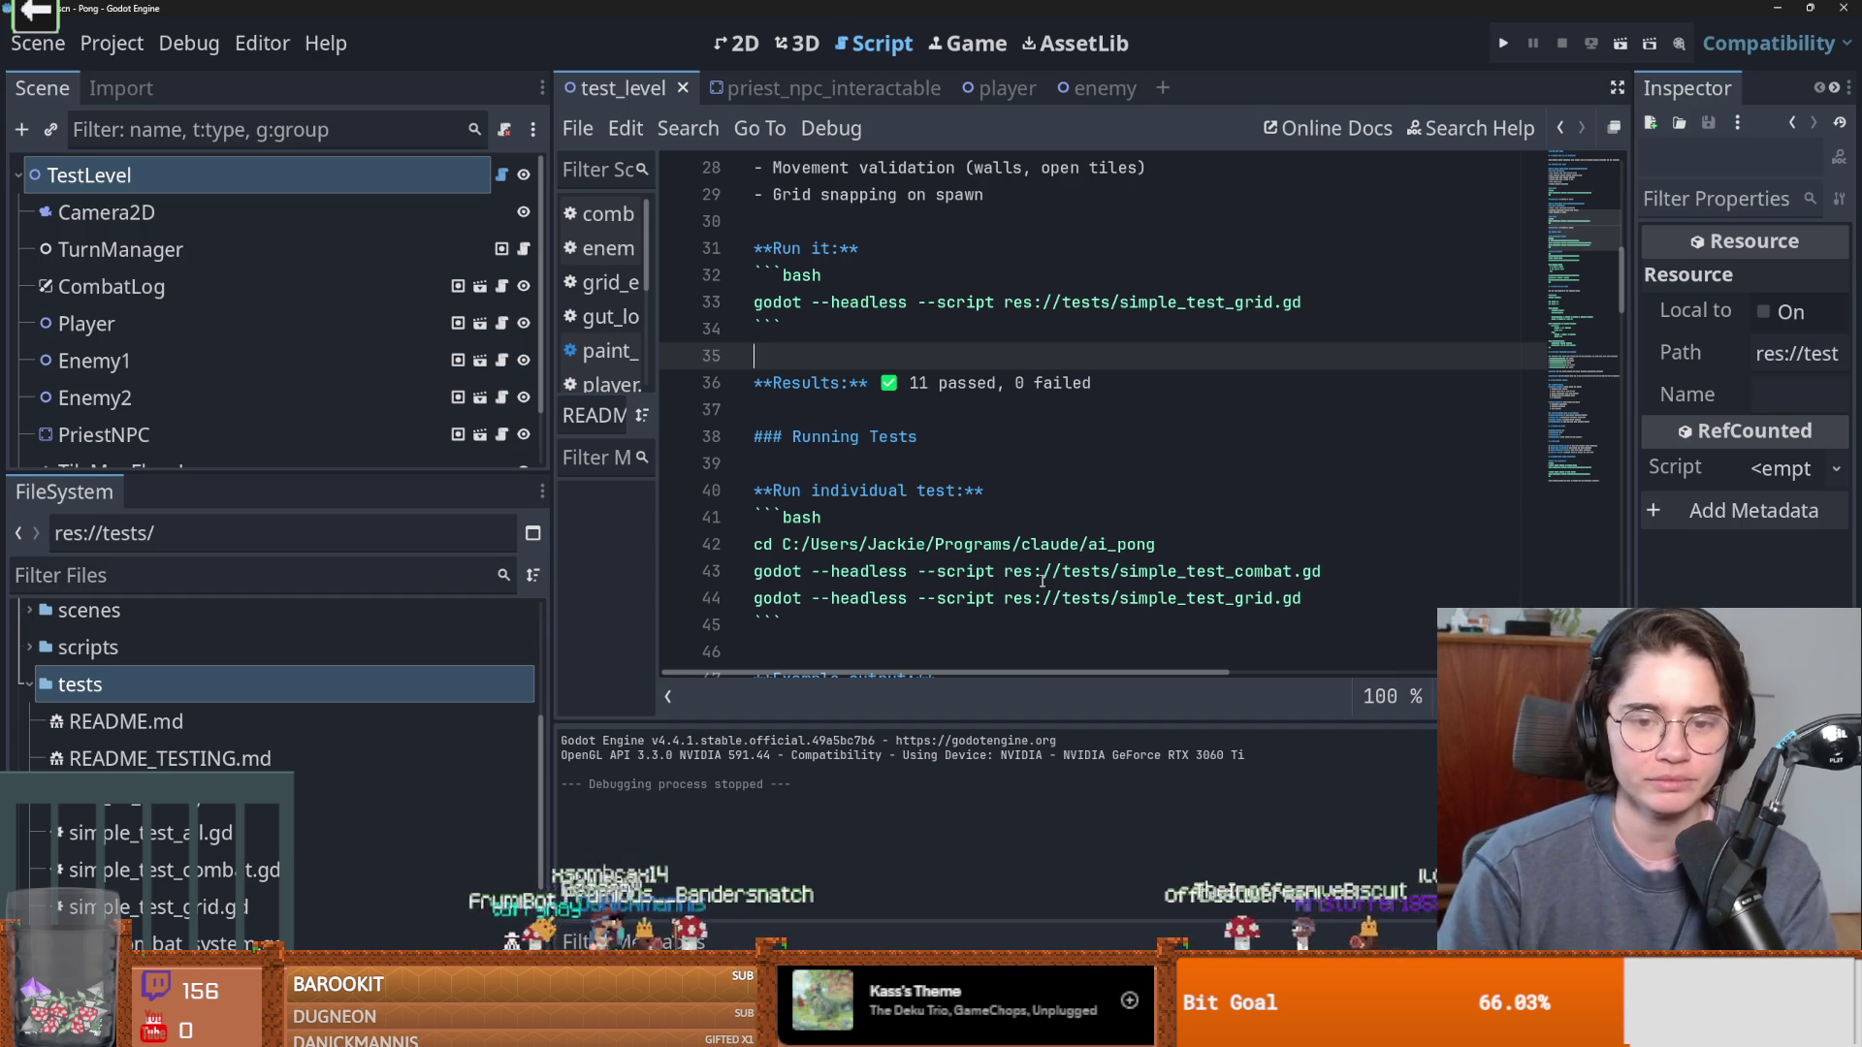
pyautogui.scroll(-6, 1057, 613)
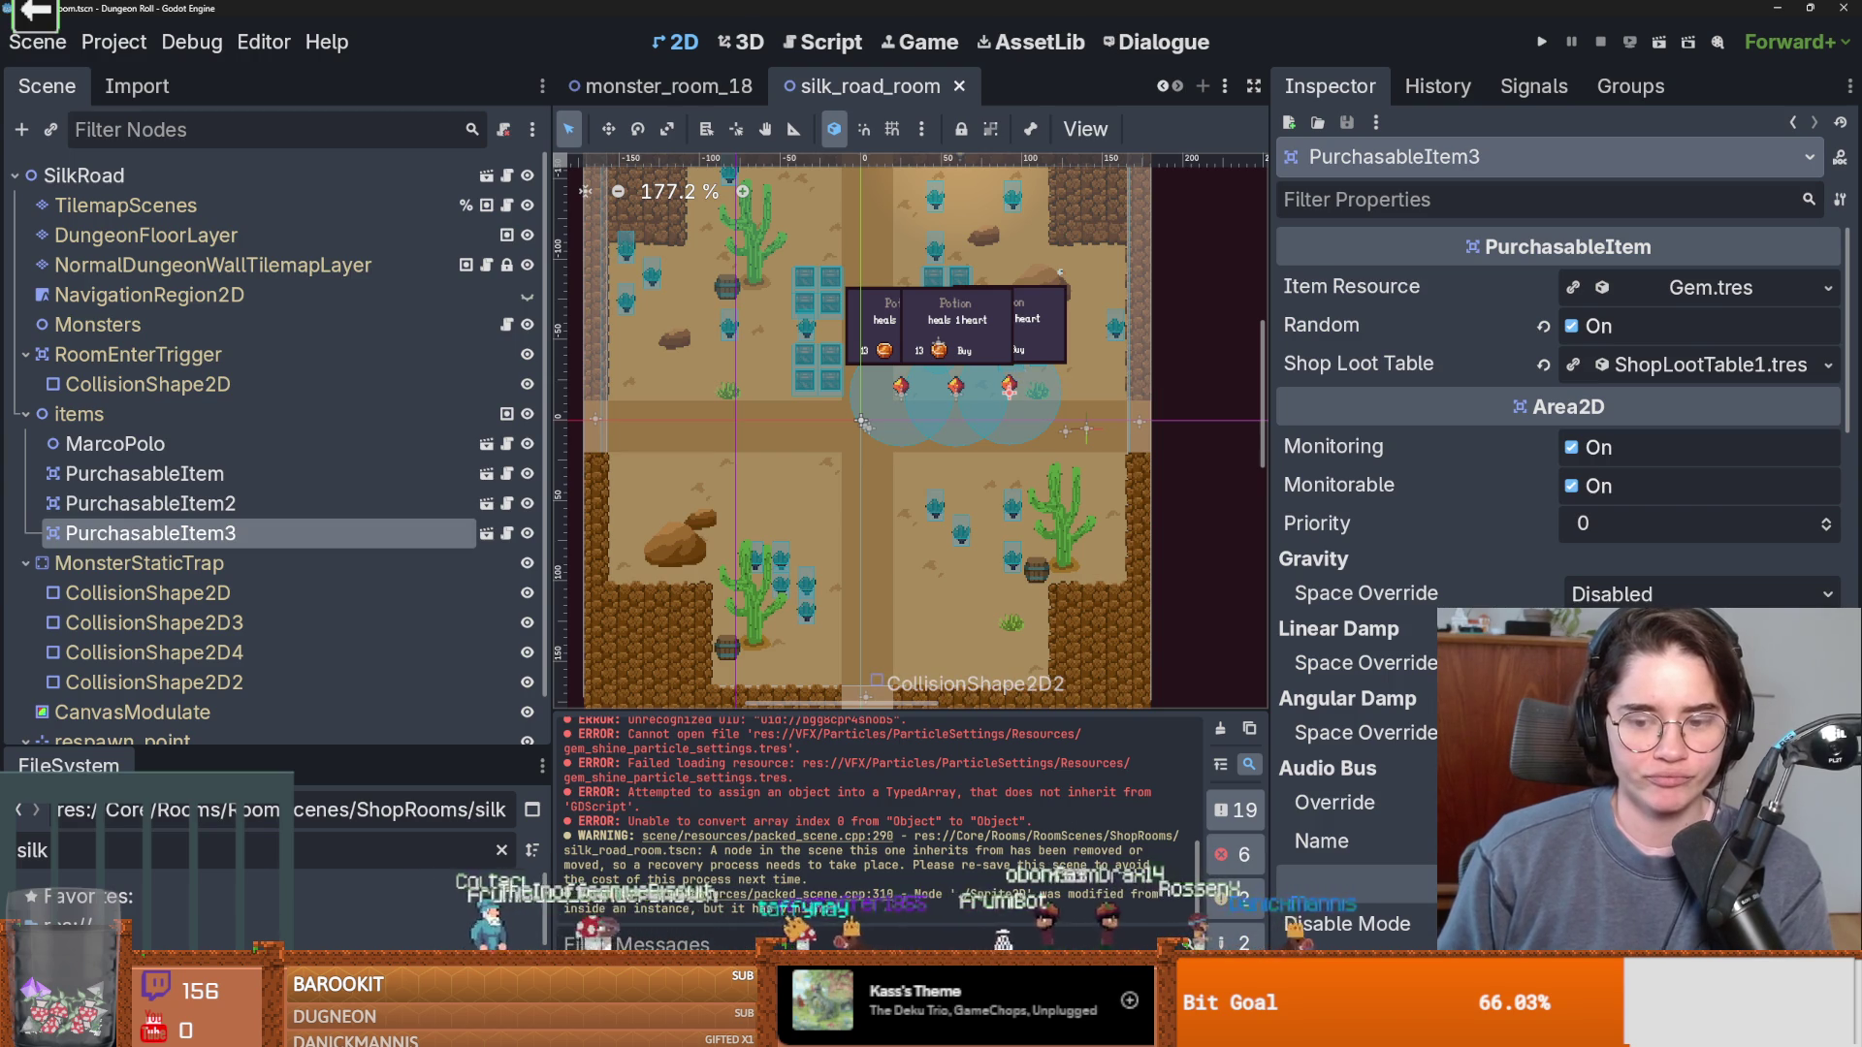
# Close the PowerShell grid-test results window and switch to the Claude Code terminal.
pyautogui.moveTo(1285, 919)
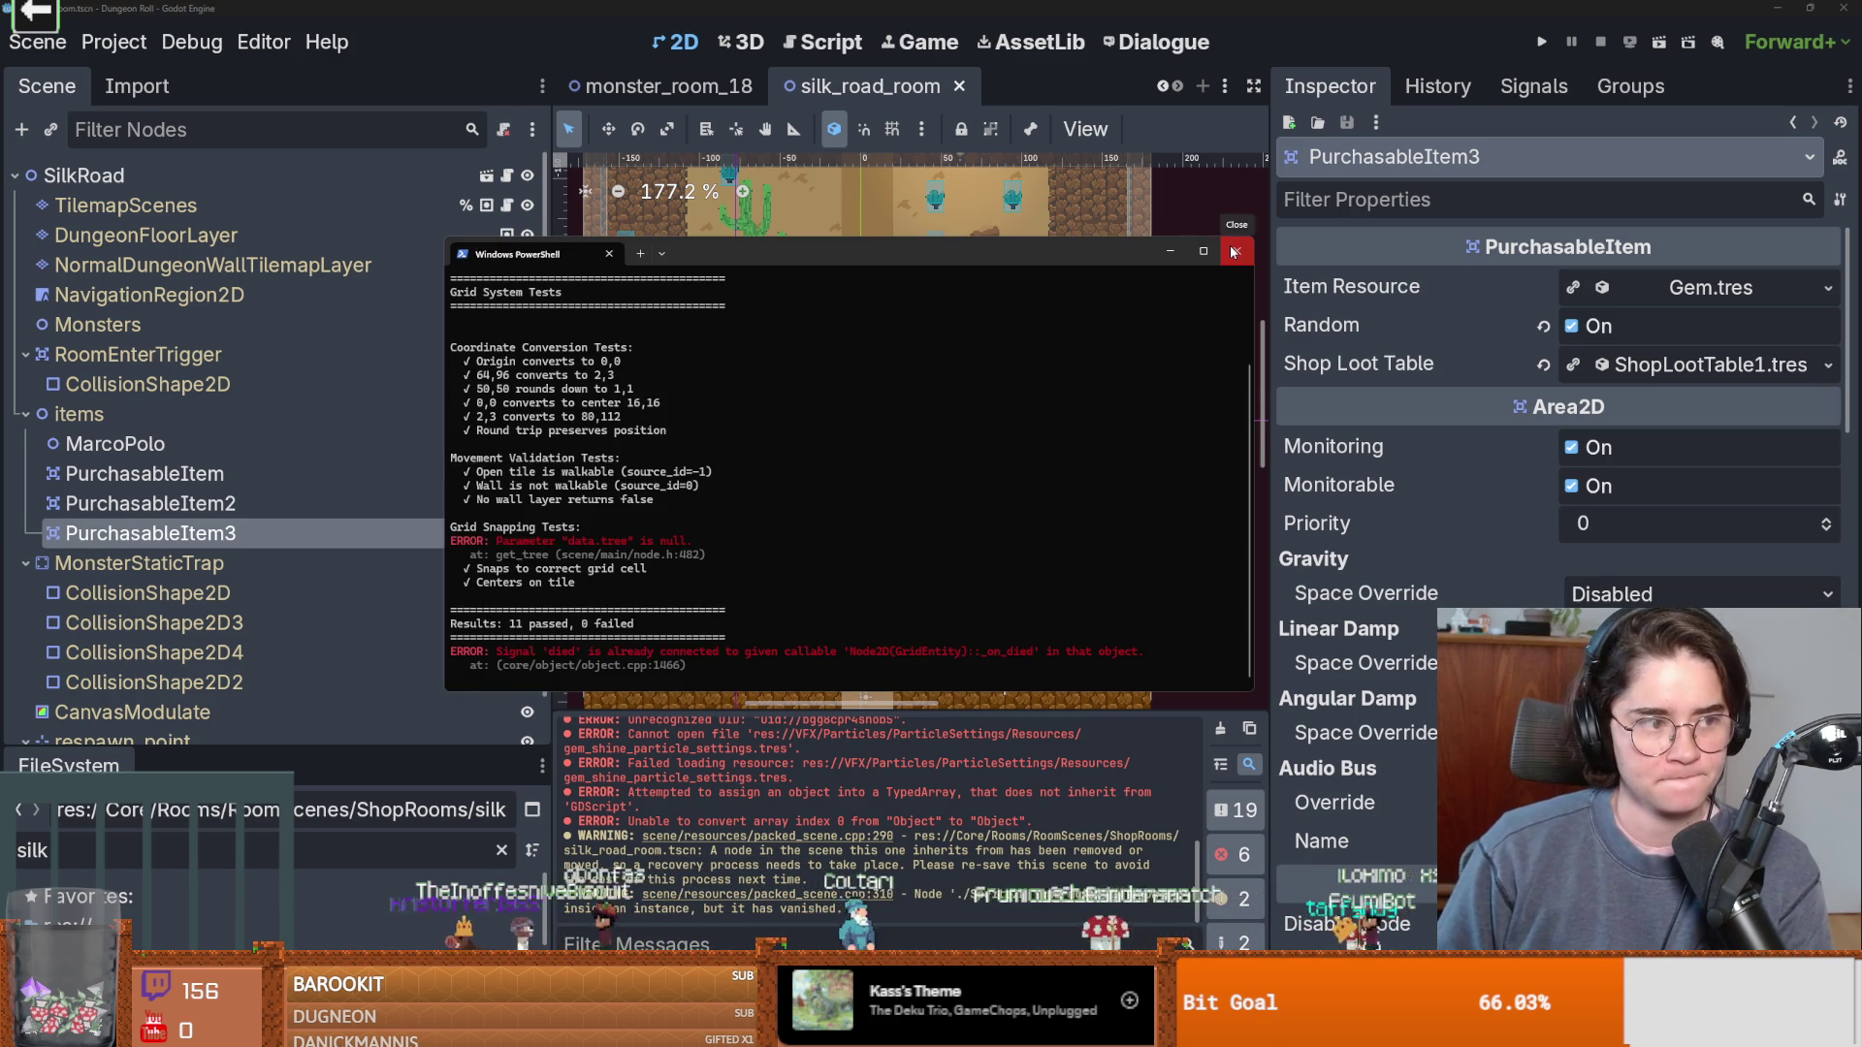
pyautogui.click(1233, 252)
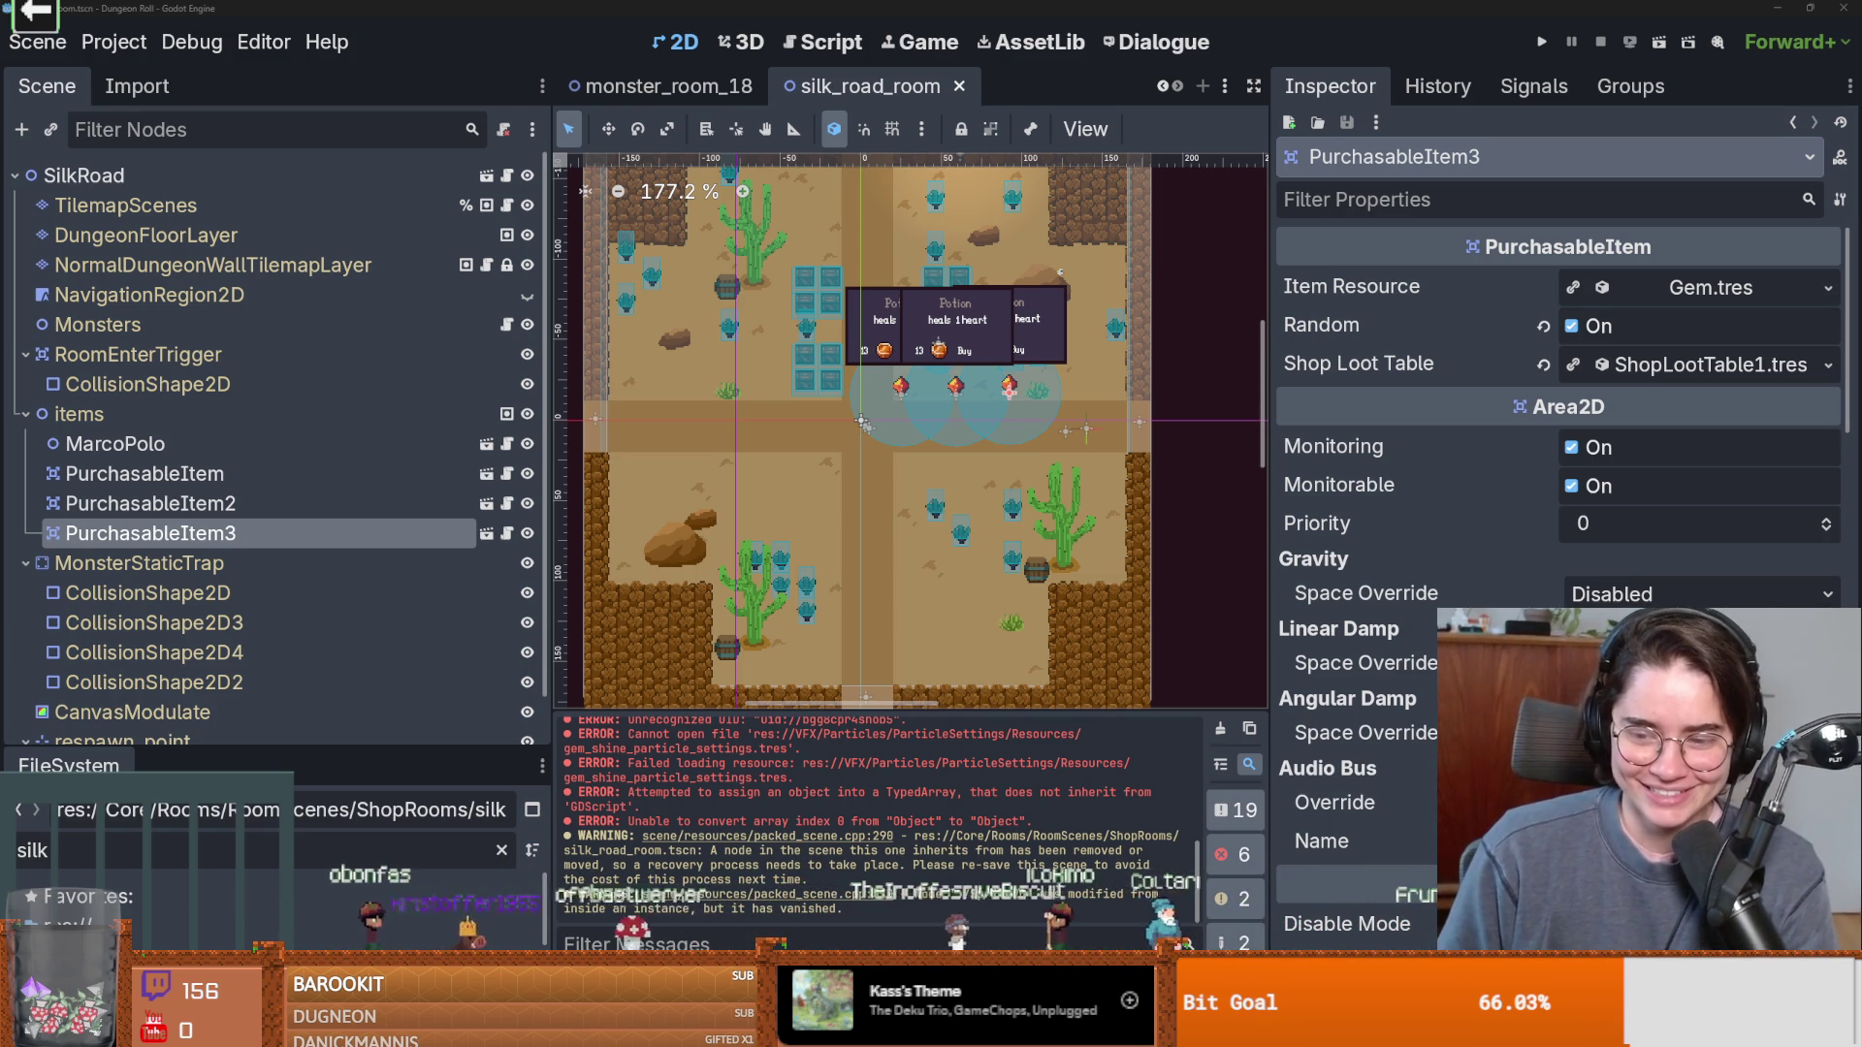
pyautogui.hotkey('alt', 'Tab')
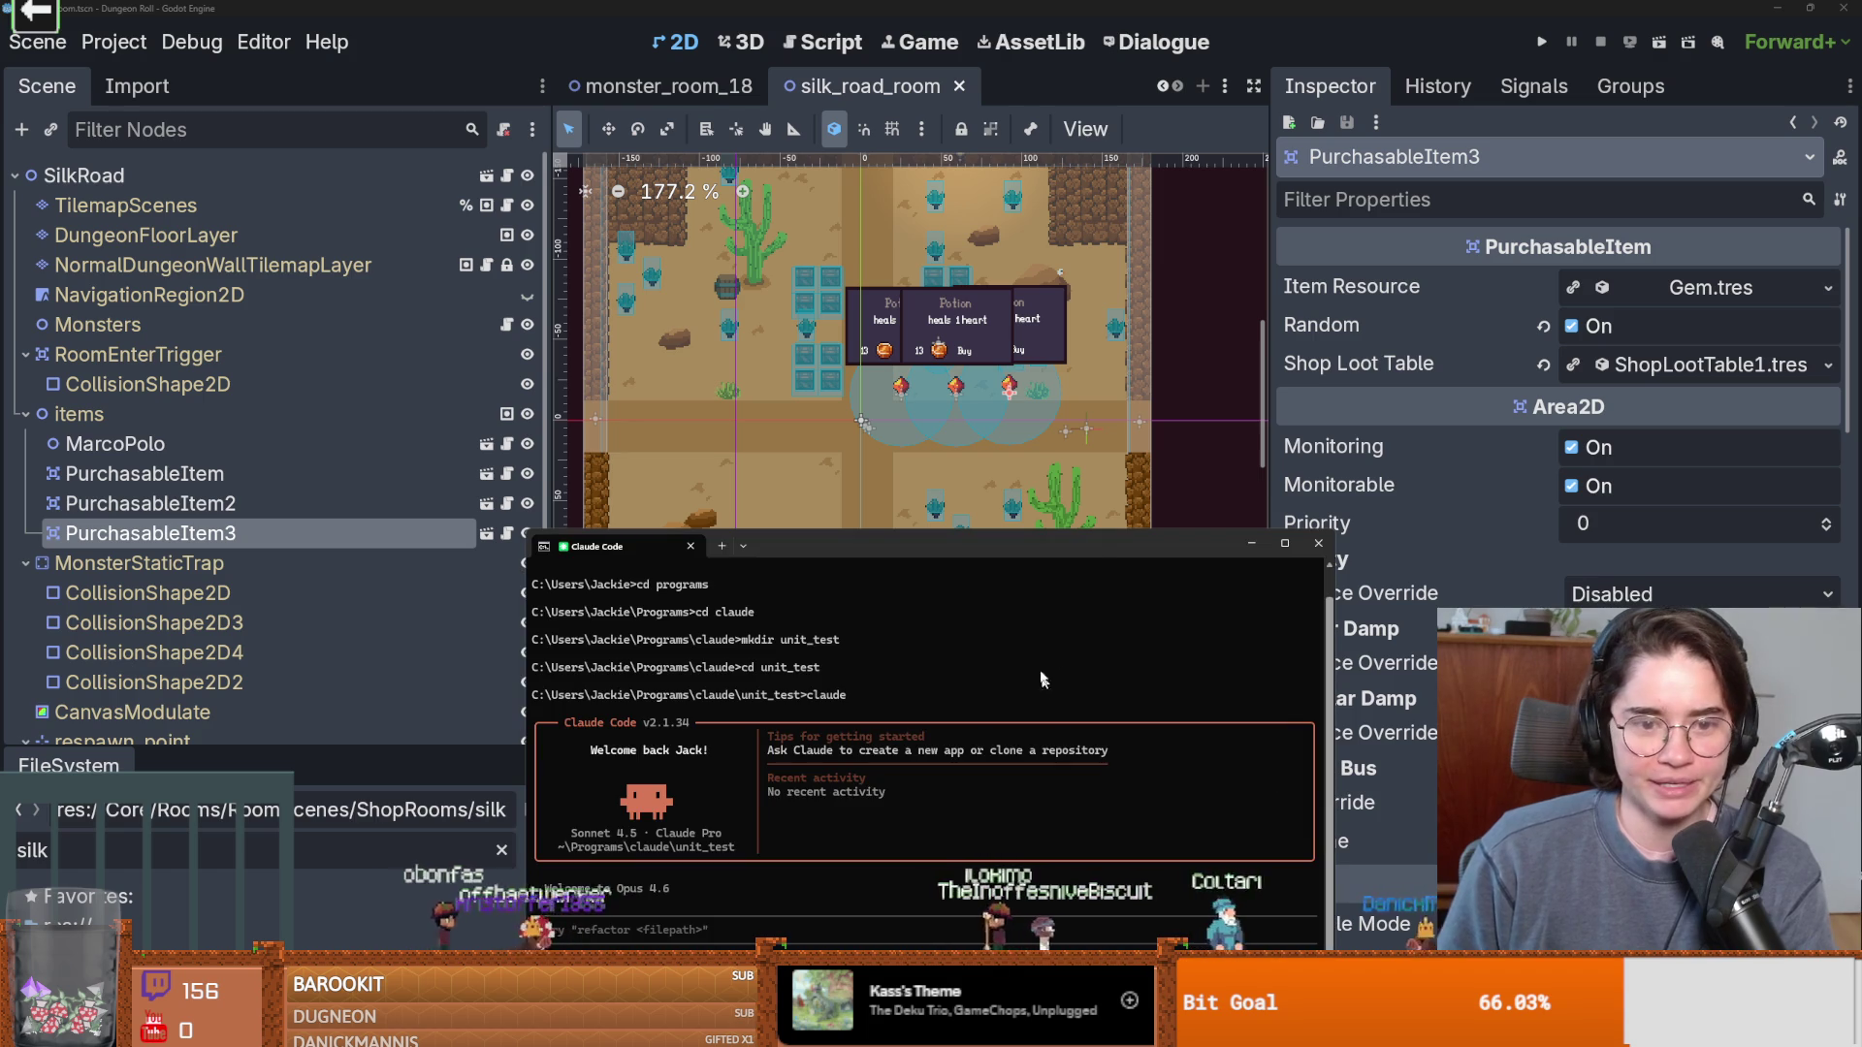
# Move the terminal up and run /usage to see session and weekly plan usage.
pyautogui.moveTo(1083, 534); pyautogui.dragTo(1013, 147)
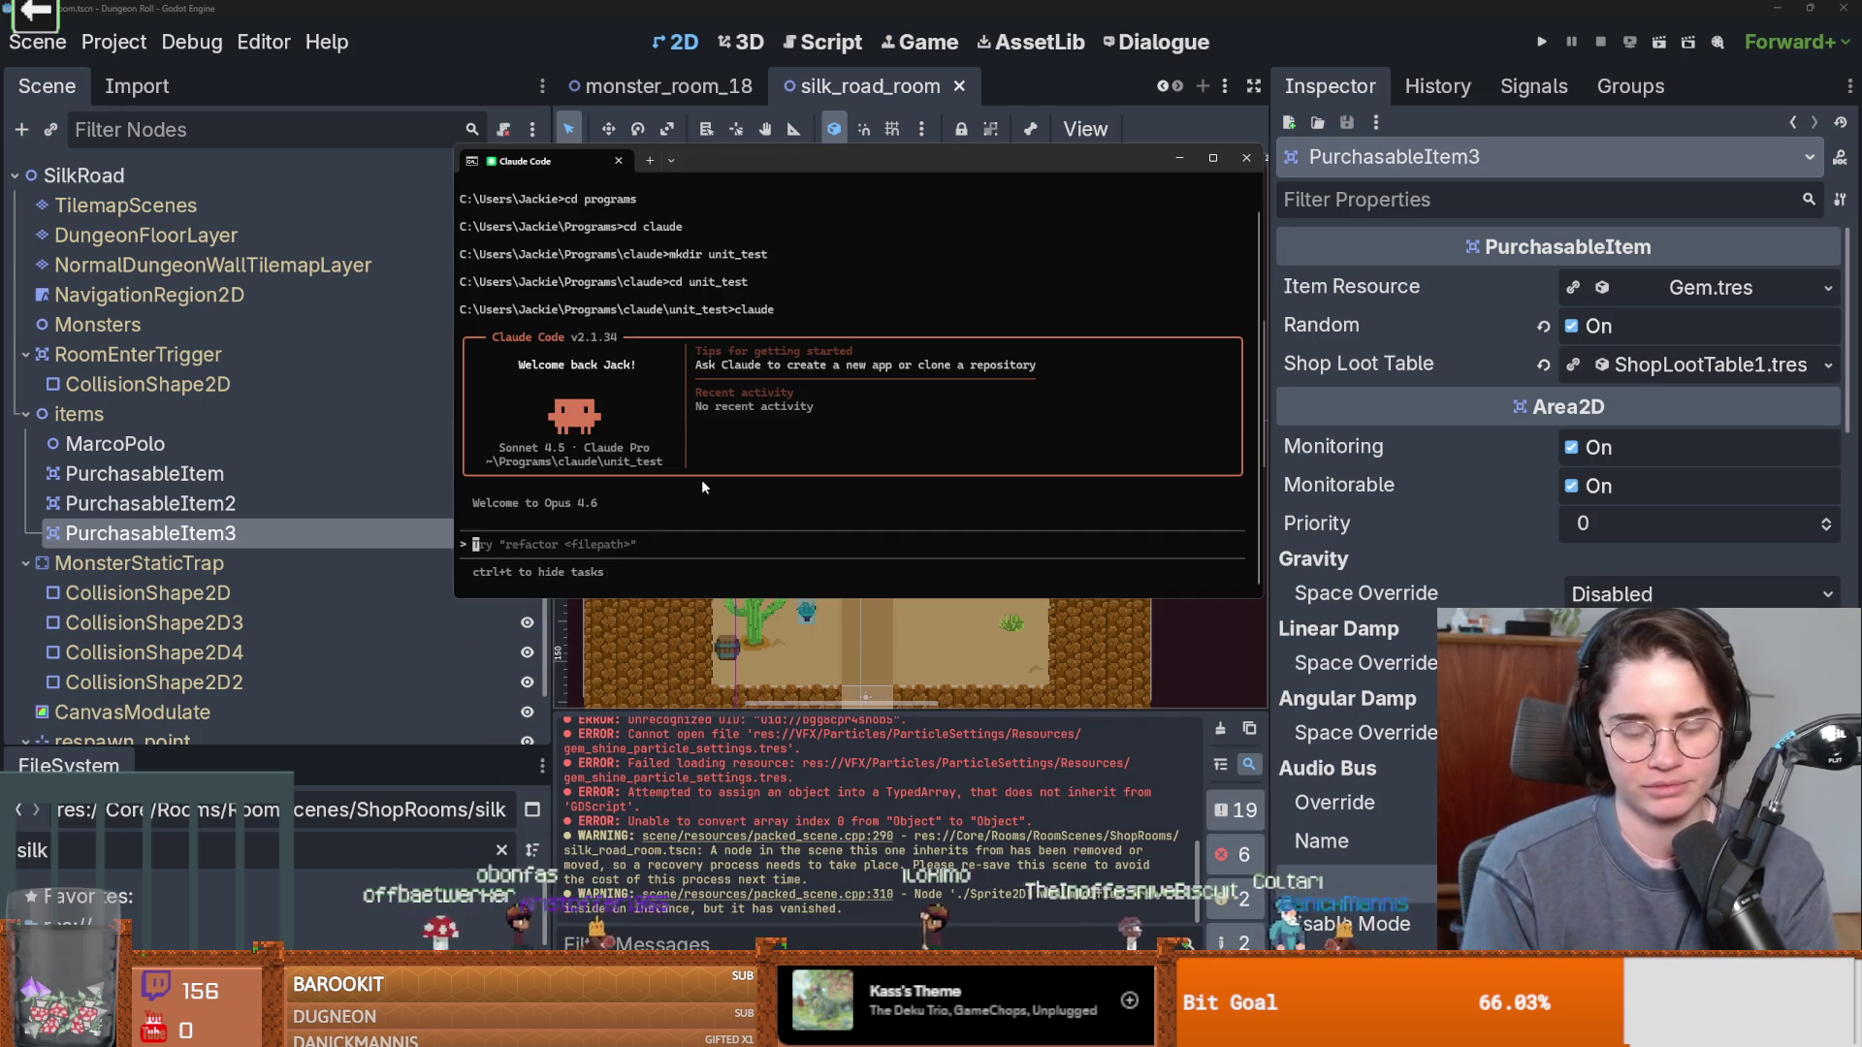
pyautogui.write('u/us')
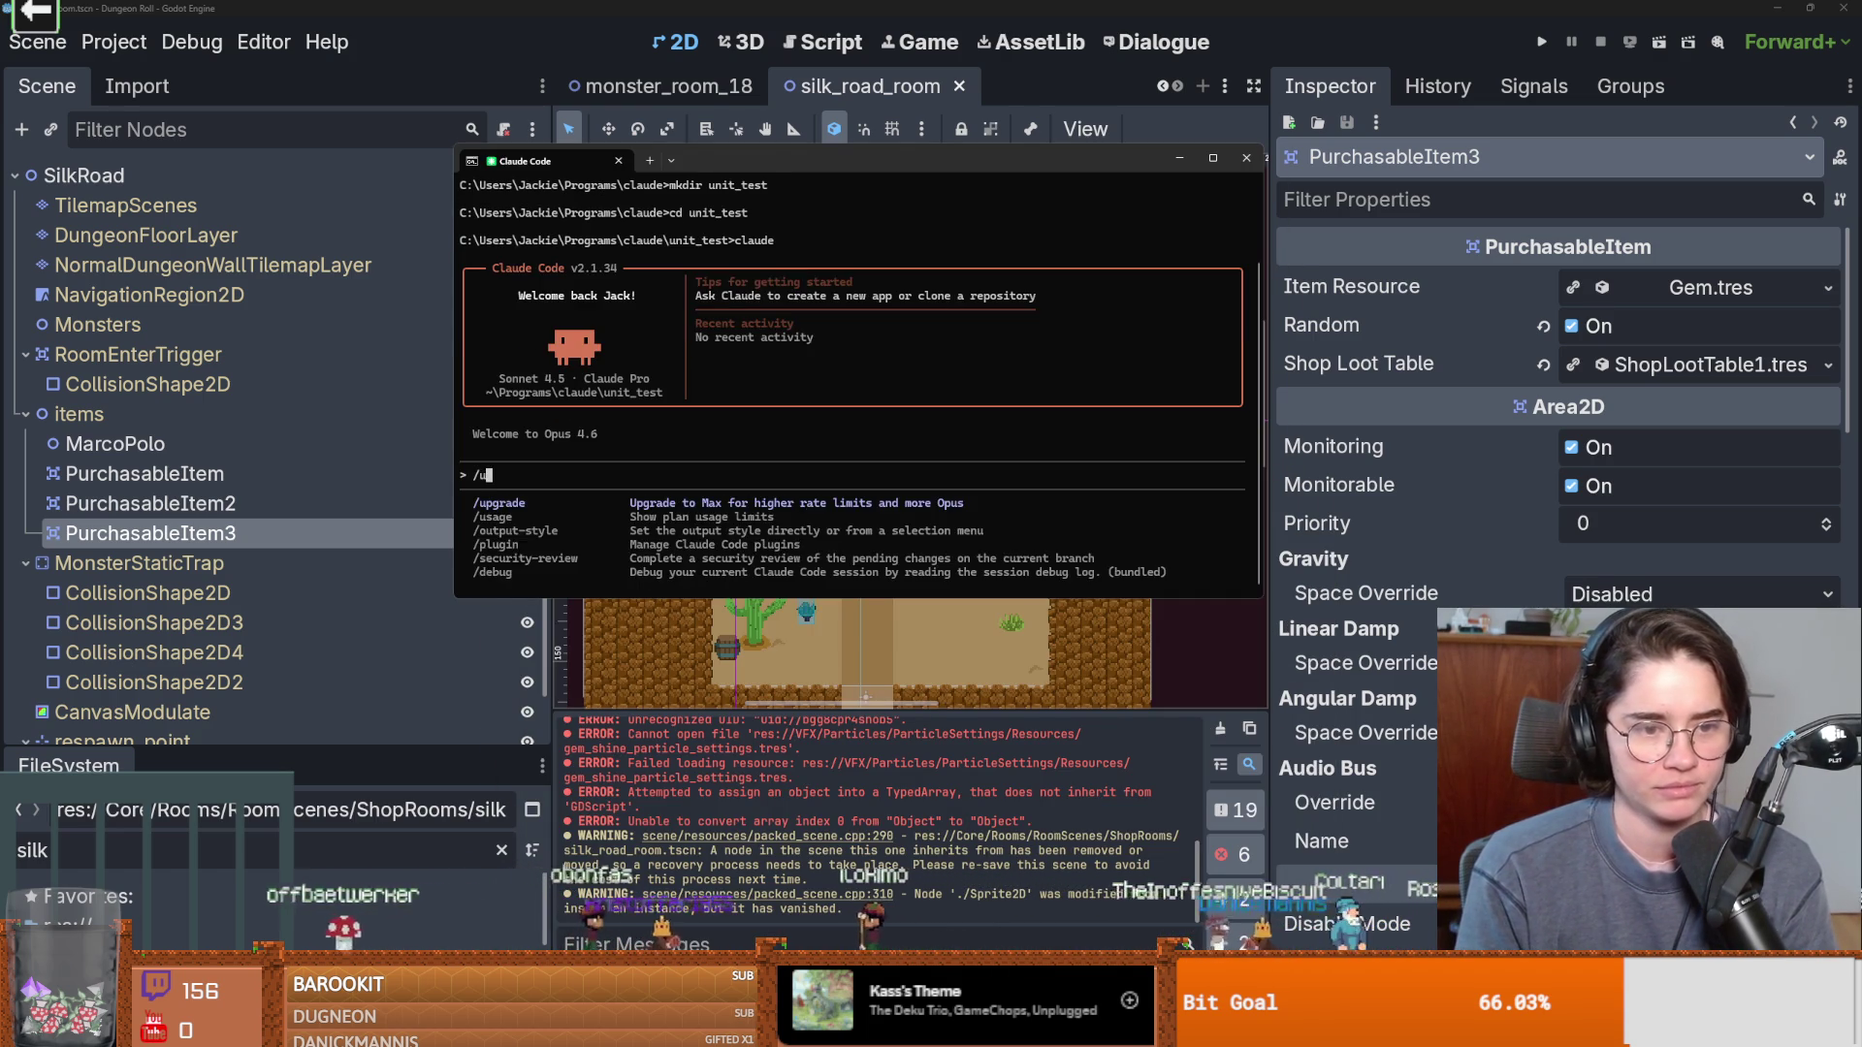
pyautogui.write('age')
pyautogui.press('Return')
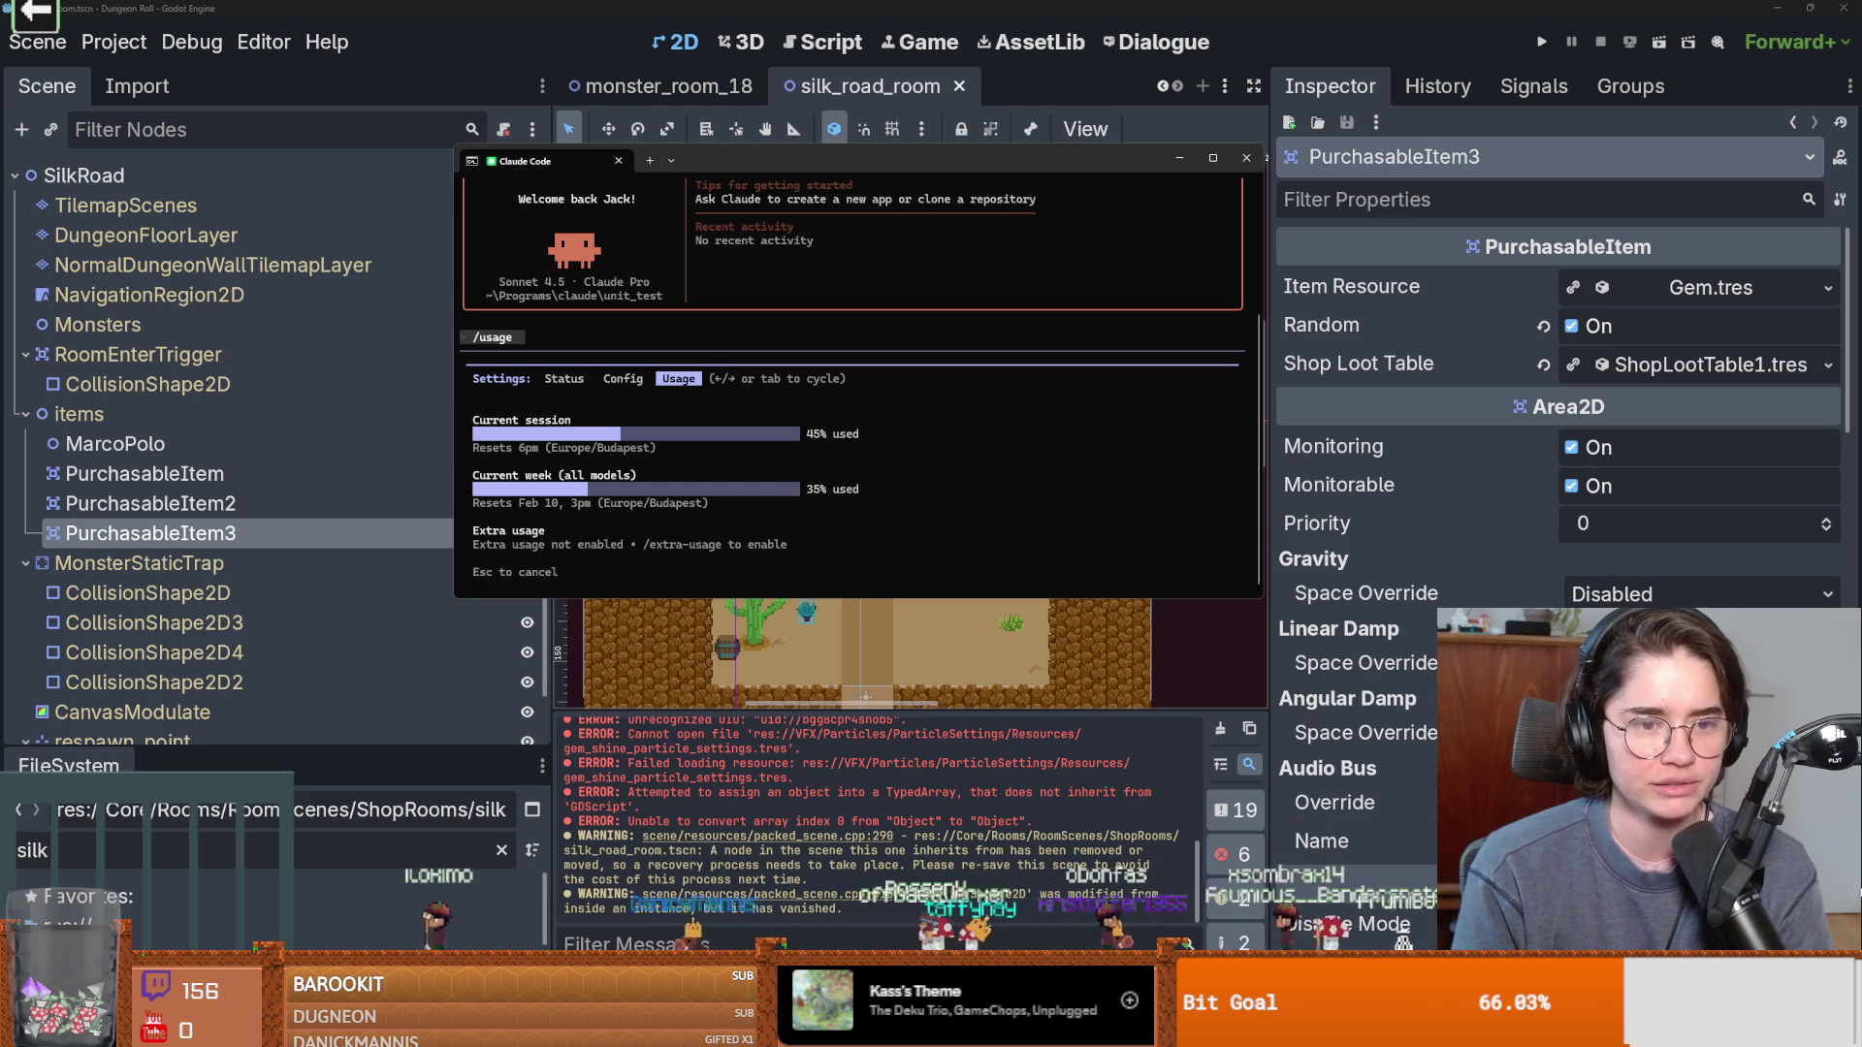
pyautogui.press('Escape')
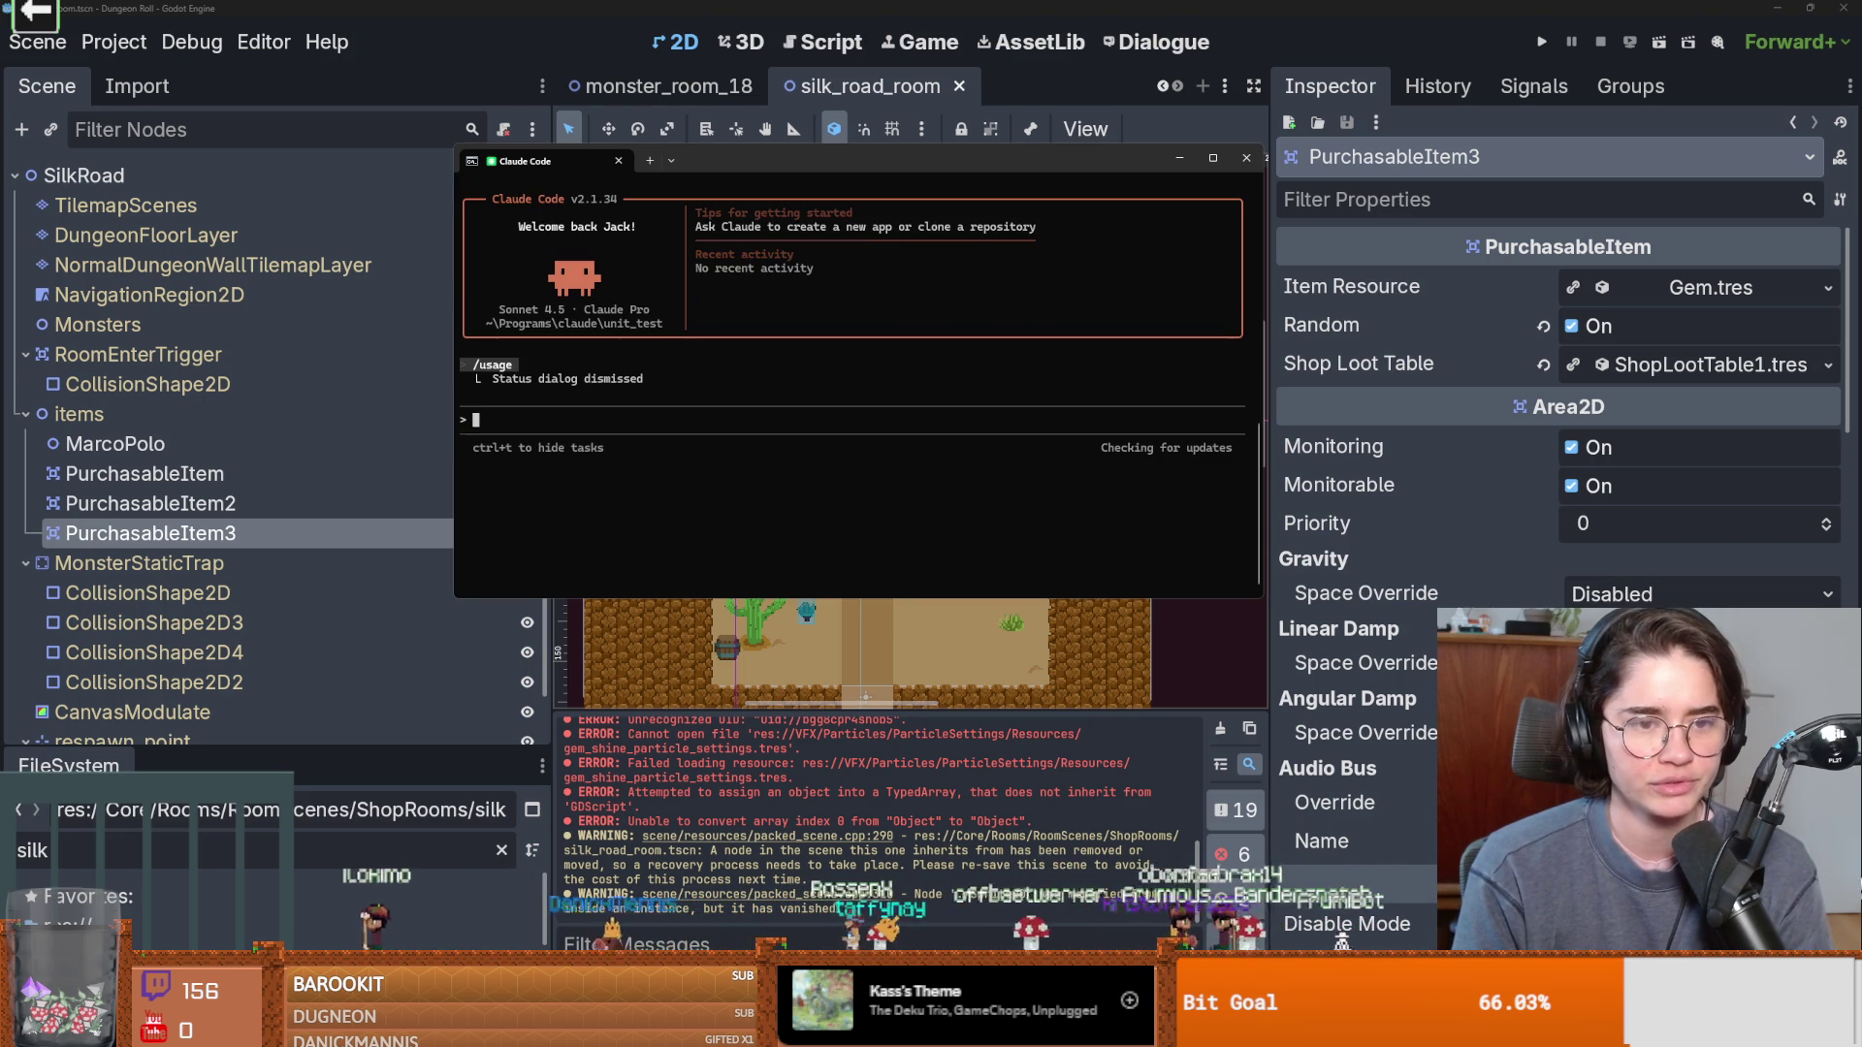
# End the Claude Code session with /exit.
pyautogui.write('cd')
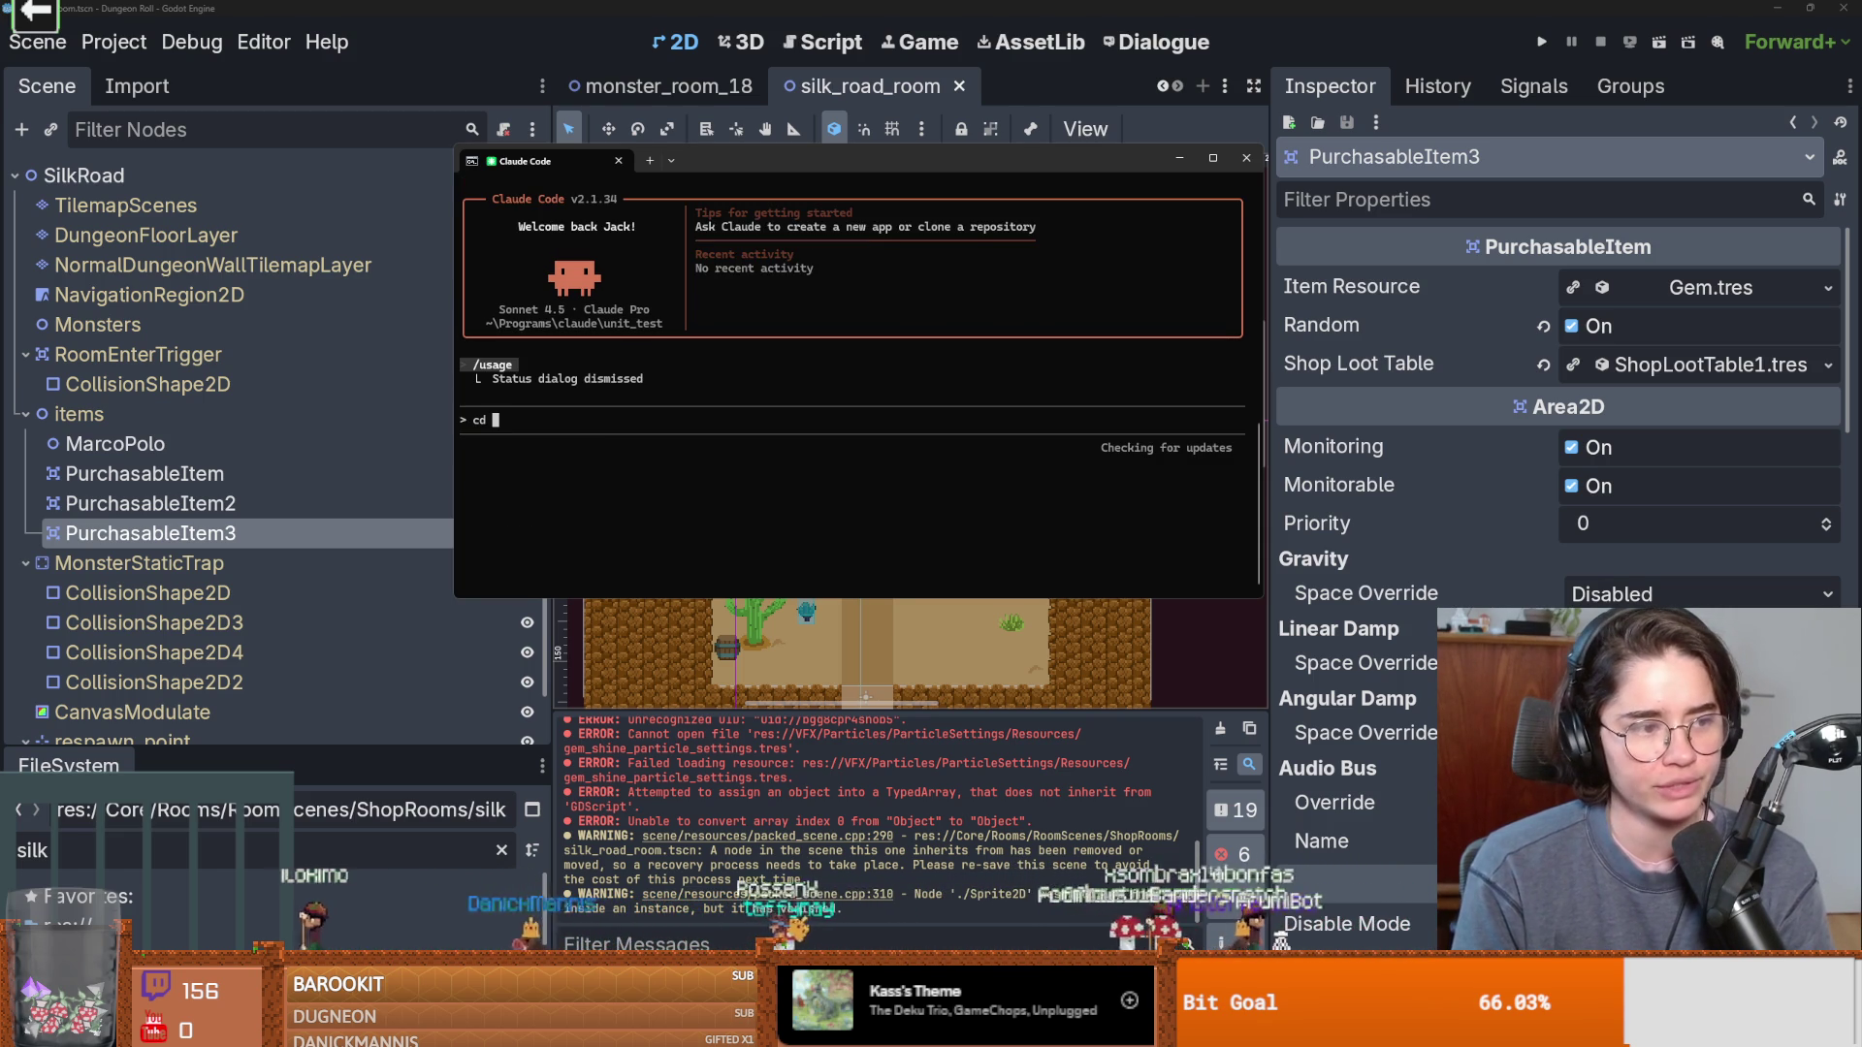
pyautogui.press('BackSpace')
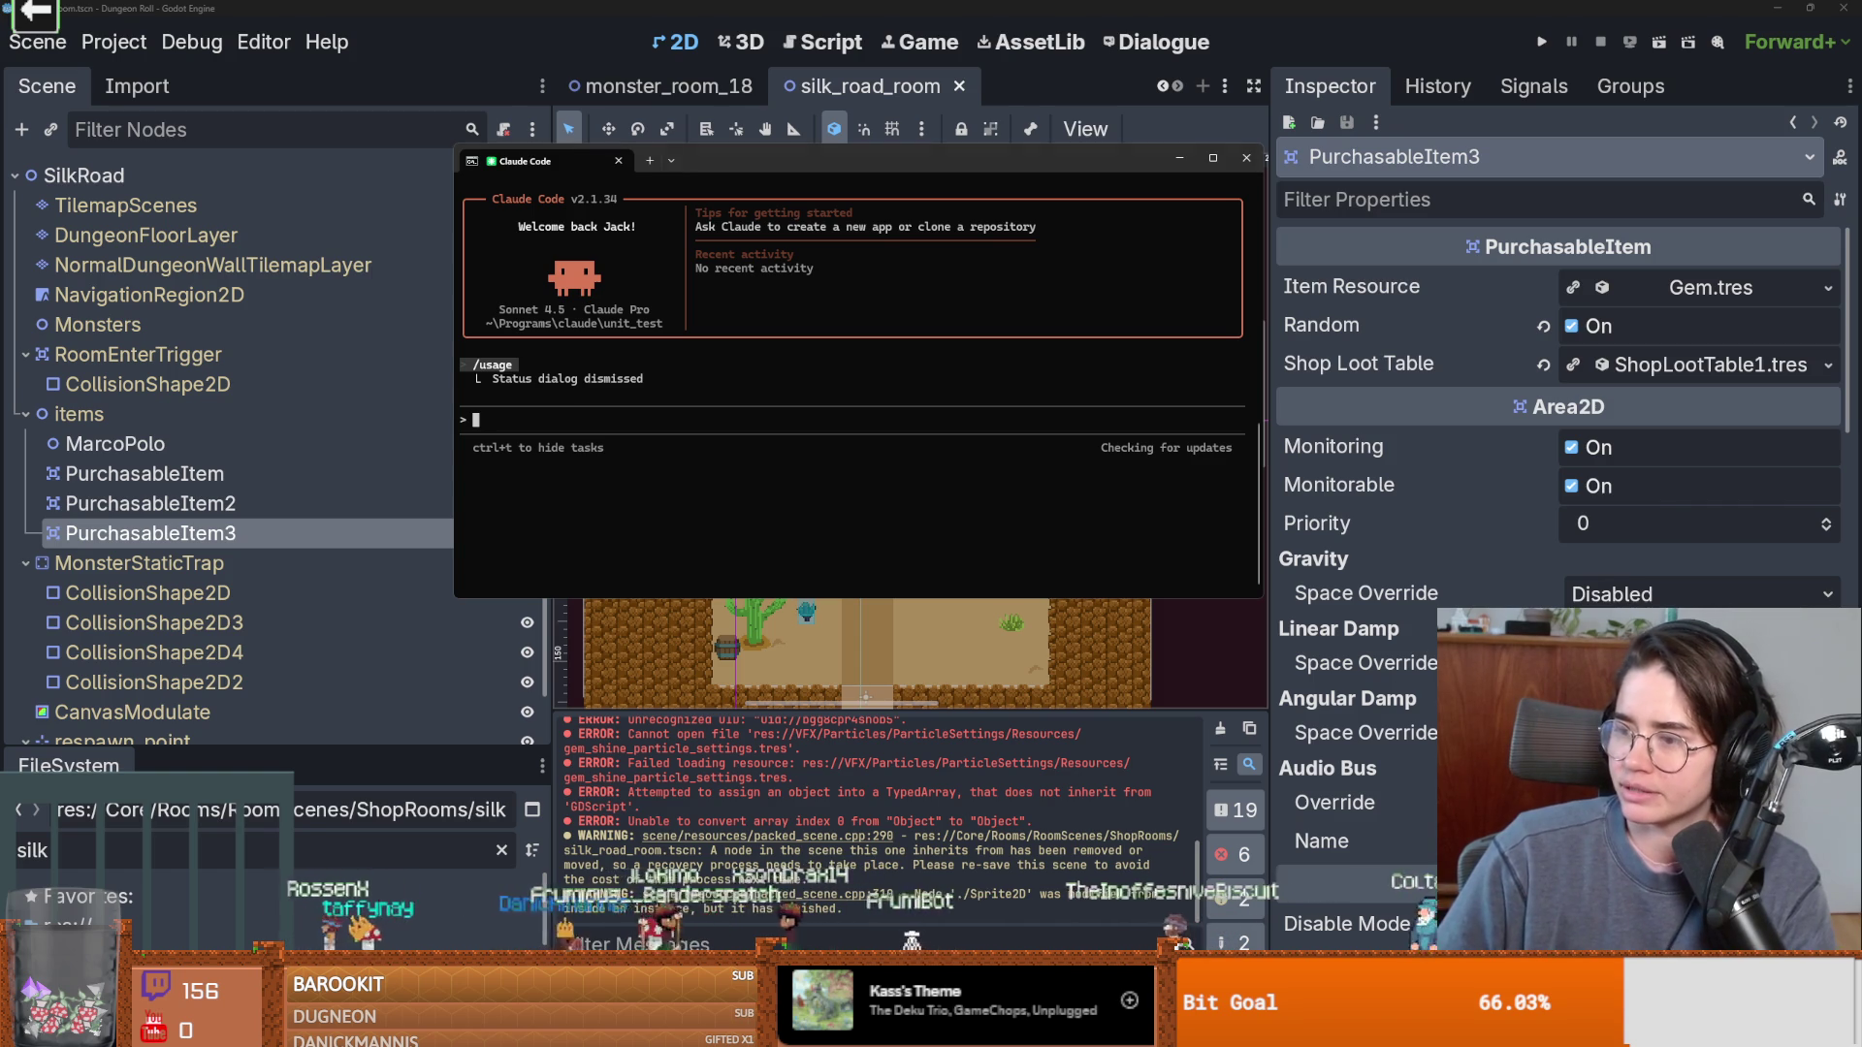
pyautogui.hotkey('alt', 'Tab')
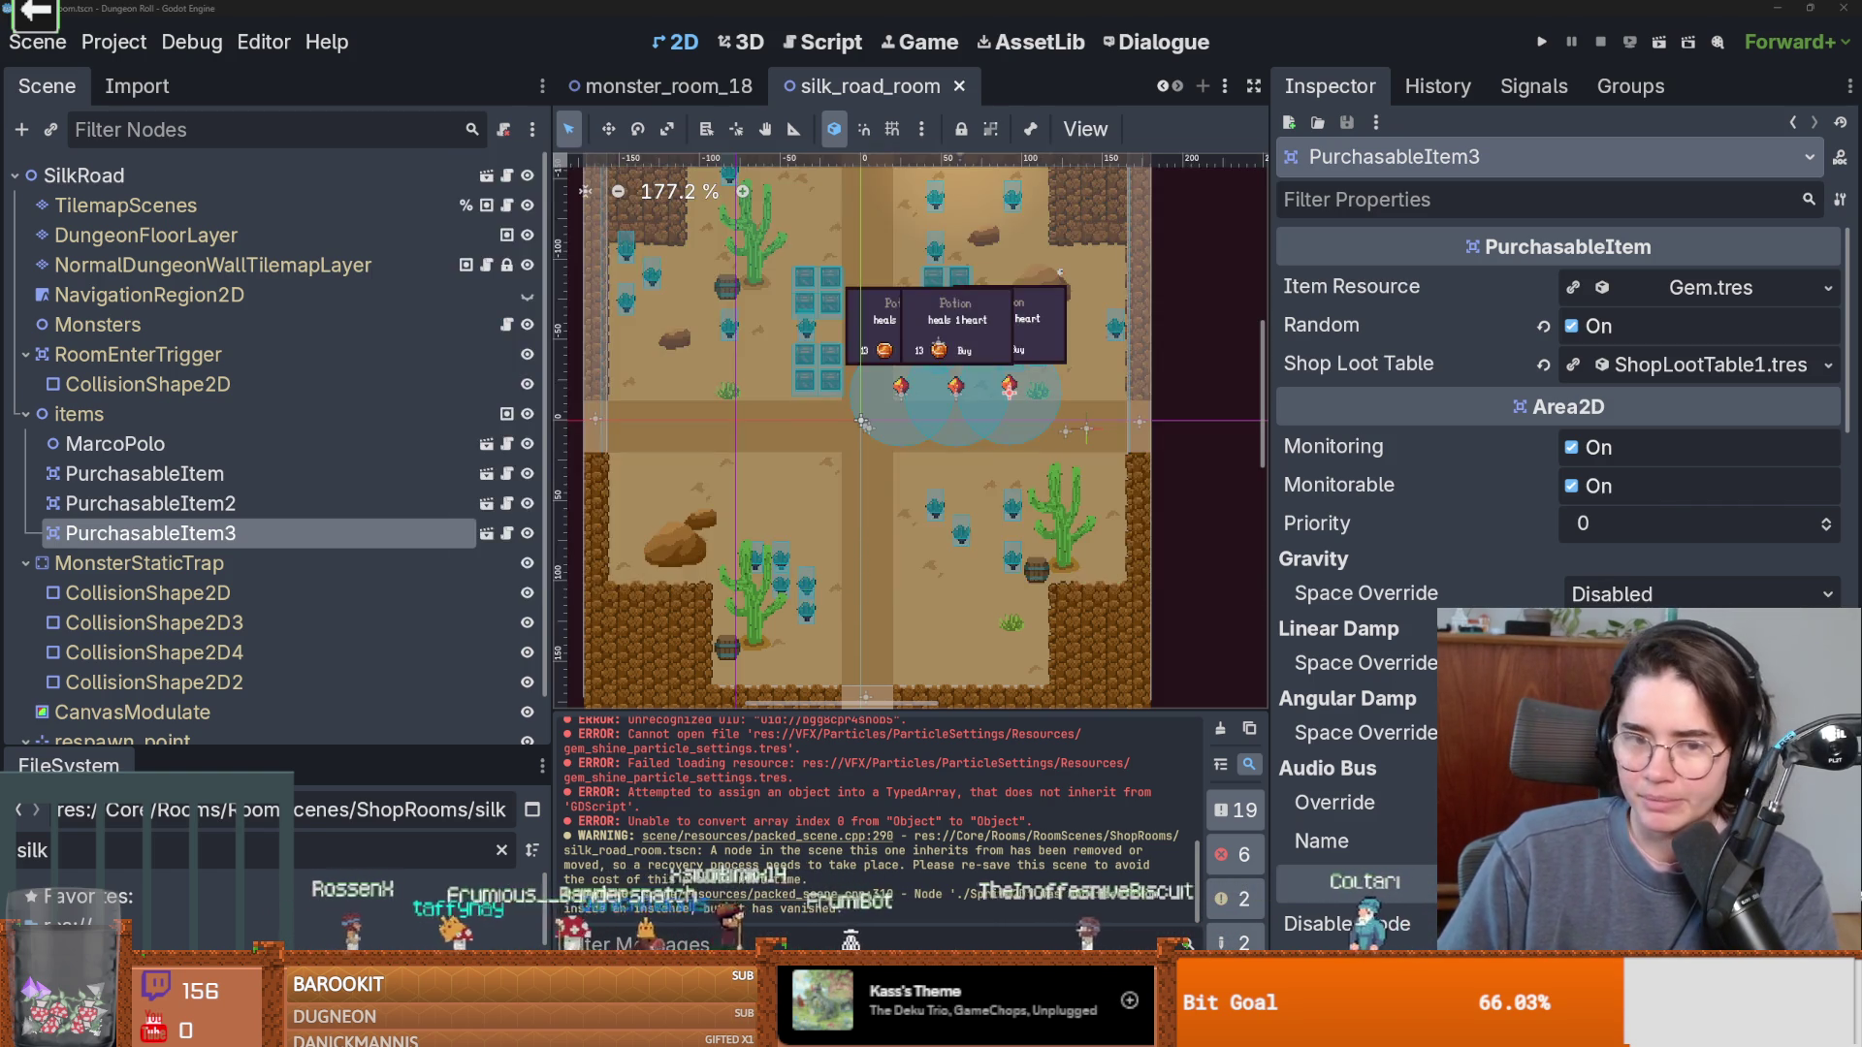
pyautogui.hotkey('alt', 'Tab')
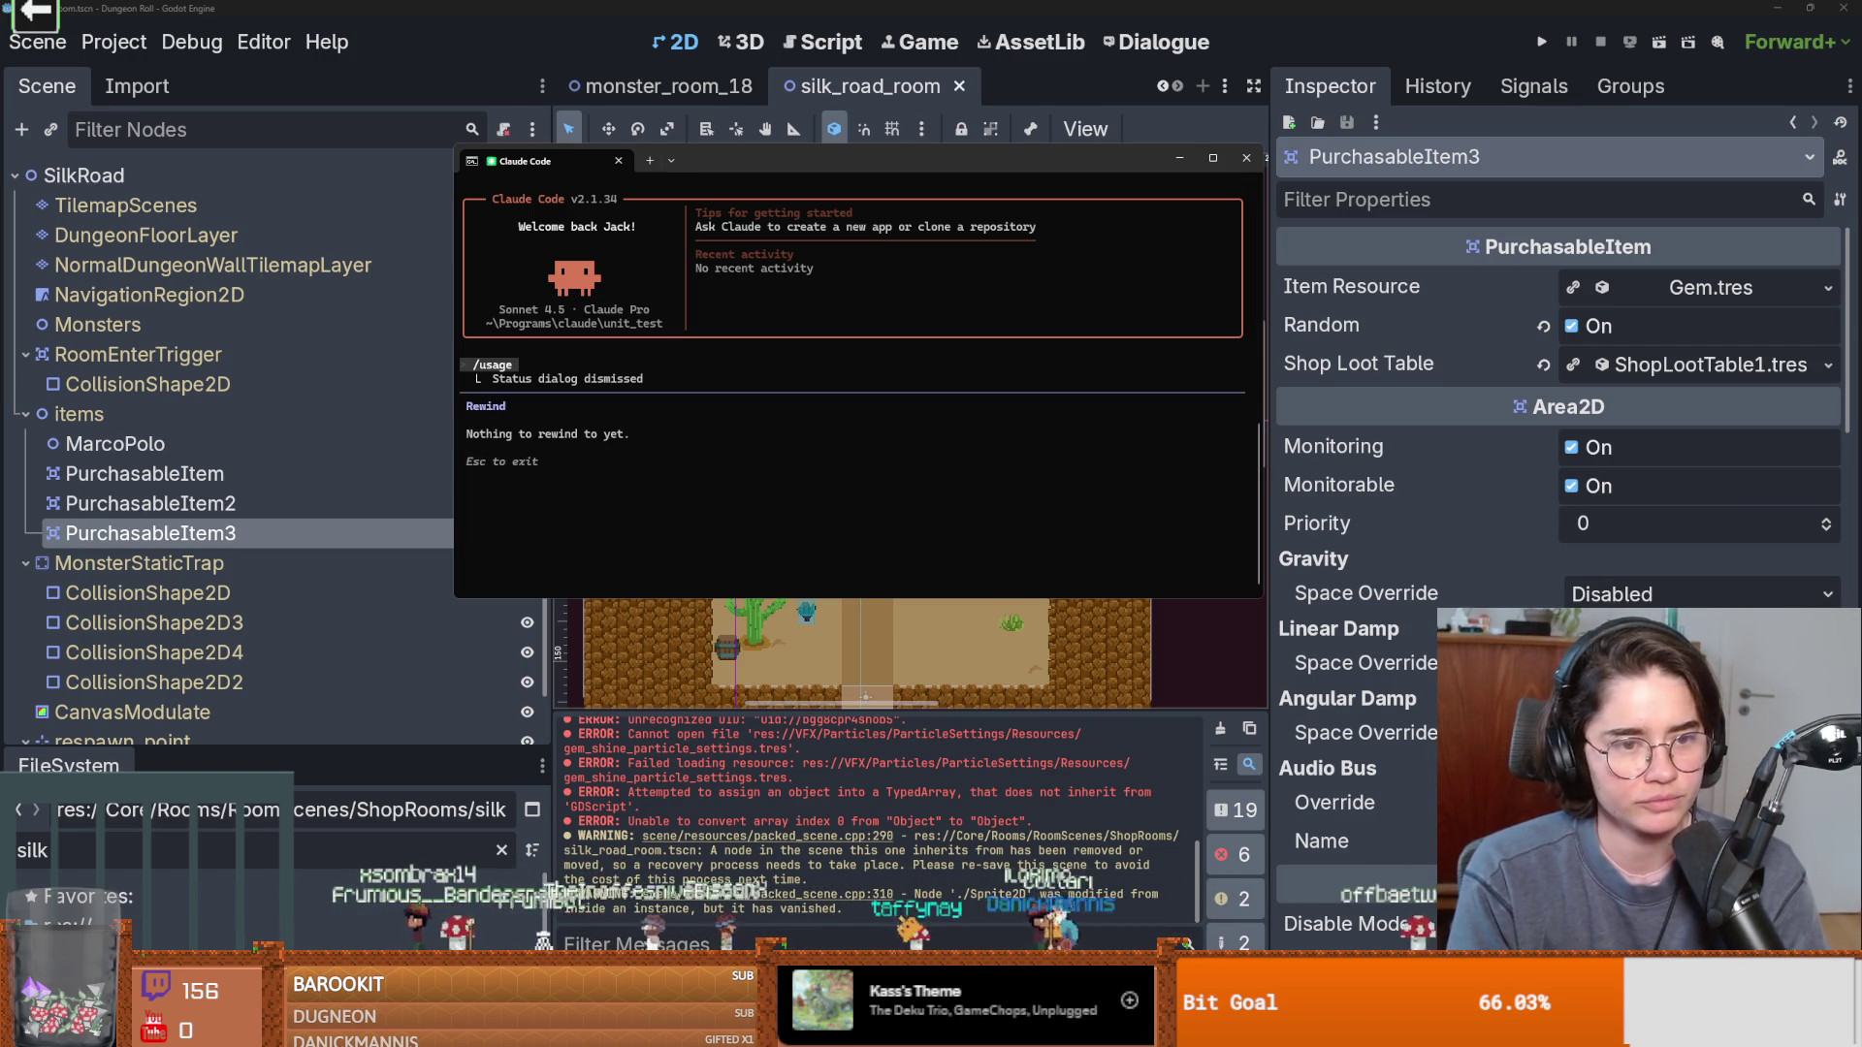
pyautogui.write('/')
pyautogui.press('BackSpace')
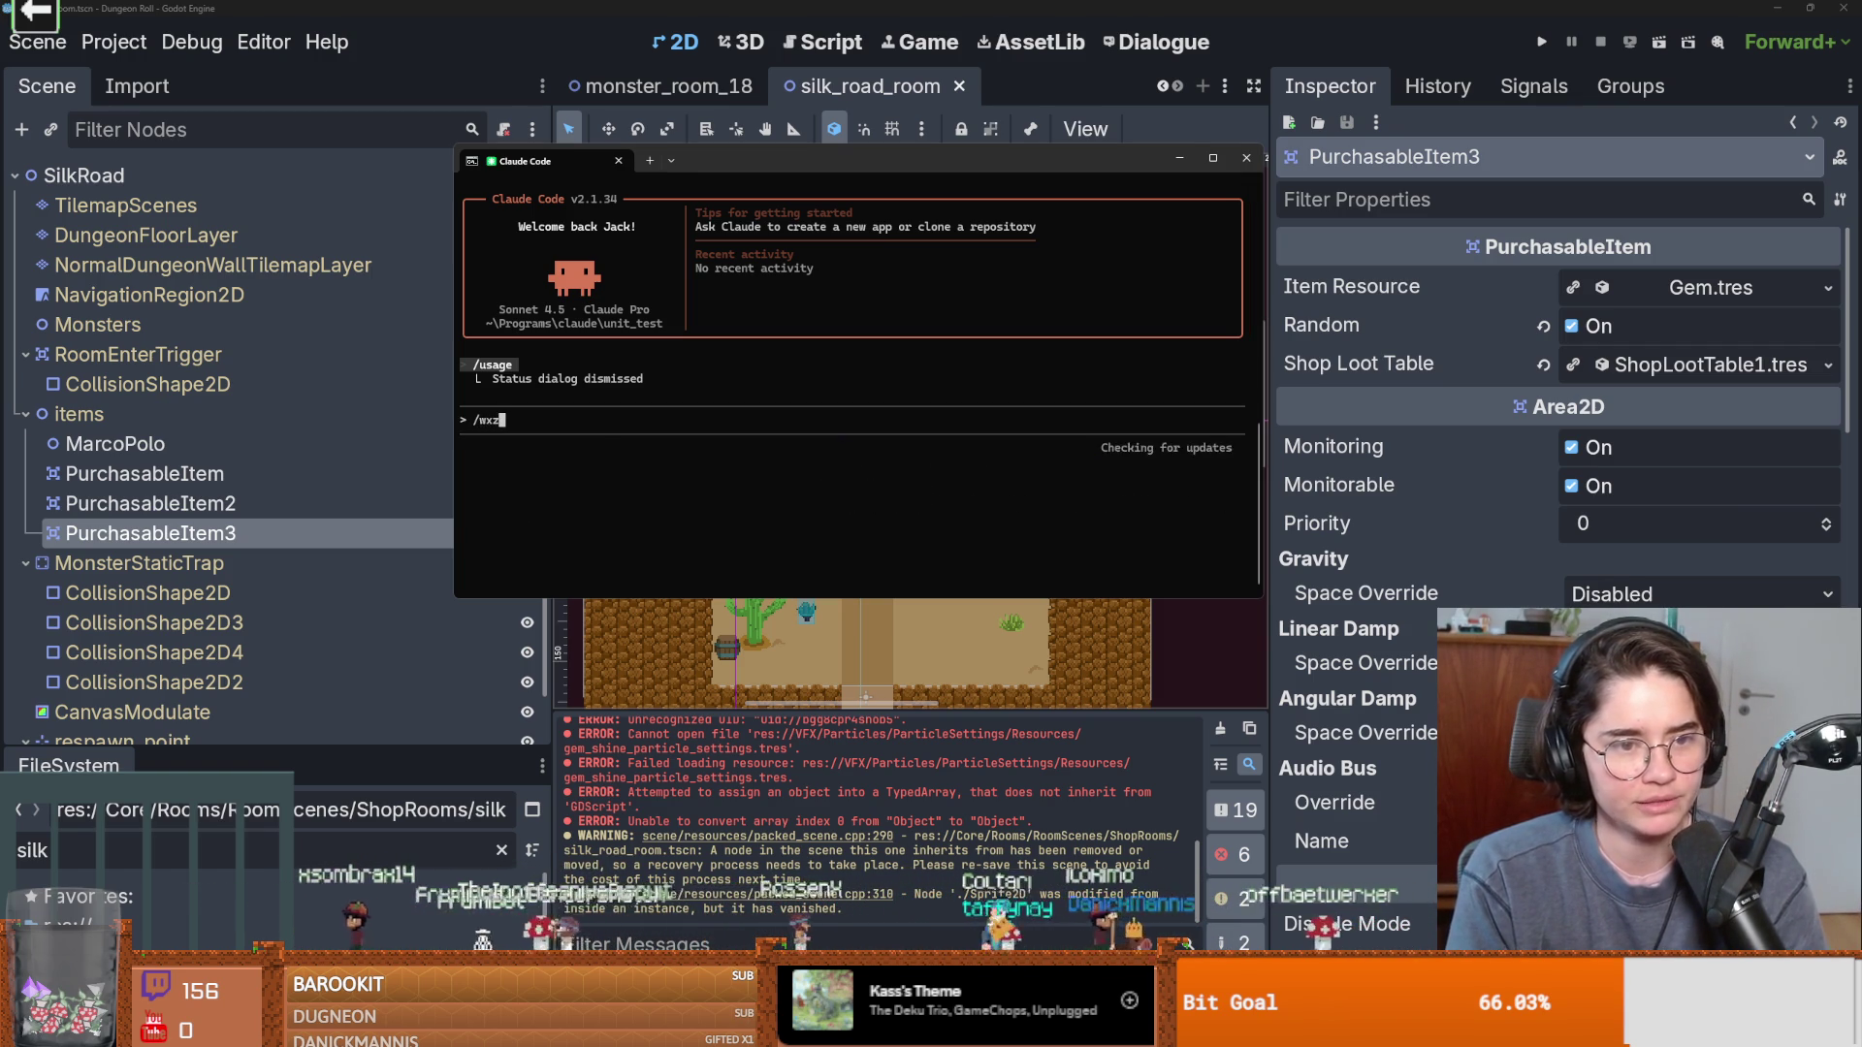
pyautogui.write('/exit')
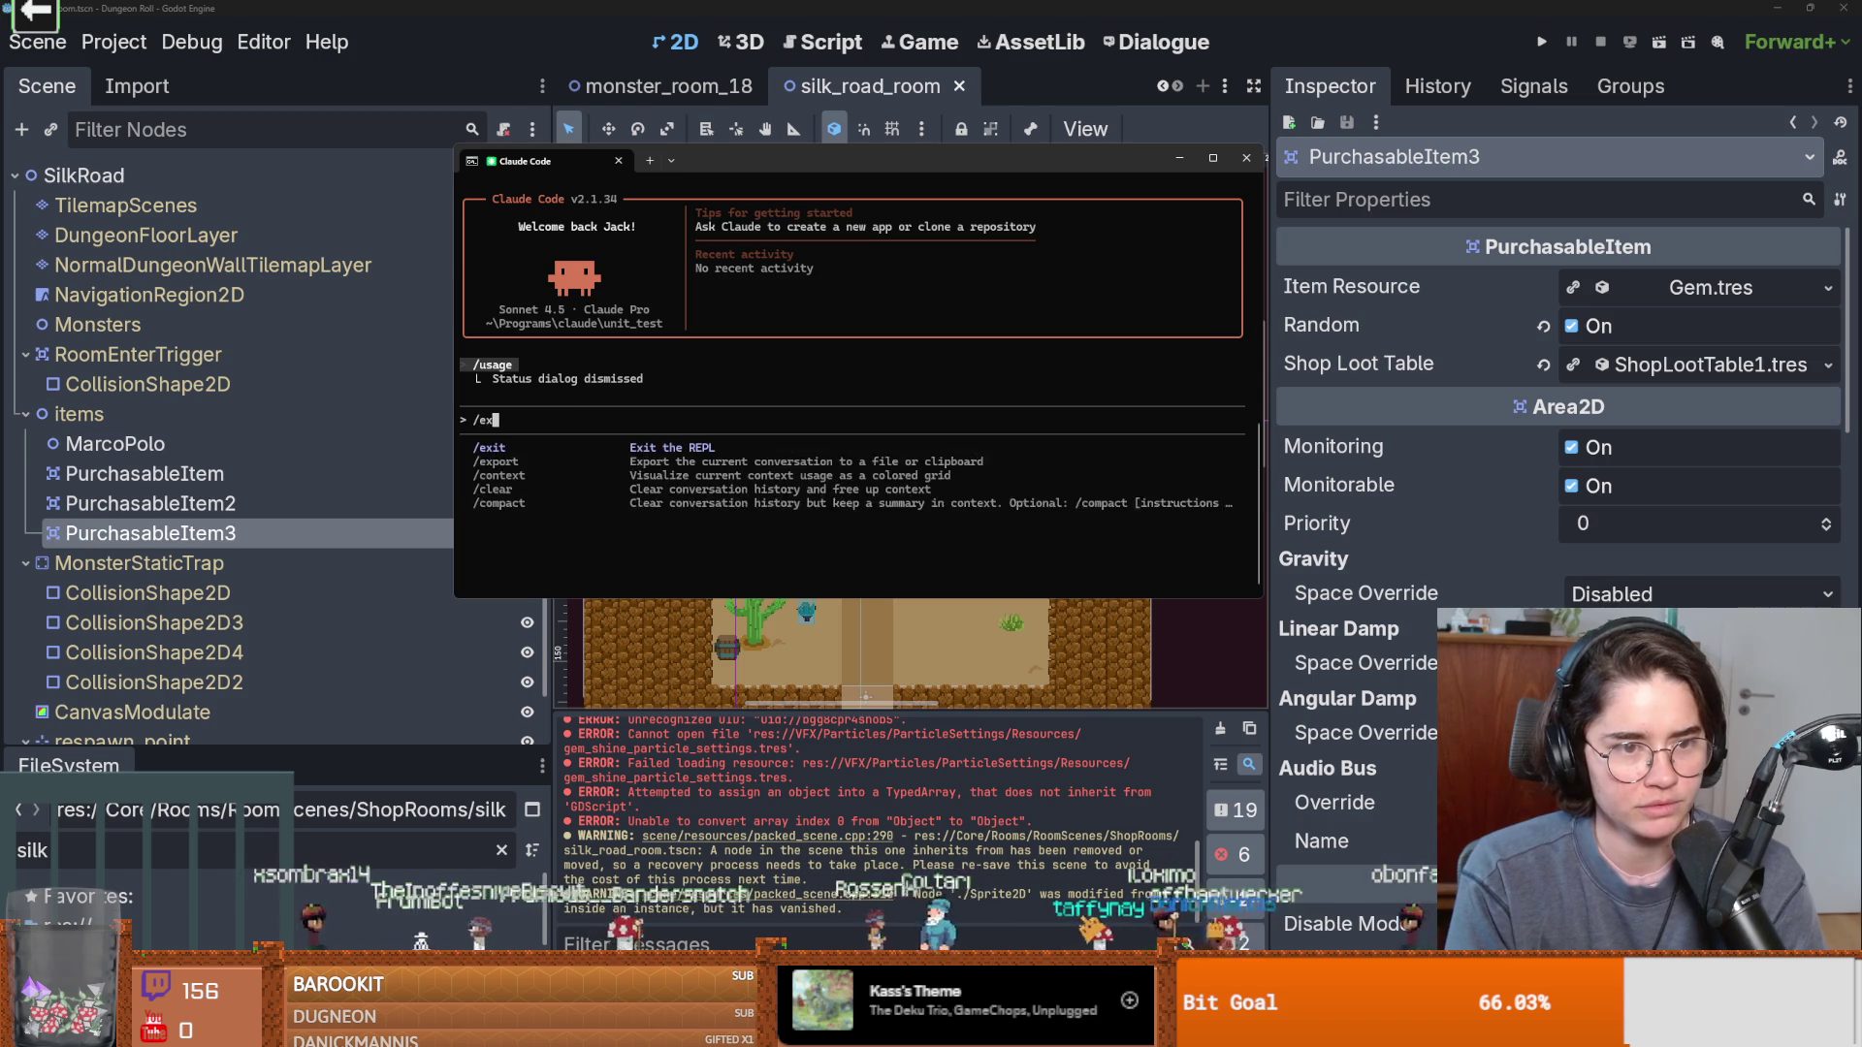
pyautogui.press('Return')
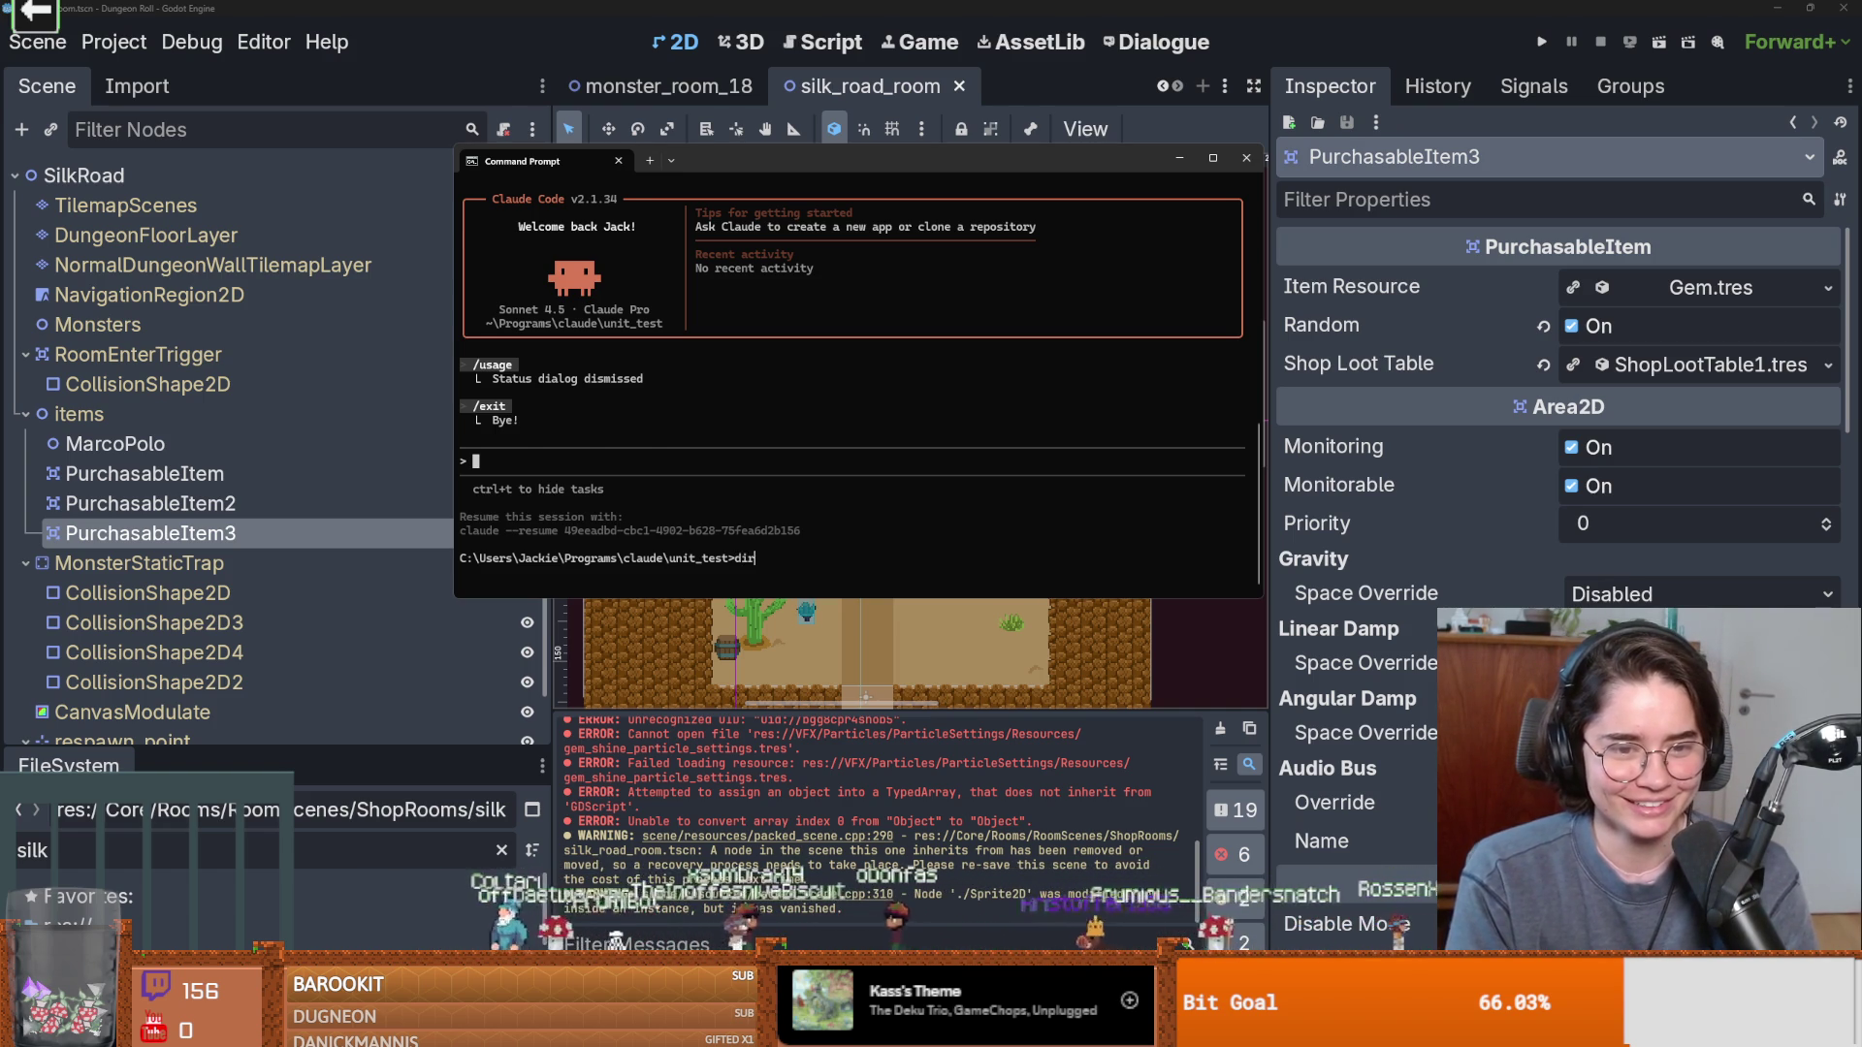
# List the empty unit_test folder and its parent, then start a new claude session in unit_test.
pyautogui.press('Return')
pyautogui.write('cd ..')
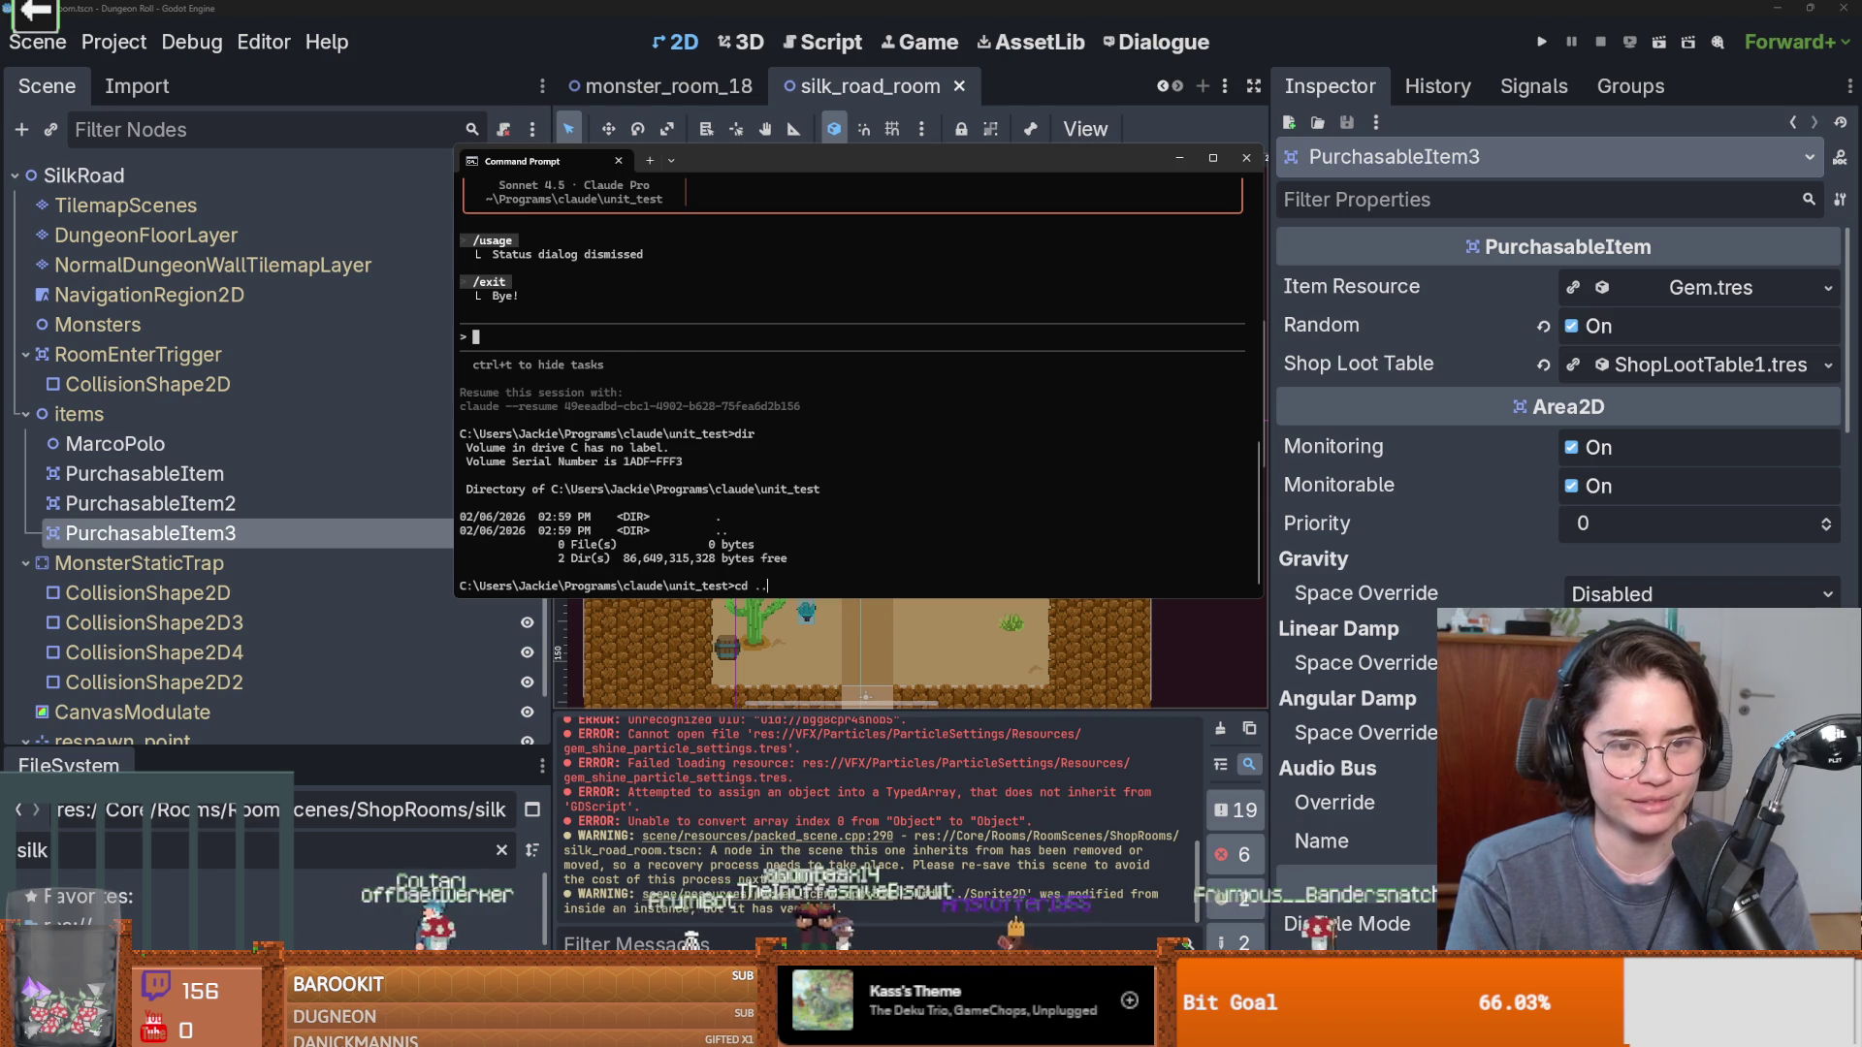
pyautogui.write('..')
pyautogui.press('Return')
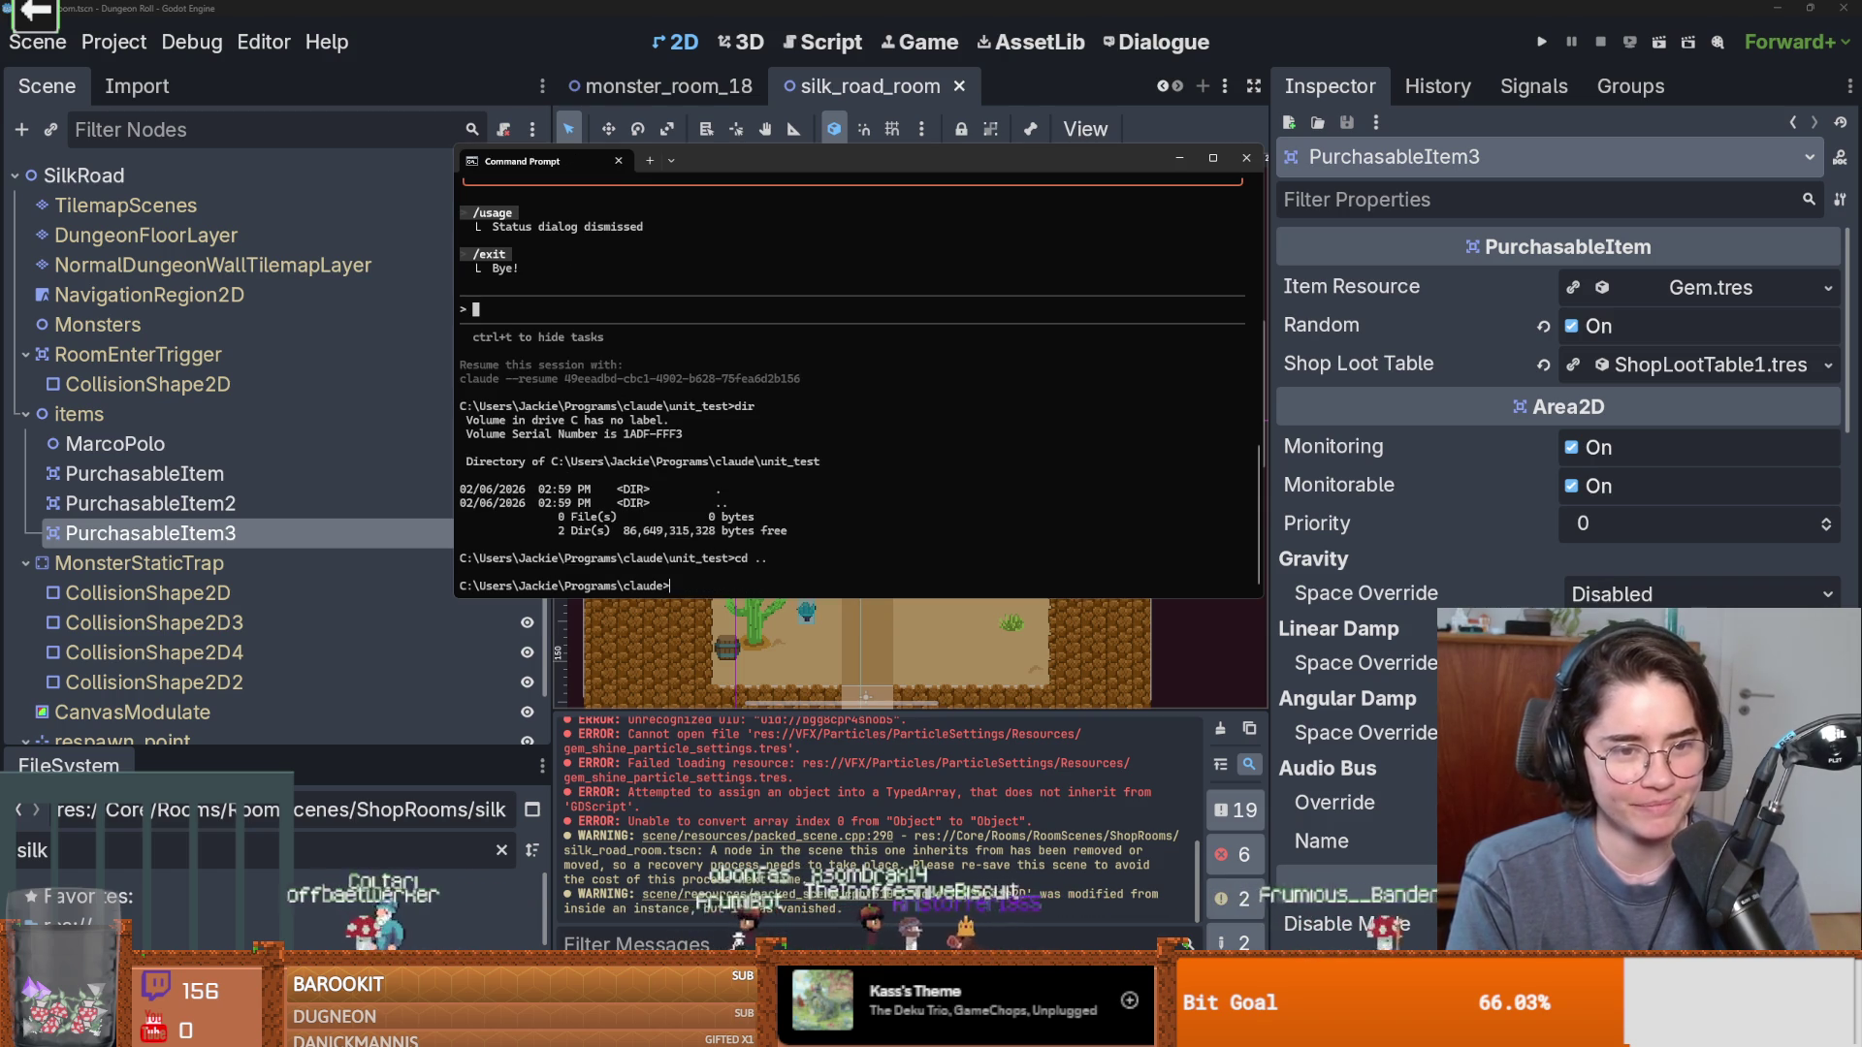
pyautogui.write('mkdir')
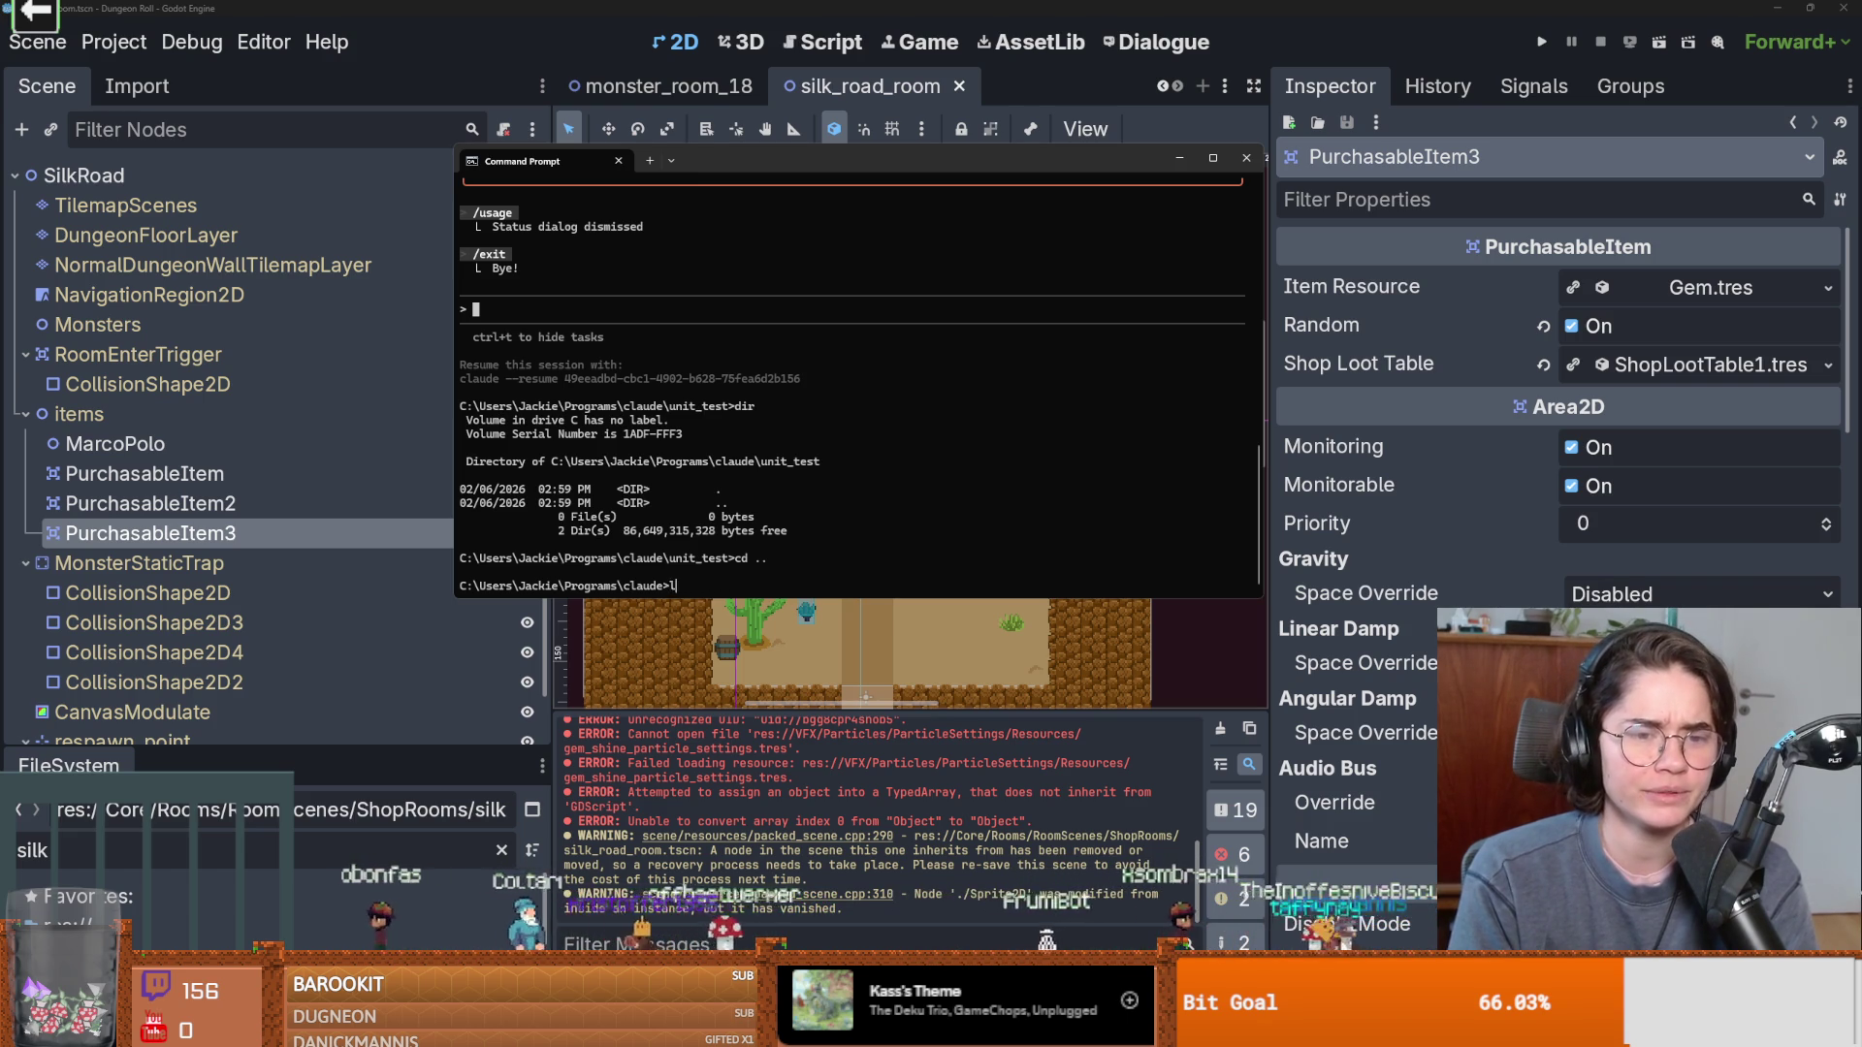
pyautogui.press('Return')
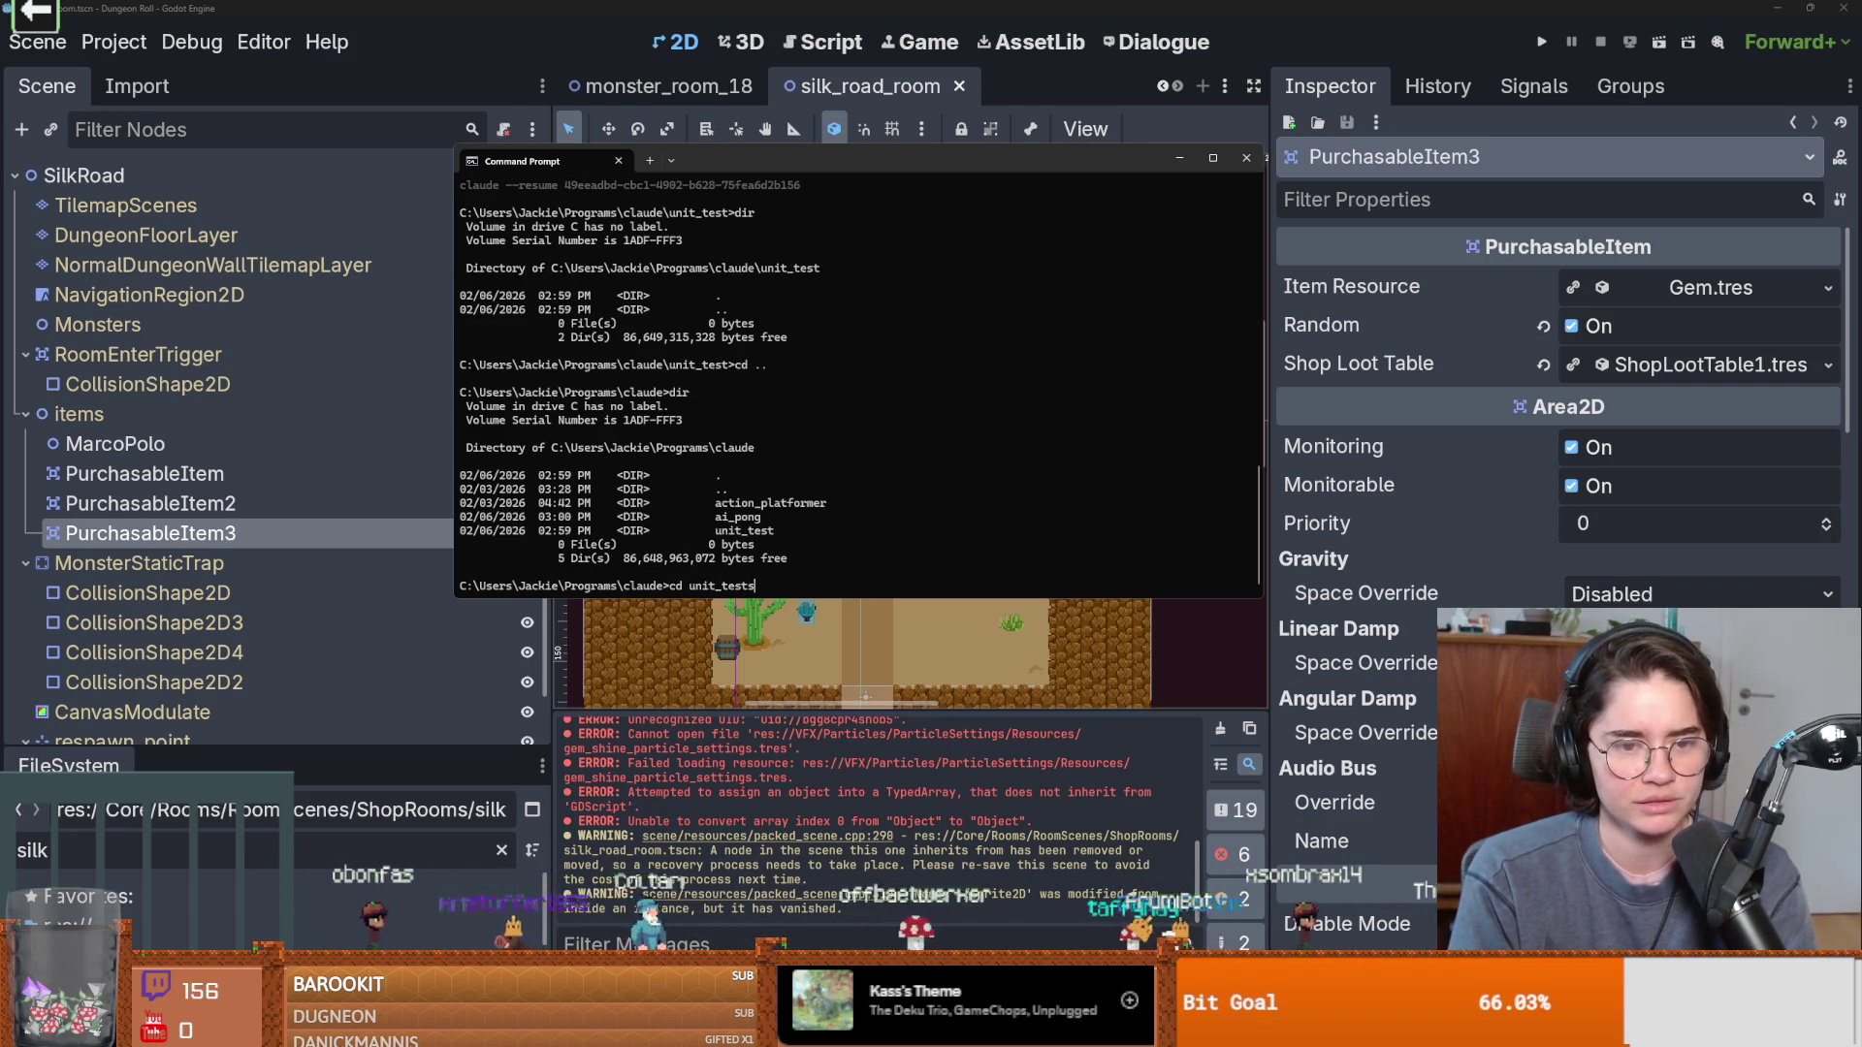
pyautogui.press('Return')
pyautogui.write('claude')
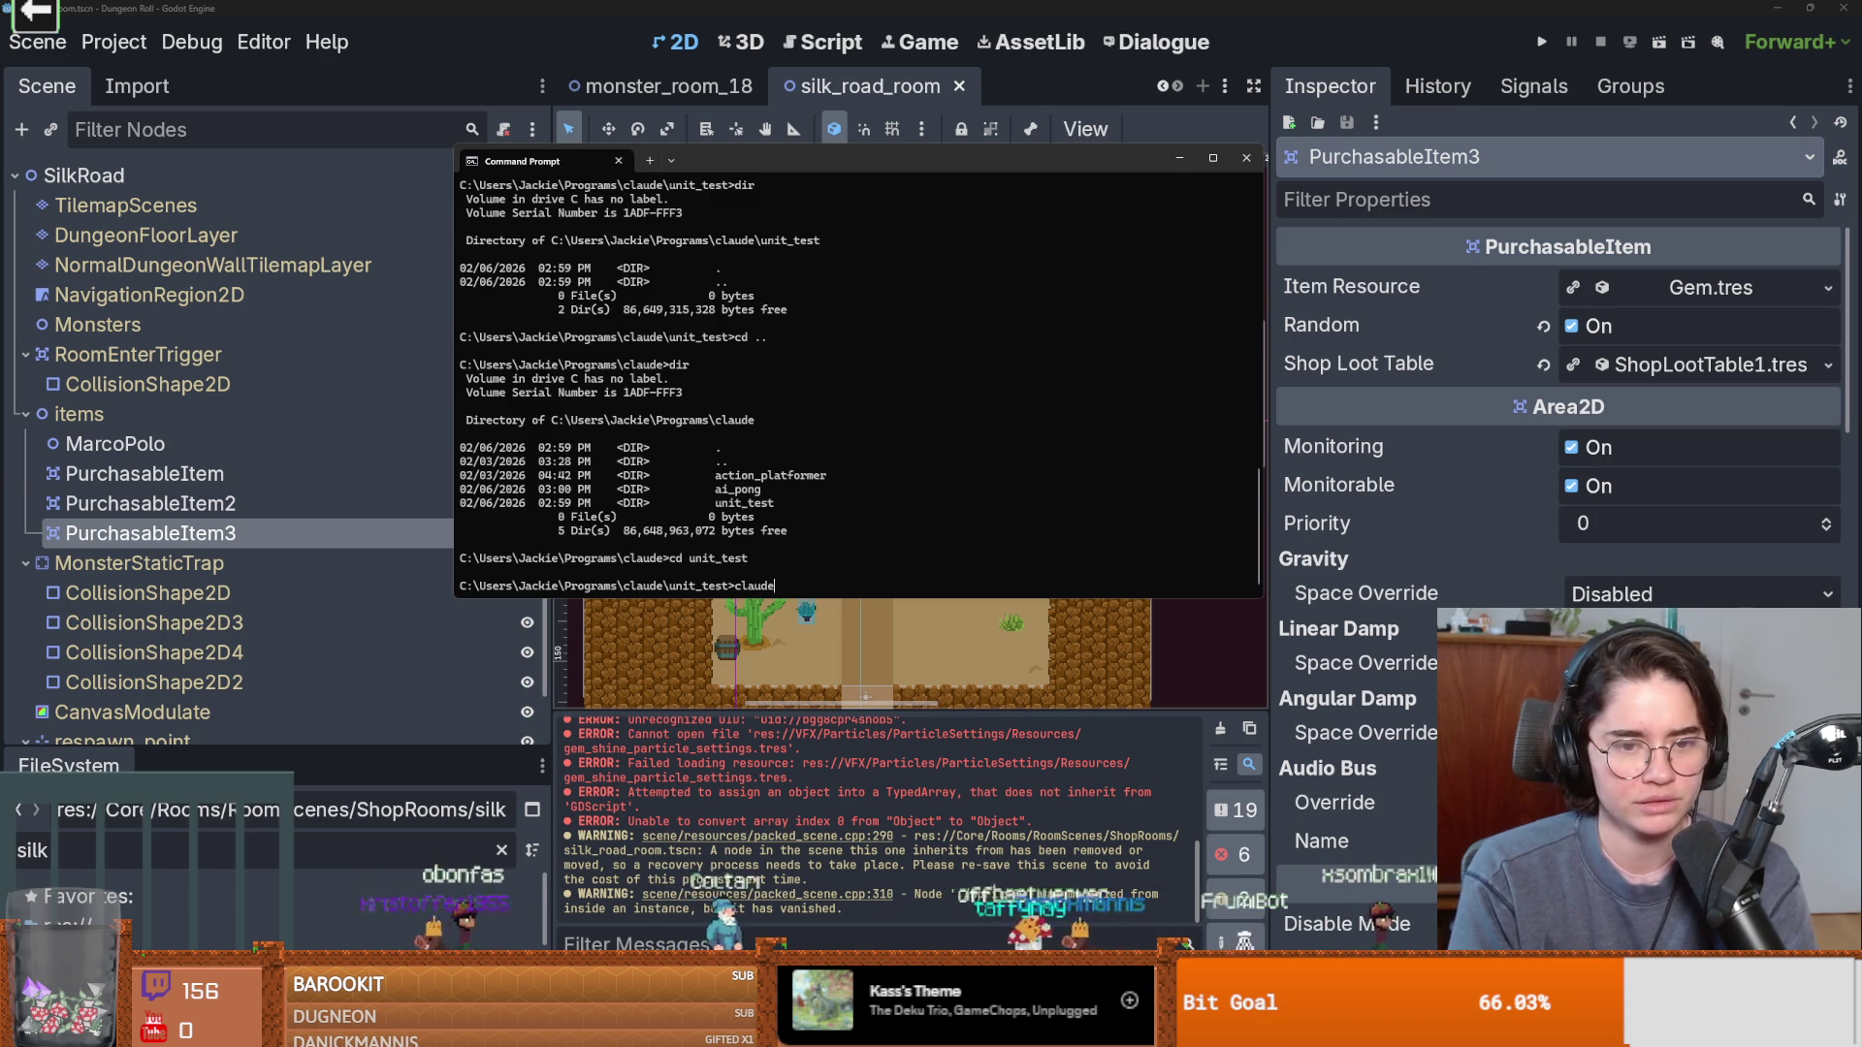
pyautogui.press('Return')
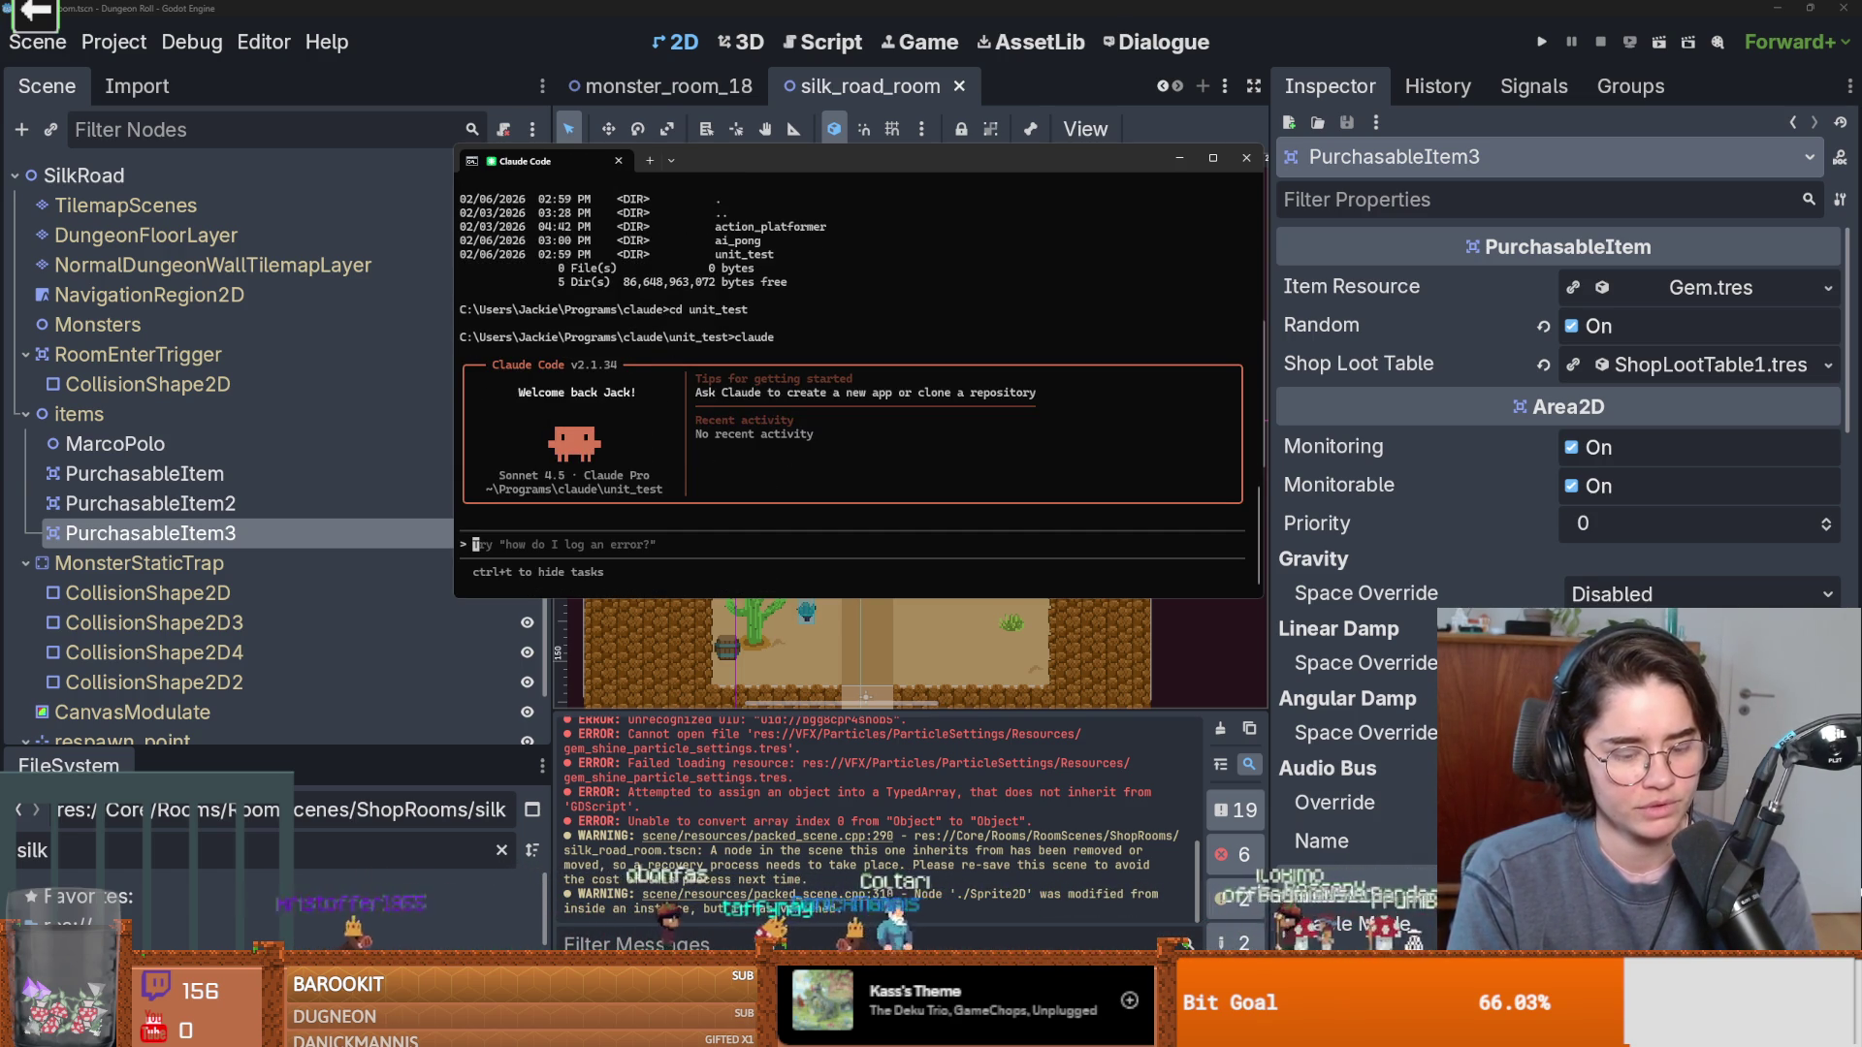
pyautogui.write('creat')
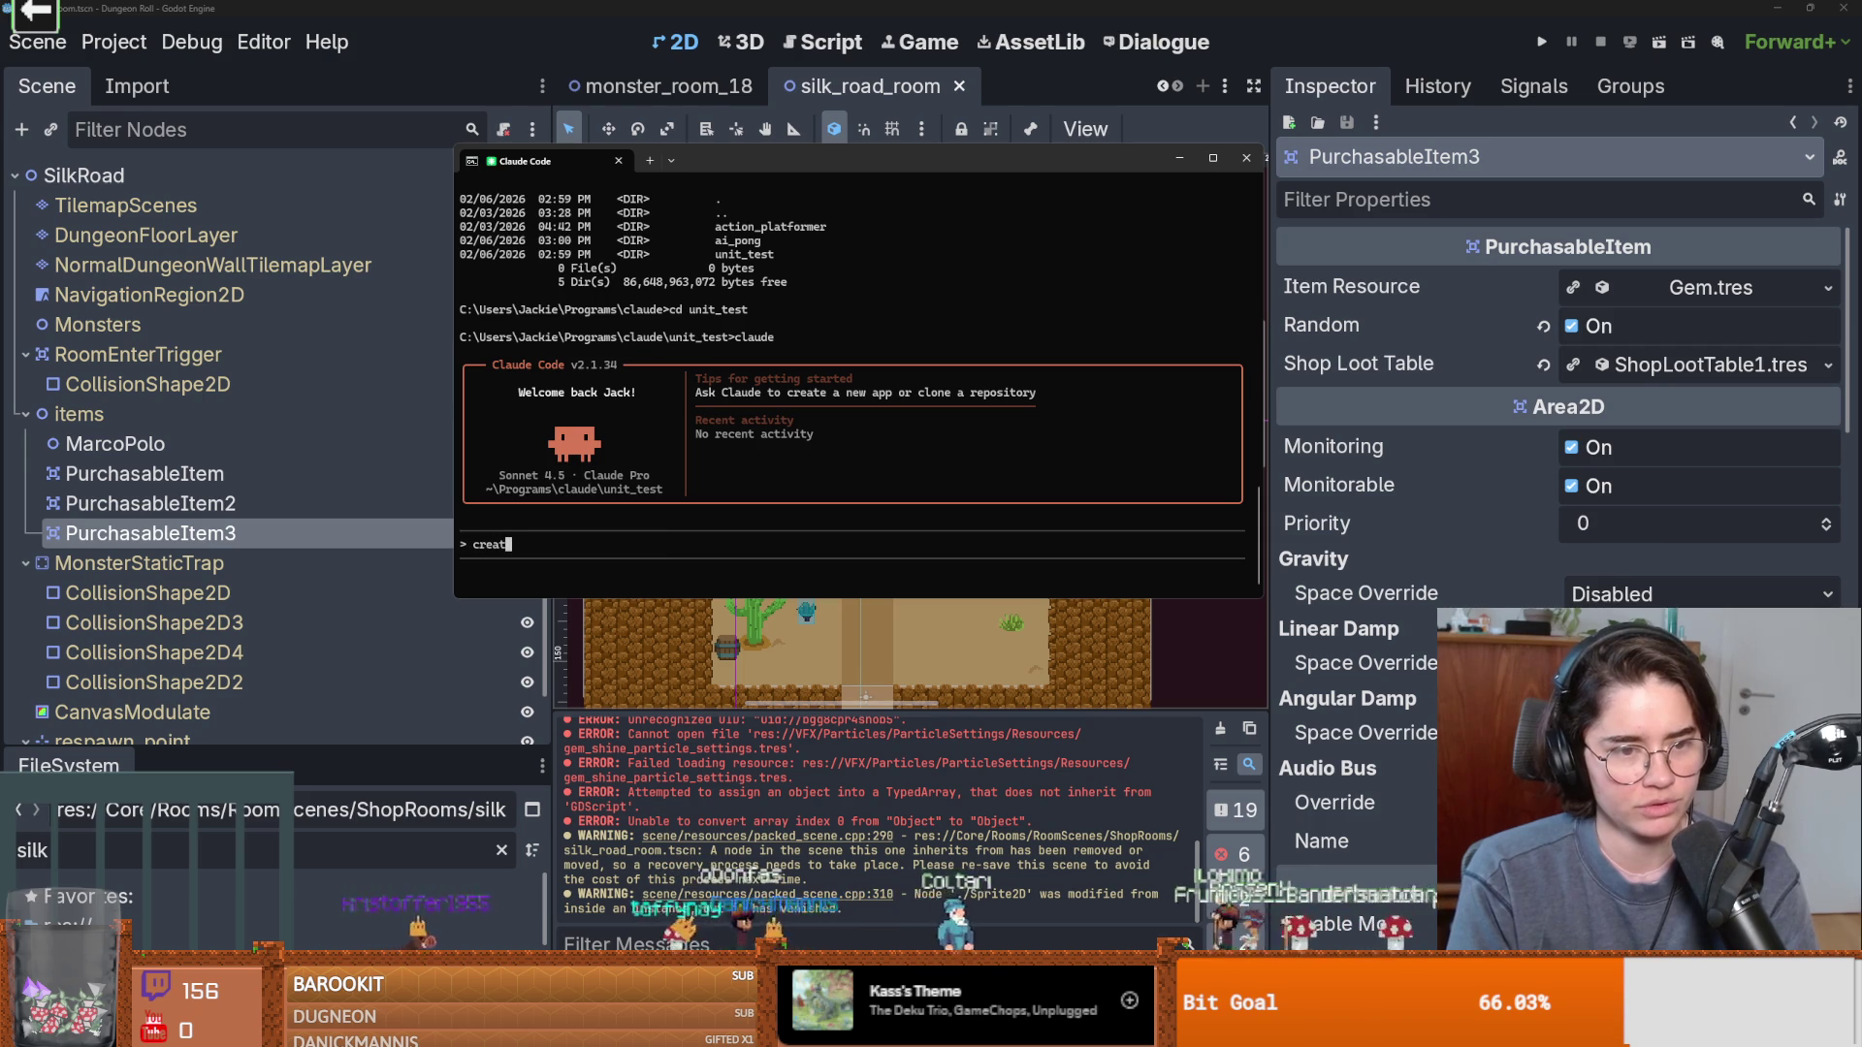